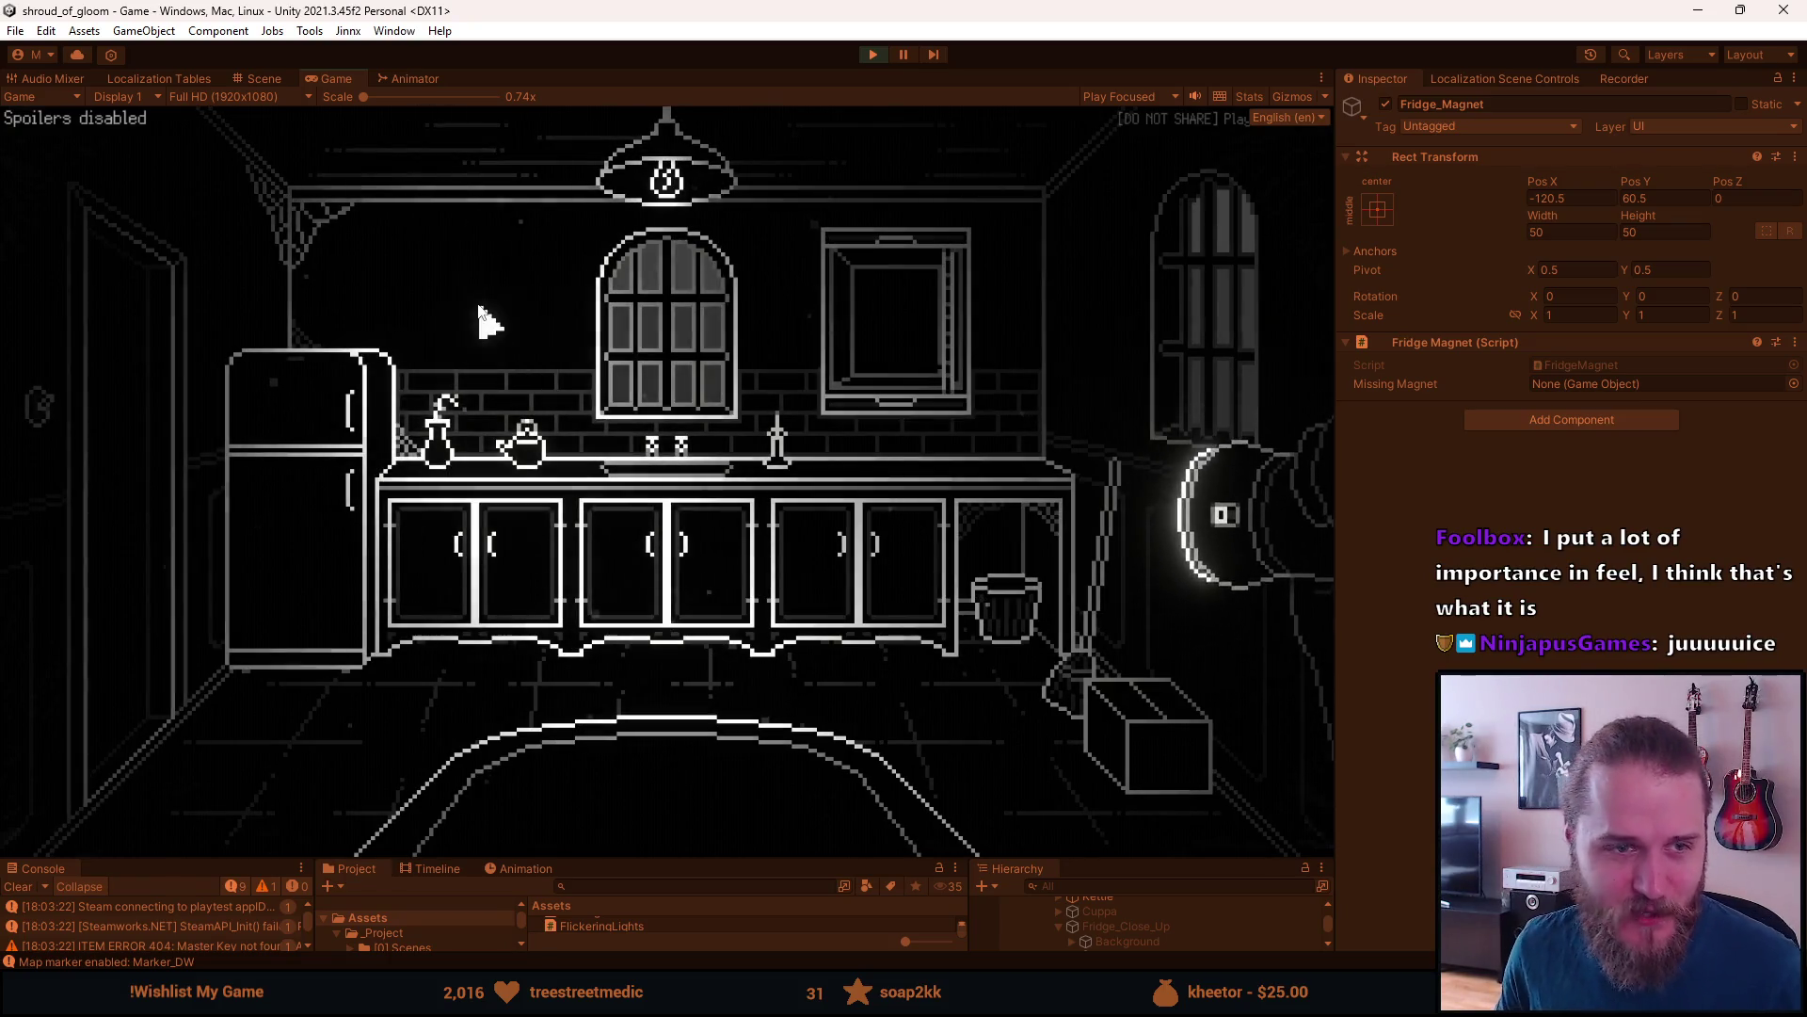
# - Pause the running kitchen scene, then stop the game to leave Play mode
pyautogui.press('Escape')
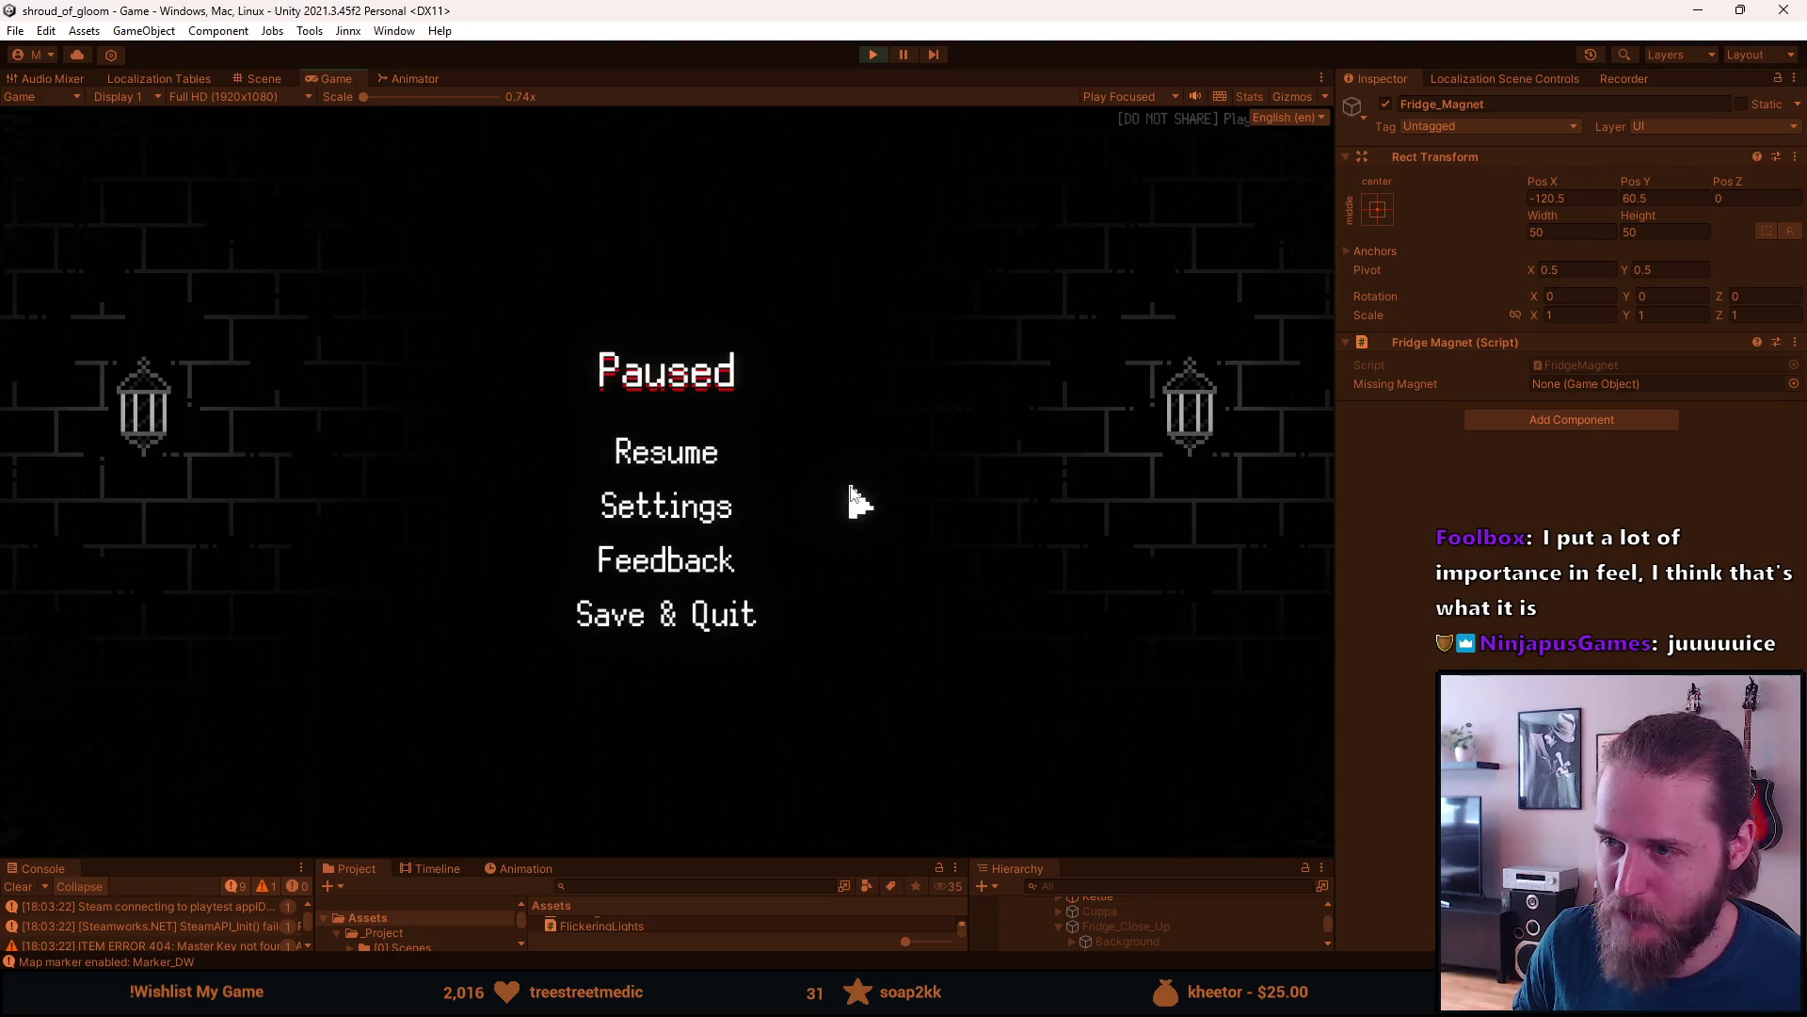
pyautogui.click(872, 55)
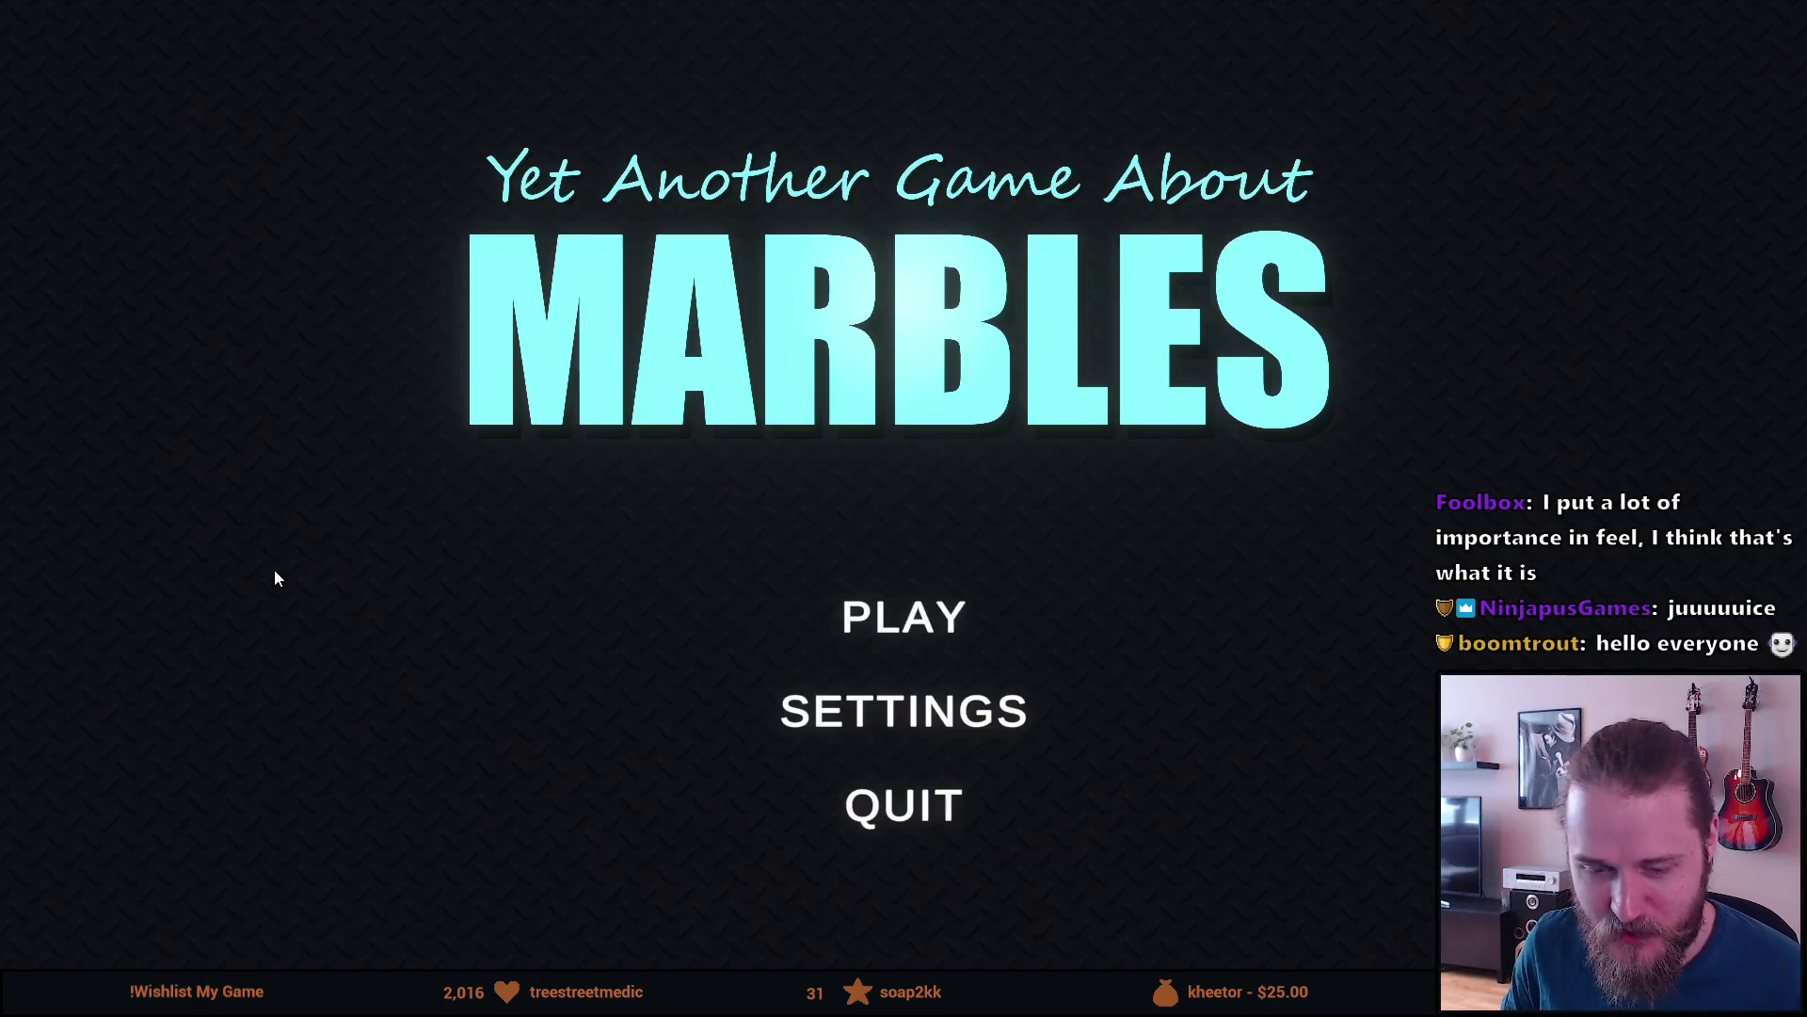
# - Go from the main menu to level selection and choose The Descent course
pyautogui.click(860, 622)
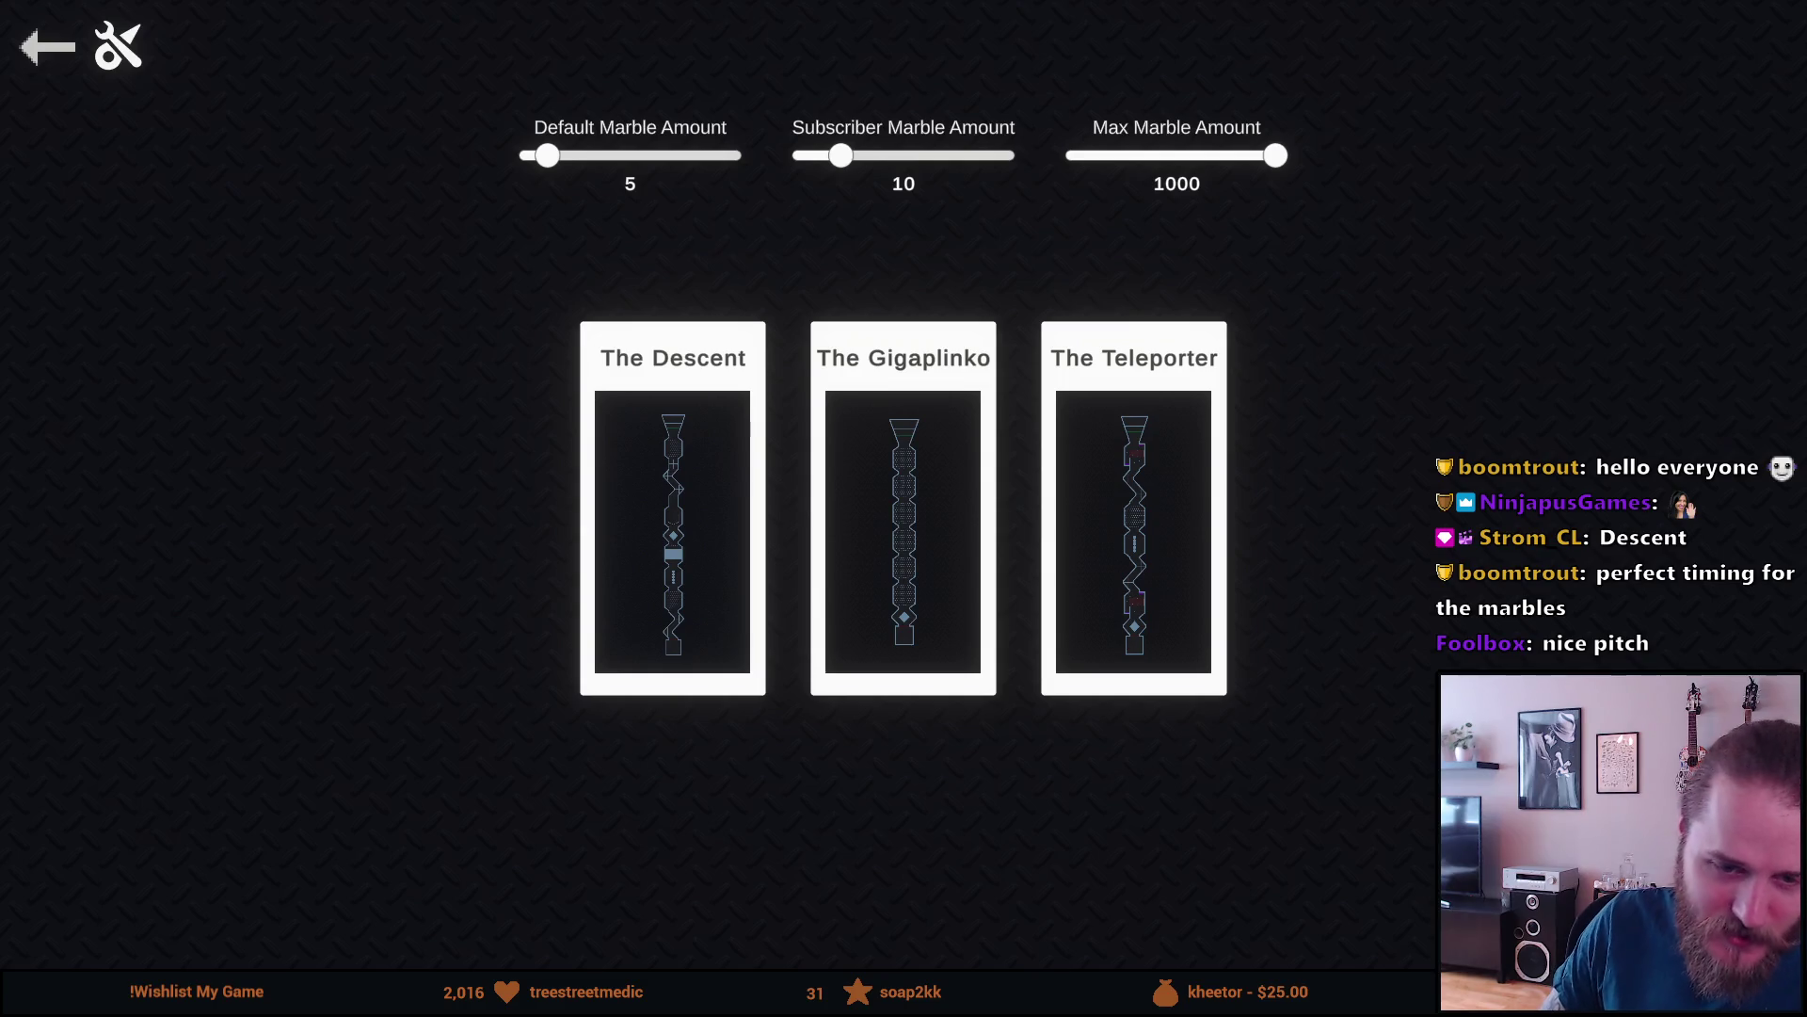
pyautogui.click(674, 444)
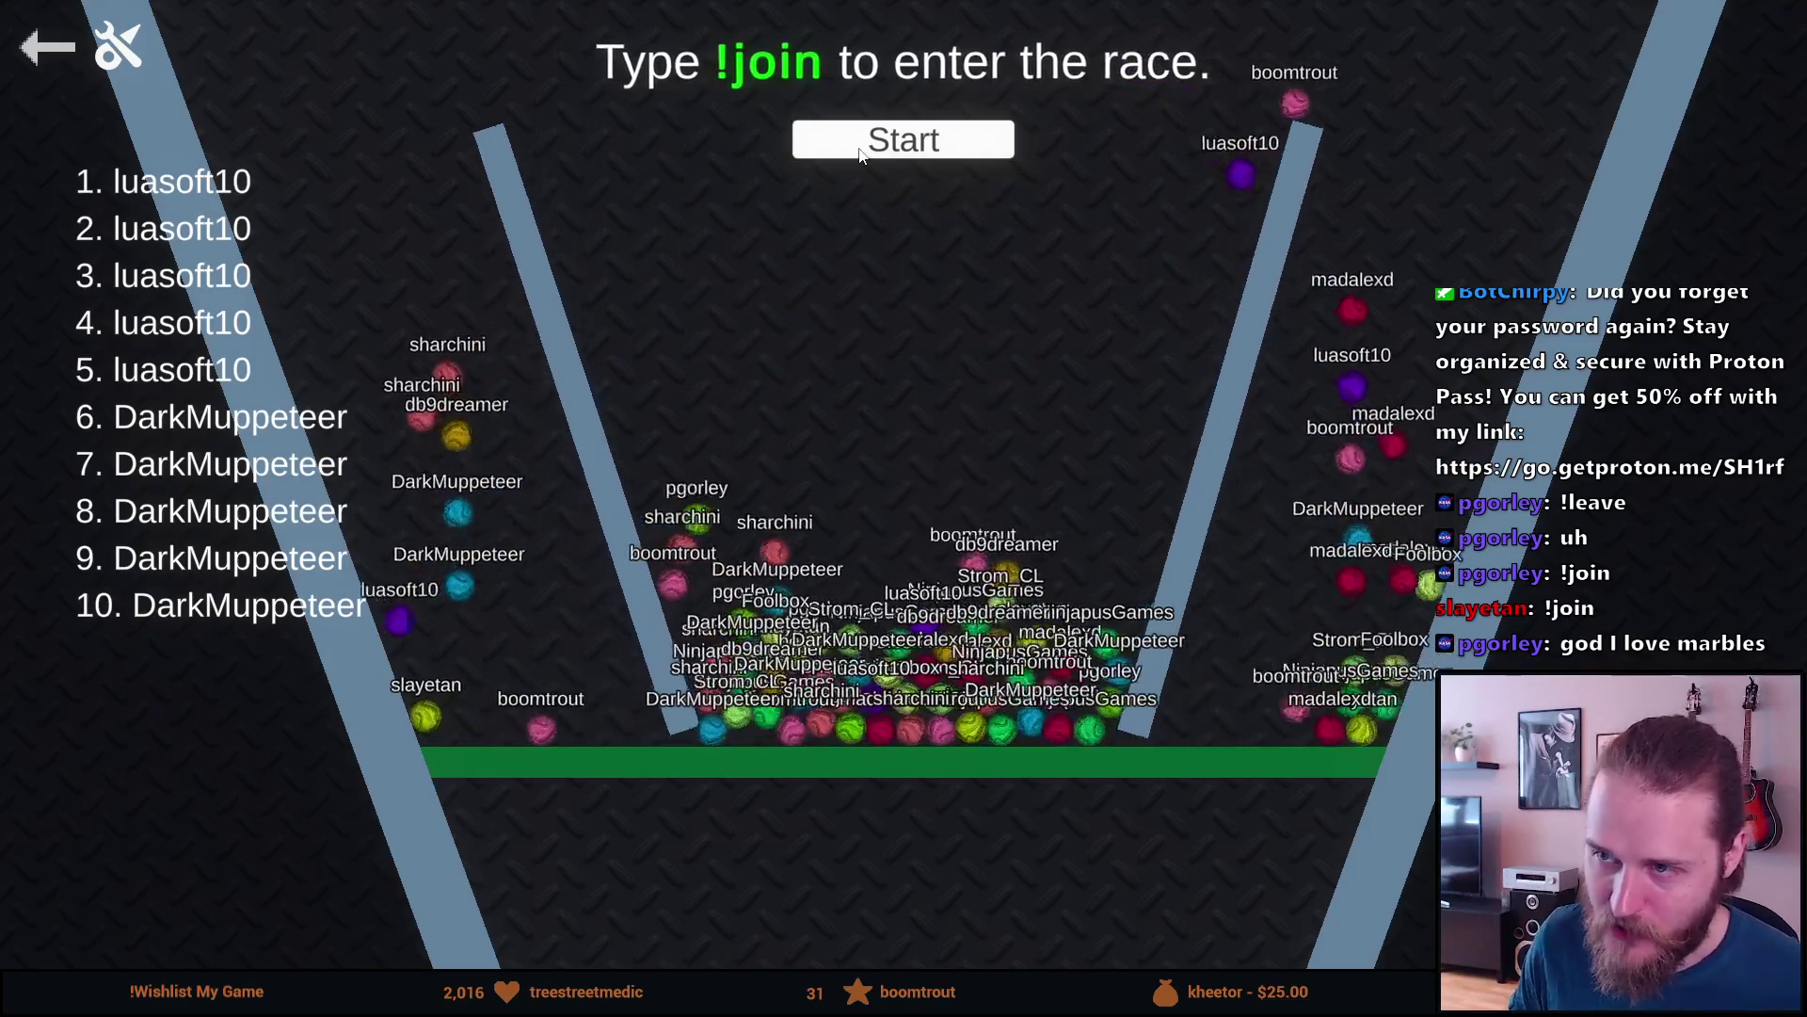
# - Start The Descent race countdown once viewers have joined the lobby
pyautogui.click(860, 150)
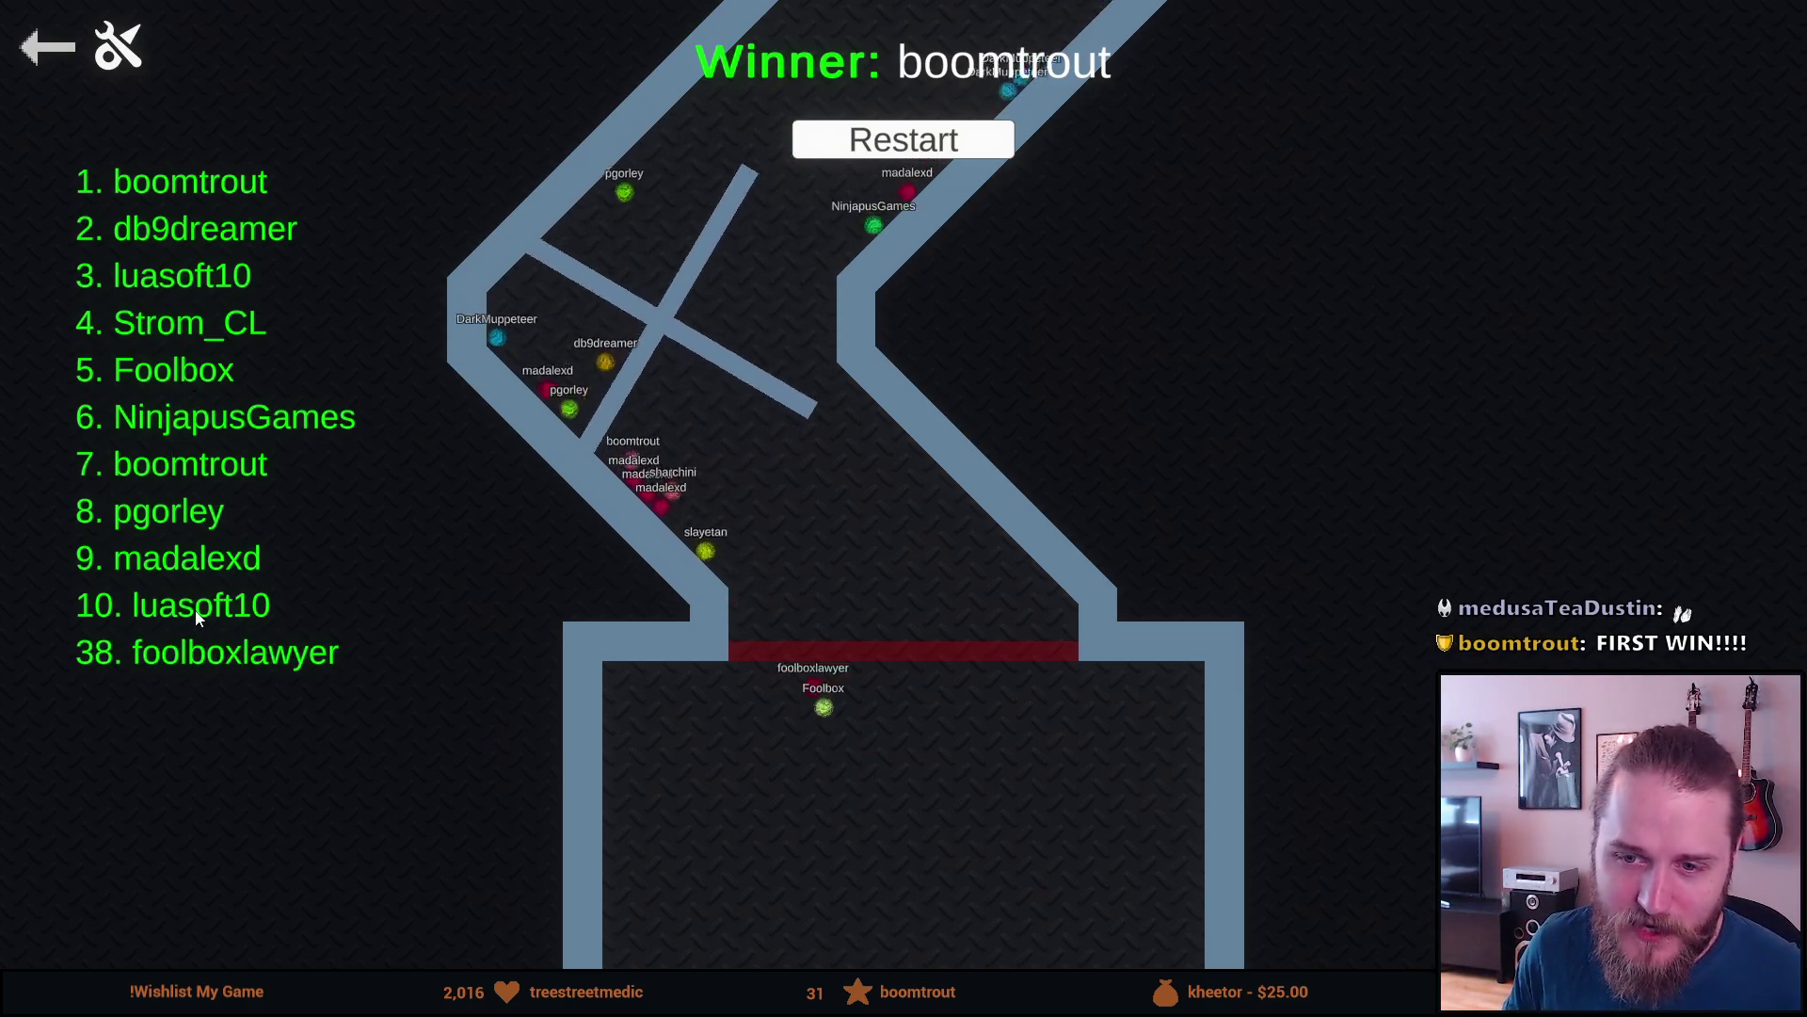
# - Scroll through the finished race rankings, then leave the track settings screen
pyautogui.scroll(-5, 758, 685)
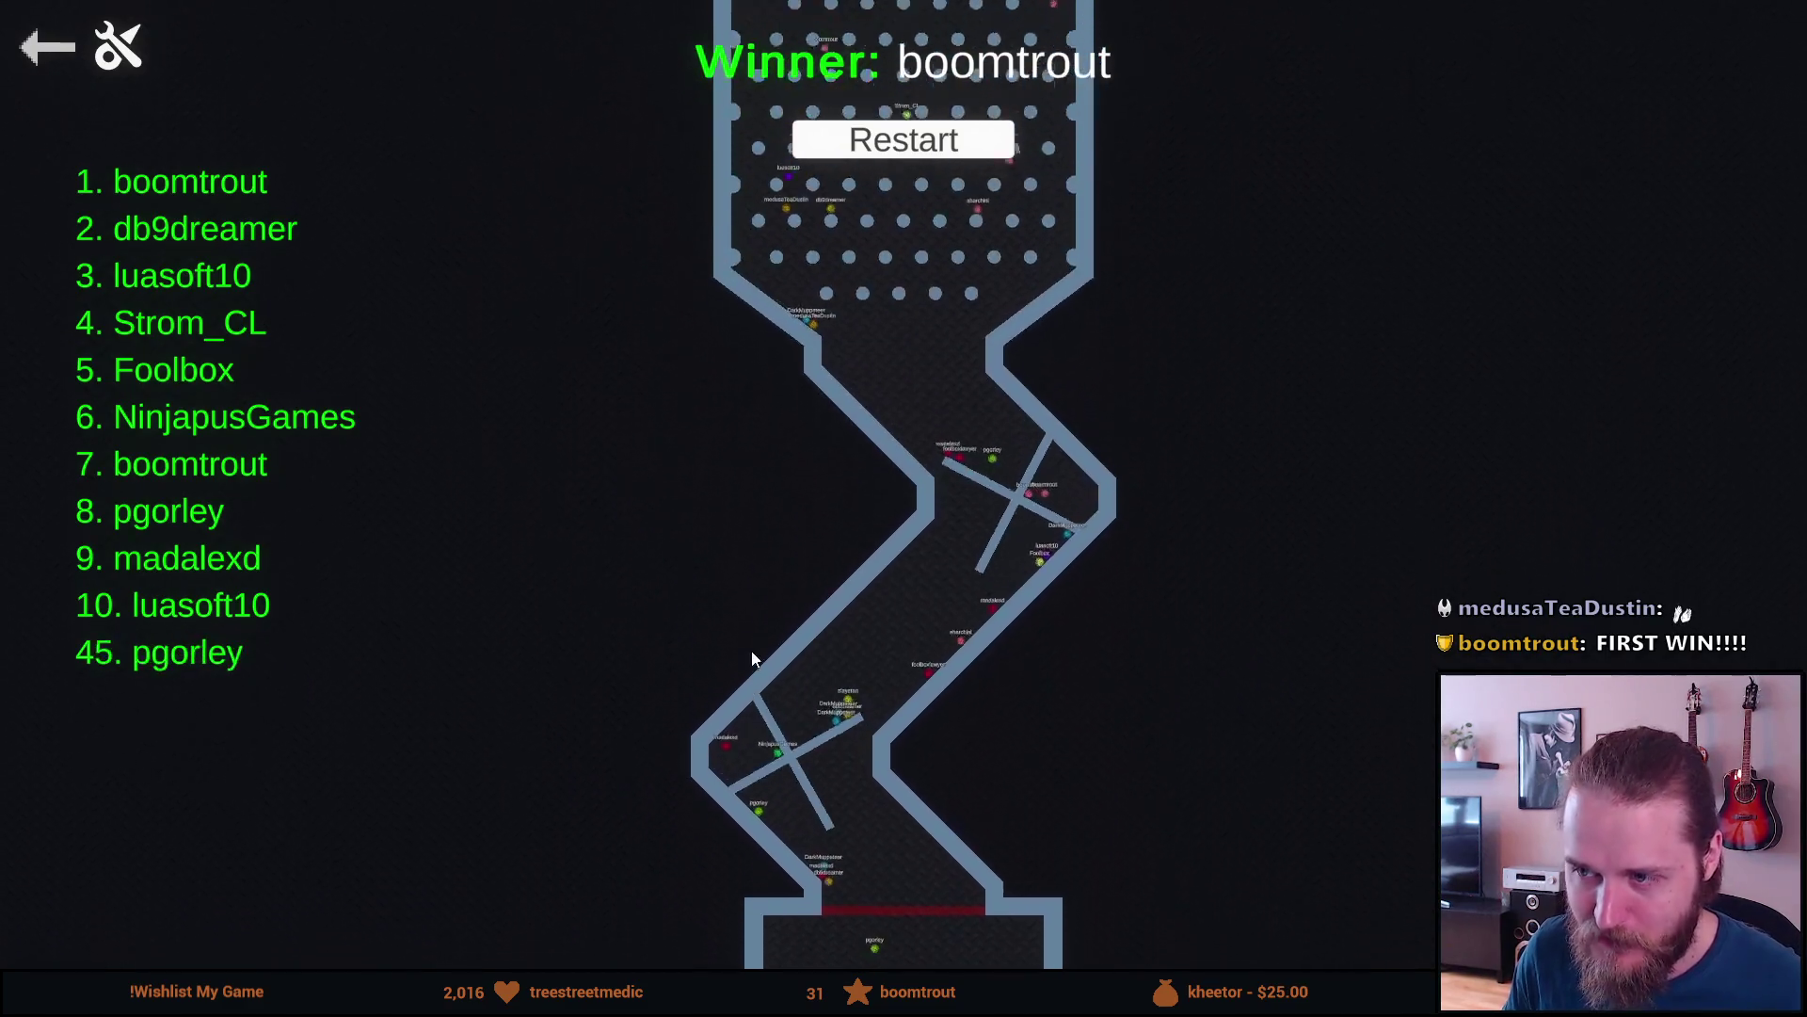
pyautogui.scroll(-2, 742, 644)
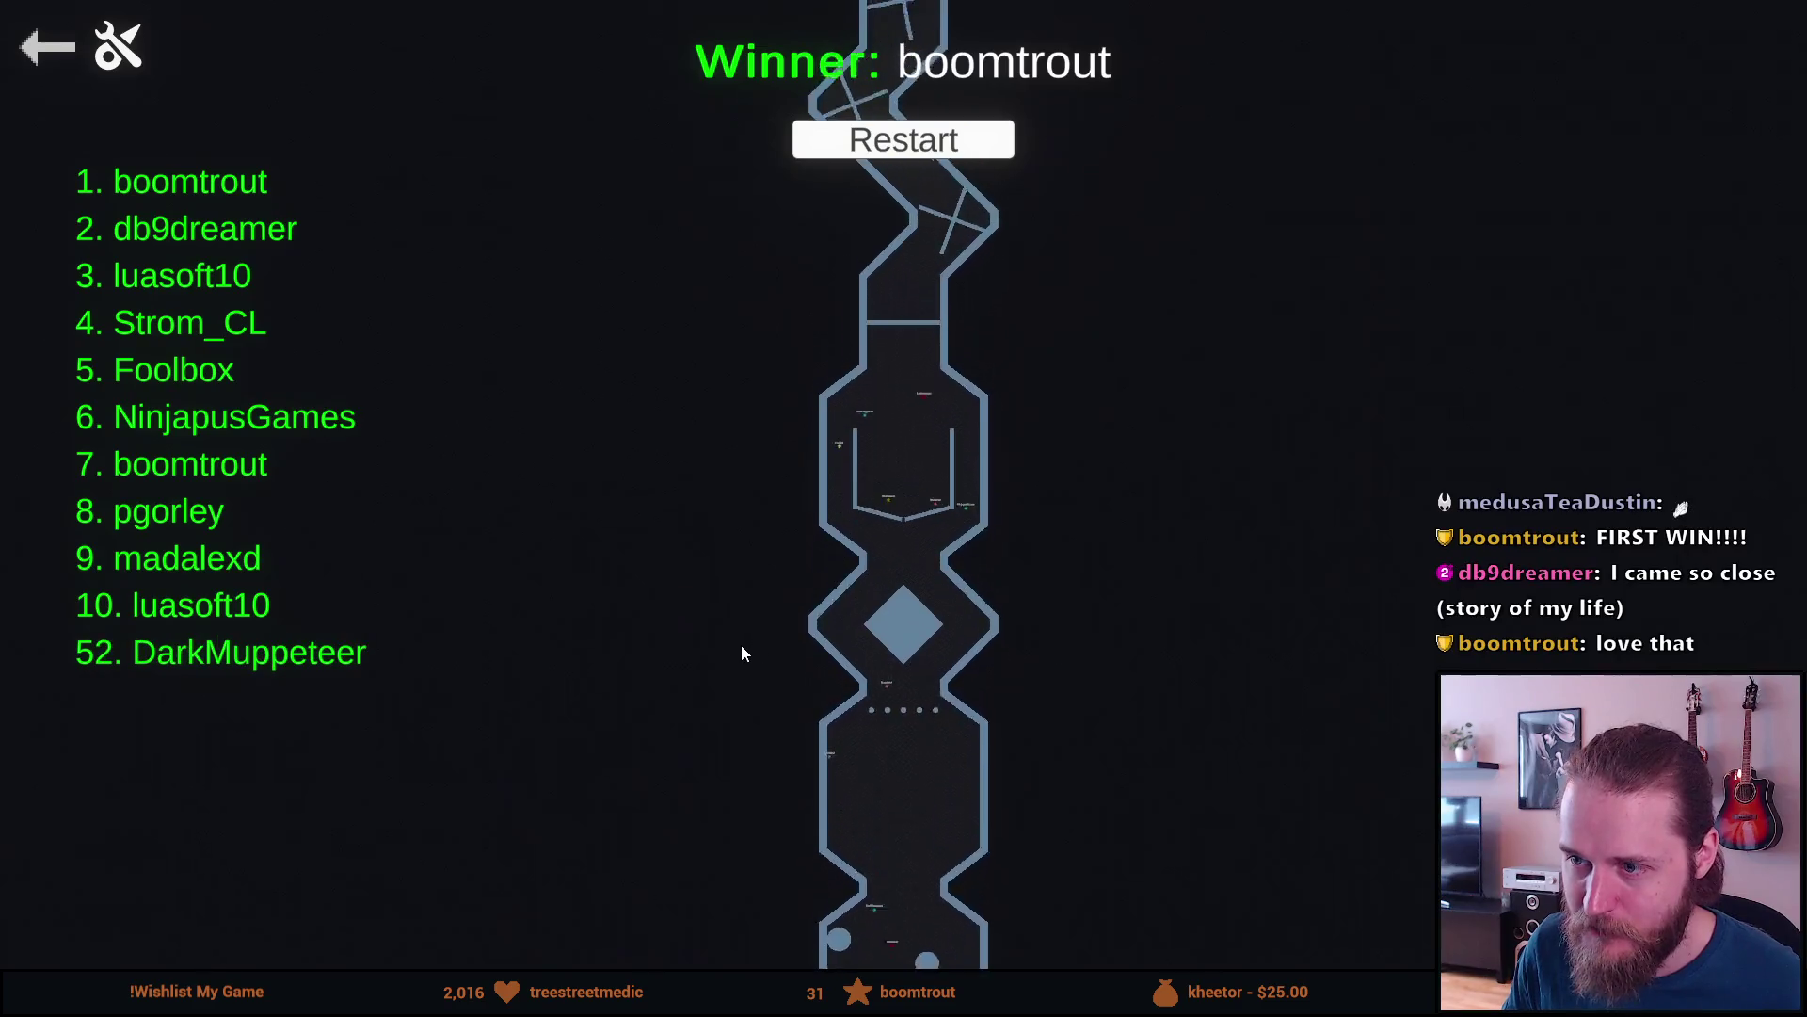
pyautogui.scroll(1, 739, 652)
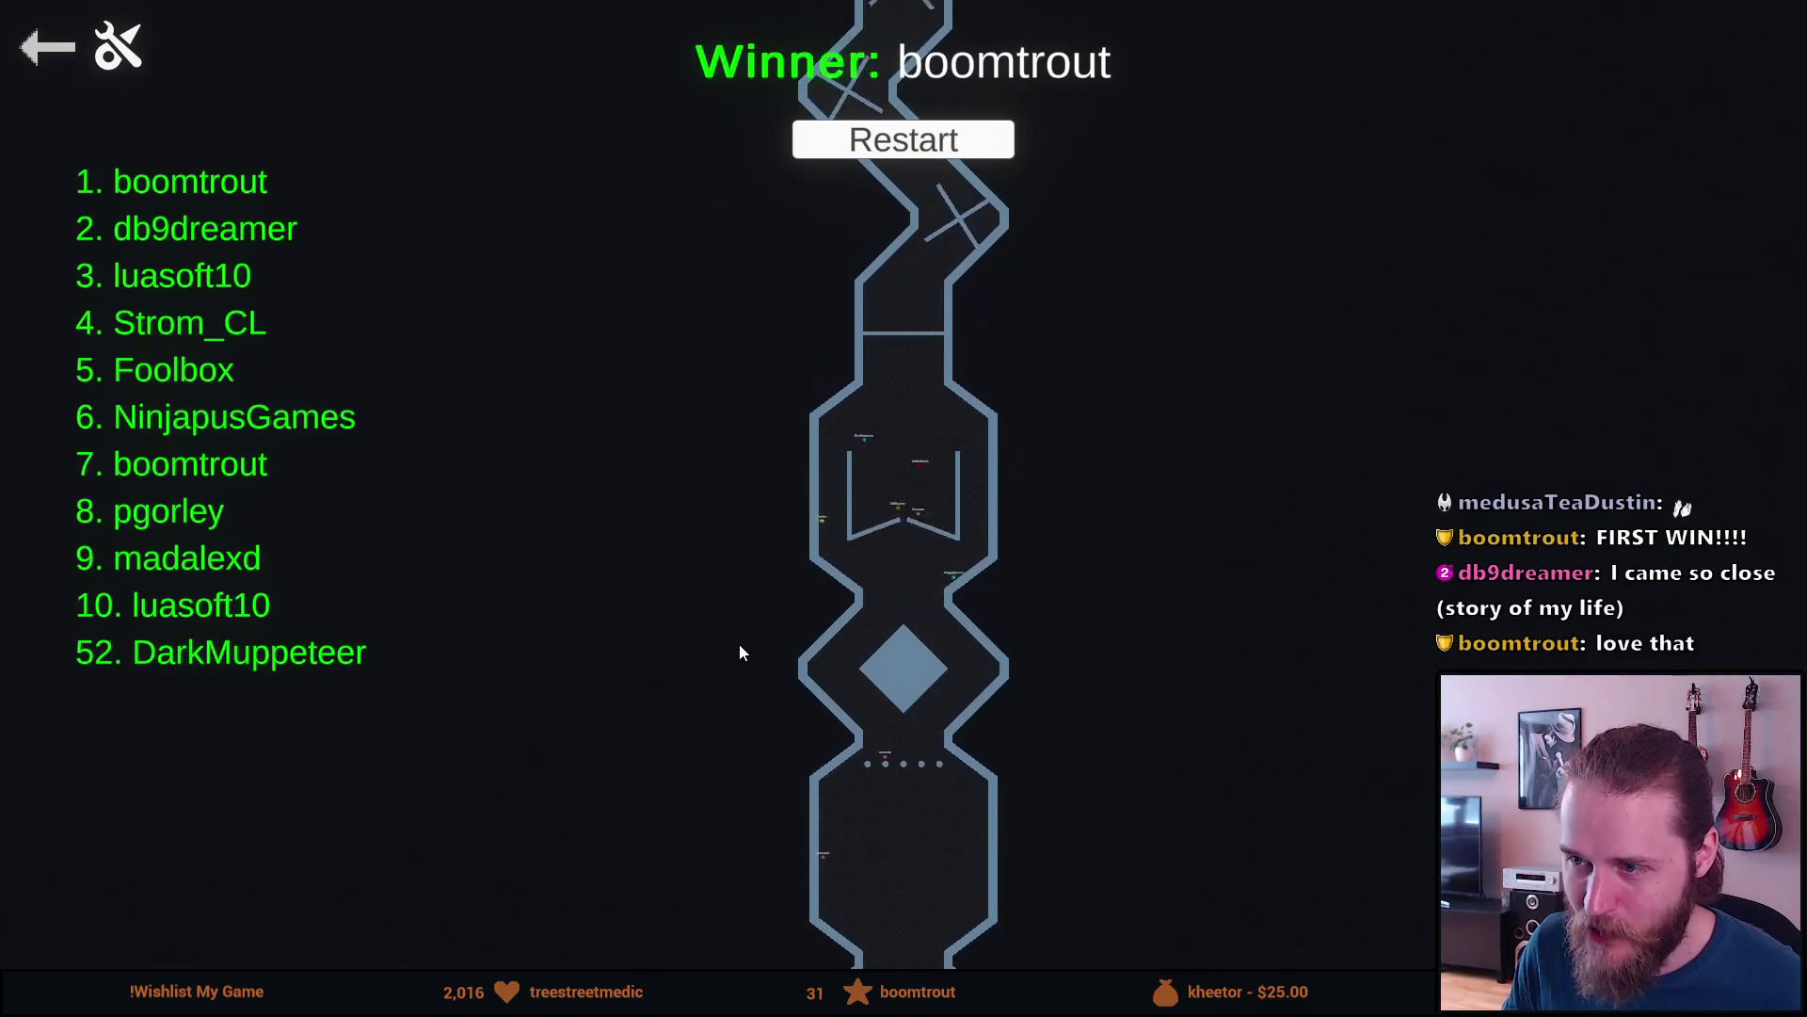
pyautogui.scroll(3, 721, 665)
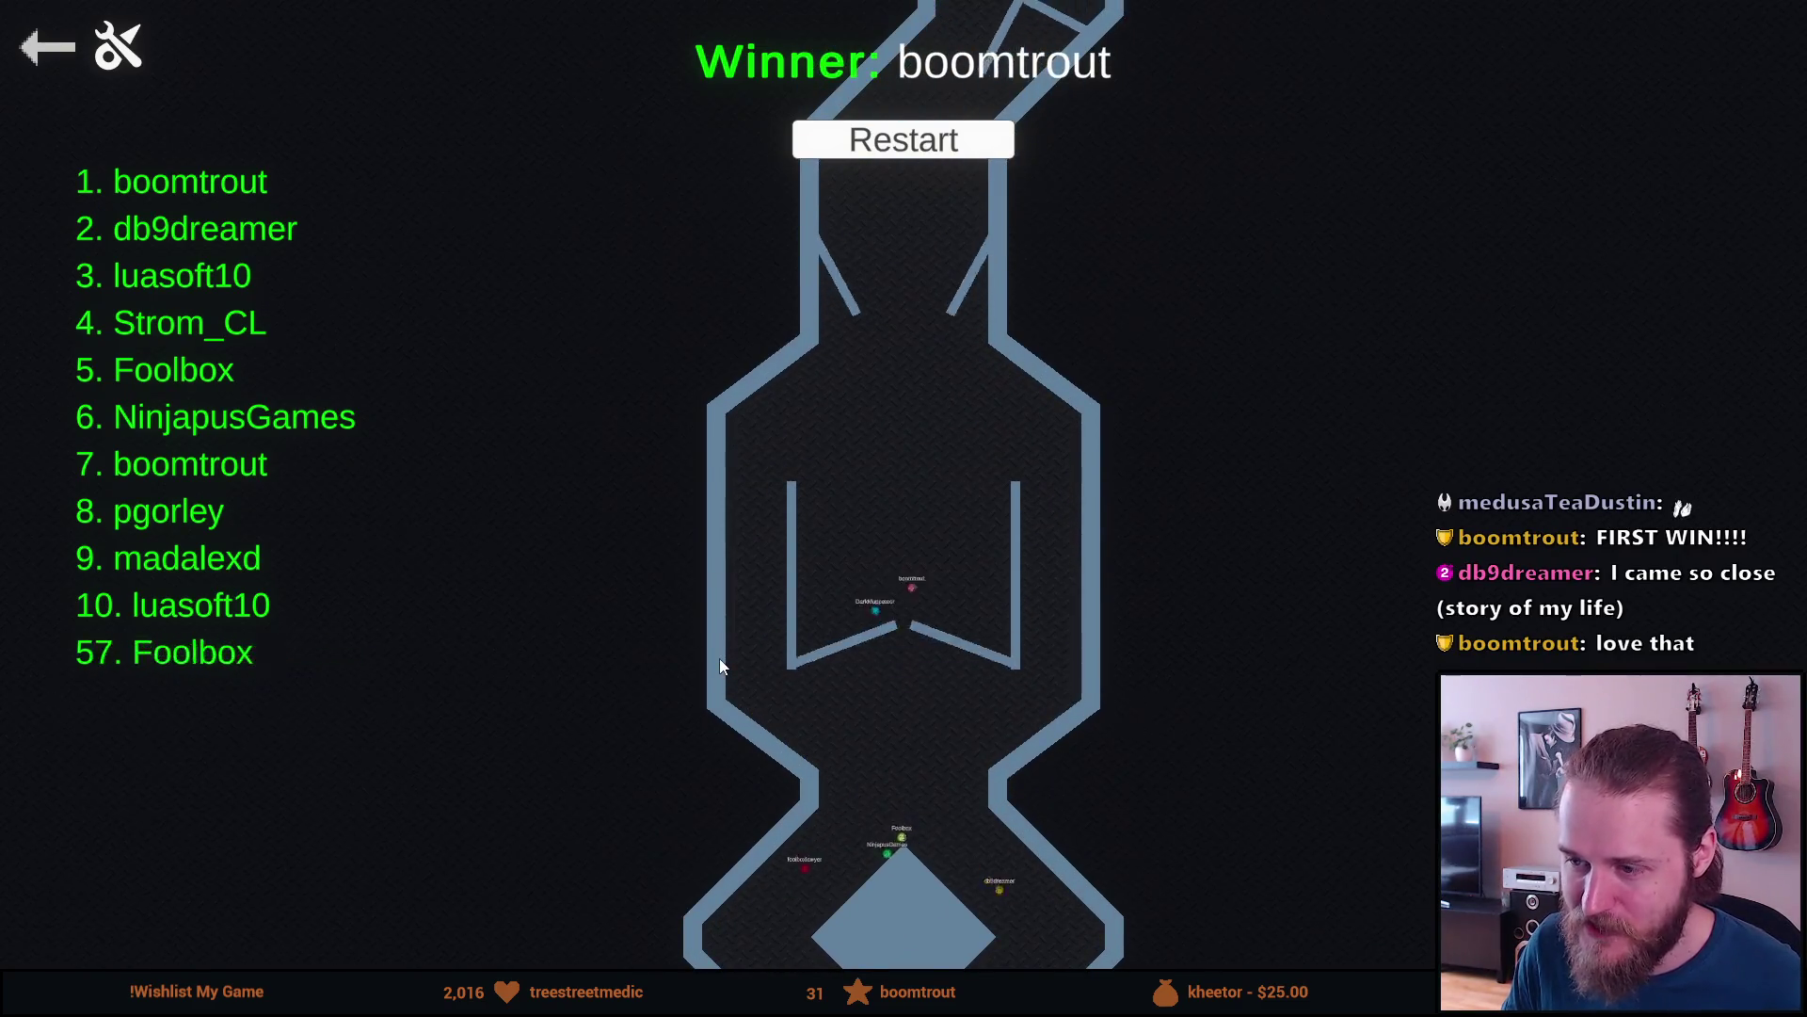
pyautogui.scroll(1, 721, 665)
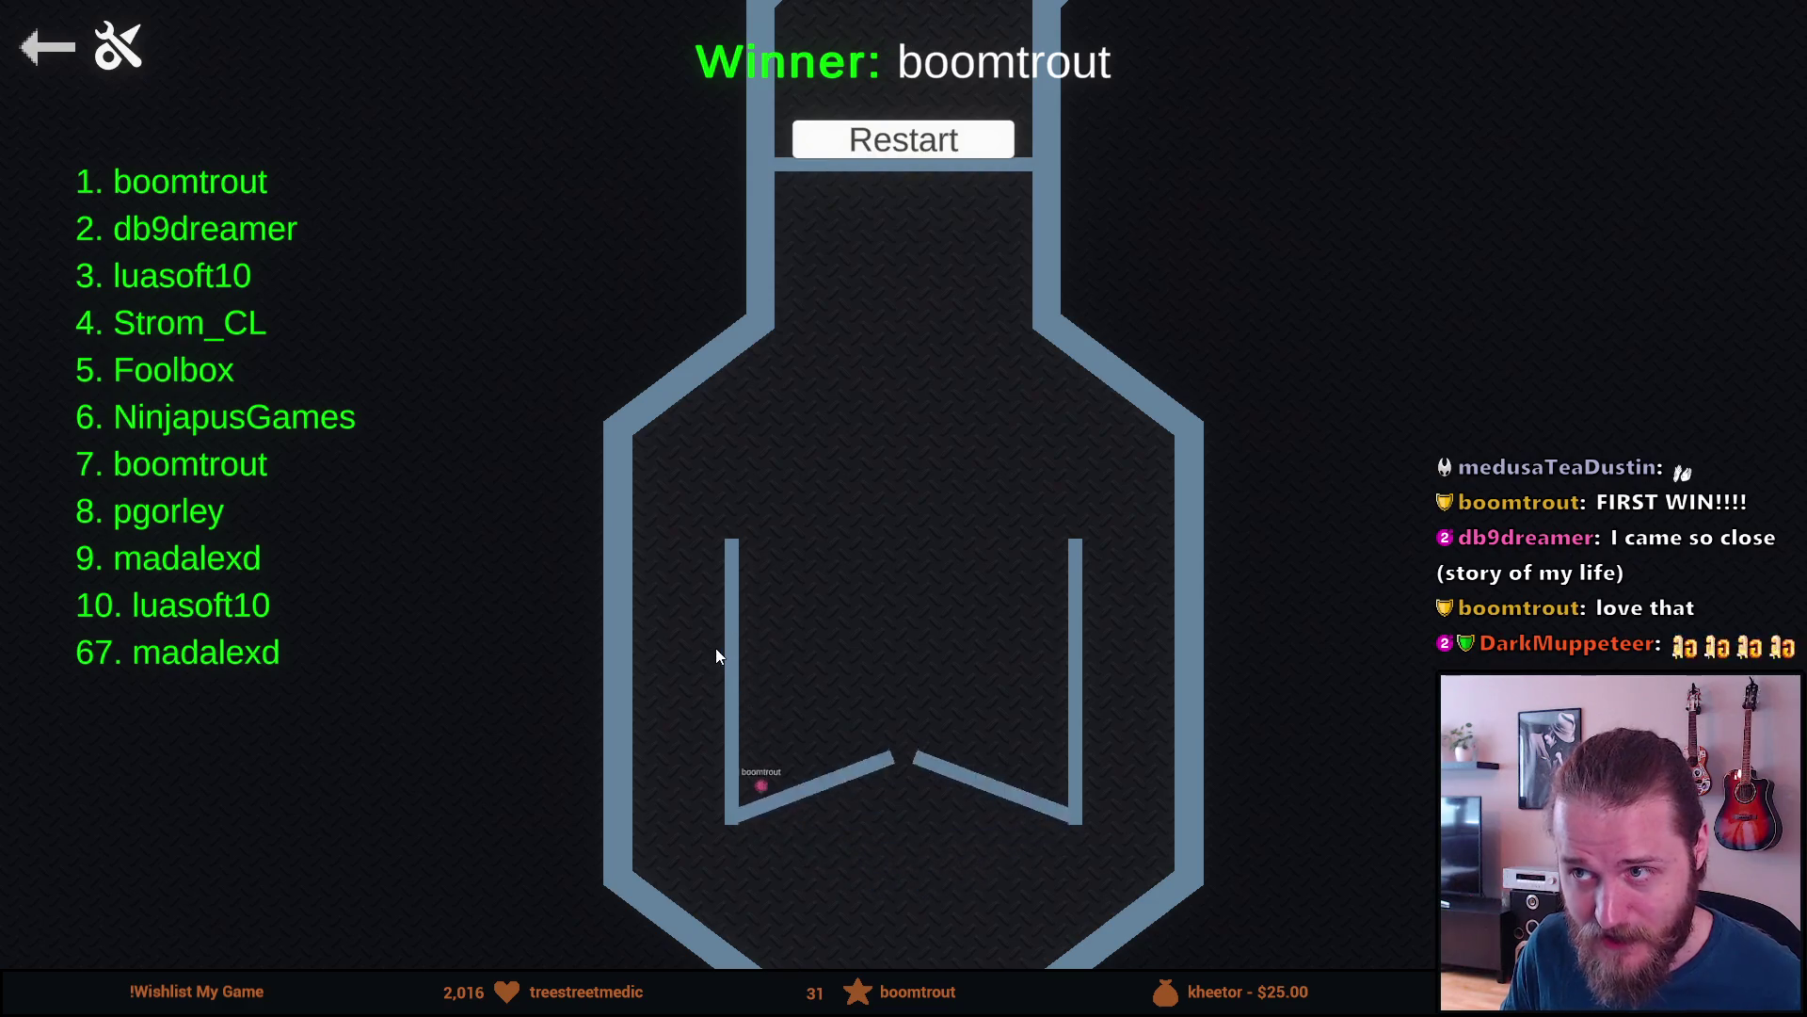
pyautogui.scroll(-1, 734, 650)
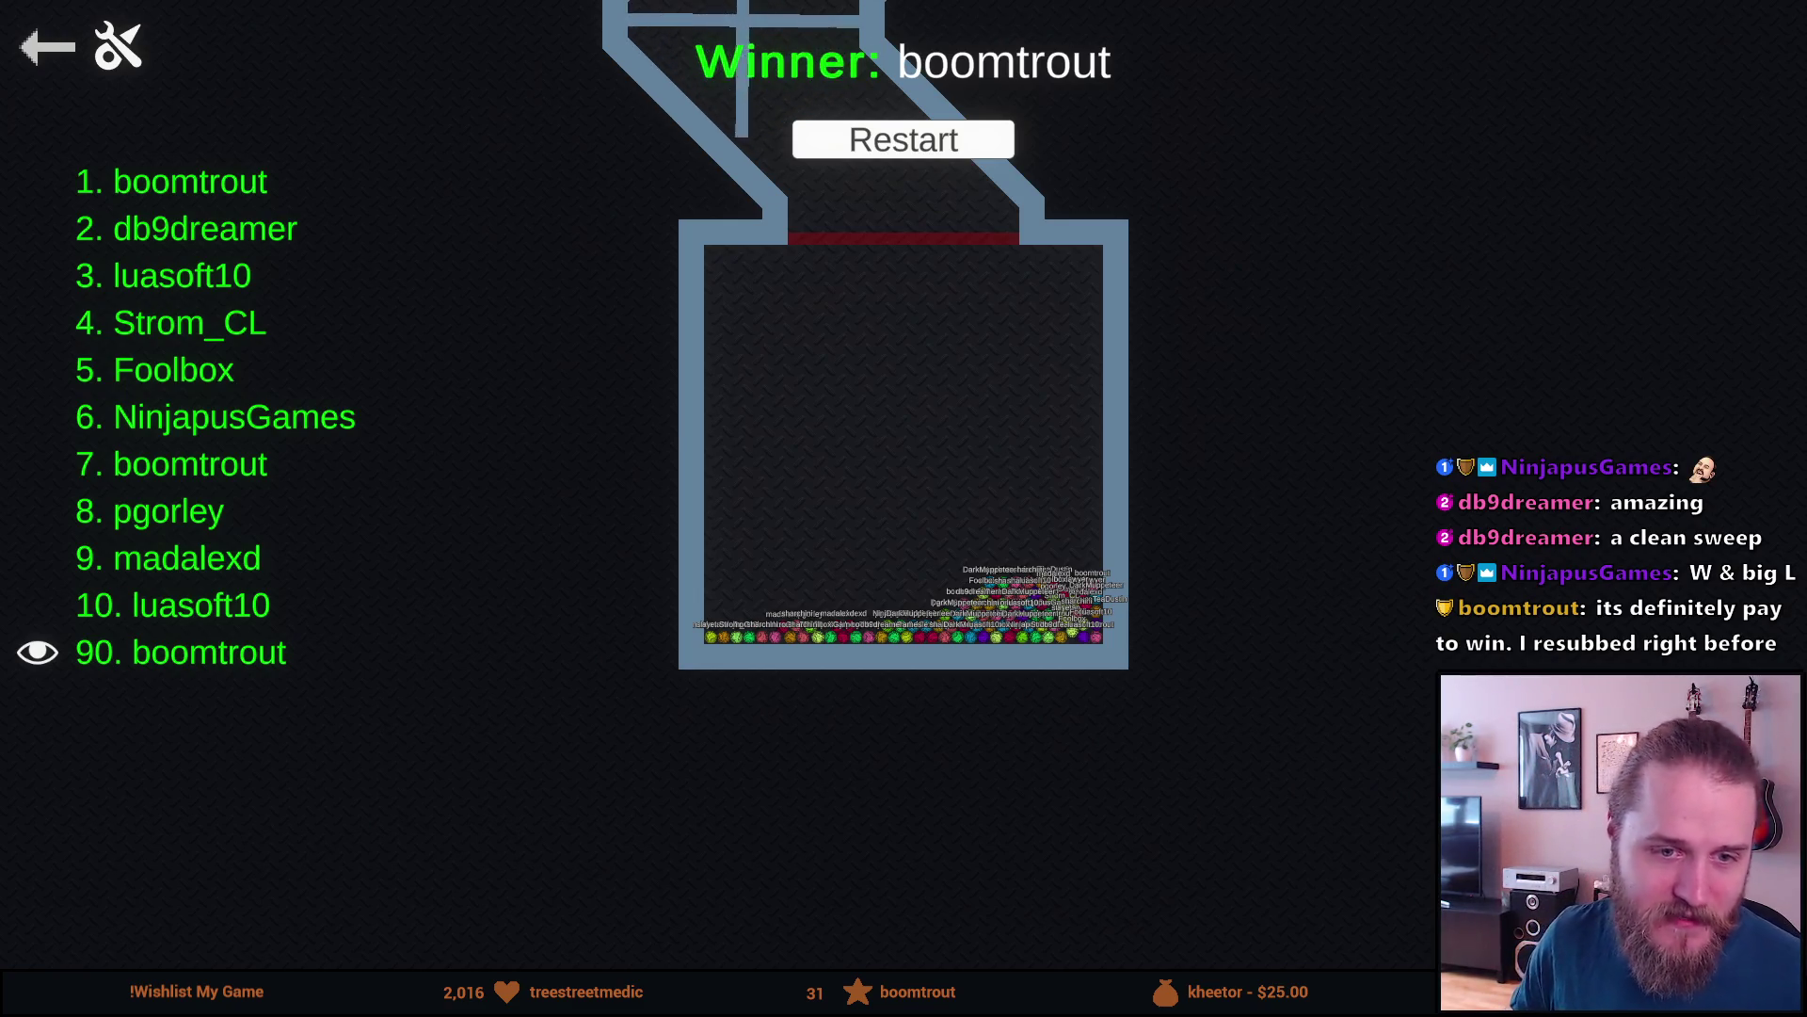
pyautogui.click(45, 53)
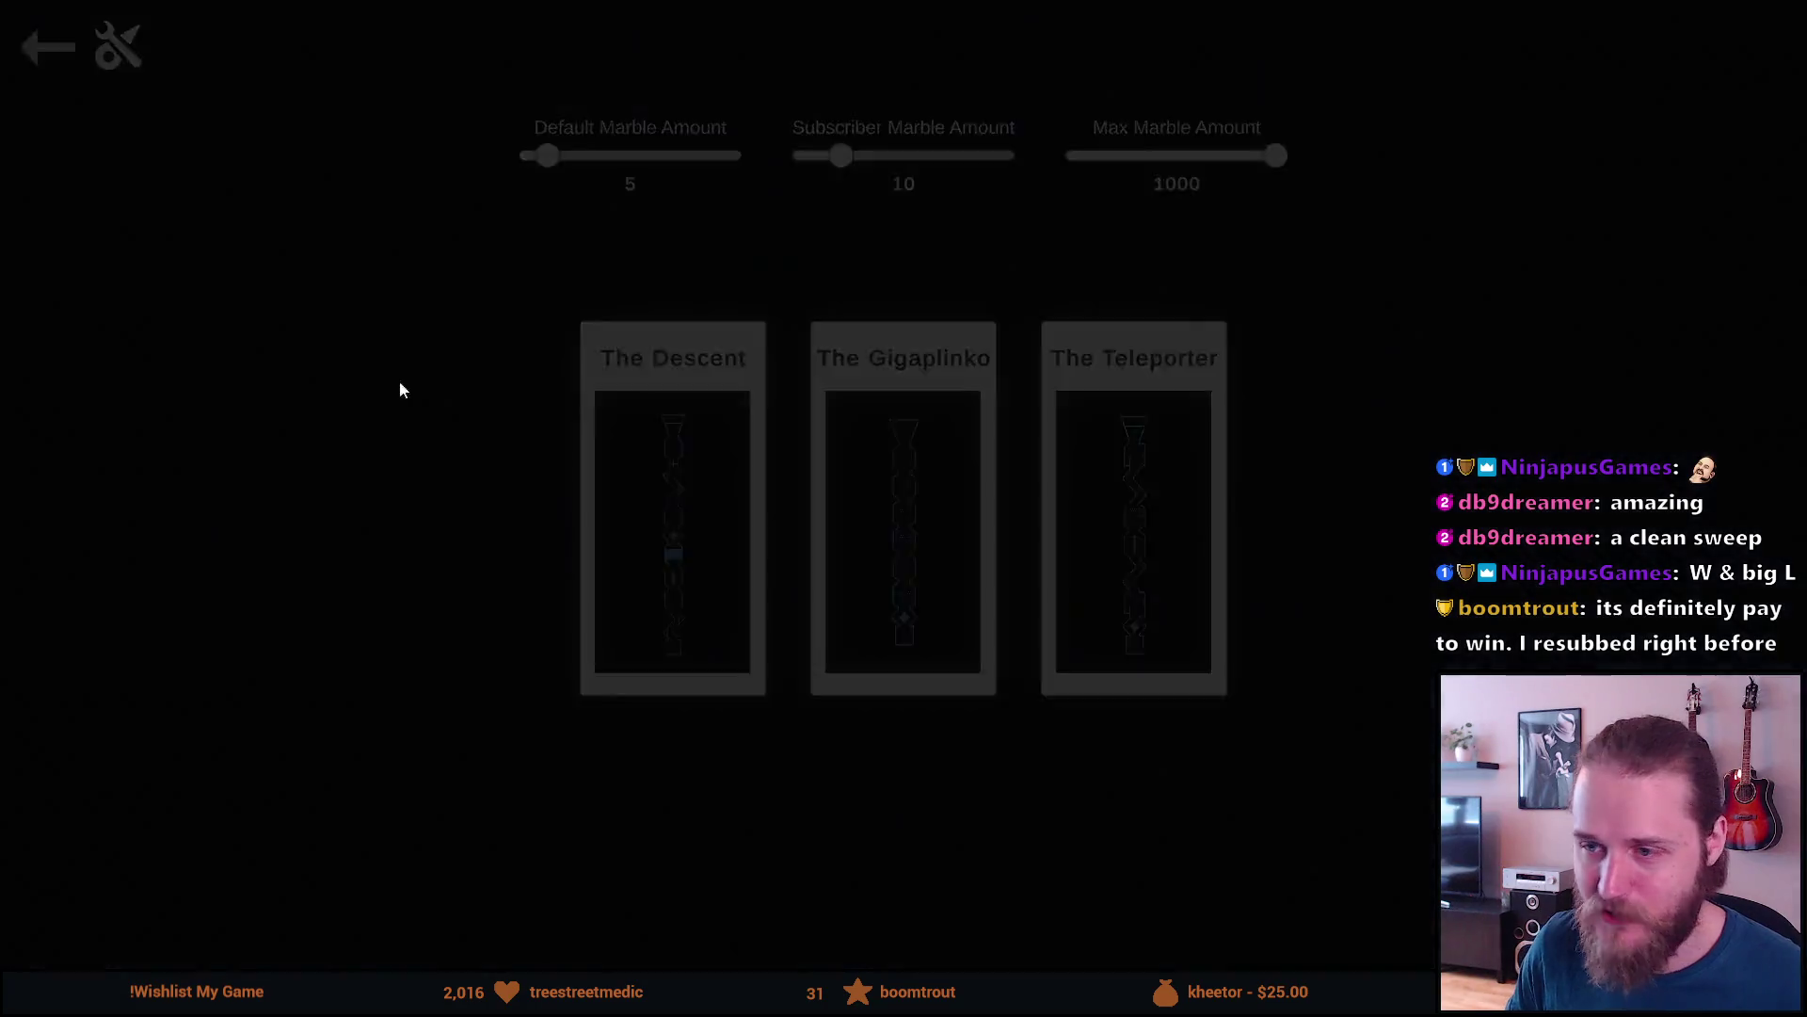
# - Quit the marble game from the main menu and confirm the quit
pyautogui.click(906, 800)
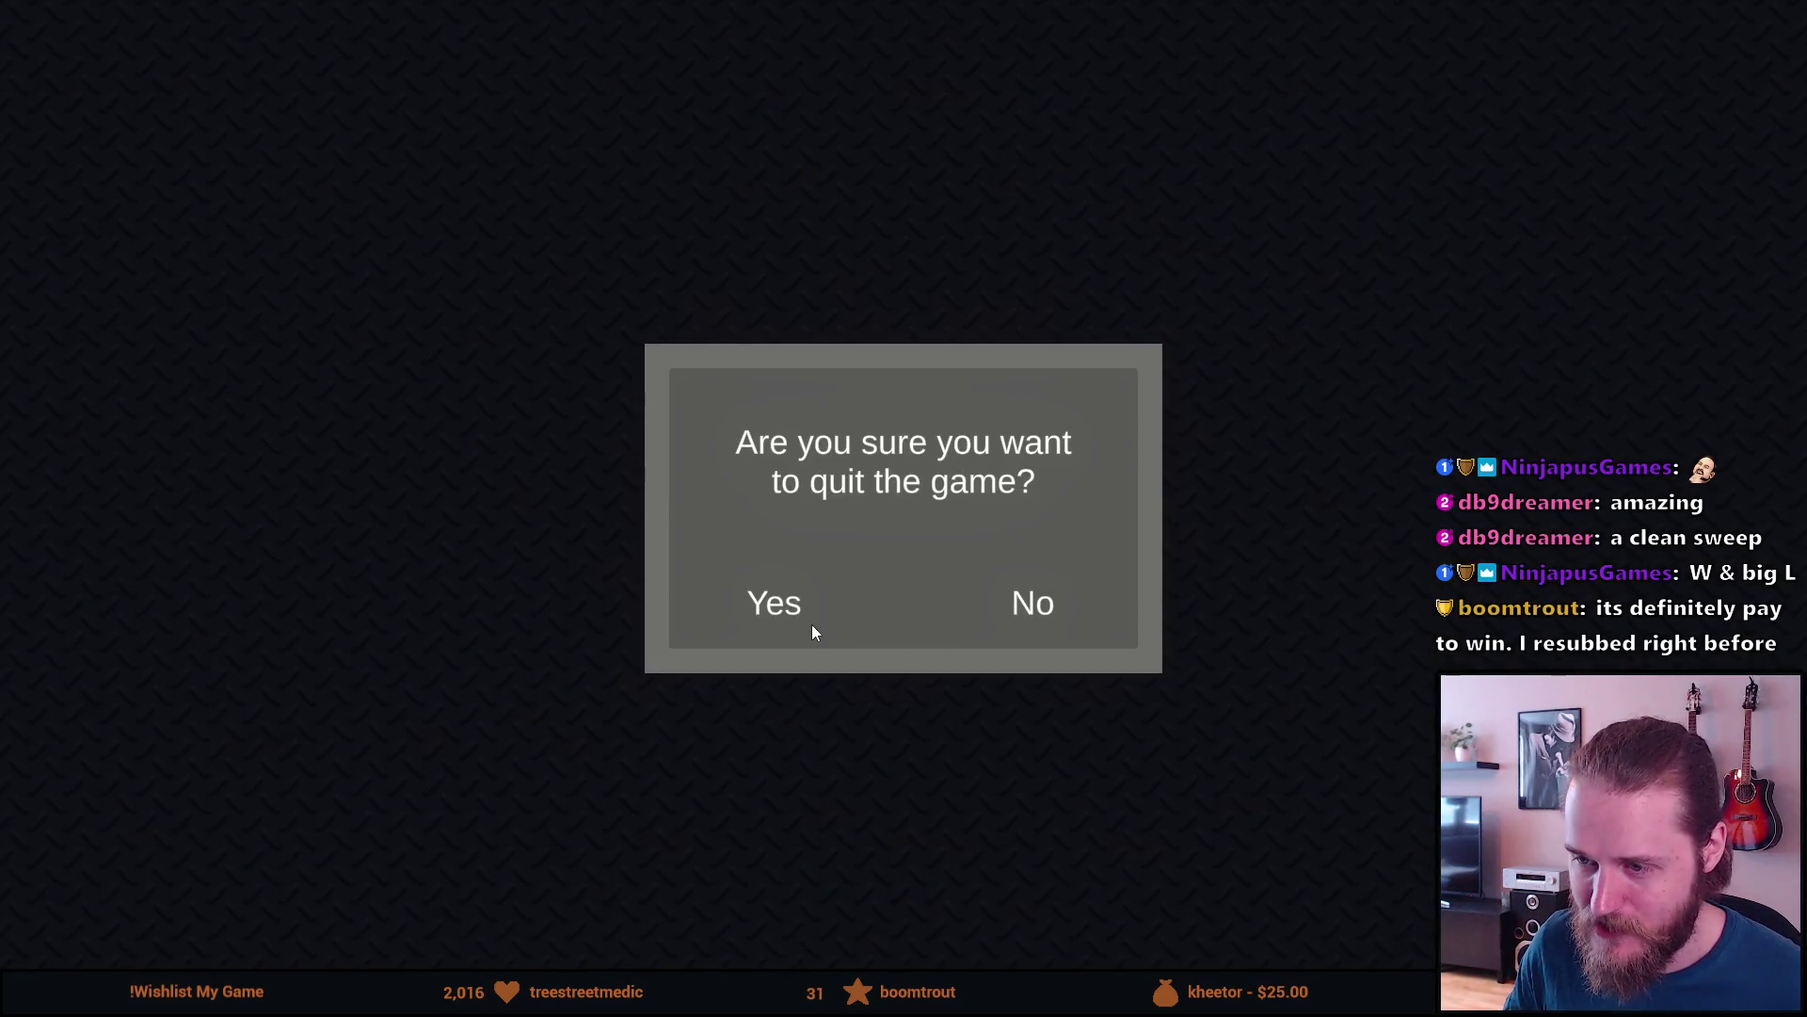
pyautogui.click(813, 625)
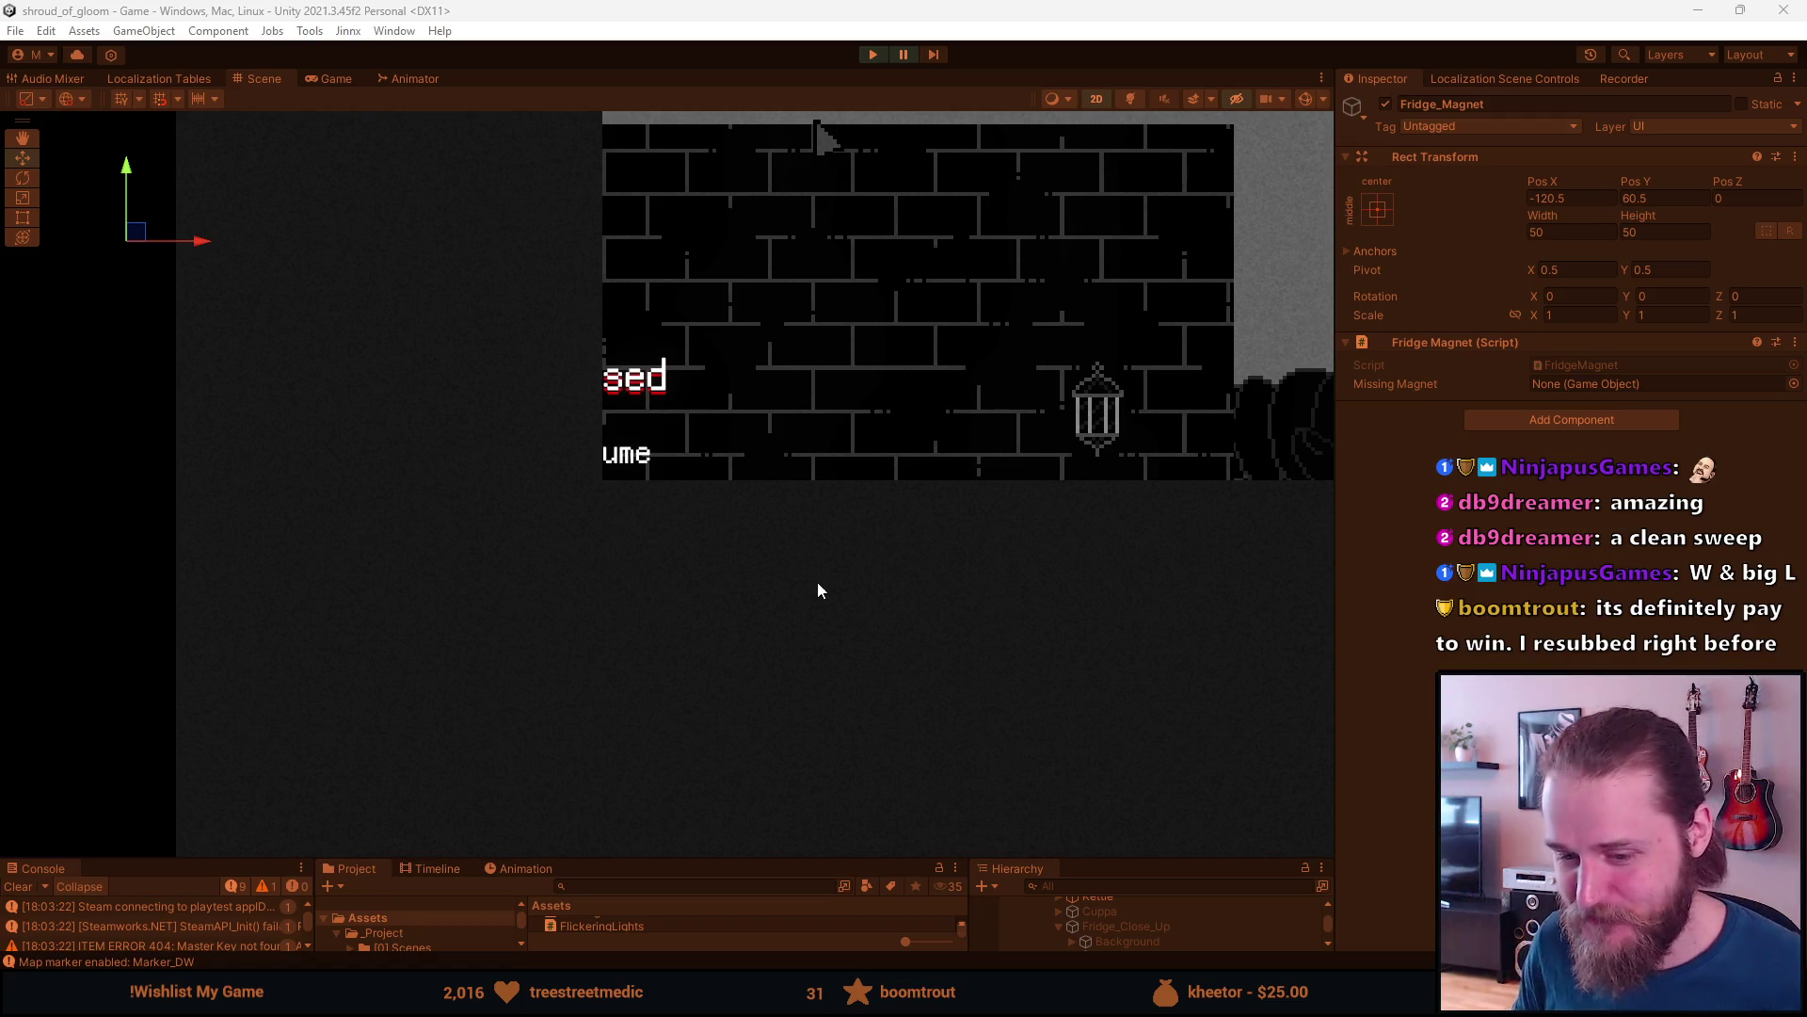
# - Clear the Console, resume the game, then open and leave the fridge close-up
pyautogui.scroll(-1, 791, 519)
pyautogui.scroll(-2, 791, 519)
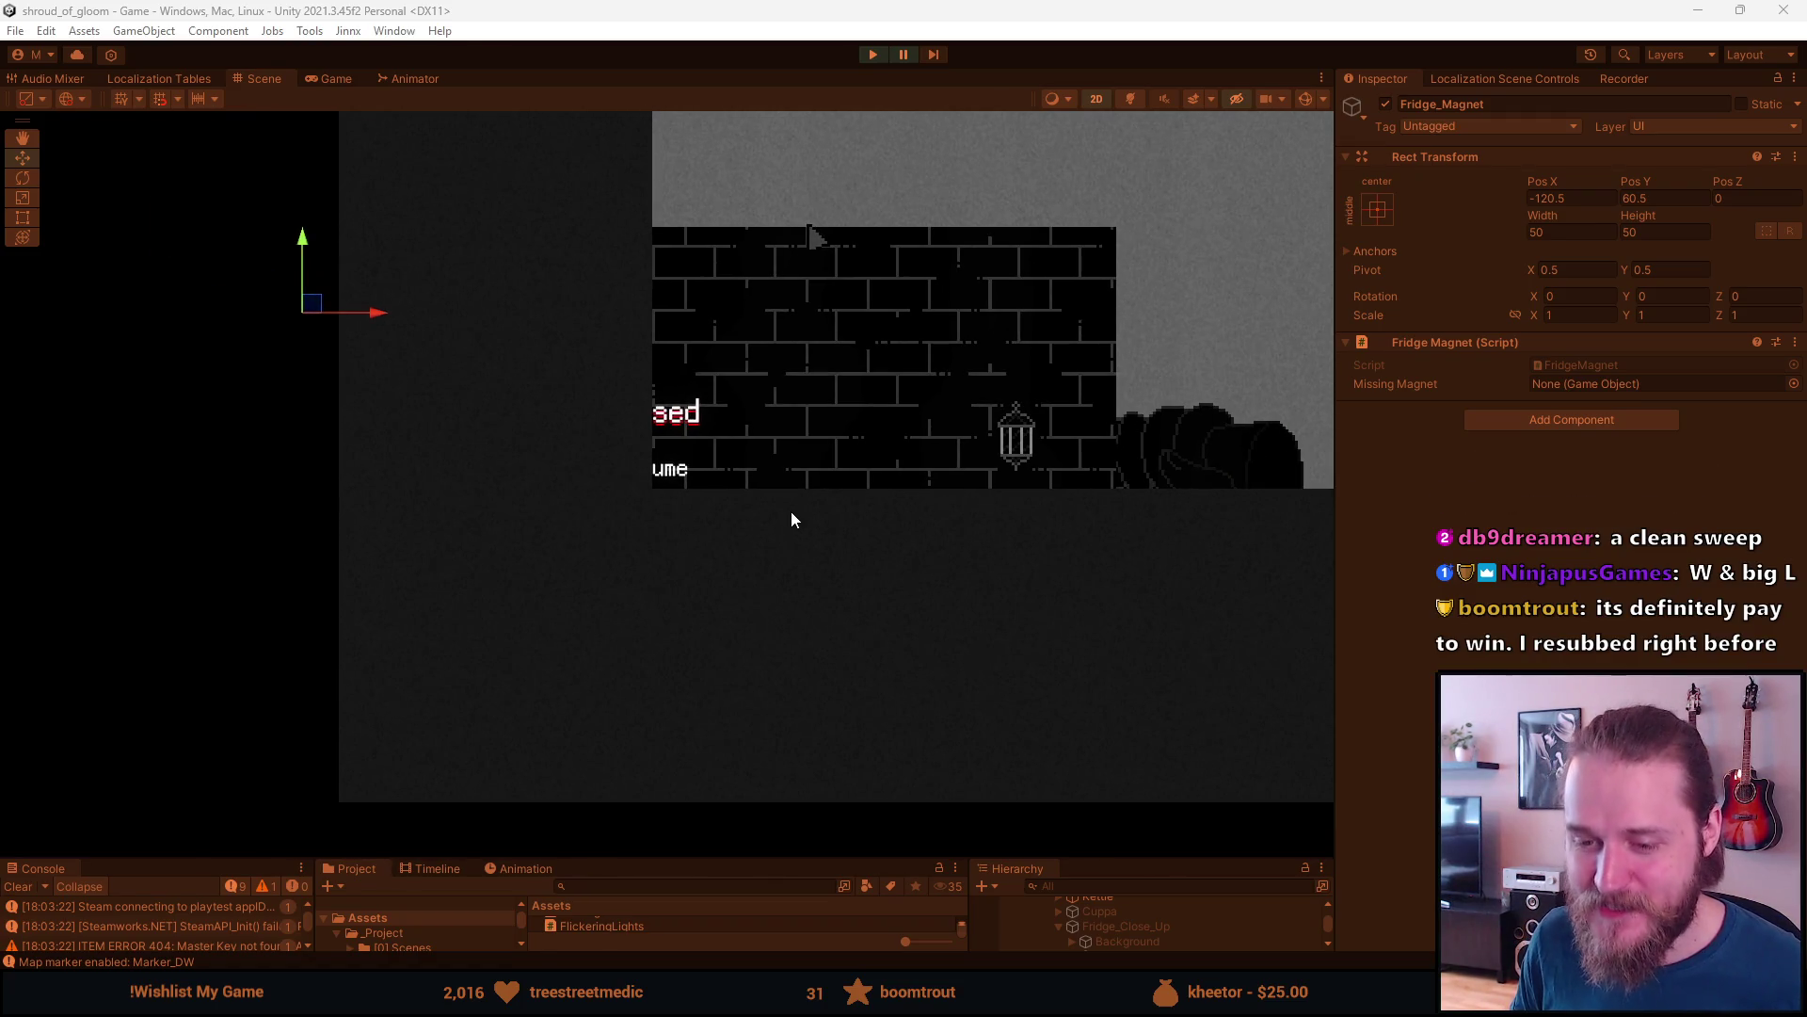
pyautogui.click(21, 885)
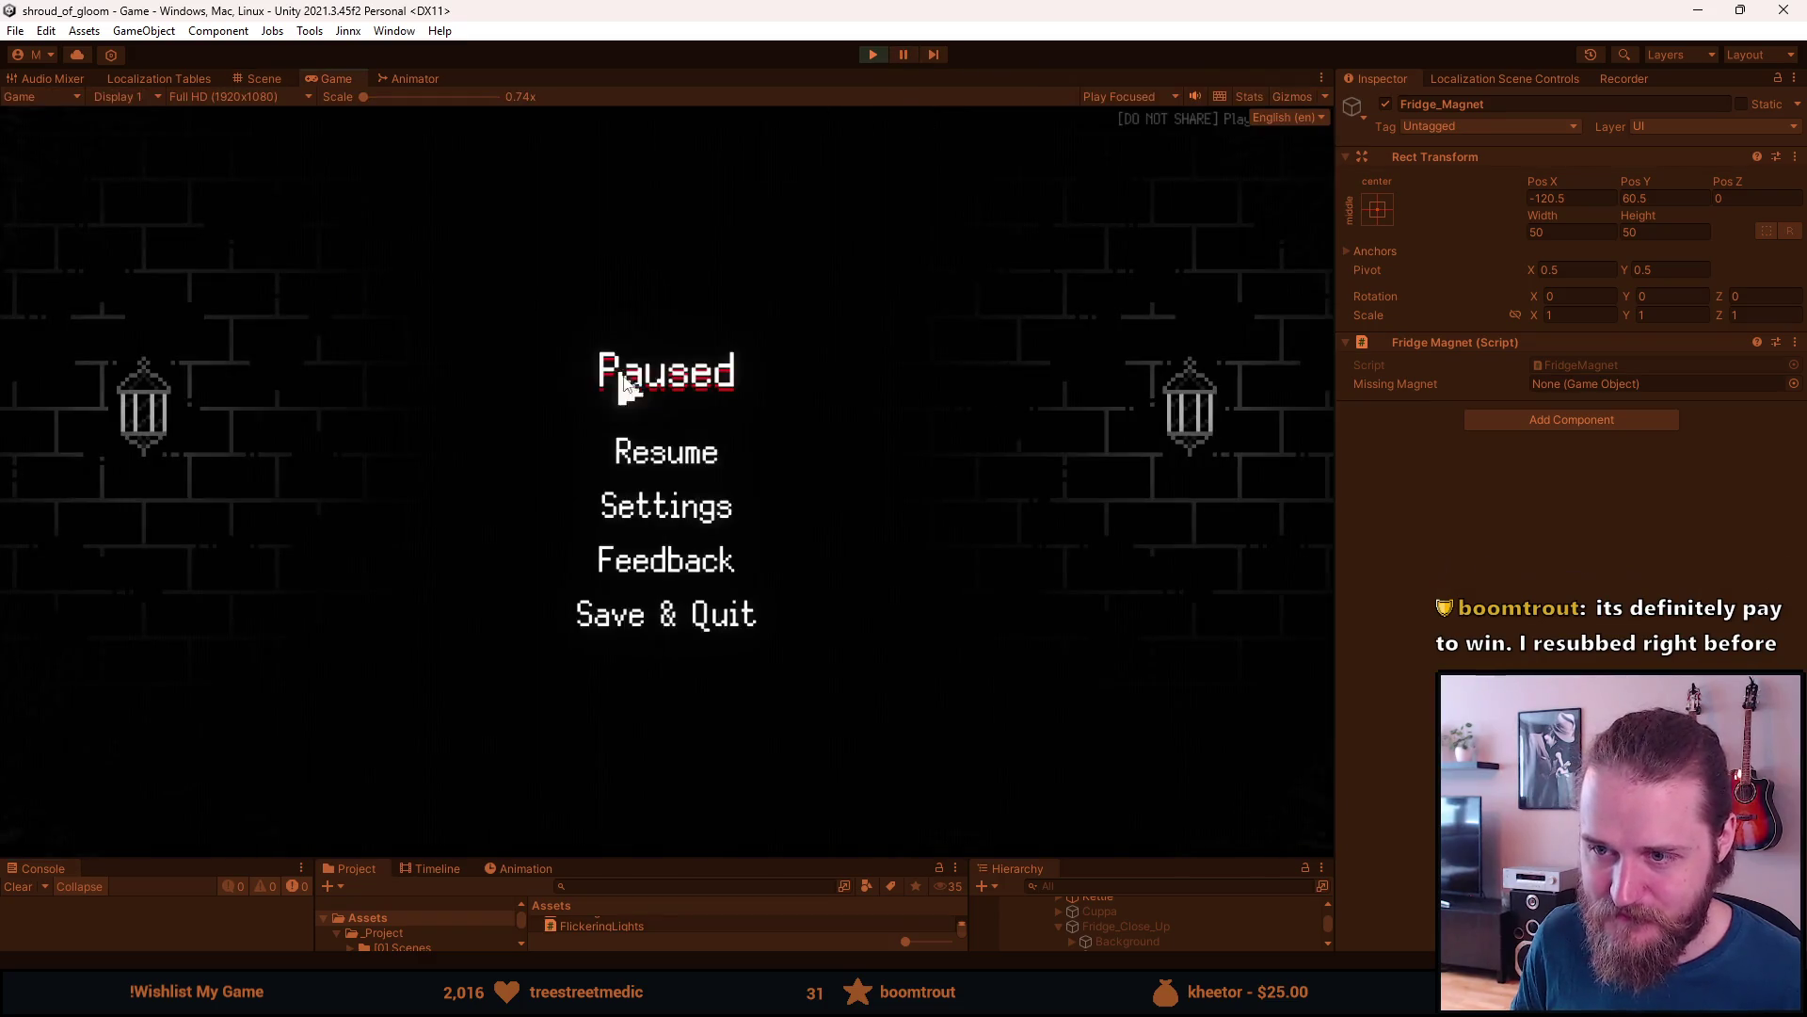
pyautogui.click(666, 454)
pyautogui.click(302, 466)
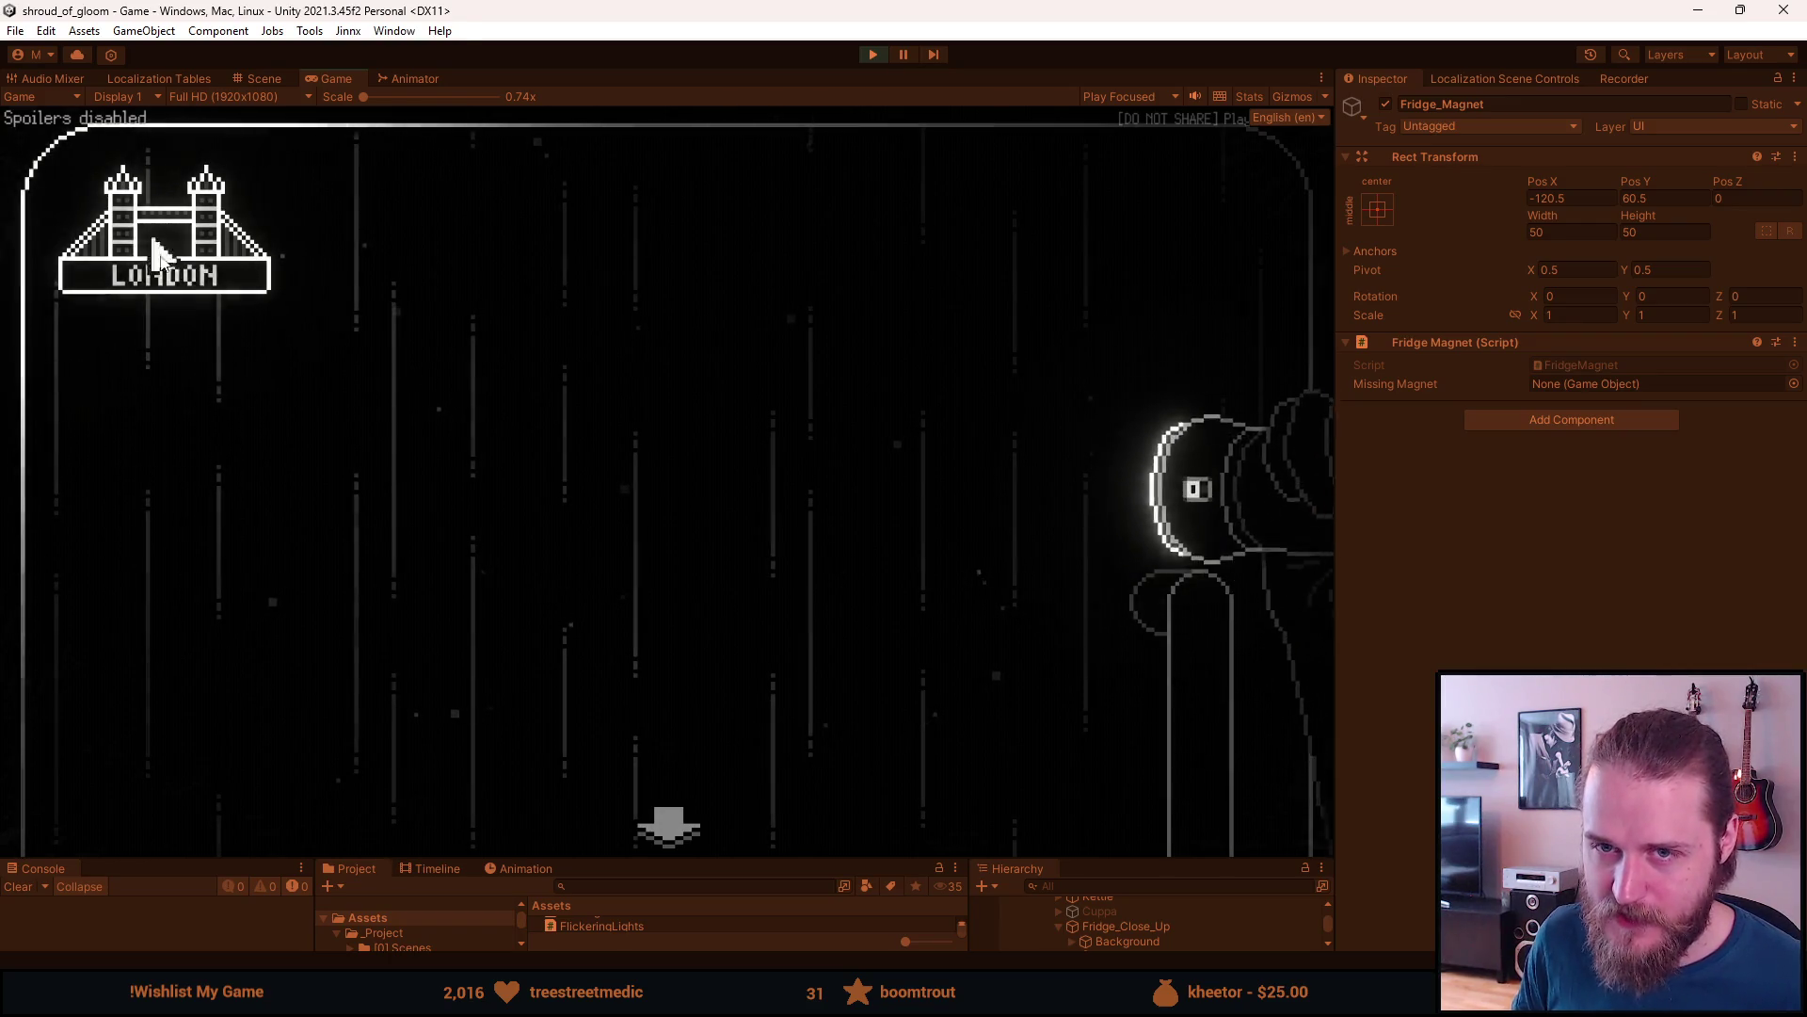
pyautogui.click(664, 826)
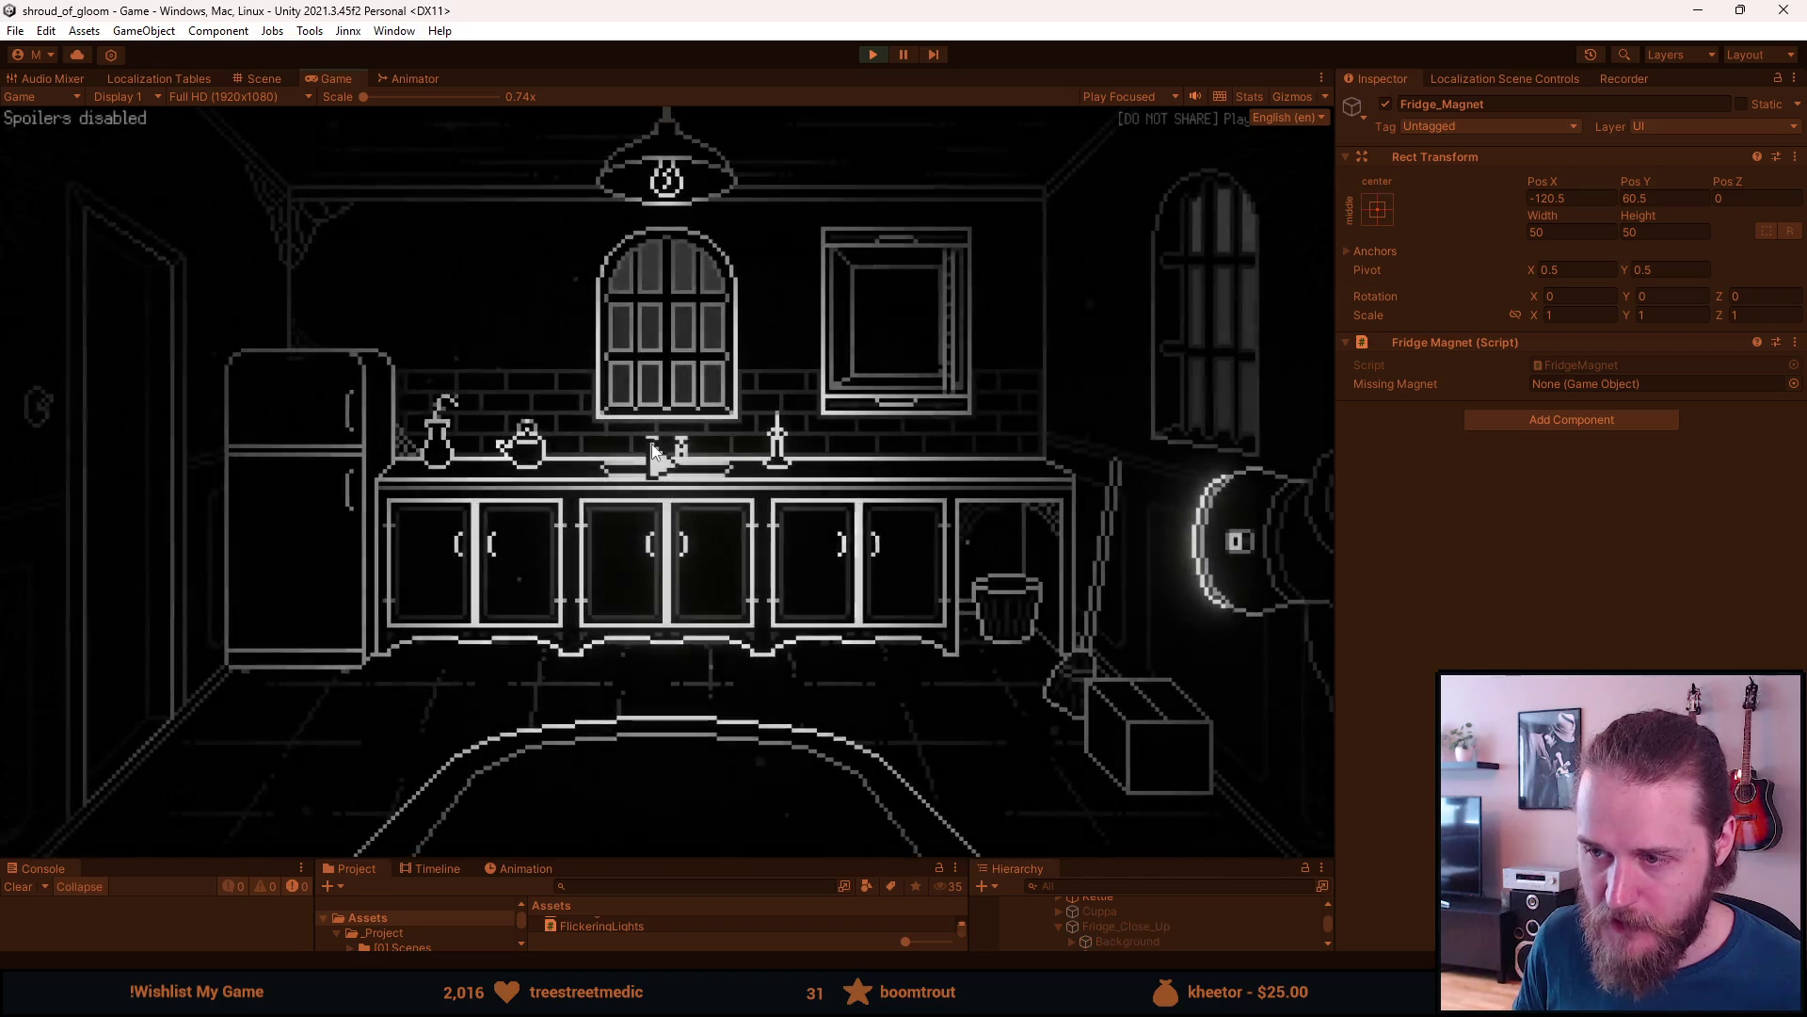
# - Reload the game from the F1 dev tools, then reopen the fridge and place the magnet
pyautogui.press('F1')
pyautogui.click(348, 299)
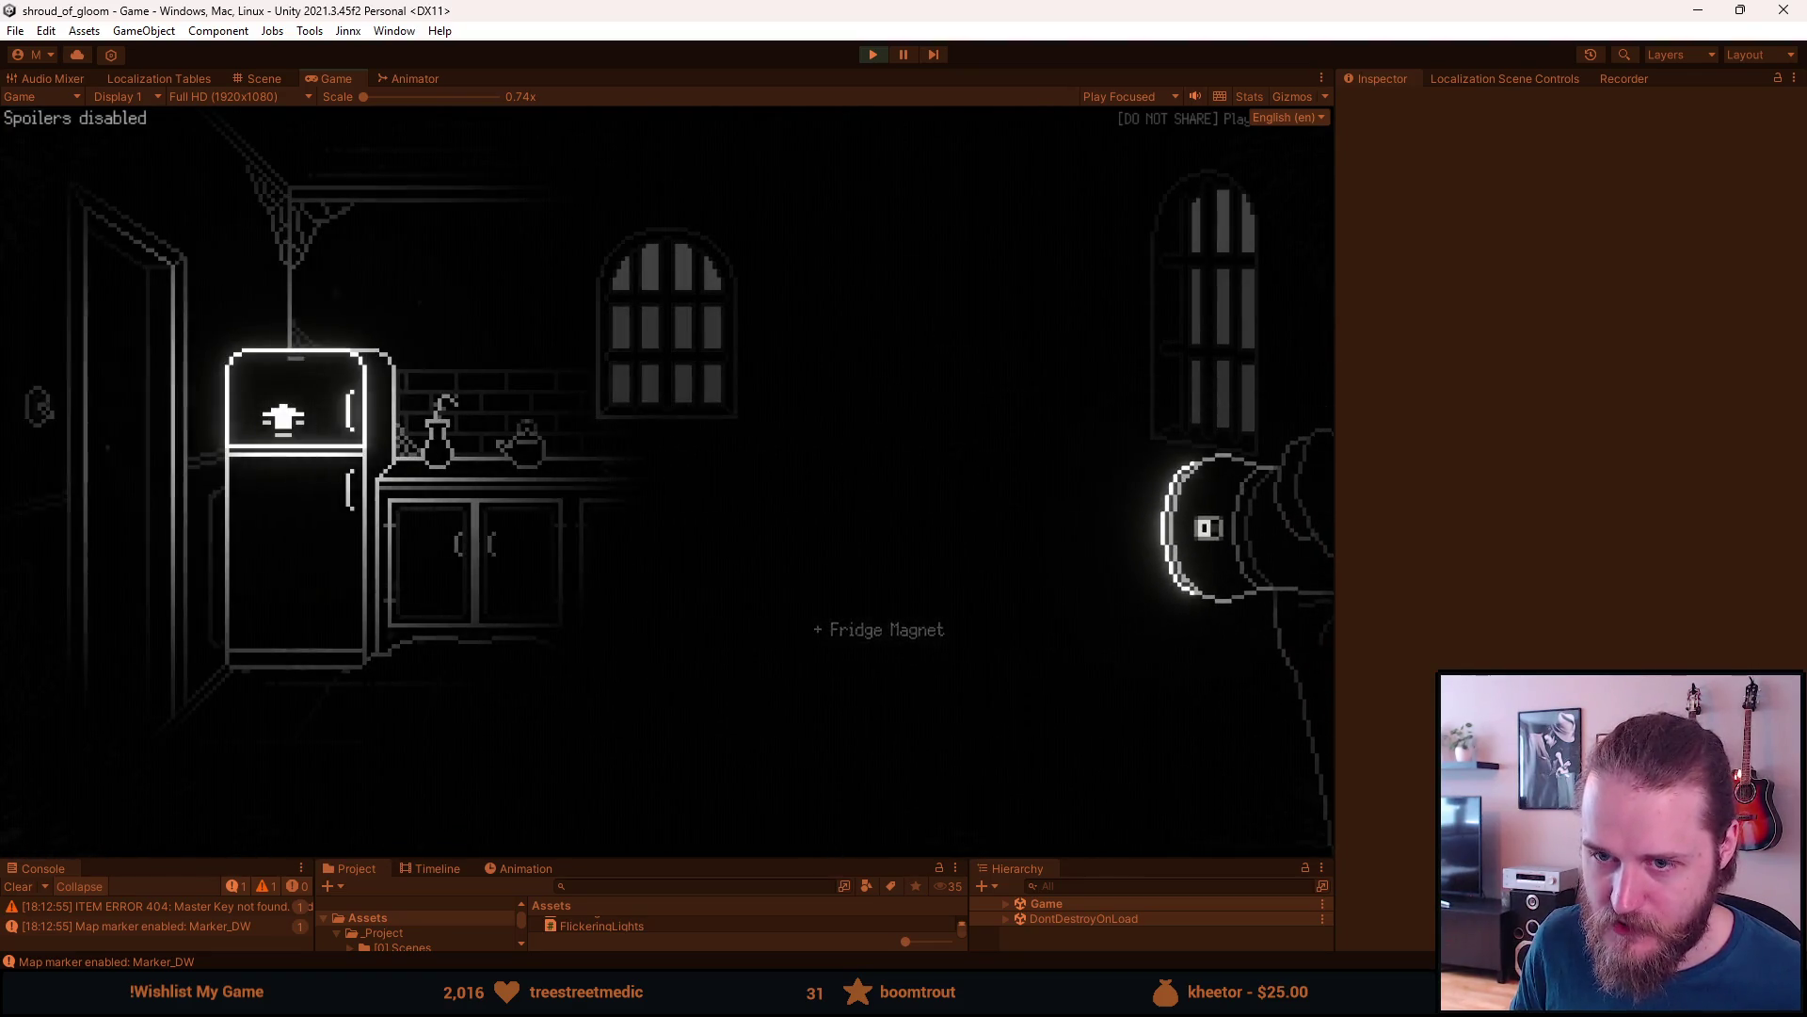
pyautogui.click(47, 414)
pyautogui.click(339, 403)
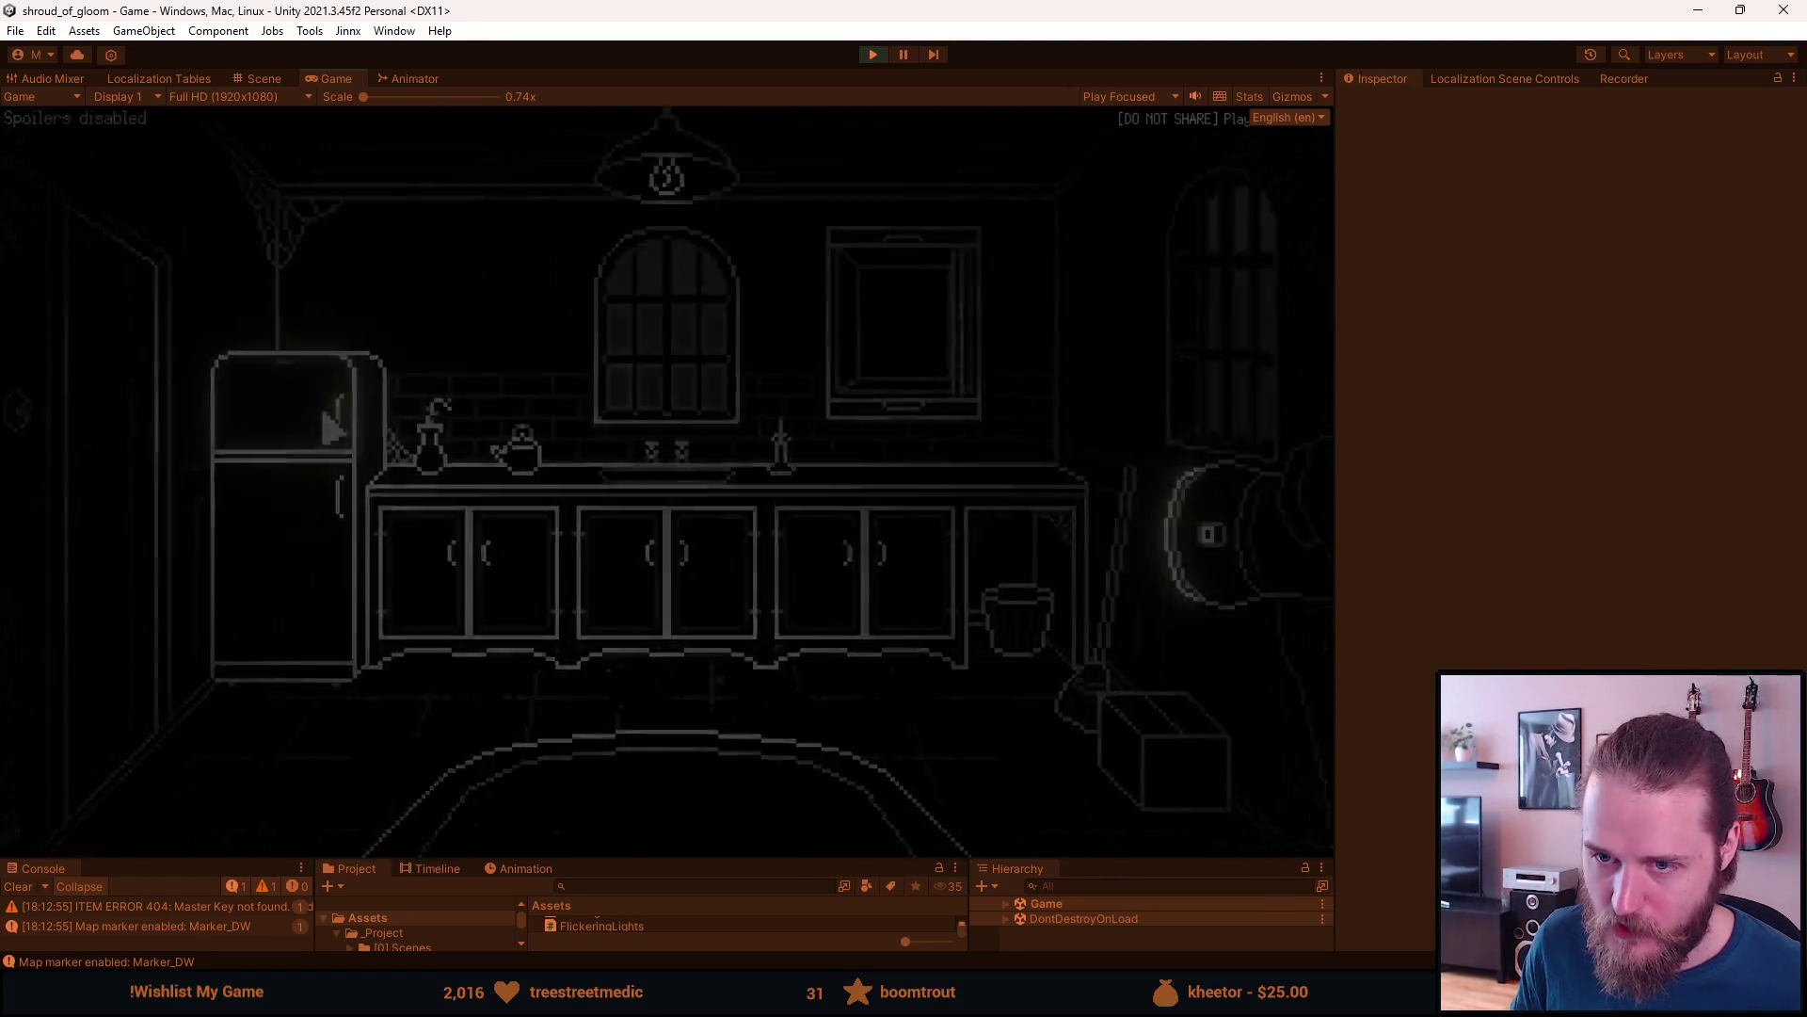
pyautogui.click(38, 840)
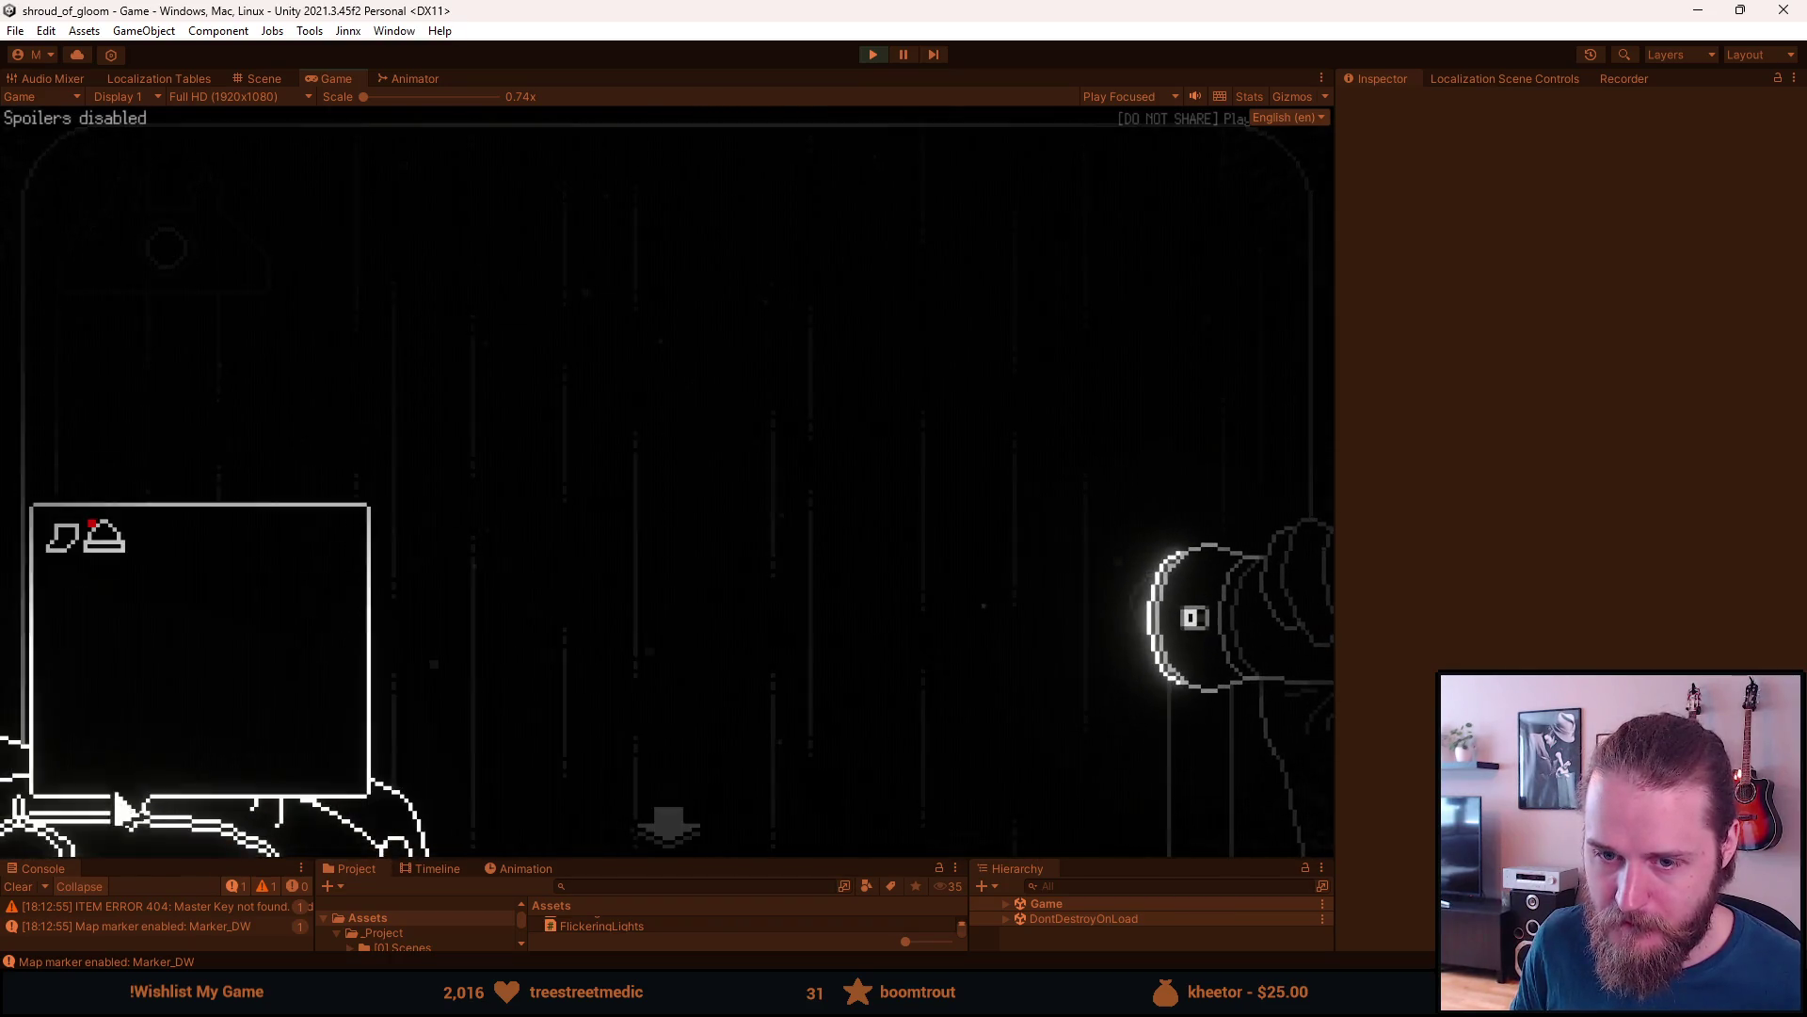
pyautogui.click(109, 552)
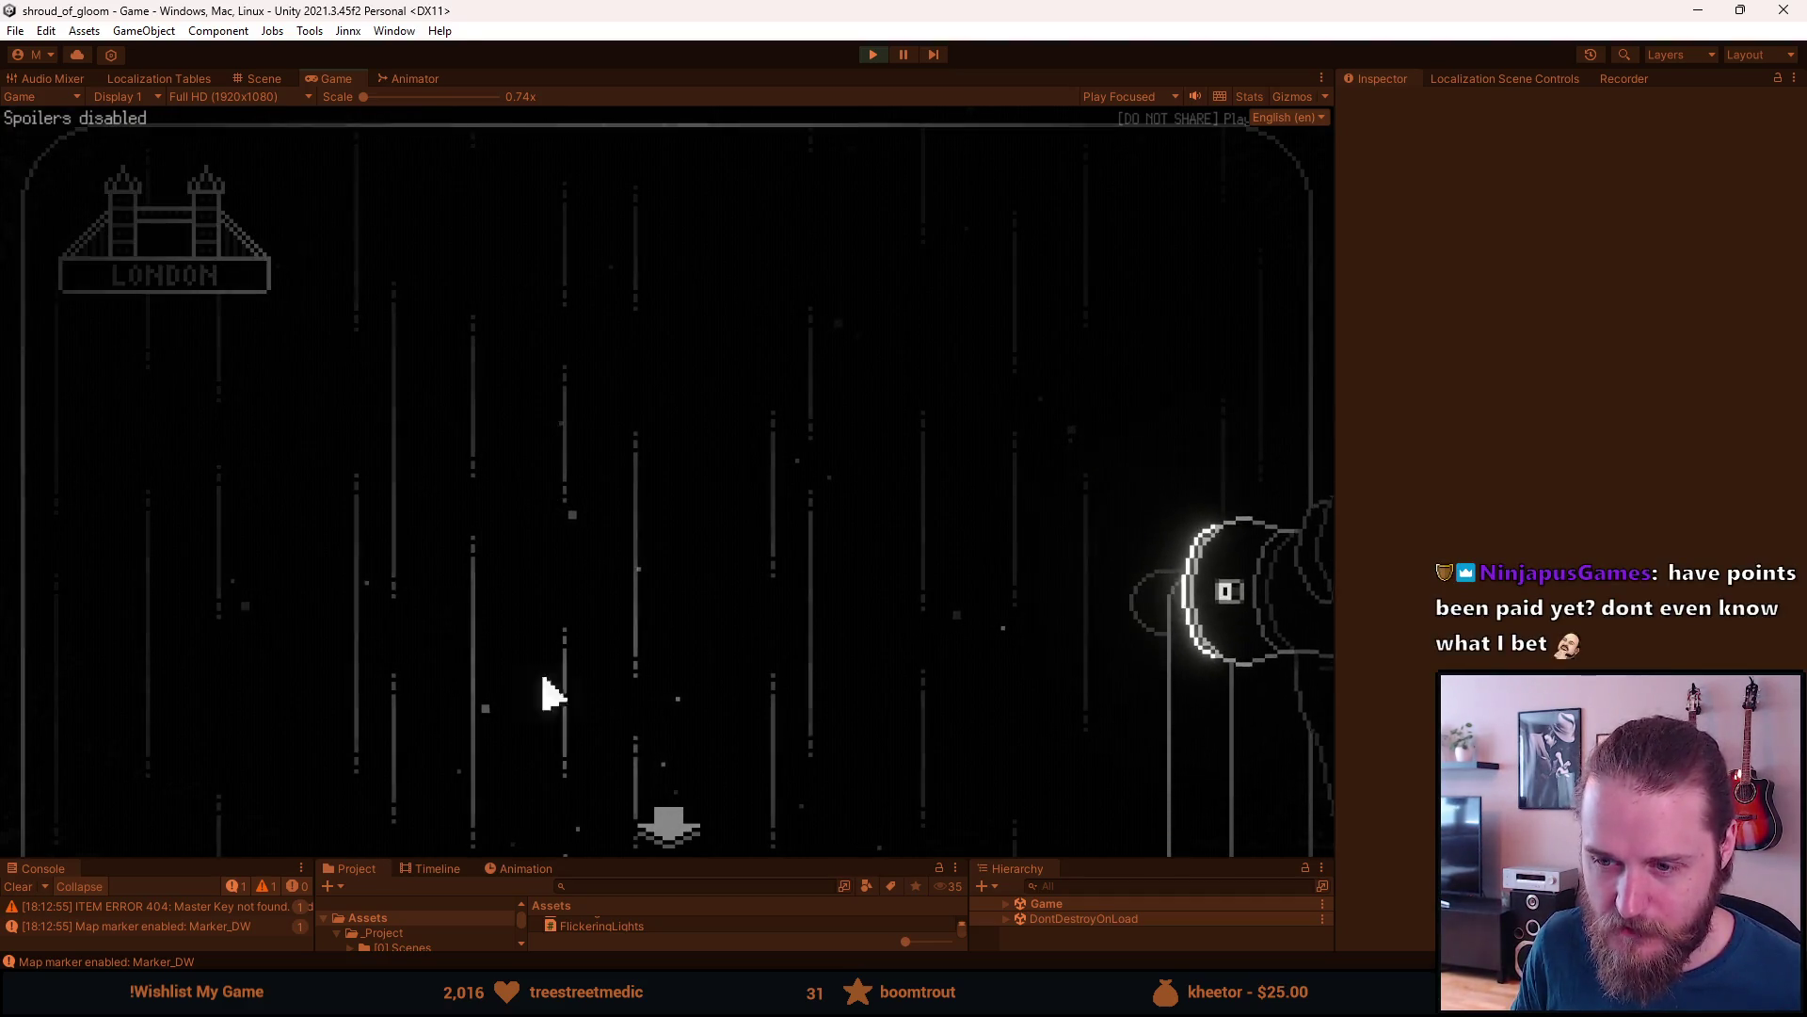
# - Exit the fridge close-up and stop Play mode to return to editing
pyautogui.press('Escape')
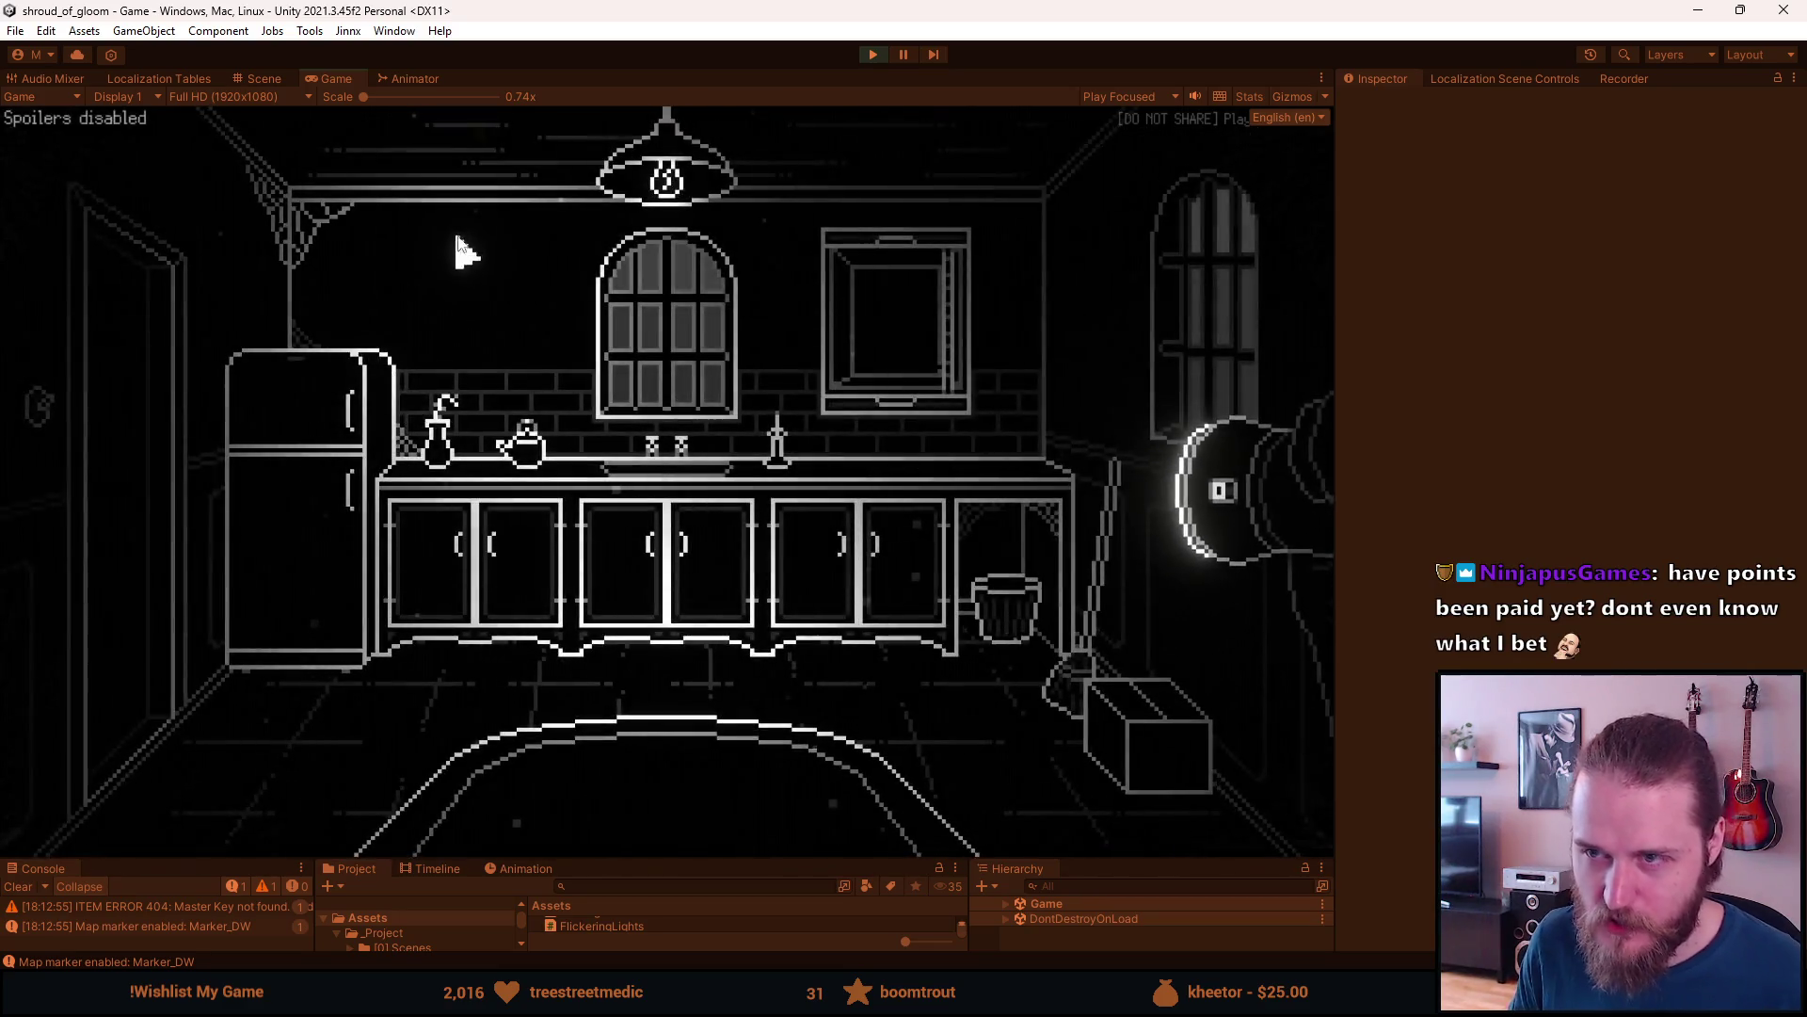
pyautogui.press('Escape')
pyautogui.click(873, 54)
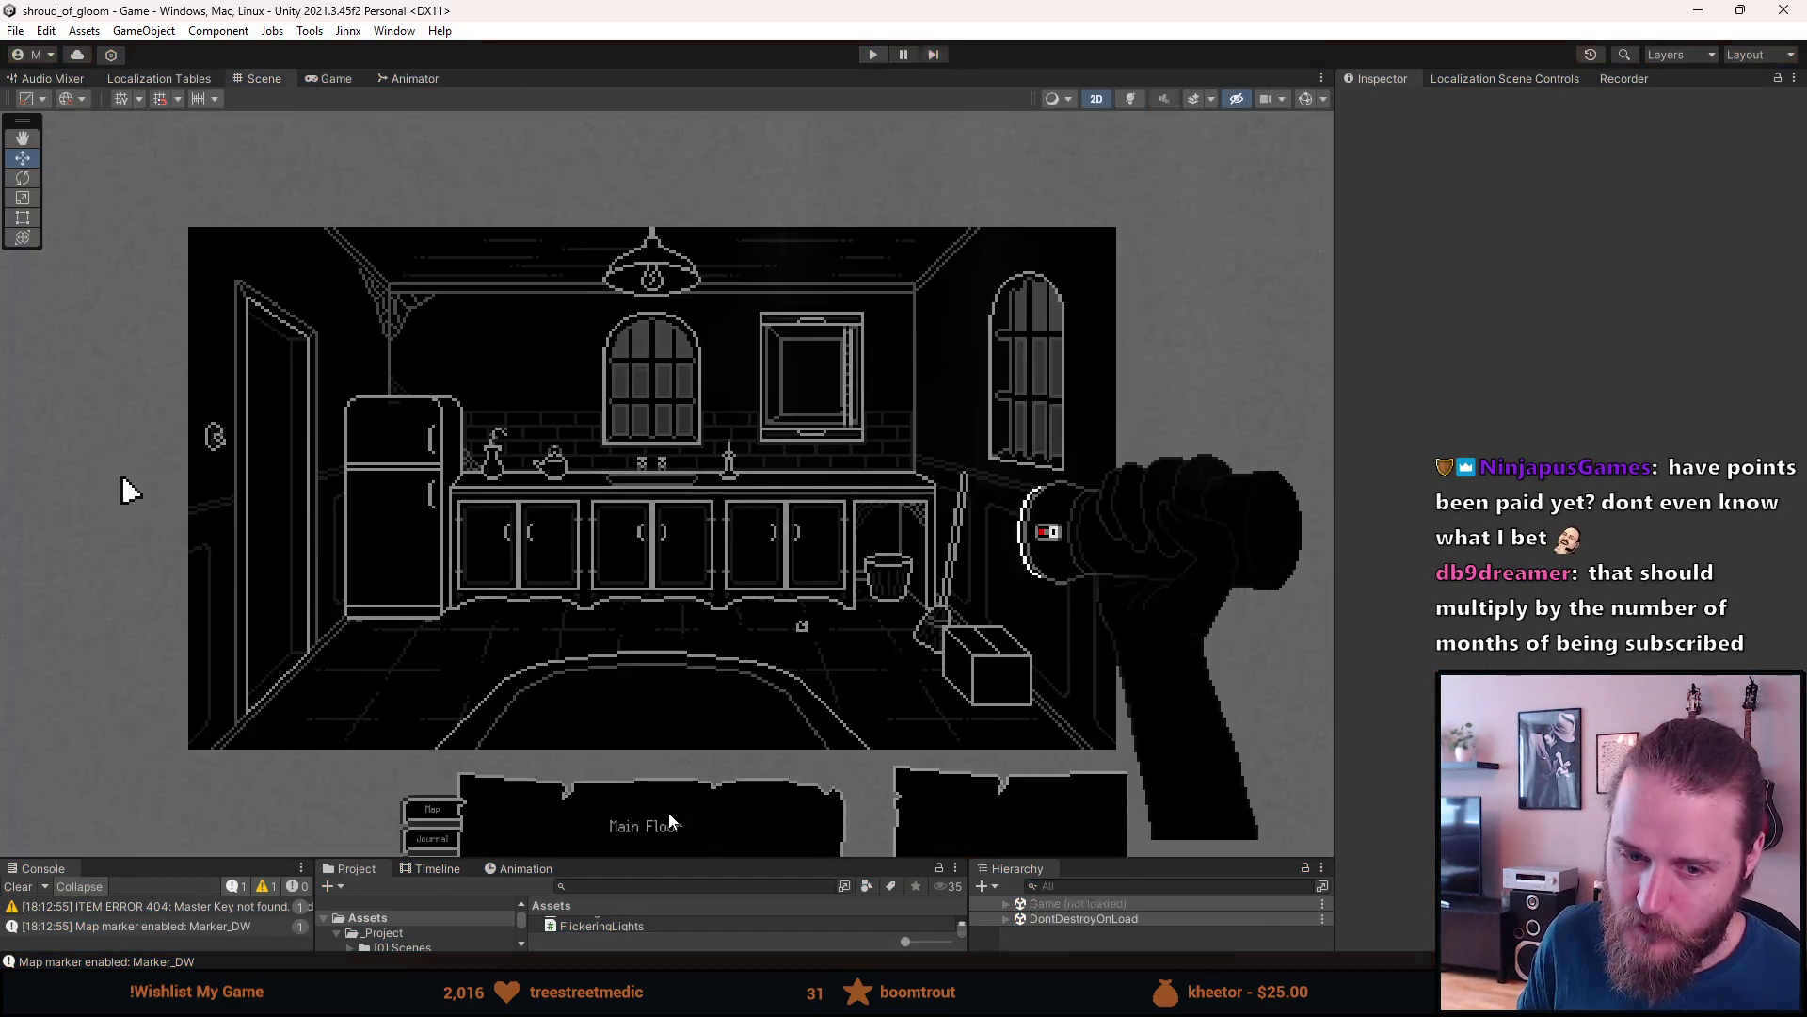
# - Drag the bottom-panel splitter upward for more room and clear the Console log
pyautogui.moveTo(664, 857); pyautogui.dragTo(648, 697)
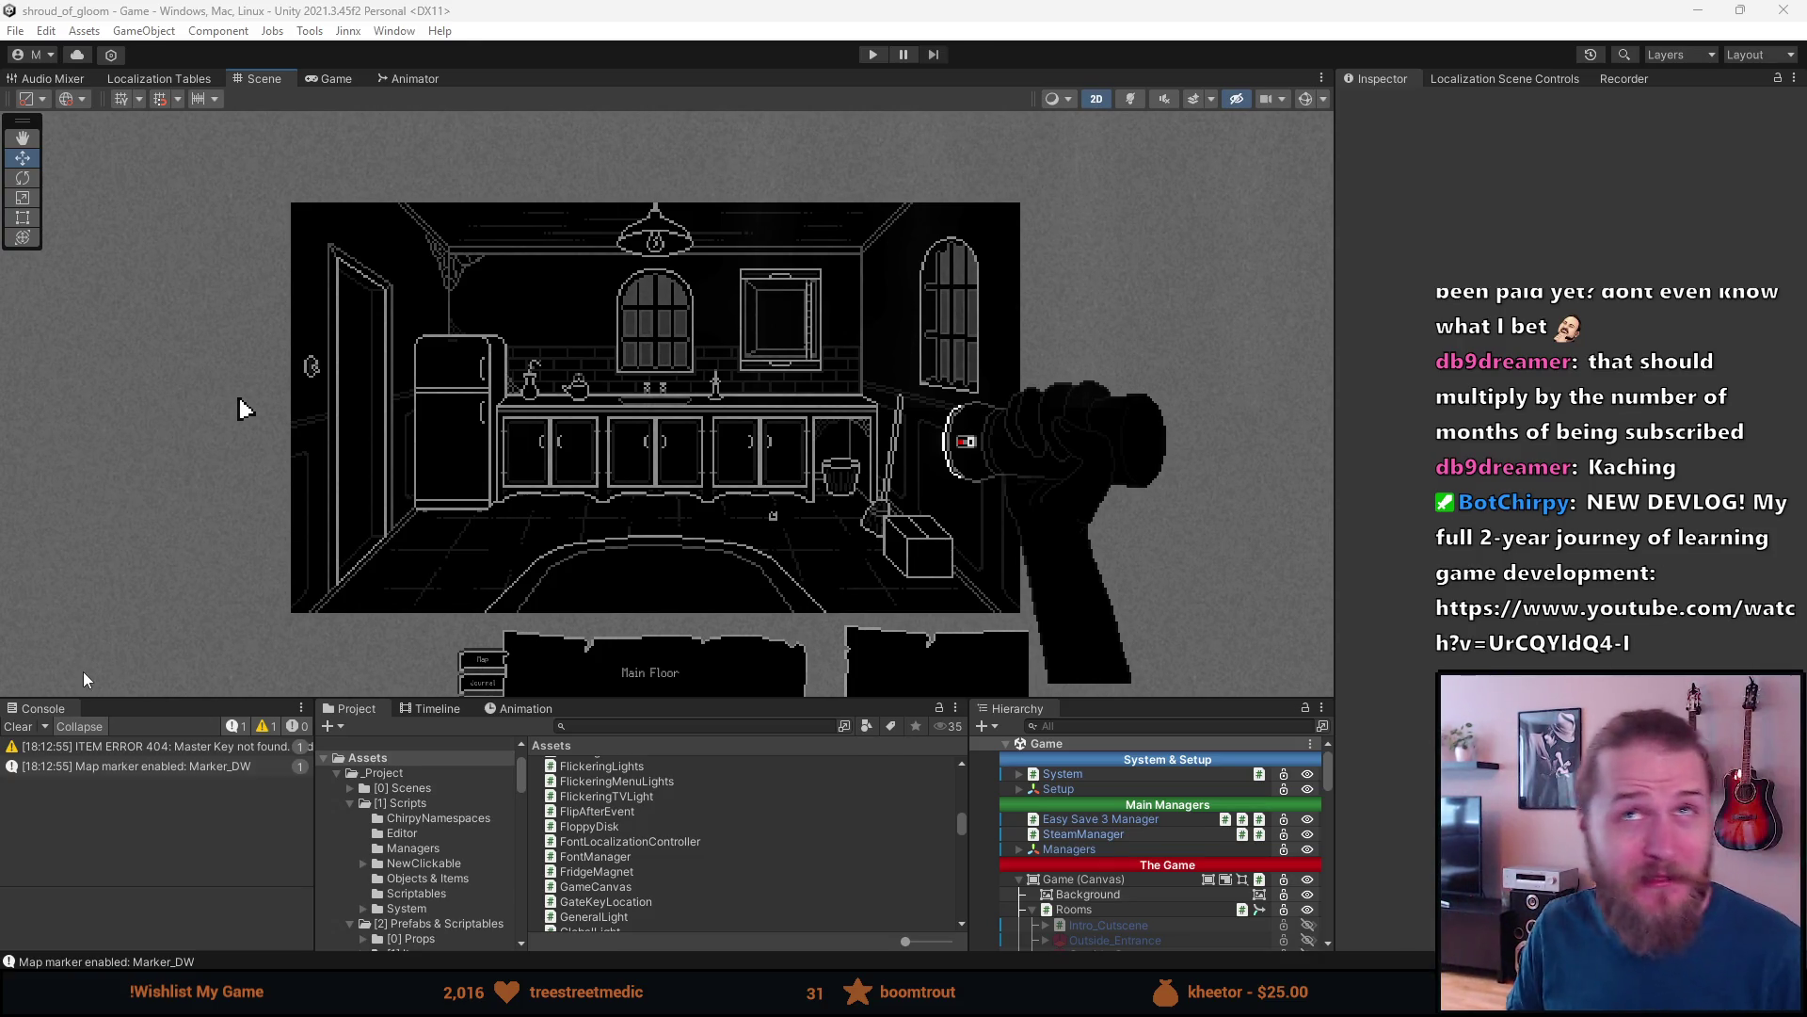
pyautogui.click(19, 727)
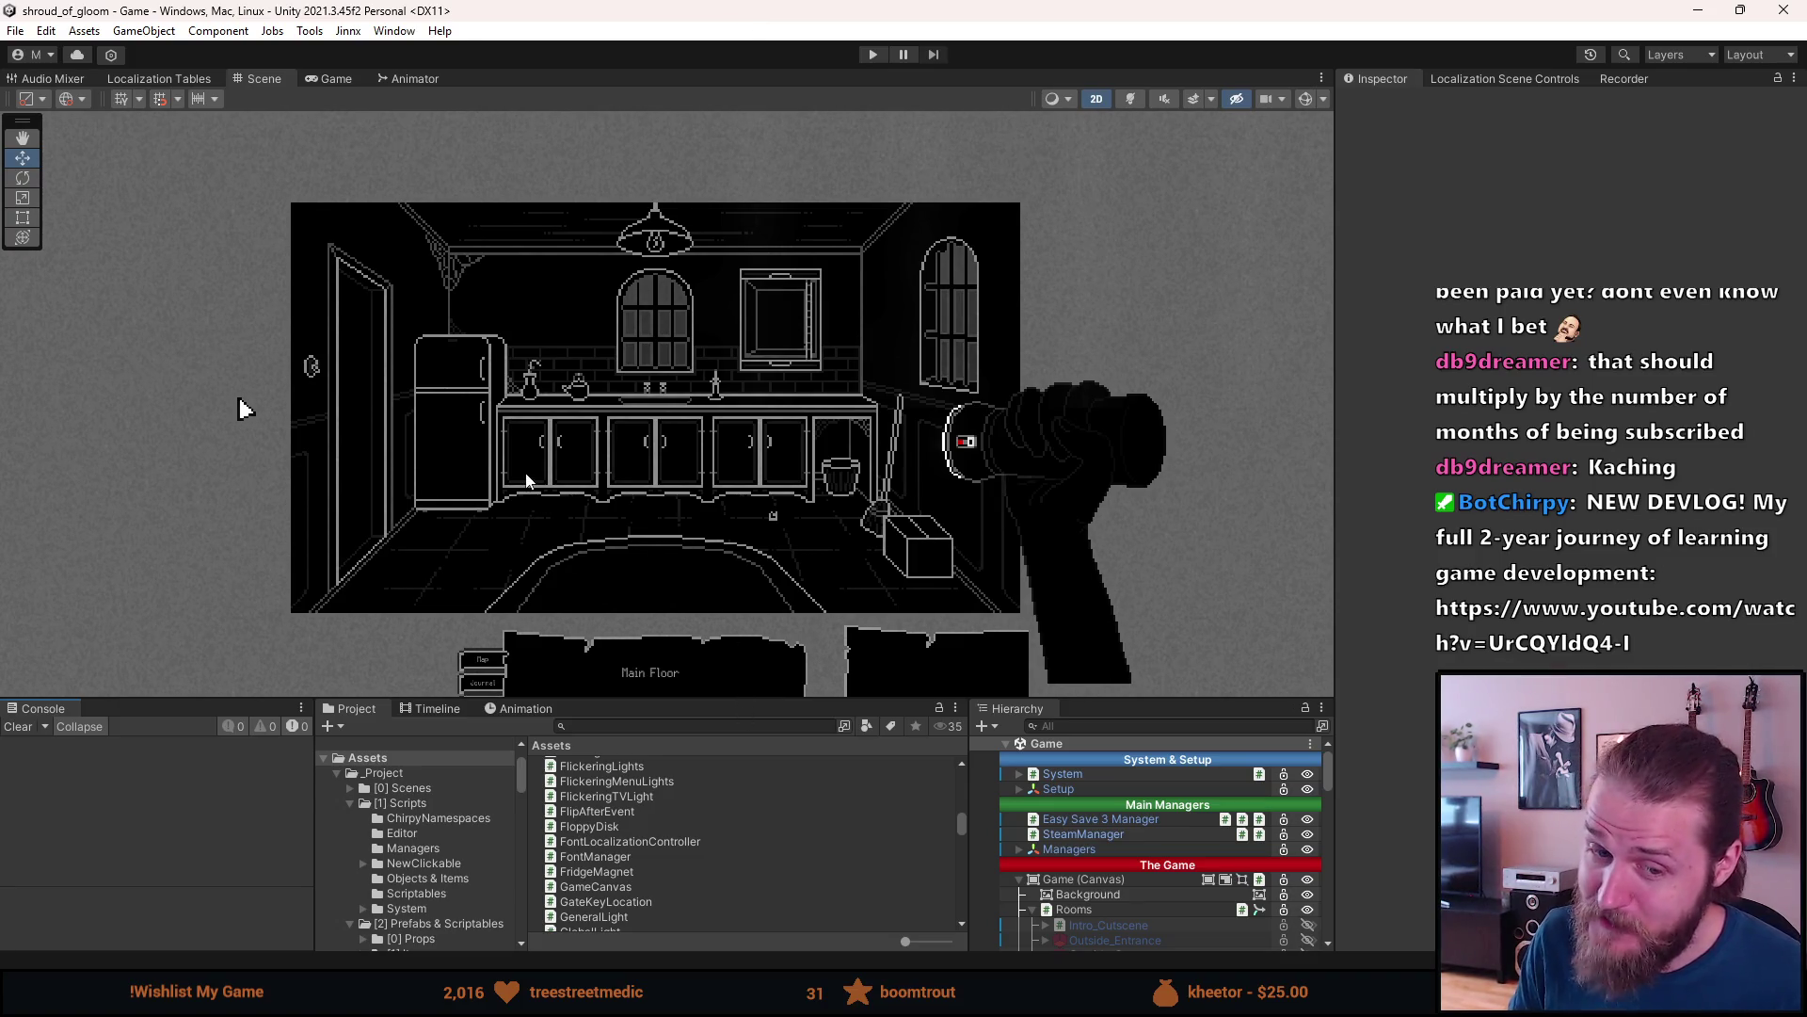
# - Enlarge the bottom panels beneath the Scene view
pyautogui.scroll(2, 517, 455)
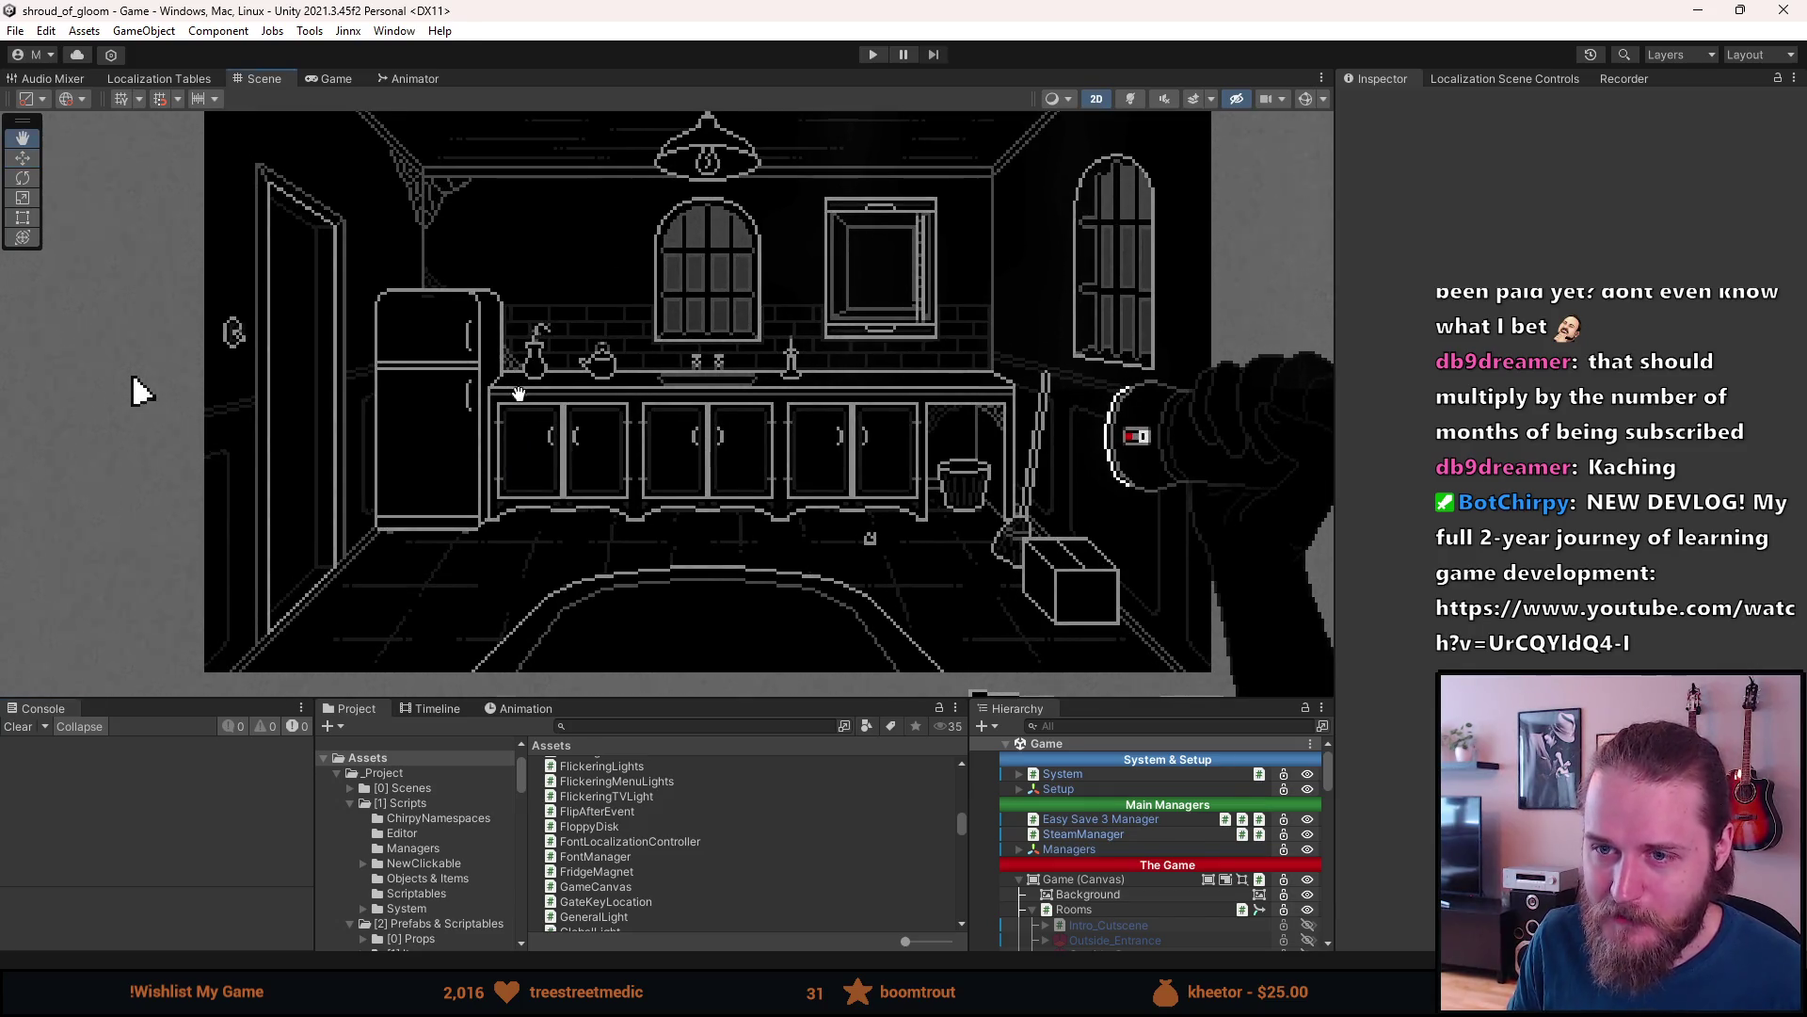
pyautogui.scroll(1, 518, 405)
pyautogui.scroll(1, 454, 367)
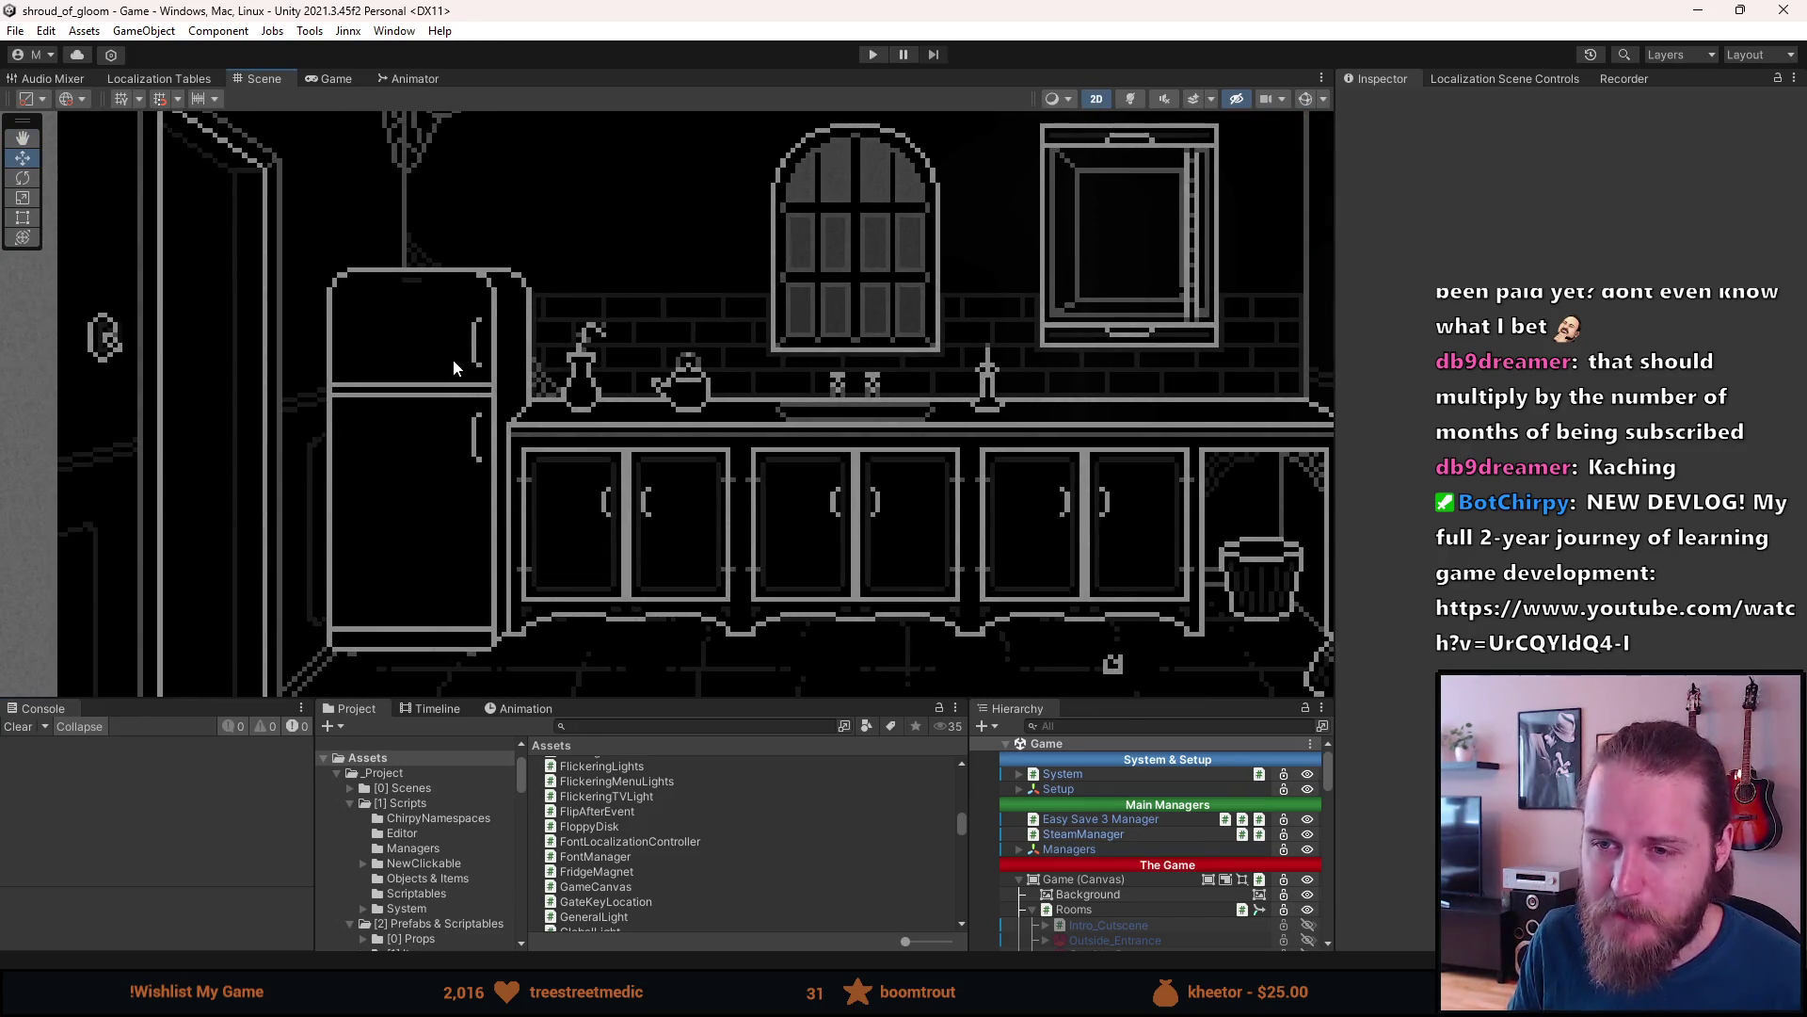
pyautogui.scroll(-2, 453, 362)
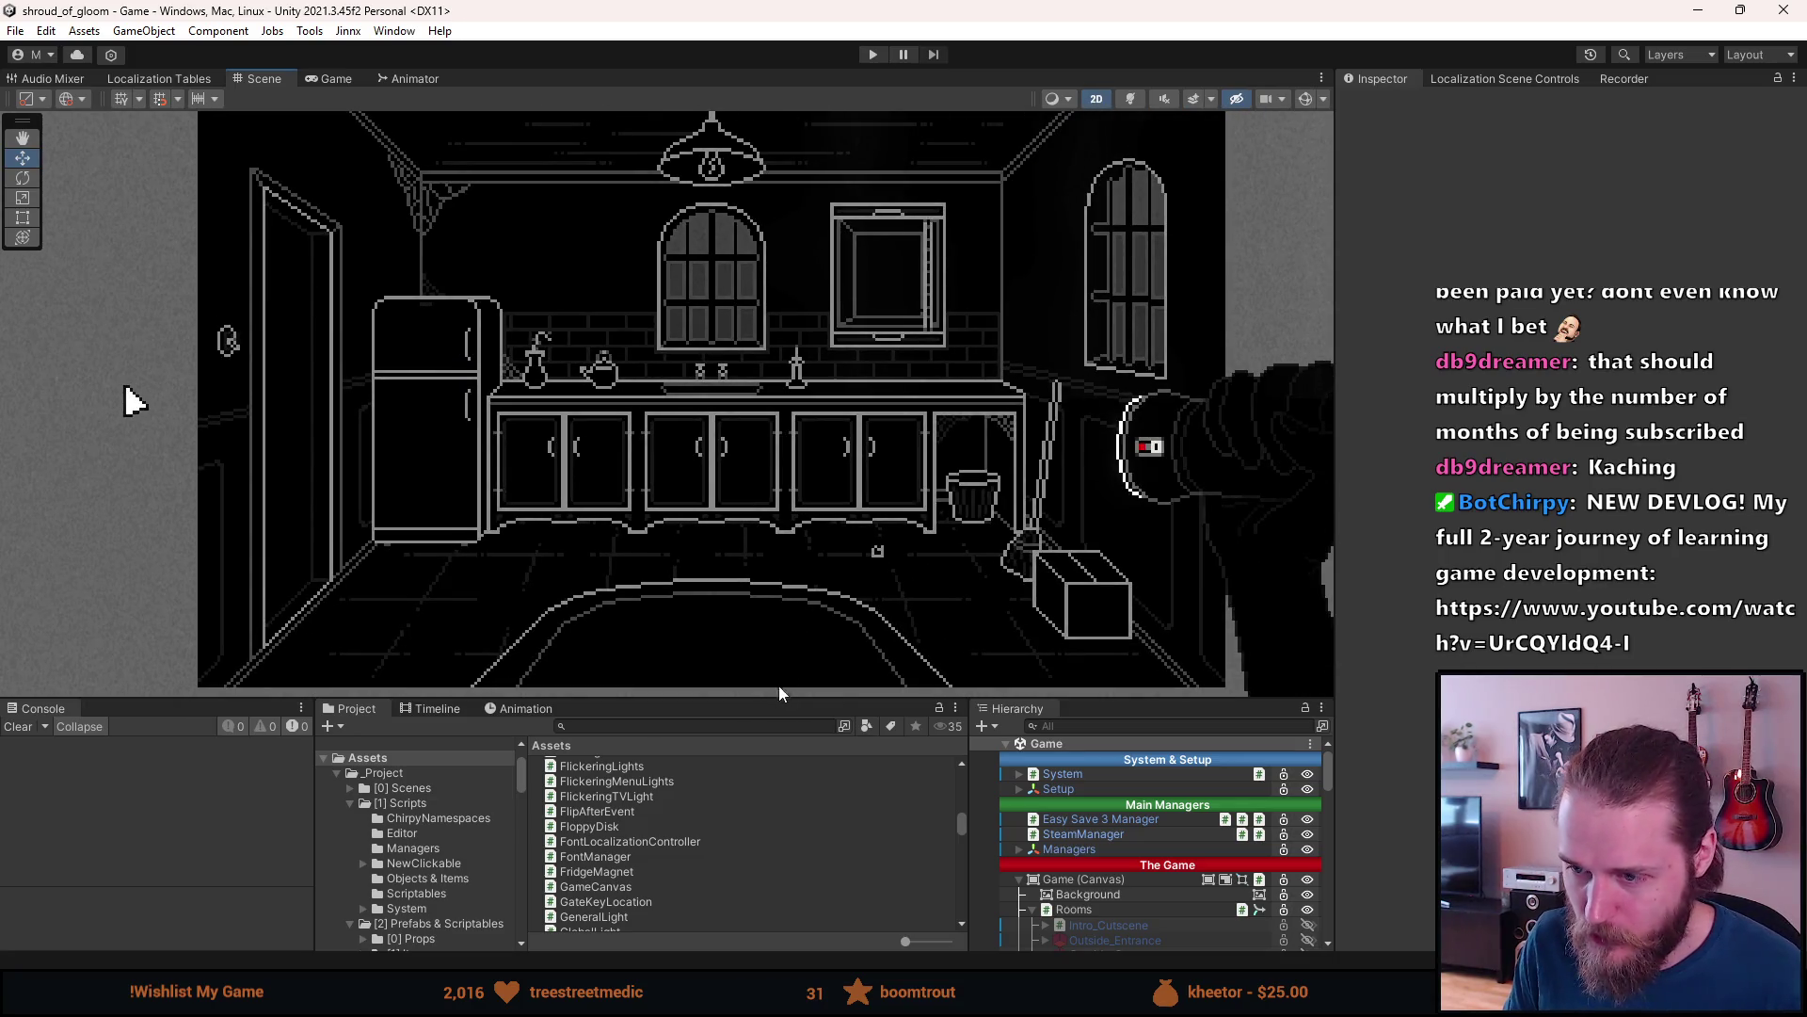
pyautogui.moveTo(766, 703); pyautogui.dragTo(702, 614)
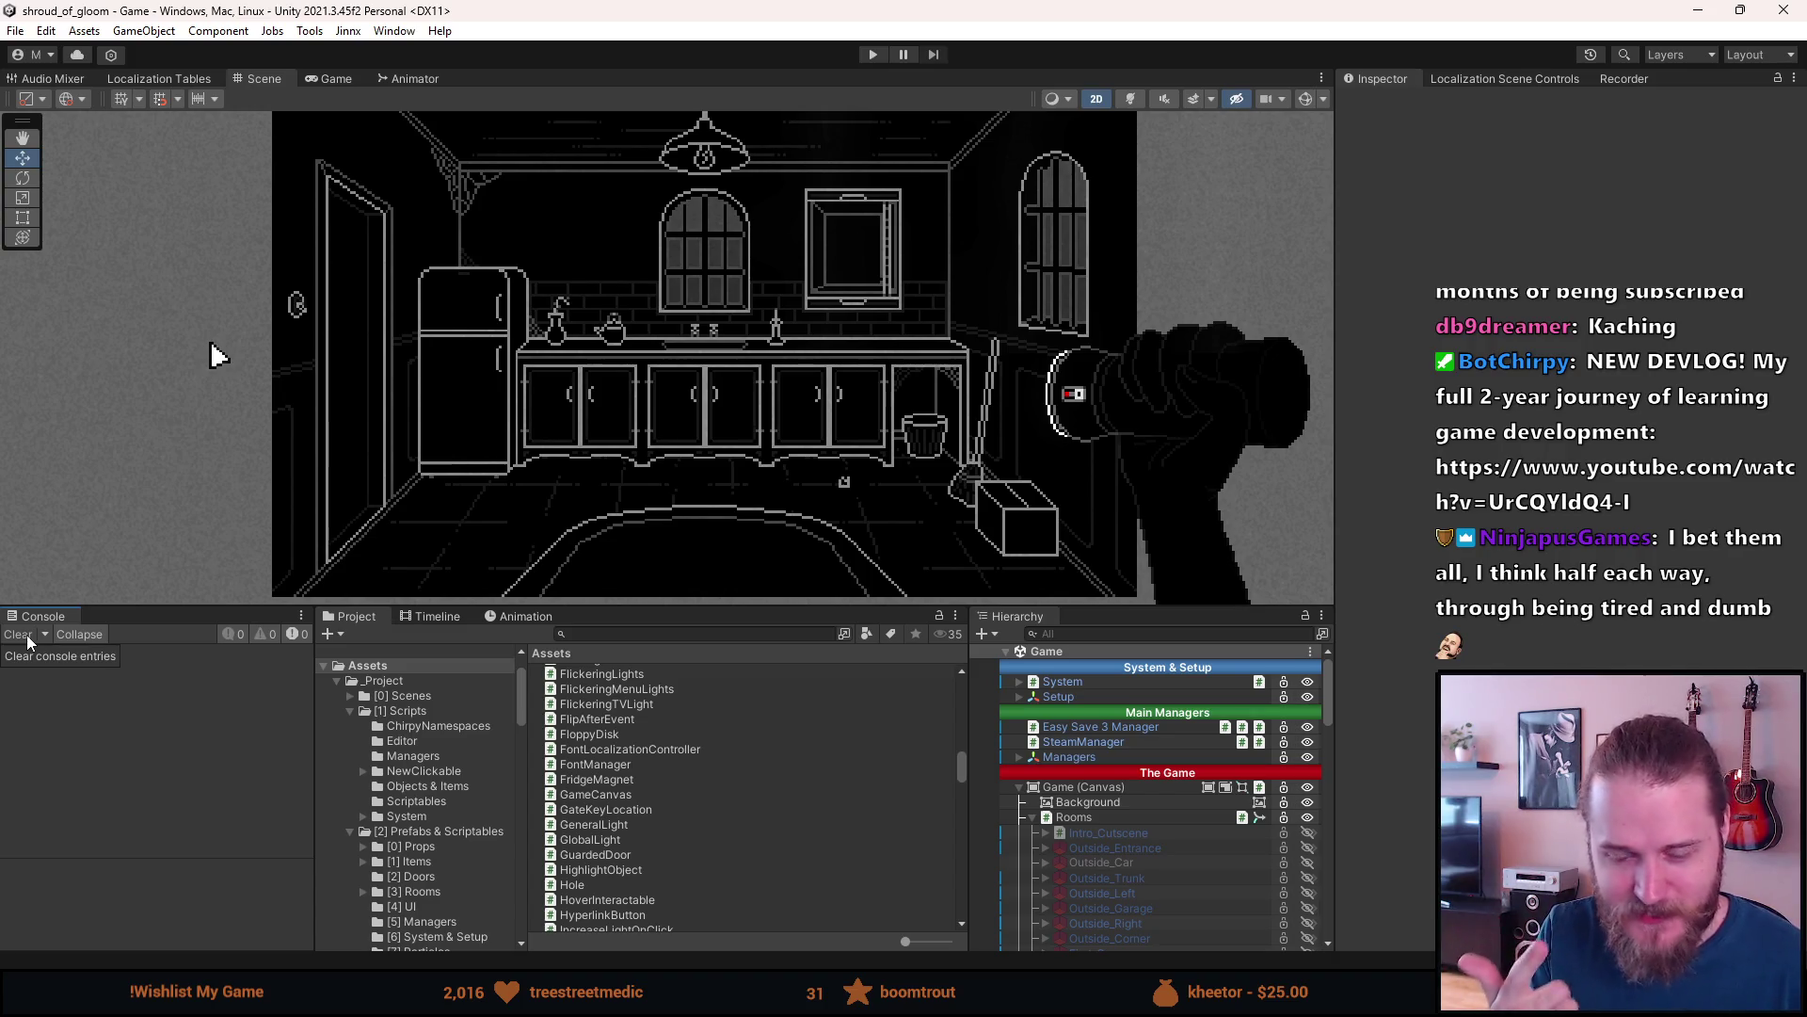
# - Enable Fridge_Close_Up, select Fridge_Magnet, and open its FridgeMagnet script
pyautogui.scroll(-3, 1189, 791)
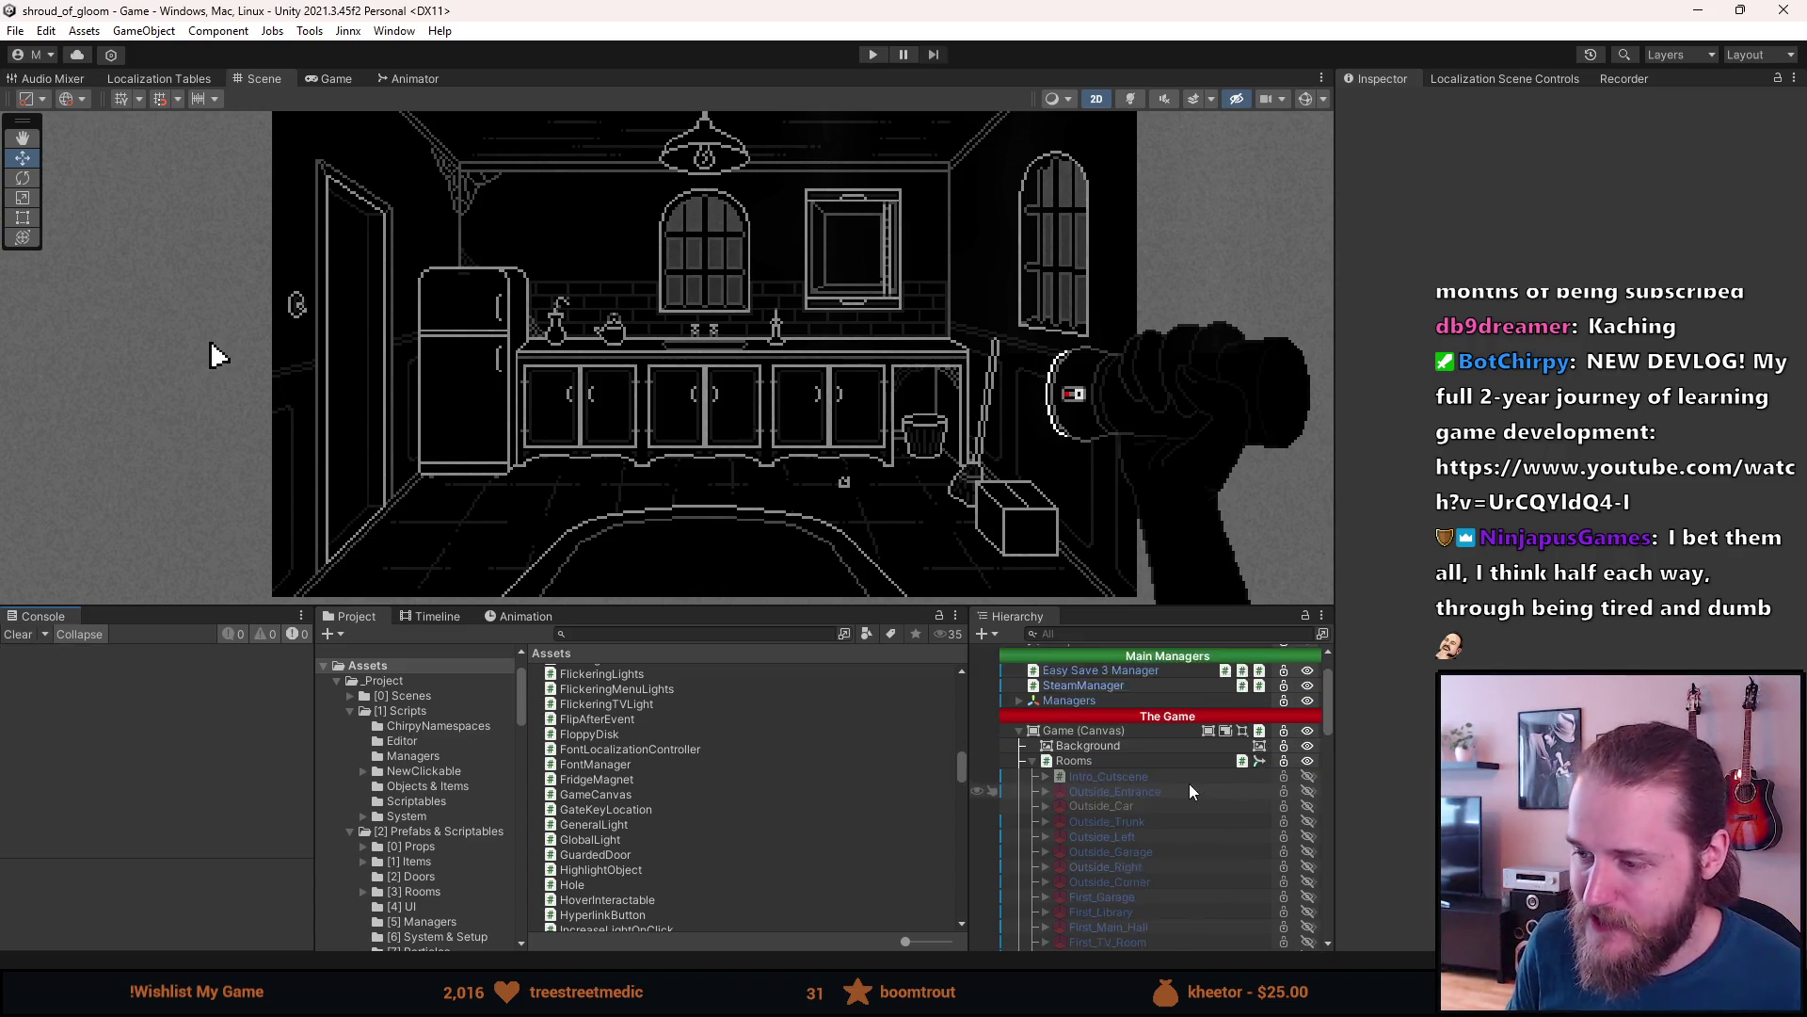
pyautogui.scroll(-15, 1190, 791)
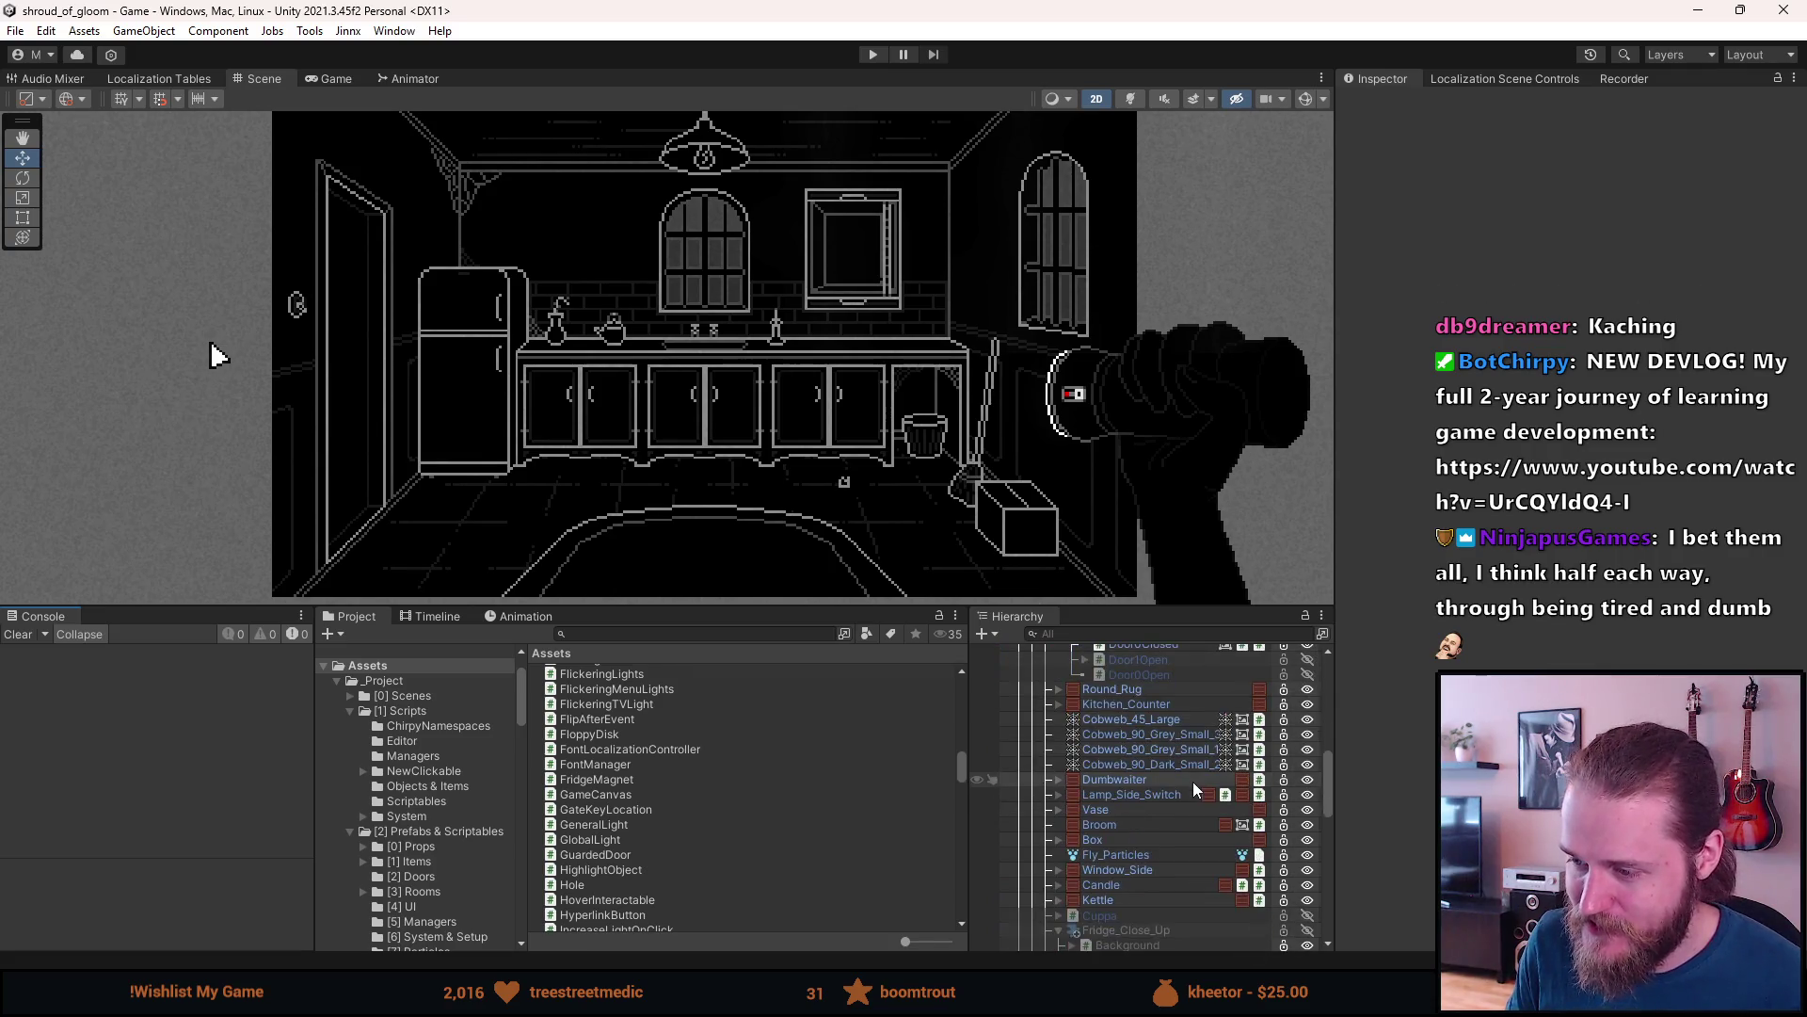
pyautogui.scroll(-9, 1194, 781)
pyautogui.click(1171, 759)
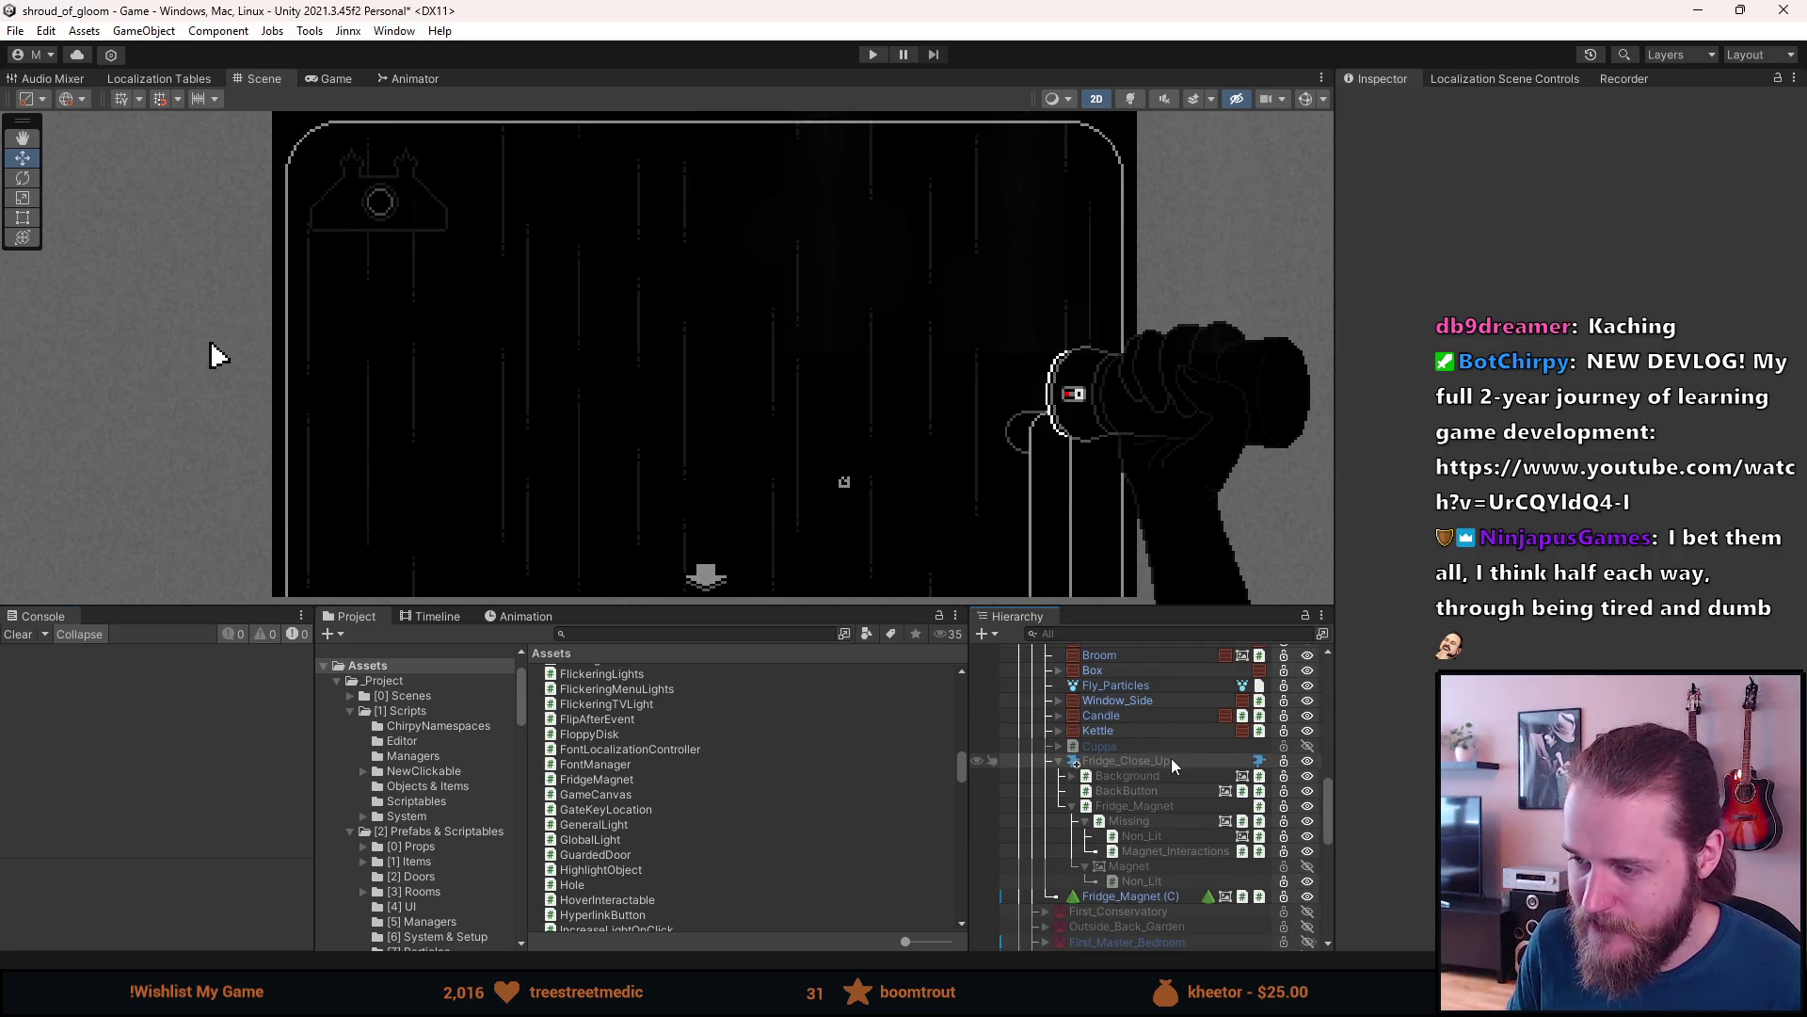
pyautogui.click(1159, 807)
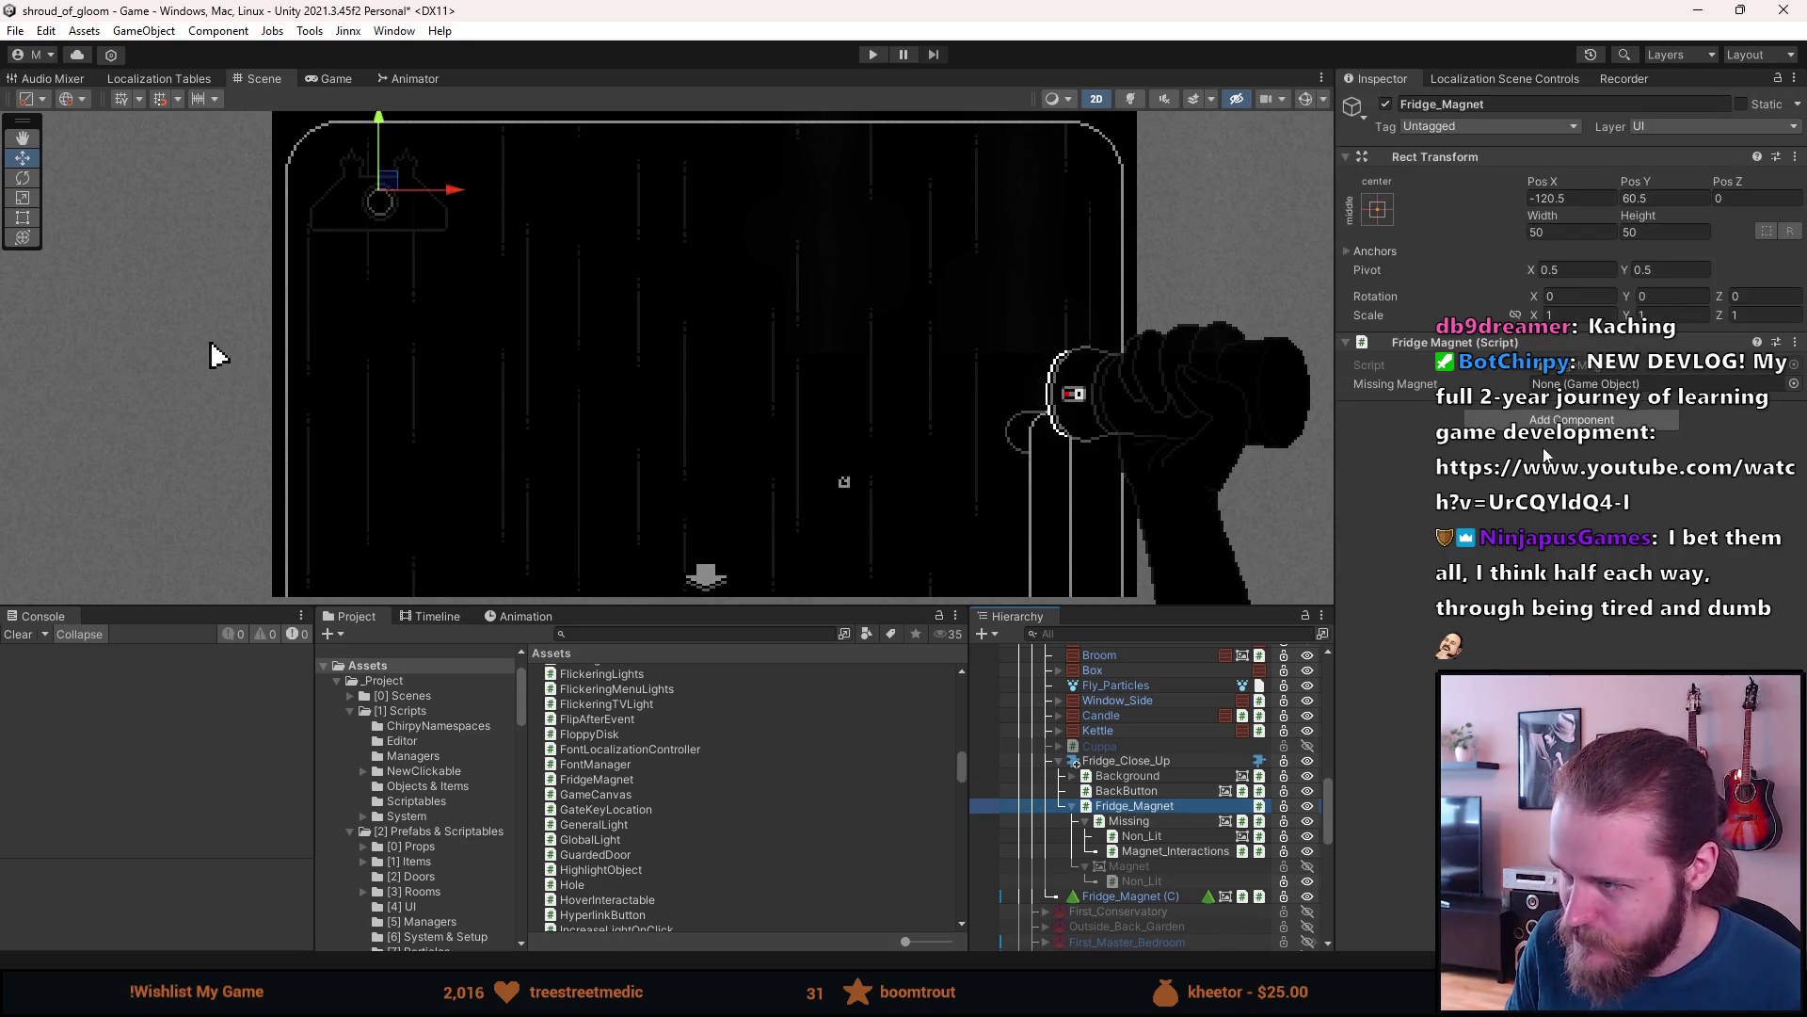
pyautogui.click(1587, 372)
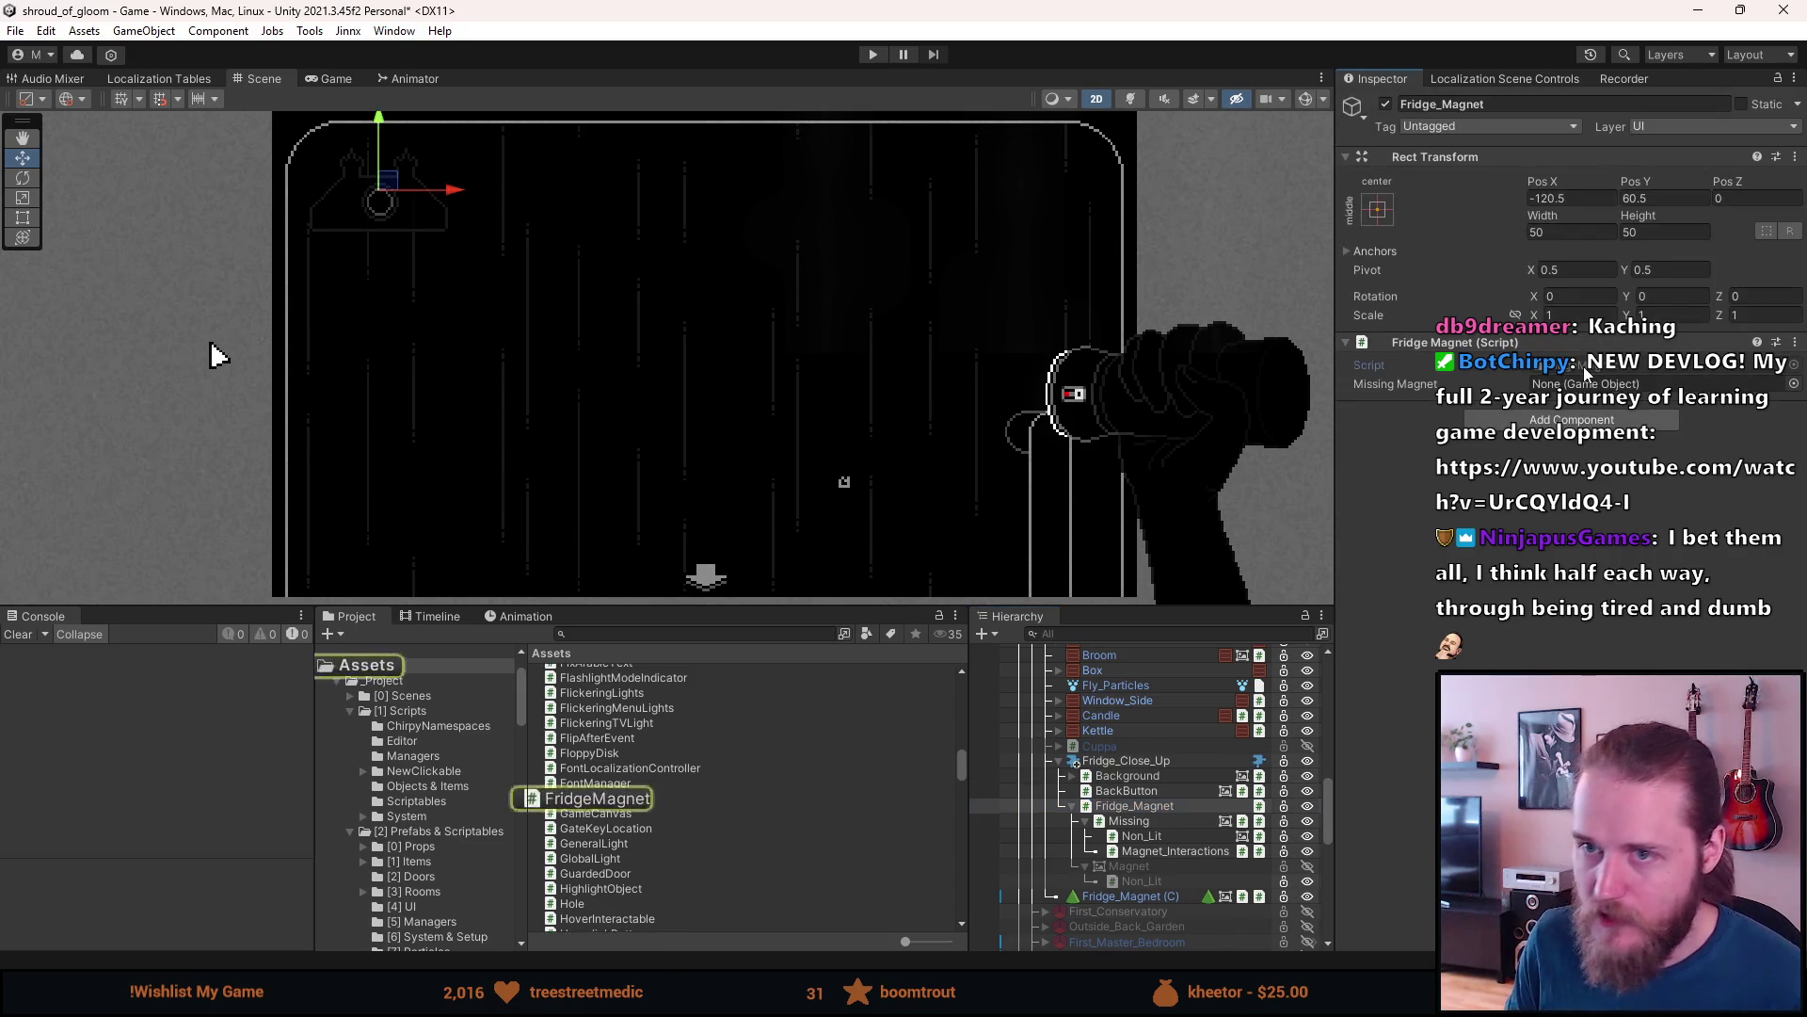
pyautogui.doubleClick(1587, 372)
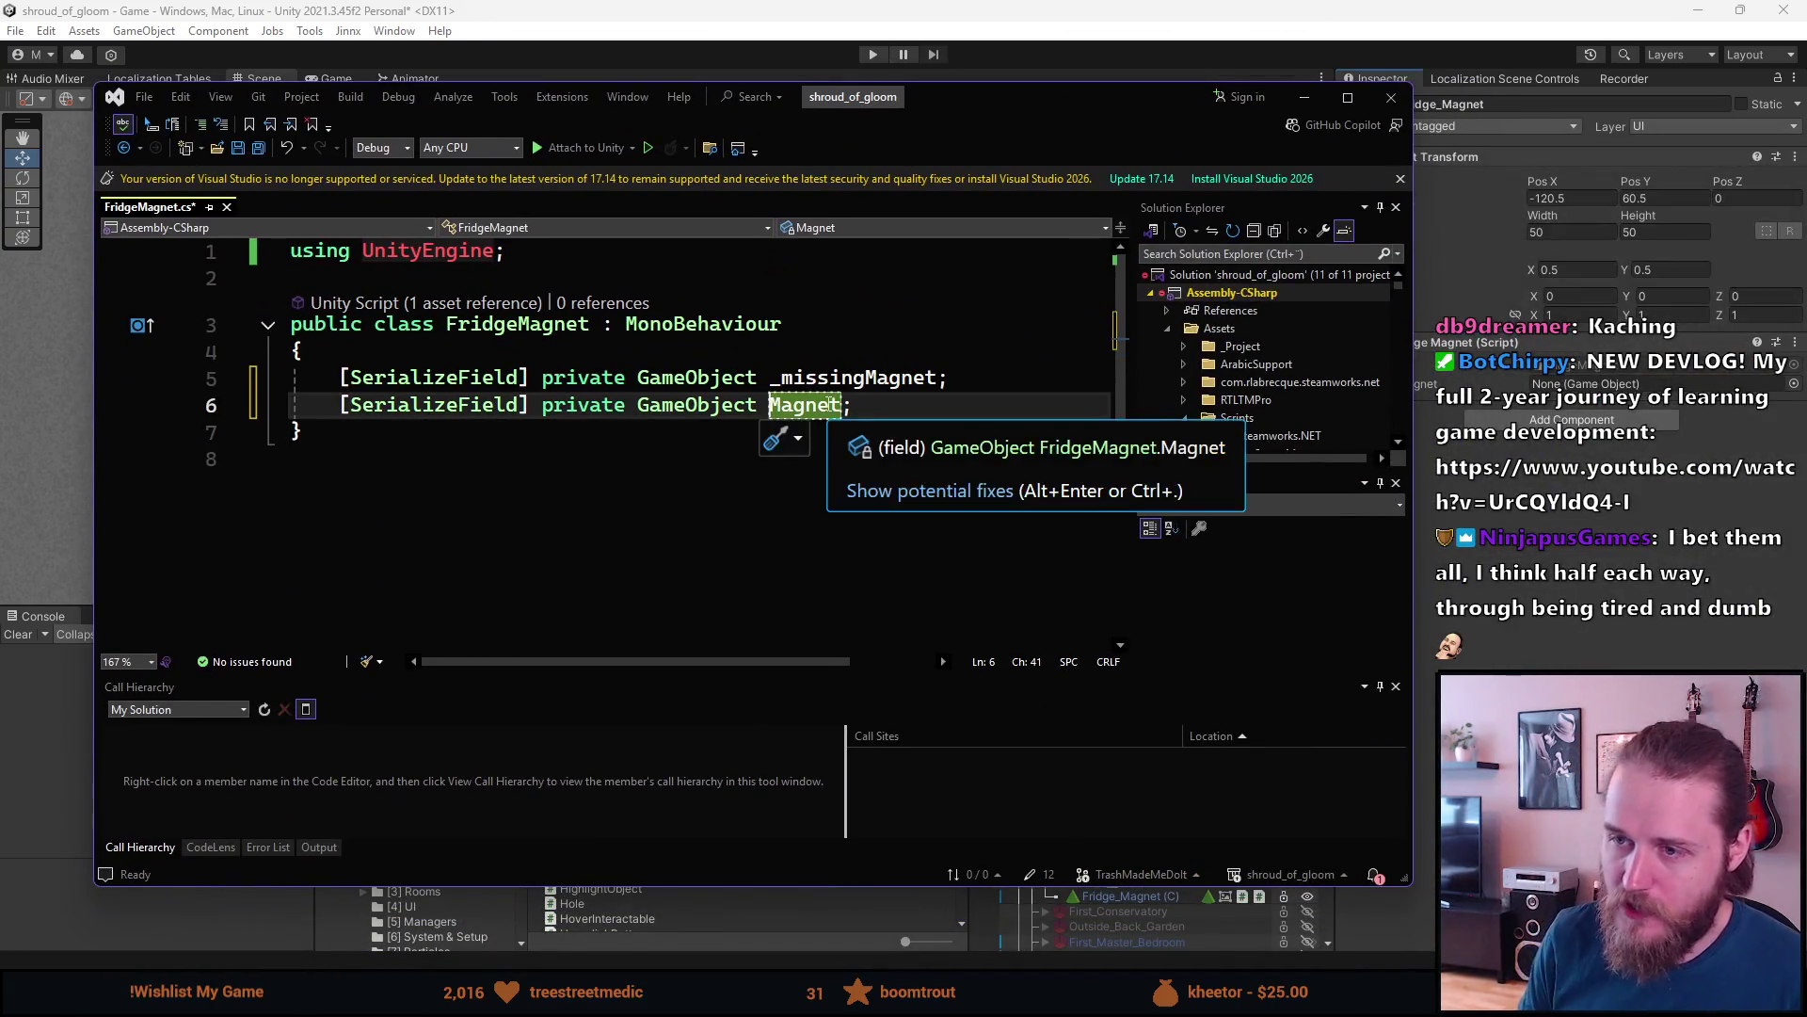
# - Rename the Magnet field to _magnet and save the script
pyautogui.write('_')
pyautogui.press('Delete')
pyautogui.write('m')
pyautogui.press('End')
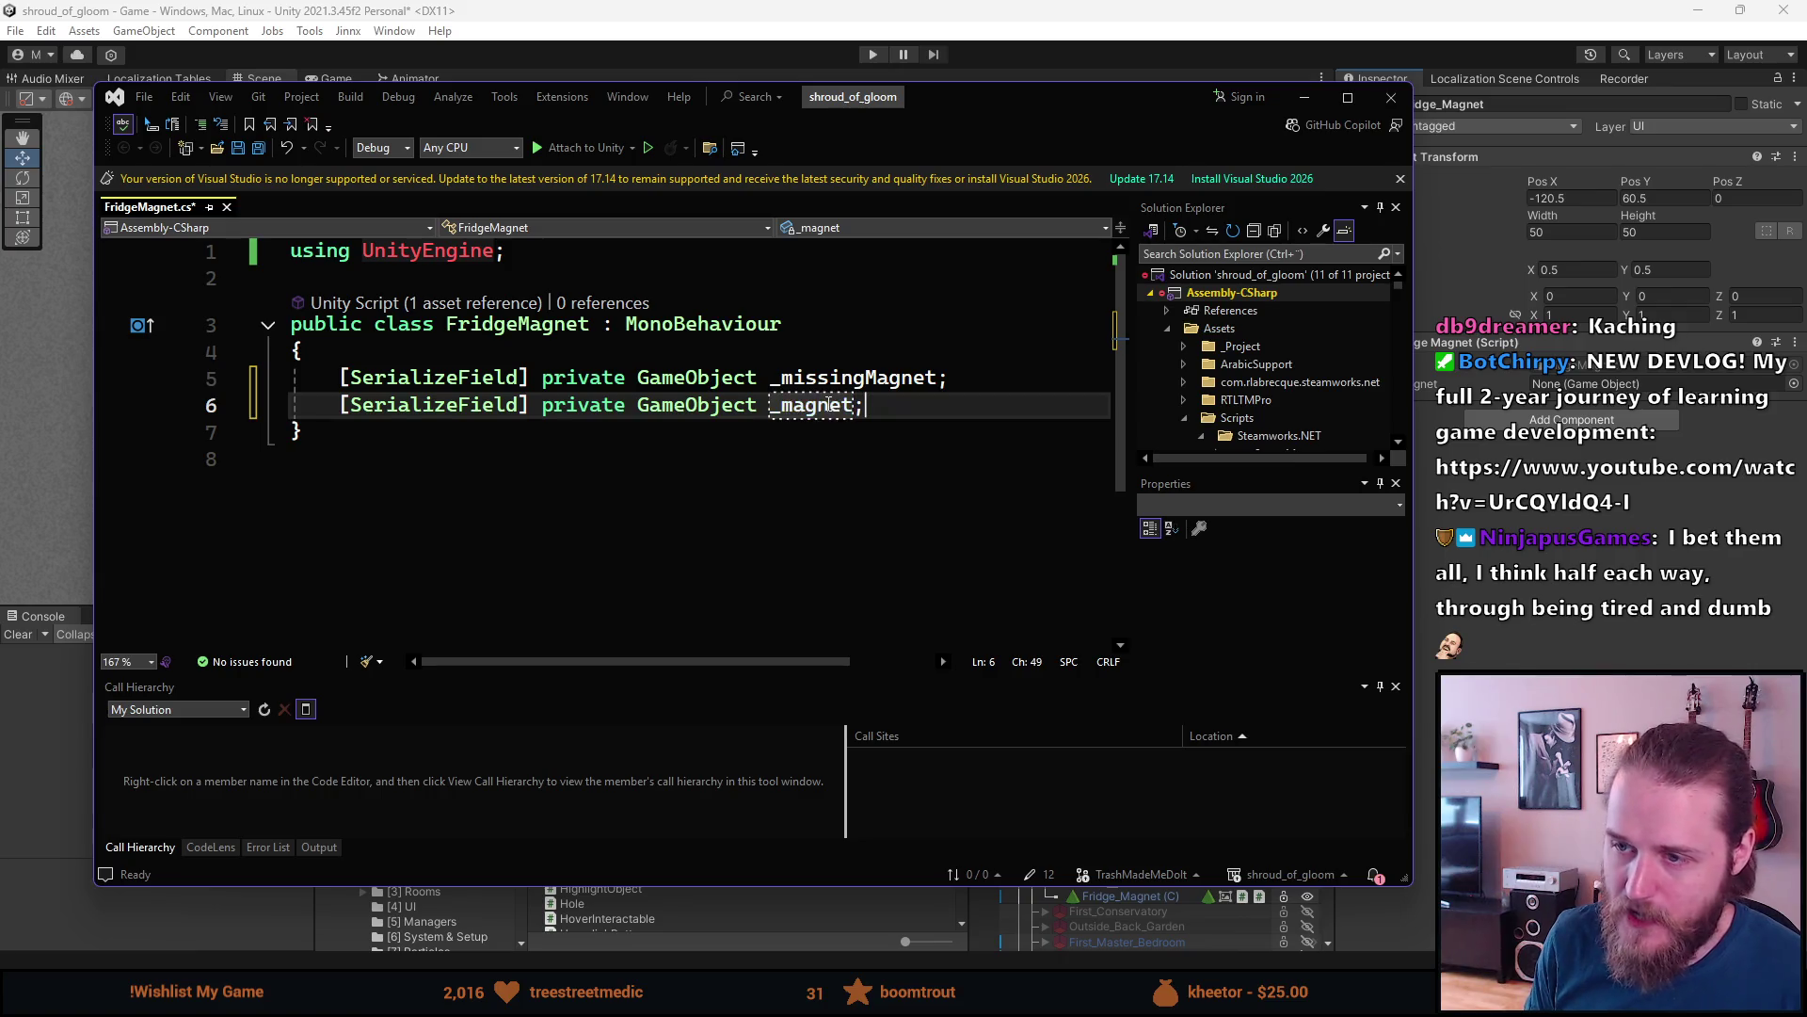
pyautogui.hotkey('ctrl', 's')
# - Declare a public enum named Magnet right after the class's opening brace
pyautogui.click(774, 355)
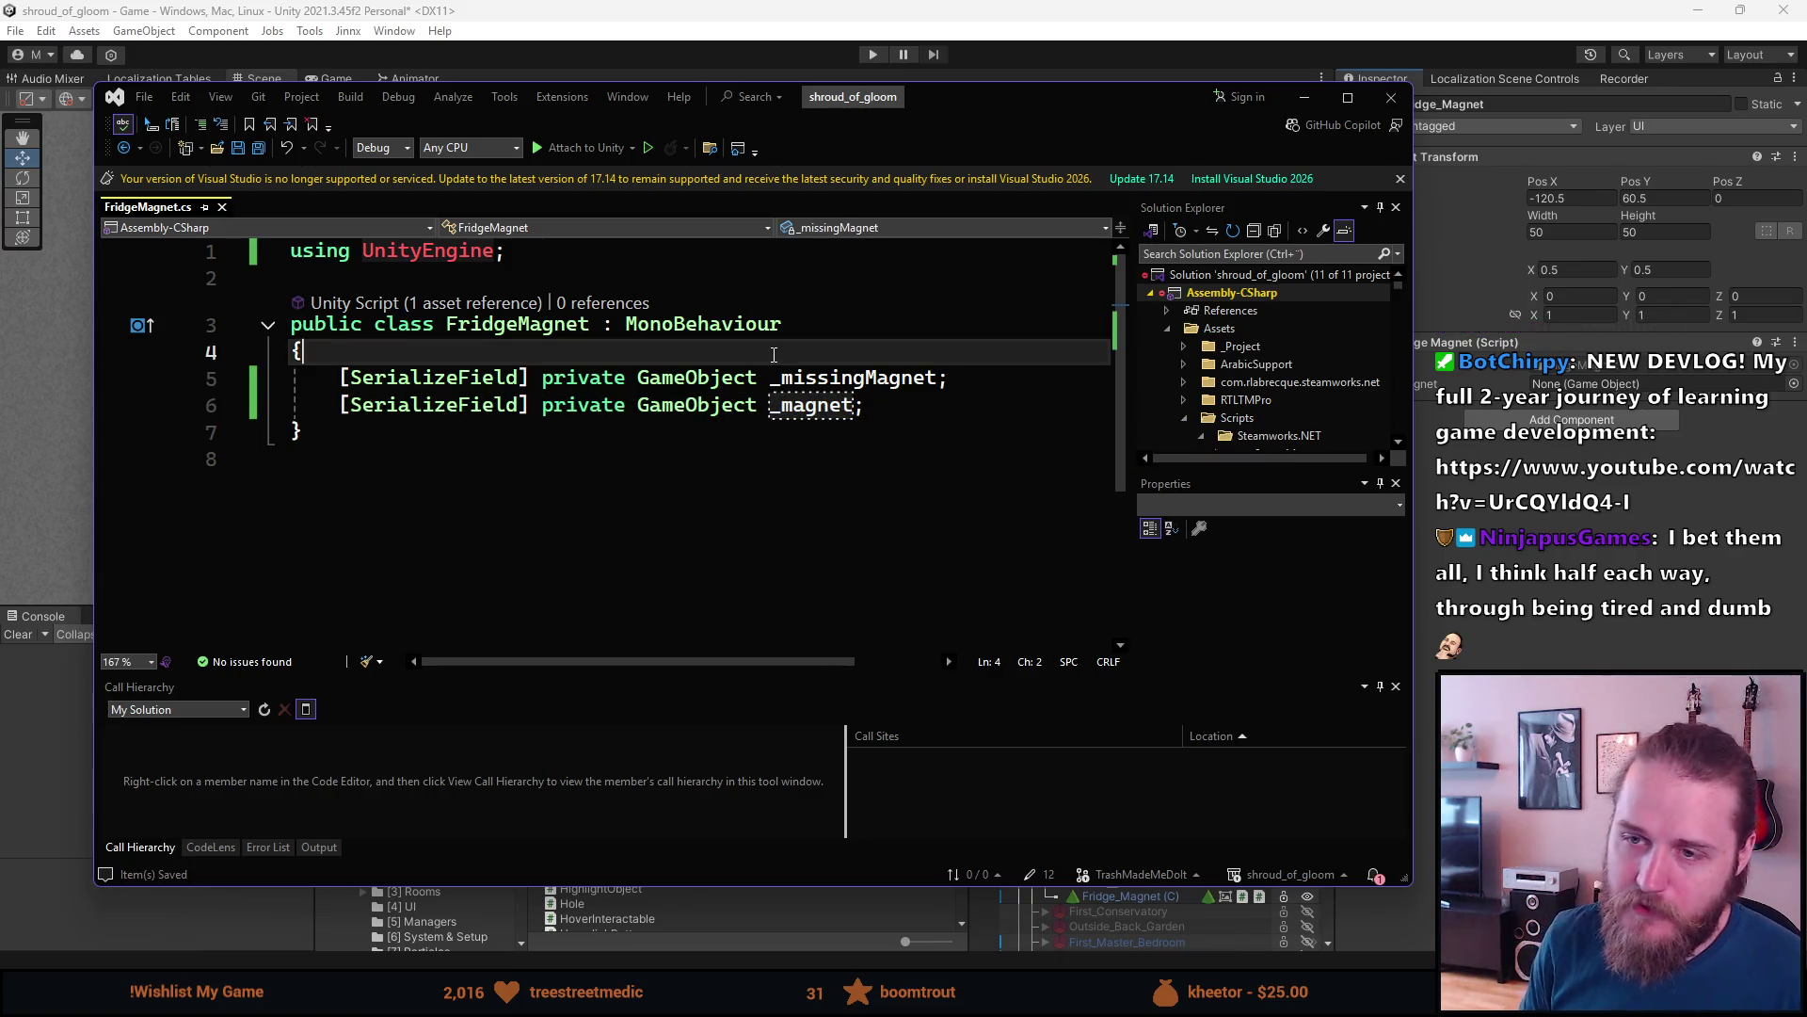
pyautogui.press('Return')
pyautogui.write('pubnli')
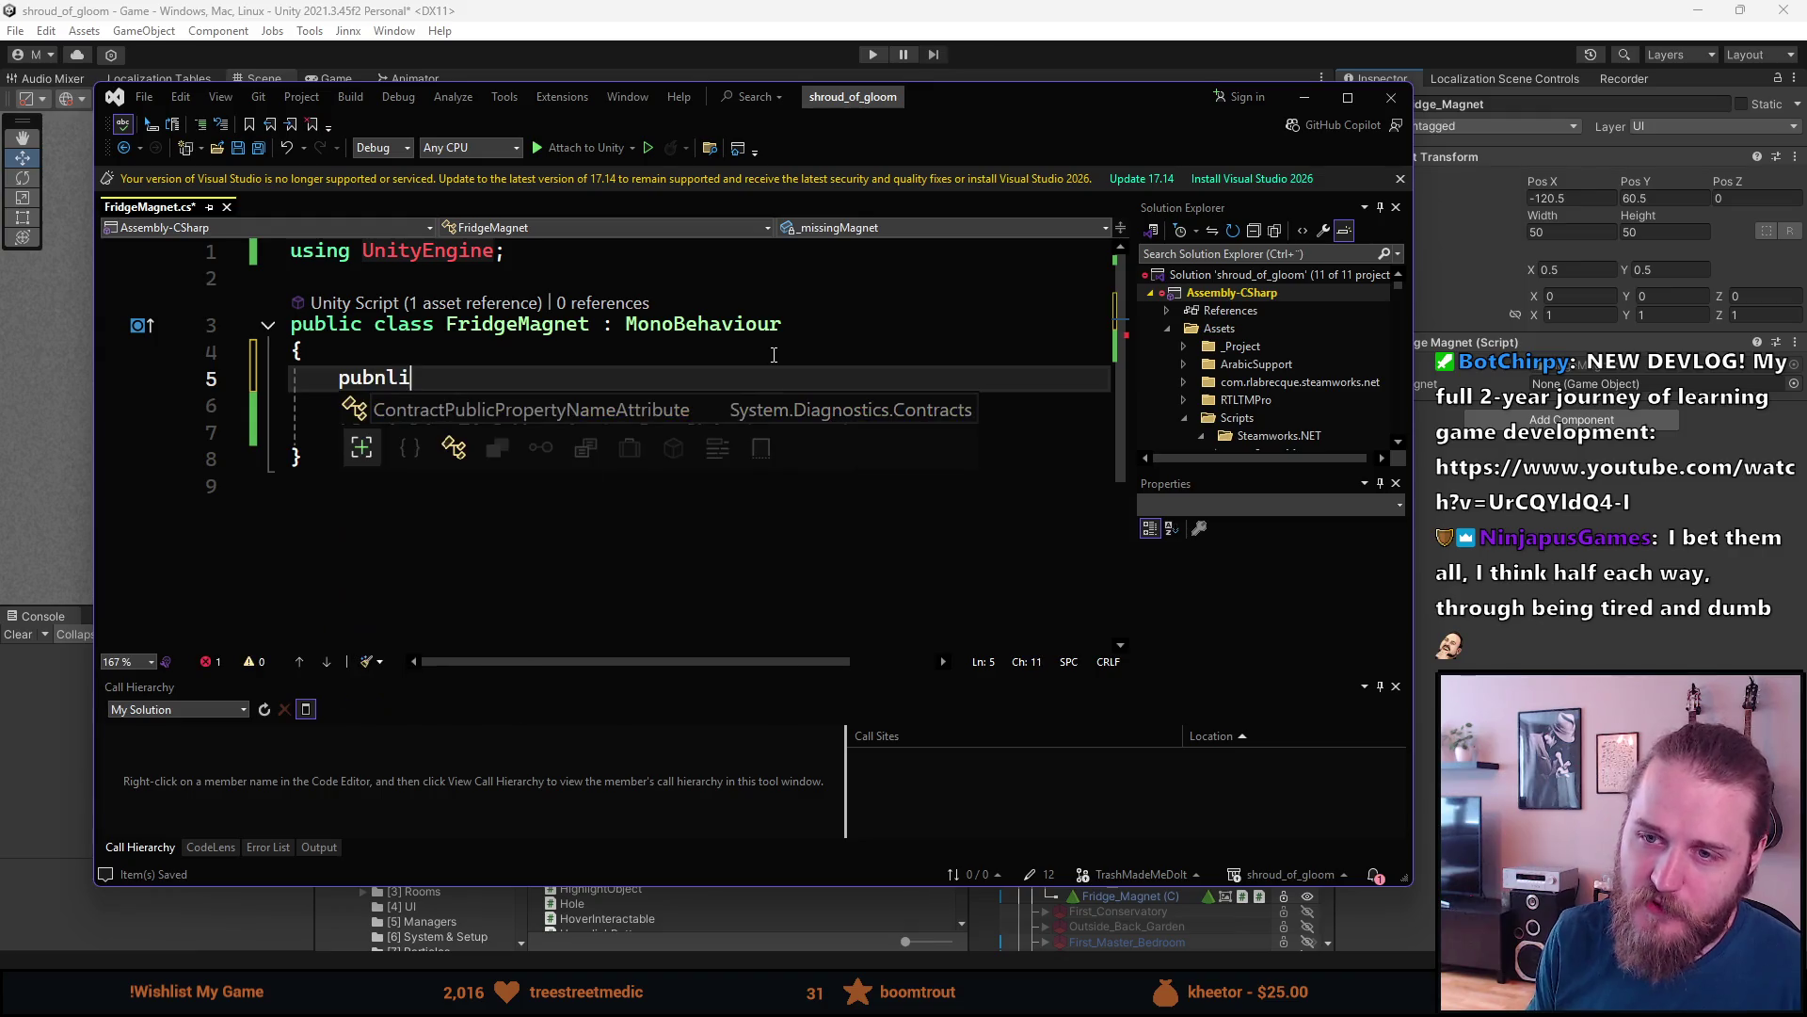
pyautogui.press('BackSpace')
pyautogui.press('BackSpace')
pyautogui.press('BackSpace')
pyautogui.write('lic enum ')
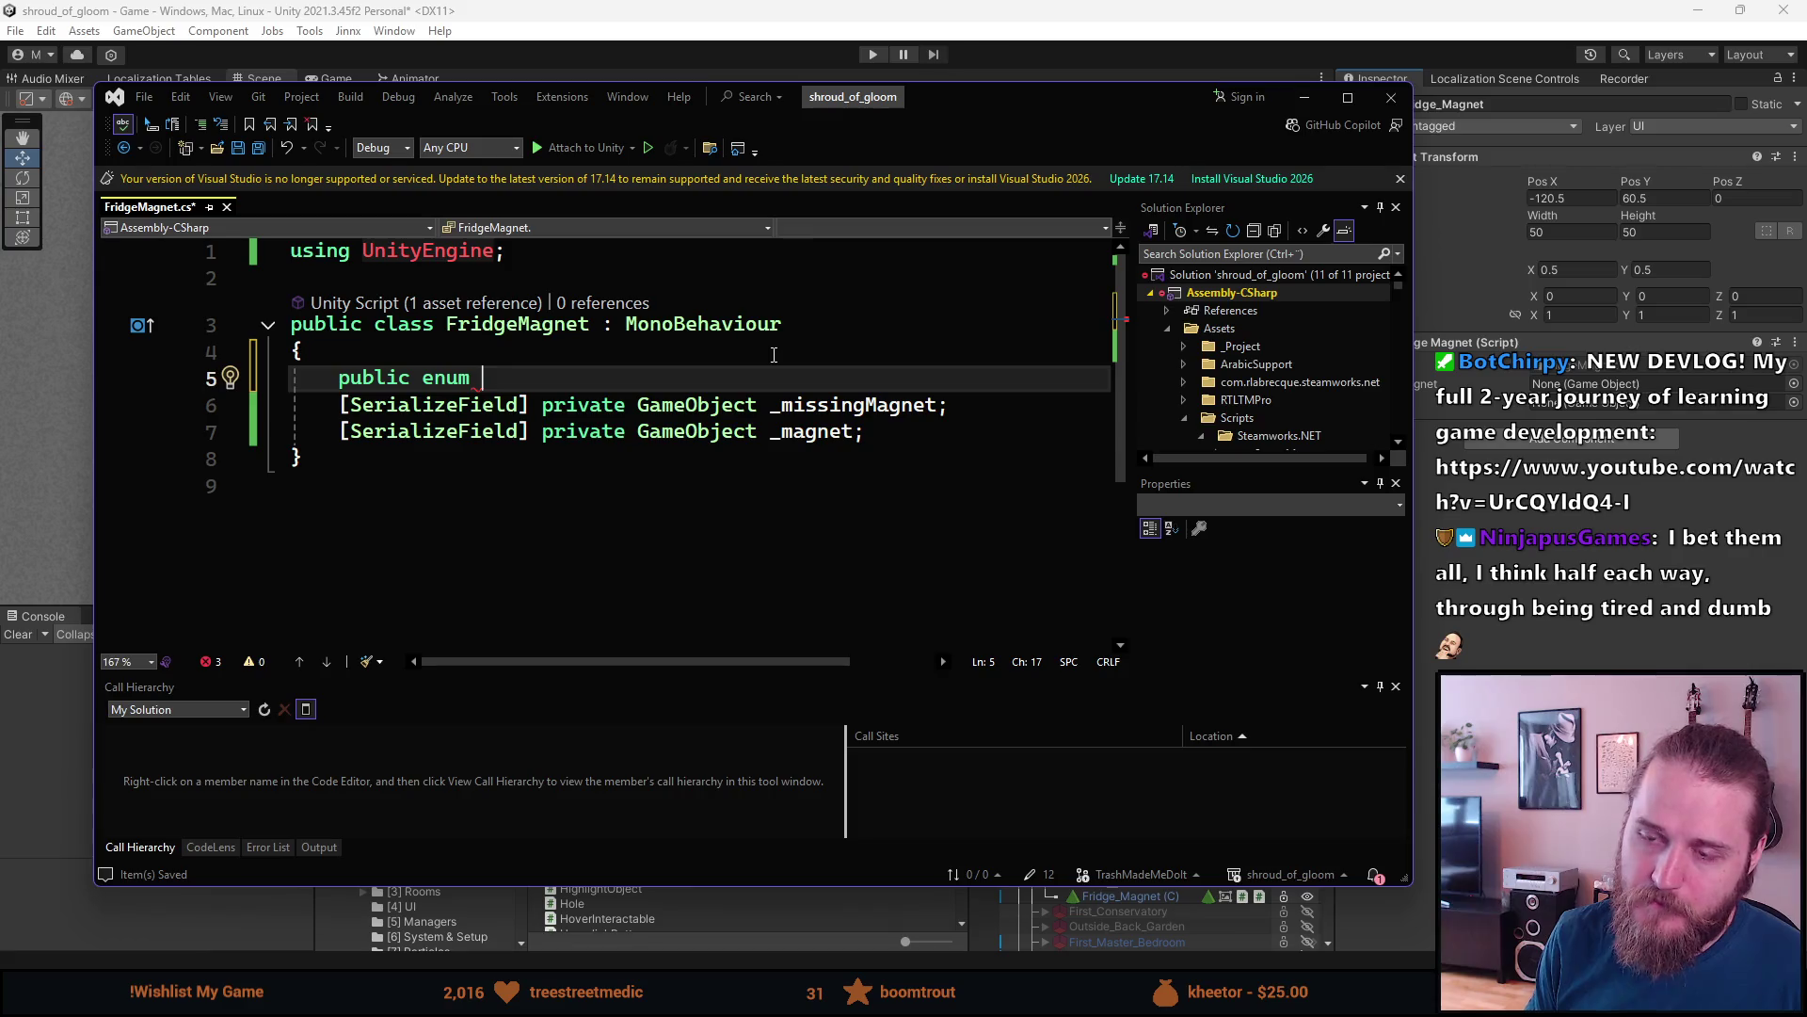
pyautogui.write('Fridge')
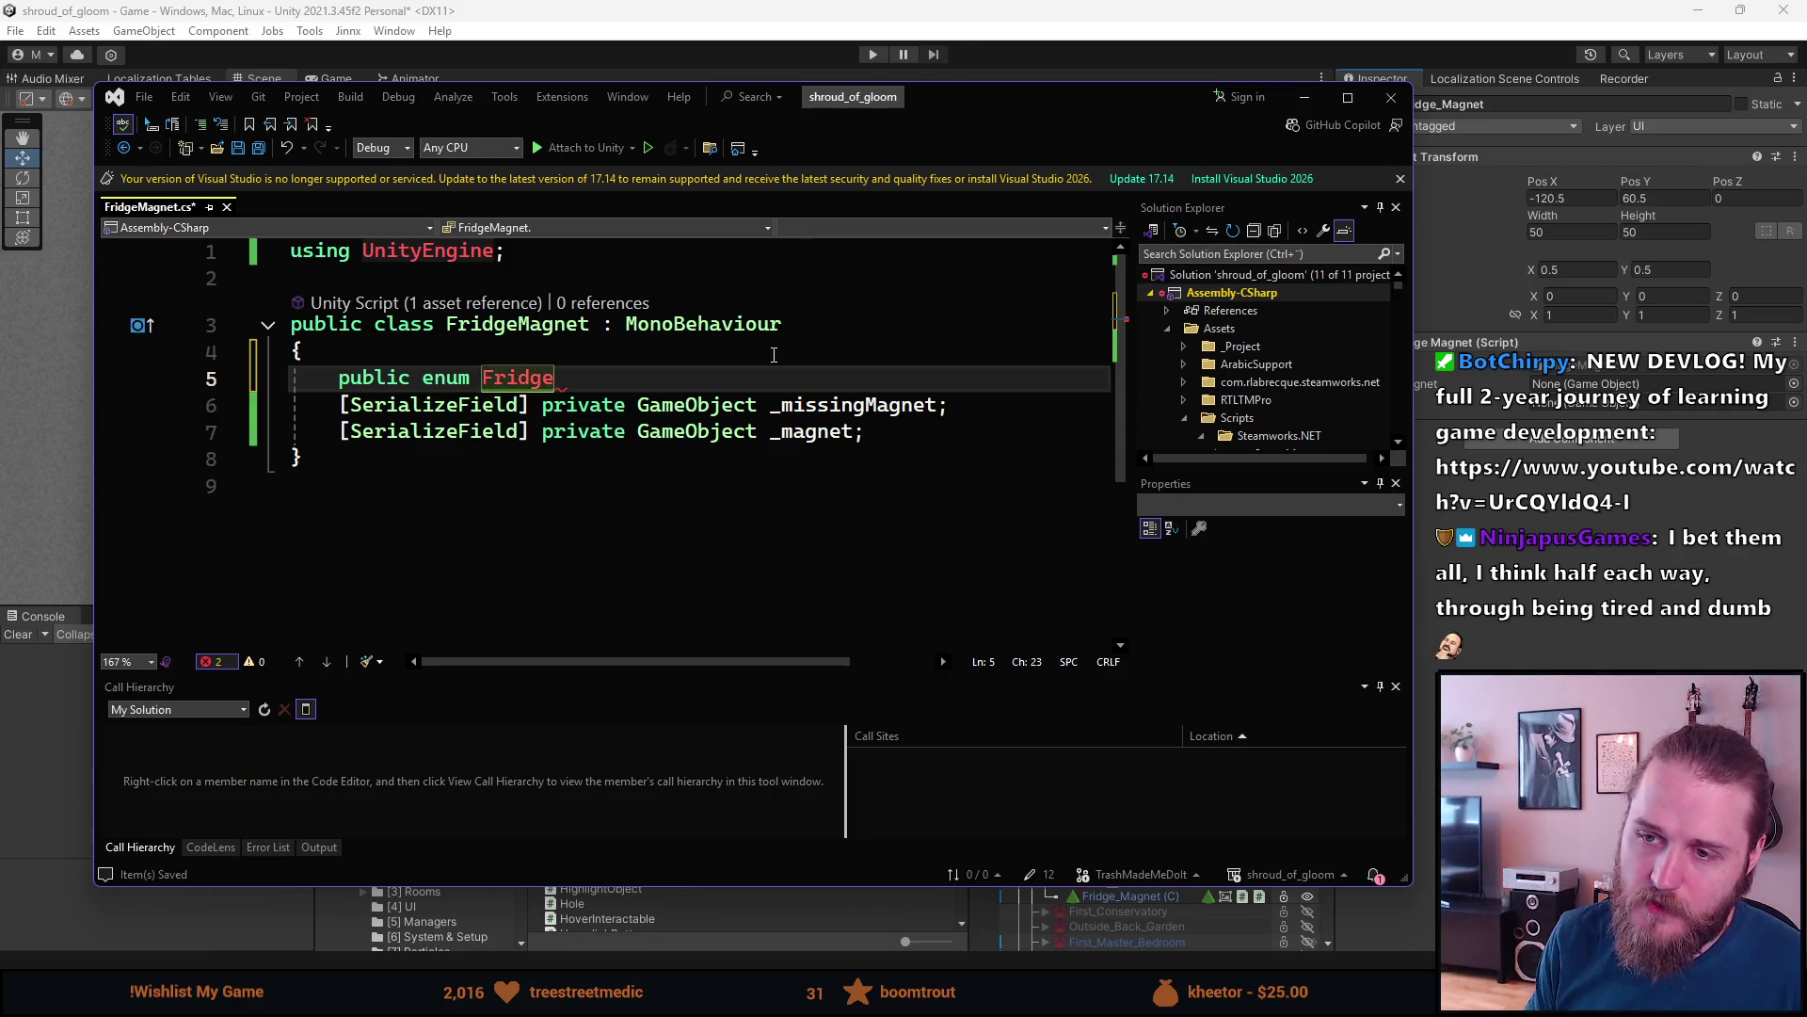
pyautogui.press('BackSpace')
pyautogui.press('BackSpace')
pyautogui.press('BackSpace')
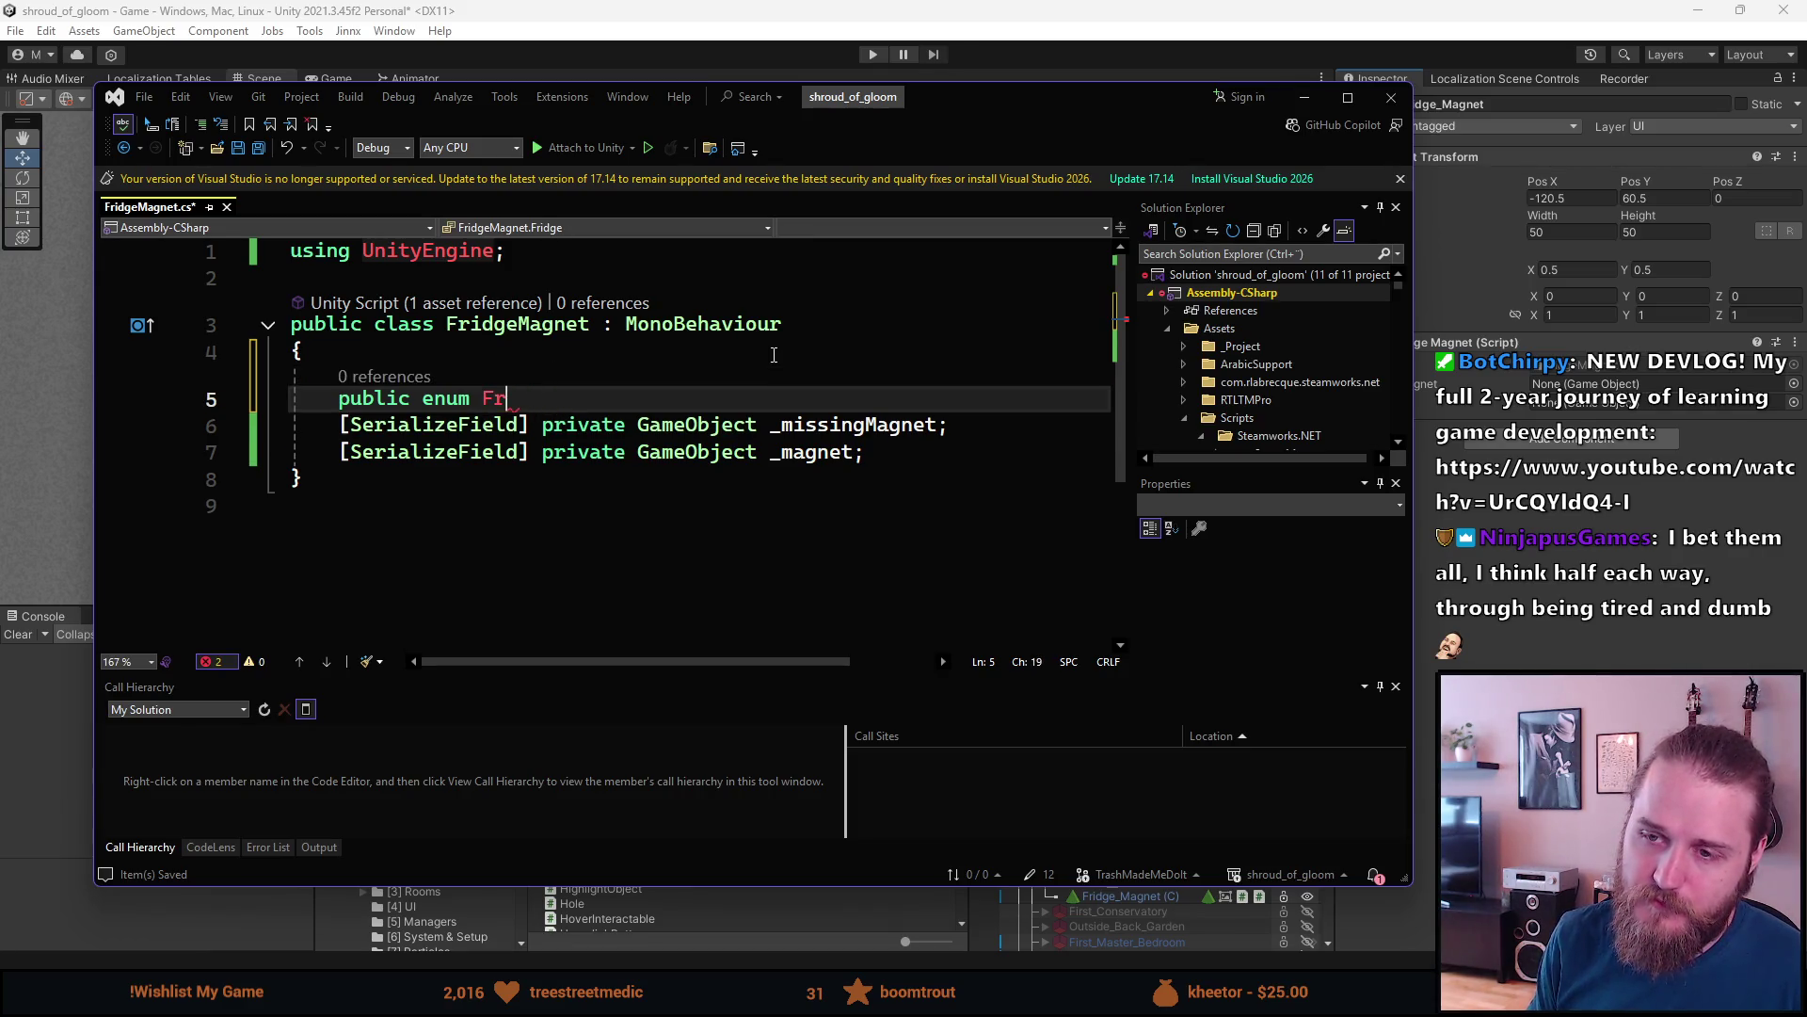
pyautogui.press('BackSpace')
pyautogui.press('BackSpace')
pyautogui.write('Magnet')
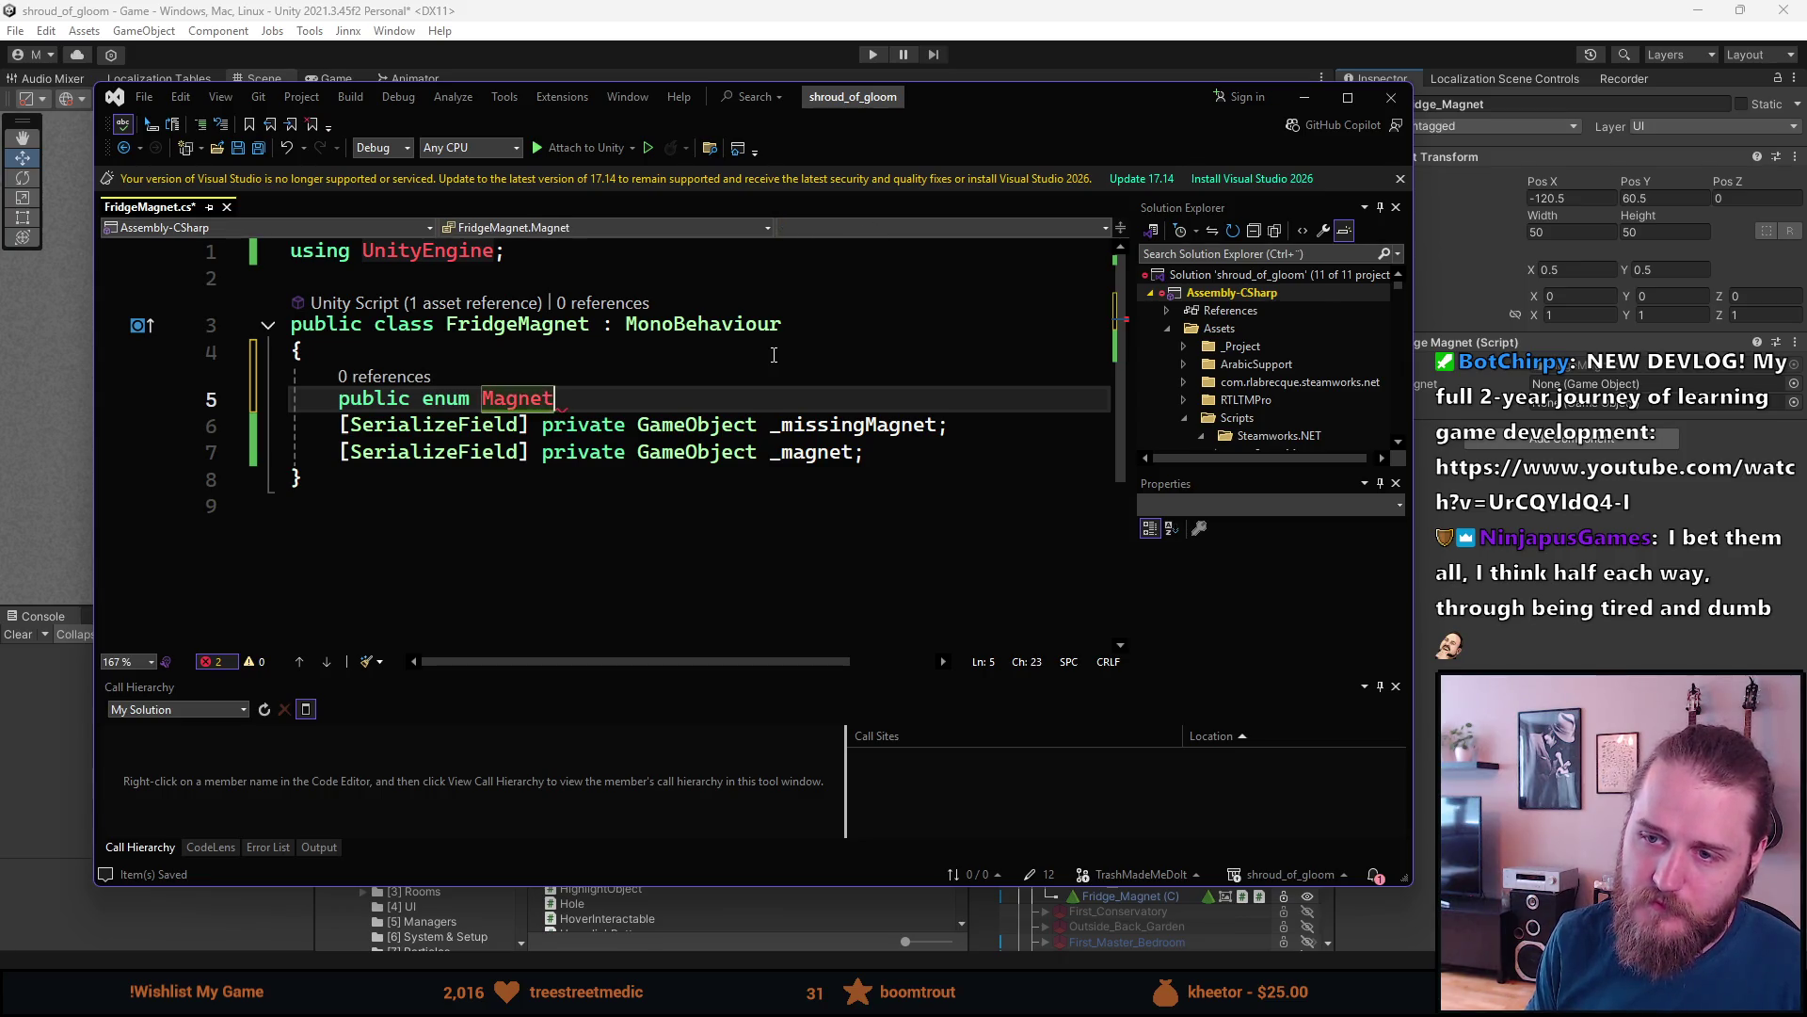
pyautogui.write(' {')
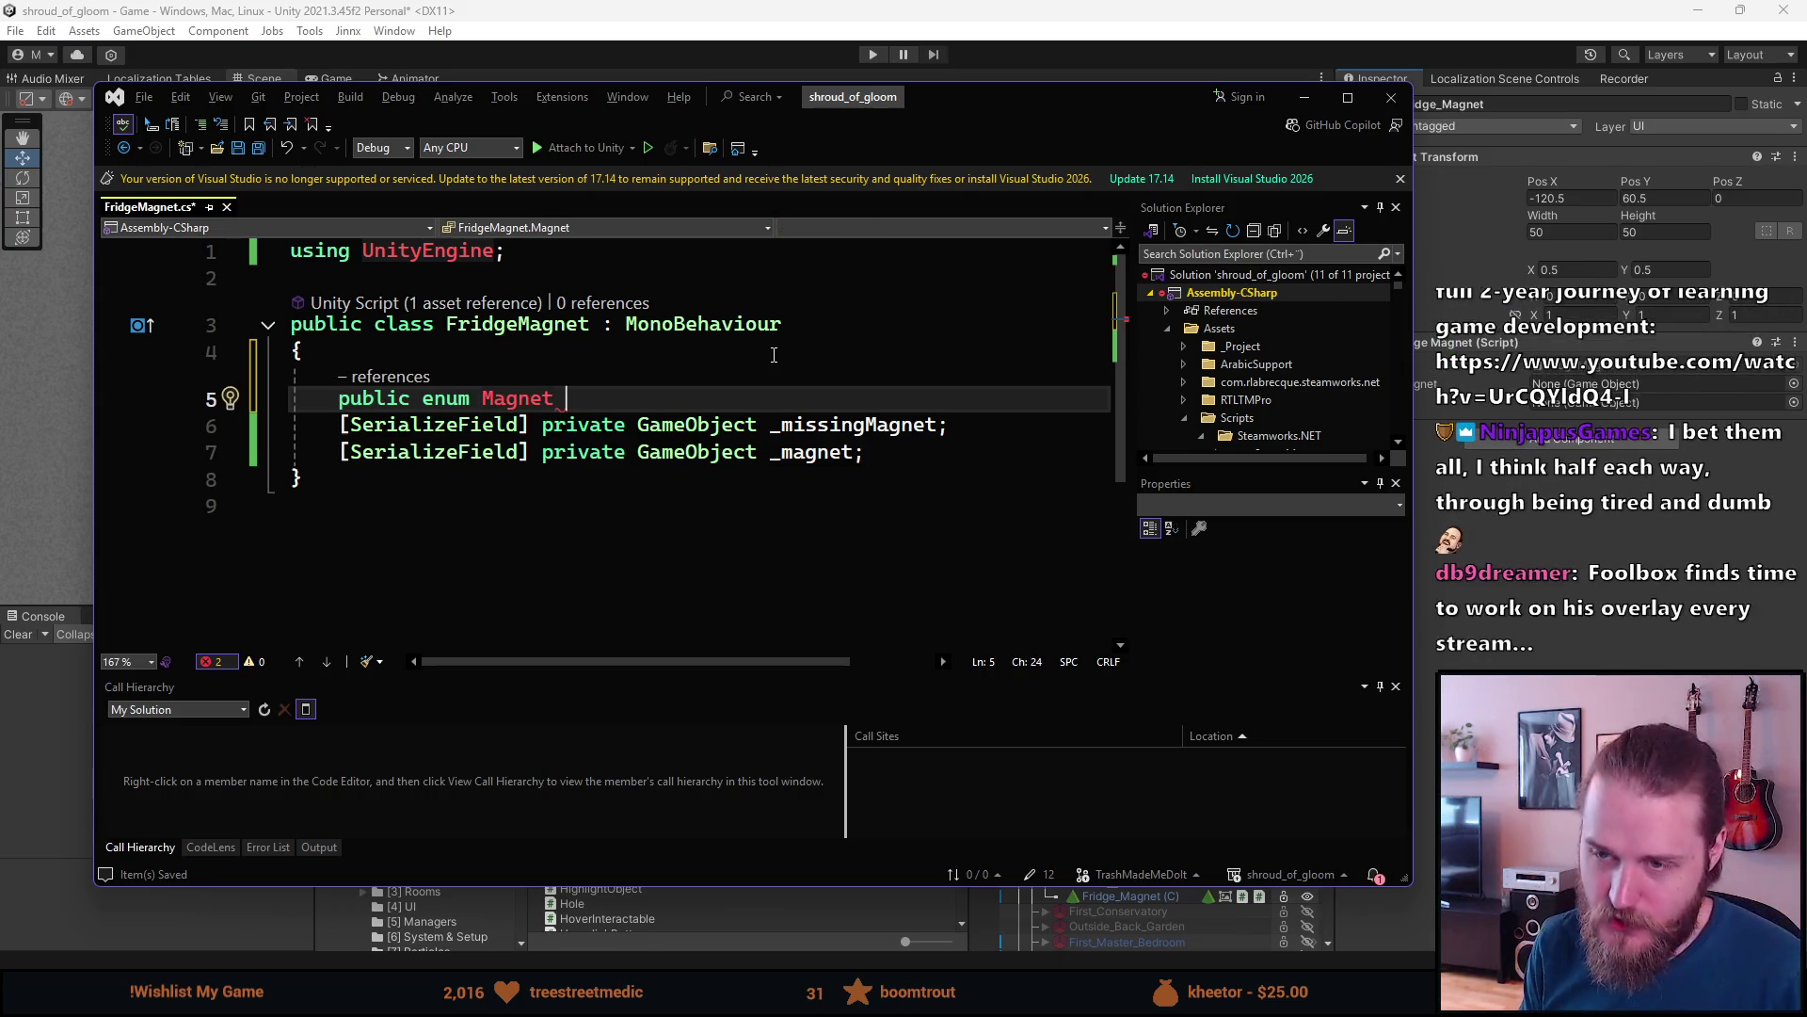
pyautogui.press('BackSpace')
pyautogui.press('BackSpace')
pyautogui.press('BackSpace')
pyautogui.press('Delete')
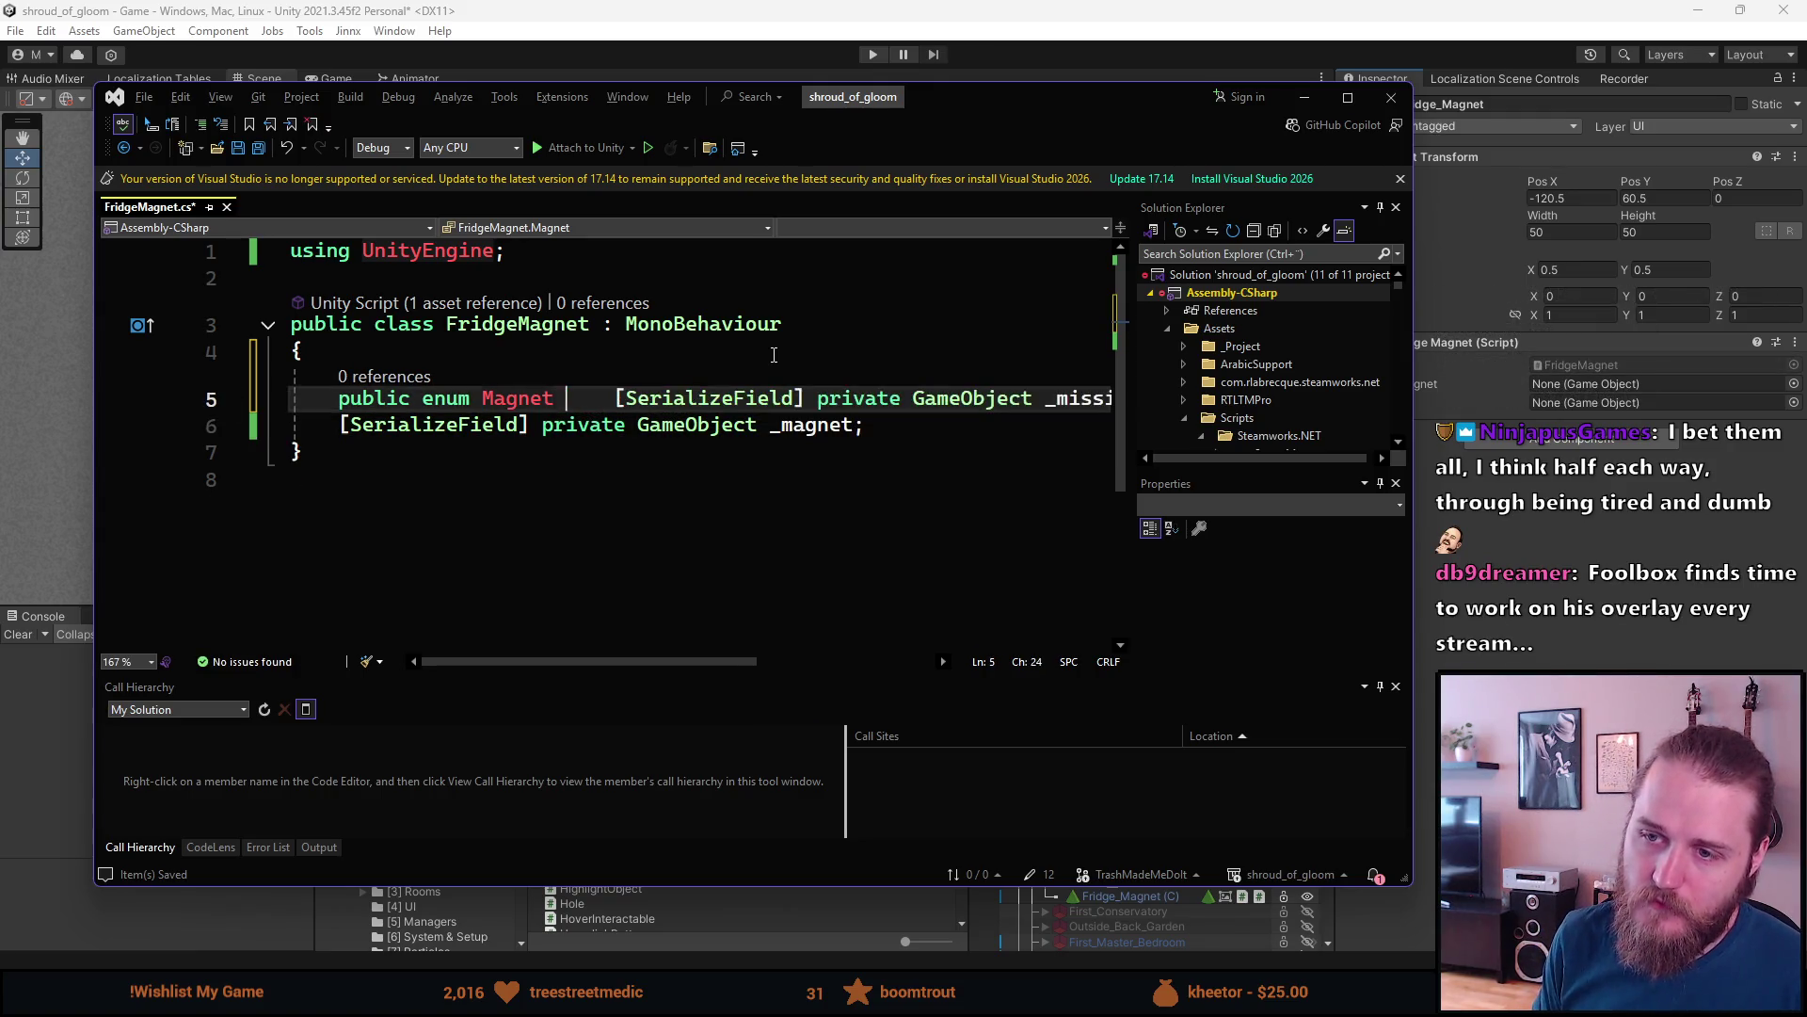
pyautogui.press('Return')
pyautogui.press('Return')
pyautogui.press('Return')
# - Give the Magnet enum a body containing the value London
pyautogui.press('Up')
pyautogui.press('Up')
pyautogui.write('{')
pyautogui.press('Return')
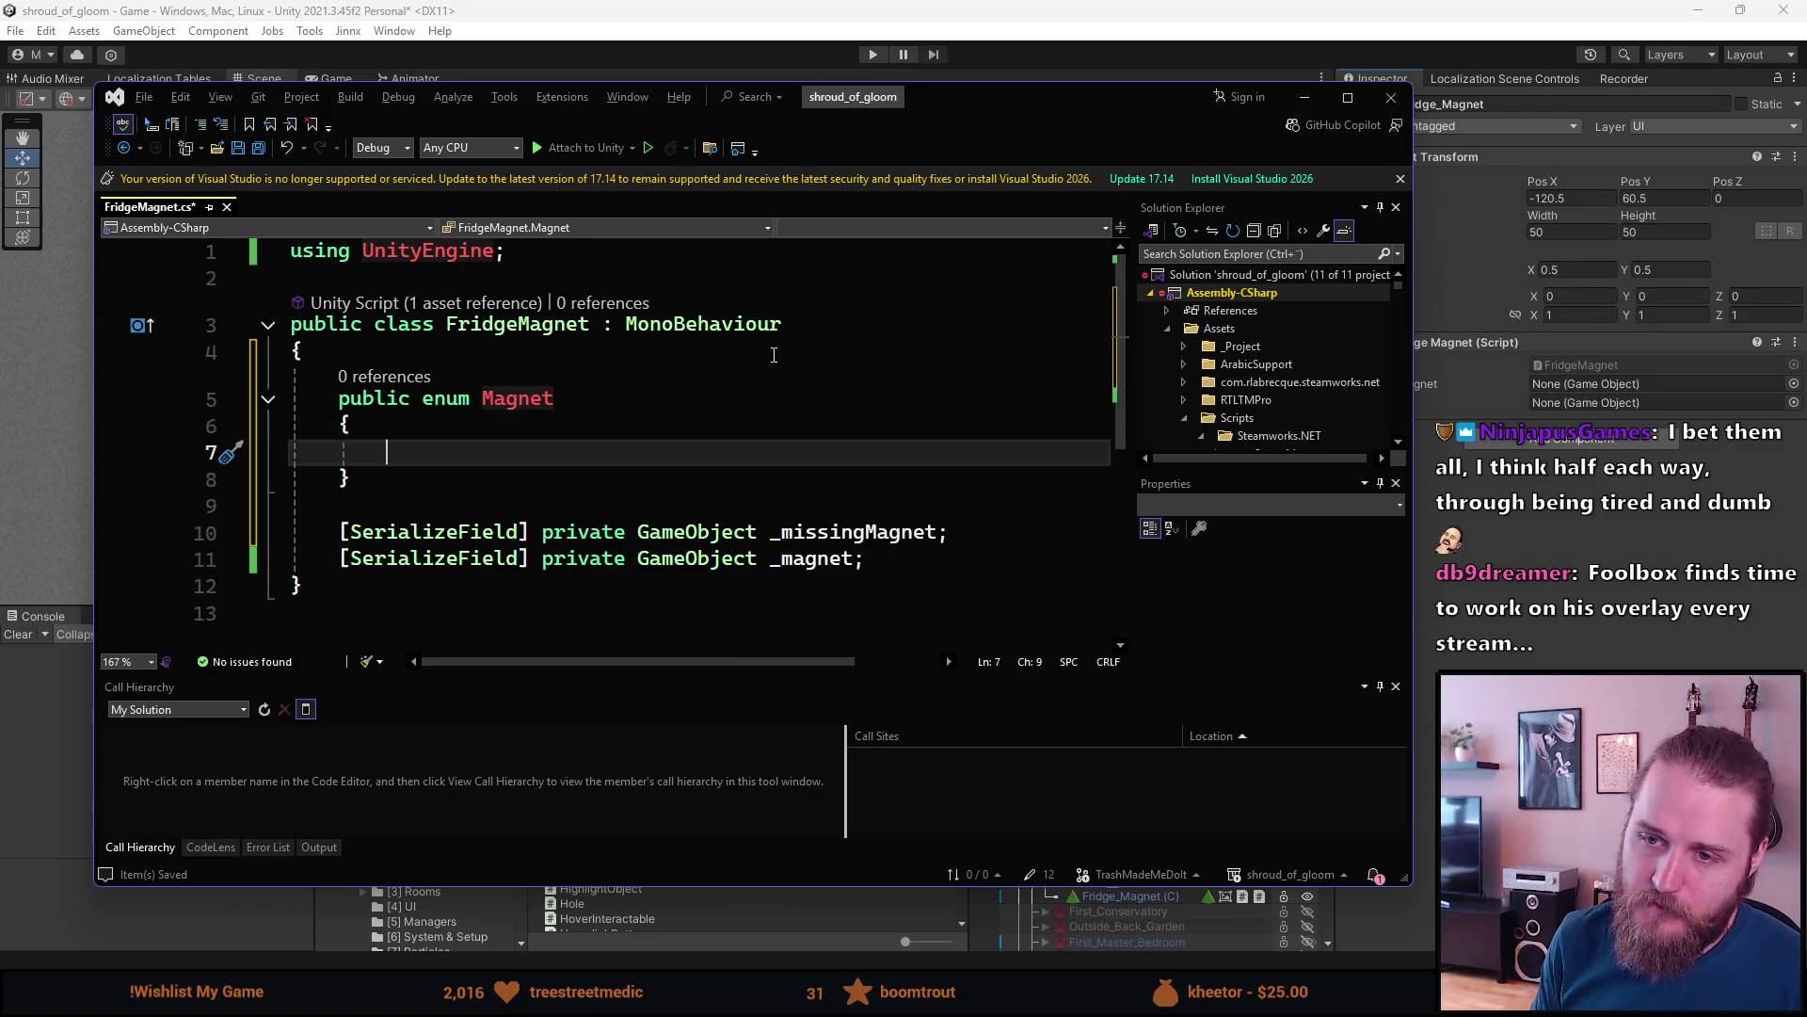
pyautogui.write('London')
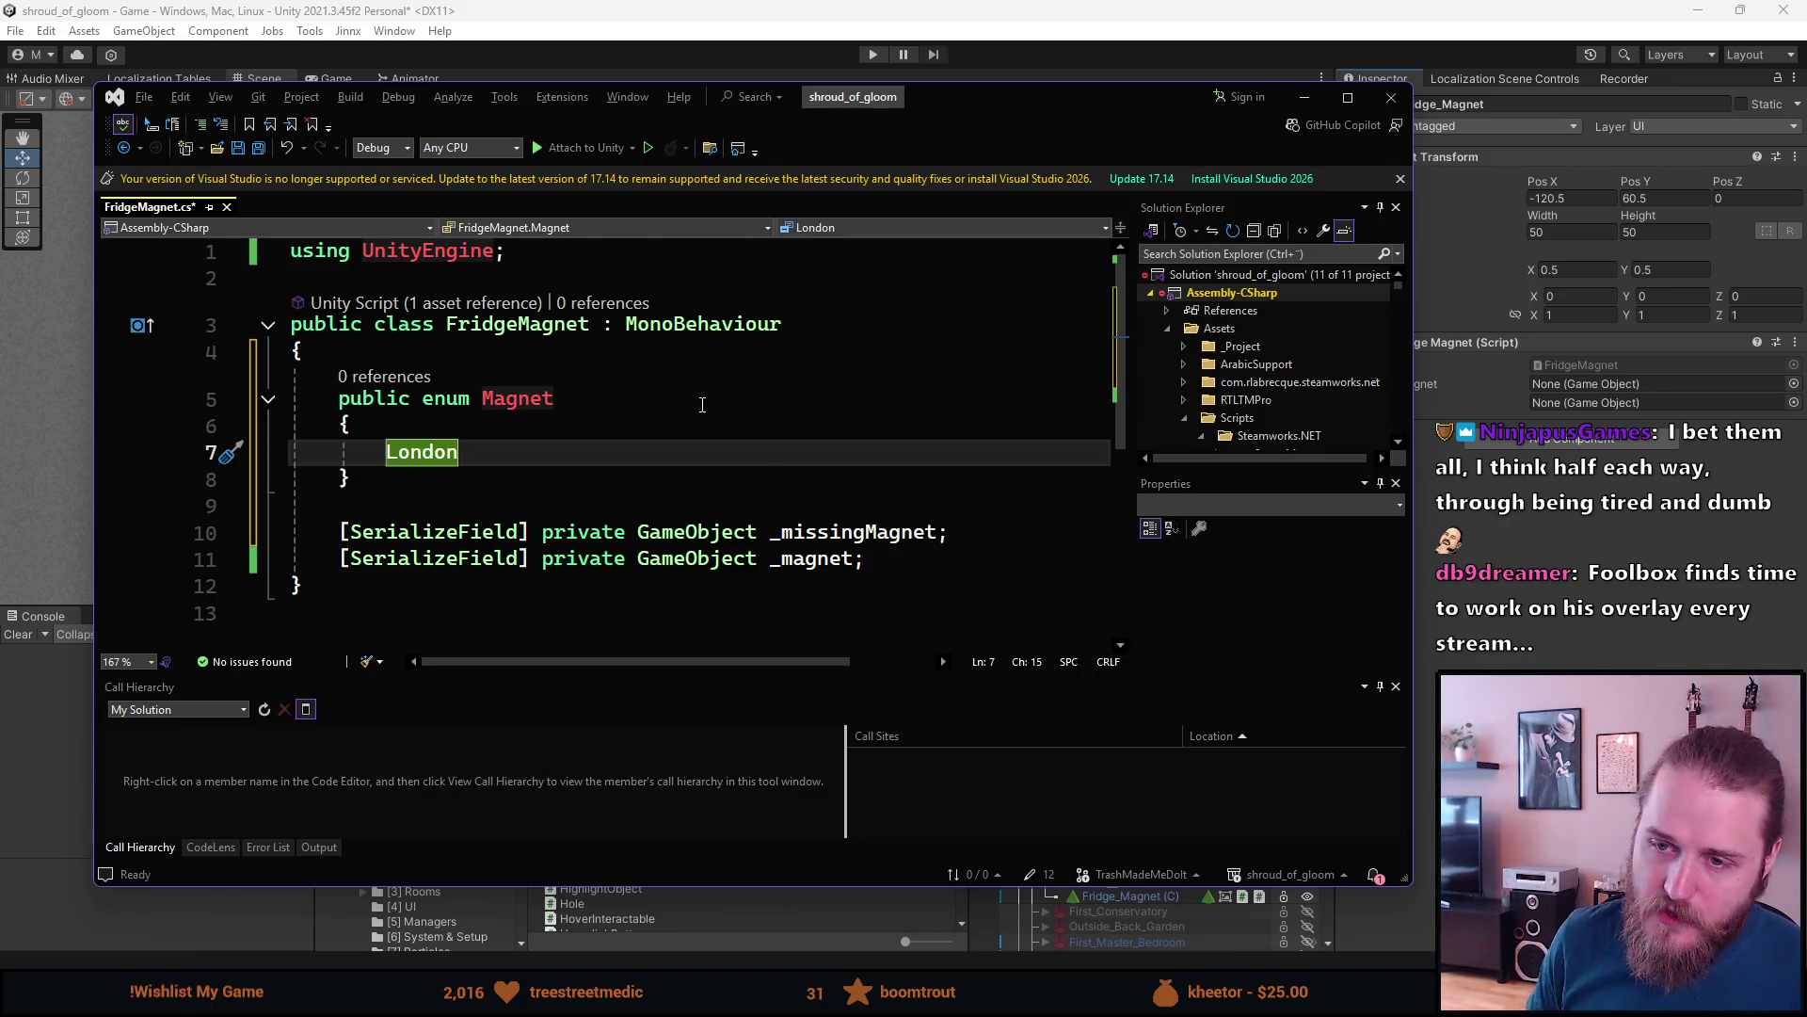
pyautogui.scroll(-1, 697, 412)
pyautogui.click(548, 428)
# - Add a serialized private field 'Magnet _magnet' using the sfp snippet
pyautogui.press('Return')
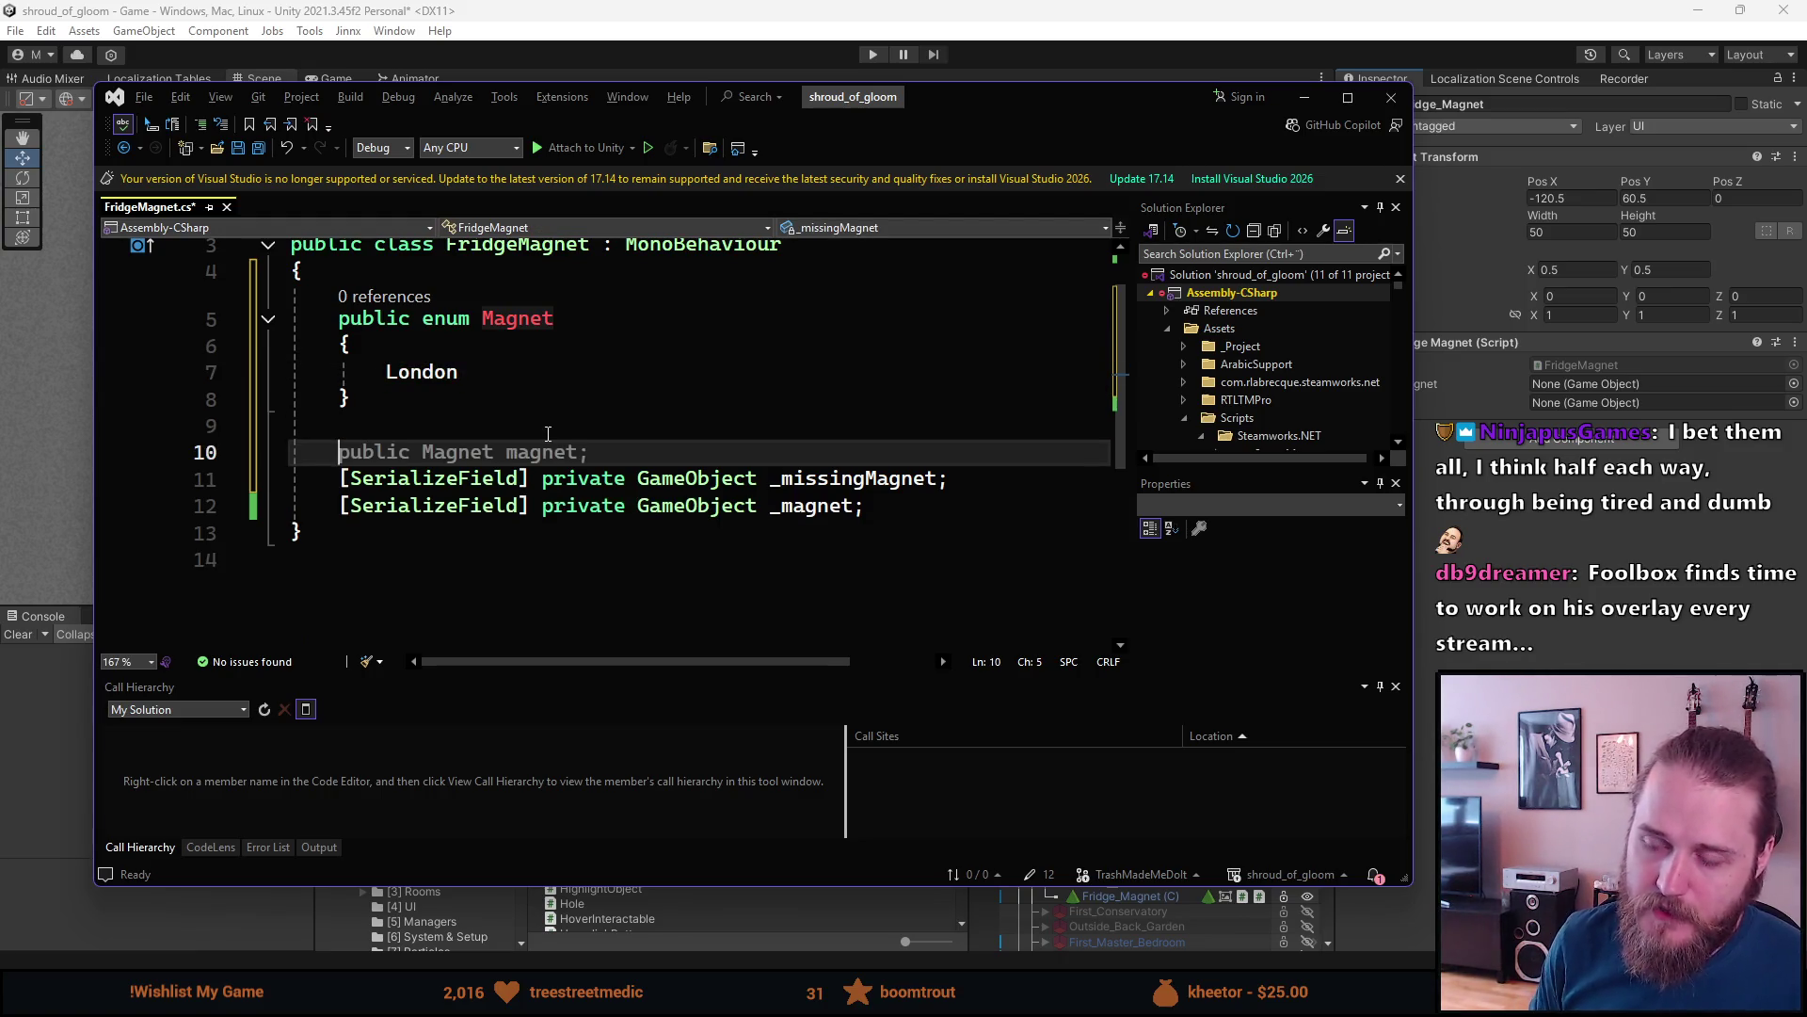
pyautogui.write('p')
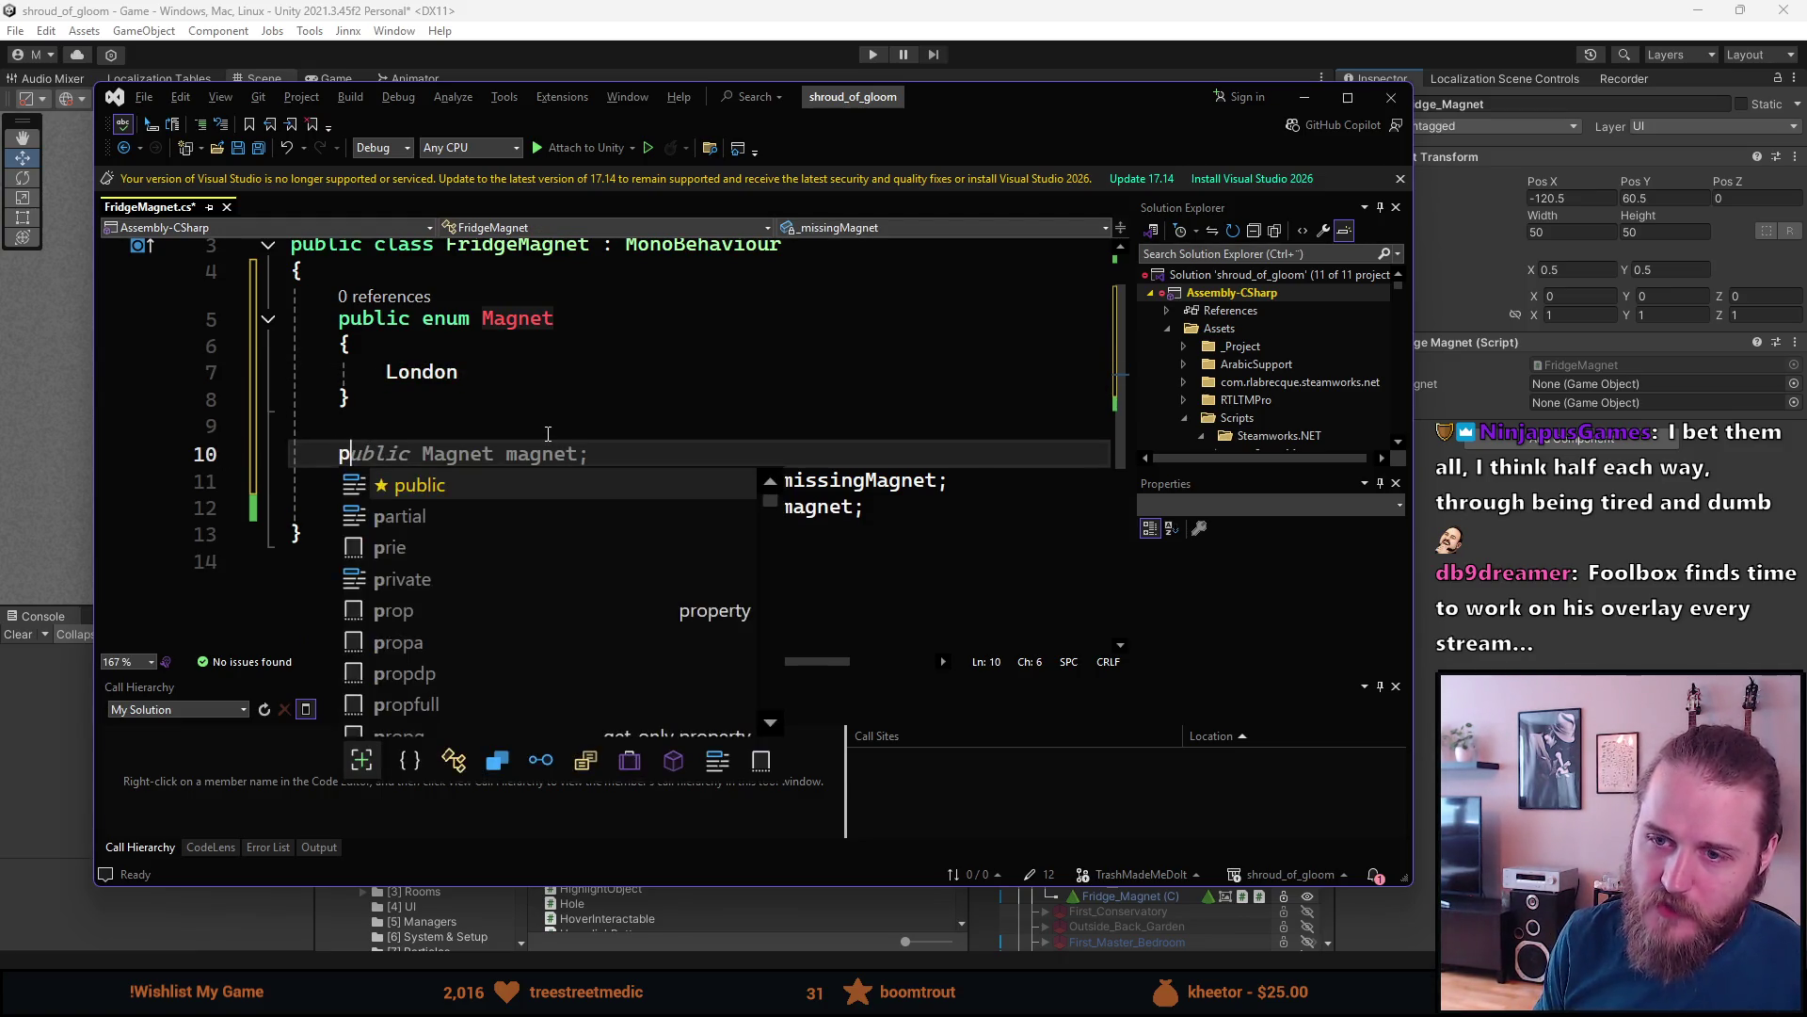
pyautogui.write('ublic Magnet _')
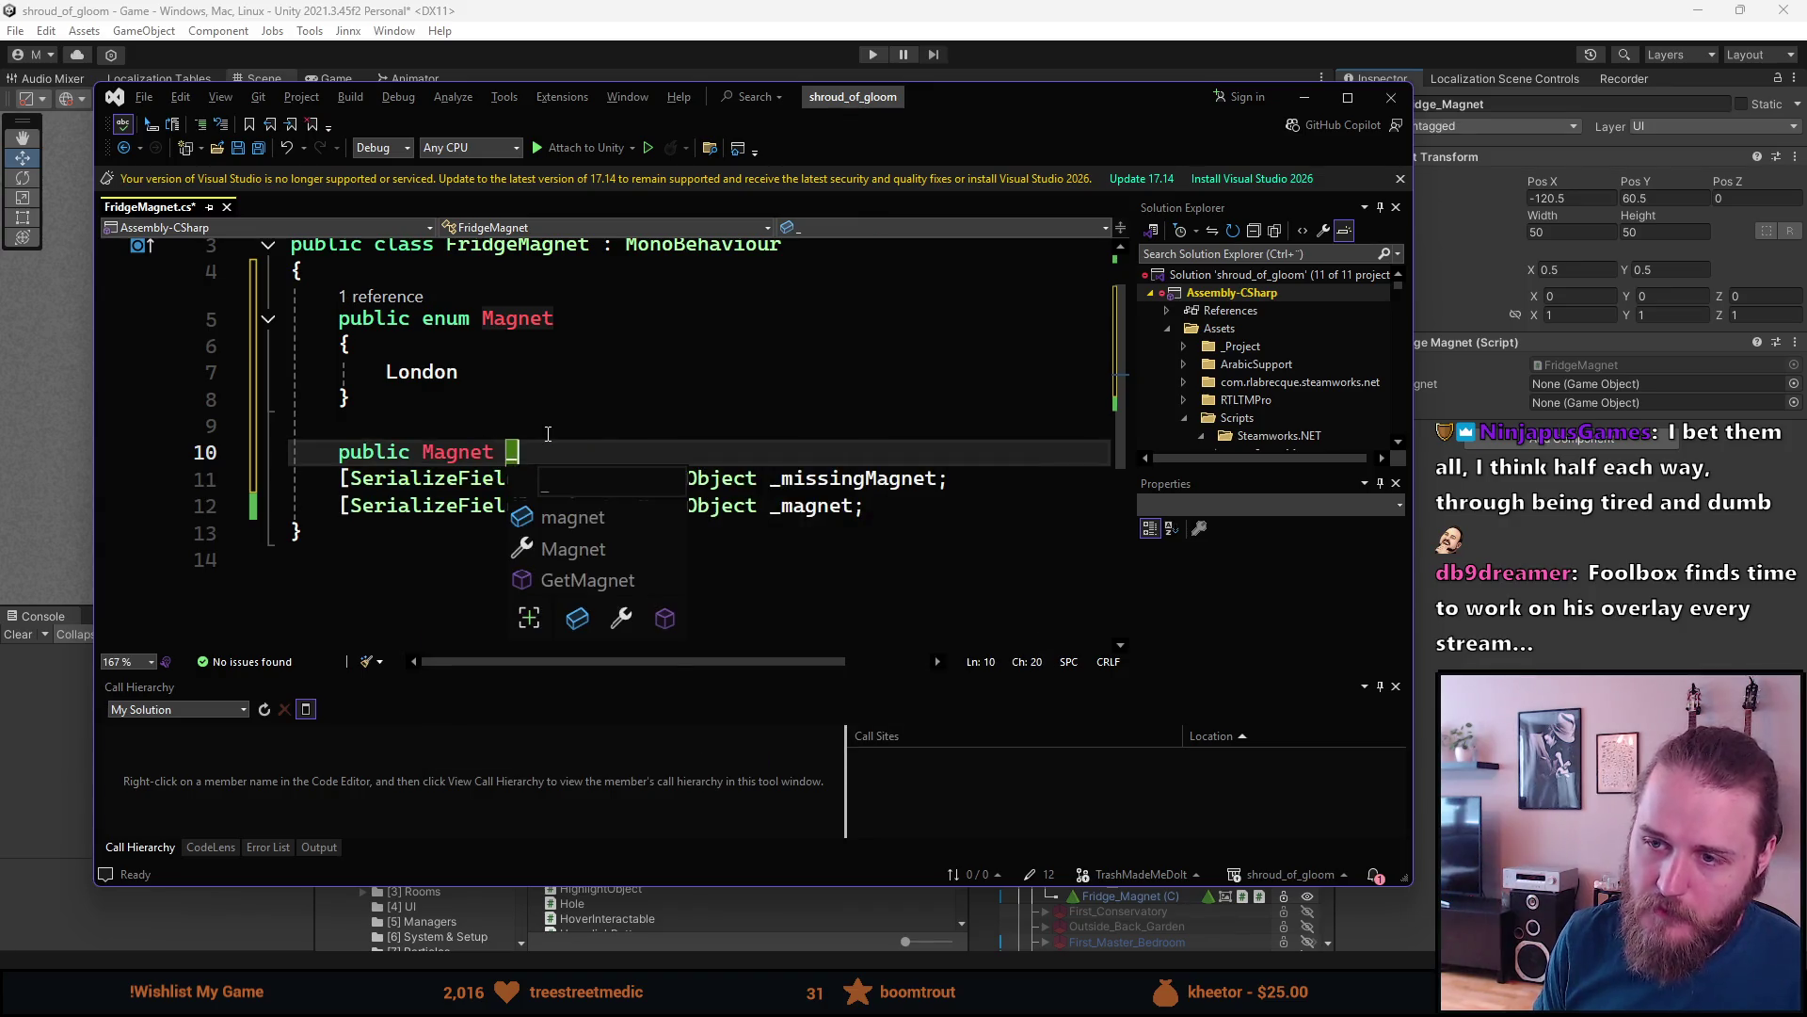
pyautogui.hotkey('ctrl', 'BackSpace')
pyautogui.hotkey('ctrl', 'BackSpace')
pyautogui.write('sfp')
pyautogui.press('Tab')
pyautogui.press('Tab')
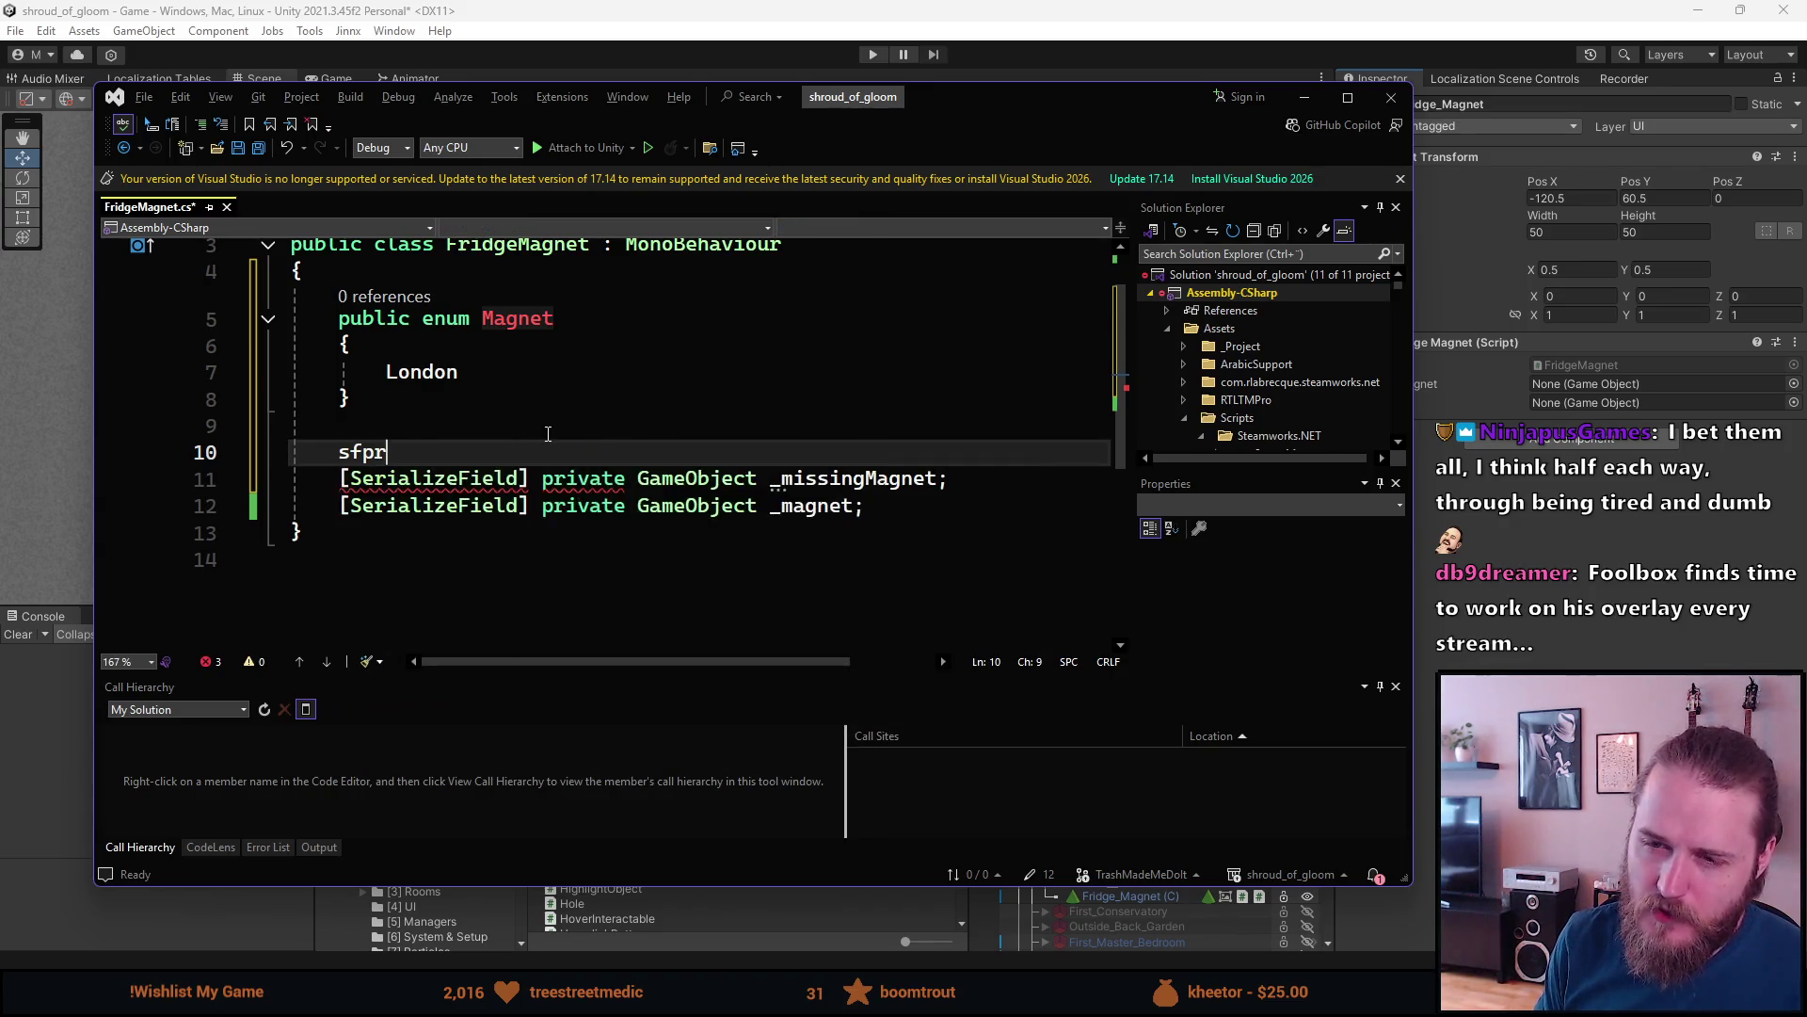
pyautogui.write('Magnet _')
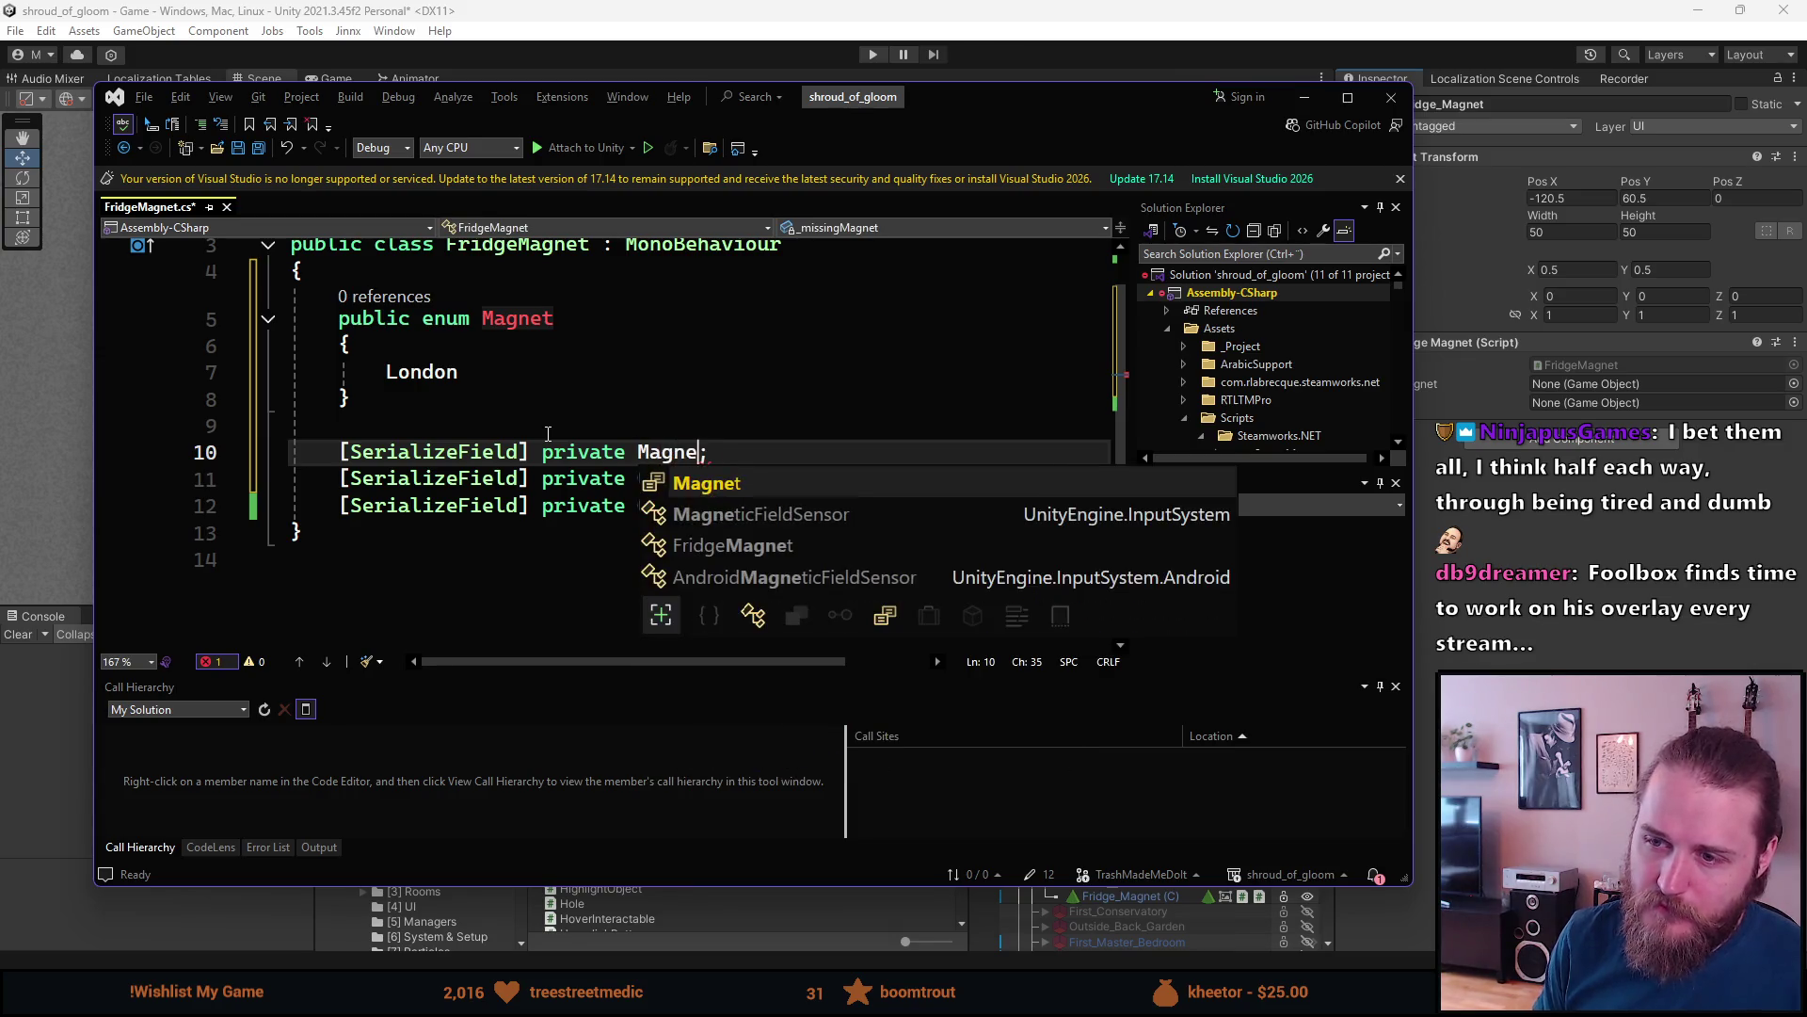
pyautogui.write('magnet')
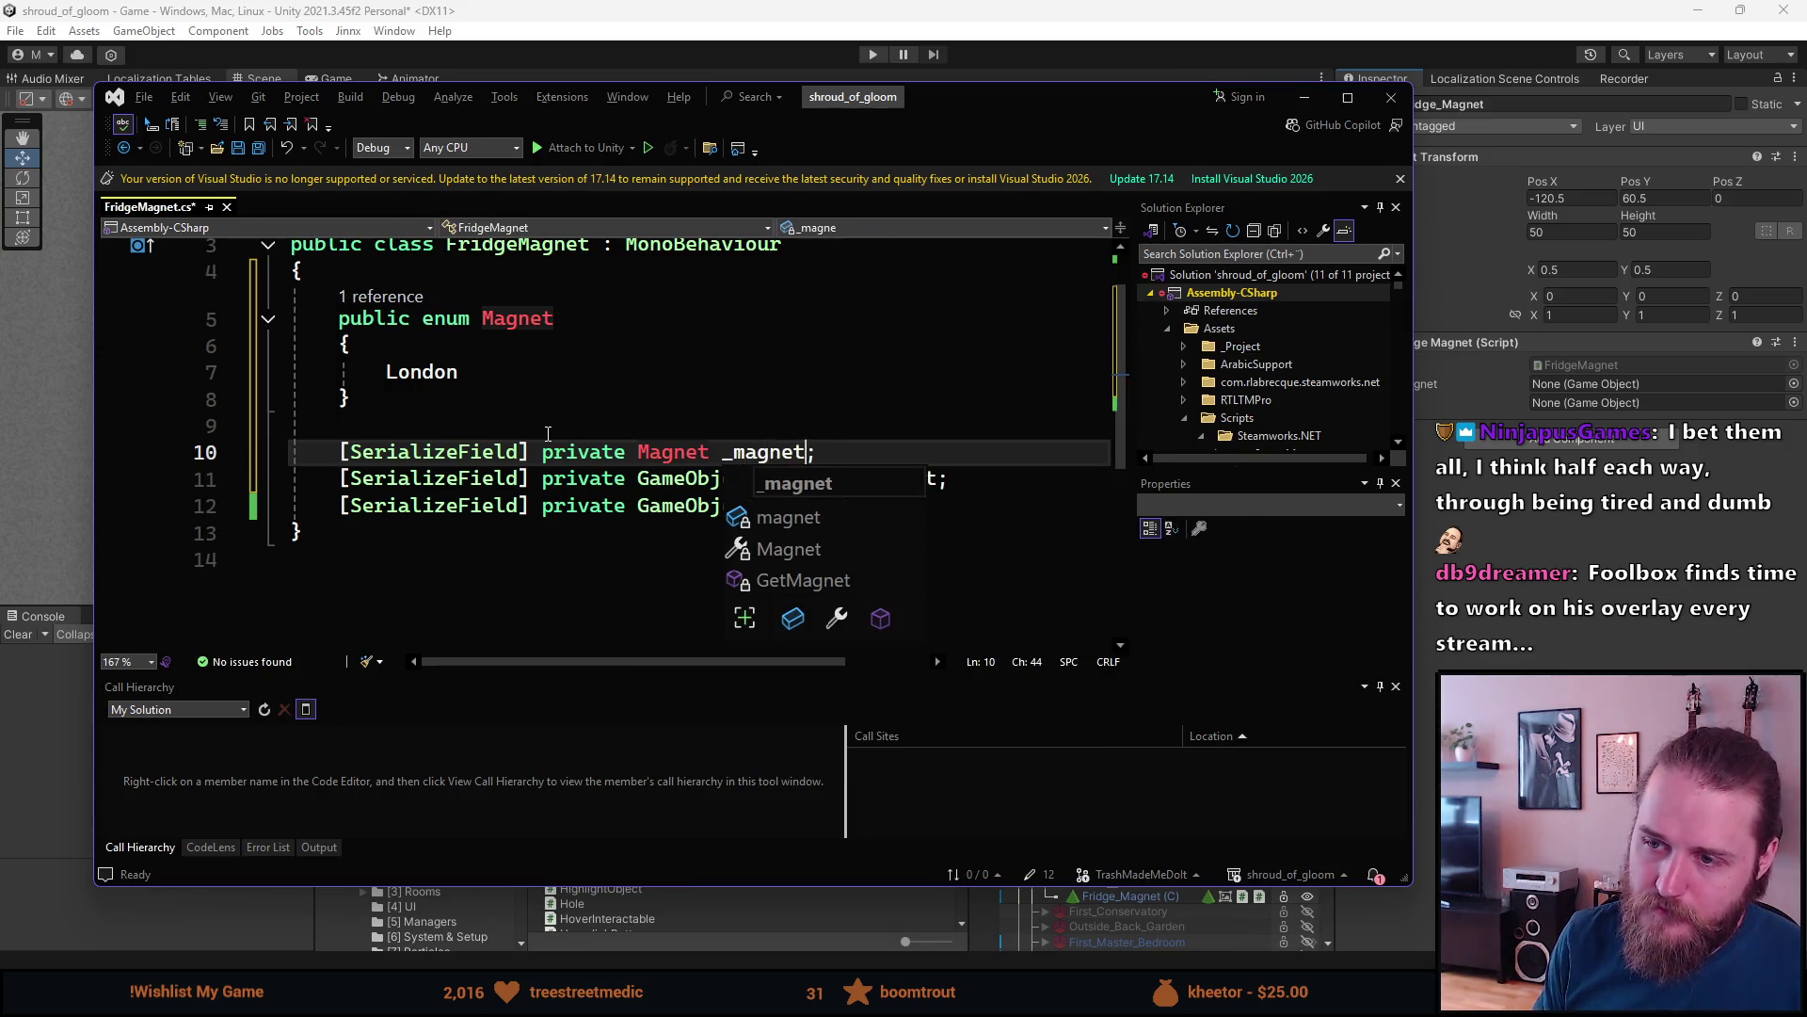
pyautogui.click(548, 431)
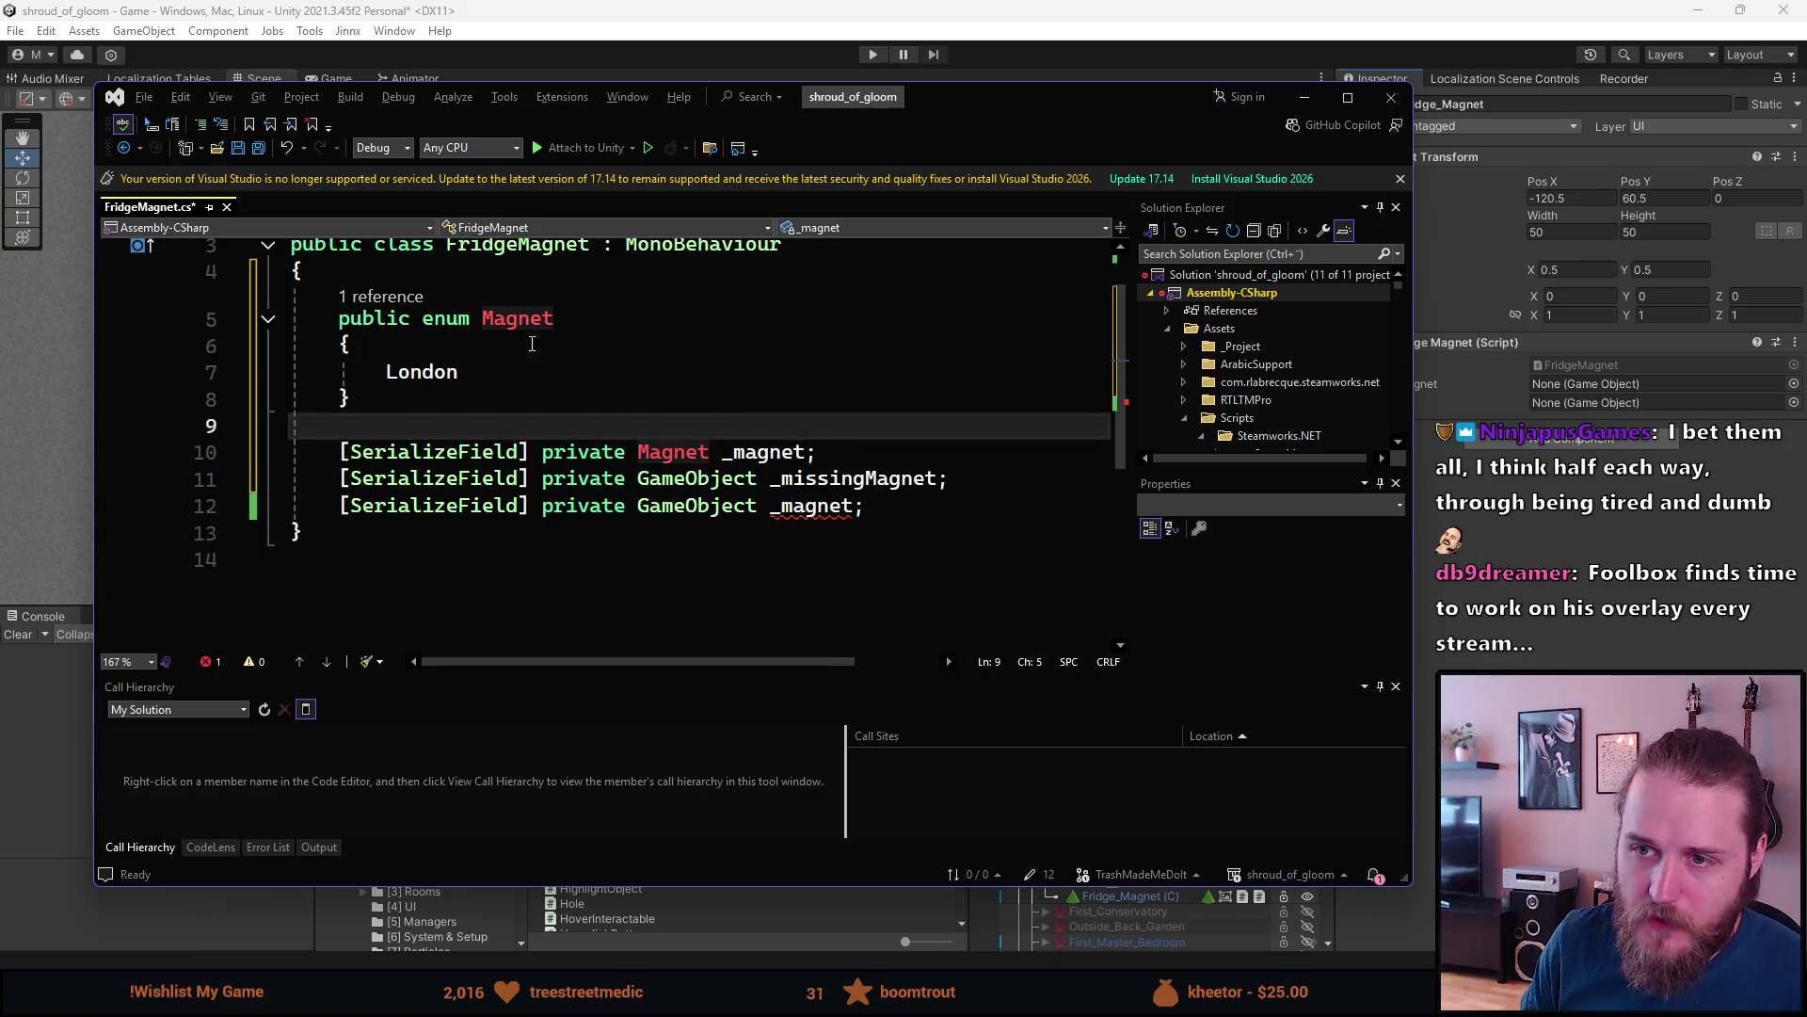
# - Rename the field to _id, save, and add new lines below the field declarations
pyautogui.doubleClick(765, 452)
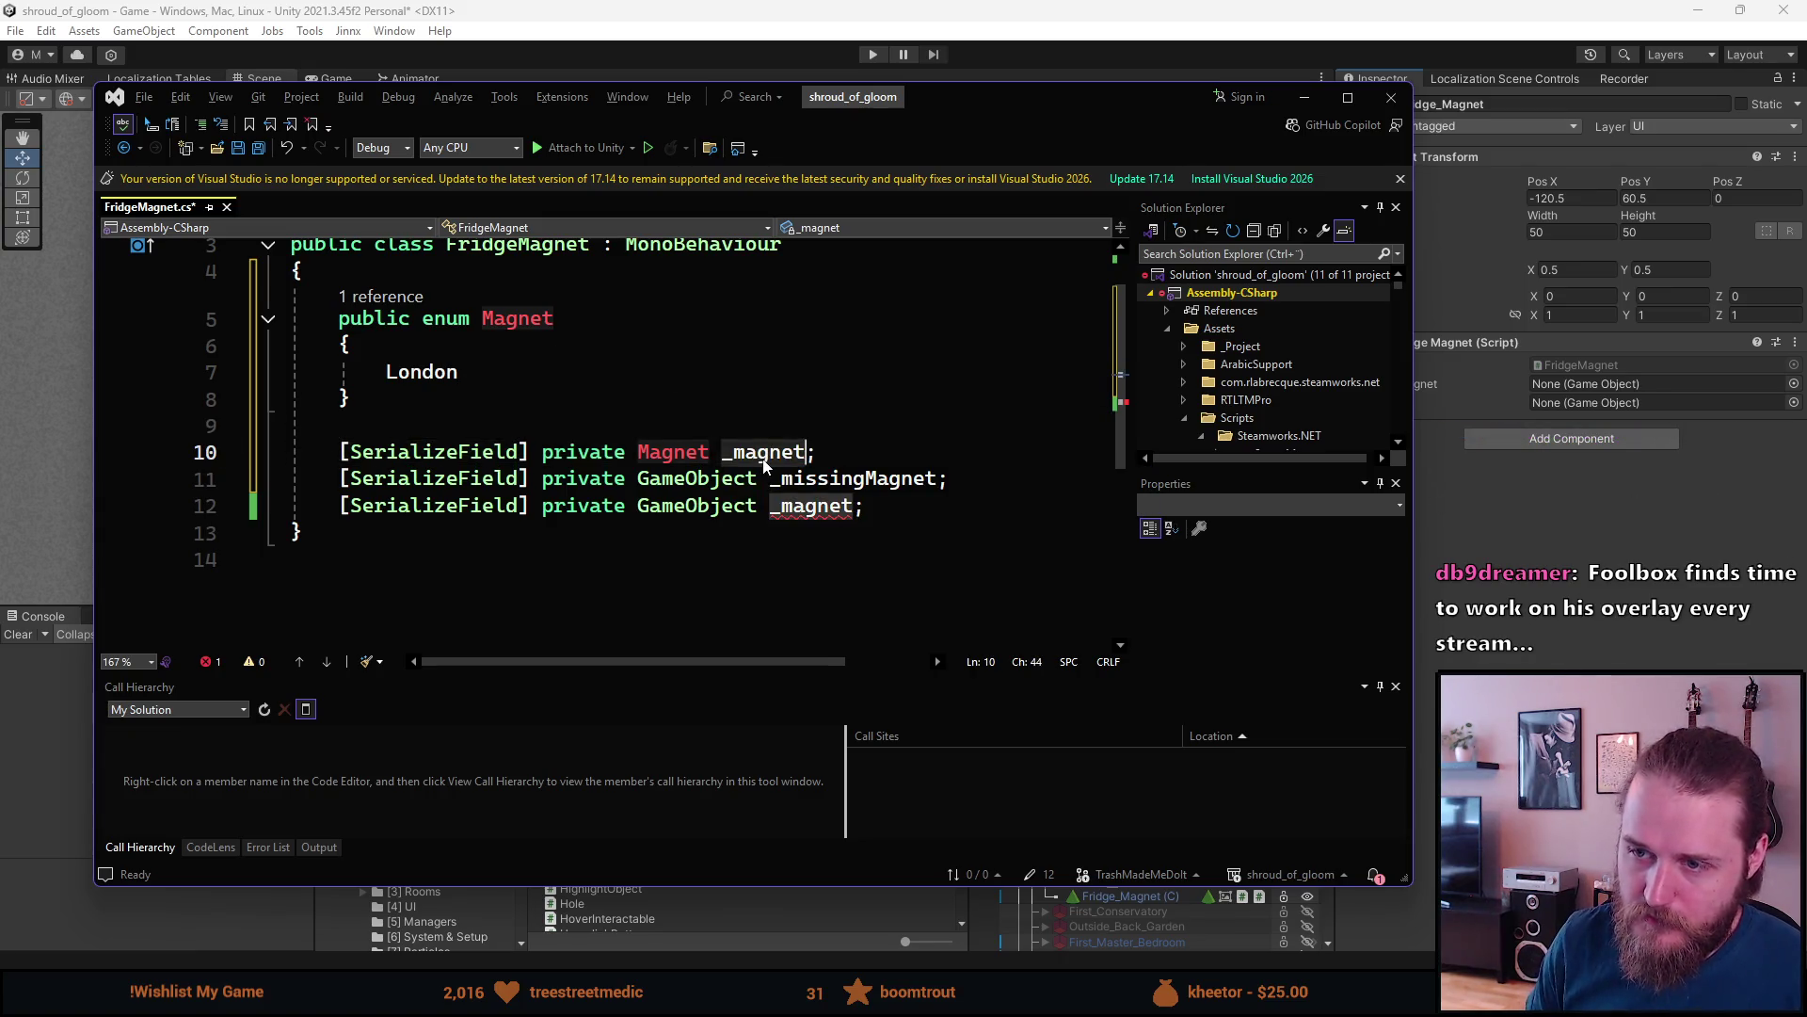
pyautogui.write('_id')
pyautogui.hotkey('ctrl', 's')
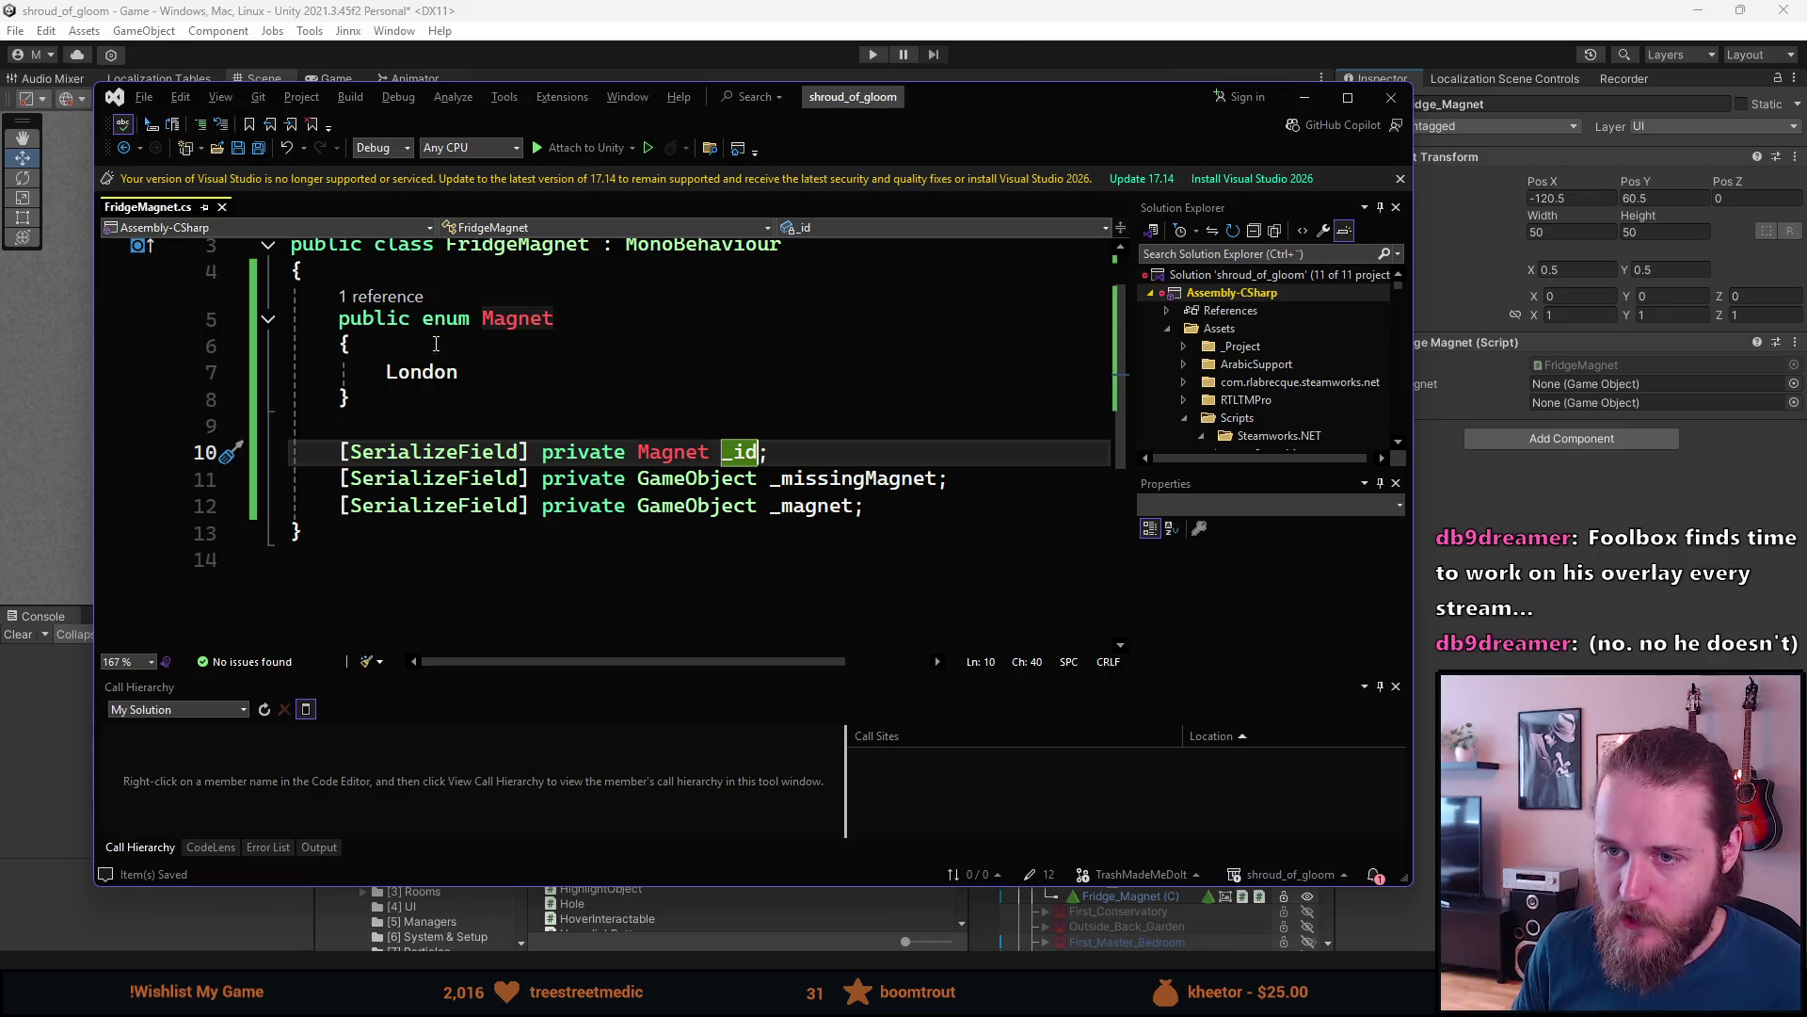
pyautogui.moveTo(424, 370)
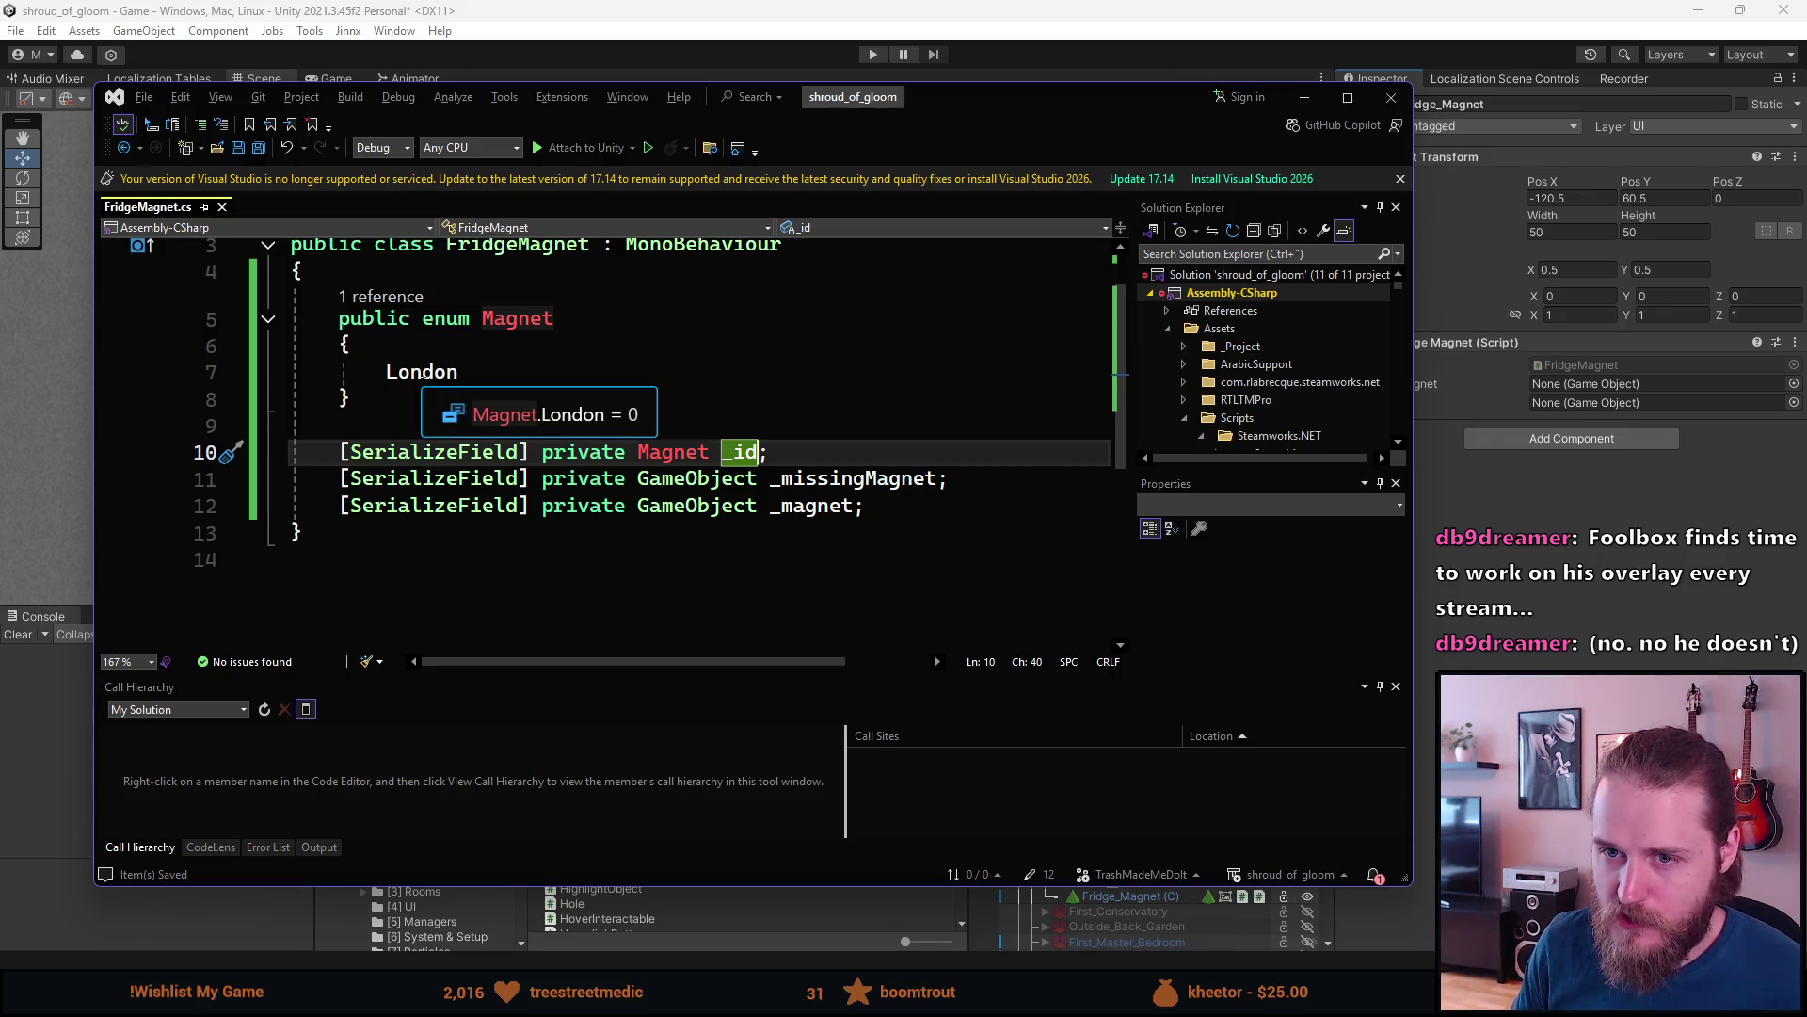
pyautogui.click(901, 509)
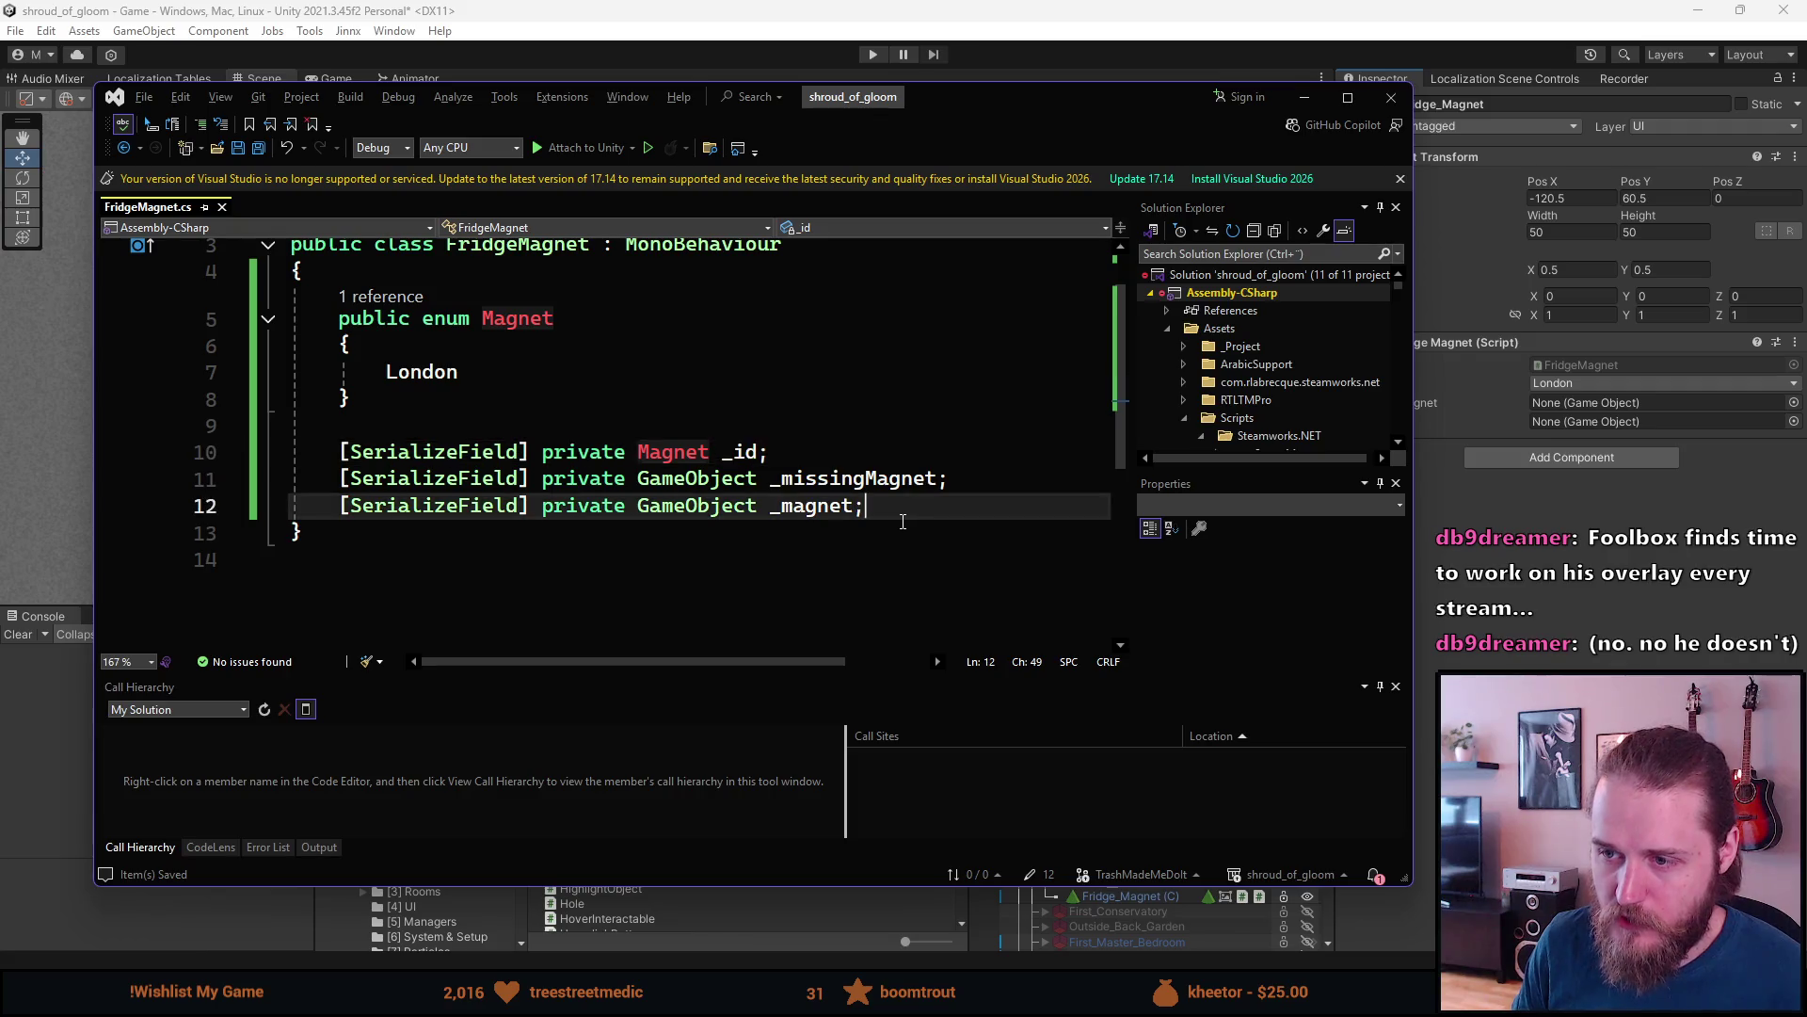
pyautogui.scroll(-1, 901, 513)
pyautogui.scroll(2, 900, 513)
pyautogui.scroll(-1, 903, 520)
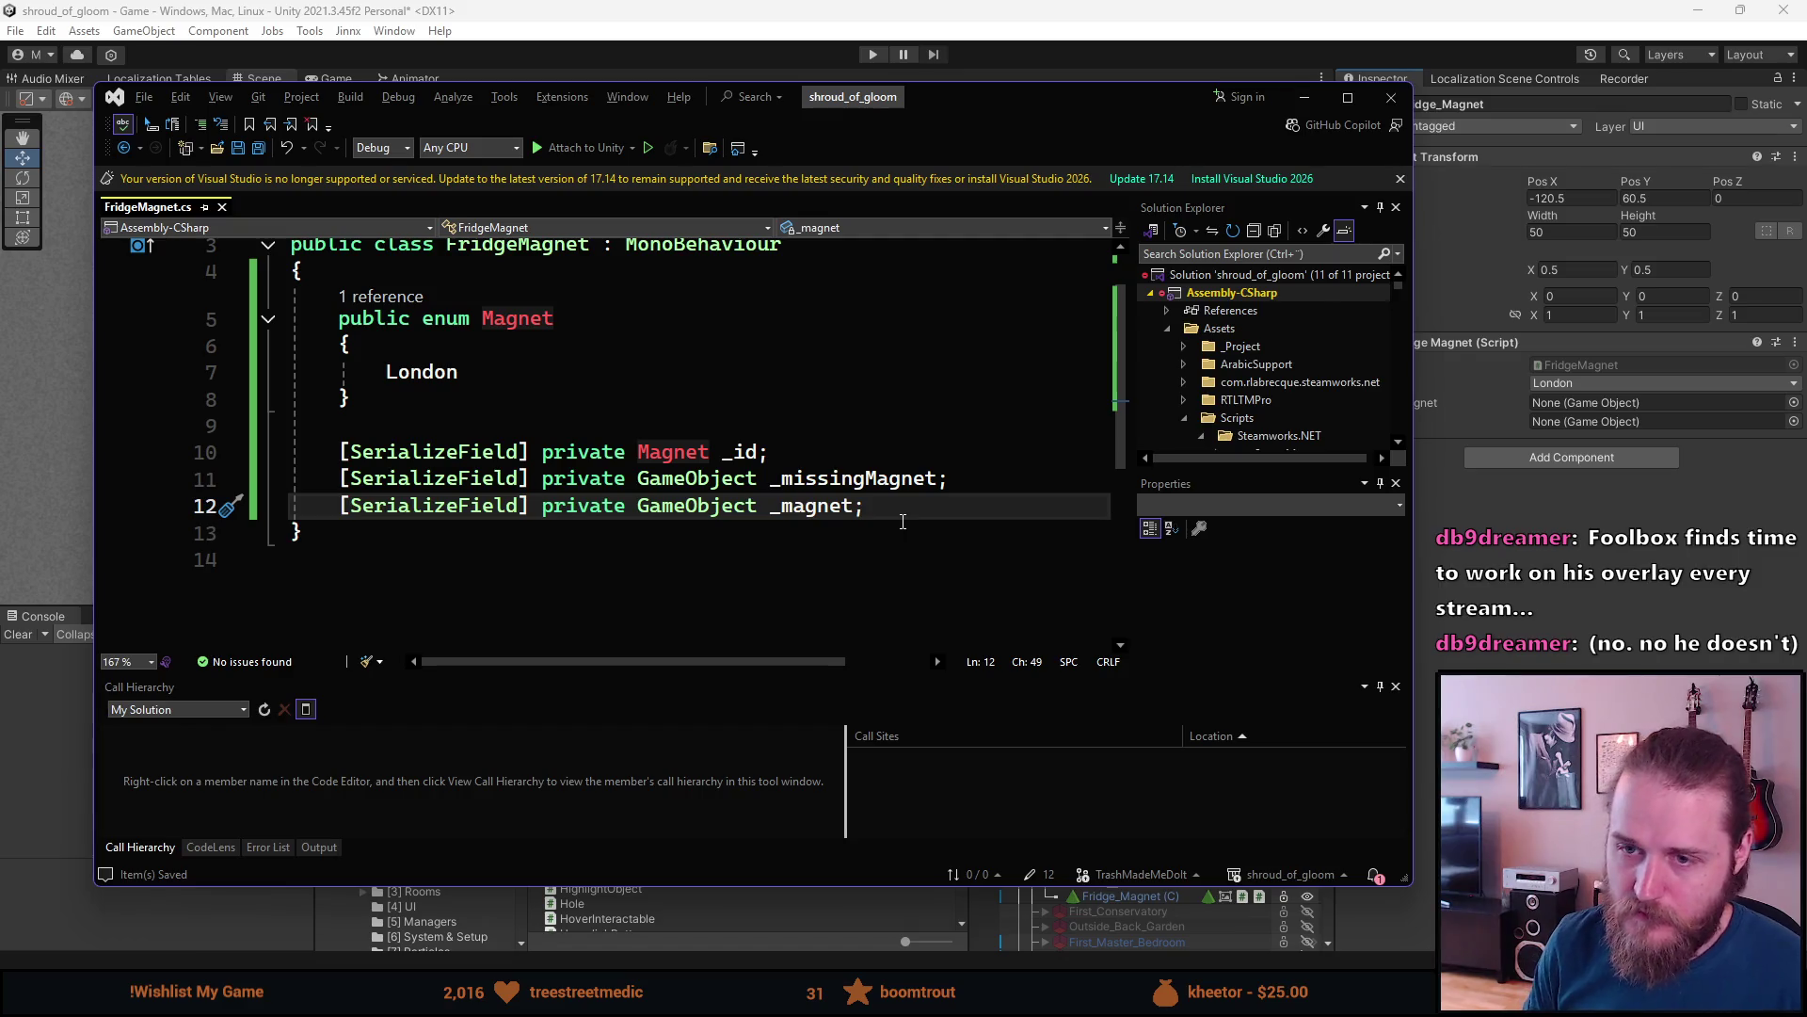
pyautogui.press('Return')
pyautogui.press('Return')
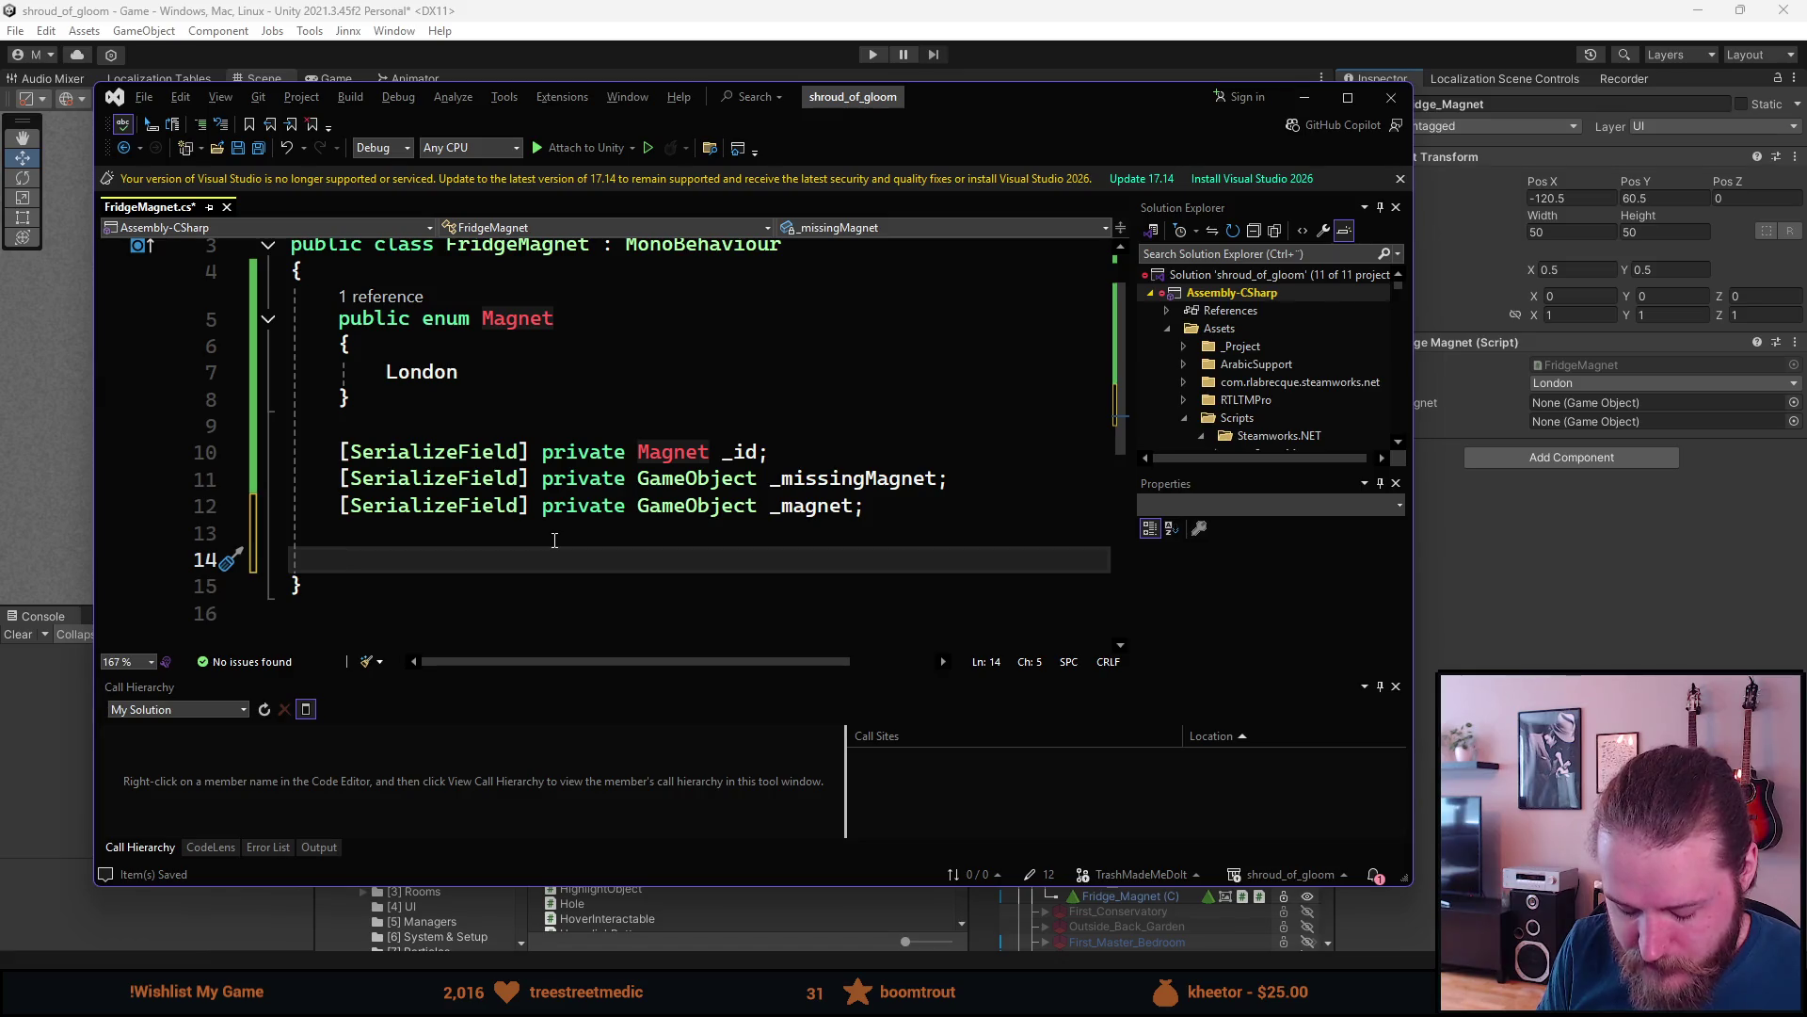
# - Declare an empty private void LoadMagnet() method with braces
pyautogui.write('p')
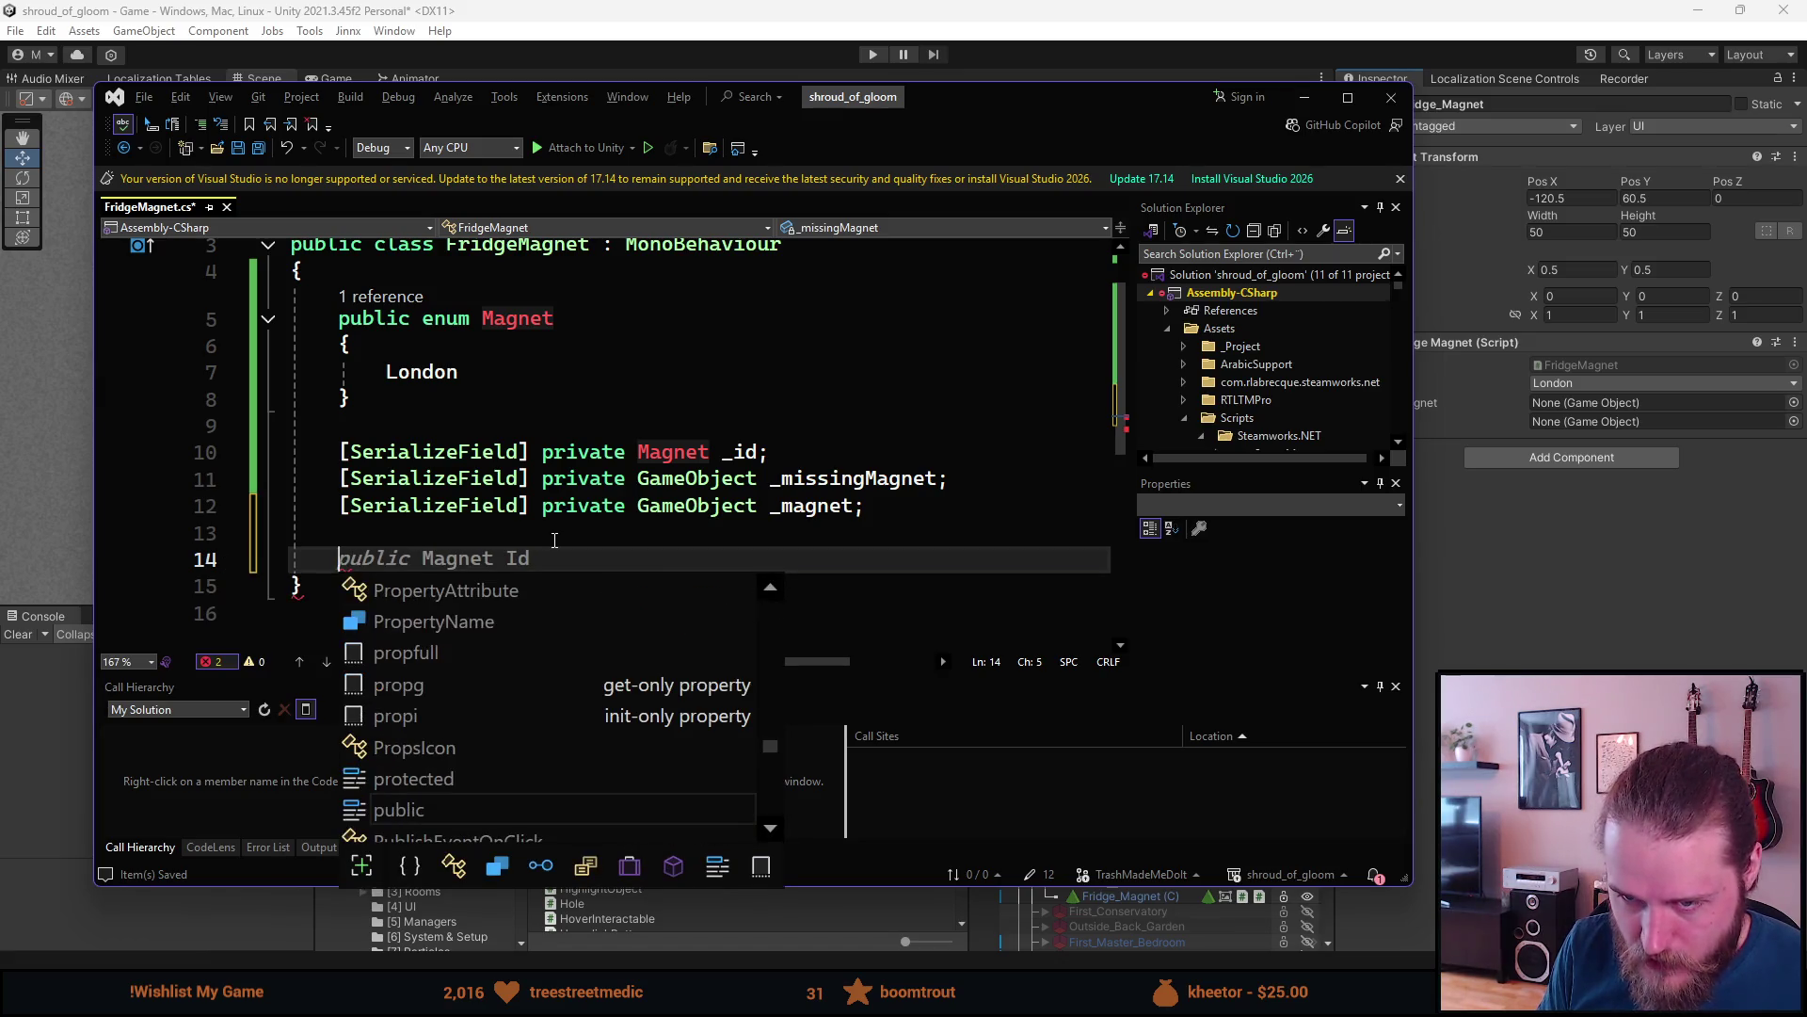
pyautogui.write('ubli')
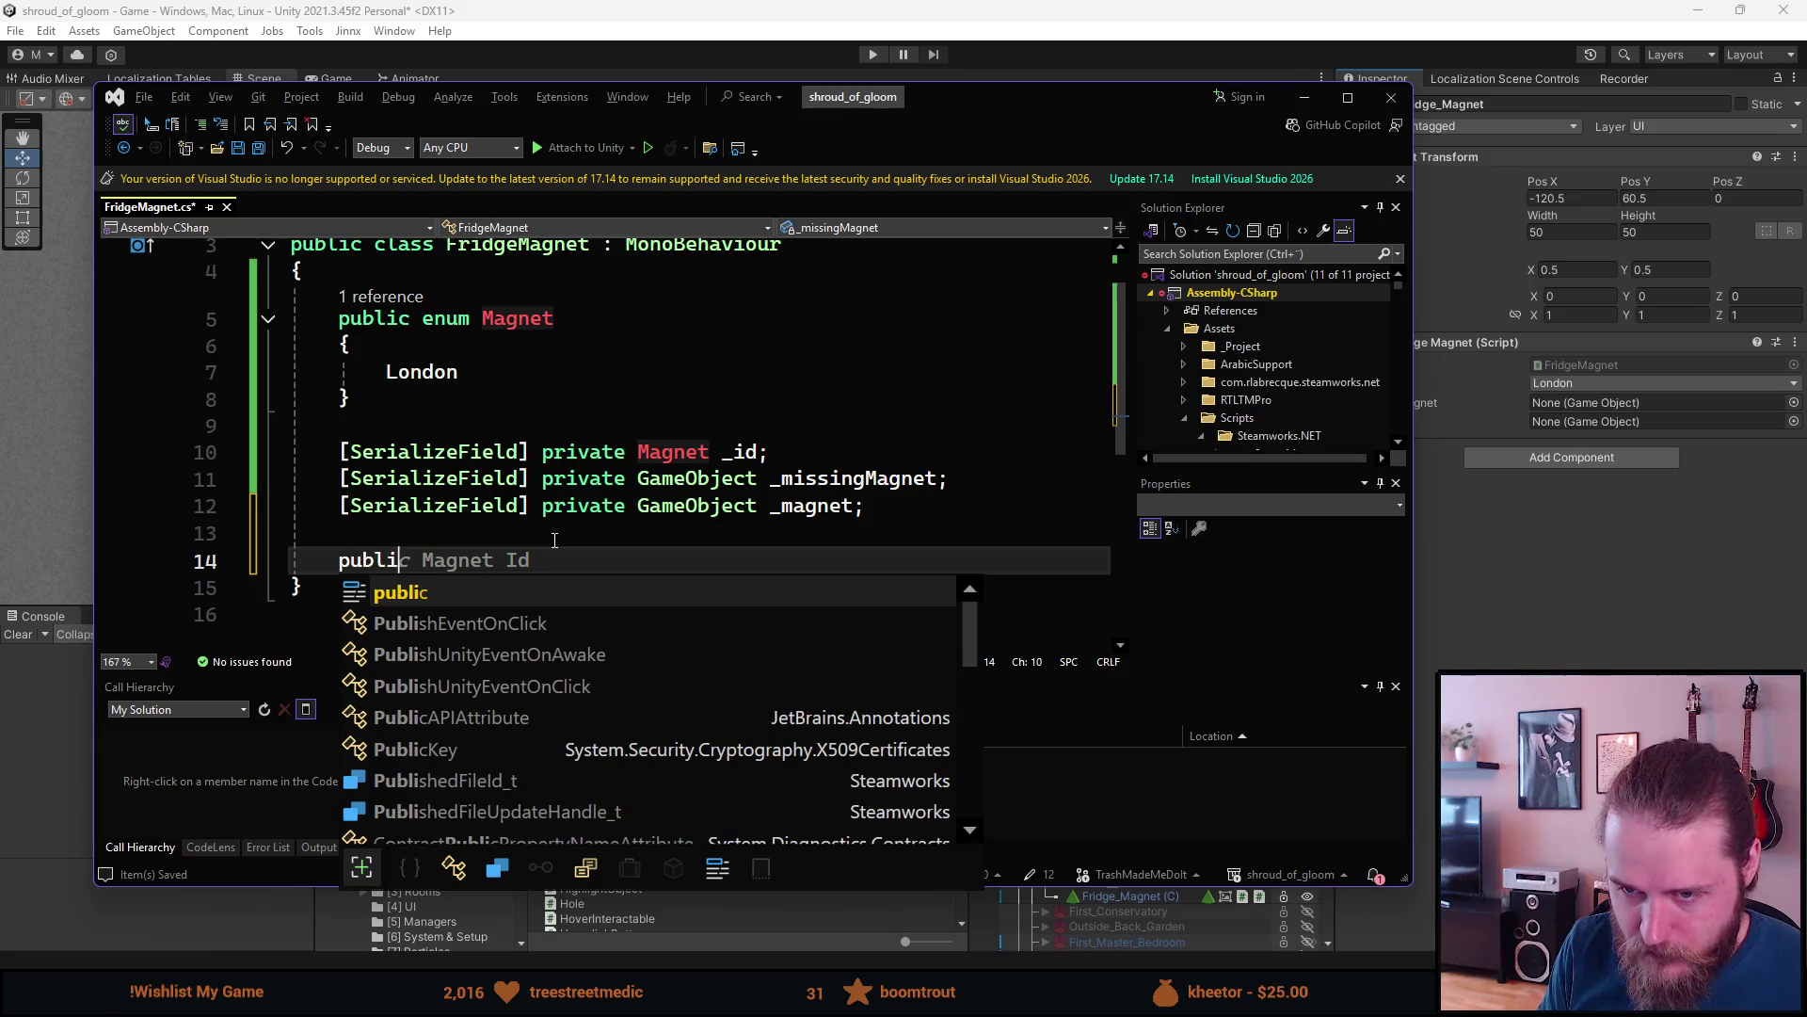
pyautogui.press('BackSpace')
pyautogui.press('BackSpace')
pyautogui.press('BackSpace')
pyautogui.write('priv')
pyautogui.press('Tab')
pyautogui.write('void ')
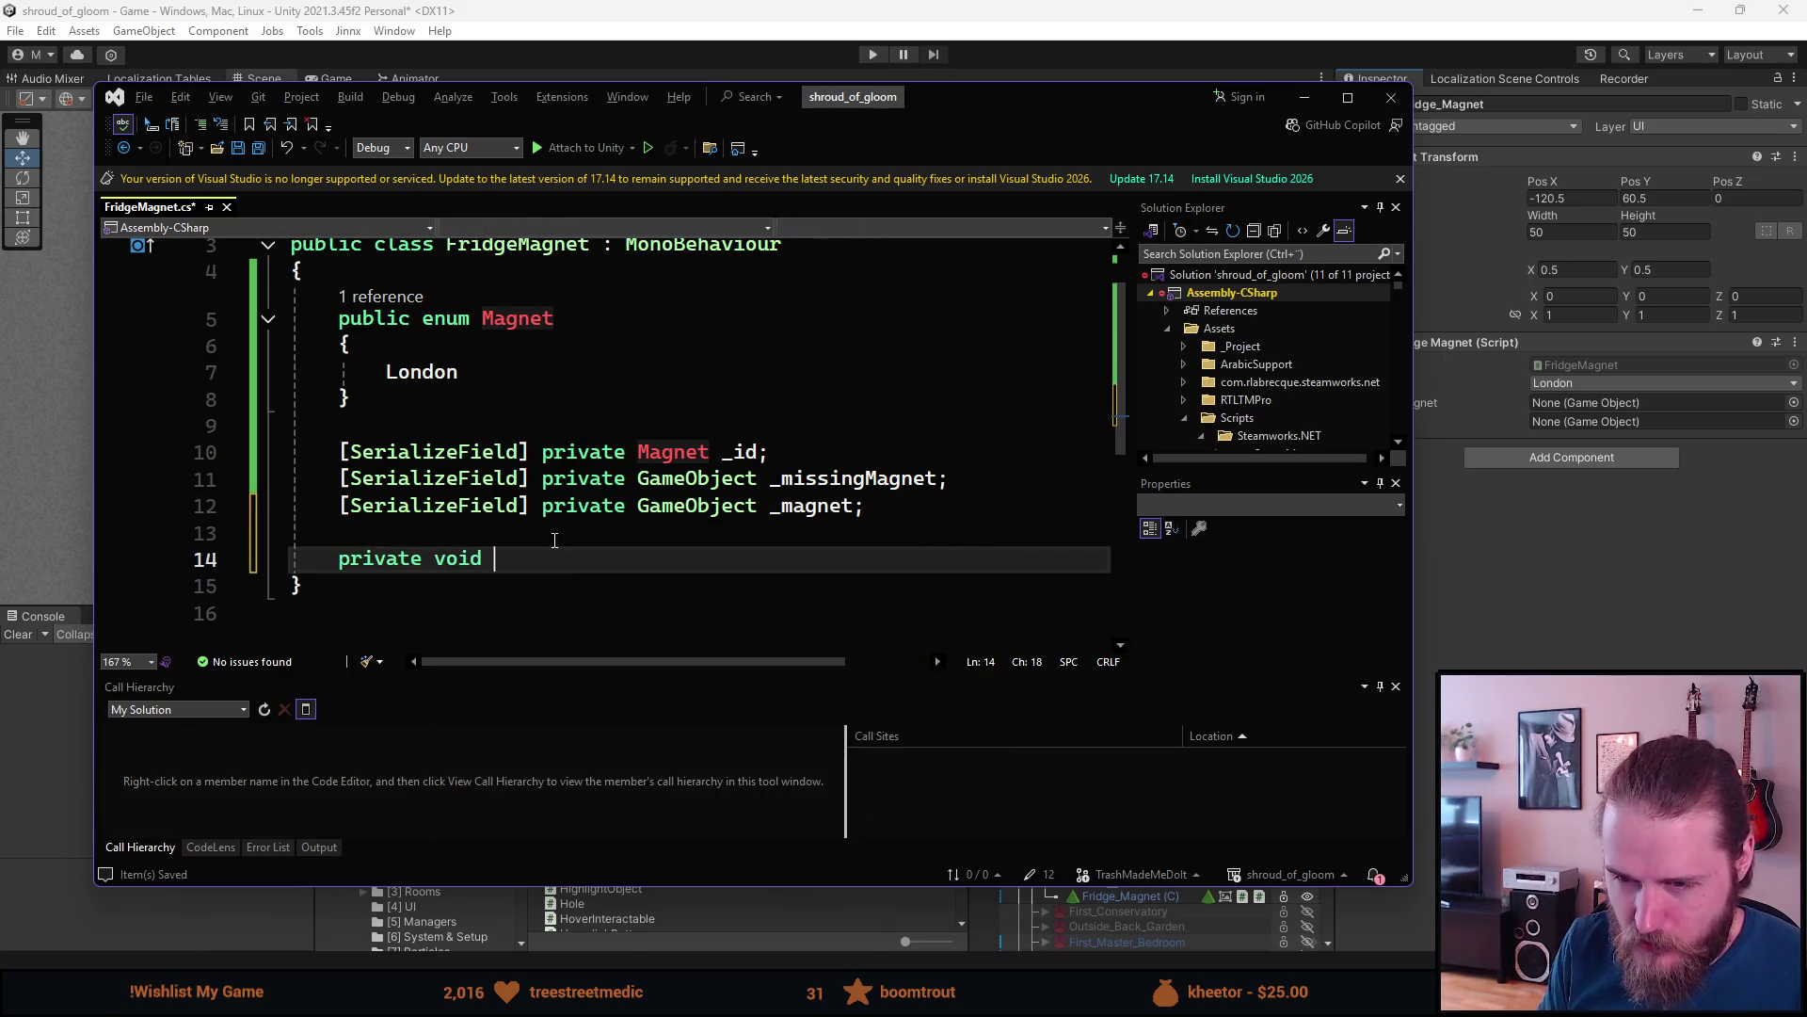
pyautogui.write('Lo')
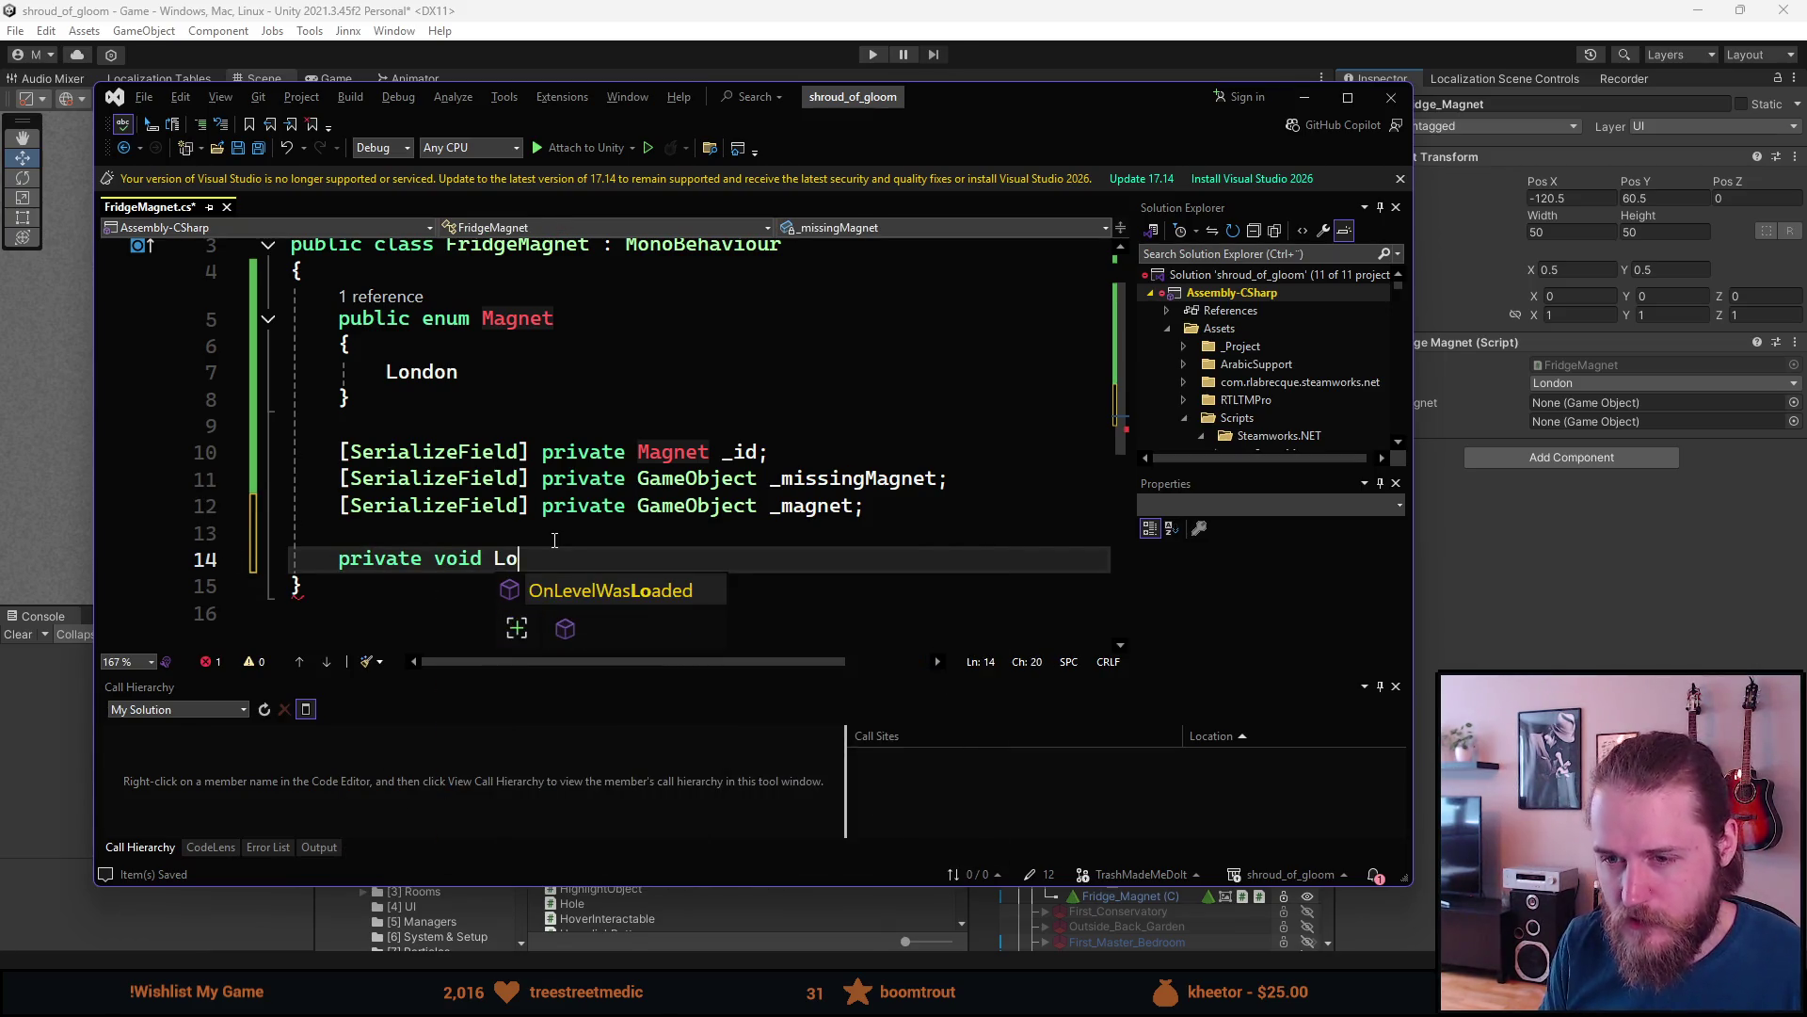
pyautogui.write('adMagnet()')
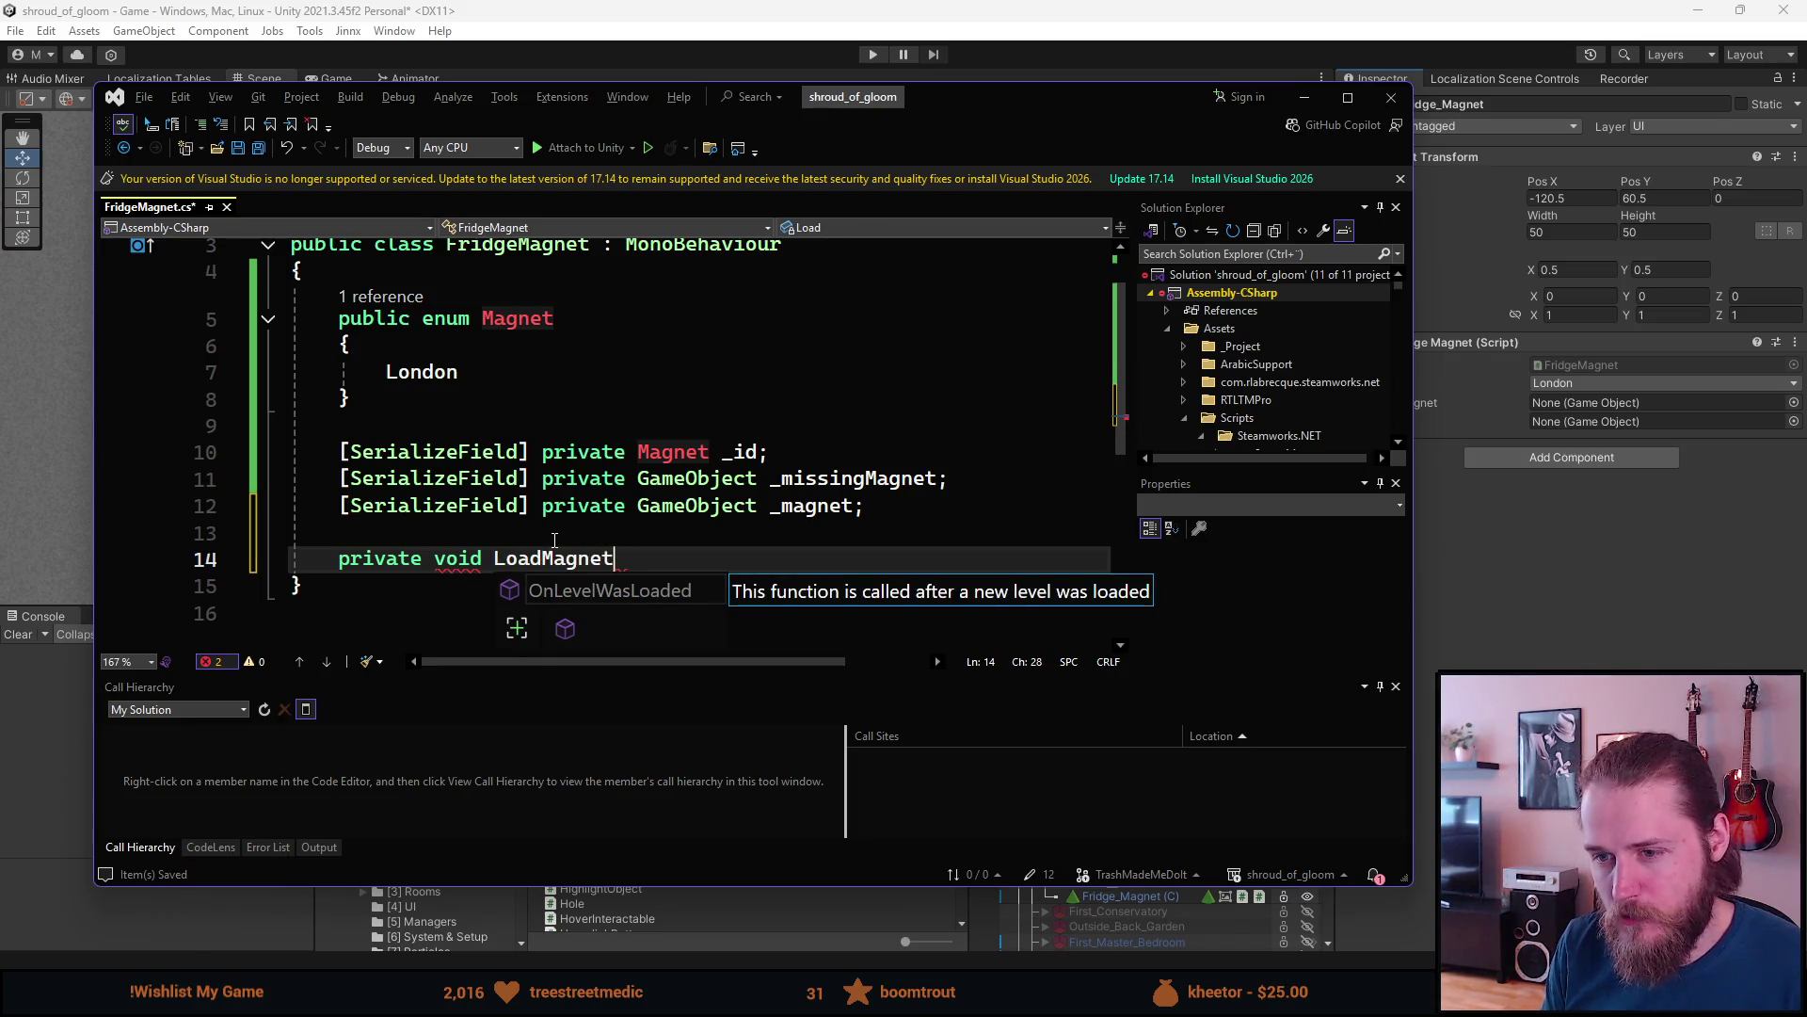
pyautogui.press('Return')
pyautogui.write('{')
pyautogui.press('Return')
# - Add a private Awake() method above LoadMagnet whose body calls LoadMagnet();
pyautogui.scroll(-3, 554, 540)
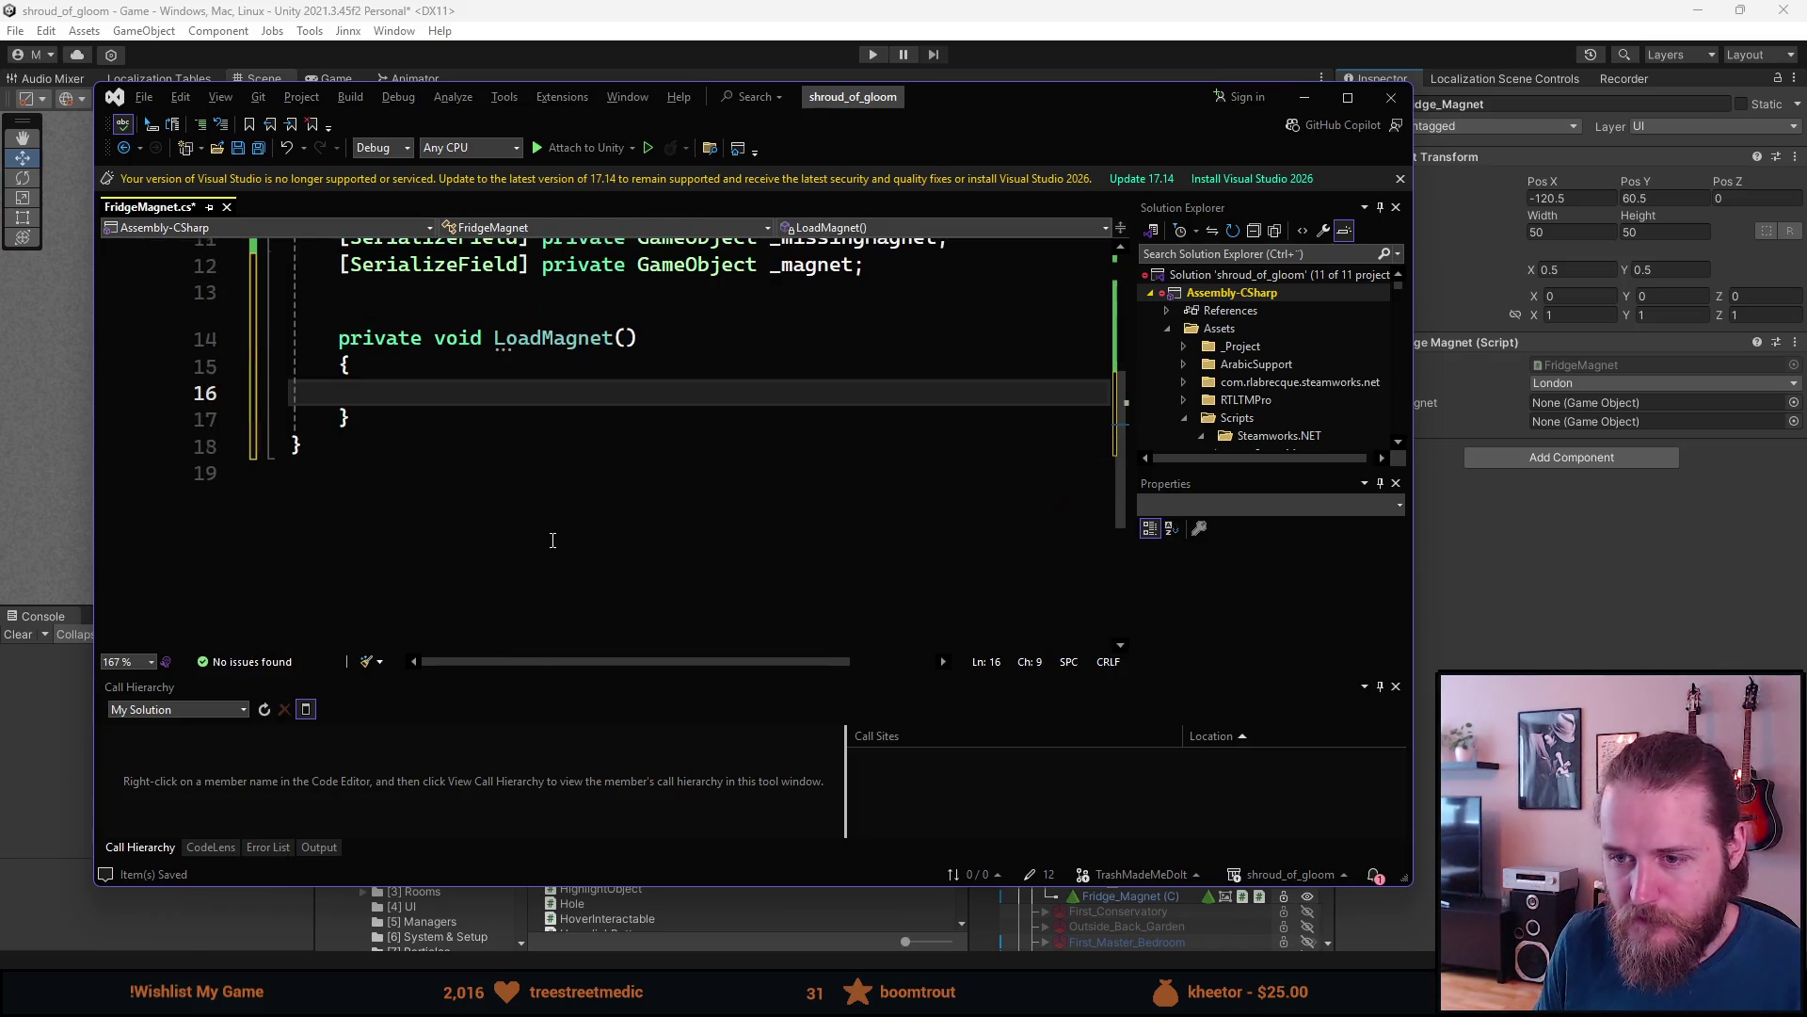
pyautogui.press('Down')
pyautogui.press('Up')
pyautogui.press('Up')
pyautogui.press('Up')
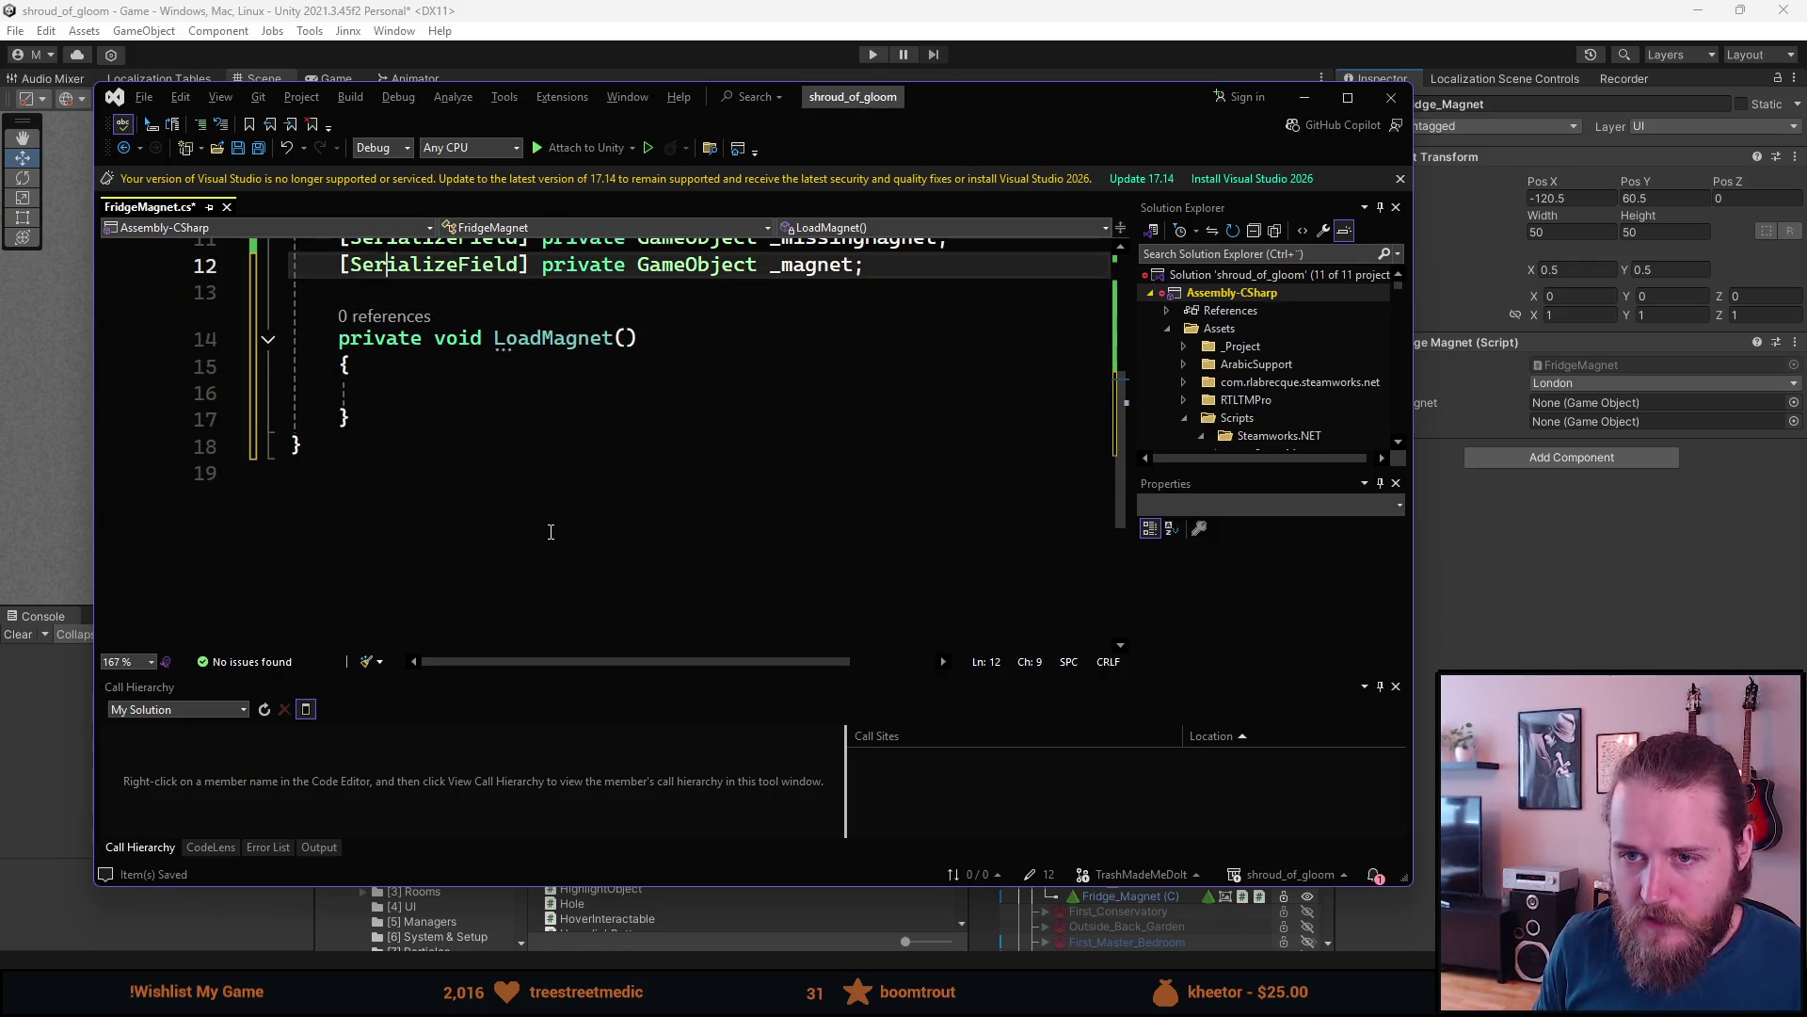
pyautogui.press('Return')
pyautogui.press('Return')
pyautogui.press('Up')
pyautogui.write('private')
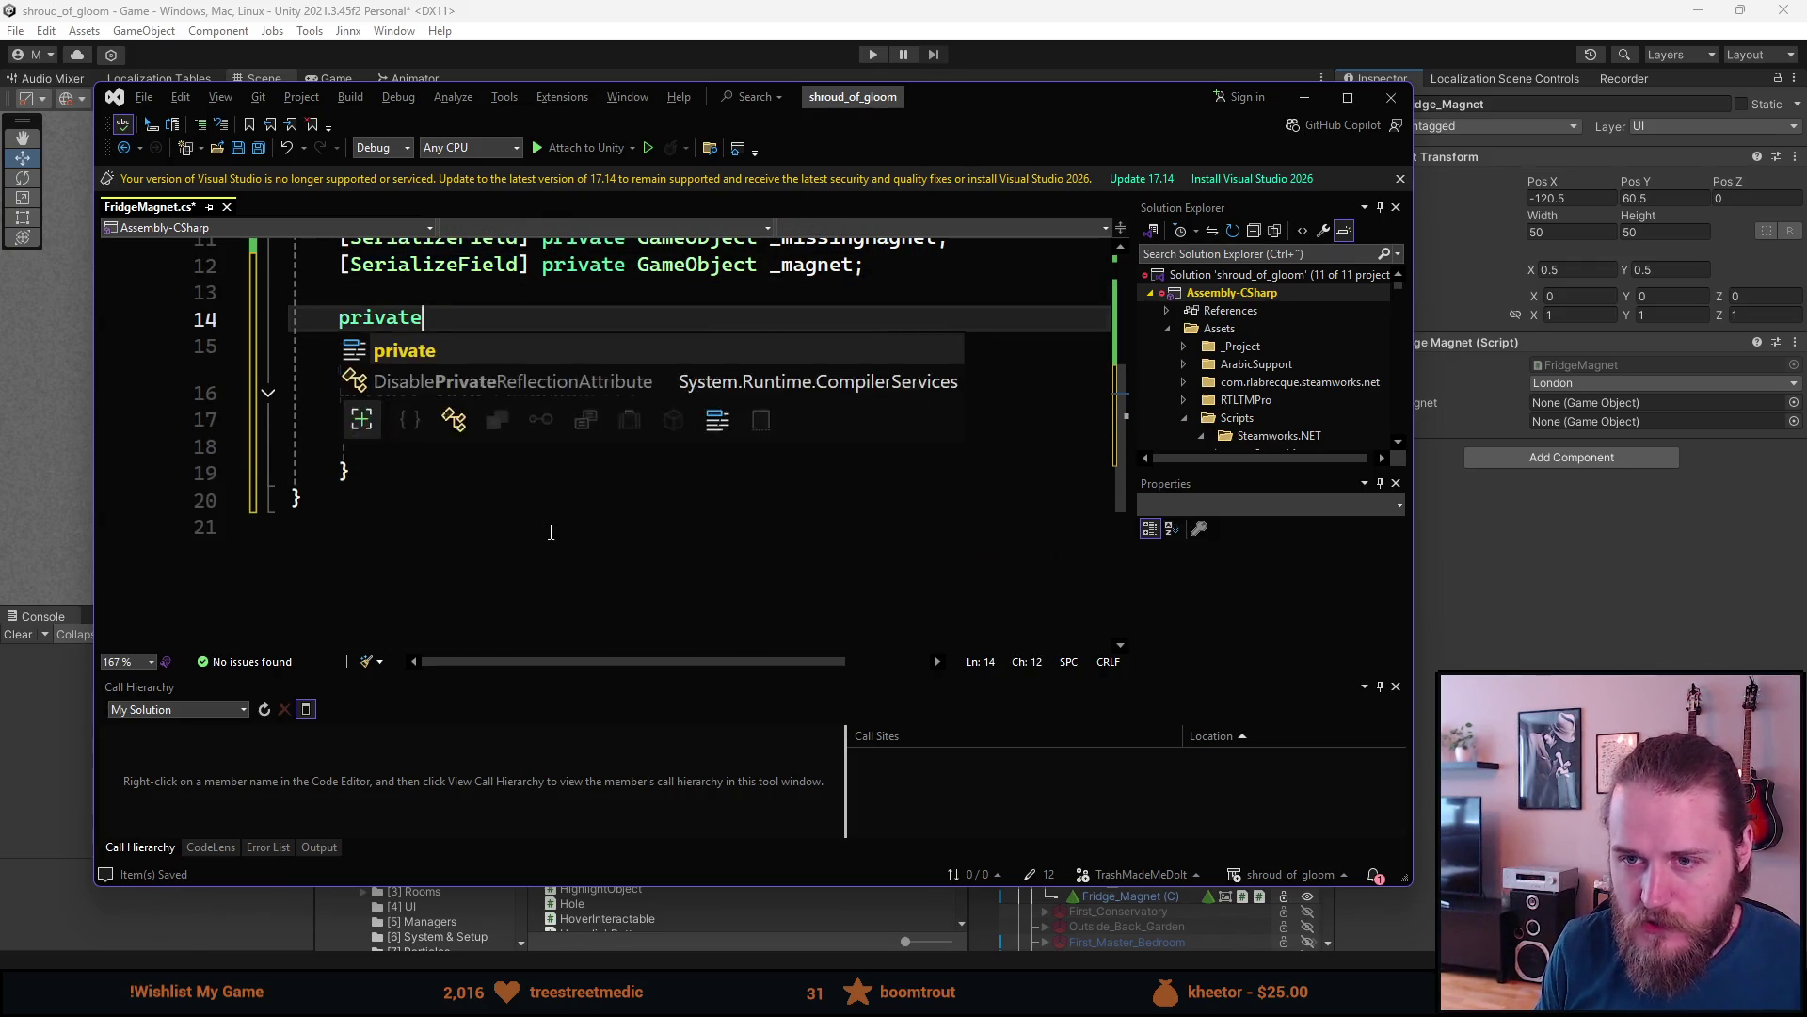
pyautogui.write(' void Awake')
pyautogui.press('Tab')
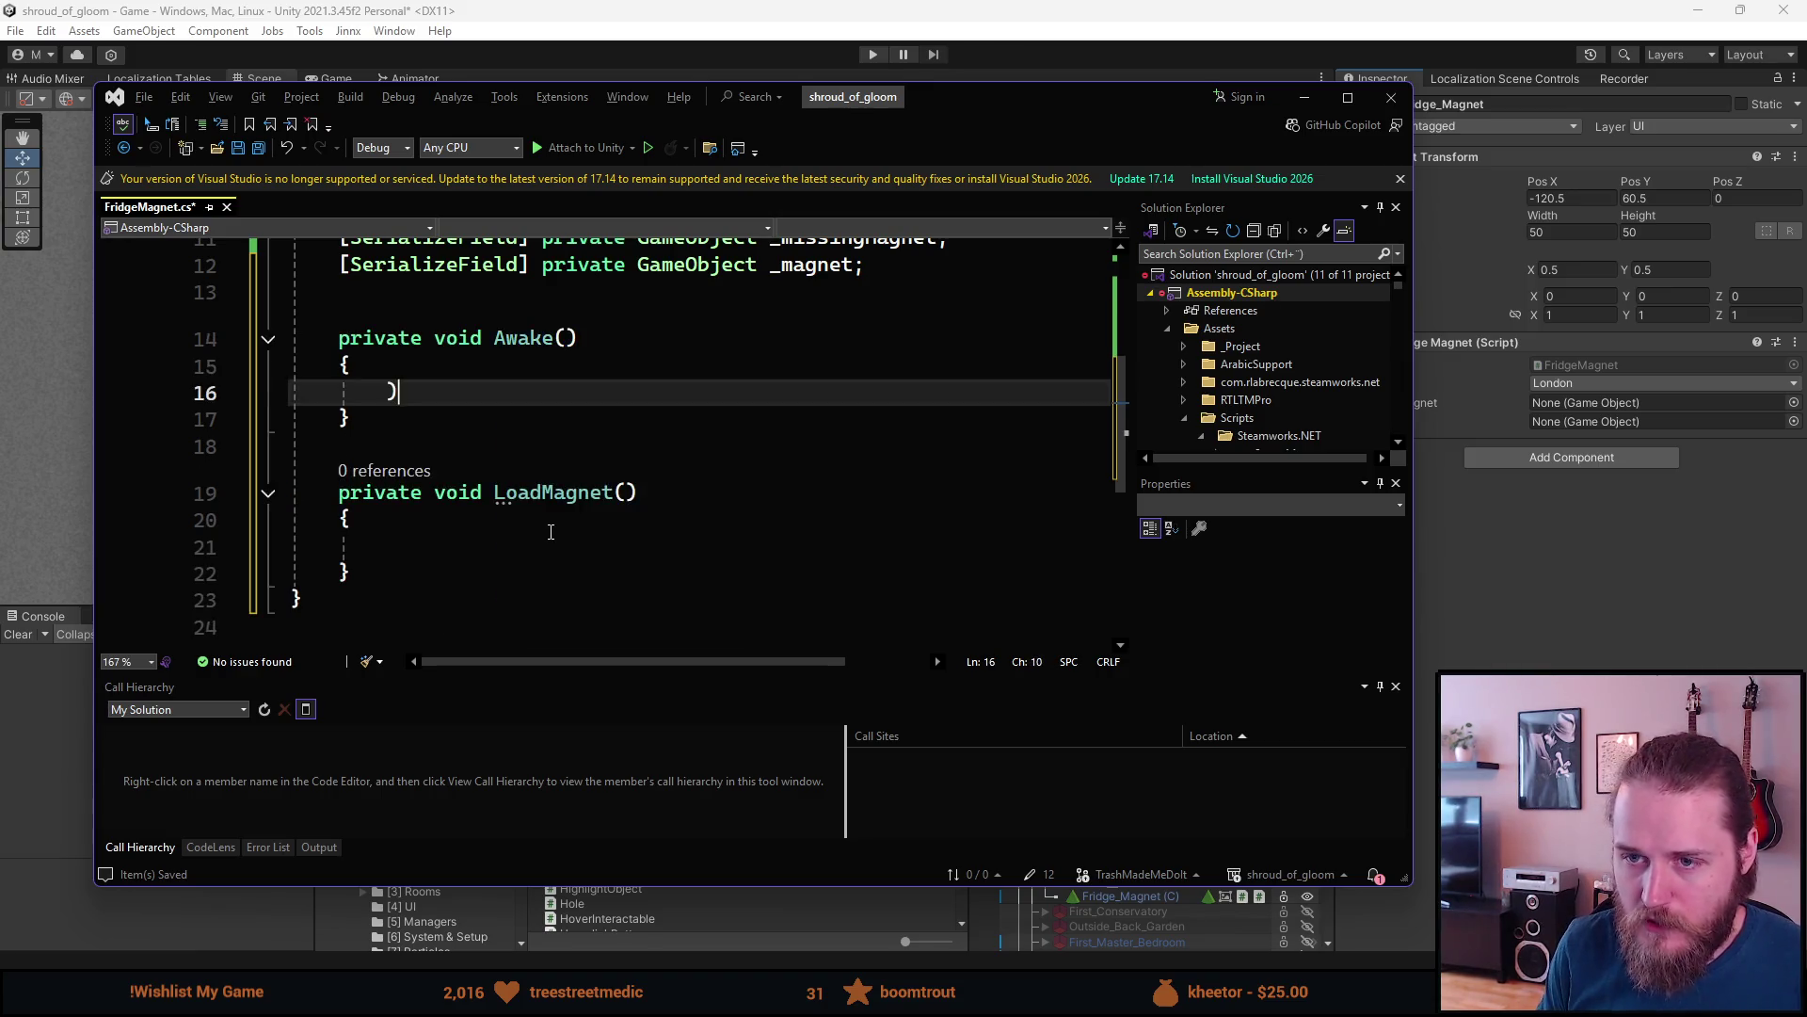
pyautogui.write('LoadMa')
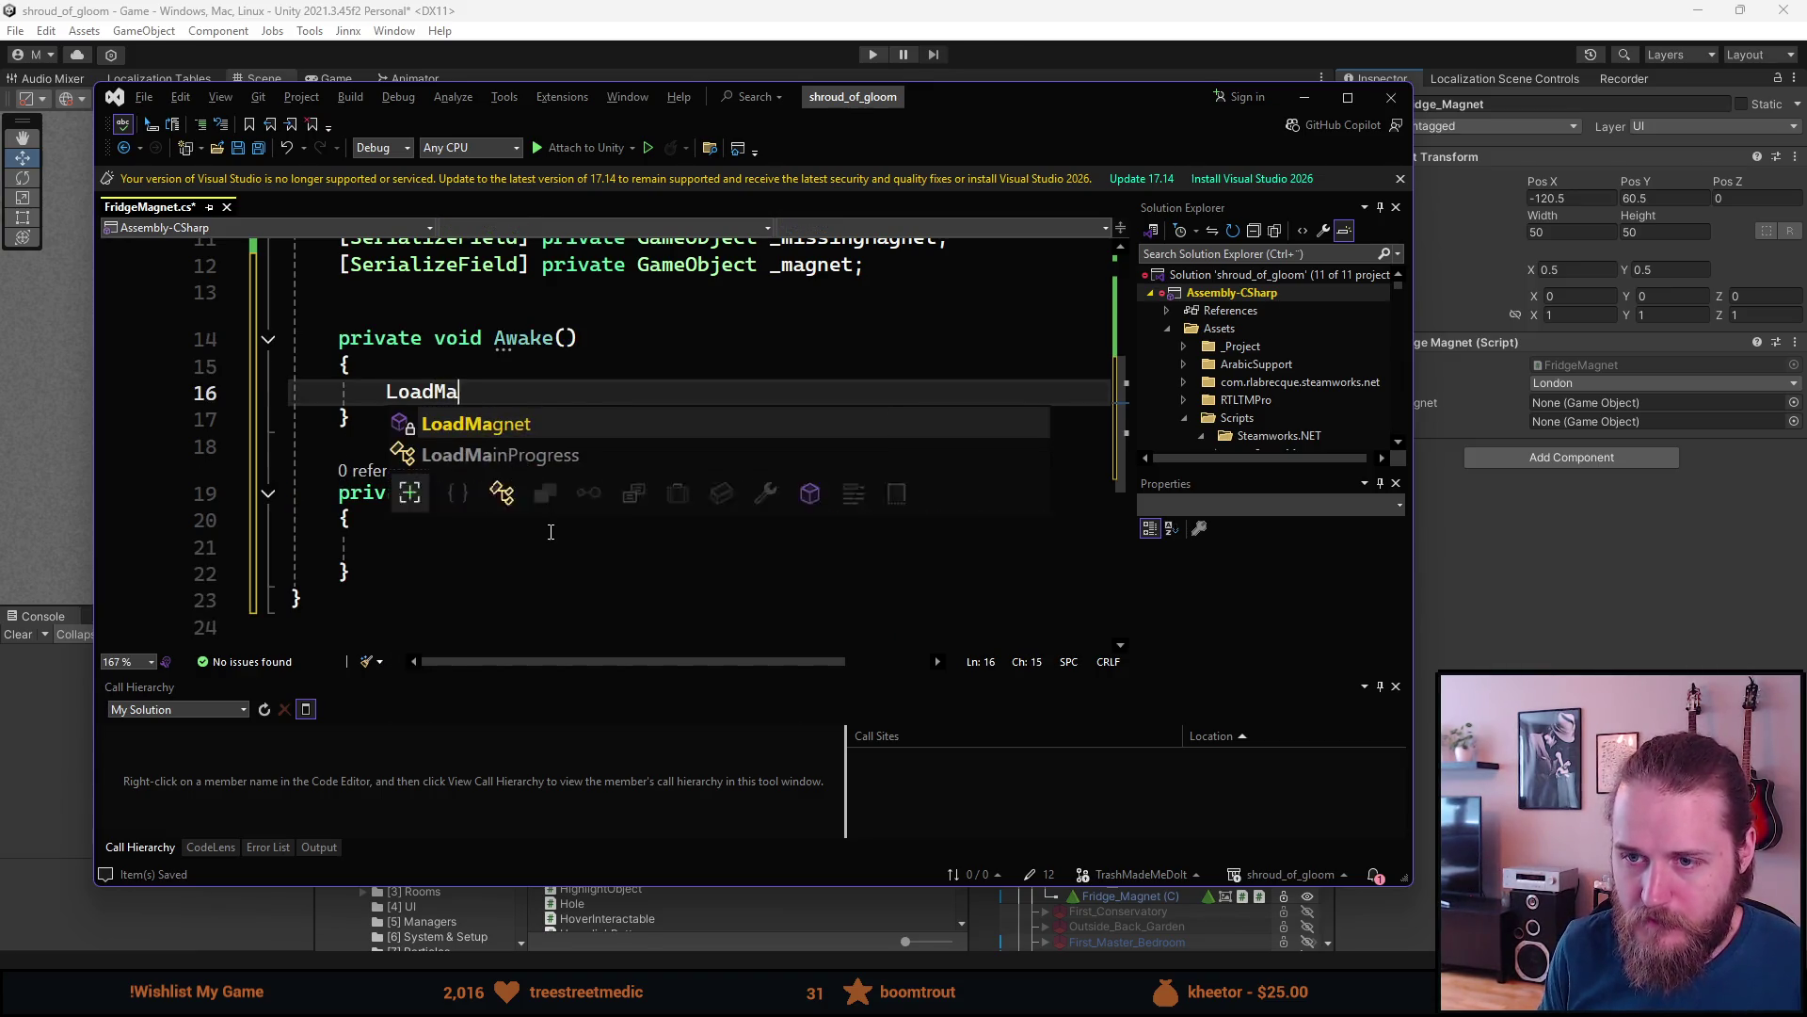
pyautogui.press('Tab')
pyautogui.write('();')
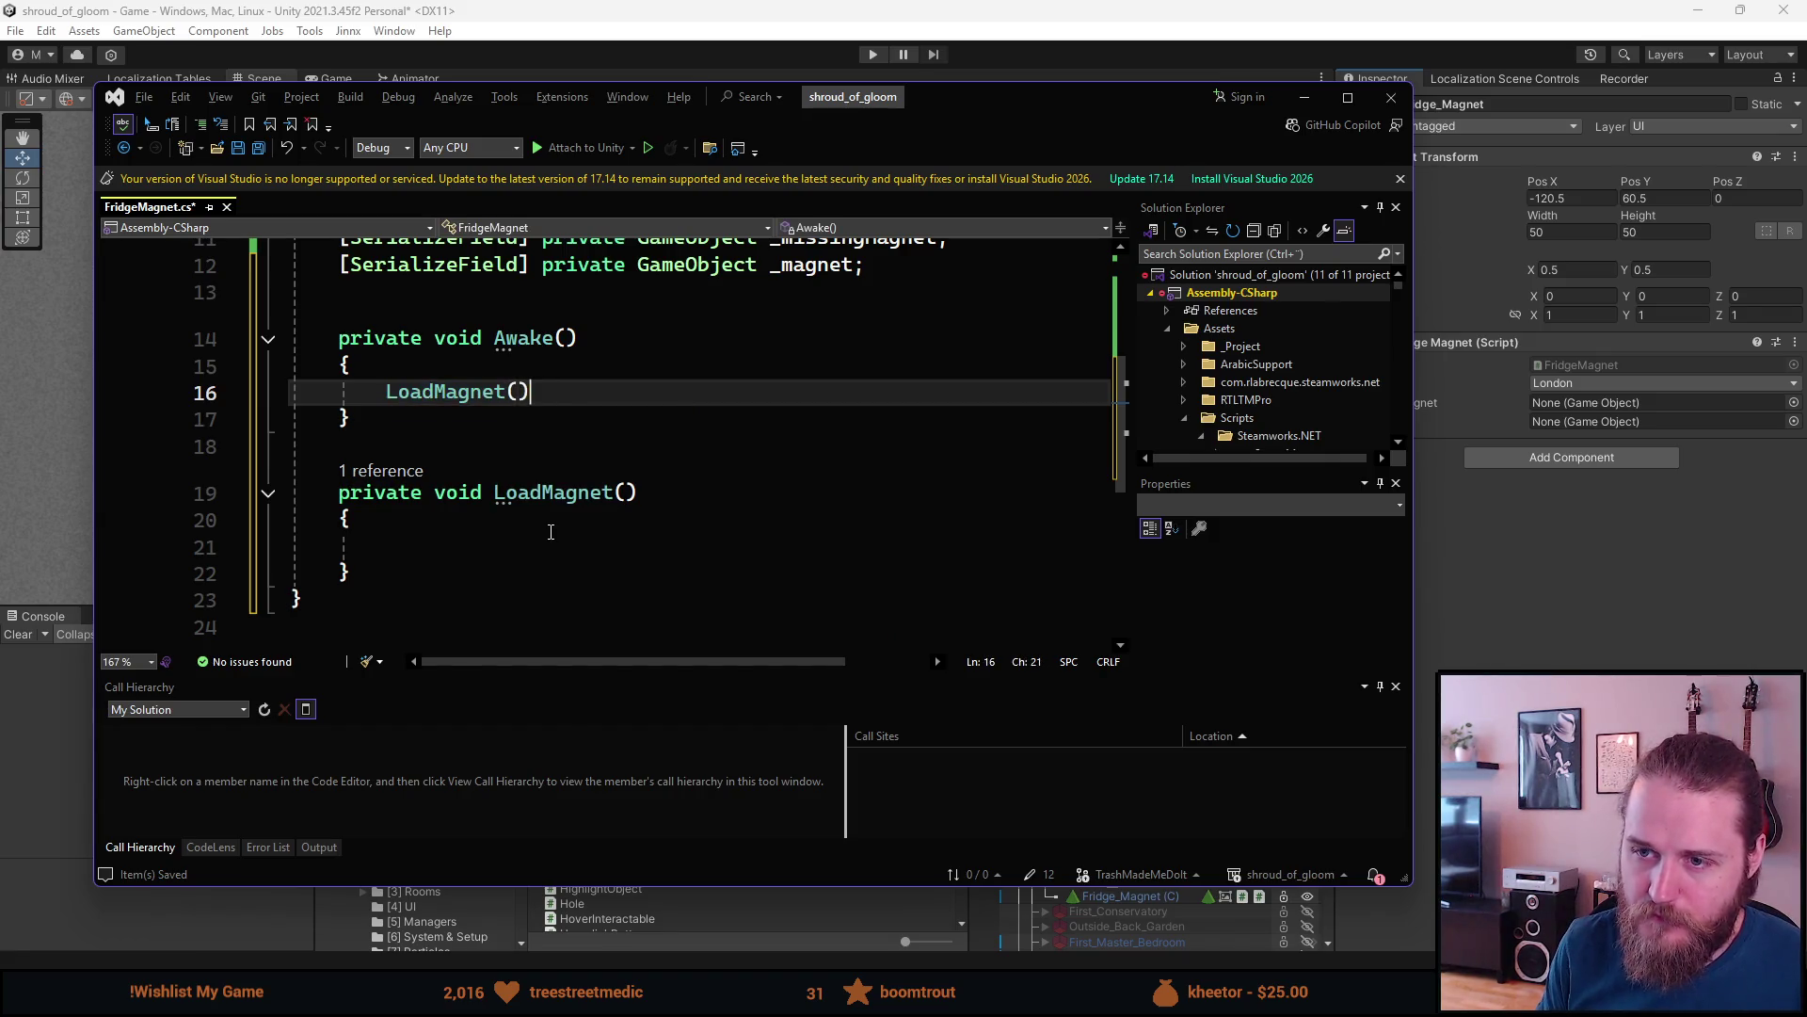
# - Start a new blank line just below the LoadMagnet method
pyautogui.click(452, 573)
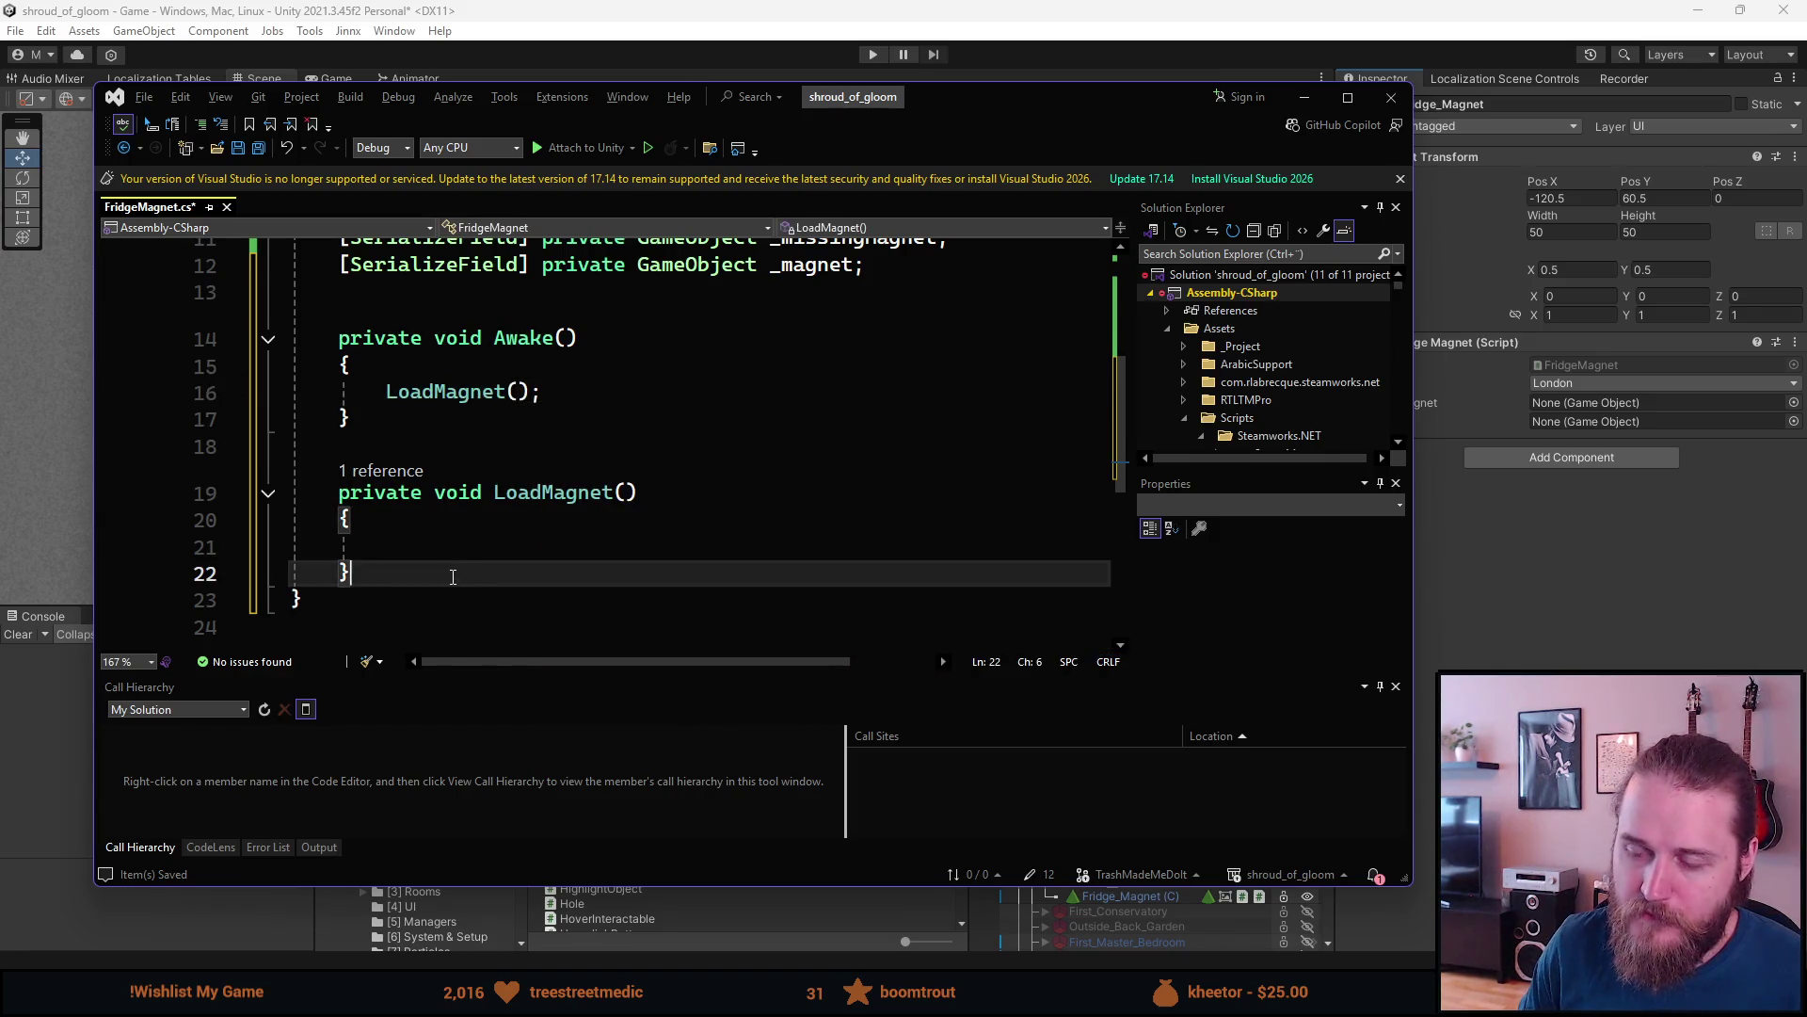
pyautogui.scroll(-1, 451, 577)
pyautogui.scroll(3, 451, 577)
pyautogui.scroll(1, 451, 577)
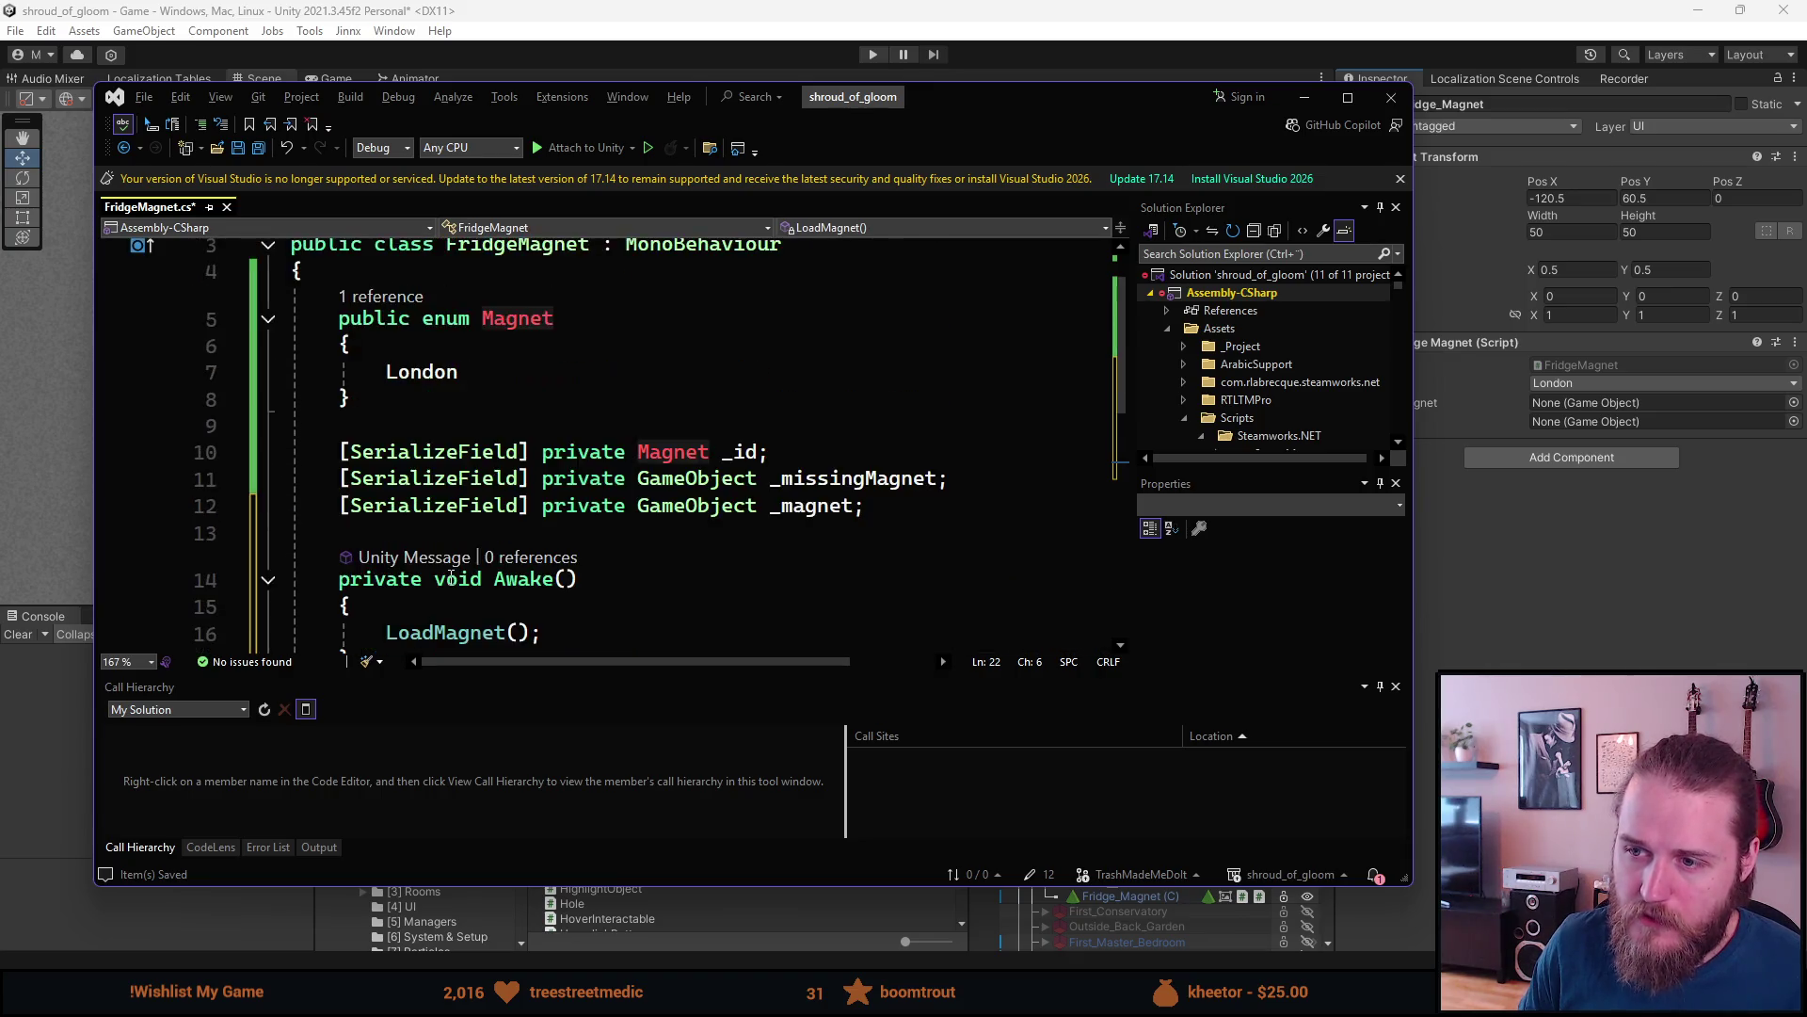
pyautogui.scroll(-3, 451, 577)
pyautogui.press('Return')
pyautogui.press('Return')
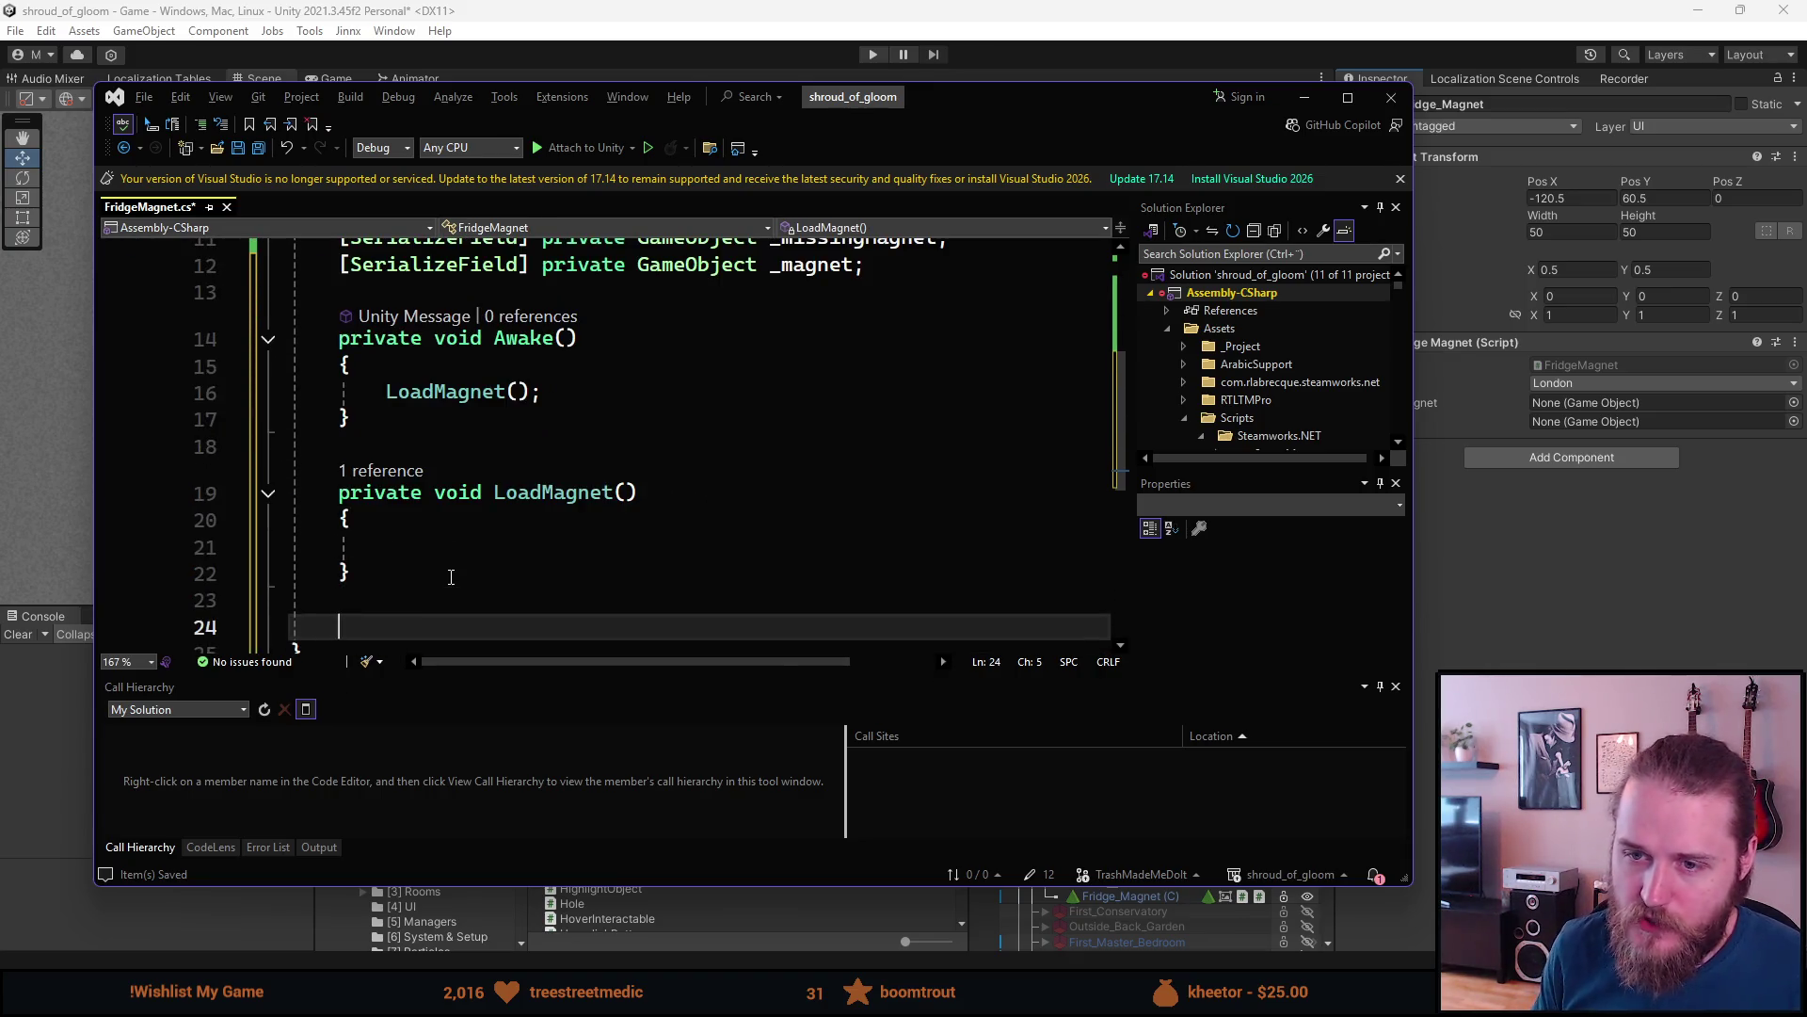
# - Write an empty private void PlaceMagnet() method with braces below LoadMagnet
pyautogui.write('private void')
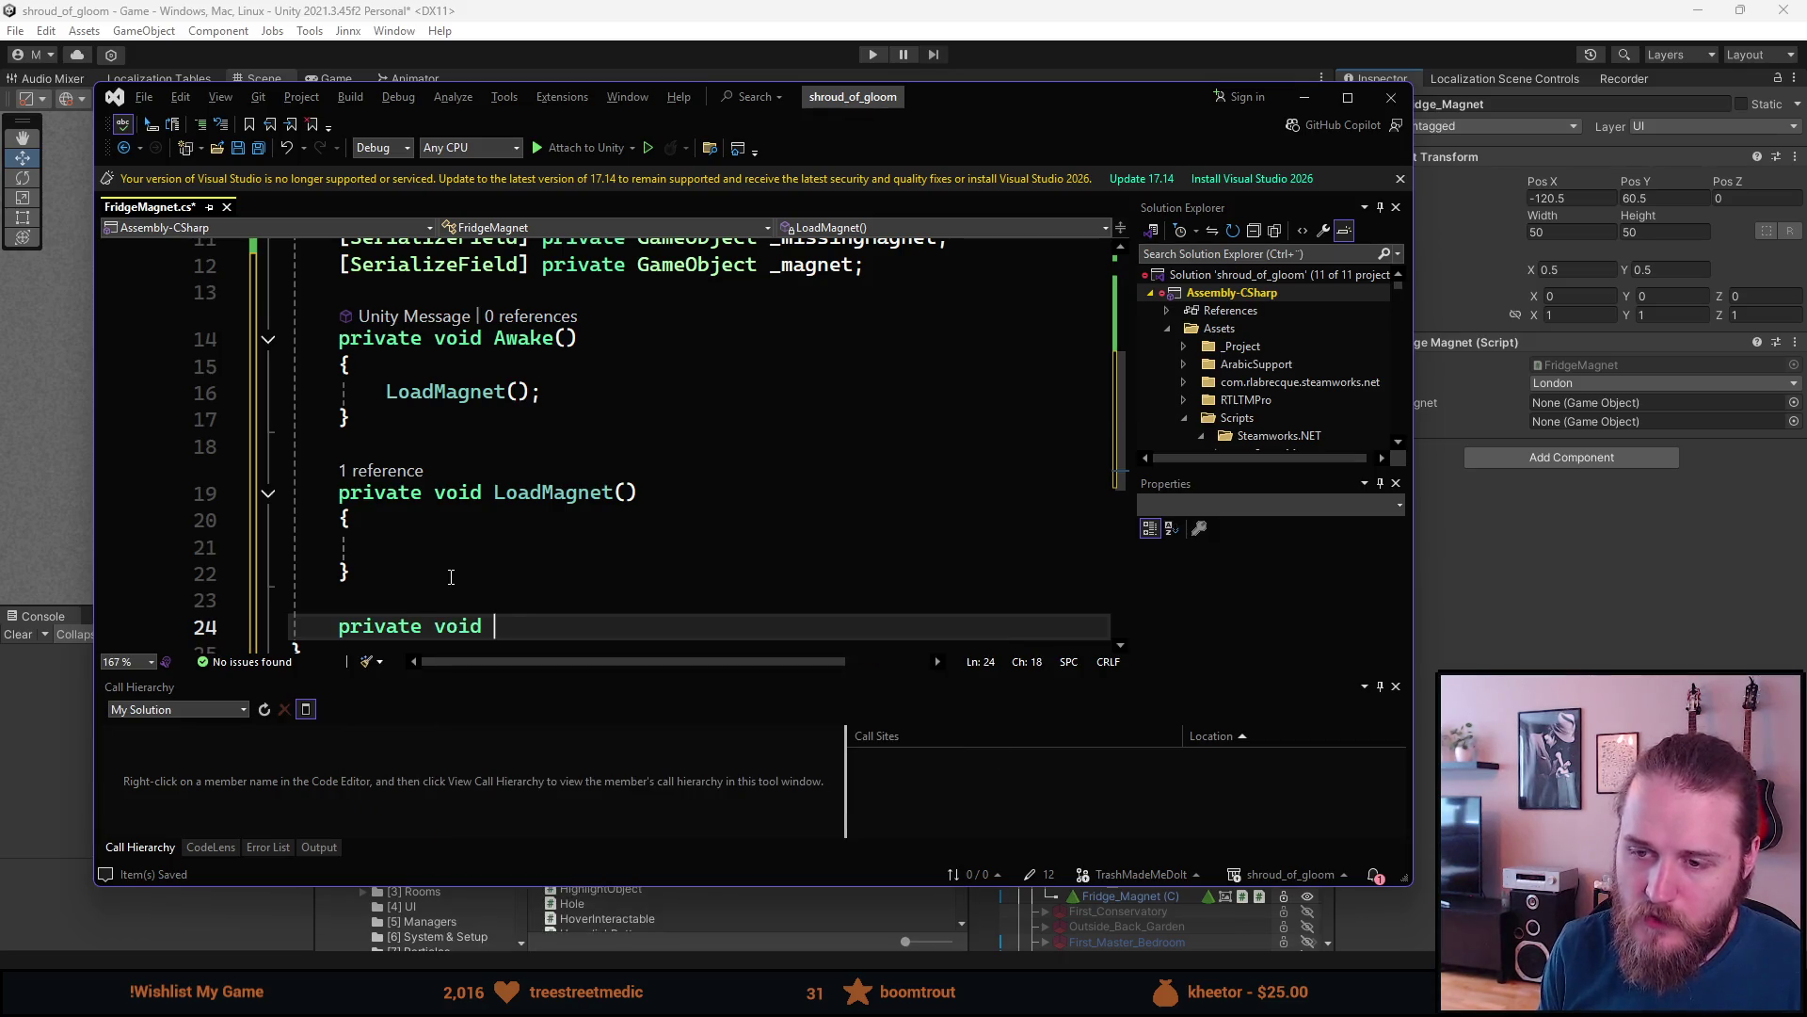
pyautogui.scroll(-1, 461, 563)
pyautogui.scroll(1, 462, 563)
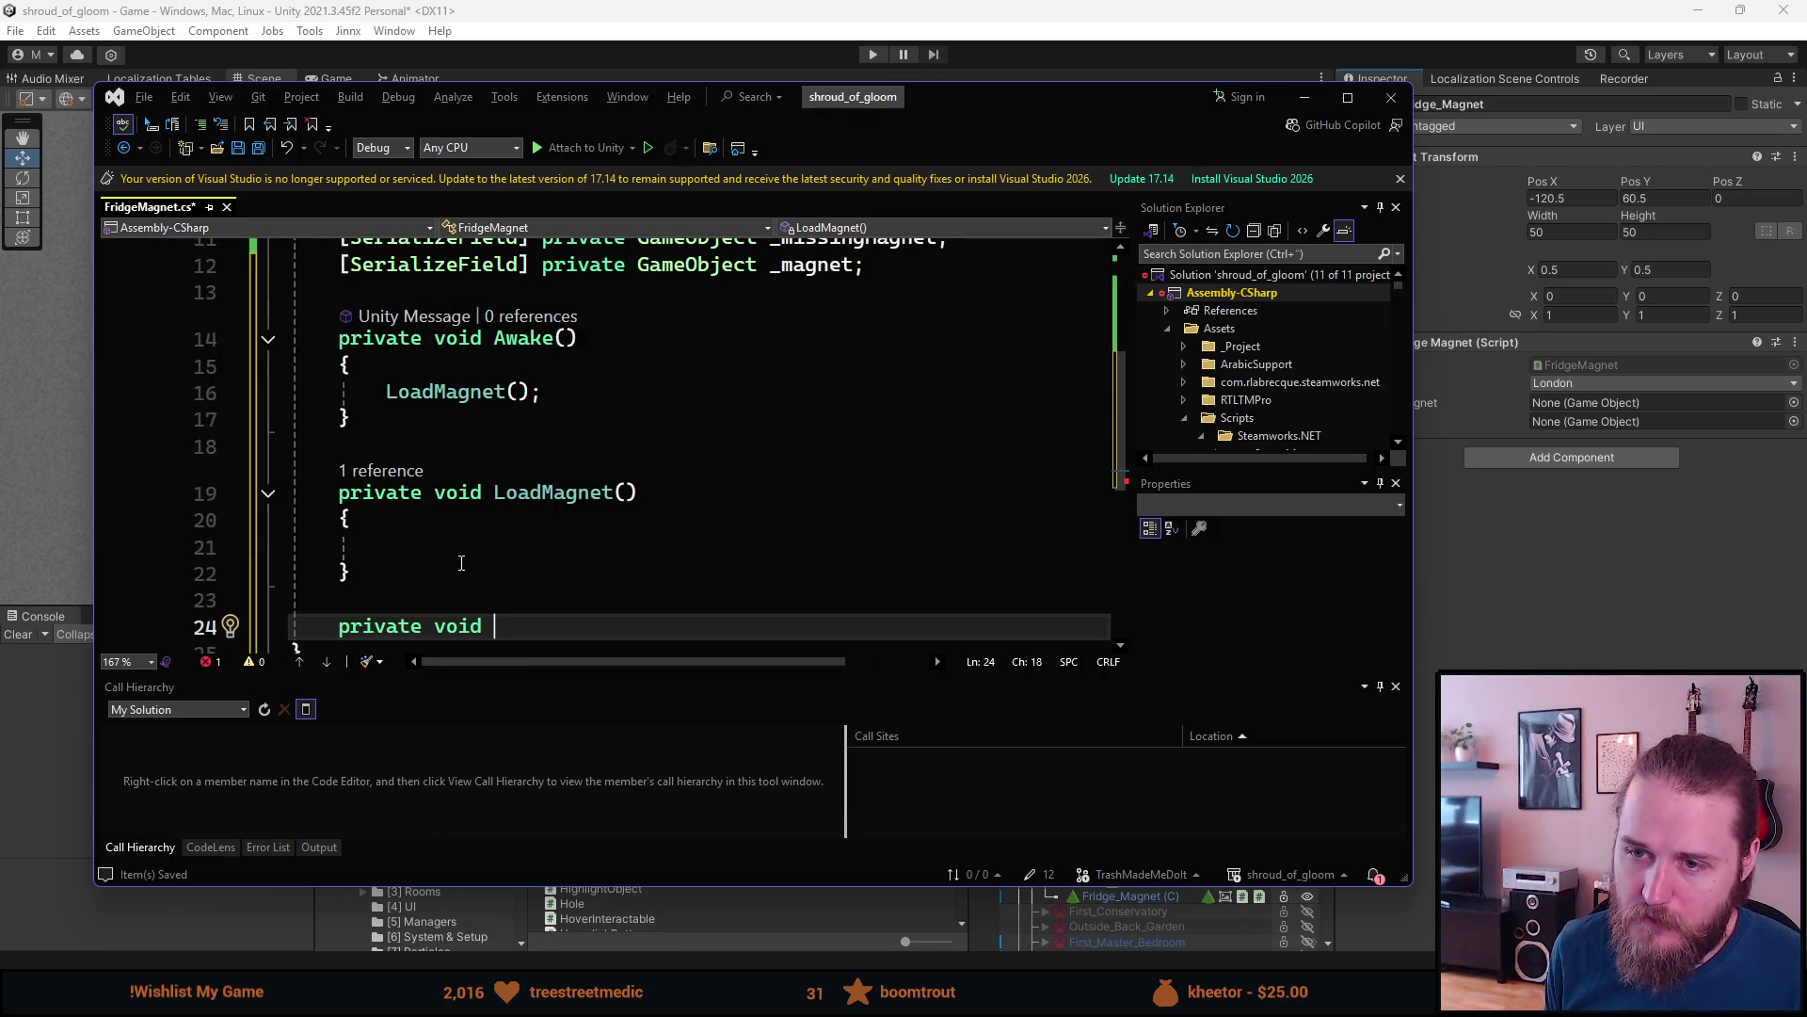
pyautogui.scroll(-1, 461, 563)
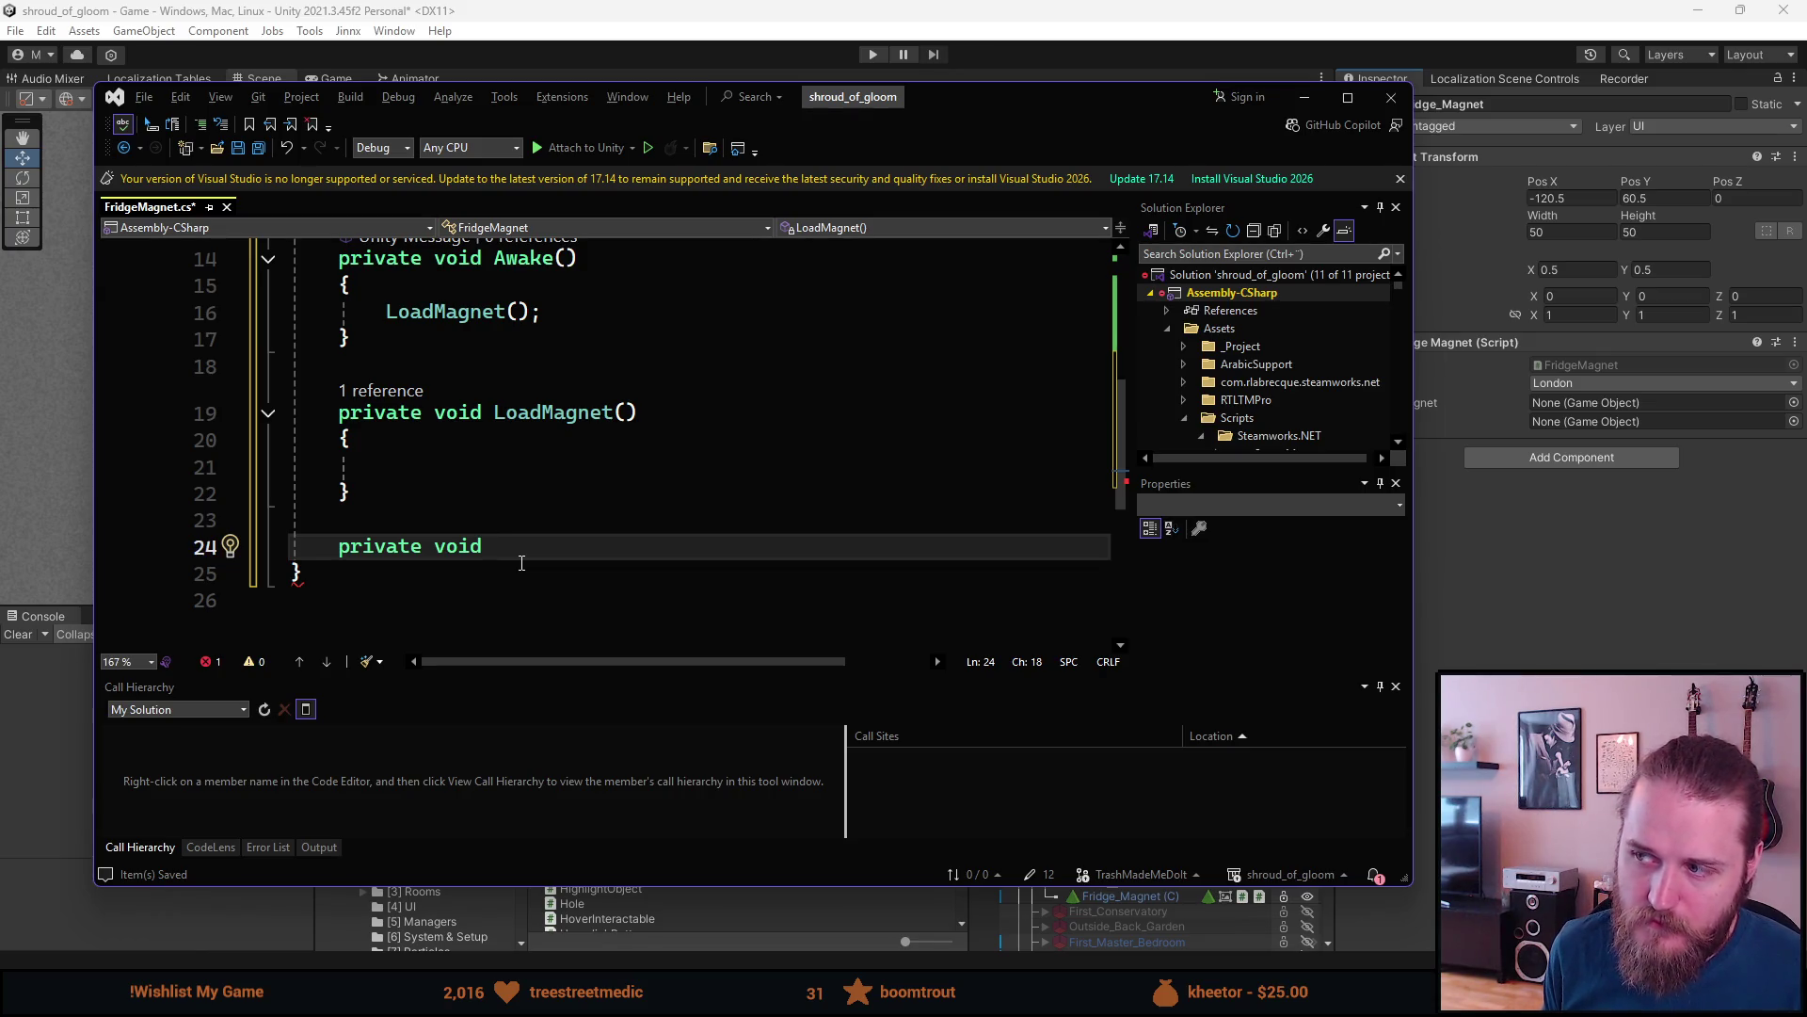
pyautogui.write('Magnet')
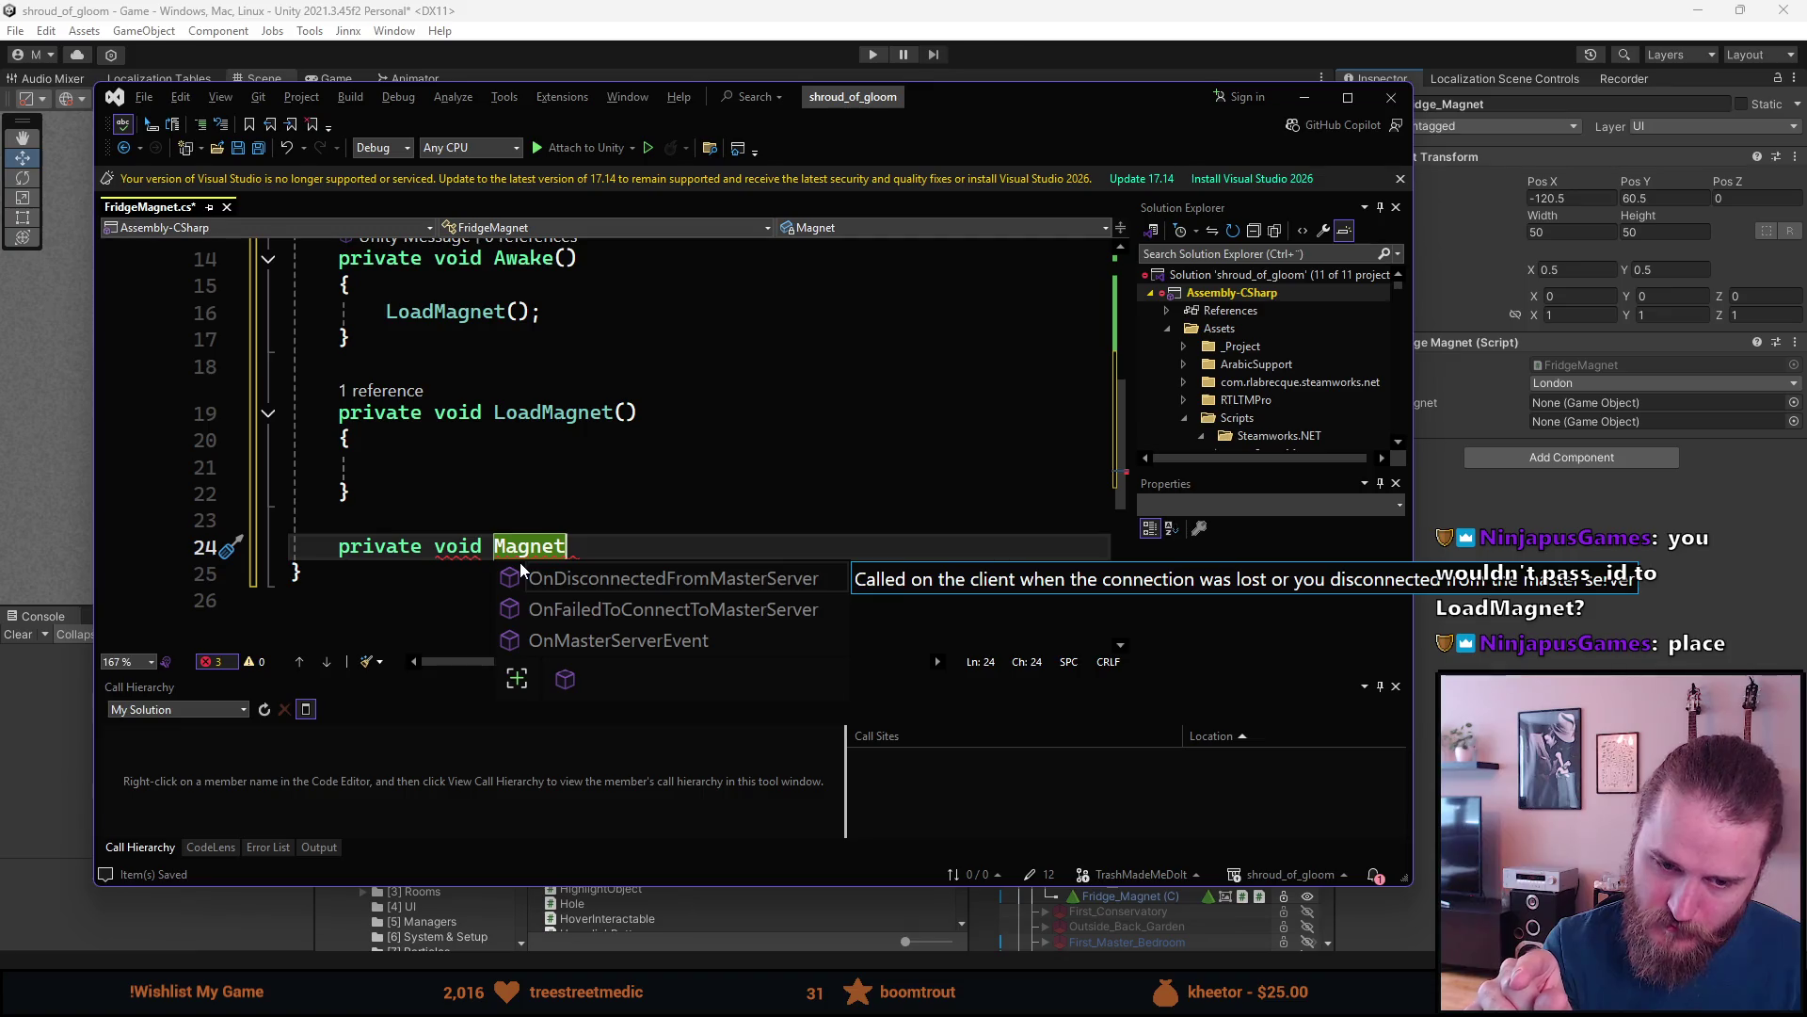
pyautogui.press('BackSpace')
pyautogui.press('BackSpace')
pyautogui.press('BackSpace')
pyautogui.press('BackSpace')
pyautogui.press('BackSpace')
pyautogui.press('BackSpace')
pyautogui.write('P')
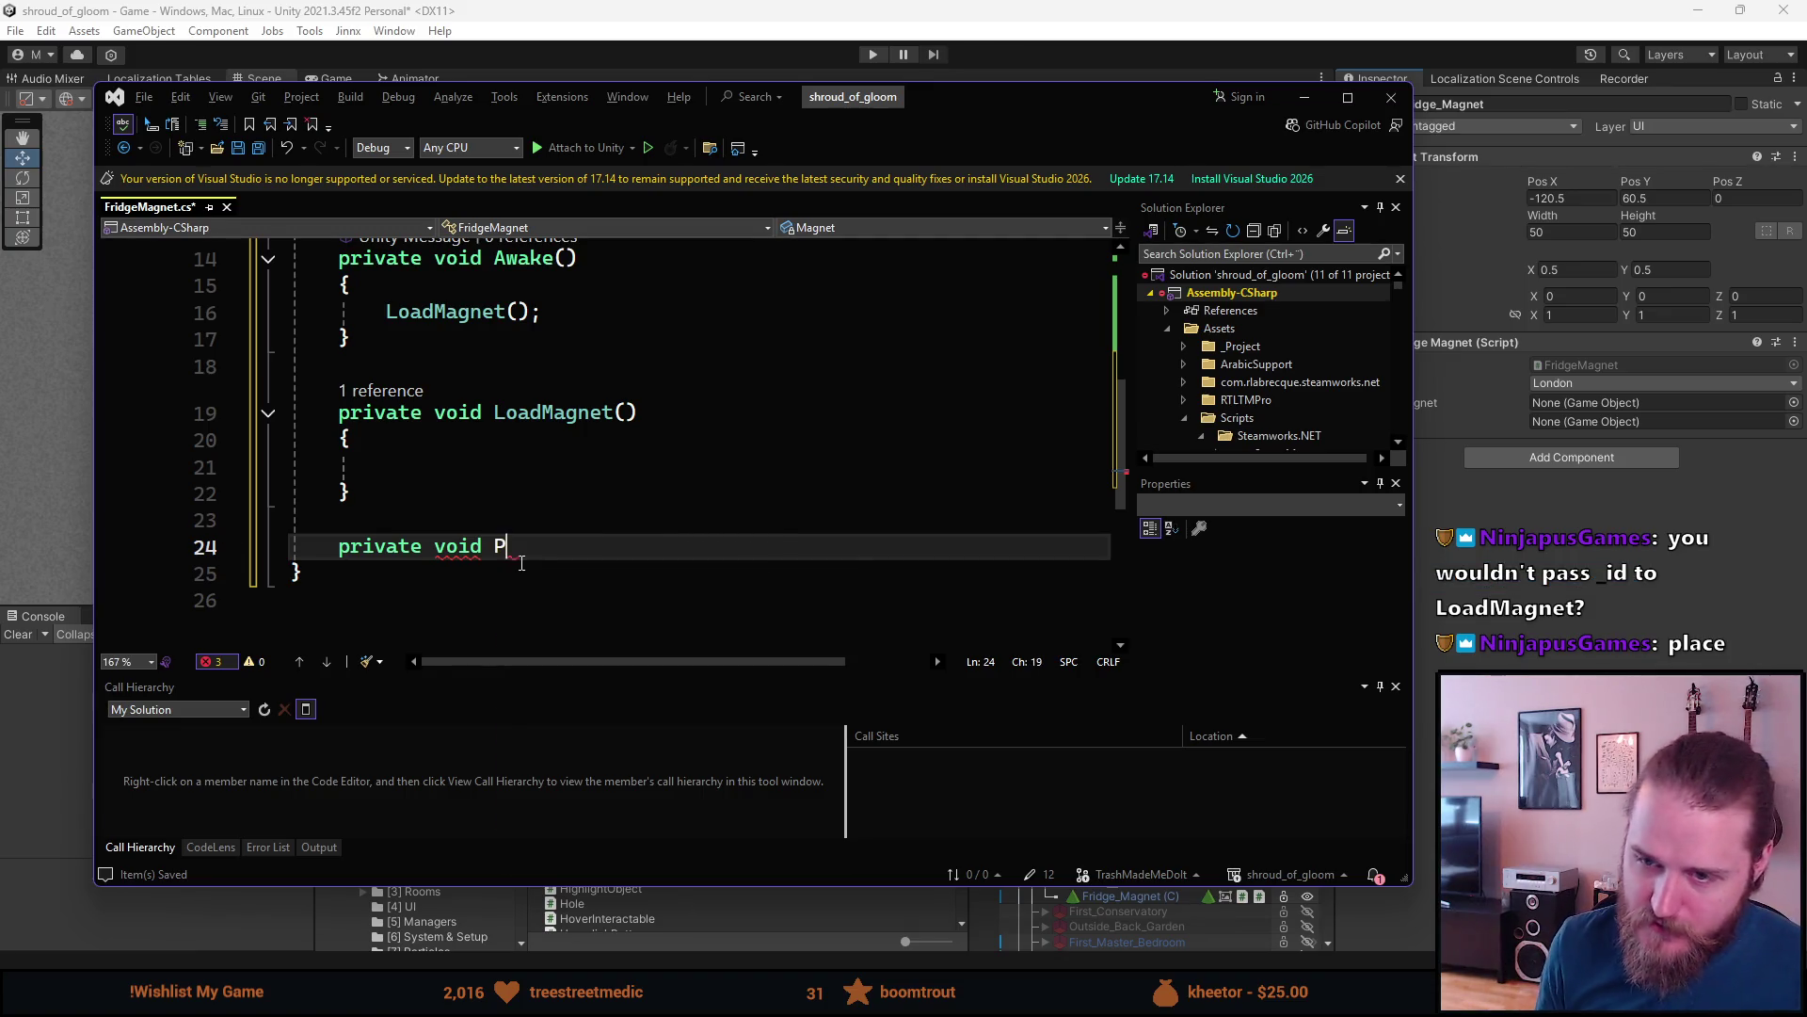
pyautogui.write('laceMagnet')
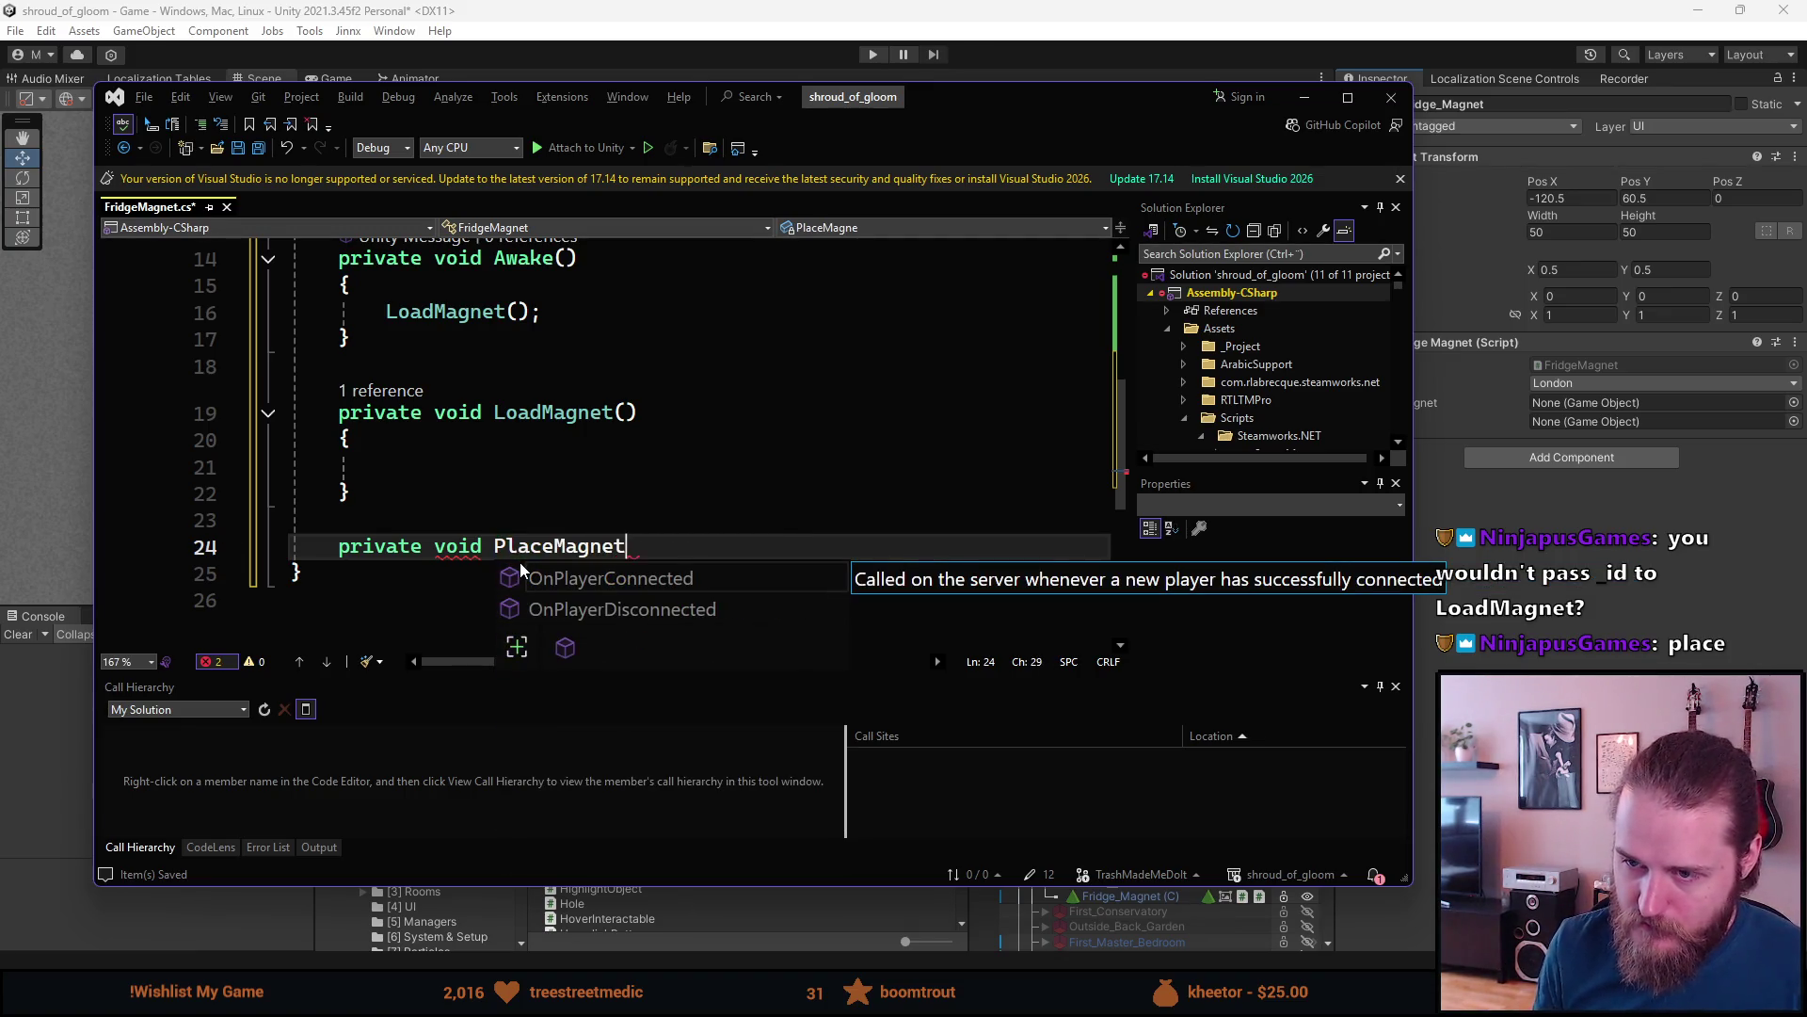
pyautogui.write('()')
pyautogui.press('Return')
pyautogui.write('{')
pyautogui.press('Return')
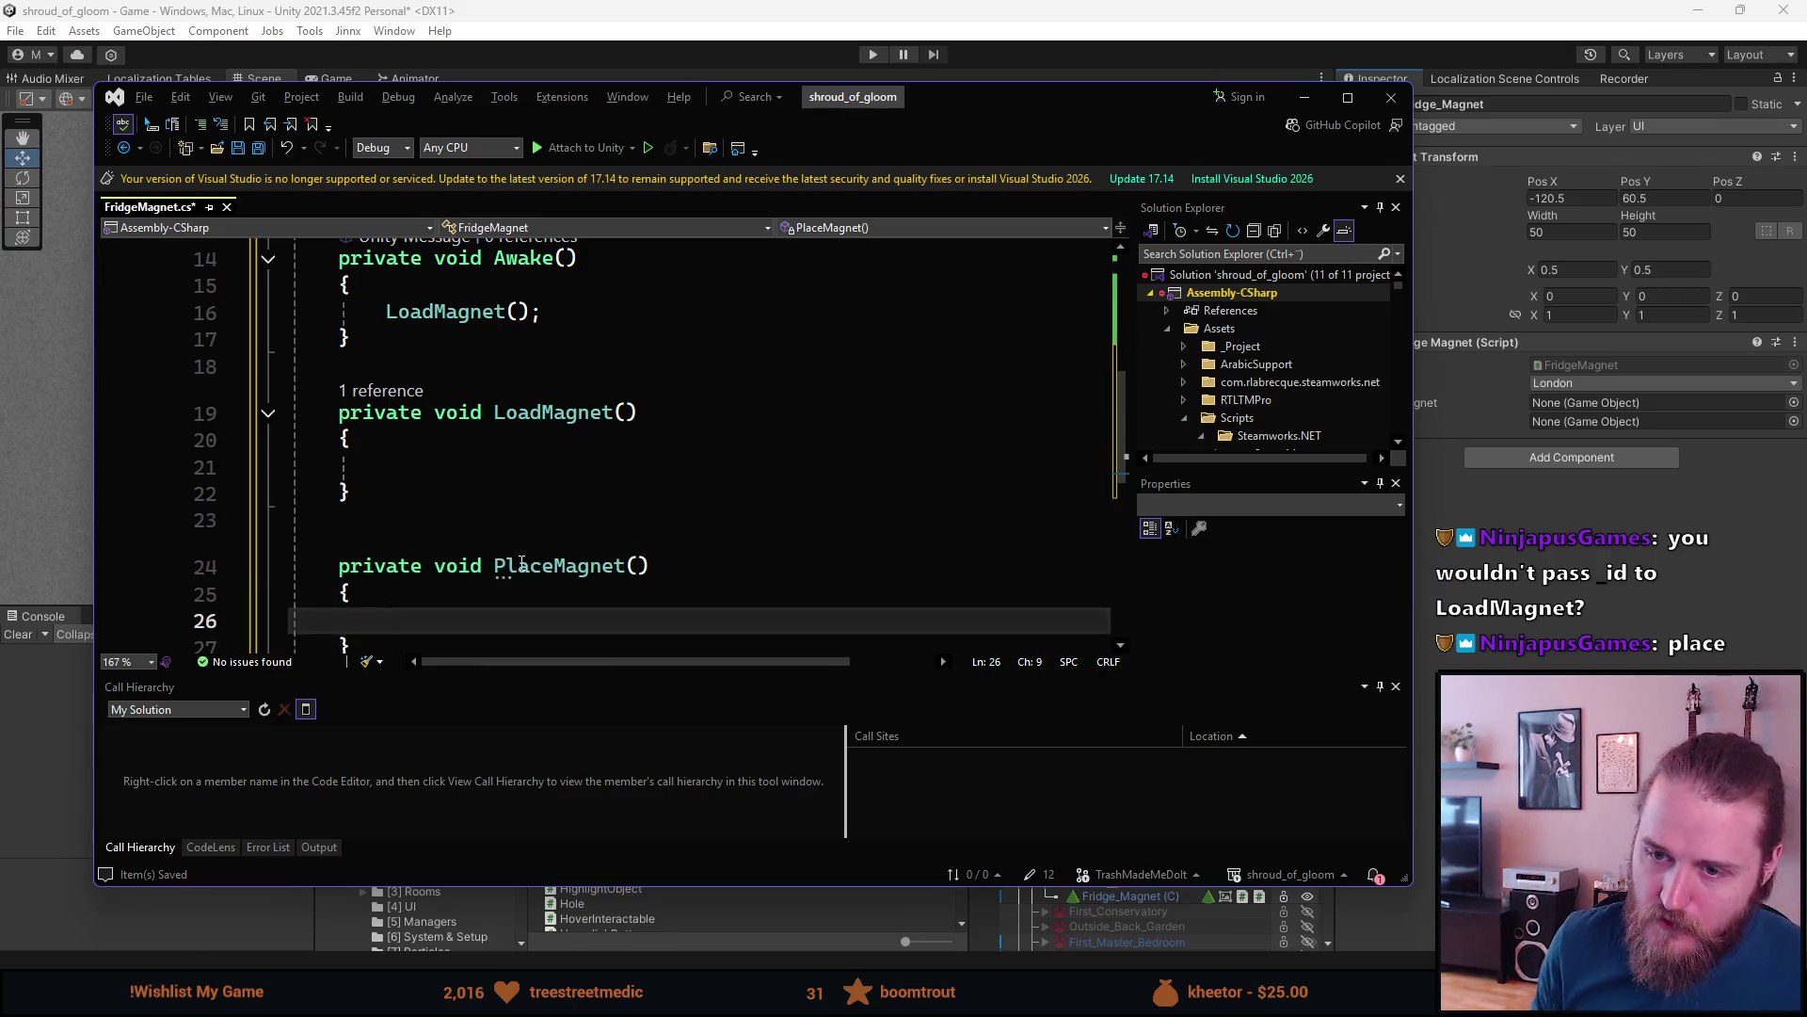
pyautogui.scroll(-2, 452, 516)
pyautogui.scroll(3, 459, 525)
pyautogui.scroll(-2, 460, 526)
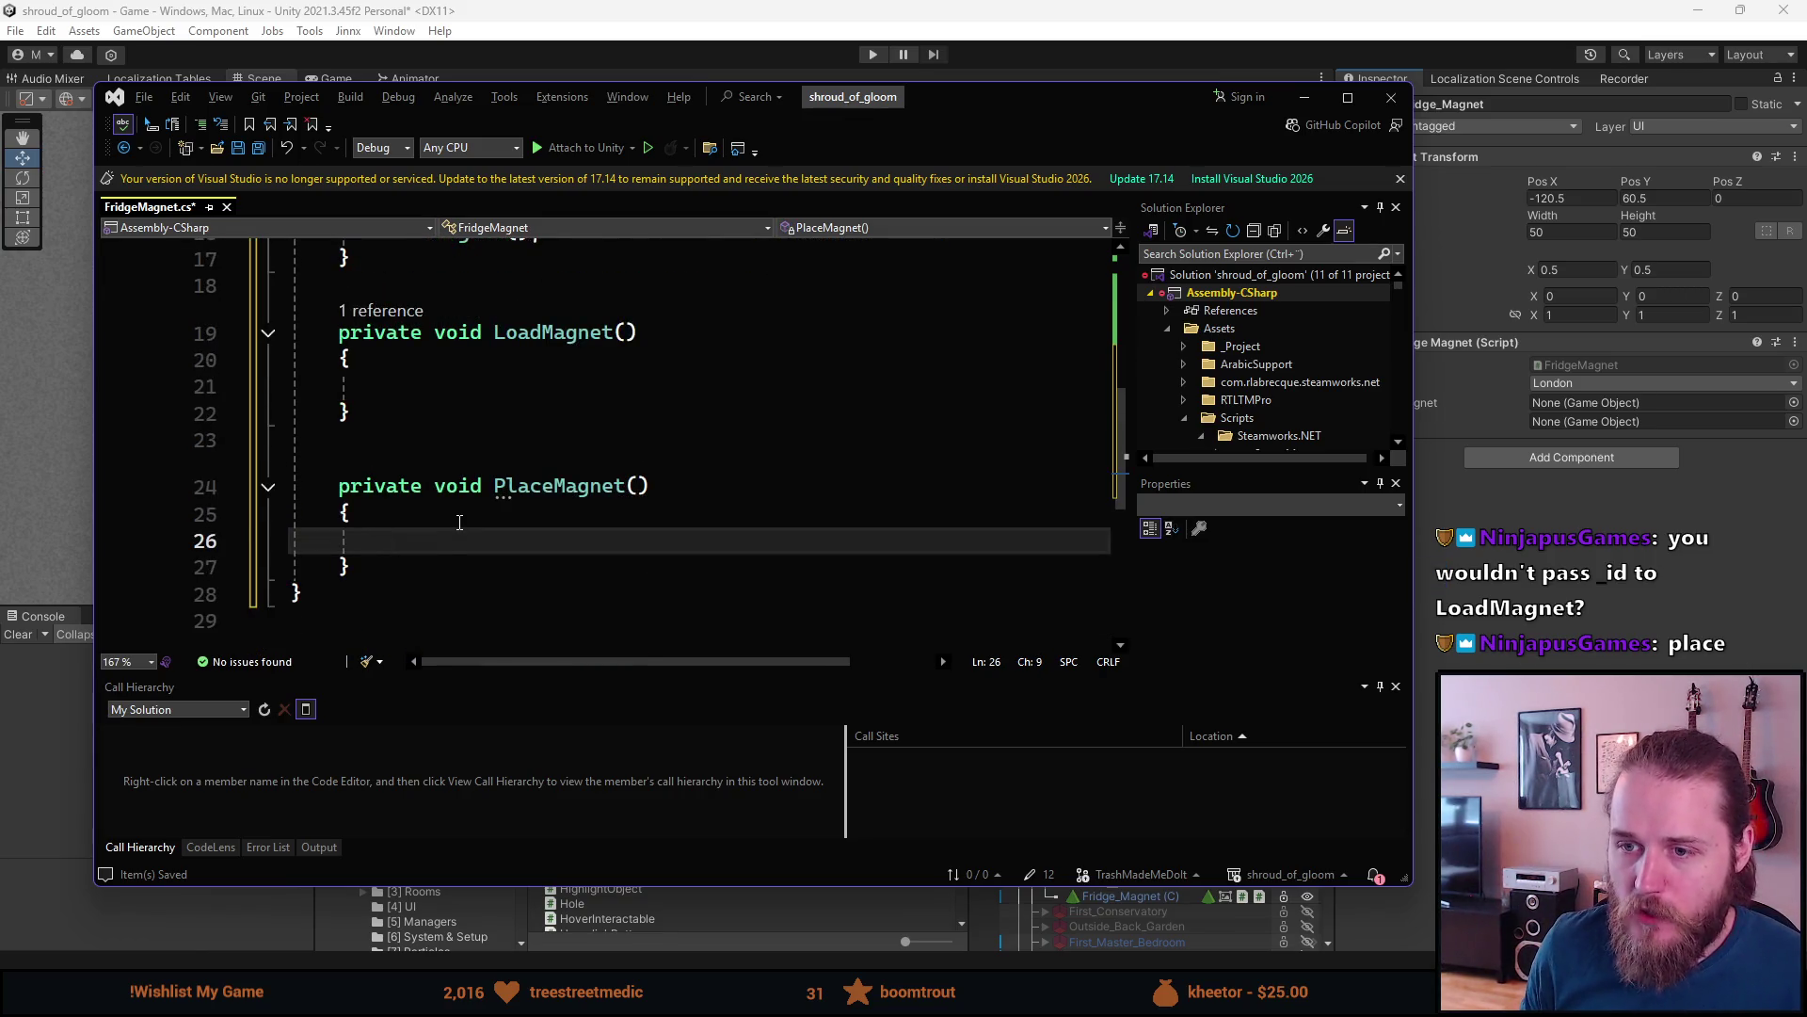
pyautogui.scroll(1, 461, 521)
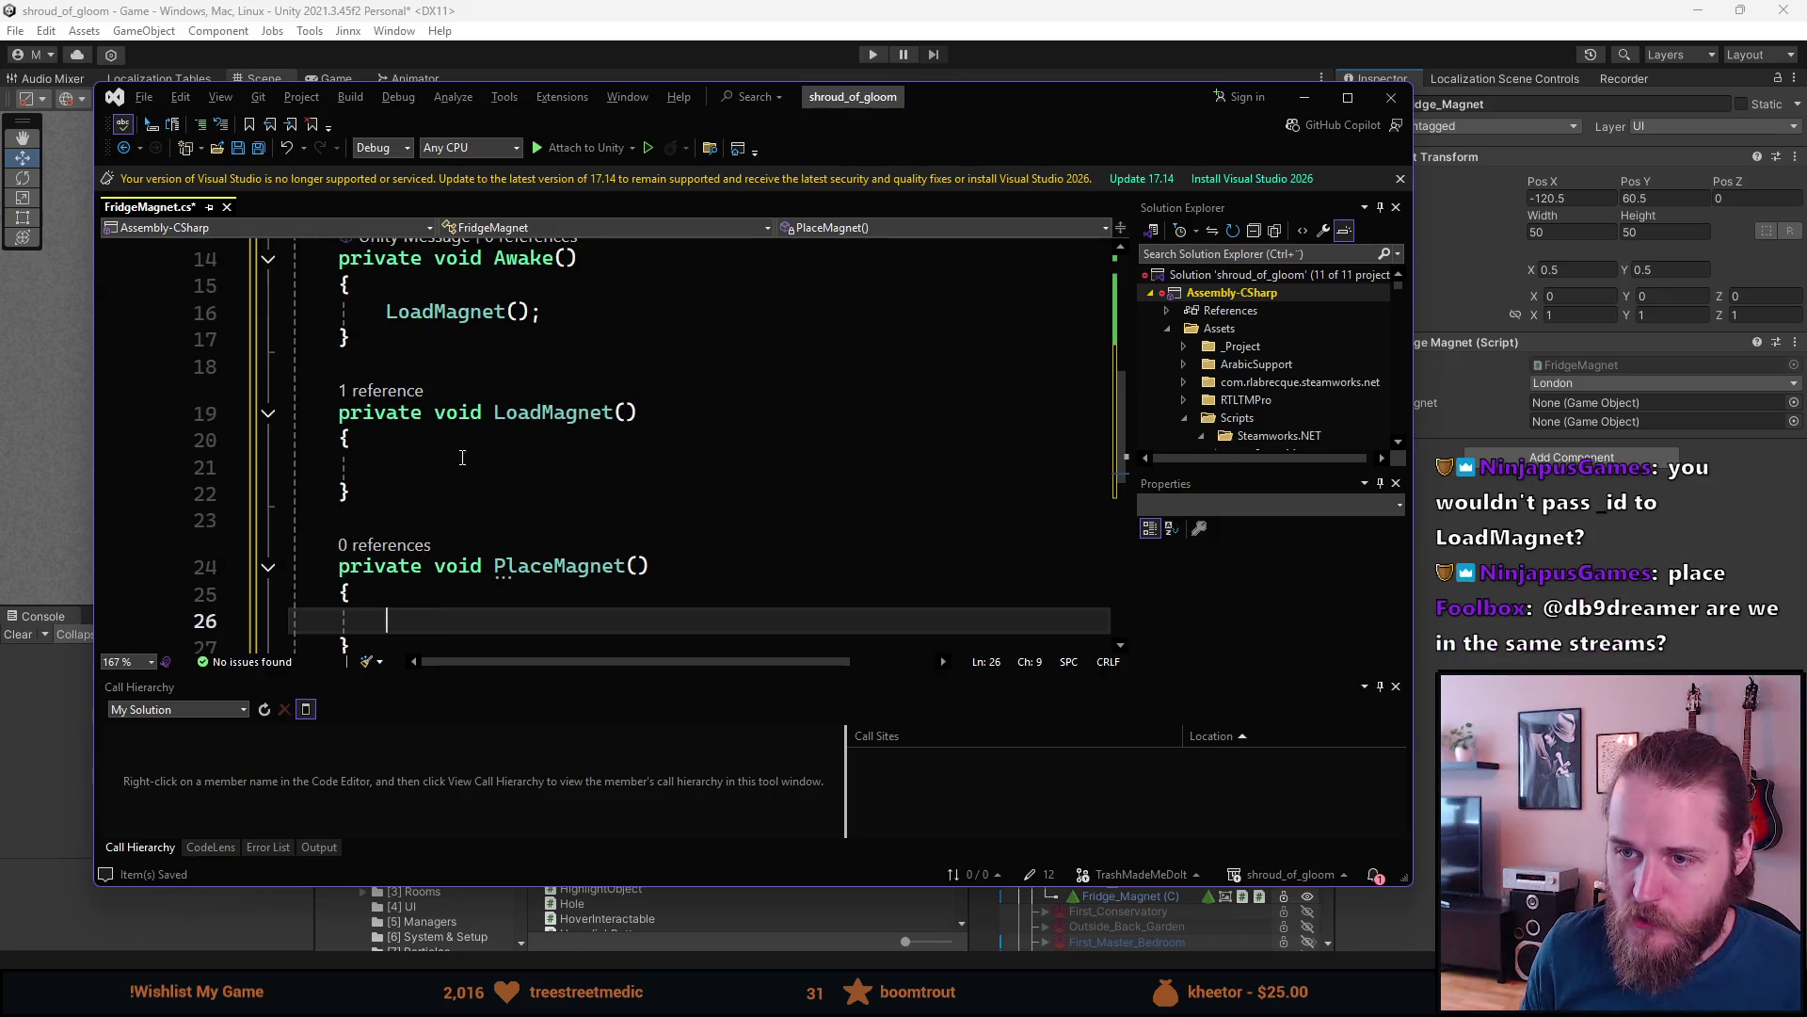
pyautogui.scroll(1, 461, 497)
pyautogui.scroll(-2, 462, 497)
pyautogui.scroll(3, 461, 497)
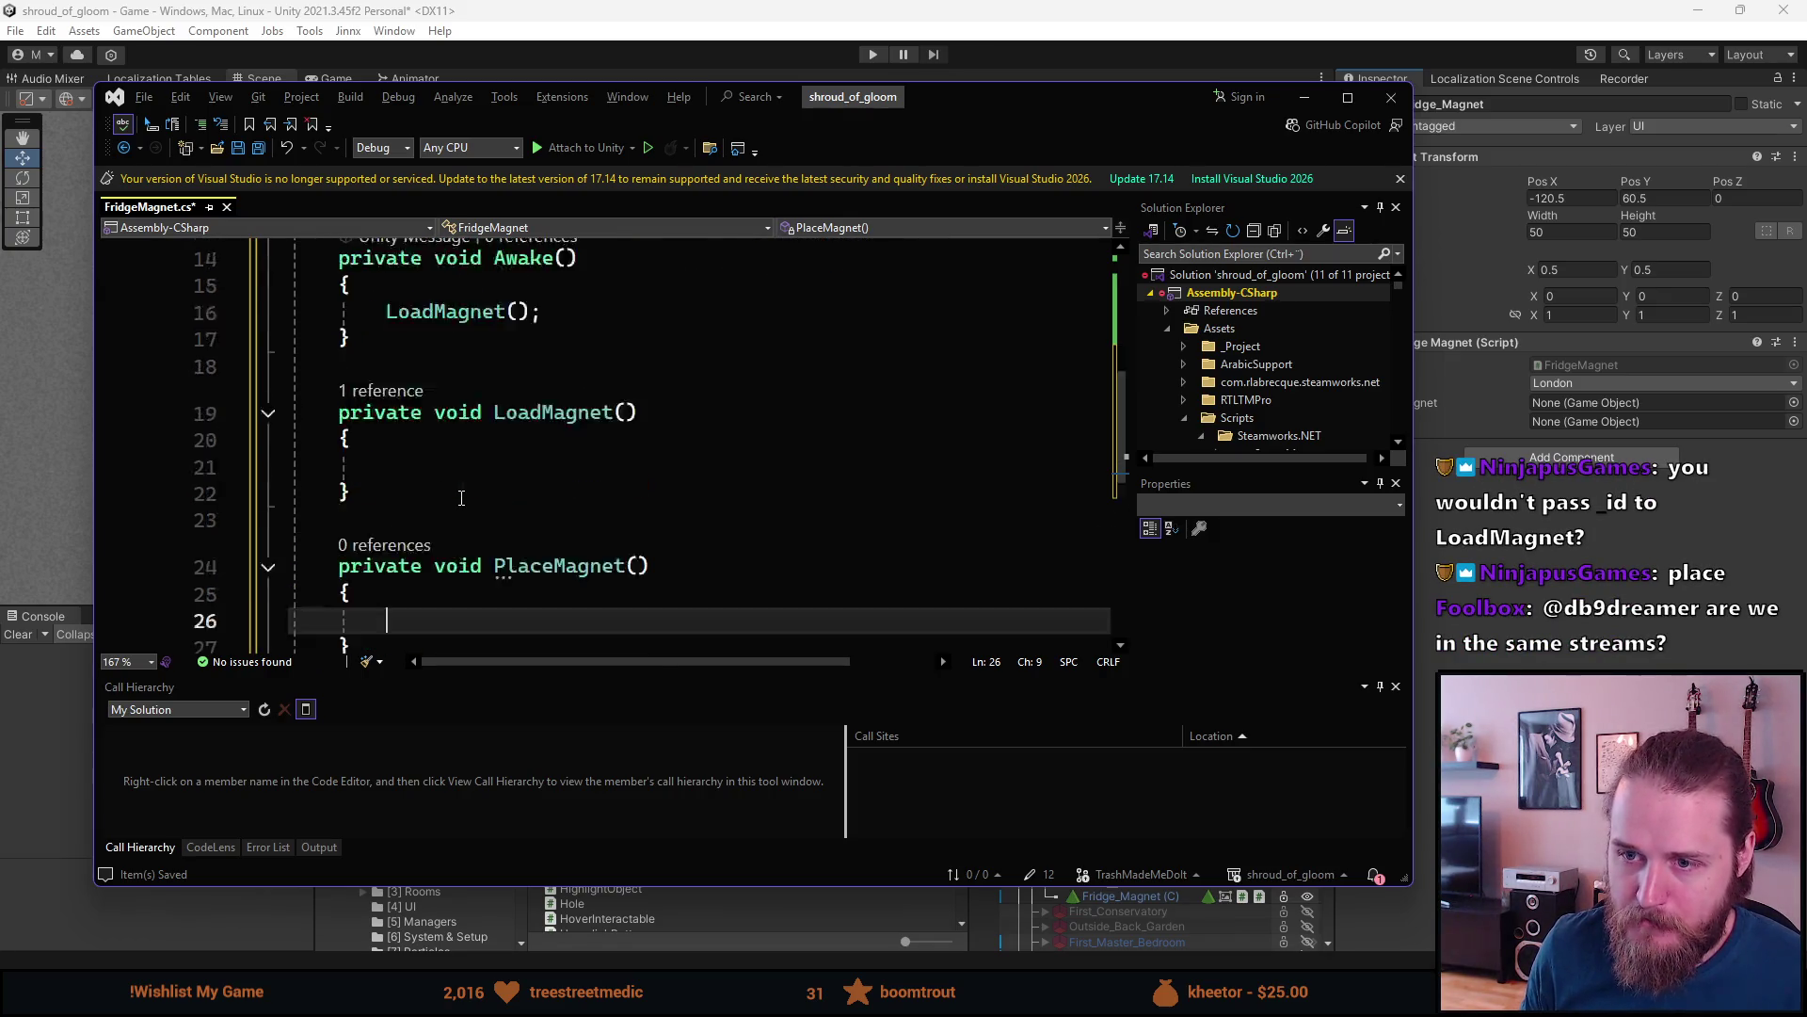
pyautogui.scroll(-3, 461, 498)
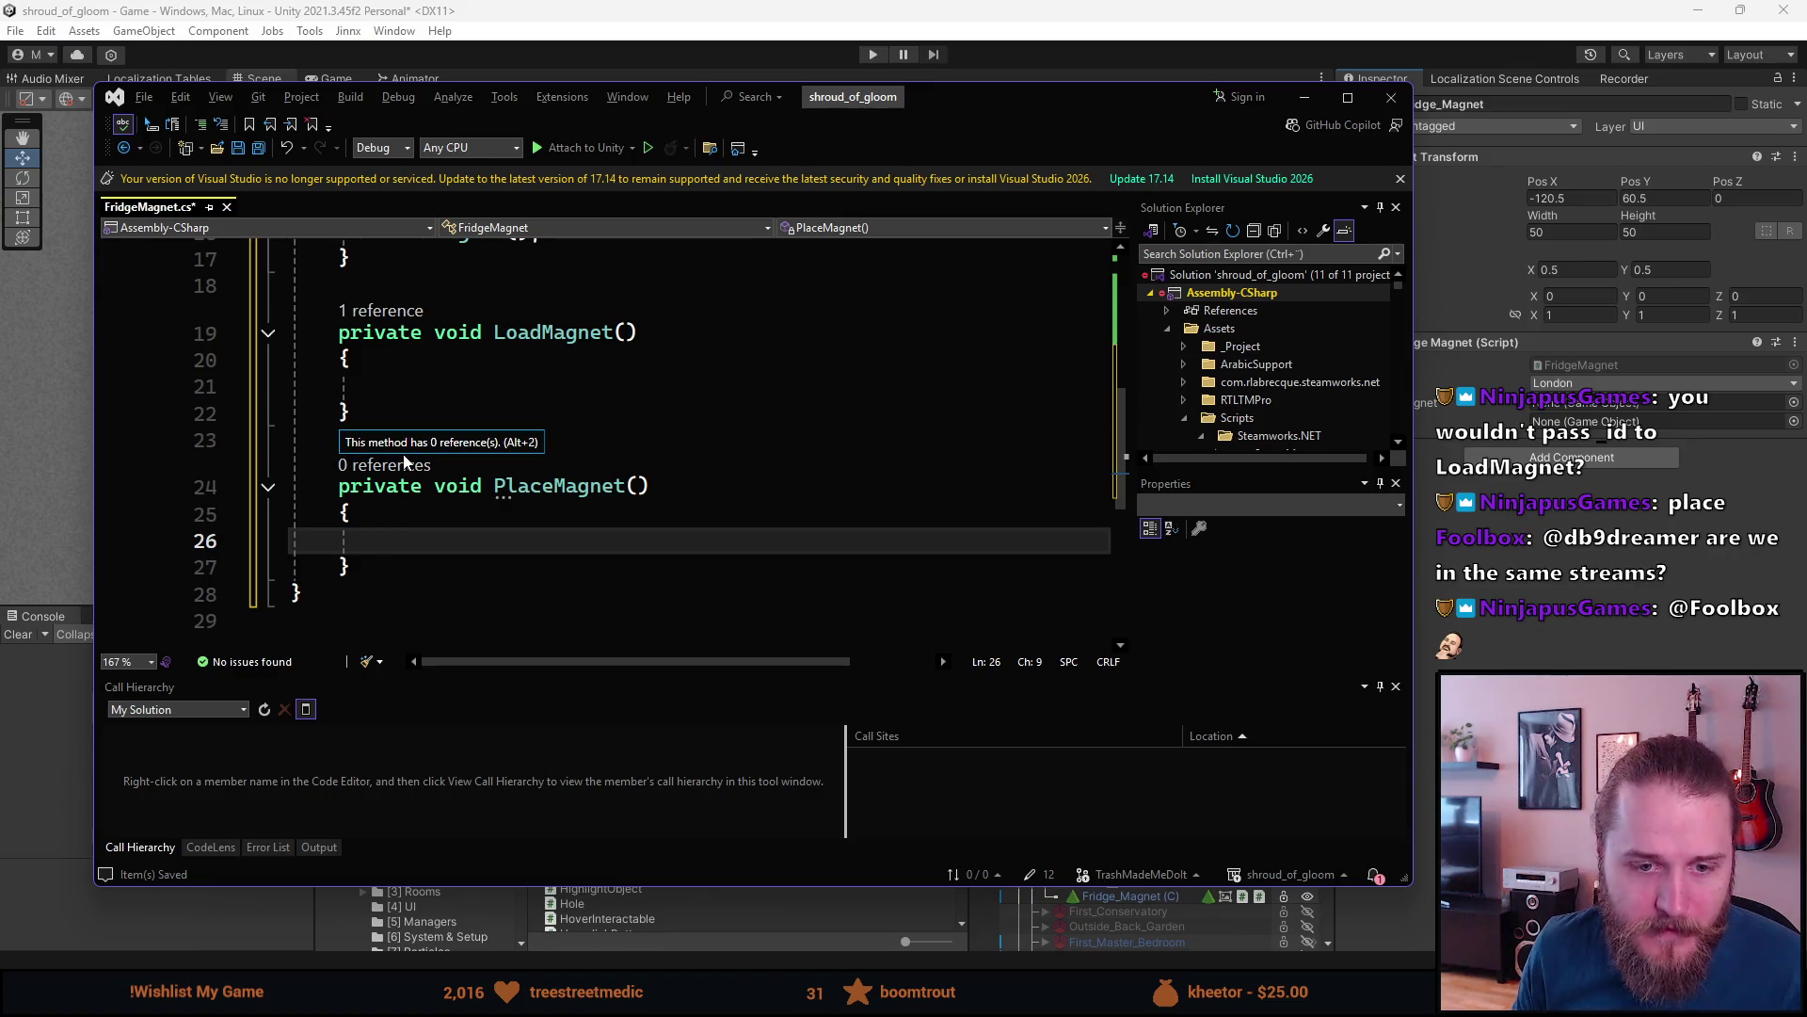
pyautogui.scroll(3, 467, 552)
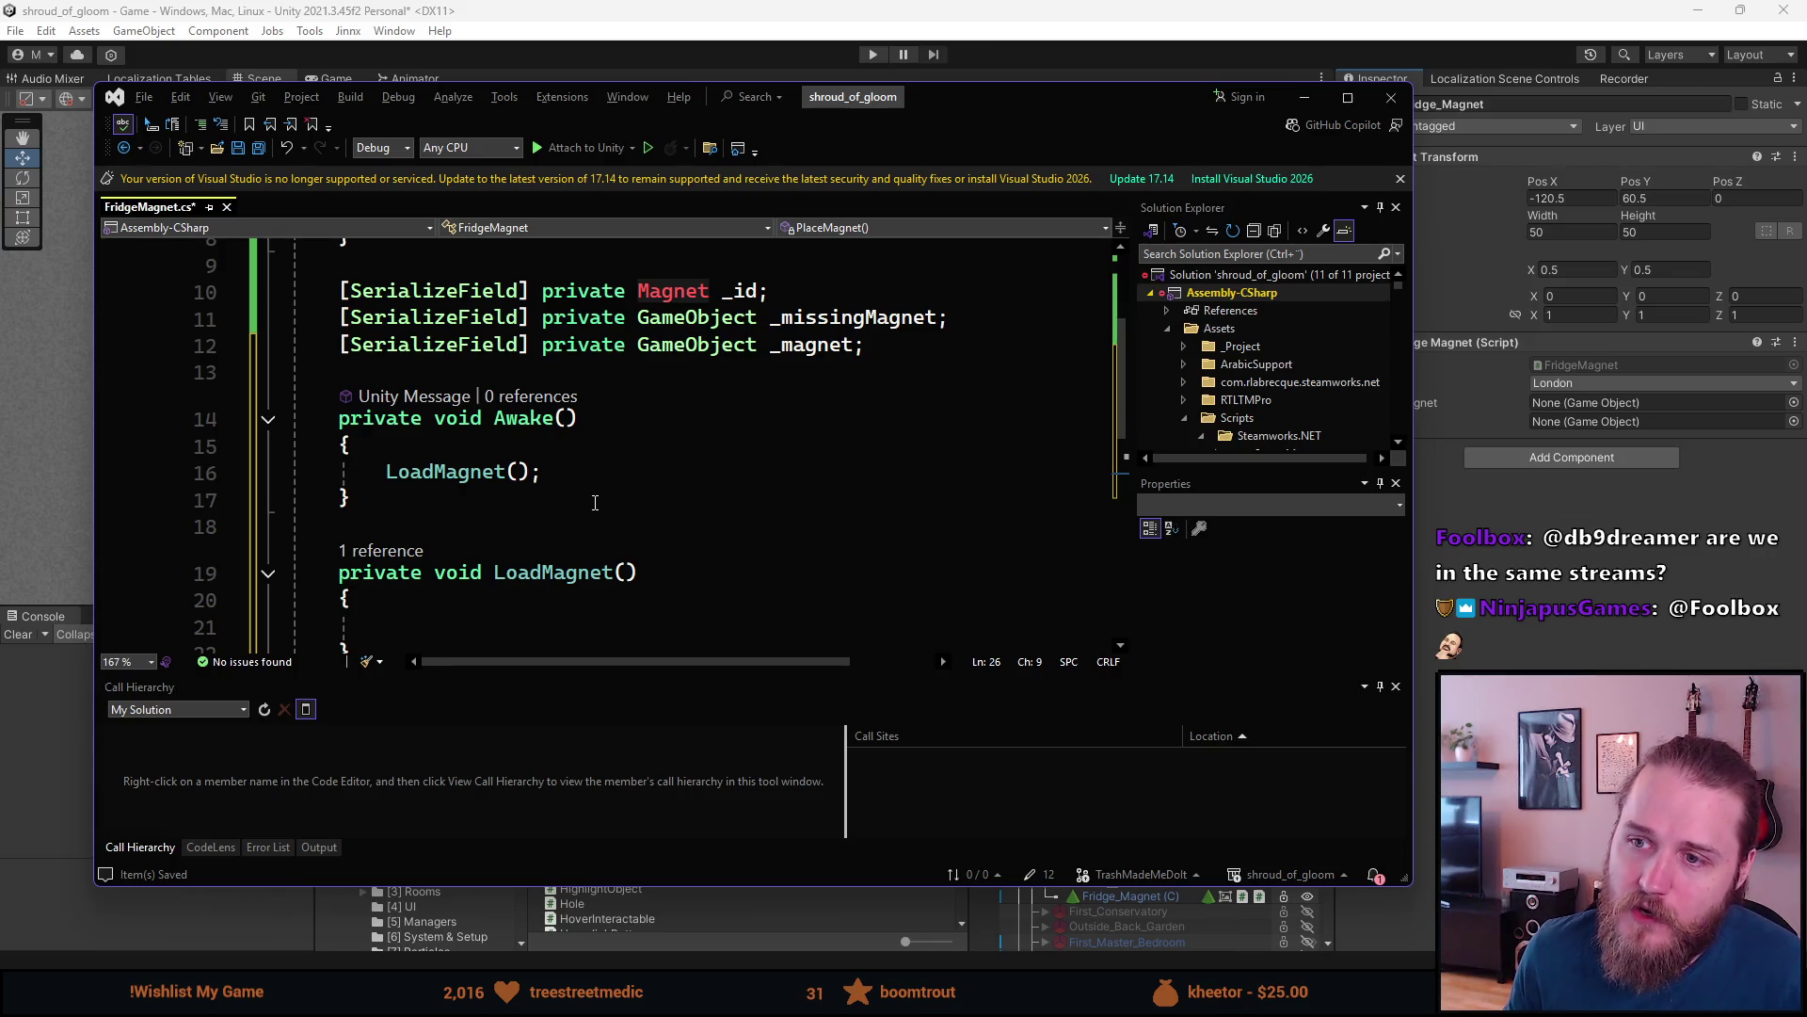
pyautogui.scroll(-1, 595, 503)
pyautogui.scroll(-1, 595, 502)
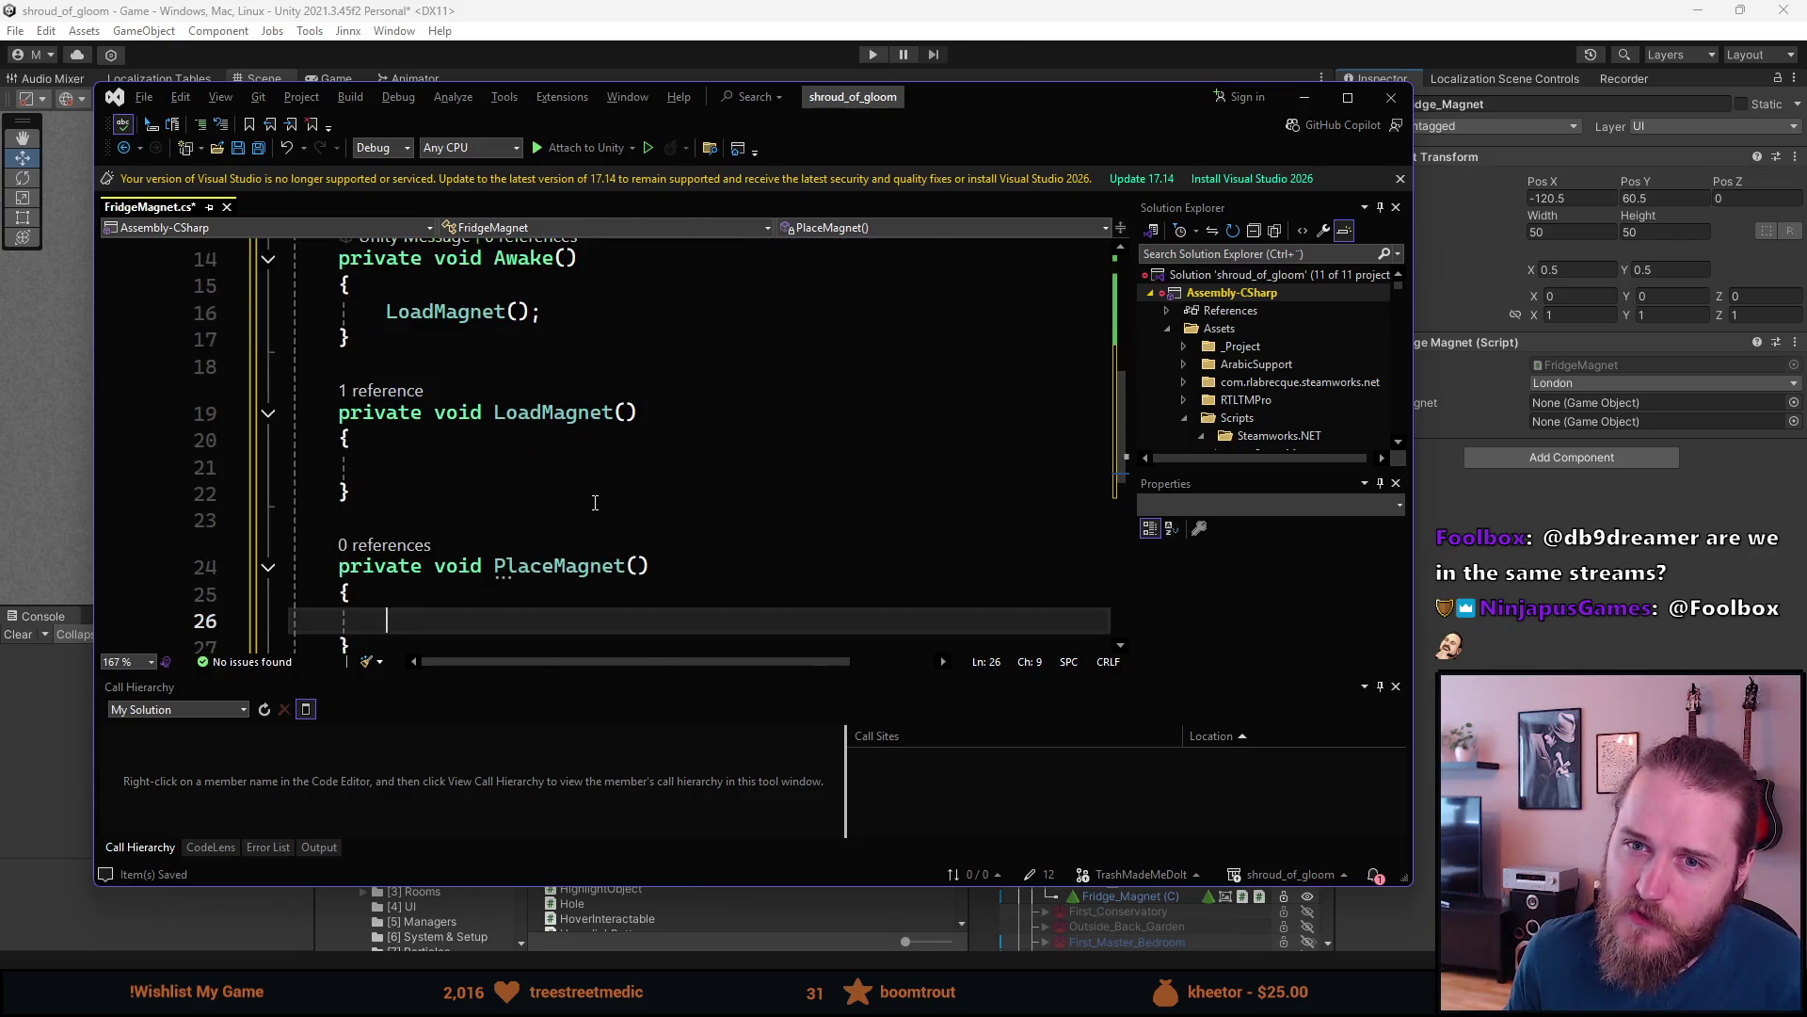
pyautogui.scroll(-1, 591, 501)
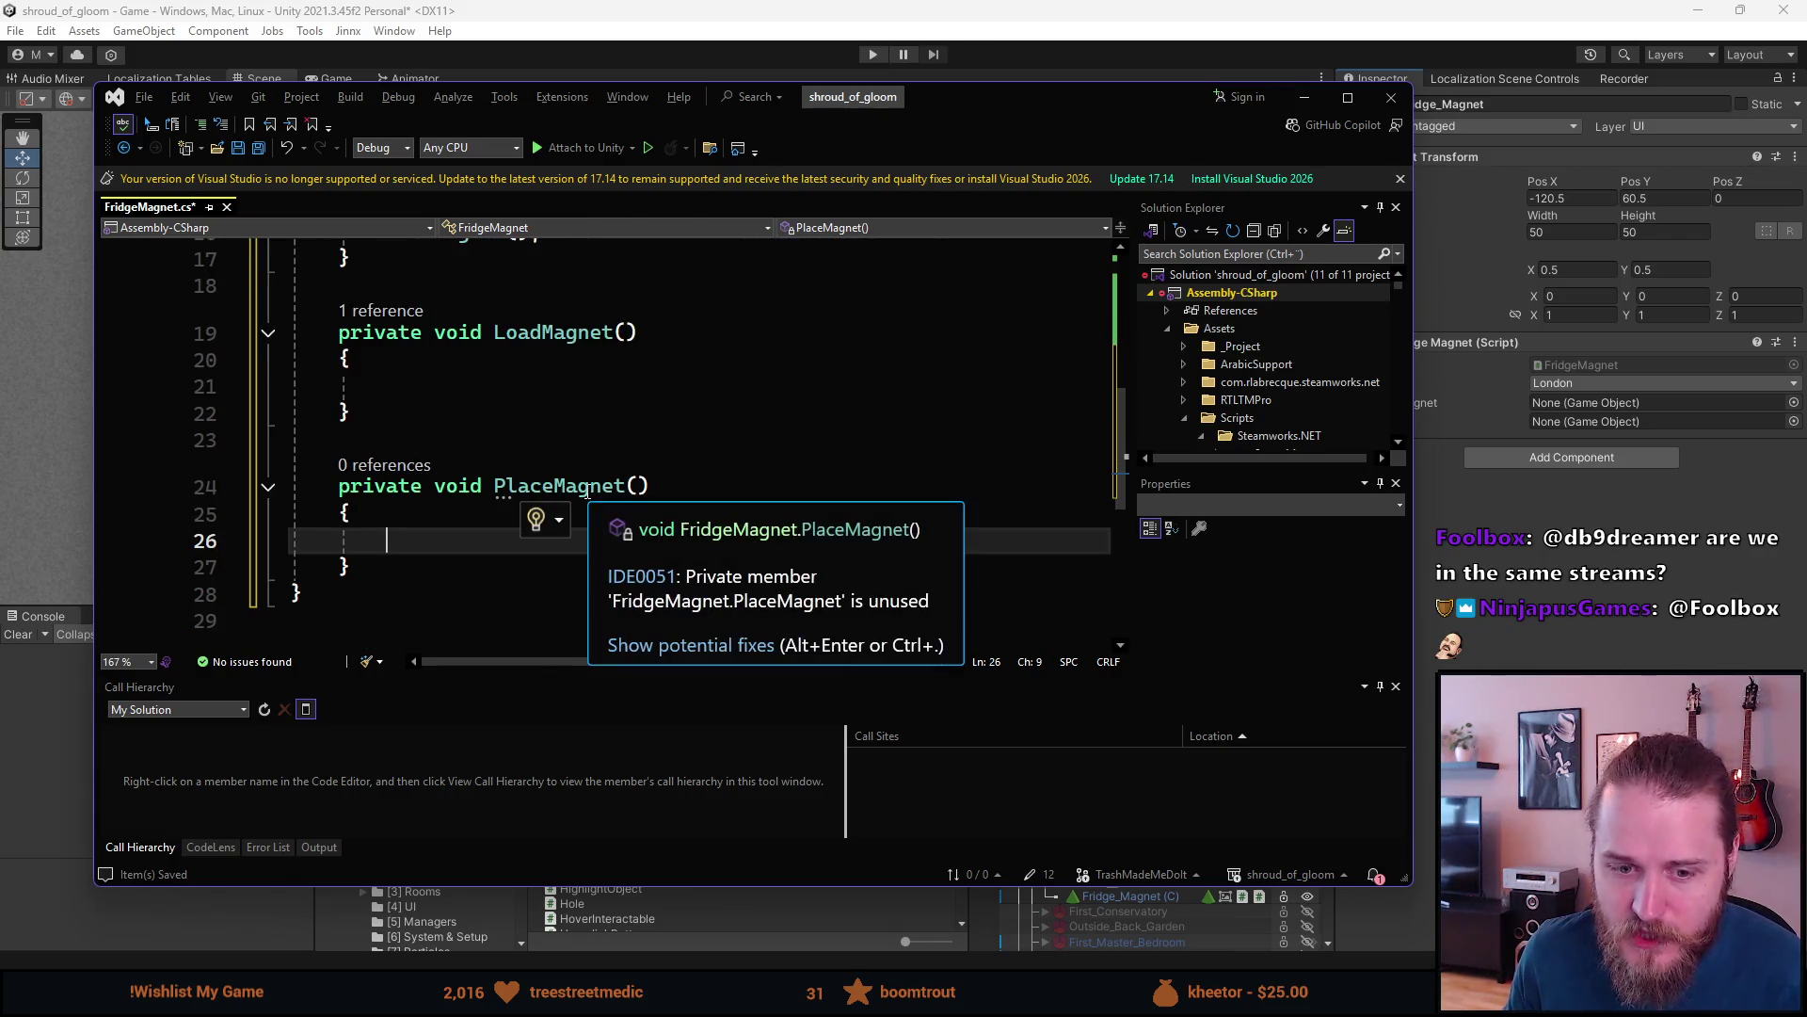
pyautogui.scroll(1, 544, 441)
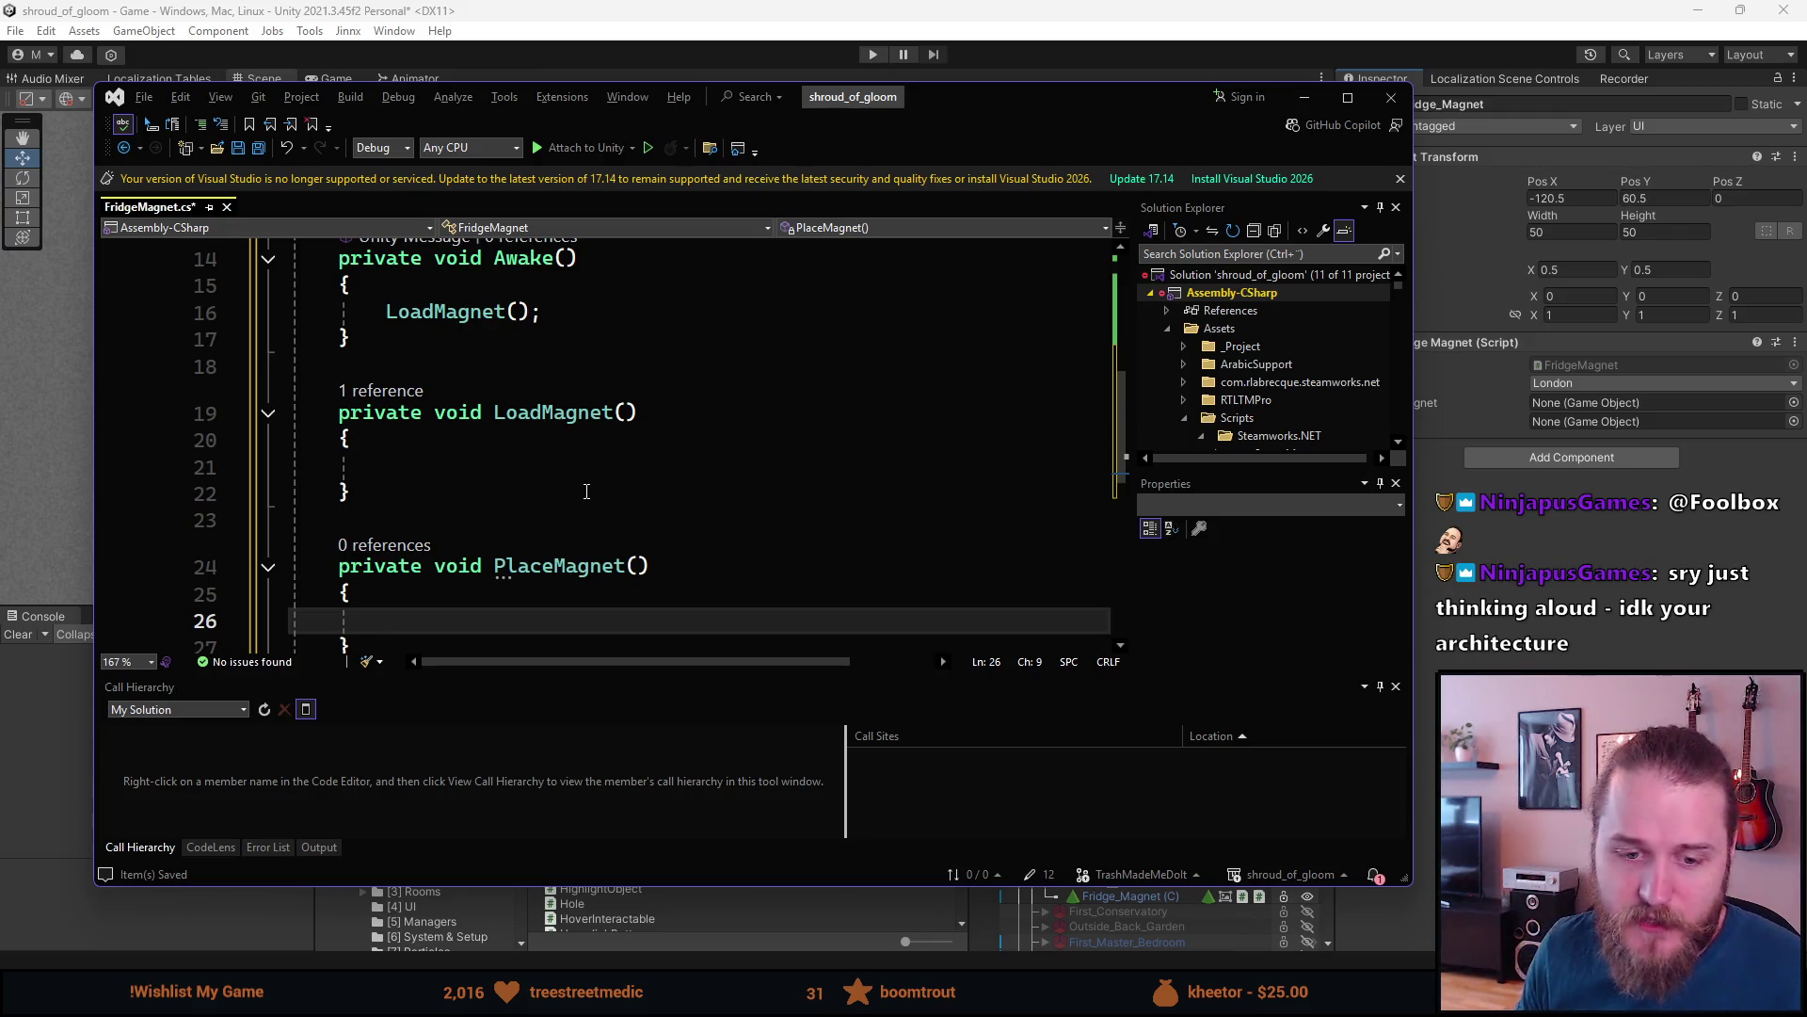
pyautogui.click(523, 469)
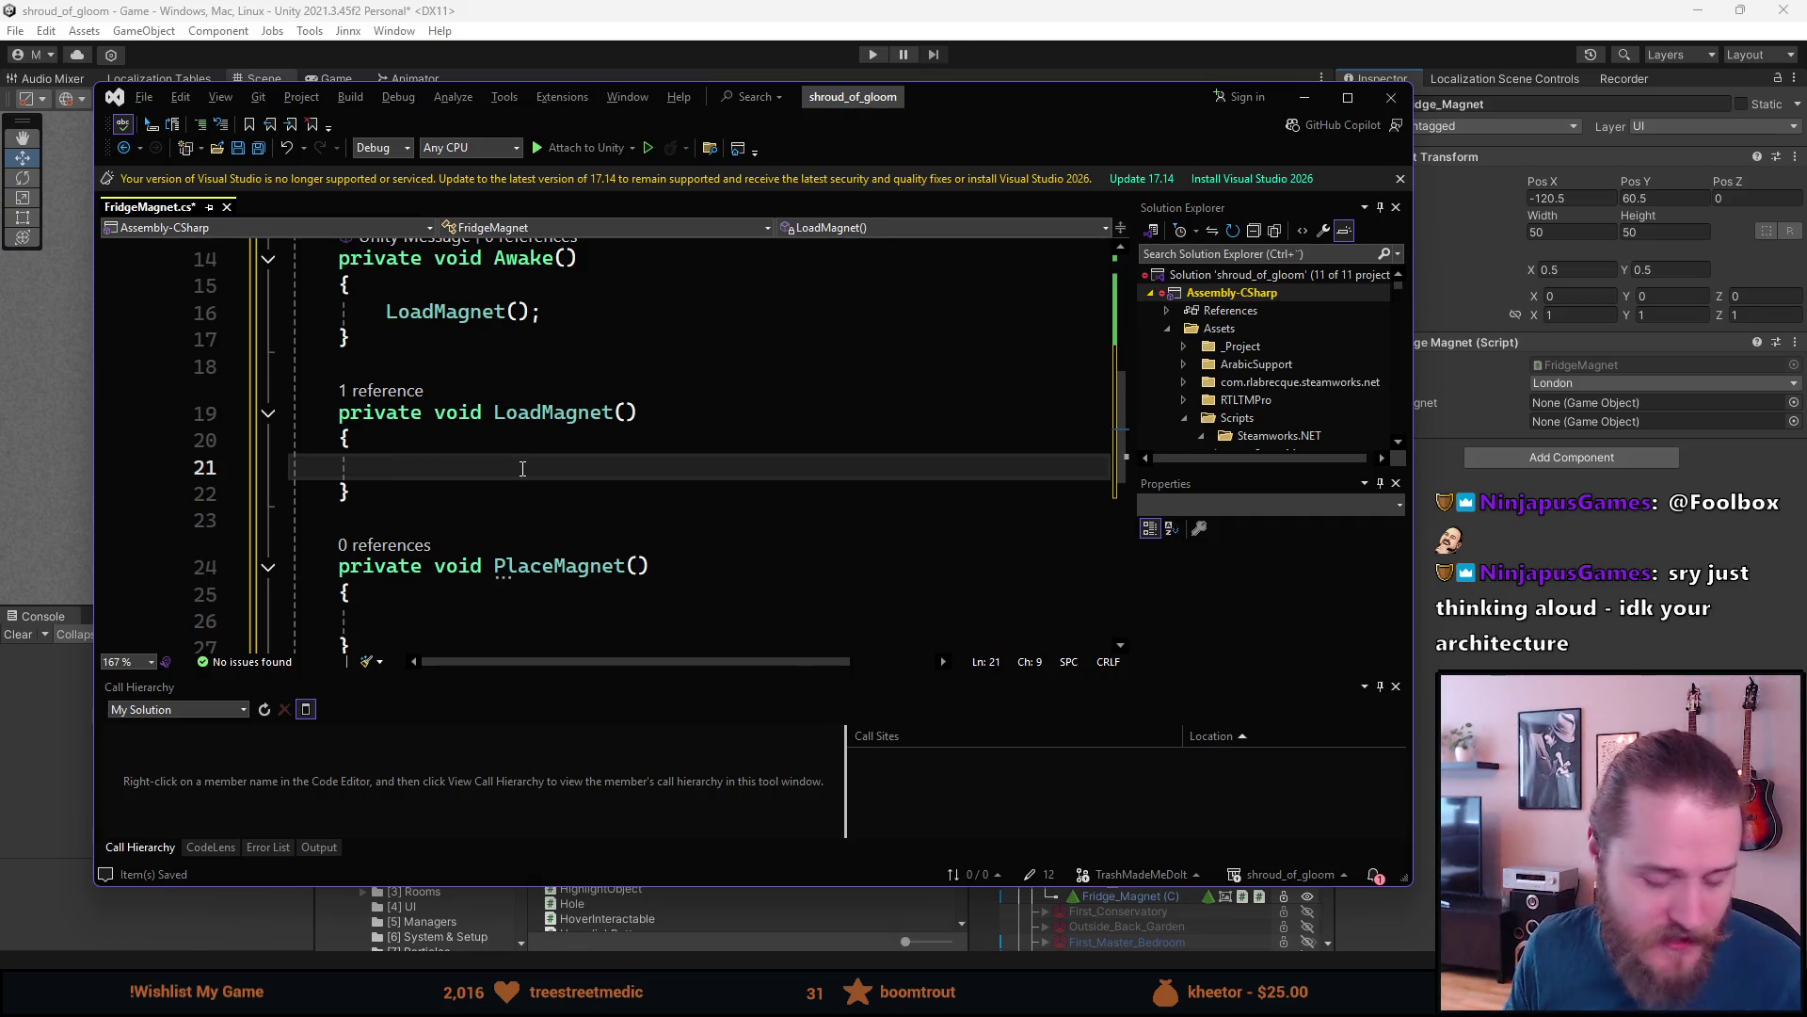
pyautogui.scroll(1, 504, 459)
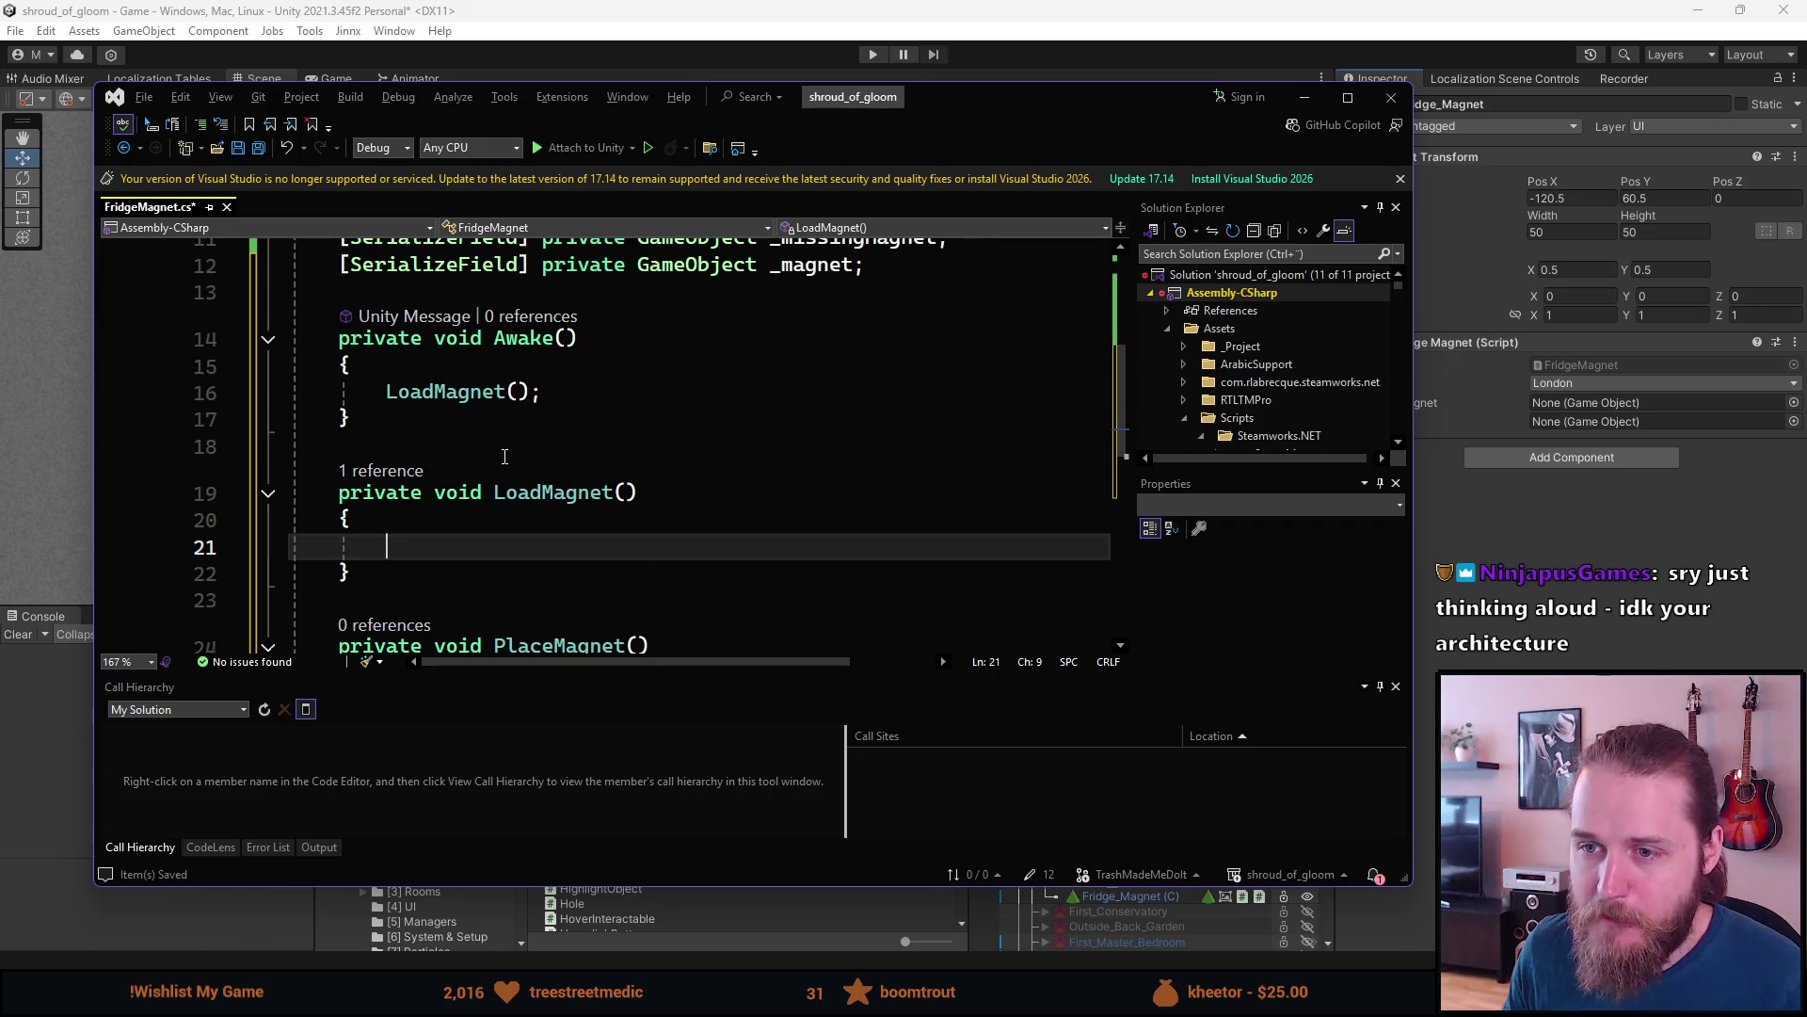
pyautogui.scroll(-3, 504, 457)
pyautogui.scroll(1, 508, 452)
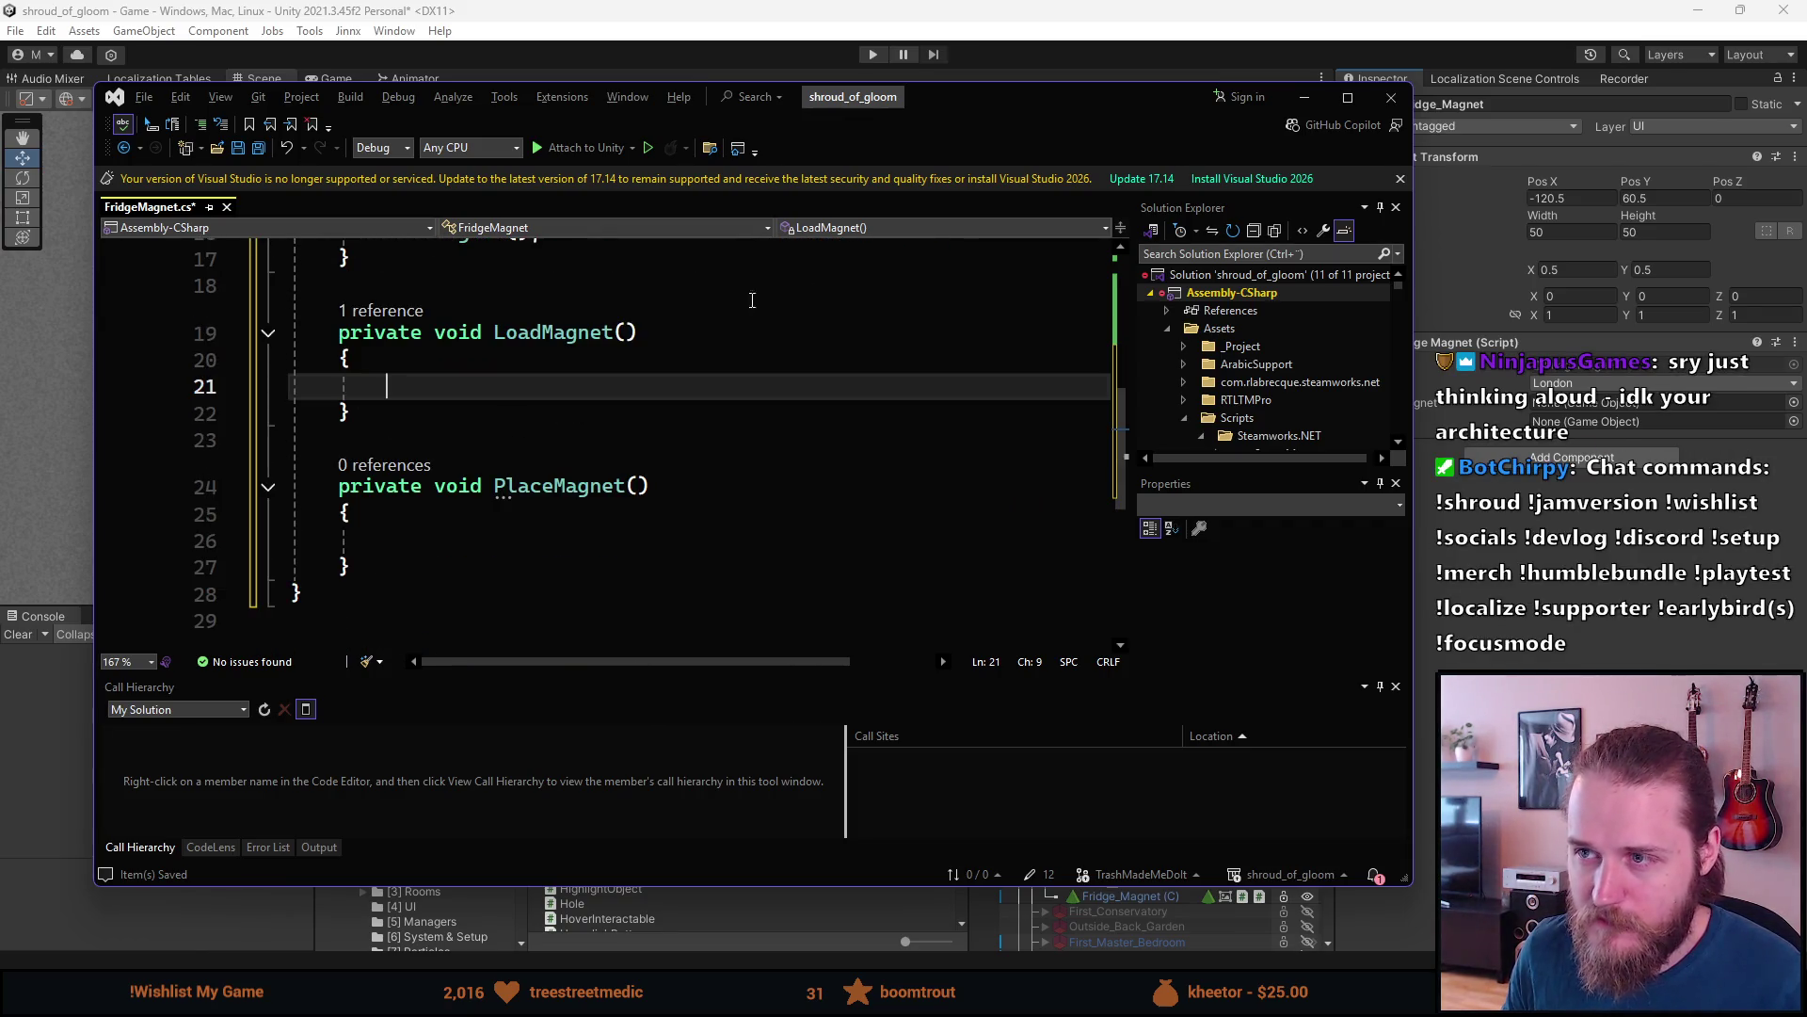
# - Drag Visual Studio's top edge upward to enlarge it, then review FridgeMagnet.cs
pyautogui.moveTo(1054, 84)
pyautogui.mouseDown()
pyautogui.moveTo(1077, 65)
pyautogui.moveTo(1047, 38)
pyautogui.moveTo(1121, 195)
pyautogui.moveTo(1122, 120)
pyautogui.mouseUp()
pyautogui.scroll(2, 920, 574)
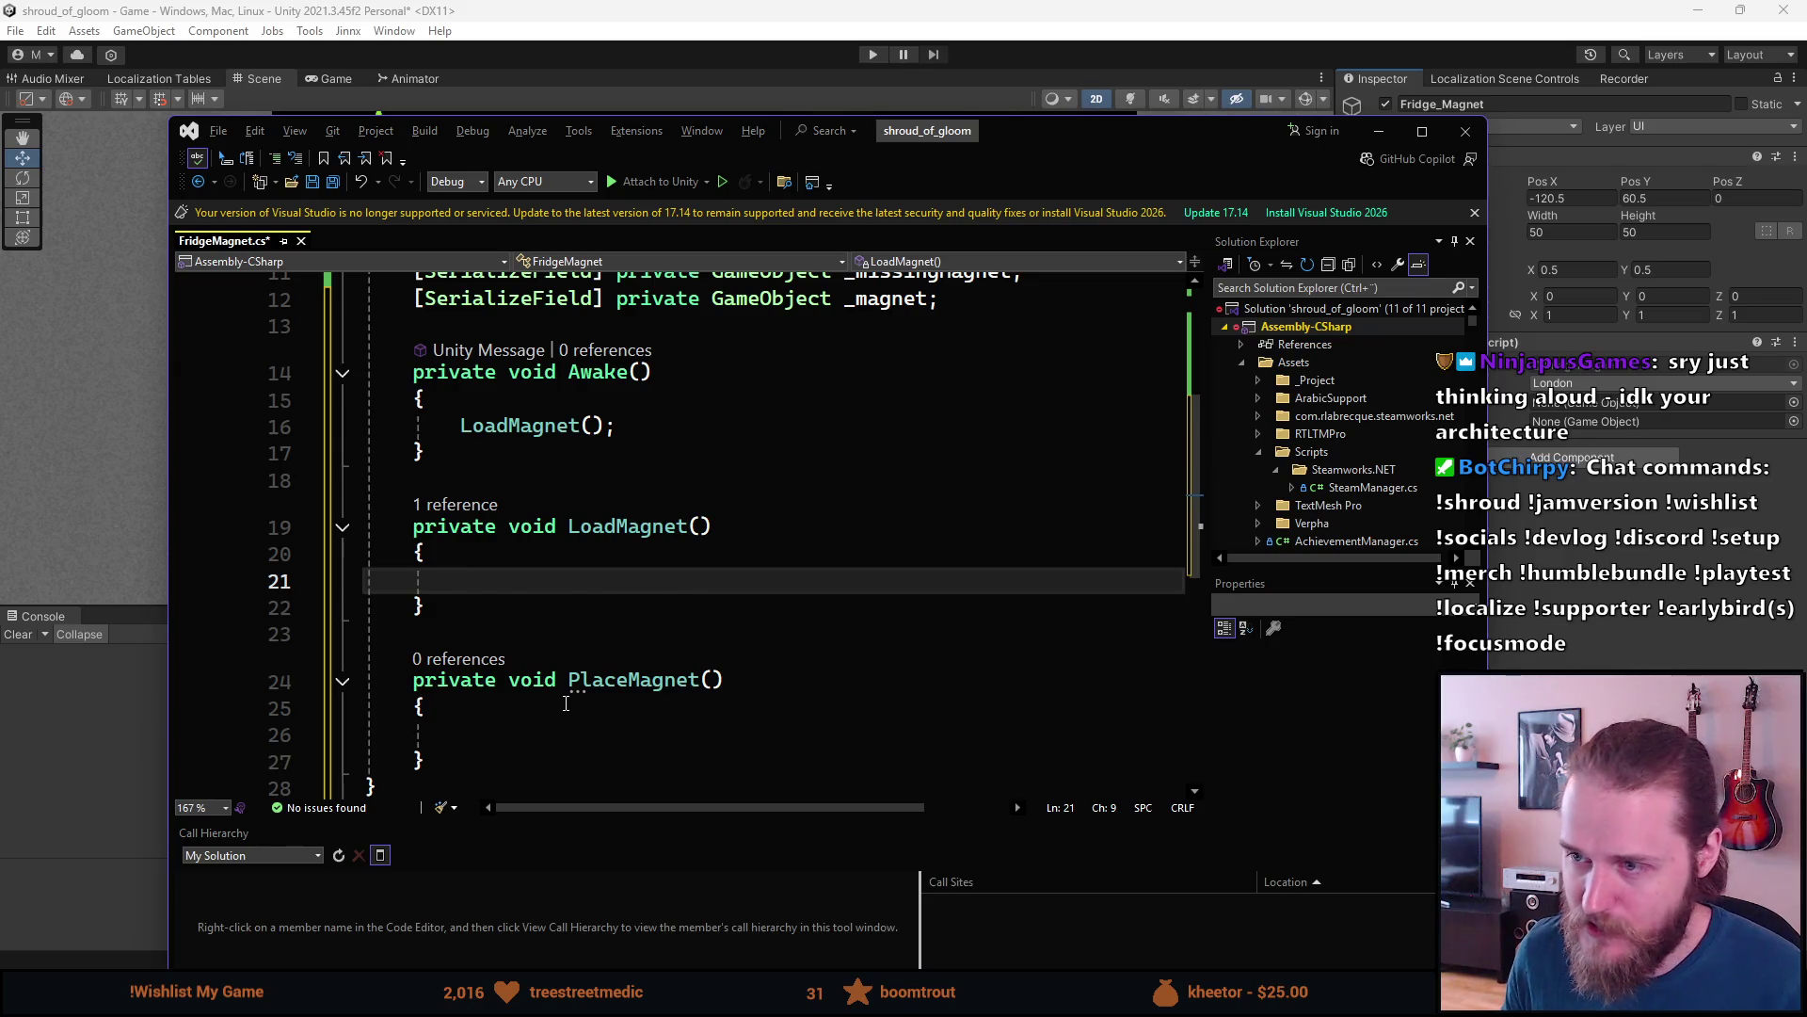
pyautogui.scroll(-3, 565, 706)
pyautogui.scroll(4, 545, 650)
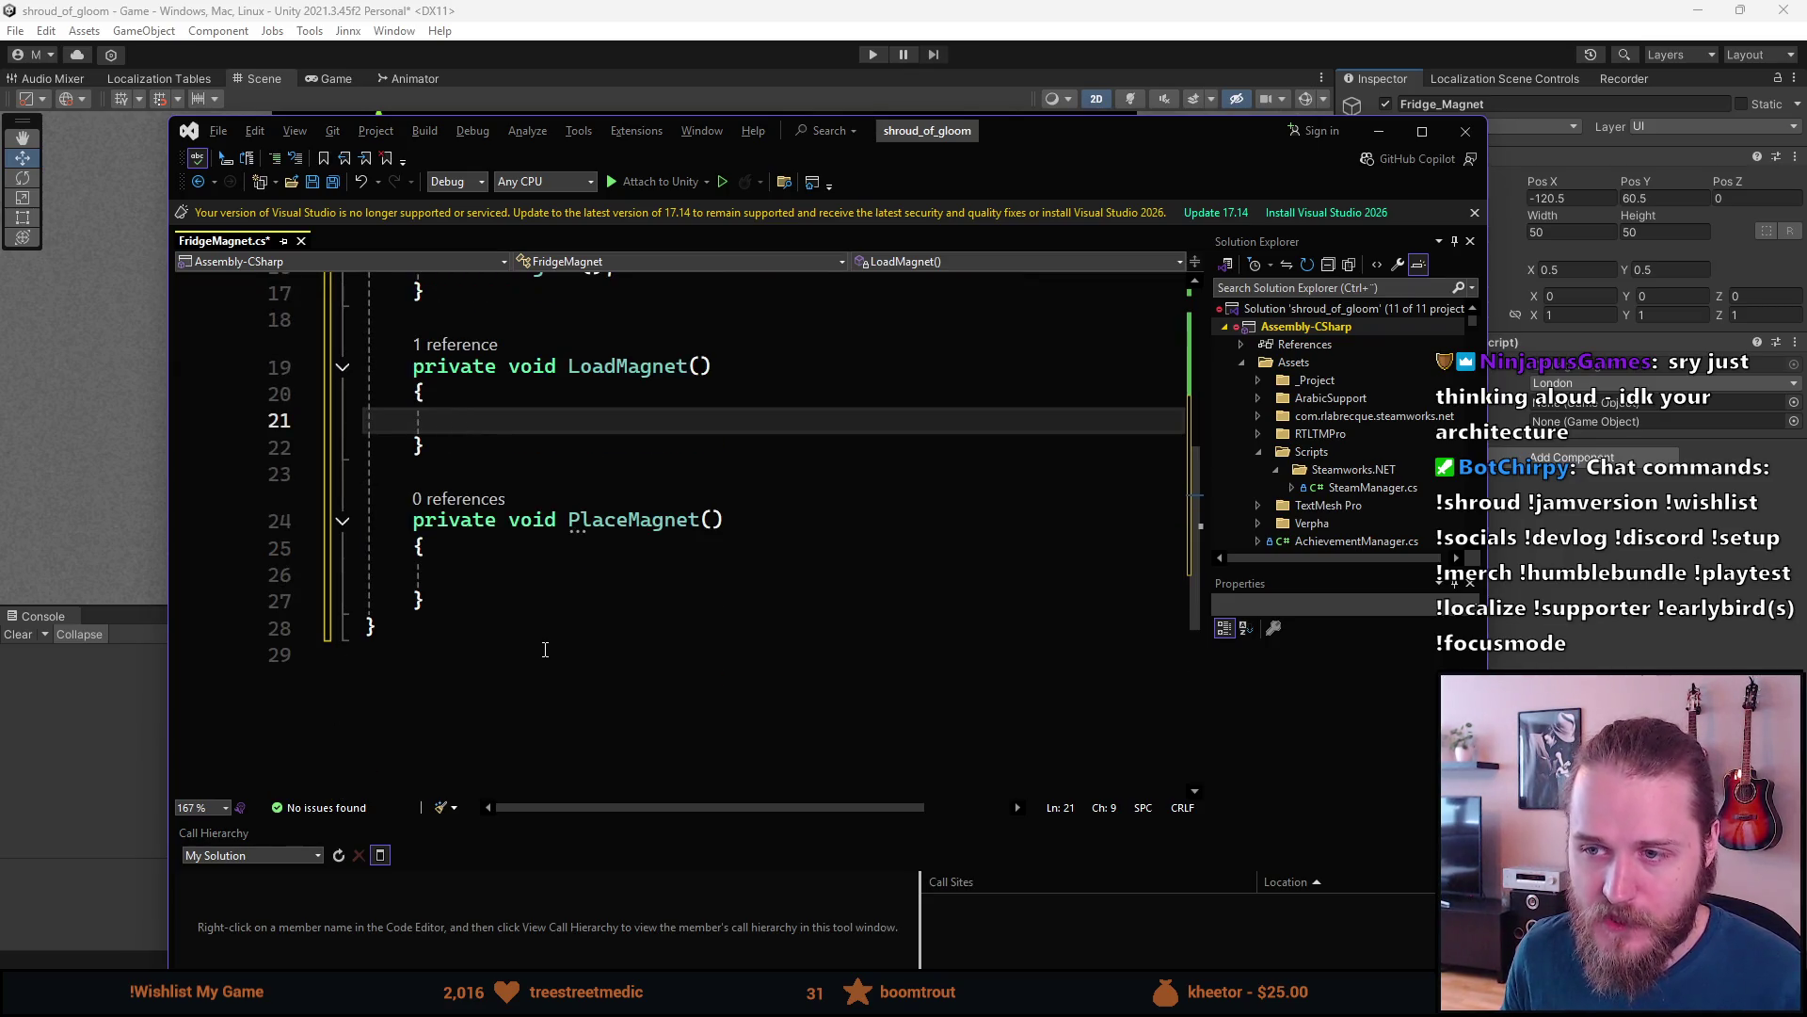
pyautogui.scroll(1, 545, 650)
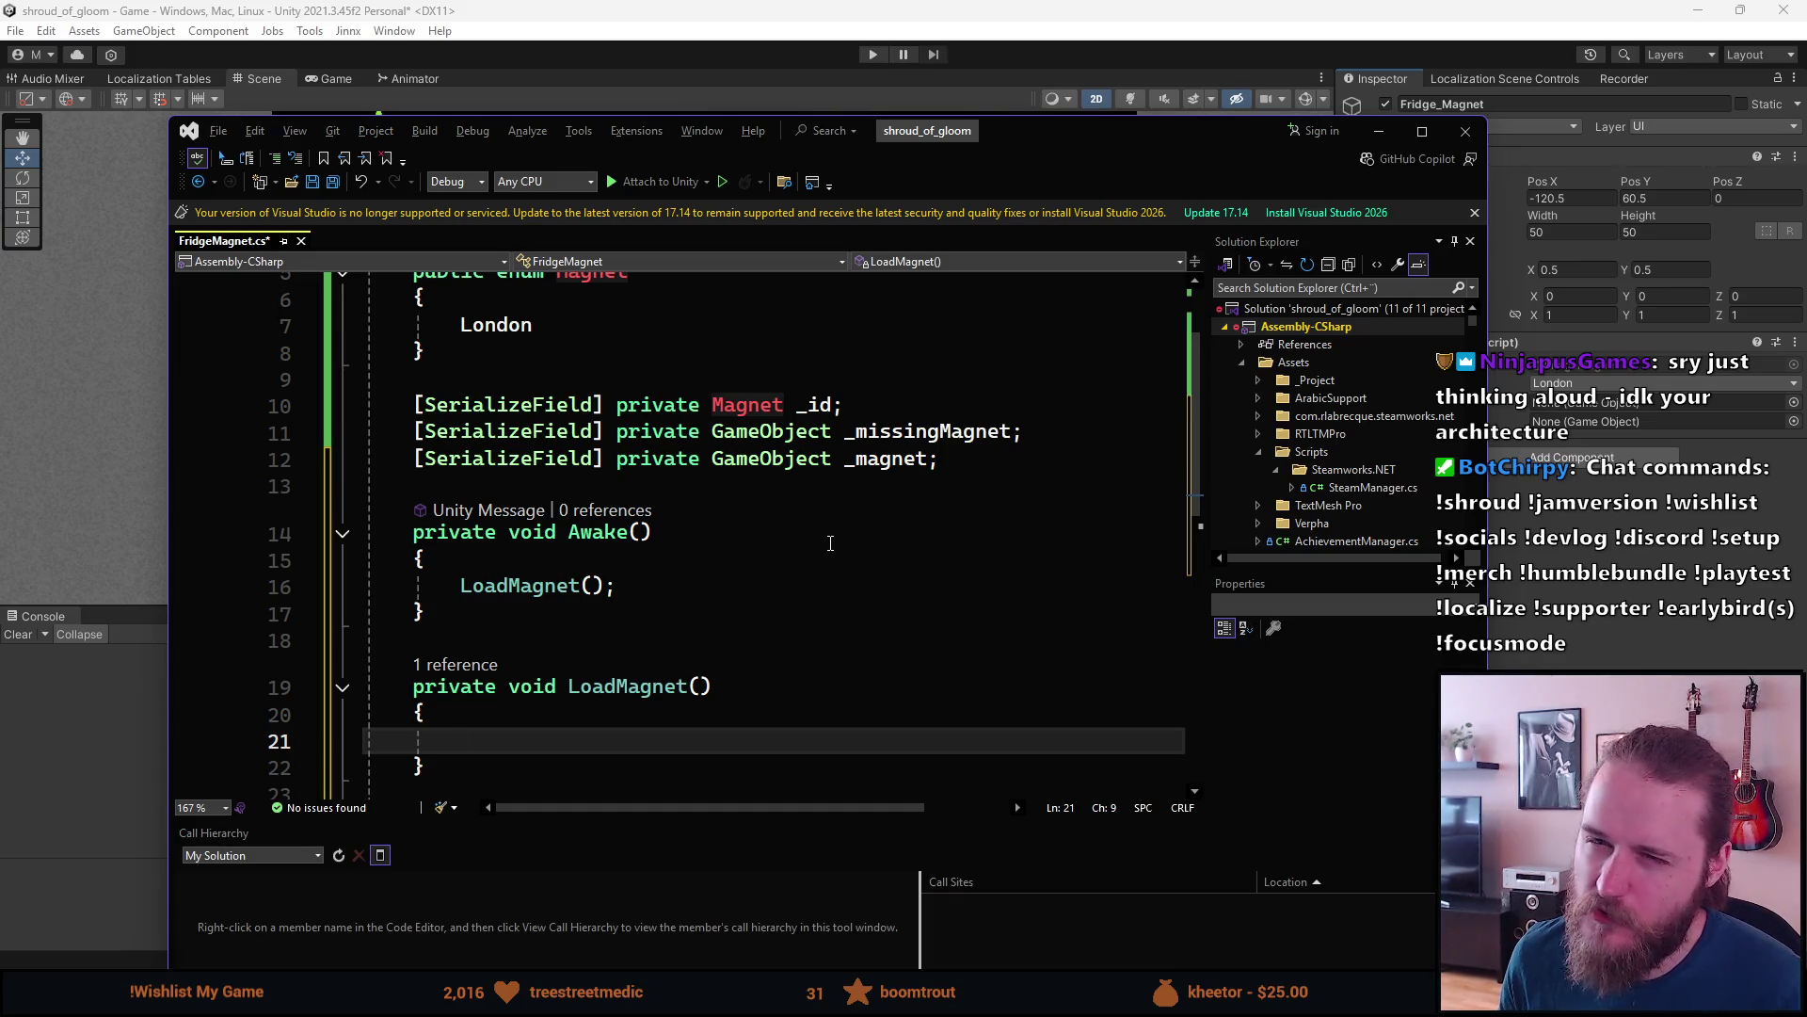
pyautogui.scroll(-2, 830, 543)
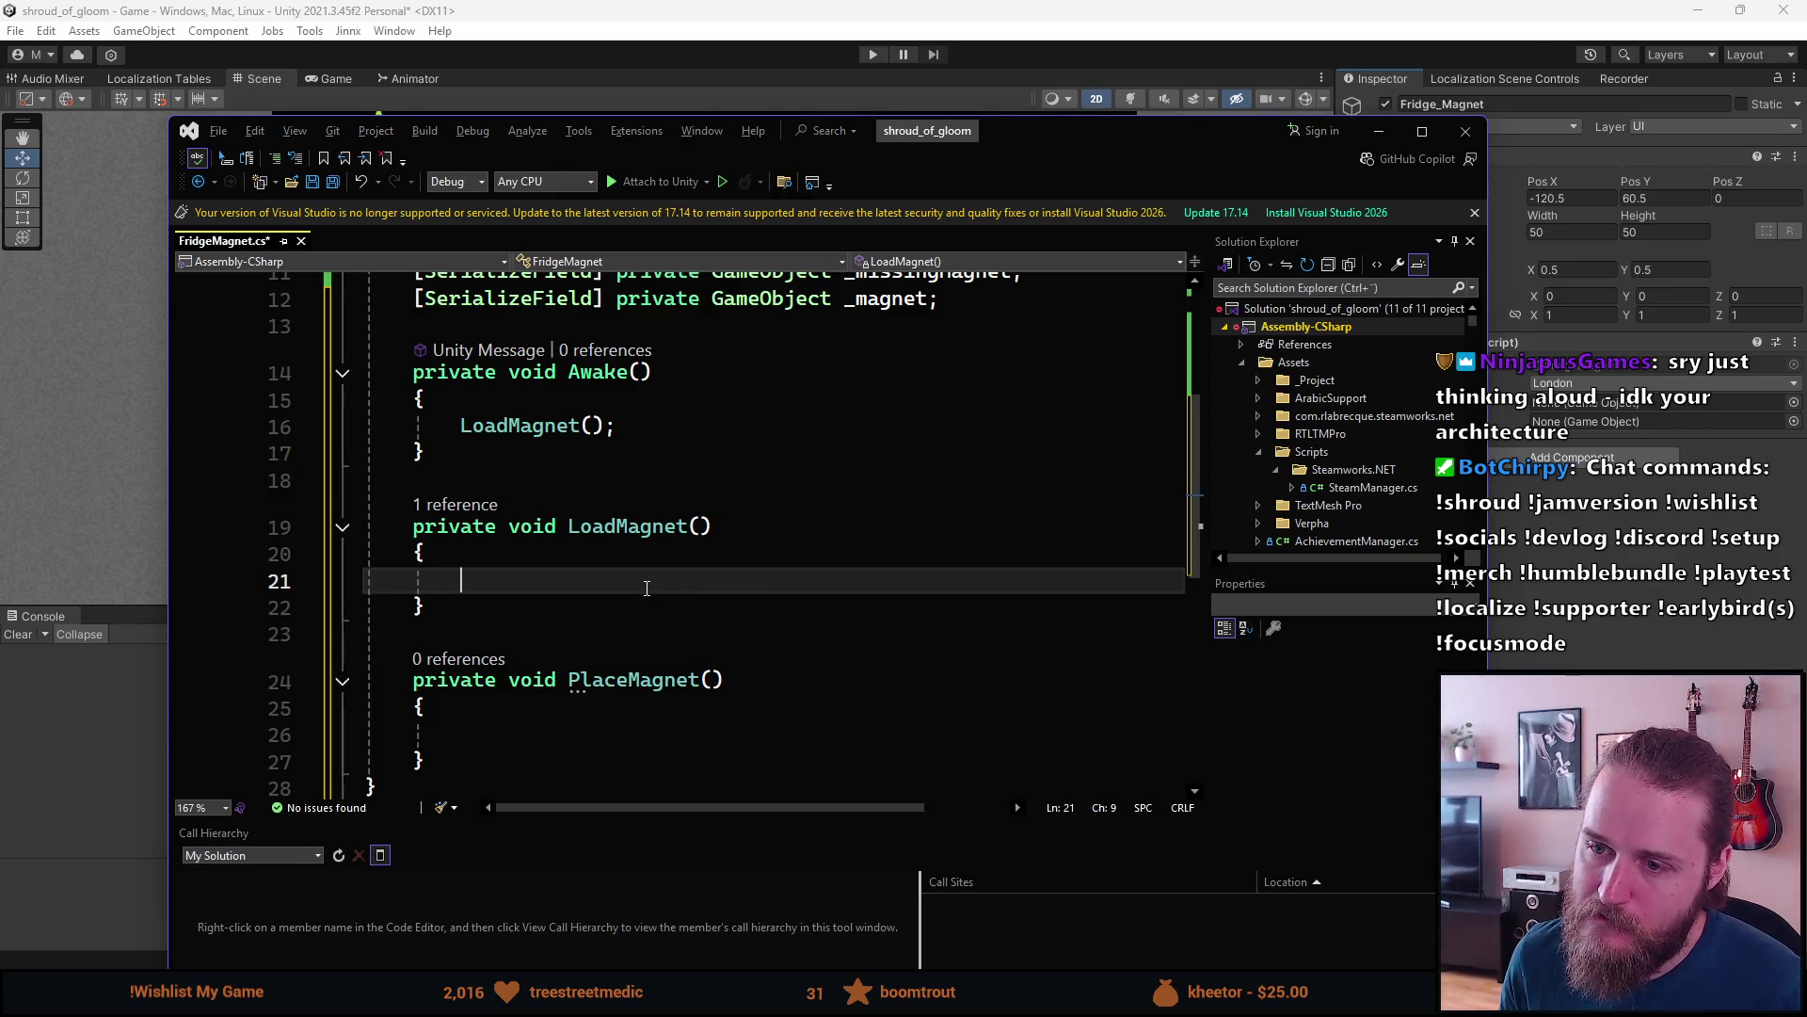
pyautogui.scroll(-1, 646, 589)
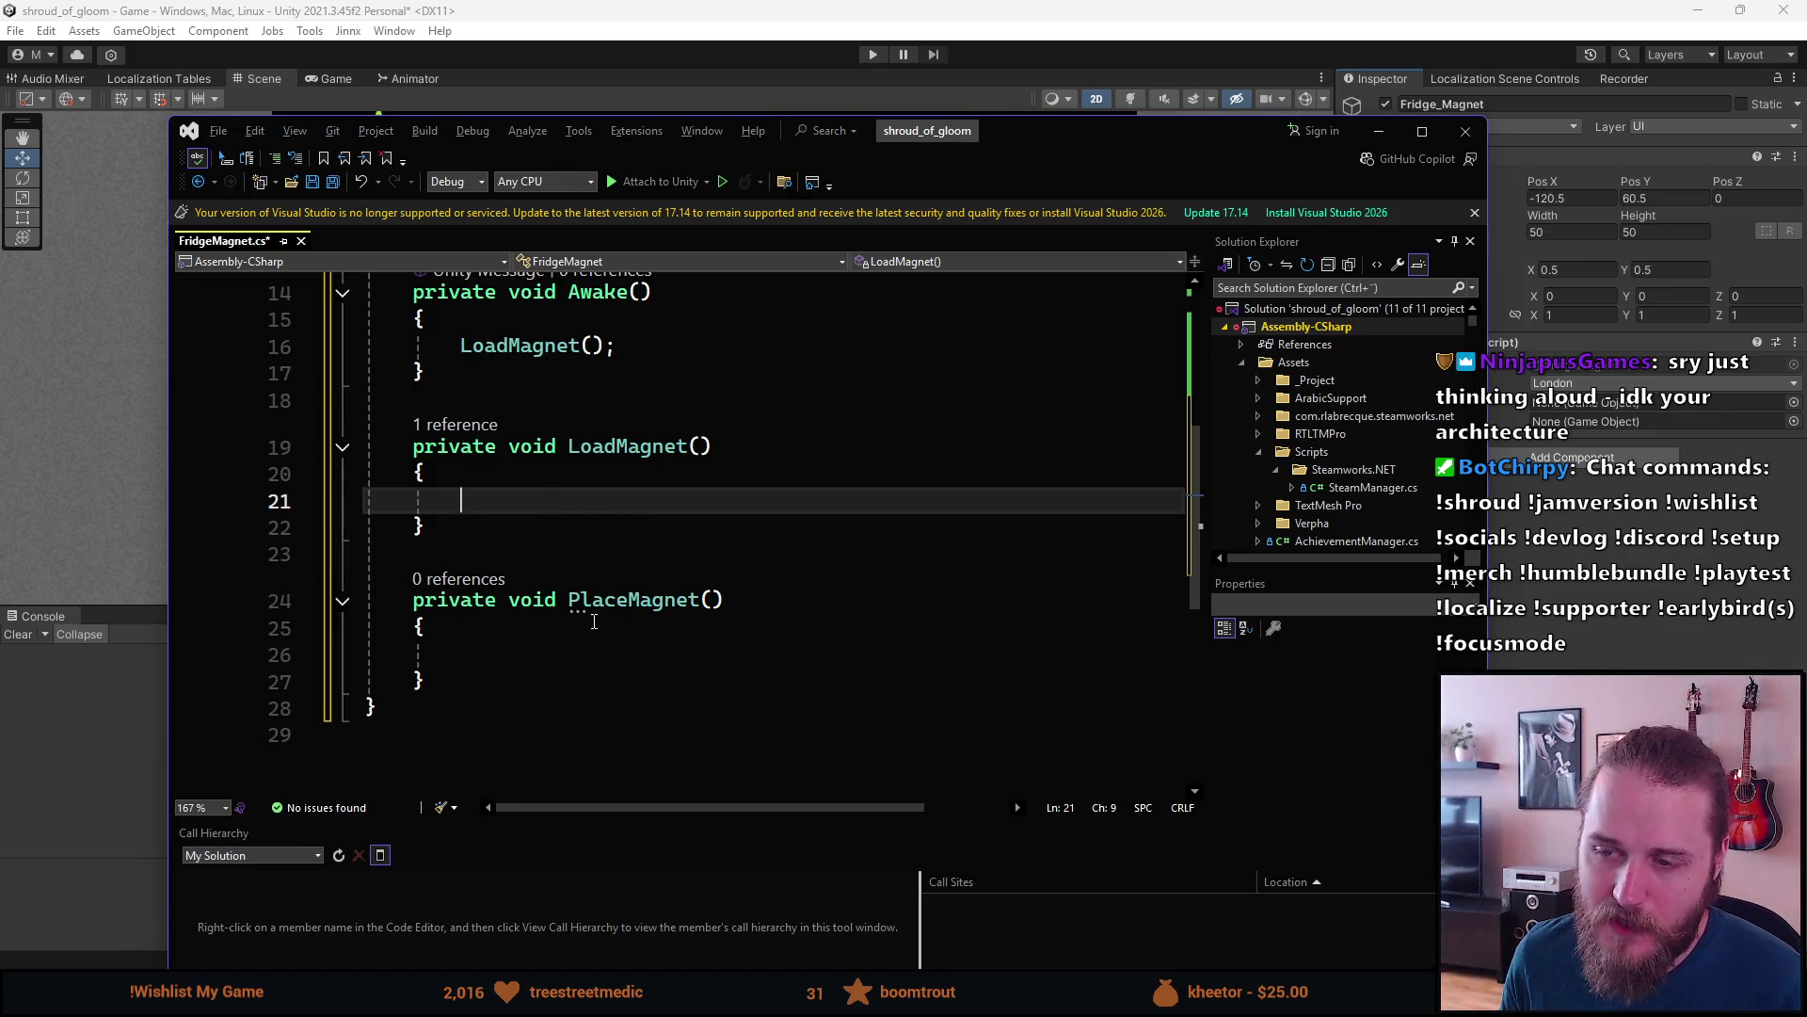
pyautogui.scroll(3, 592, 620)
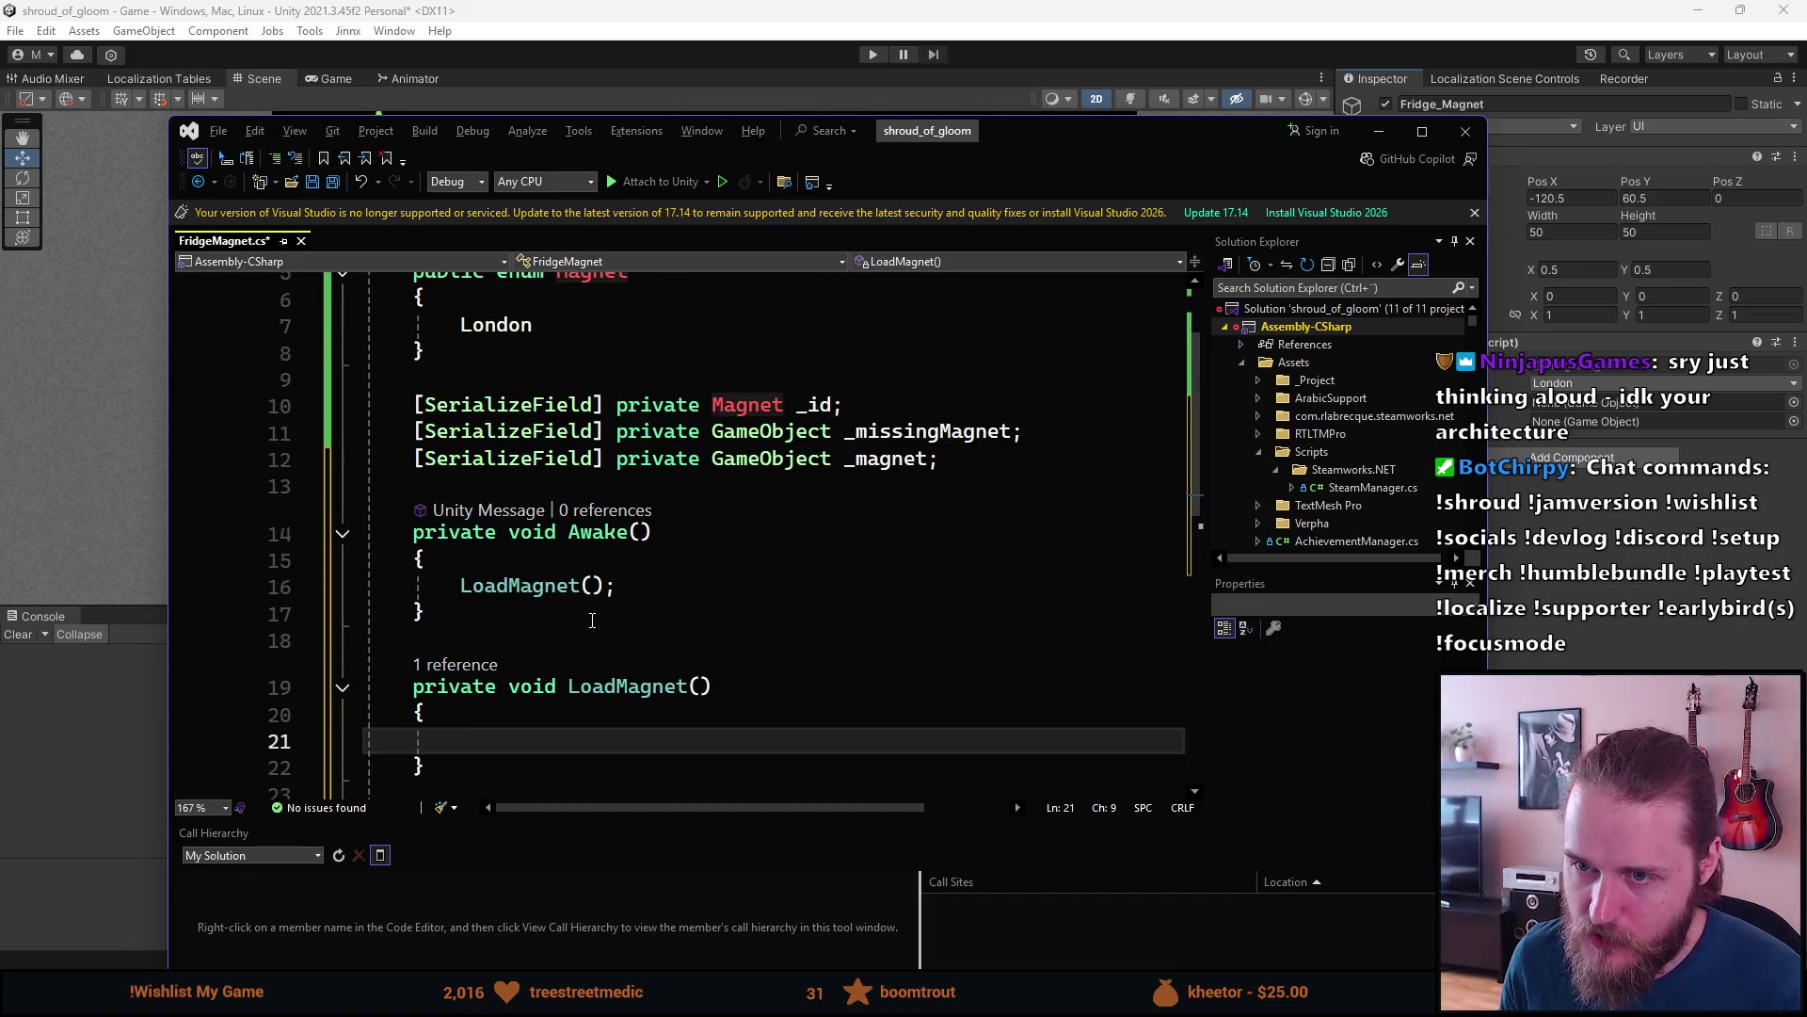
pyautogui.scroll(1, 592, 621)
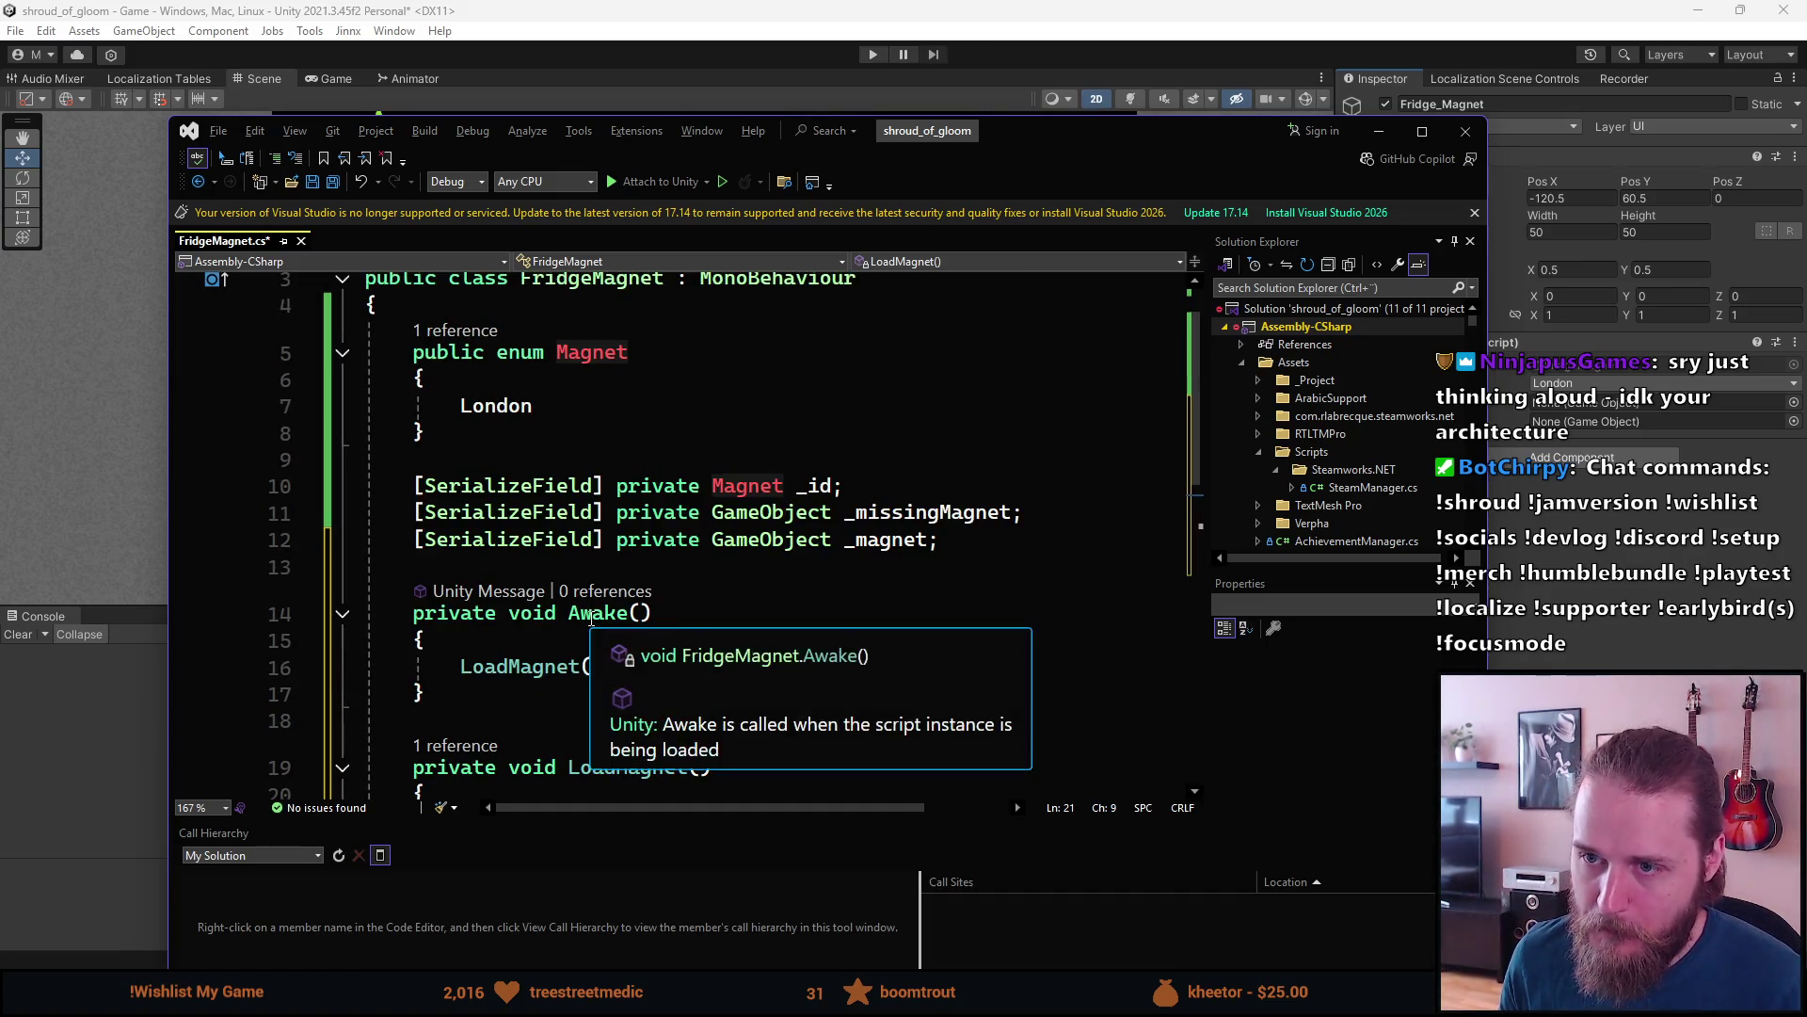
pyautogui.scroll(-2, 753, 538)
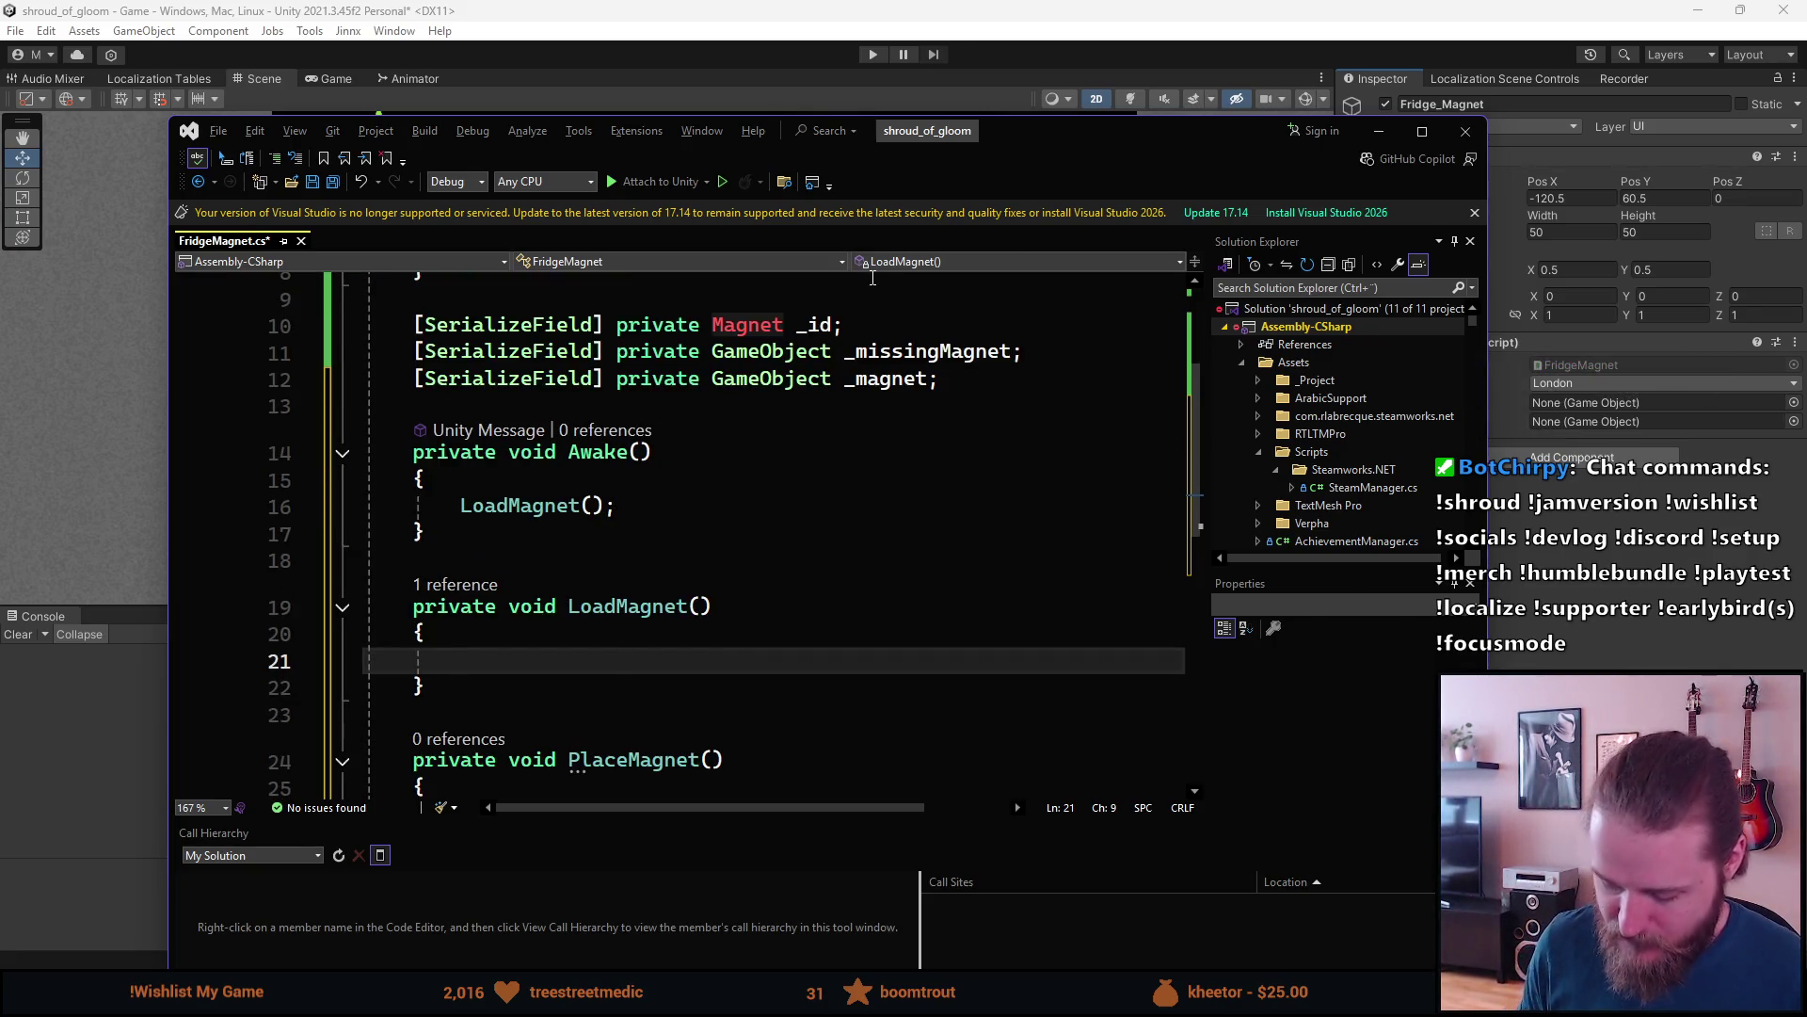
# - Search the solution for 'savemanager', then maximize the code editor
pyautogui.hotkey('ctrl', ';')
pyautogui.write('savemanager')
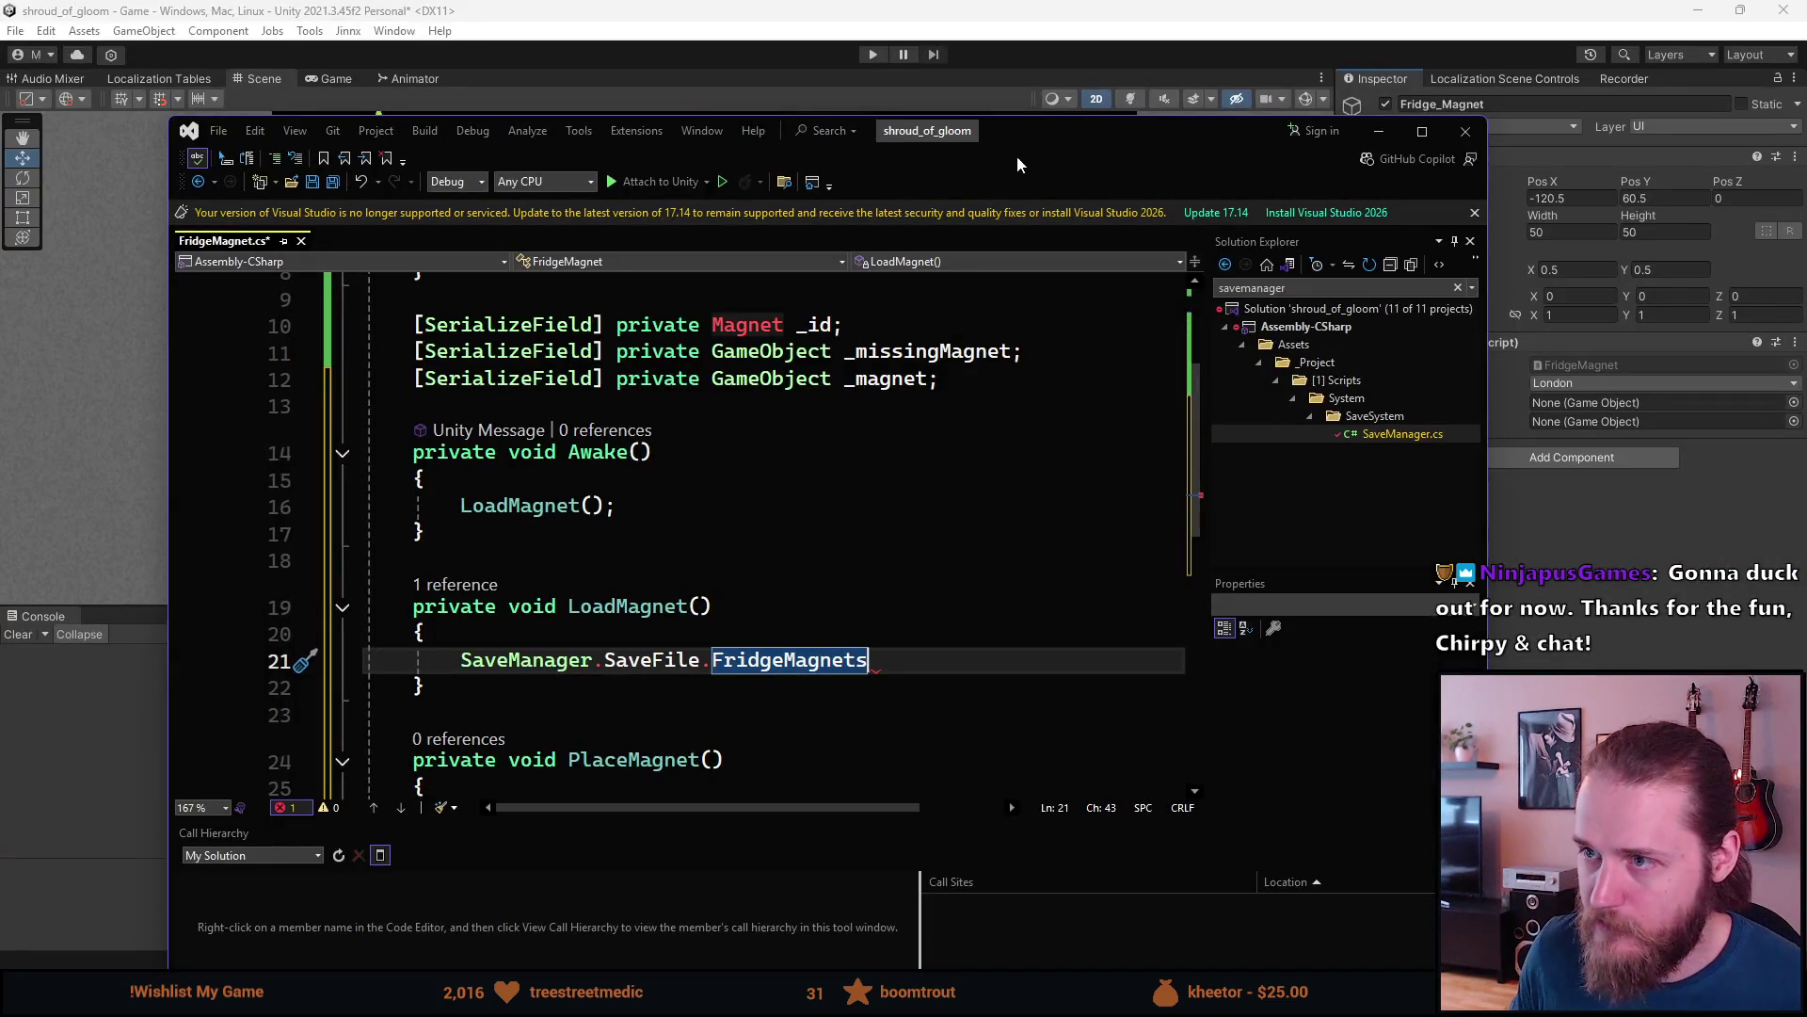
pyautogui.doubleClick(1018, 164)
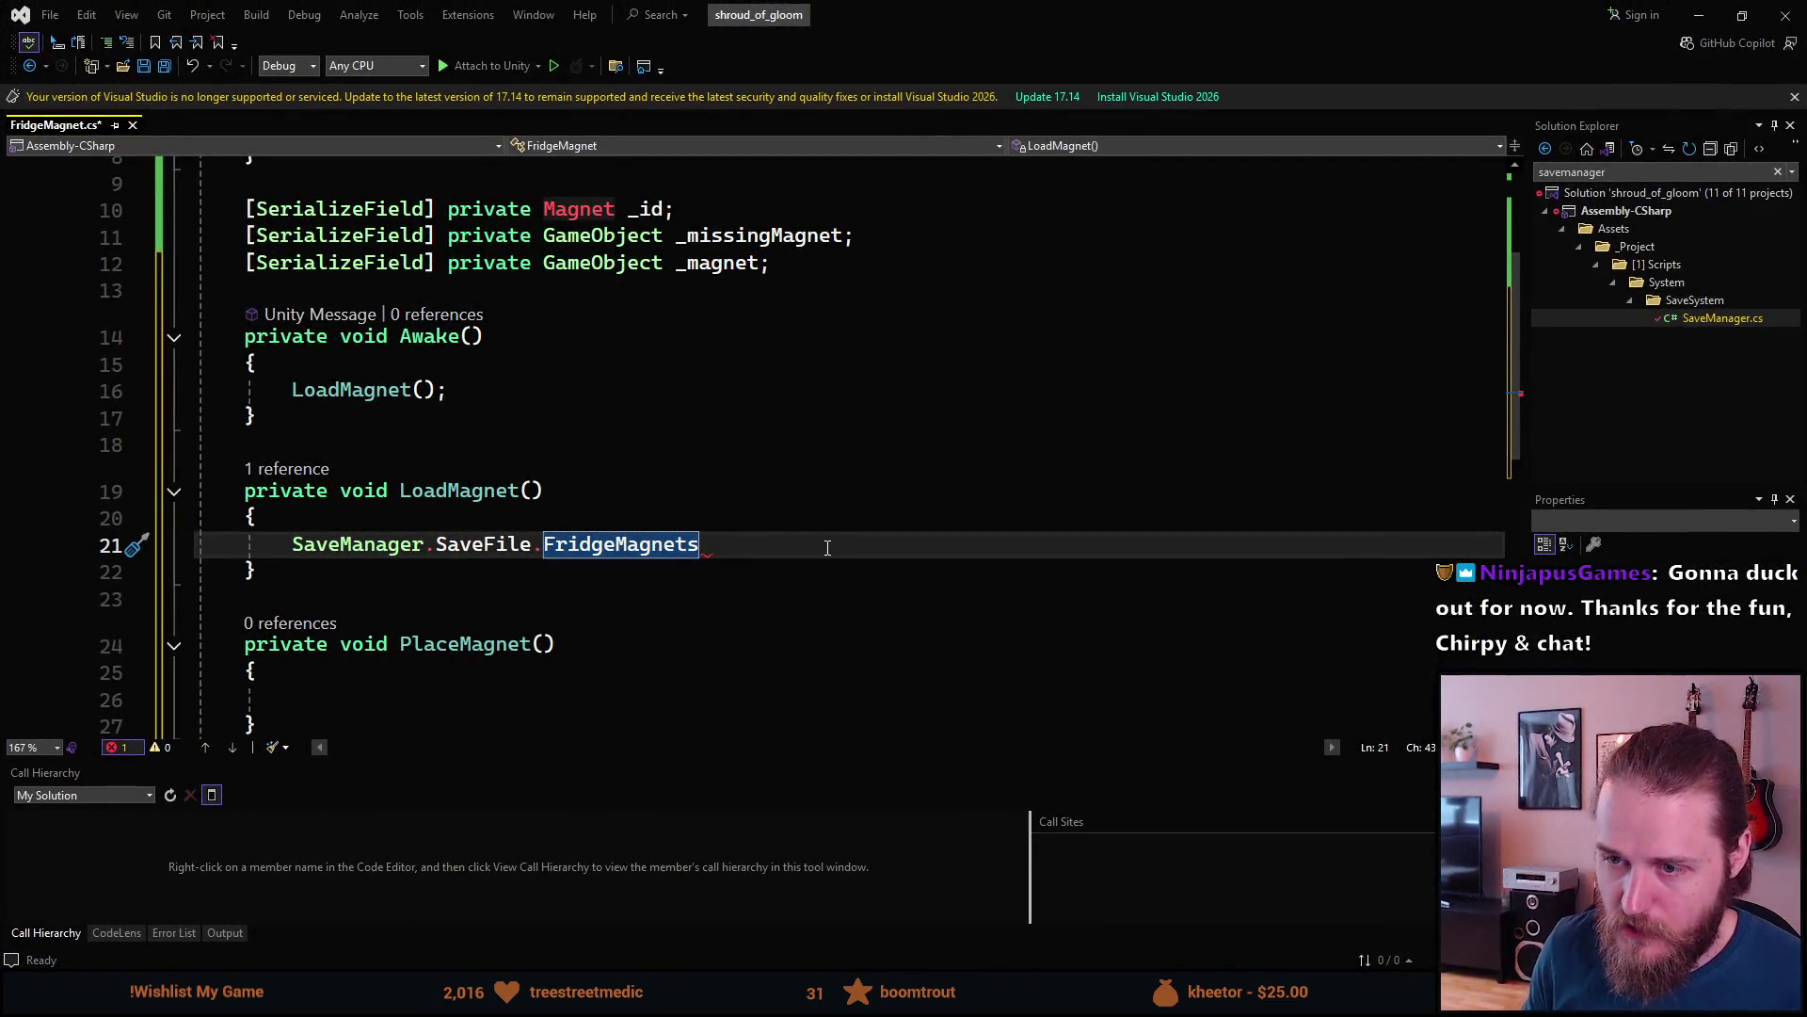
# - Complete the FridgeMagnets.Contains(_id) call, removing the spaces around _id
pyautogui.write('.Conta')
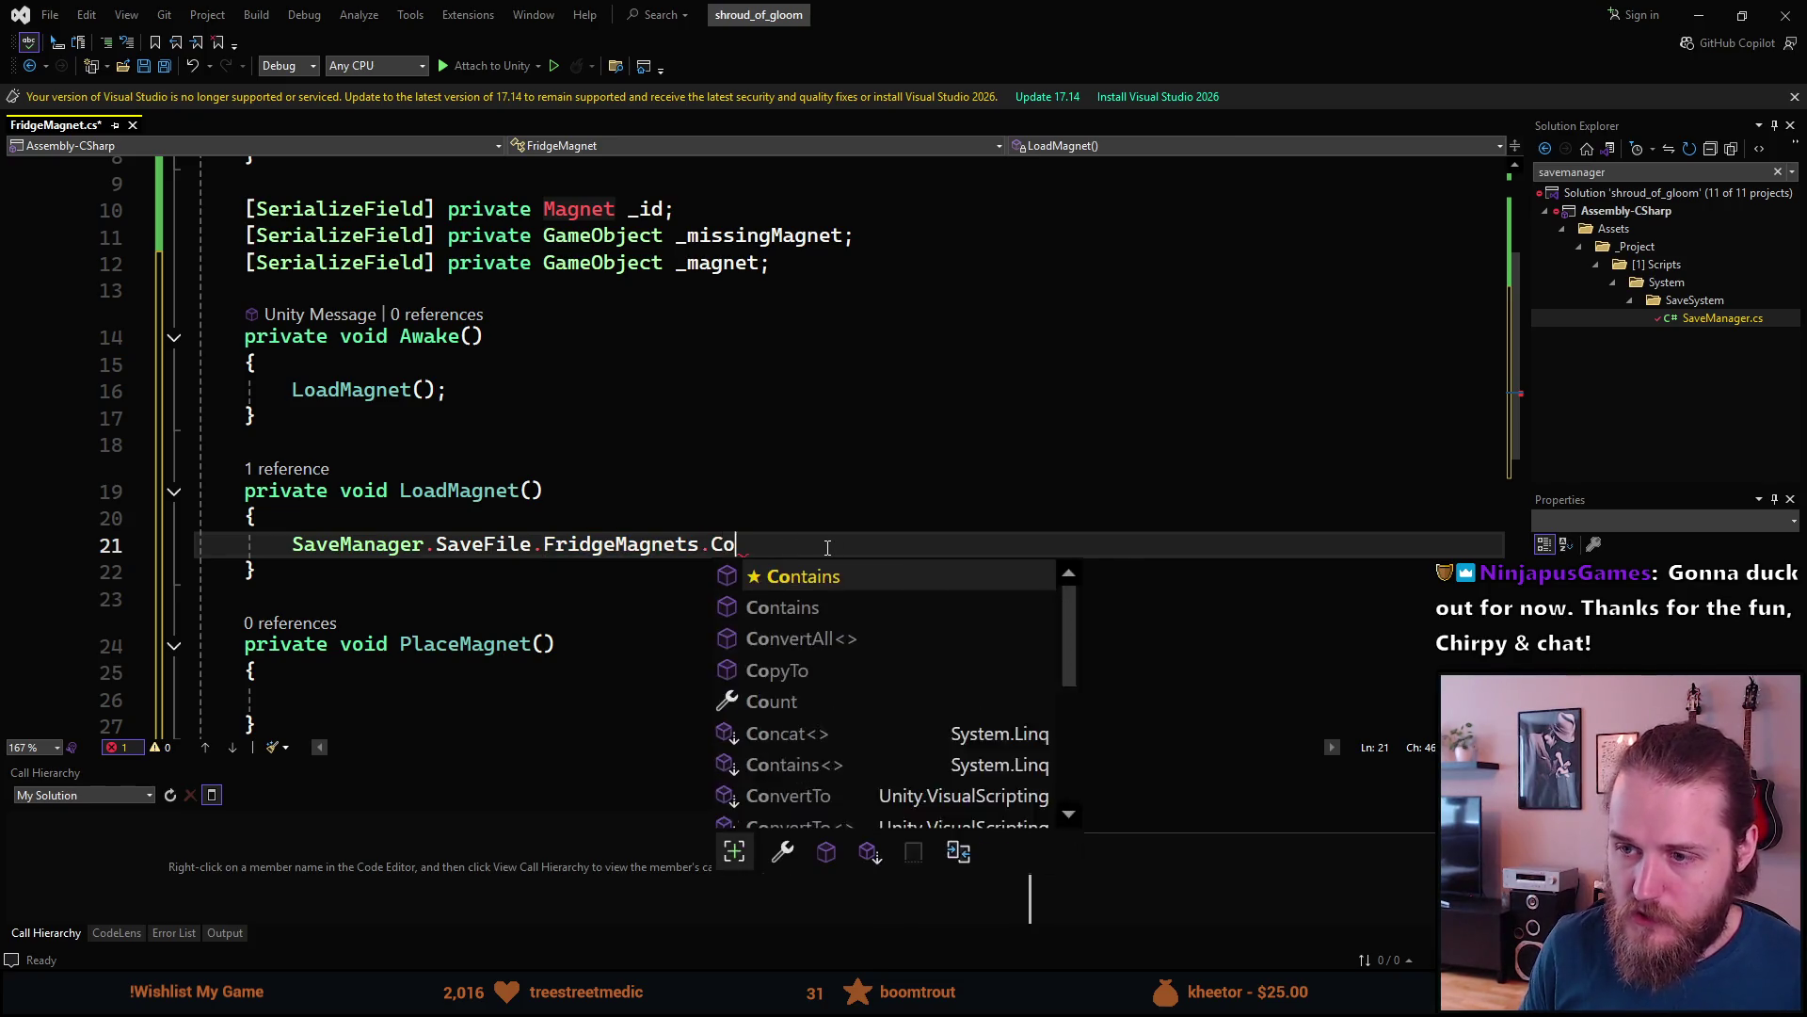
pyautogui.press('Tab')
pyautogui.press('Left')
pyautogui.press('BackSpace')
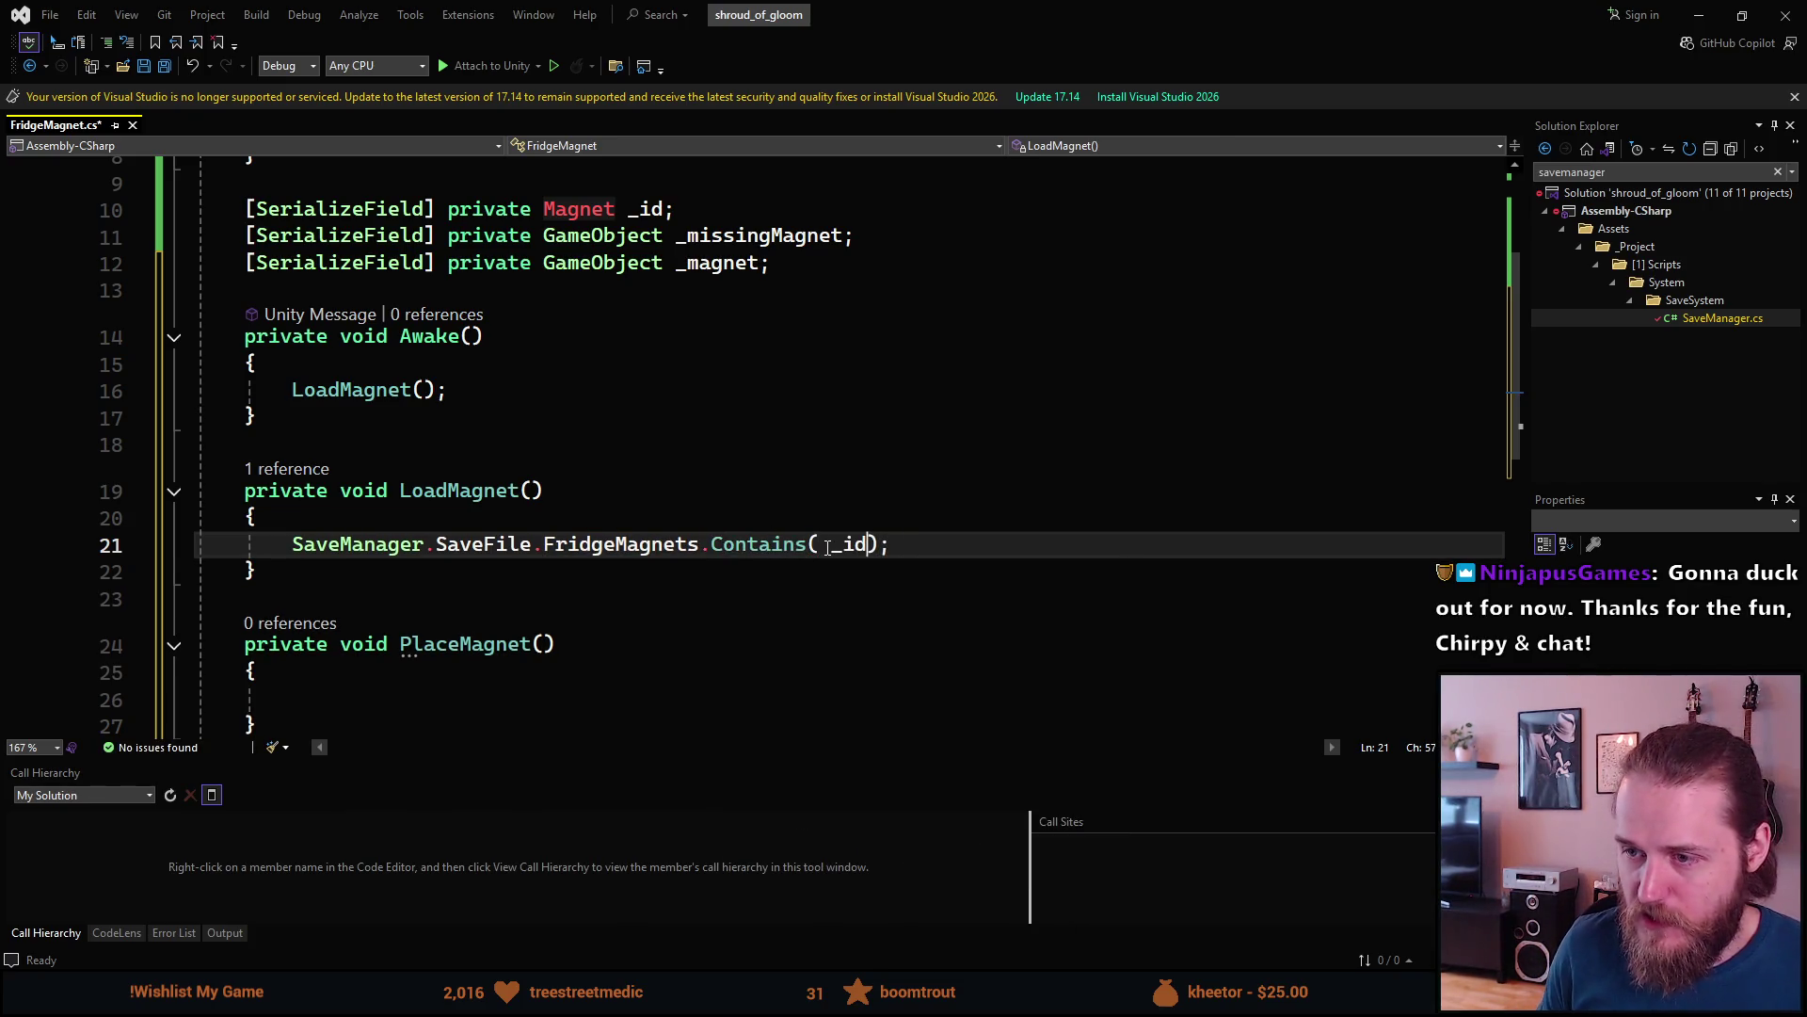
pyautogui.hotkey('ctrl', 'Left')
pyautogui.press('BackSpace')
pyautogui.hotkey('ctrl', 'Left')
pyautogui.hotkey('ctrl', 'Left')
pyautogui.hotkey('ctrl', 'Left')
pyautogui.hotkey('ctrl', 'Left')
pyautogui.hotkey('ctrl', 'Left')
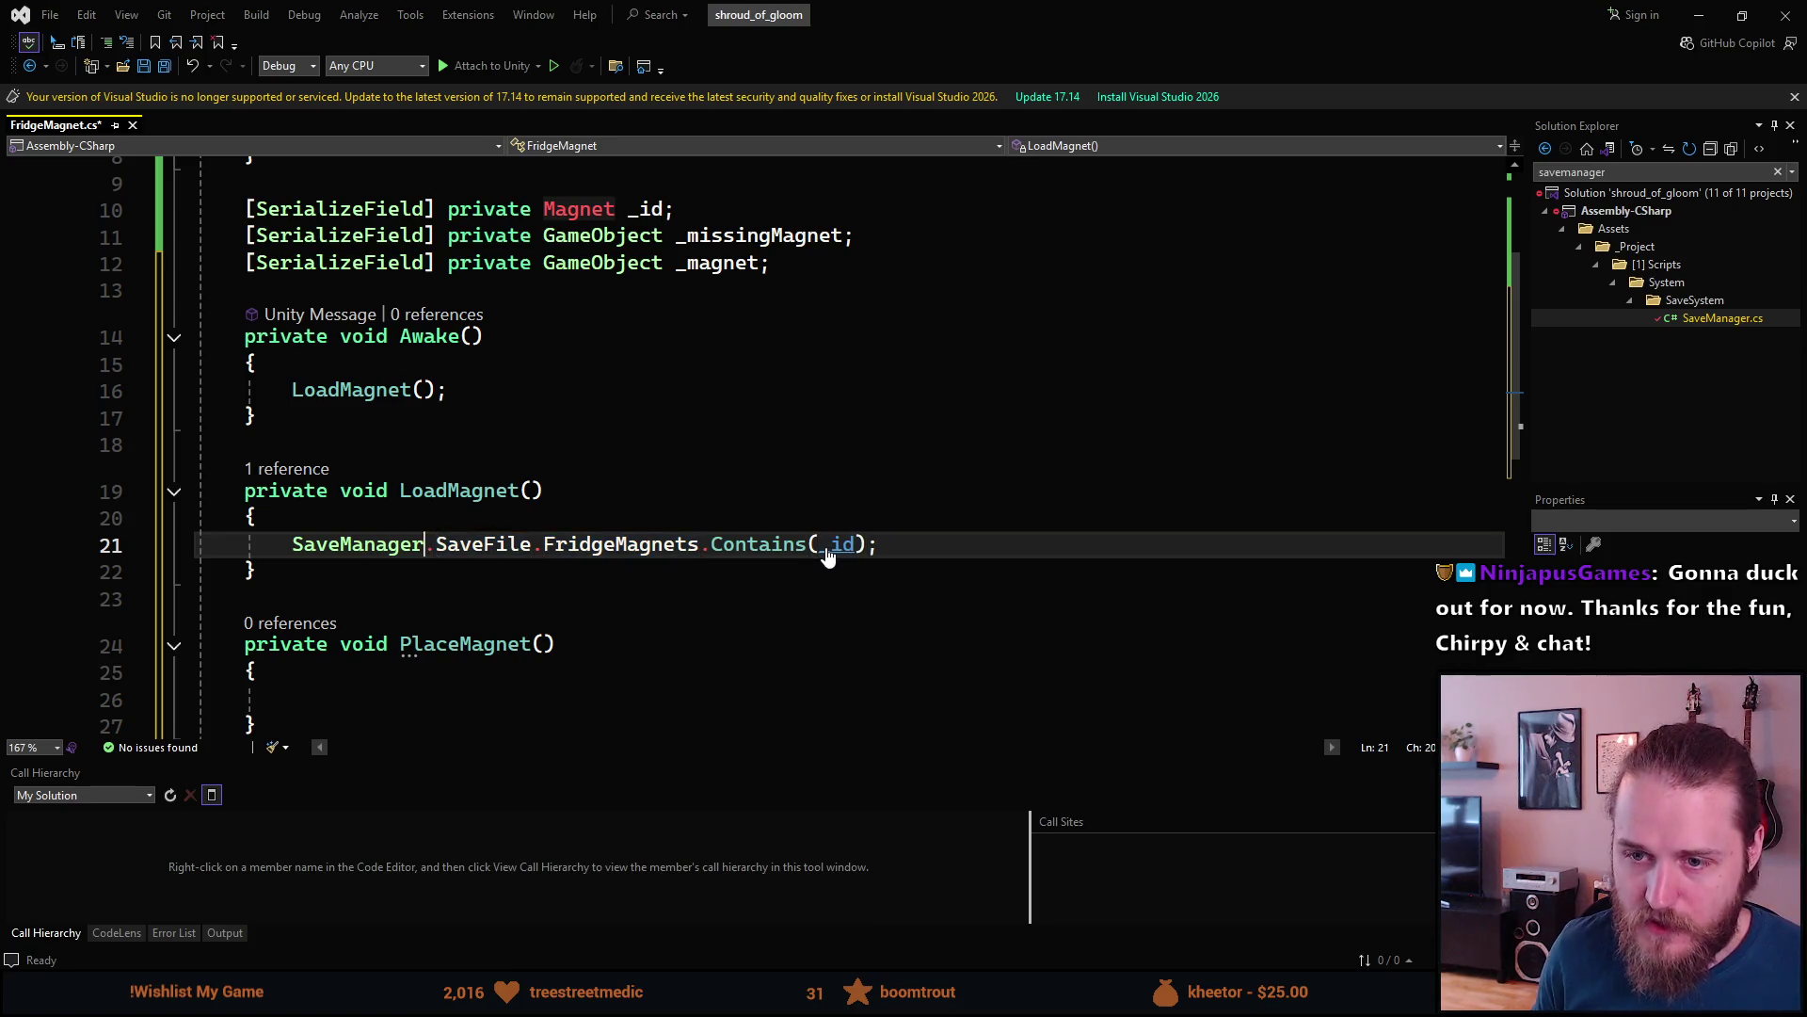
pyautogui.doubleClick(827, 548)
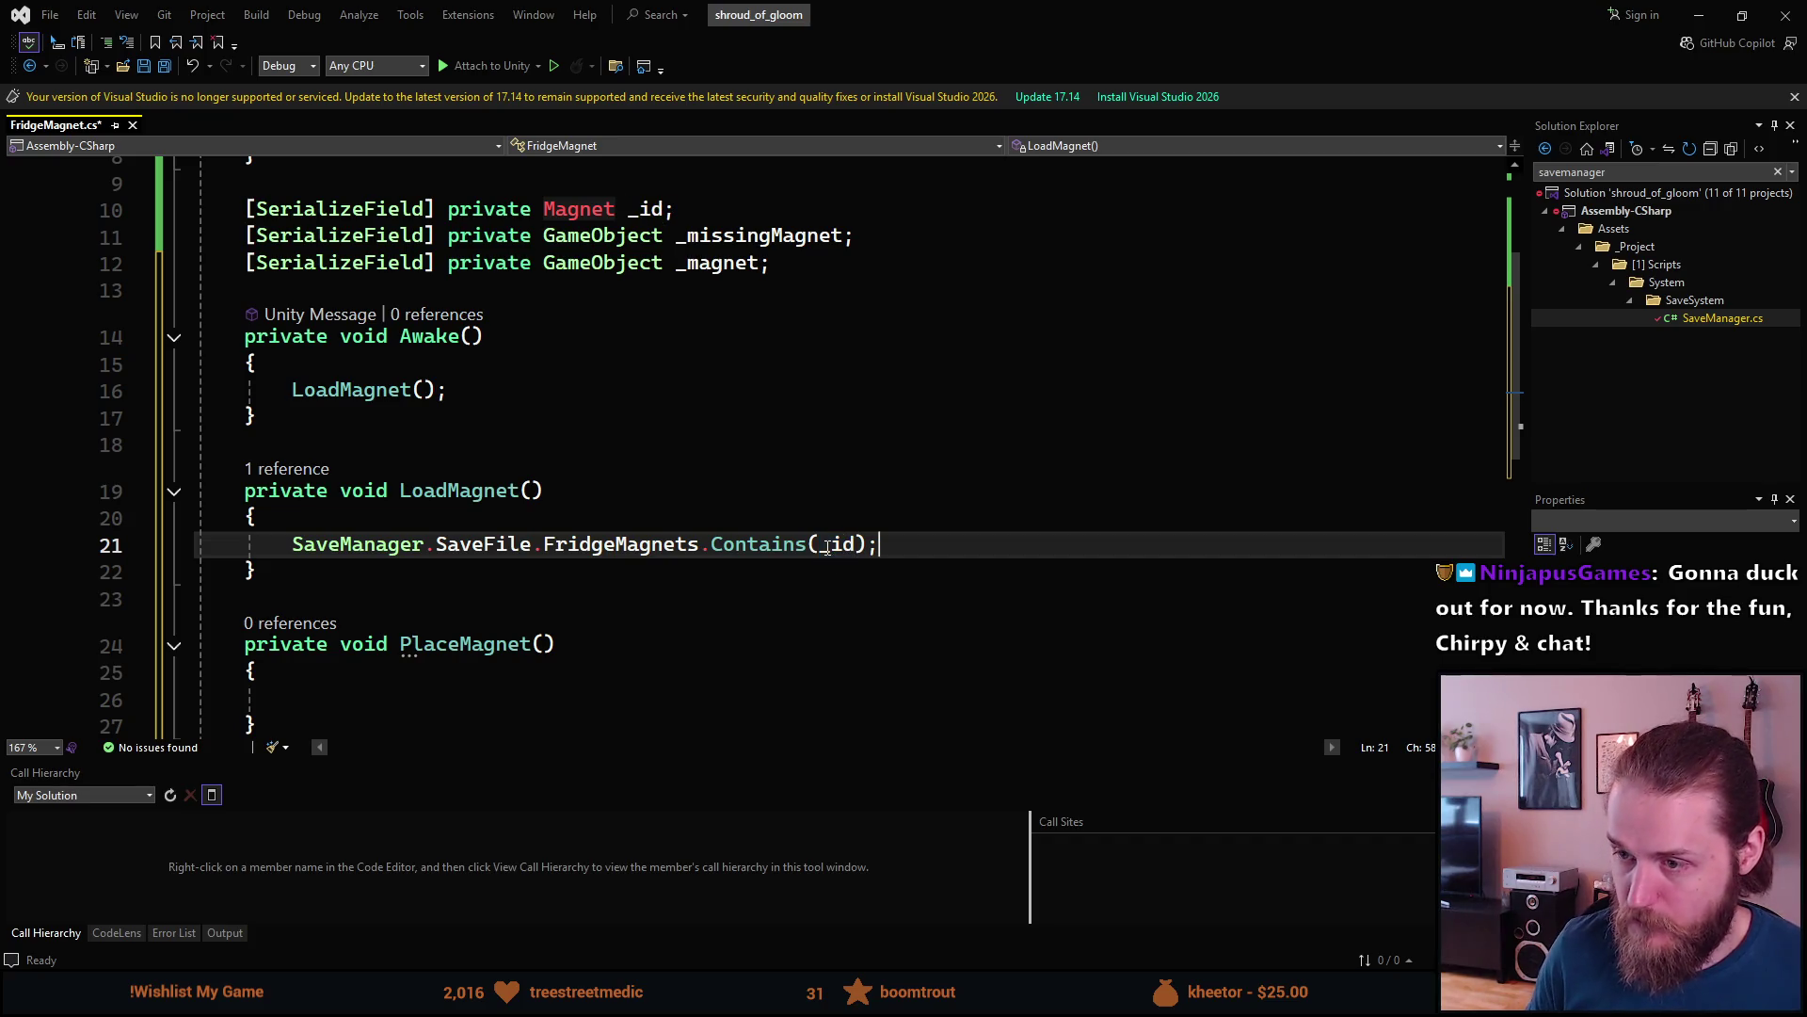
# - Drop the semicolon and wrap the Contains(_id) check in an if statement with empty braces
pyautogui.press('End')
pyautogui.press('BackSpace')
pyautogui.press('Left')
pyautogui.hotkey('ctrl', 'shift', 'Left')
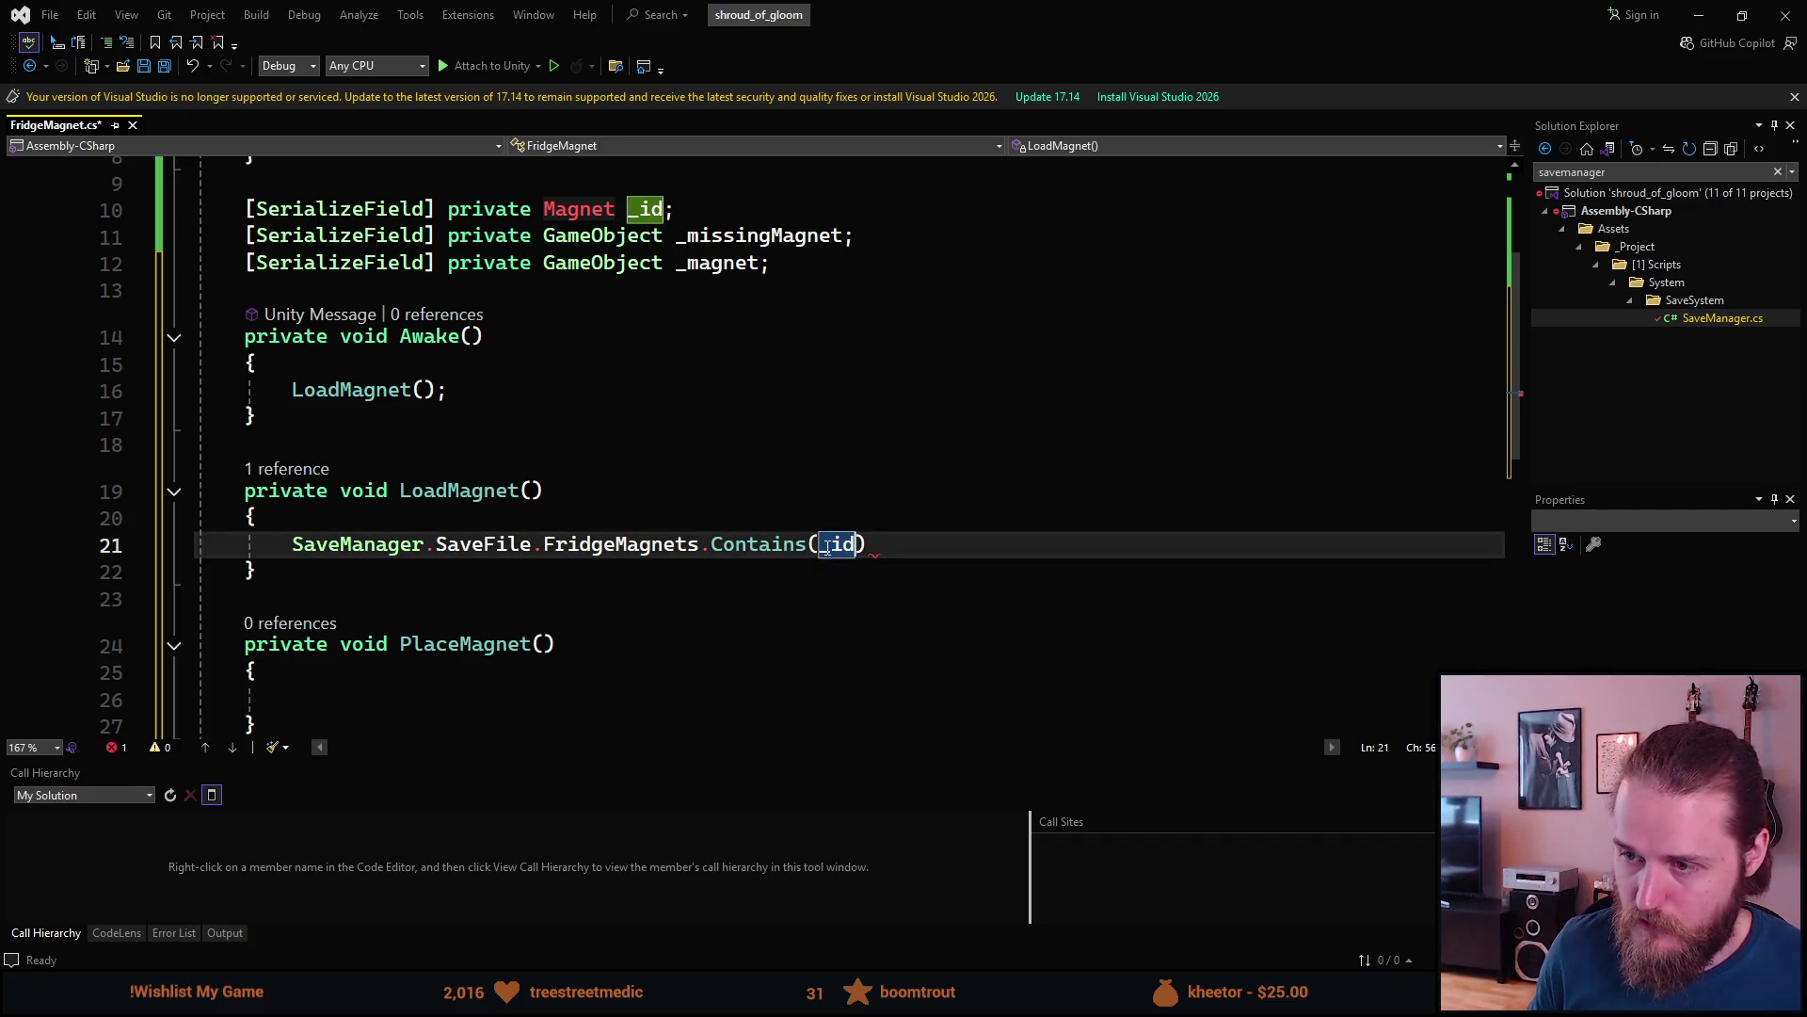
pyautogui.press('Left')
pyautogui.hotkey('ctrl', 'Left')
pyautogui.press('Home')
pyautogui.press('Home')
pyautogui.press('Home')
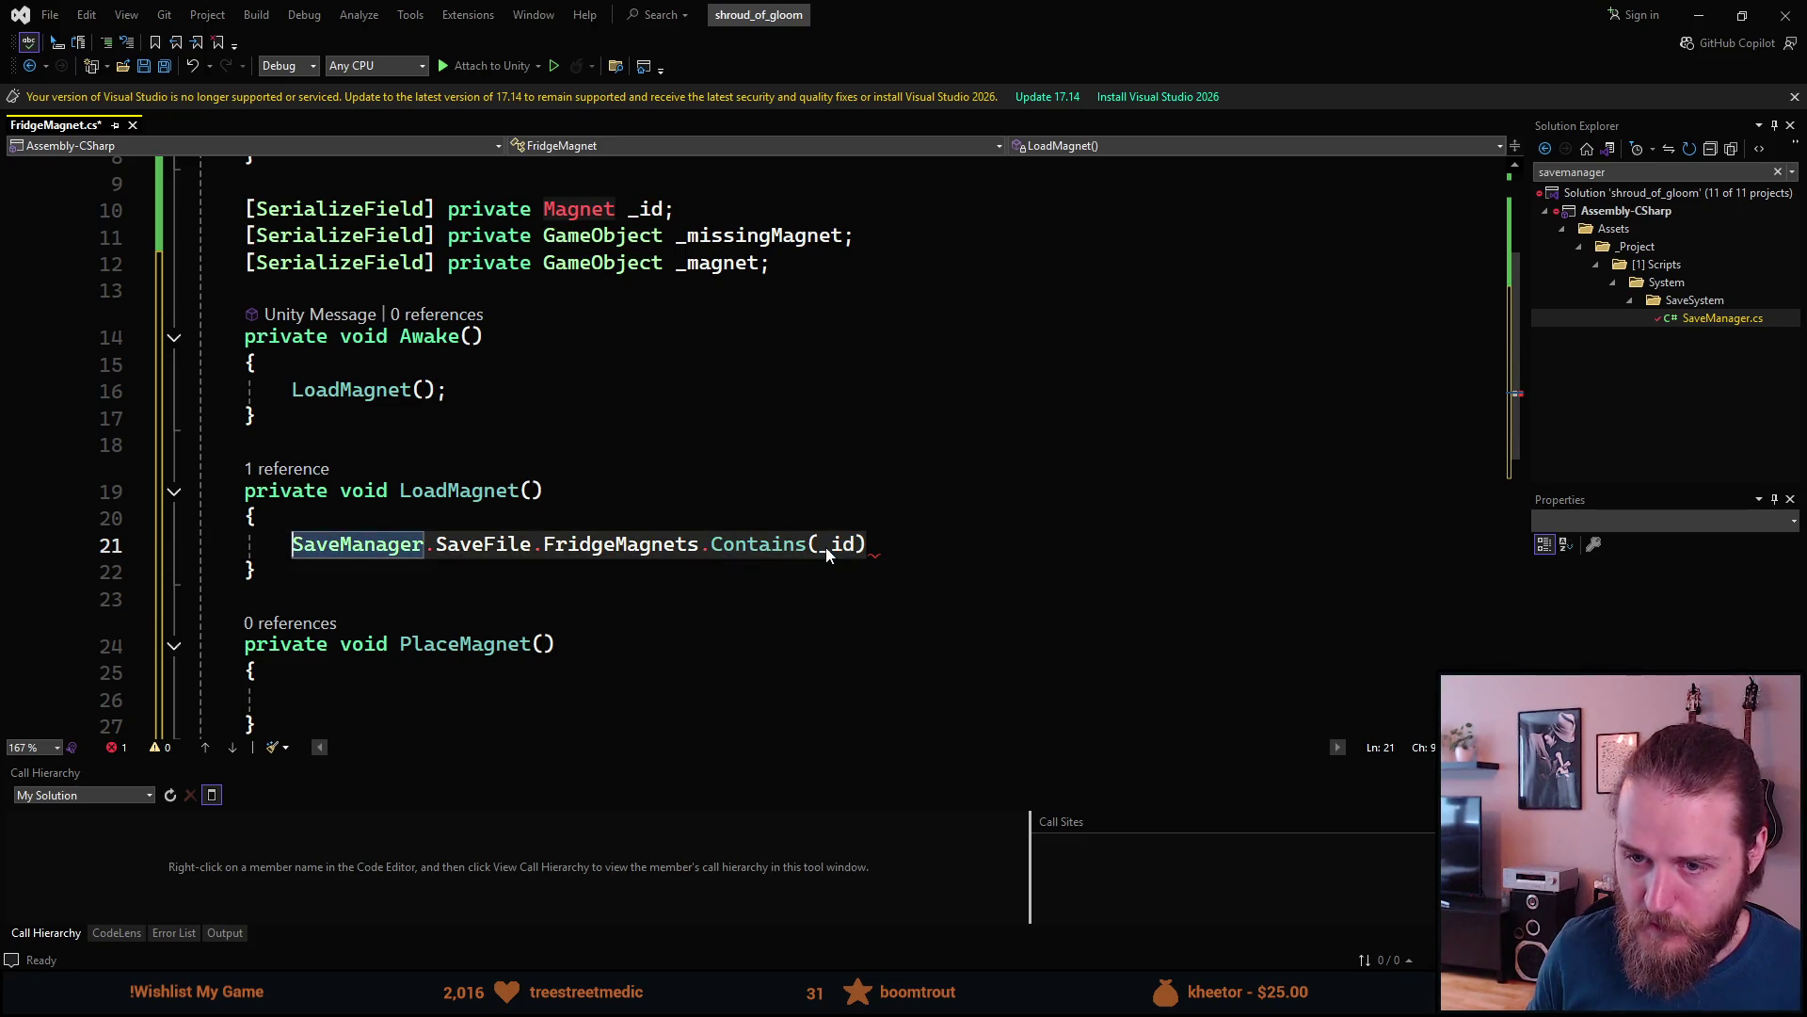
pyautogui.write('if /')
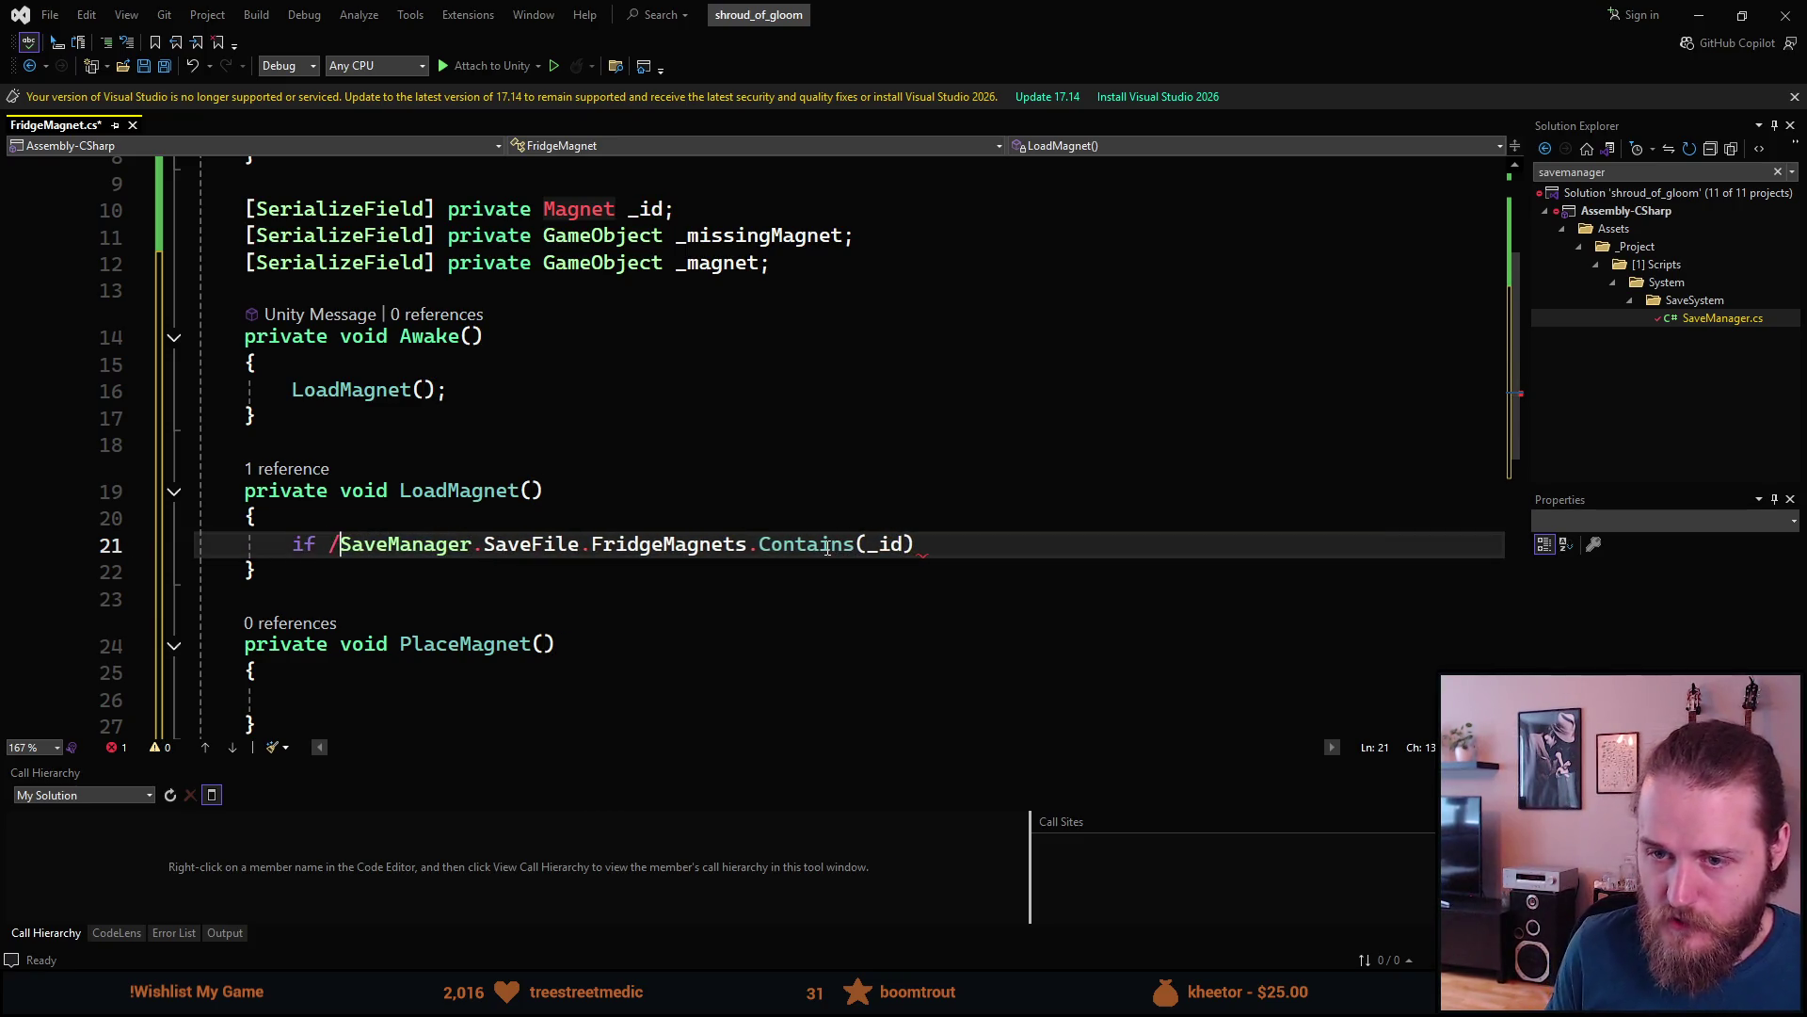
pyautogui.write('(')
pyautogui.hotkey('ctrl', 'Right')
pyautogui.hotkey('ctrl', 'Right')
pyautogui.hotkey('ctrl', 'Right')
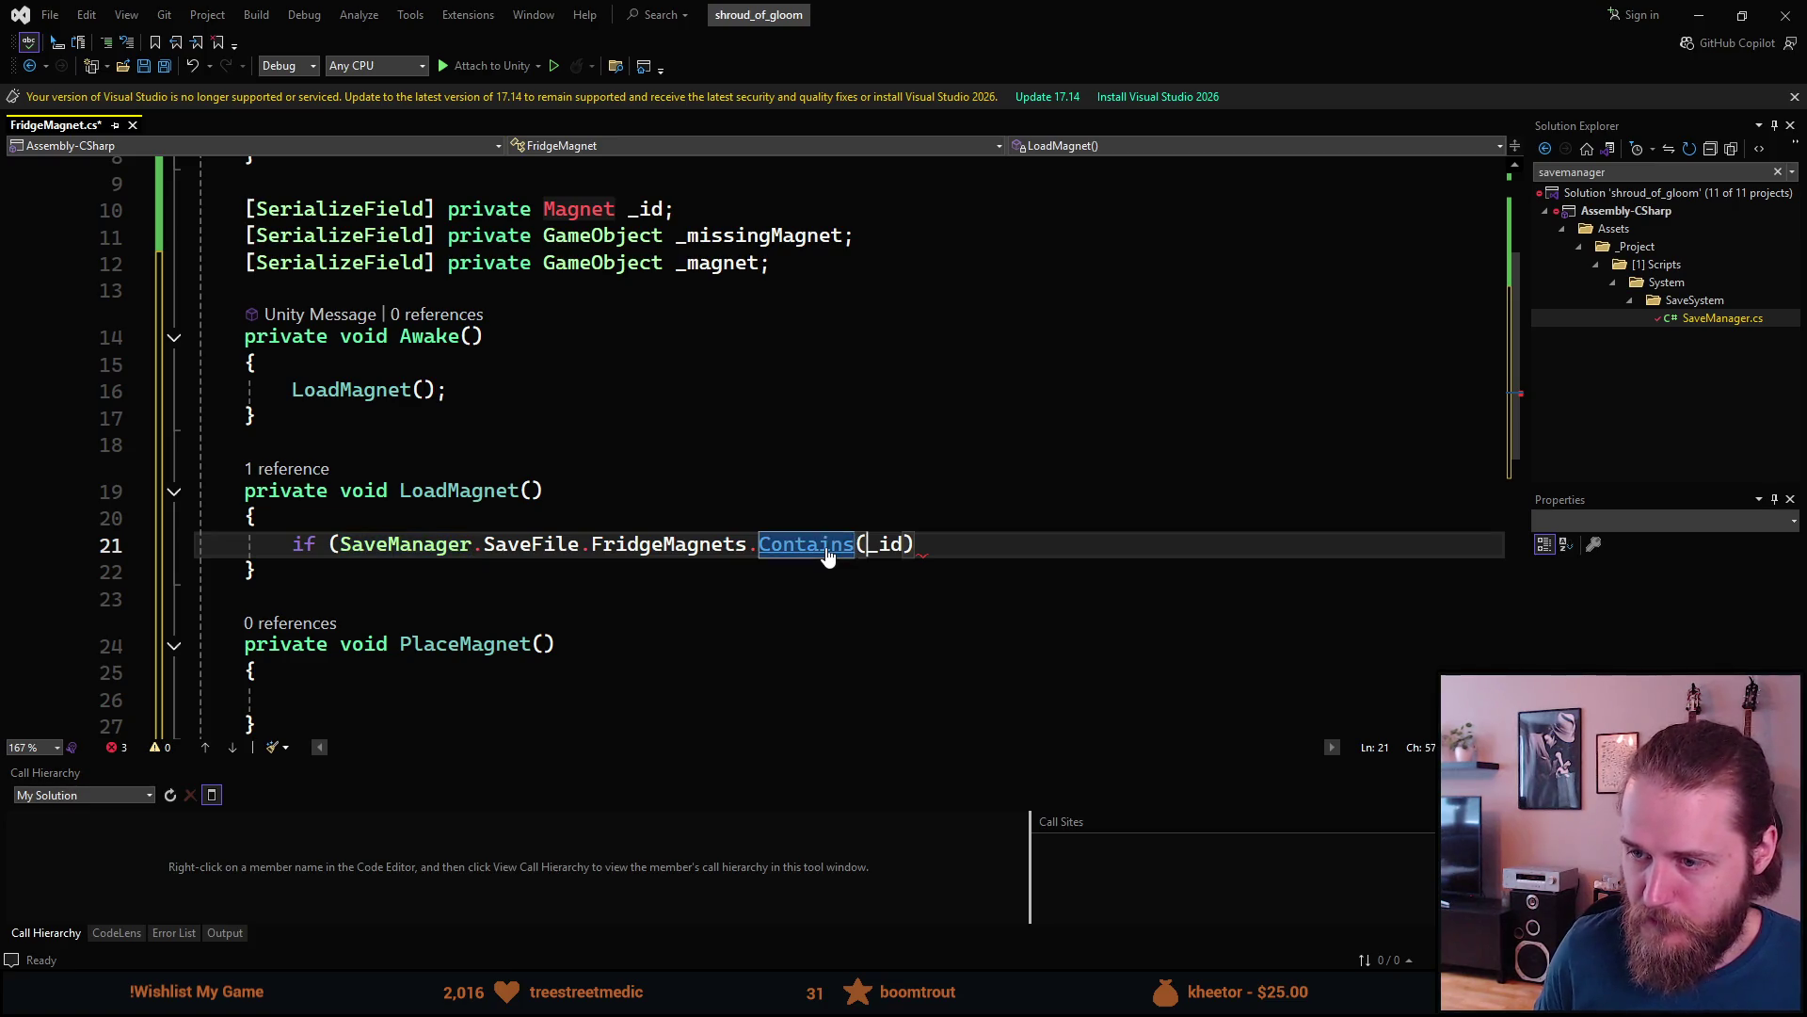
pyautogui.hotkey('ctrl', 'shift', 'Right')
pyautogui.press('End')
pyautogui.write(')')
pyautogui.press('Return')
pyautogui.write('{')
pyautogui.press('Return')
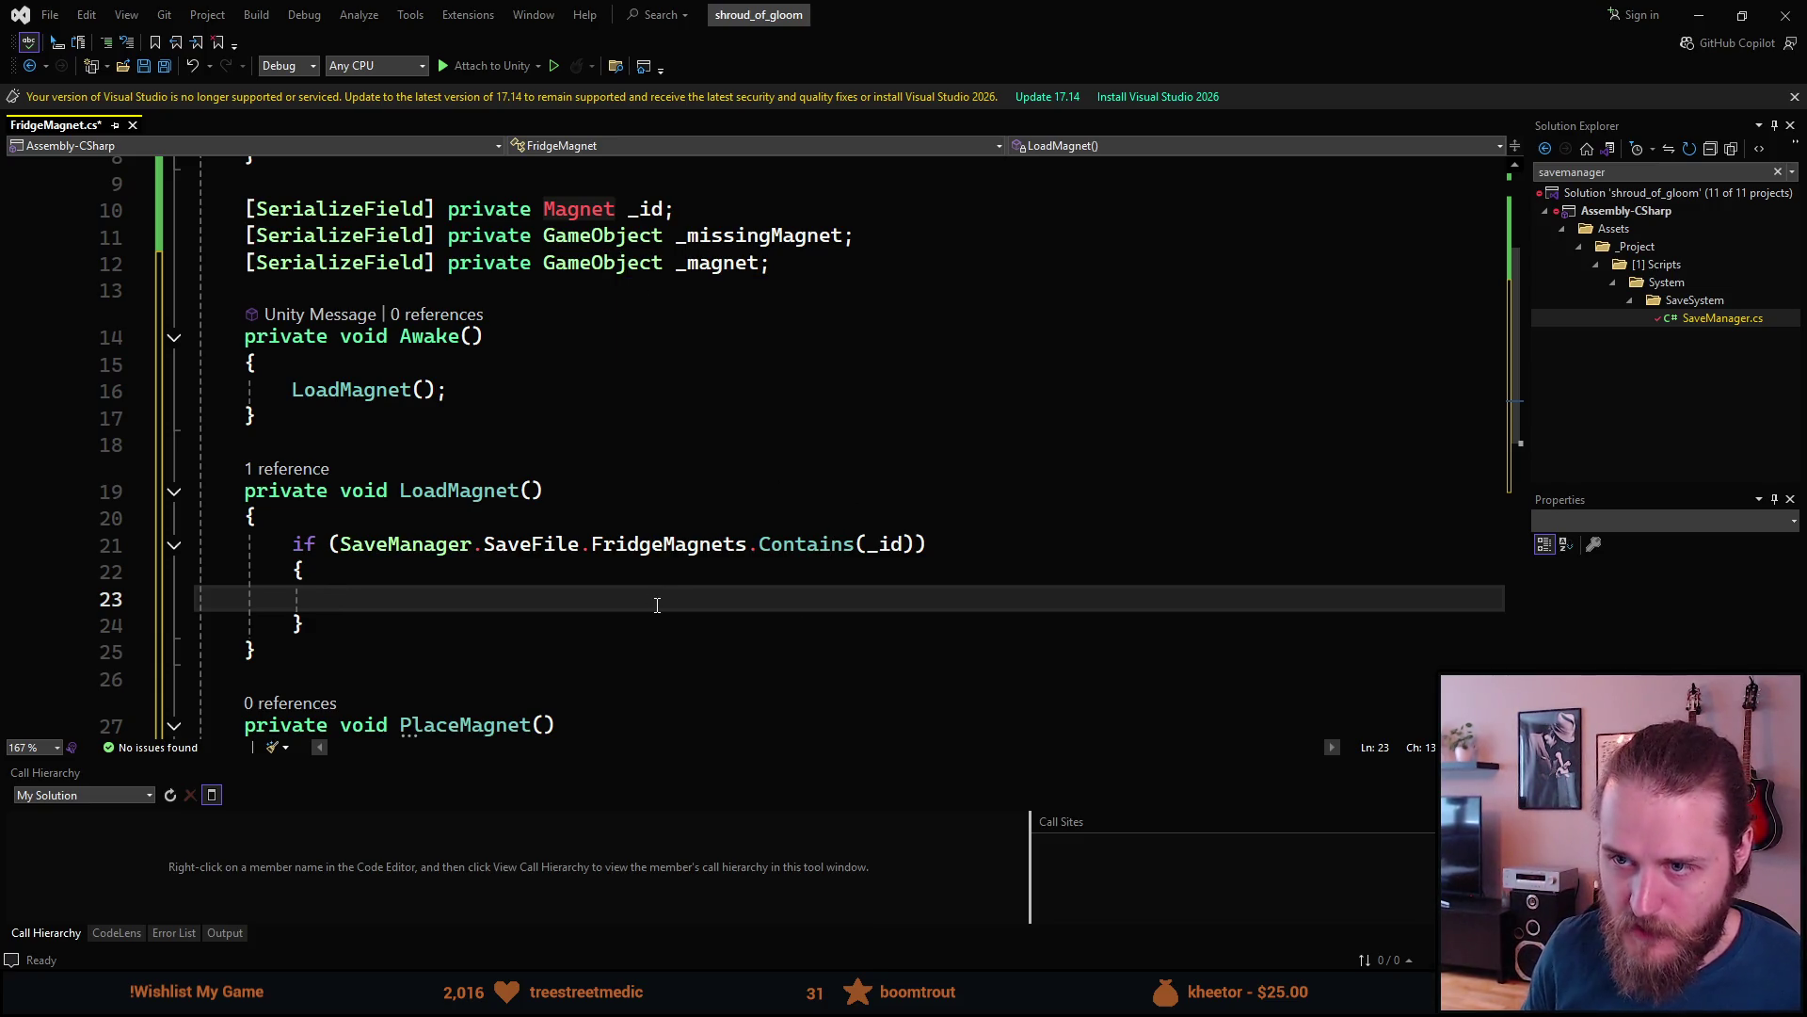
# - Add a blank line after LoadMagnet's closing brace for a new method
pyautogui.scroll(-2, 634, 598)
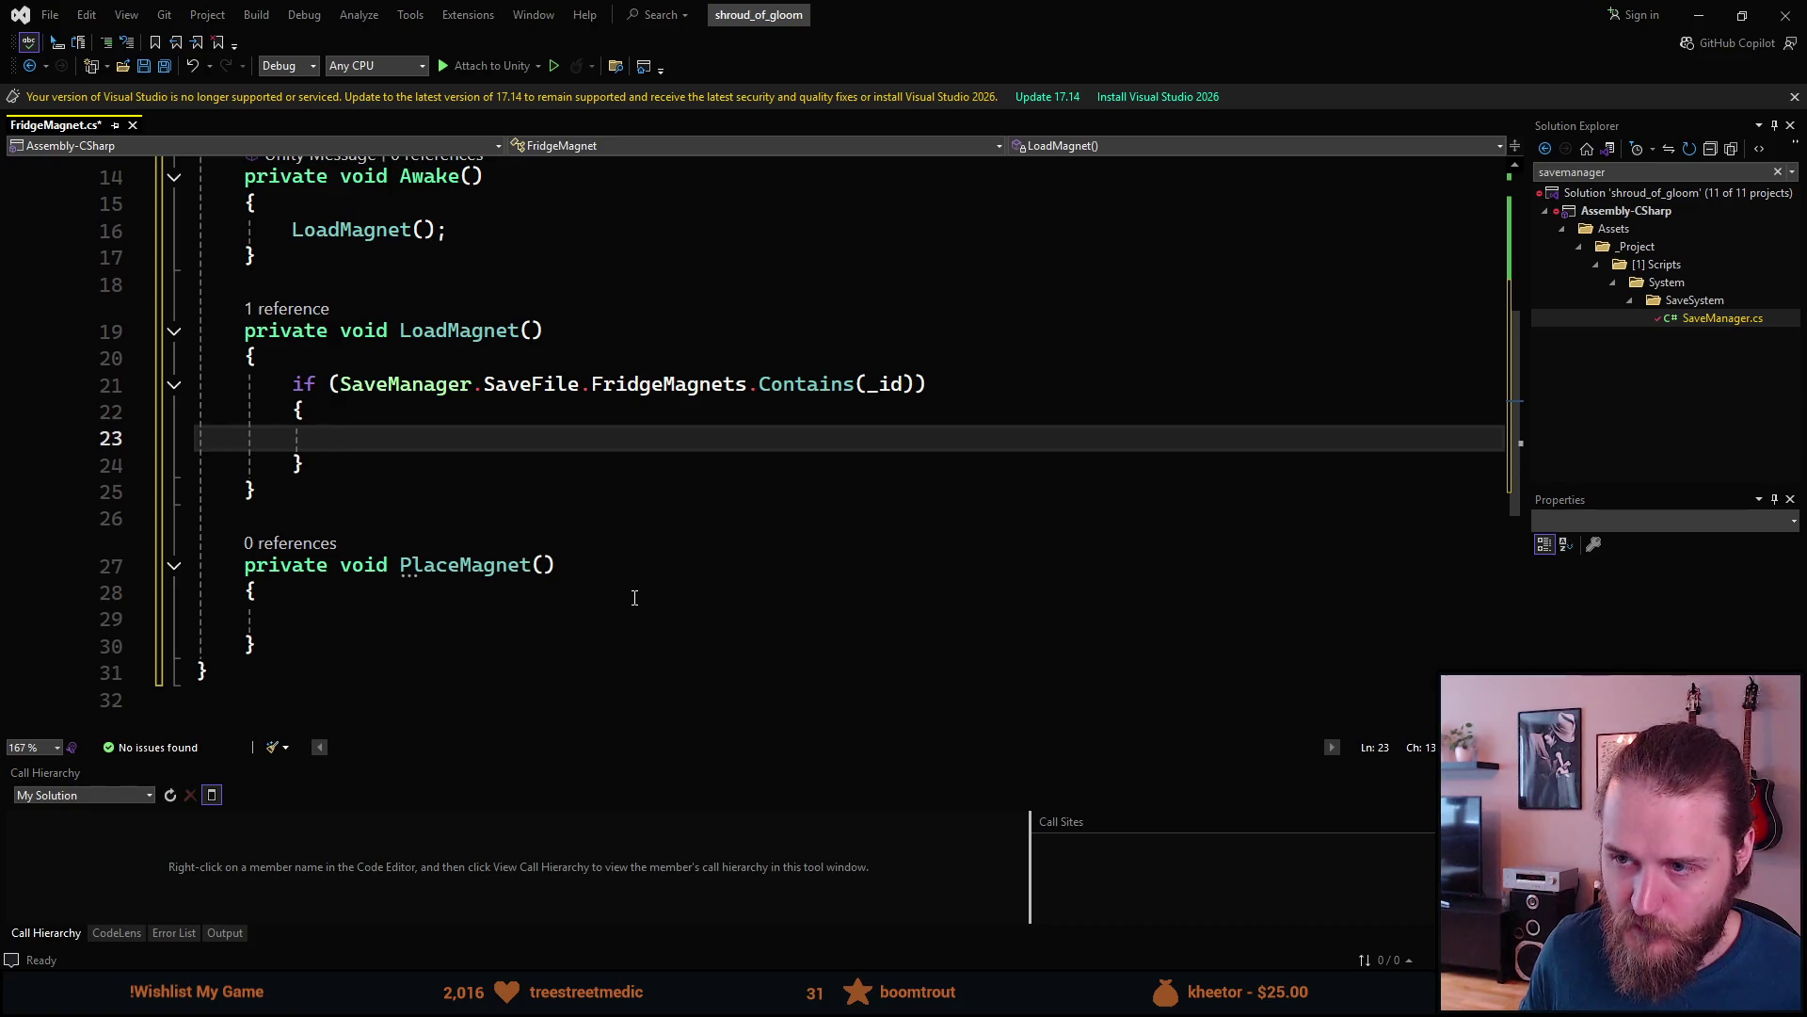
pyautogui.scroll(2, 635, 598)
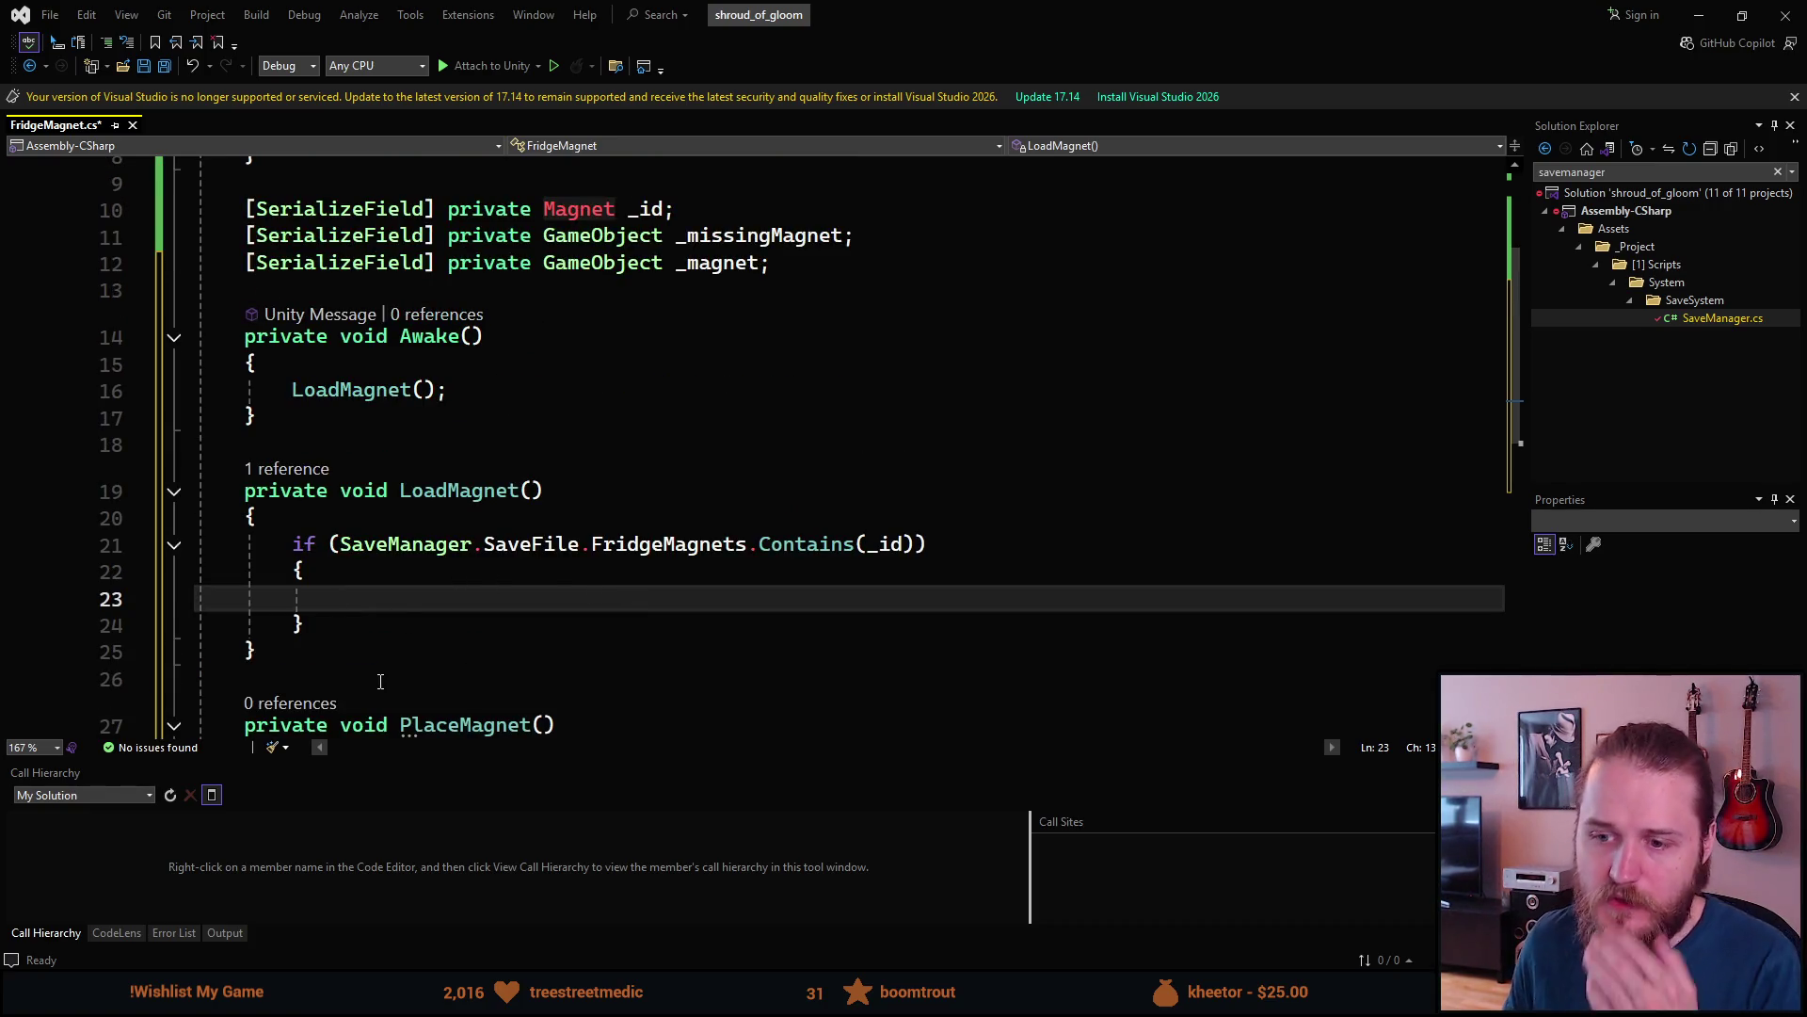
pyautogui.scroll(-2, 380, 680)
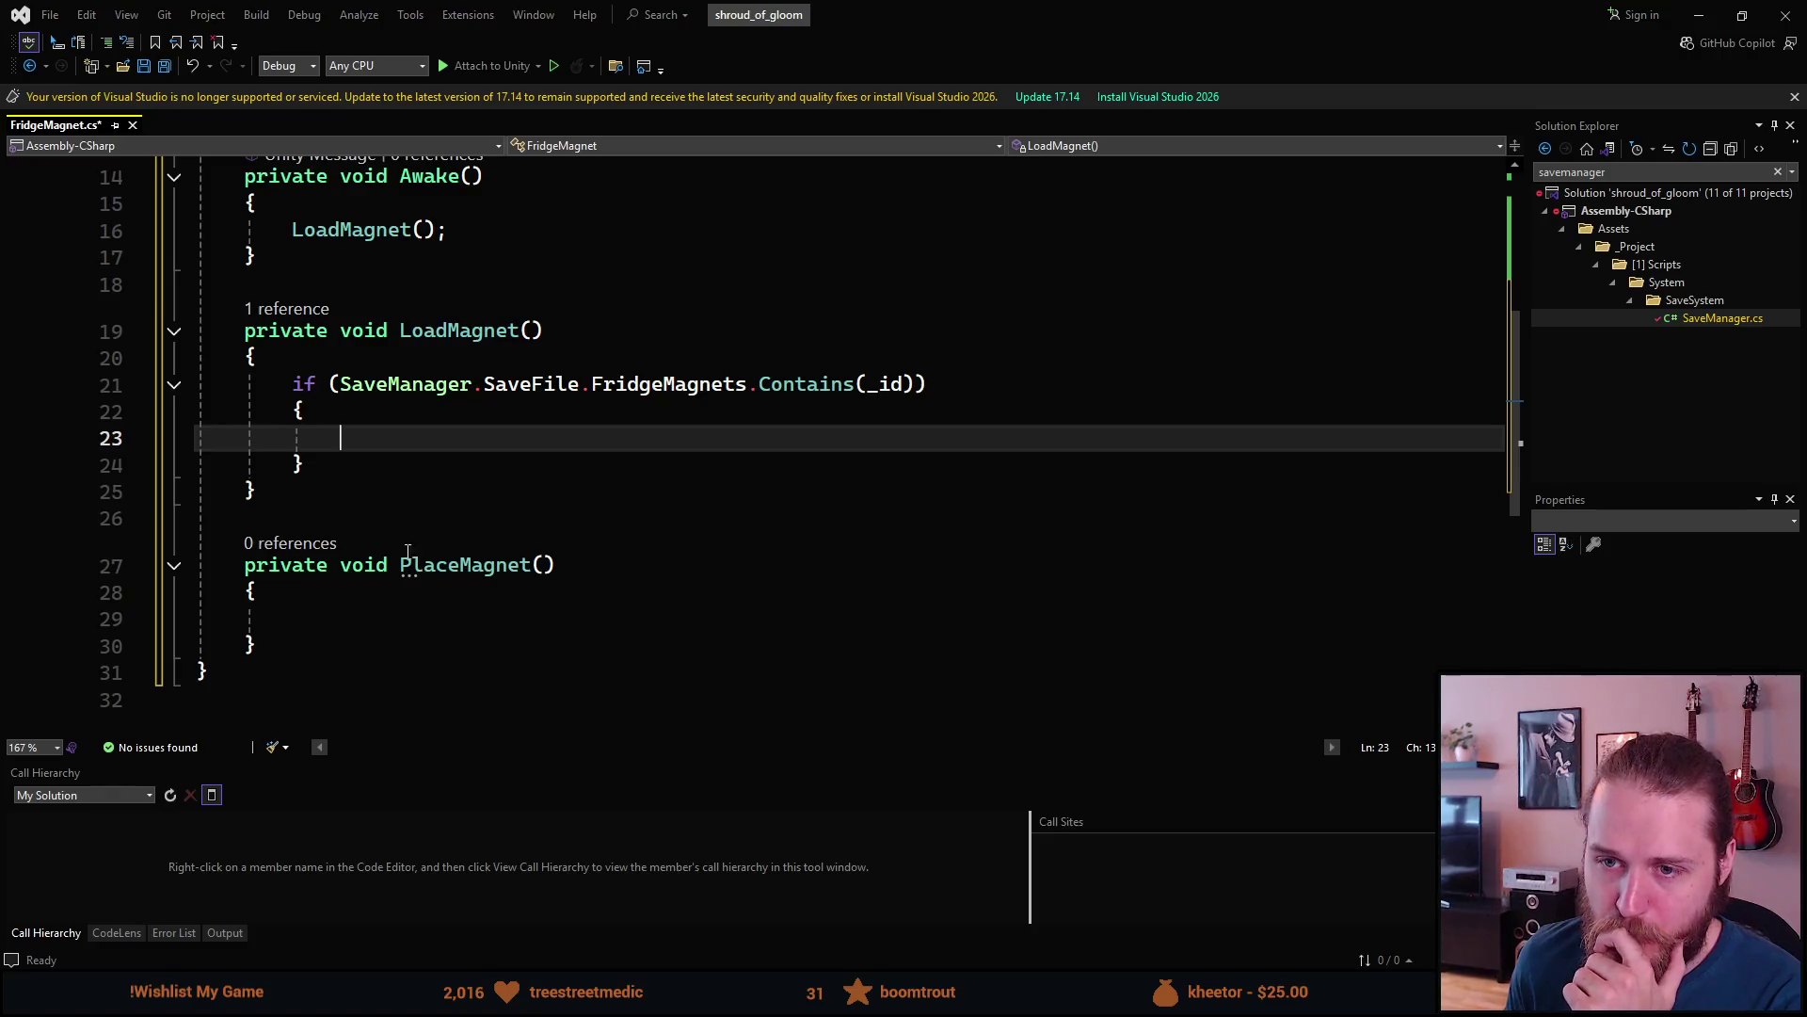
pyautogui.click(345, 493)
pyautogui.press('Return')
pyautogui.press('Return')
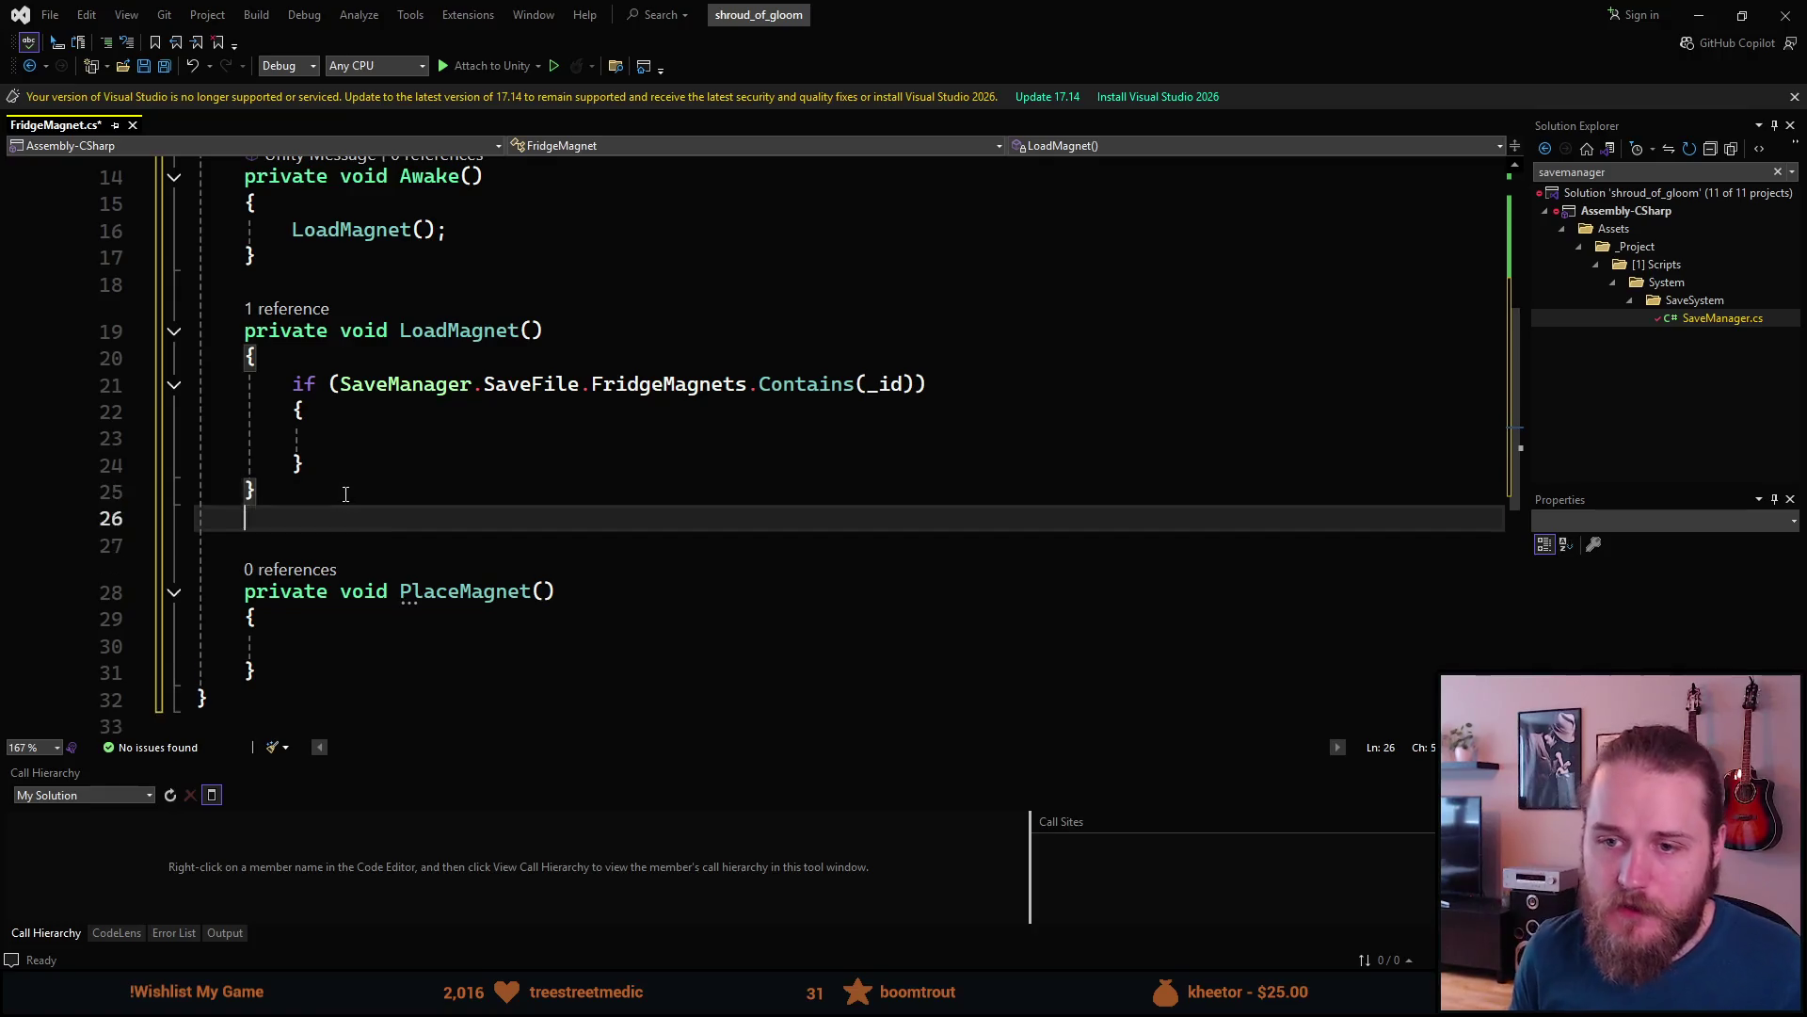
# - Create ToggleMagnet() with bool isPlaced set to the copied FridgeMagnets.Contains(_id) check
pyautogui.write('p')
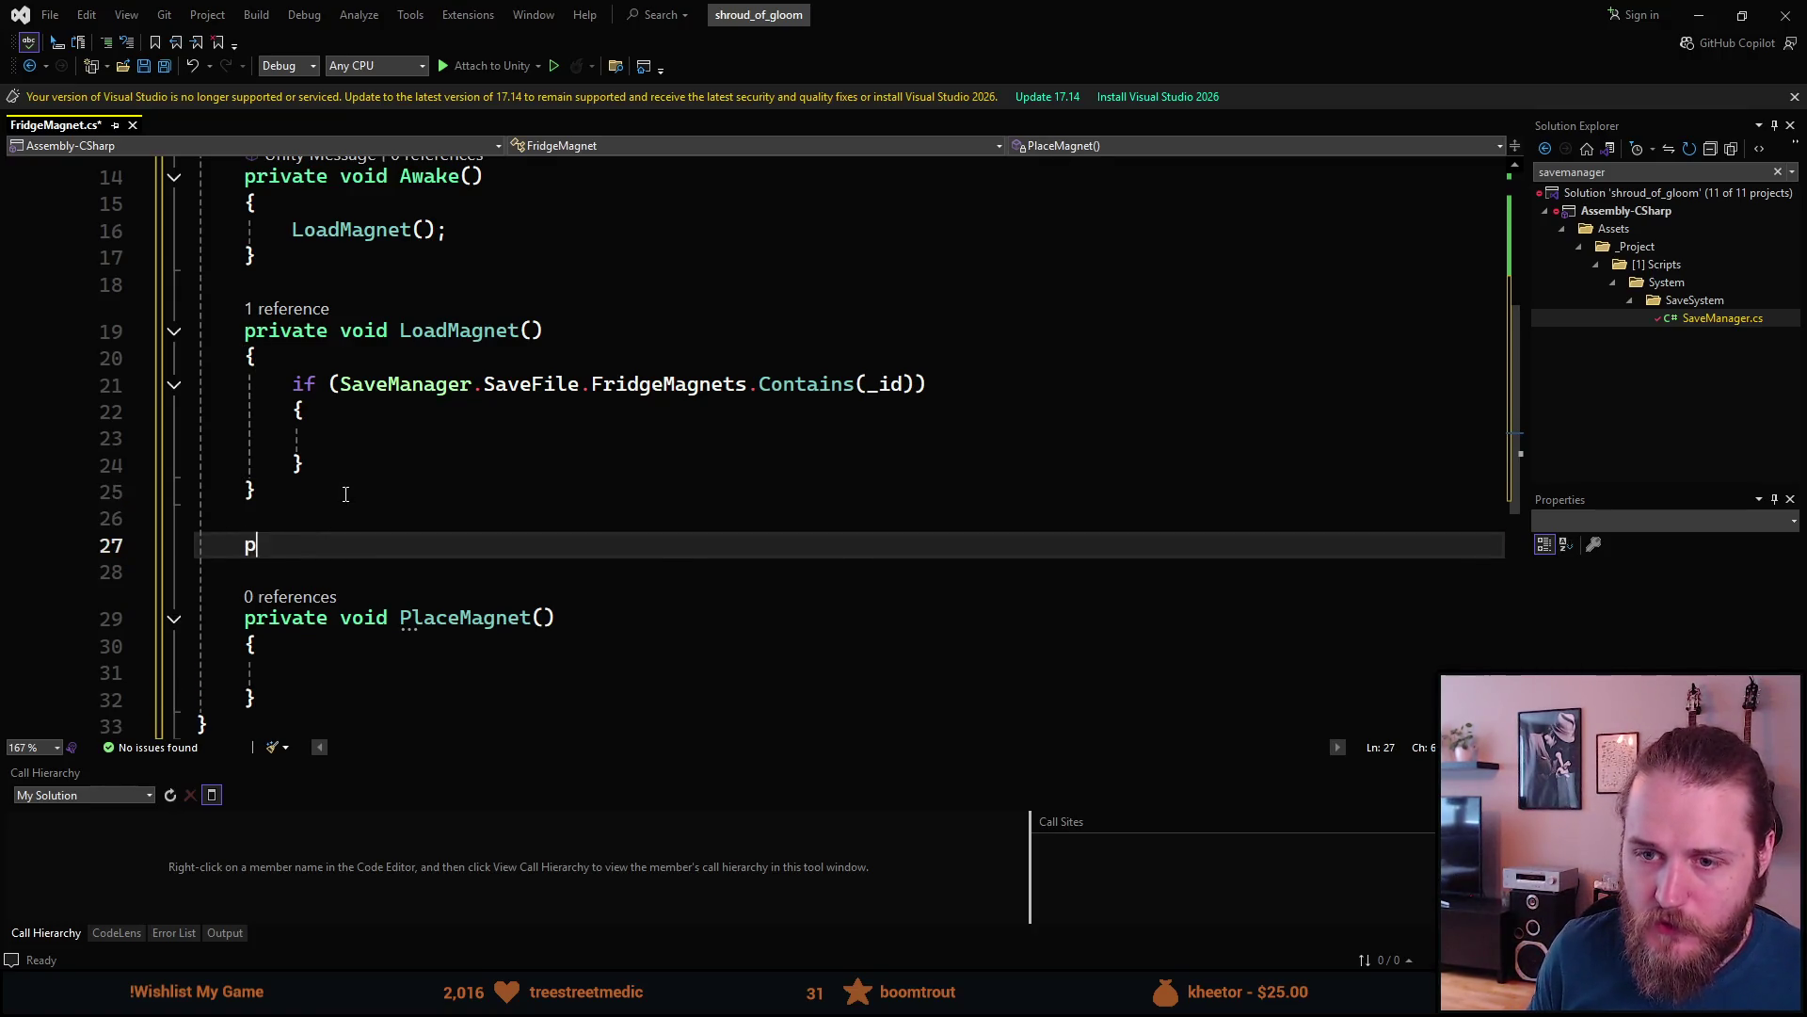
pyautogui.write('rivate void Toggle')
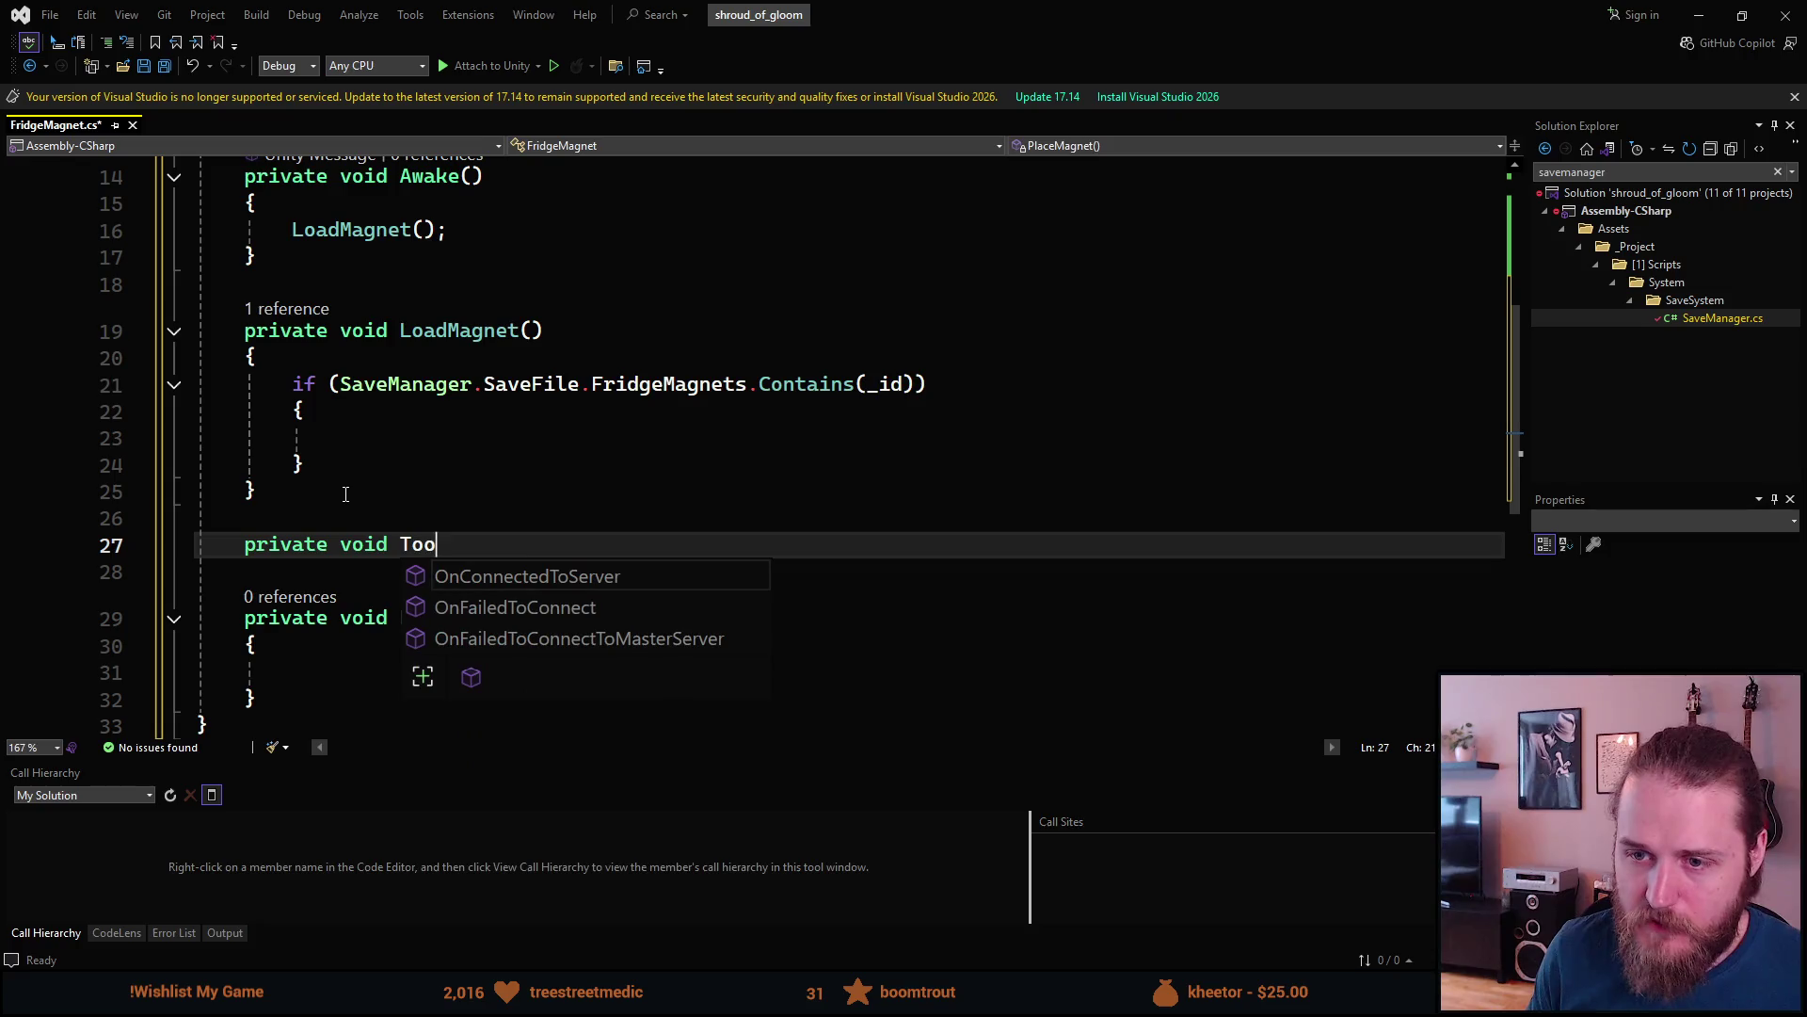
pyautogui.write('Magnet()')
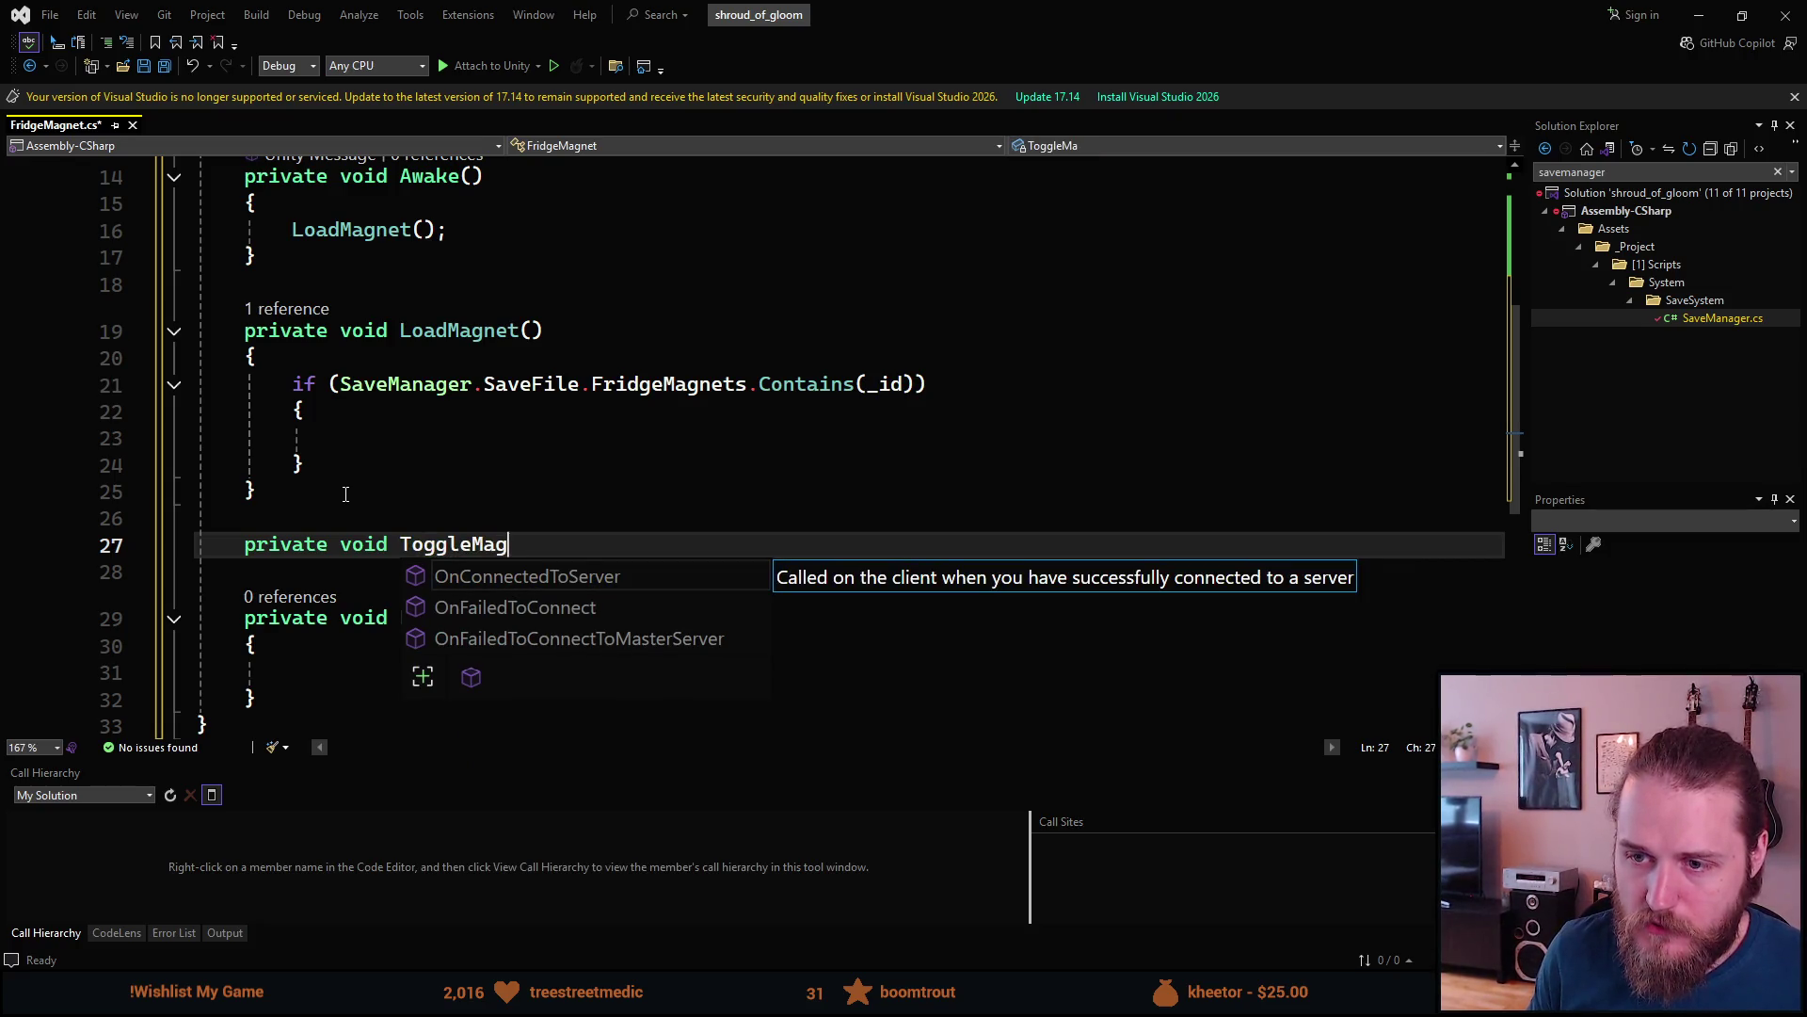
pyautogui.press('Return')
pyautogui.write('{')
pyautogui.press('Return')
pyautogui.write('b')
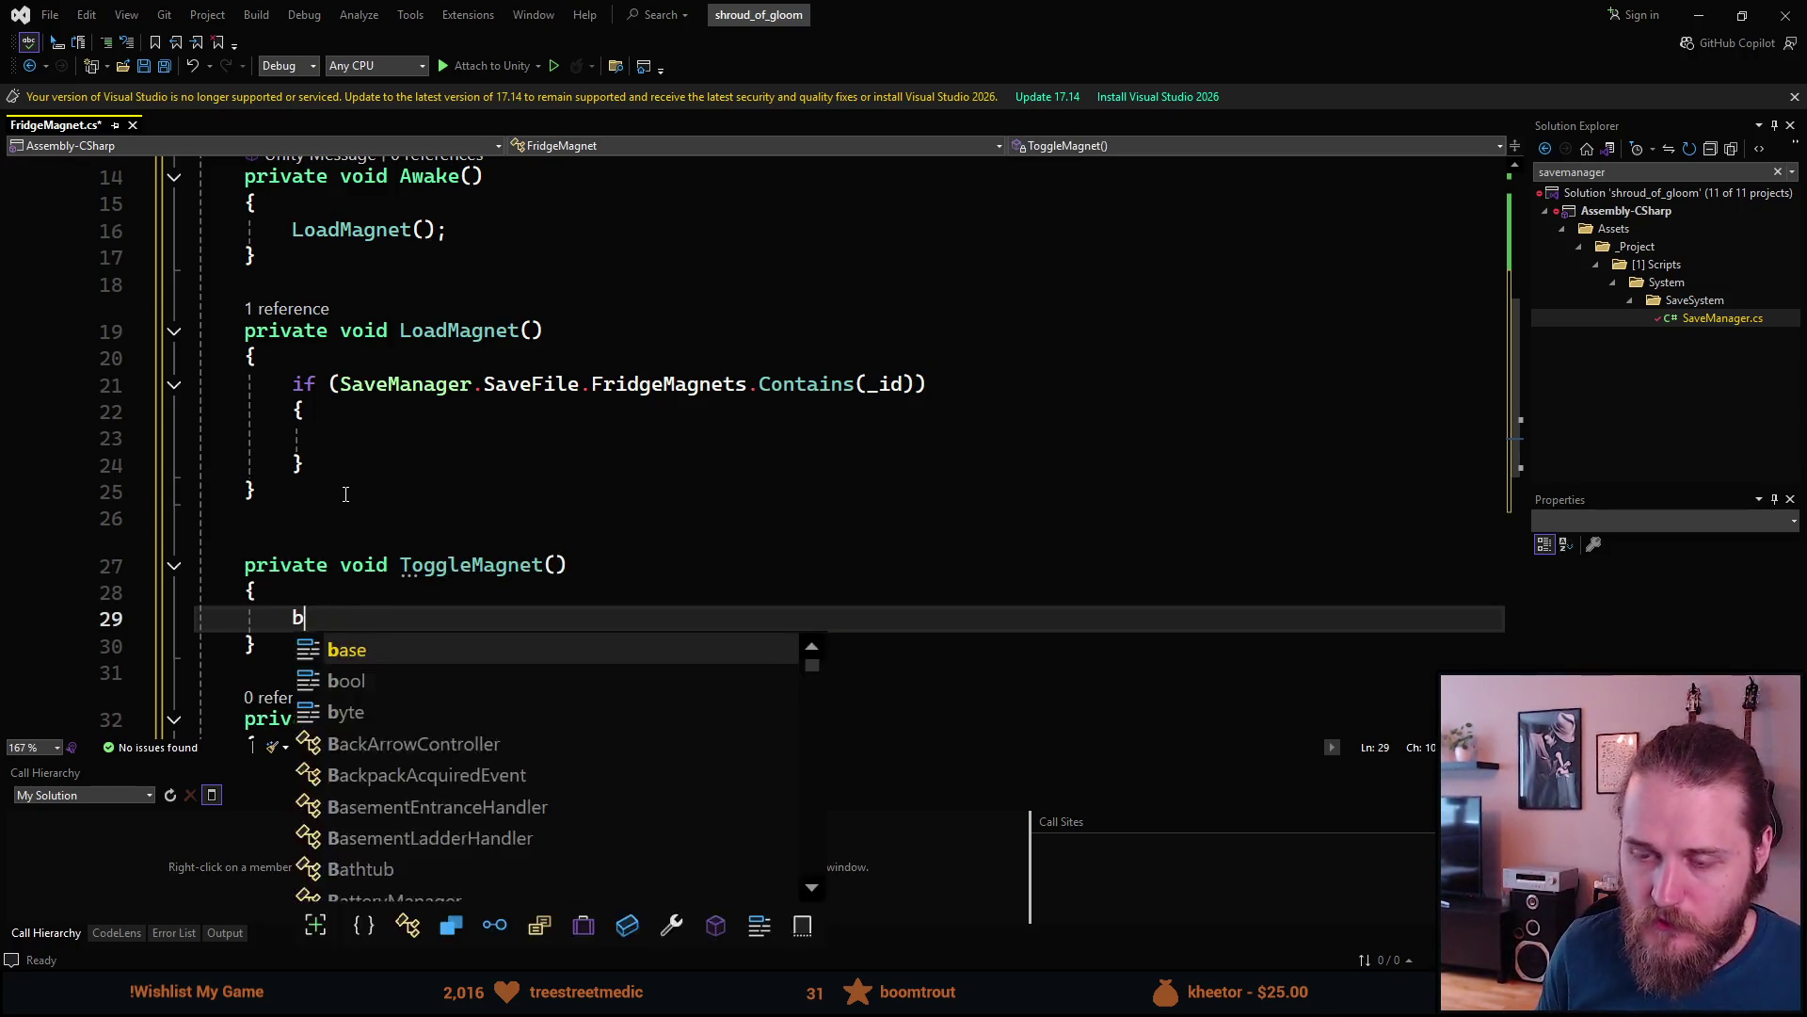
pyautogui.write('ool is')
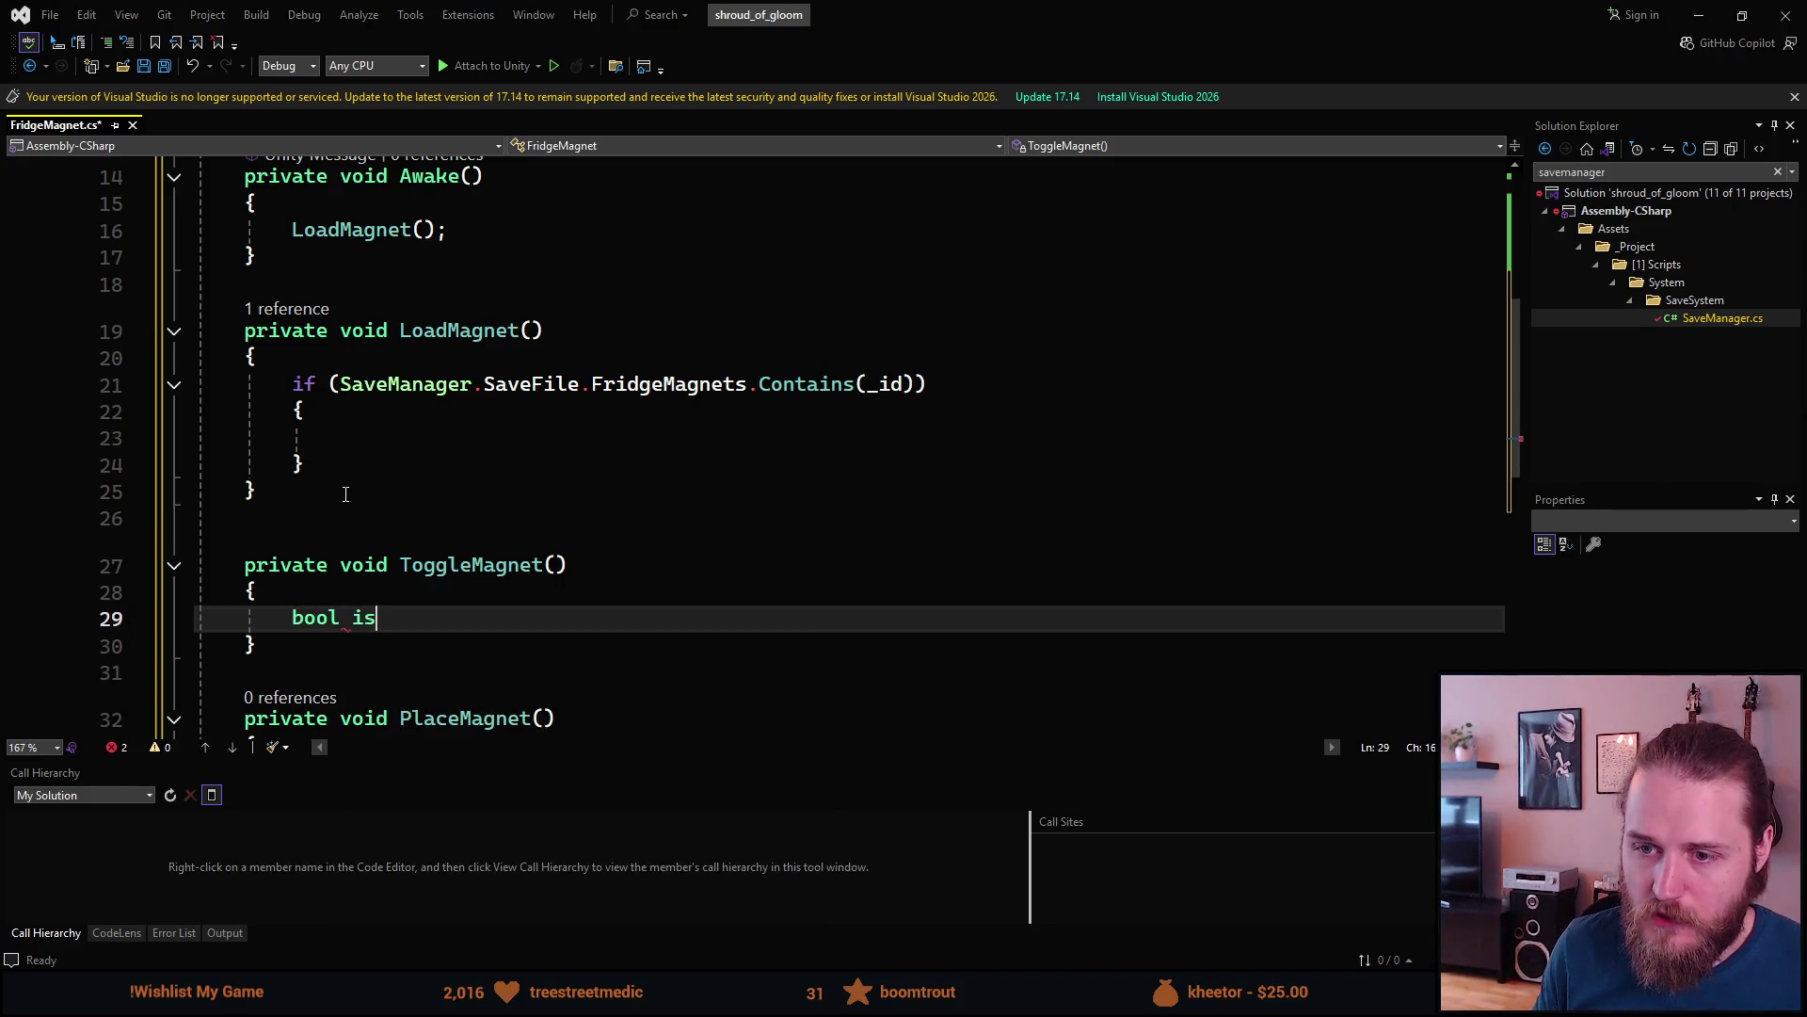
pyautogui.write('Placed =')
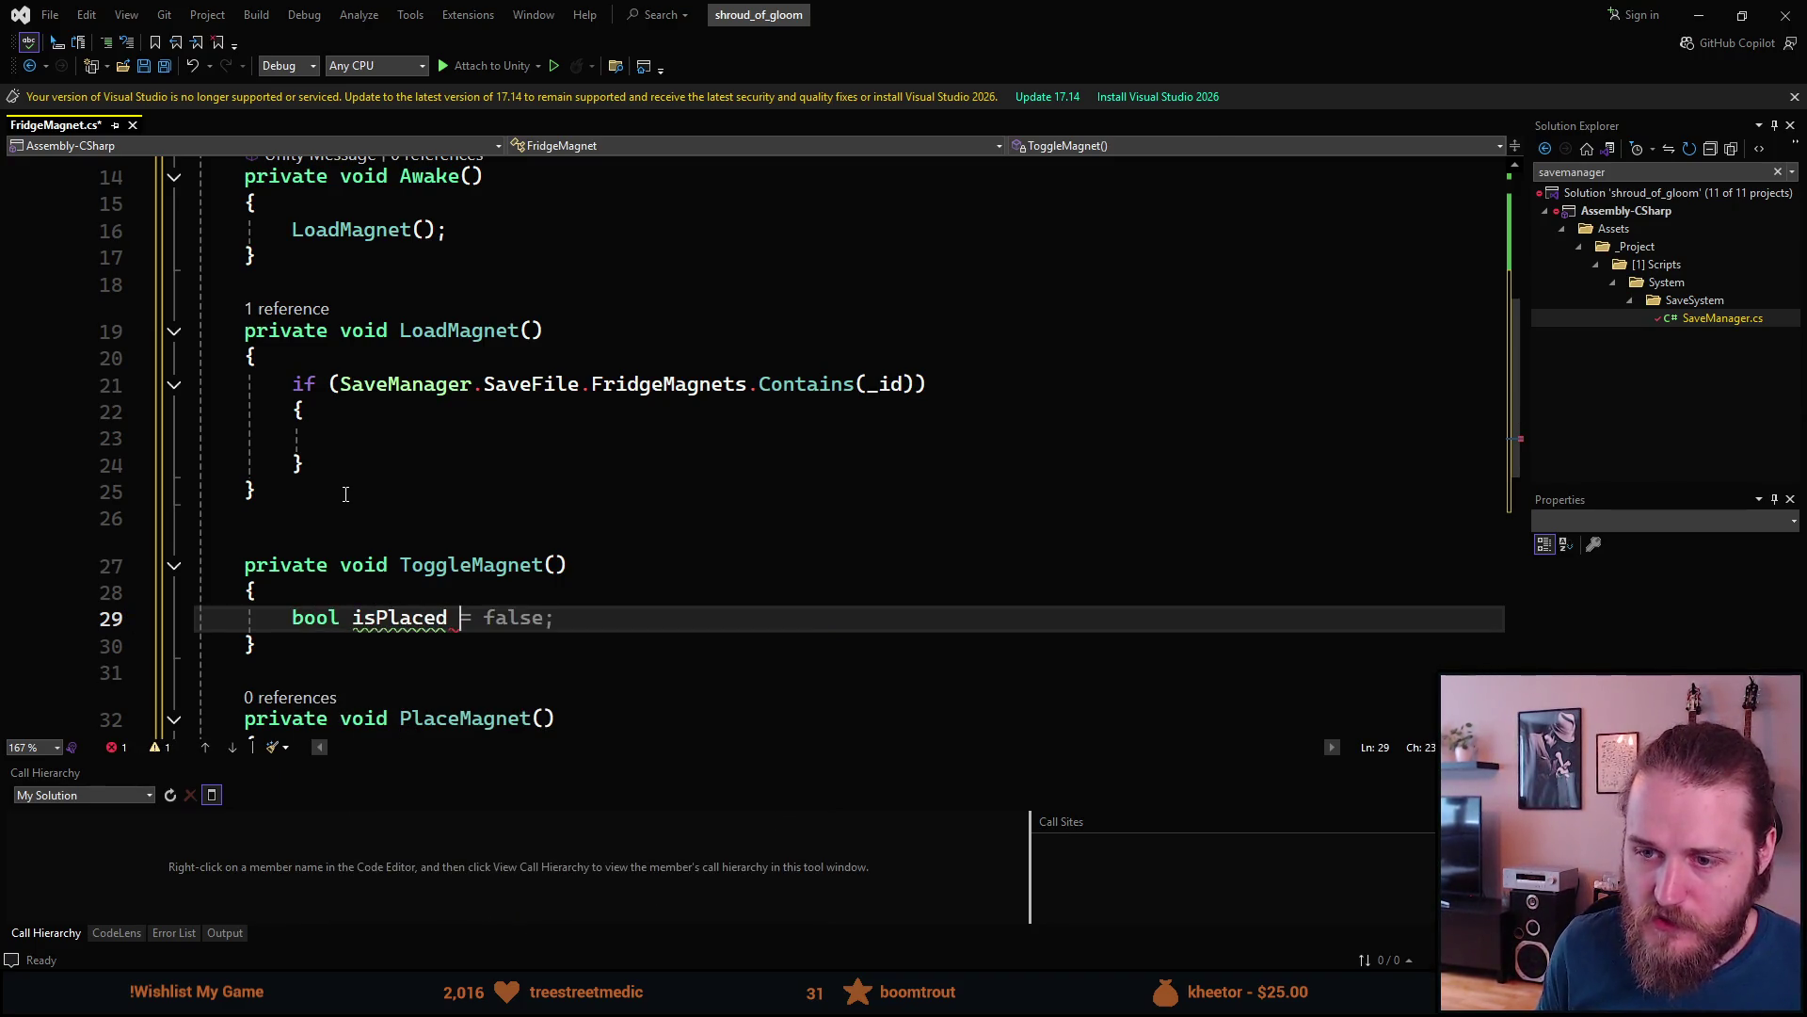
pyautogui.click(532, 330)
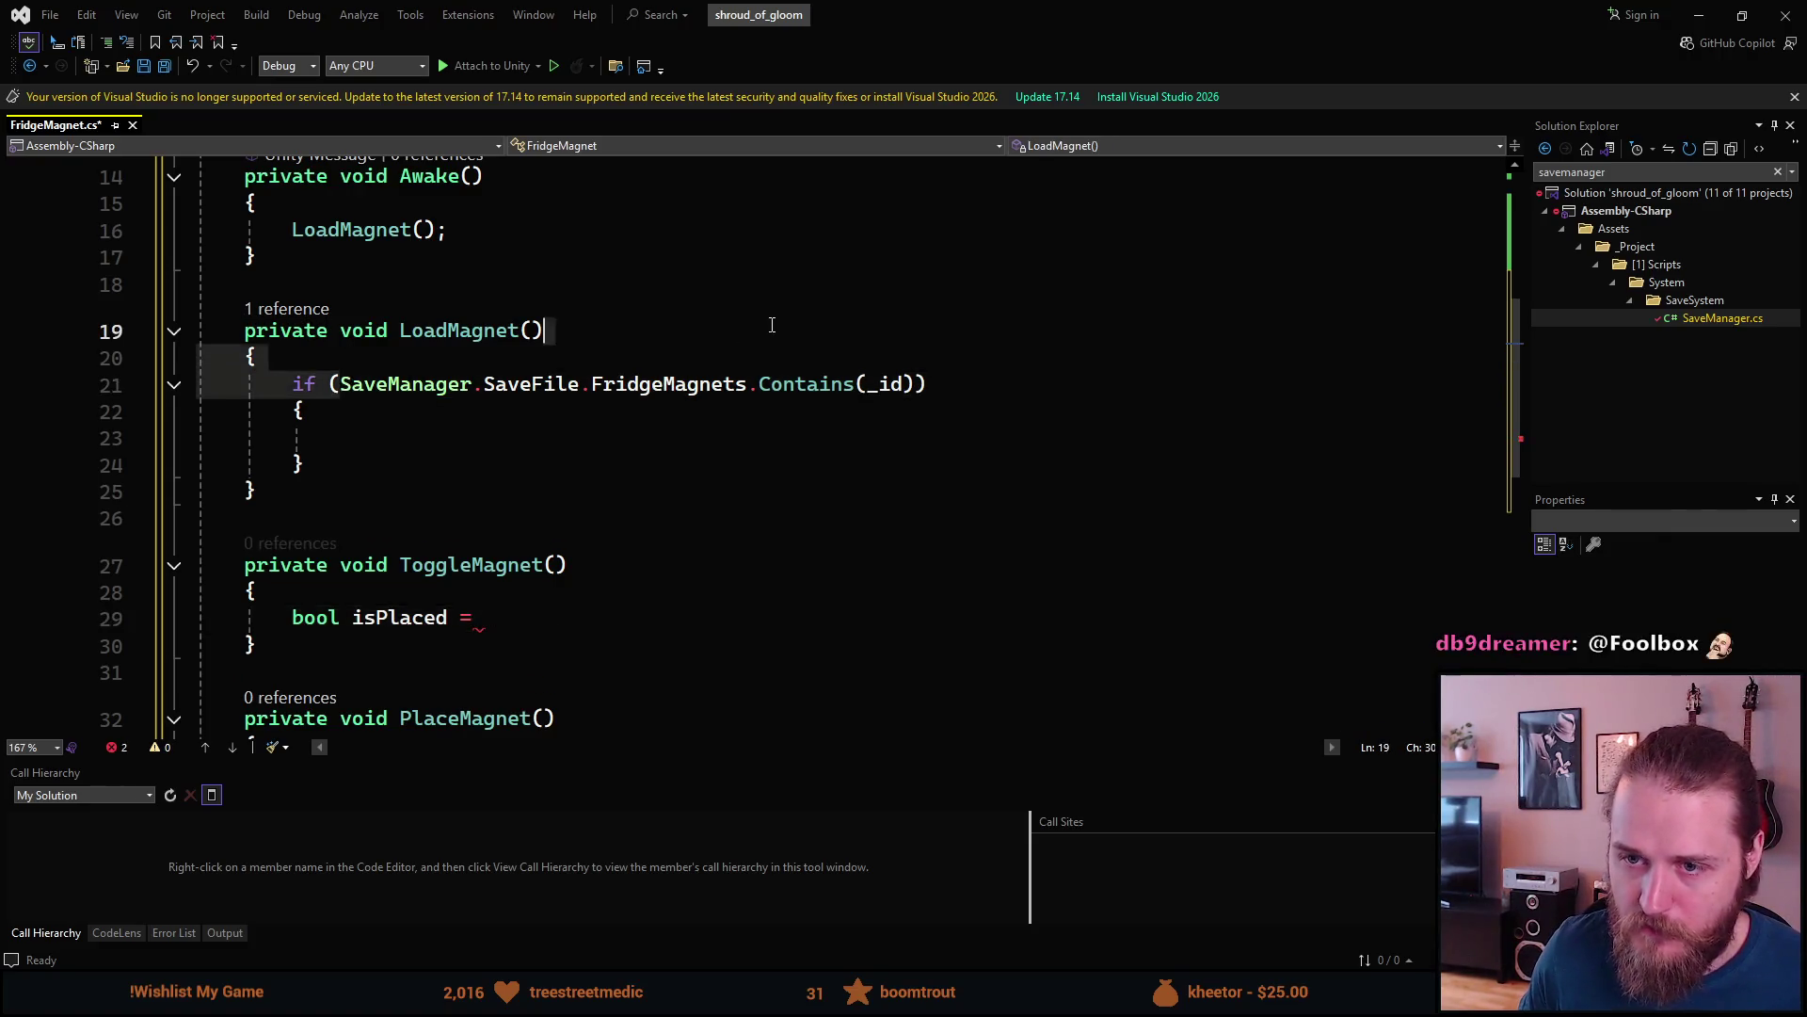
pyautogui.click(867, 384)
pyautogui.click(913, 386)
pyautogui.moveTo(913, 386); pyautogui.dragTo(340, 384)
pyautogui.hotkey('ctrl', 'c')
pyautogui.click(578, 617)
pyautogui.hotkey('ctrl', 'v')
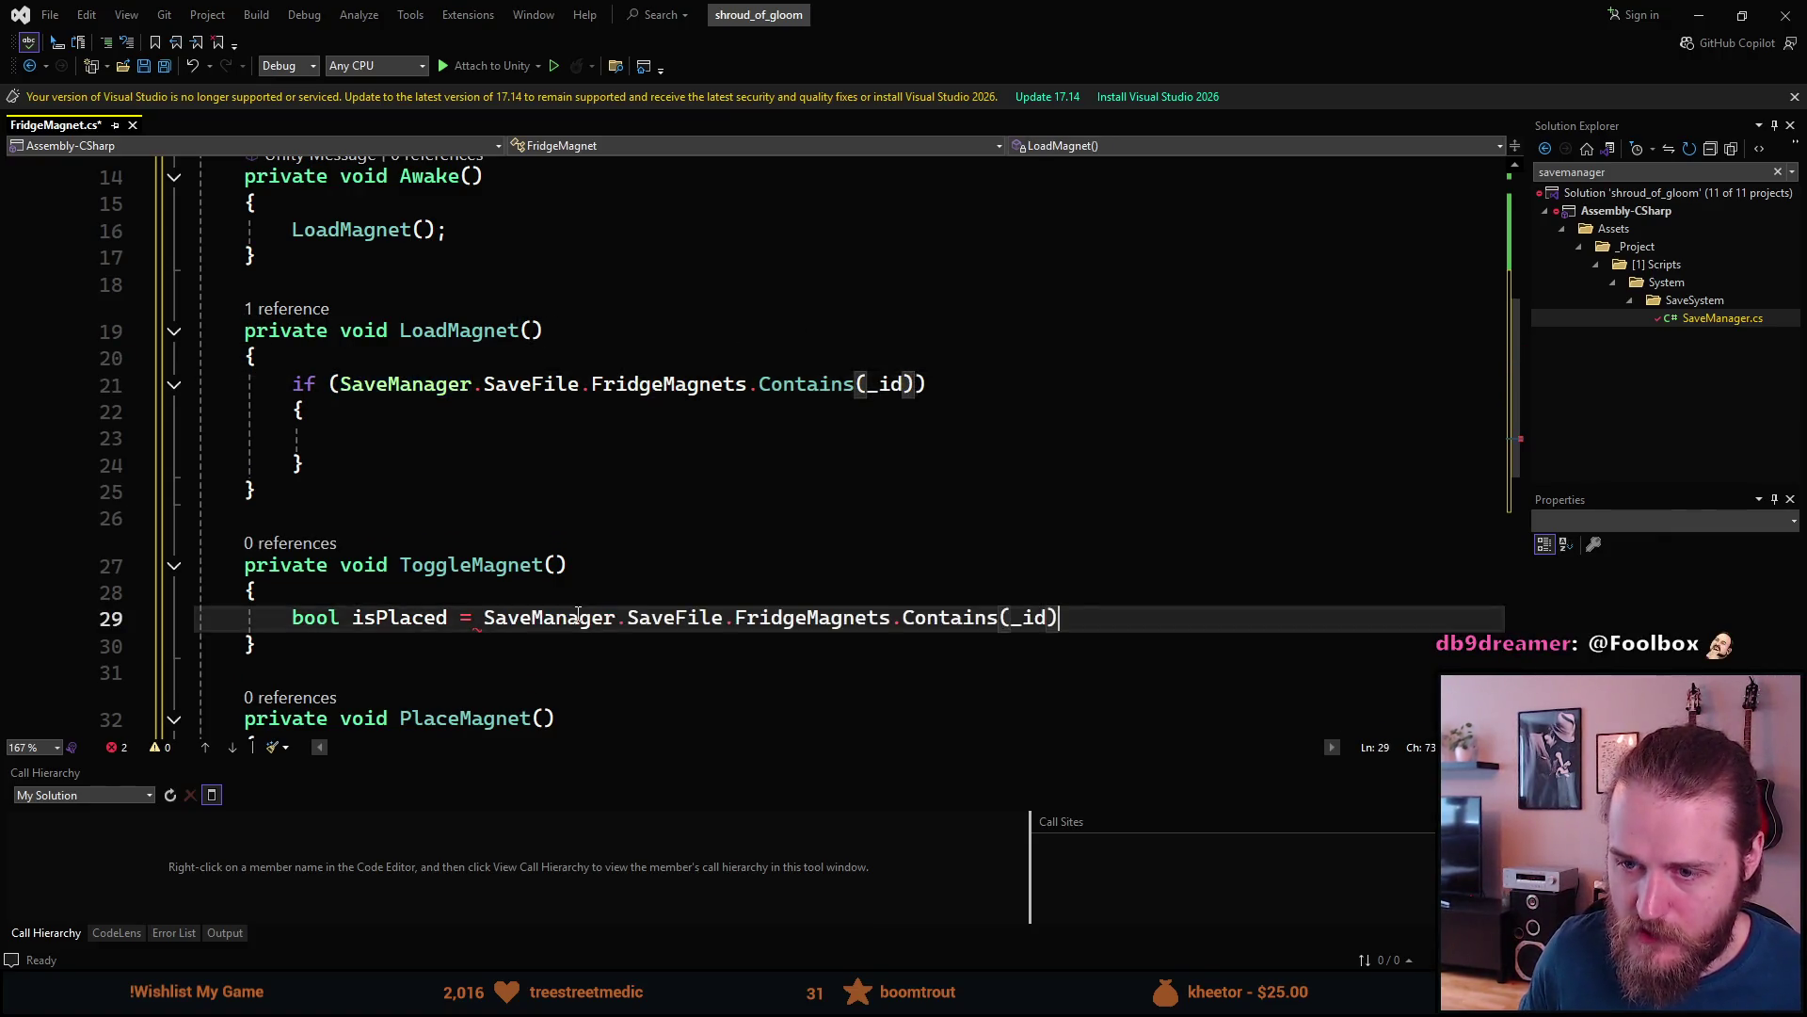
pyautogui.write(';')
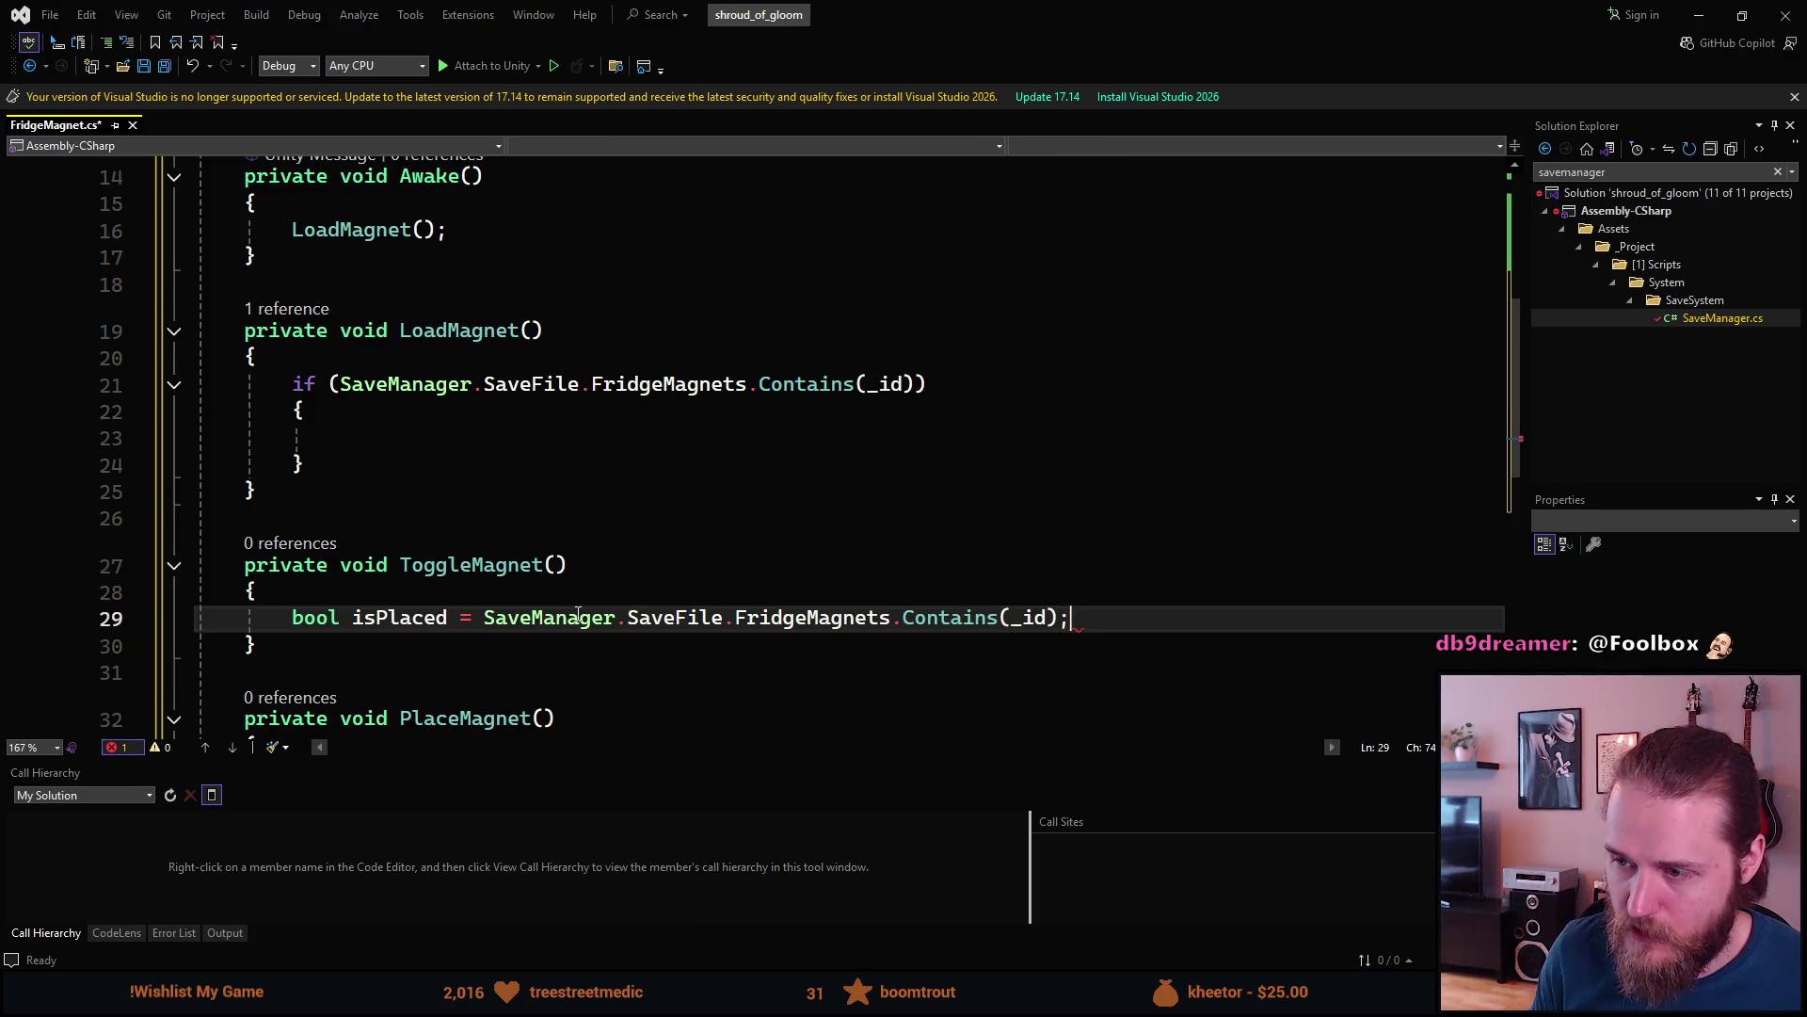
pyautogui.press('Return')
# - Add _missingMagnet.SetActive(!isPlaced); and _magnet.SetActive(isPlaced); to ToggleMagnet
pyautogui.write('_miss')
pyautogui.press('Tab')
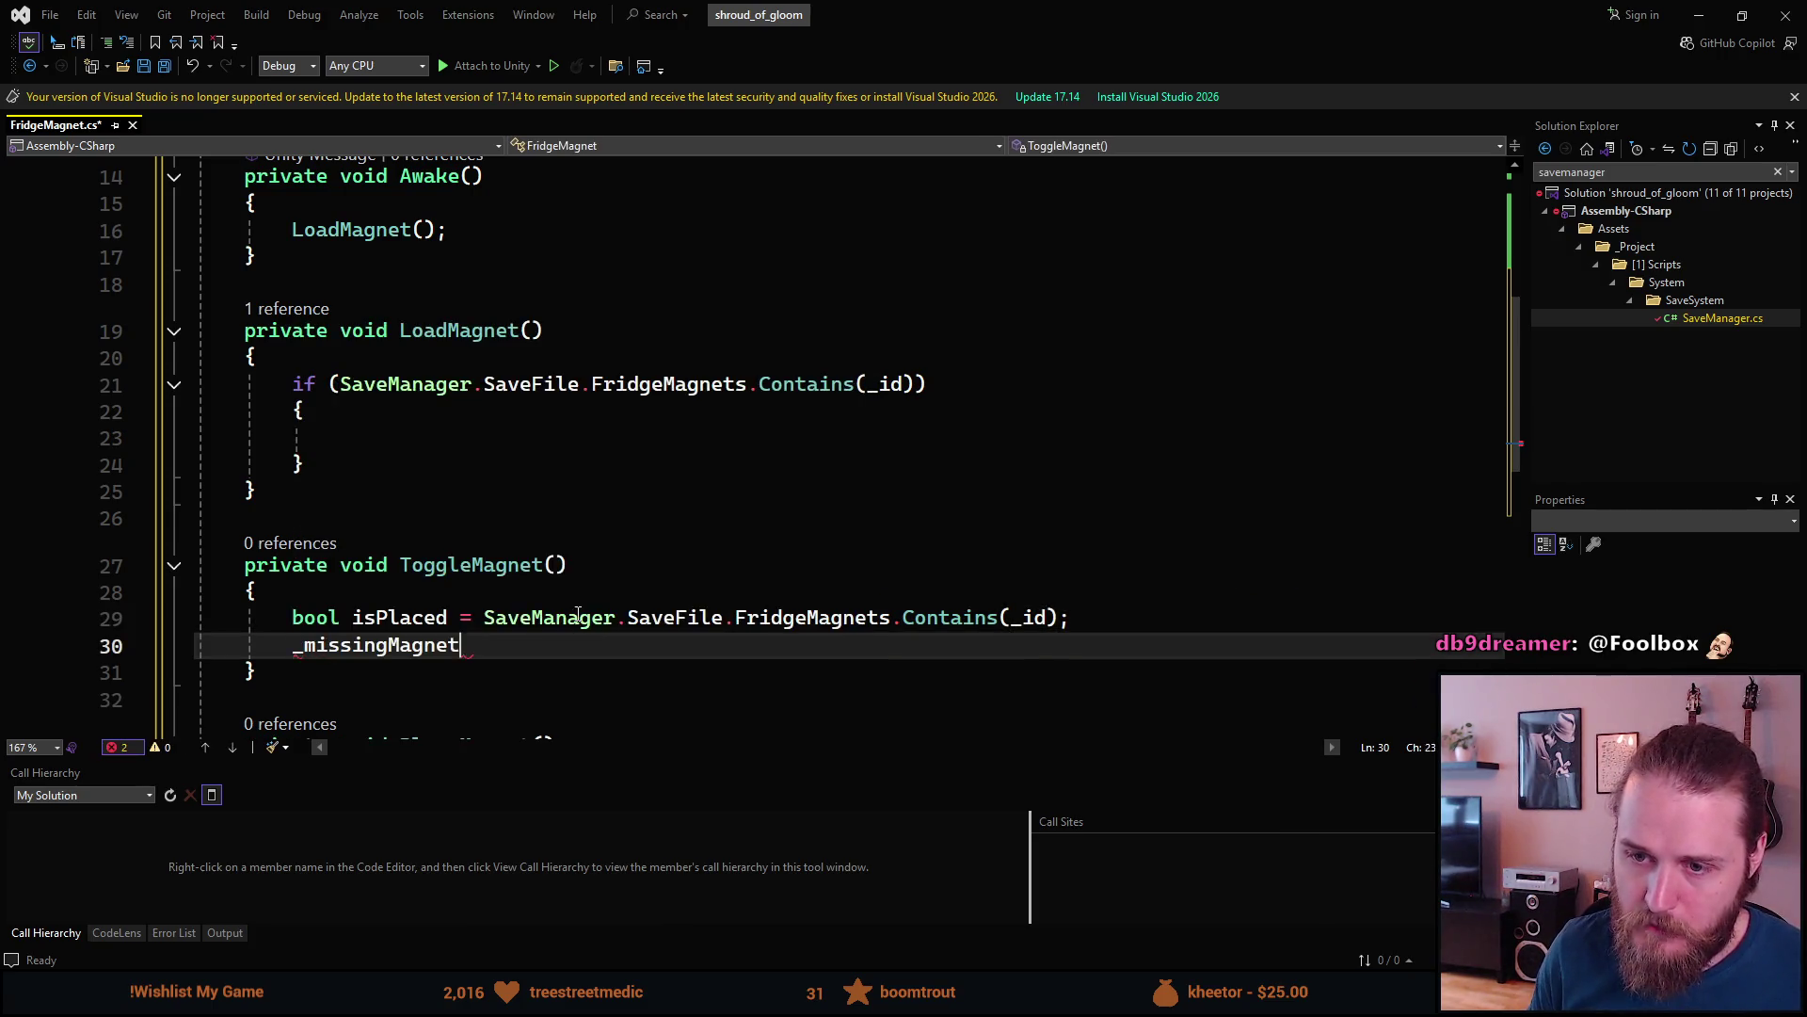
pyautogui.write('.SetA')
pyautogui.press('Tab')
pyautogui.press('Tab')
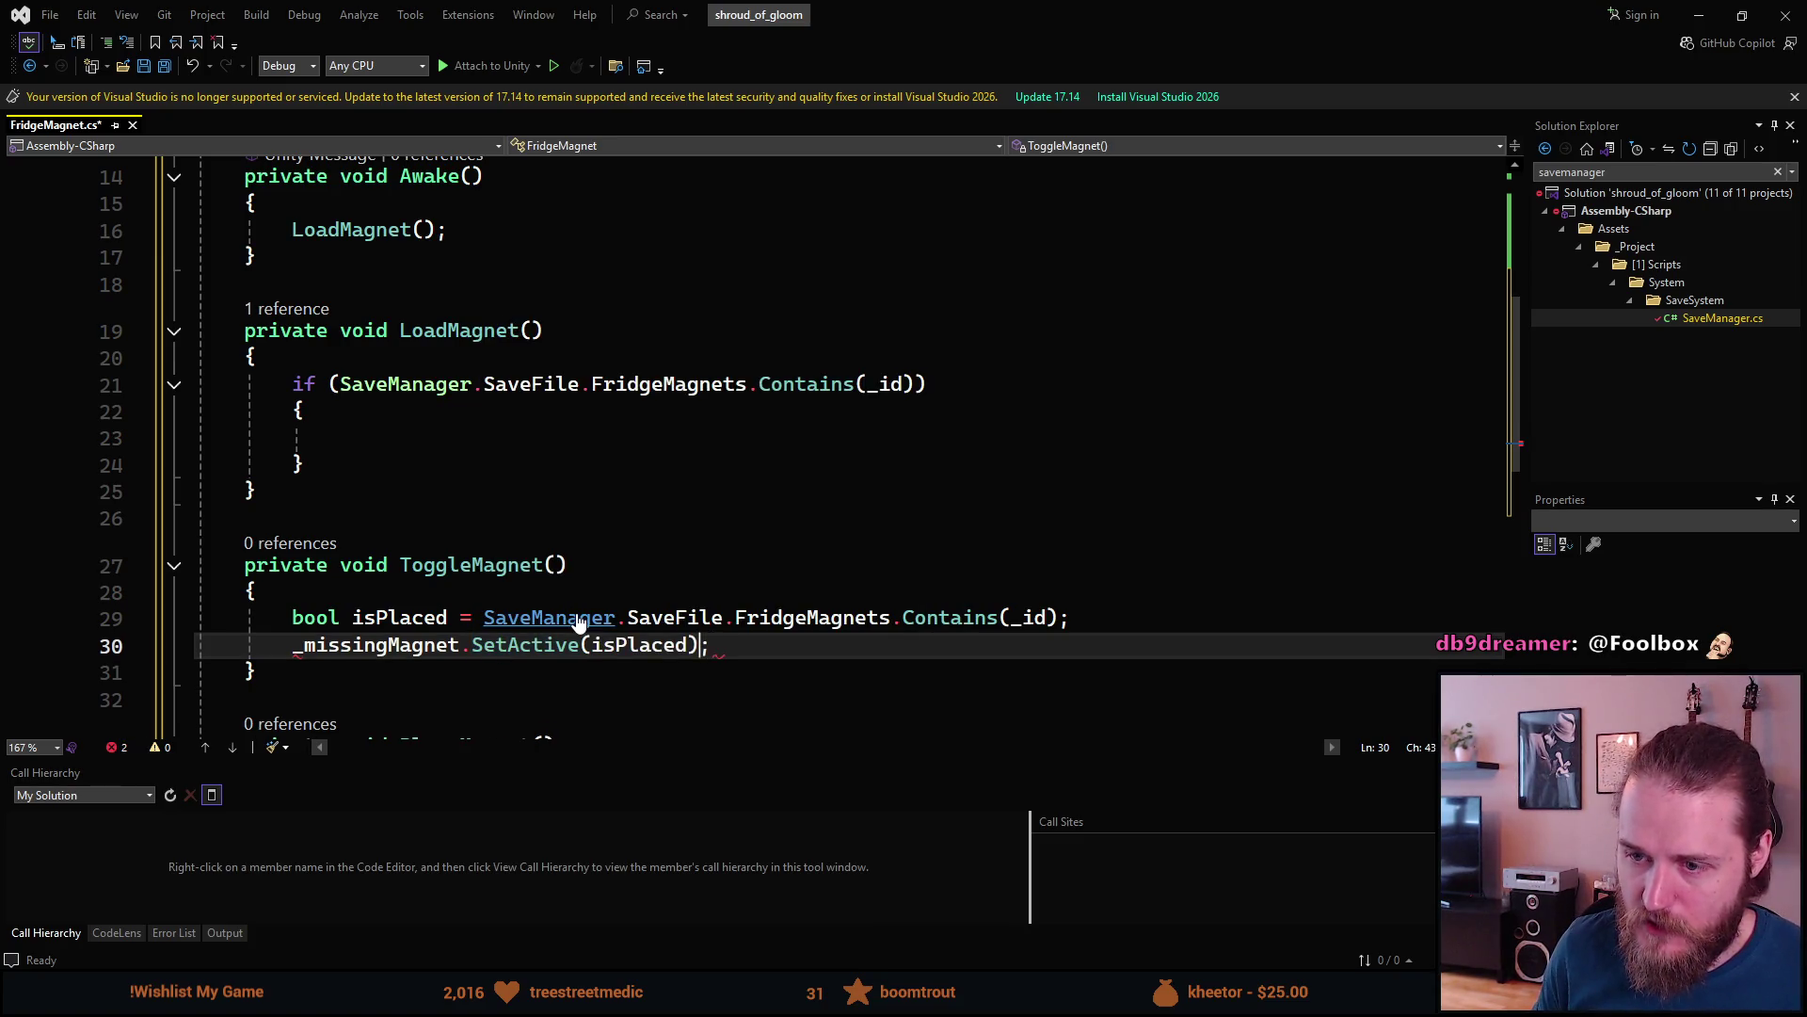
pyautogui.press('Left')
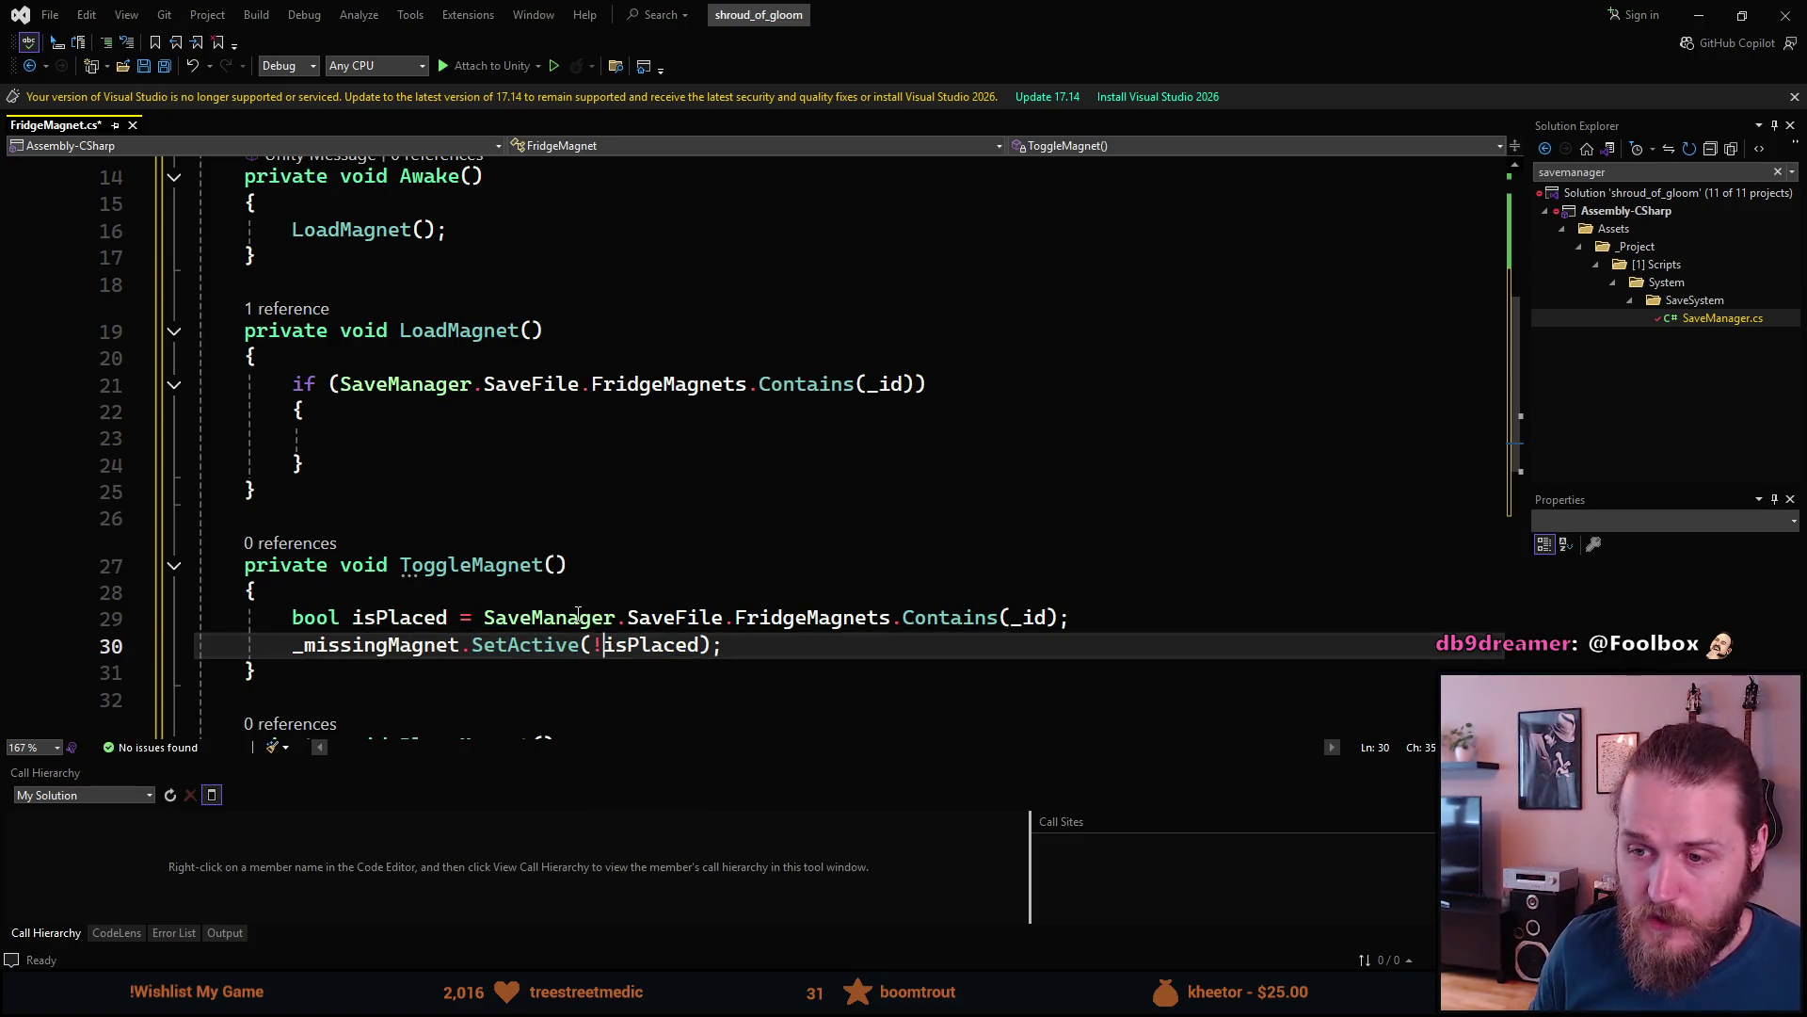
pyautogui.write('!')
pyautogui.press('End')
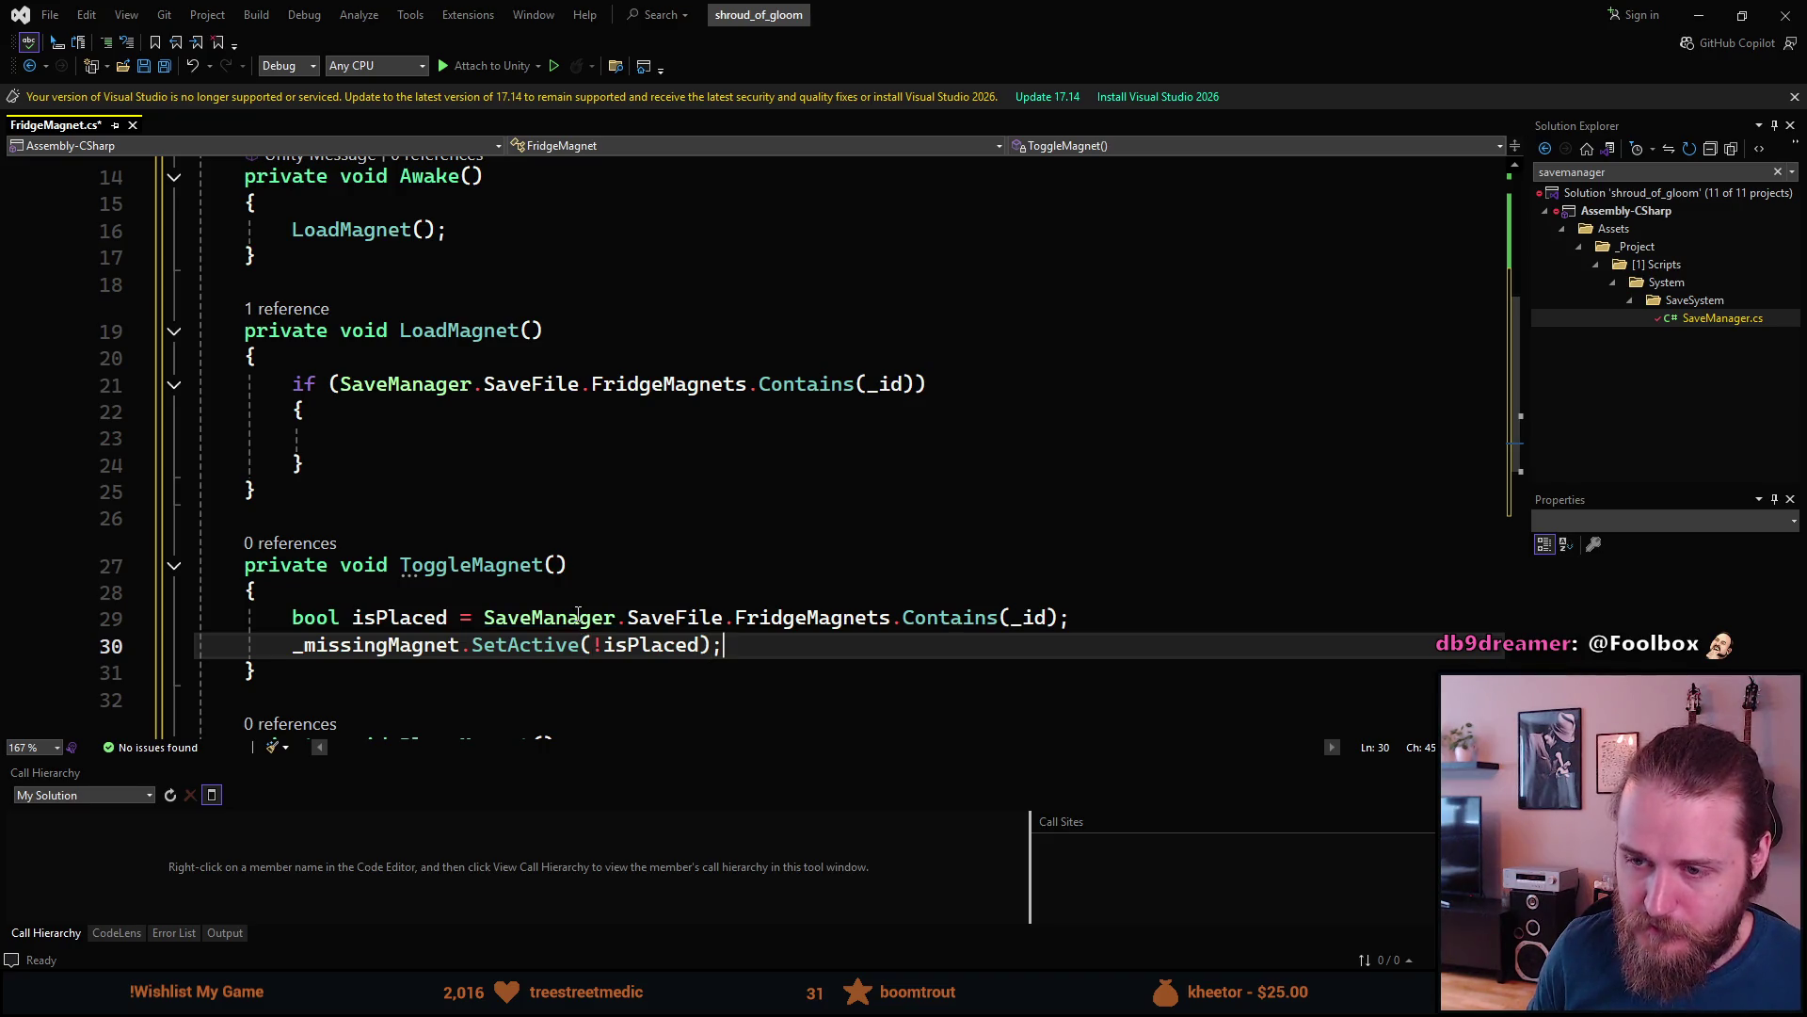
pyautogui.press('Return')
pyautogui.write('_magnet')
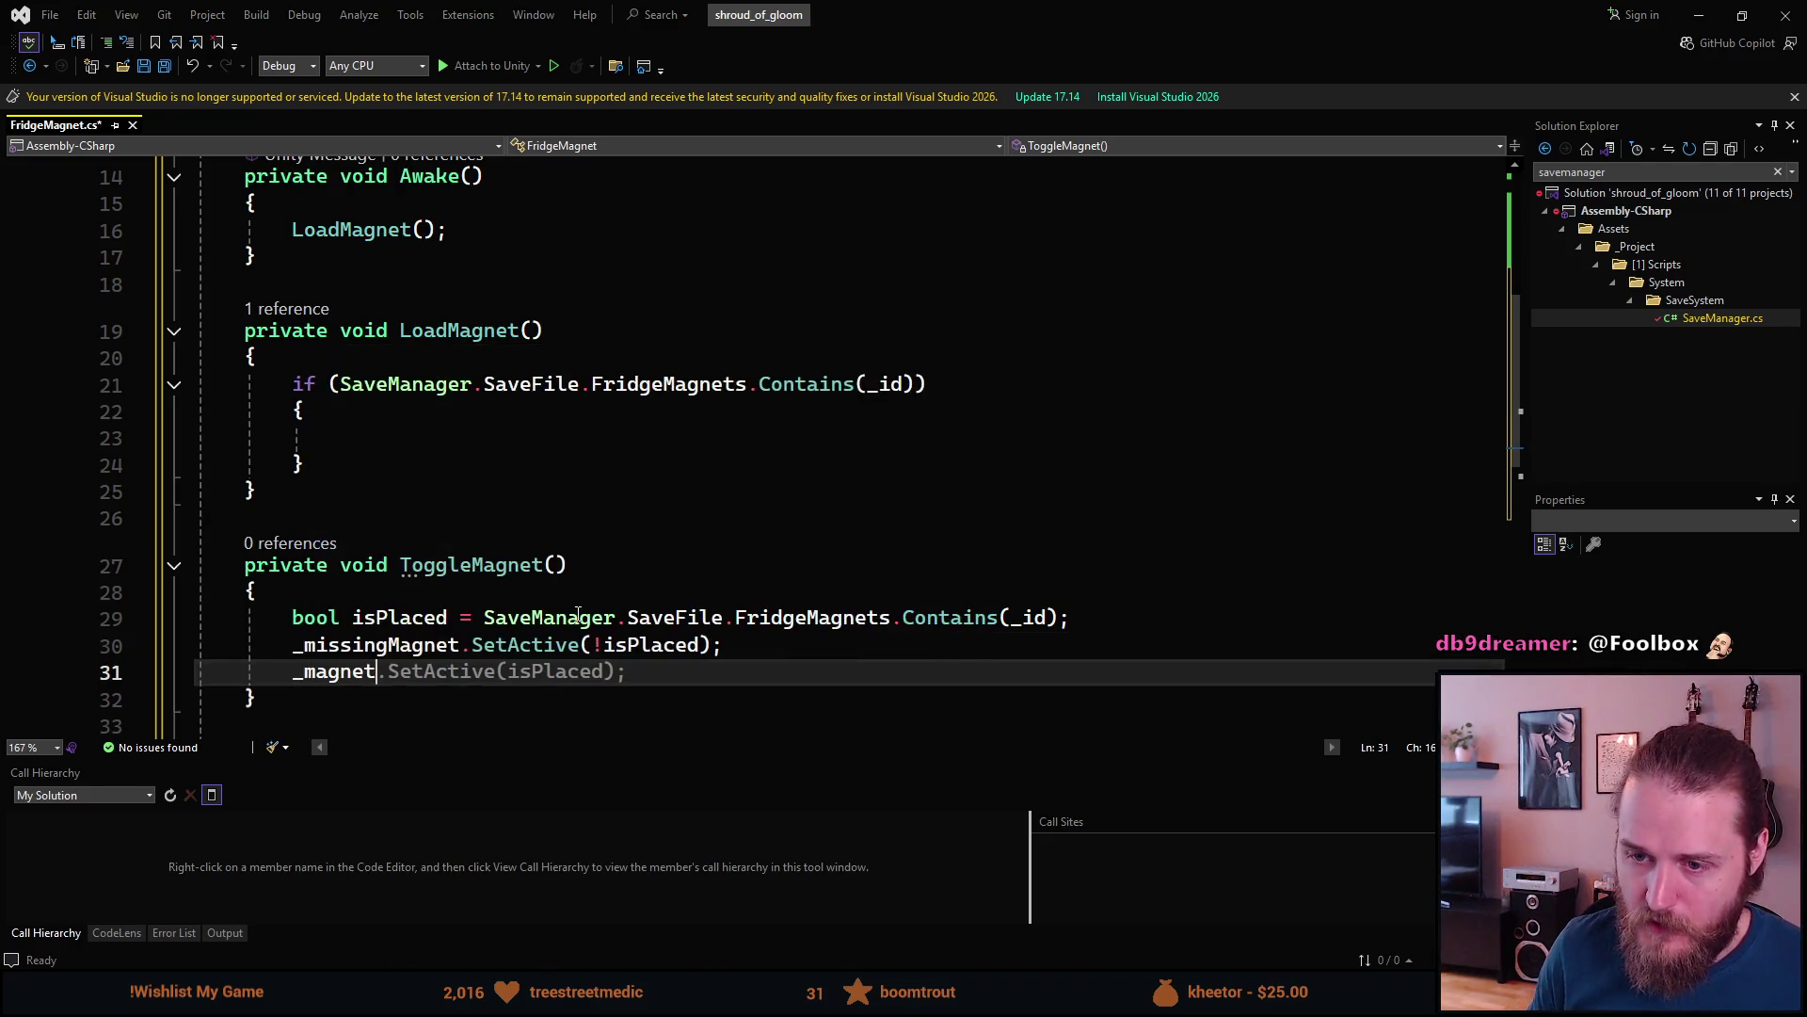
pyautogui.press('Tab')
pyautogui.scroll(-1, 578, 613)
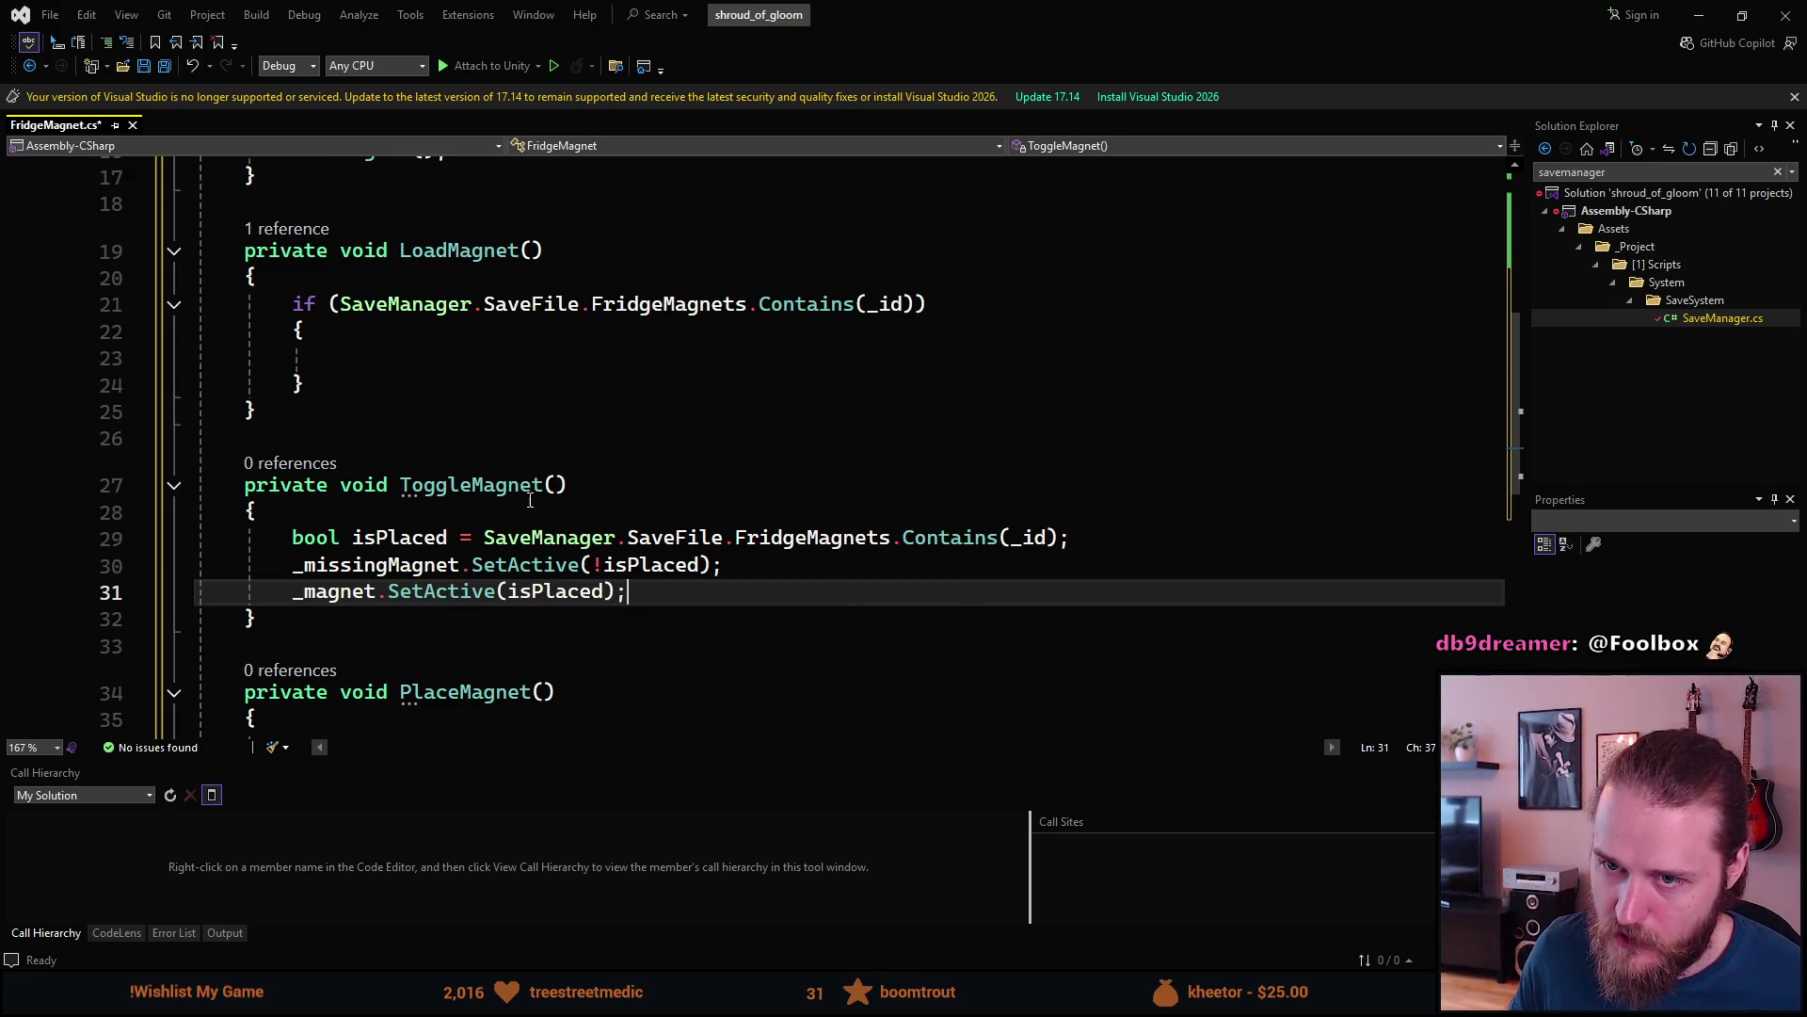
pyautogui.scroll(1, 513, 503)
# - Replace LoadMagnet's if block with a single ToggleMagnet(); call
pyautogui.moveTo(367, 465); pyautogui.dragTo(294, 389)
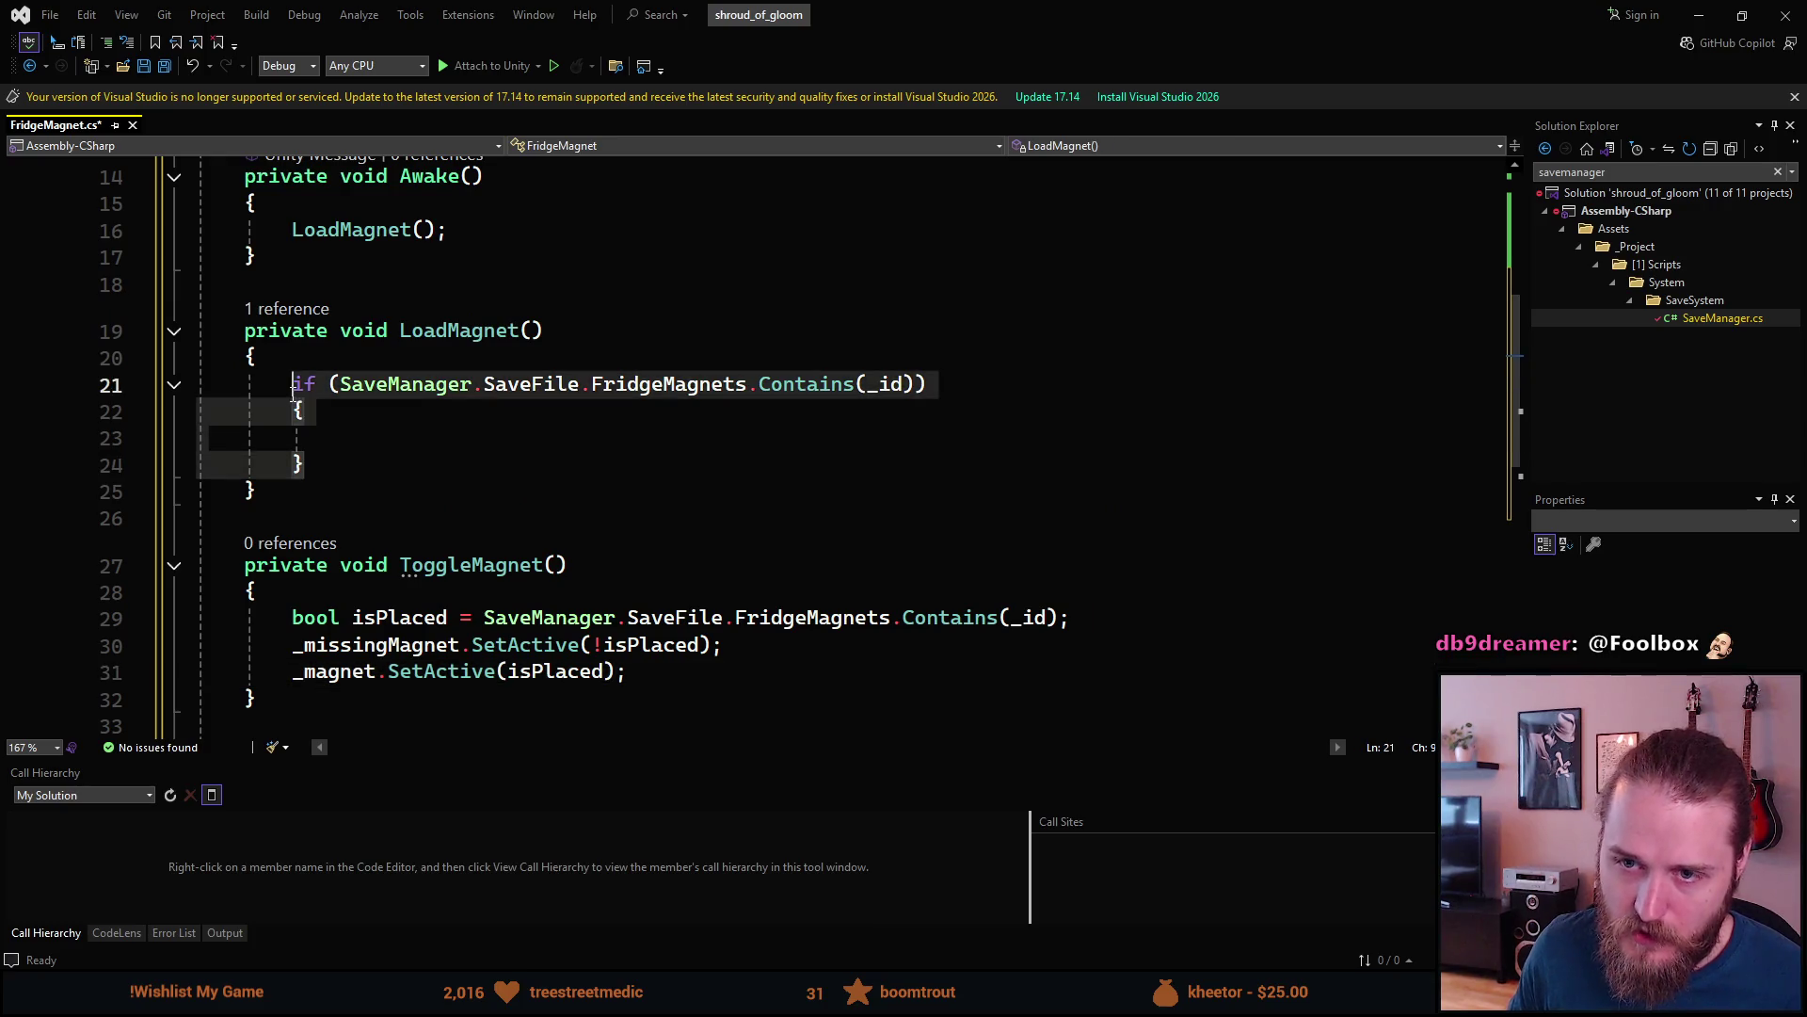
pyautogui.write('Toggle')
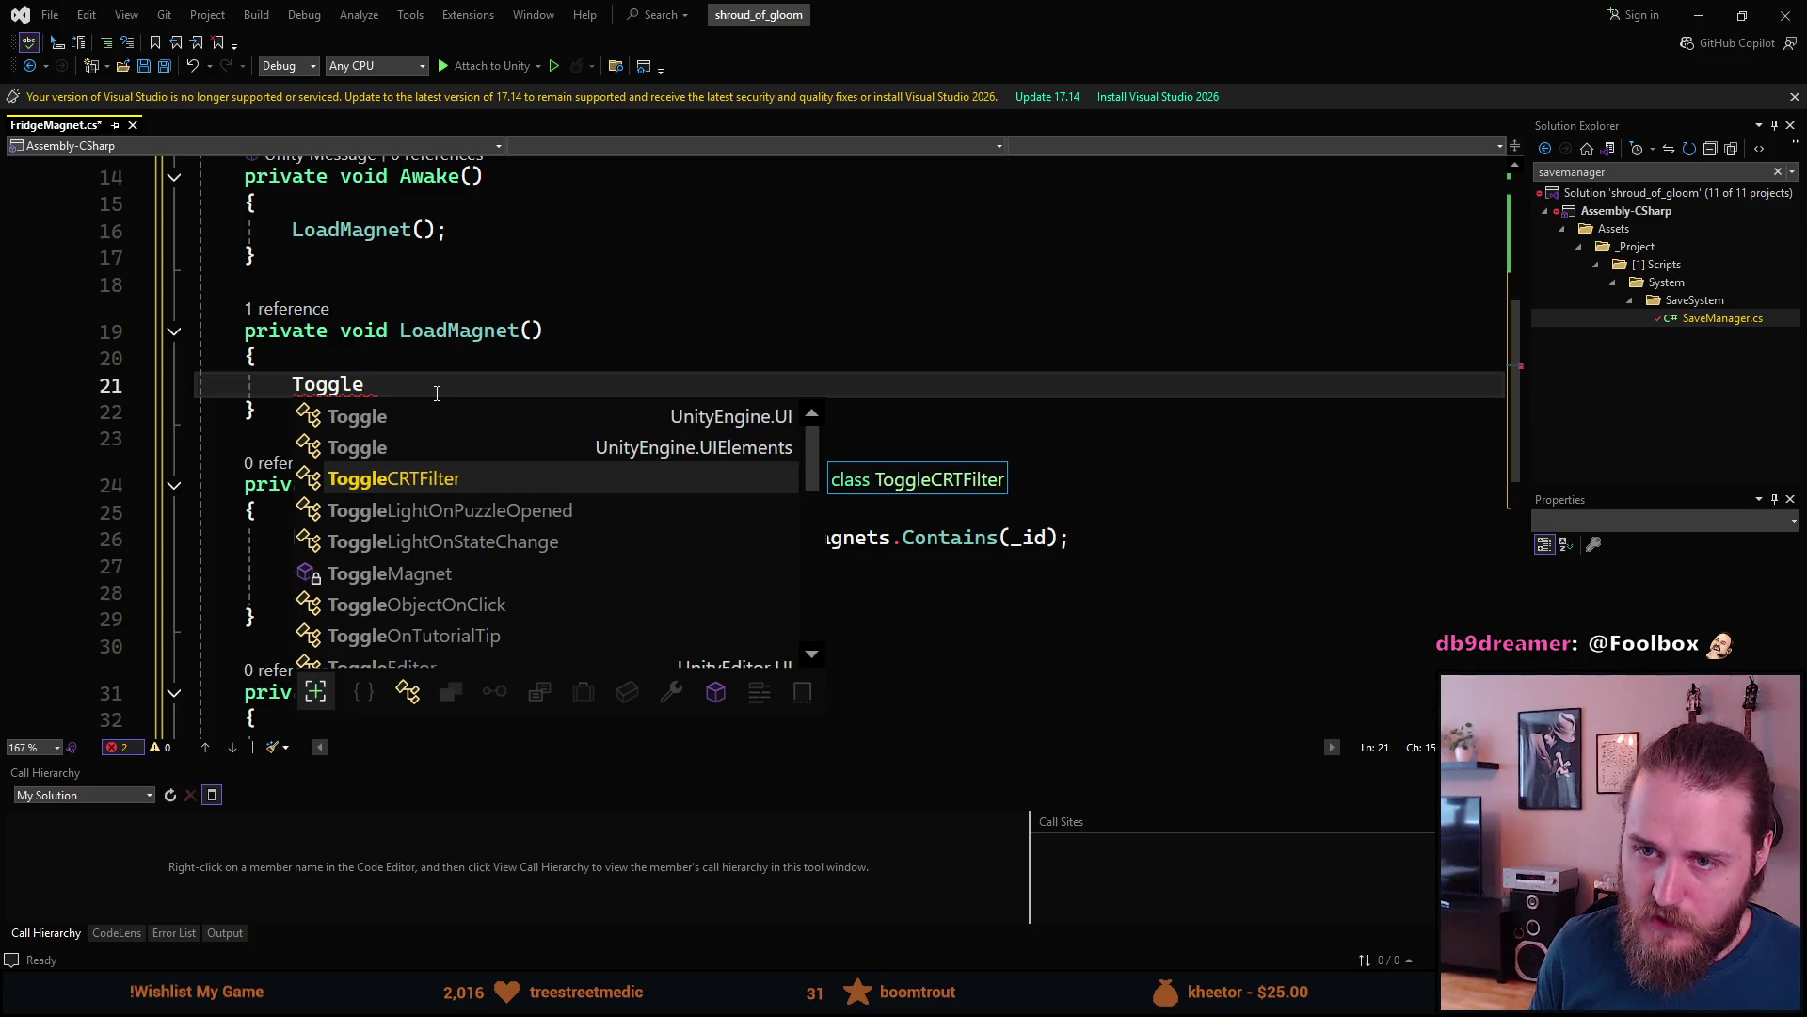
pyautogui.write('M')
pyautogui.press('Tab')
pyautogui.write('();')
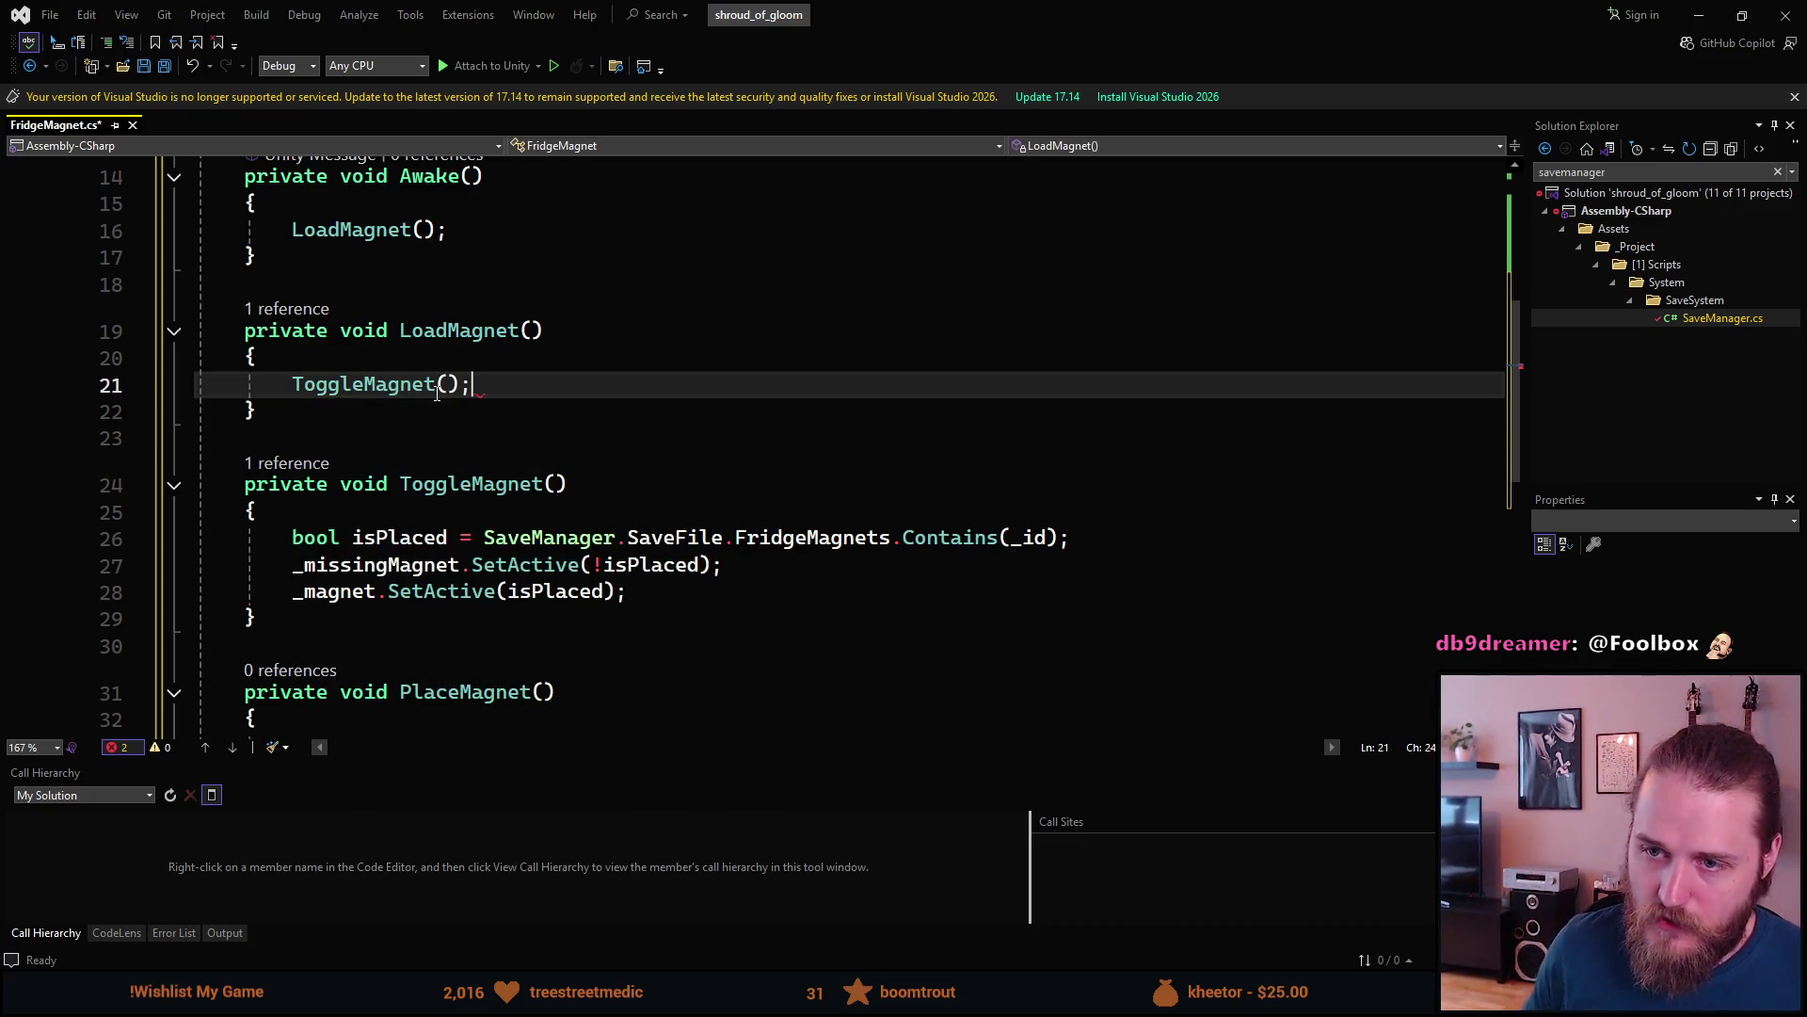
pyautogui.scroll(-2, 420, 516)
pyautogui.click(376, 585)
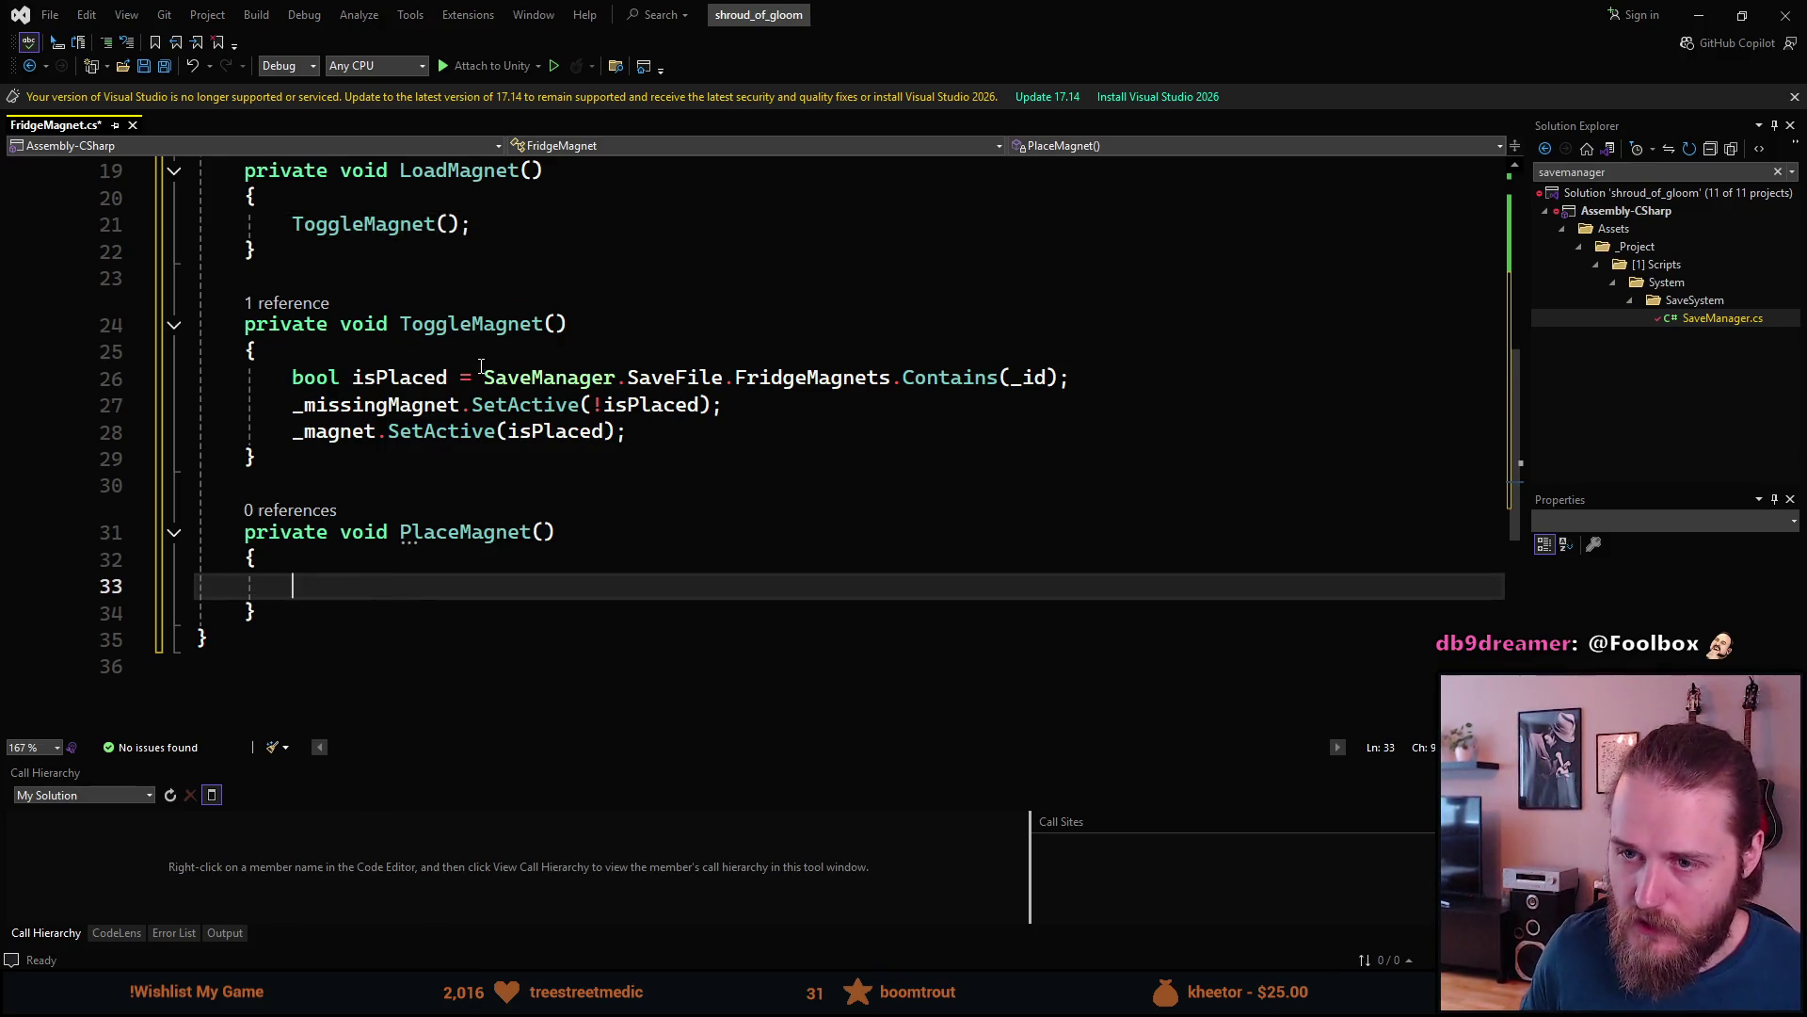
pyautogui.click(891, 376)
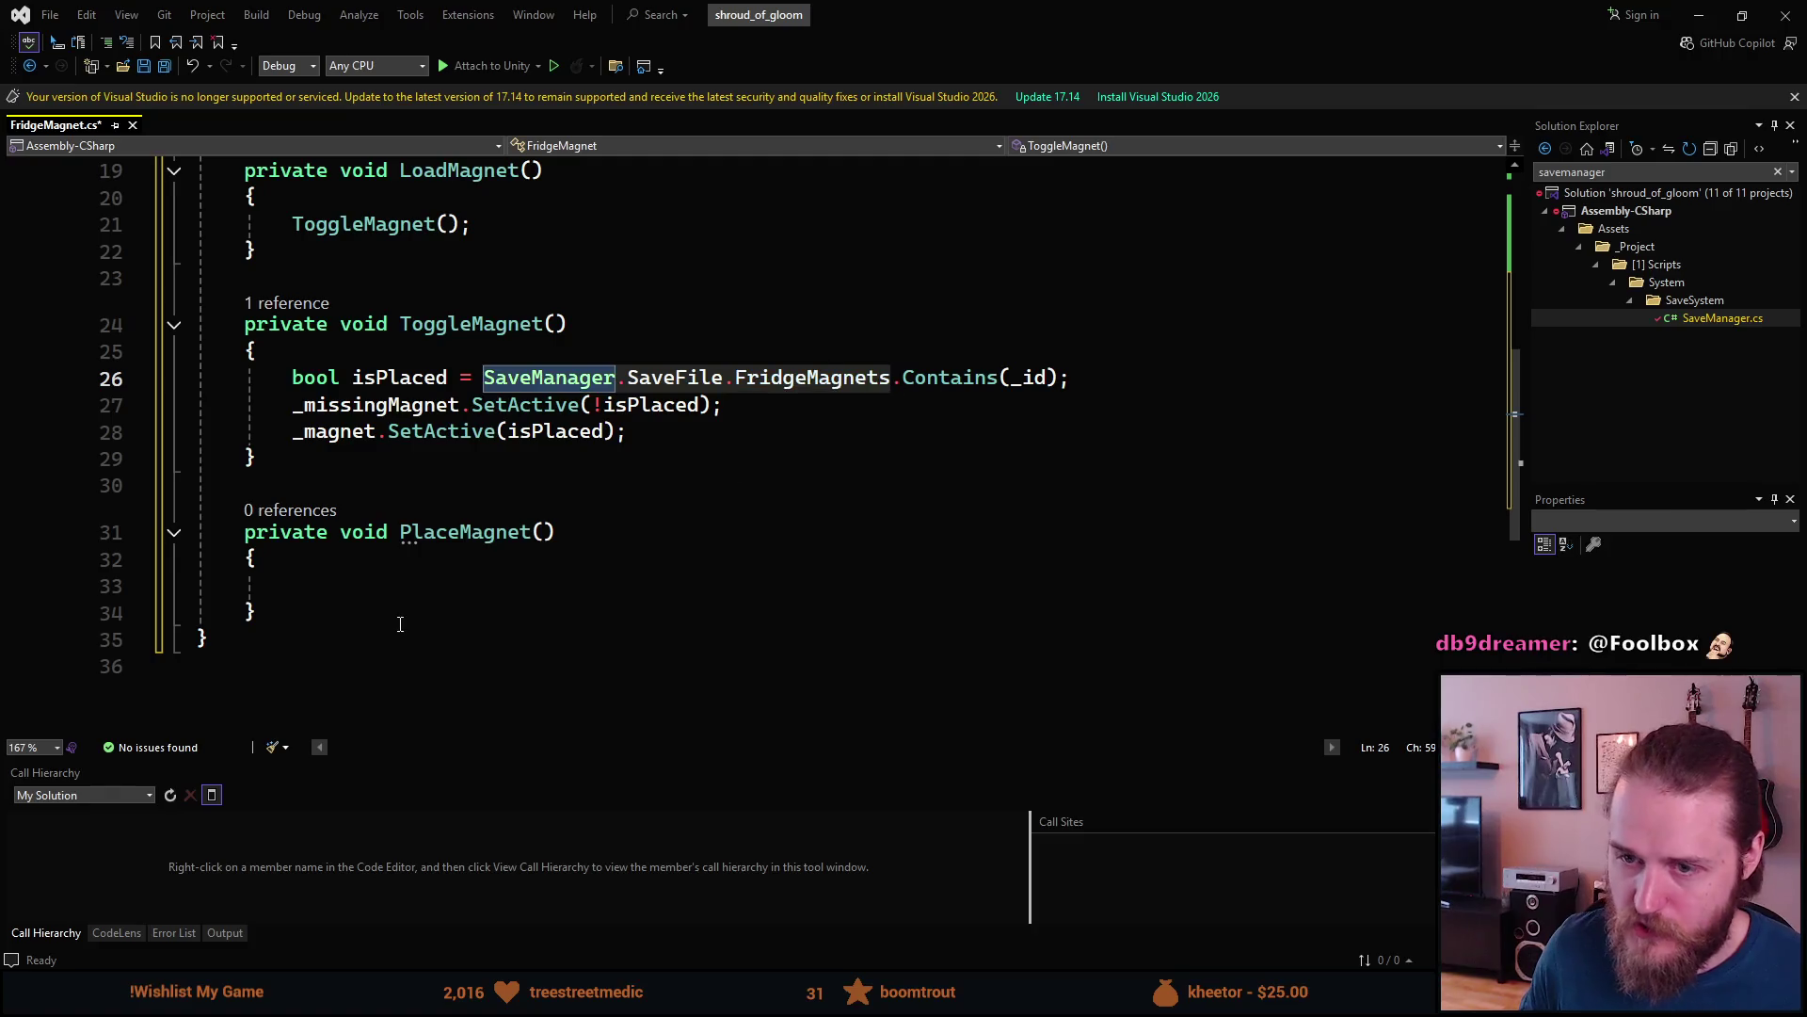
# - Fill PlaceMagnet with SaveManager.SaveFile.FridgeMagnets.Add(_id); and ToggleMagnet();, then save
pyautogui.hotkey('ctrl', 'c')
pyautogui.click(414, 585)
pyautogui.hotkey('ctrl', 'v')
pyautogui.write('.Add(_id);')
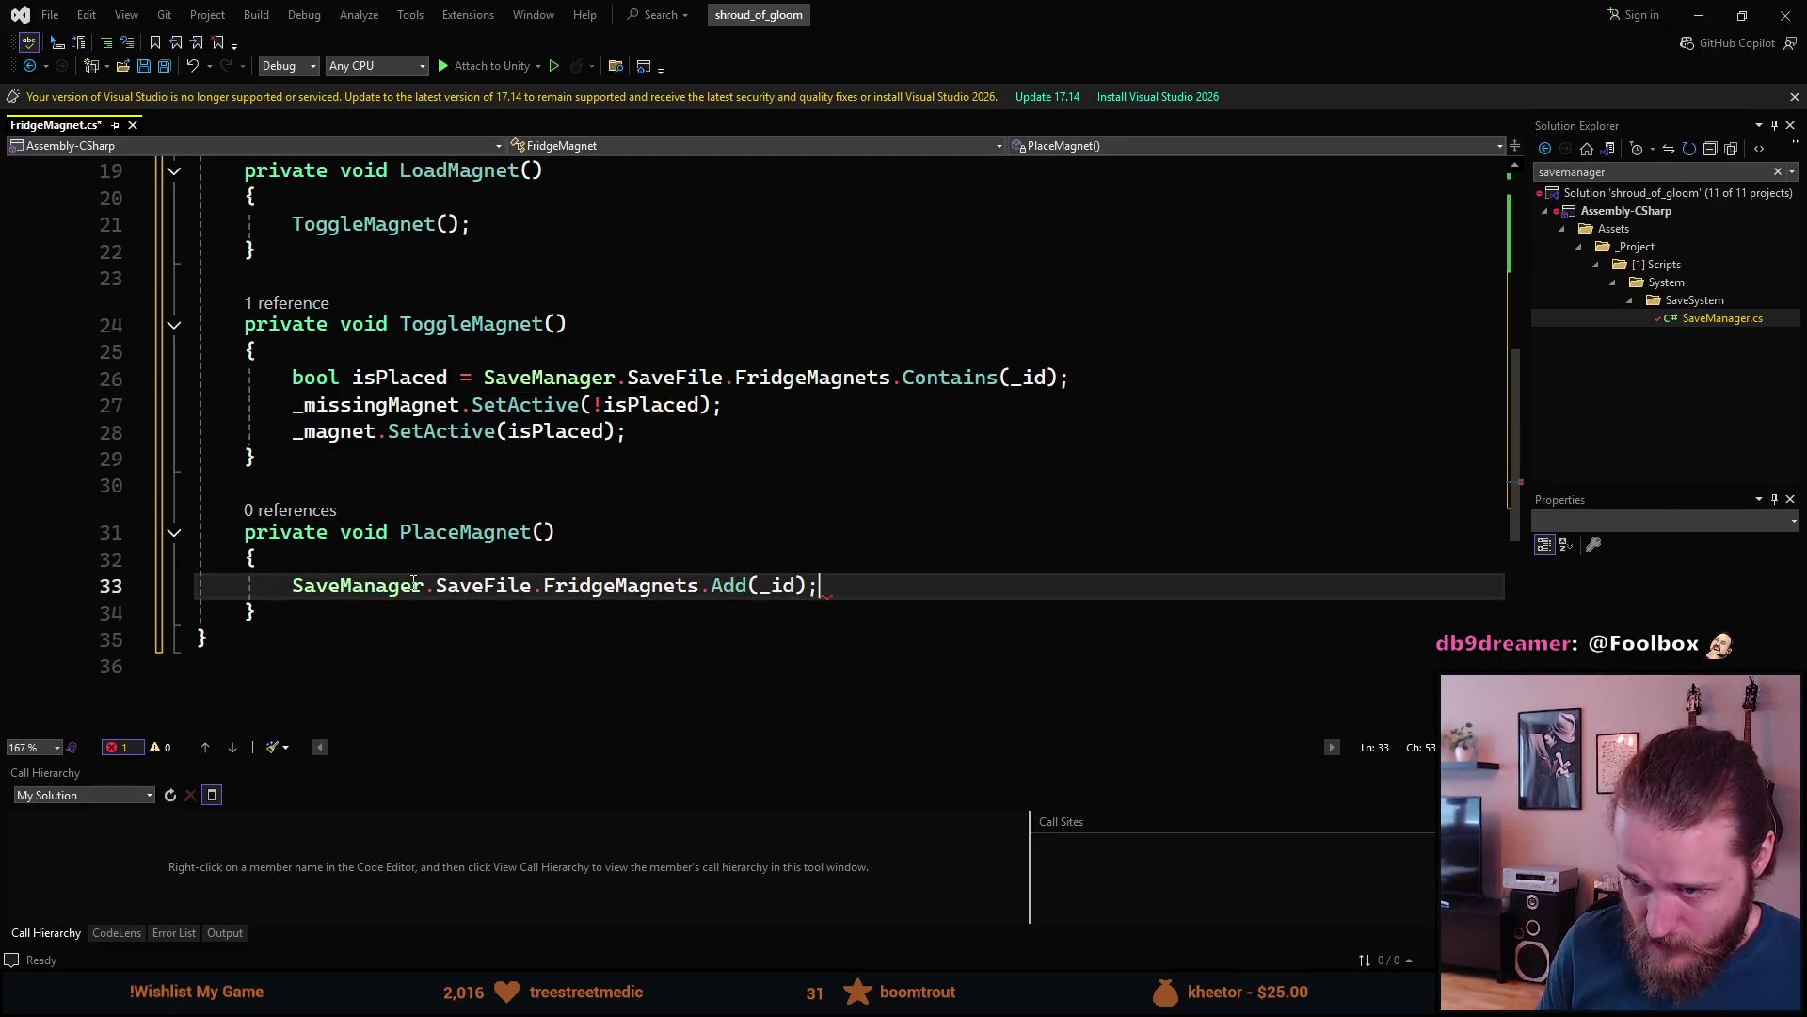
pyautogui.press('Return')
pyautogui.write('Togg')
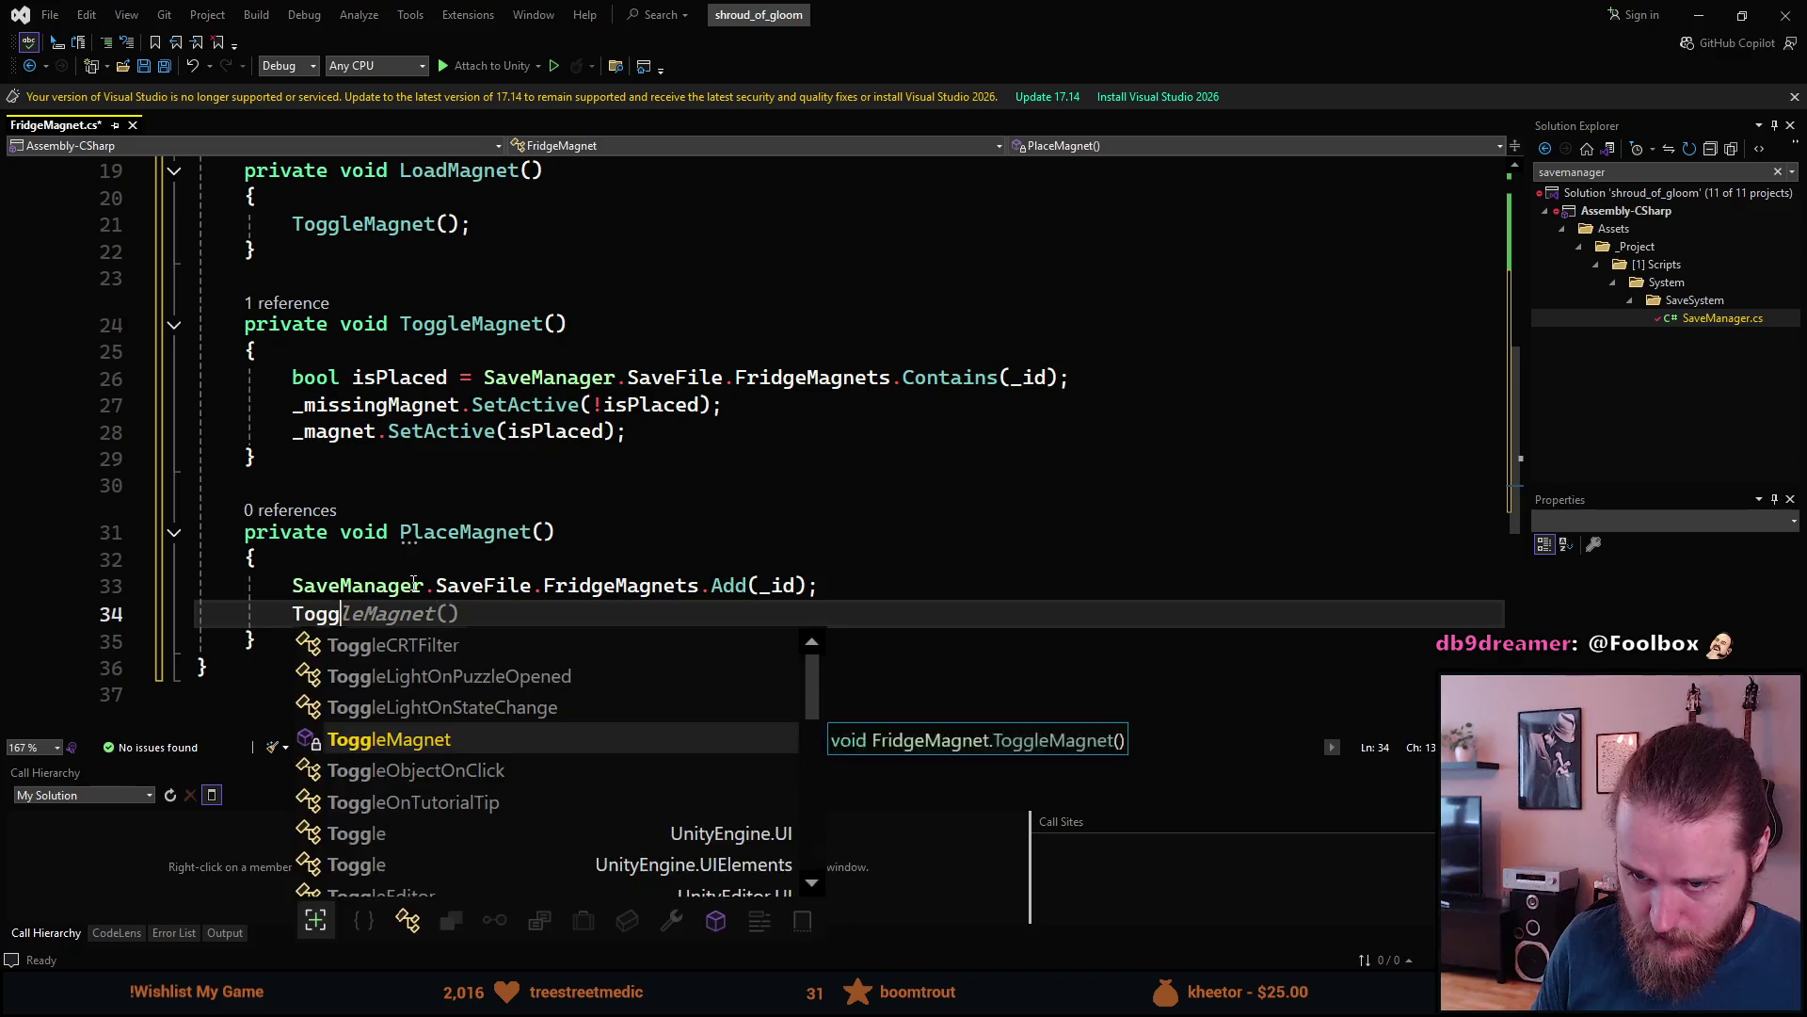
pyautogui.press('Tab')
pyautogui.write(';')
pyautogui.hotkey('ctrl', 's')
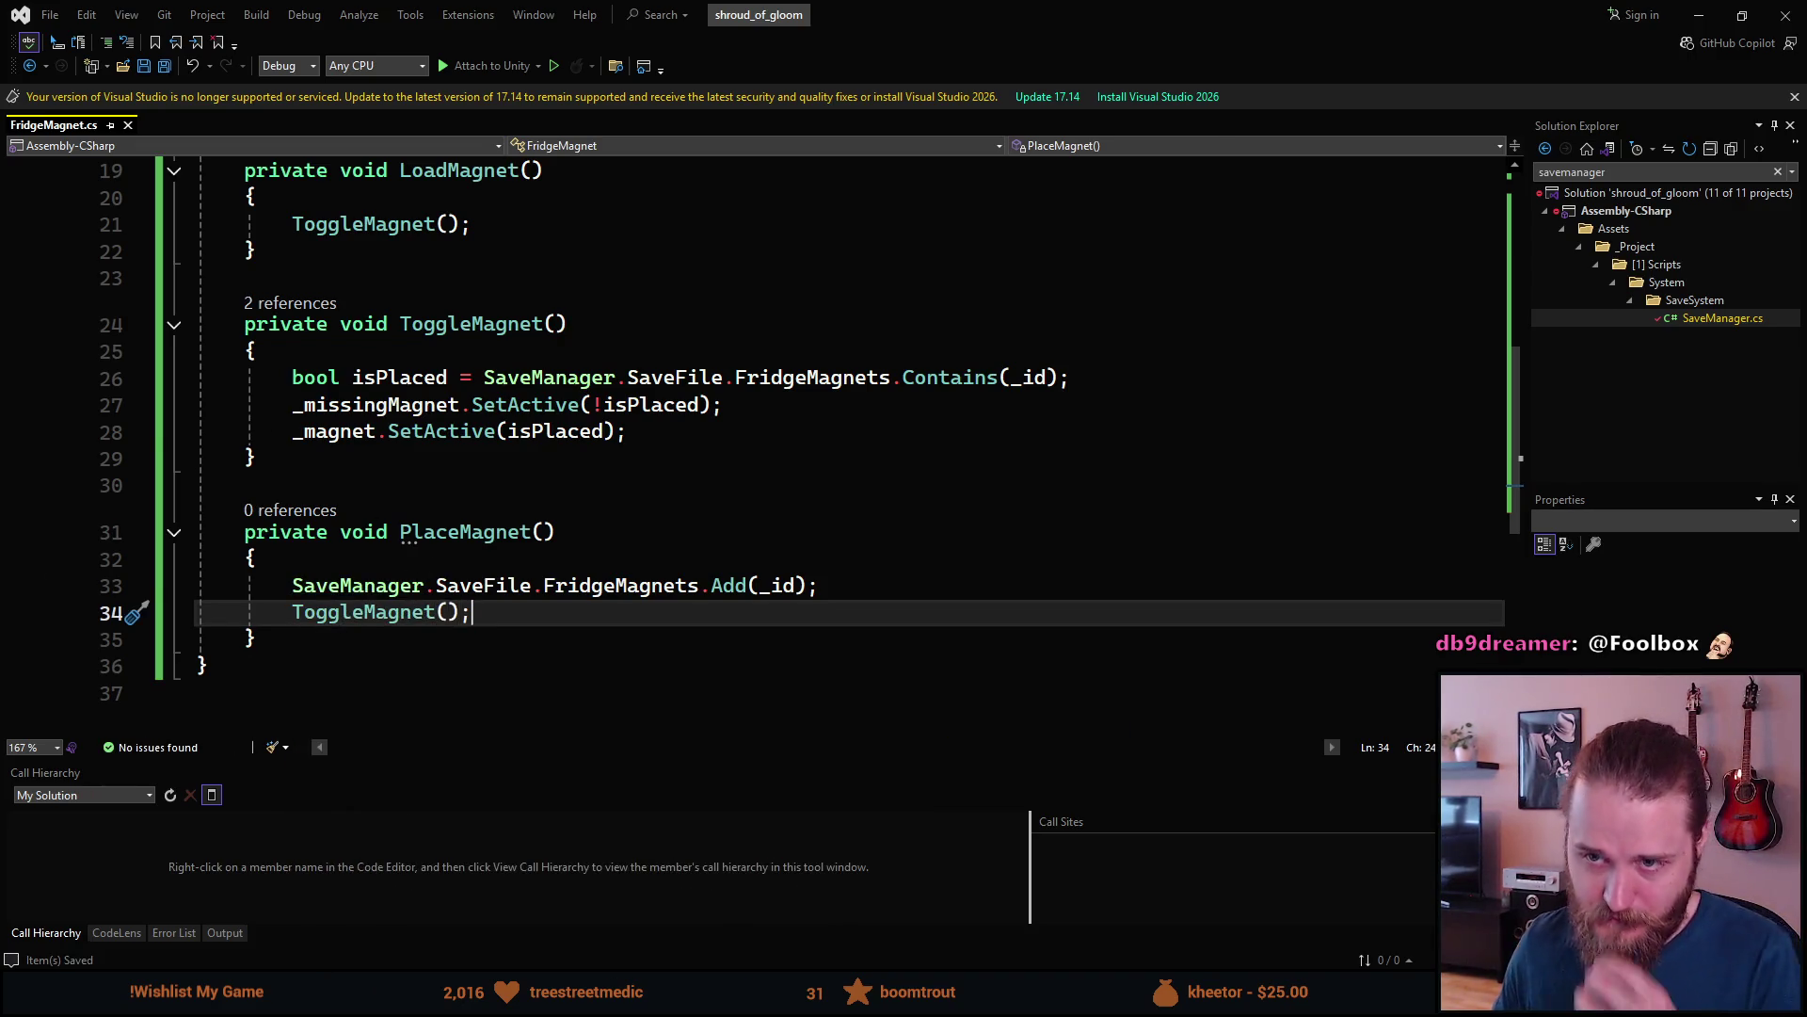
# - Change PlaceMagnet's access modifier from private to public
pyautogui.scroll(2, 255, 569)
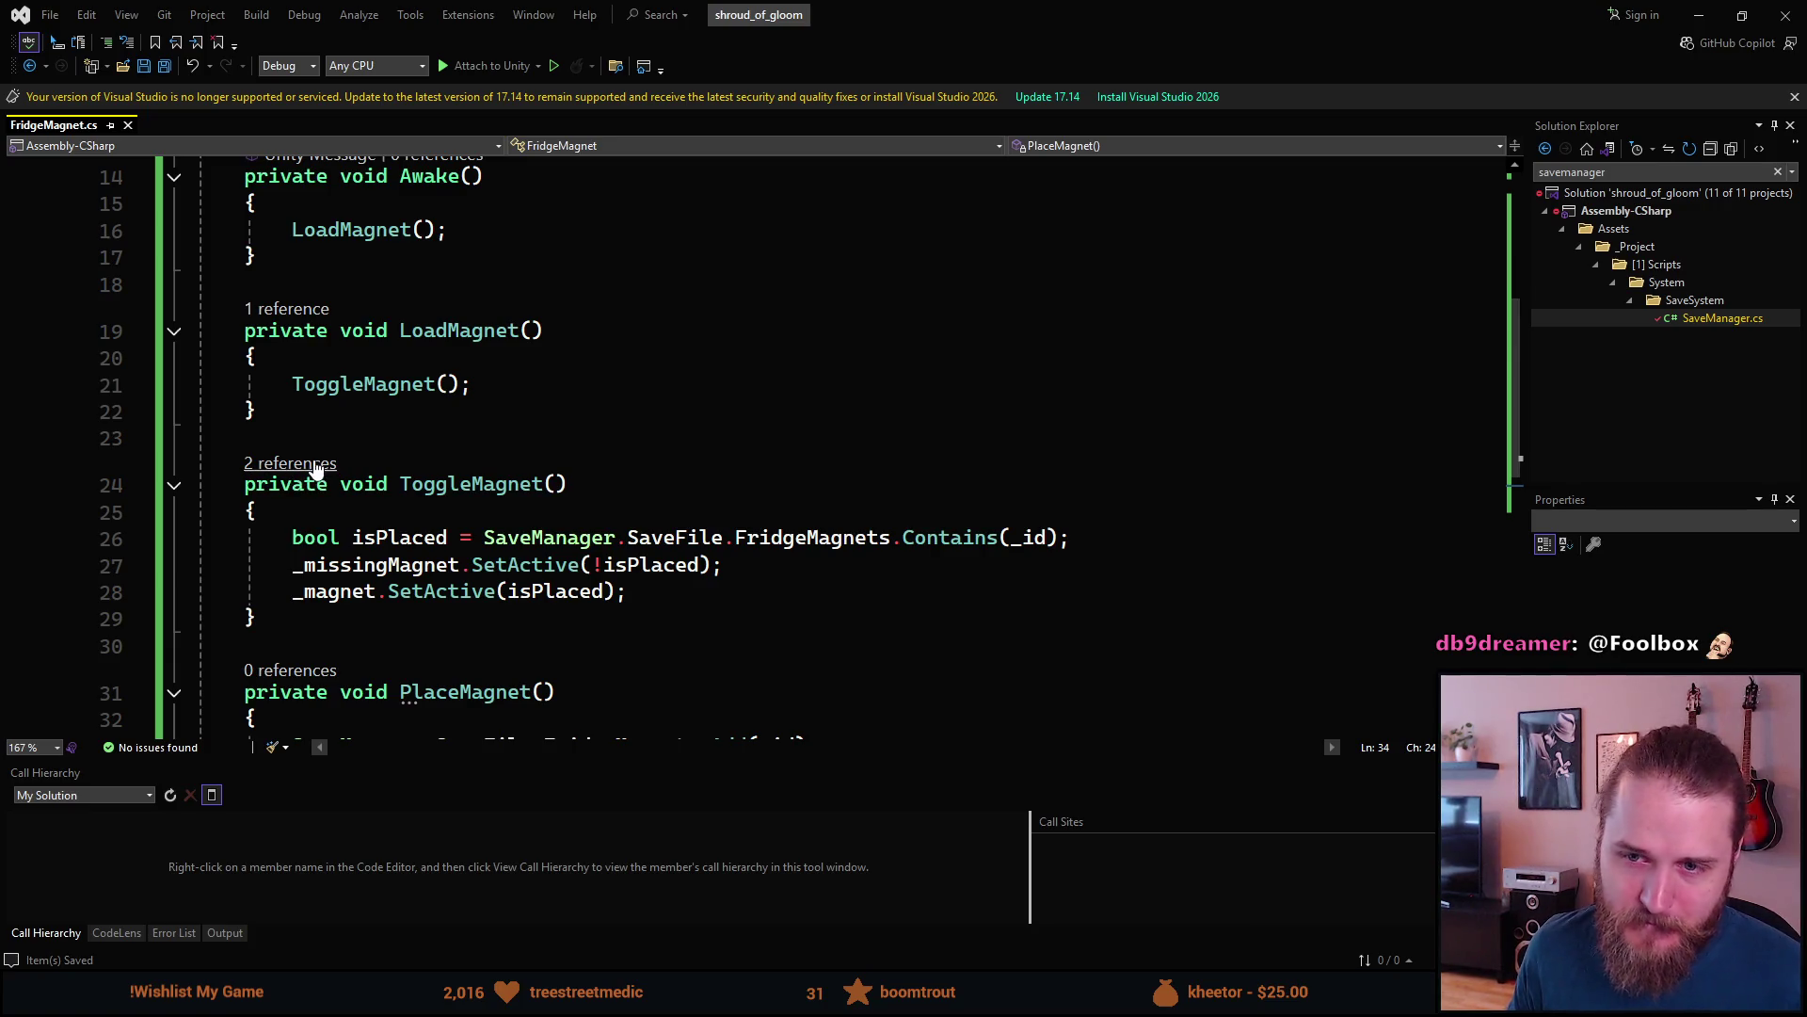
pyautogui.scroll(5, 311, 471)
pyautogui.scroll(-6, 320, 457)
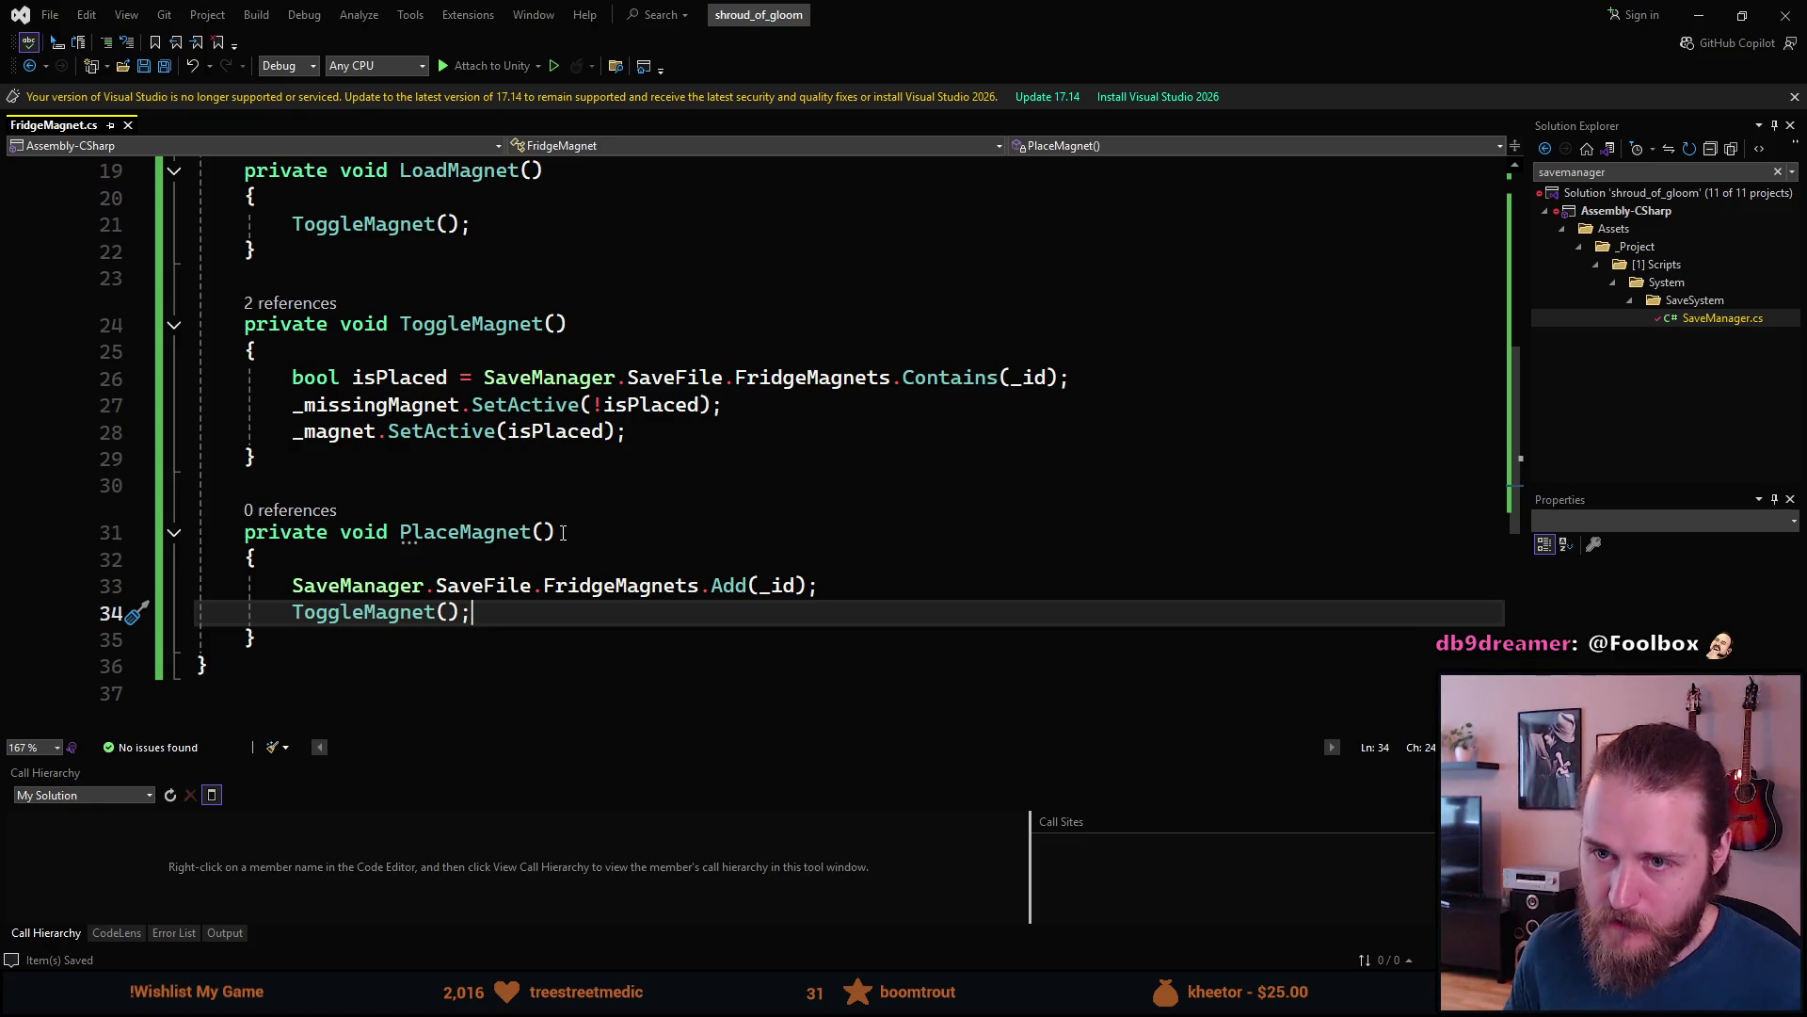
pyautogui.scroll(5, 561, 529)
pyautogui.scroll(-5, 561, 529)
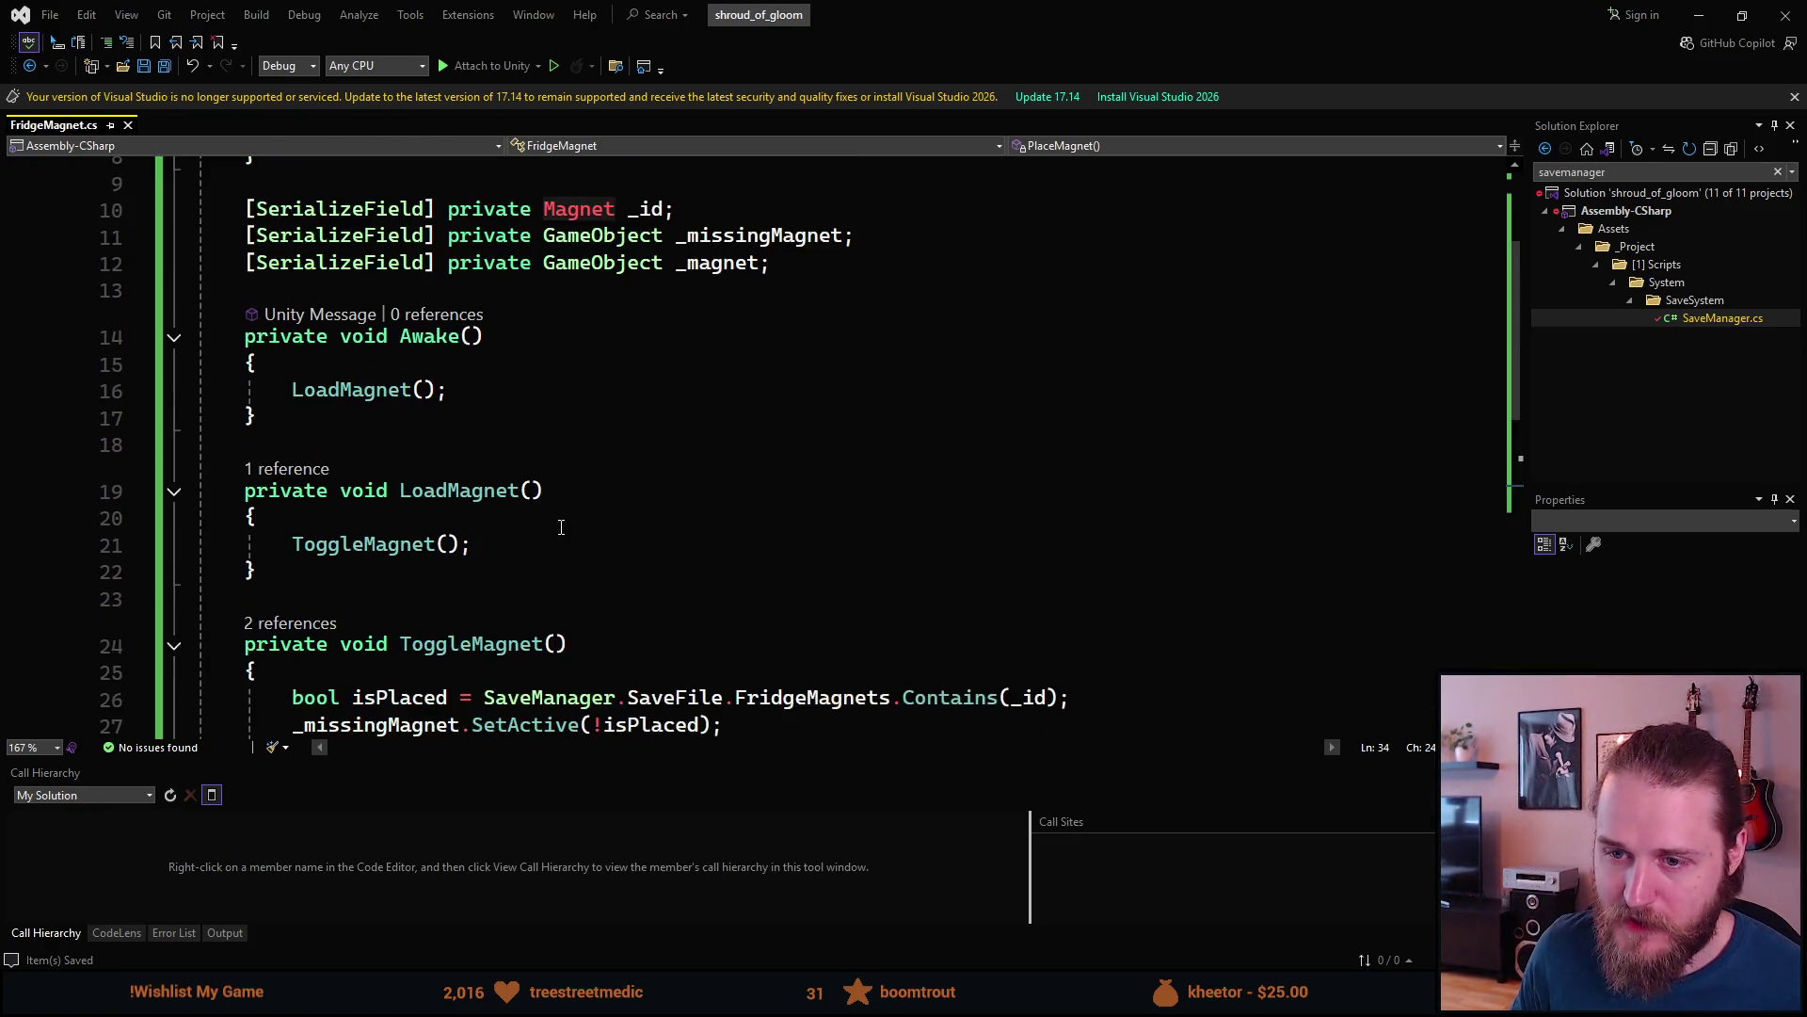
pyautogui.scroll(-1, 324, 564)
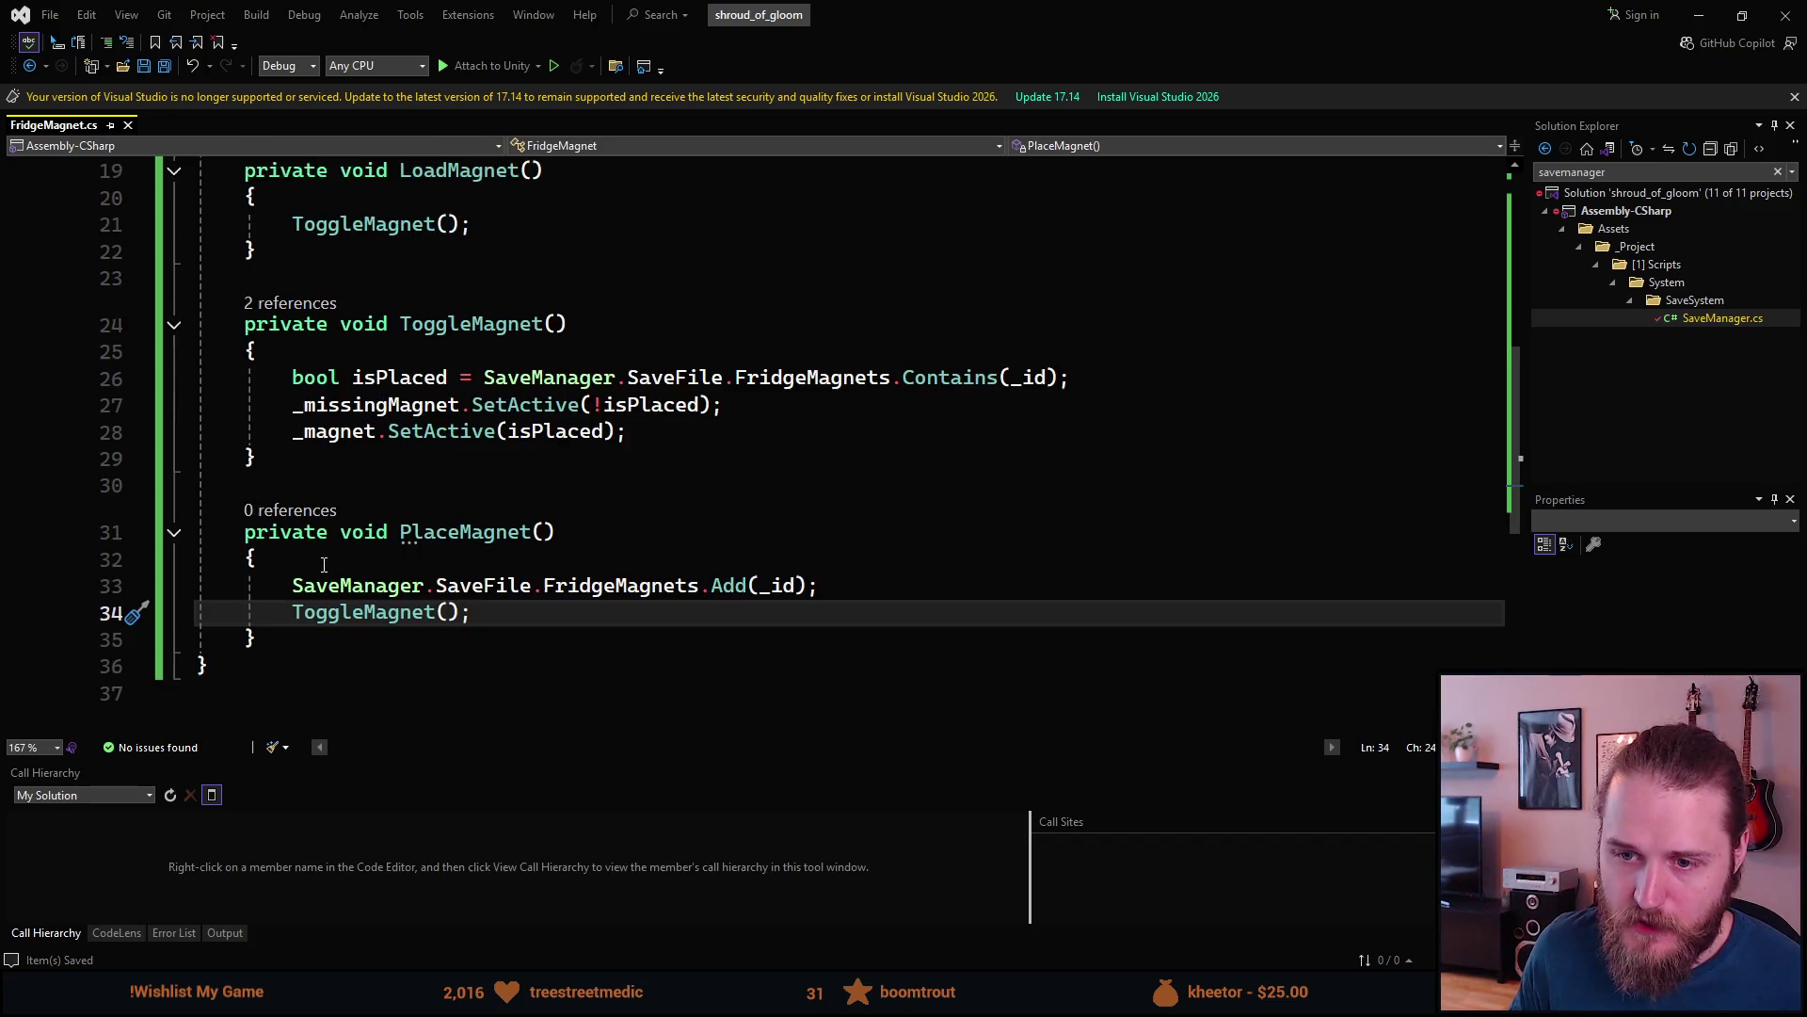
pyautogui.doubleClick(281, 535)
pyautogui.write('public')
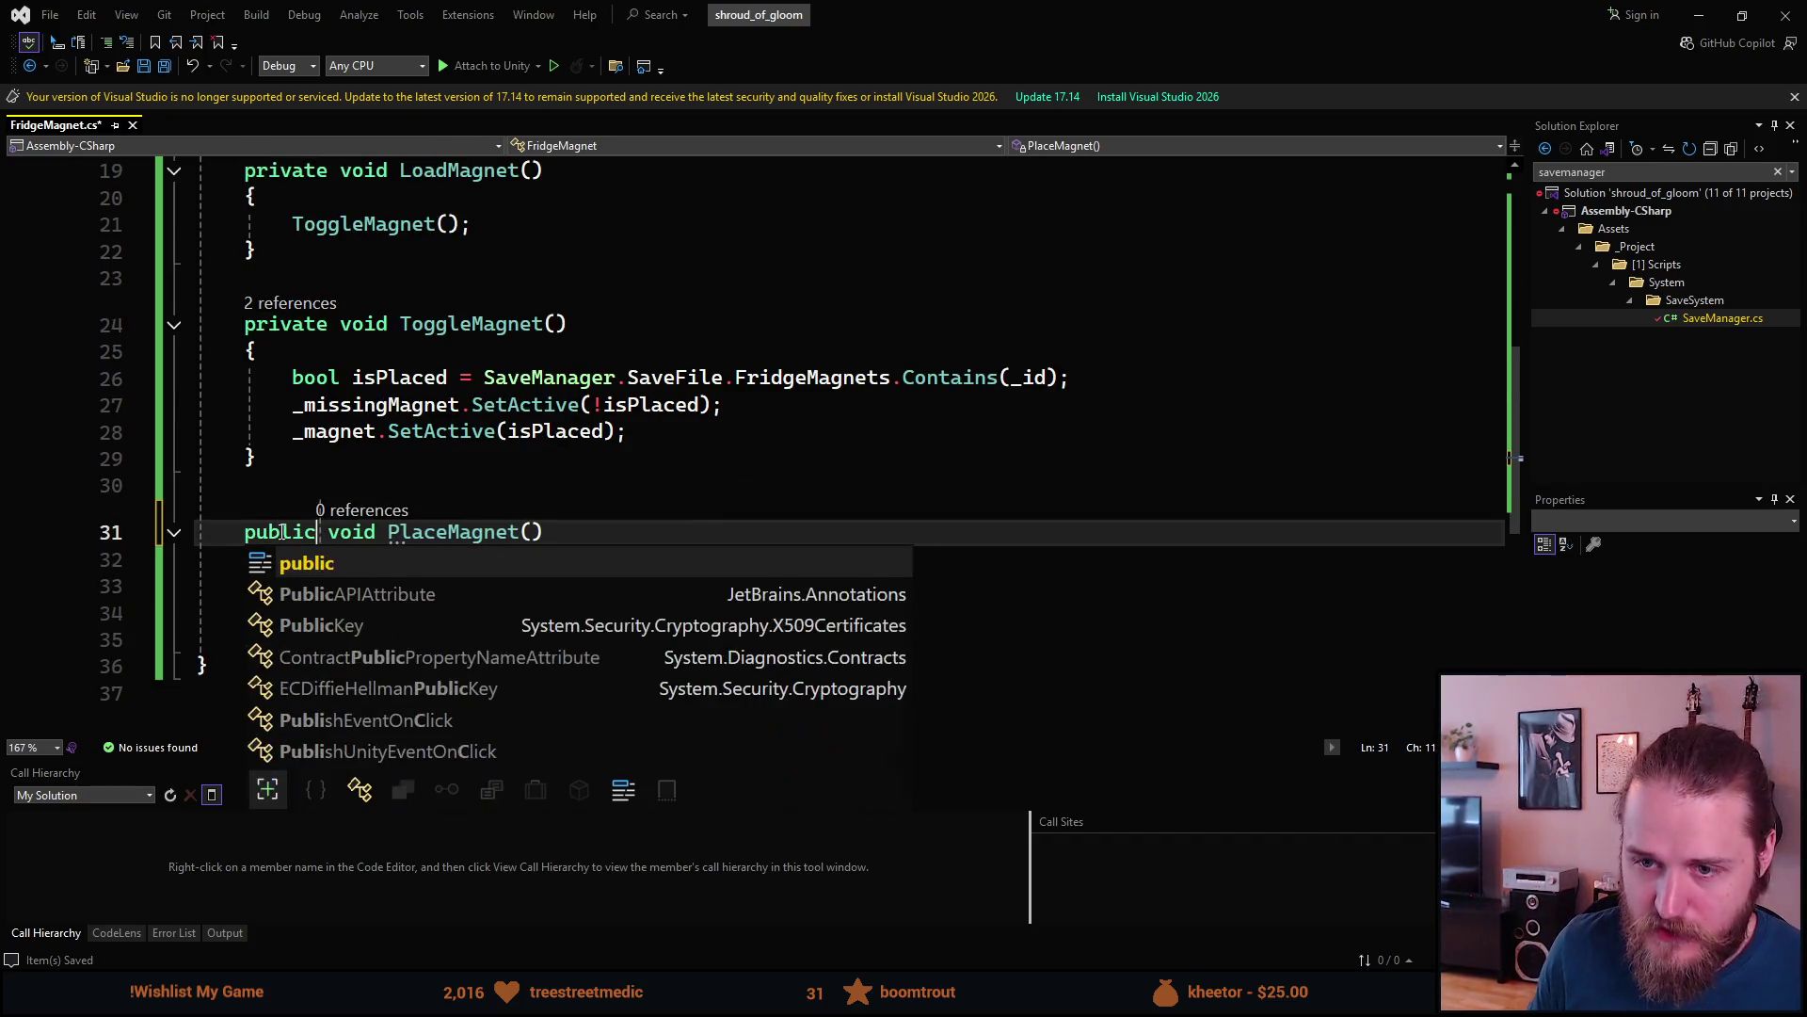
pyautogui.press('Escape')
pyautogui.scroll(2, 355, 524)
pyautogui.scroll(4, 355, 524)
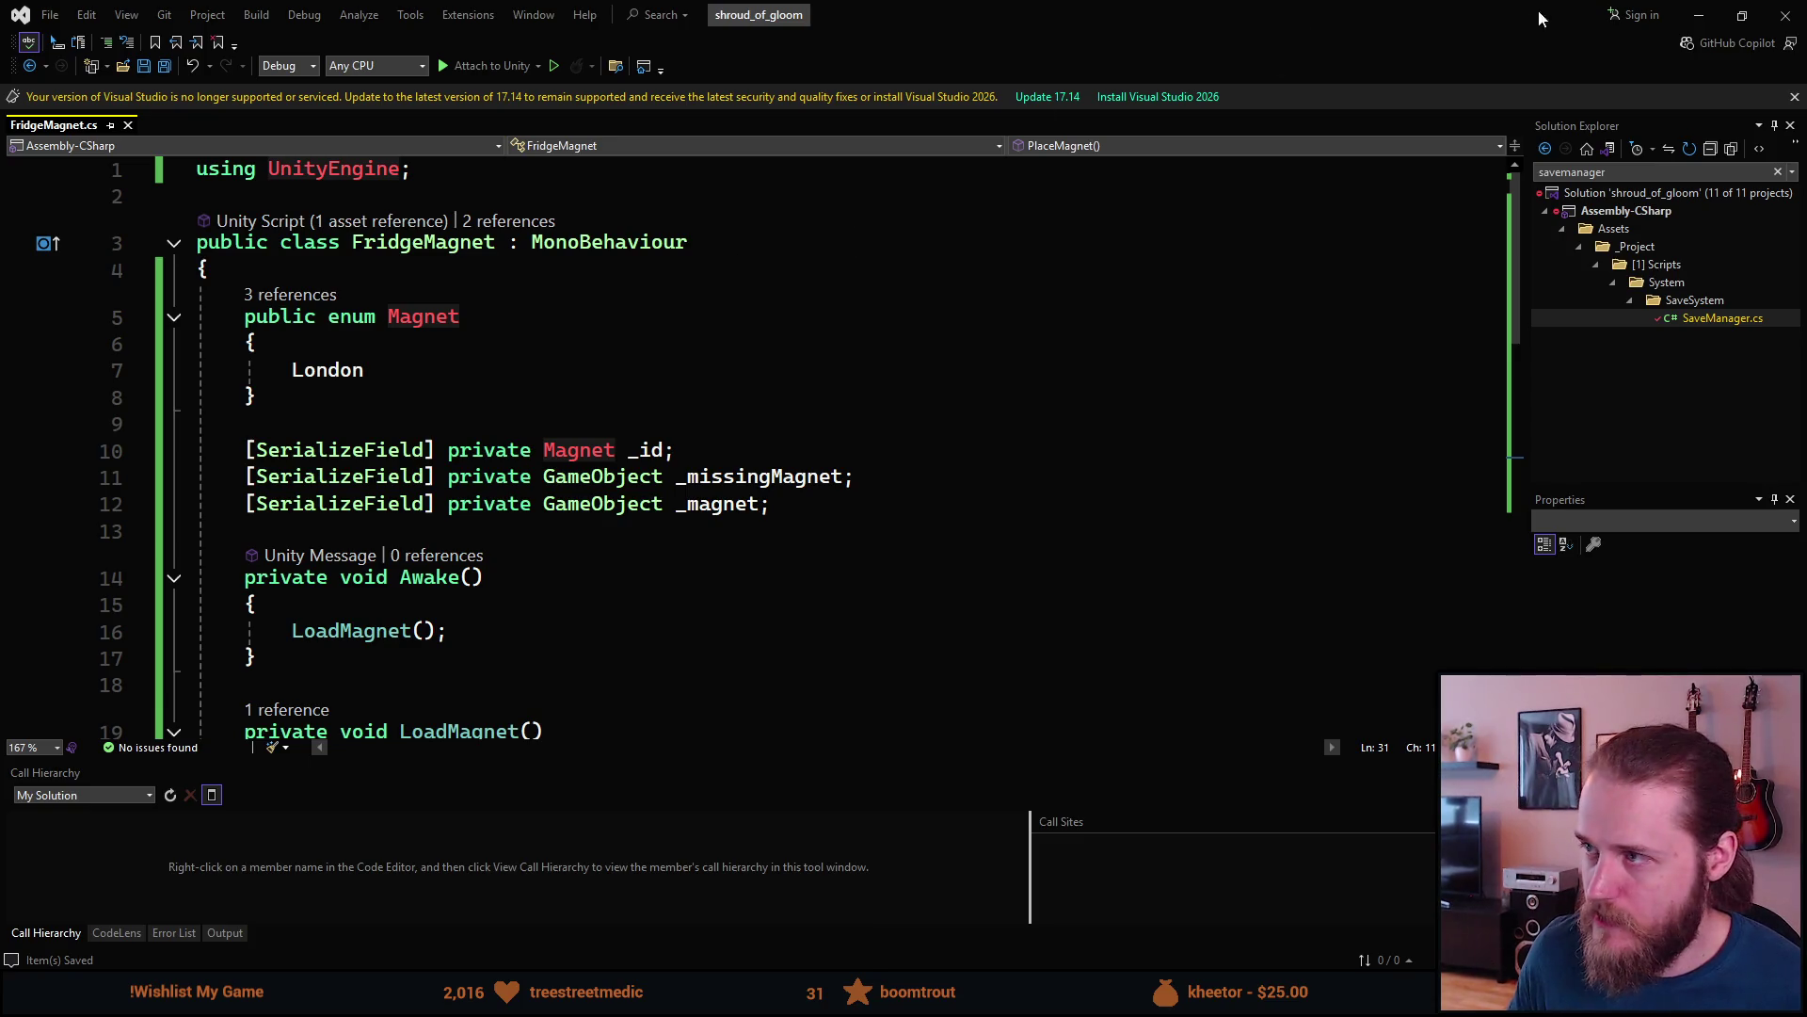
# - Minimize Visual Studio, centre the magnet in the Scene view, and inspect Missing, then Fridge_Magnet
pyautogui.click(1699, 14)
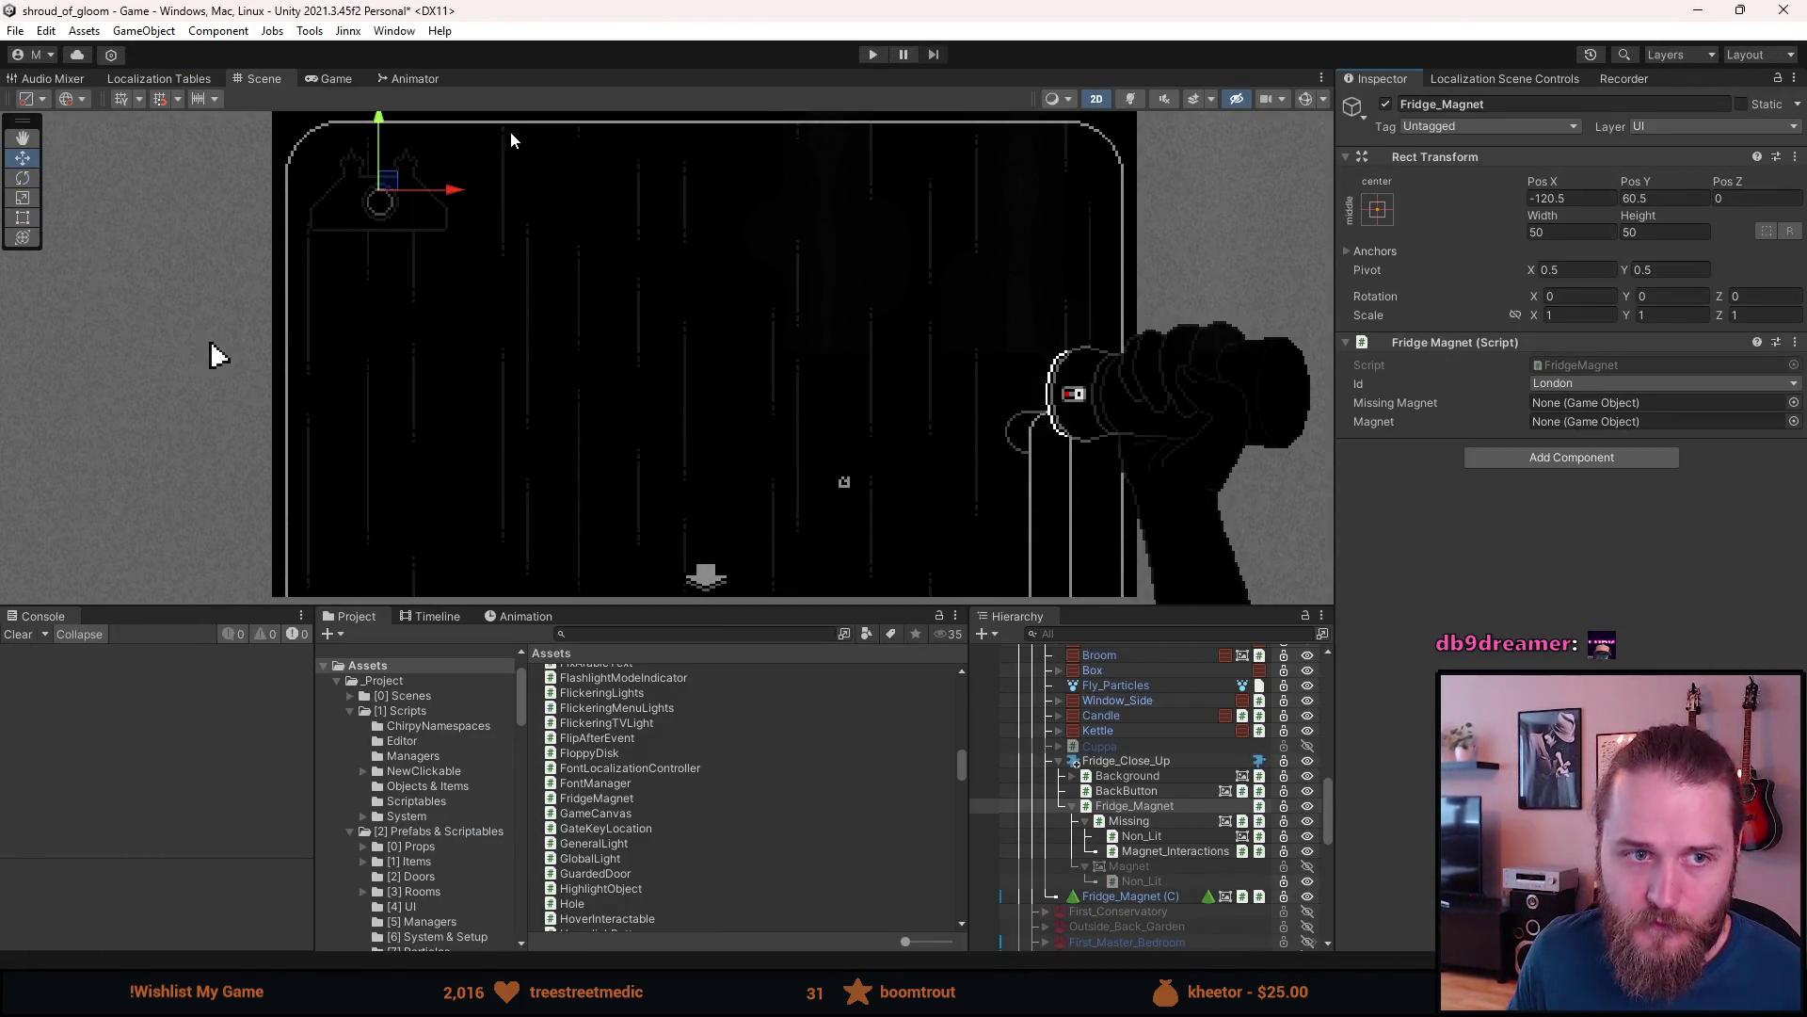
pyautogui.scroll(2, 320, 145)
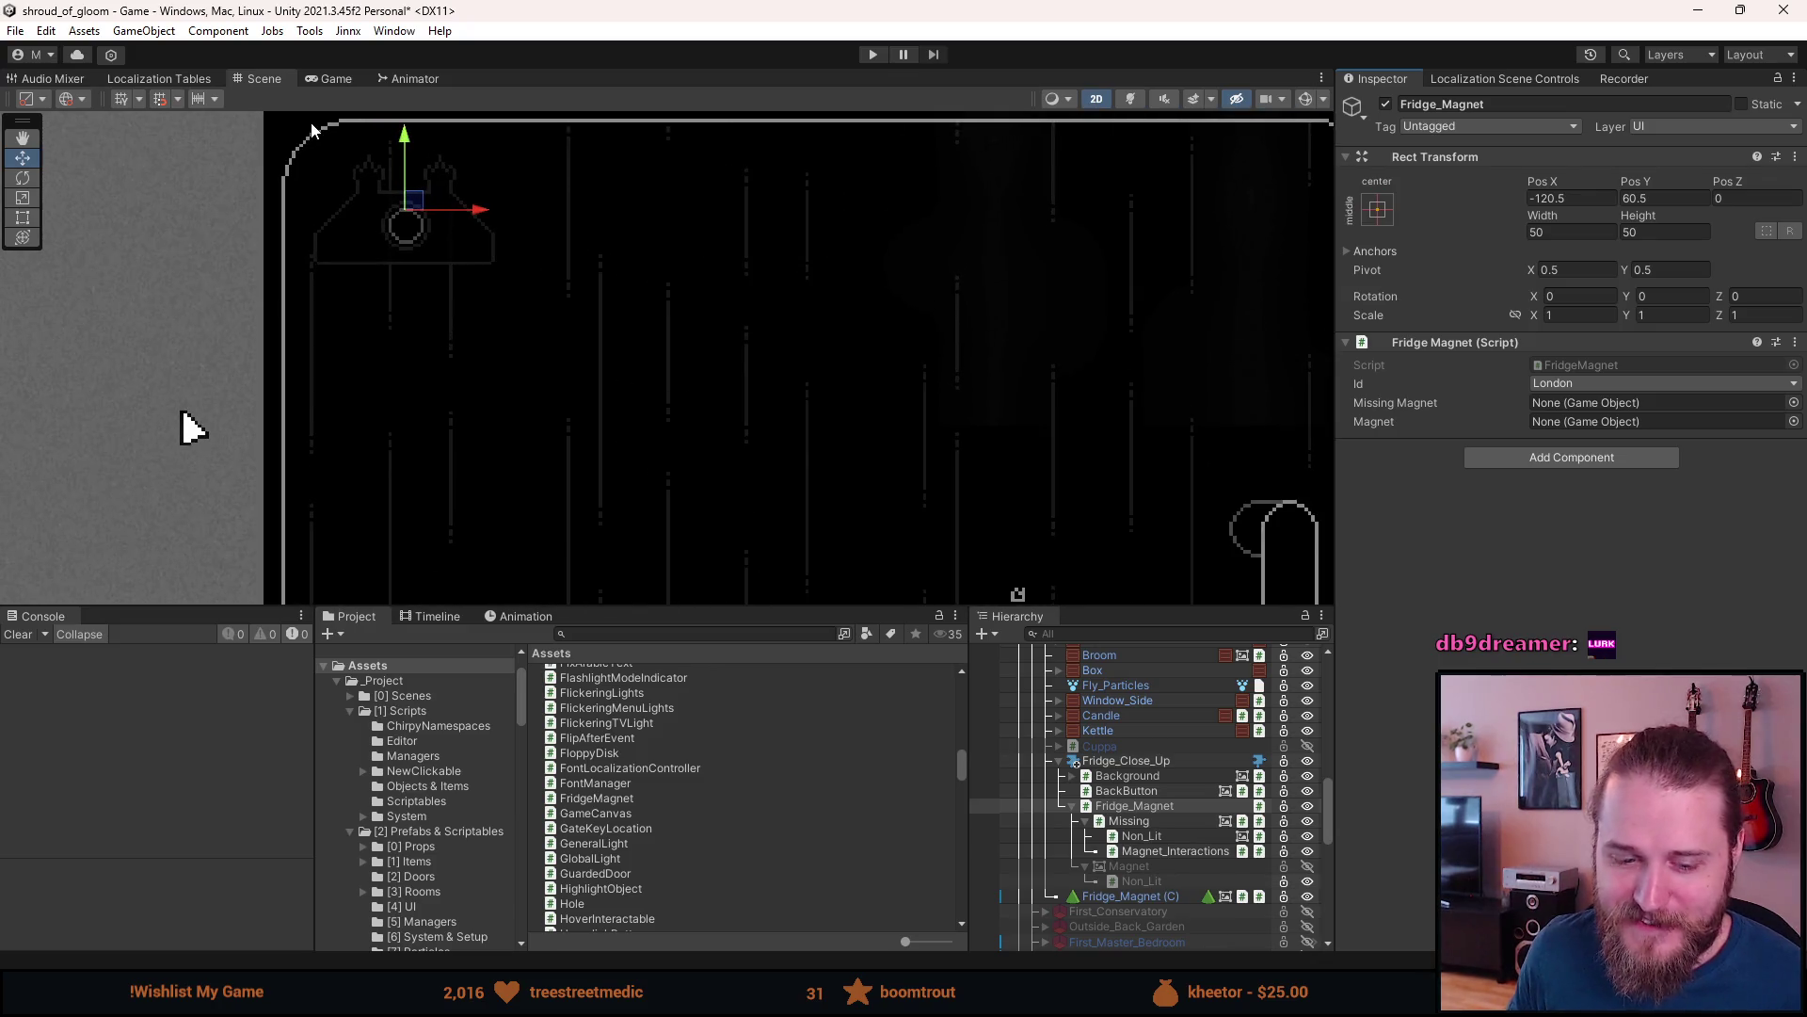
pyautogui.moveTo(401, 273); pyautogui.dragTo(437, 357)
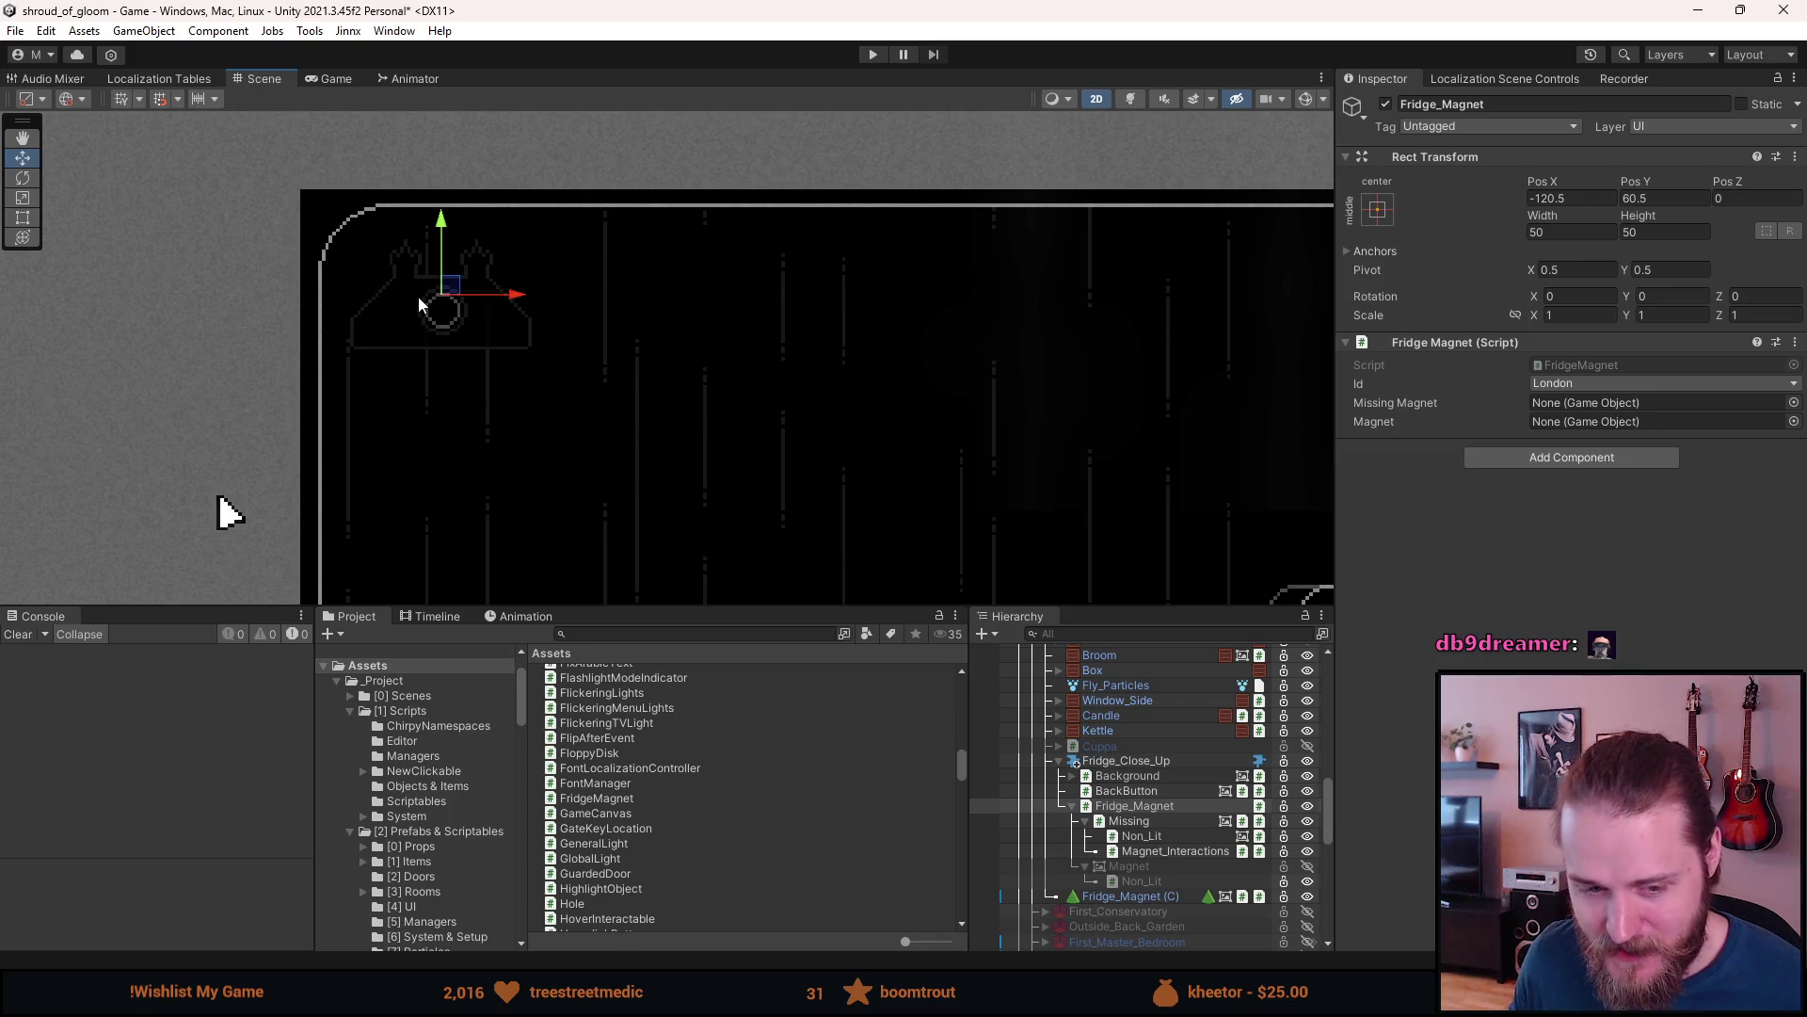
pyautogui.scroll(2, 386, 230)
pyautogui.scroll(1, 361, 388)
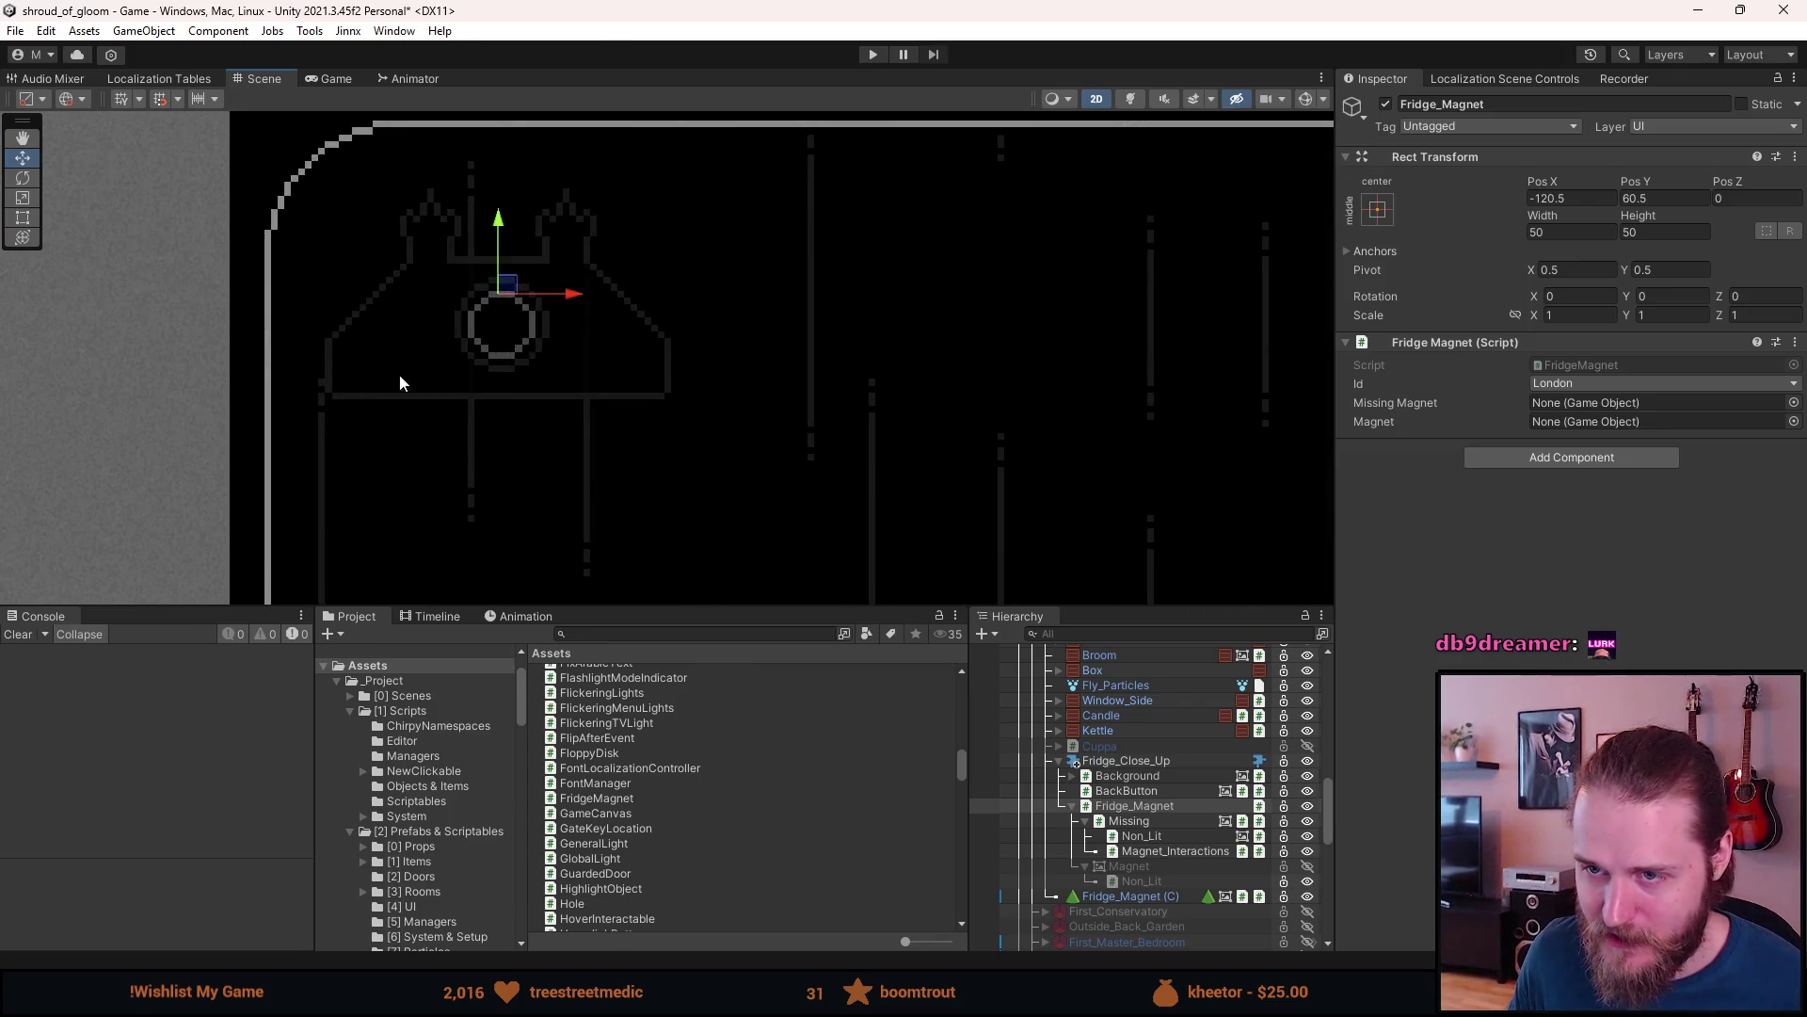
pyautogui.click(1152, 817)
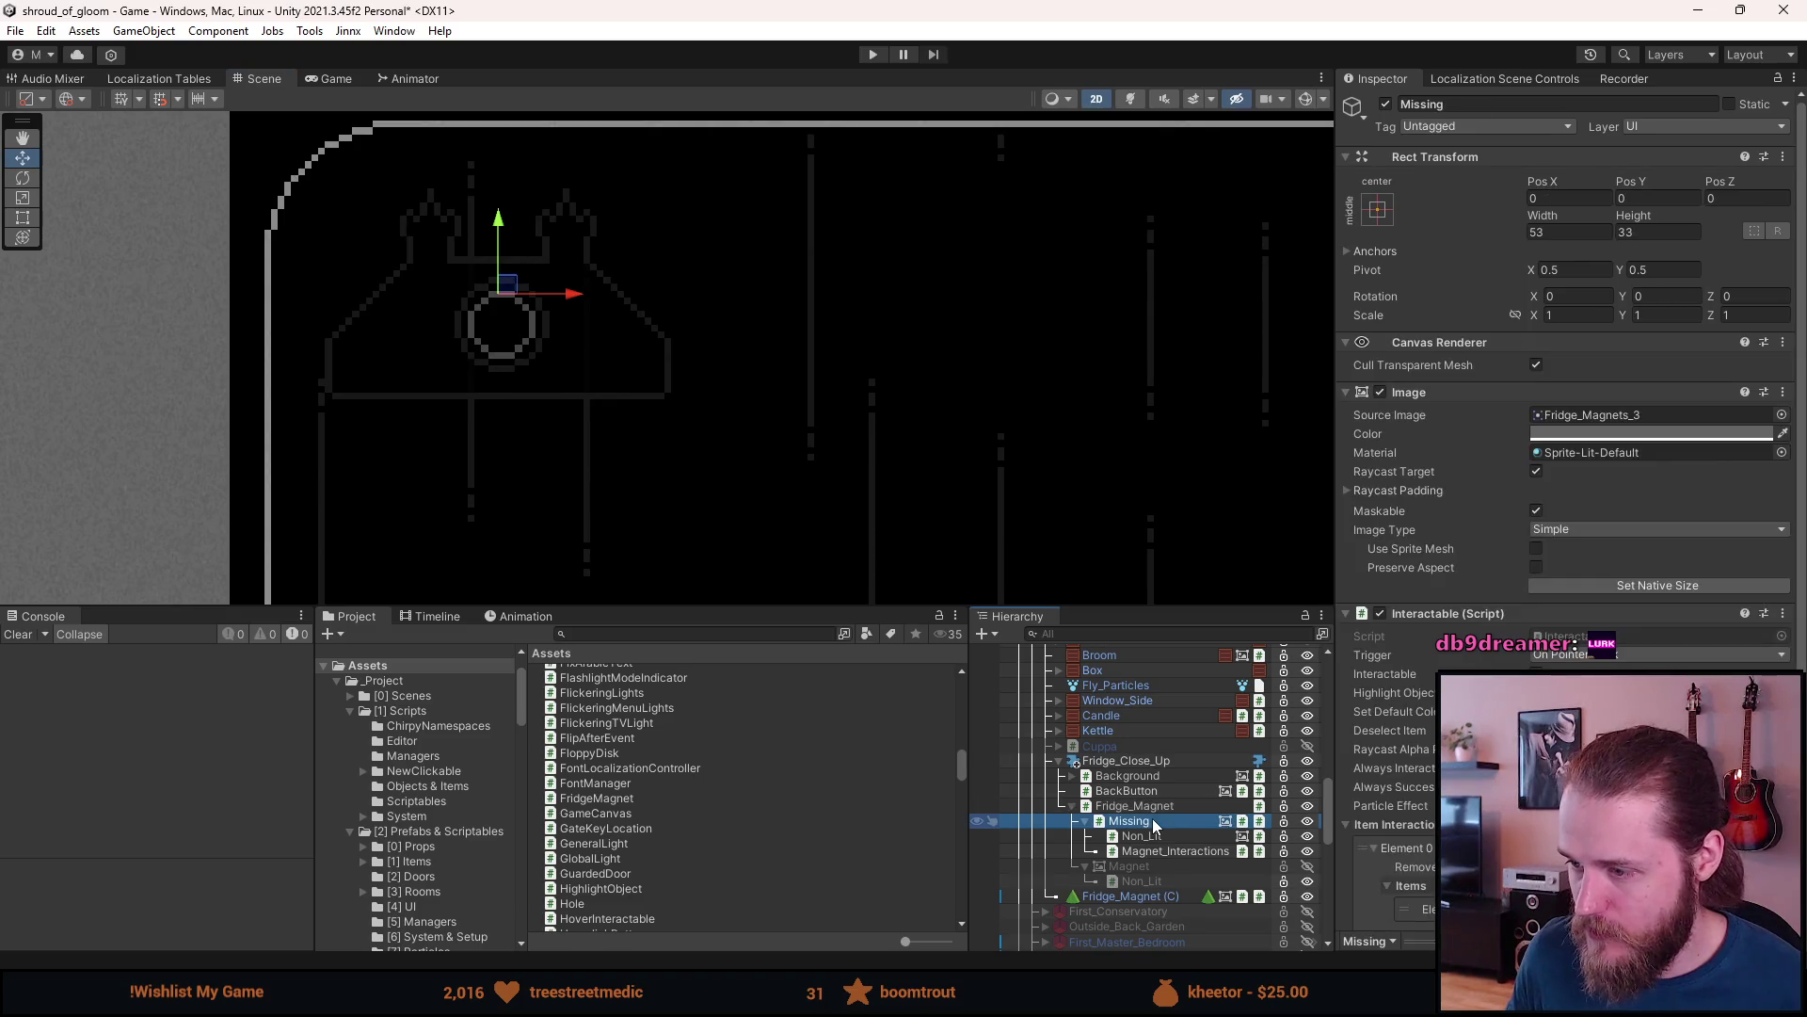
pyautogui.click(1156, 806)
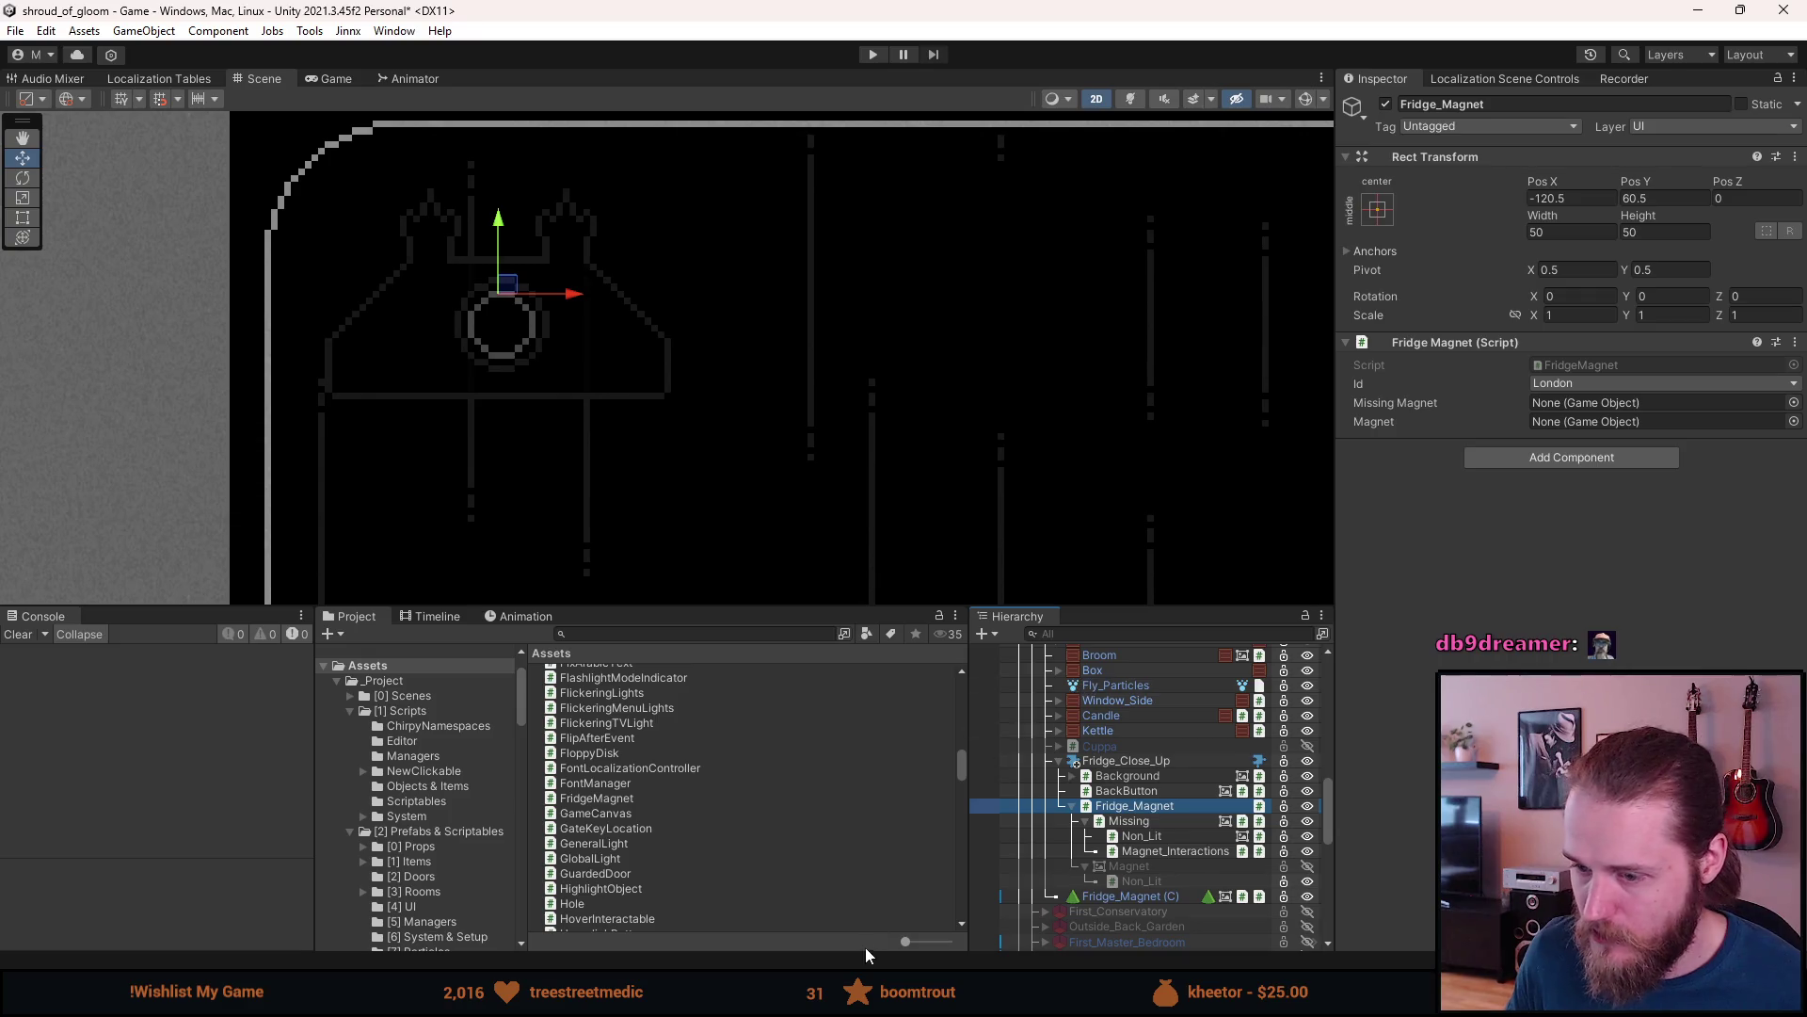
# - Insert Unset as the first Magnet enum value ahead of London, then return to Unity to recompile
pyautogui.hotkey('alt', 'Tab')
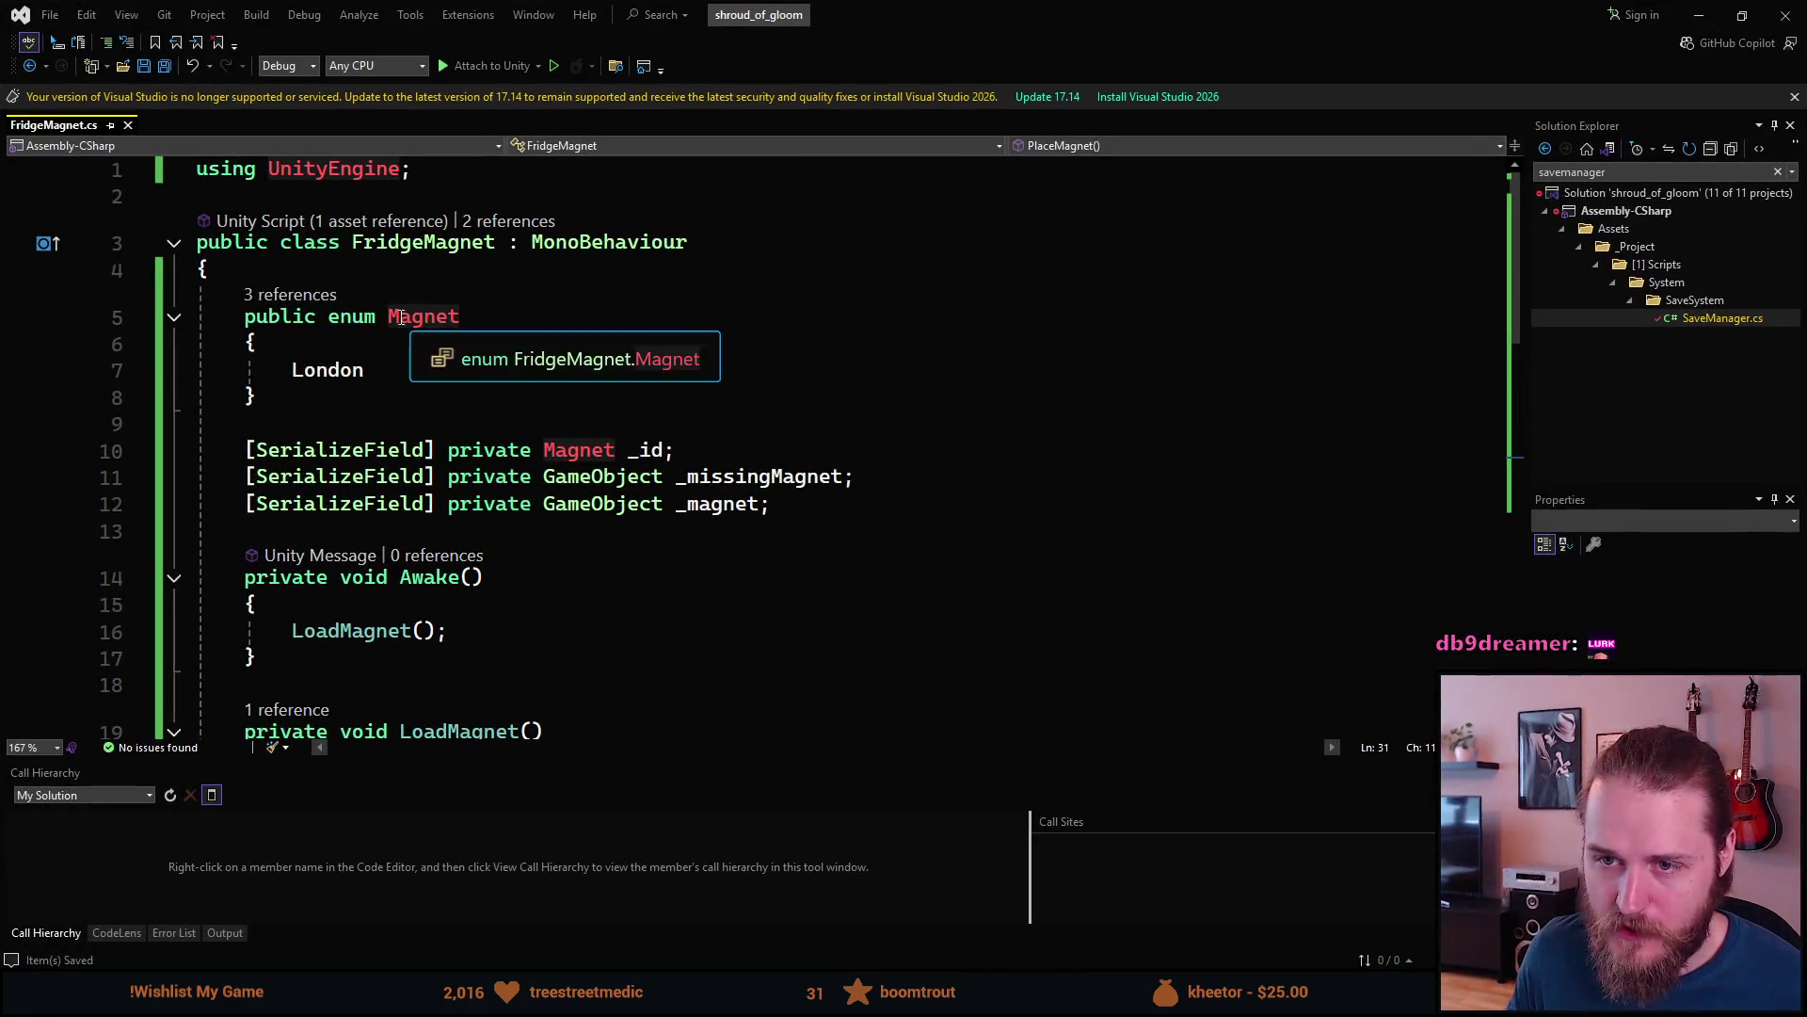
pyautogui.click(325, 352)
pyautogui.press('Return')
pyautogui.write('Unset,')
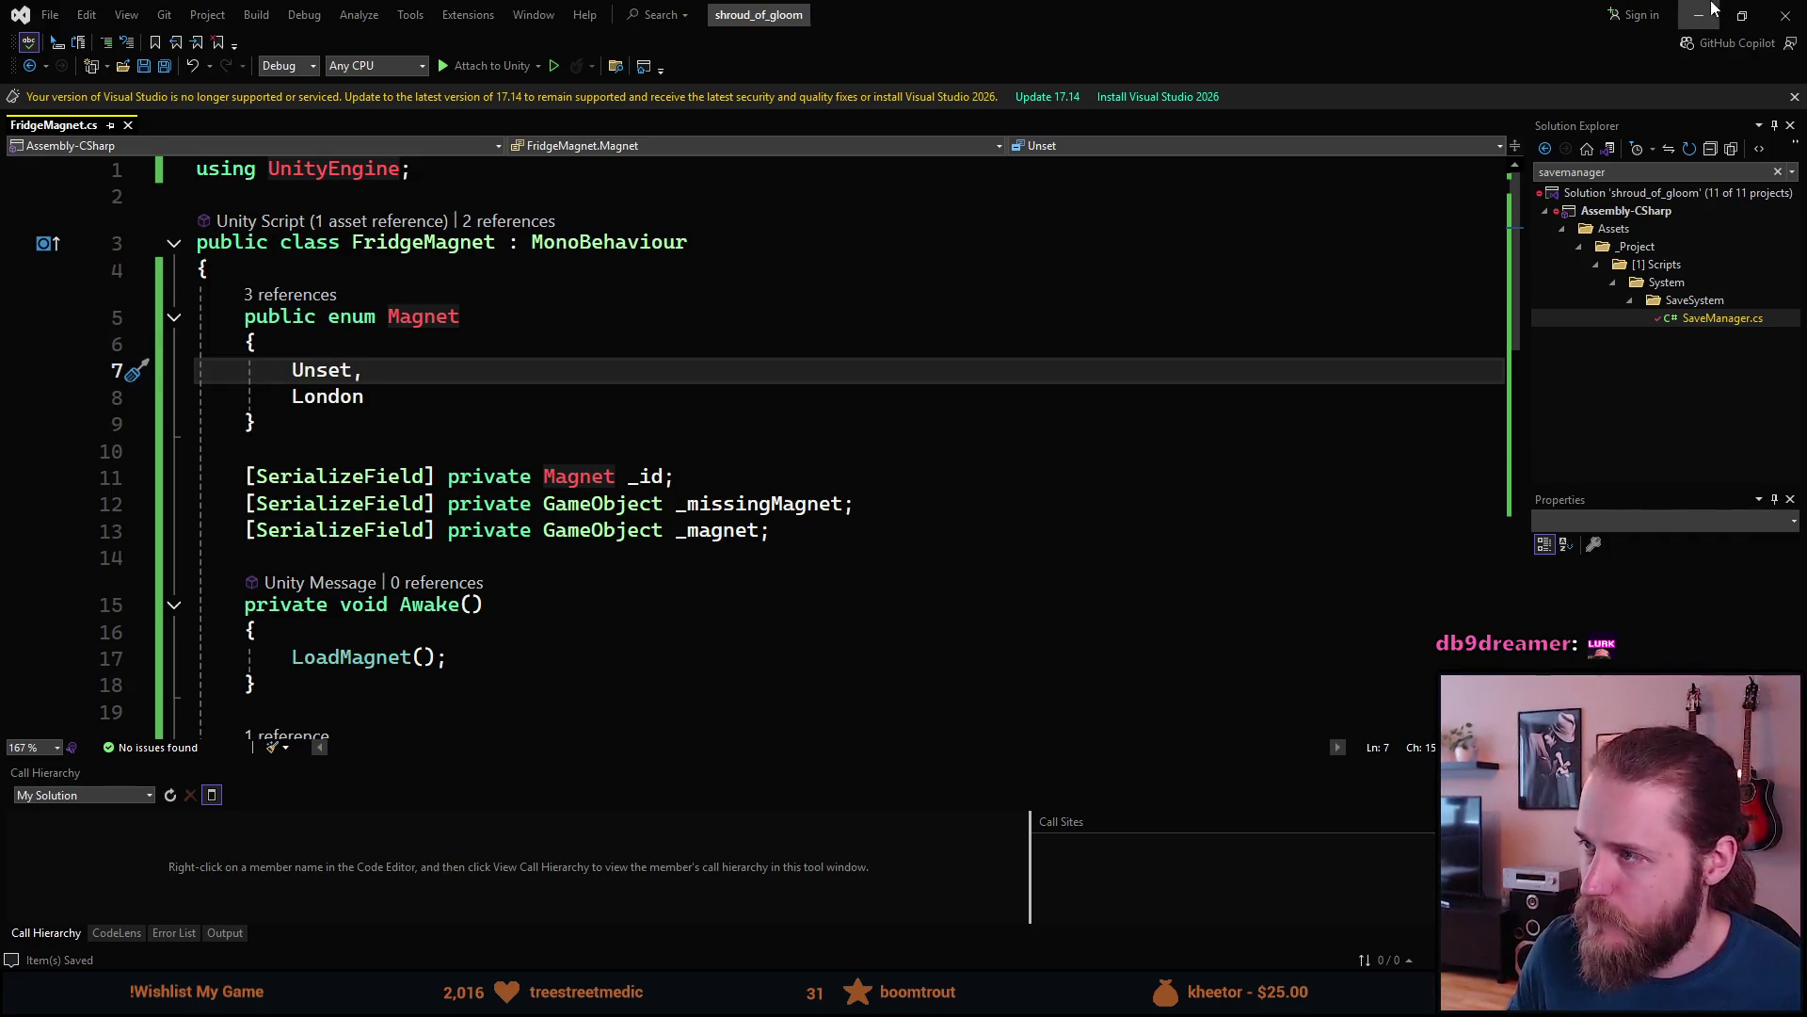
pyautogui.hotkey('alt', 'Tab')
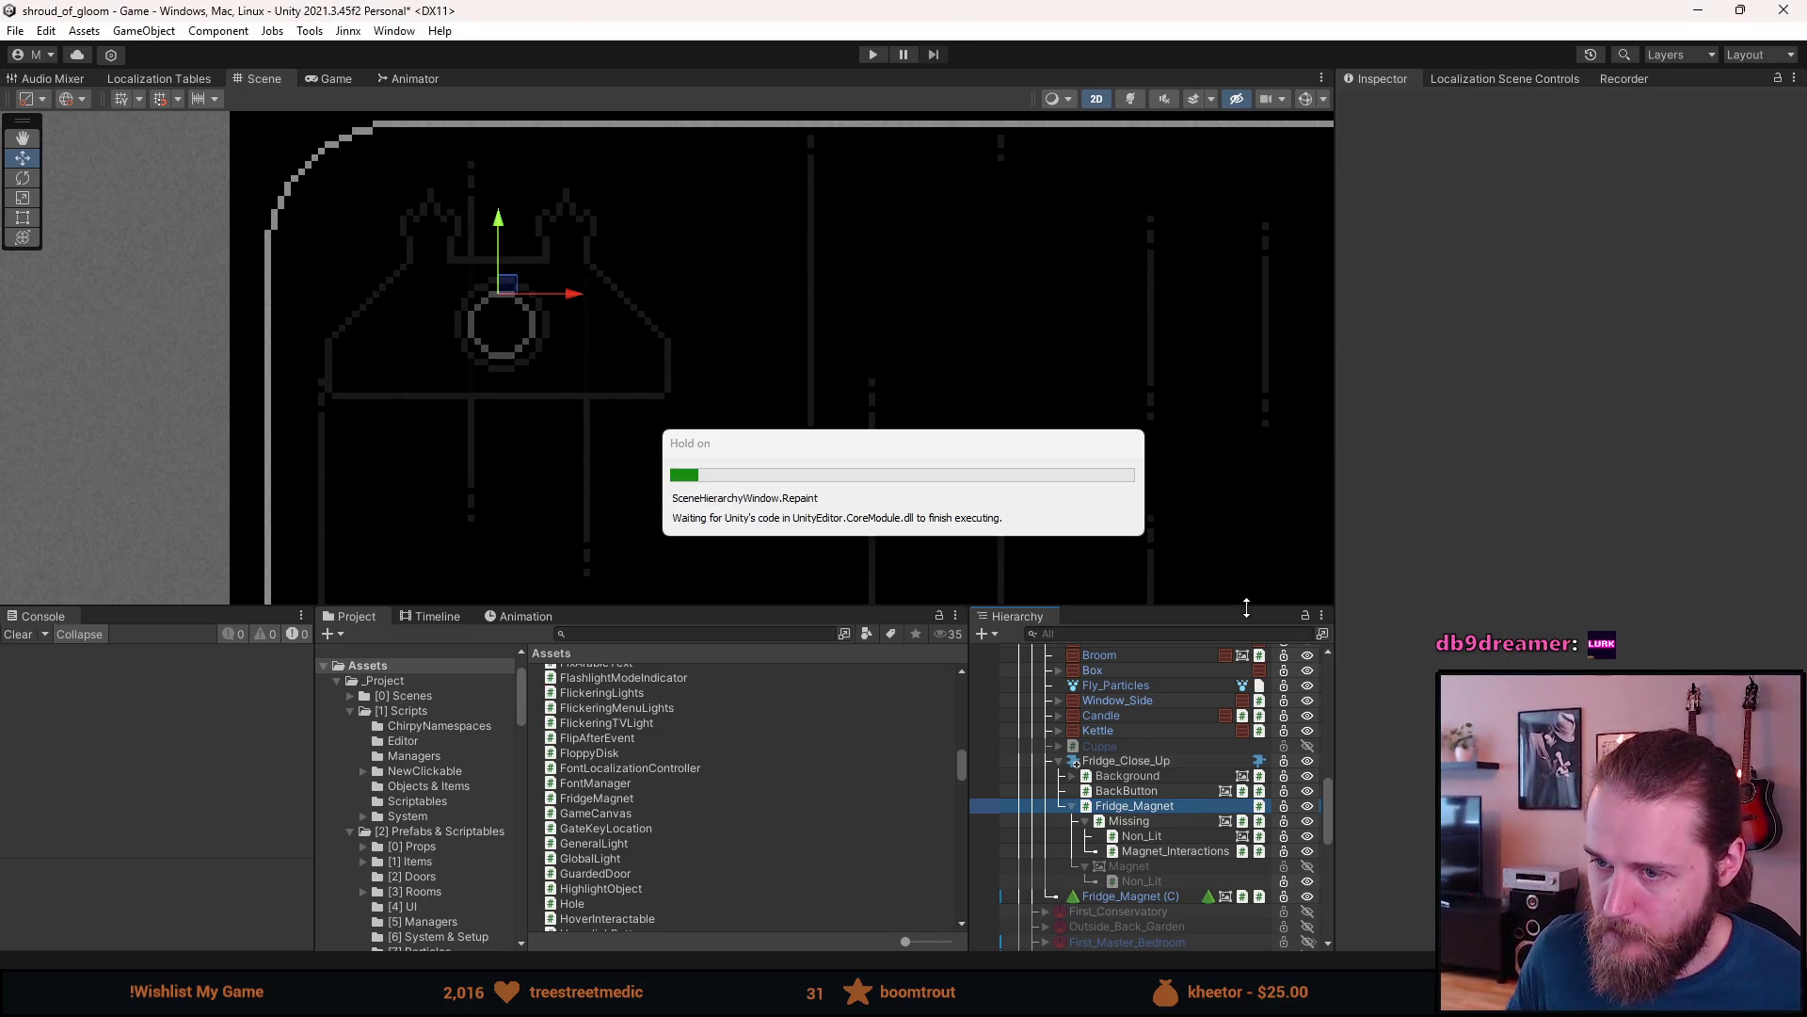
# - Set the magnet Id to London and assign the Missing Magnet and Magnet object fields
pyautogui.click(1548, 384)
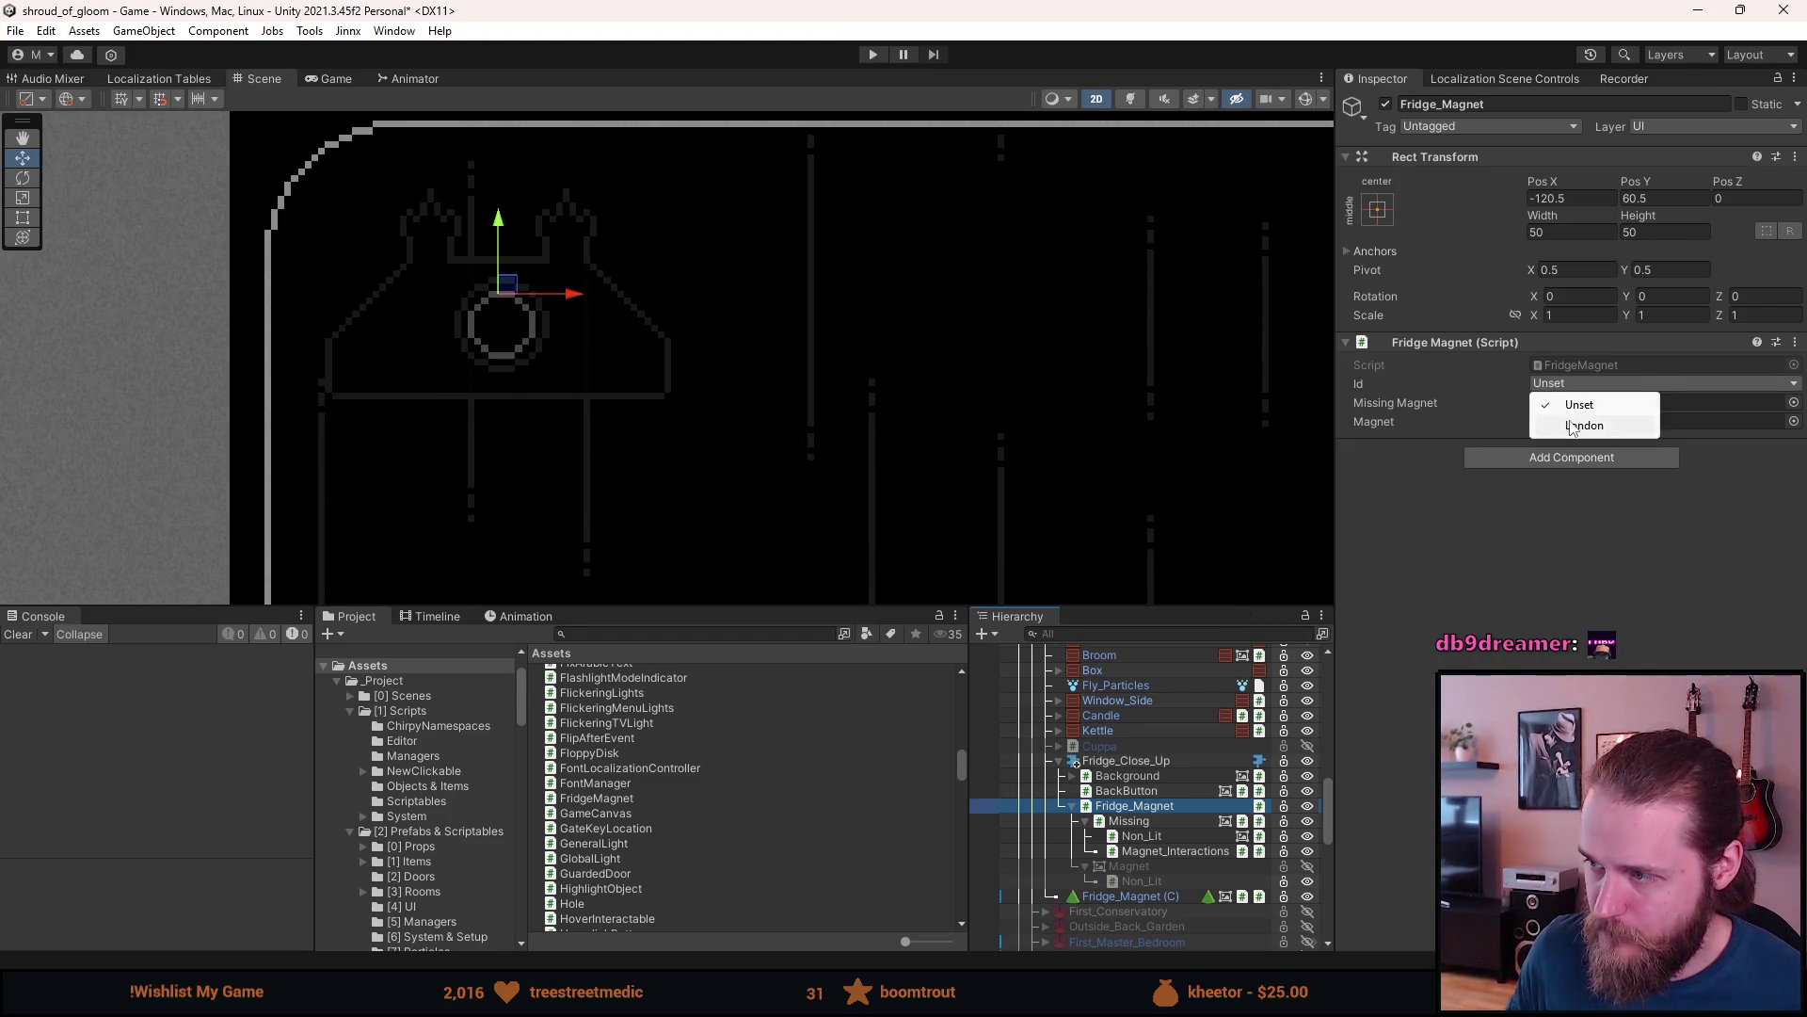
pyautogui.click(1554, 429)
pyautogui.moveTo(1169, 827); pyautogui.dragTo(1562, 403)
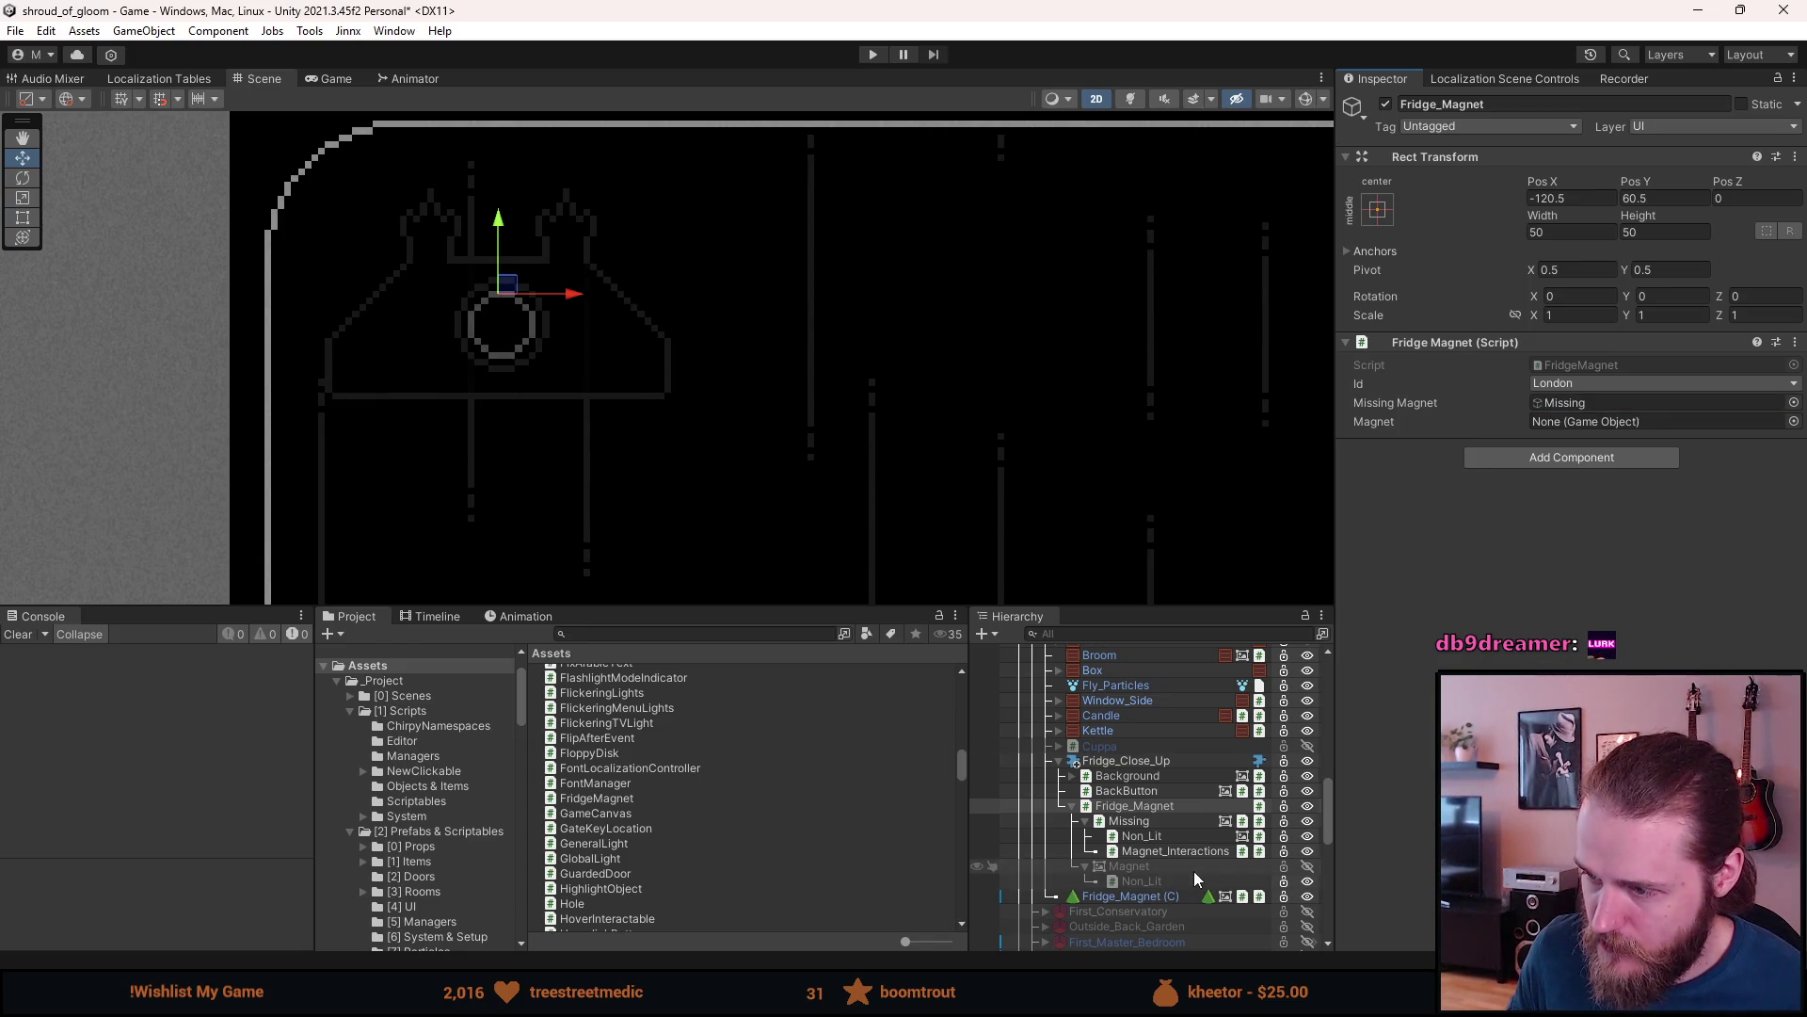
pyautogui.moveTo(1194, 871); pyautogui.dragTo(1546, 422)
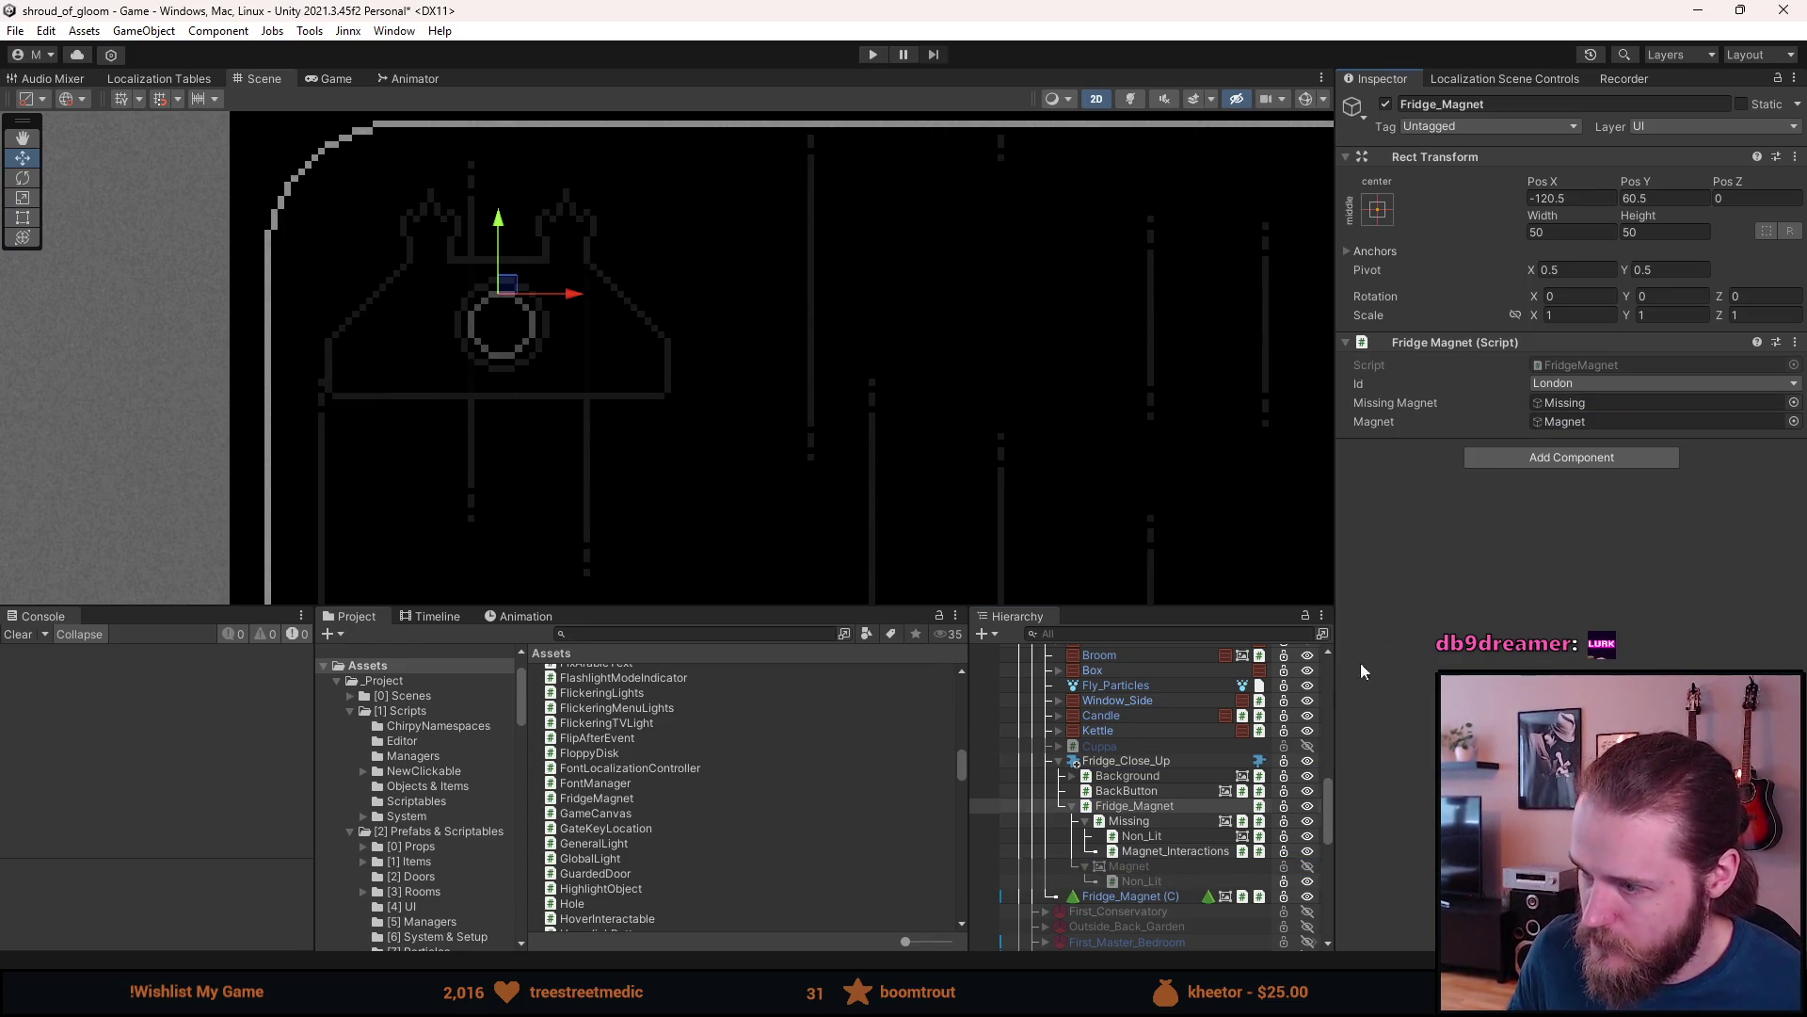
# - On Magnet_Interactions, replace Switch Objects On Click with a Publish Unity Event On Click component
pyautogui.click(1161, 849)
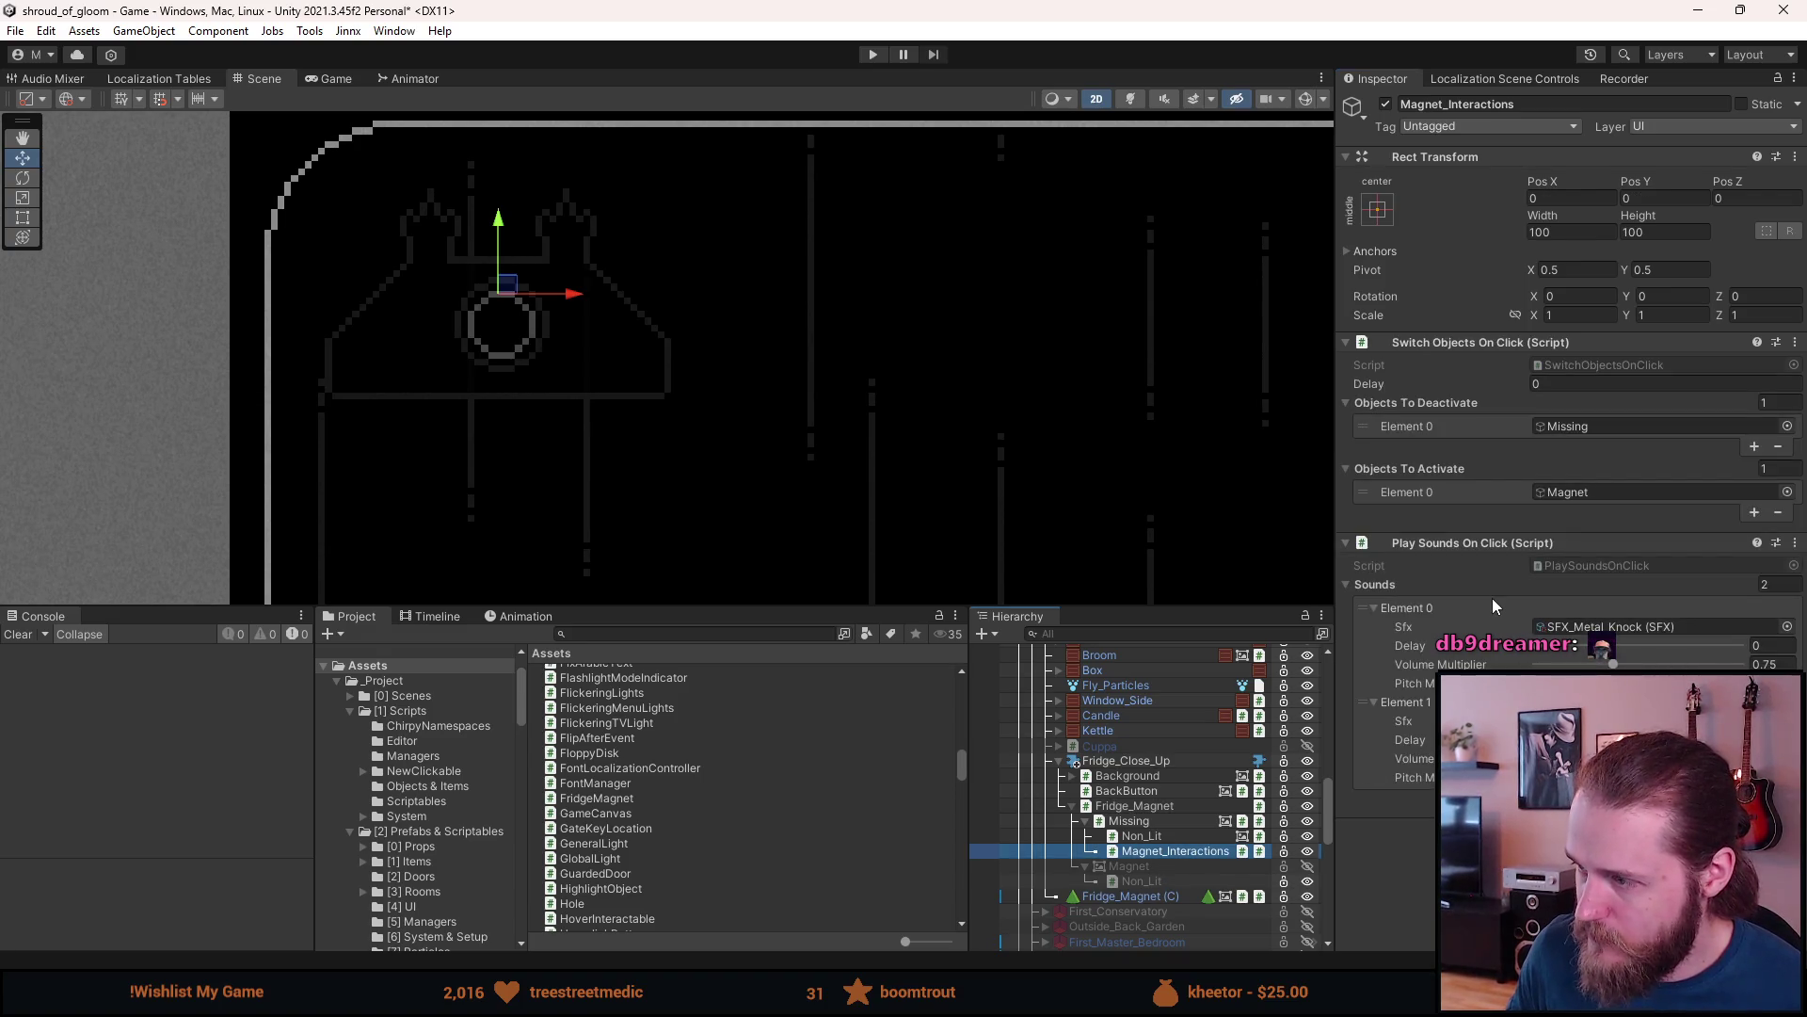
pyautogui.rightClick(1456, 344)
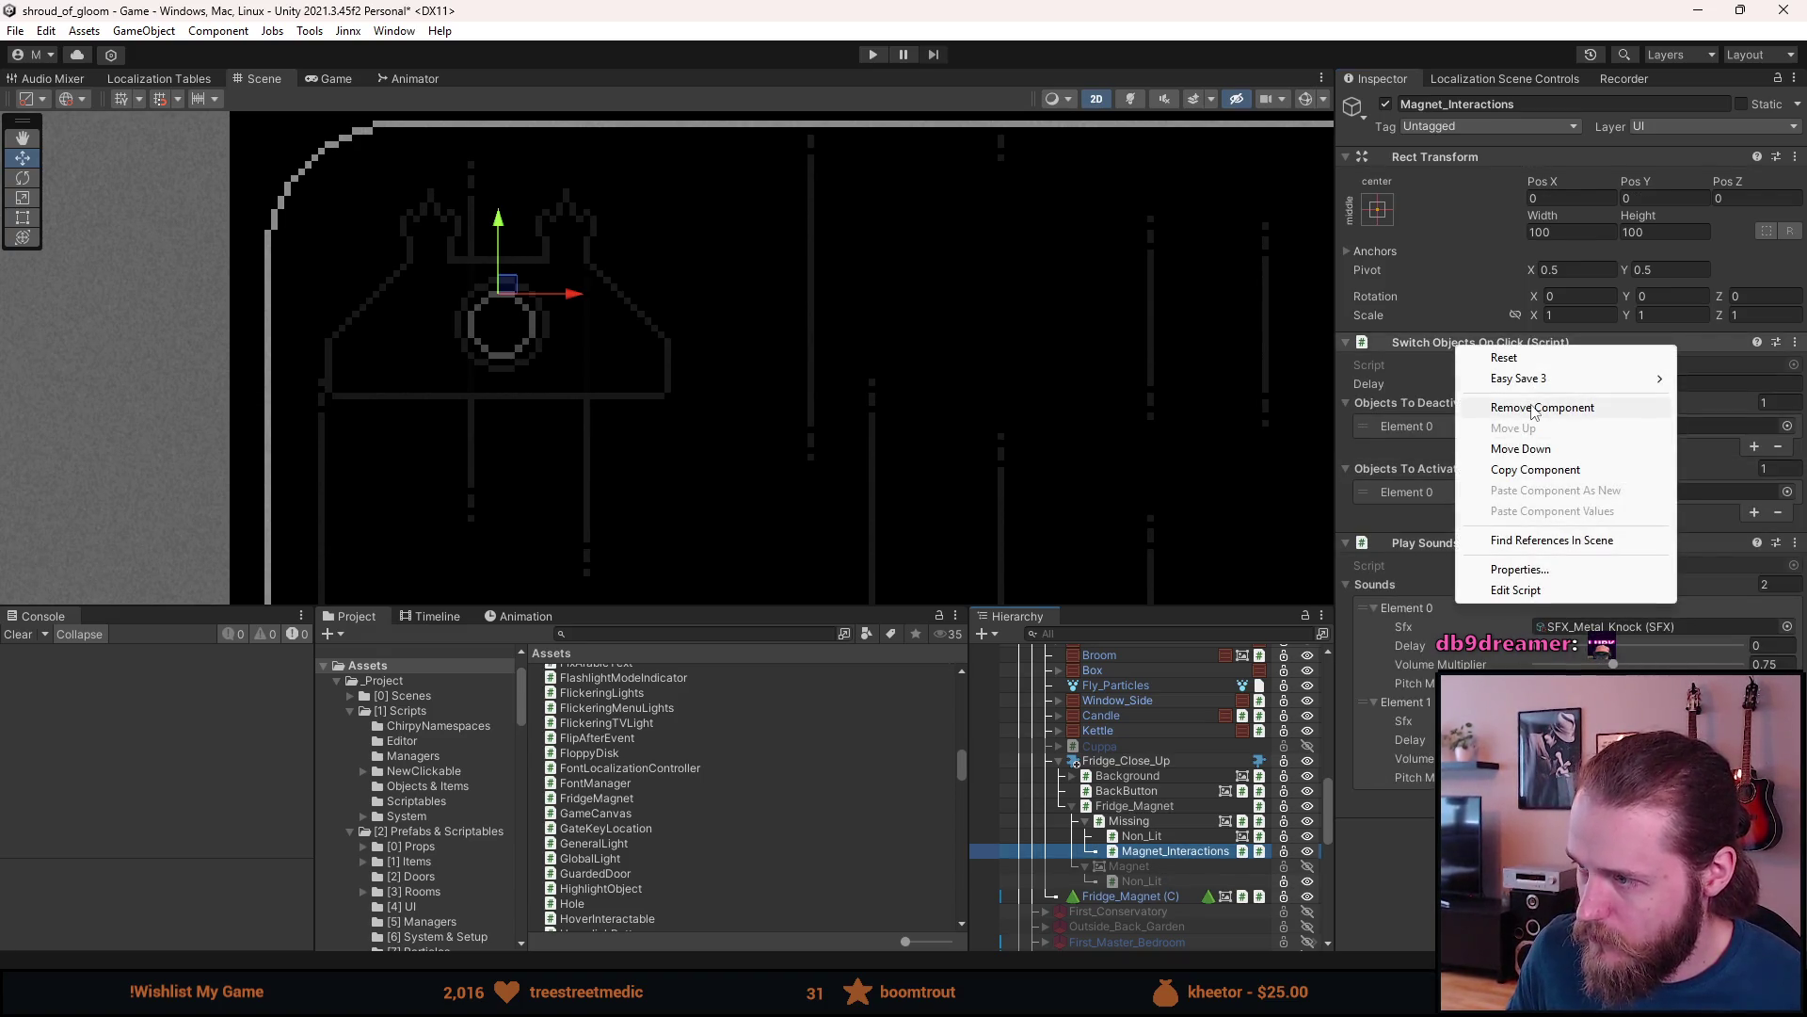
pyautogui.click(1532, 409)
pyautogui.click(1587, 638)
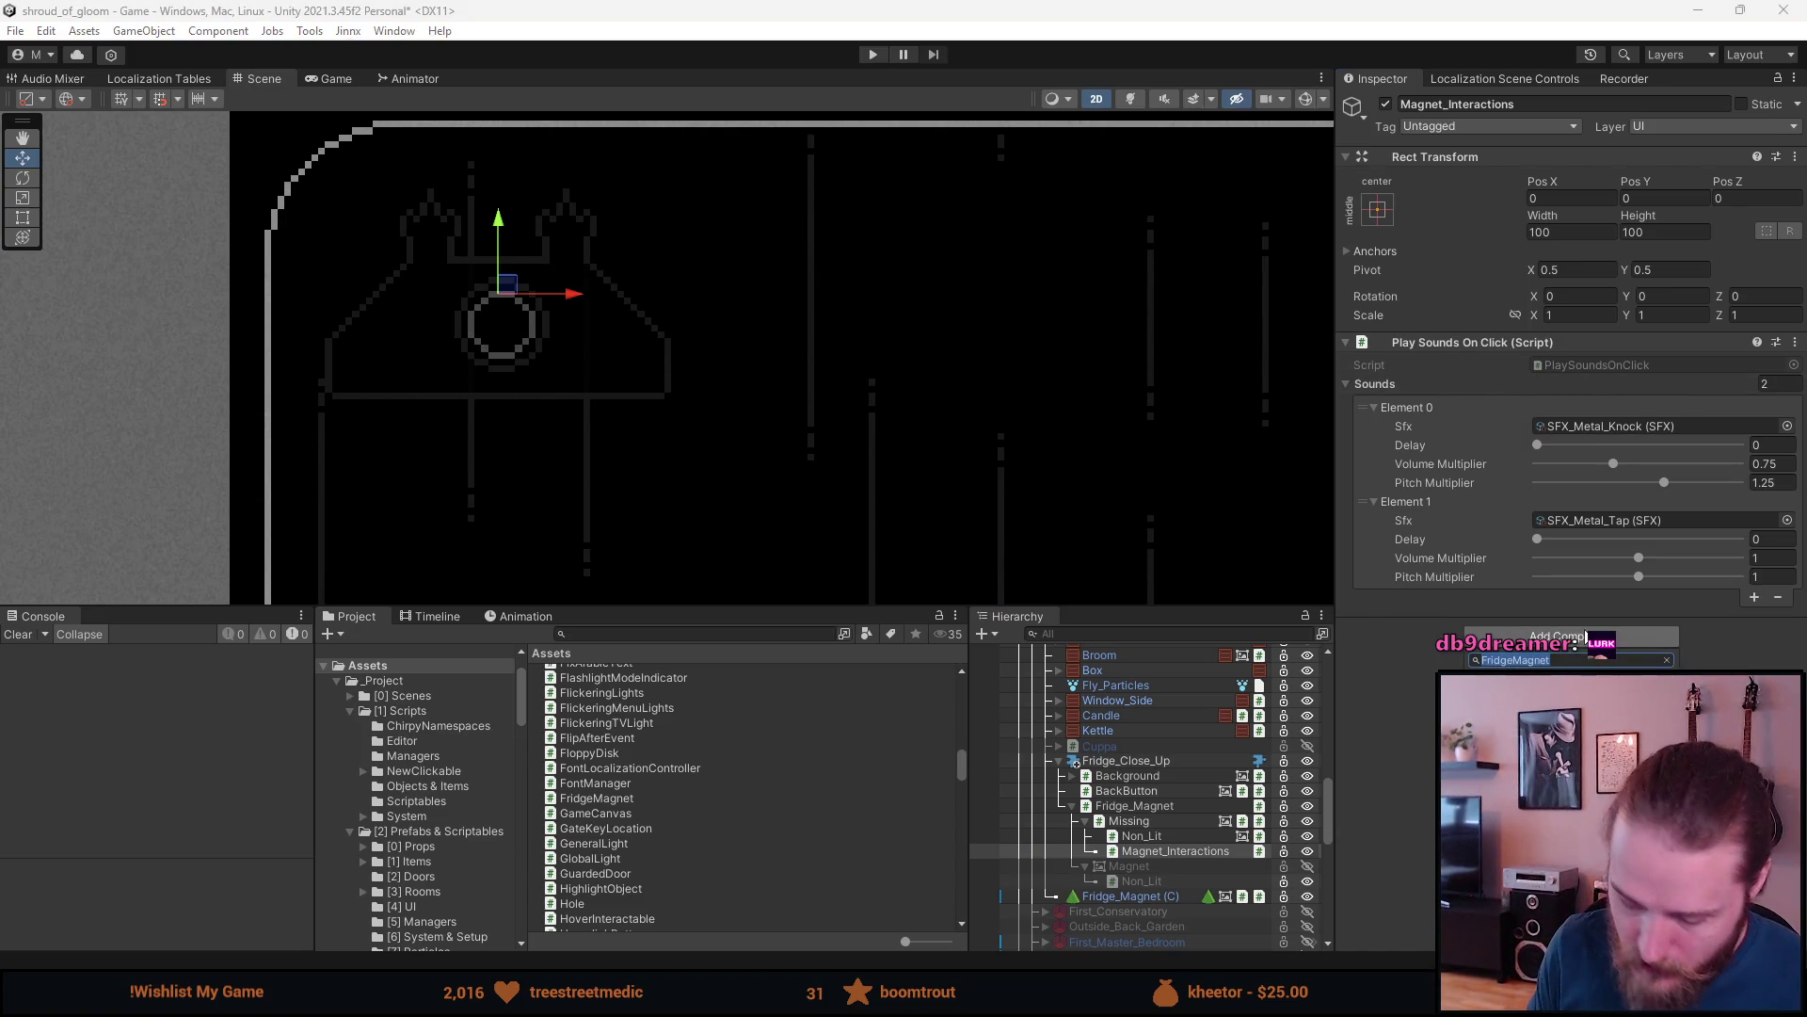
pyautogui.write('unity')
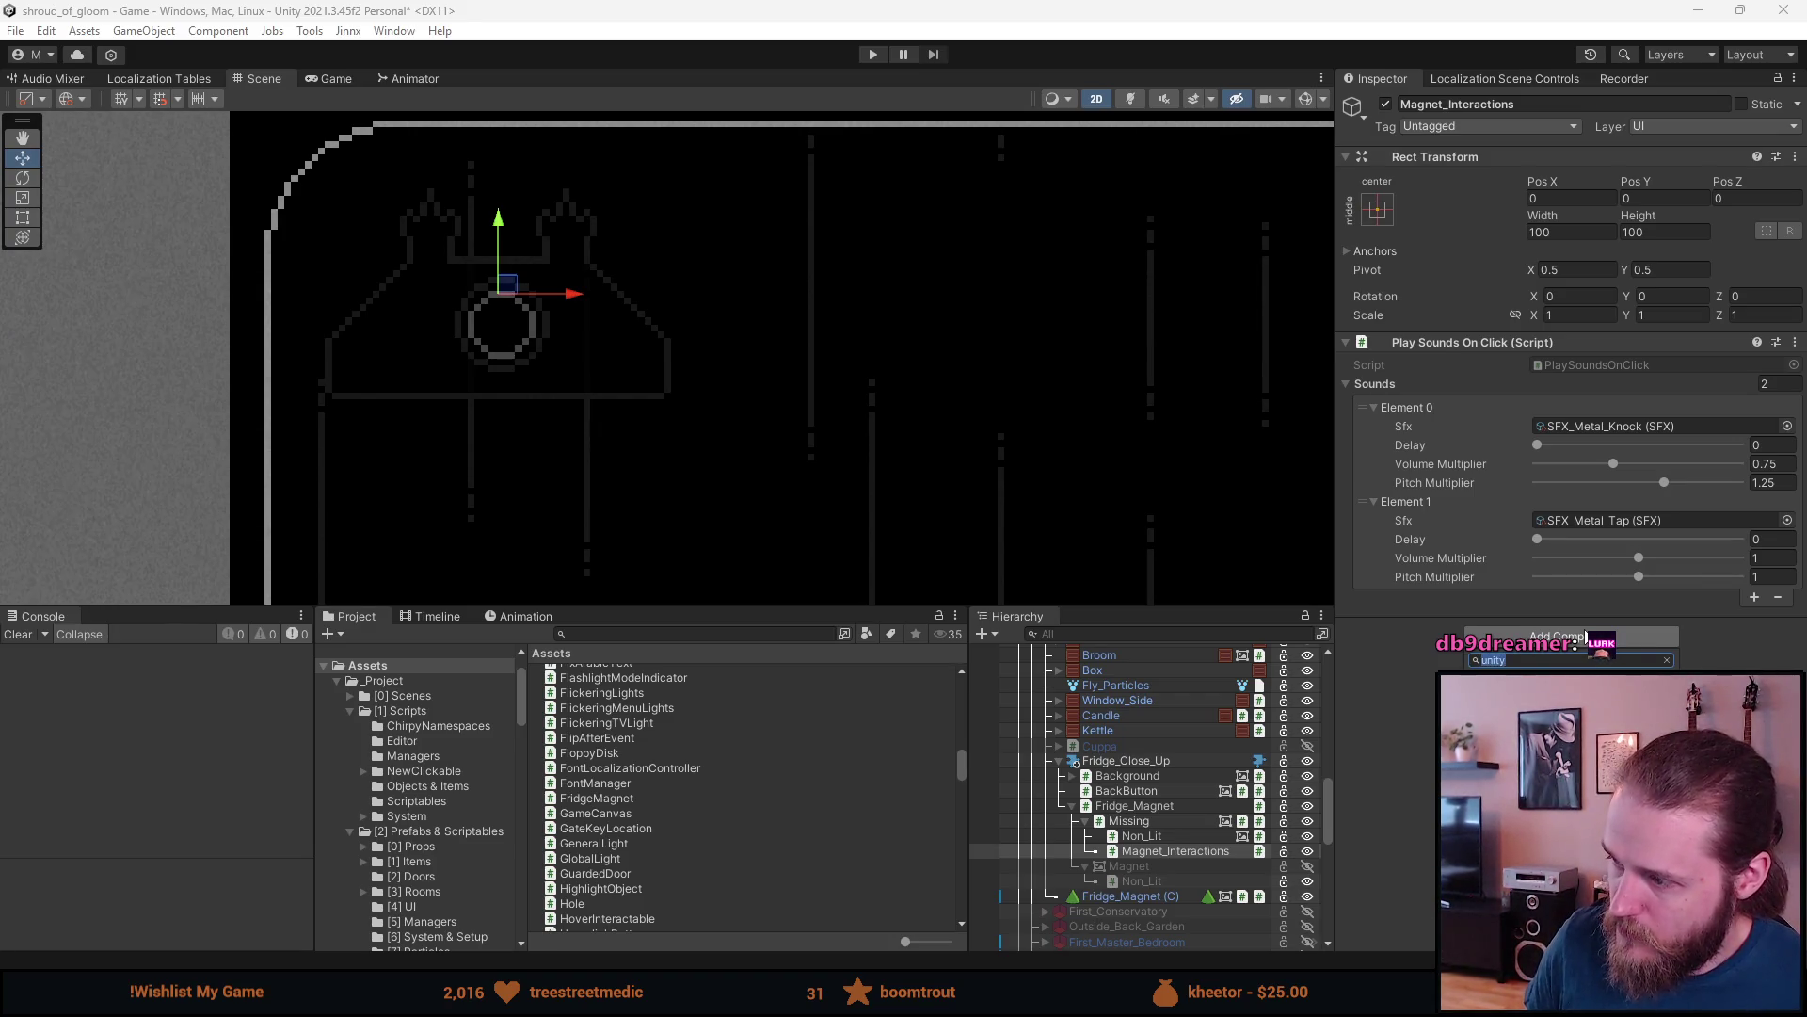
pyautogui.press('Return')
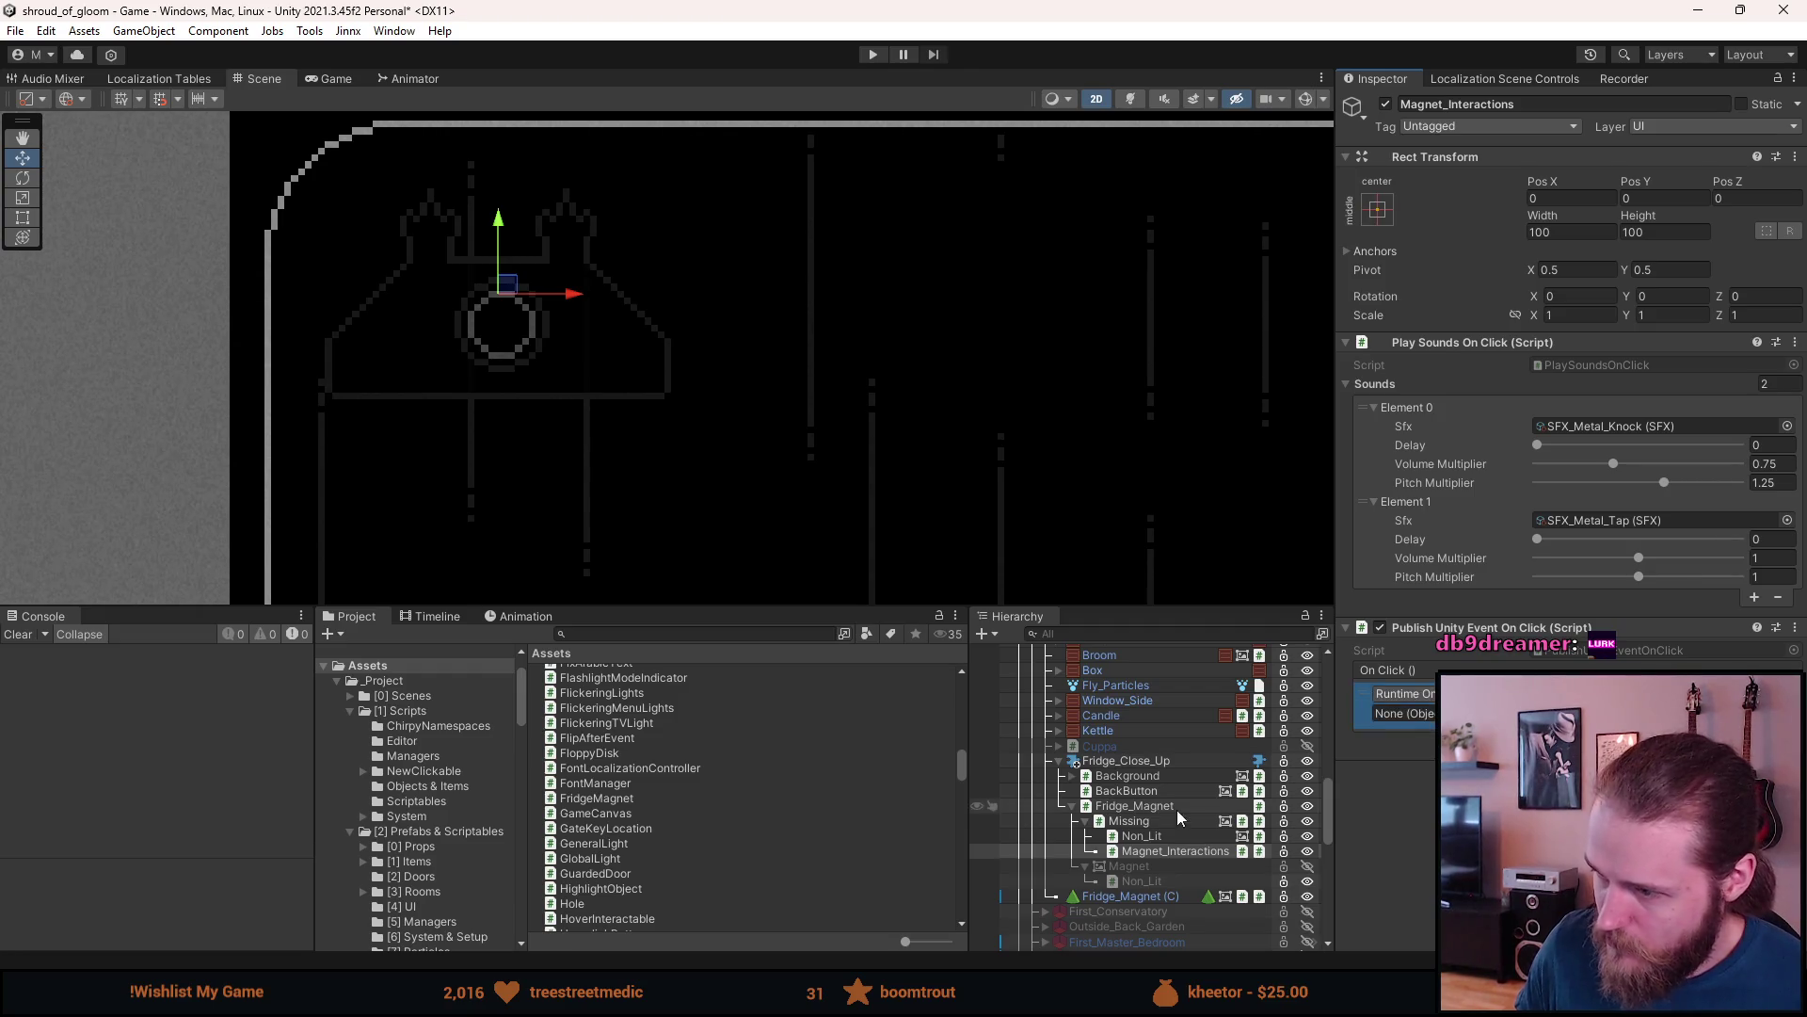
# - Target Fridge_Magnet's ForceMagnet() in the click event, hide Fridge_Close_Up, and save the scene
pyautogui.click(1130, 807)
pyautogui.moveTo(1131, 807); pyautogui.dragTo(1403, 712)
pyautogui.click(1600, 694)
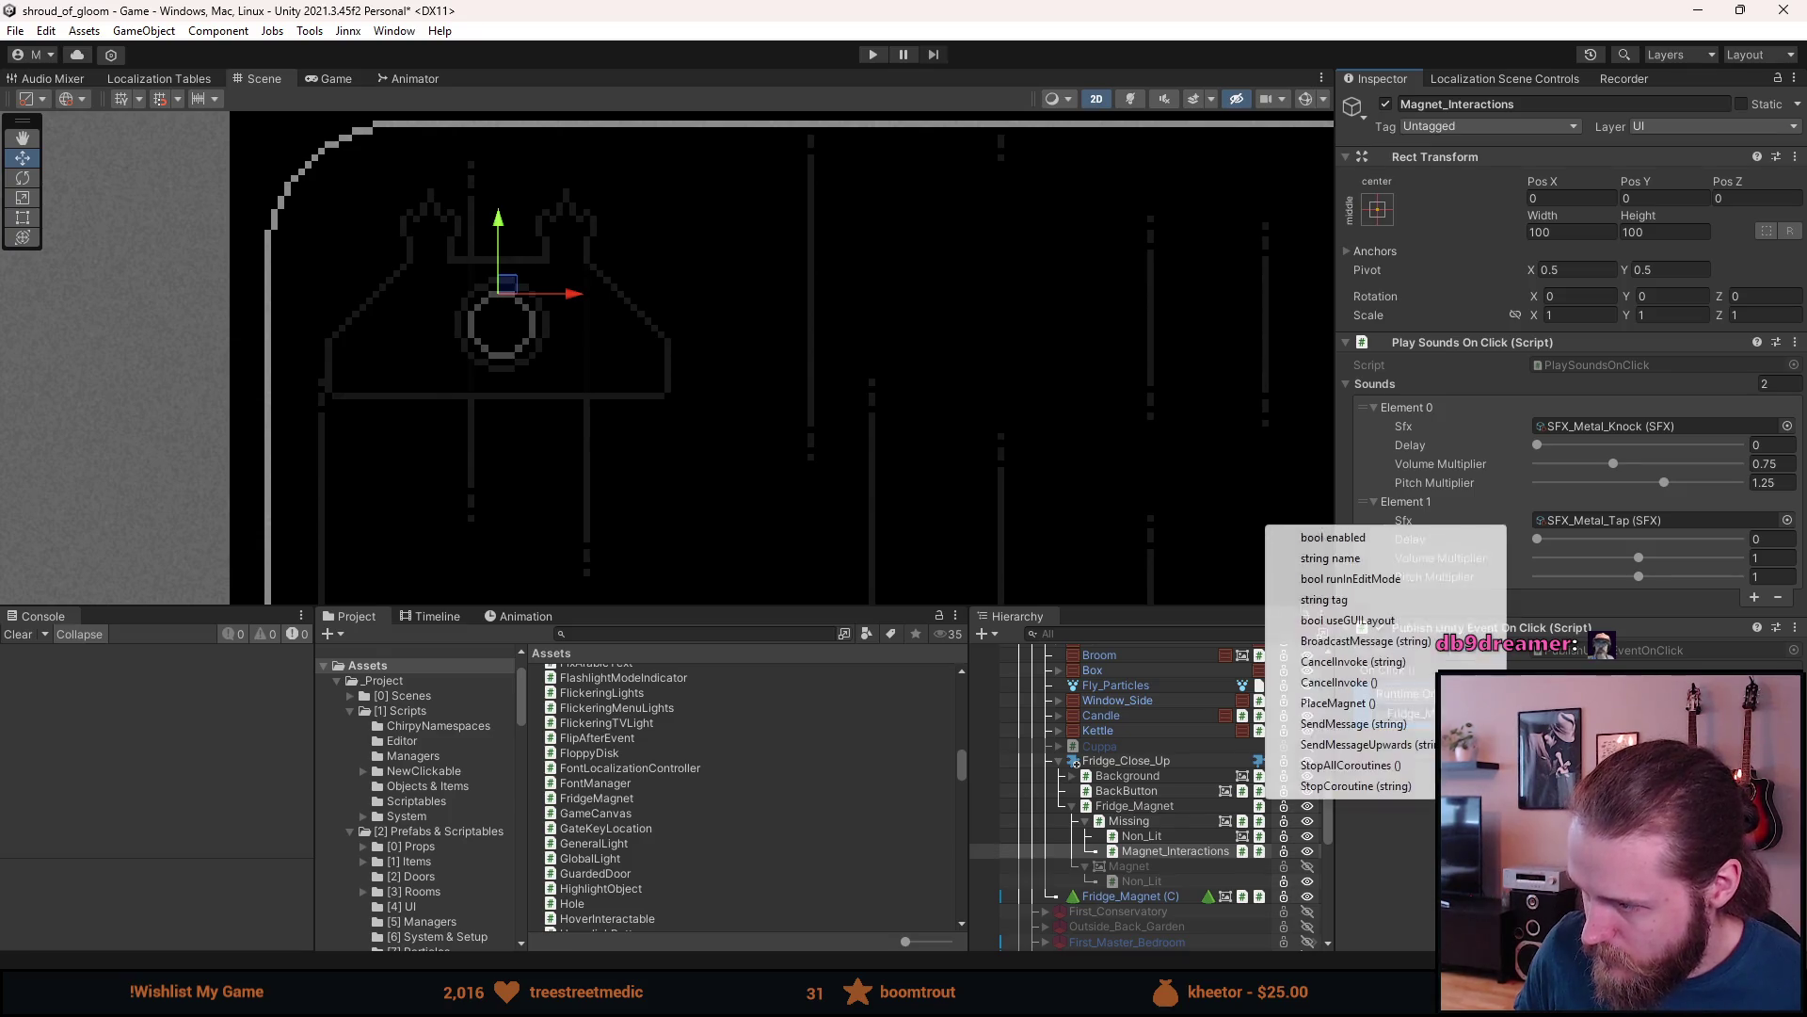
pyautogui.click(1356, 704)
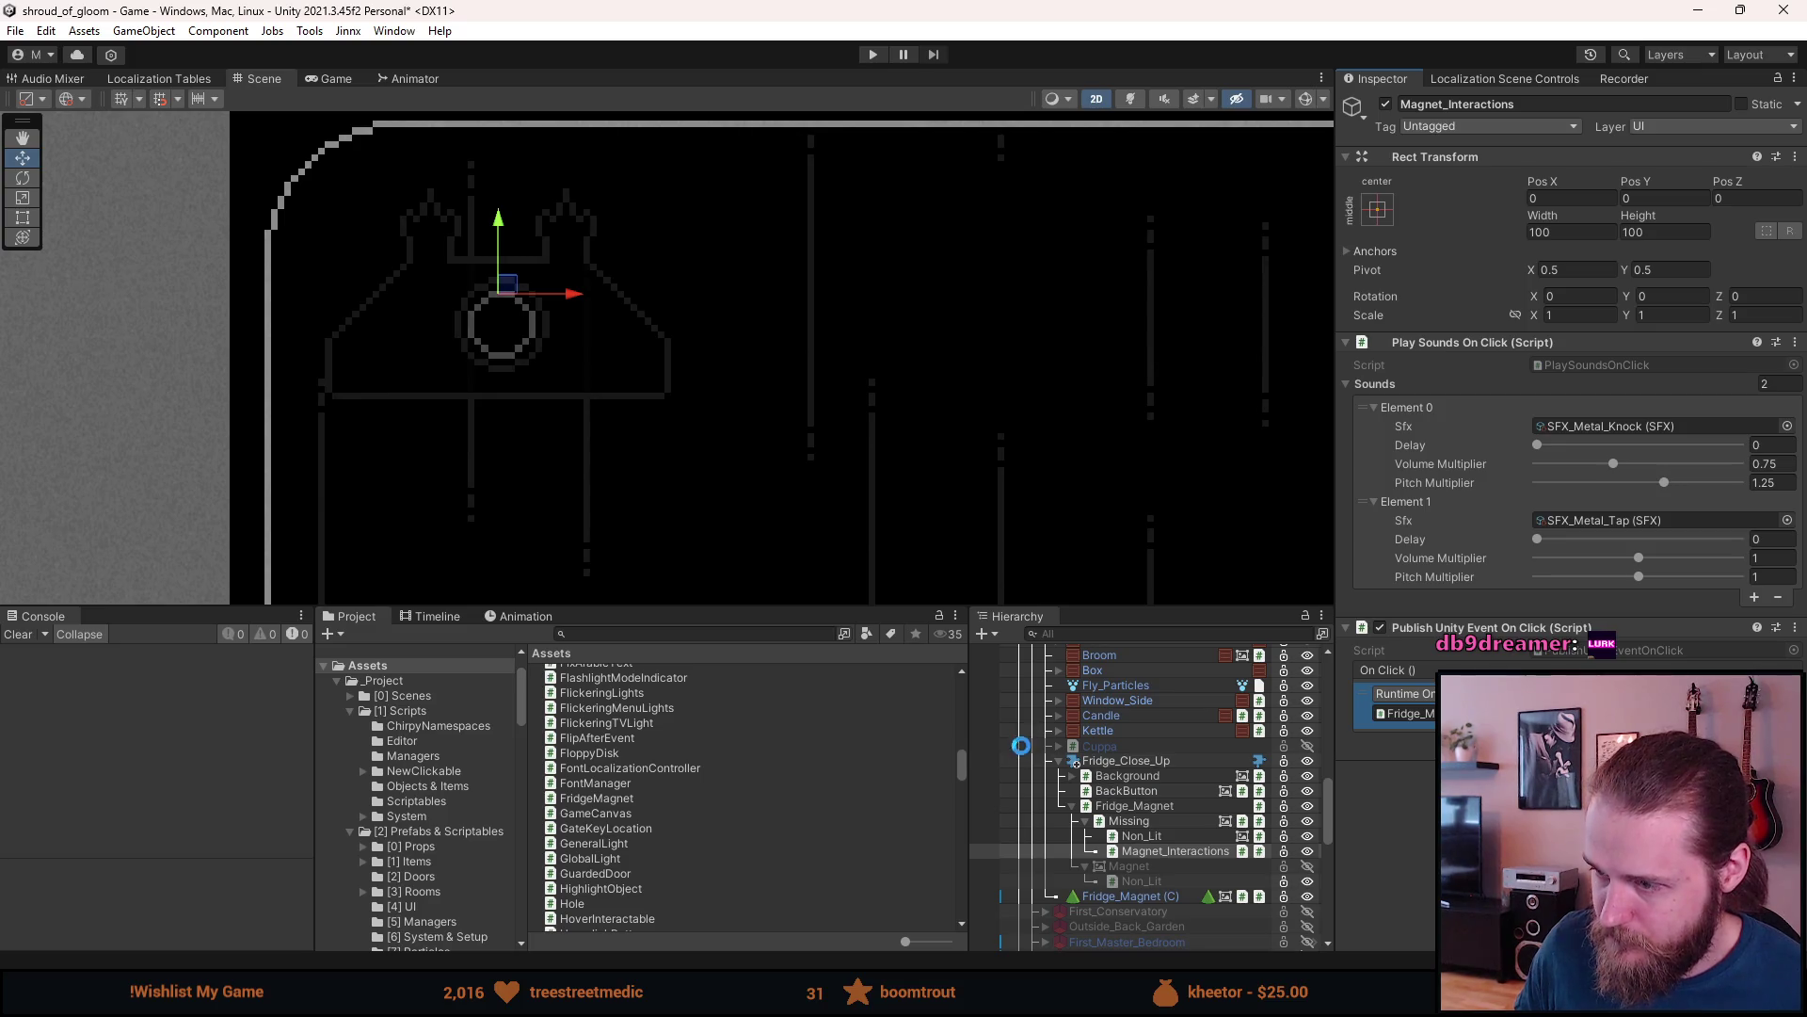
pyautogui.click(1058, 760)
pyautogui.scroll(2, 1063, 763)
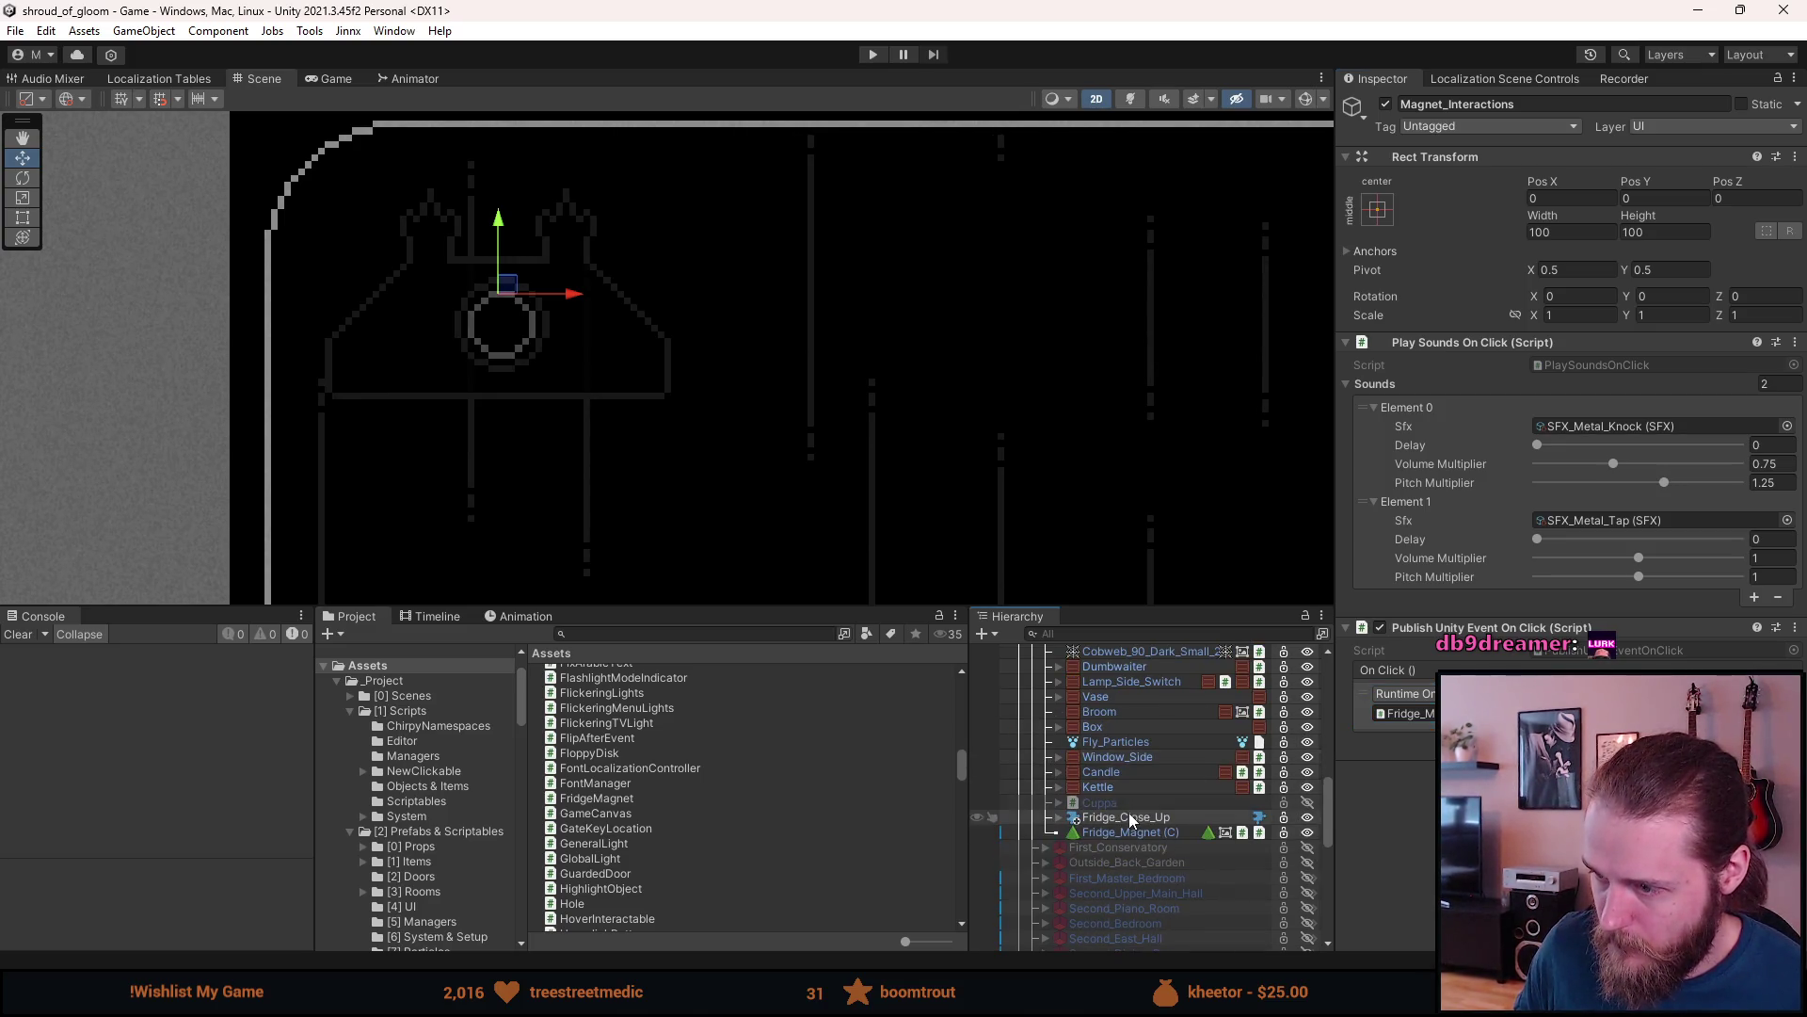
pyautogui.hotkey('ctrl', 's')
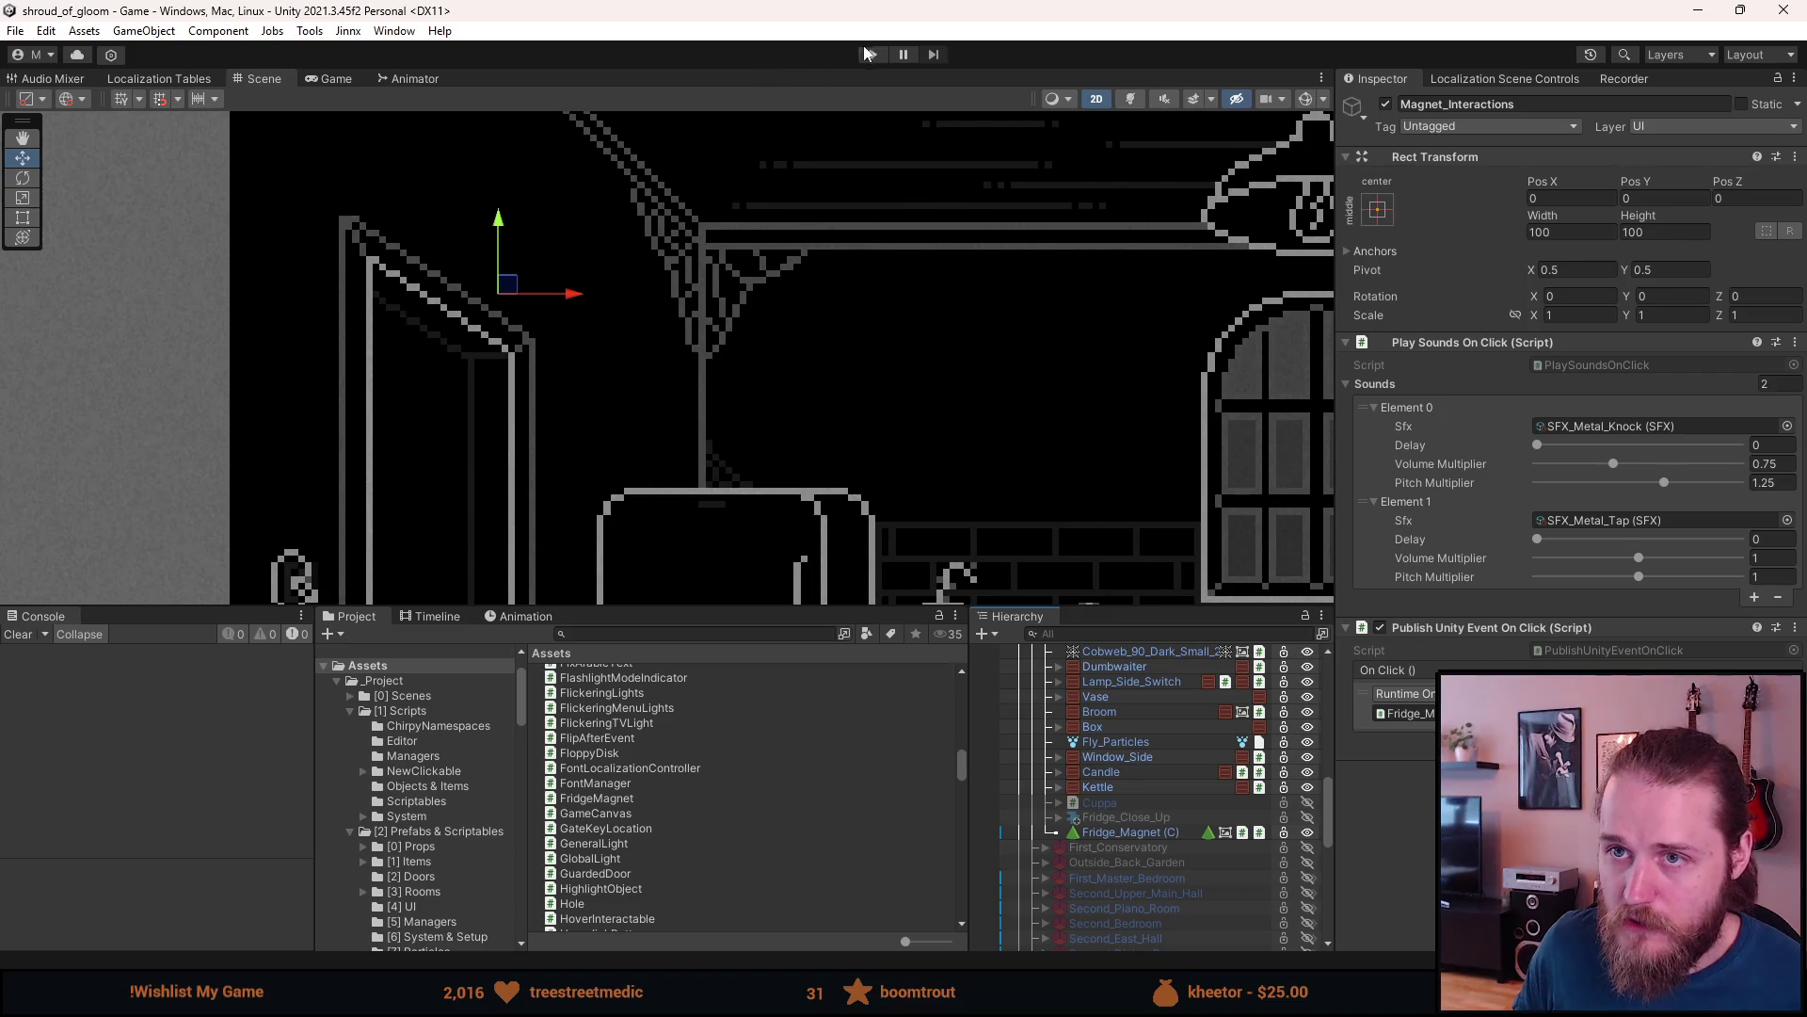
# - Run the game, enlarge the Game view, click the fridge, then restart Play mode after the error
pyautogui.click(862, 56)
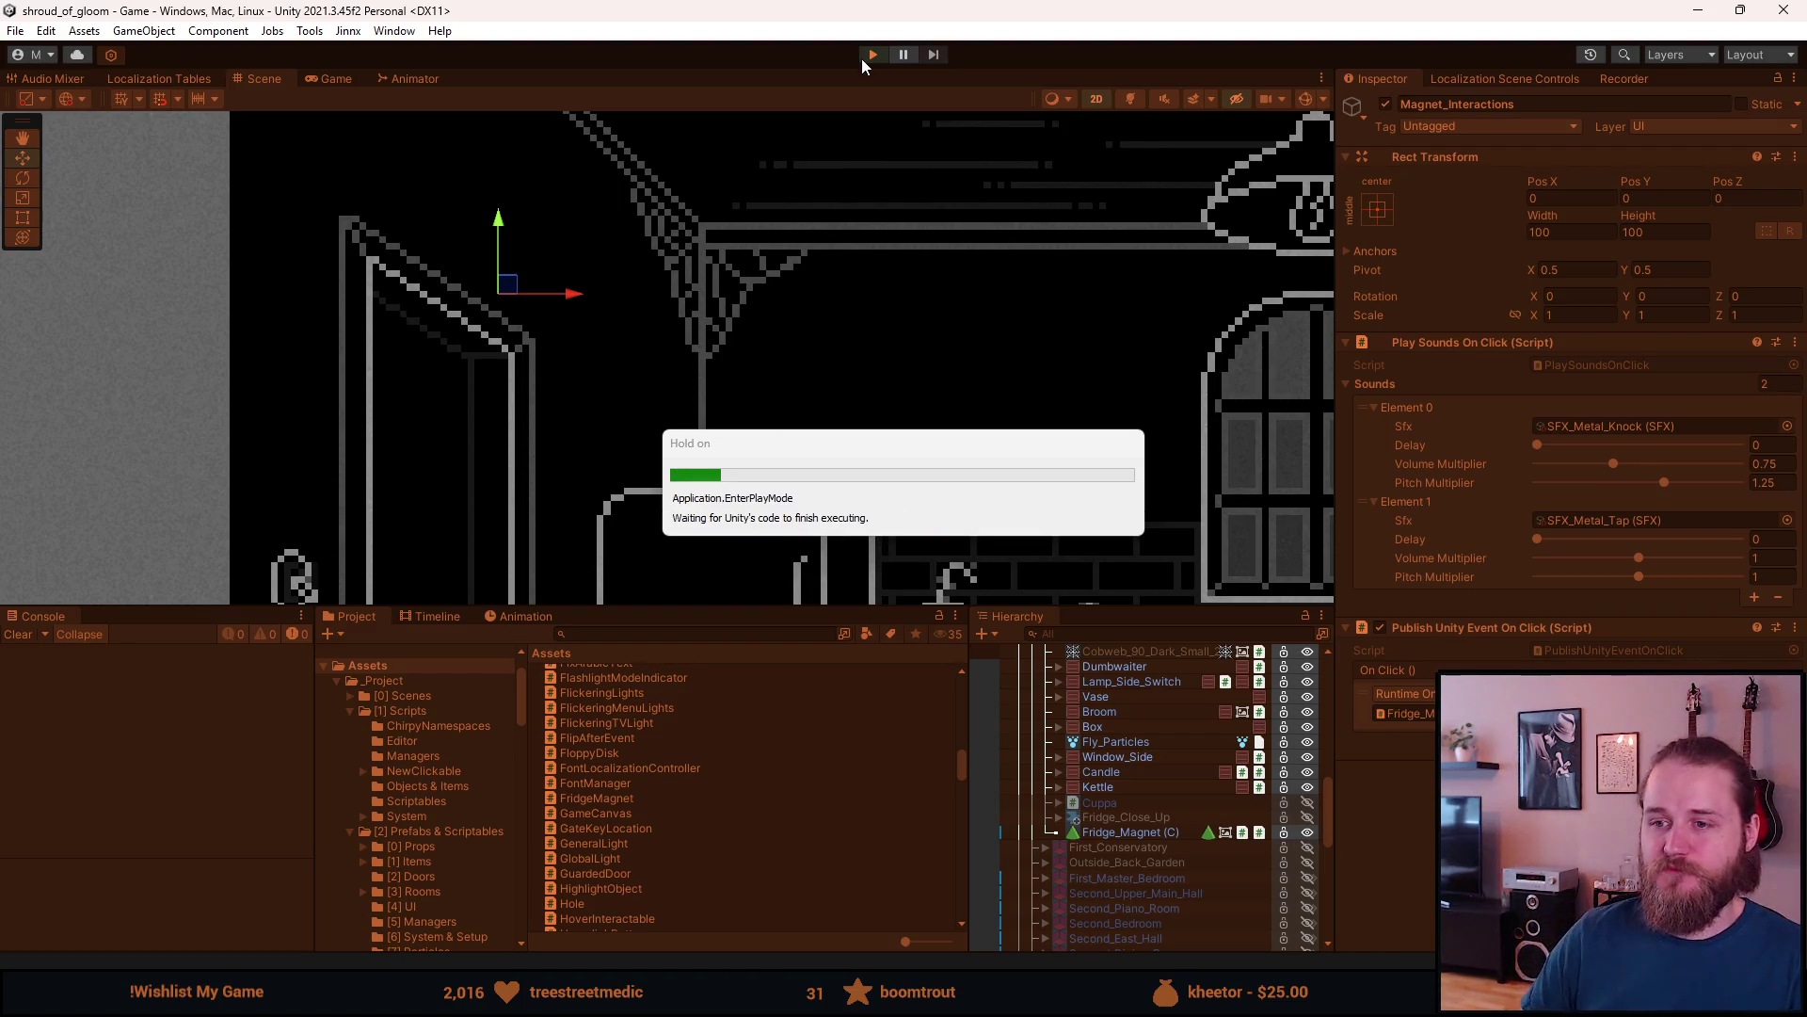
pyautogui.moveTo(771, 606); pyautogui.dragTo(771, 859)
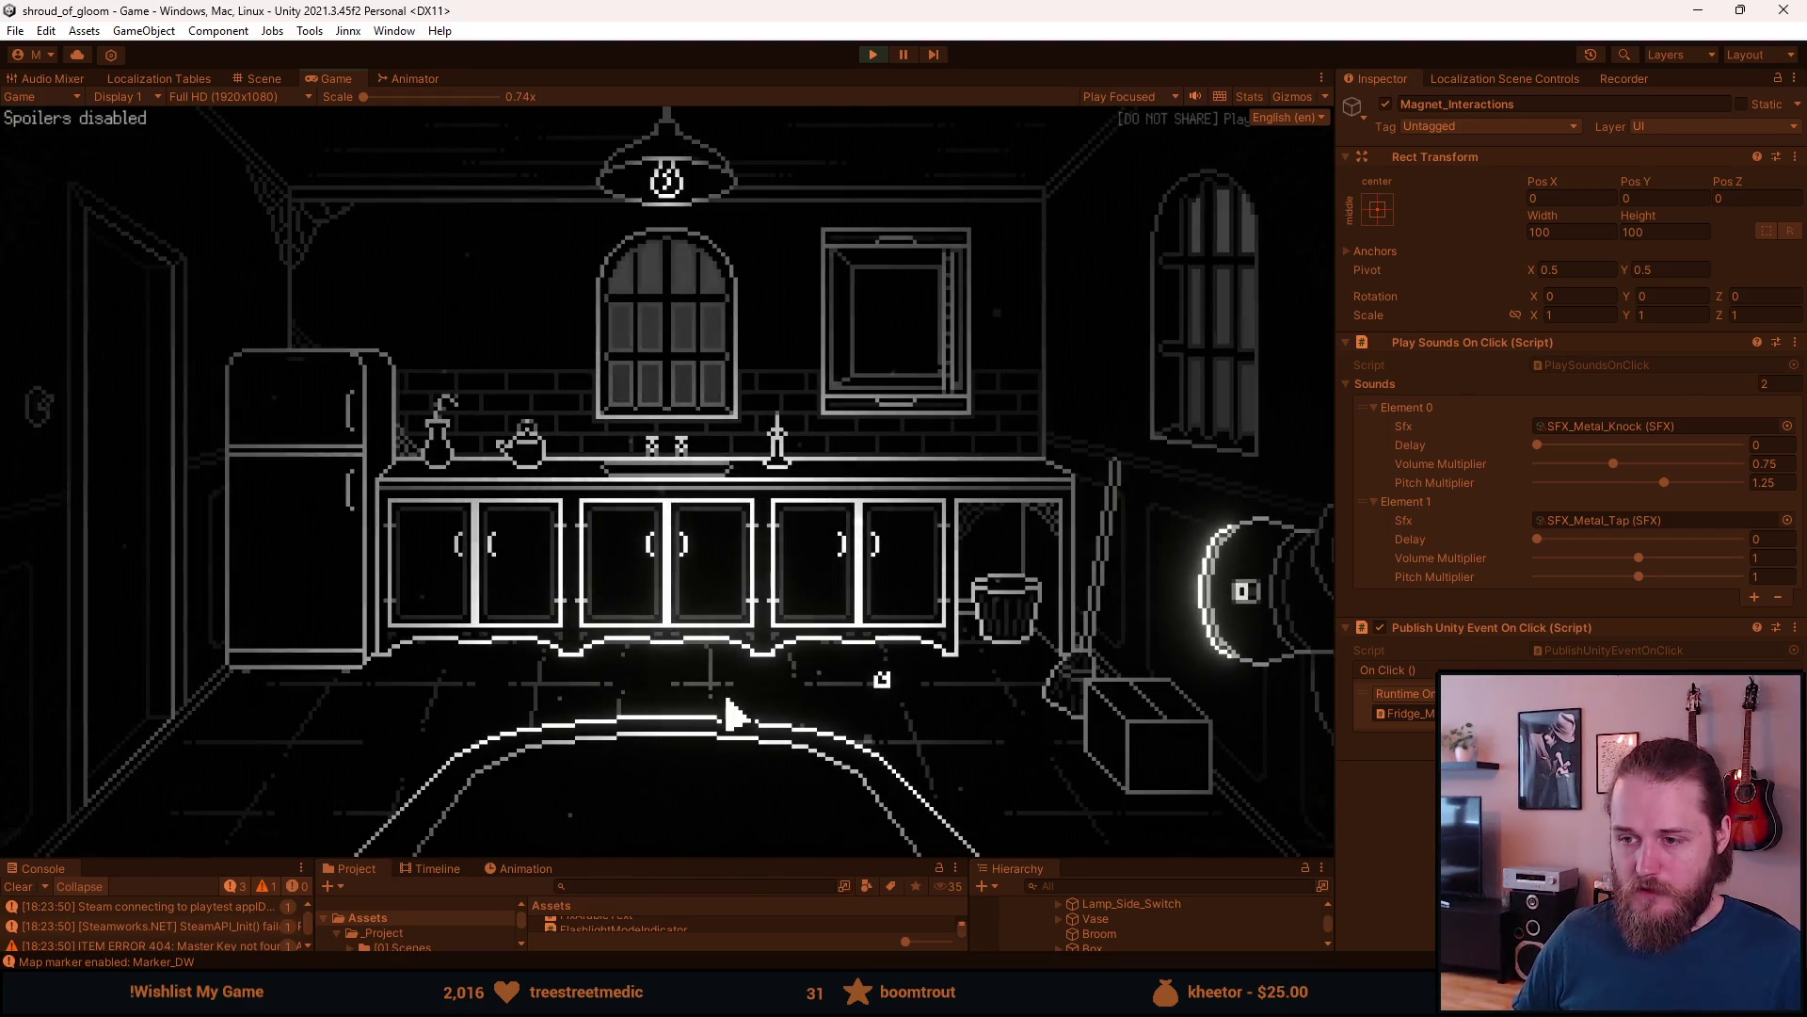
pyautogui.click(396, 419)
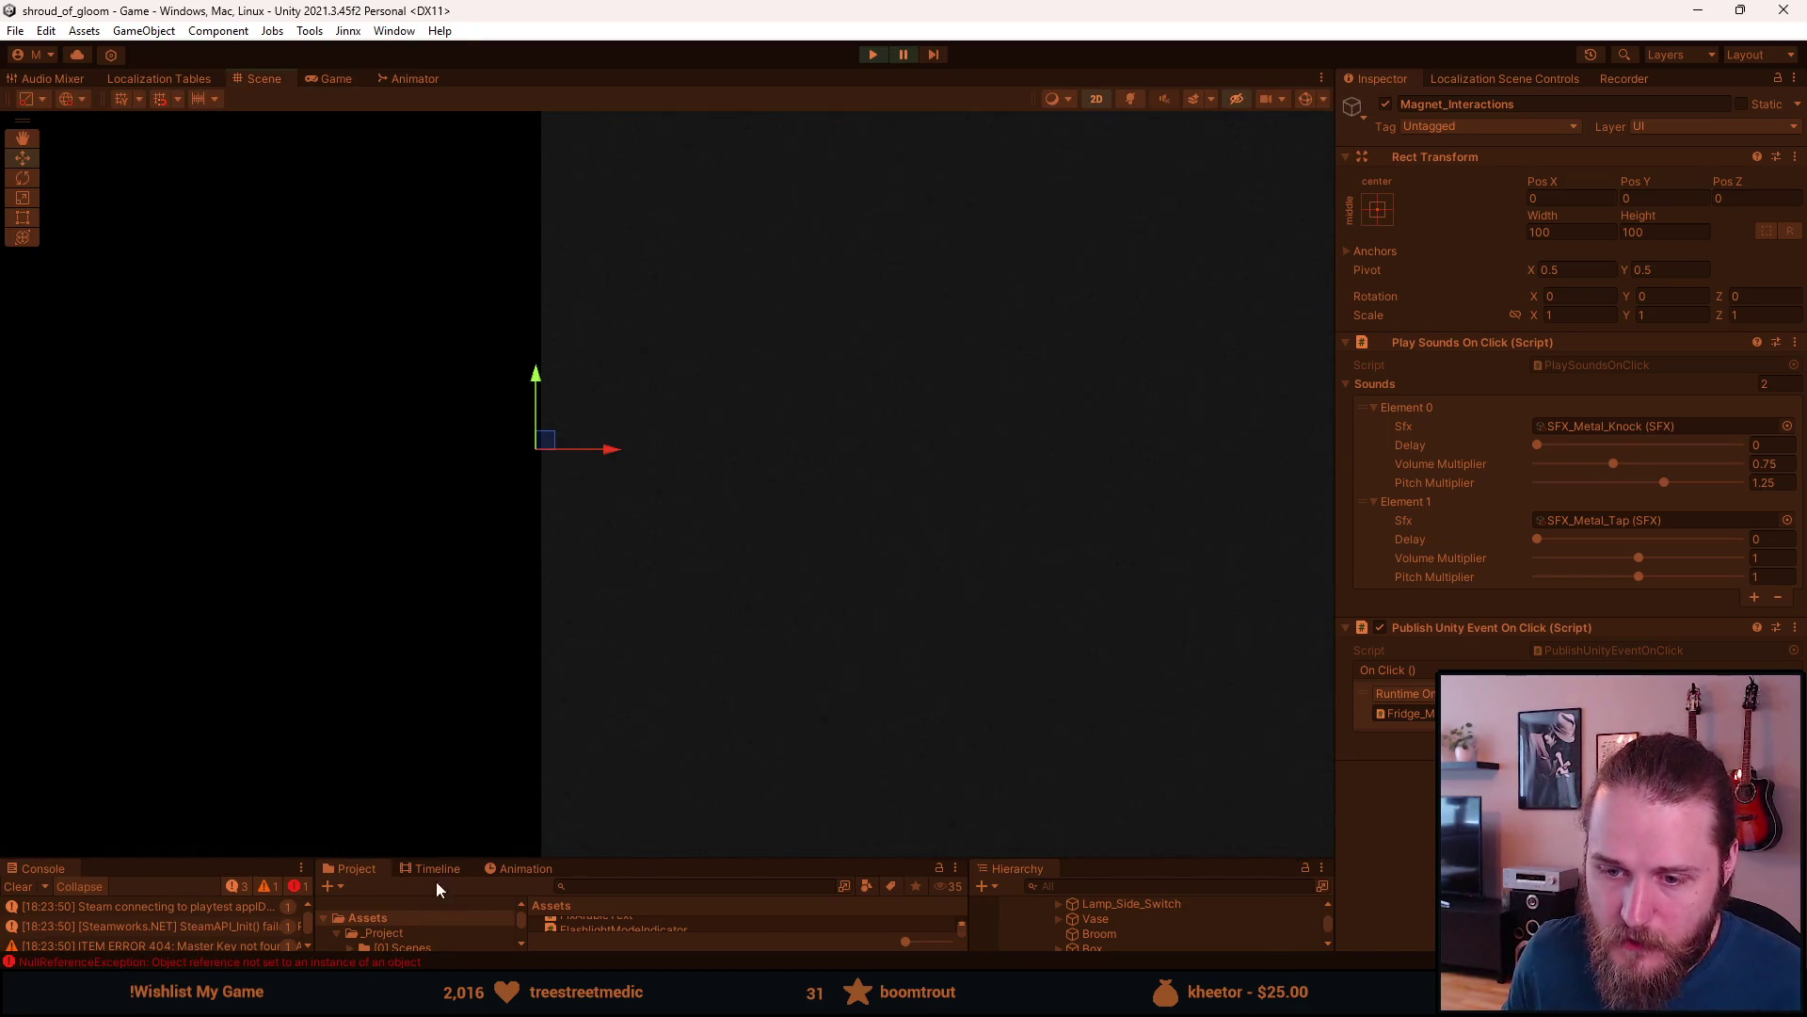
pyautogui.click(881, 55)
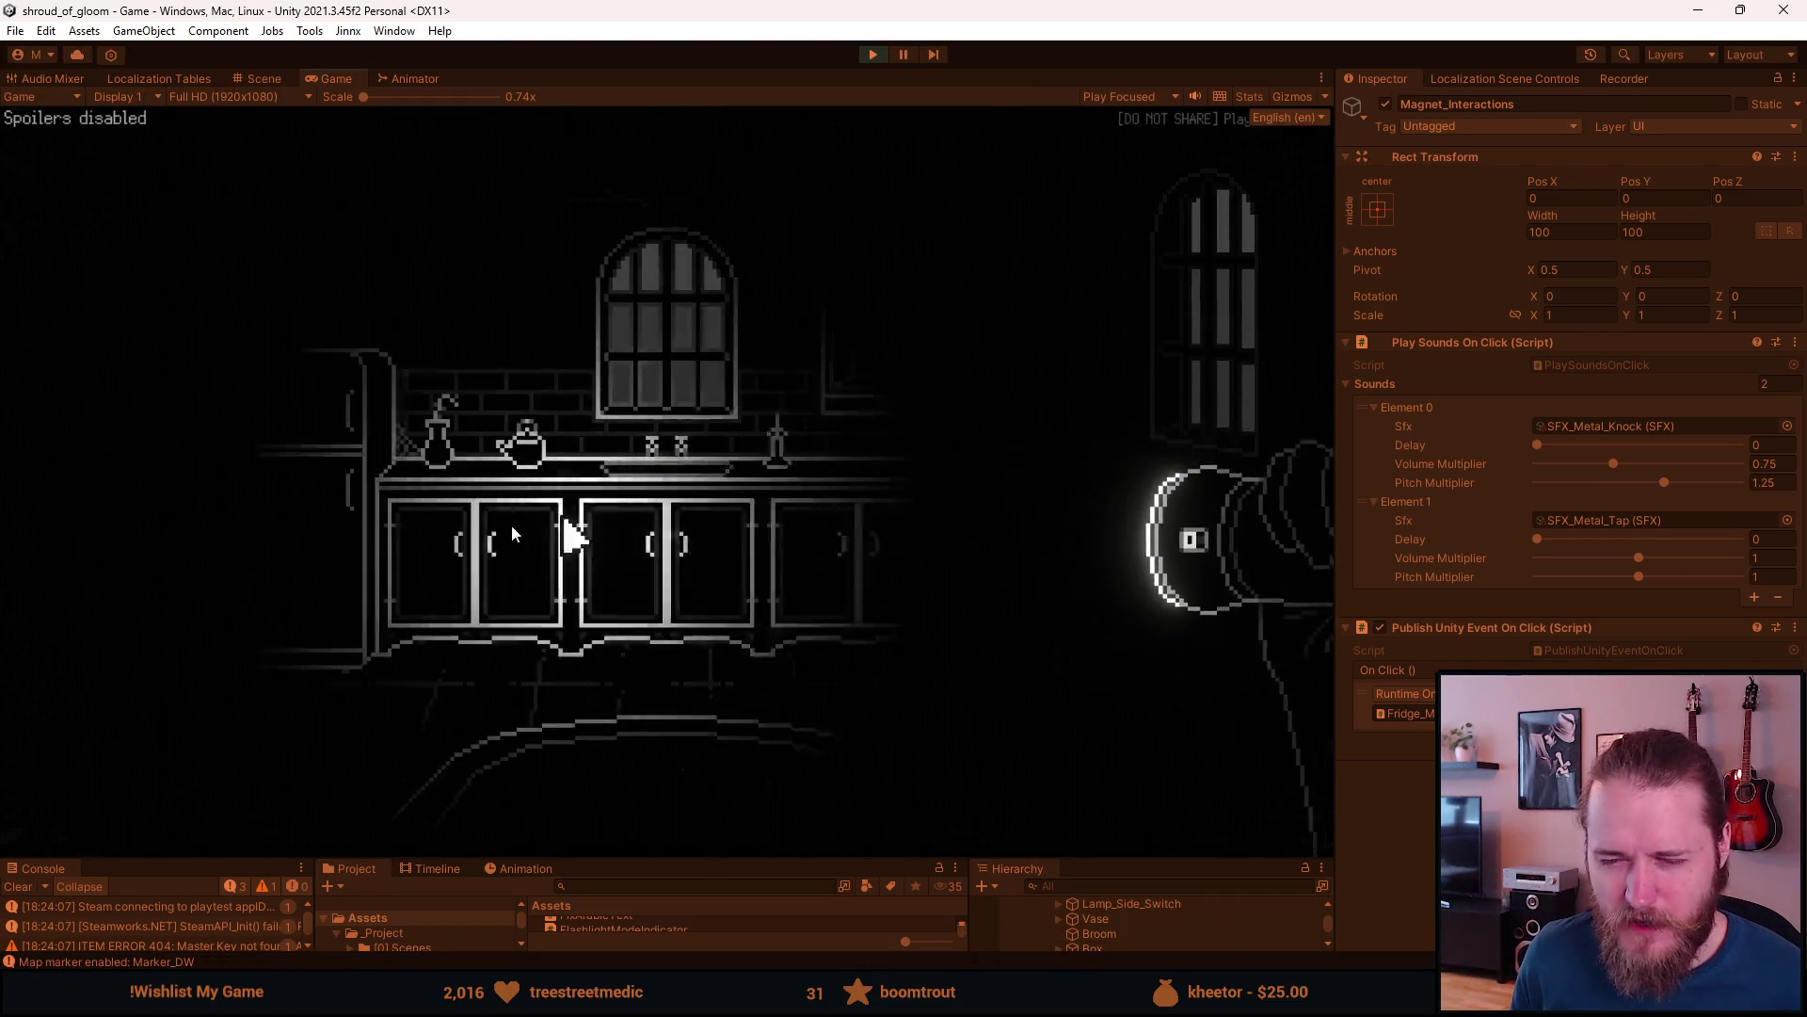
# - Flip the wall light switch by the door to light the kitchen
pyautogui.click(54, 411)
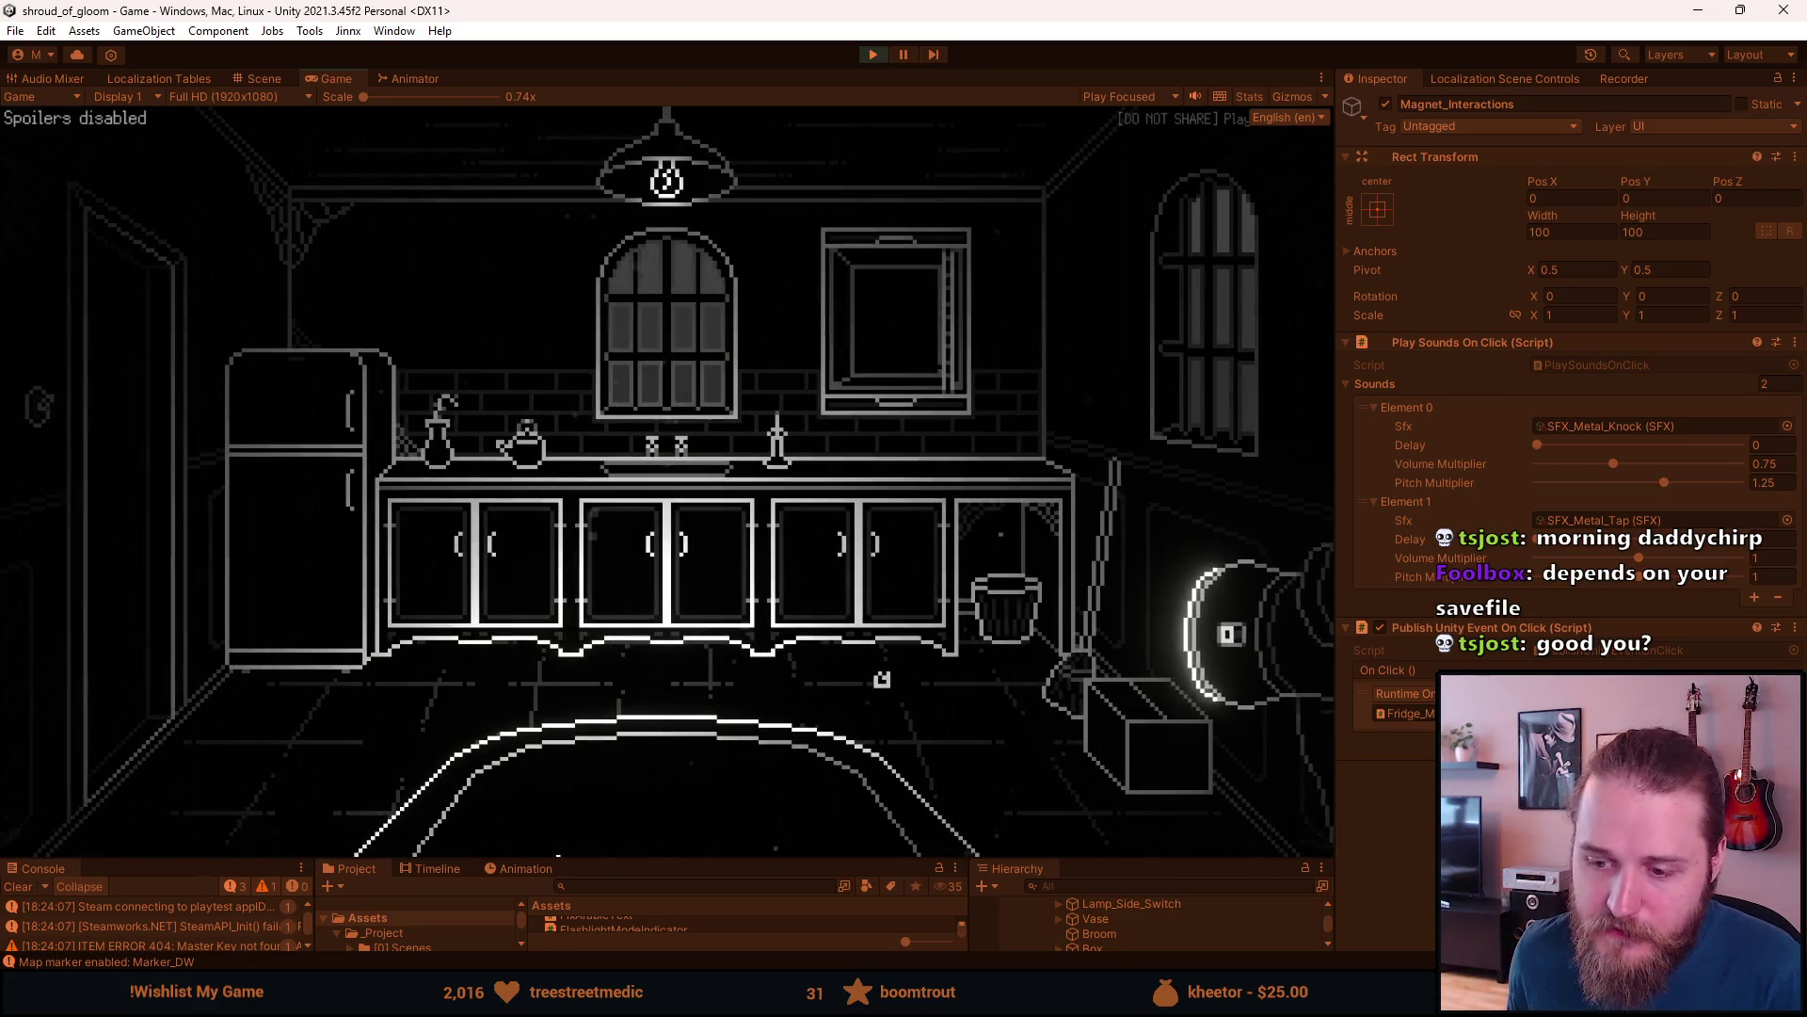
# - Move Visual Studio aside beside the game and bring it back showing SaveManager.cs InitializeNewSaveData
pyautogui.hotkey('alt', 'Tab')
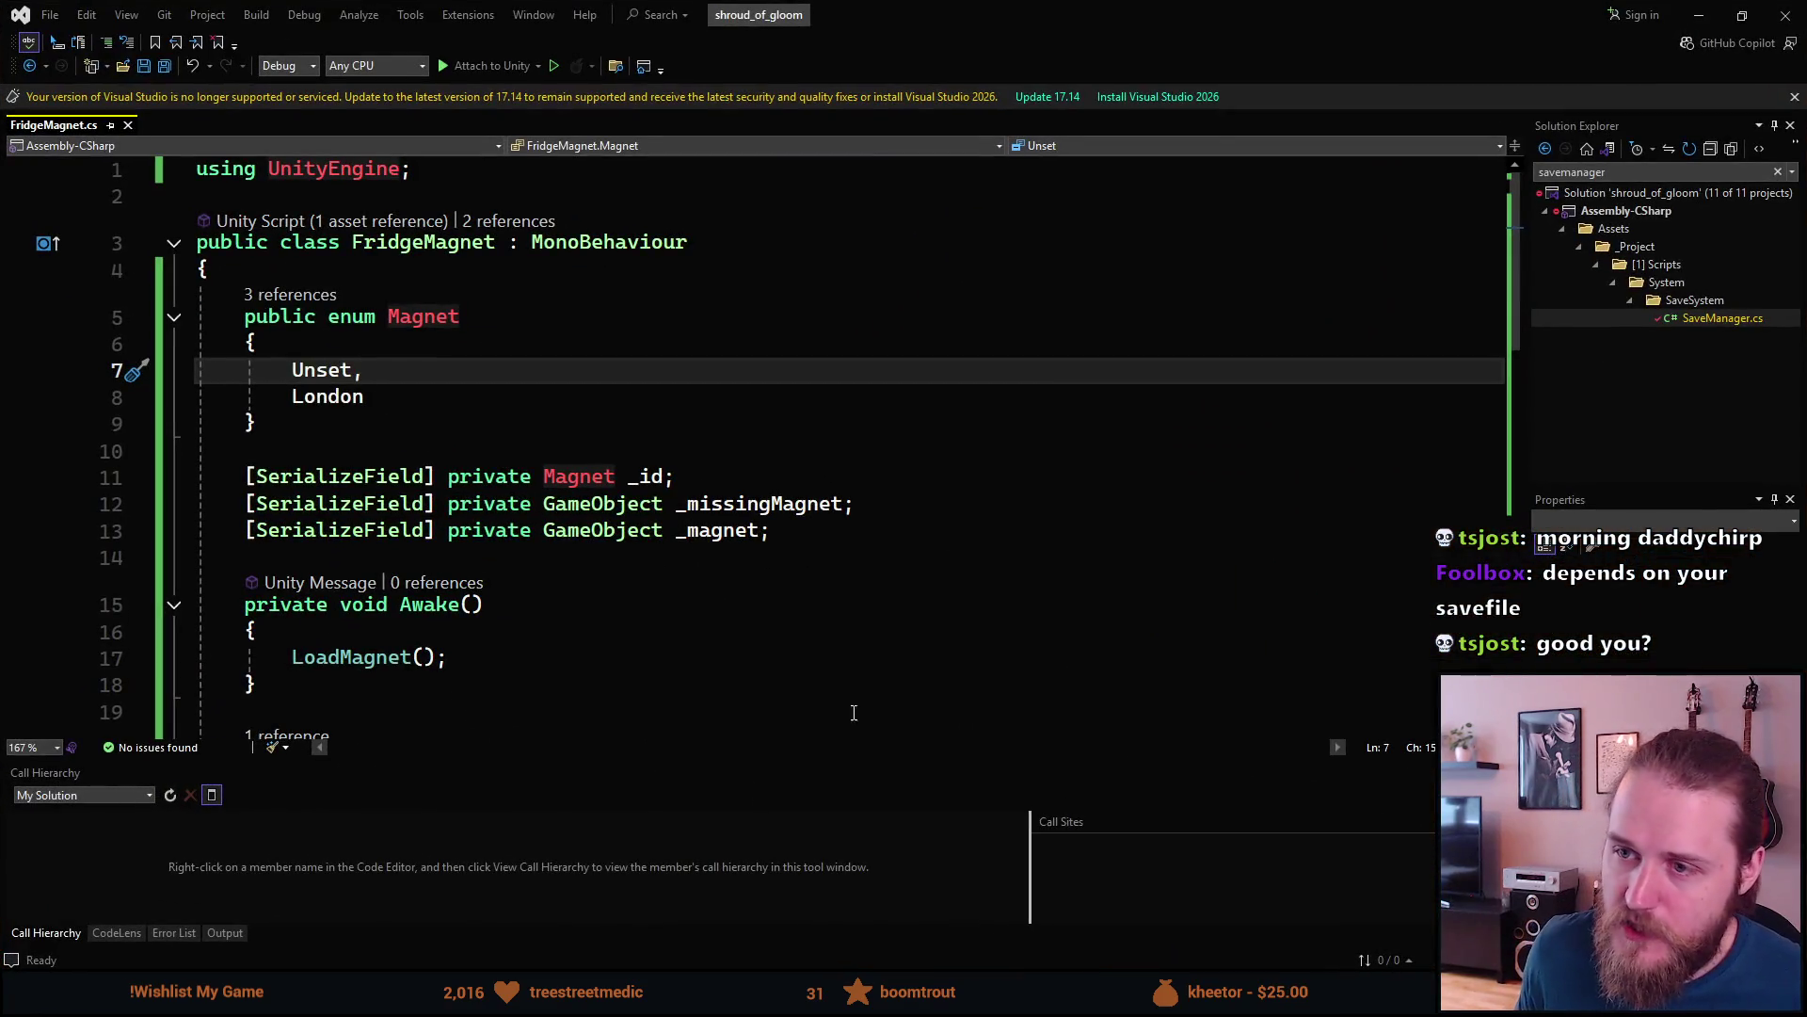
pyautogui.moveTo(951, 16); pyautogui.dragTo(1806, 182)
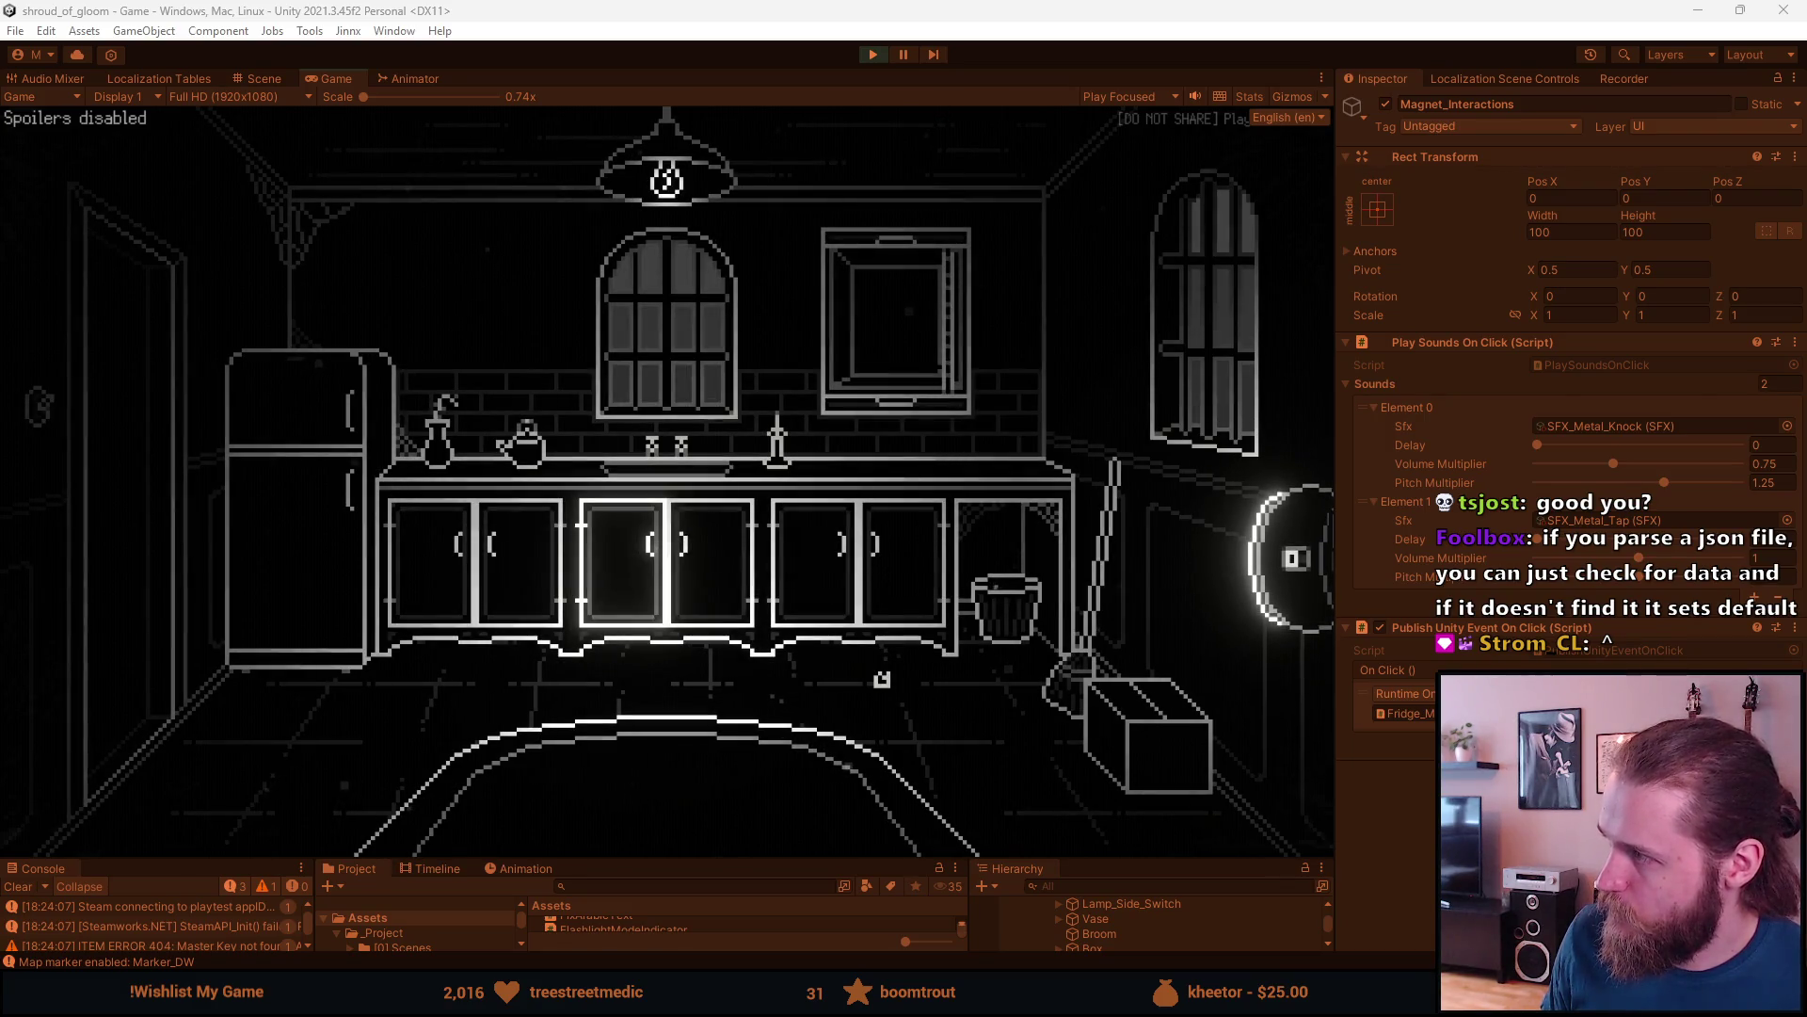
pyautogui.hotkey('alt', 'Tab')
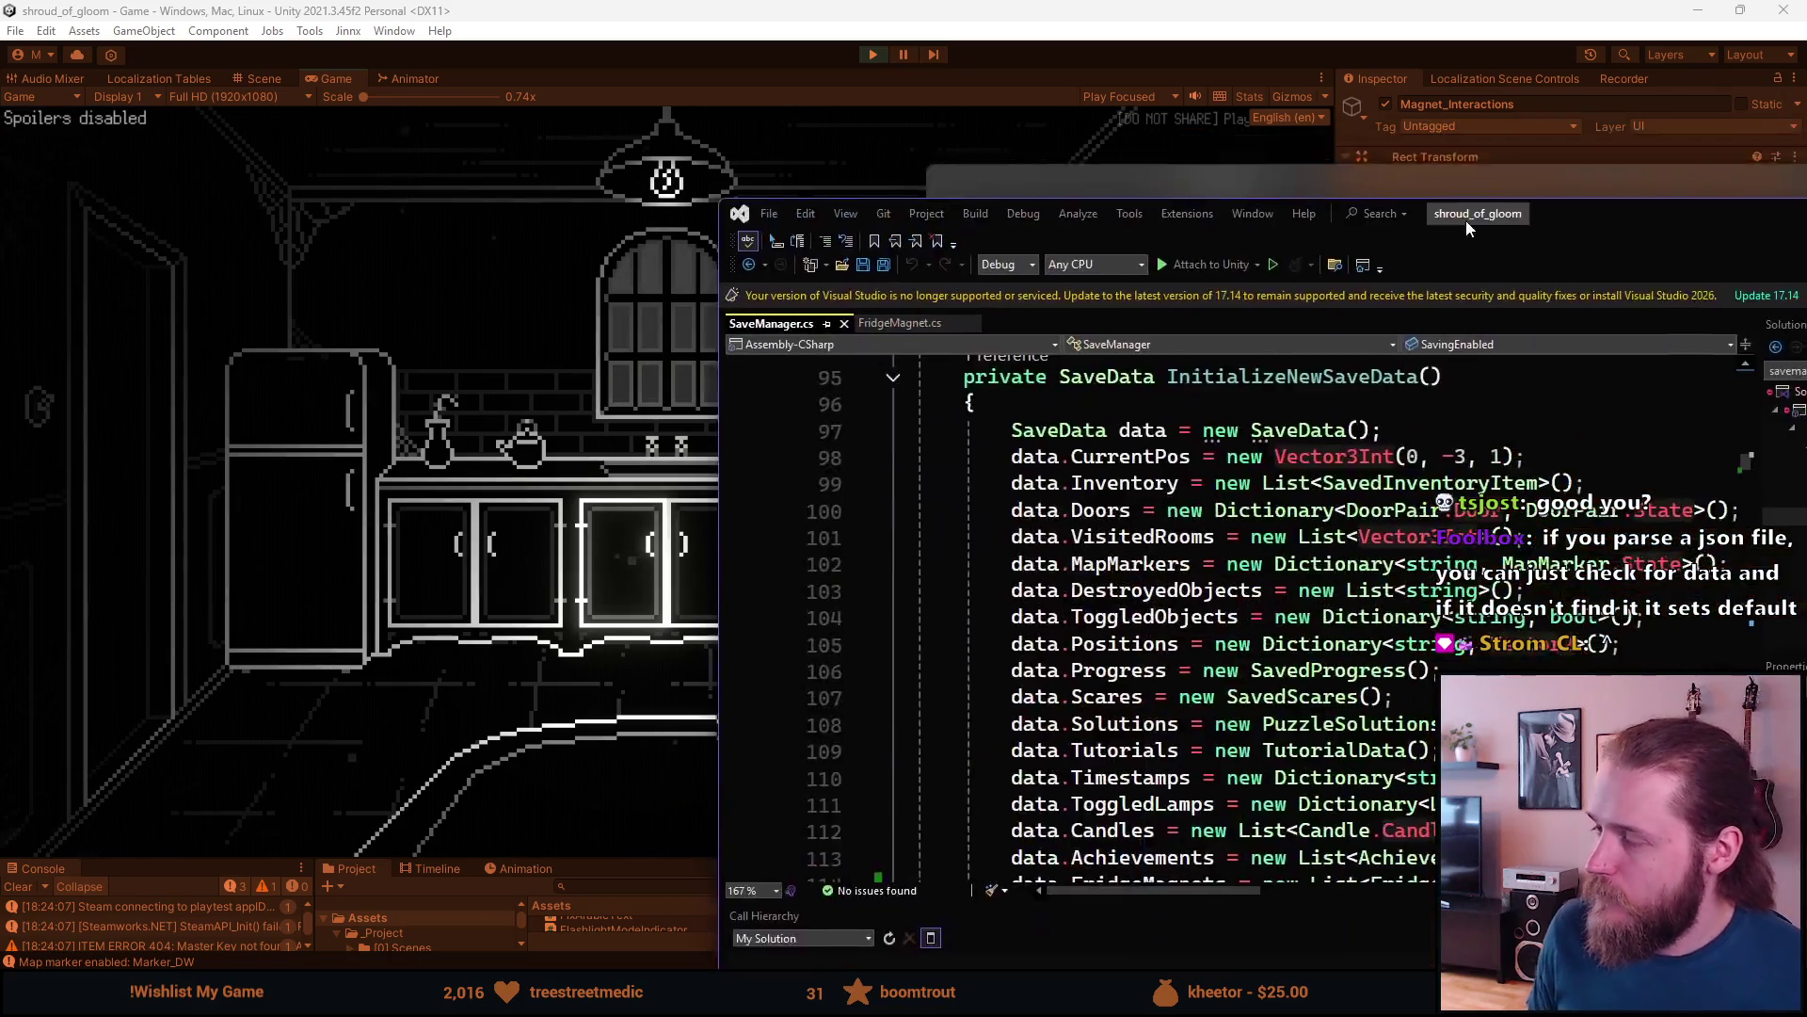
# - Maximize Visual Studio to add data.FridgeMagnets = new List<FridgeMagnet.Magnet>(), then shrink it again
pyautogui.doubleClick(1117, 7)
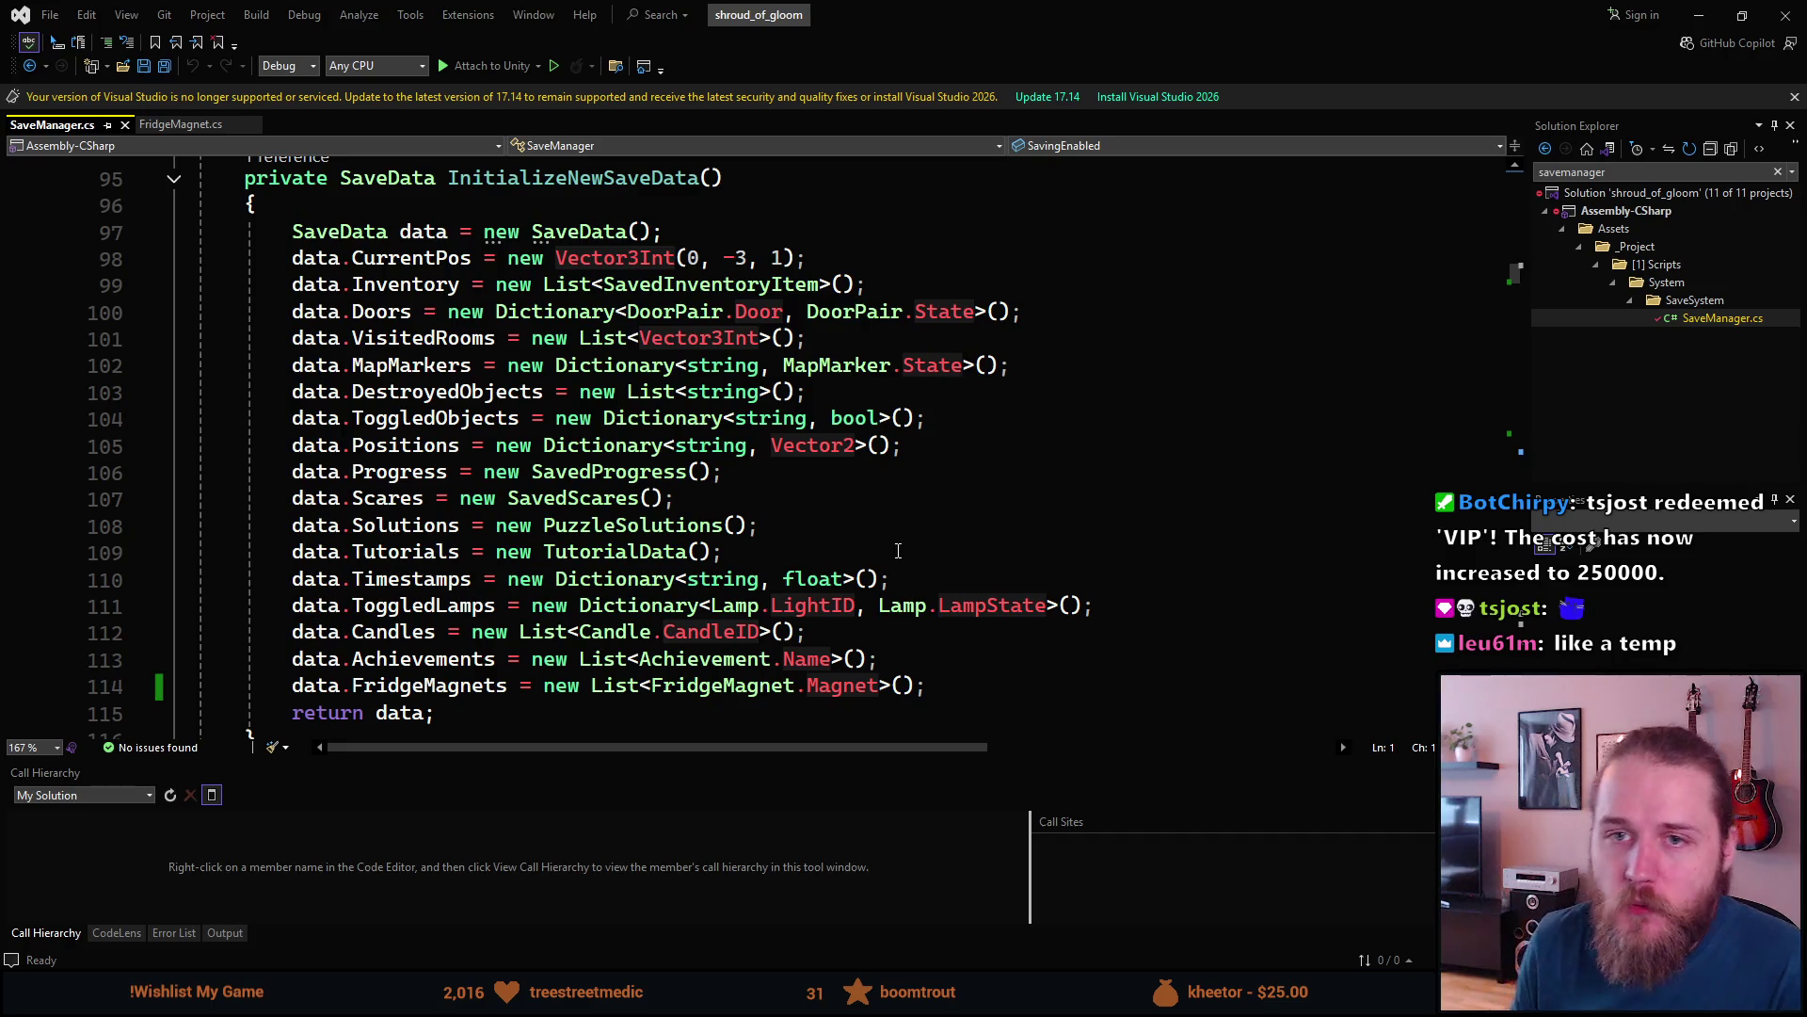
pyautogui.doubleClick(1070, 23)
# - Return focus to the running Unity Game view in the lit kitchen
pyautogui.click(882, 678)
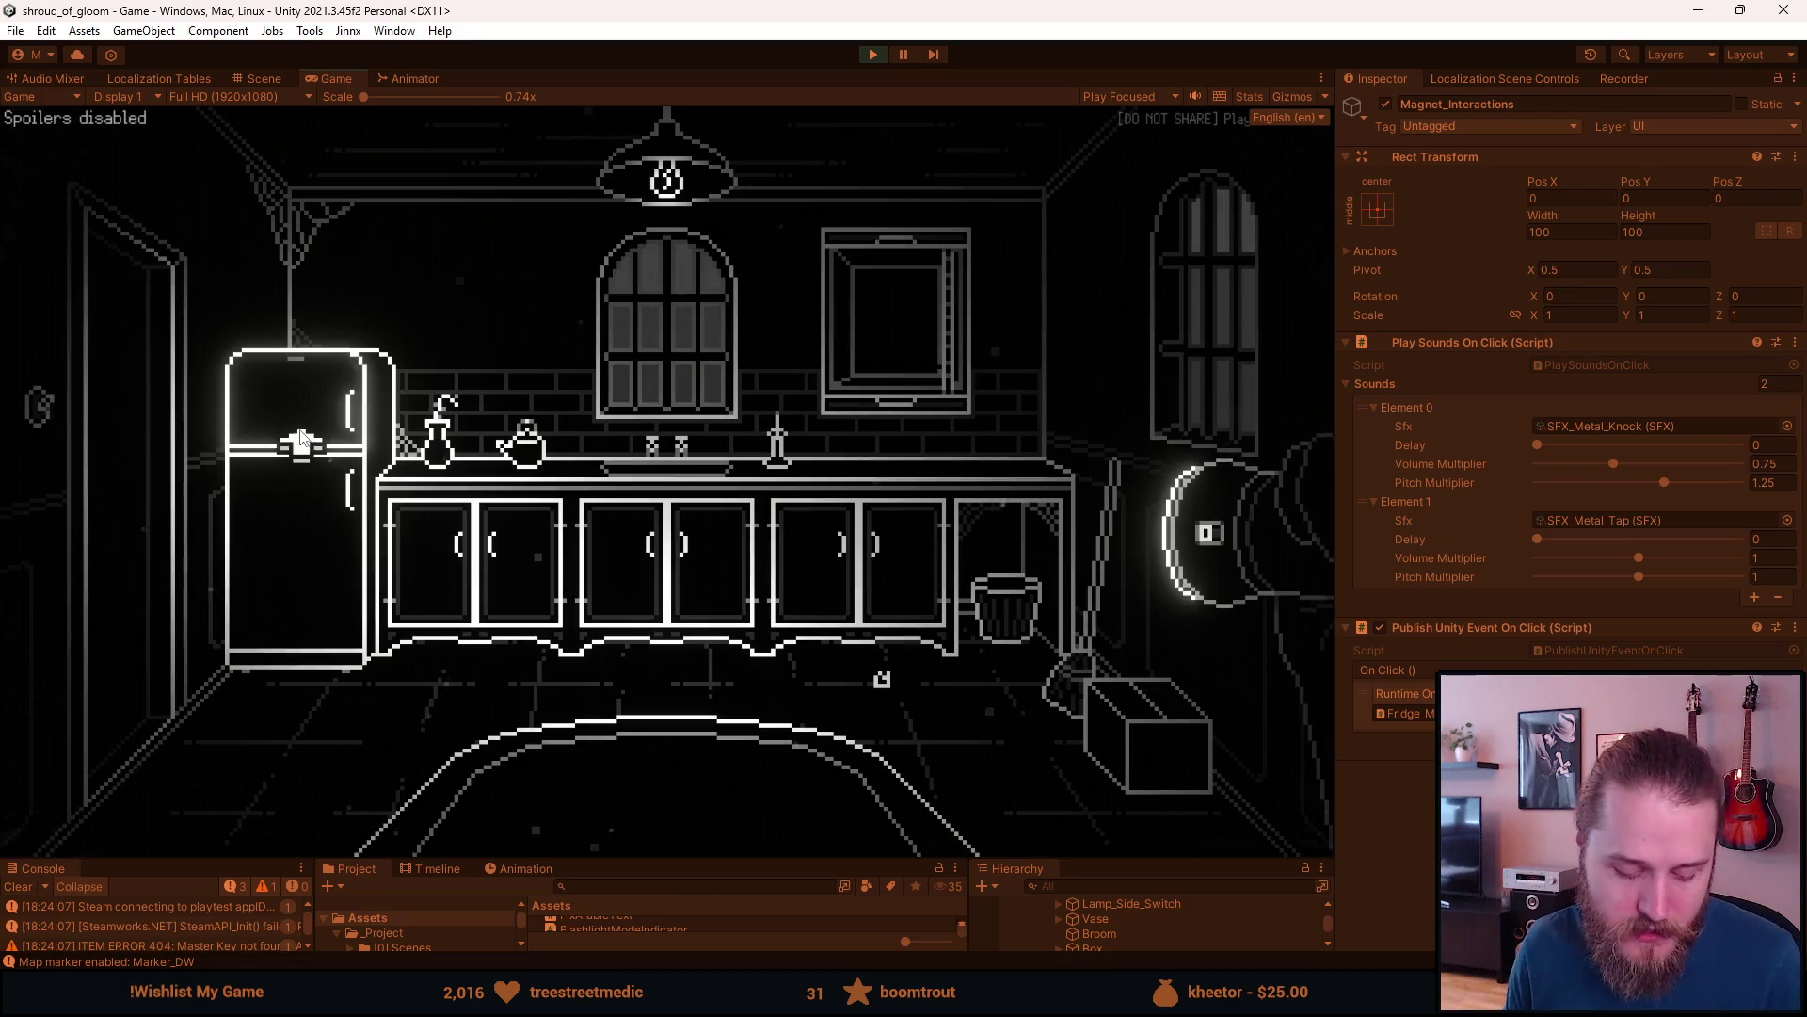
# - Open the Developer & Testing Tools overlay with F1
pyautogui.press('F1')
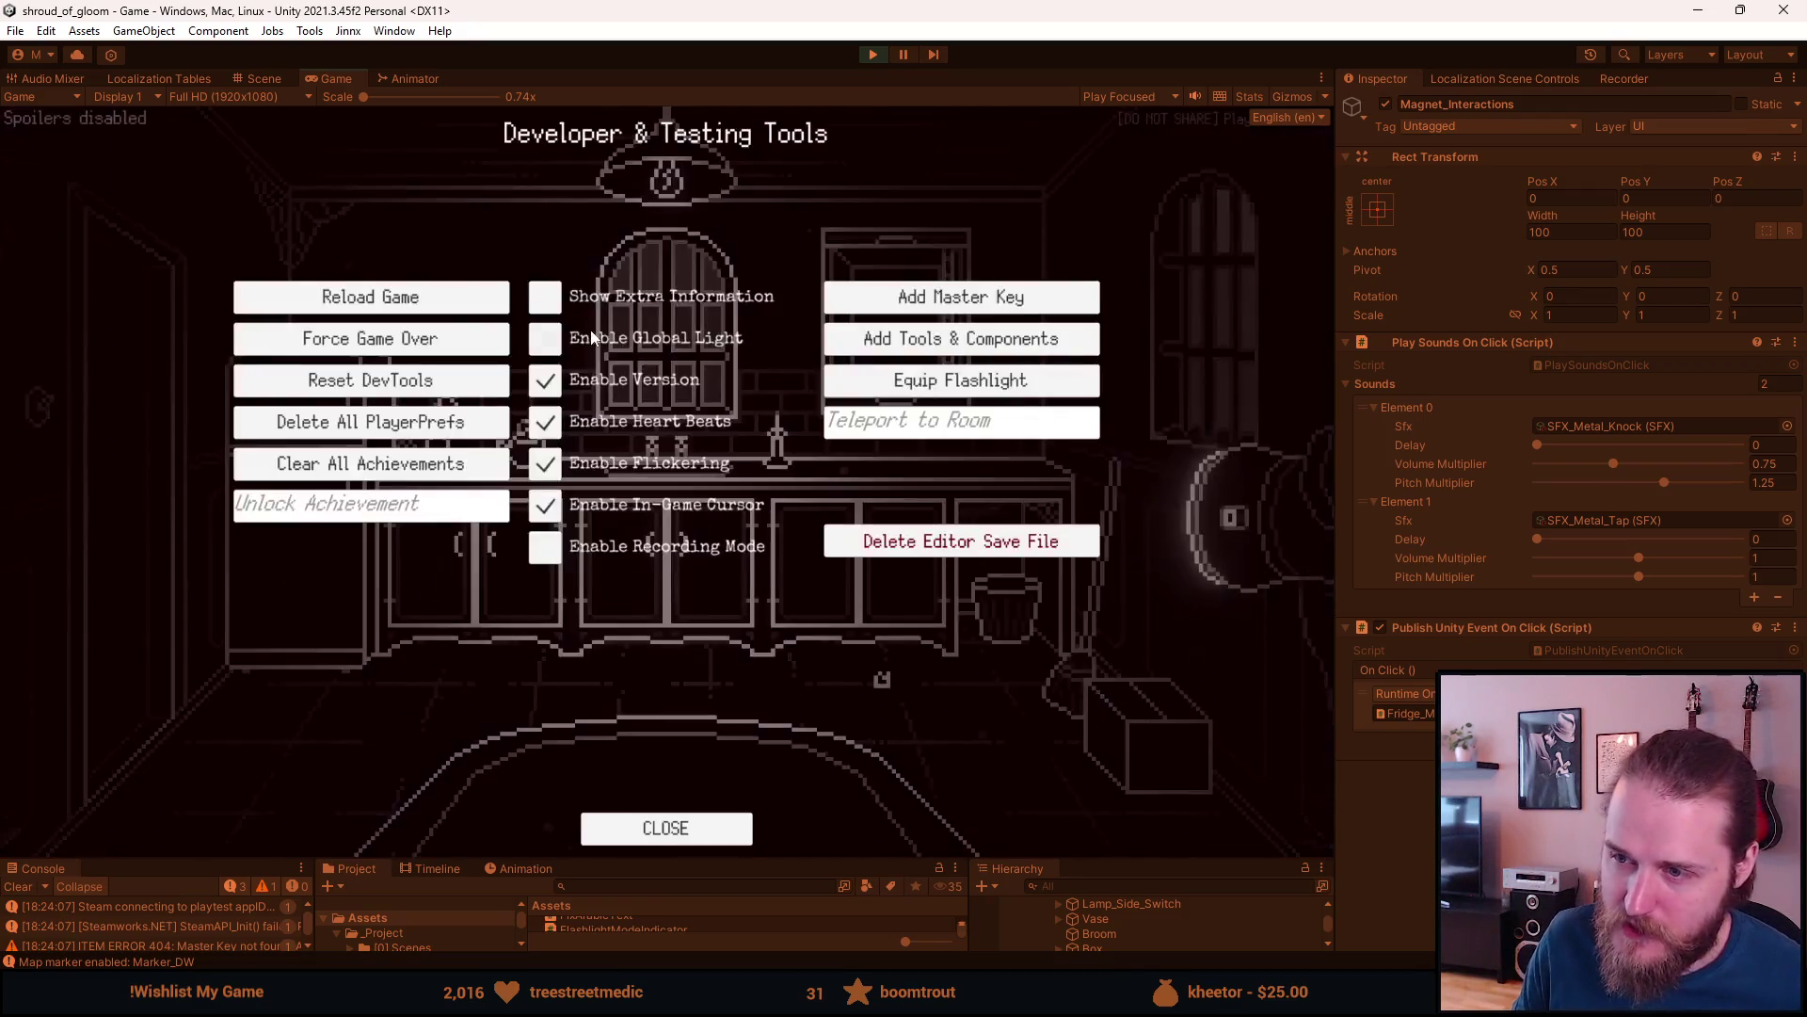
# - Close the dev tools, turn on the light, Save & Quit, then open the save-slot selection
pyautogui.press('F1')
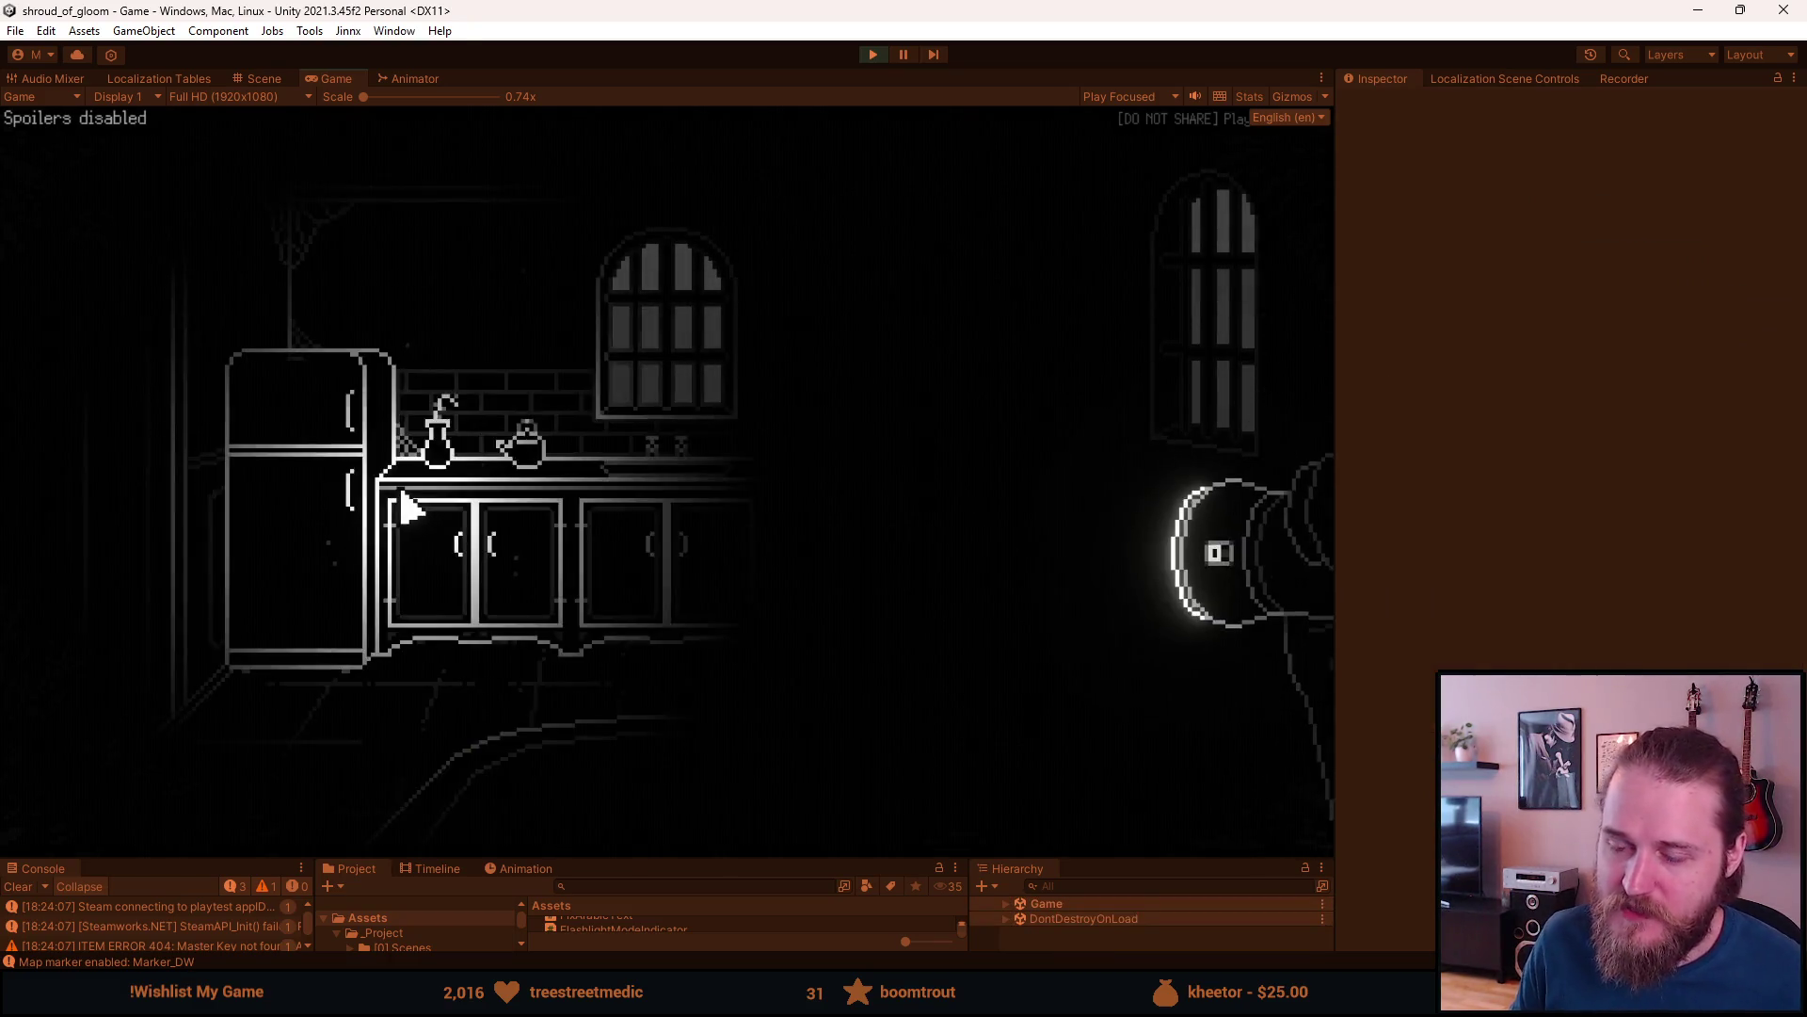
pyautogui.click(56, 412)
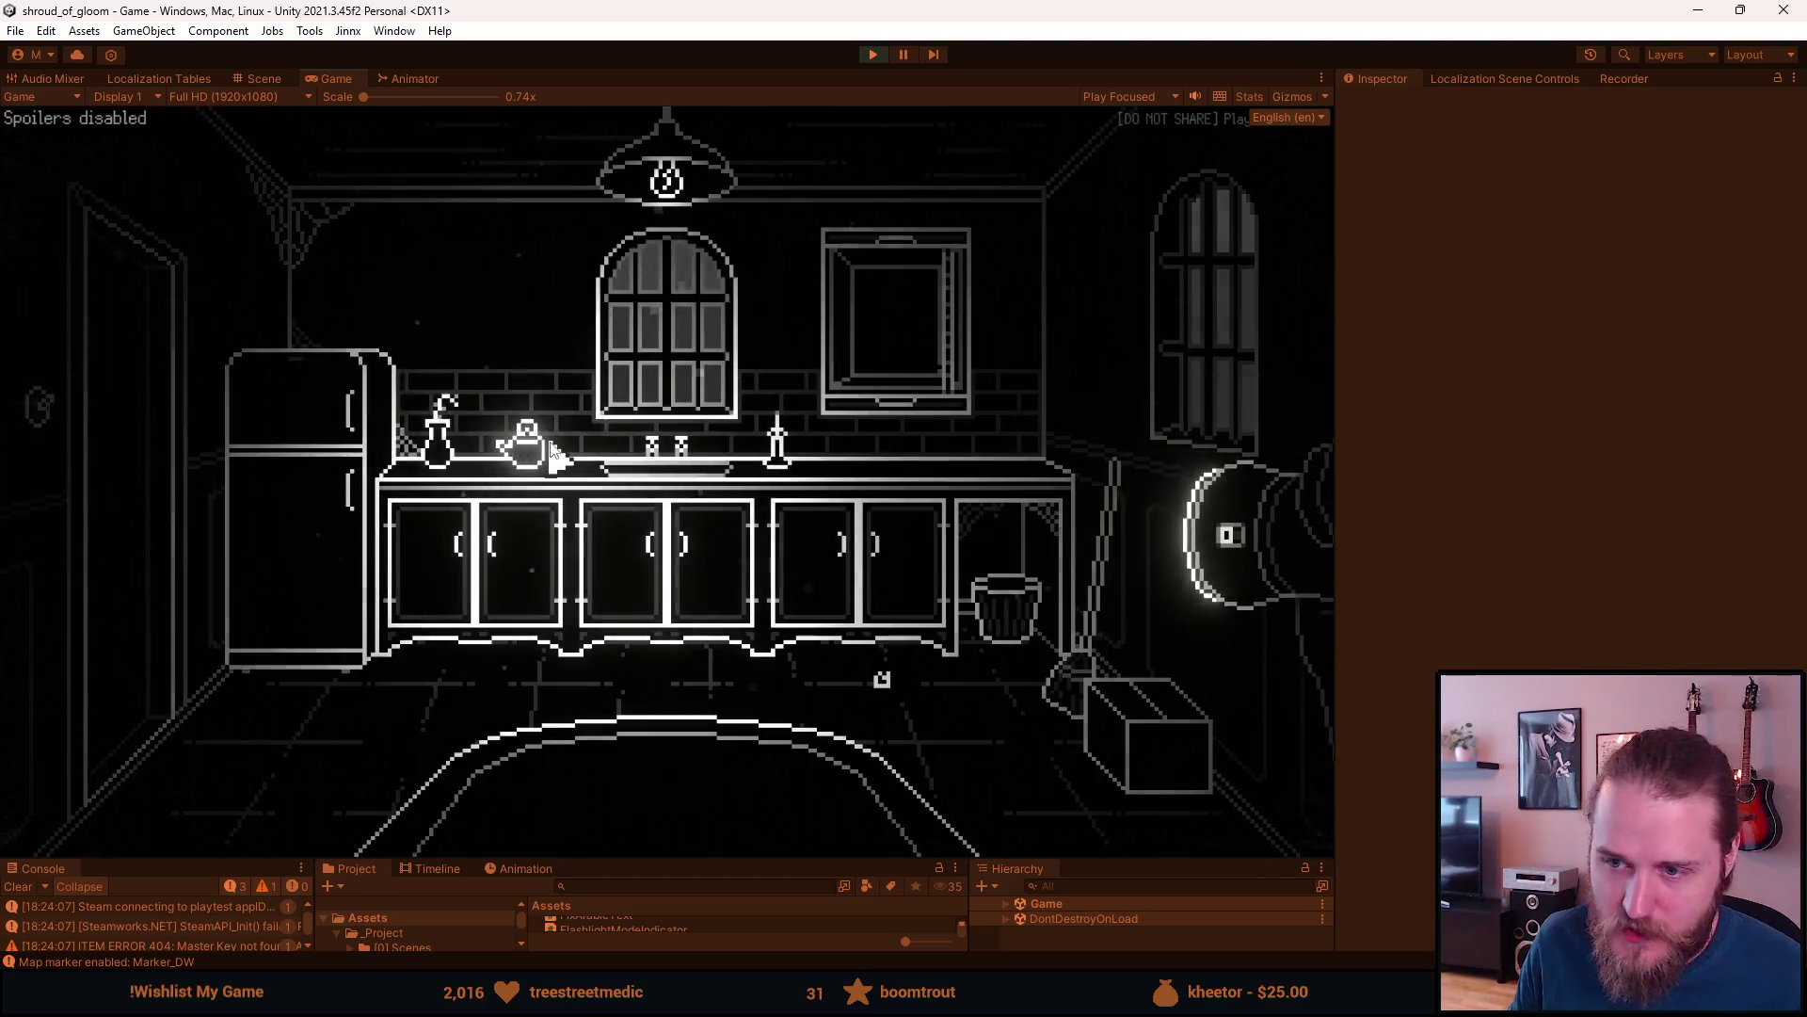
pyautogui.press('Escape')
pyautogui.click(612, 617)
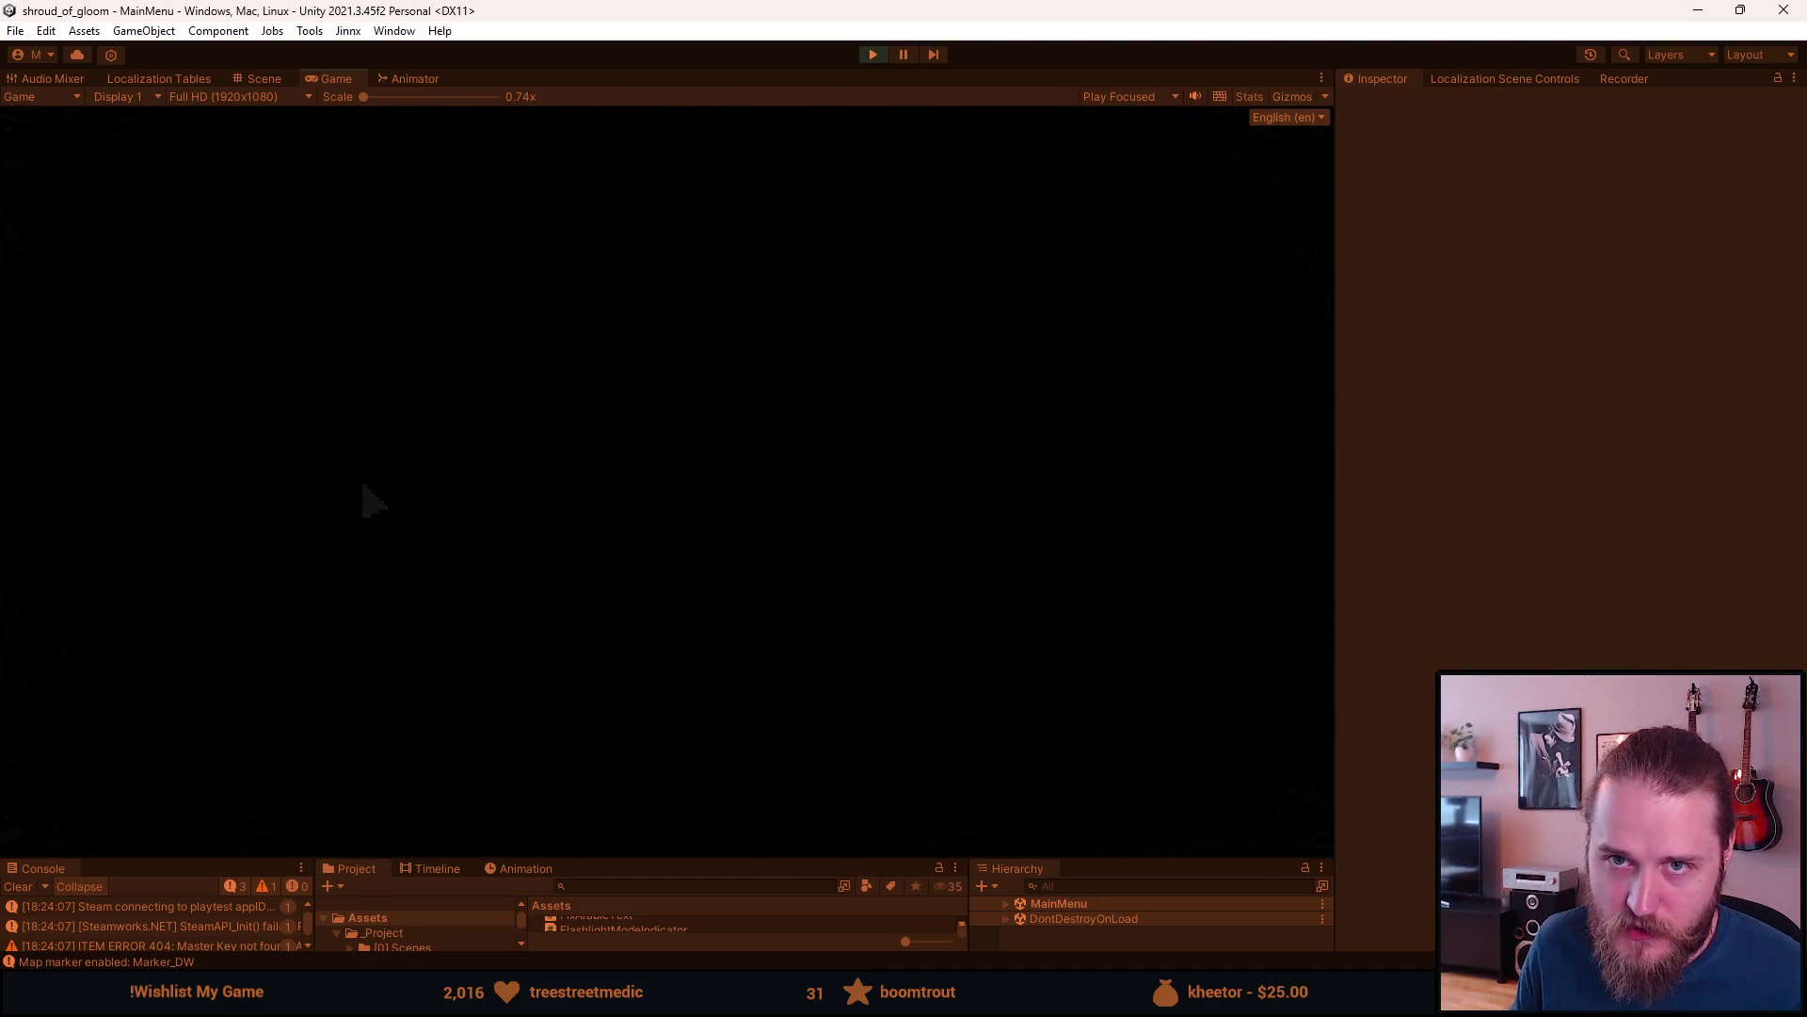
pyautogui.click(309, 490)
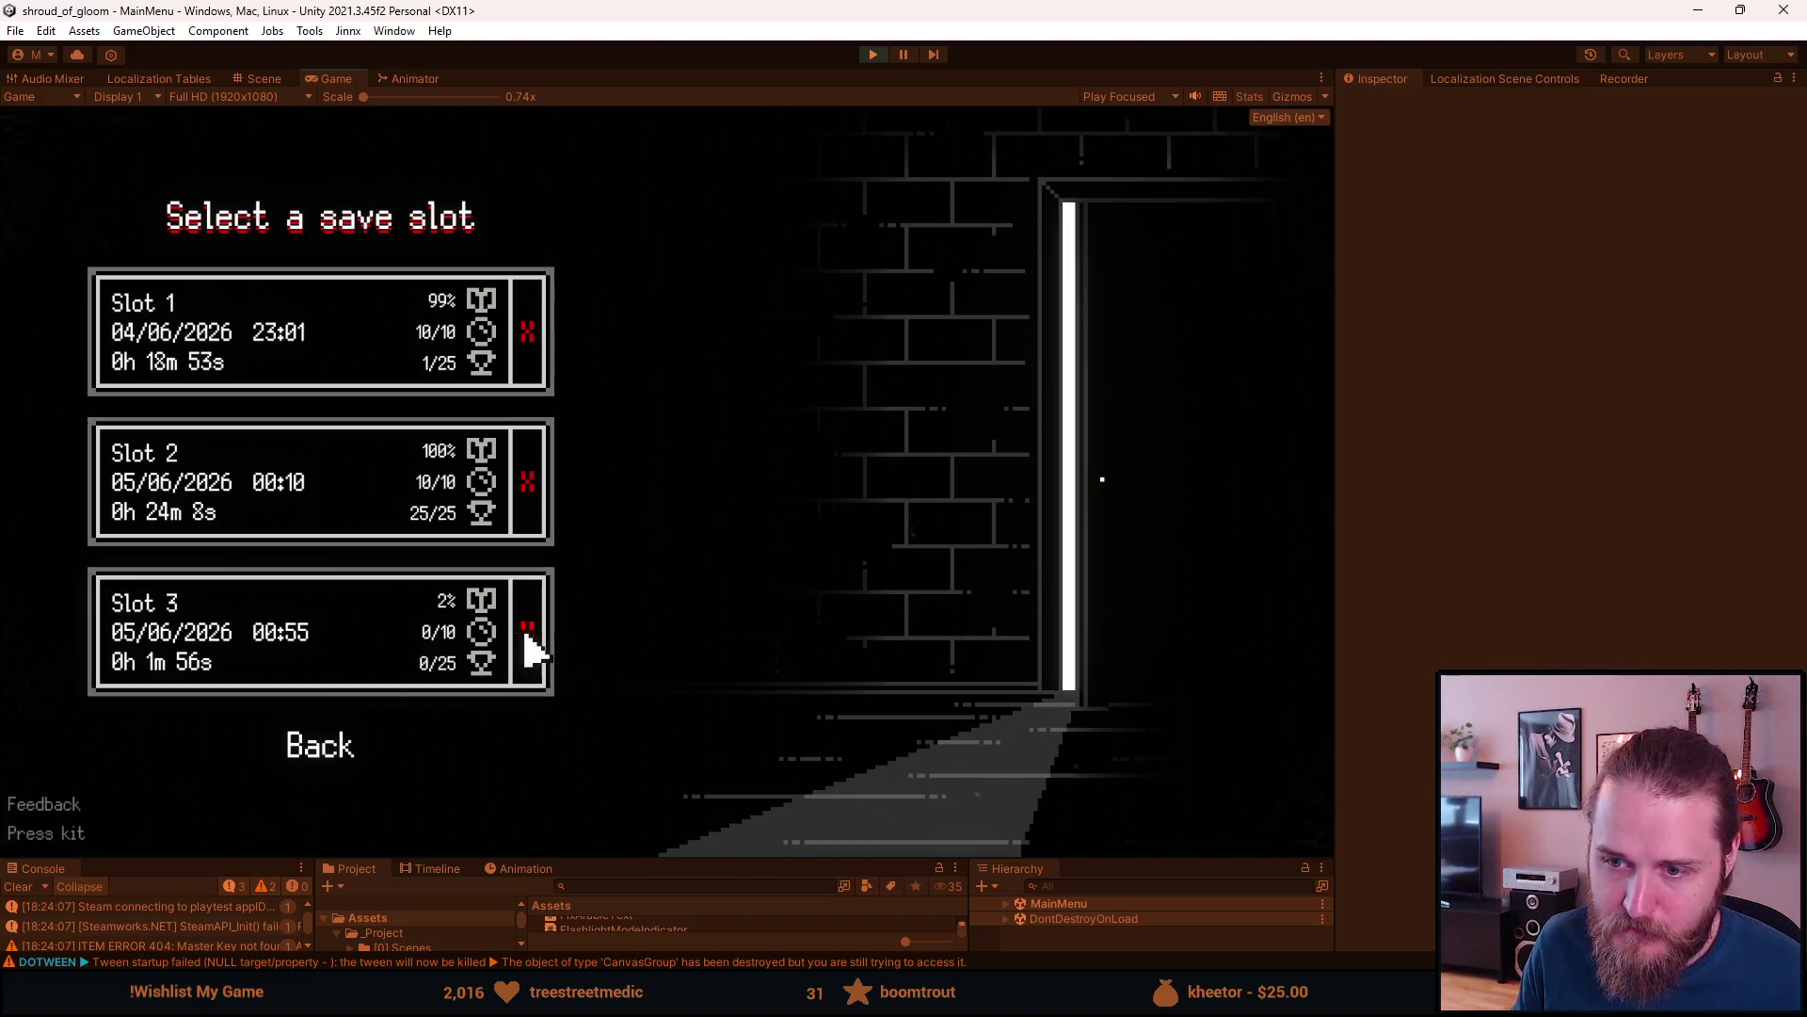
# - Delete the Slot 3 save and start a new game in that empty slot
pyautogui.click(526, 633)
pyautogui.click(692, 664)
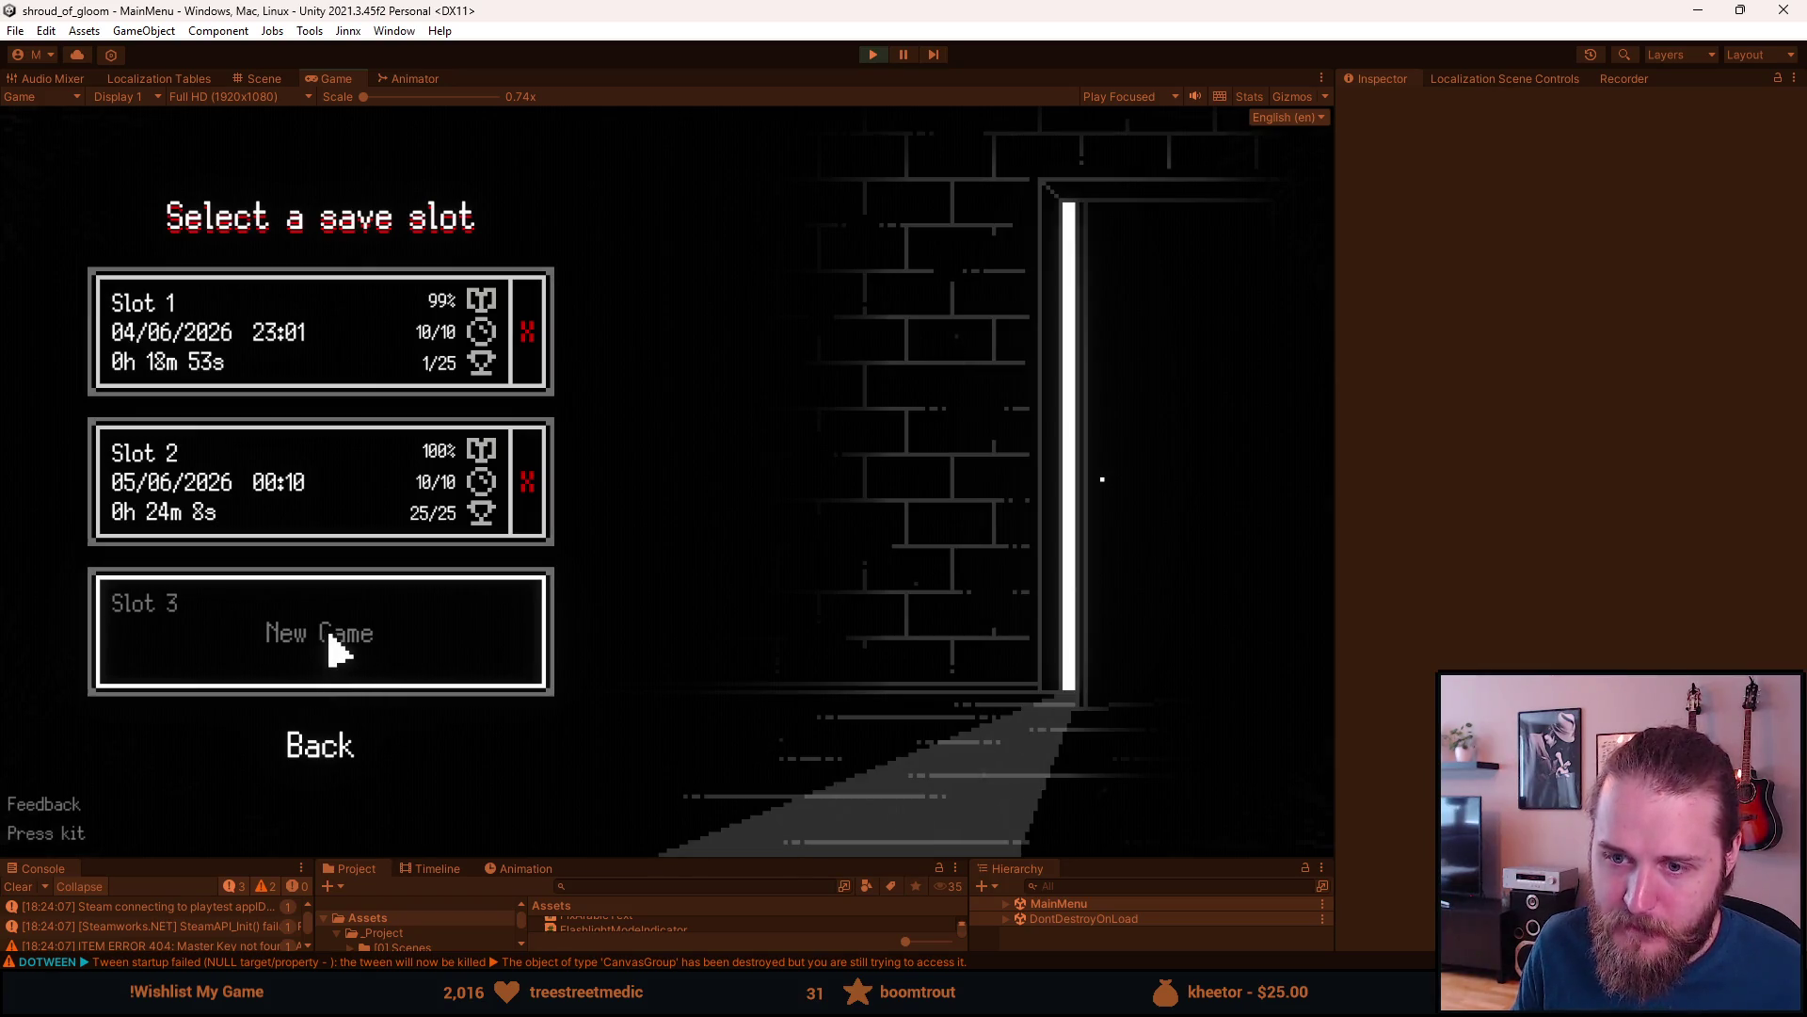
pyautogui.click(330, 636)
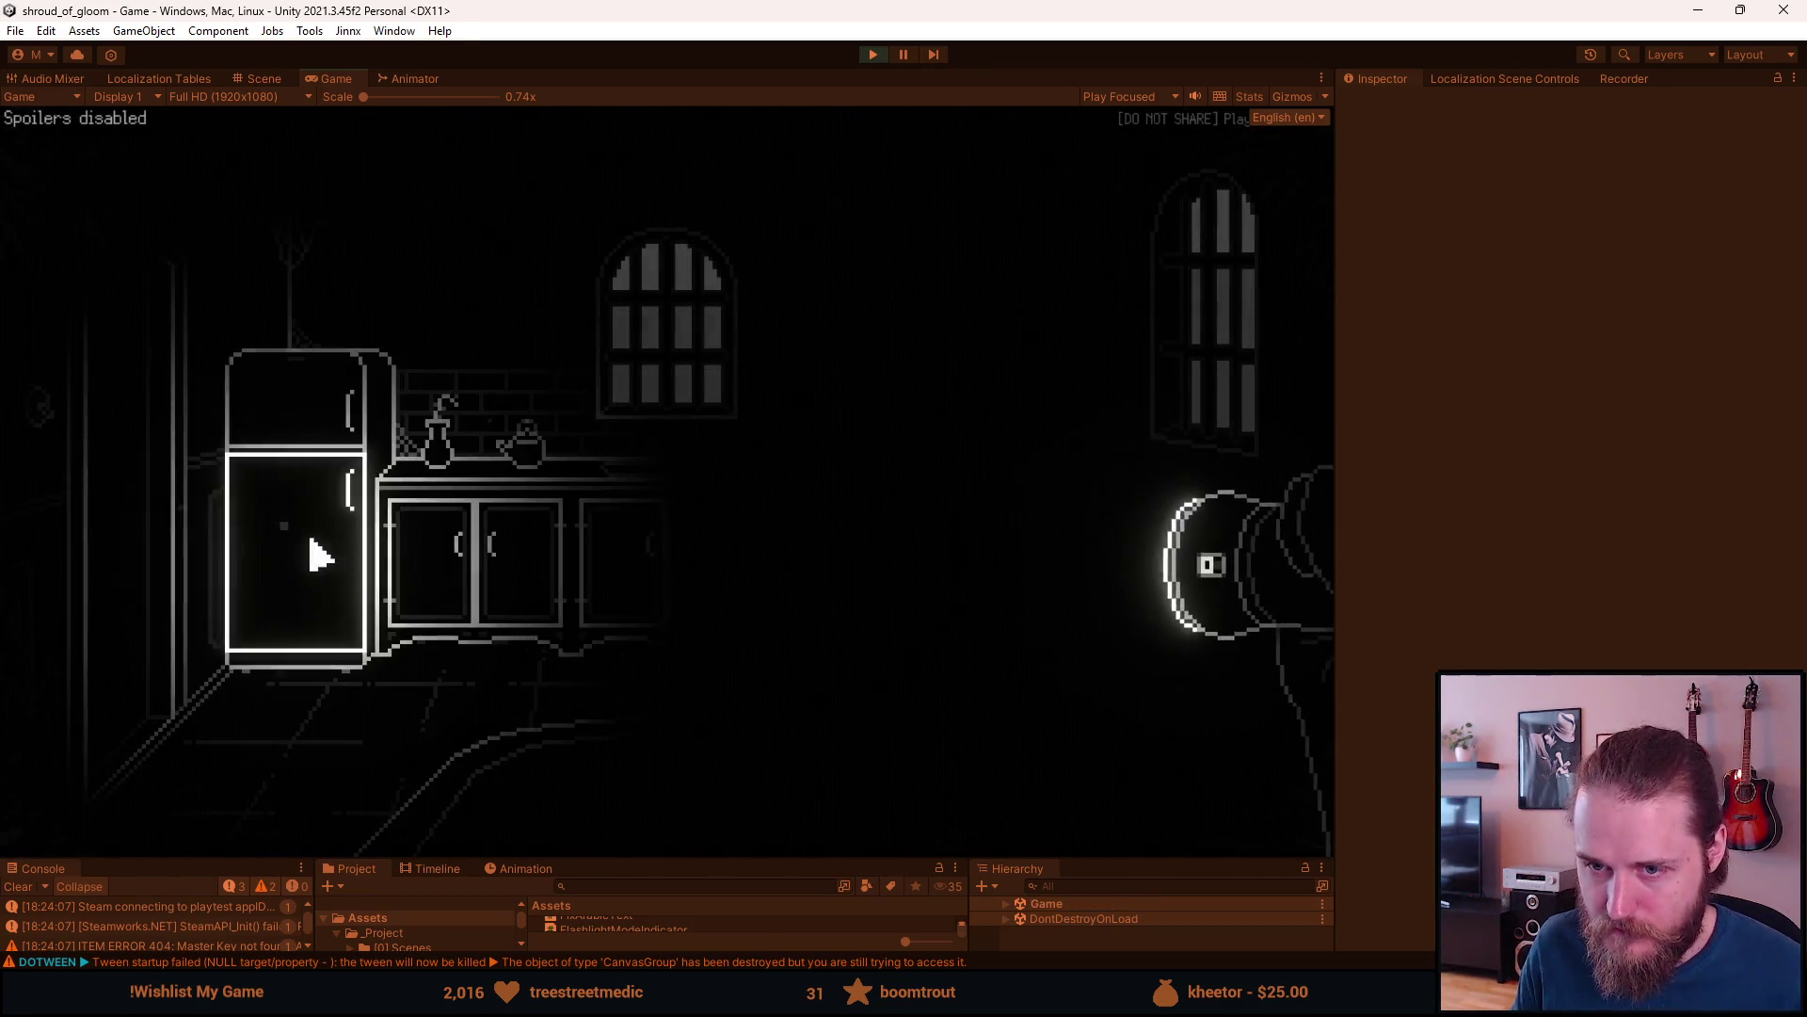
# - Pick up the floor magnet, place London on the fridge's top-left spot, then Save & Quit
pyautogui.click(283, 407)
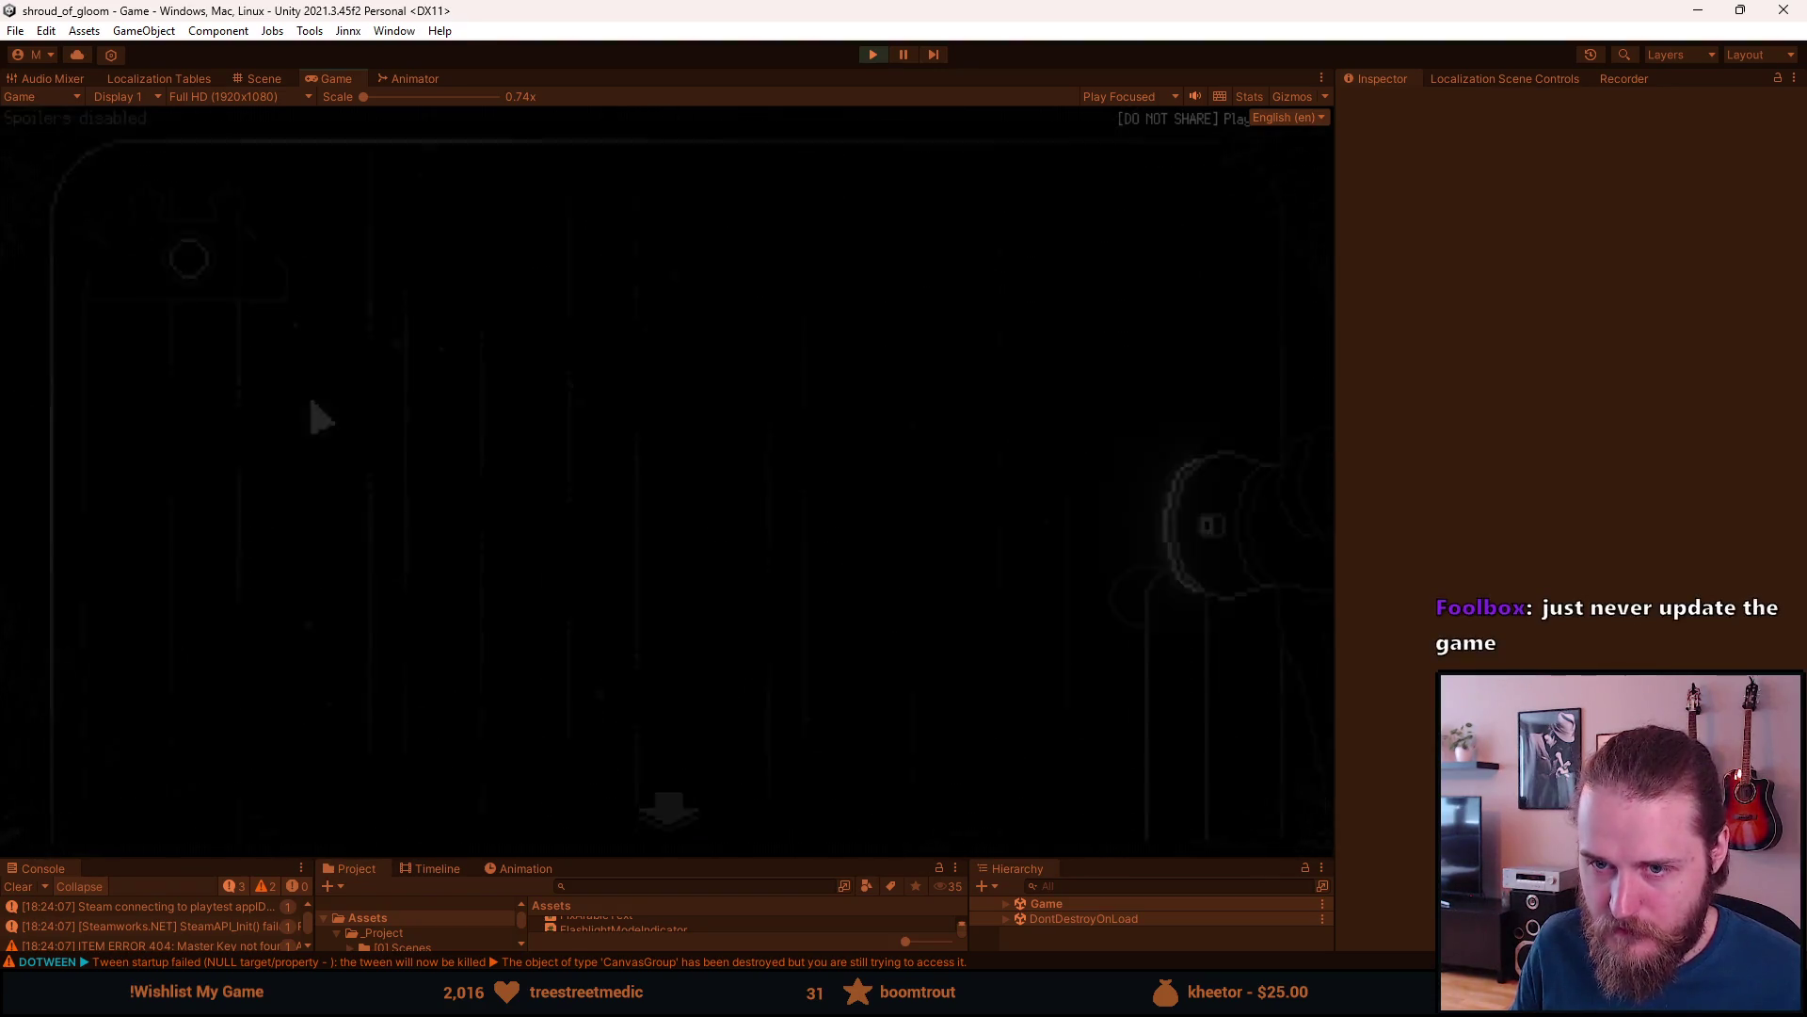
pyautogui.click(179, 272)
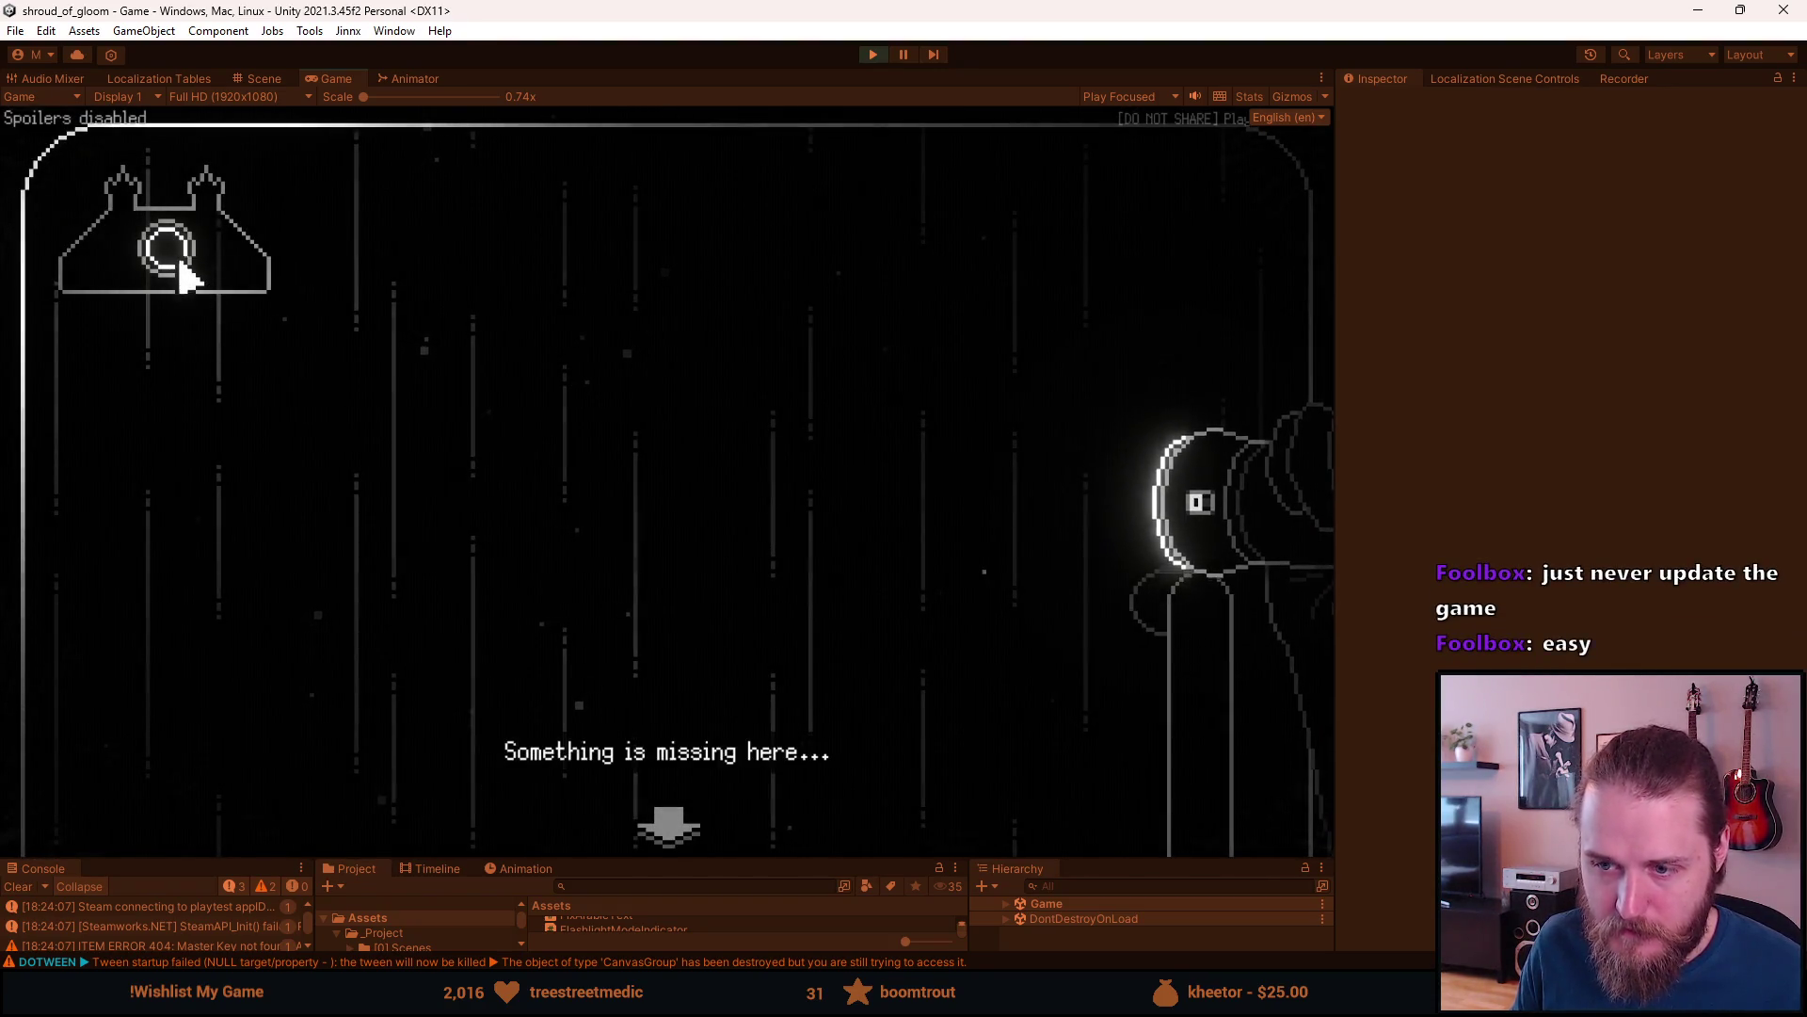
pyautogui.click(279, 432)
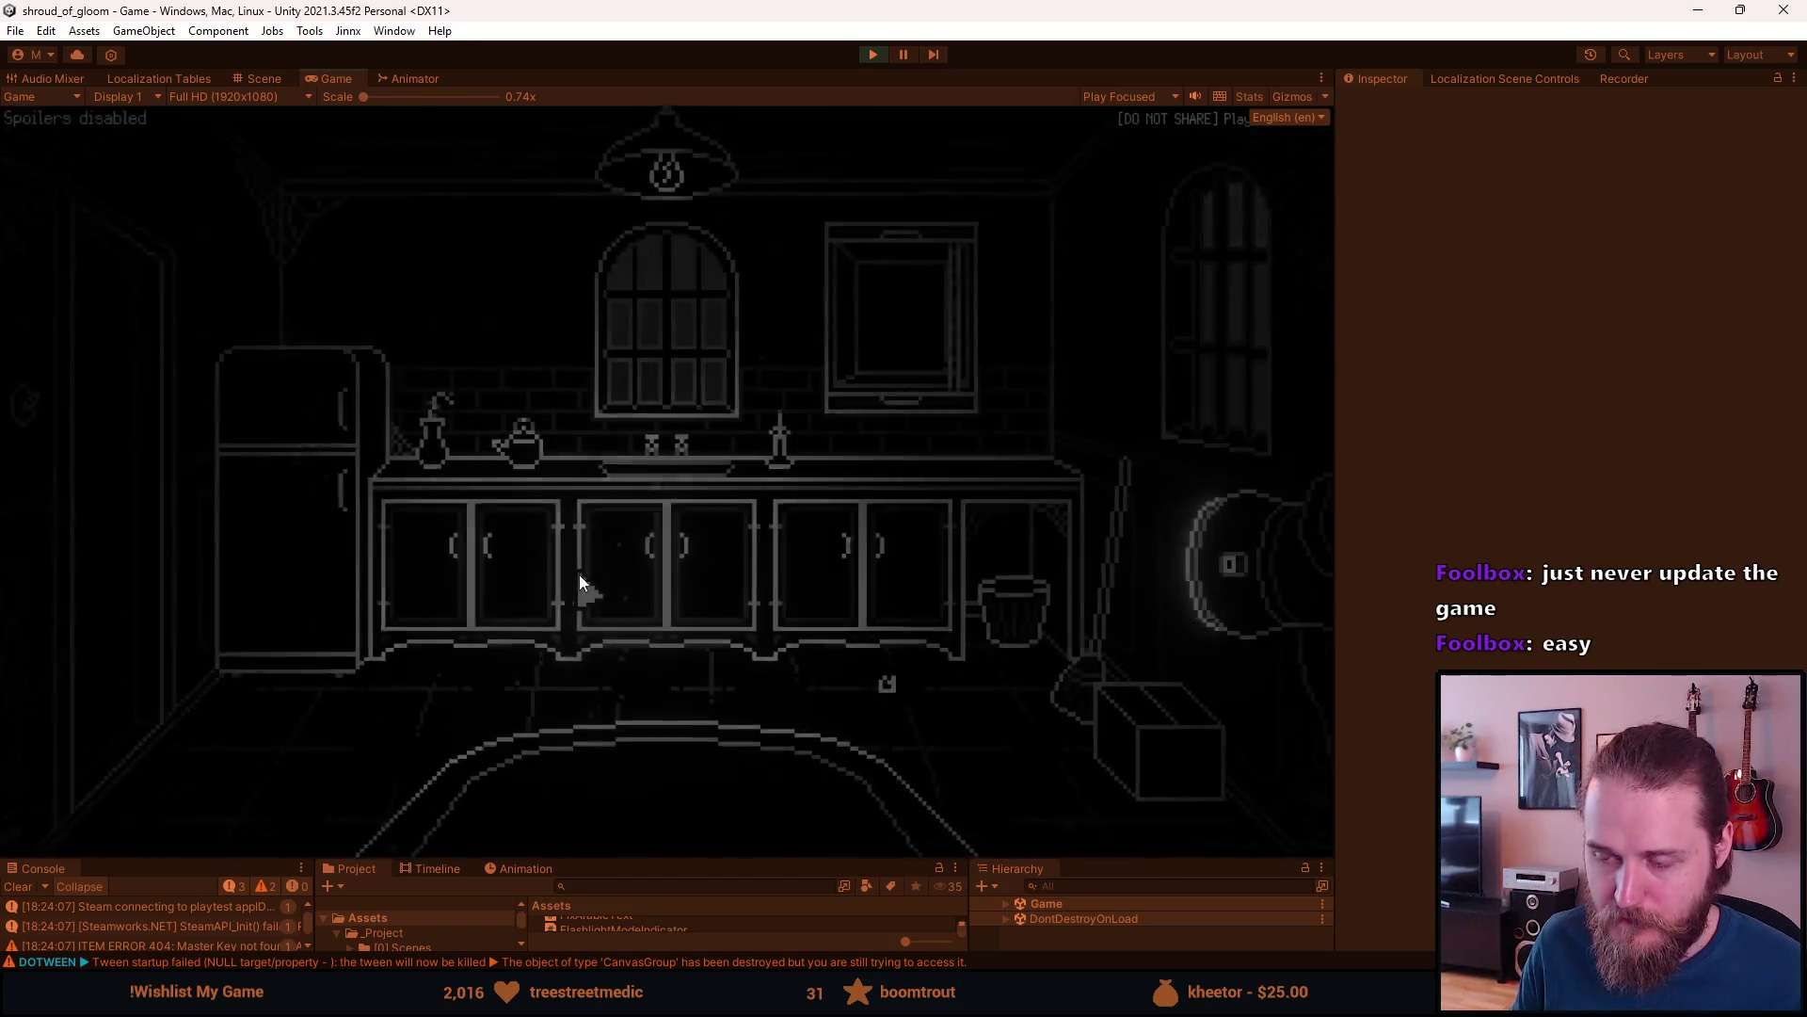
pyautogui.click(877, 682)
pyautogui.click(318, 459)
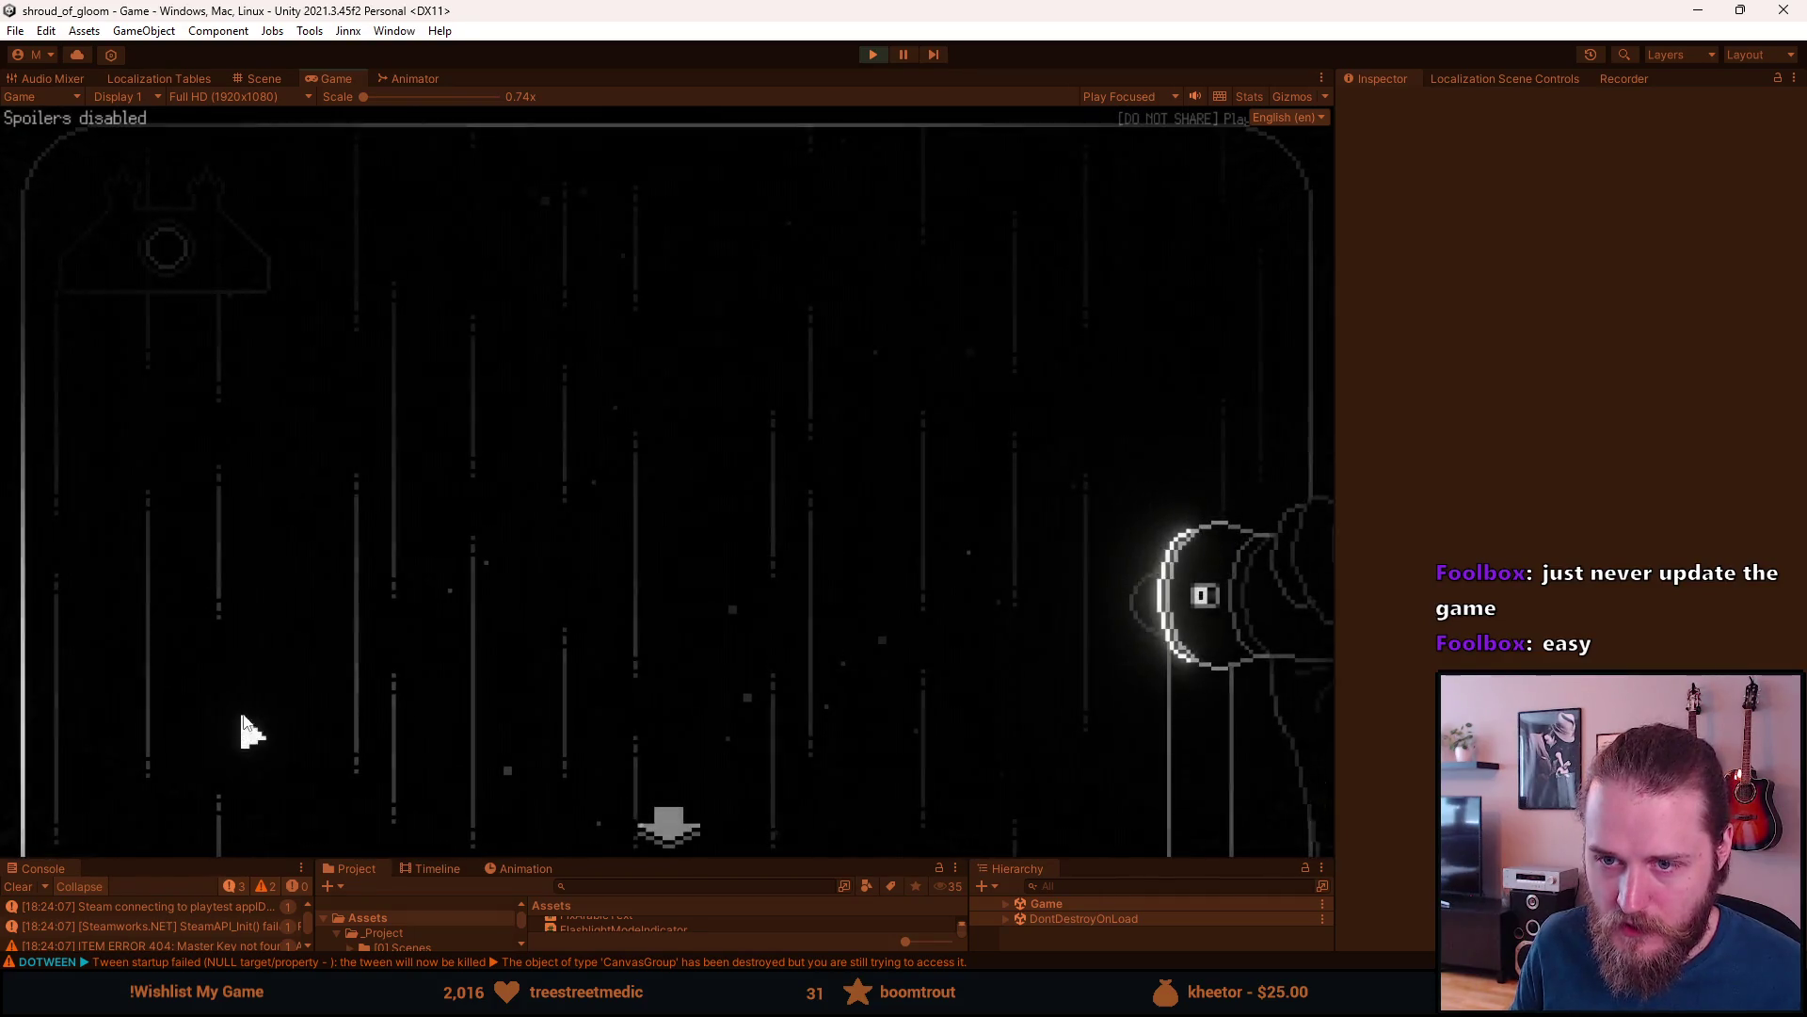
pyautogui.moveTo(97, 555); pyautogui.dragTo(173, 274)
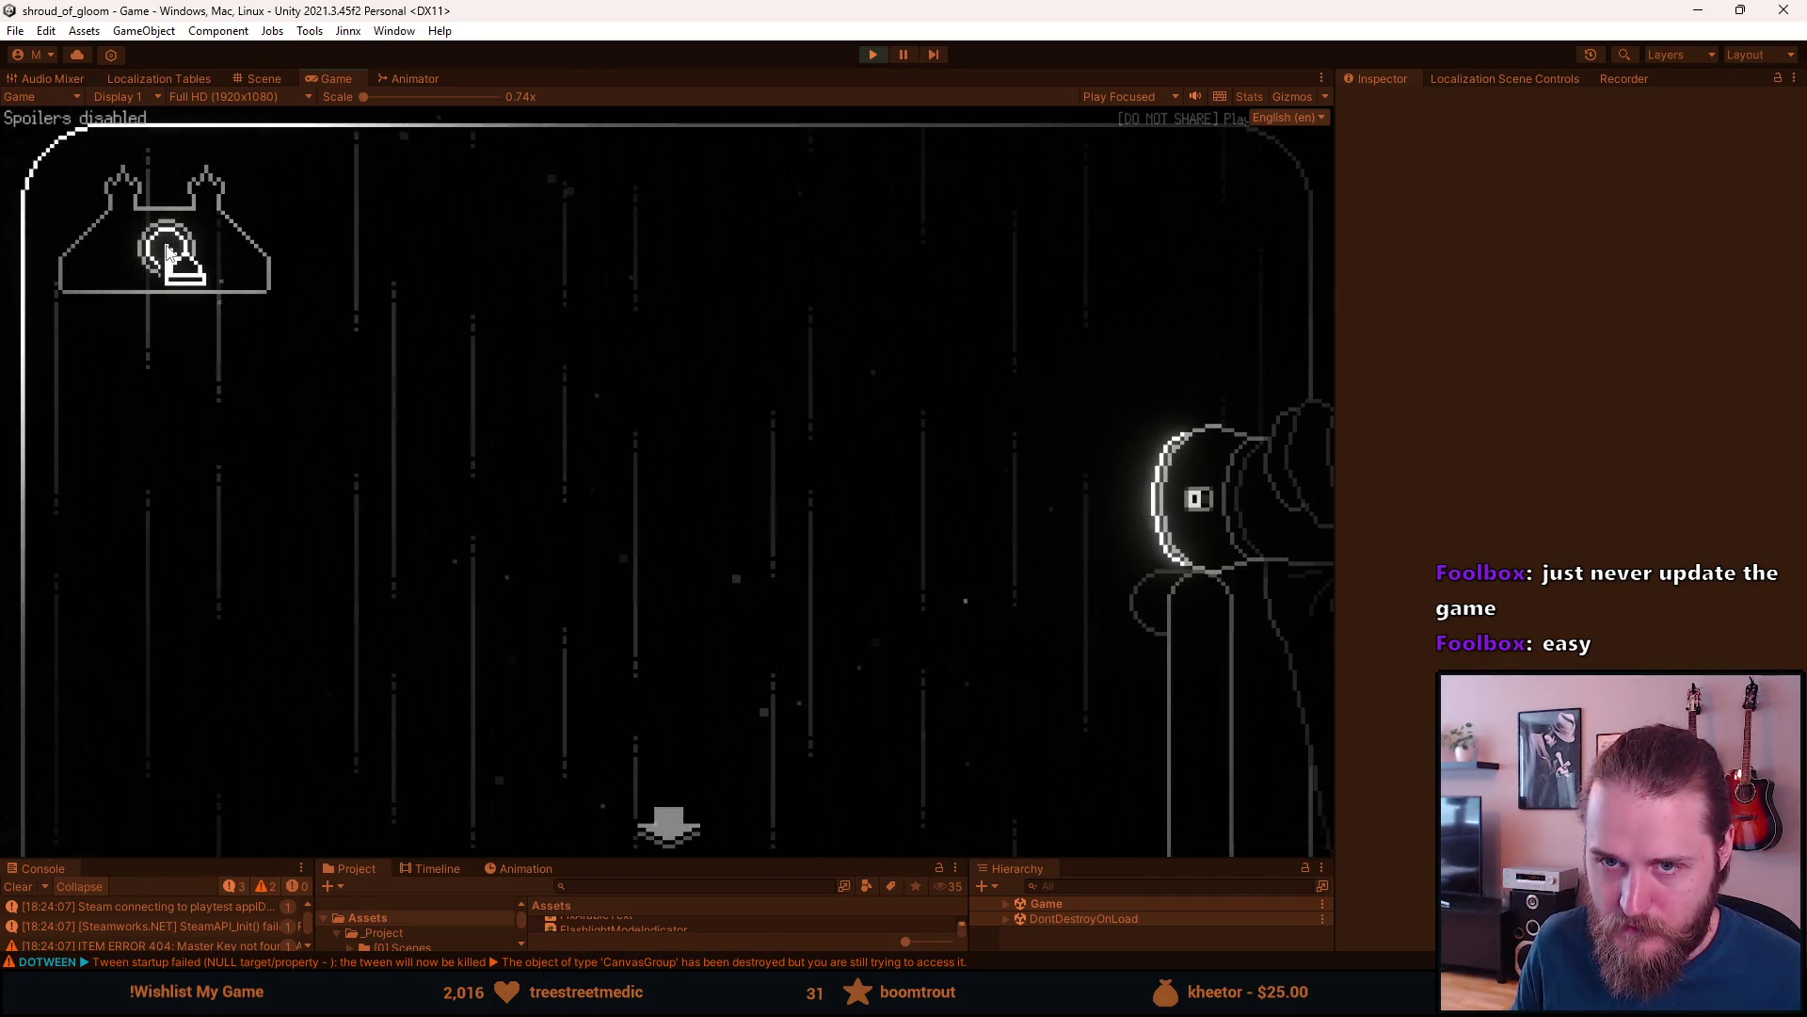
pyautogui.click(667, 826)
pyautogui.press('Escape')
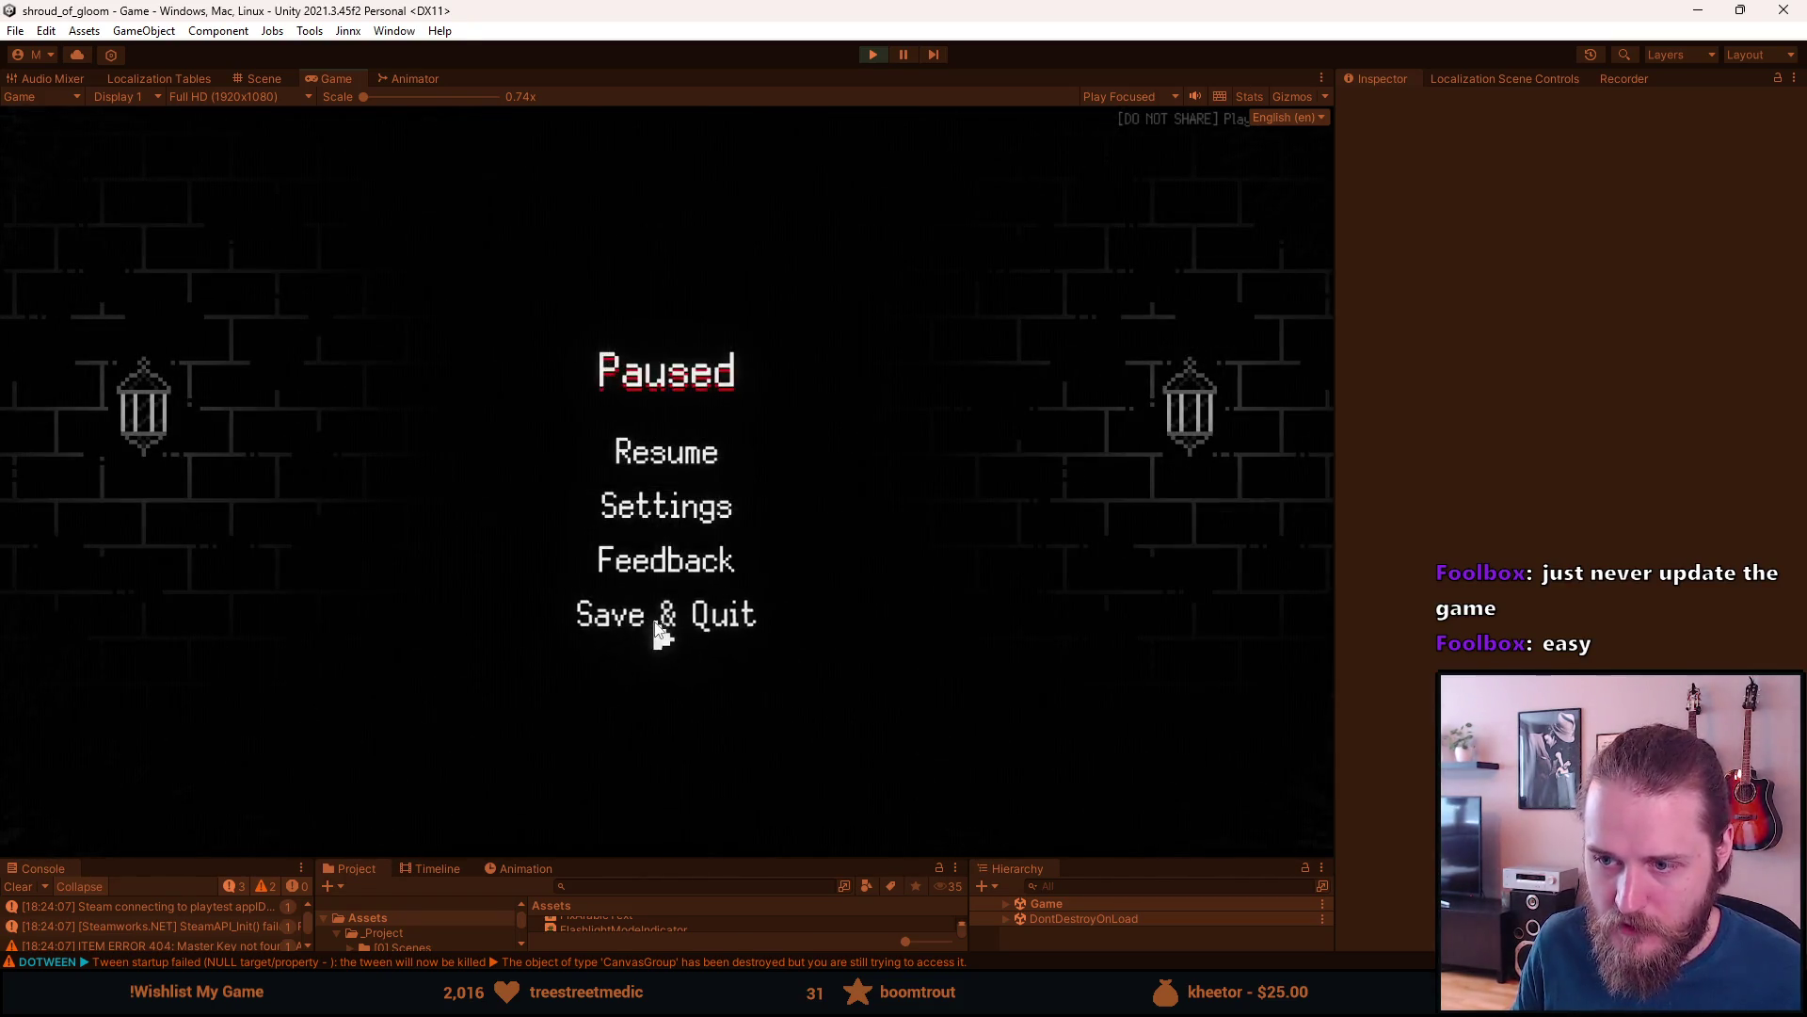
pyautogui.click(651, 614)
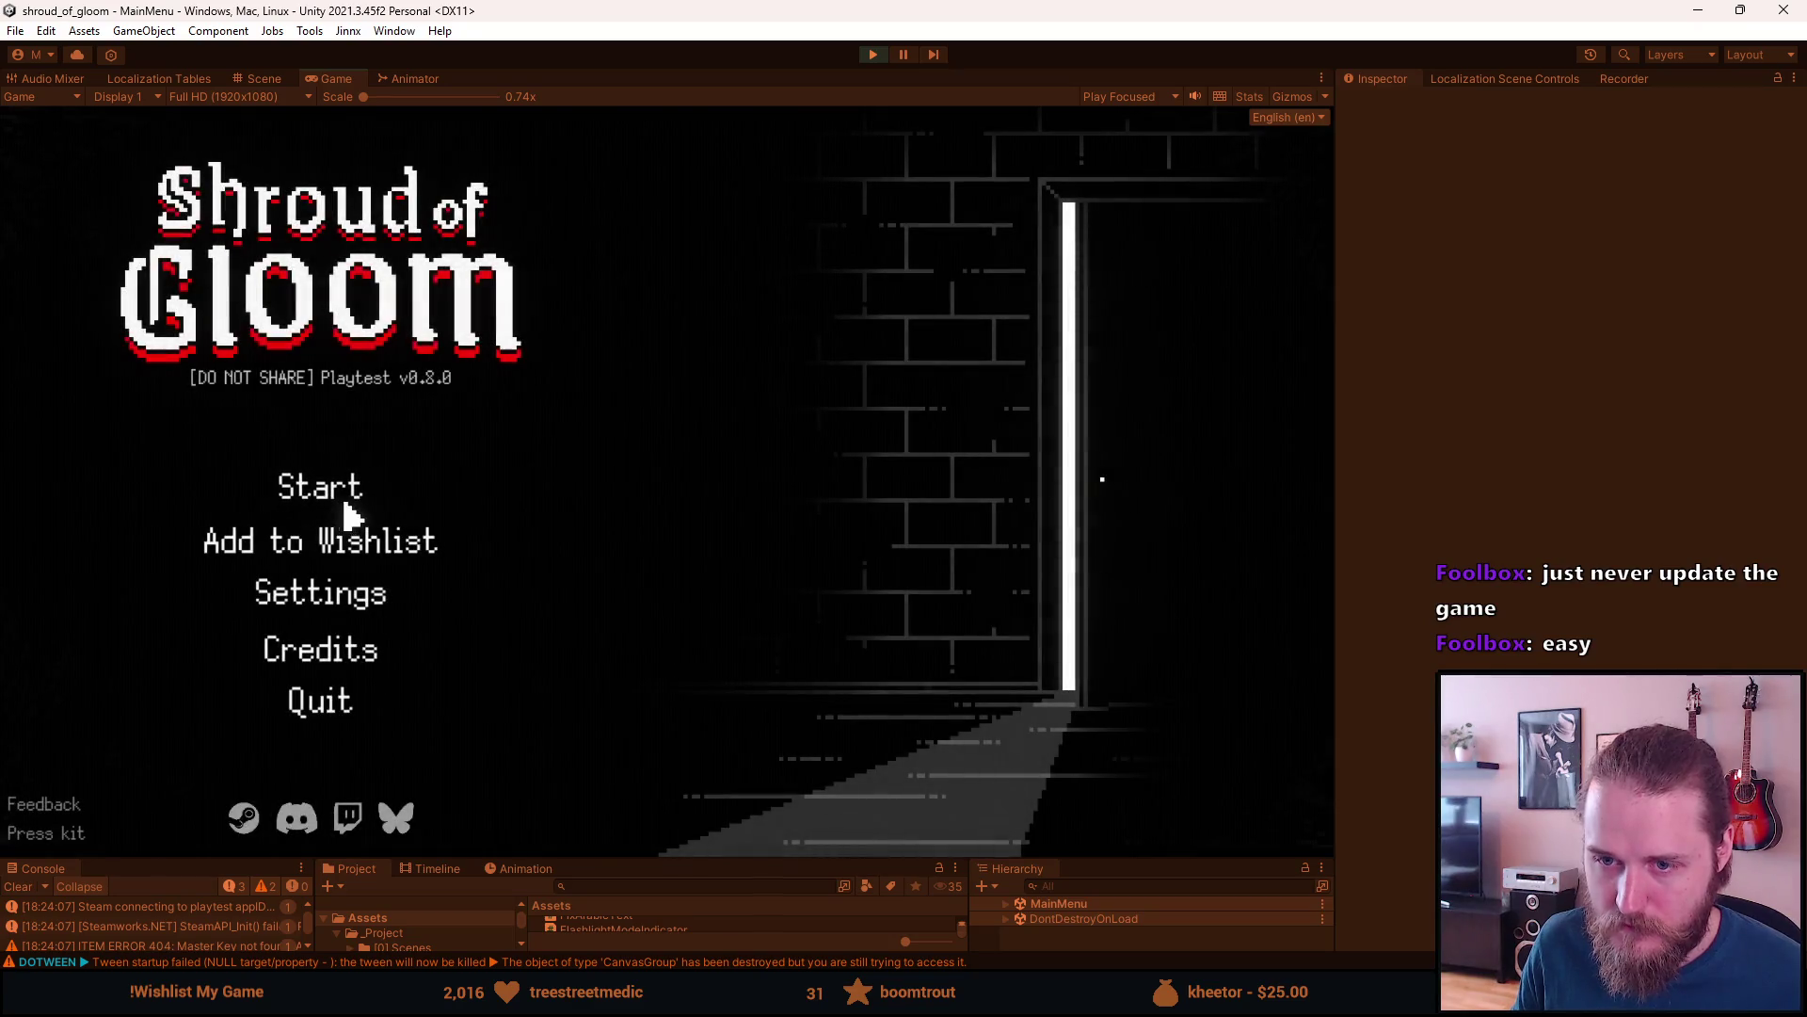
# - Load save slot 3, confirm the London magnet on the fridge map, return to the kitchen, then stop Play mode
pyautogui.click(339, 496)
pyautogui.click(310, 633)
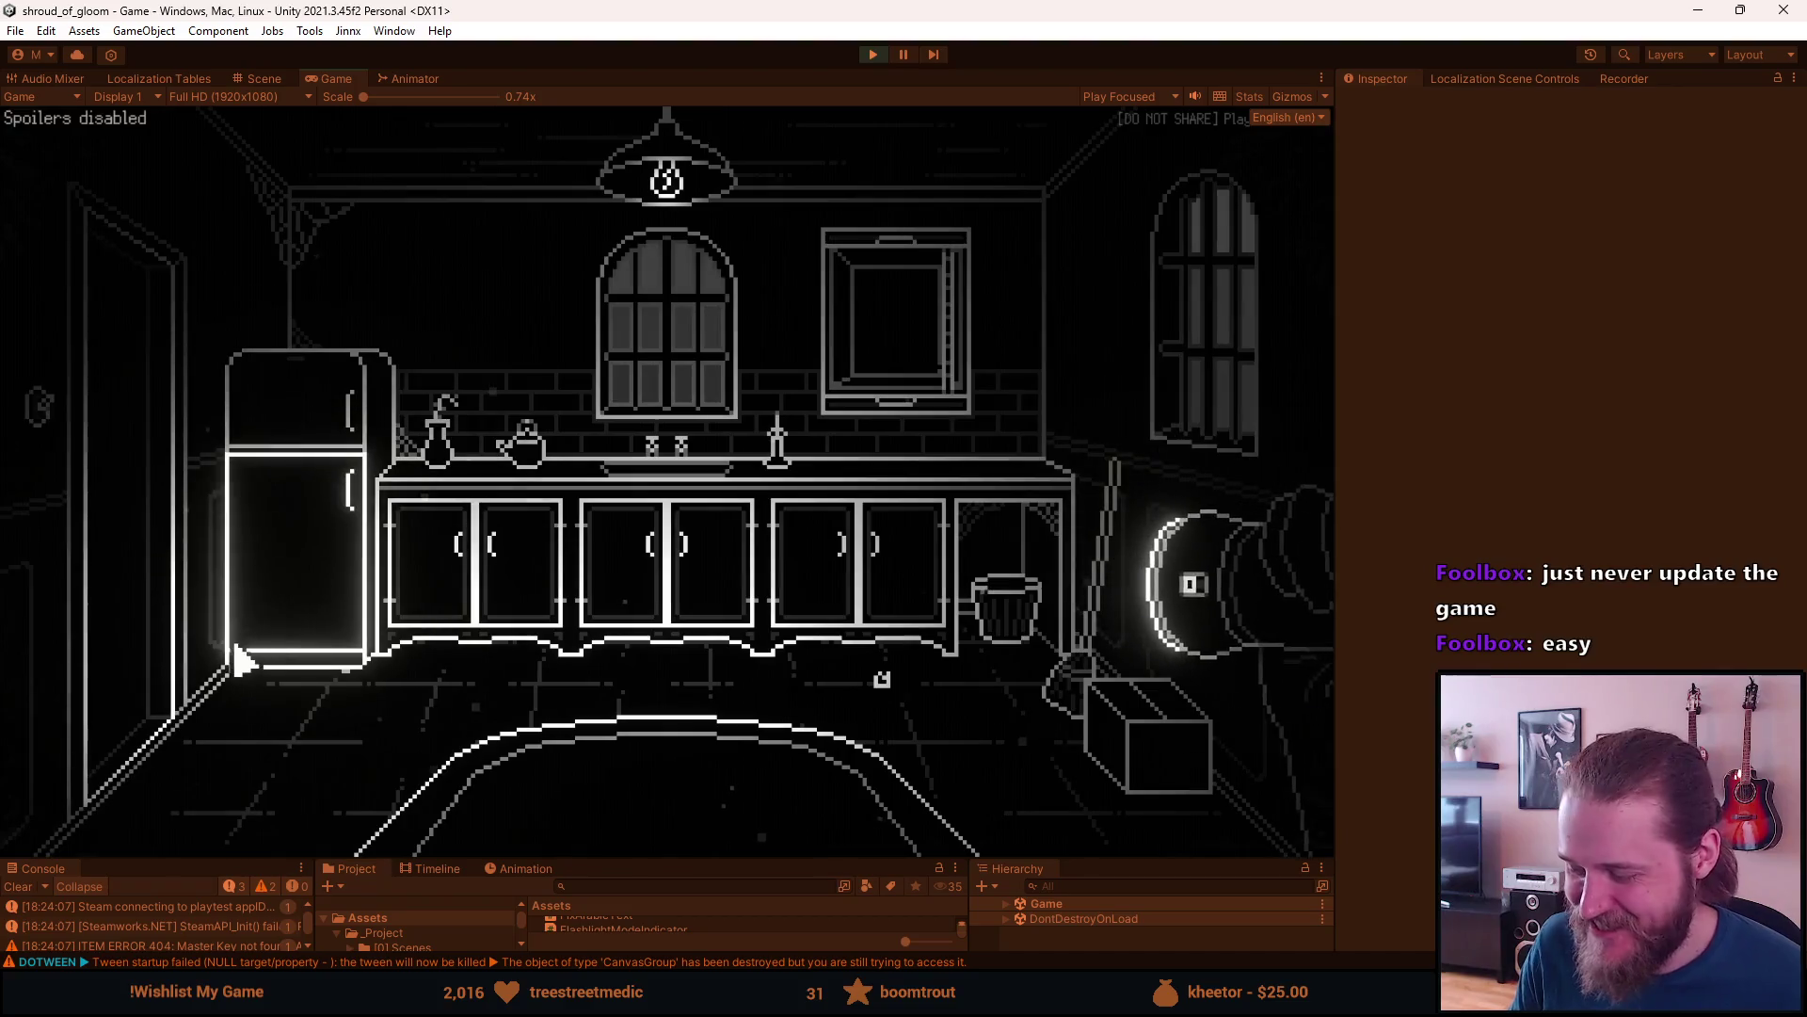
pyautogui.click(278, 438)
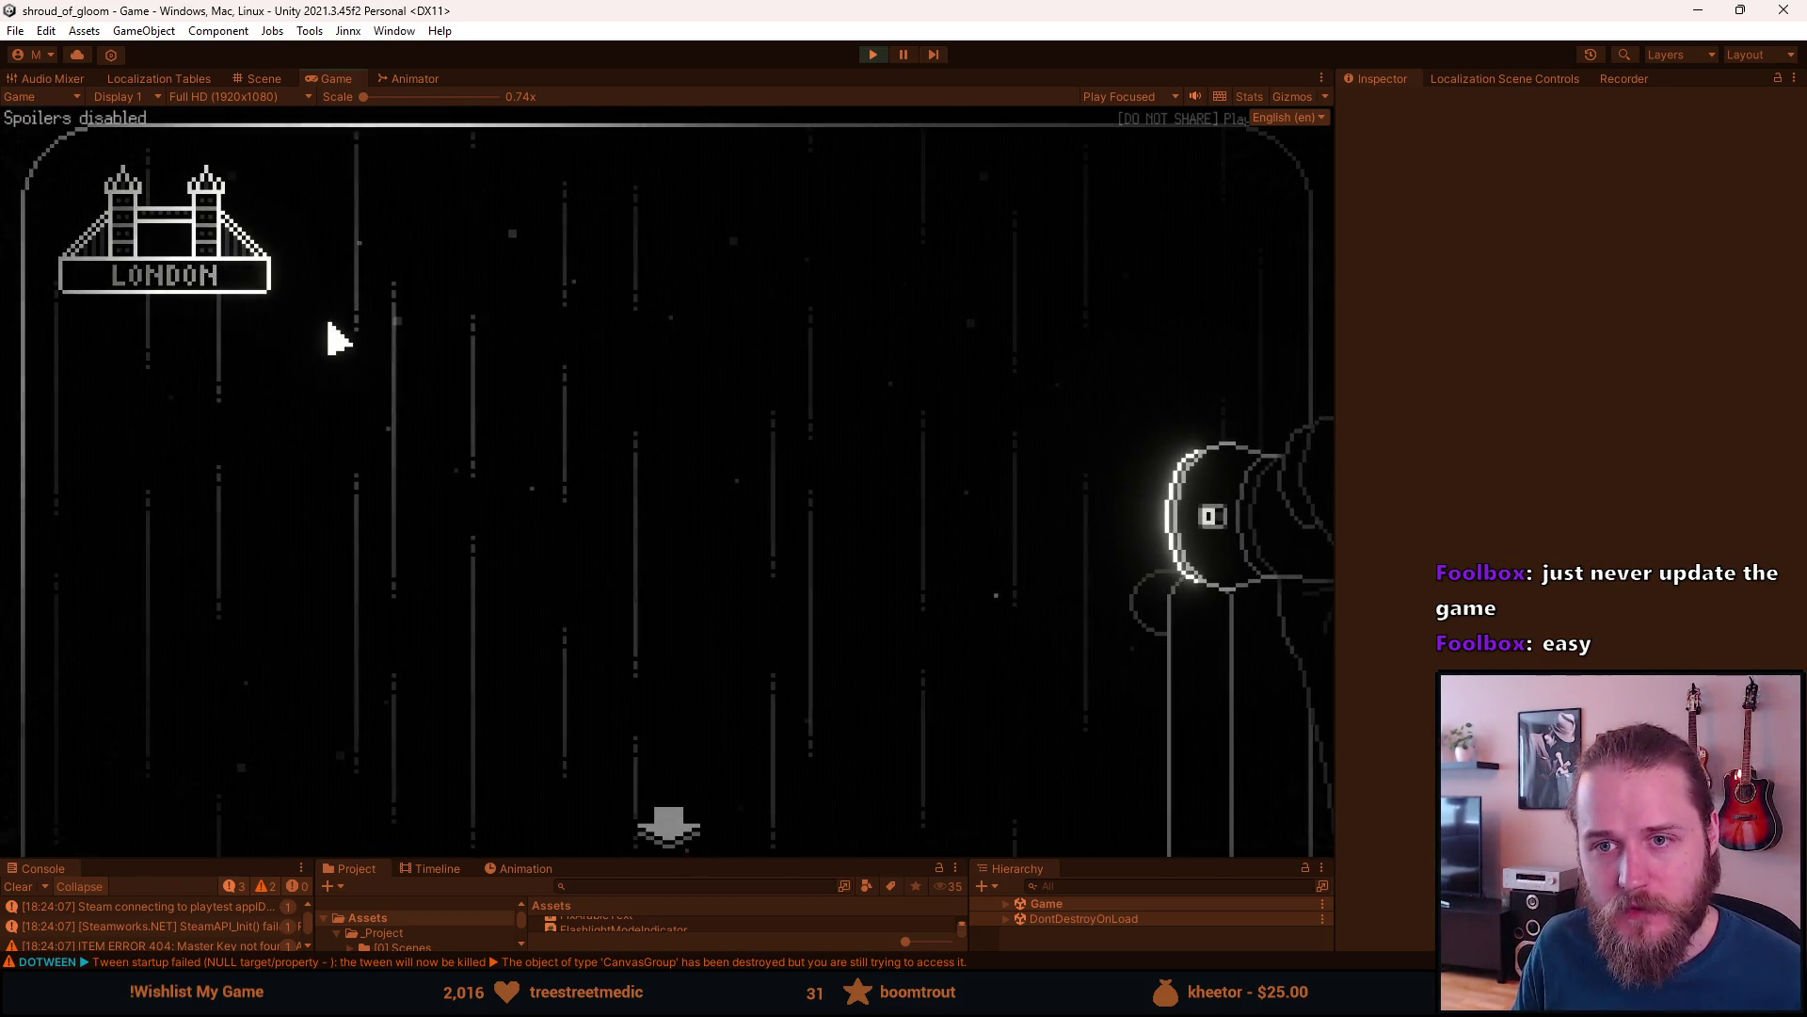
pyautogui.click(716, 384)
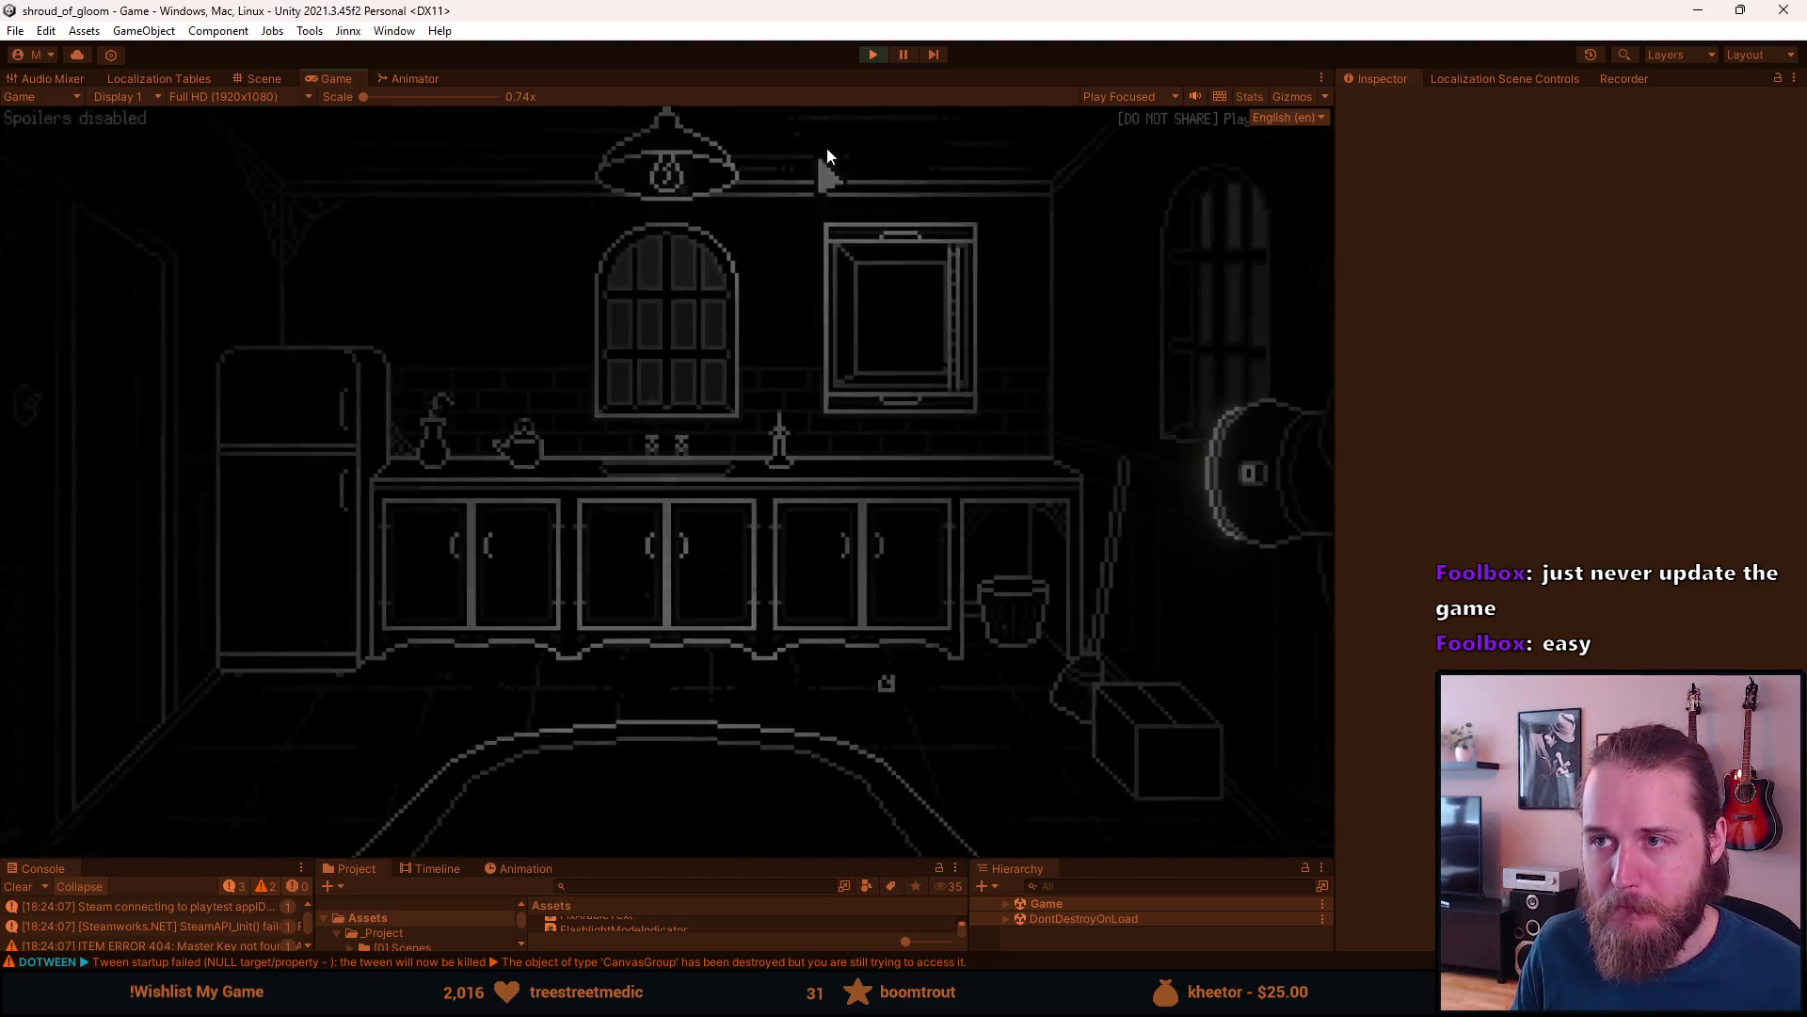
pyautogui.click(872, 53)
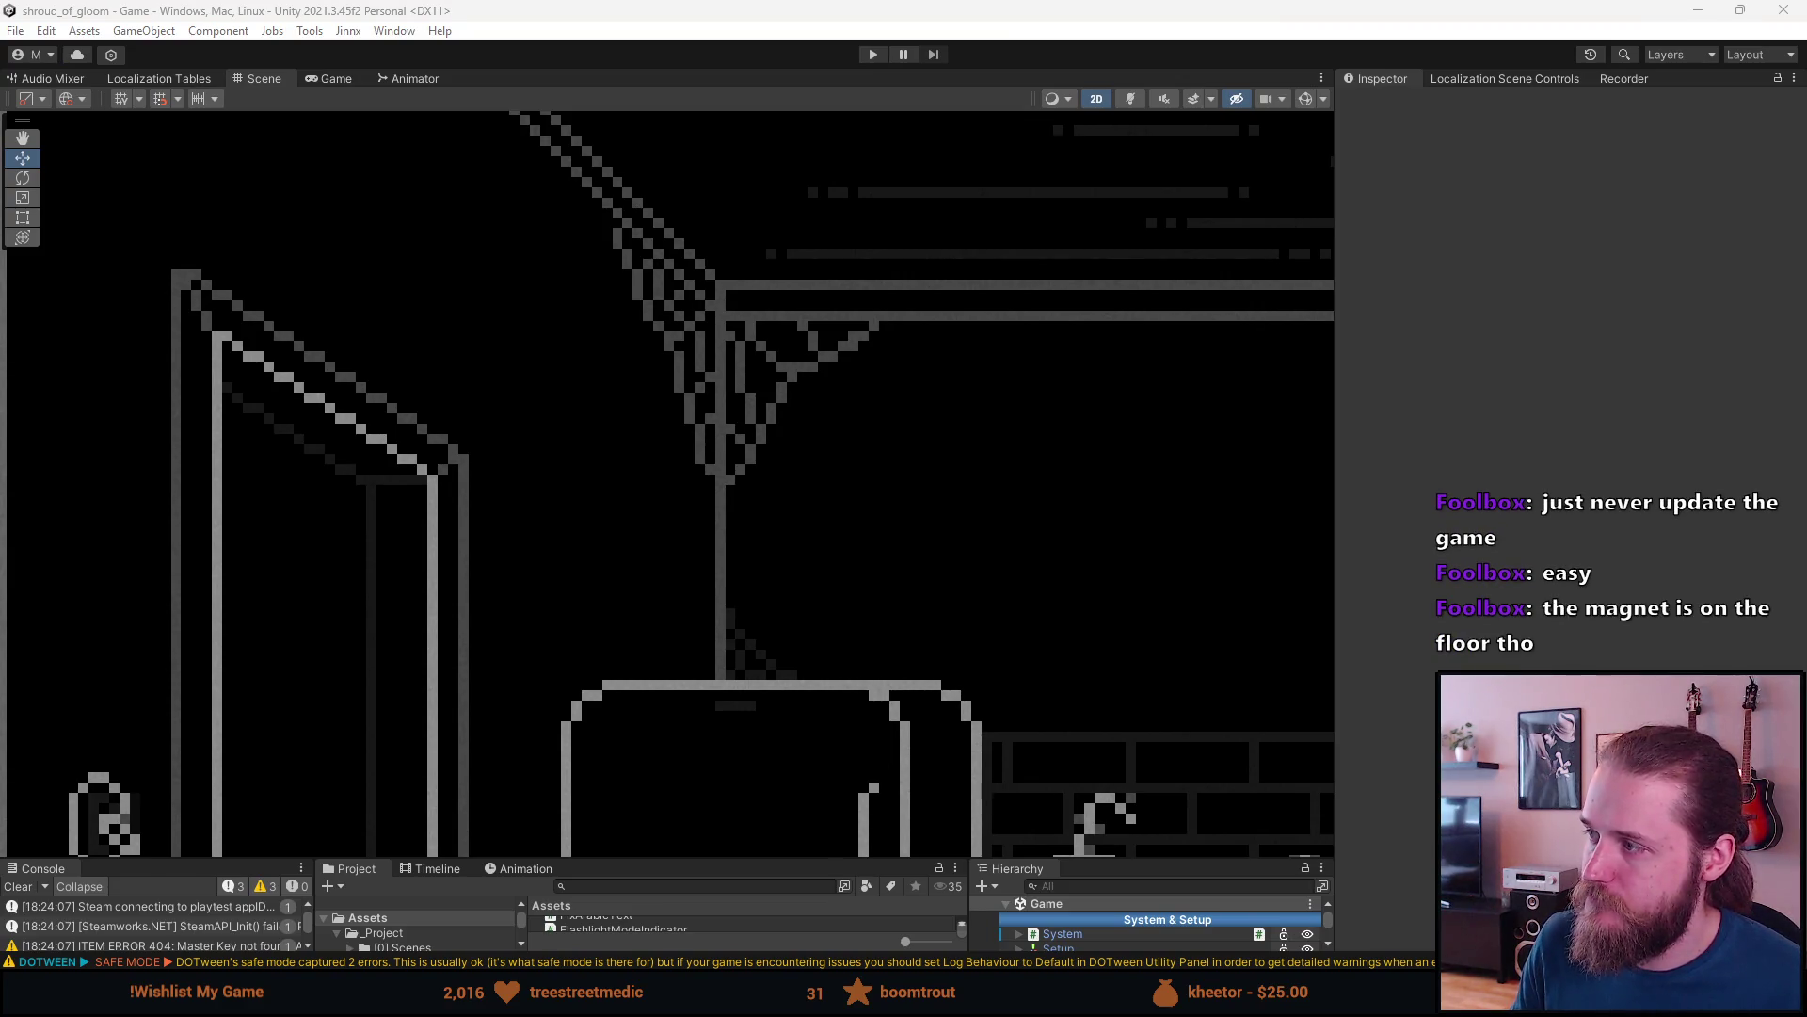
# - Switch from Unity to the FridgeMagnet.cs script in Visual Studio
pyautogui.hotkey('alt', 'Tab')
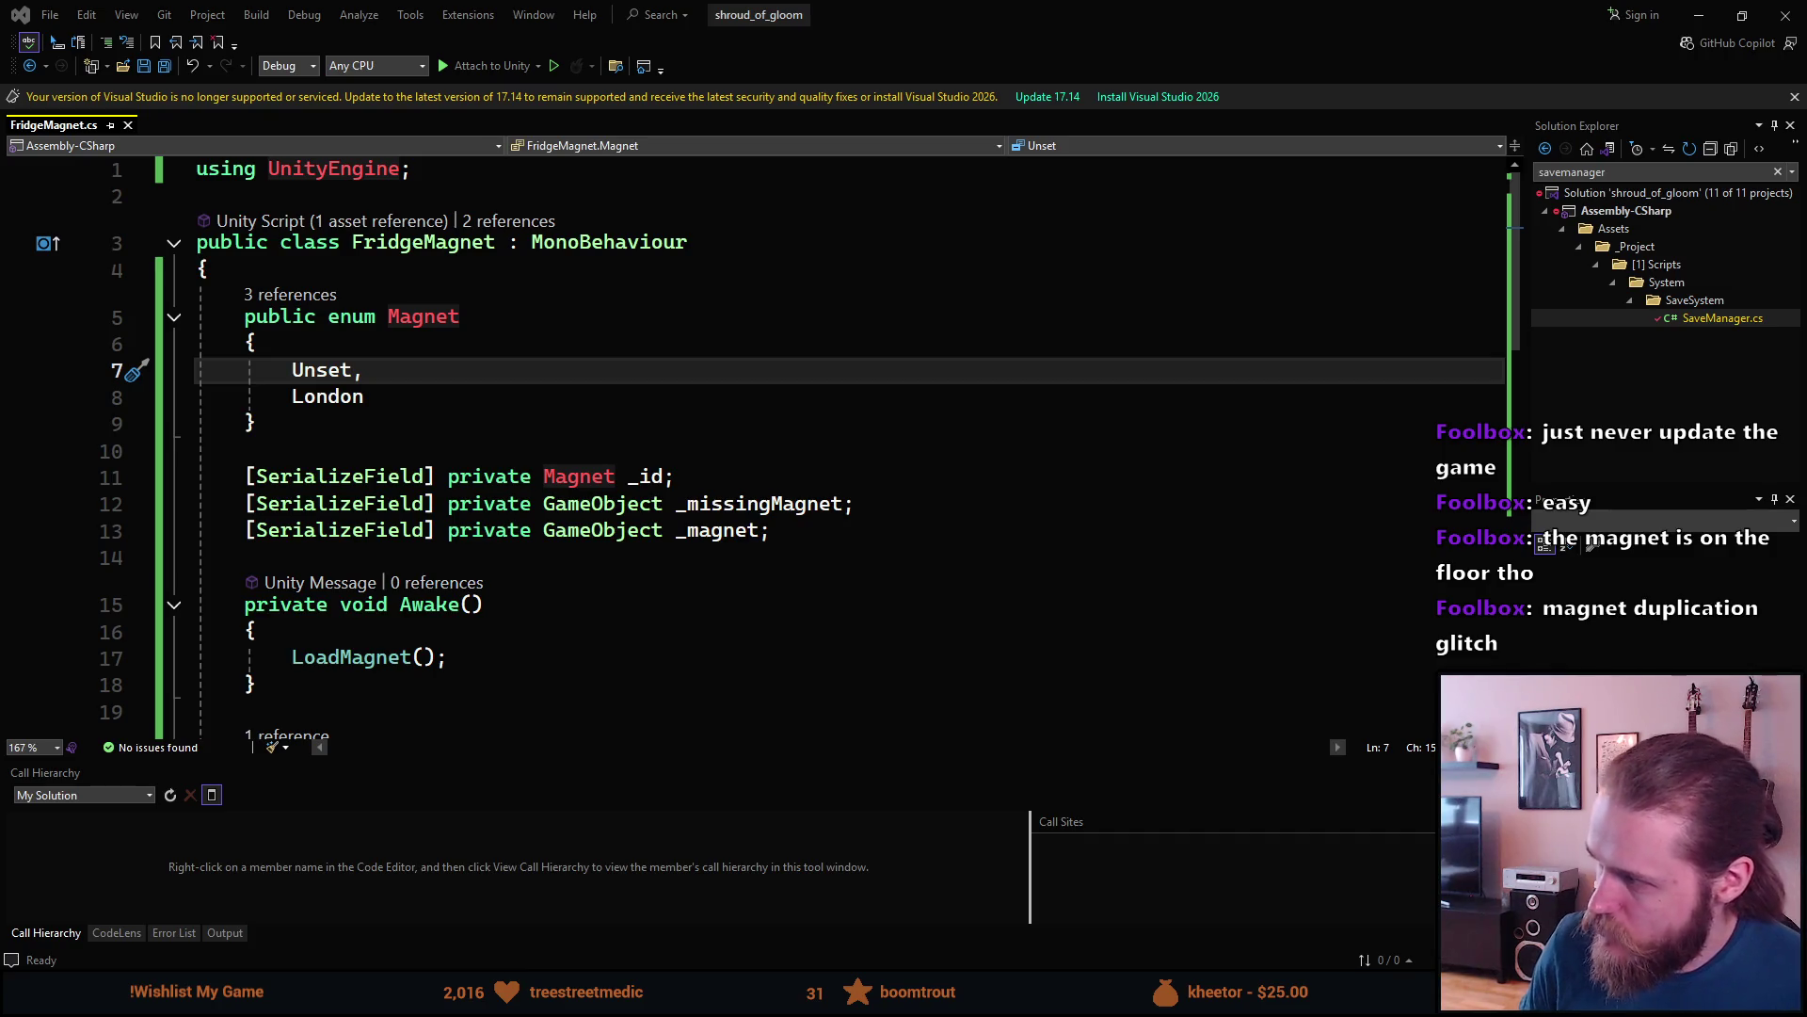
pyautogui.scroll(-3, 577, 363)
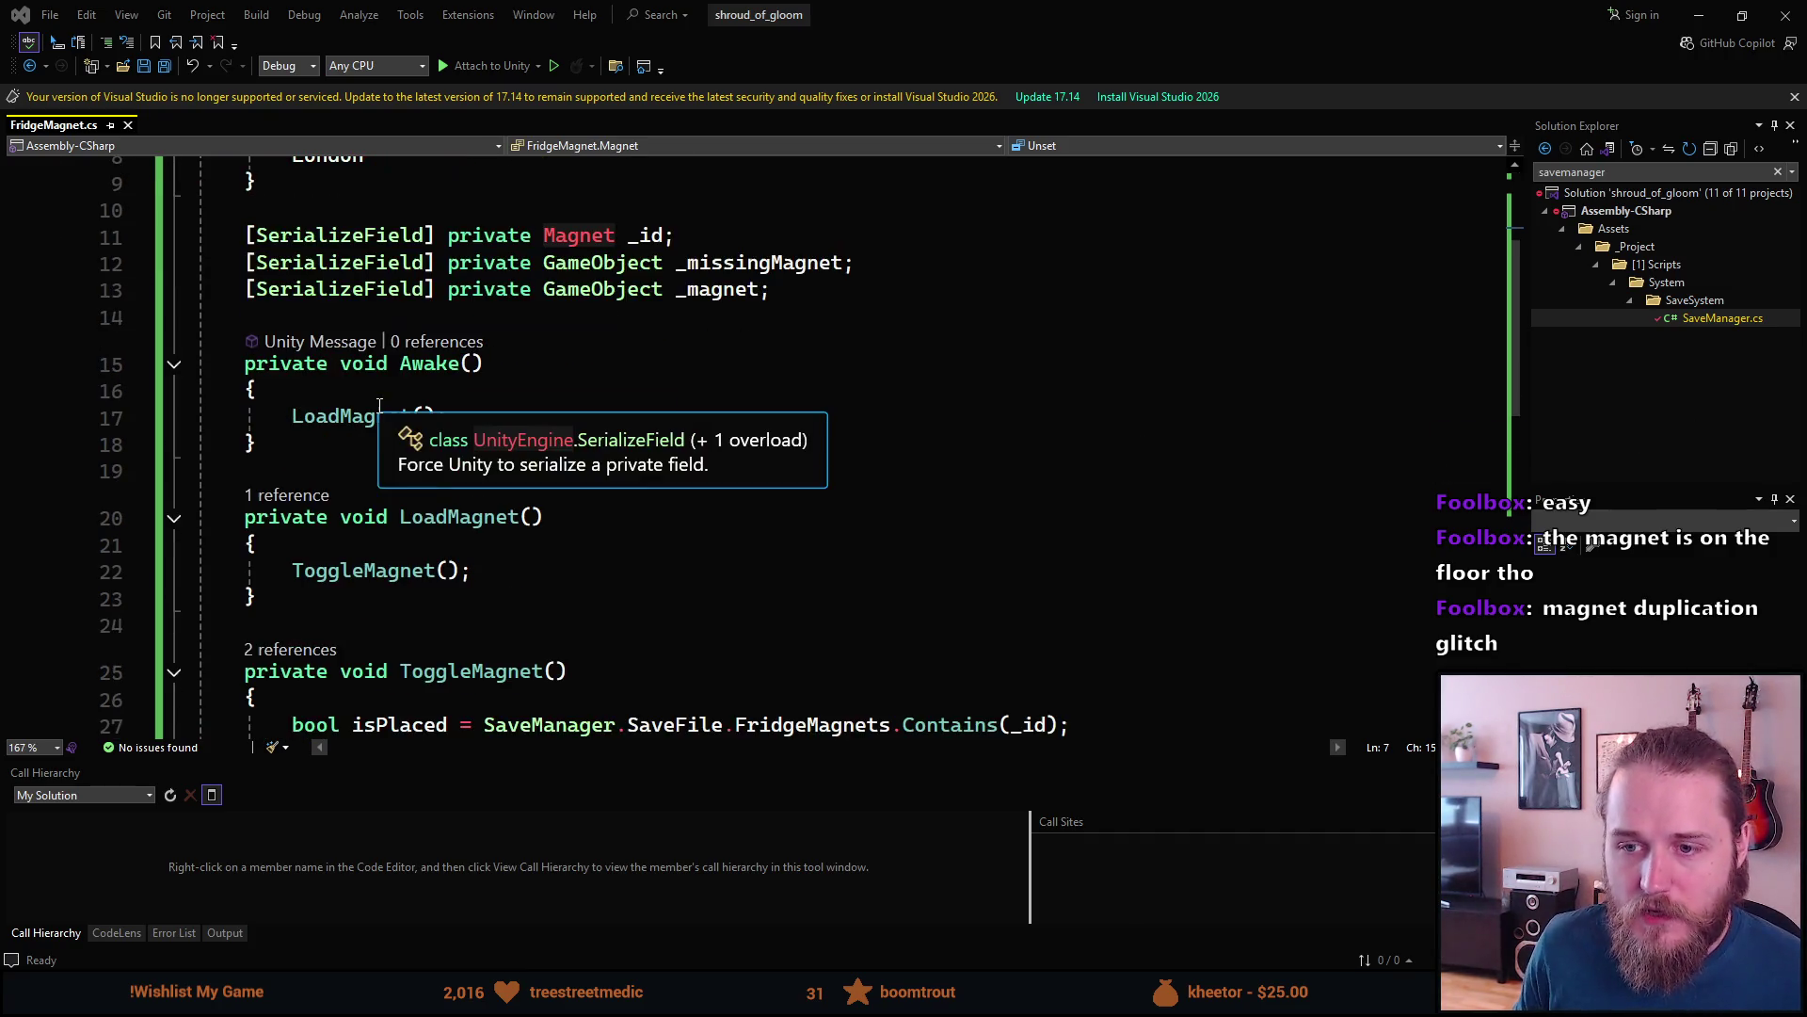
pyautogui.scroll(-2, 576, 363)
pyautogui.scroll(-1, 576, 363)
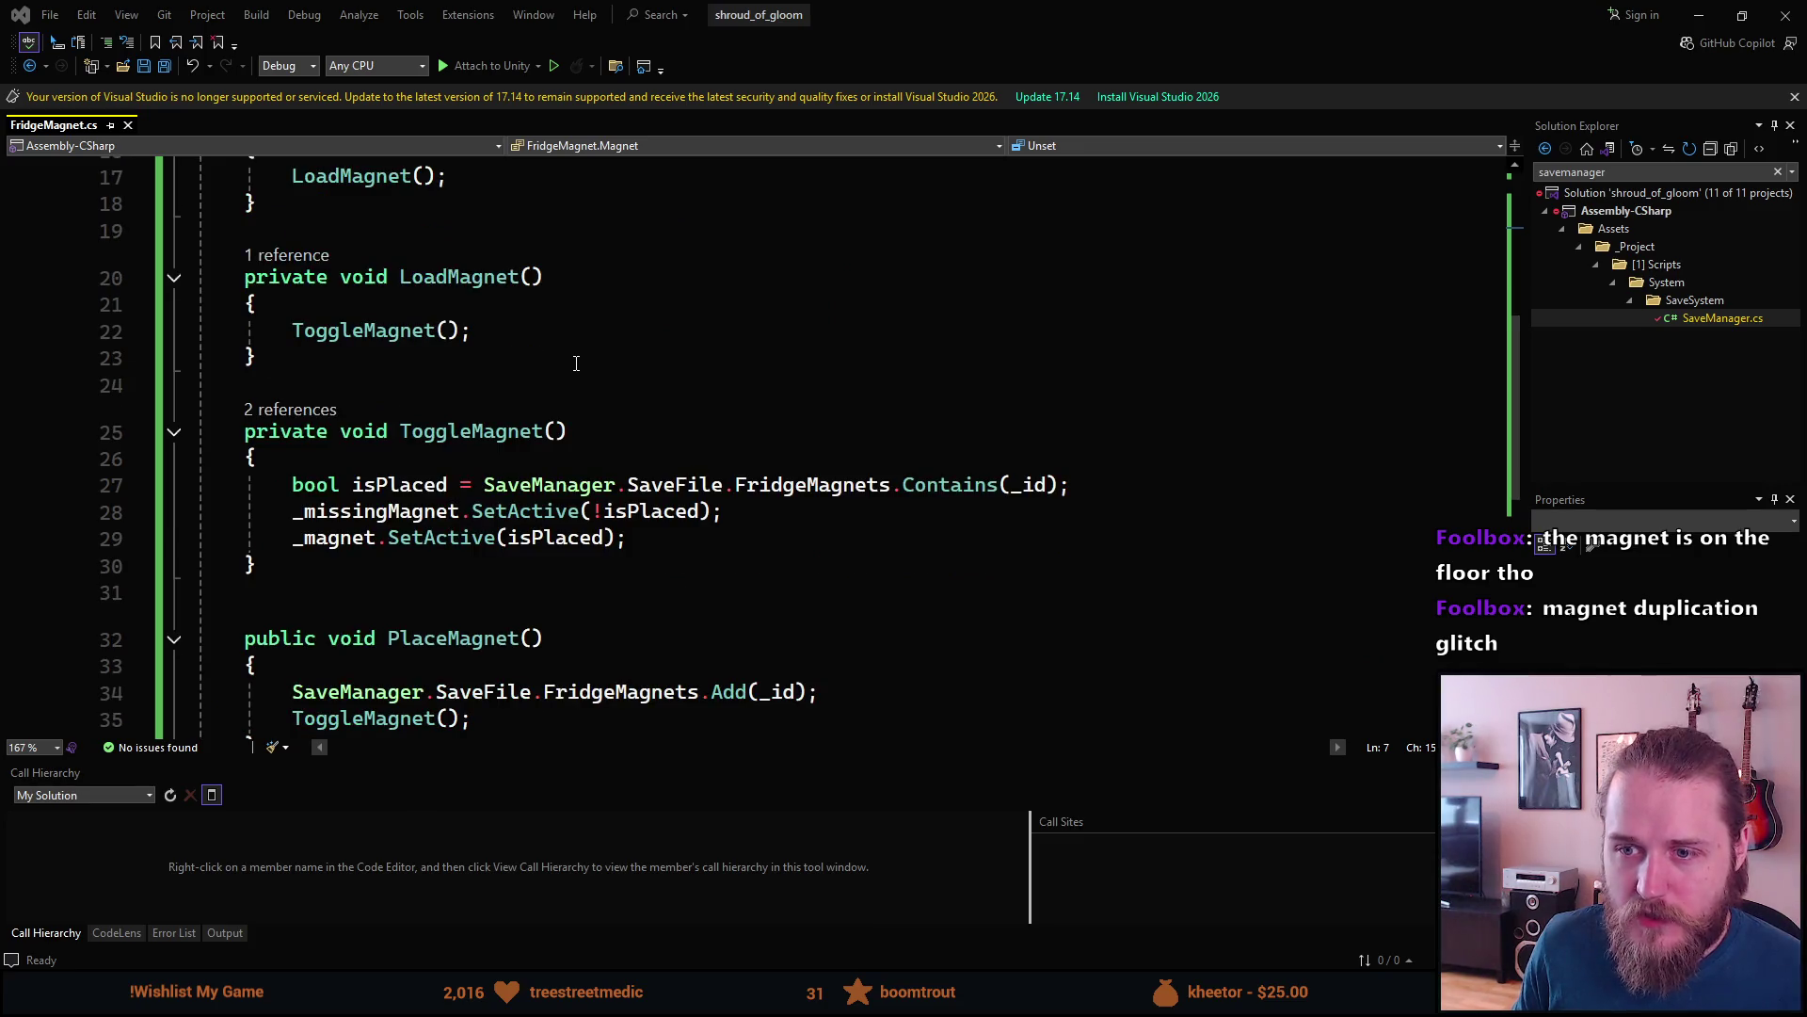
pyautogui.scroll(-3, 572, 362)
pyautogui.scroll(5, 576, 353)
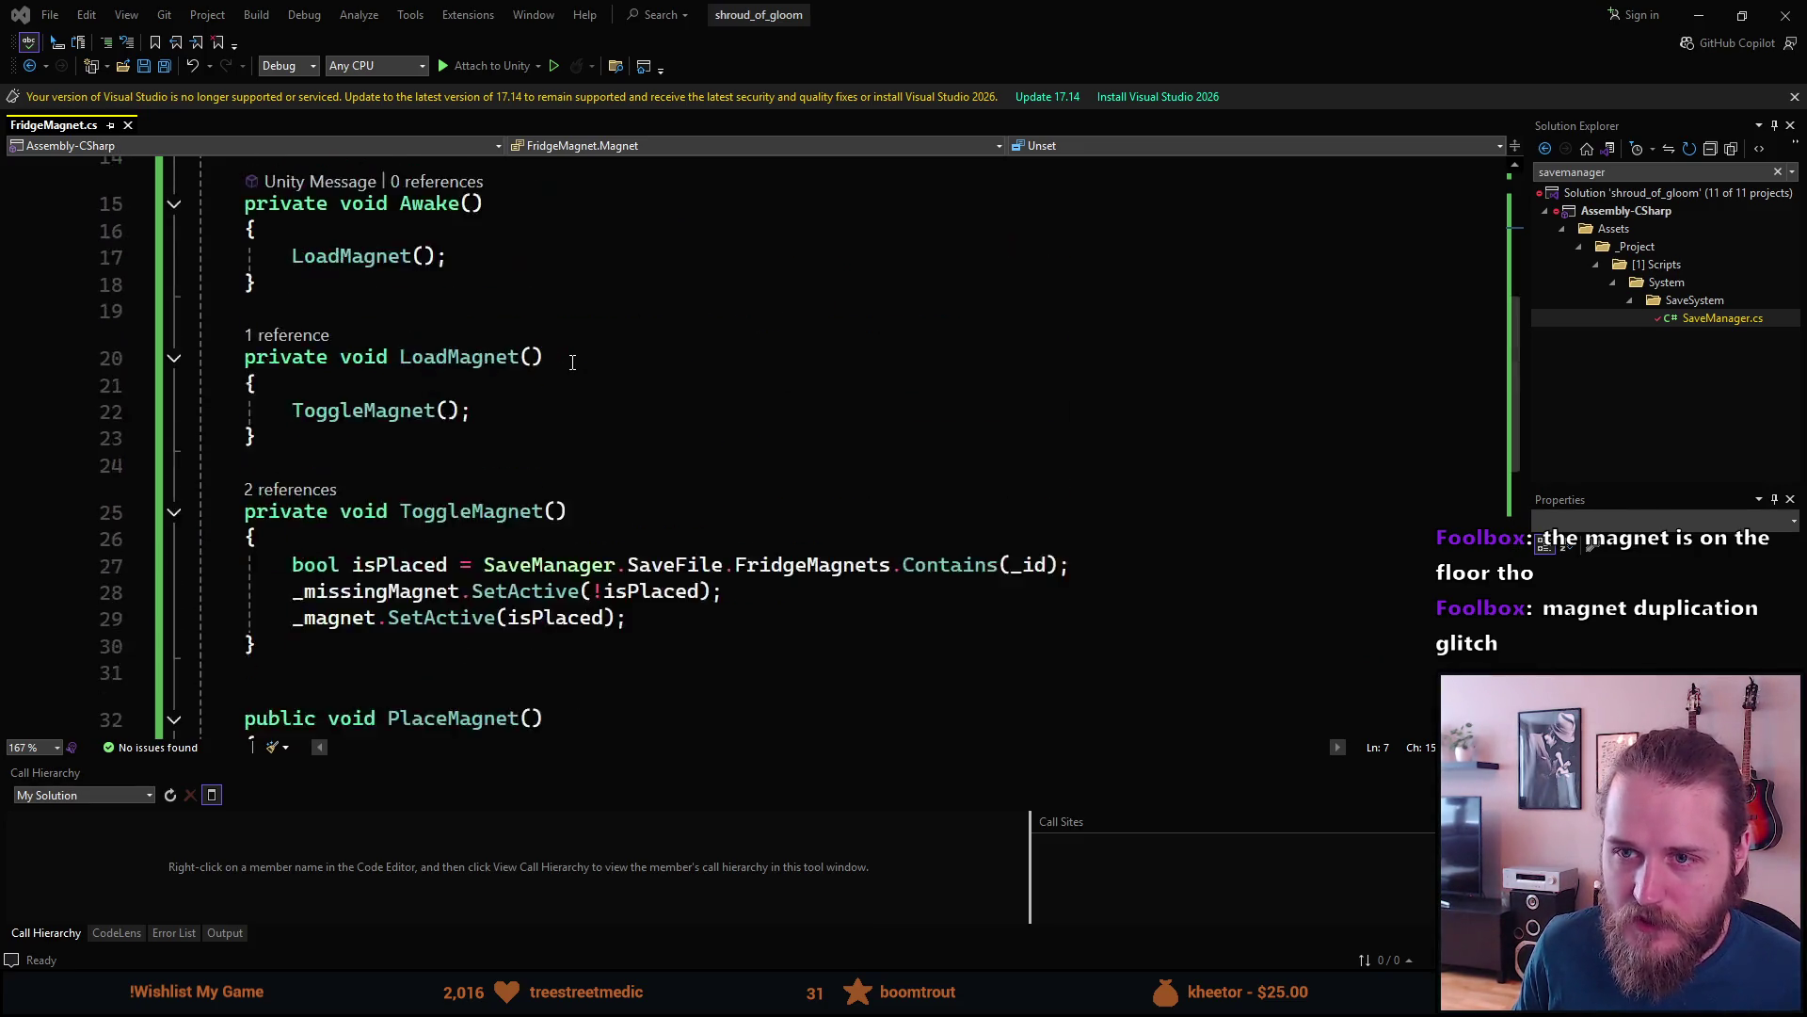
pyautogui.scroll(1, 572, 348)
pyautogui.scroll(-8, 470, 311)
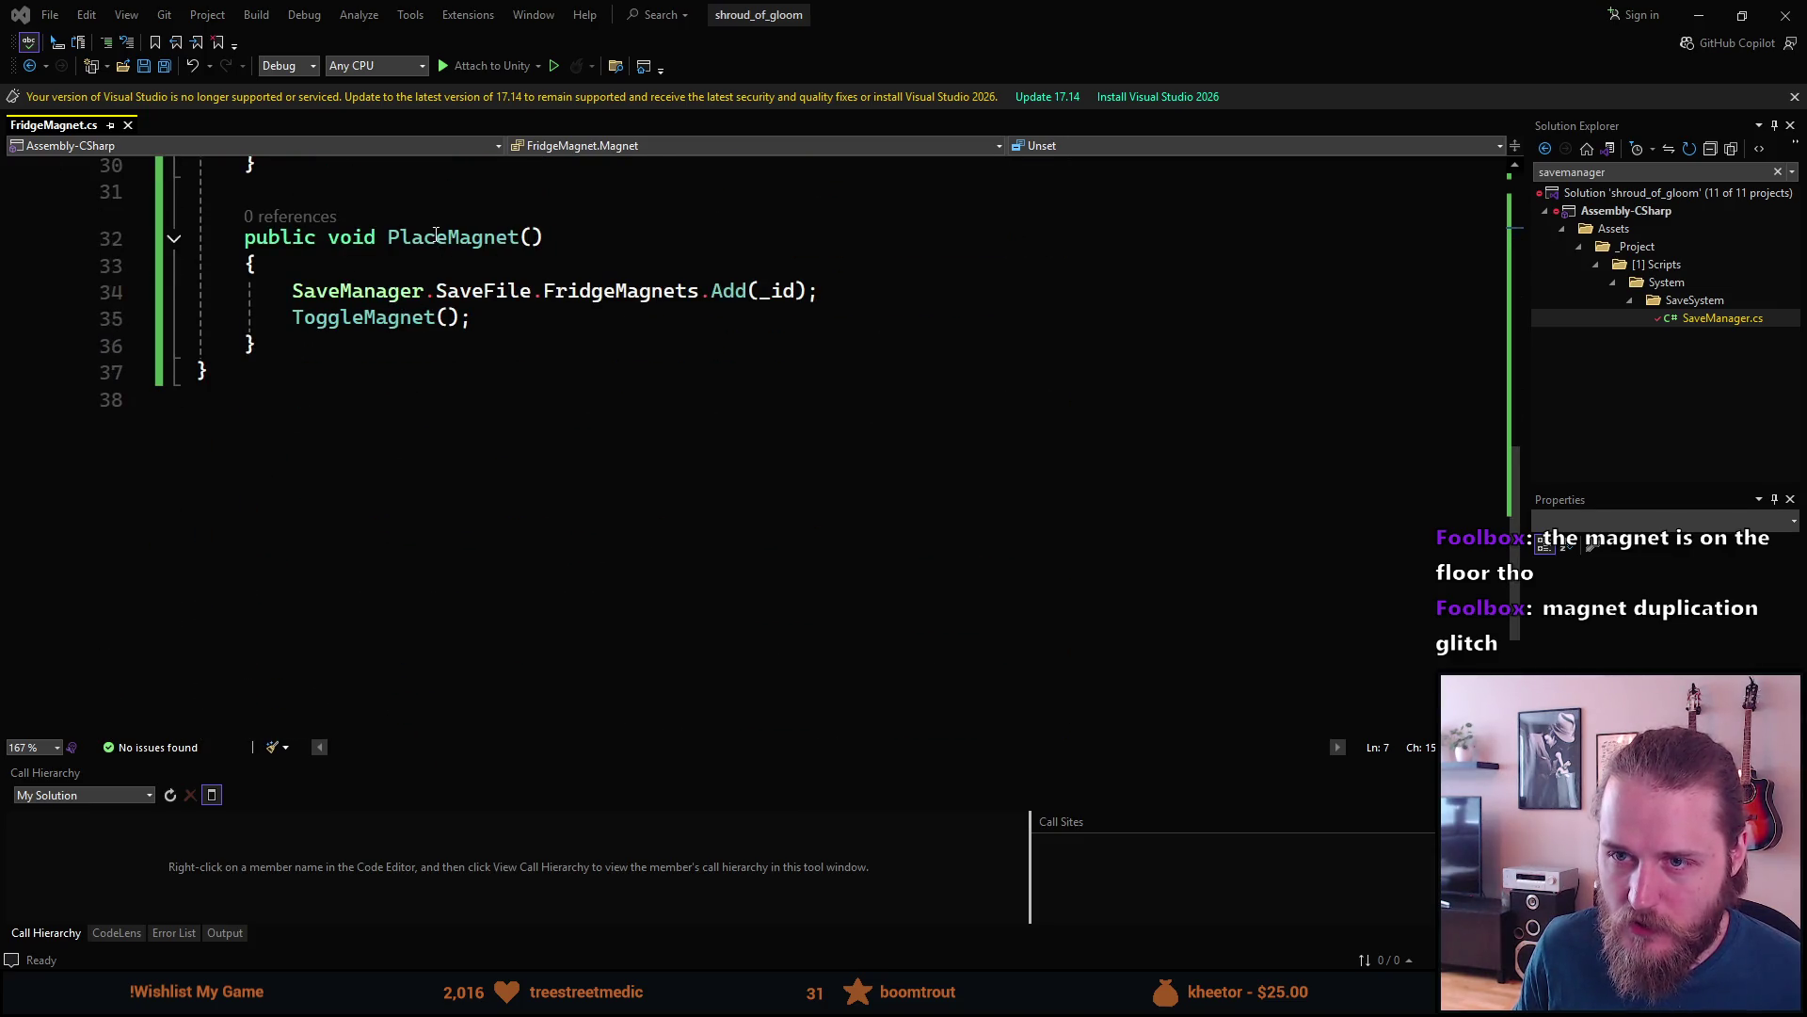
pyautogui.scroll(10, 514, 255)
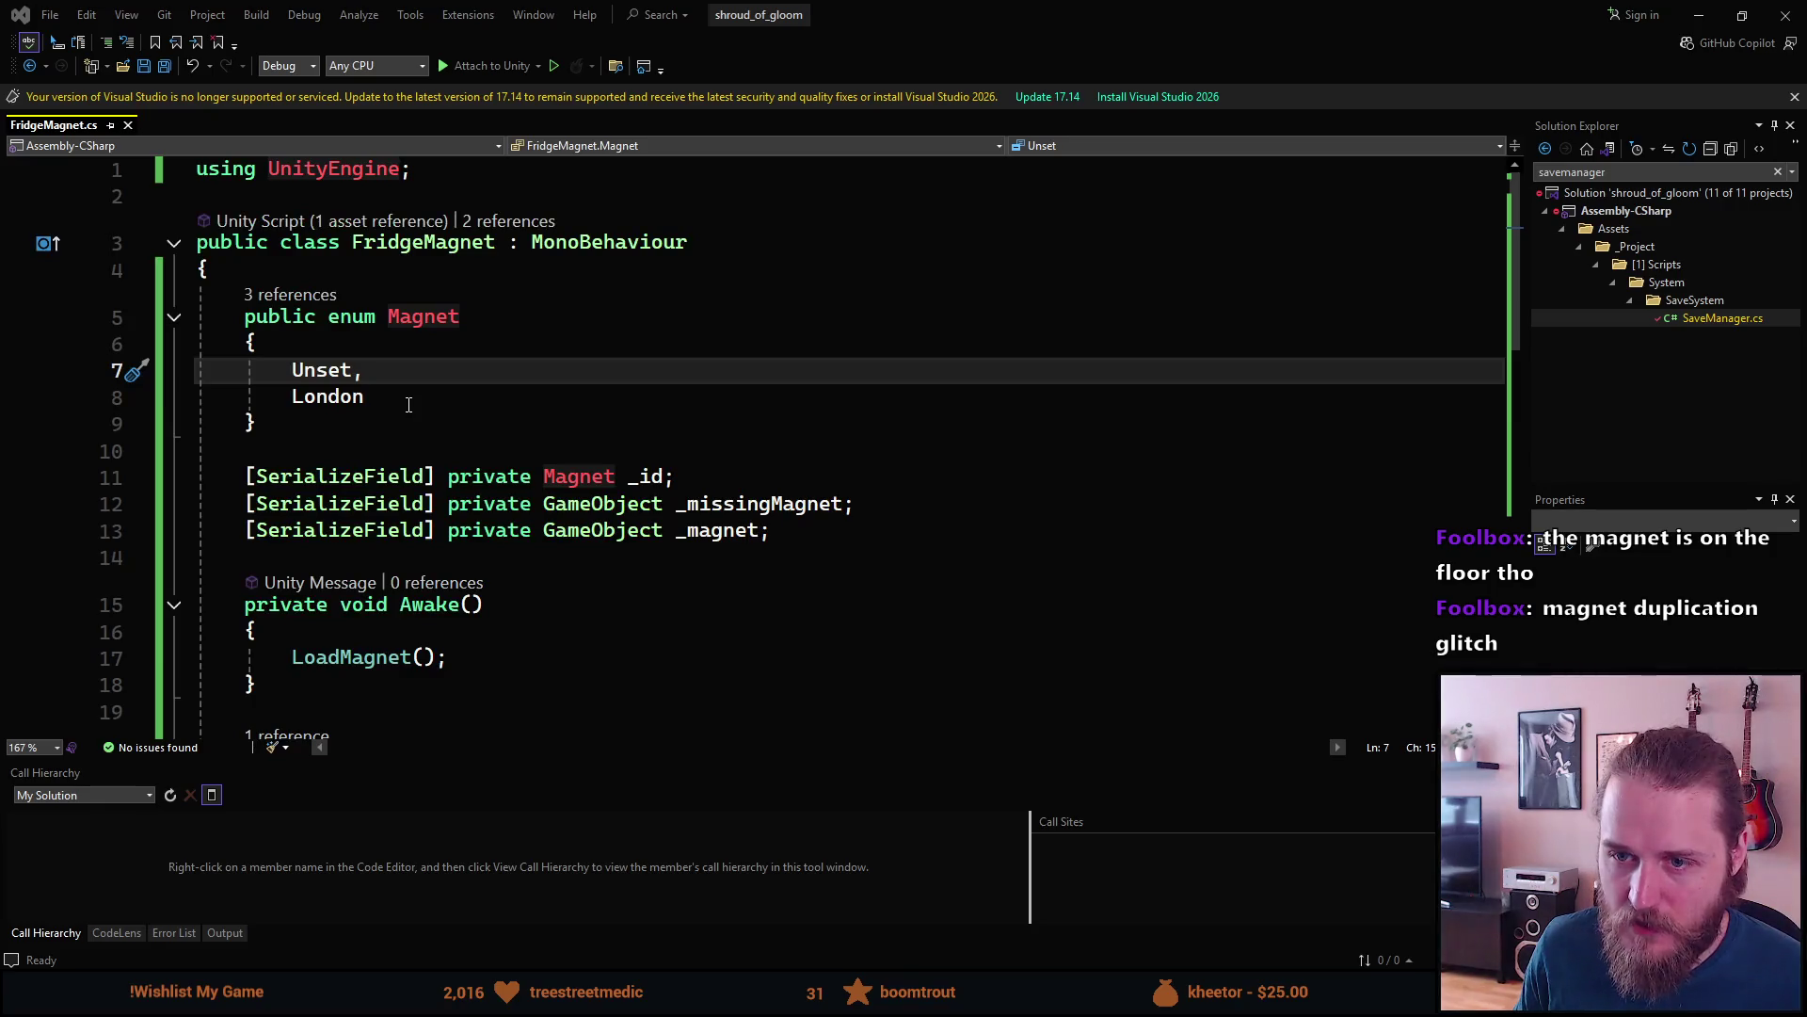
pyautogui.click(307, 450)
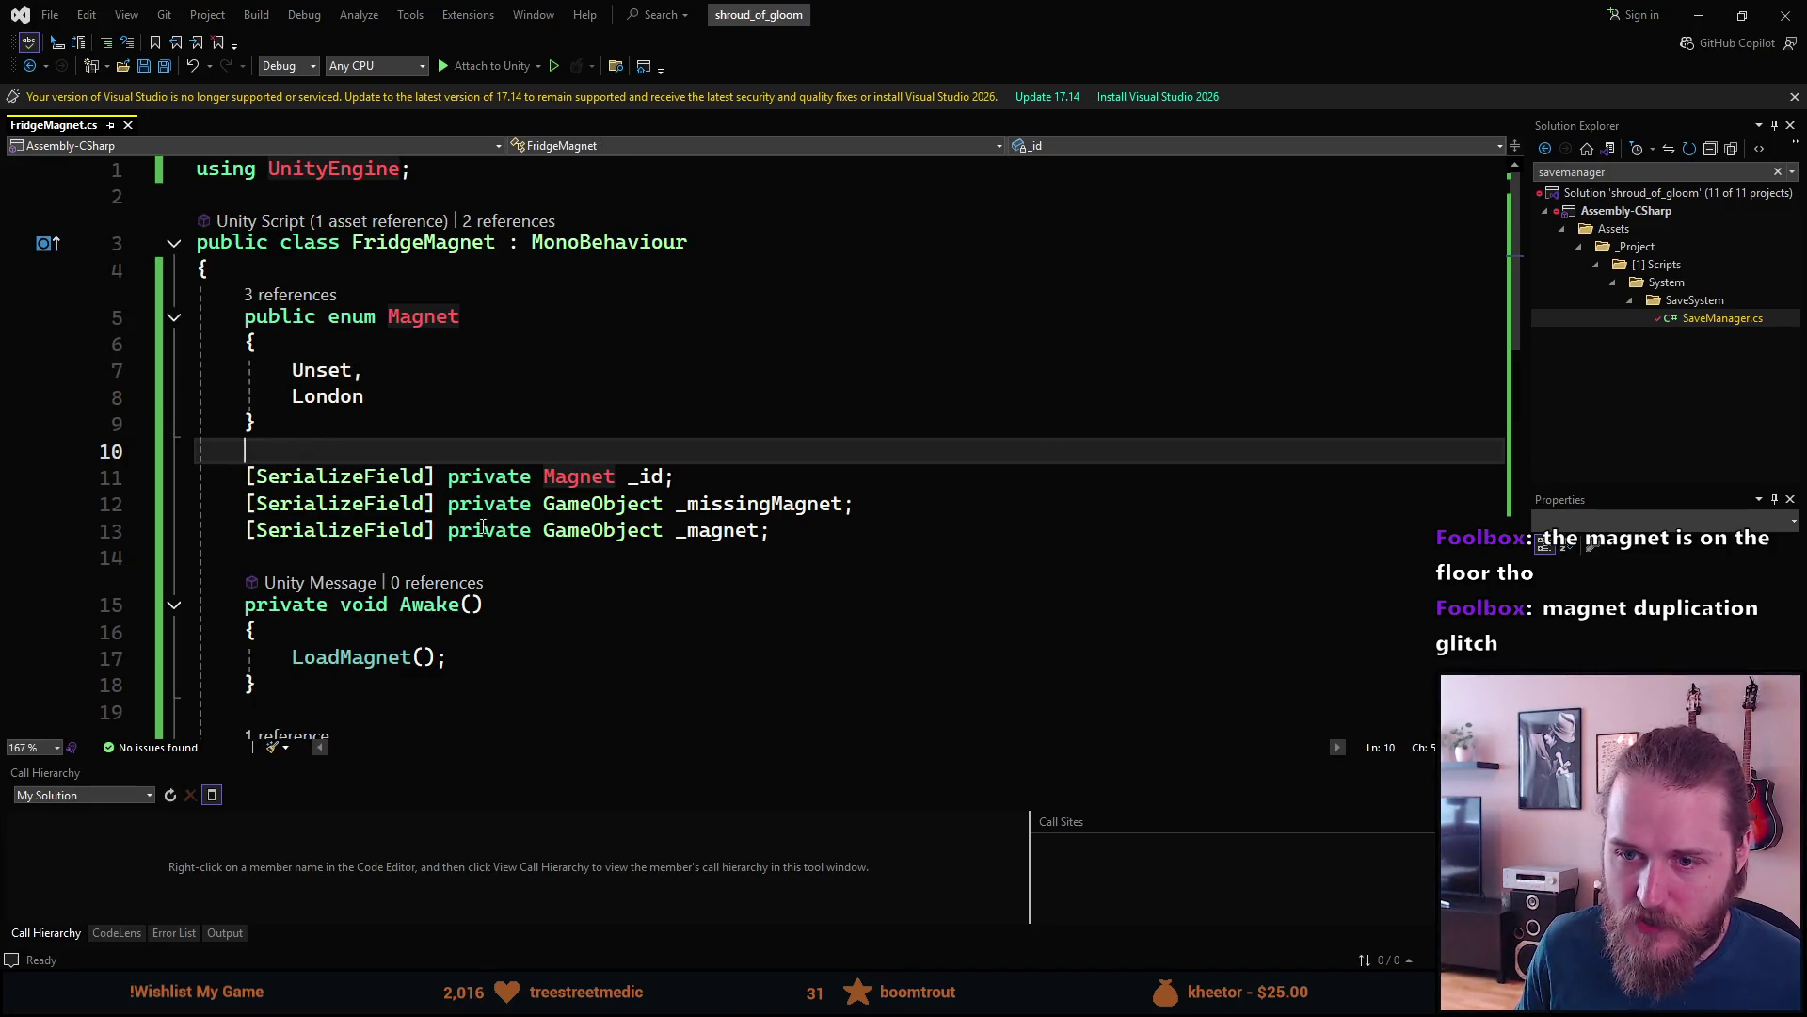
# - Add 'private int _totalMagnetCount = 2;' on a new line below the _magnet field
pyautogui.click(809, 535)
pyautogui.press('Return')
pyautogui.write('pri')
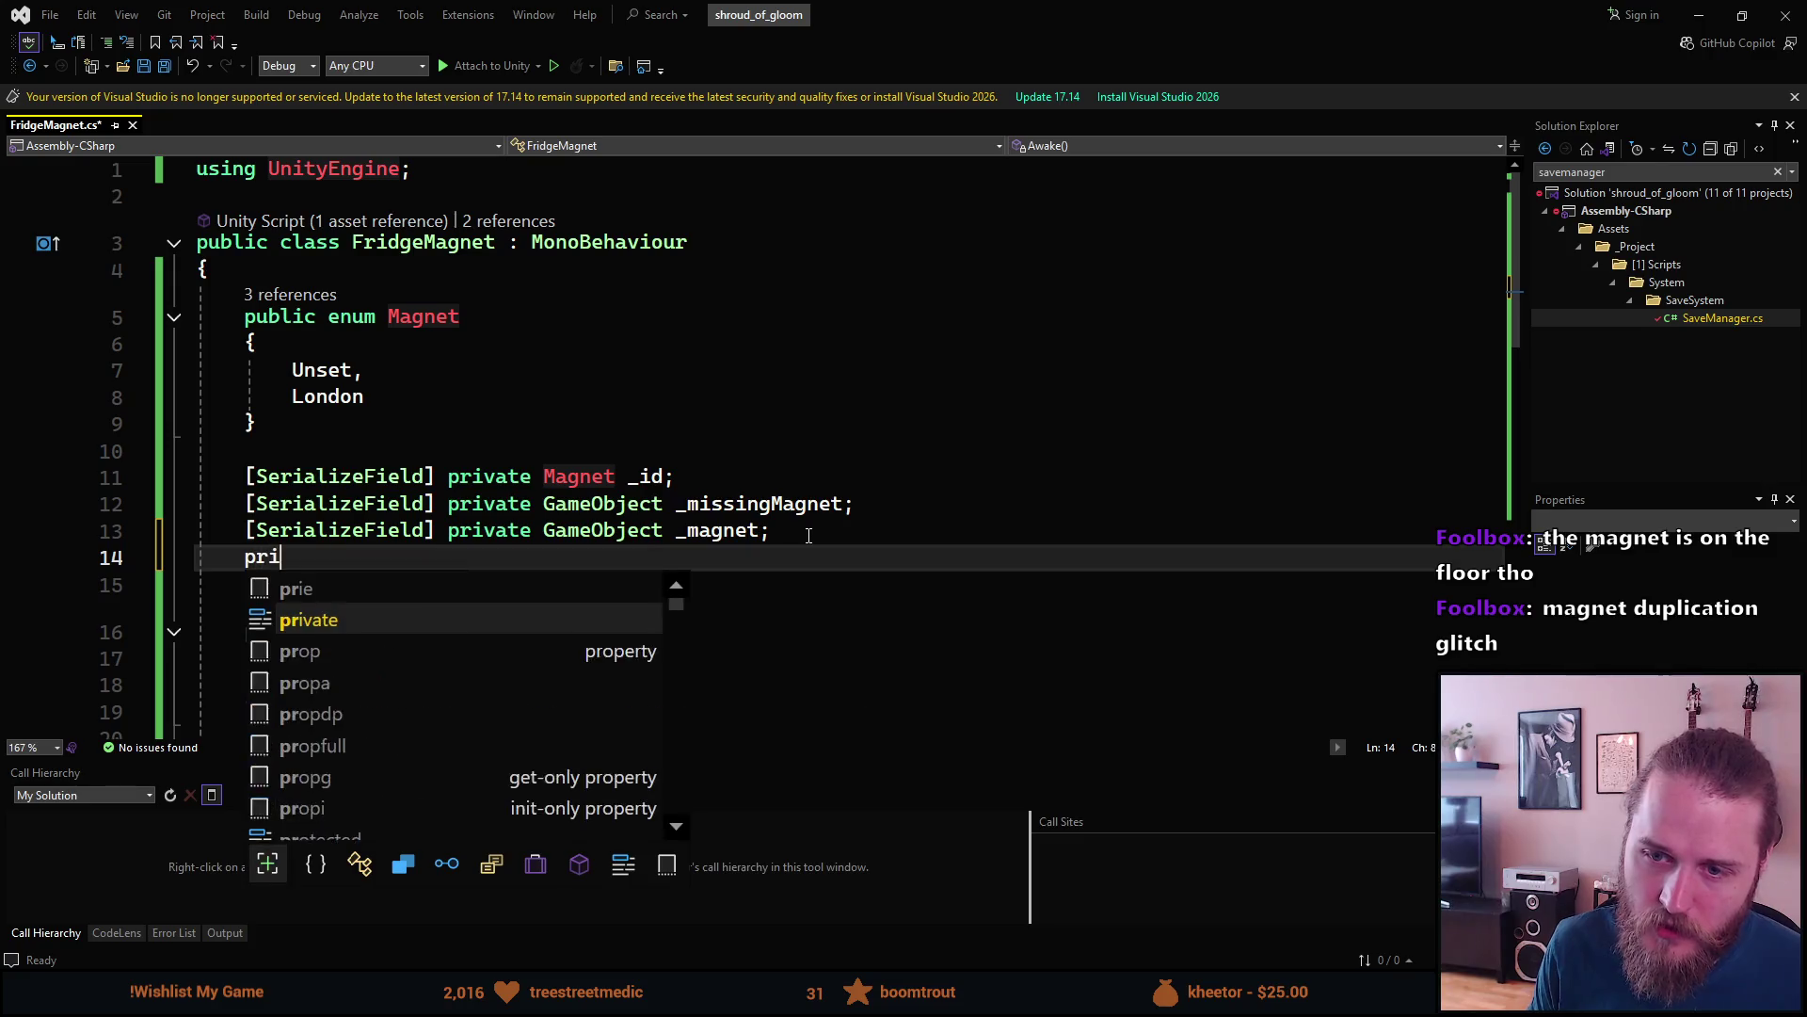
pyautogui.write('vate ')
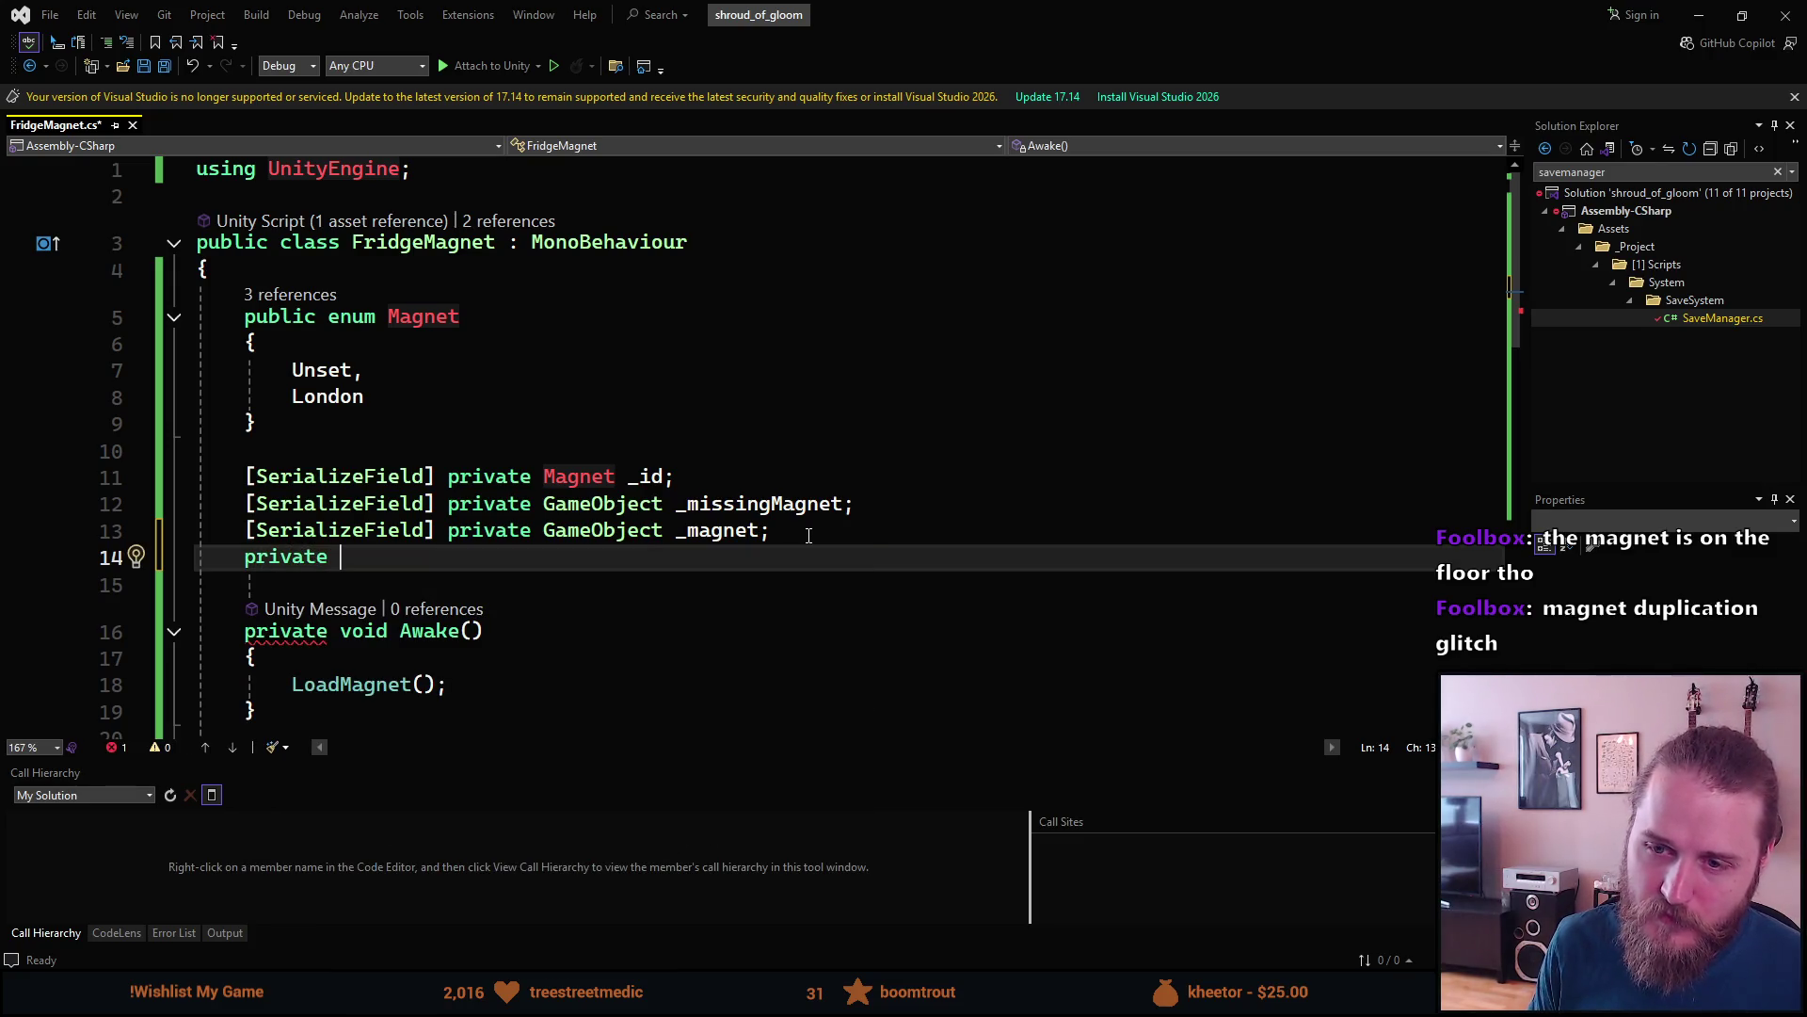
pyautogui.write('int _magnet')
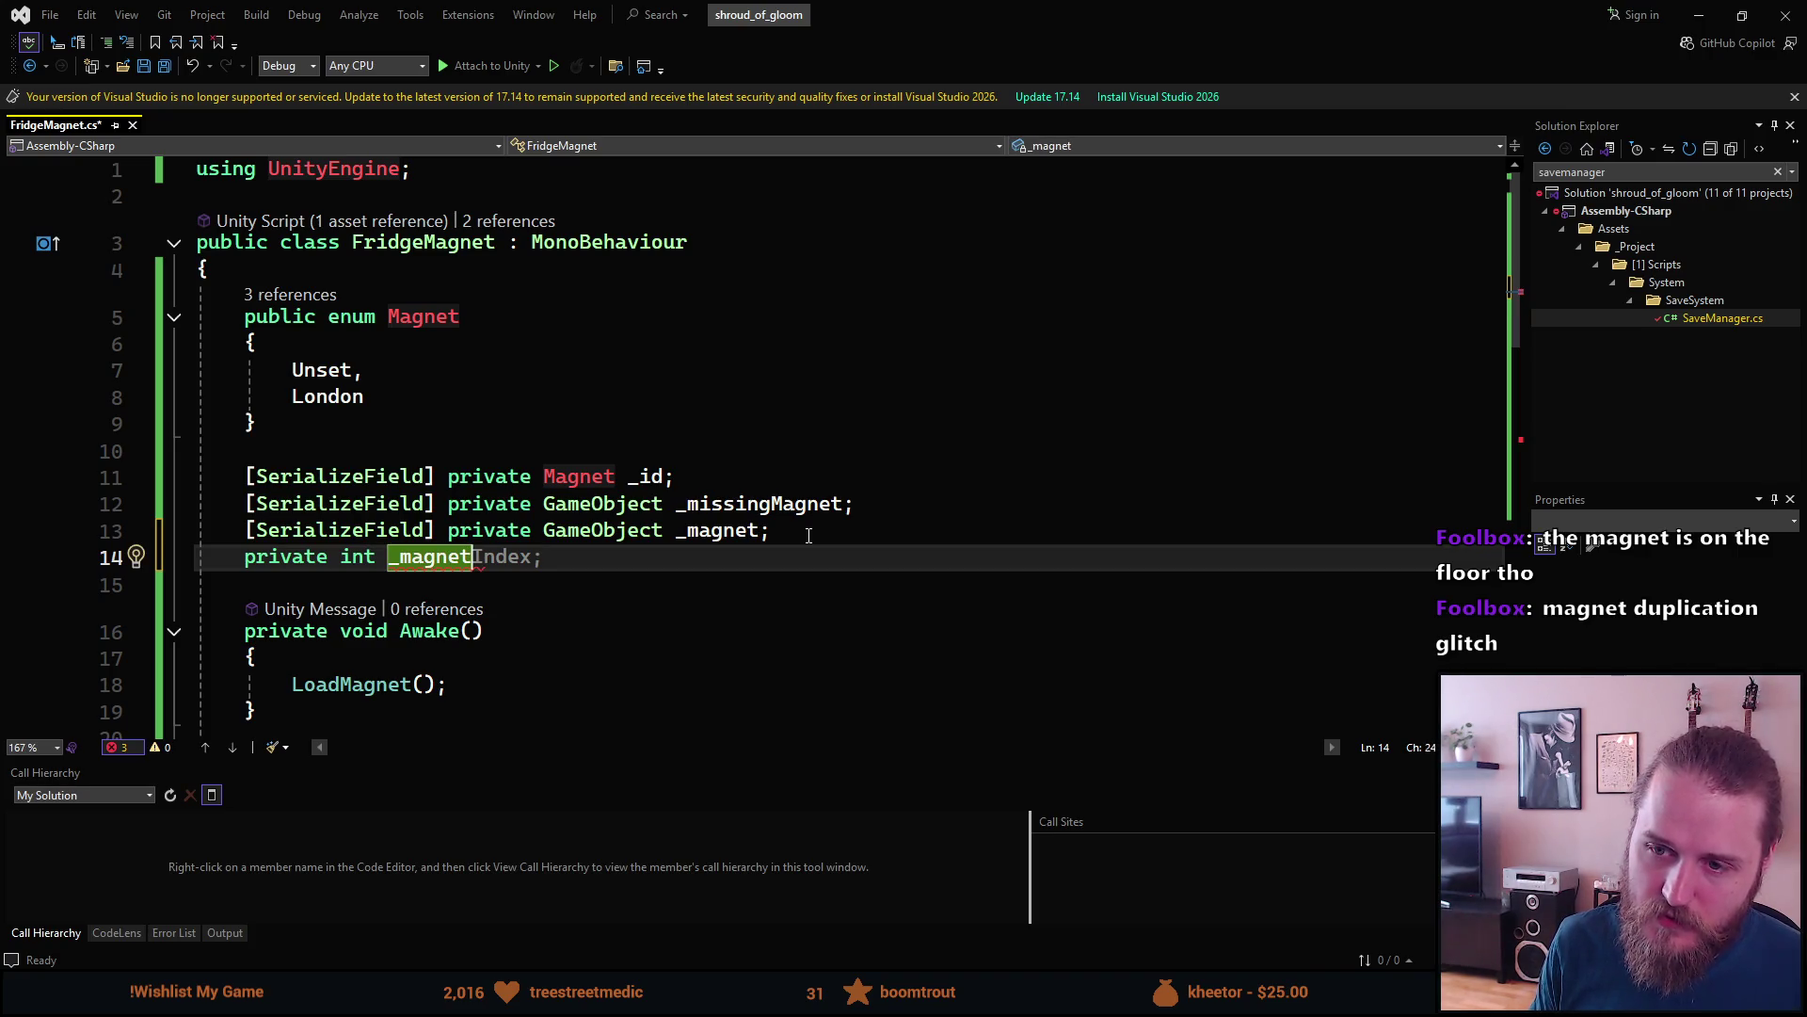
pyautogui.press('BackSpace')
pyautogui.press('BackSpace')
pyautogui.press('BackSpace')
pyautogui.write('to')
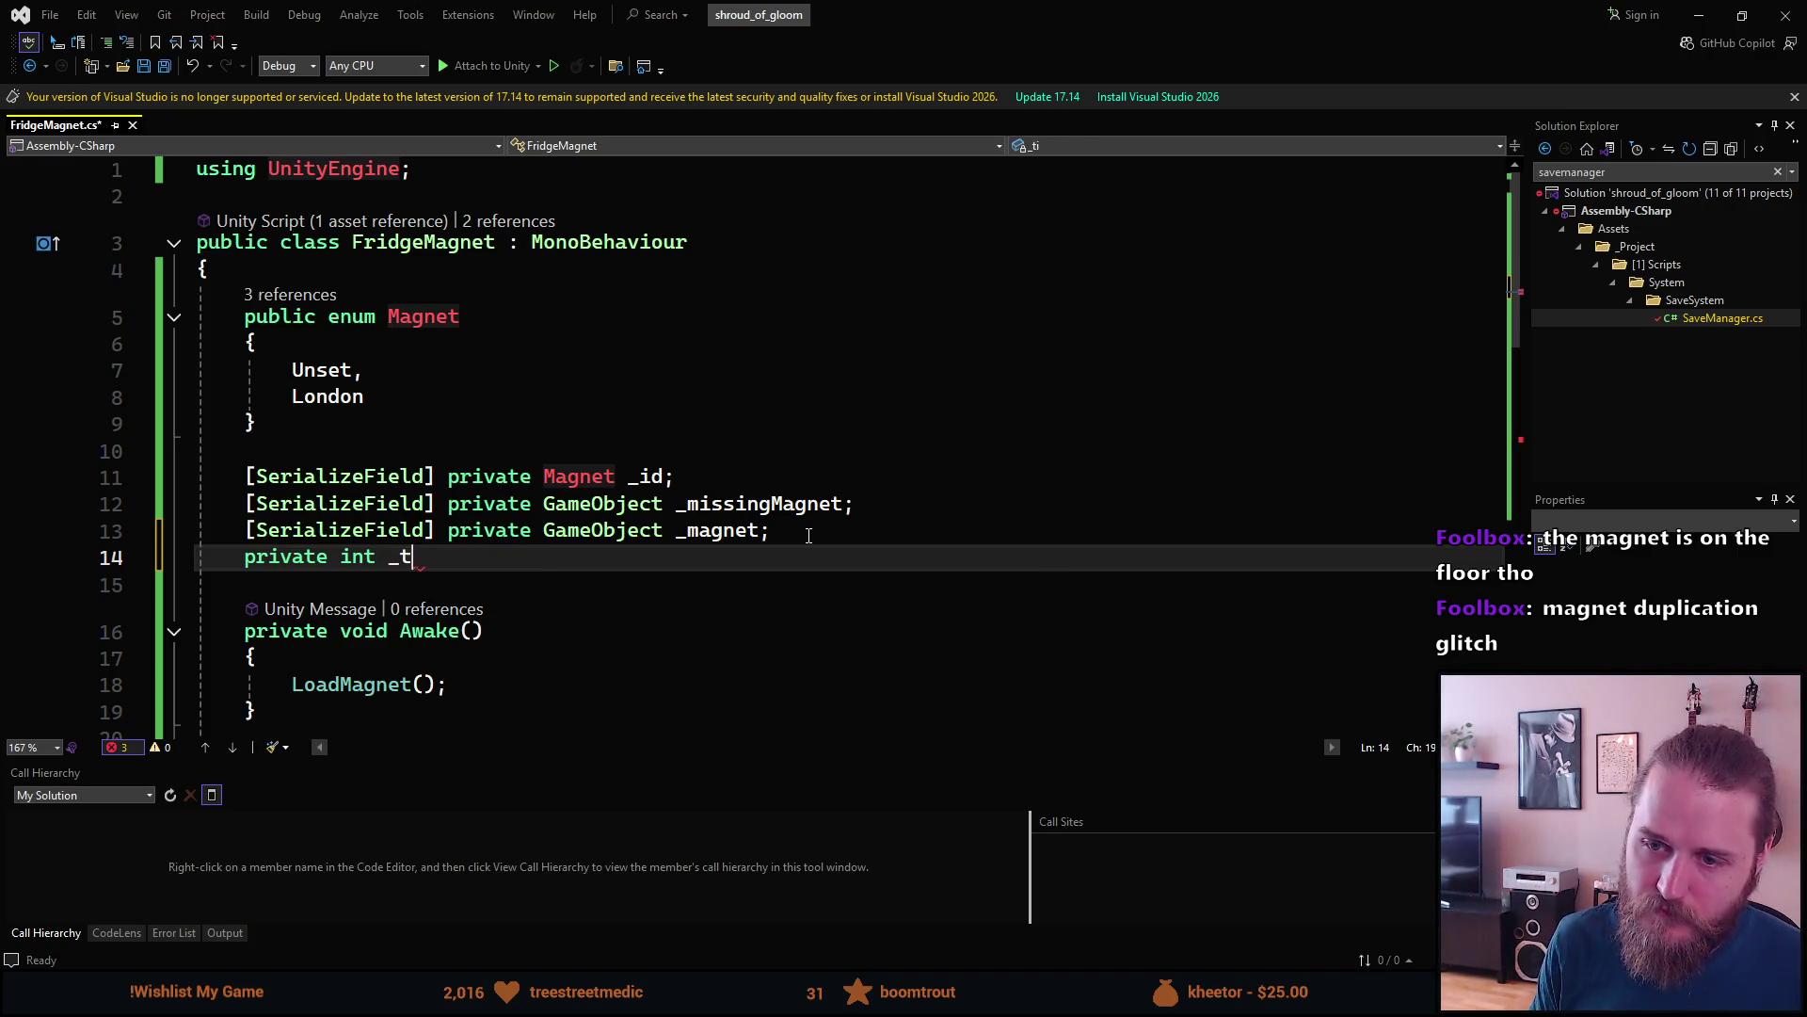
pyautogui.write('talMagnet')
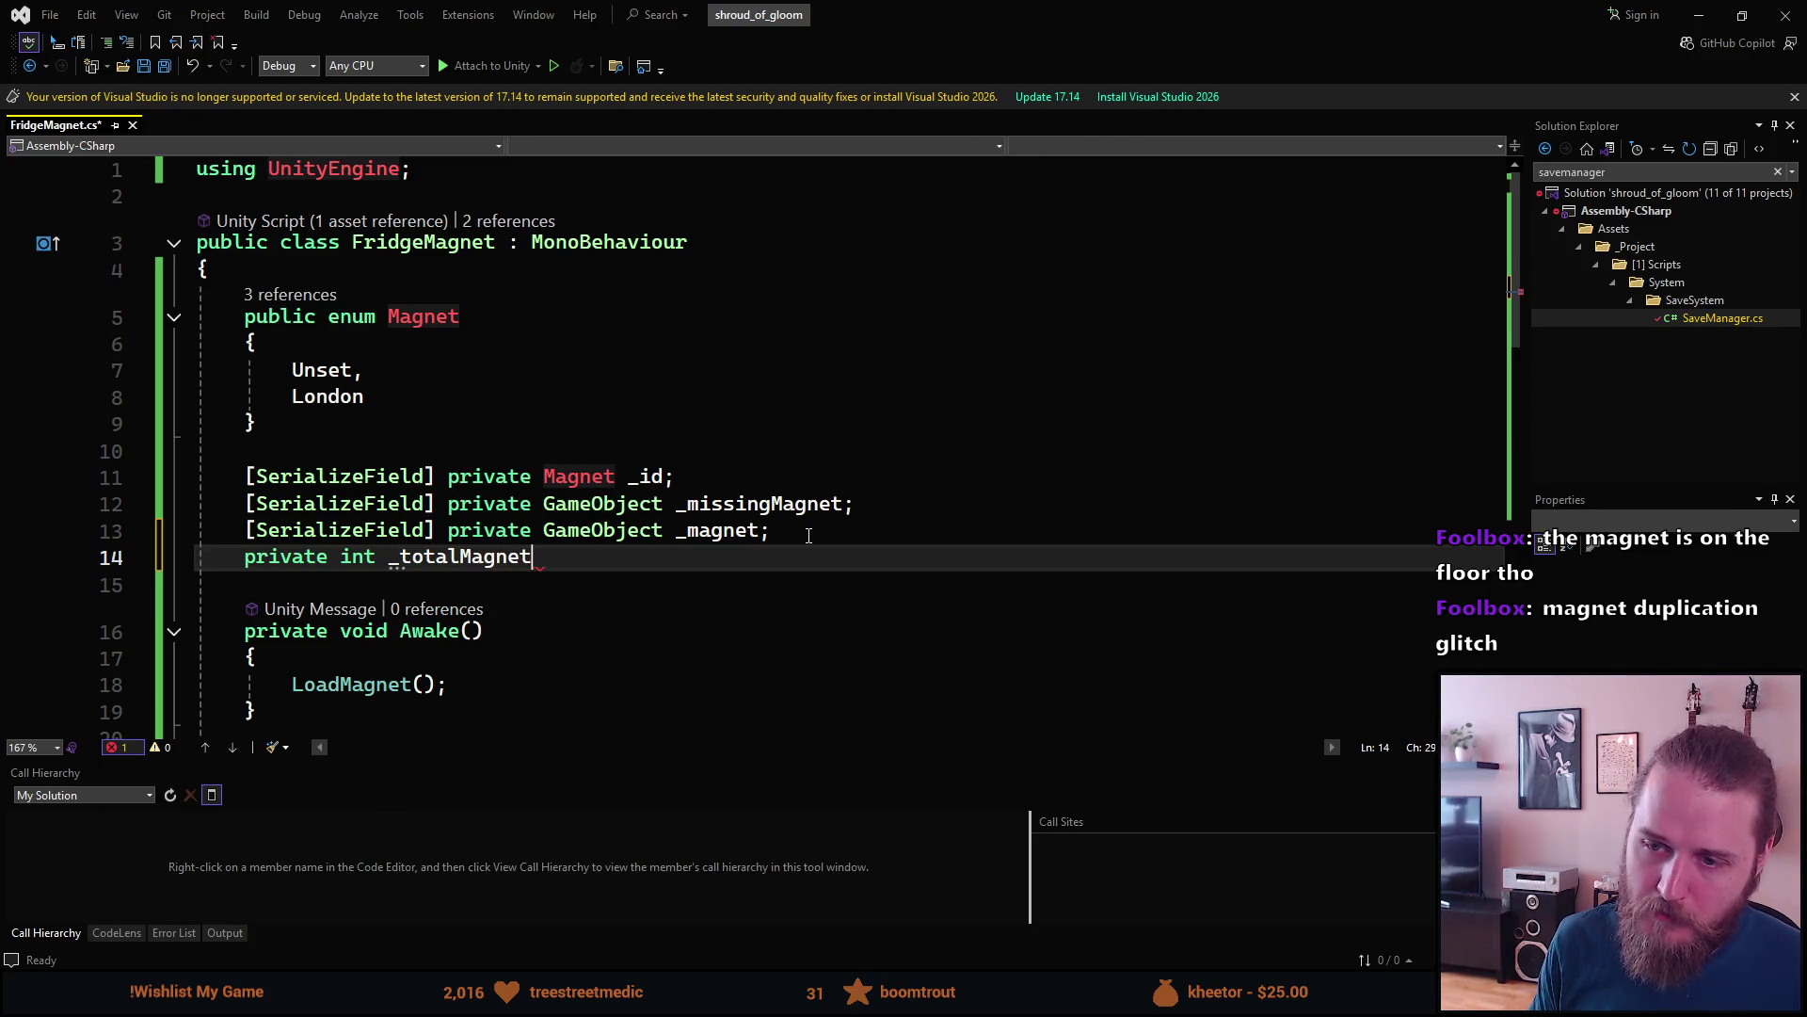
pyautogui.write('Count = ')
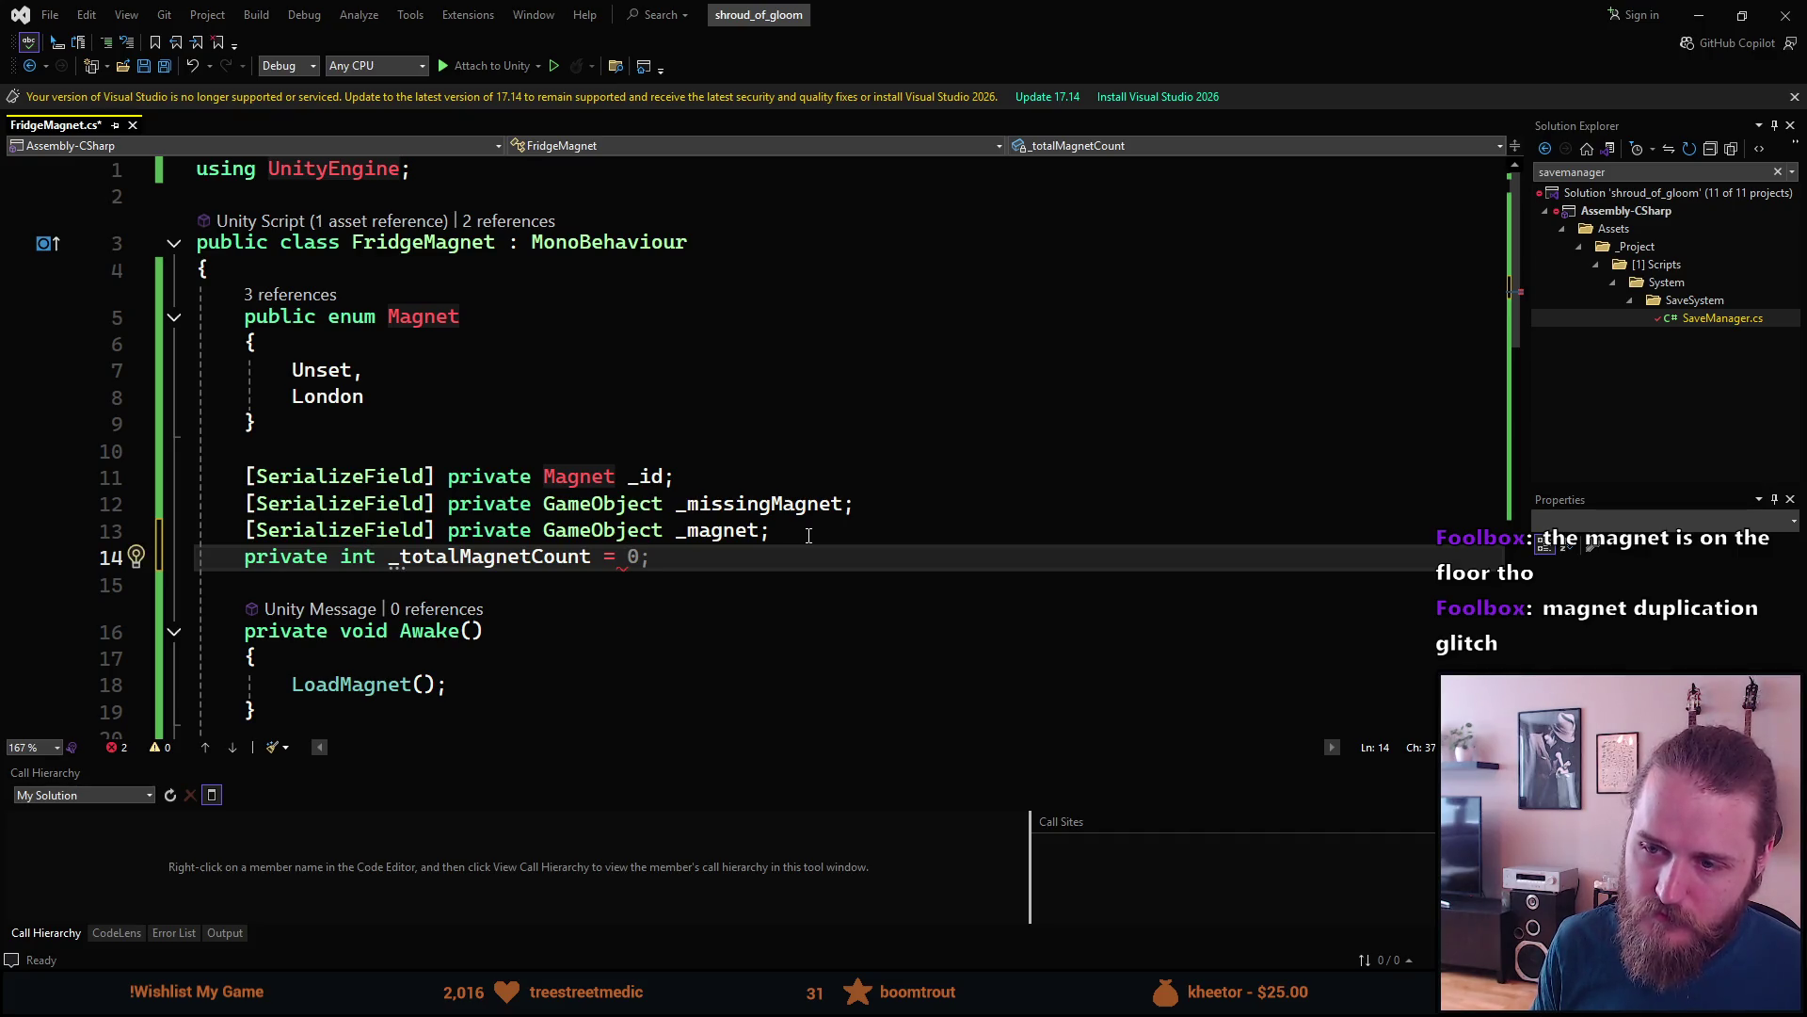
pyautogui.write('2;')
pyautogui.scroll(-4, 734, 544)
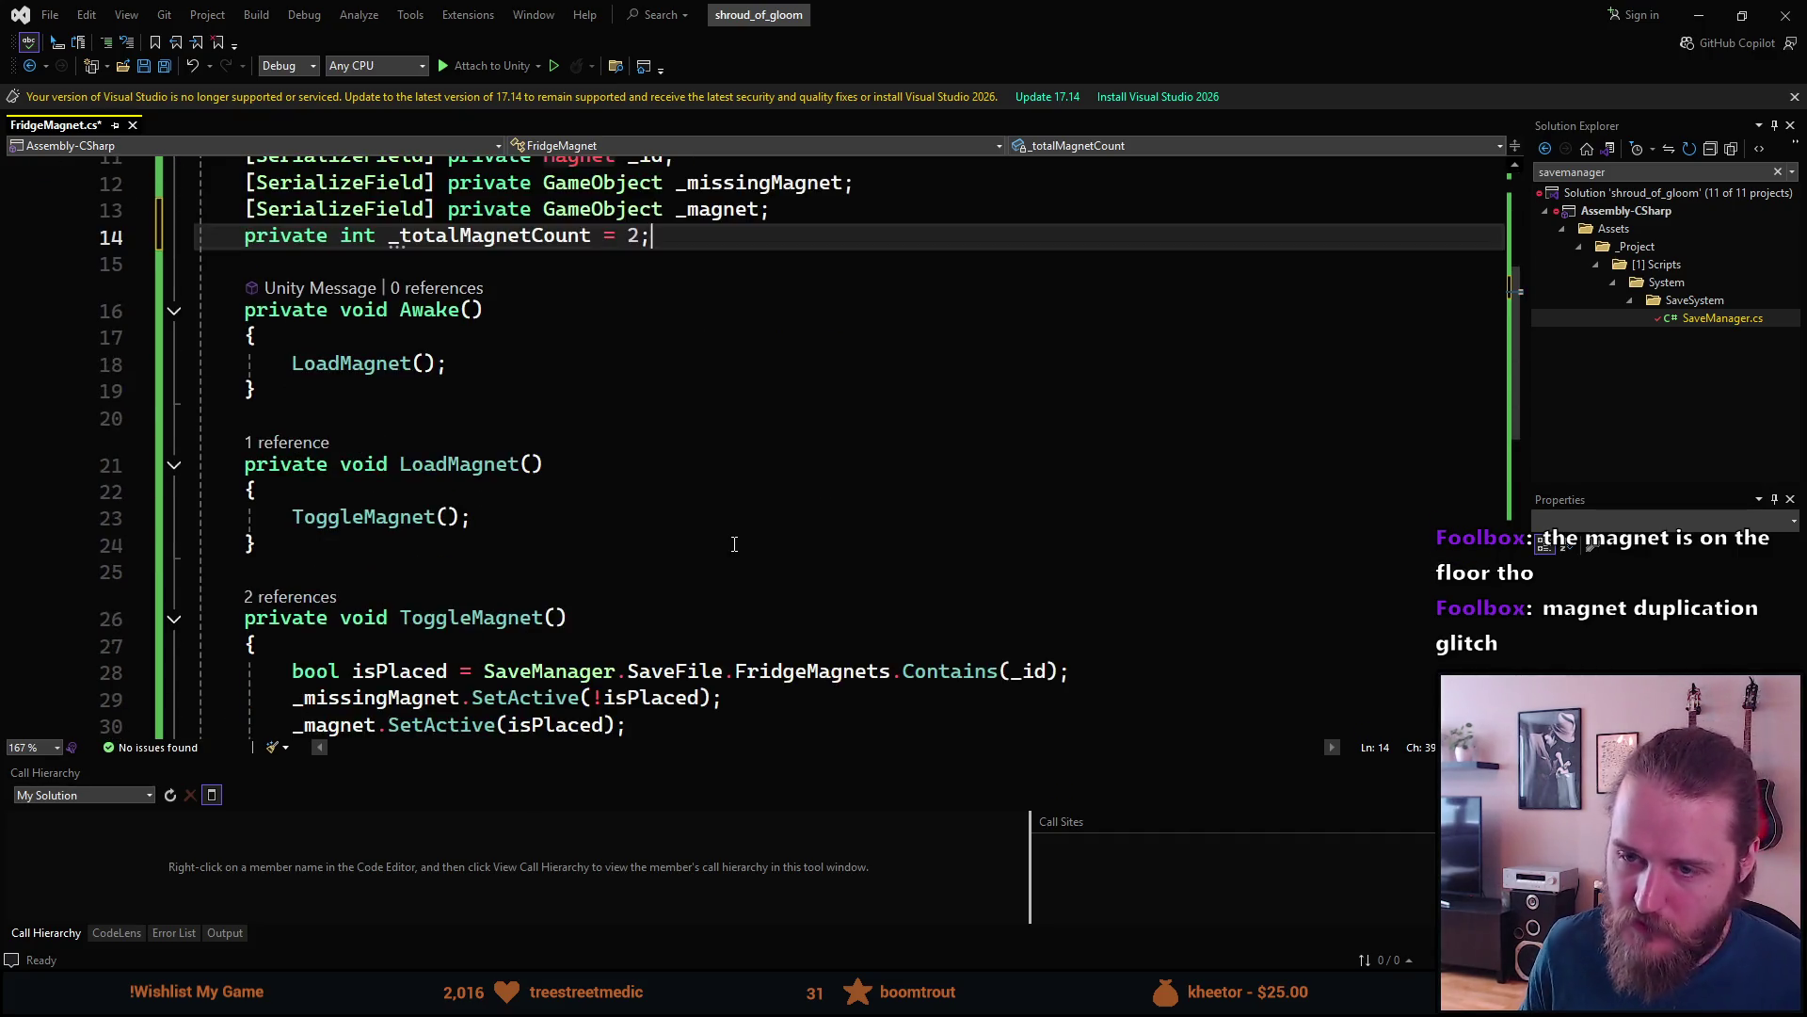
pyautogui.scroll(-5, 734, 545)
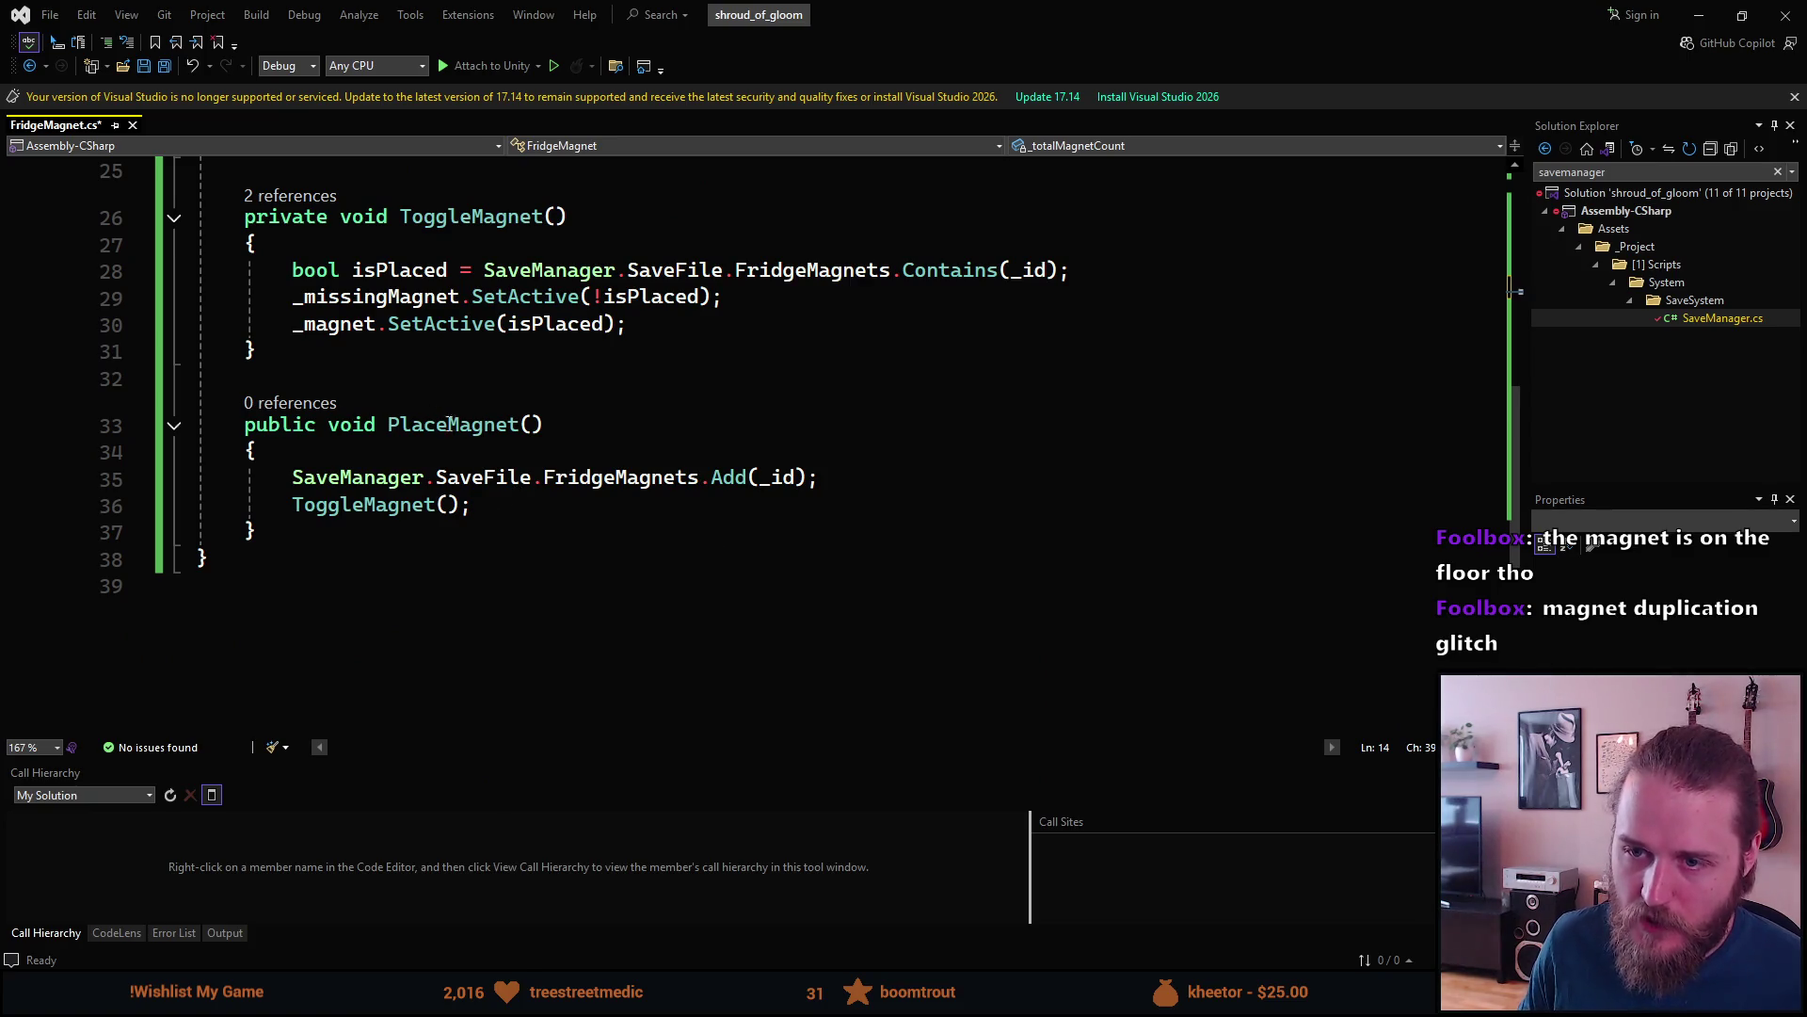
# - Start an if statement after ToggleMagnet() with the pasted SaveManager.SaveFile.FridgeMagnets expression as its condition
pyautogui.click(524, 499)
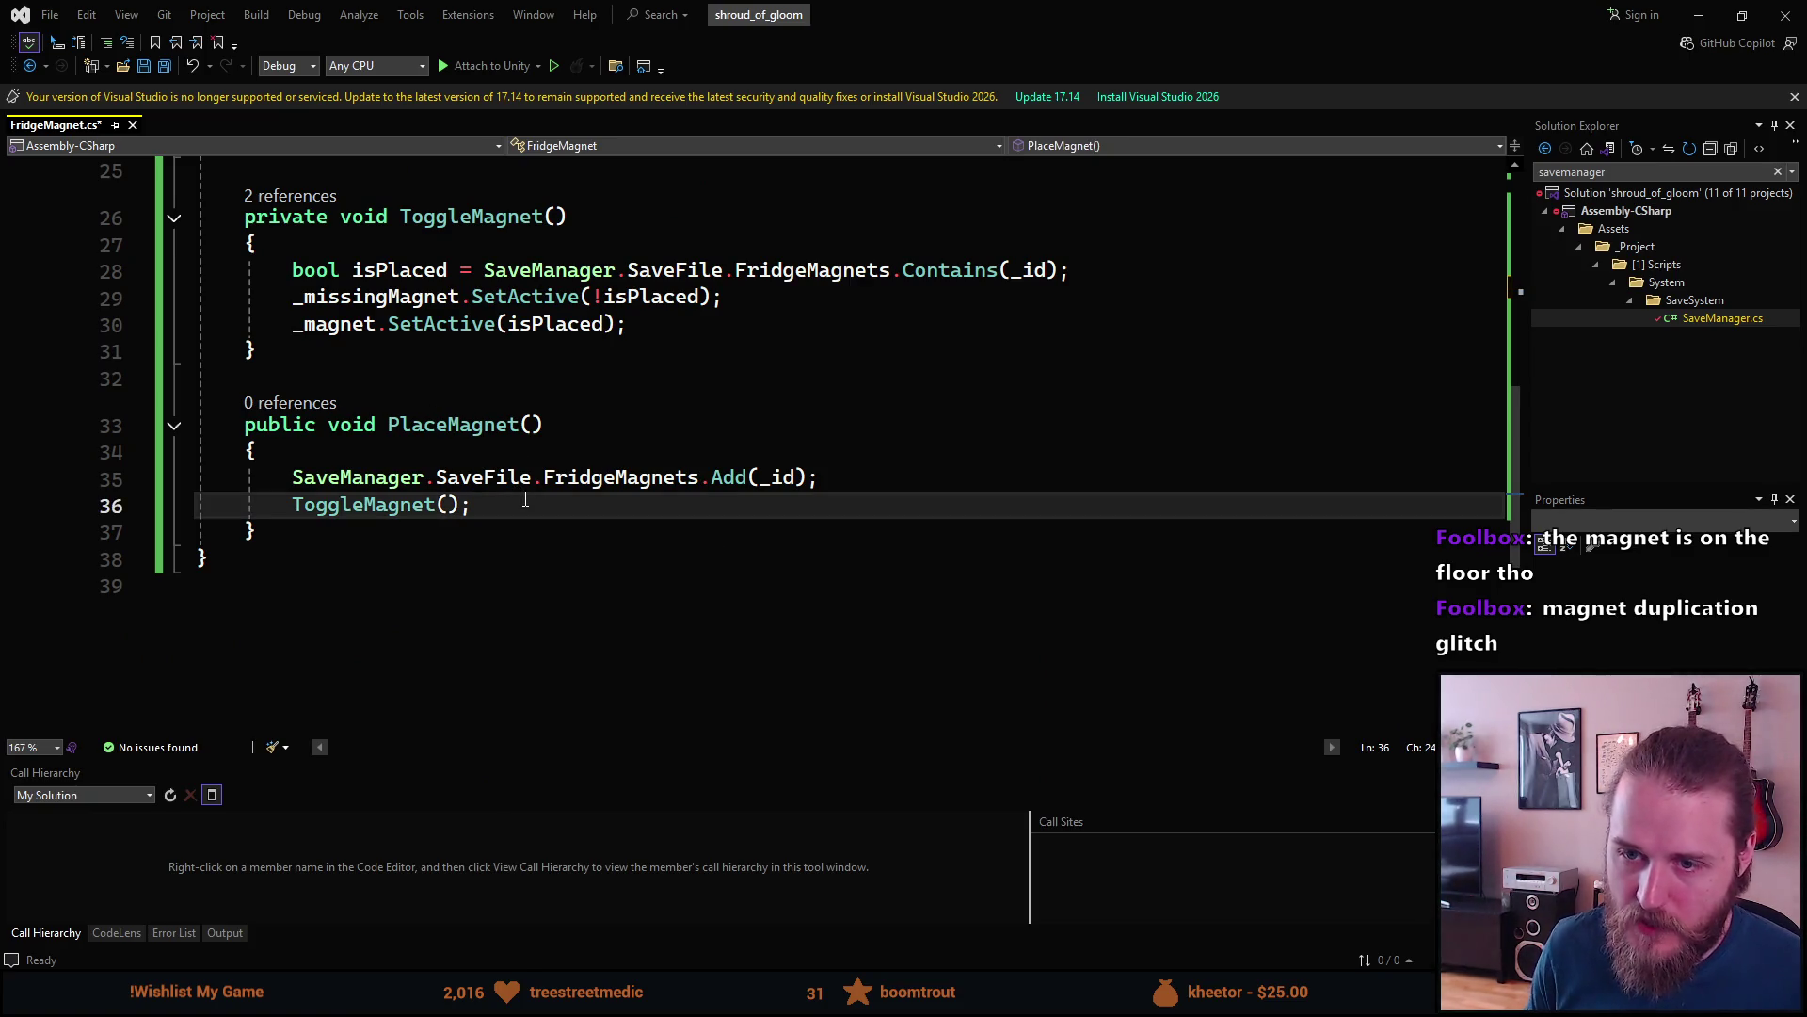
pyautogui.press('Return')
pyautogui.press('Return')
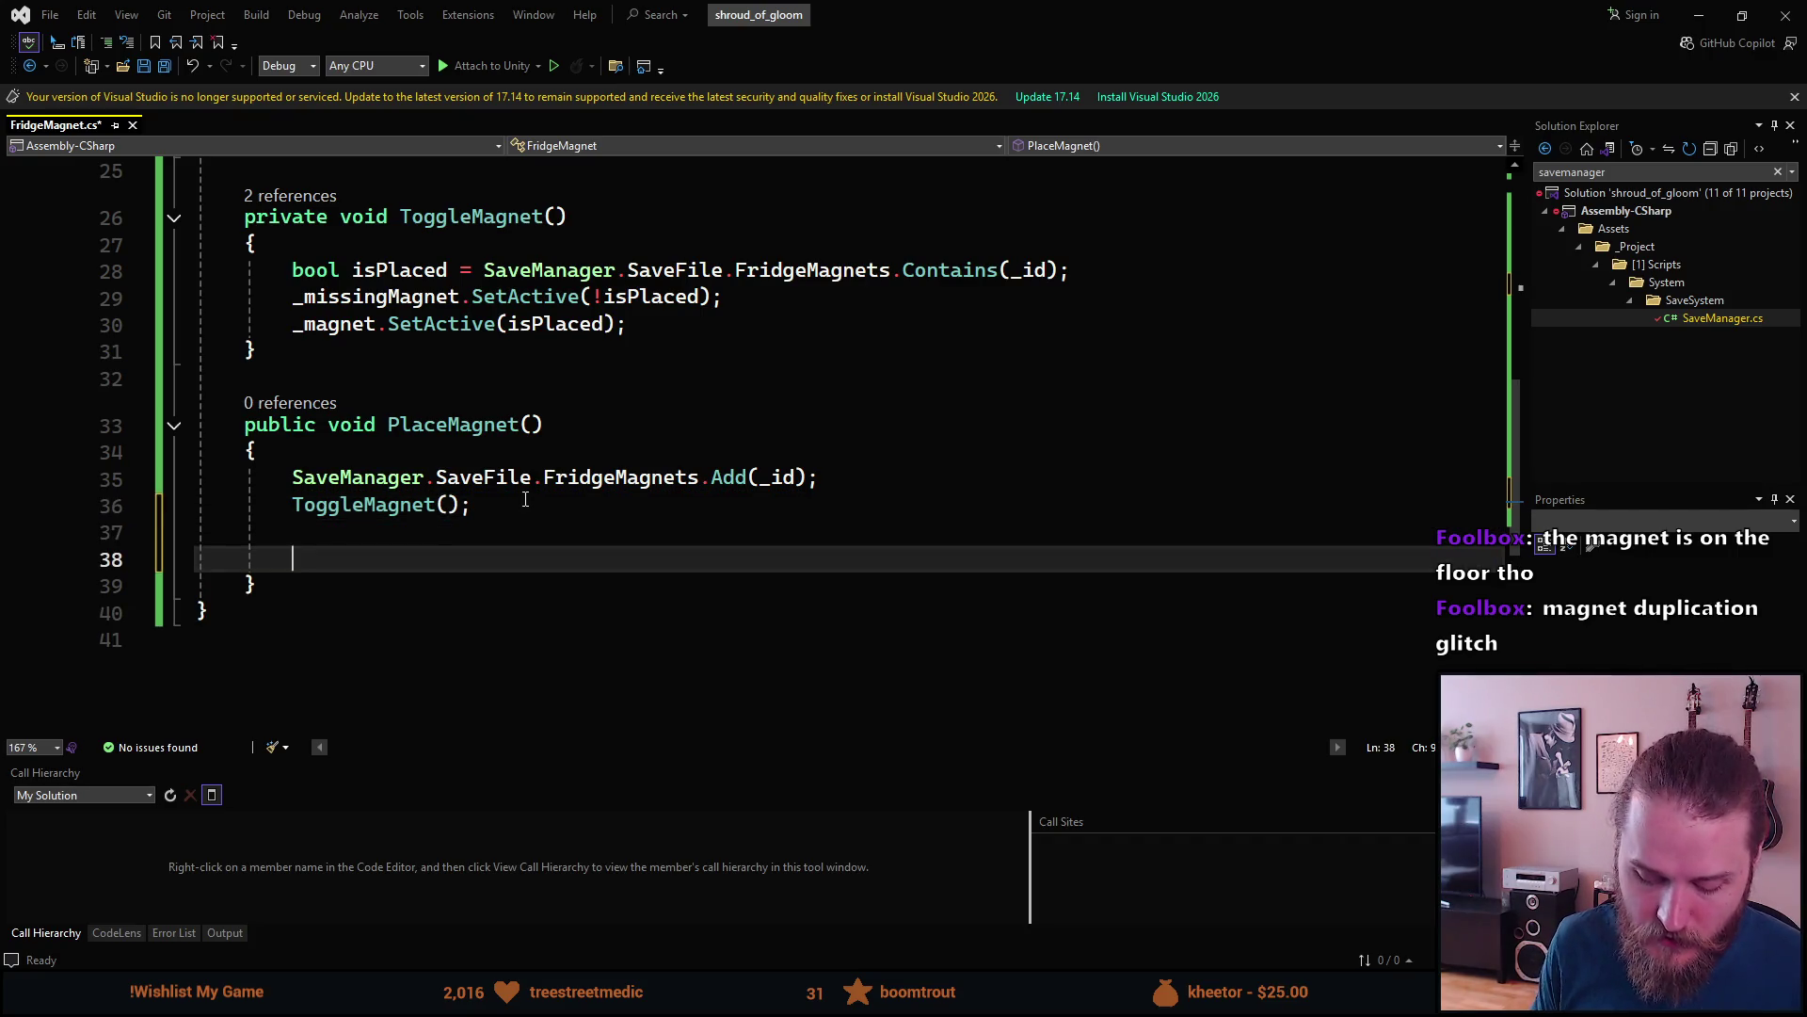
pyautogui.write('if')
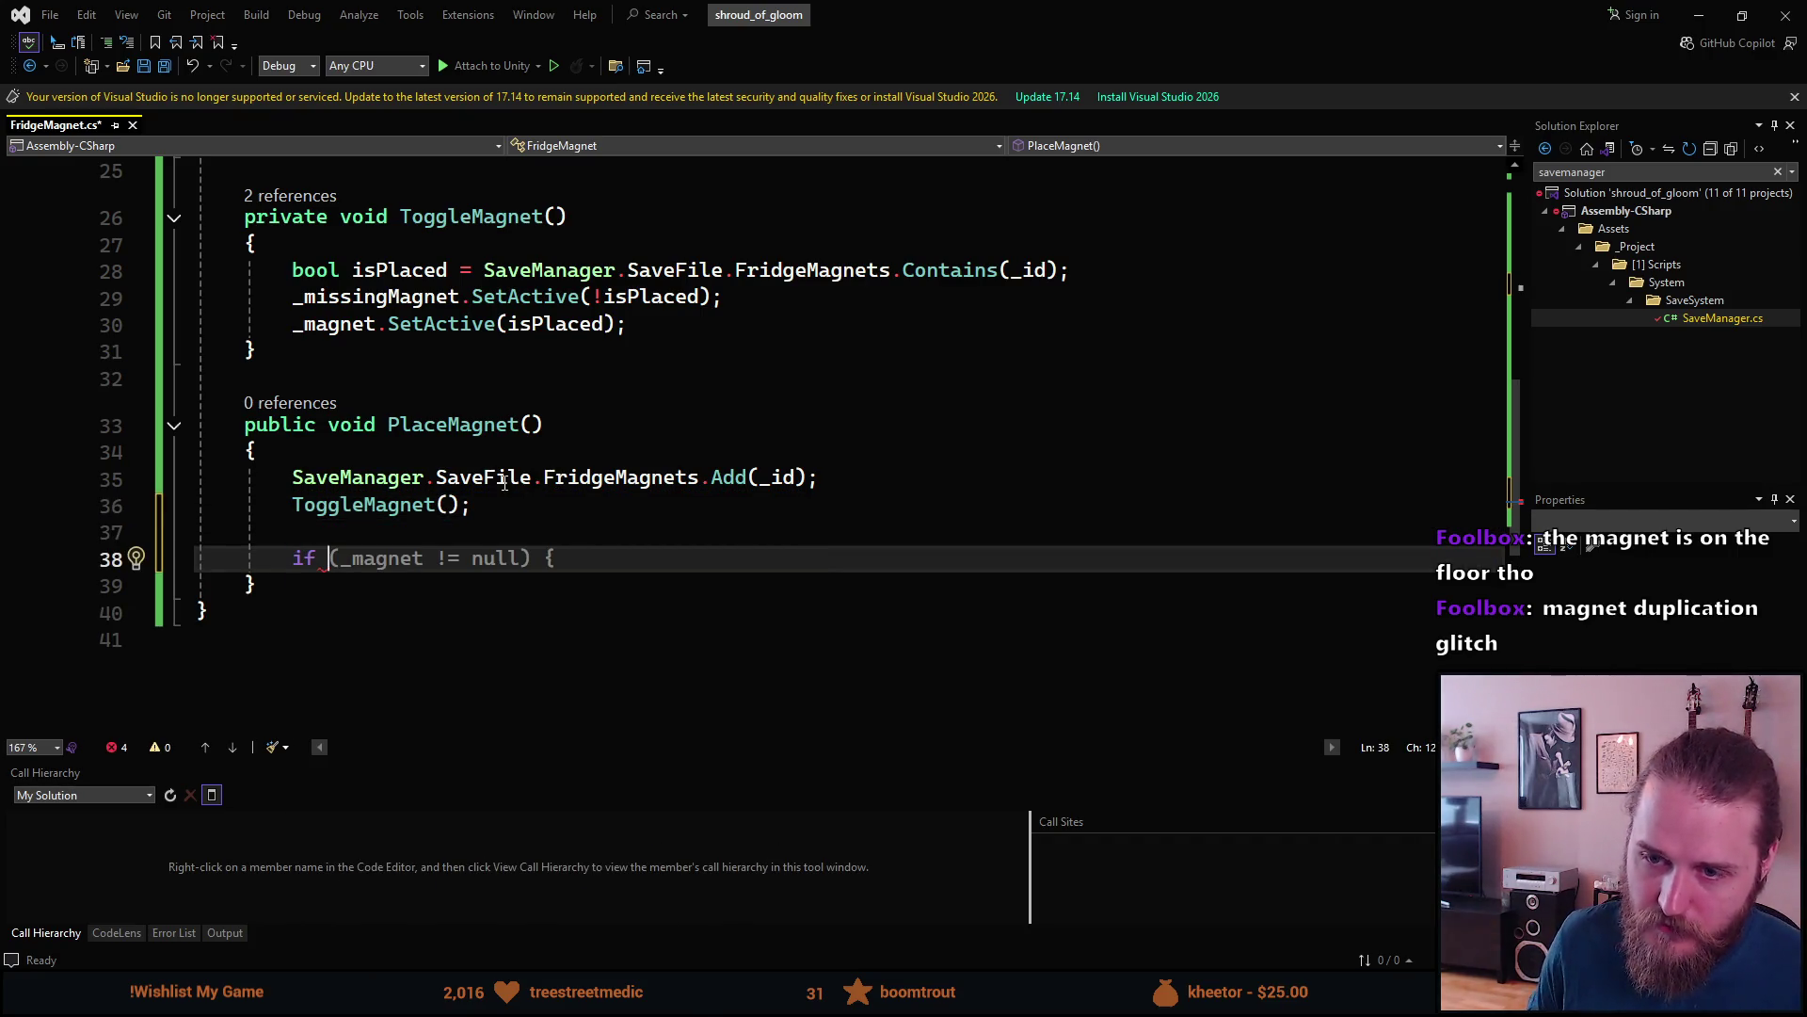
pyautogui.moveTo(292, 478); pyautogui.dragTo(699, 477)
pyautogui.hotkey('ctrl', 'c')
pyautogui.click(375, 563)
pyautogui.write('(')
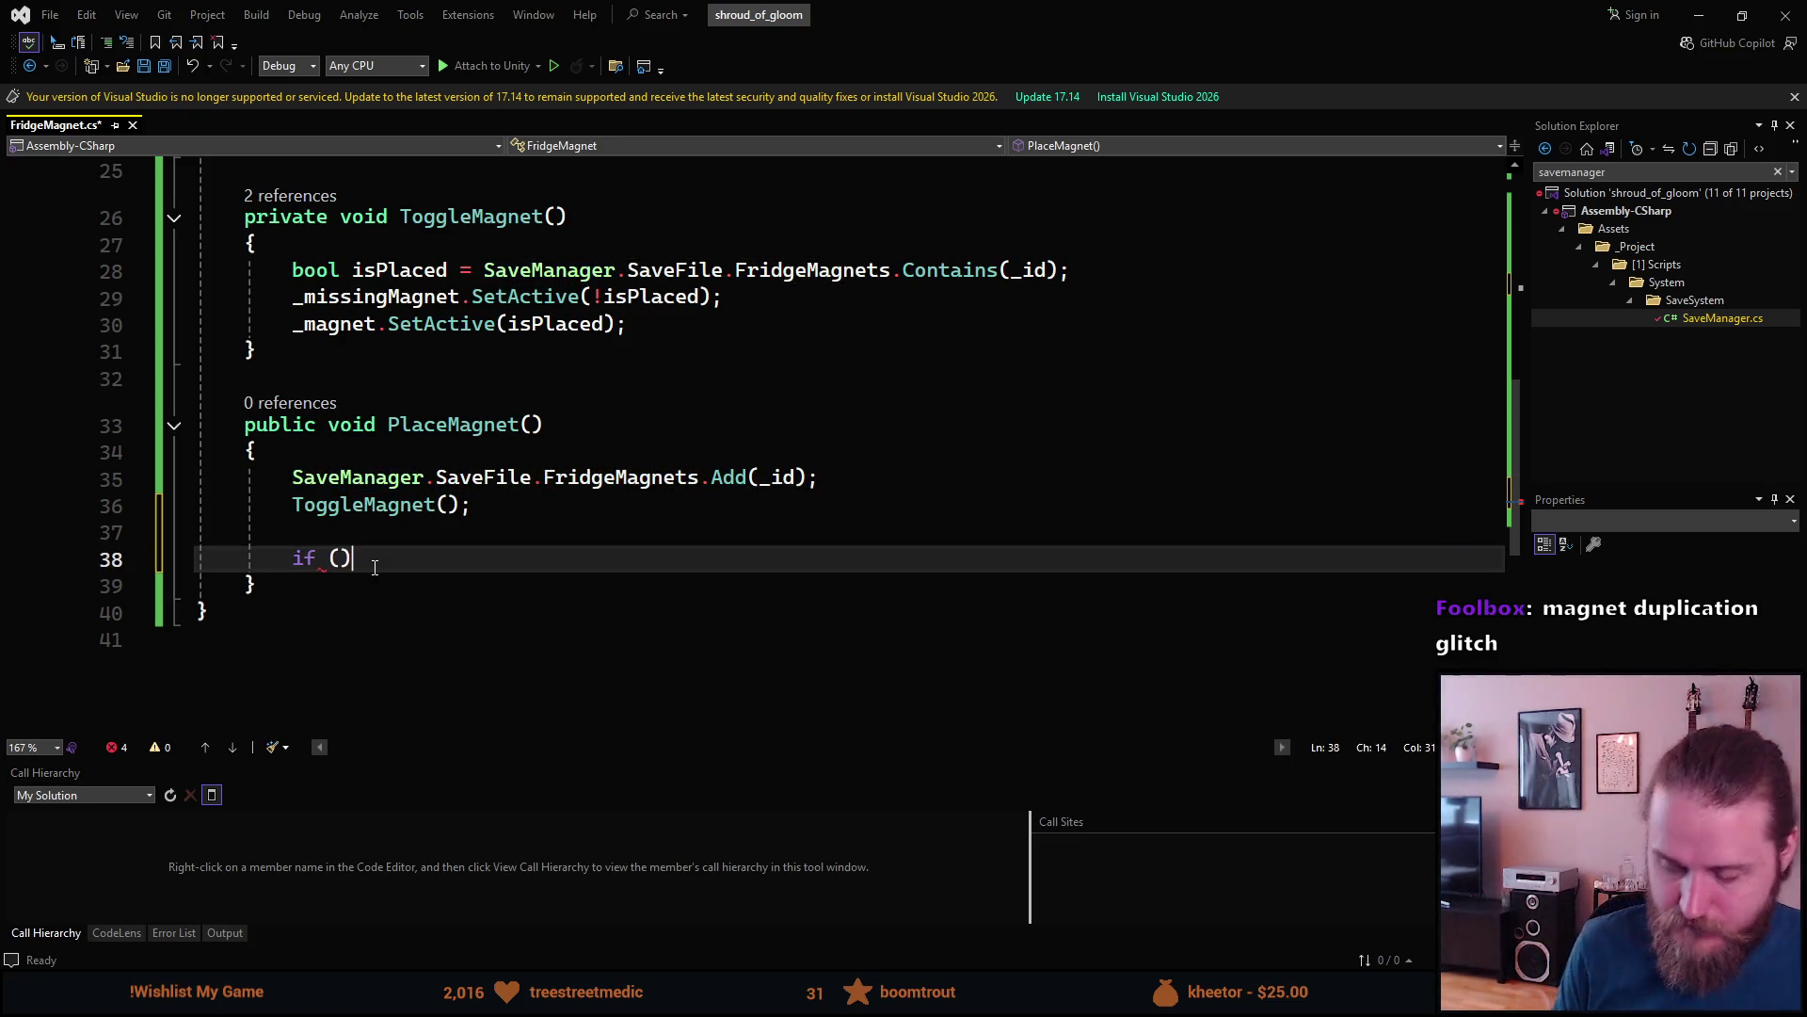
pyautogui.hotkey('ctrl', 'v')
# - Complete the condition as .Count == _totalMagnetCount and open an empty block below it
pyautogui.write('.')
pyautogui.press('Tab')
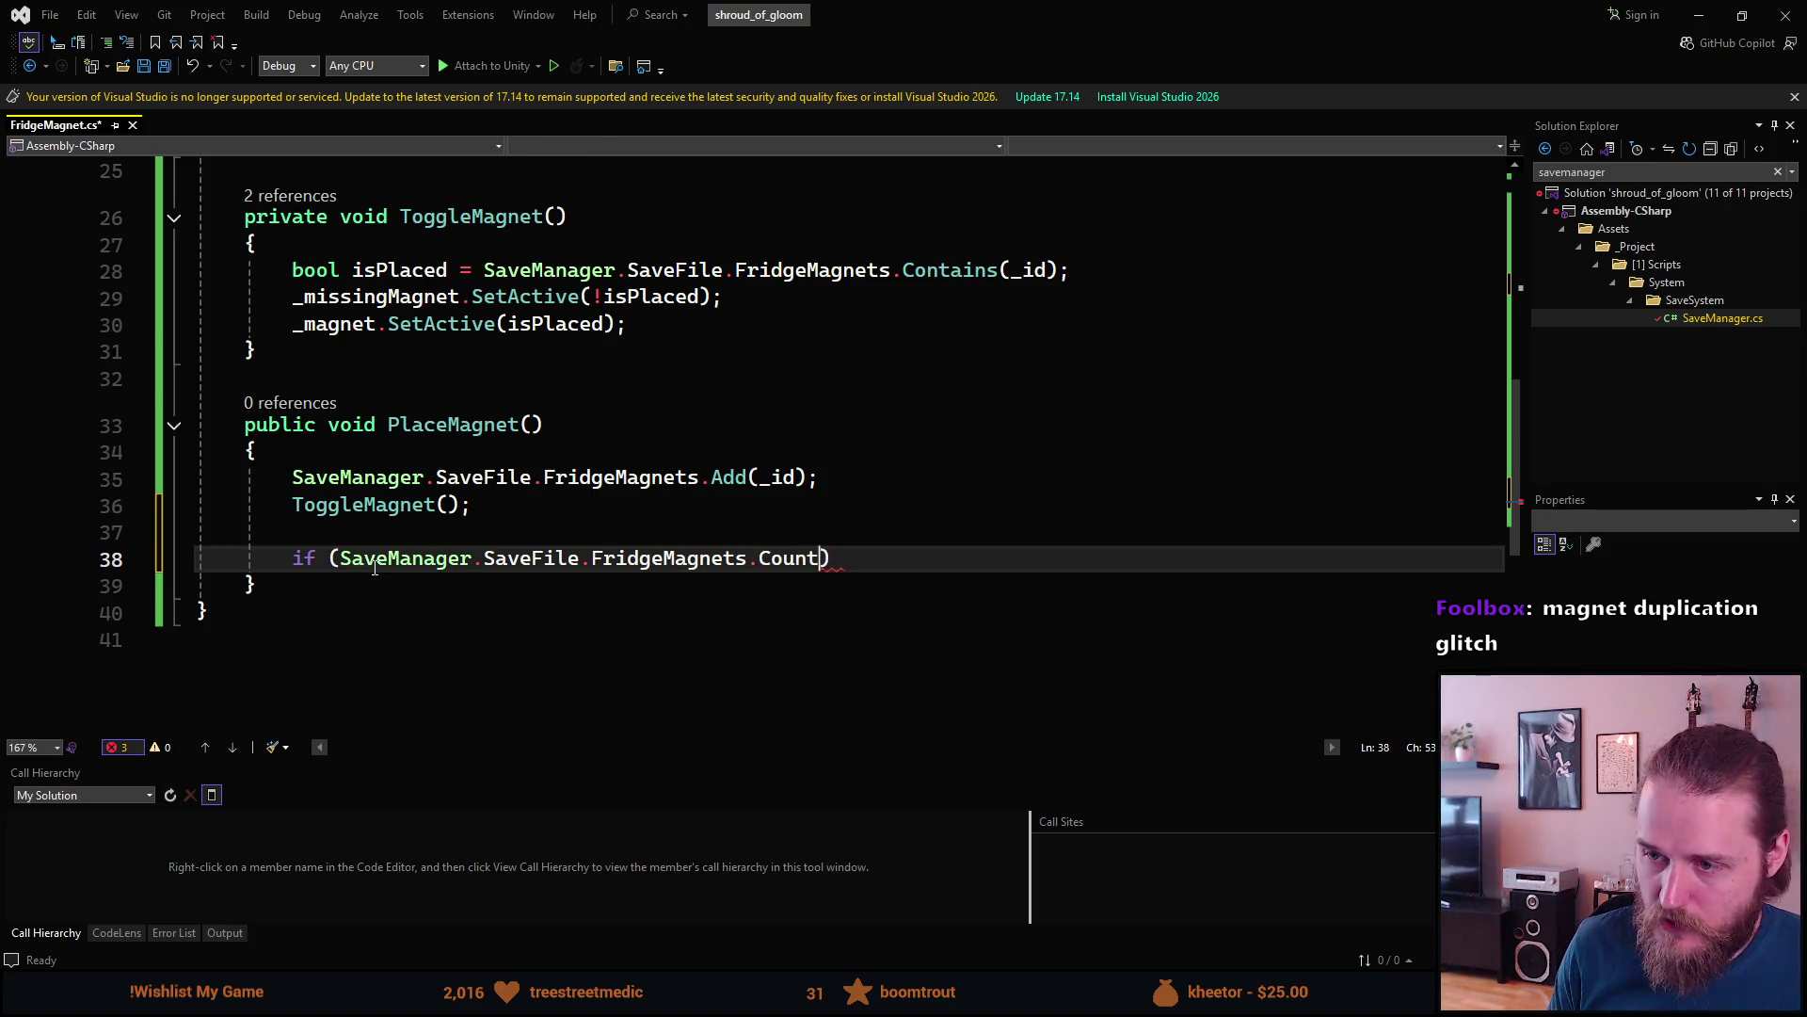
pyautogui.write('== _tota')
pyautogui.press('Tab')
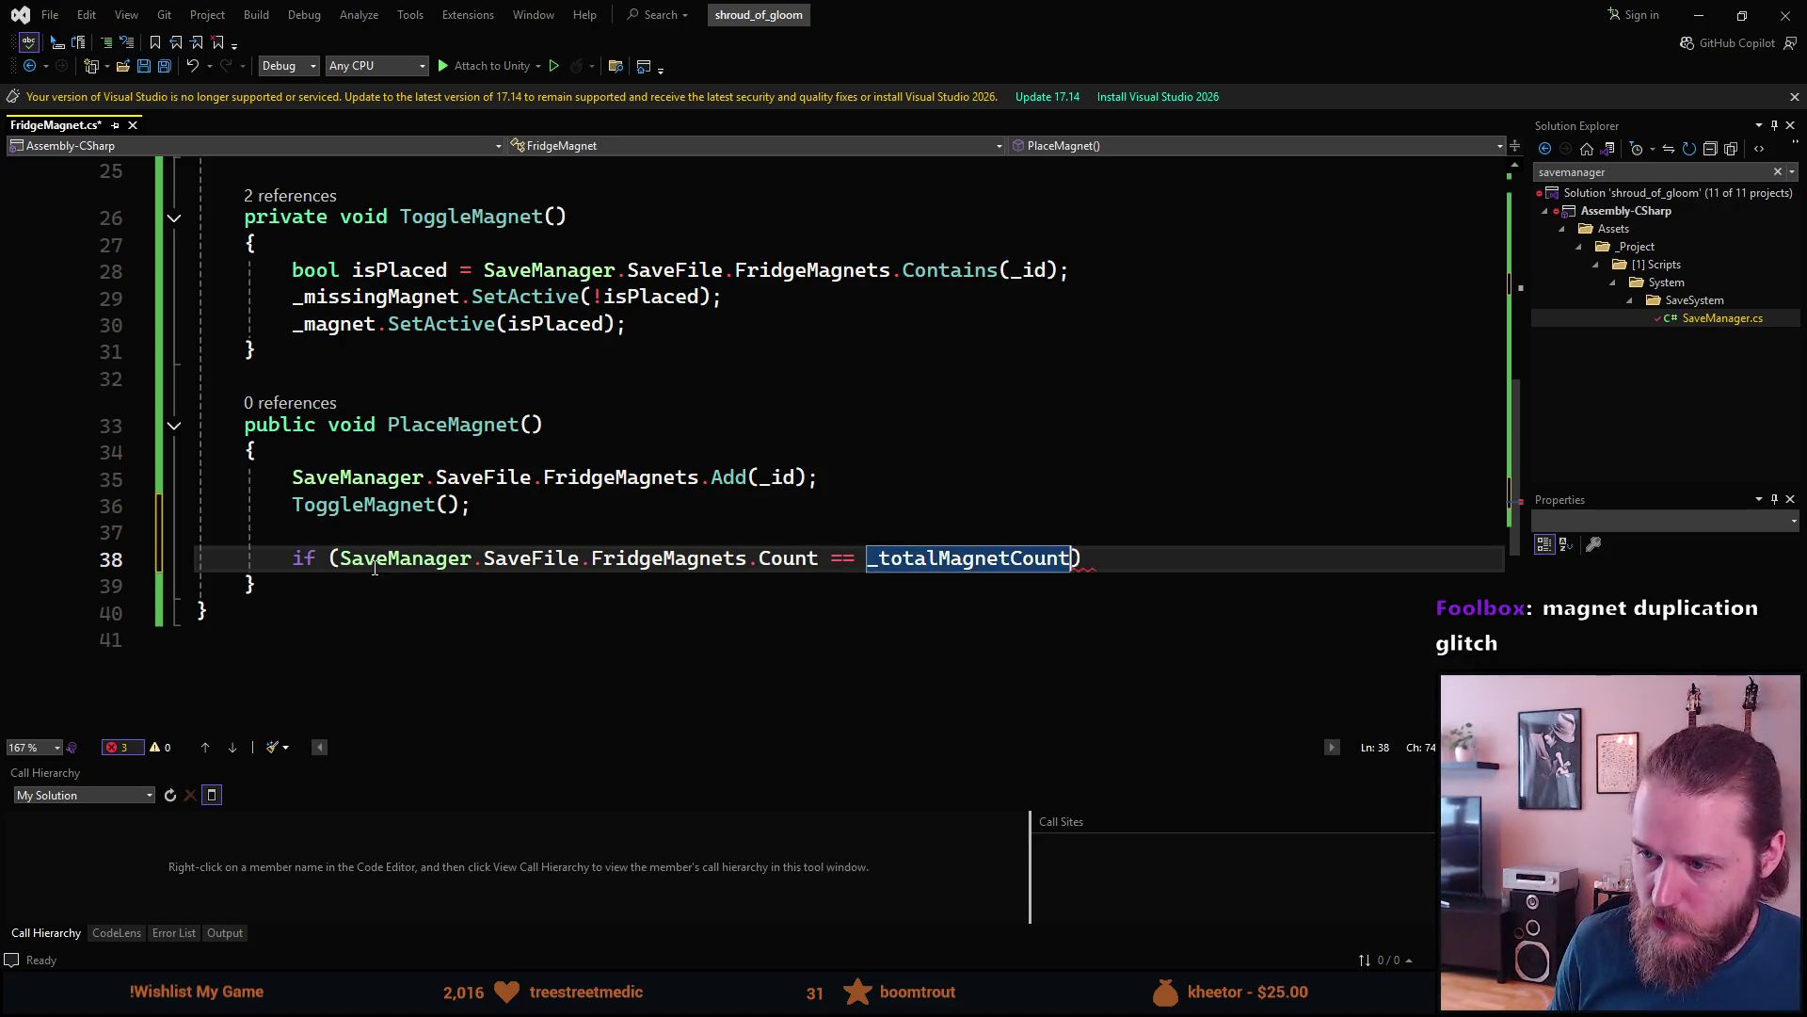
pyautogui.write('){')
pyautogui.press('Return')
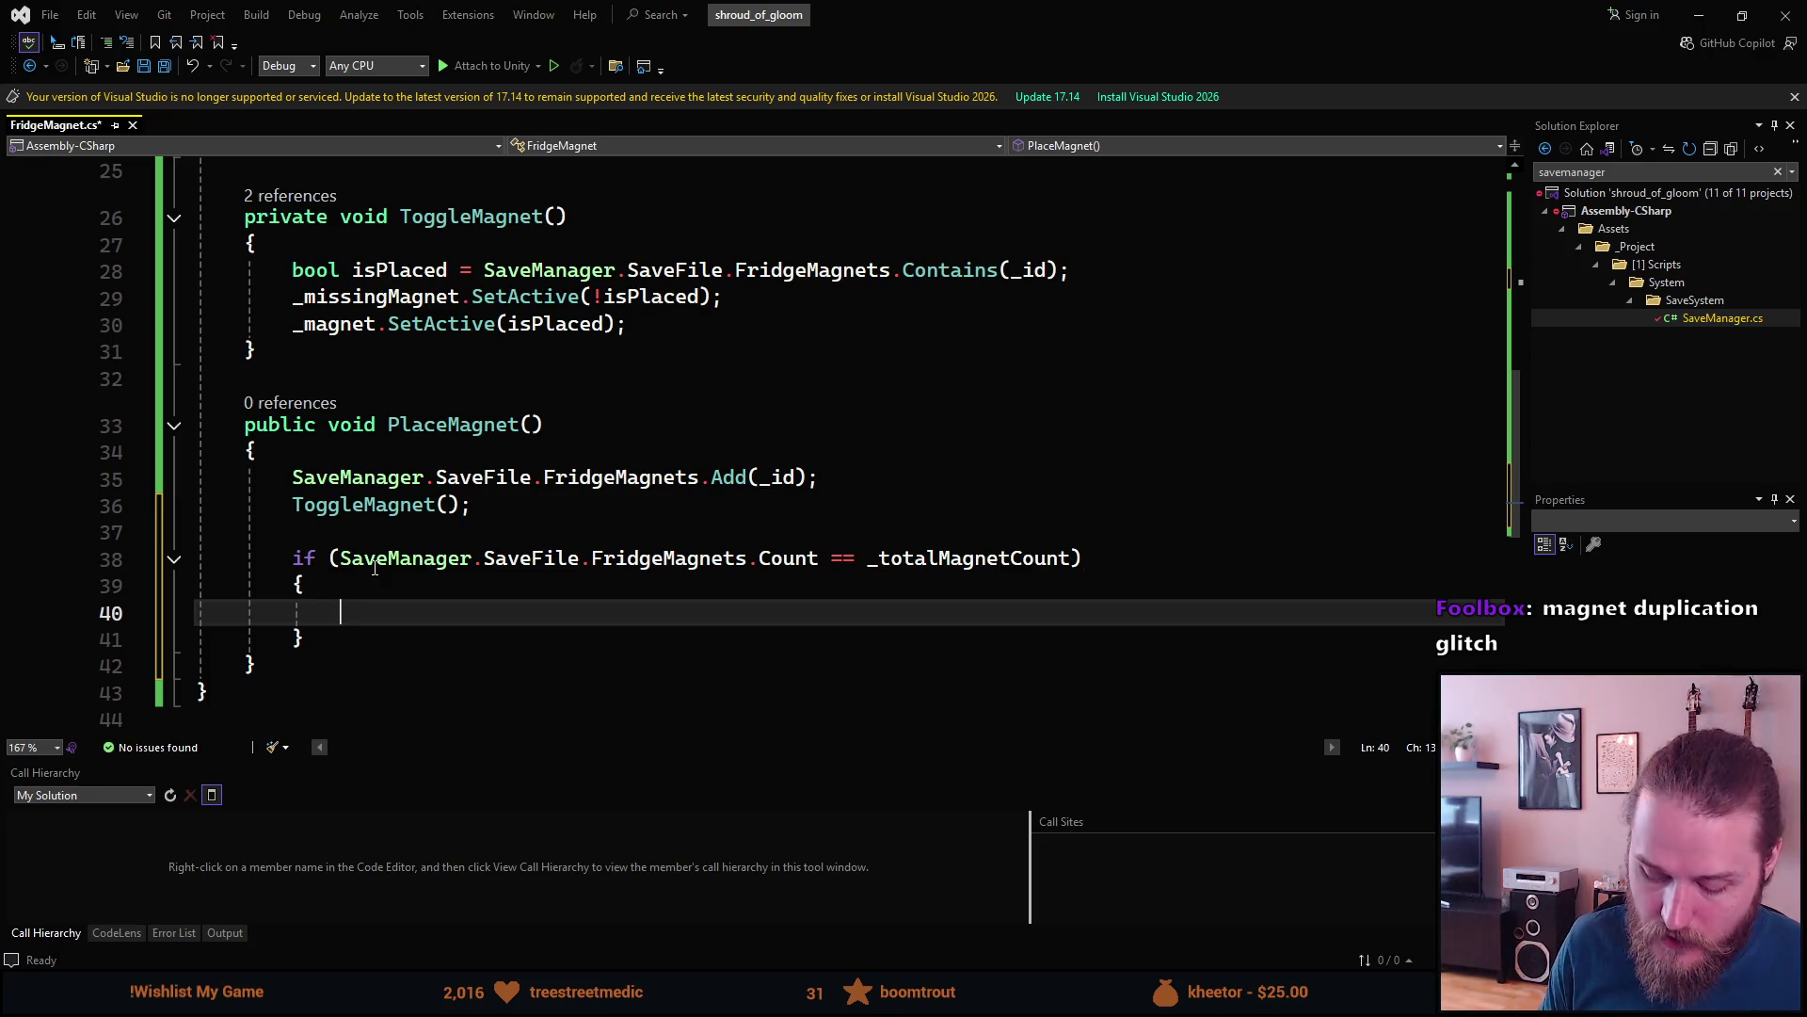
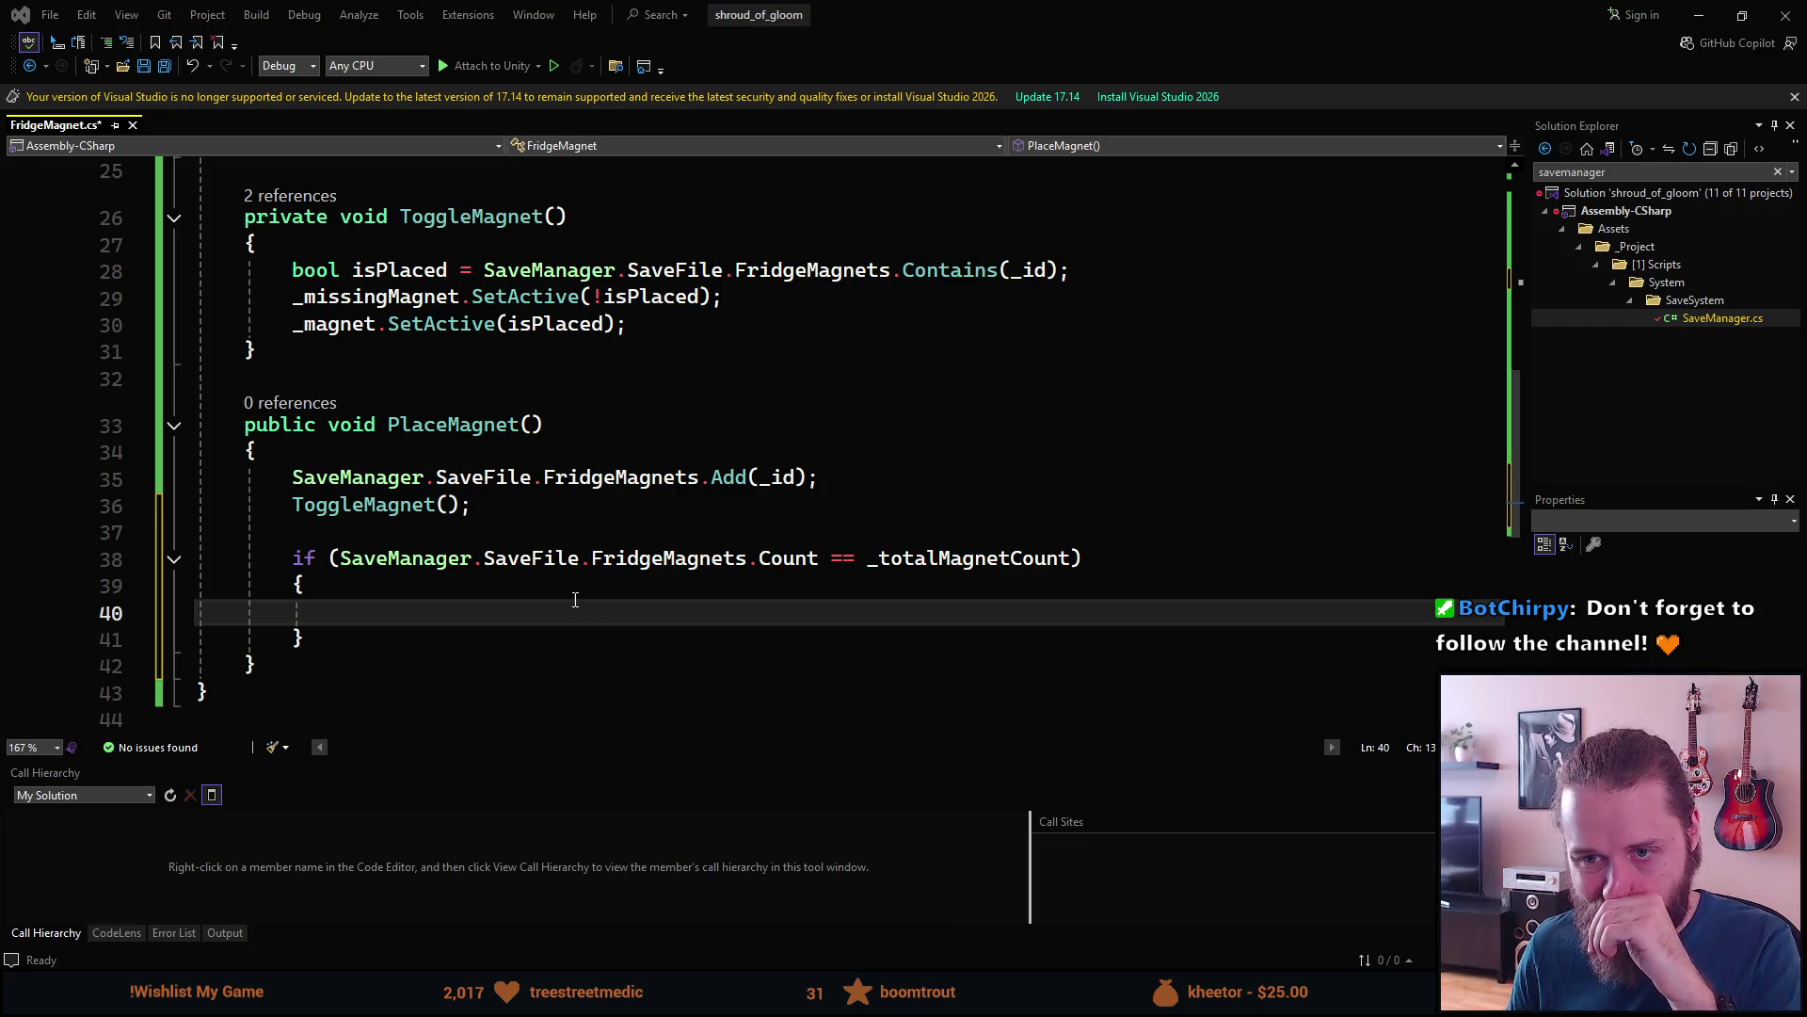
# - Add a Debug.Log printing 'FRIDGE MAGNET ACHIEVEMENT YO LETS GO' in PlaceMagnet's if block and save
pyautogui.scroll(7, 575, 600)
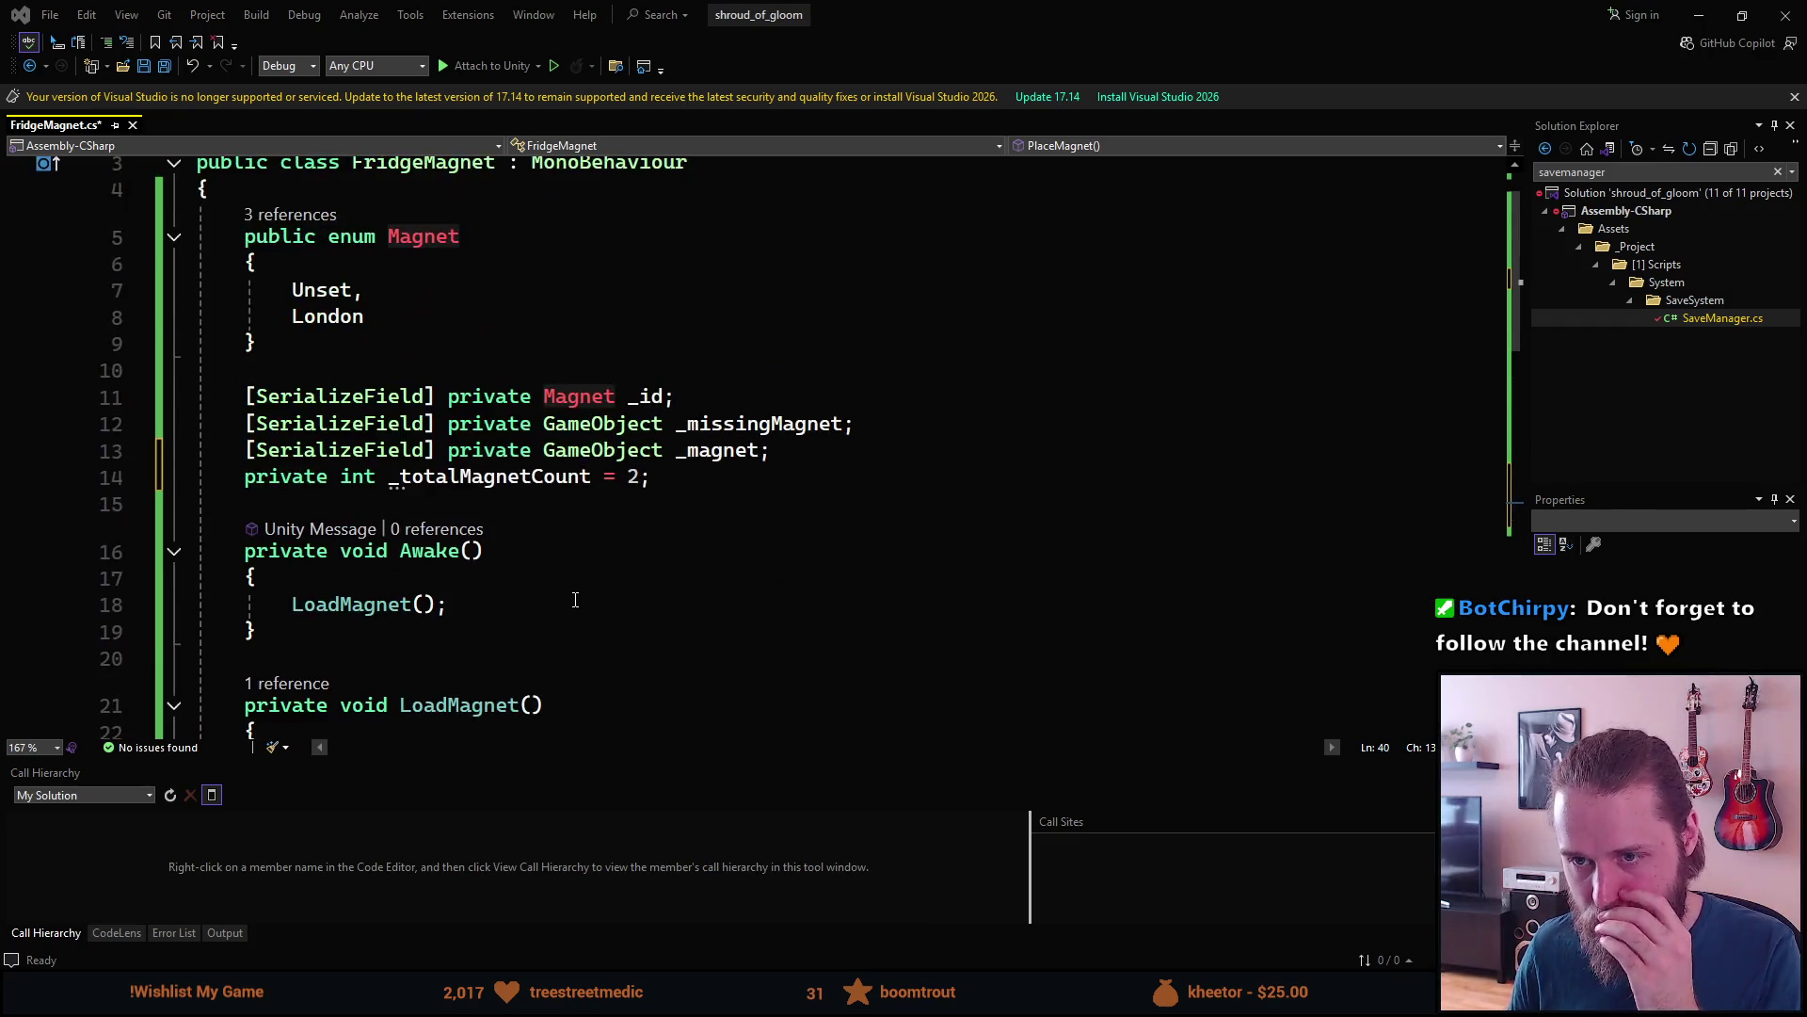
pyautogui.scroll(-8, 573, 599)
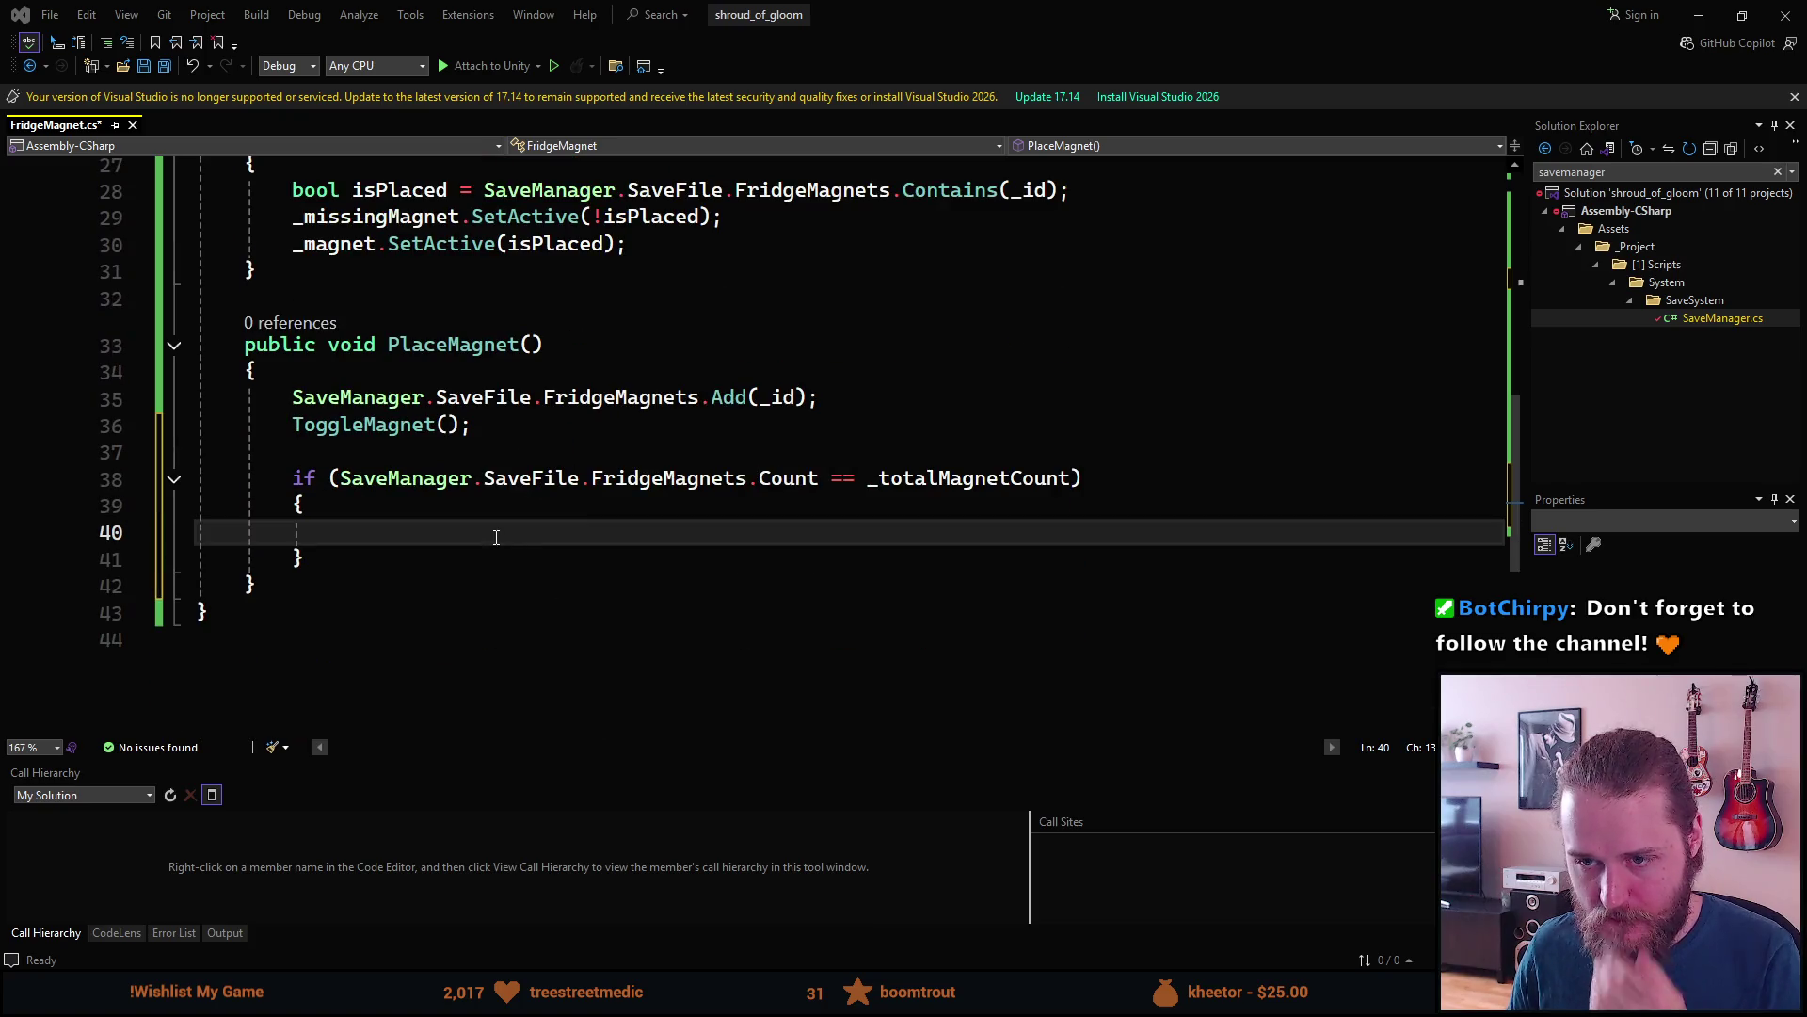
pyautogui.write('dbl')
pyautogui.press('Tab')
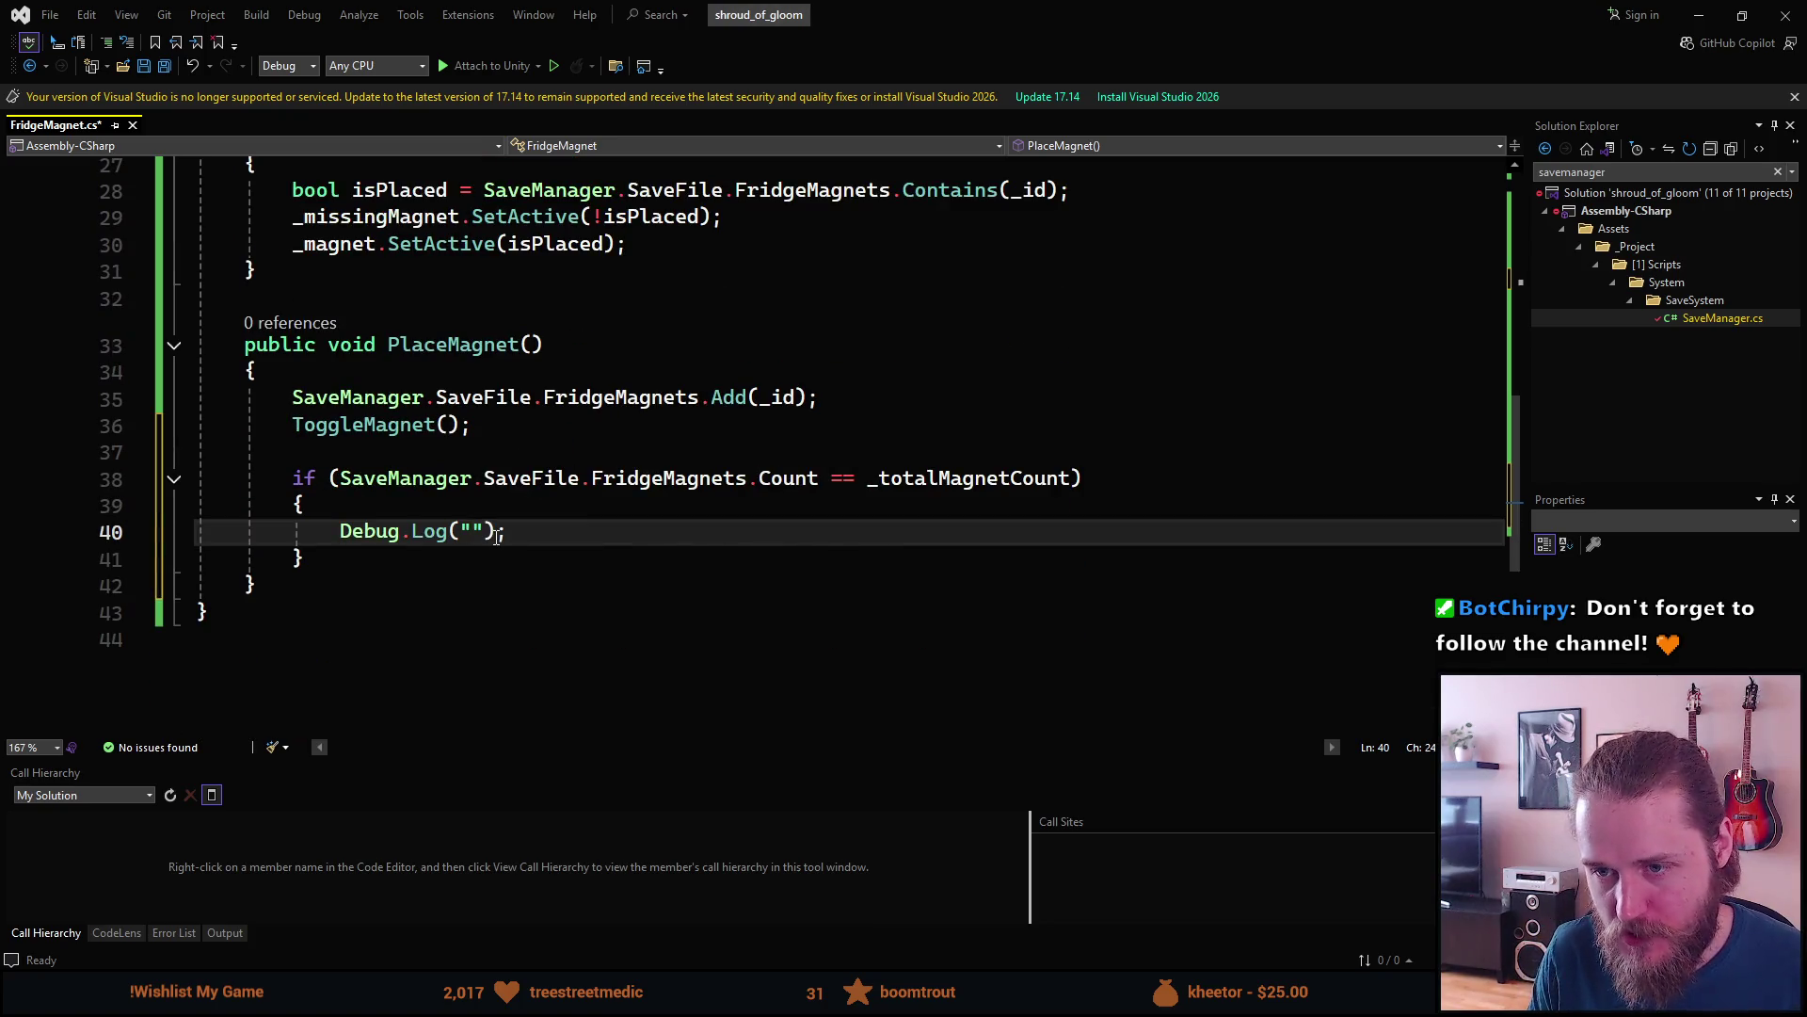
pyautogui.write('FRIDGE MAGNET ')
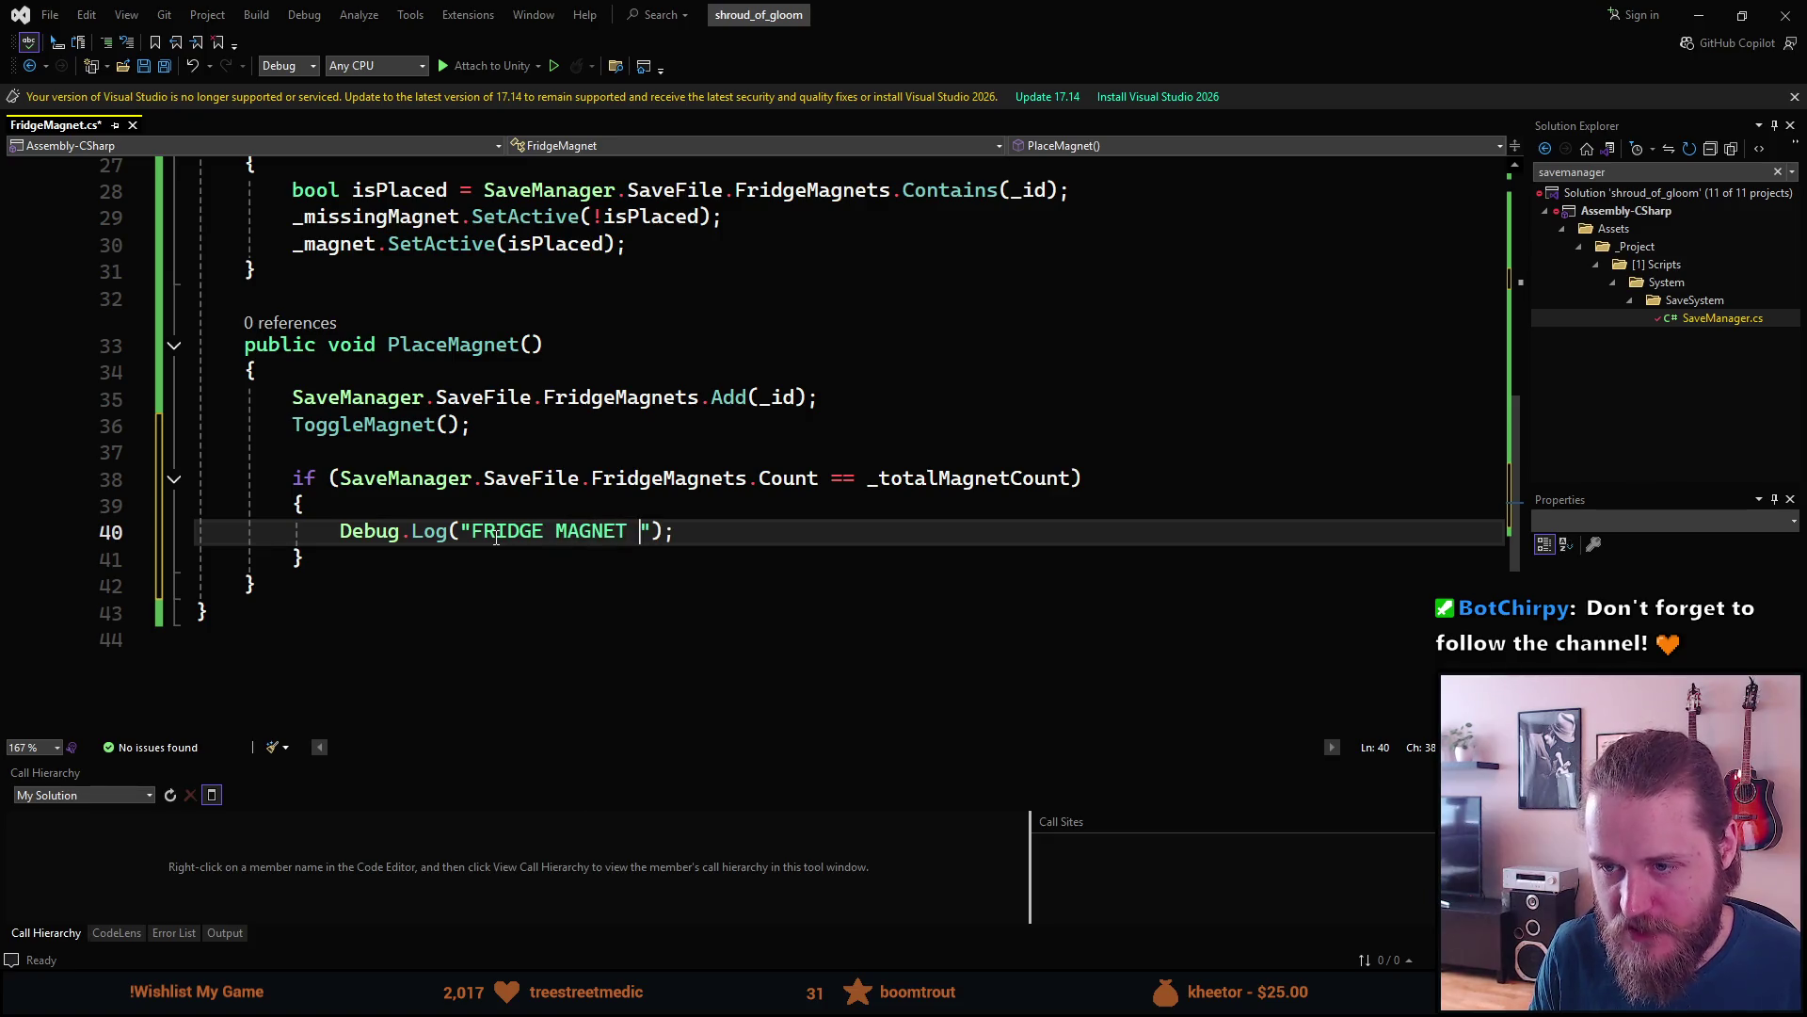
pyautogui.write('ACHIEVEMENT ')
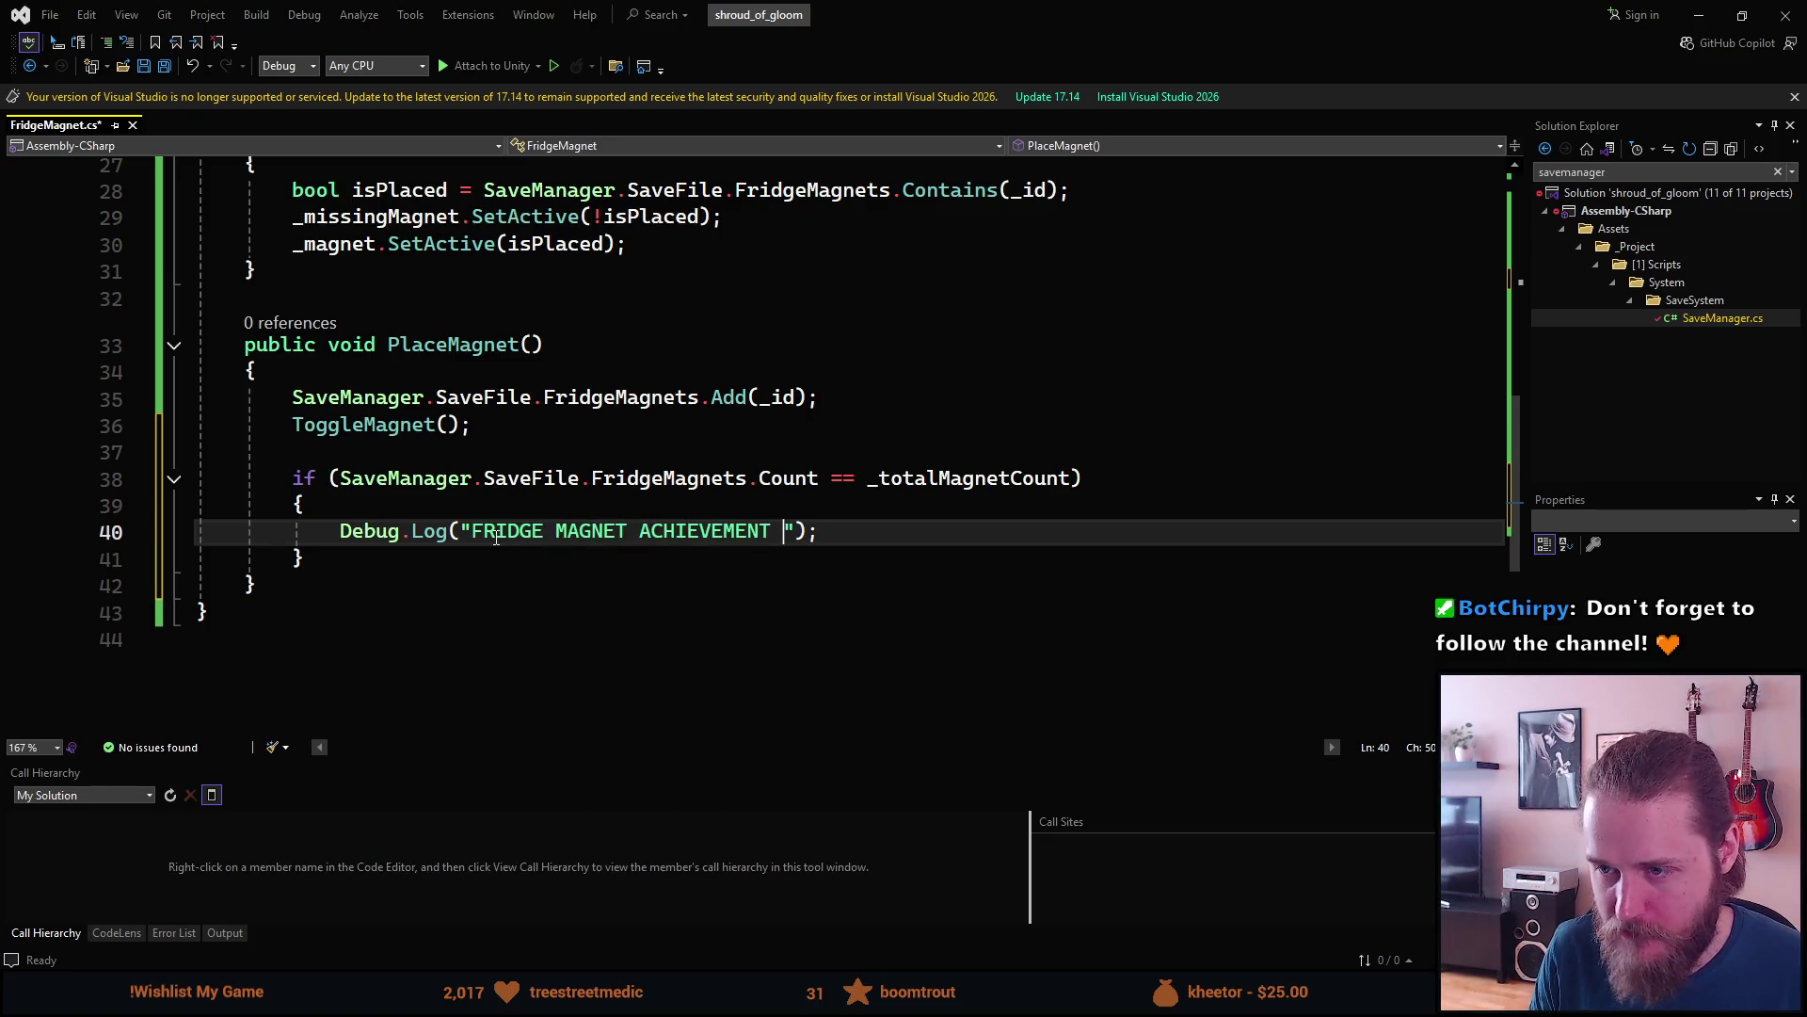
pyautogui.write('YO LETS GO')
pyautogui.hotkey('ctrl', 's')
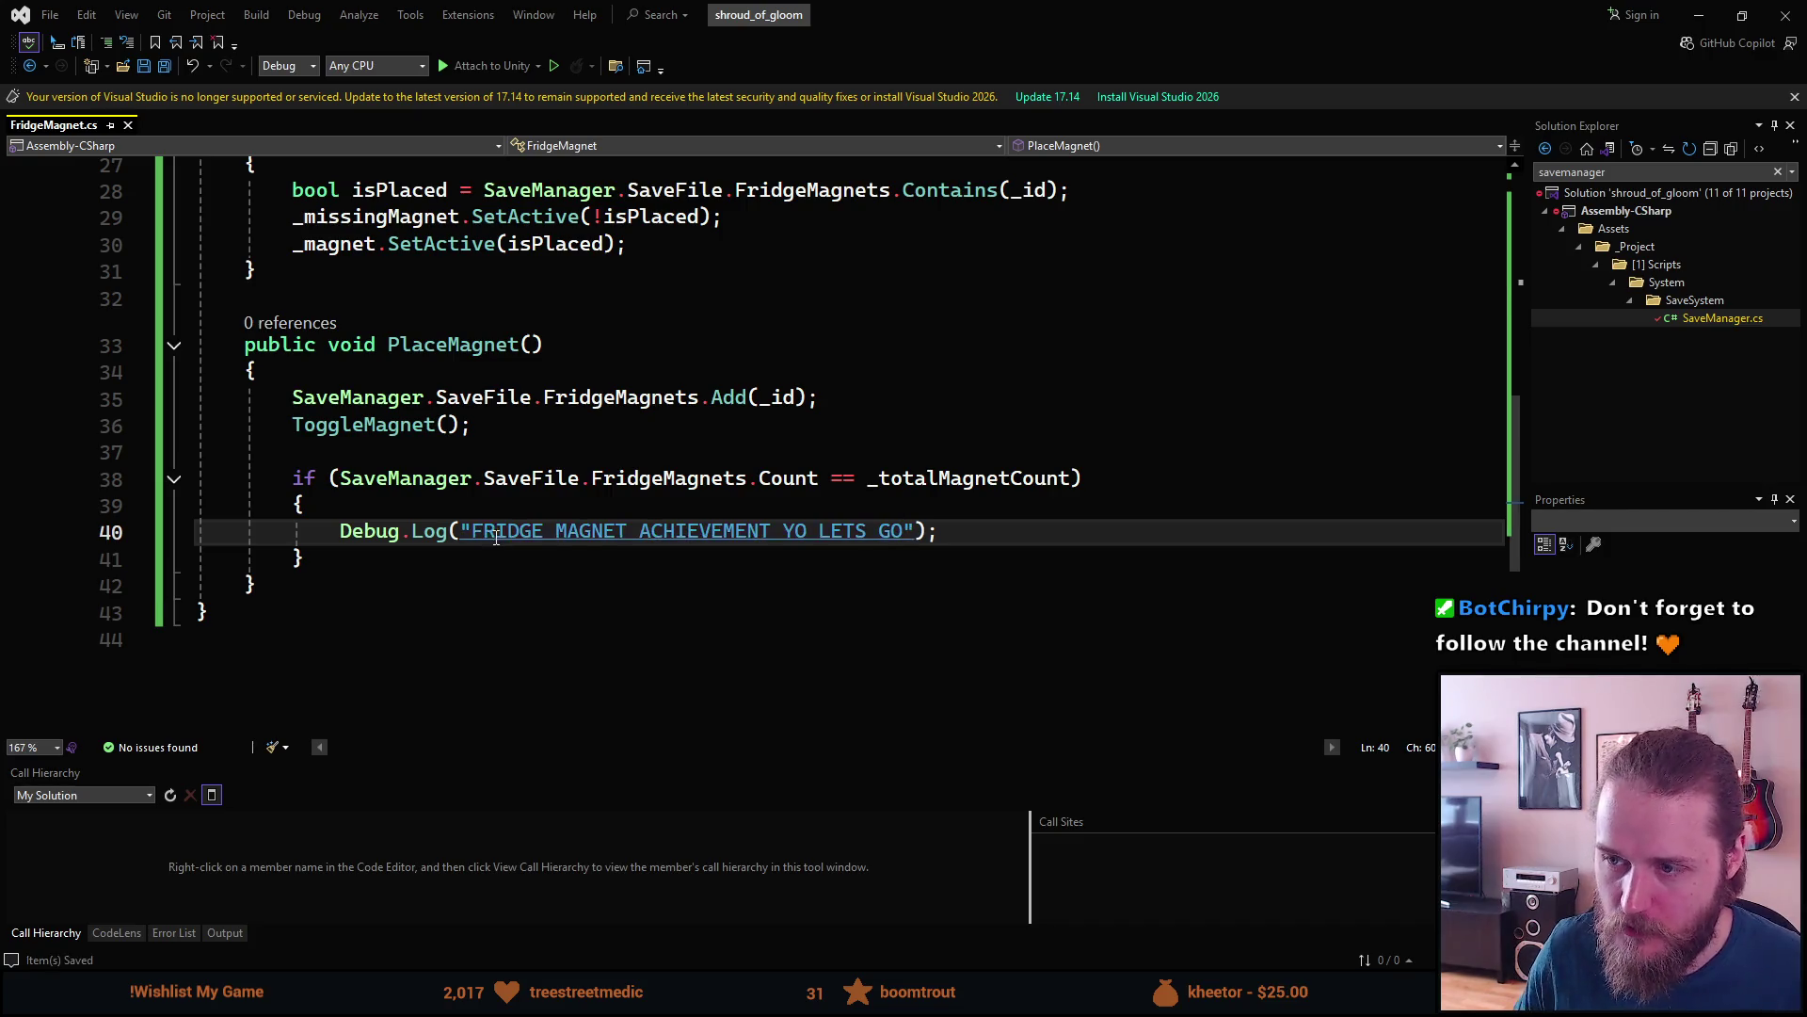
# - Add Argentina after London in the Magnet enum
pyautogui.scroll(5, 737, 549)
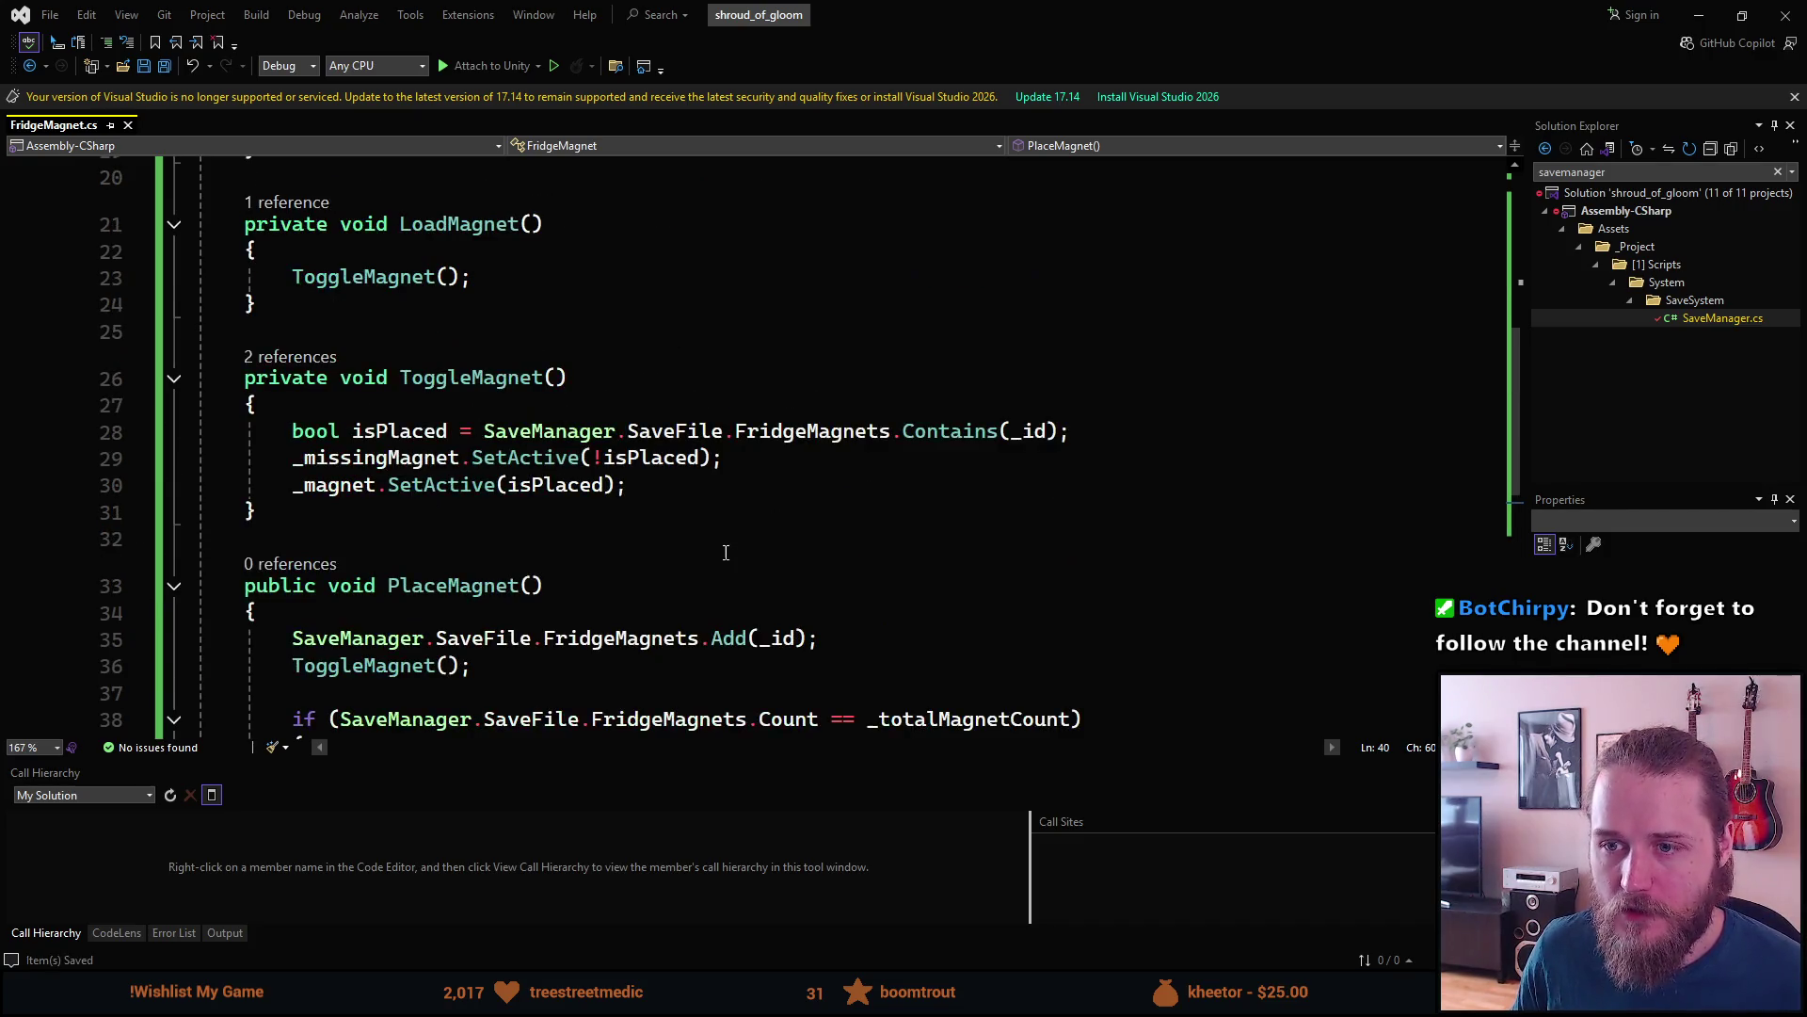
pyautogui.scroll(3, 739, 543)
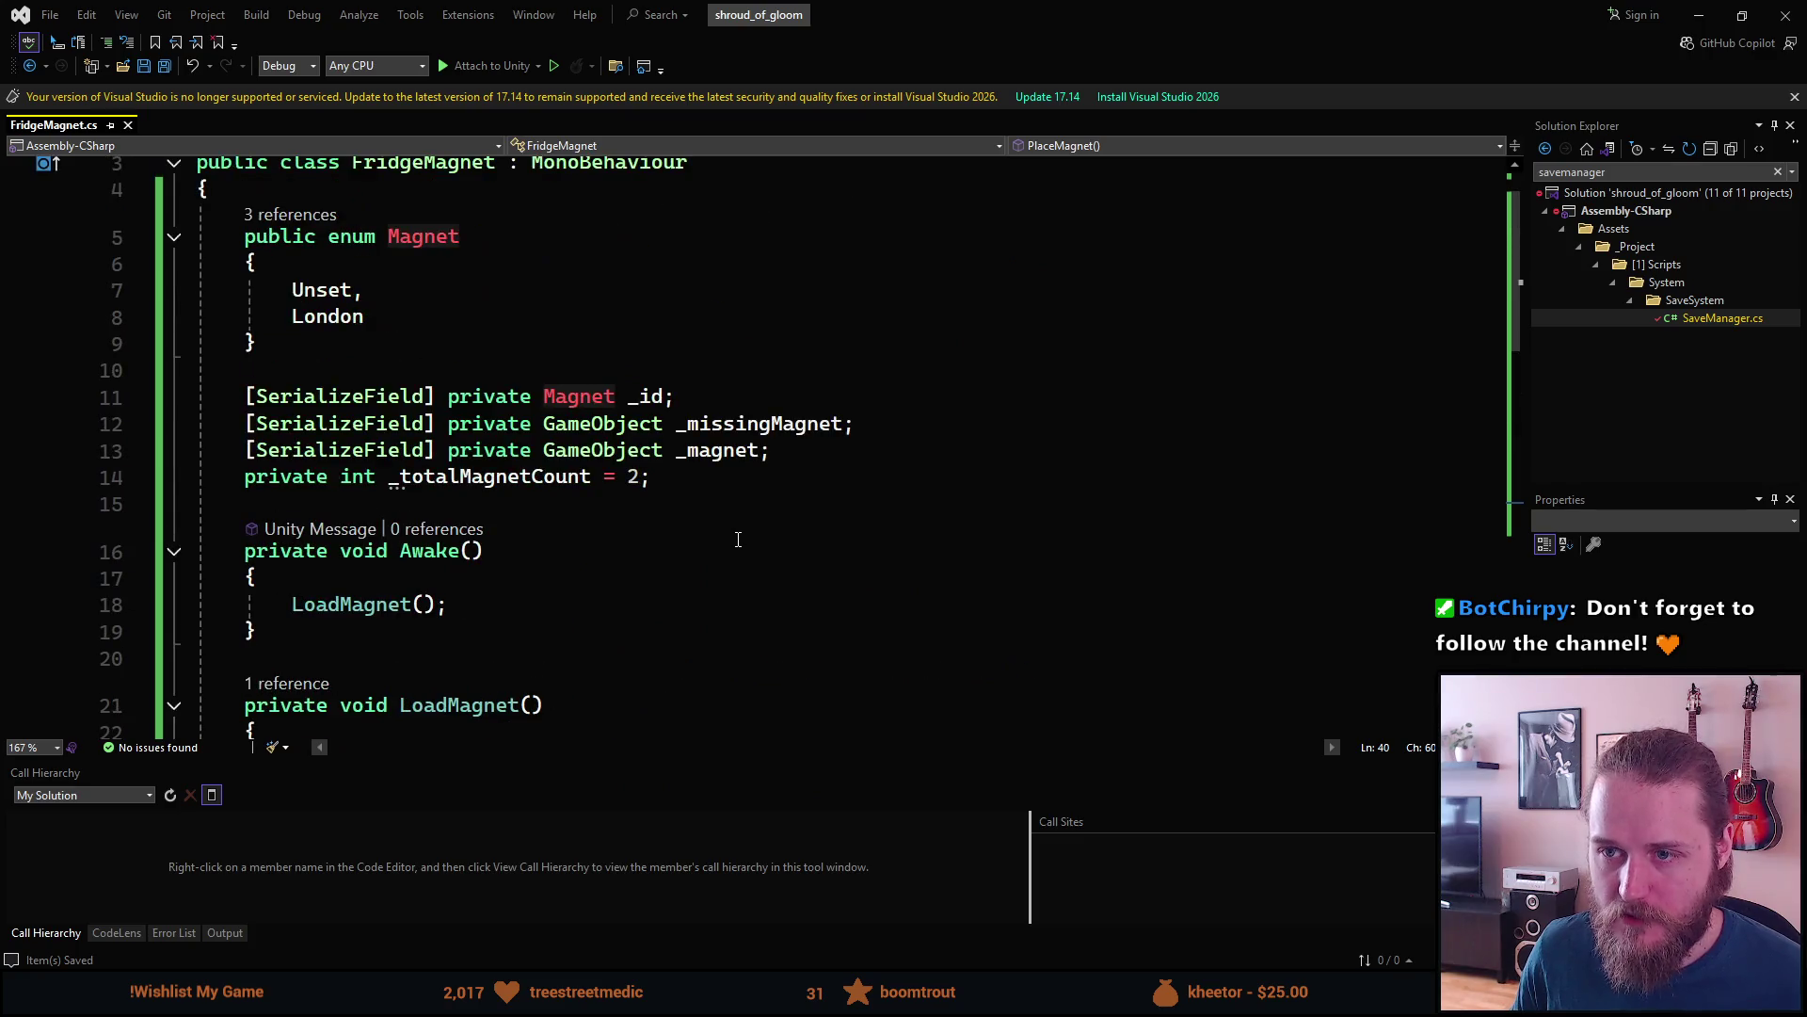
pyautogui.click(436, 315)
pyautogui.write(',')
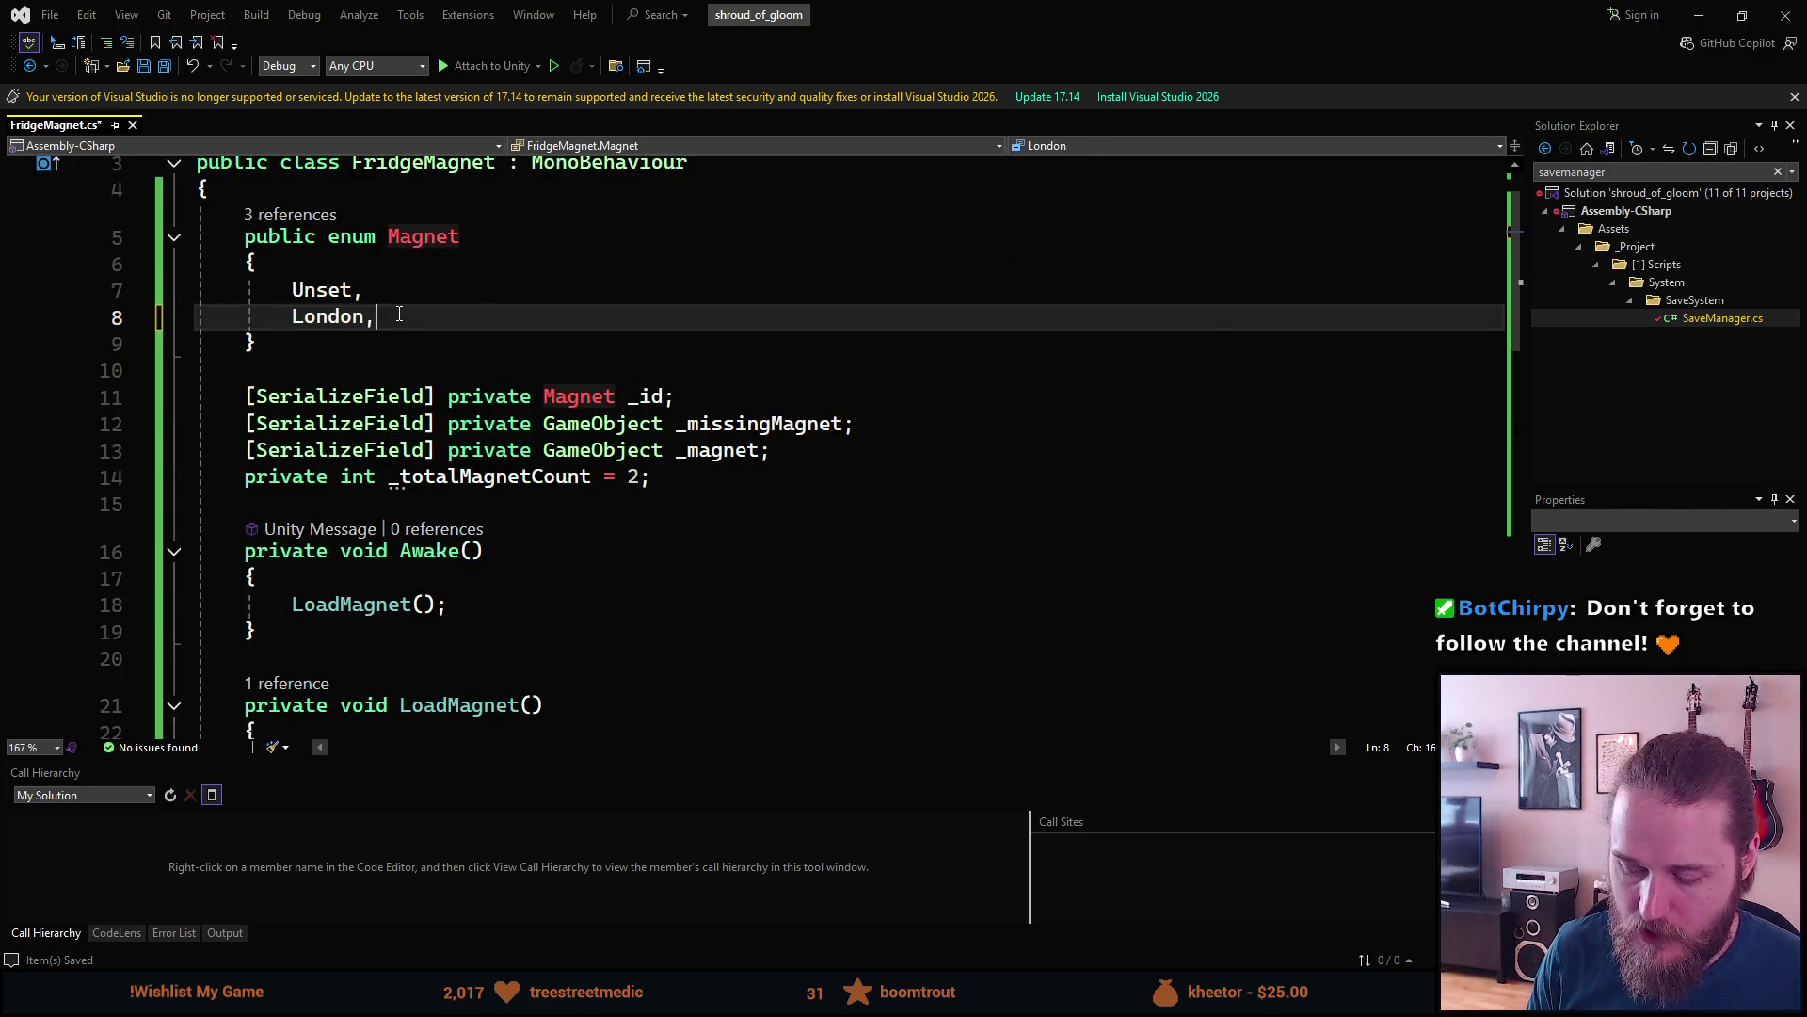
pyautogui.press('Return')
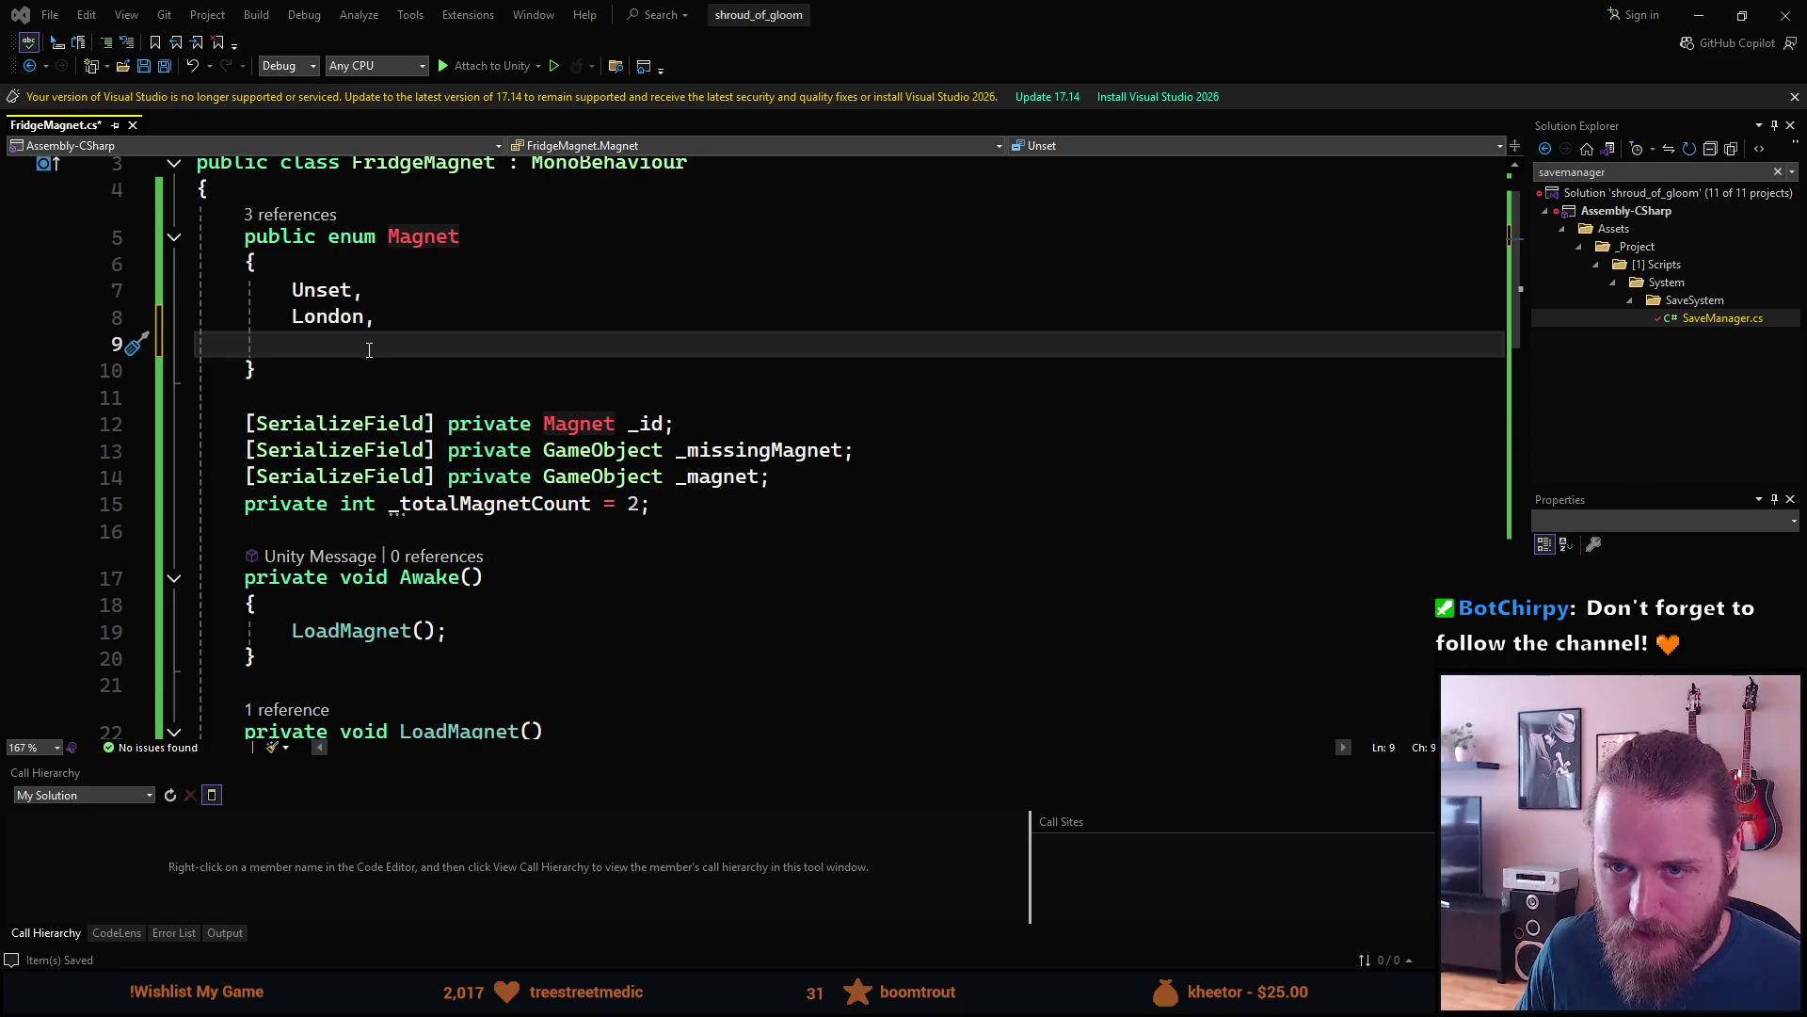
pyautogui.write('Argentina')
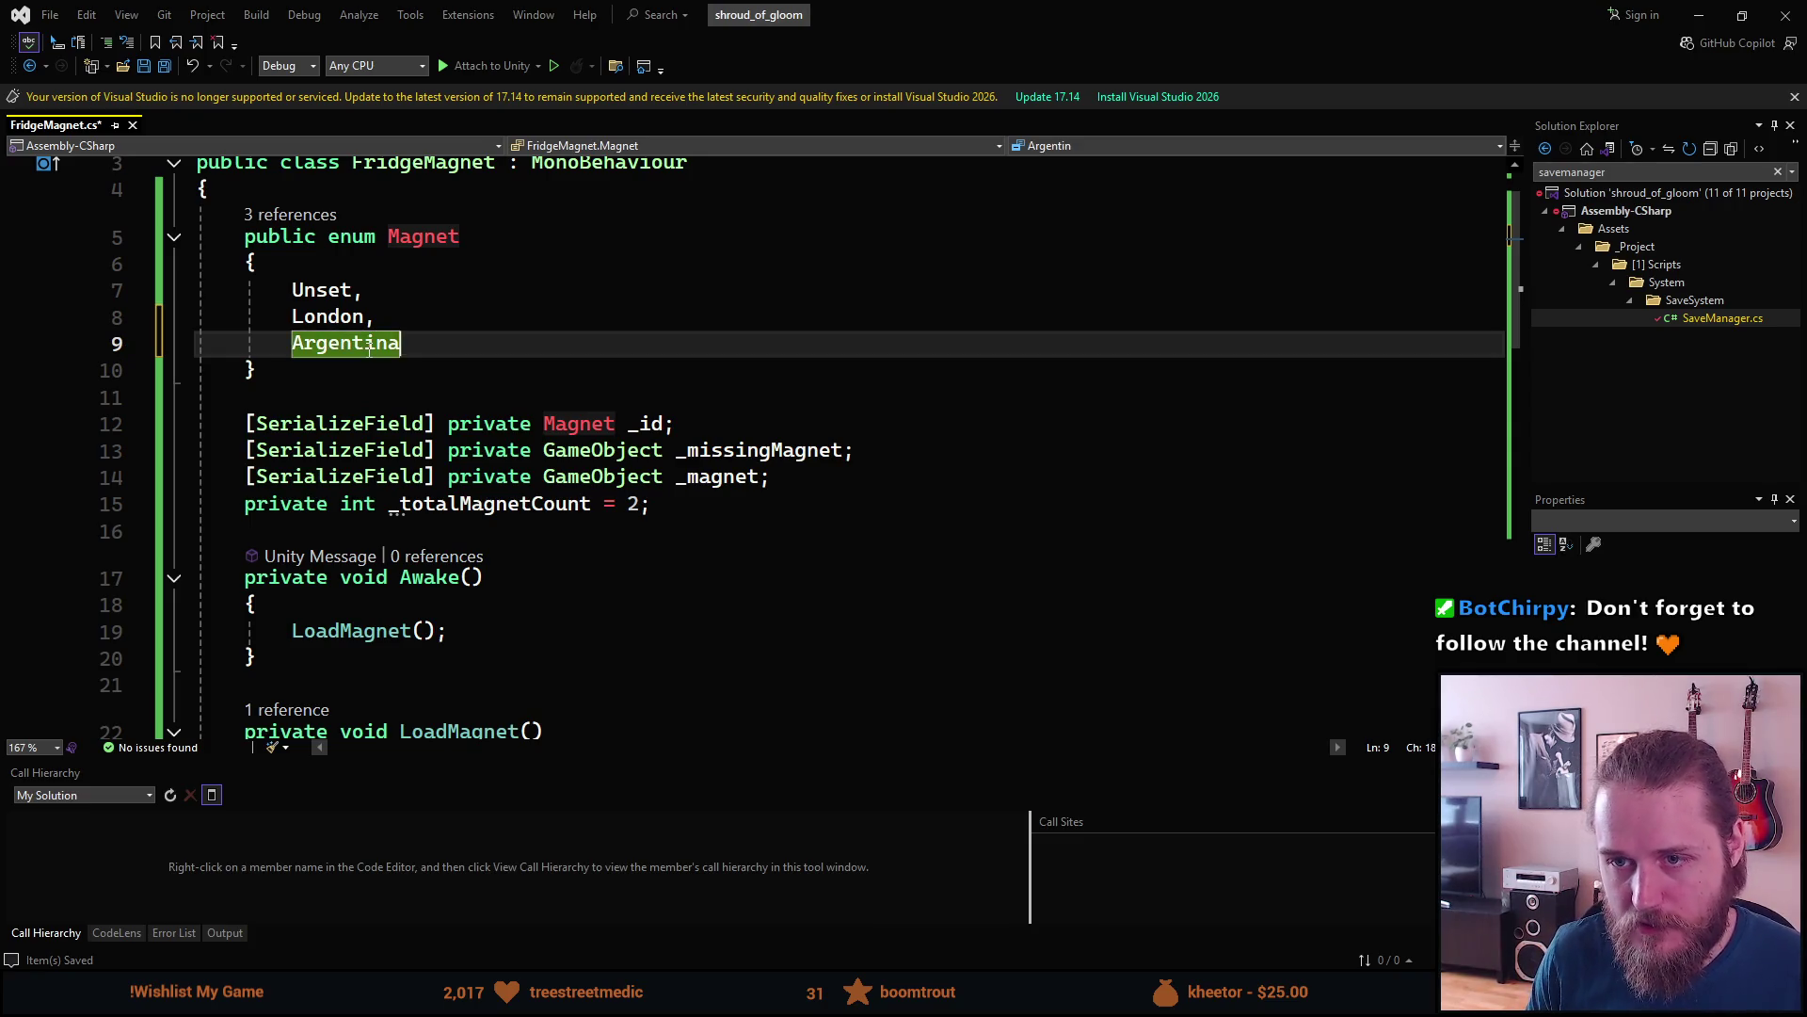
pyautogui.write(',')
pyautogui.press('BackSpace')
pyautogui.press('Return')
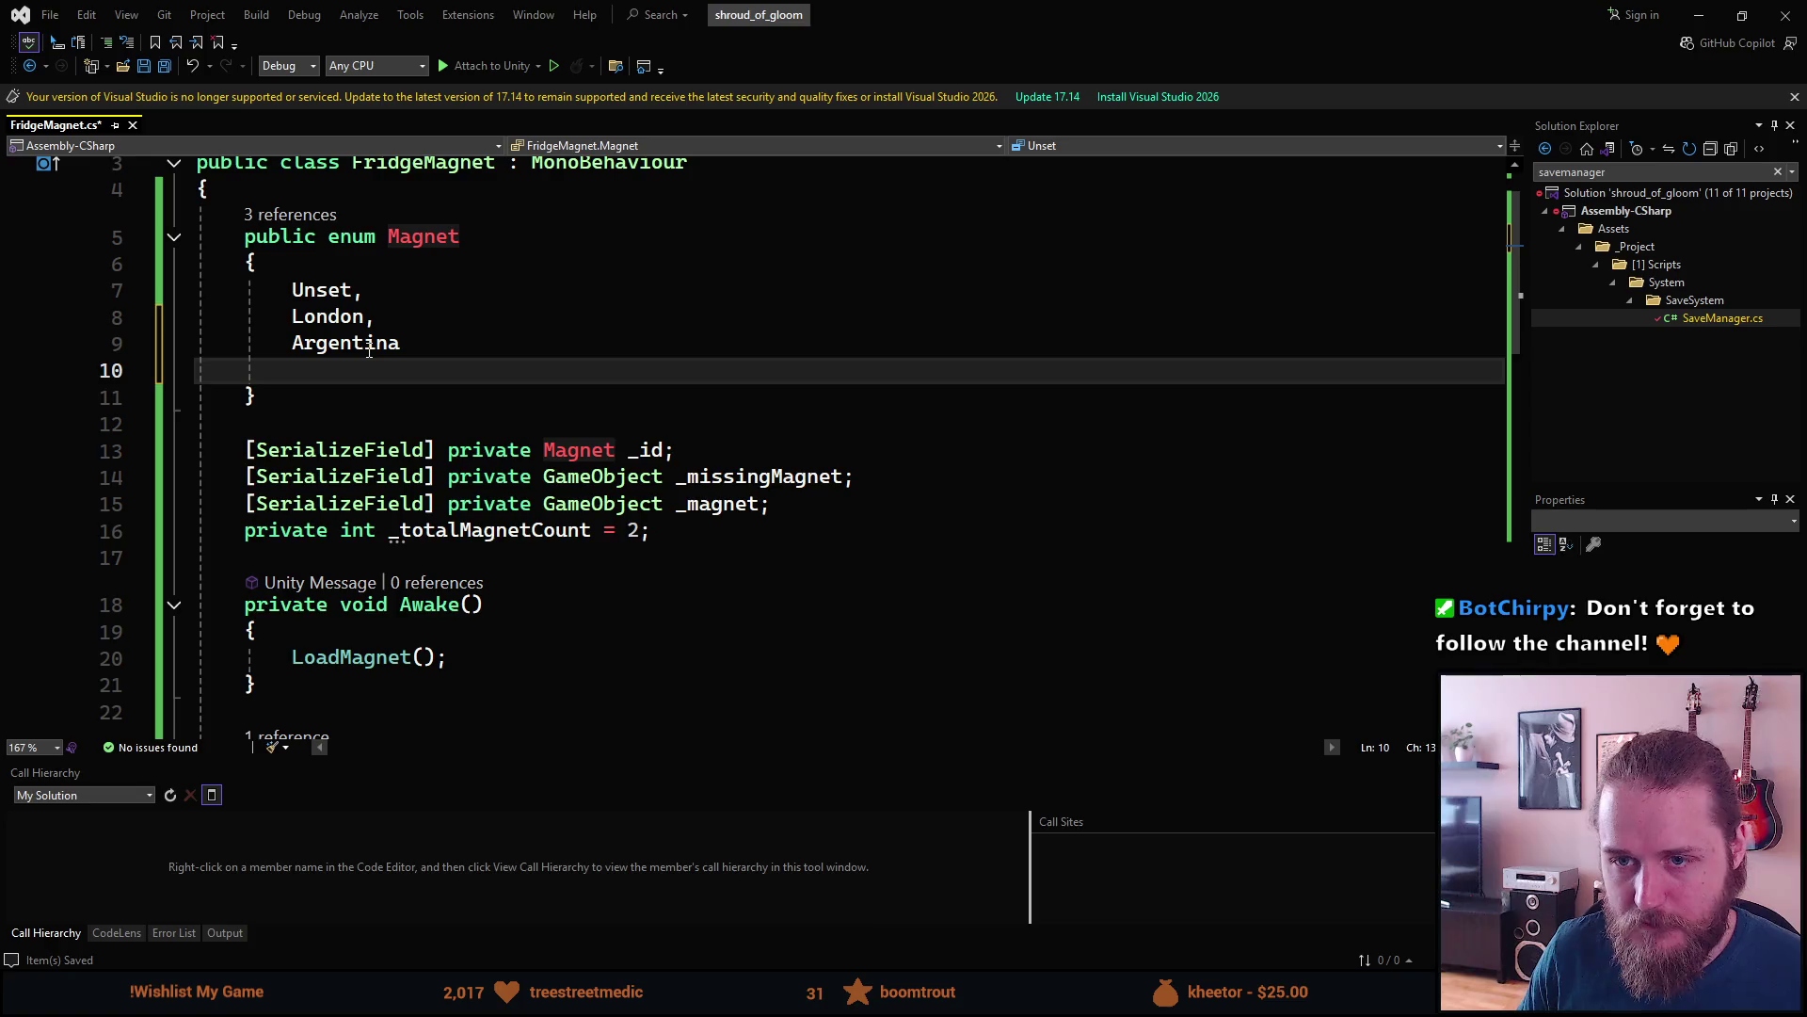
pyautogui.hotkey('ctrl', 'z')
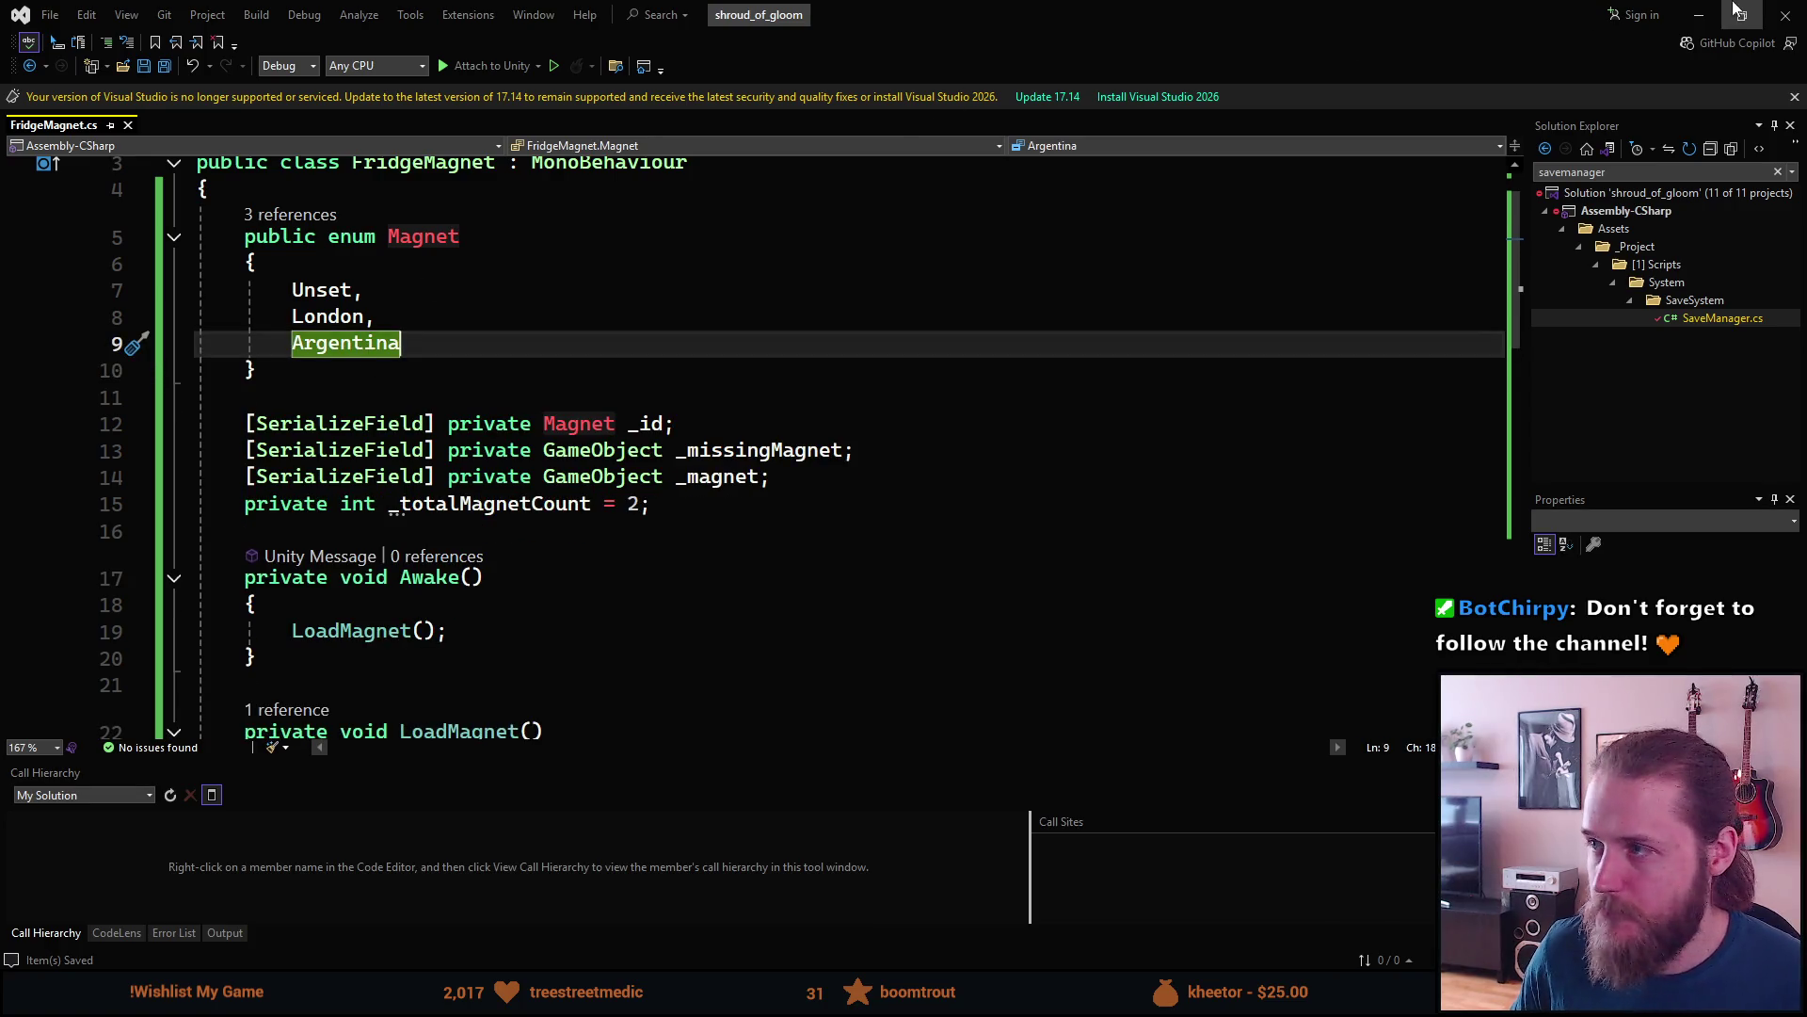
pyautogui.click(1700, 15)
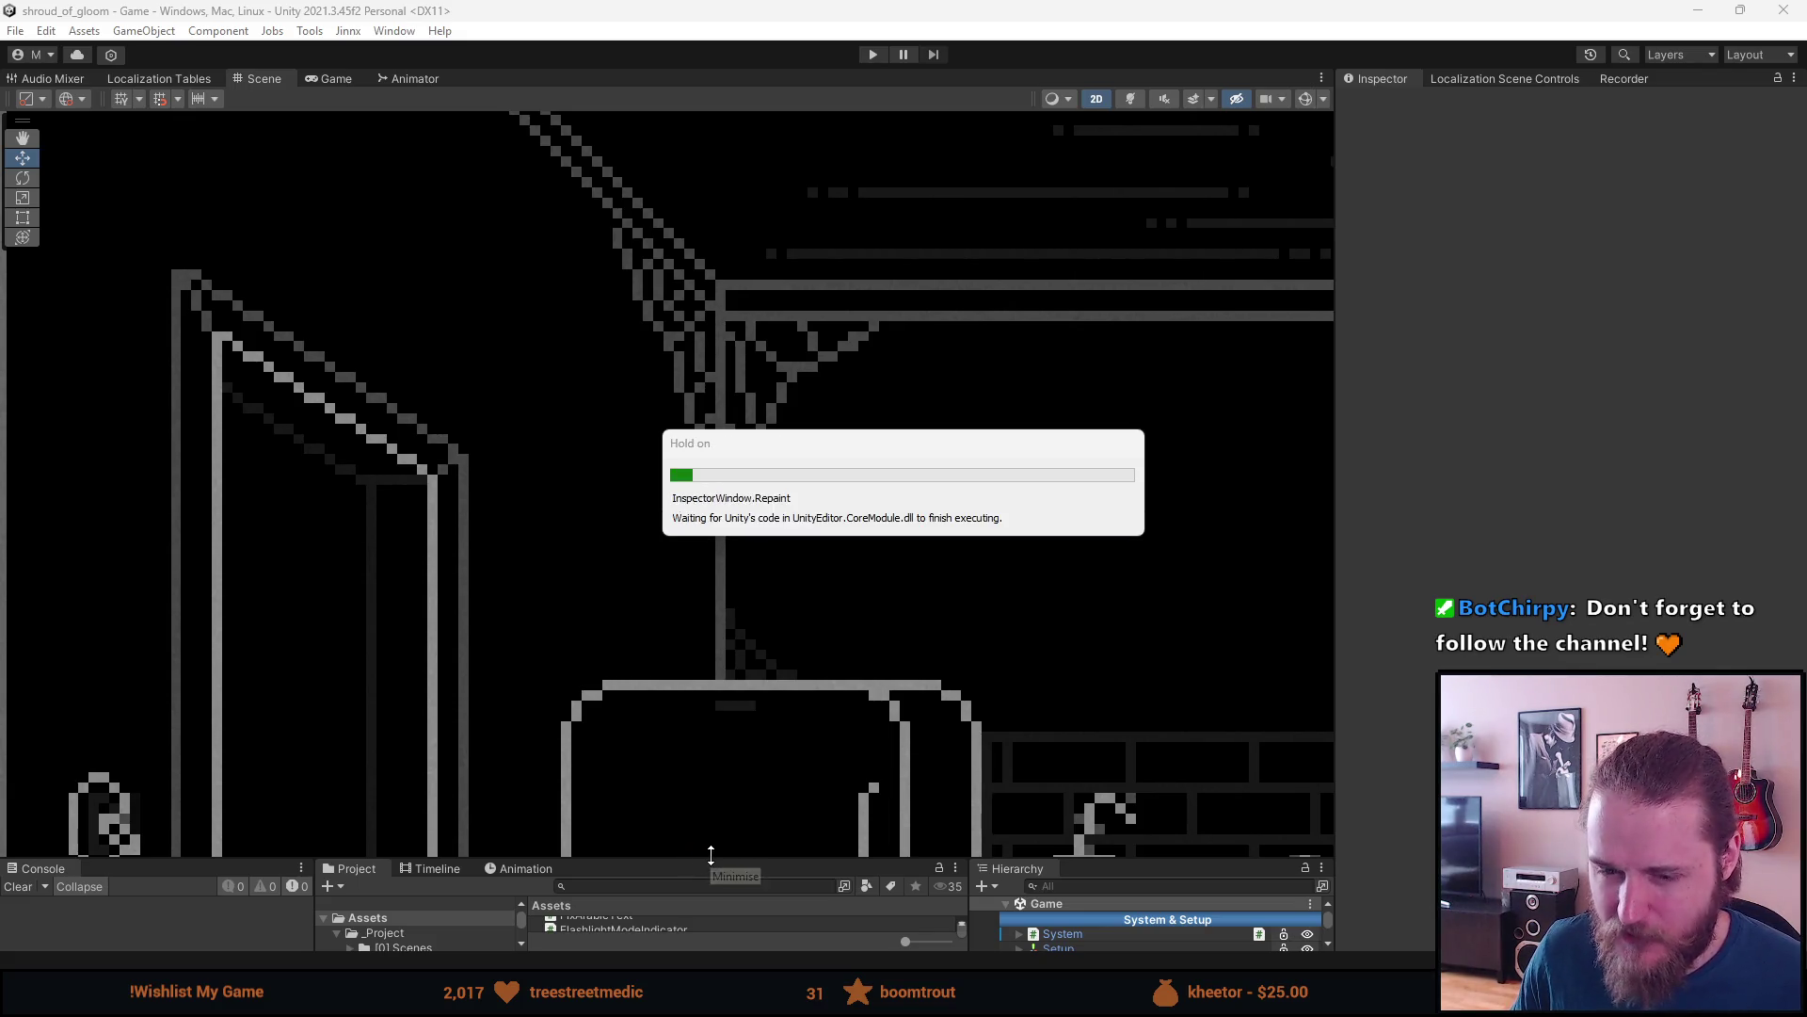
# - Apply all First_Kitchen prefab overrides and open the prefab for editing
pyautogui.moveTo(717, 862); pyautogui.dragTo(718, 575)
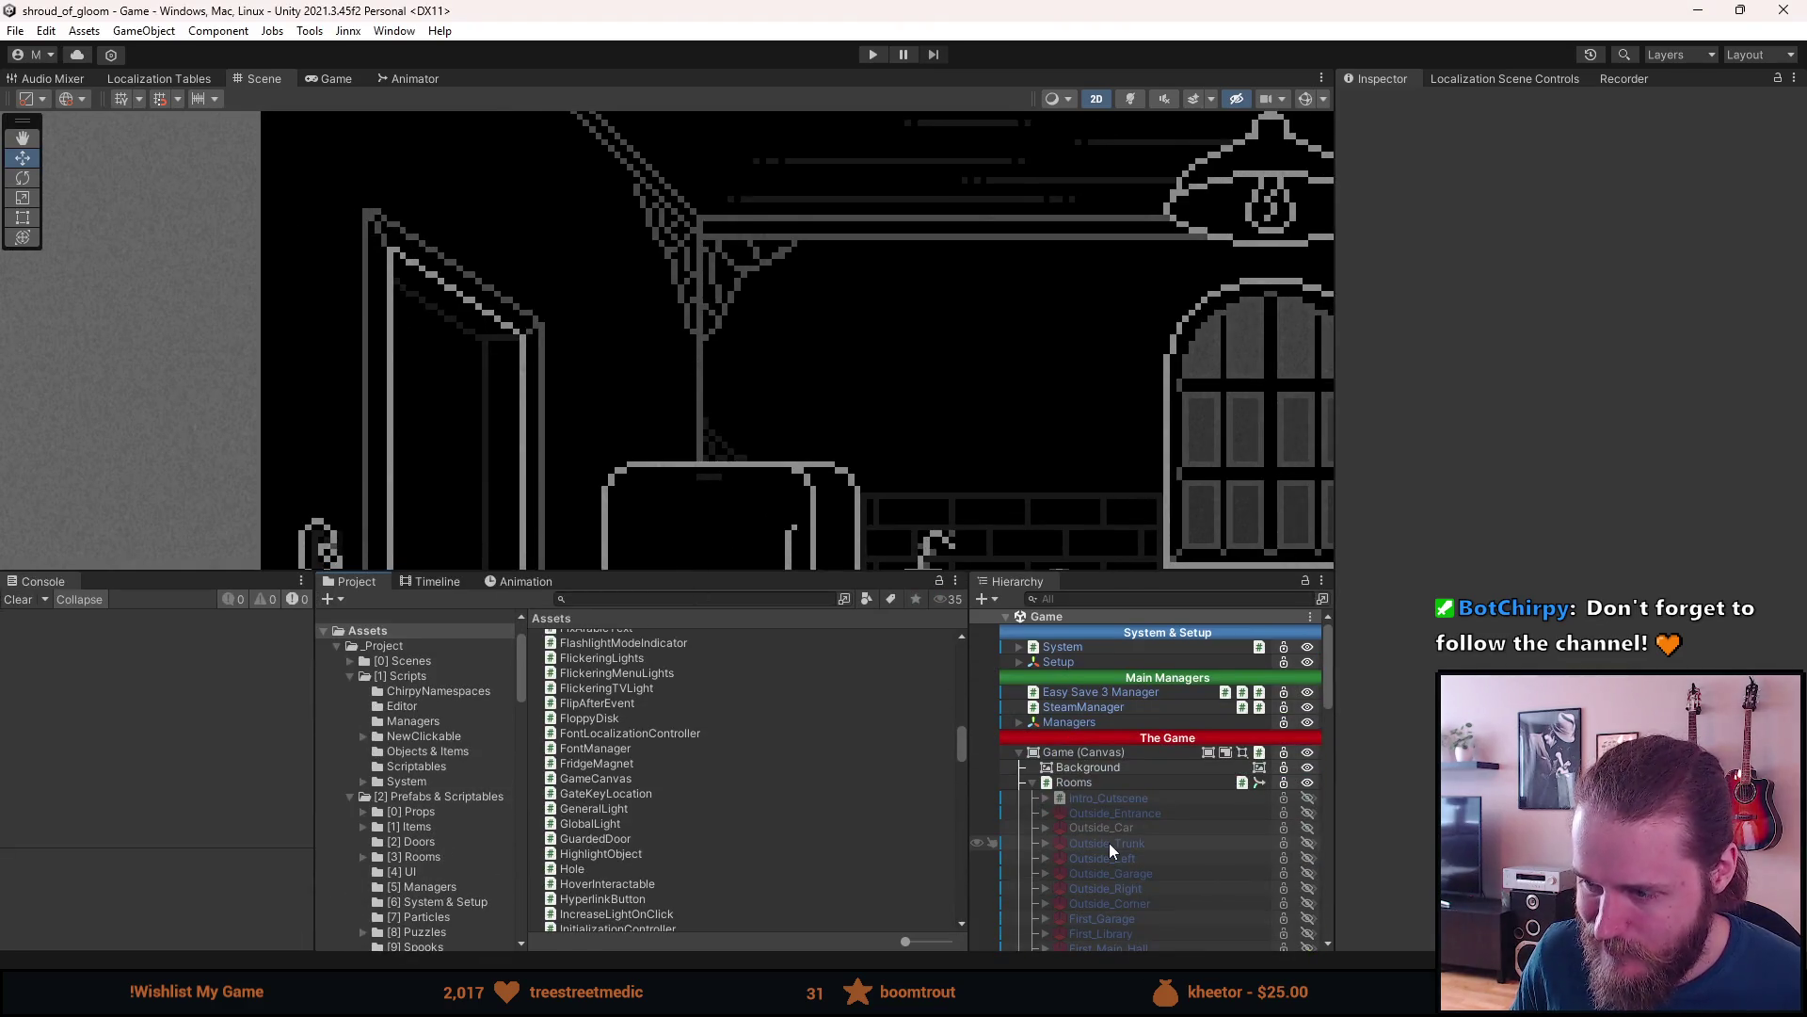
pyautogui.scroll(-10, 1109, 843)
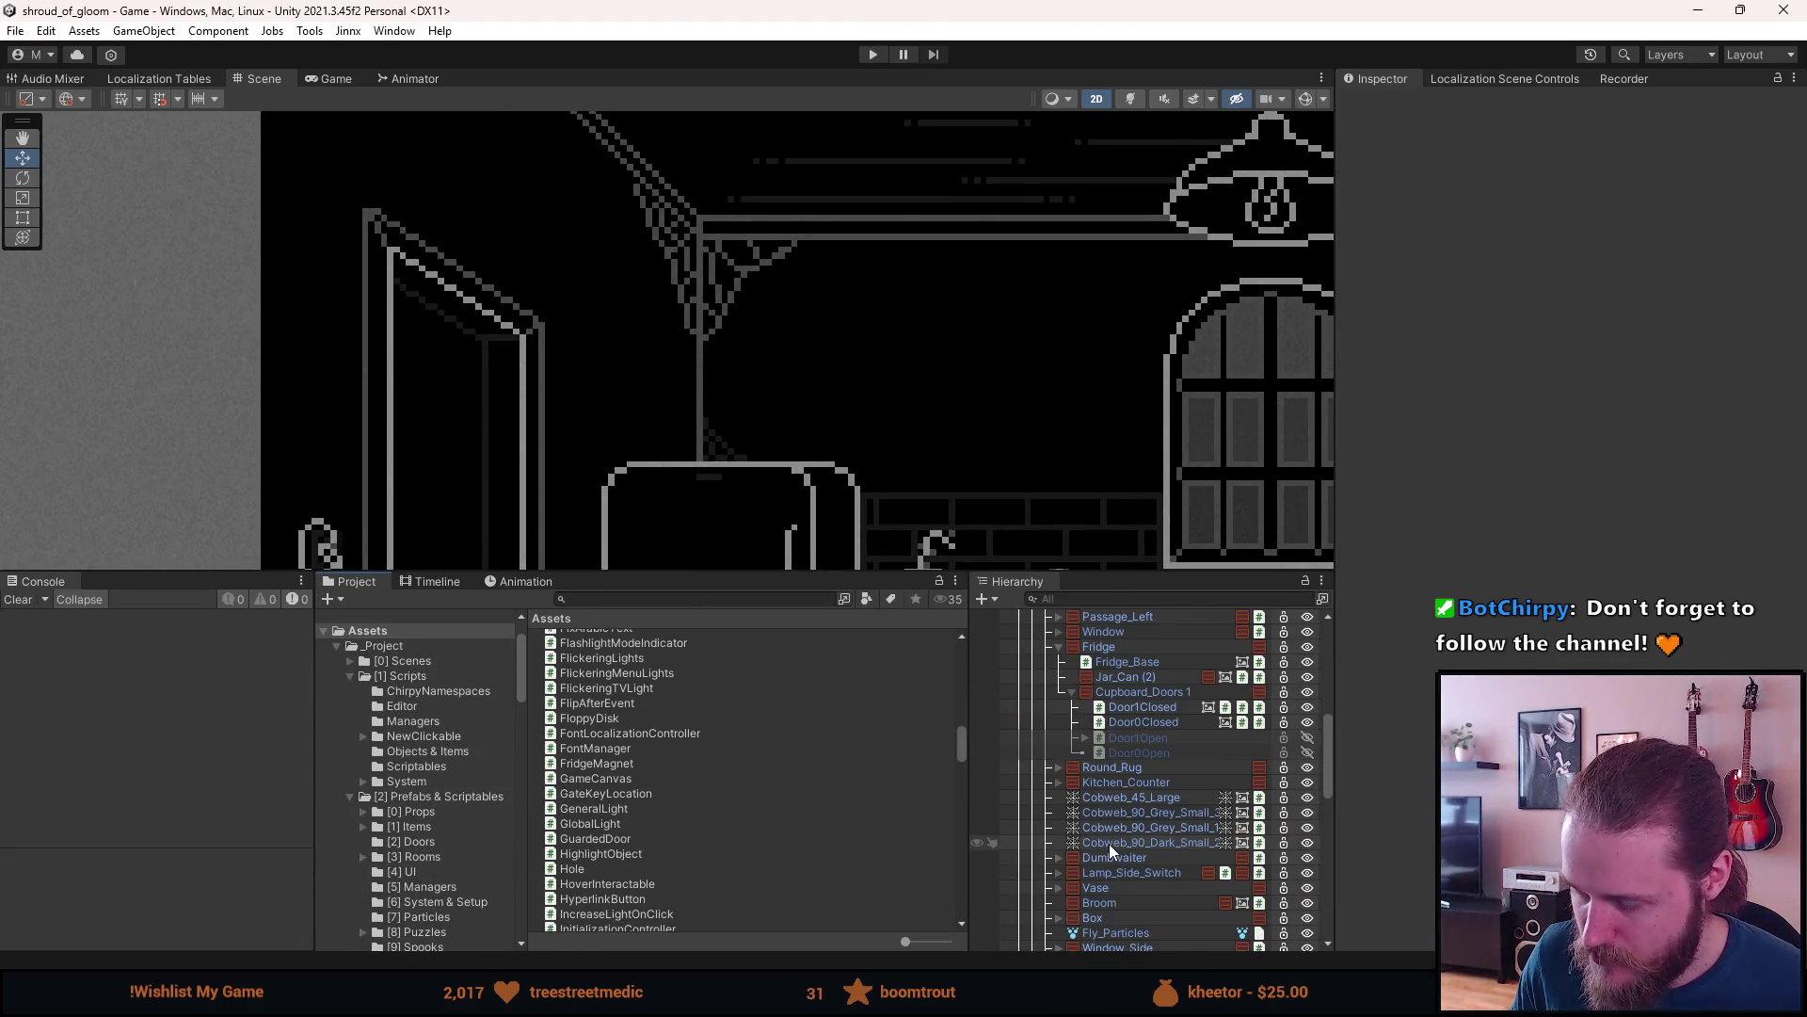
pyautogui.scroll(6, 1106, 837)
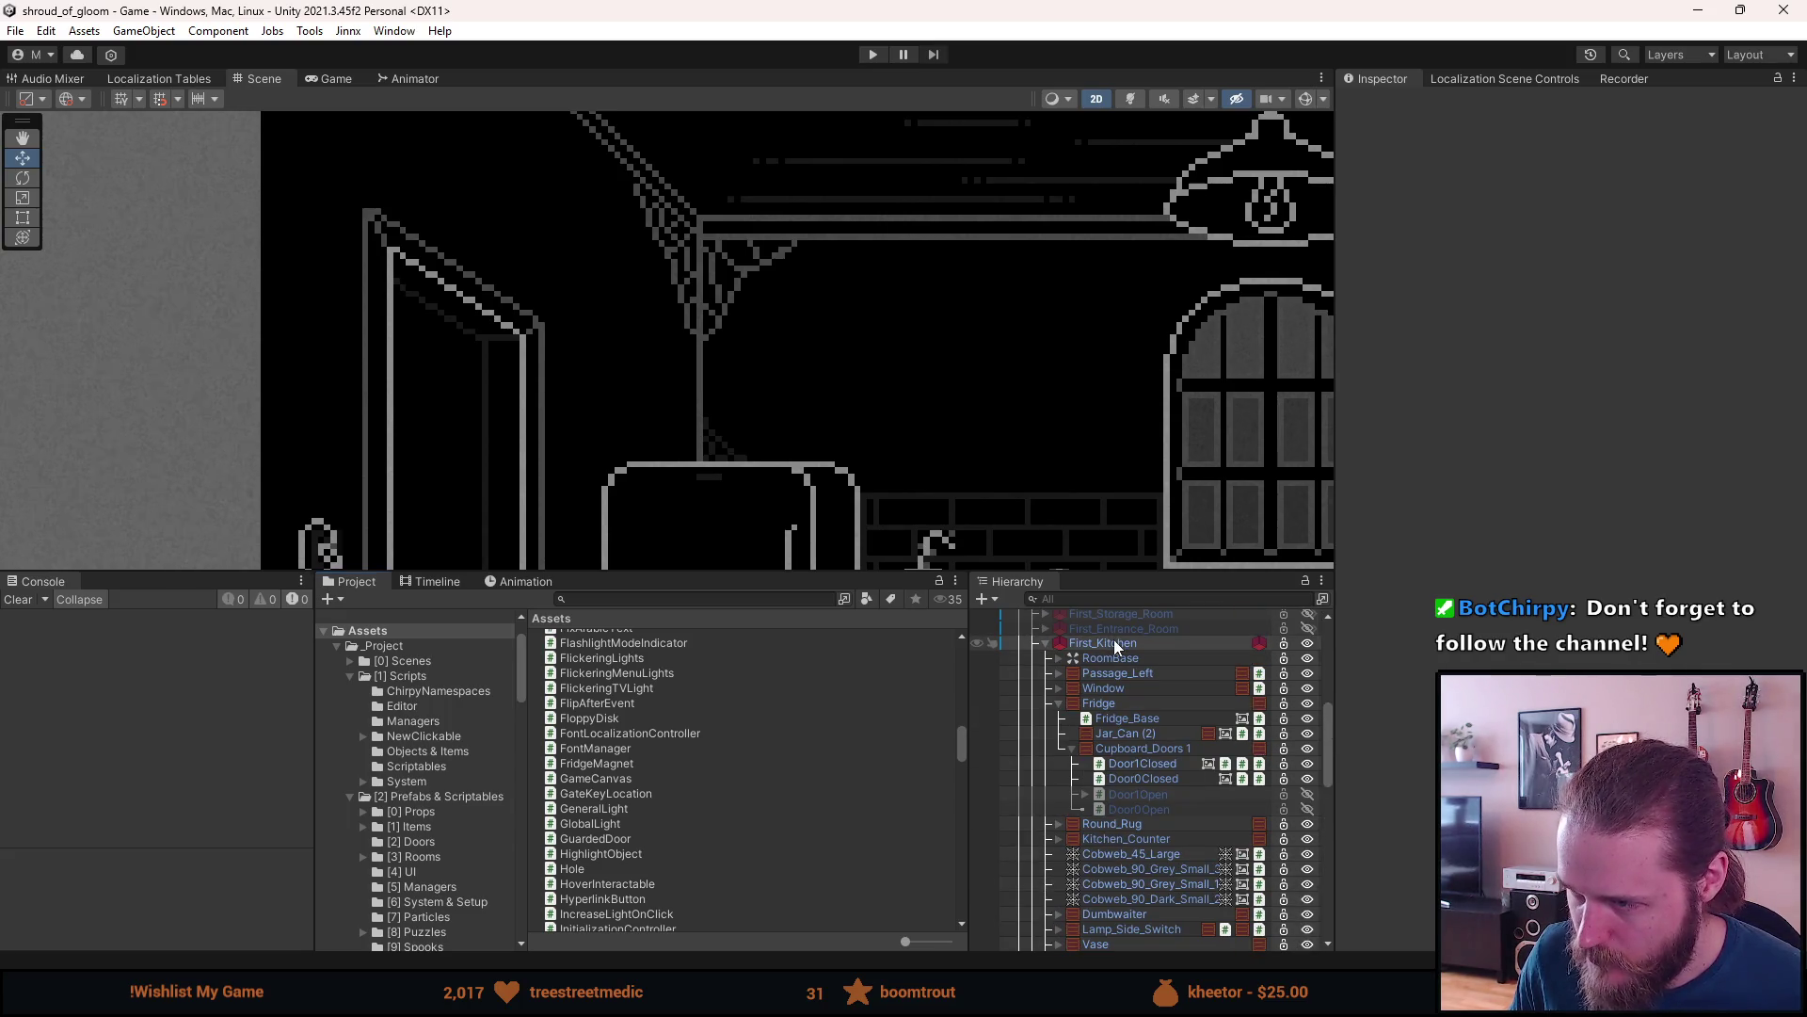
pyautogui.click(1114, 642)
pyautogui.click(1679, 145)
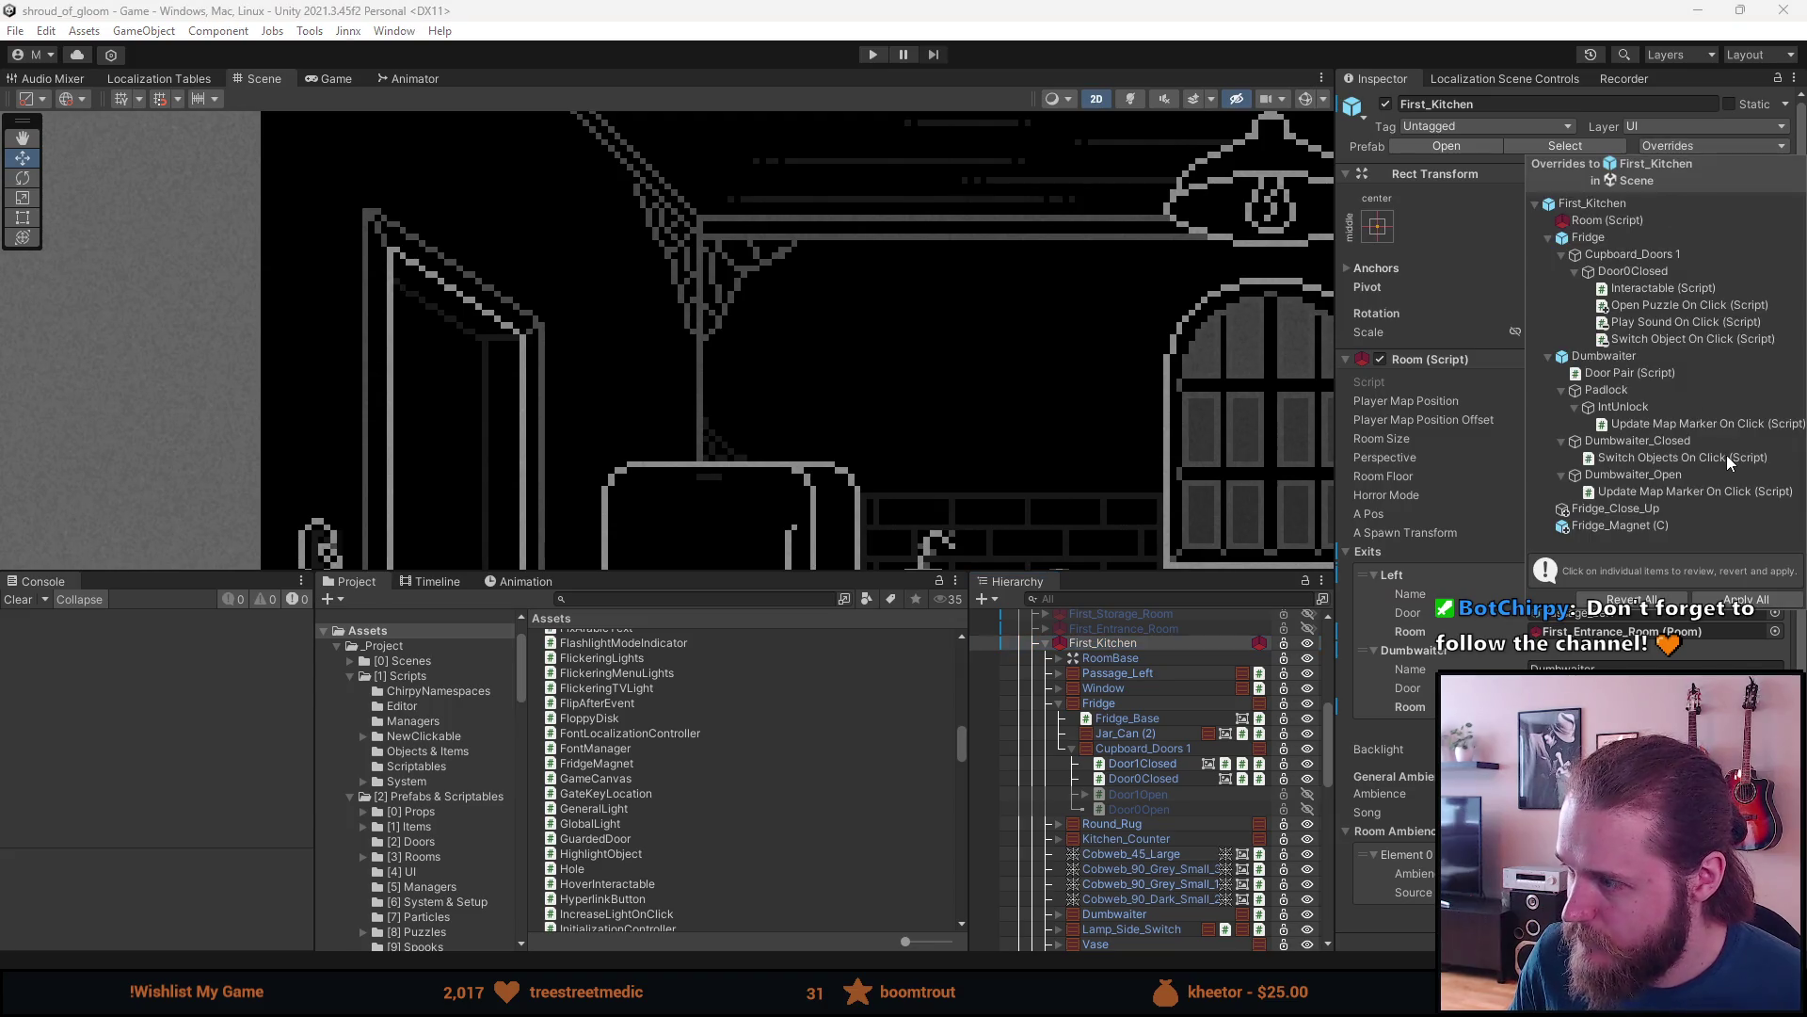
pyautogui.click(1750, 600)
pyautogui.click(1446, 146)
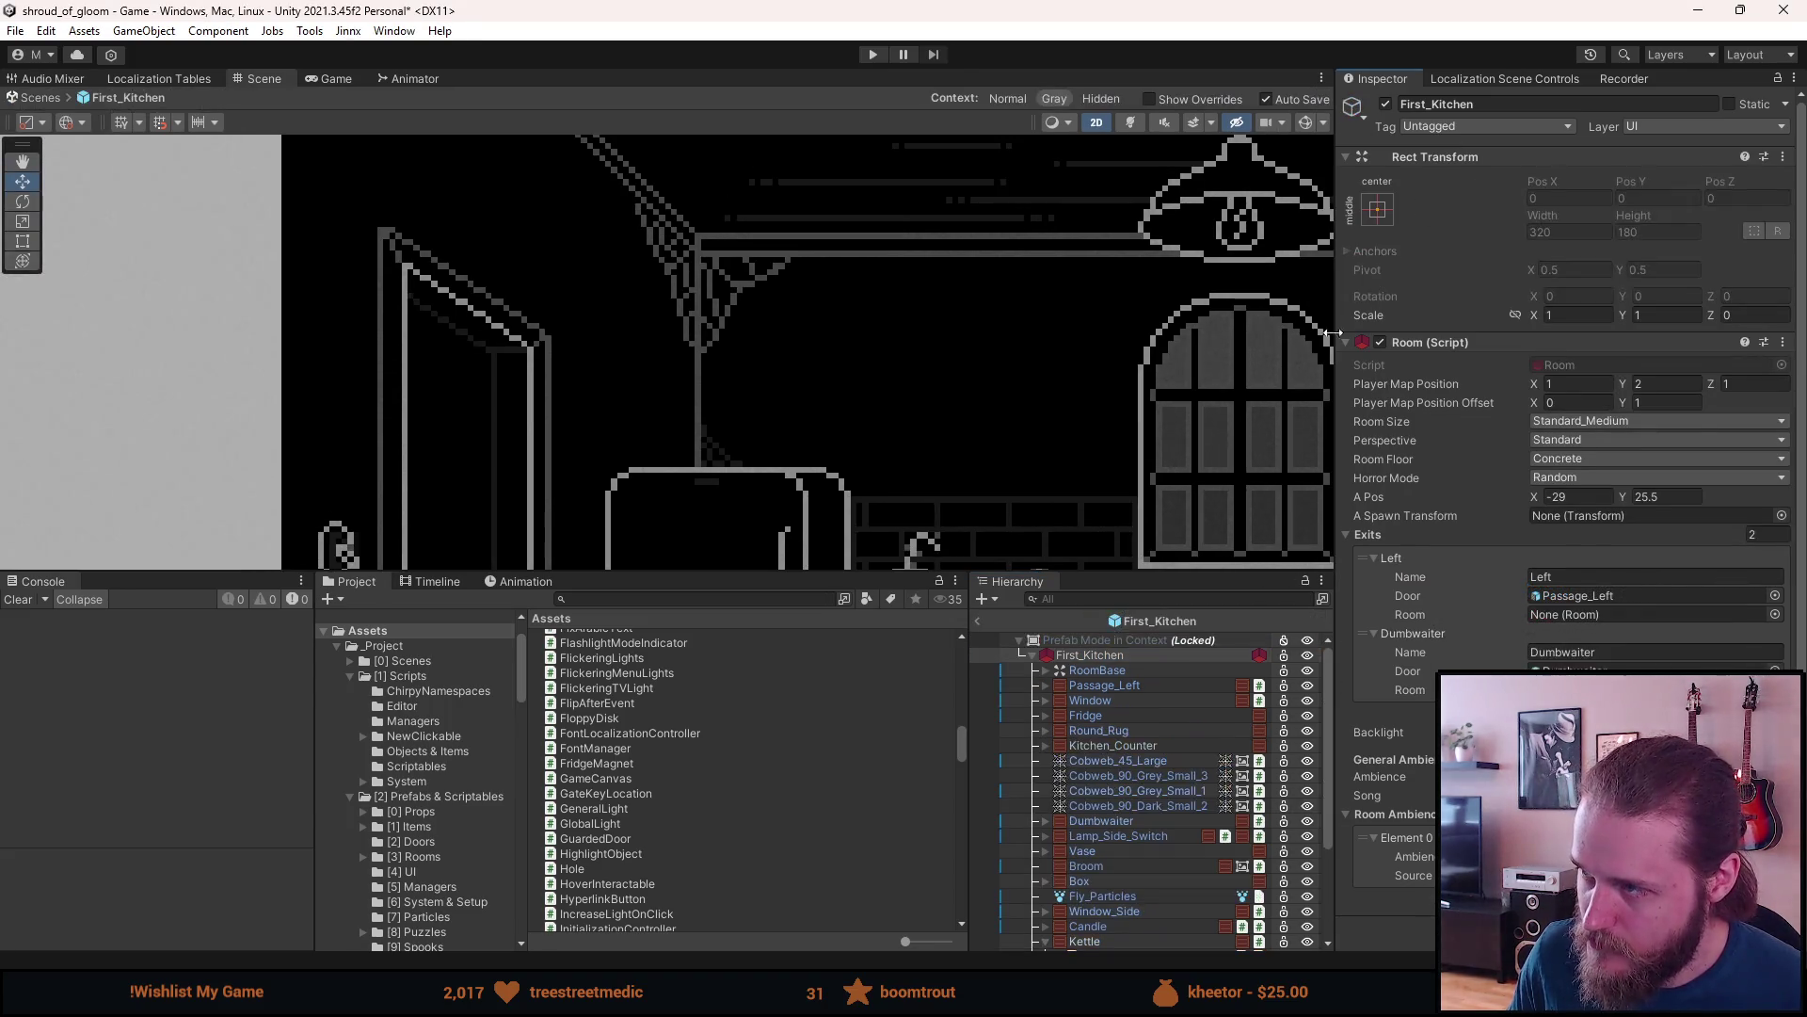
# - Duplicate Fridge_Magnet (C) and shift the copy slightly right
pyautogui.scroll(-3, 1156, 708)
pyautogui.click(1116, 942)
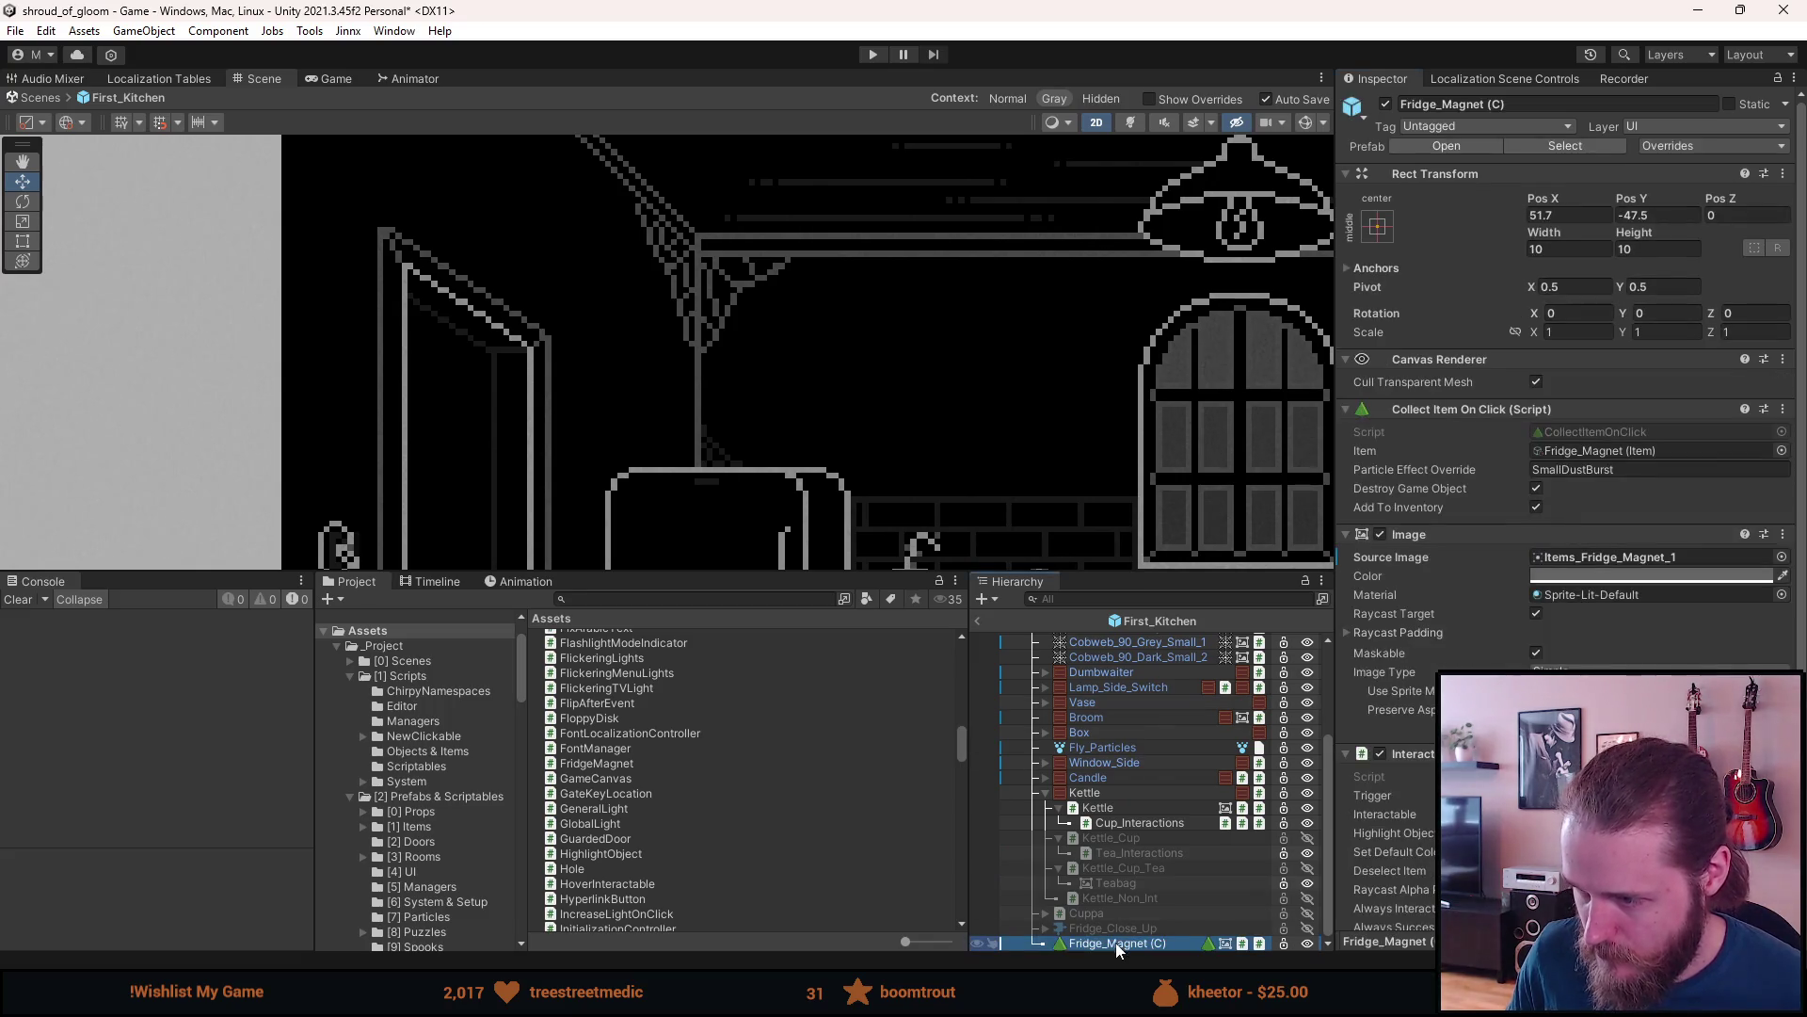
pyautogui.hotkey('ctrl', 'd')
pyautogui.scroll(-5, 930, 448)
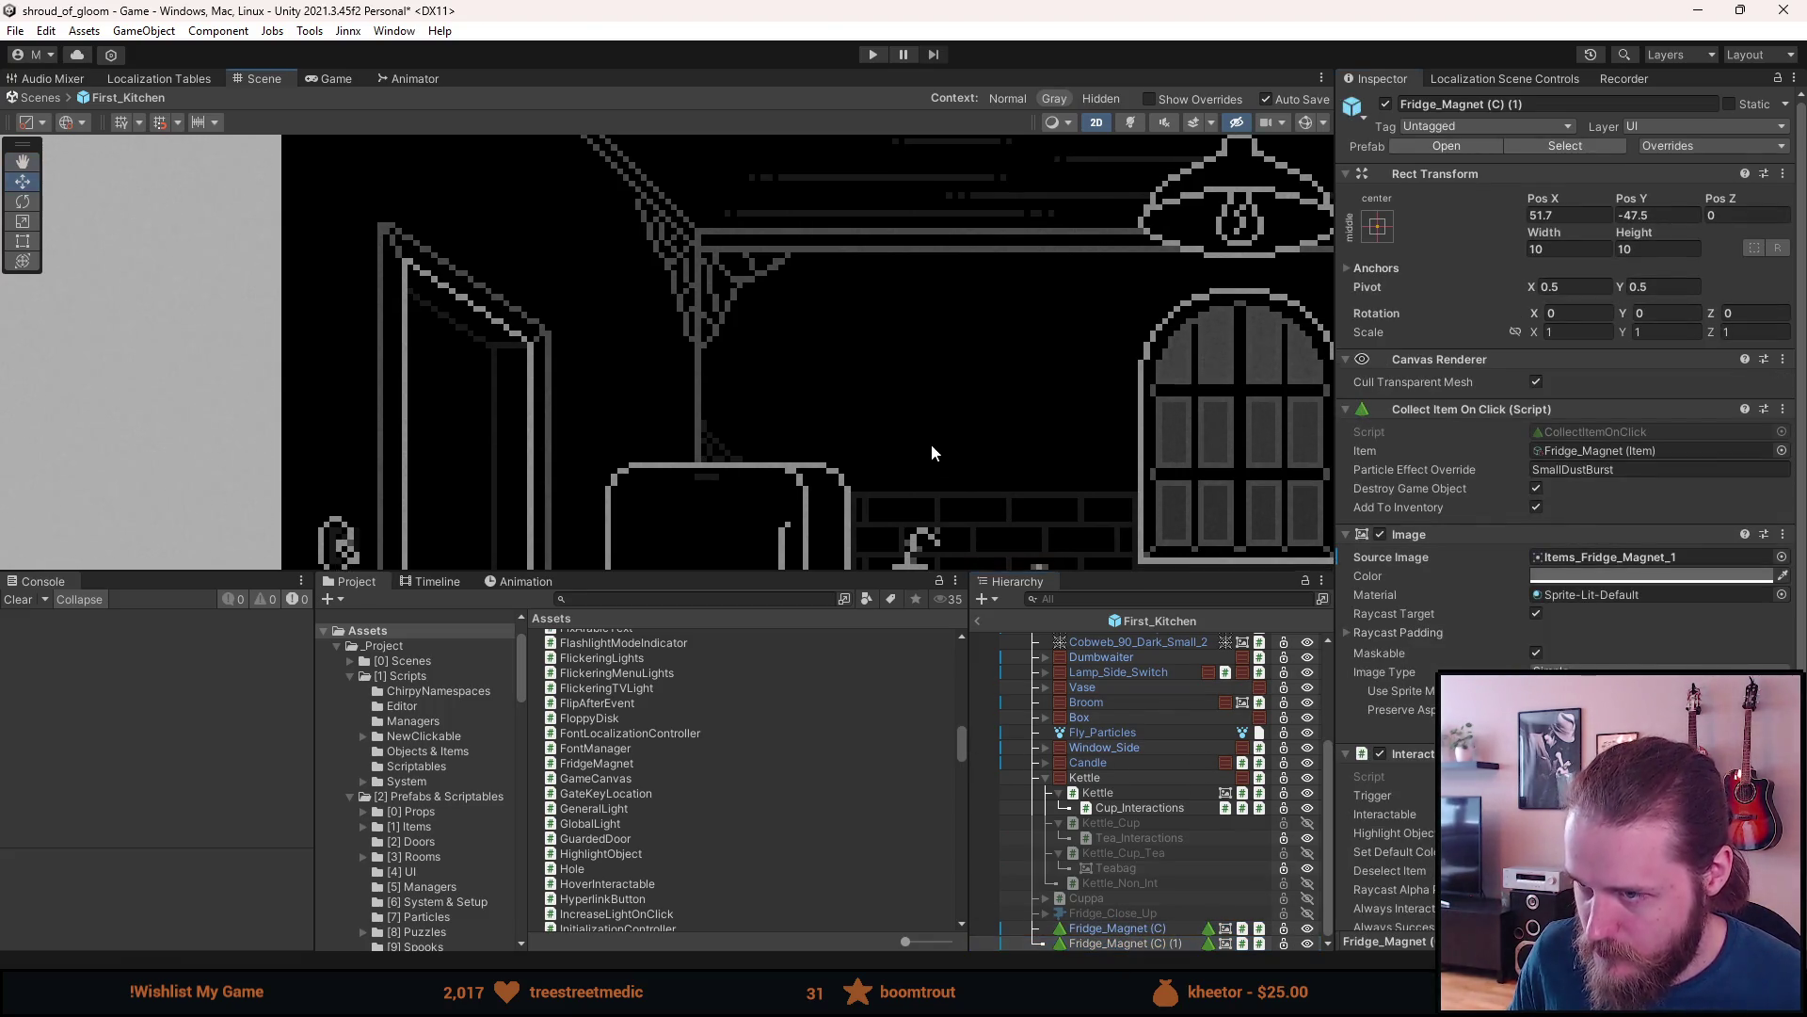
pyautogui.moveTo(926, 458); pyautogui.dragTo(744, 270)
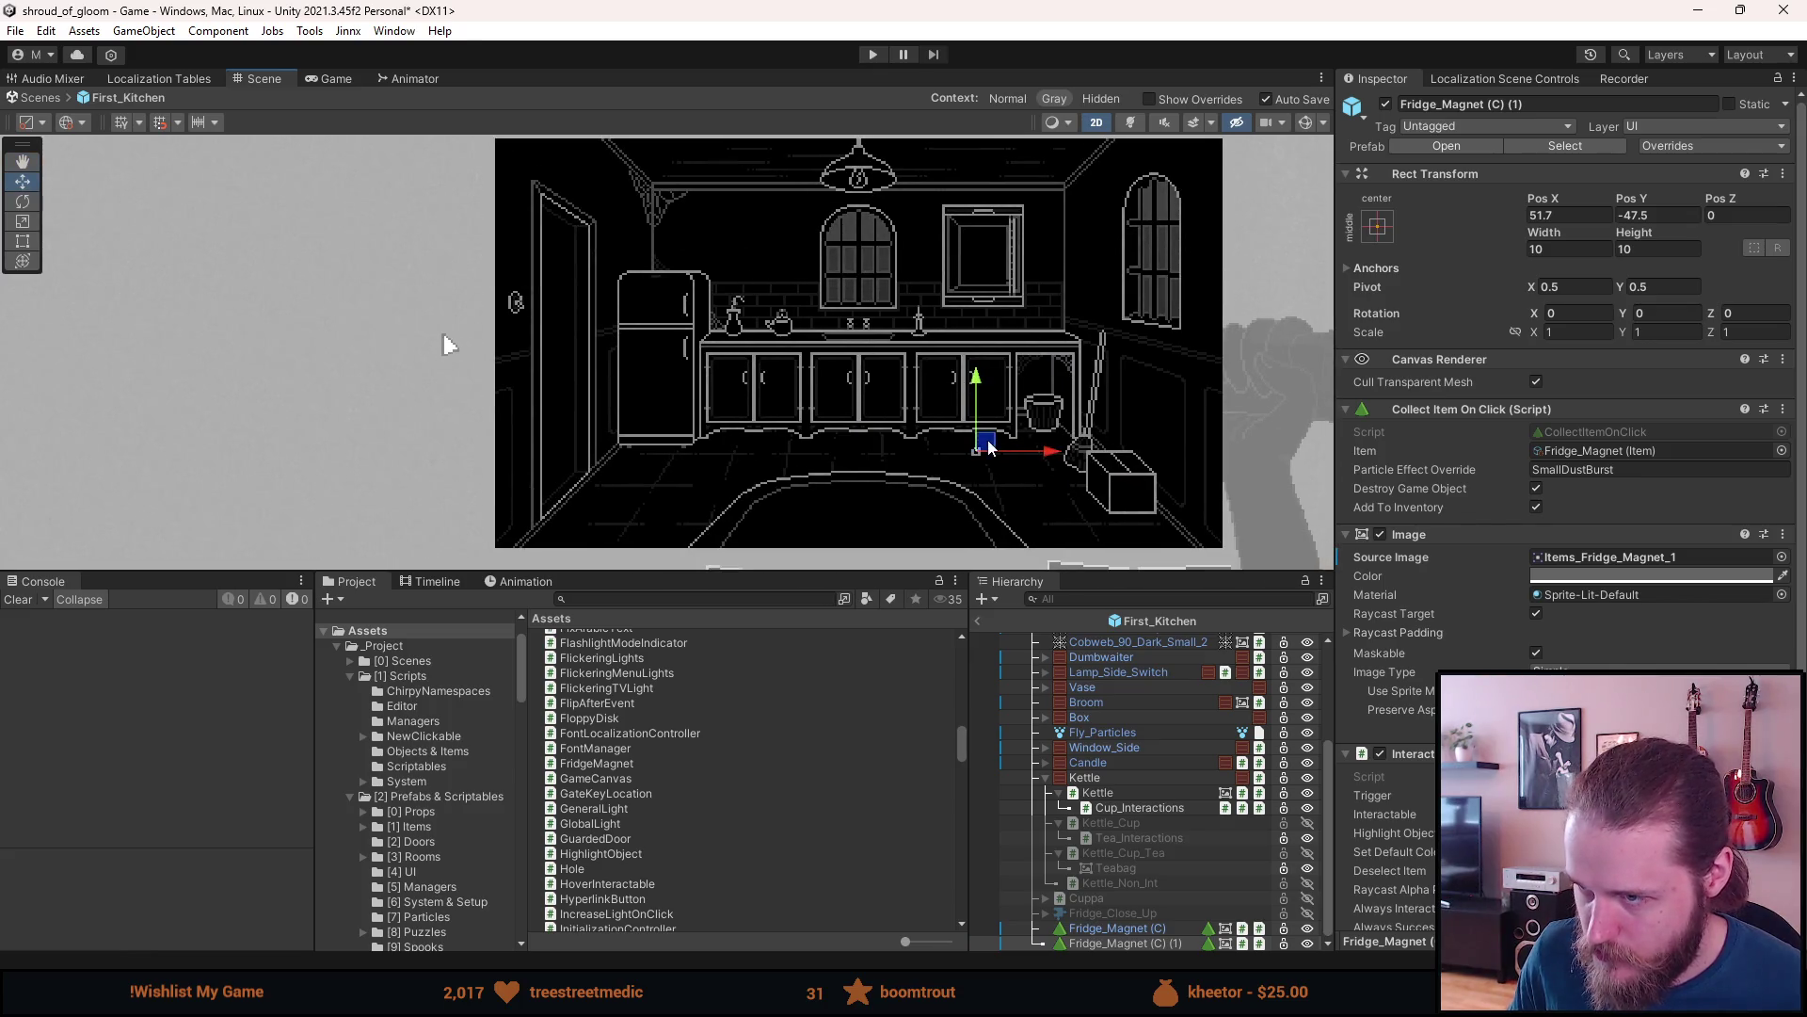
pyautogui.moveTo(977, 451); pyautogui.dragTo(1008, 453)
# - Move both fridge magnets above Kettle in the hierarchy and activate Fridge_Close_Up
pyautogui.keyDown('shift'); pyautogui.click(1156, 932); pyautogui.keyUp('shift')
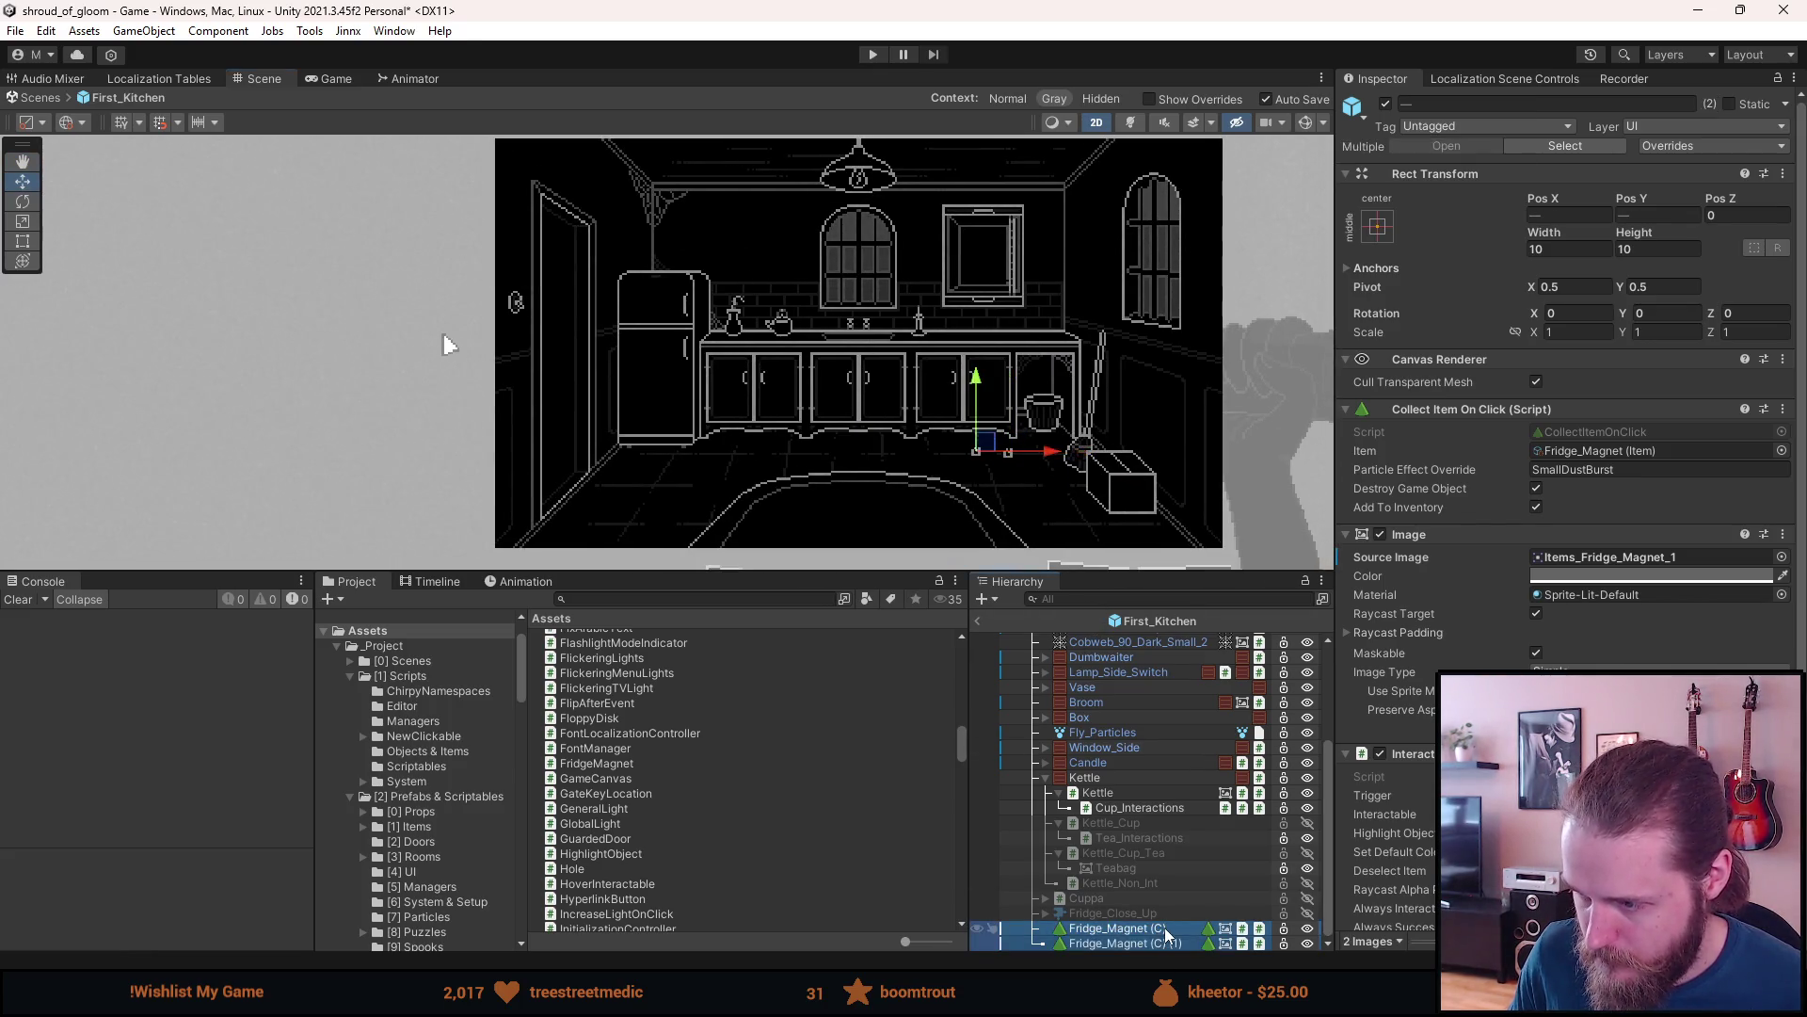
pyautogui.moveTo(1165, 928); pyautogui.dragTo(1122, 770)
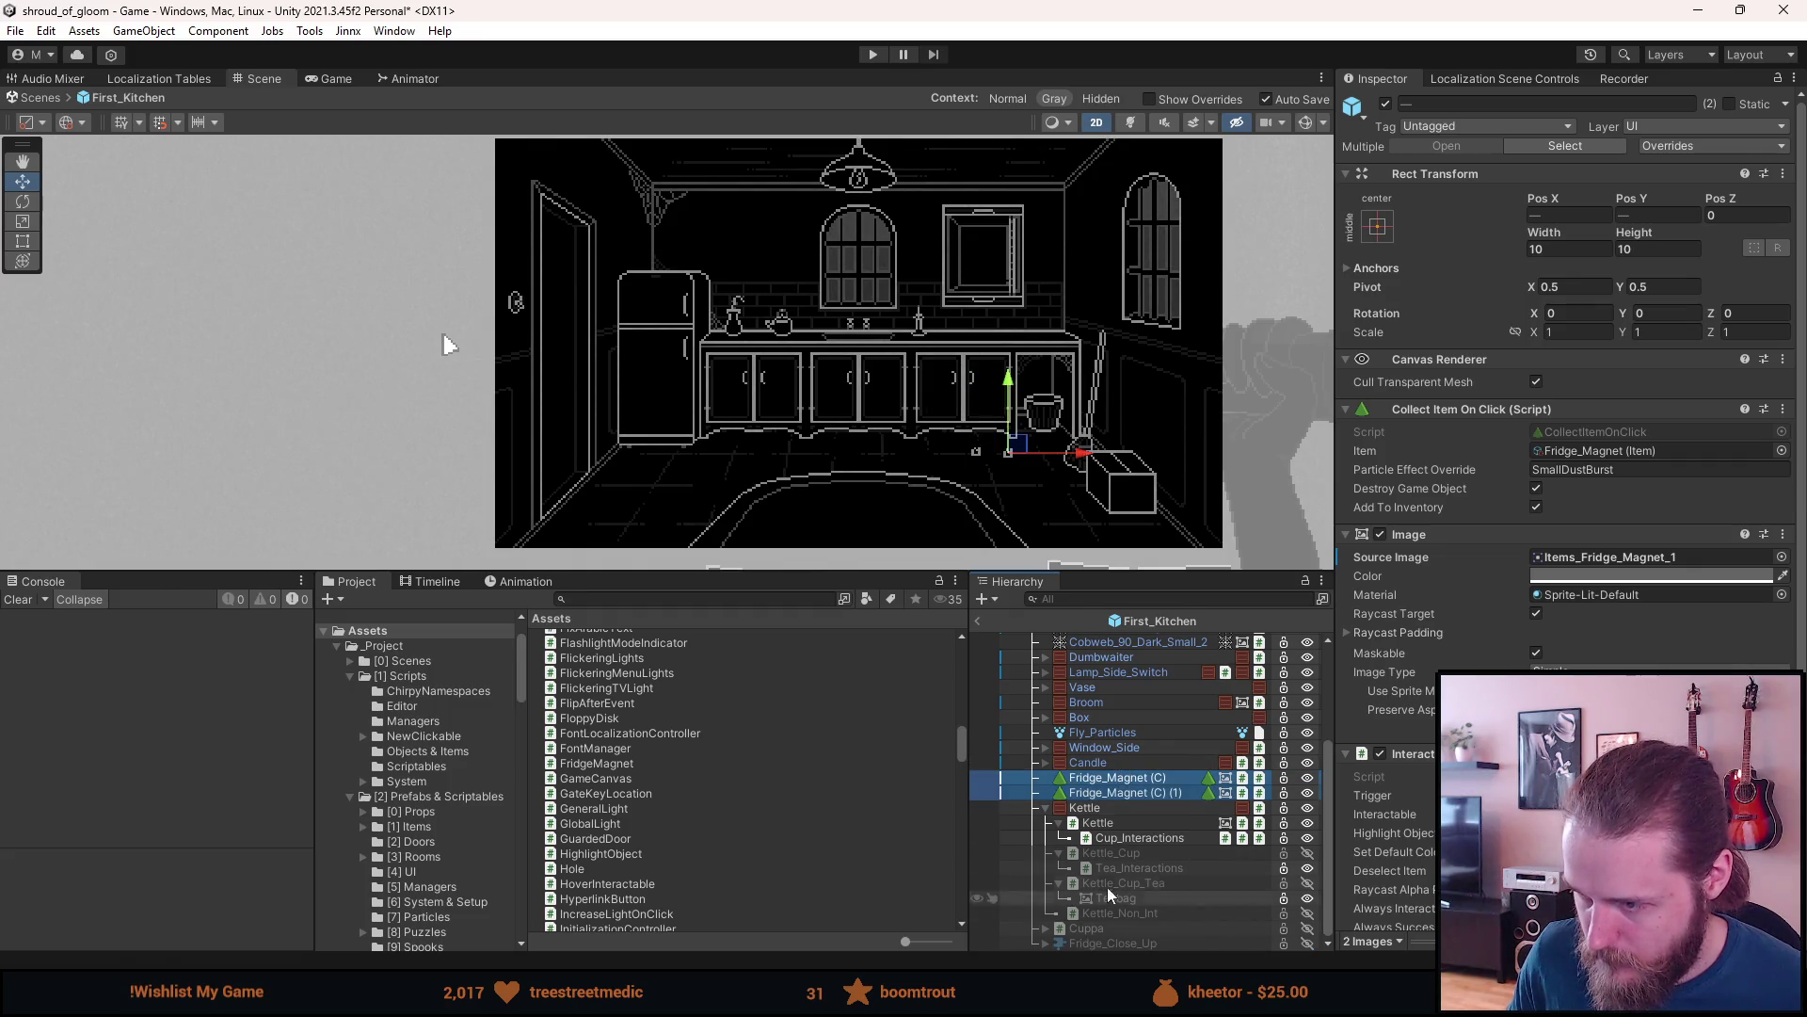
pyautogui.click(1046, 811)
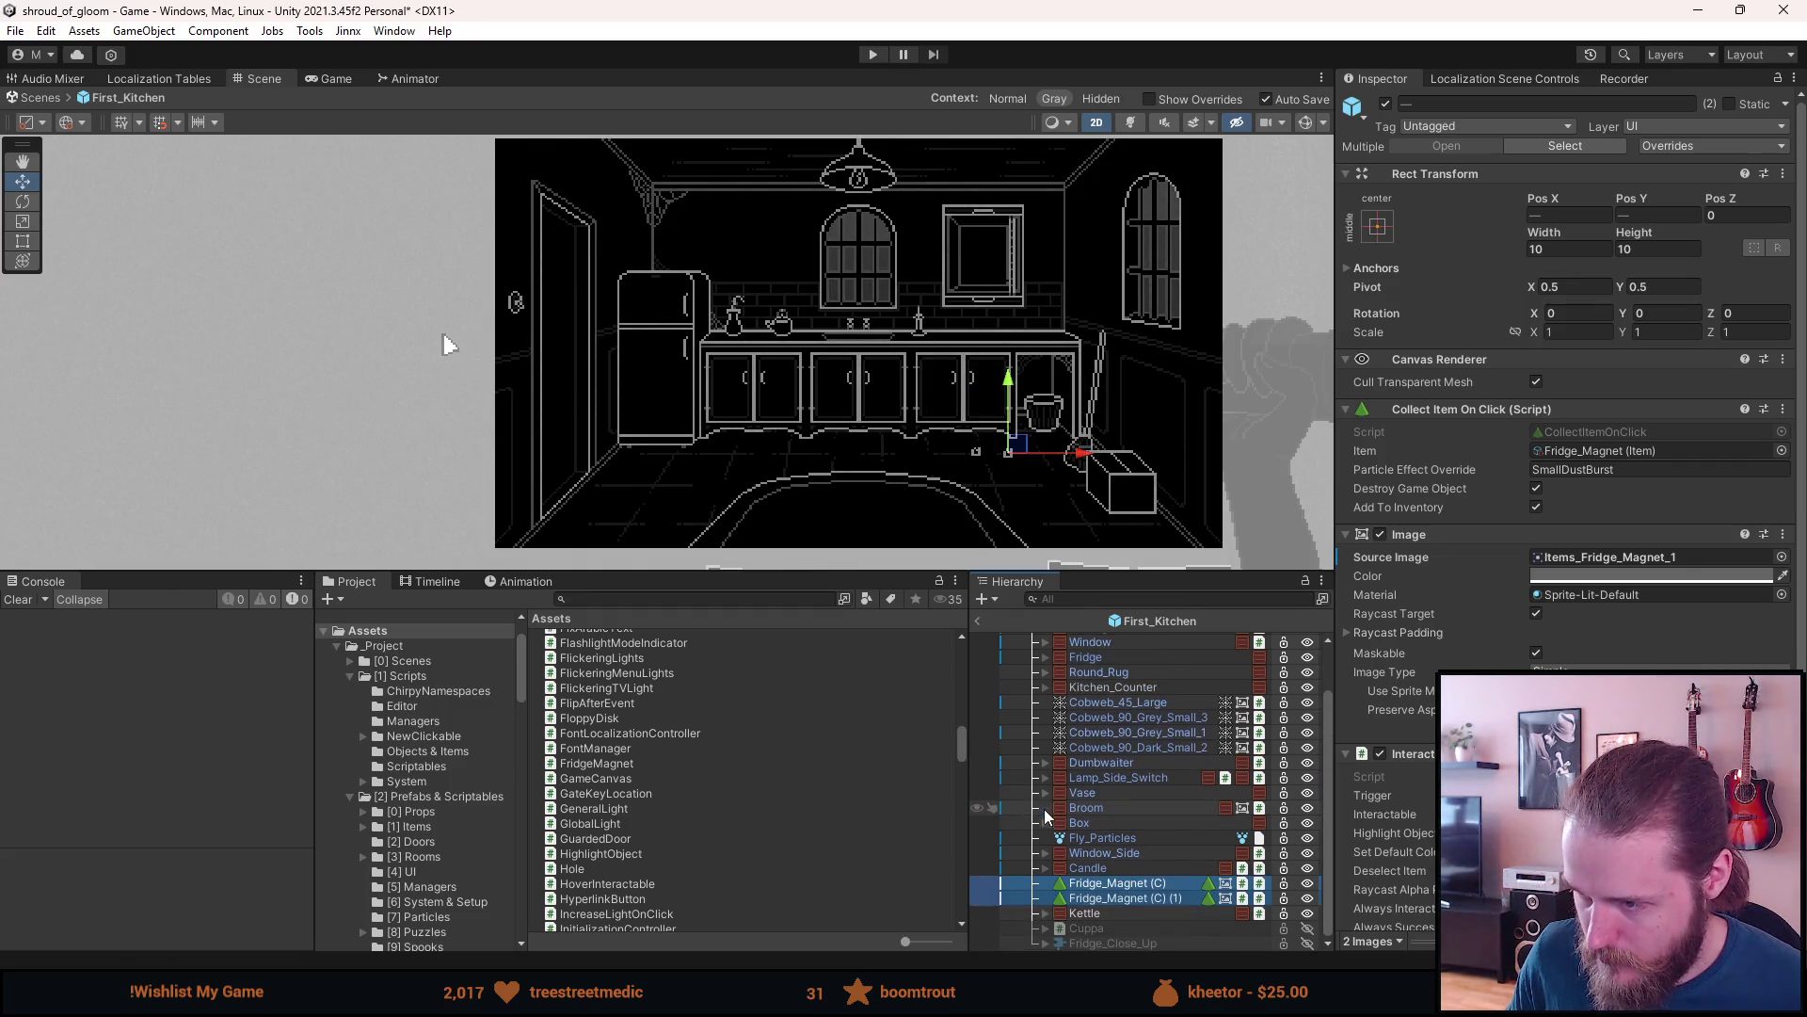
pyautogui.click(1094, 942)
pyautogui.hotkey('alt', 'shift', 'a')
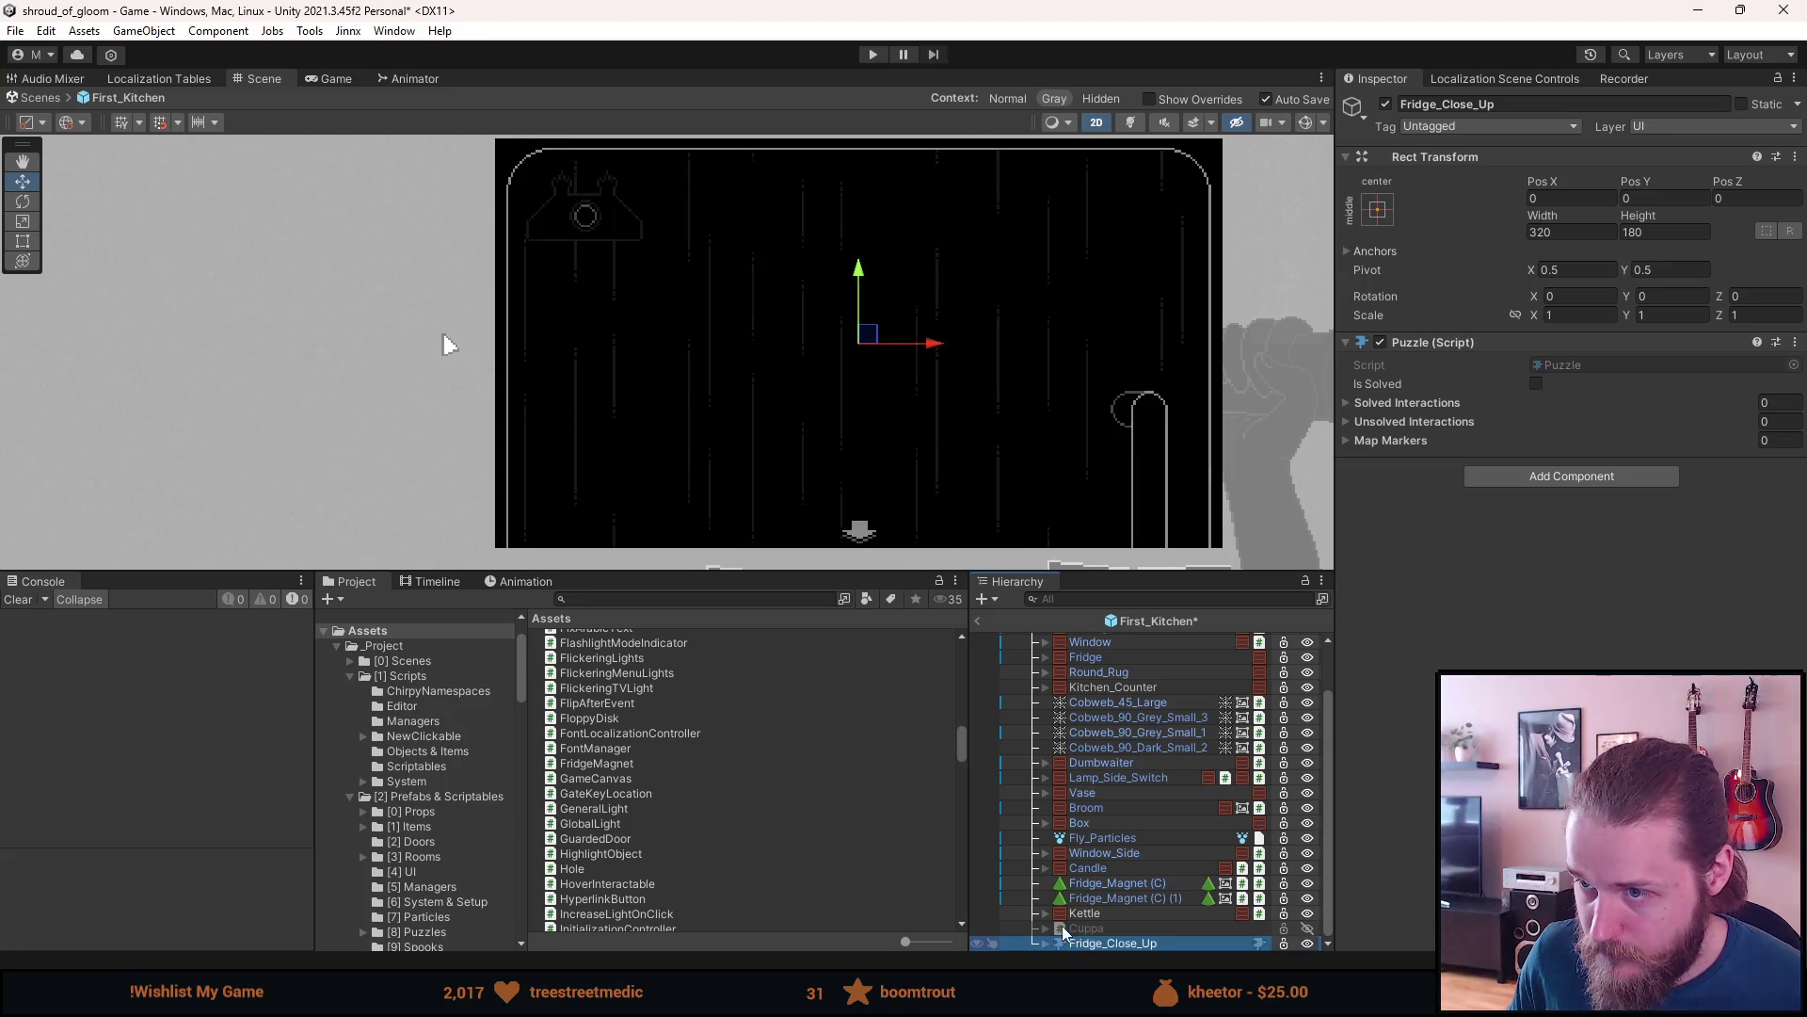
# - Rename the close-up magnet's Missing child to Missing_Magnet
pyautogui.click(1044, 943)
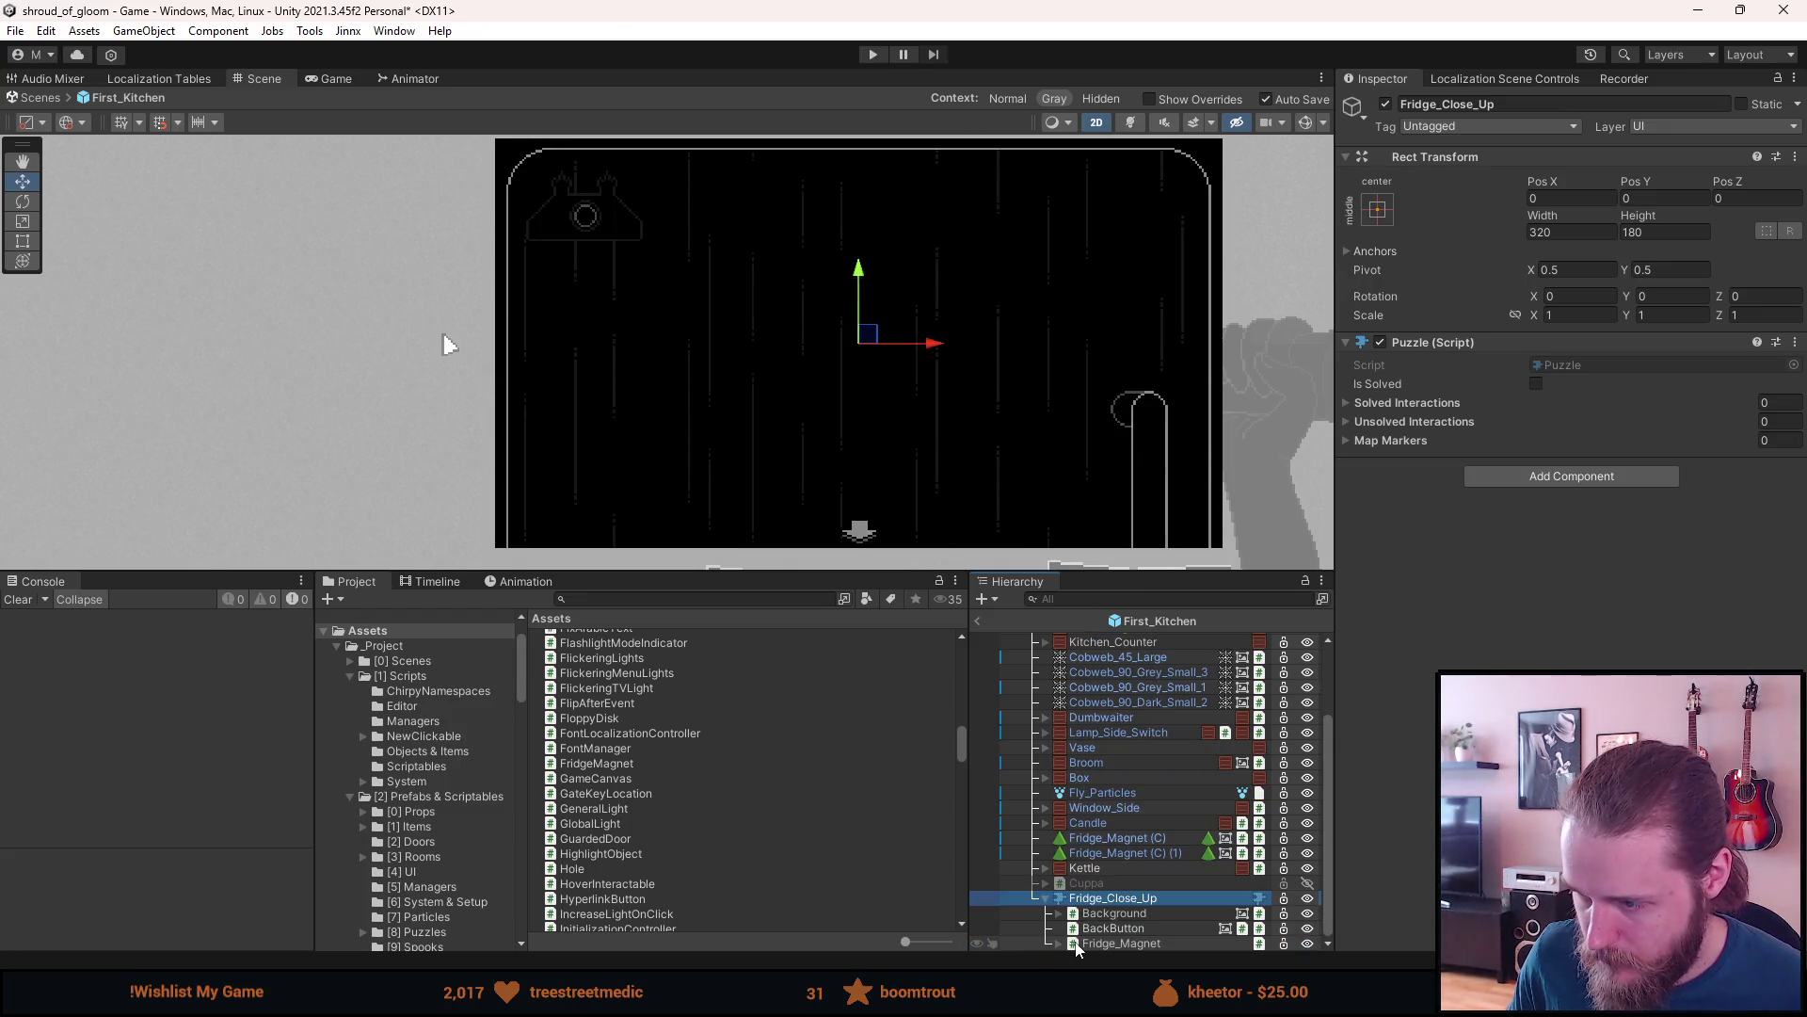
pyautogui.click(1058, 941)
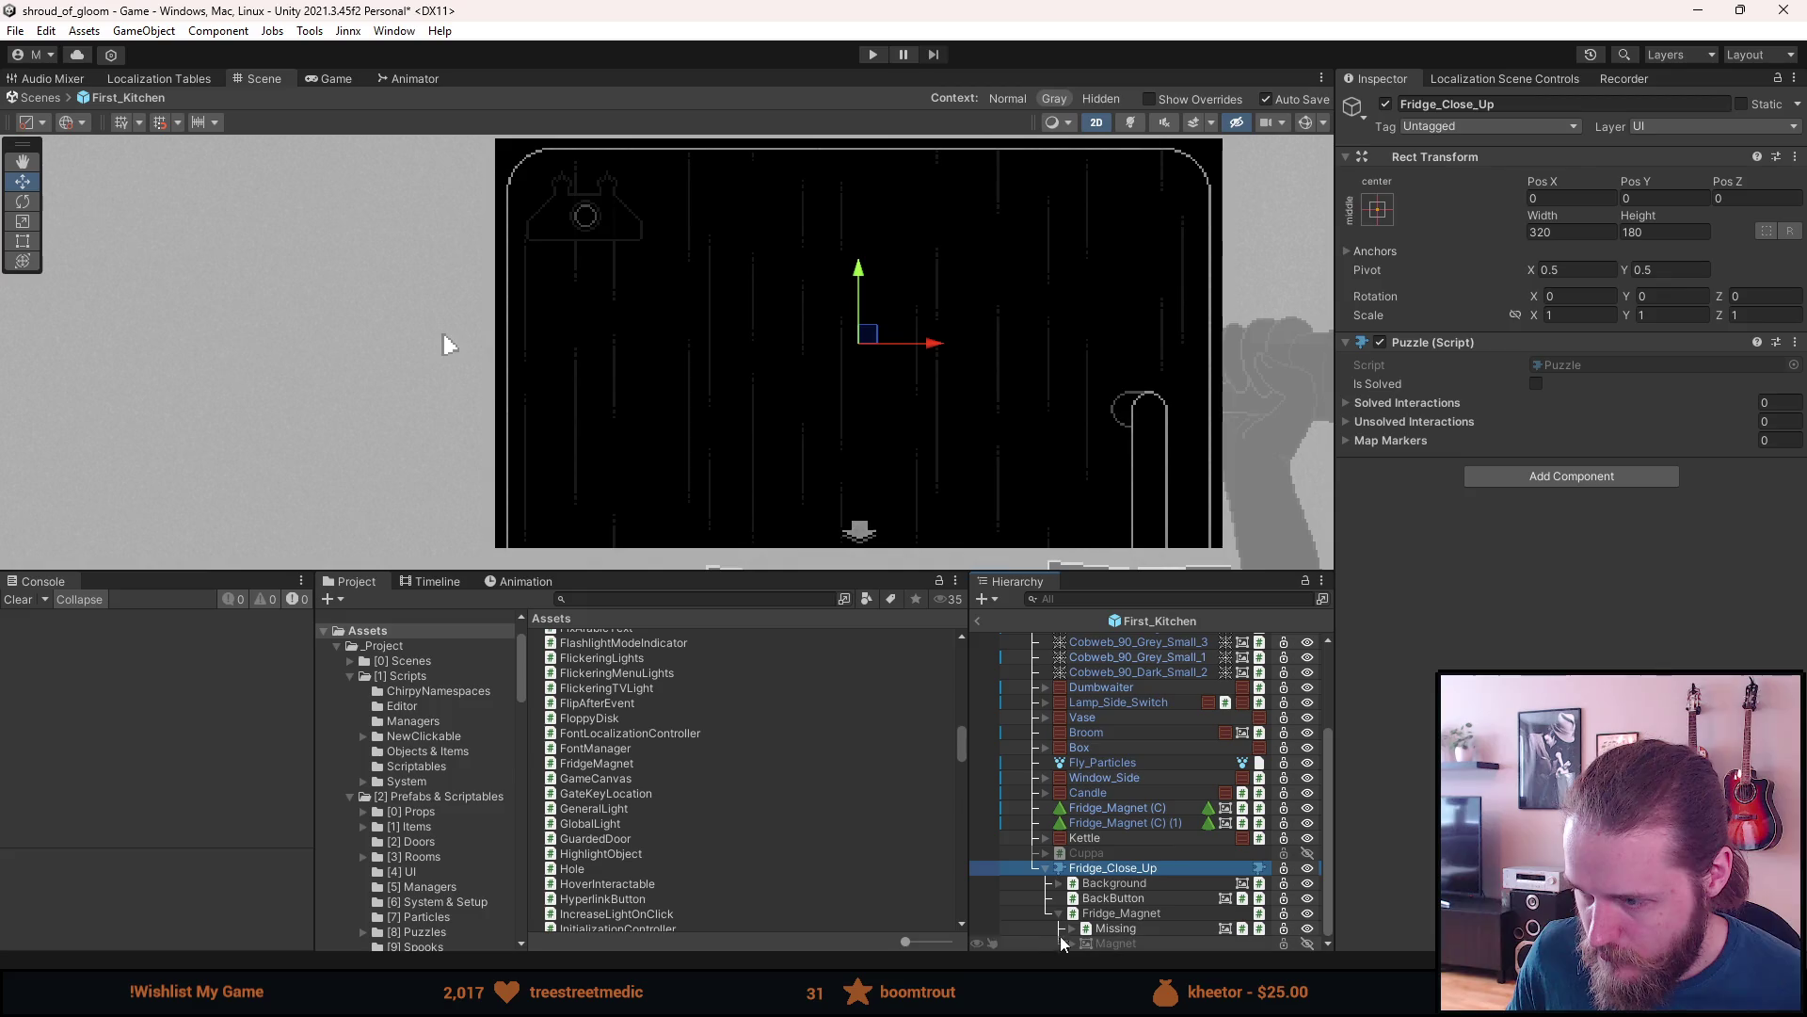
pyautogui.click(1120, 912)
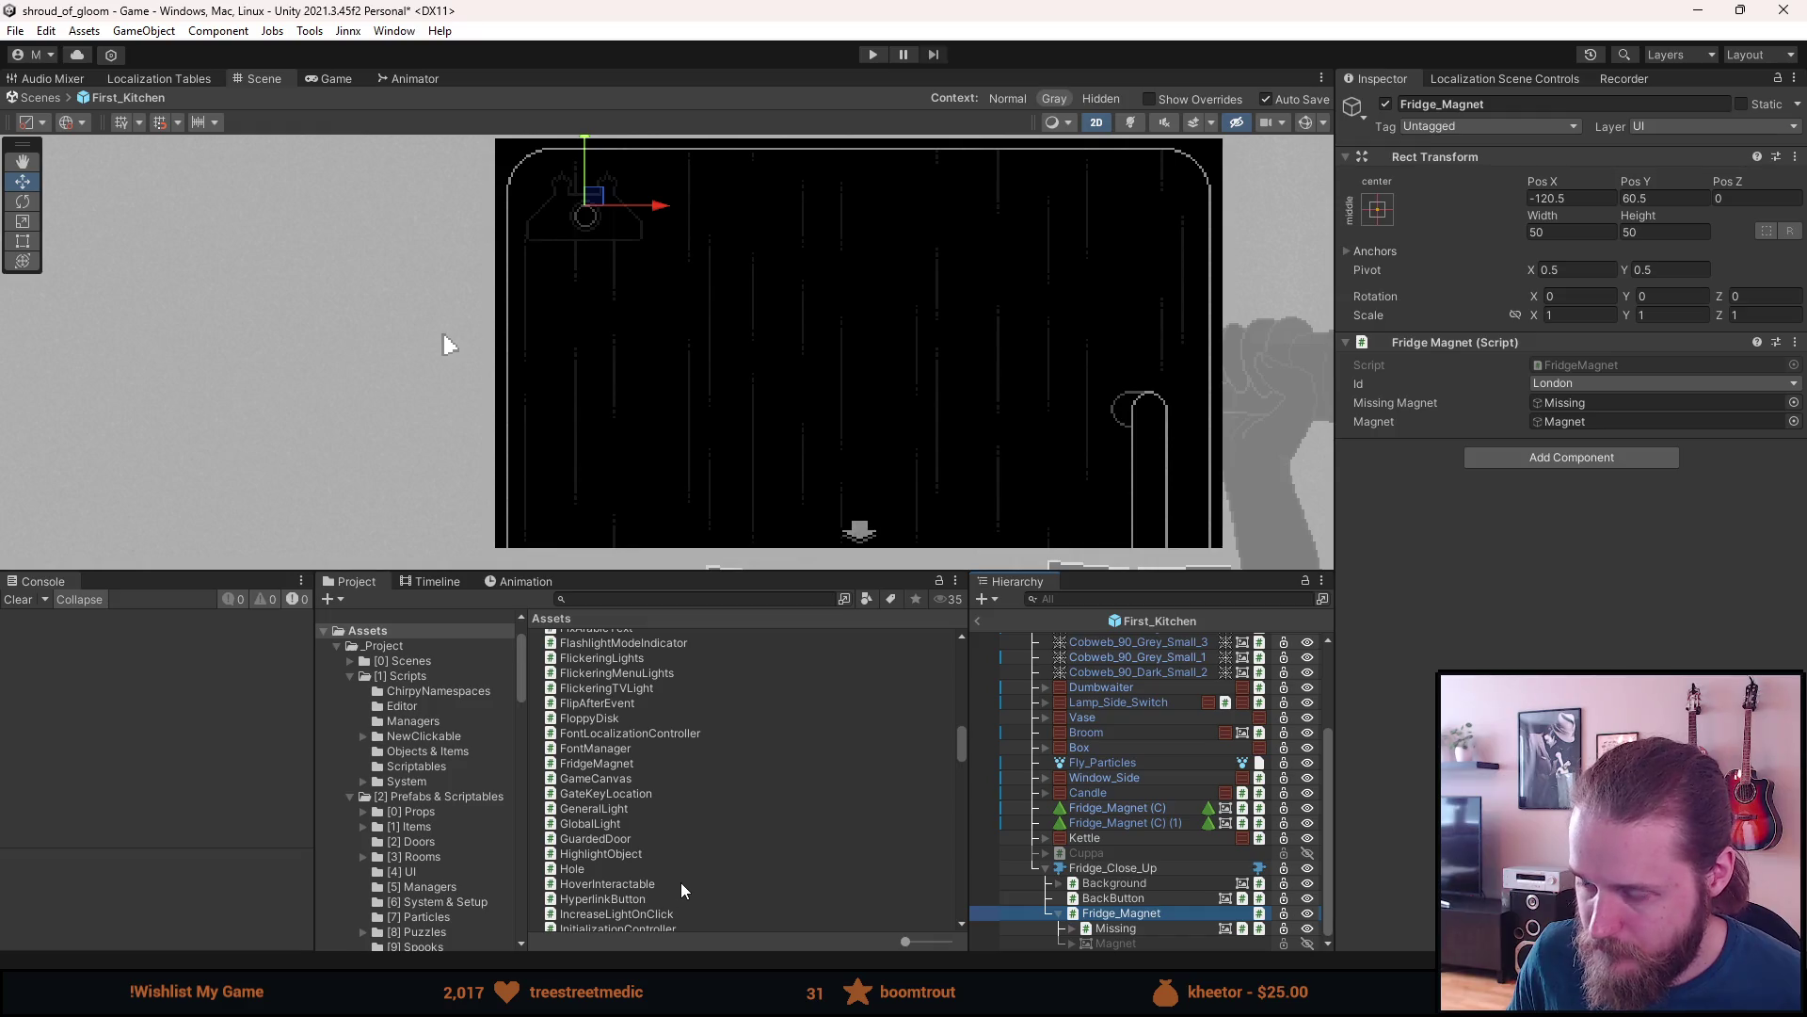
pyautogui.click(1116, 928)
pyautogui.click(1460, 104)
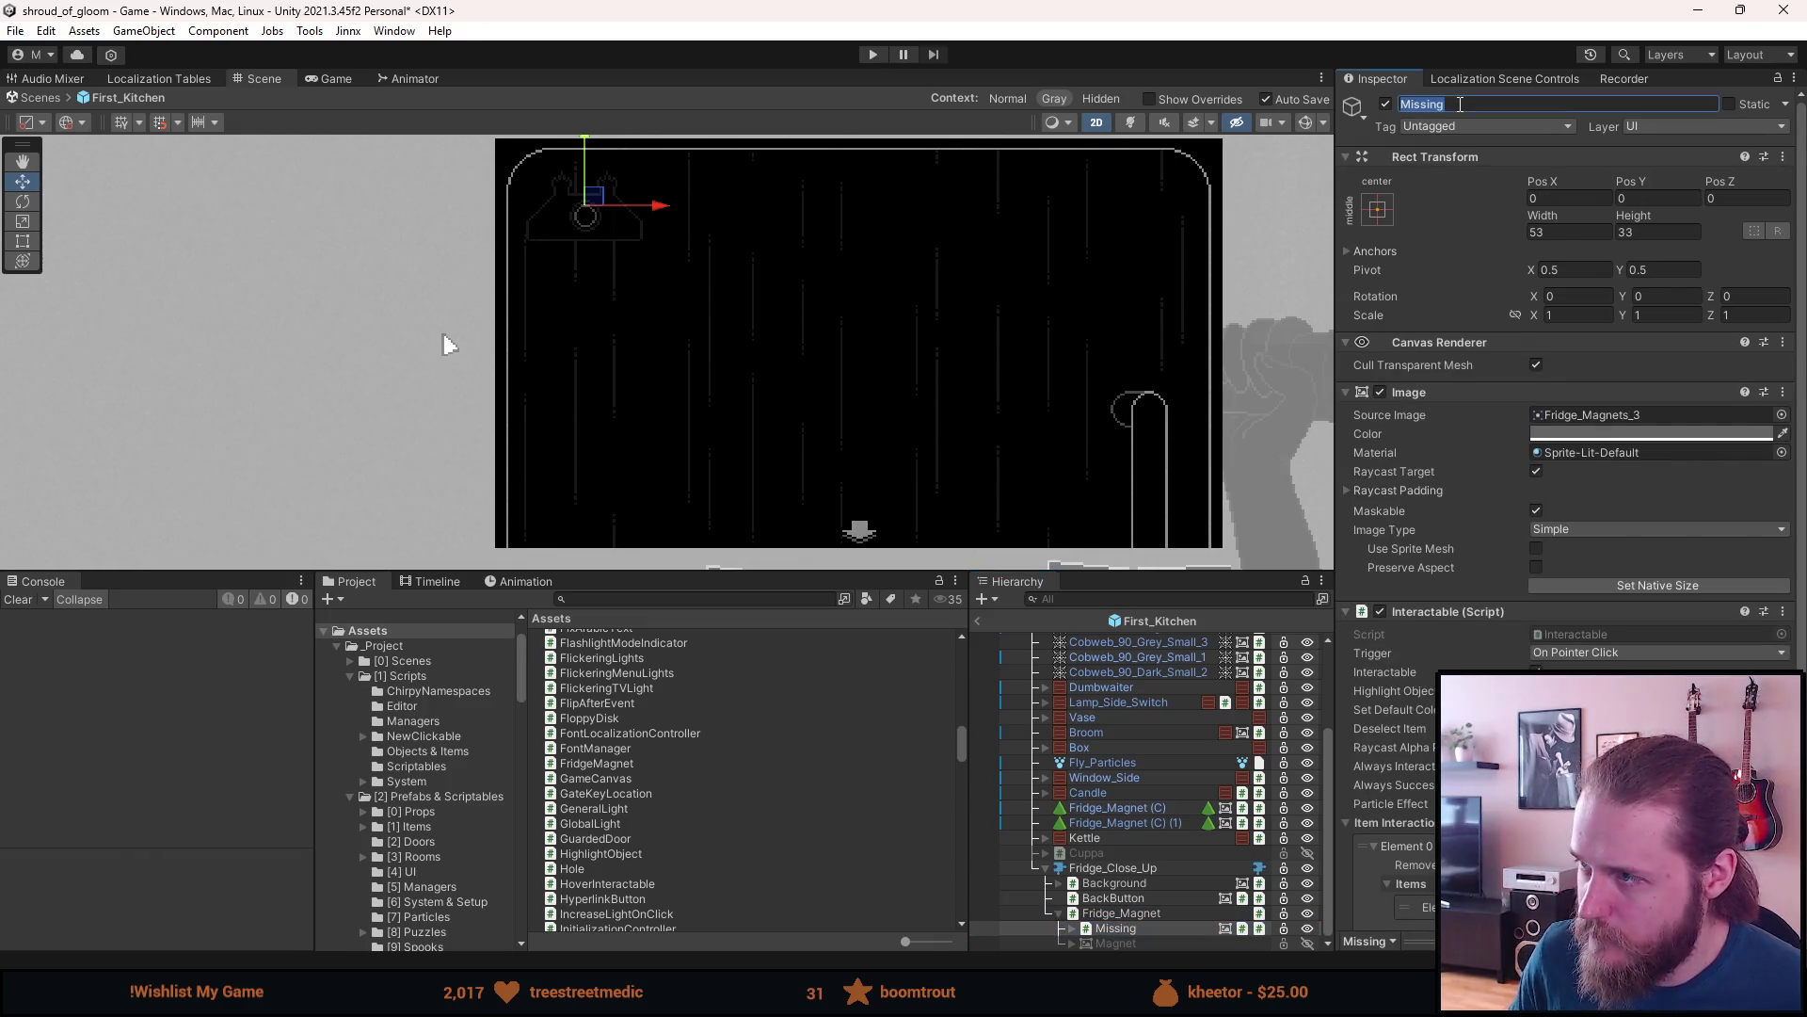
pyautogui.click(1460, 104)
pyautogui.write('Magnet')
pyautogui.press('Return')
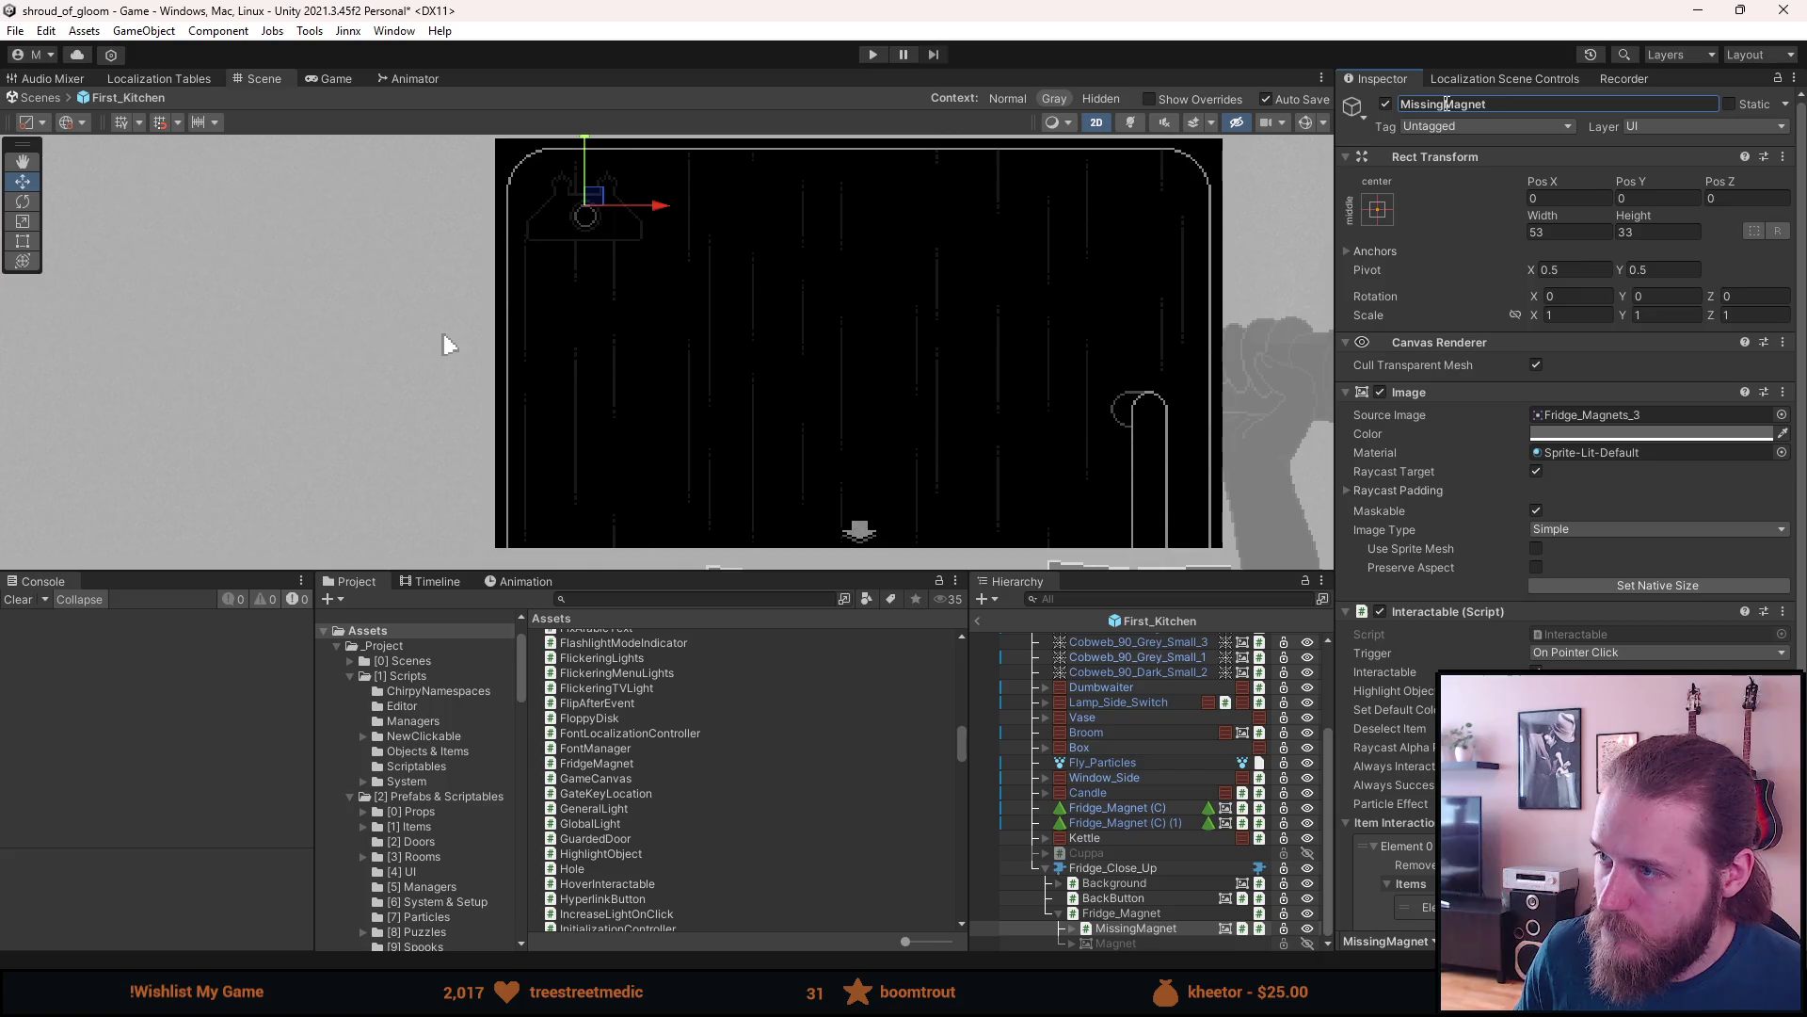
pyautogui.click(1446, 104)
pyautogui.write('_')
pyautogui.press('Return')
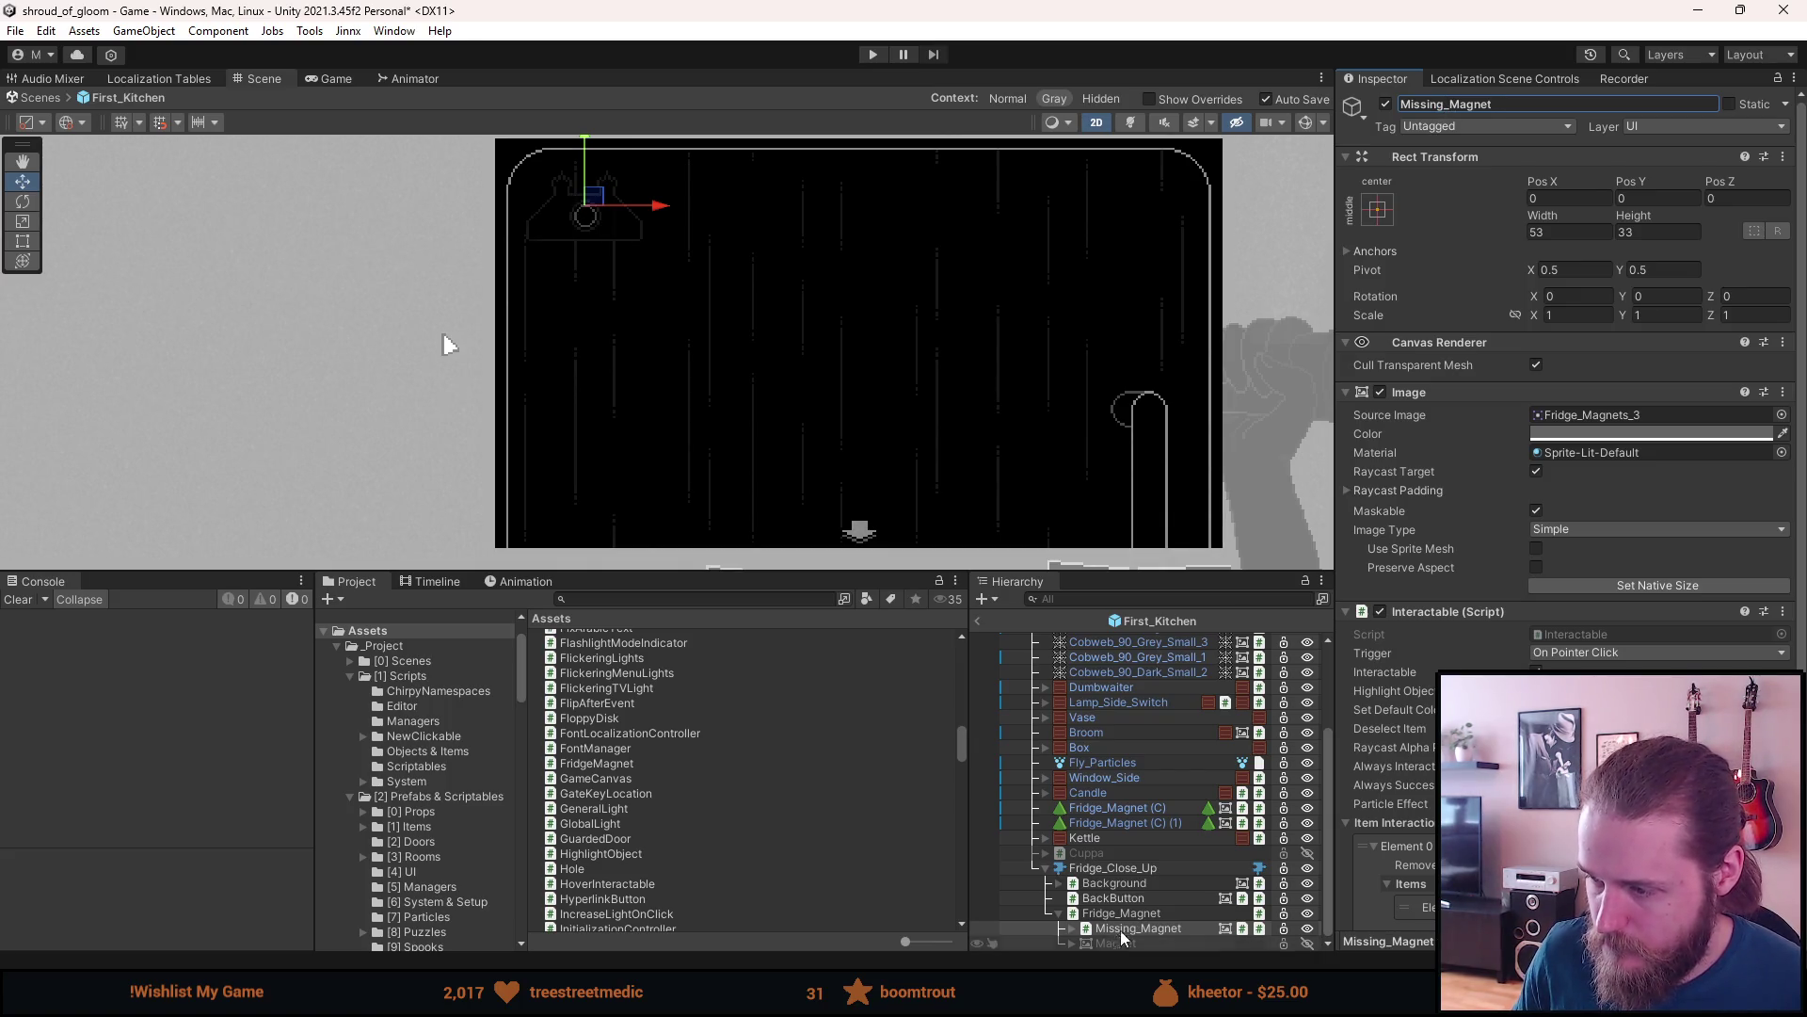
# - Rename the Magnet child to Placed_Magnet
pyautogui.click(1120, 942)
pyautogui.click(1472, 104)
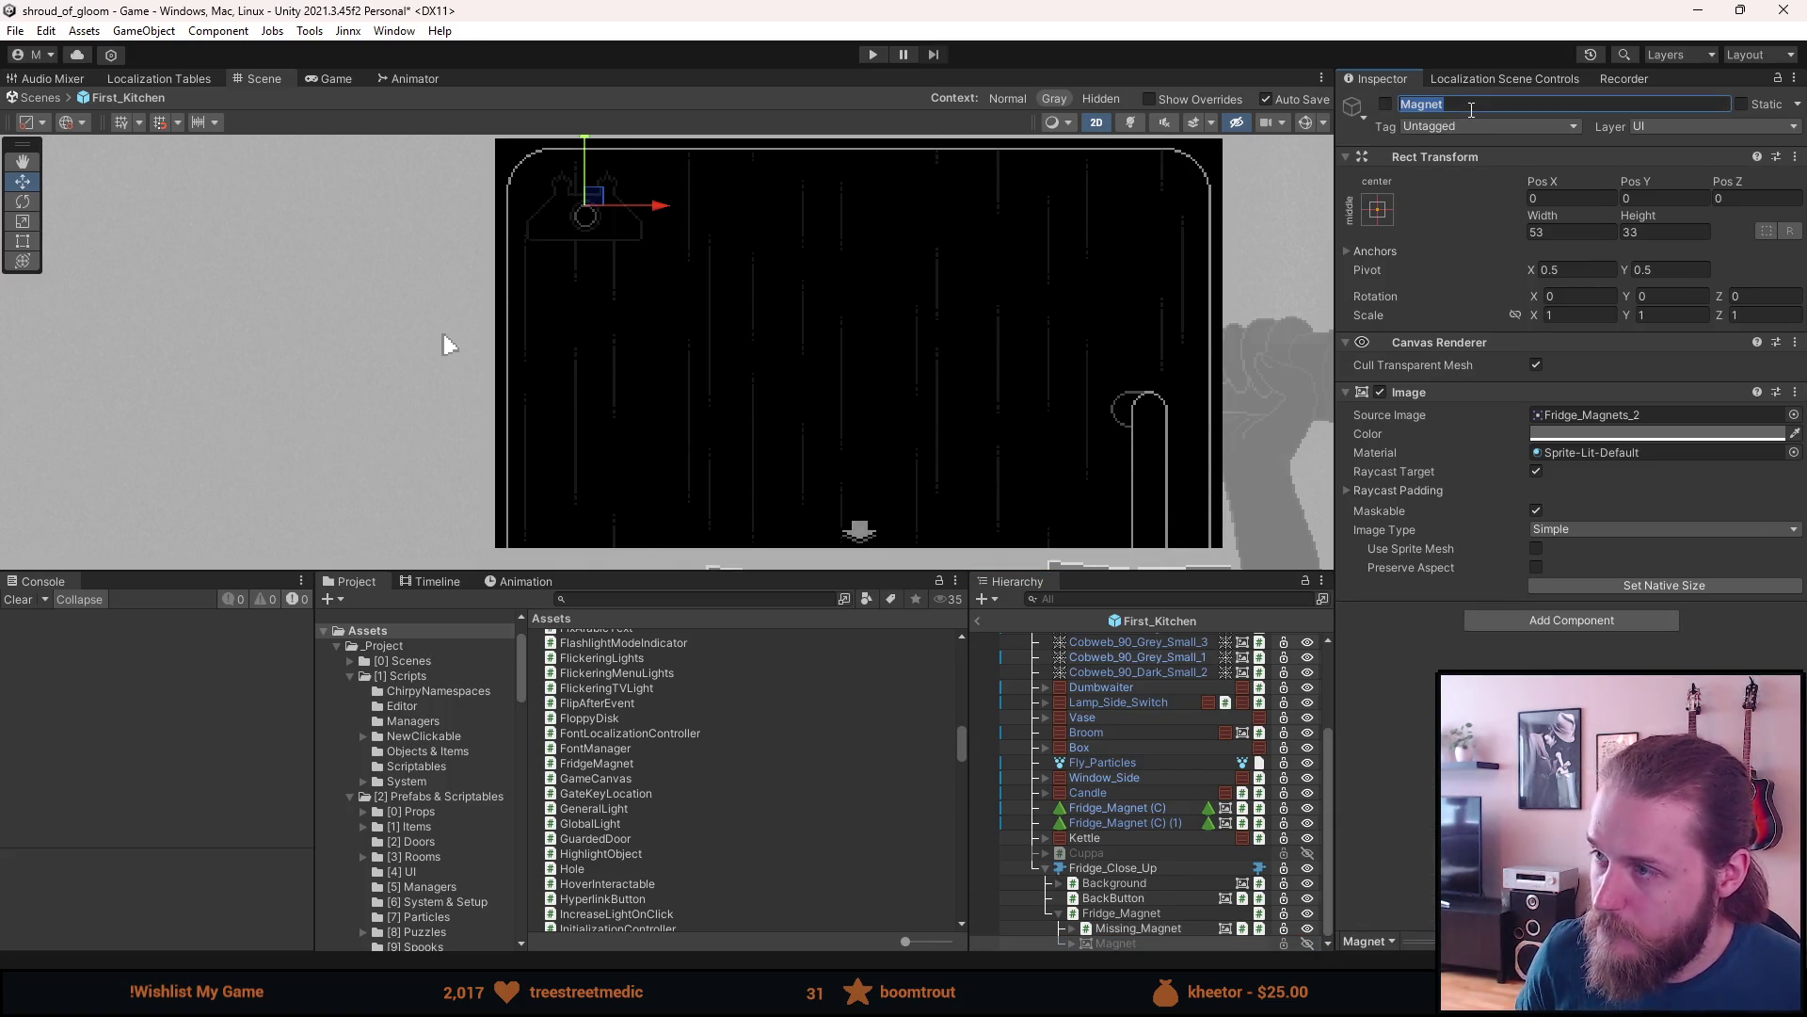
pyautogui.press('Home')
pyautogui.write('Placed')
pyautogui.write('_')
pyautogui.press('Return')
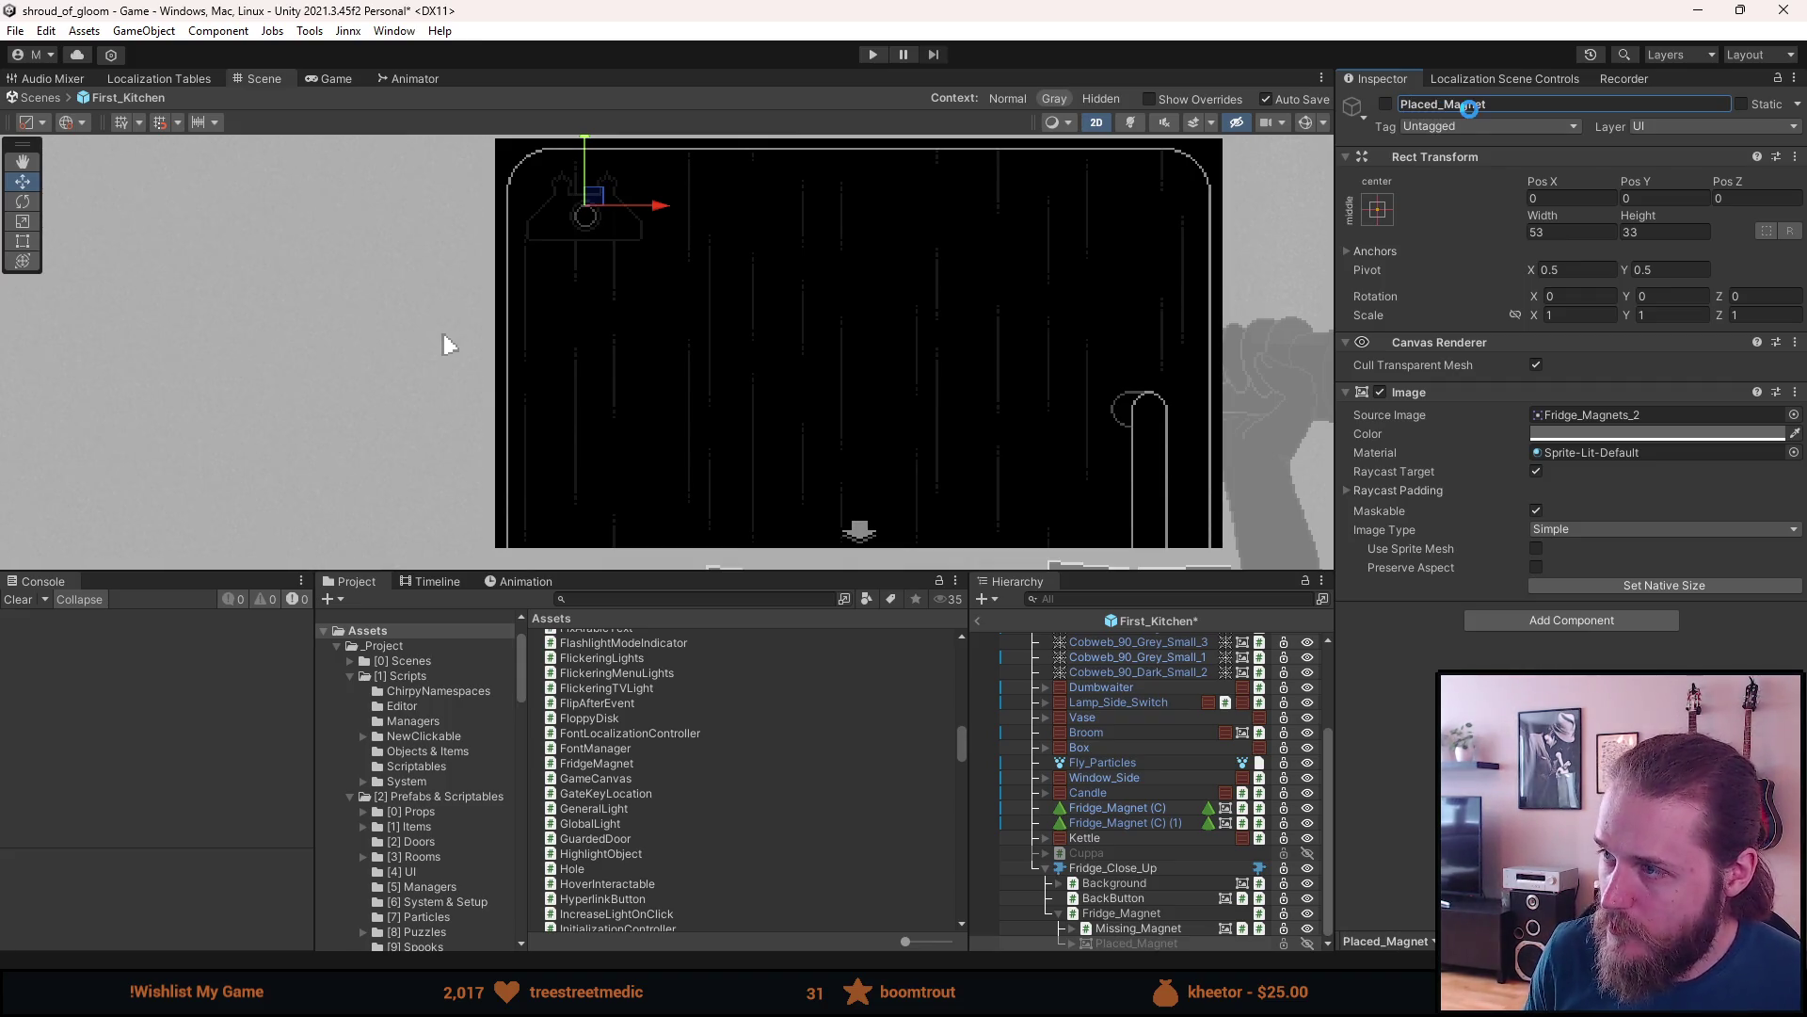
# - Save Fridge_Magnet as a prefab in the [2] Prefabs & Scriptables folder
pyautogui.click(1162, 868)
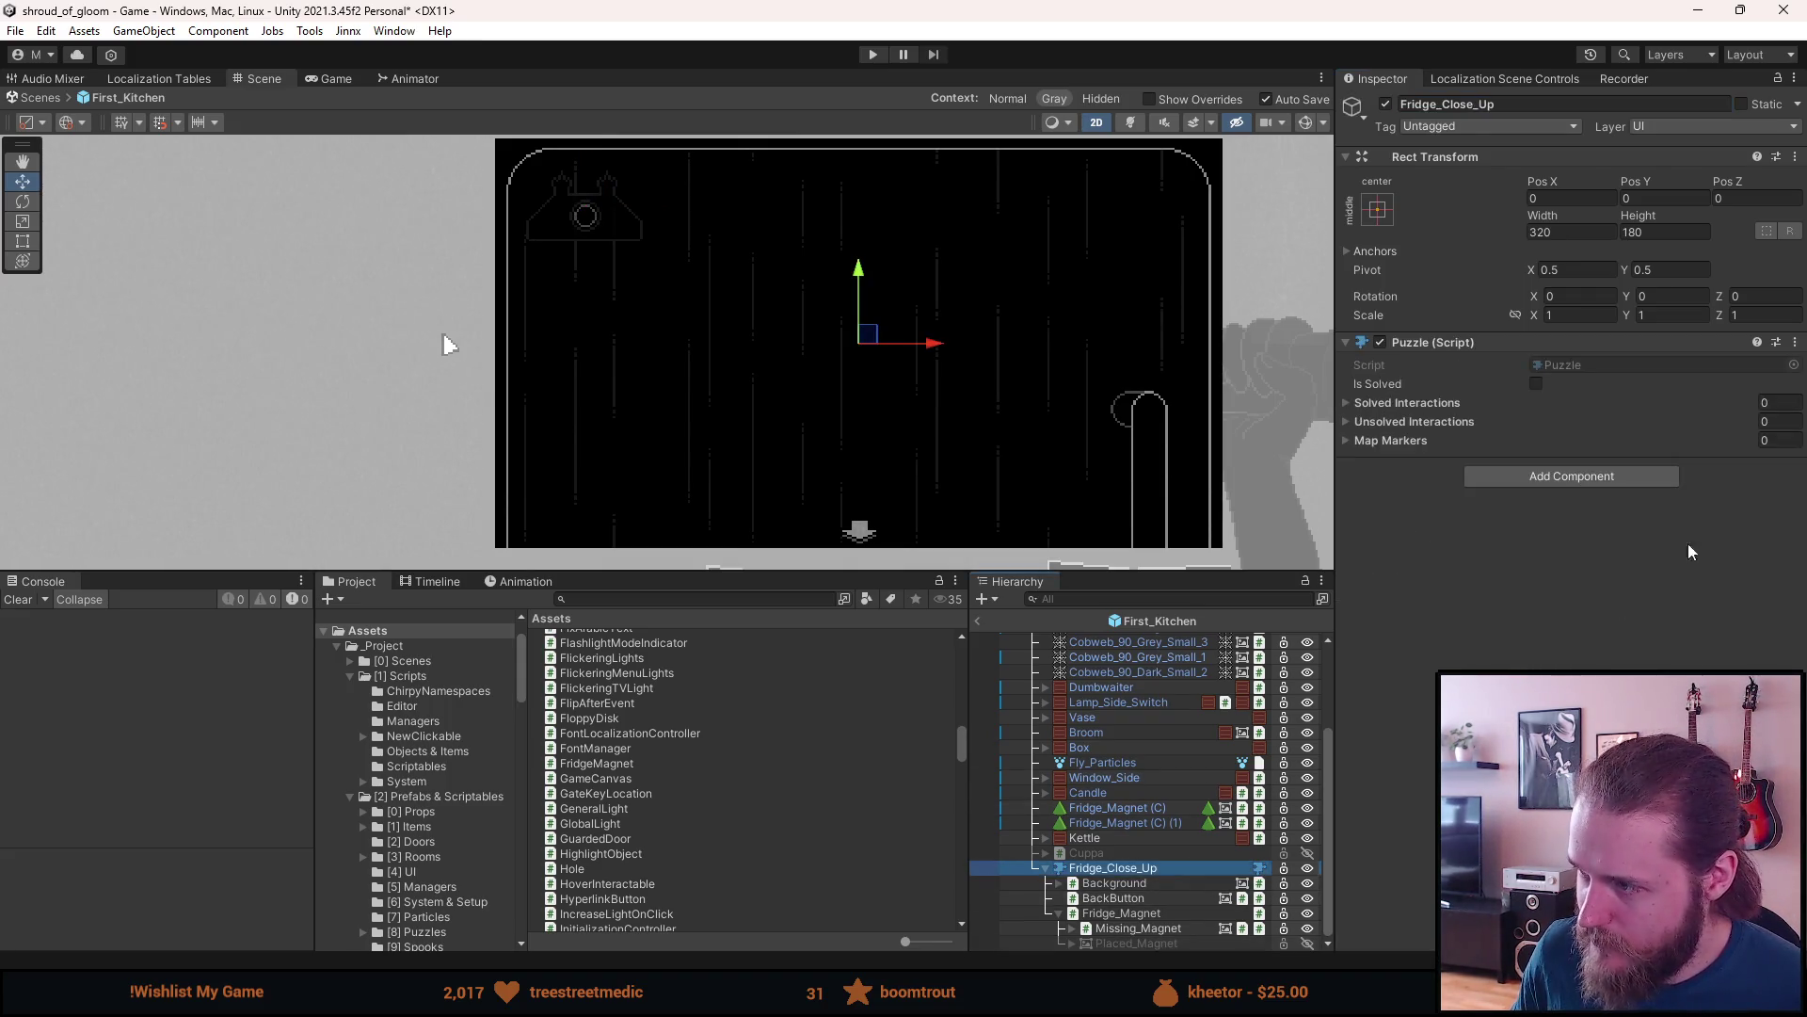
pyautogui.click(1120, 913)
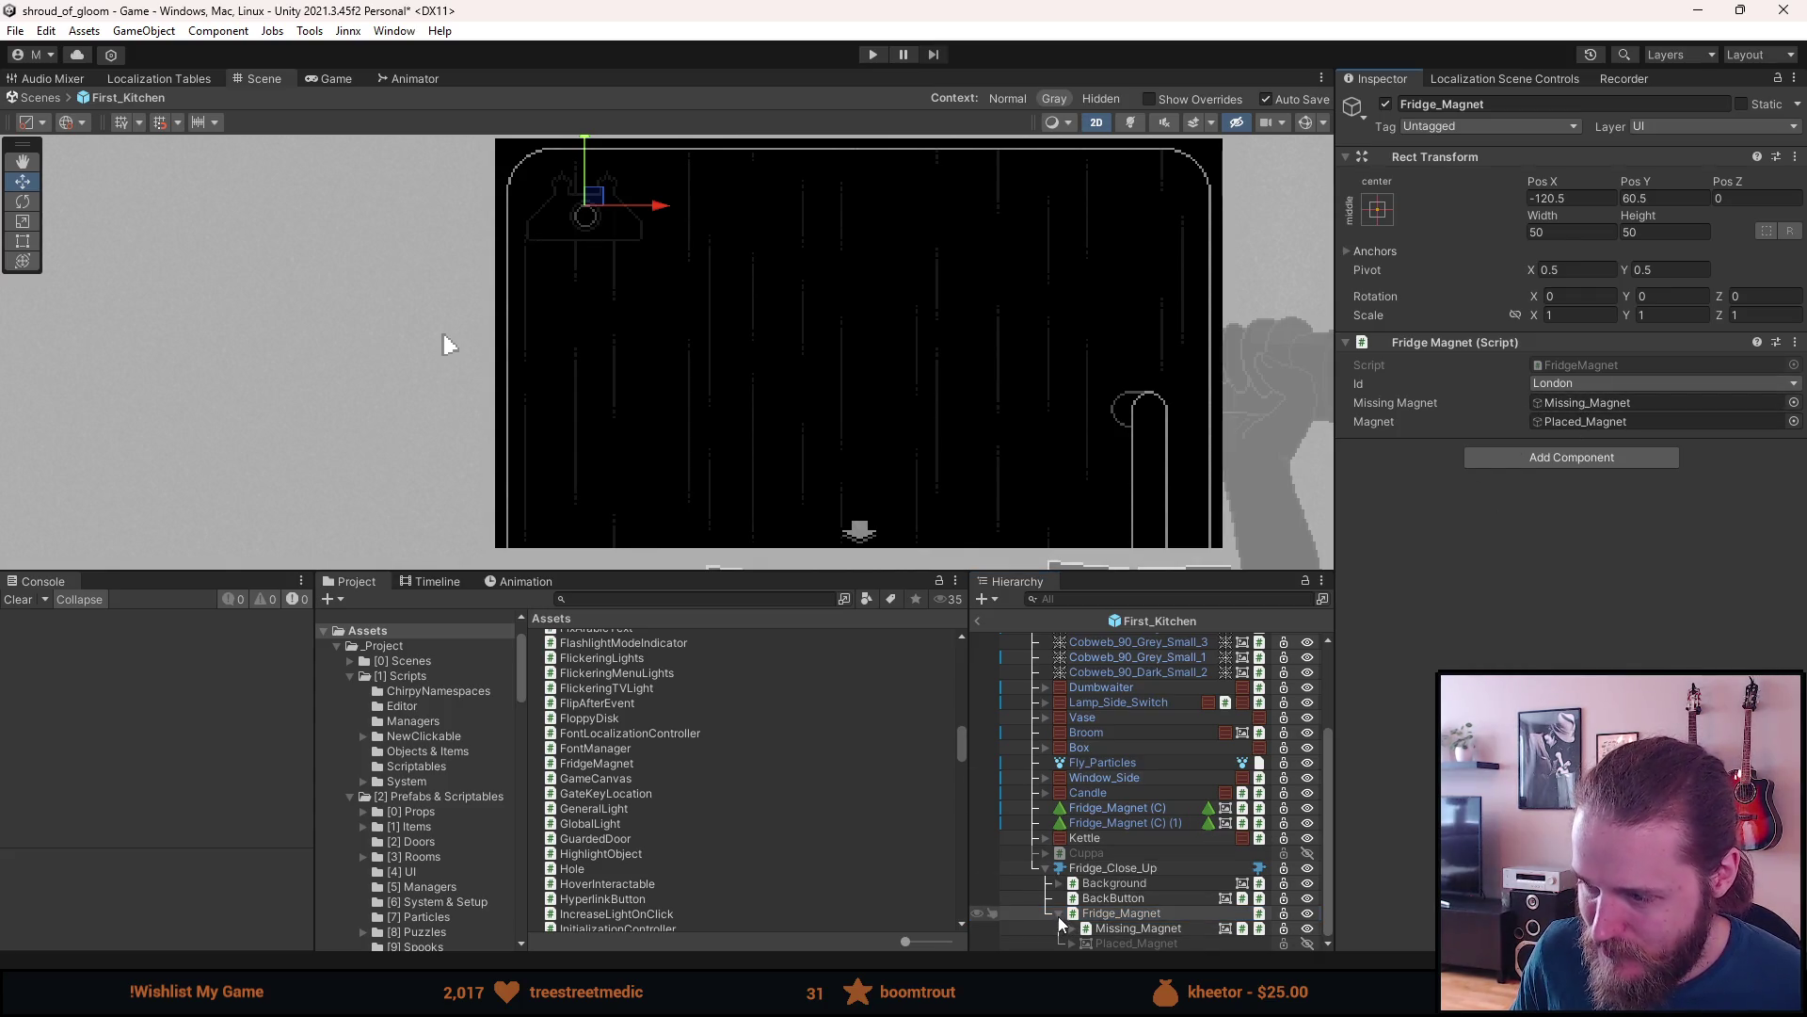
pyautogui.click(436, 797)
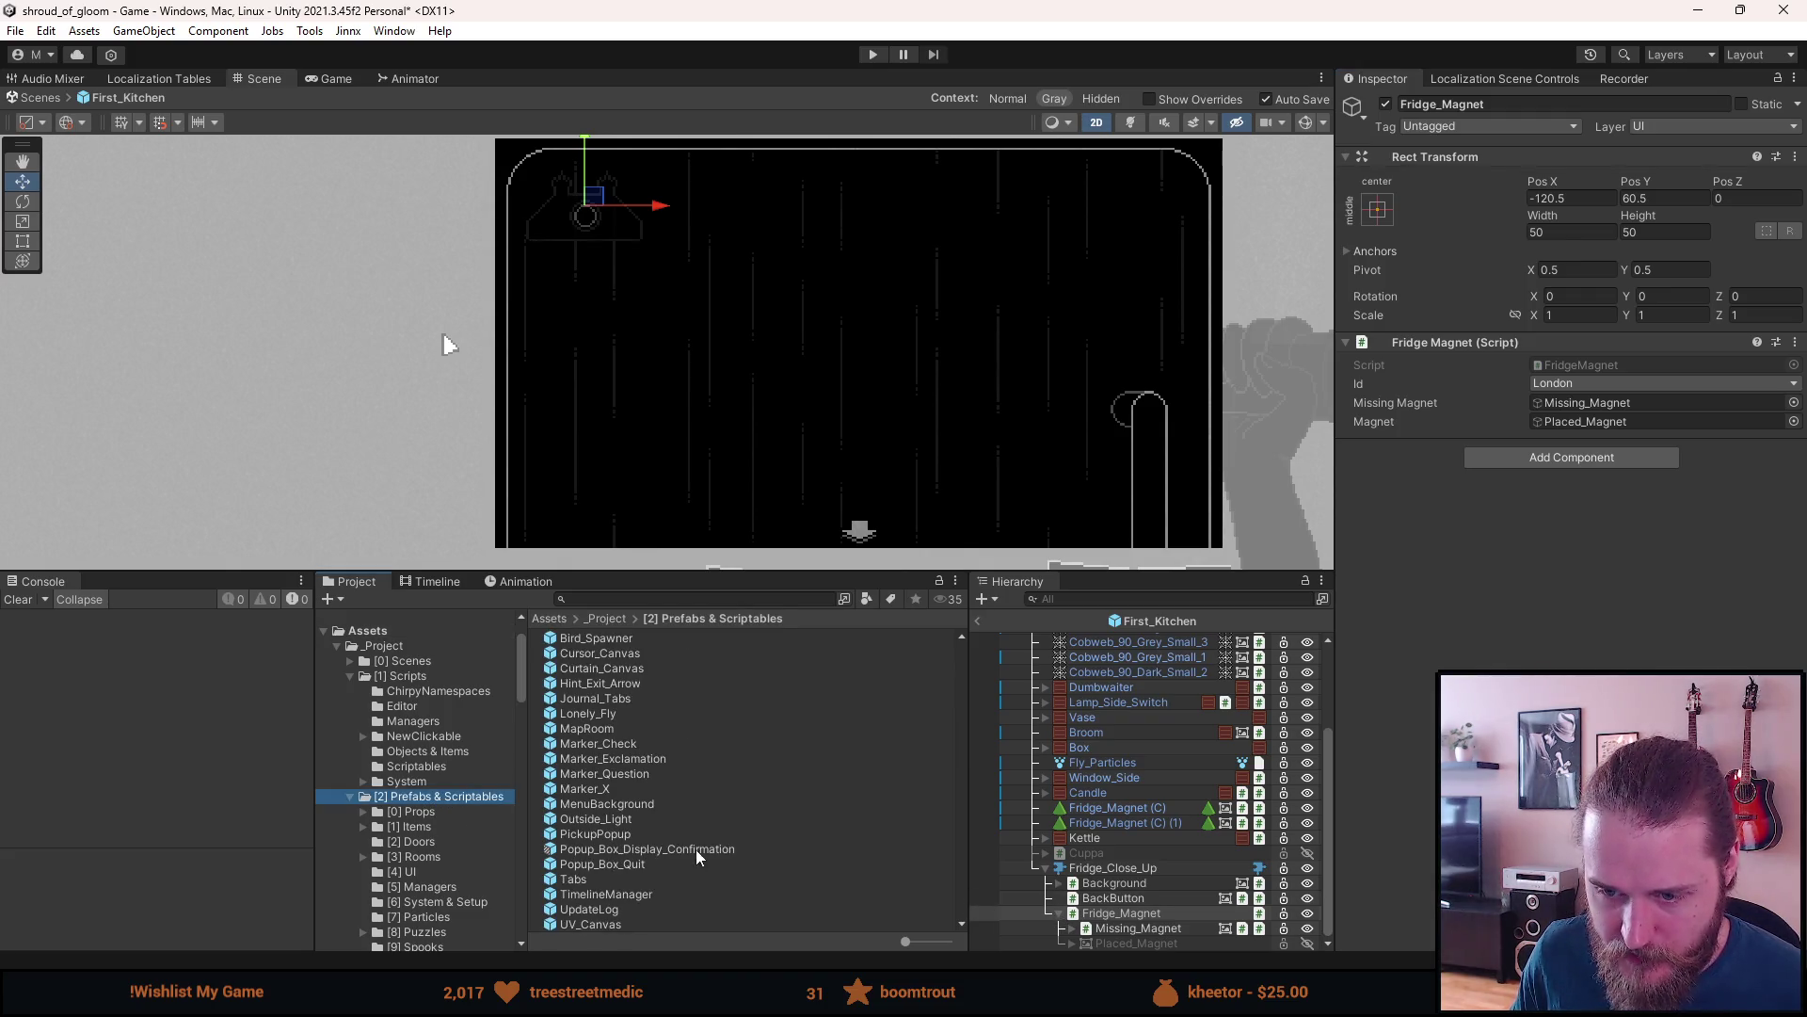
pyautogui.scroll(5, 650, 855)
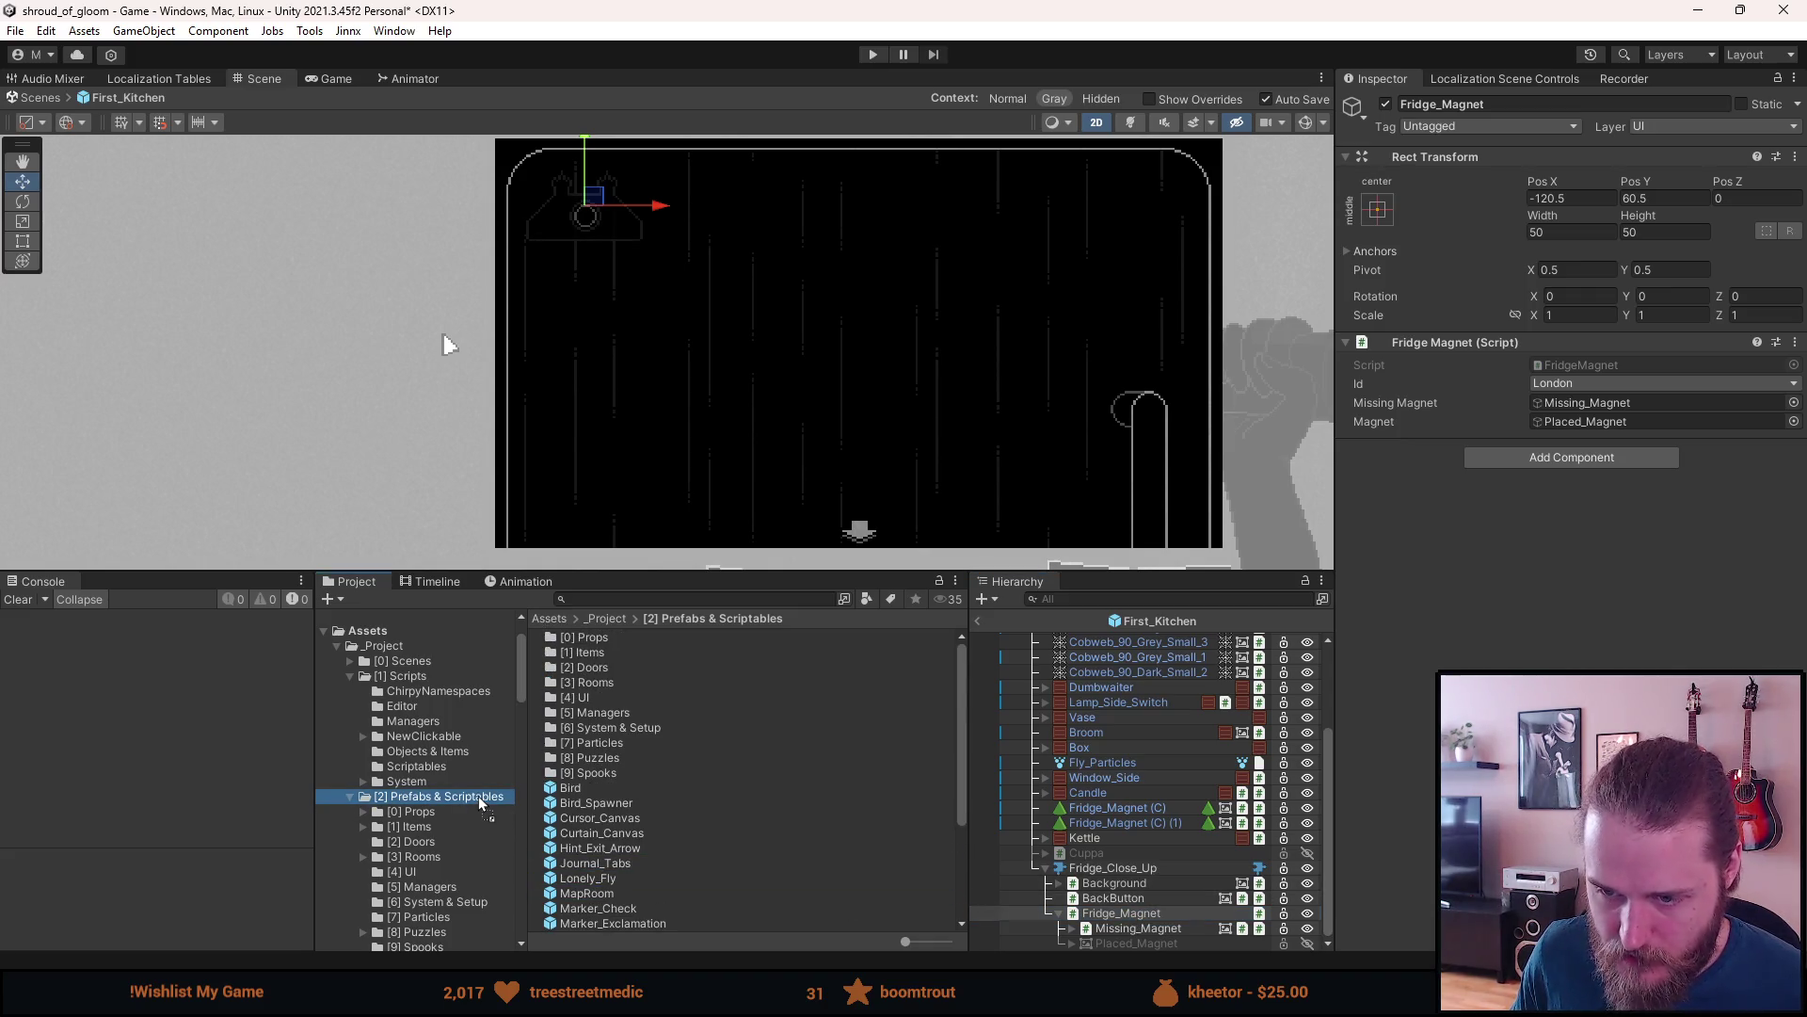
pyautogui.moveTo(478, 795); pyautogui.dragTo(477, 794)
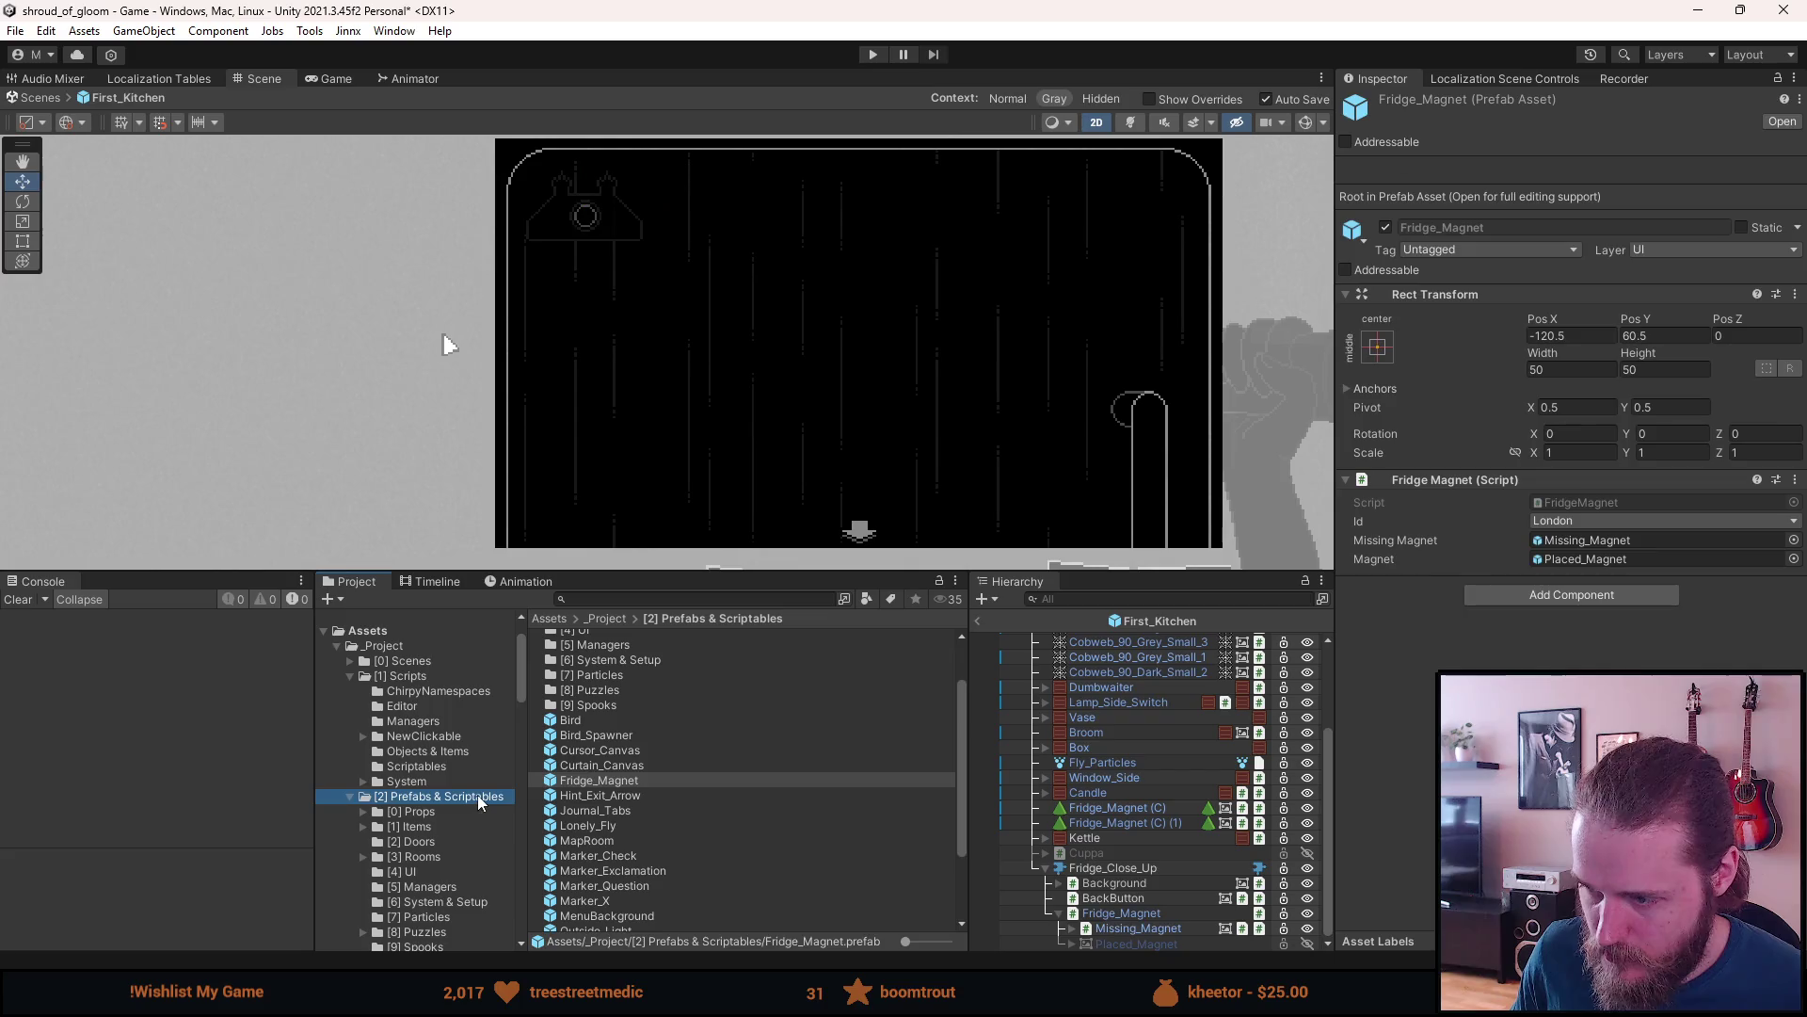
pyautogui.click(352, 797)
# - Duplicate Fridge_Magnet and move the copy right to Pos X -63.2
pyautogui.click(1127, 912)
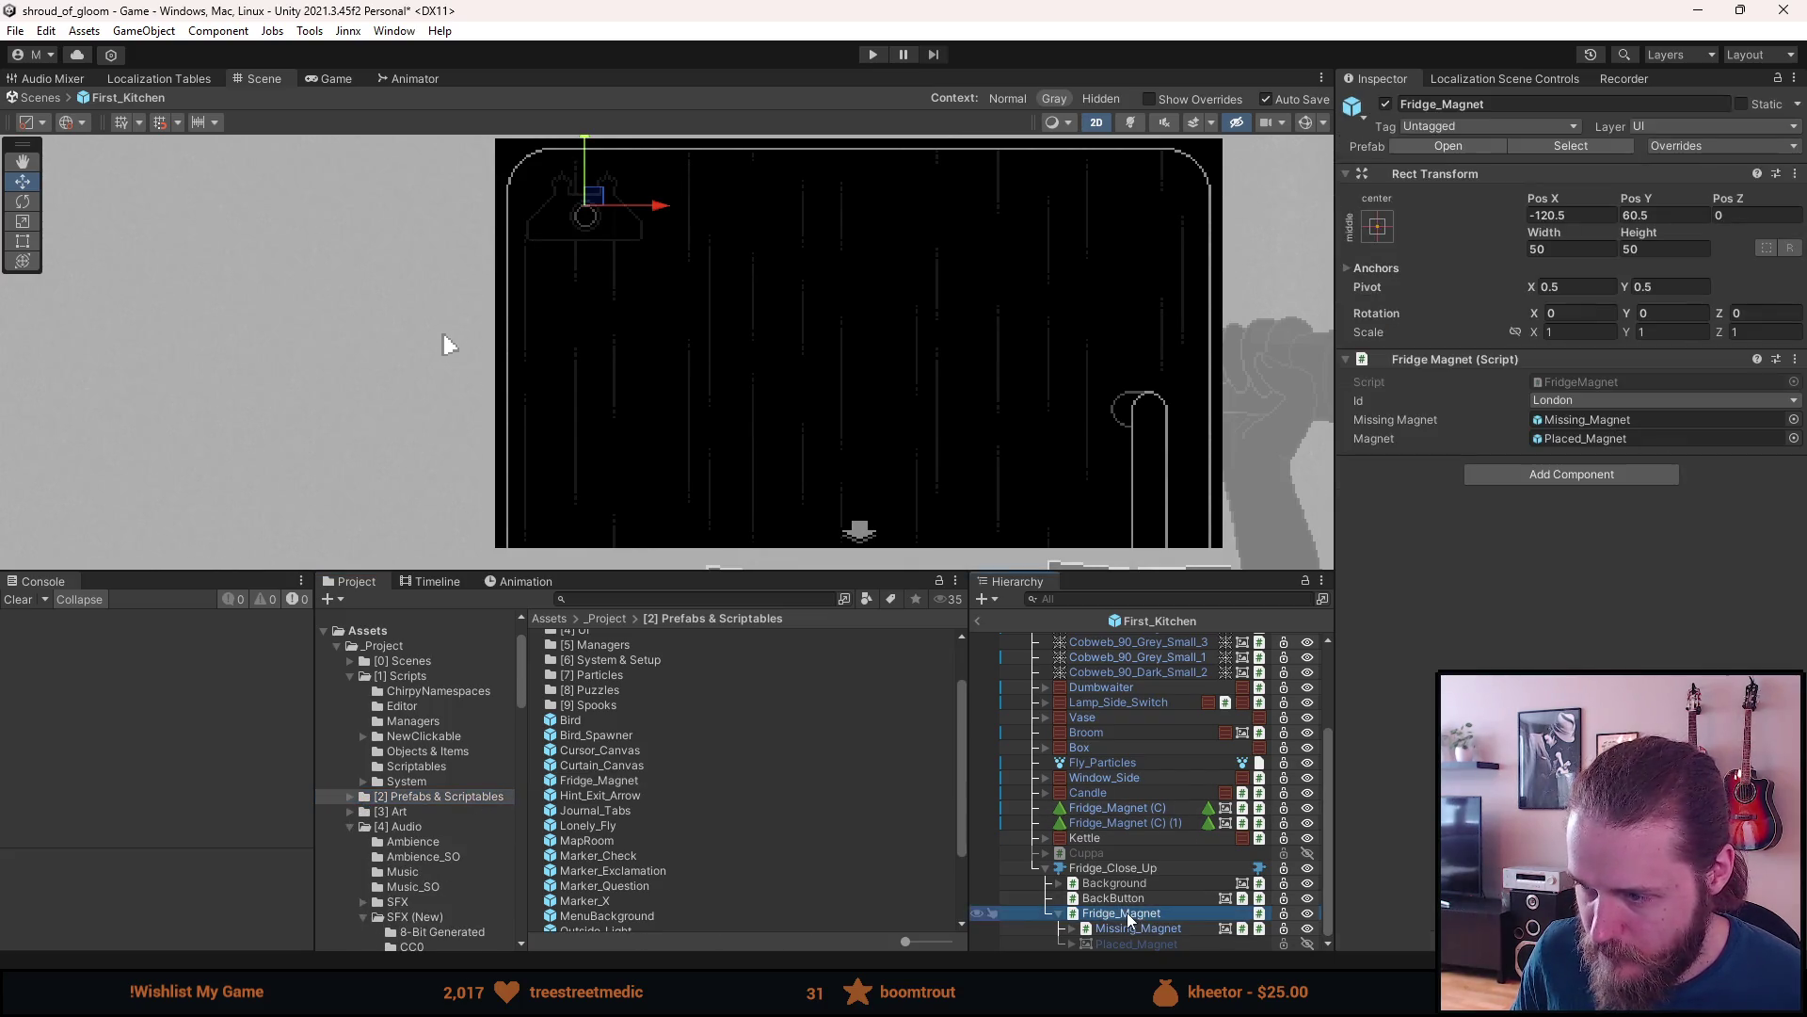
pyautogui.scroll(5, 539, 146)
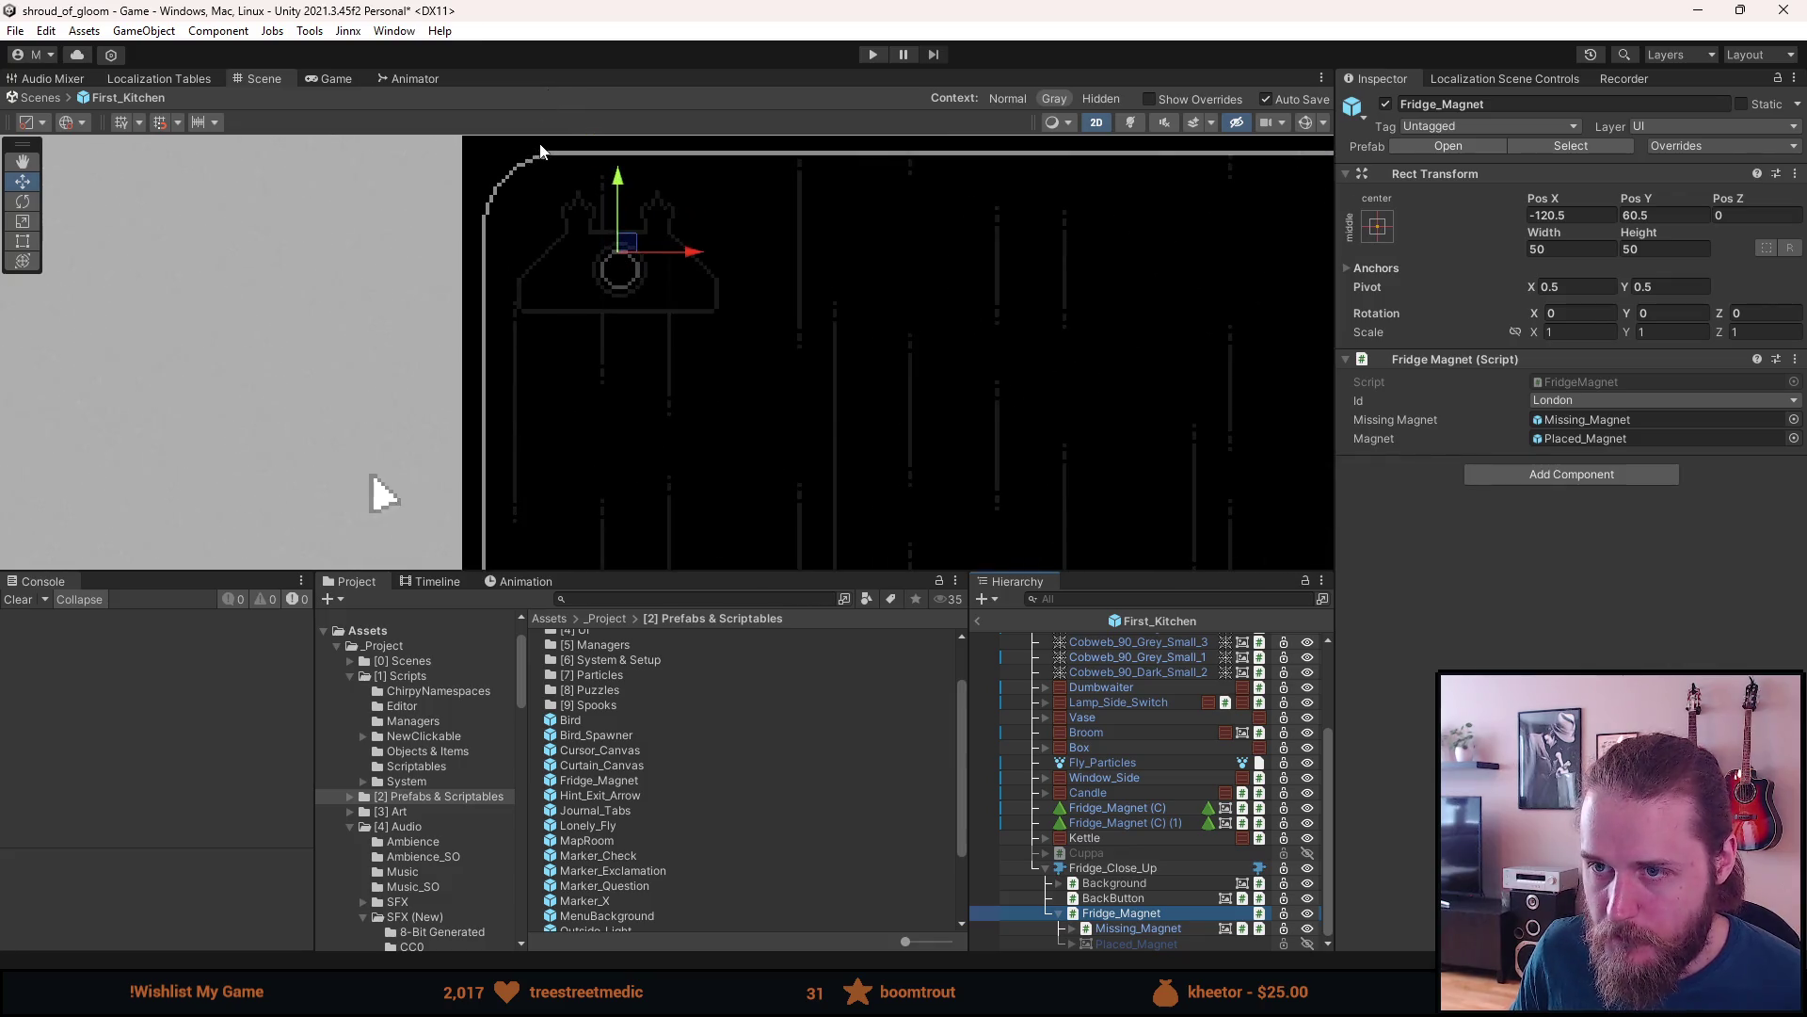
pyautogui.scroll(2, 588, 197)
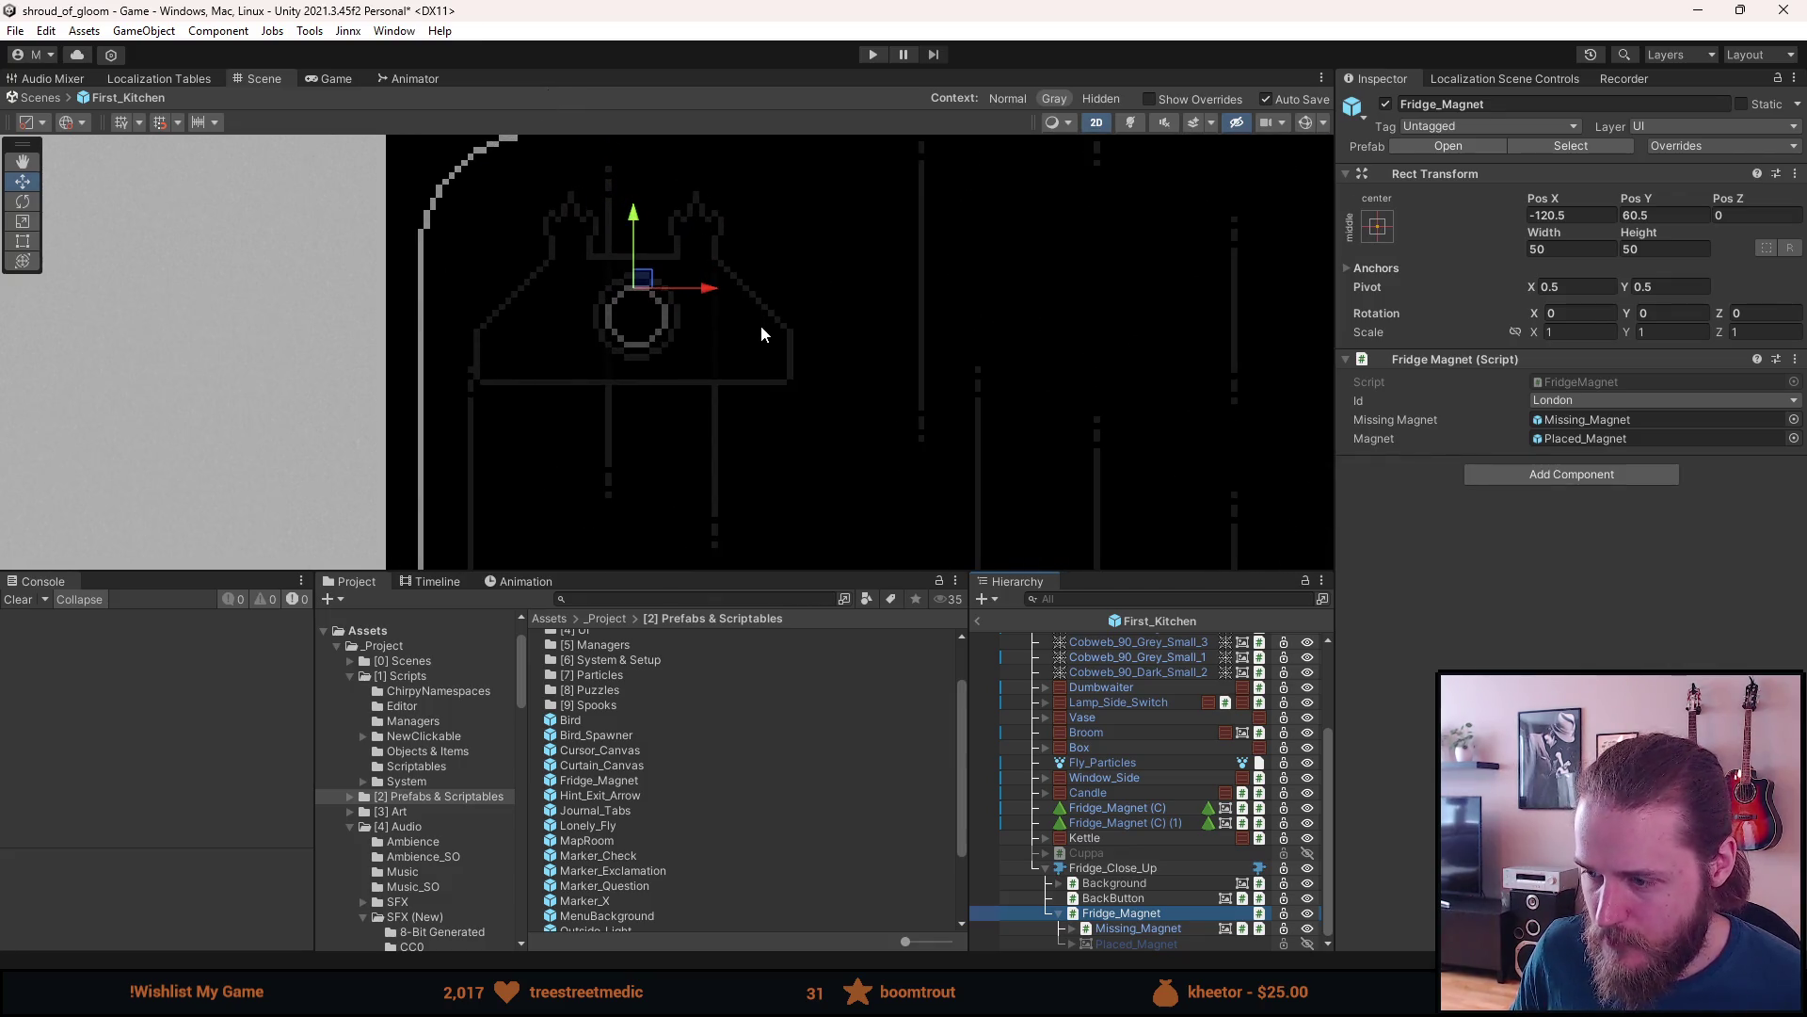
pyautogui.hotkey('ctrl', 'd')
pyautogui.moveTo(701, 288); pyautogui.dragTo(1065, 291)
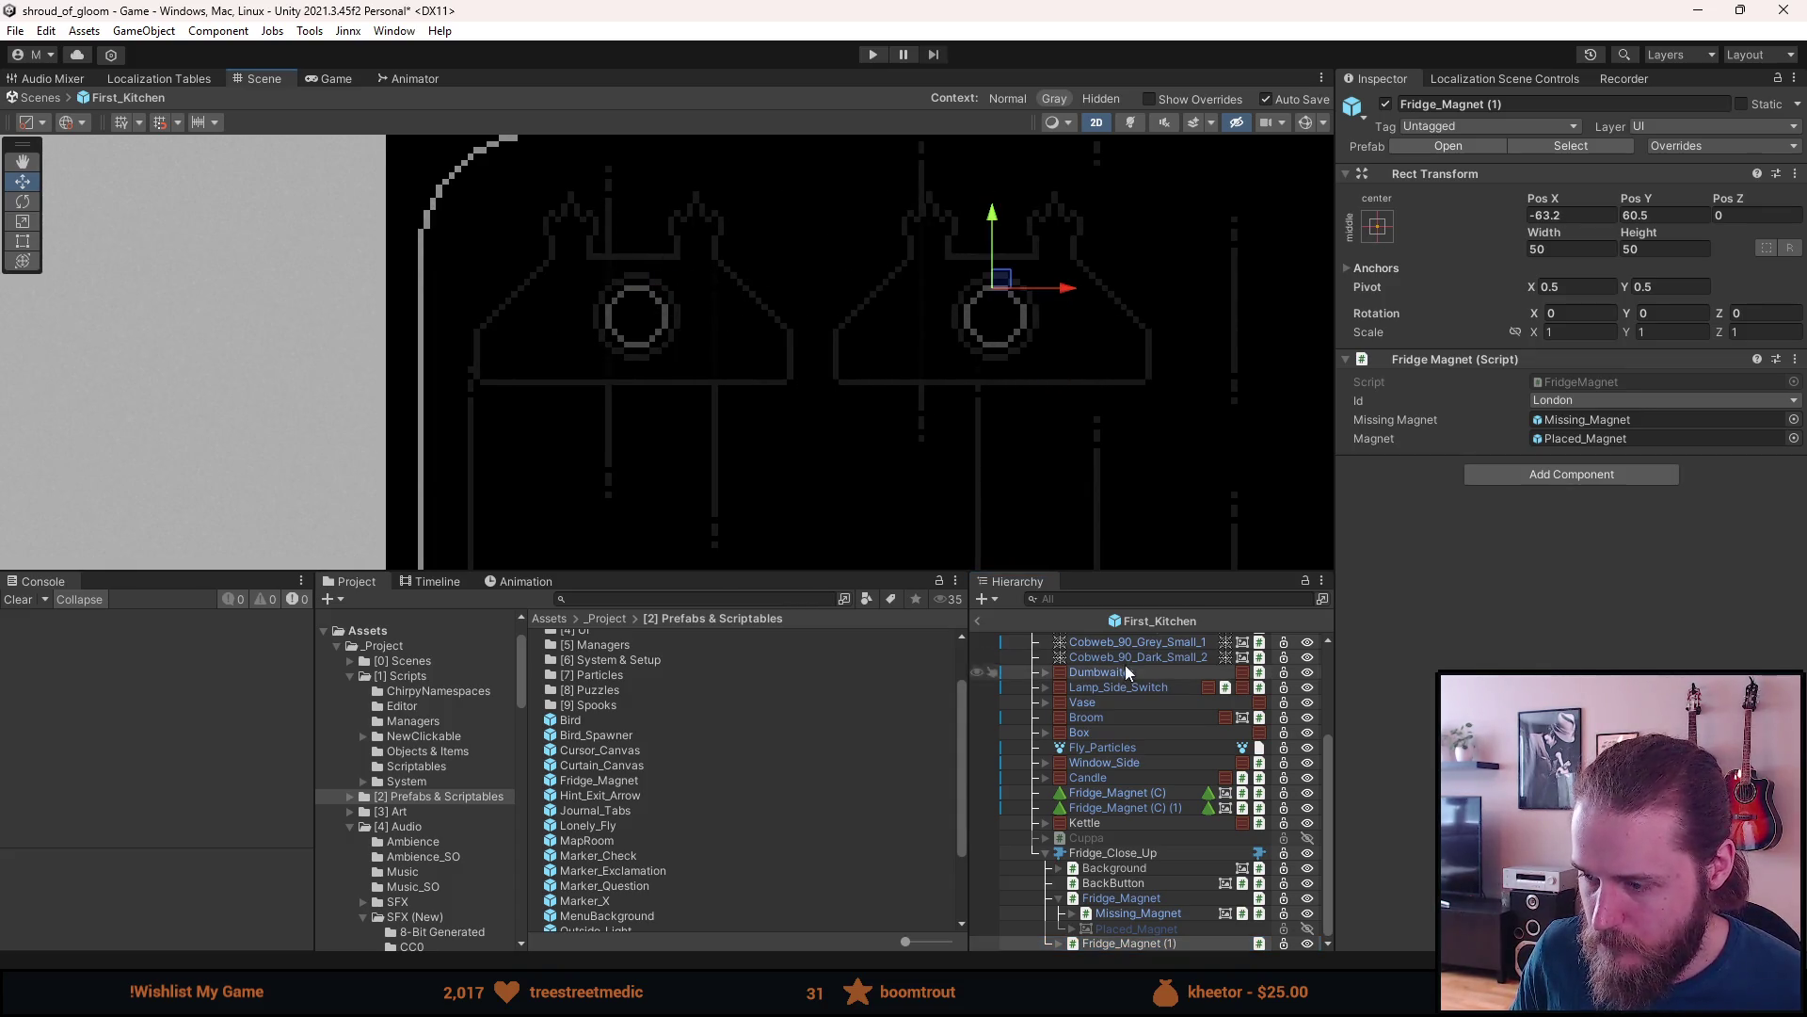
# - Give Placed_Magnet and its Non_Lit the Fridge_Magnets_0 sprite at native size
pyautogui.click(1058, 944)
pyautogui.click(1073, 929)
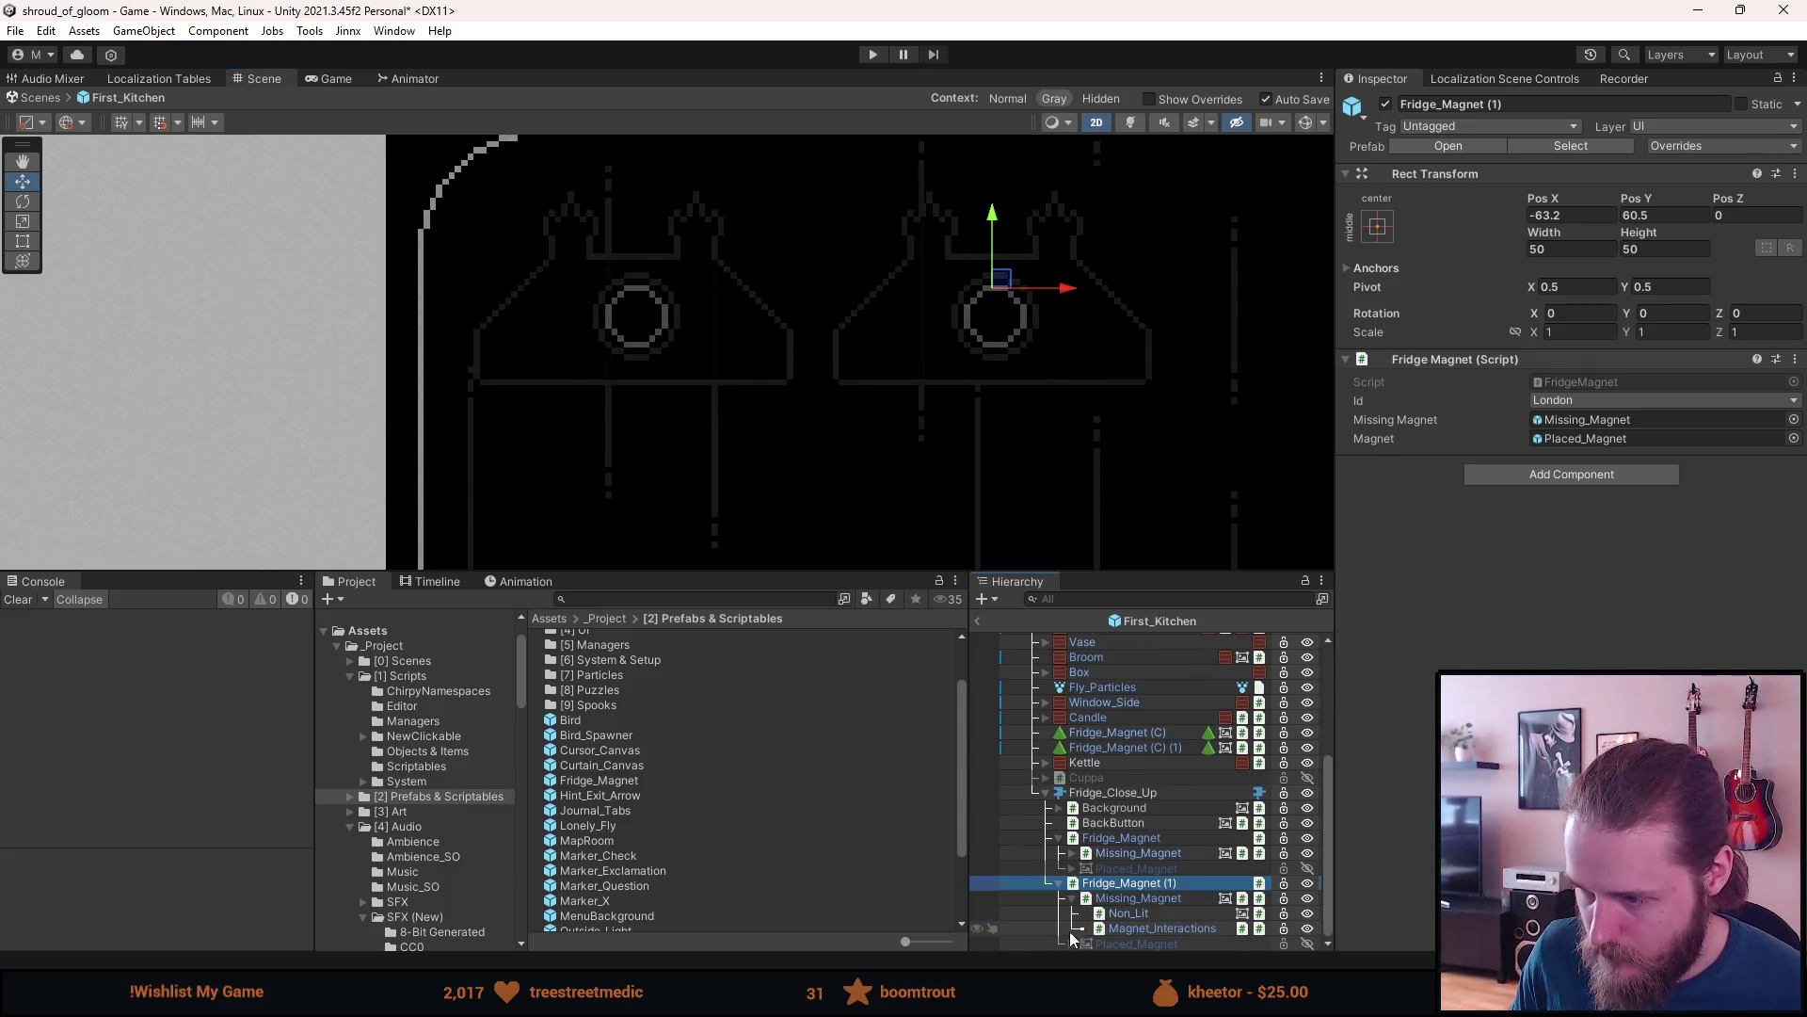
pyautogui.click(1073, 943)
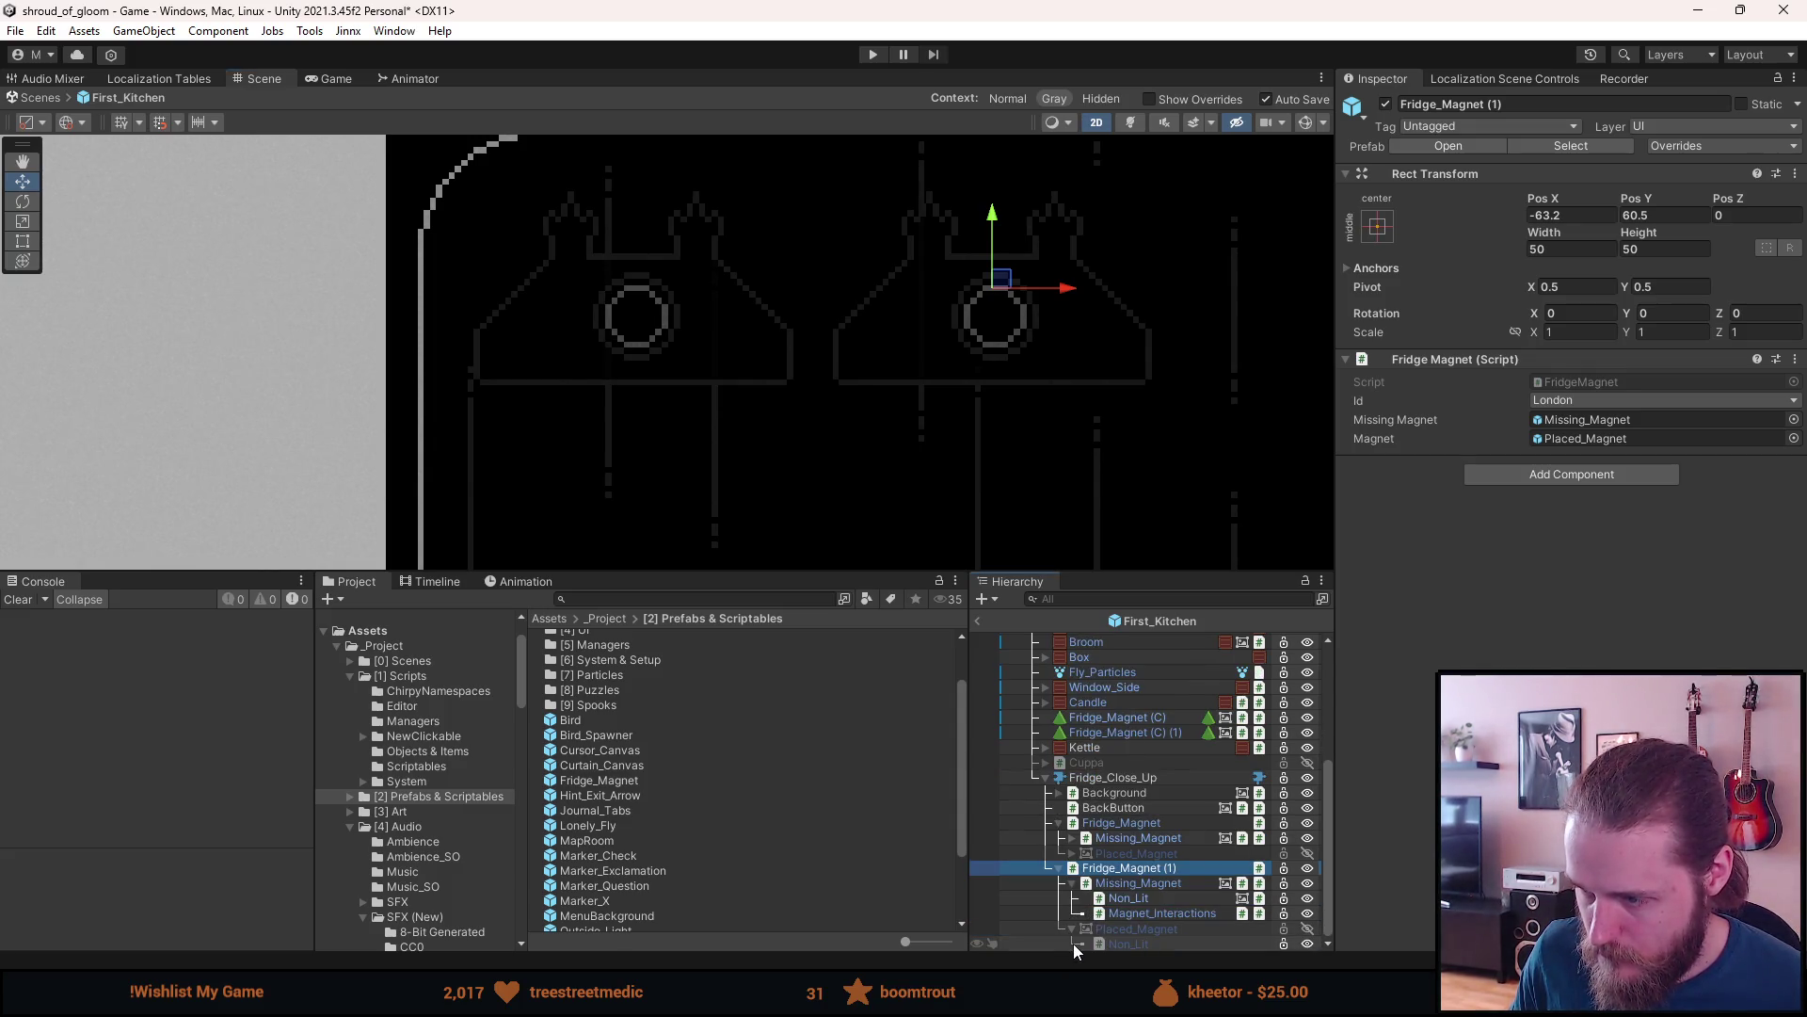
pyautogui.click(1129, 944)
pyautogui.keyDown('ctrl'); pyautogui.click(1147, 931); pyautogui.keyUp('ctrl')
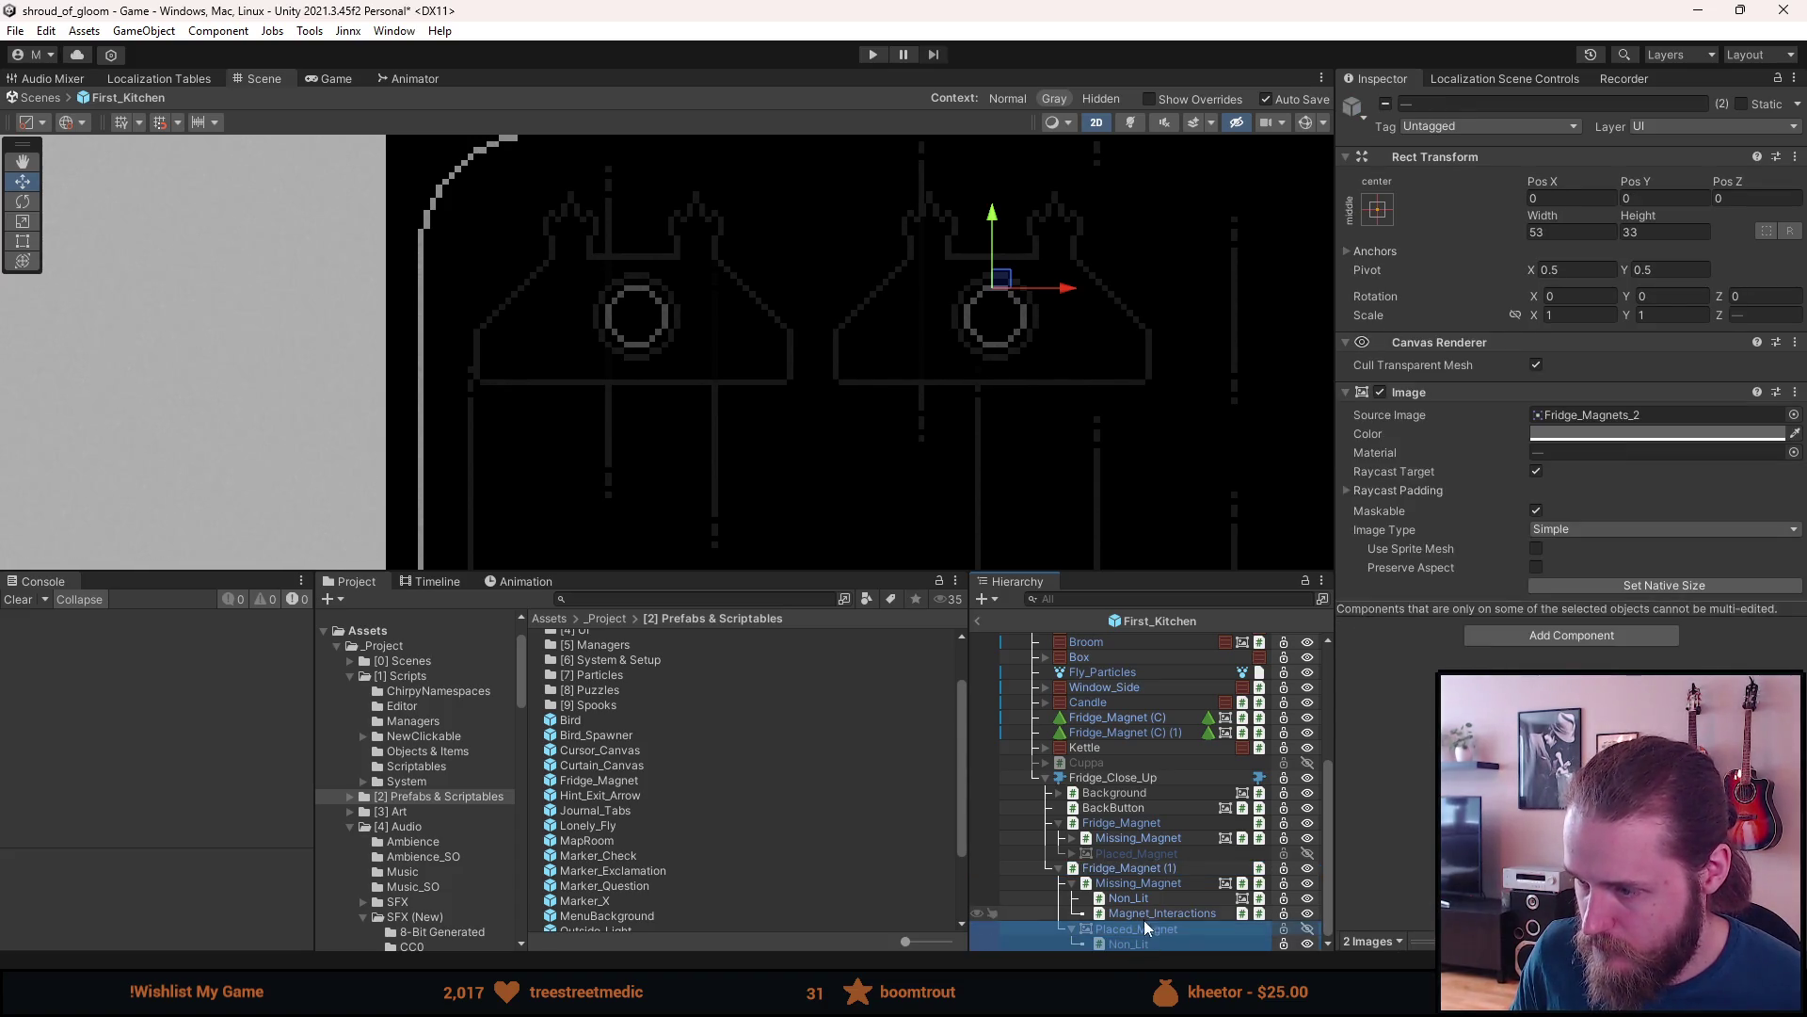
pyautogui.keyDown('ctrl'); pyautogui.click(1143, 896); pyautogui.keyUp('ctrl')
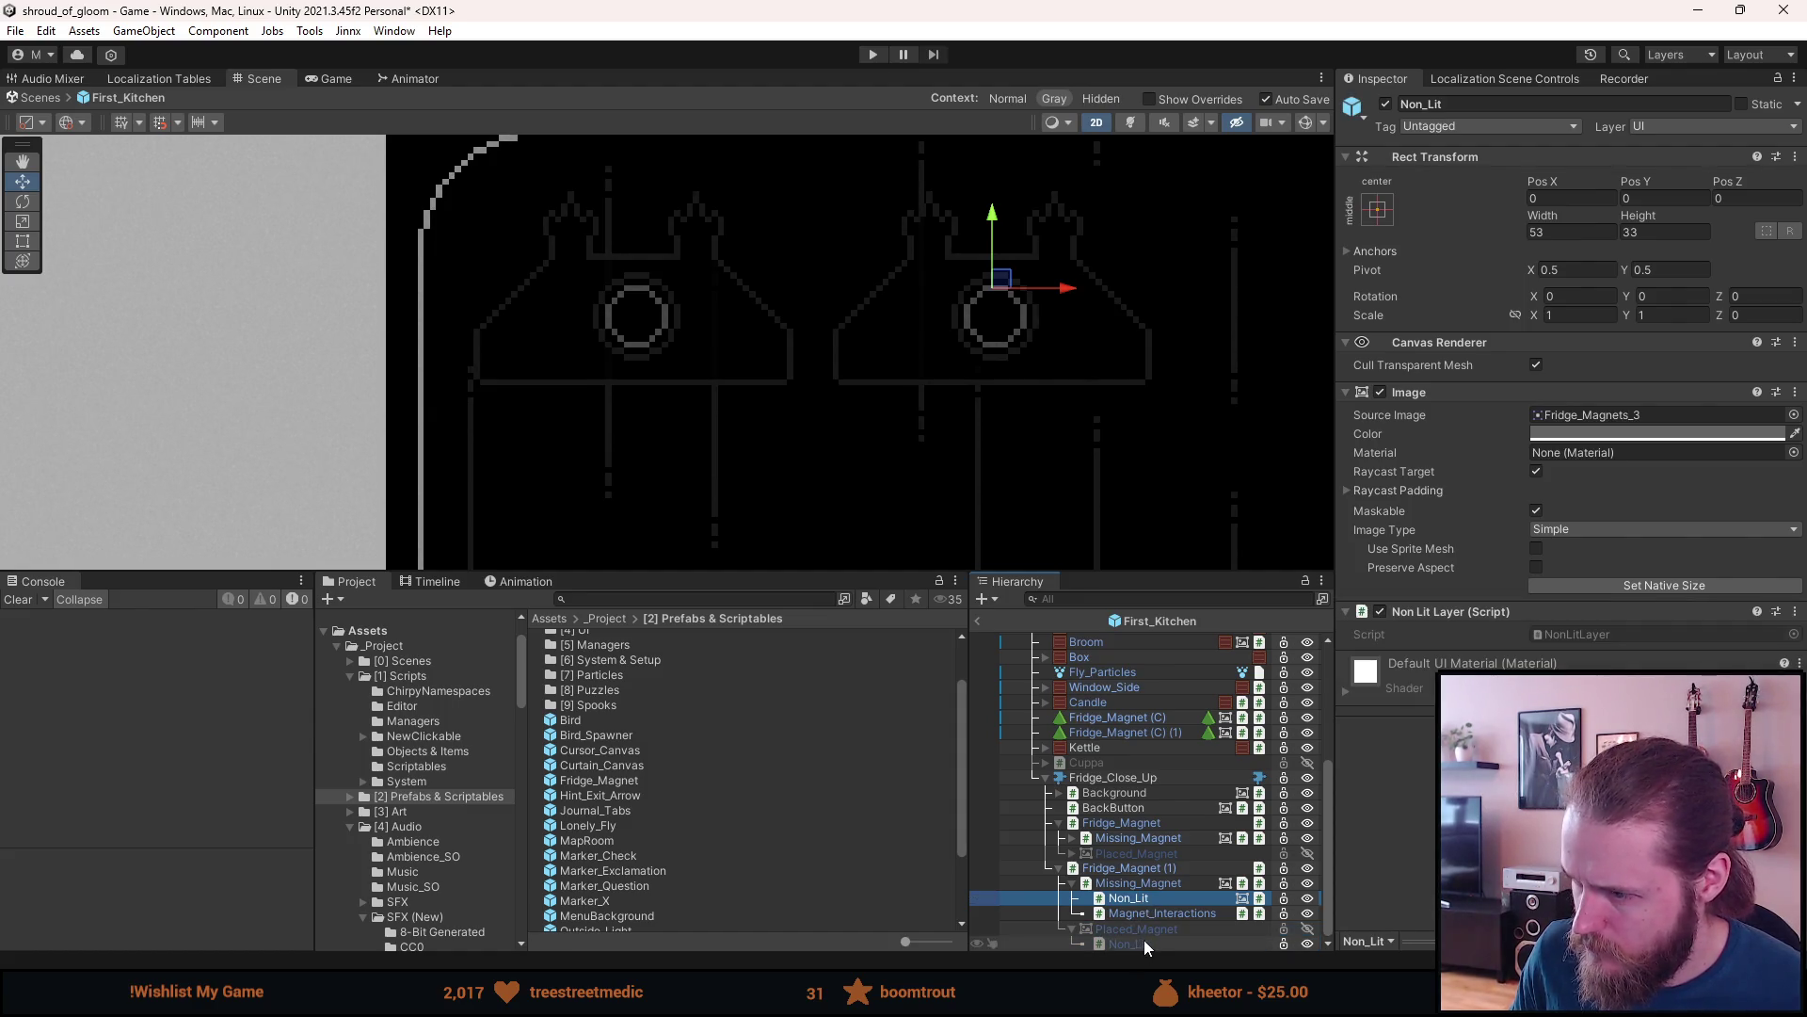
pyautogui.click(1147, 930)
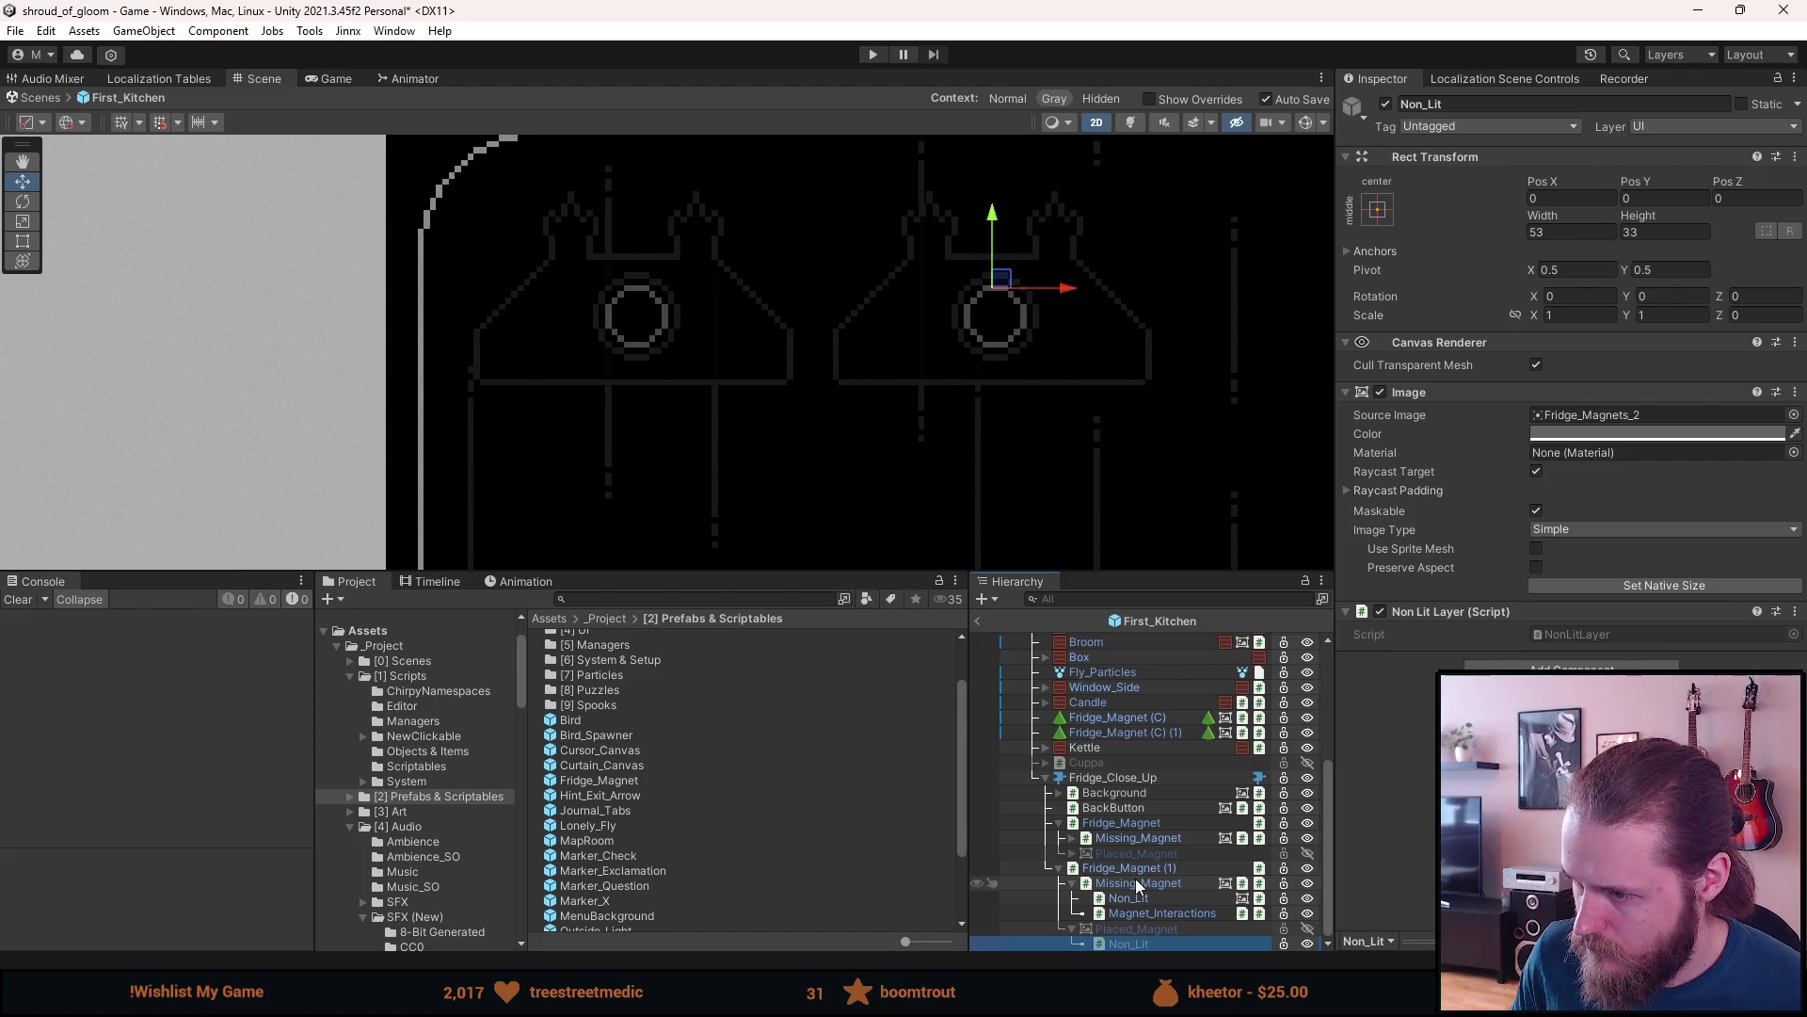
pyautogui.click(1135, 880)
pyautogui.click(1137, 930)
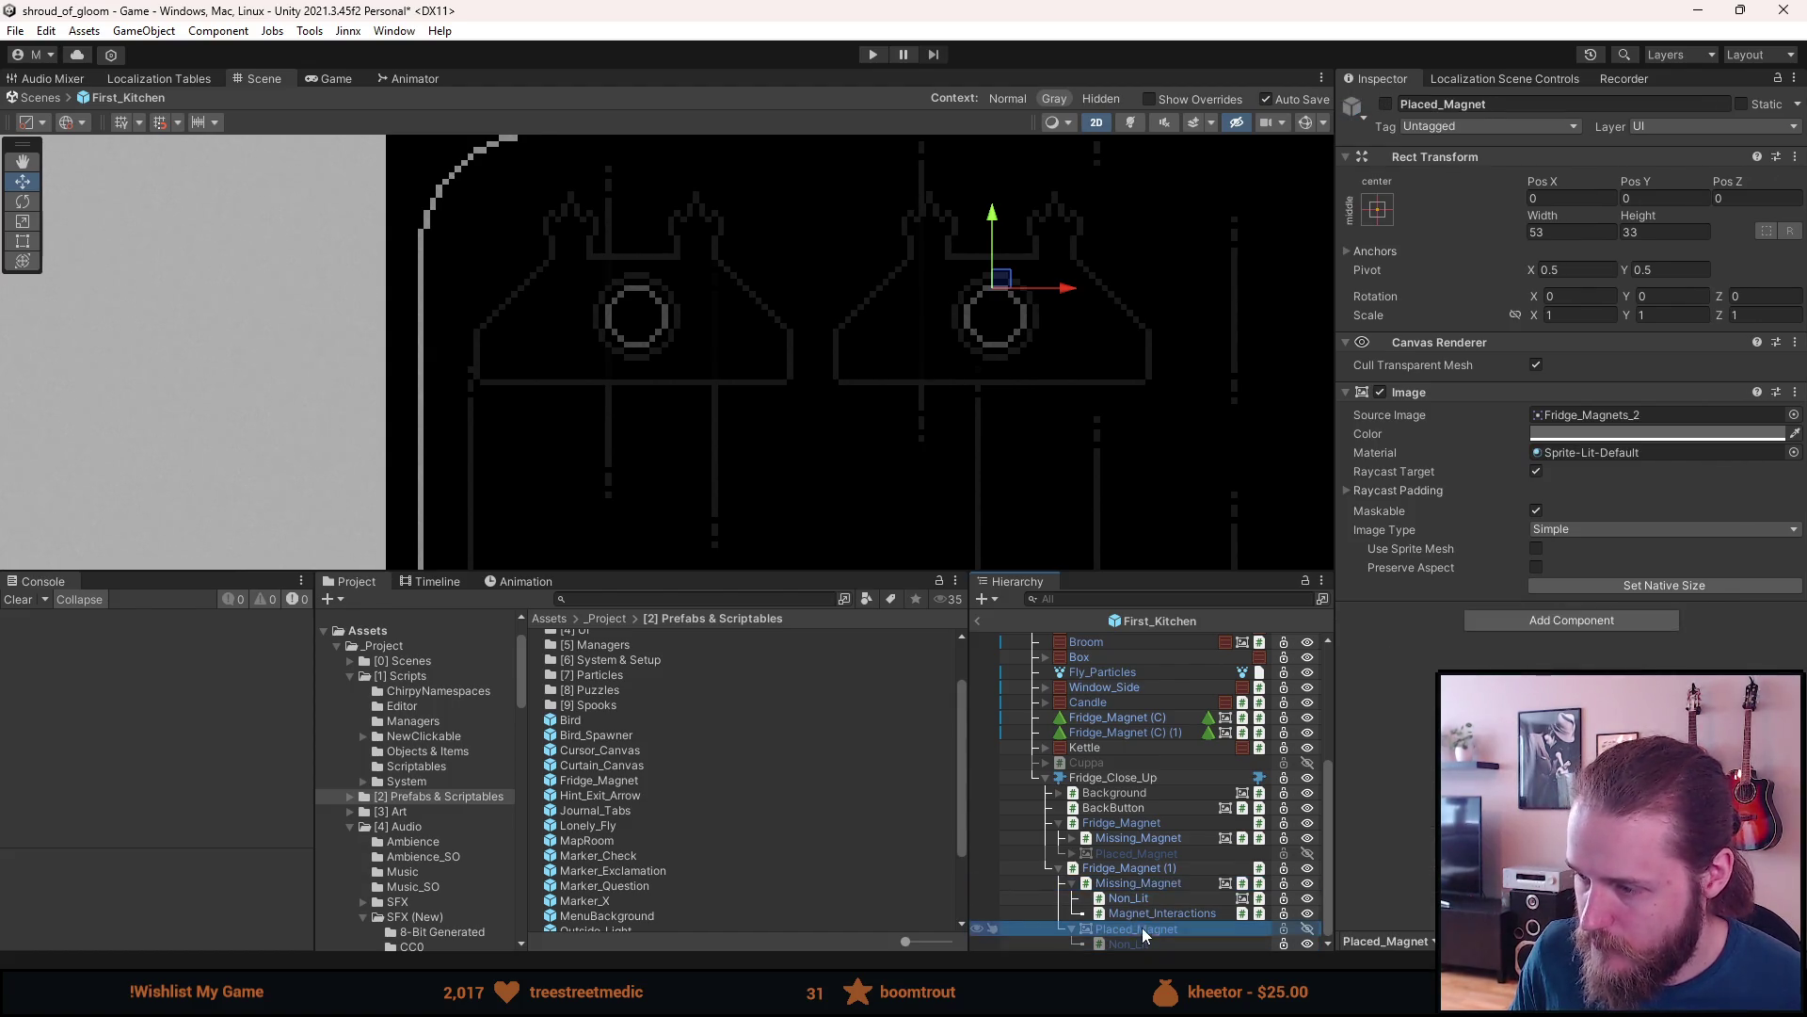
pyautogui.keyDown('ctrl'); pyautogui.click(1145, 940); pyautogui.keyUp('ctrl')
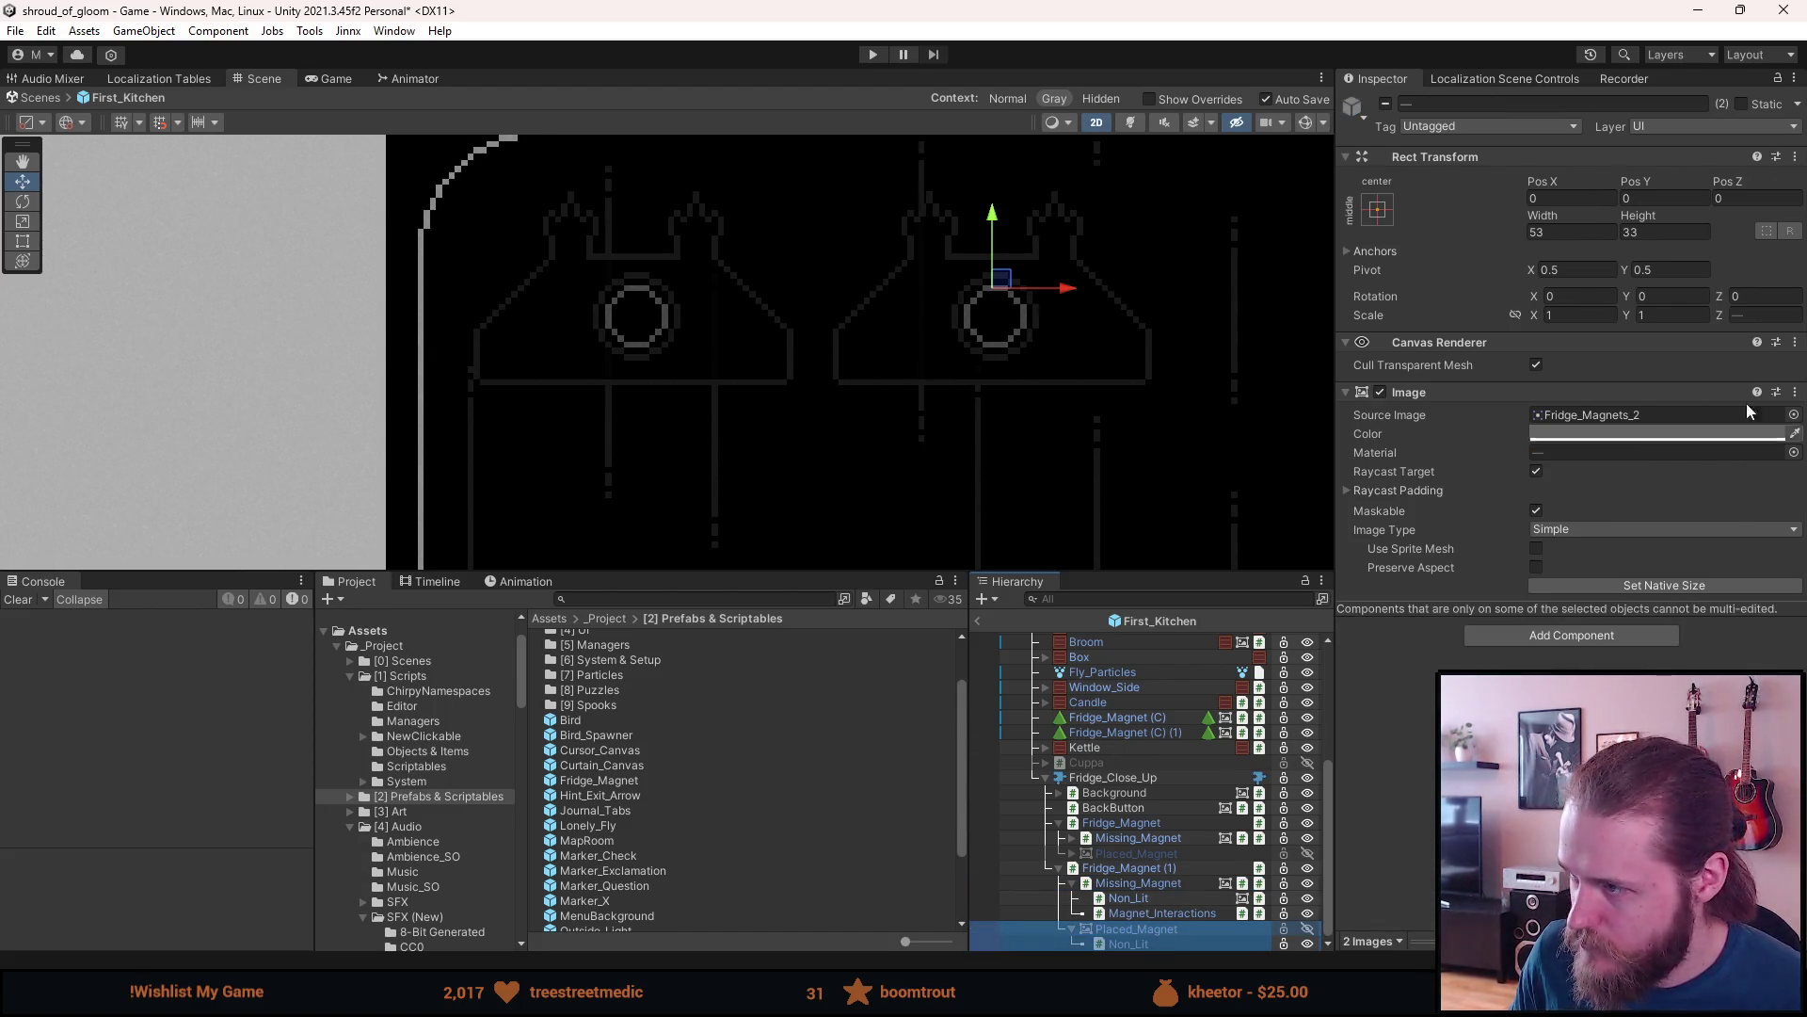
pyautogui.click(1793, 415)
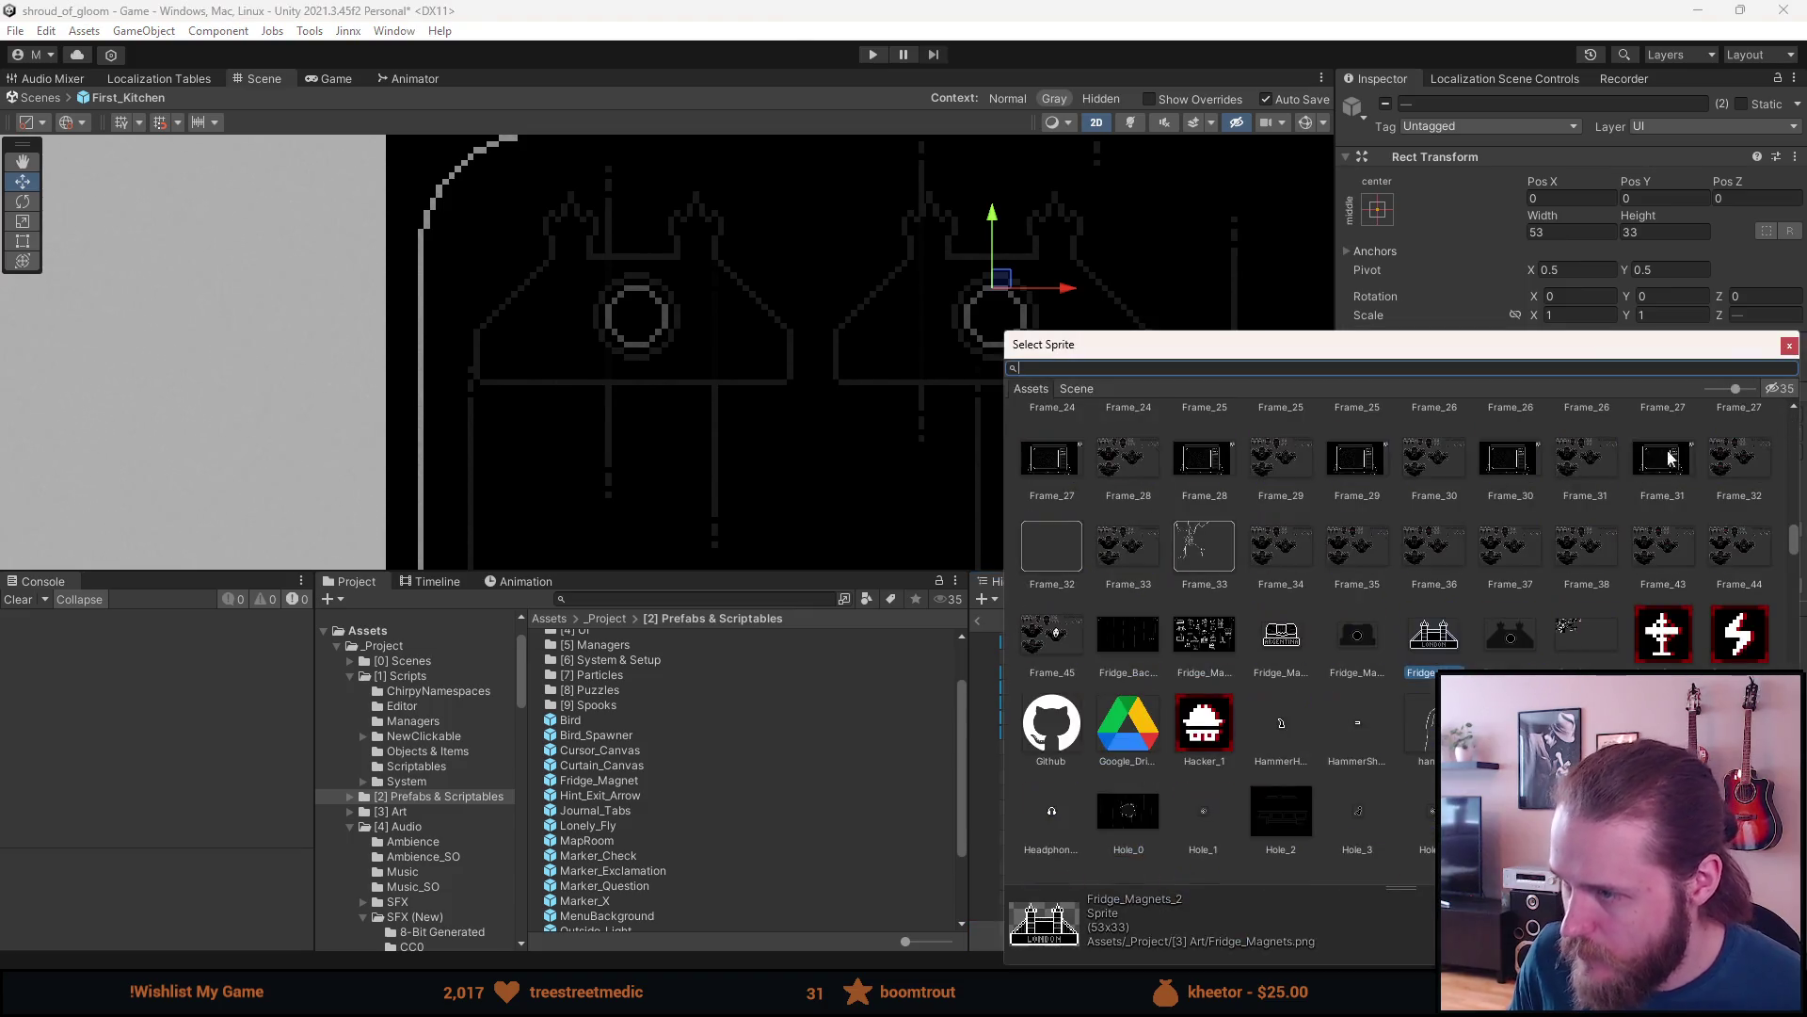
pyautogui.doubleClick(1281, 634)
pyautogui.click(1677, 584)
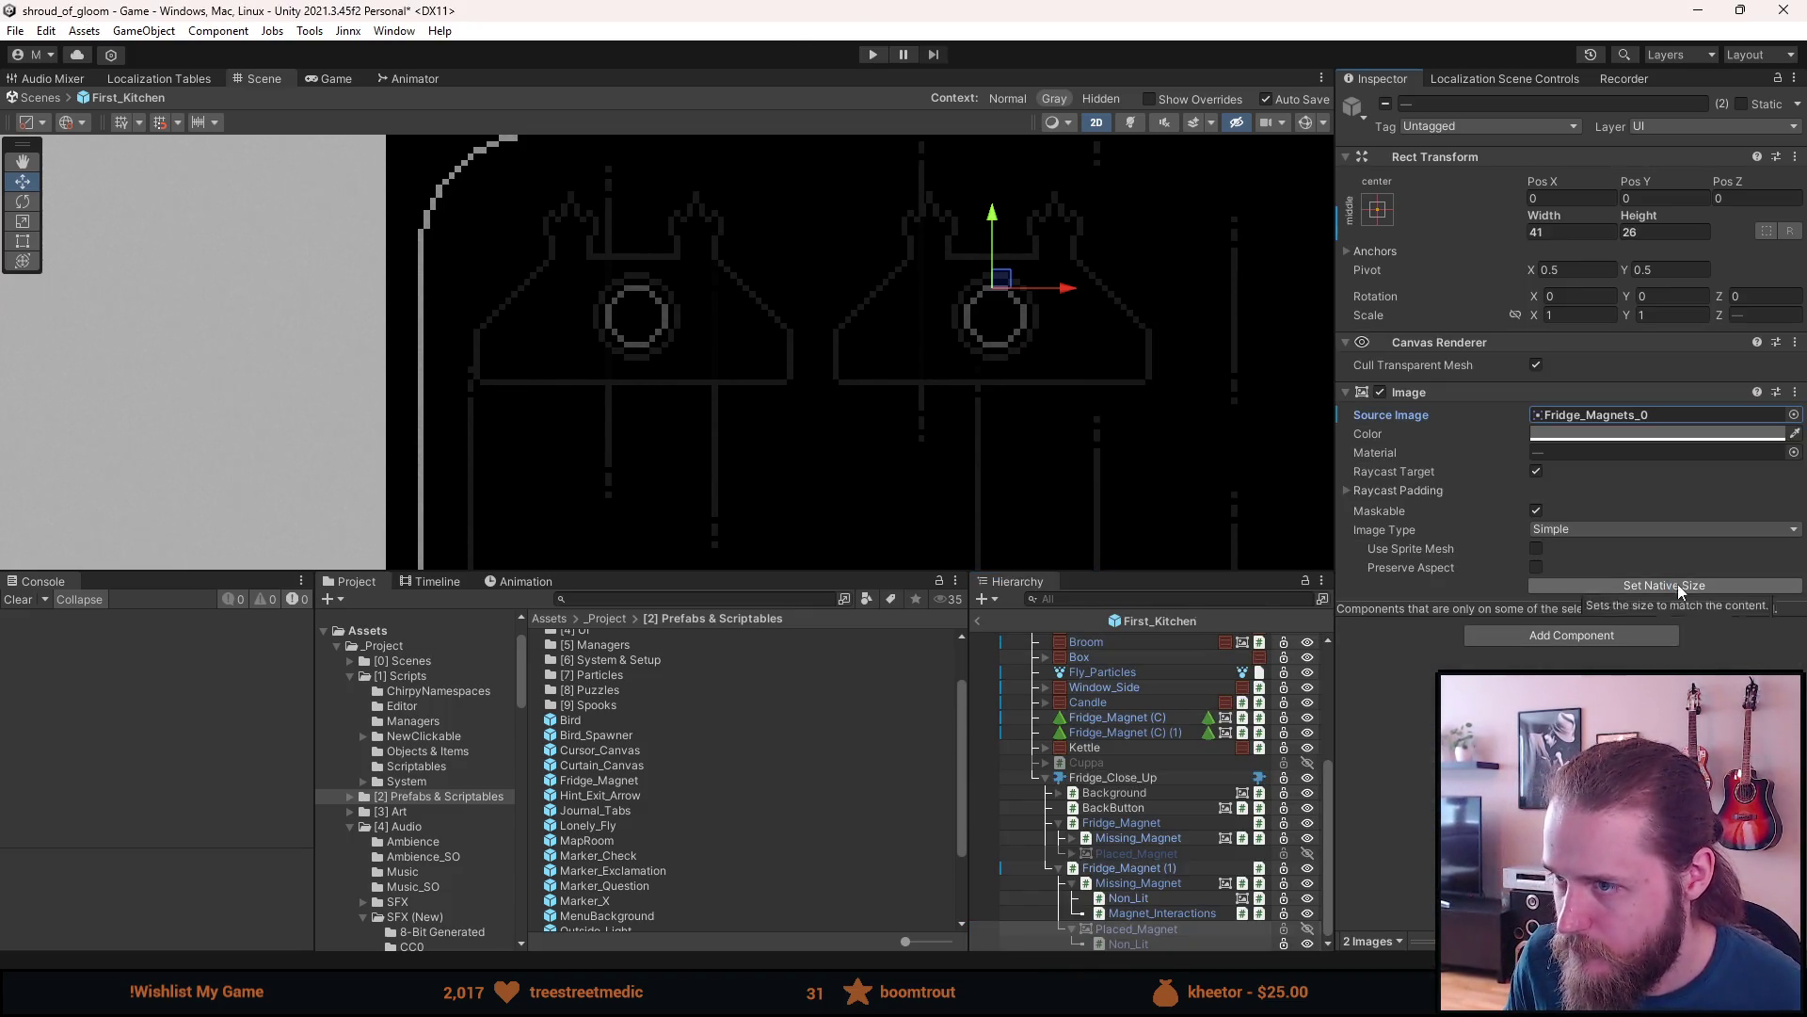
# - Give Missing_Magnet and its Non_Lit the bell-shaped Fridge_Magnets_1 sprite at native size
pyautogui.click(1156, 882)
pyautogui.keyDown('shift'); pyautogui.click(1158, 898); pyautogui.keyUp('shift')
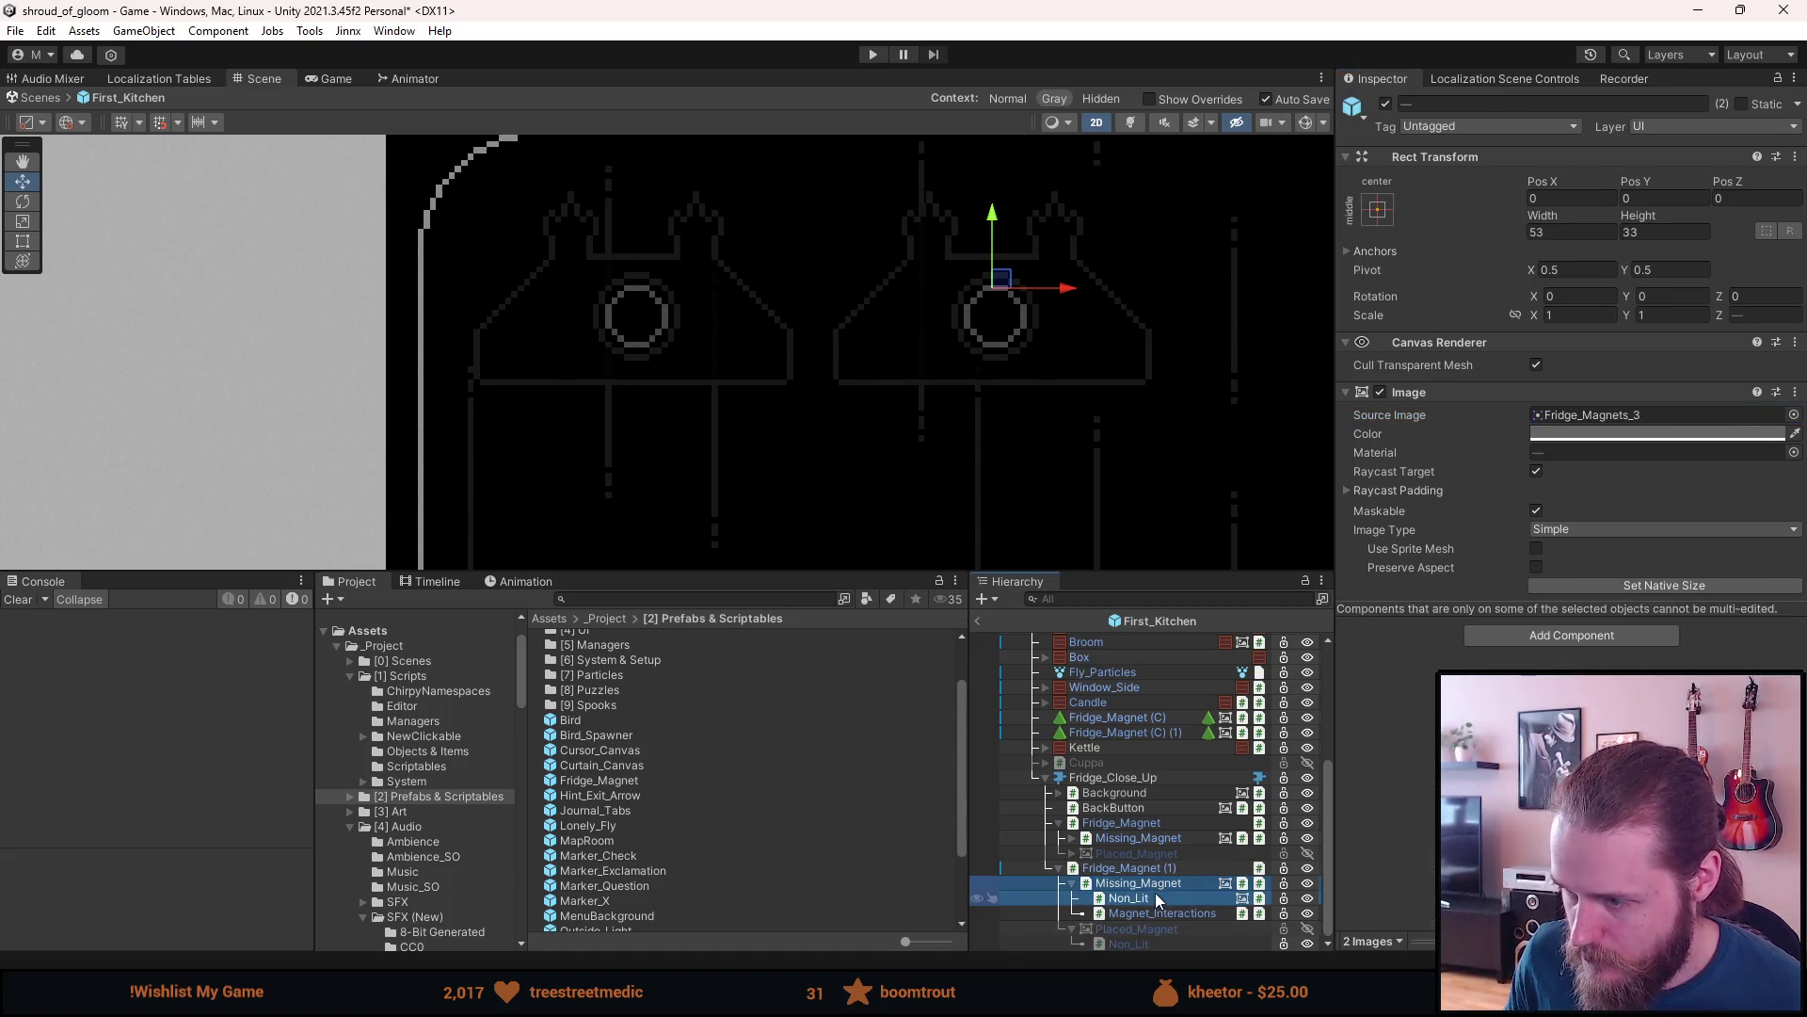
pyautogui.click(1793, 415)
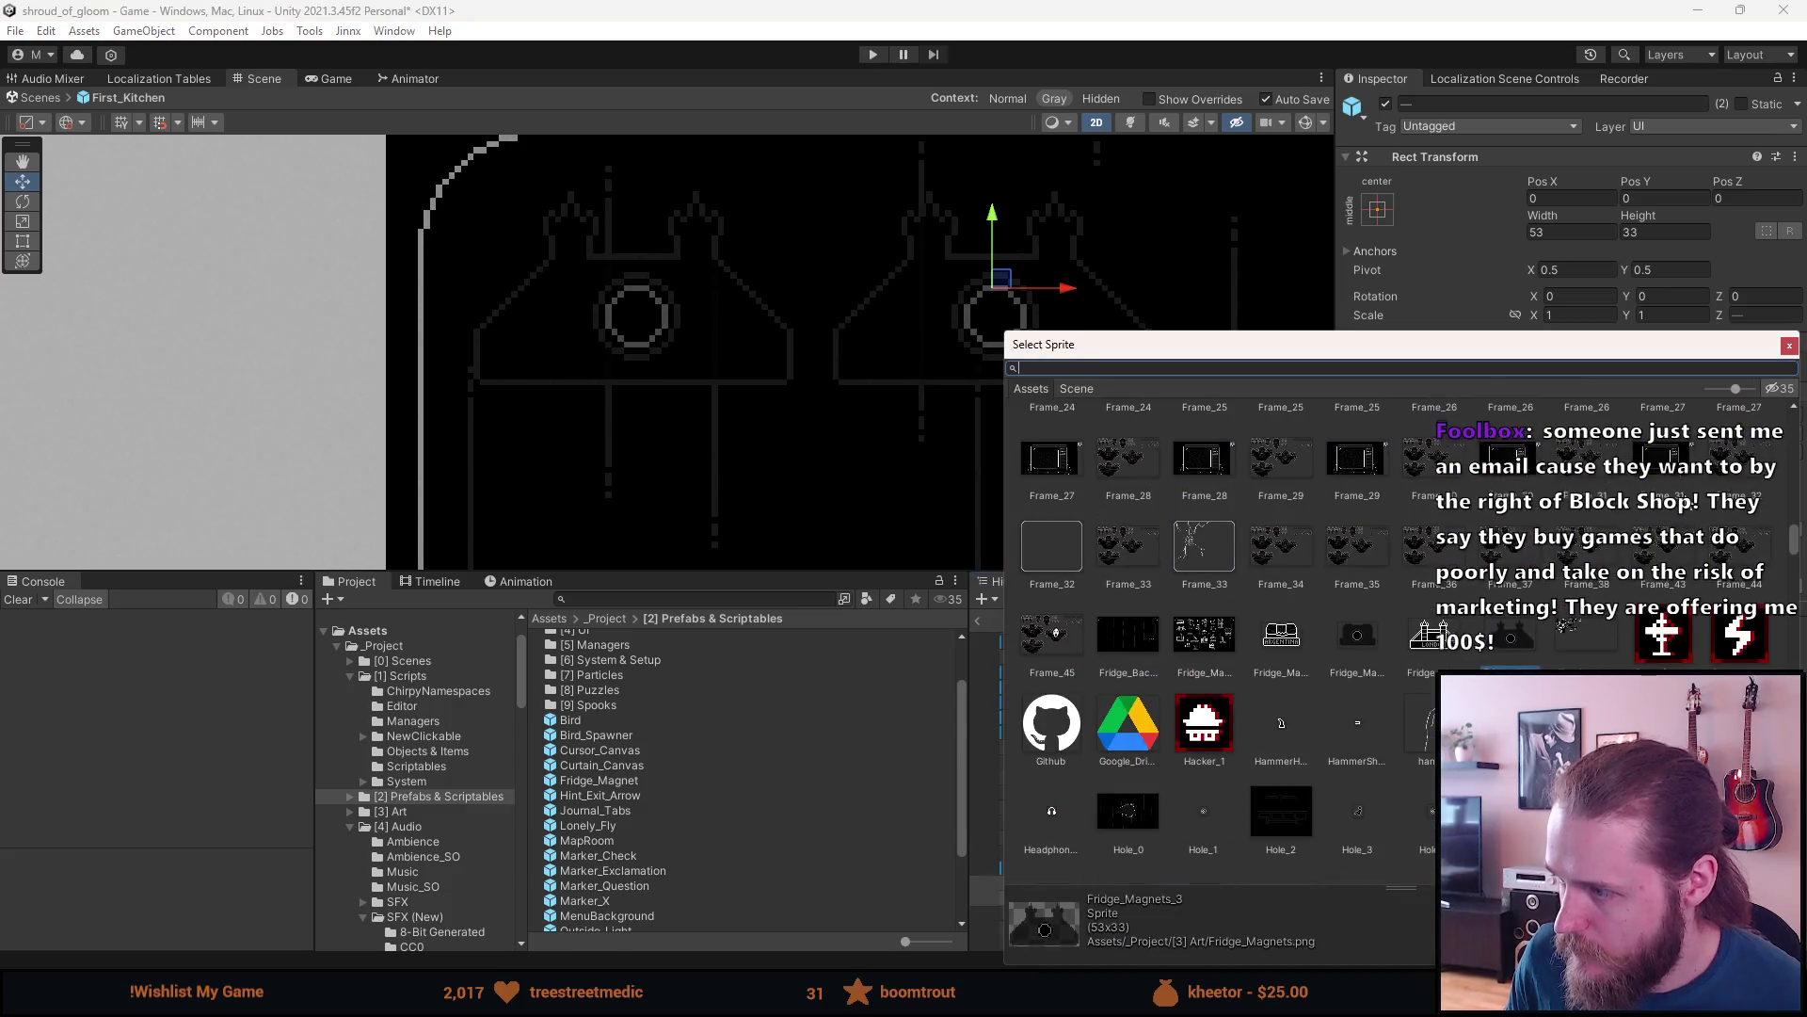
pyautogui.doubleClick(1357, 634)
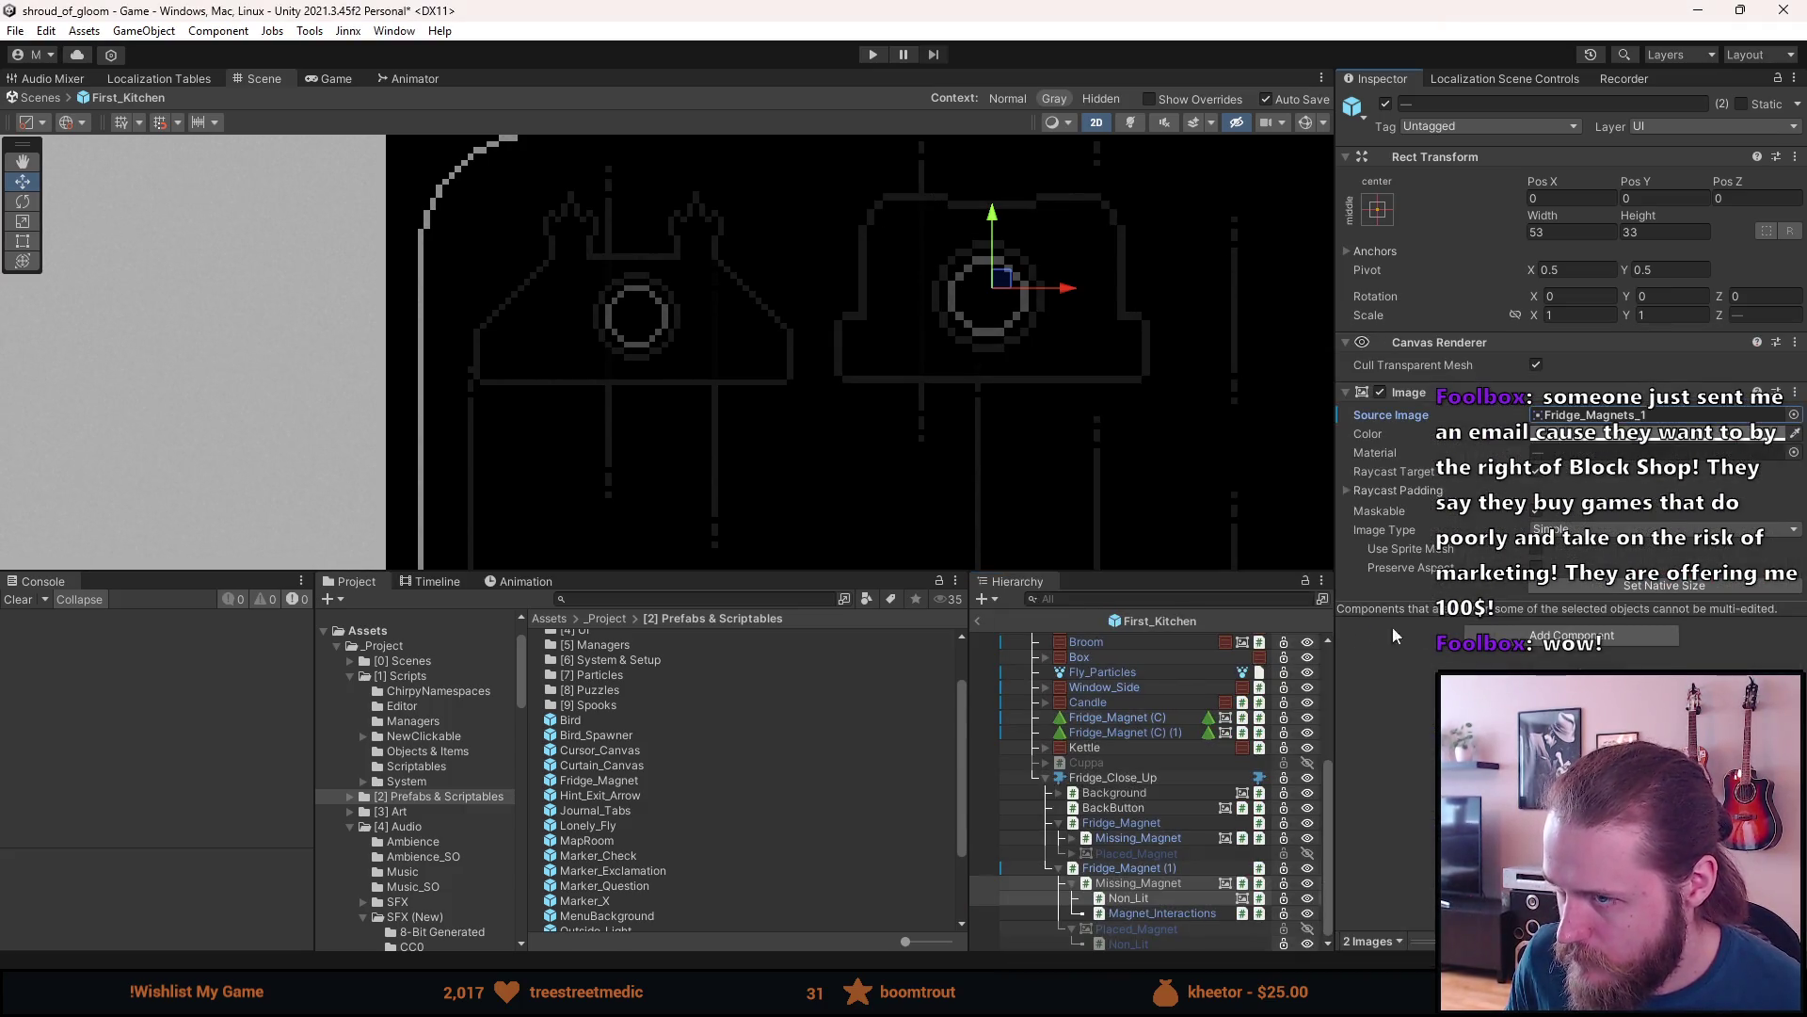
pyautogui.click(1626, 586)
# - Zoom onto the magnet ring, check Missing_Magnet, then select Fridge_Magnet (1) to inspect its position
pyautogui.scroll(3, 888, 249)
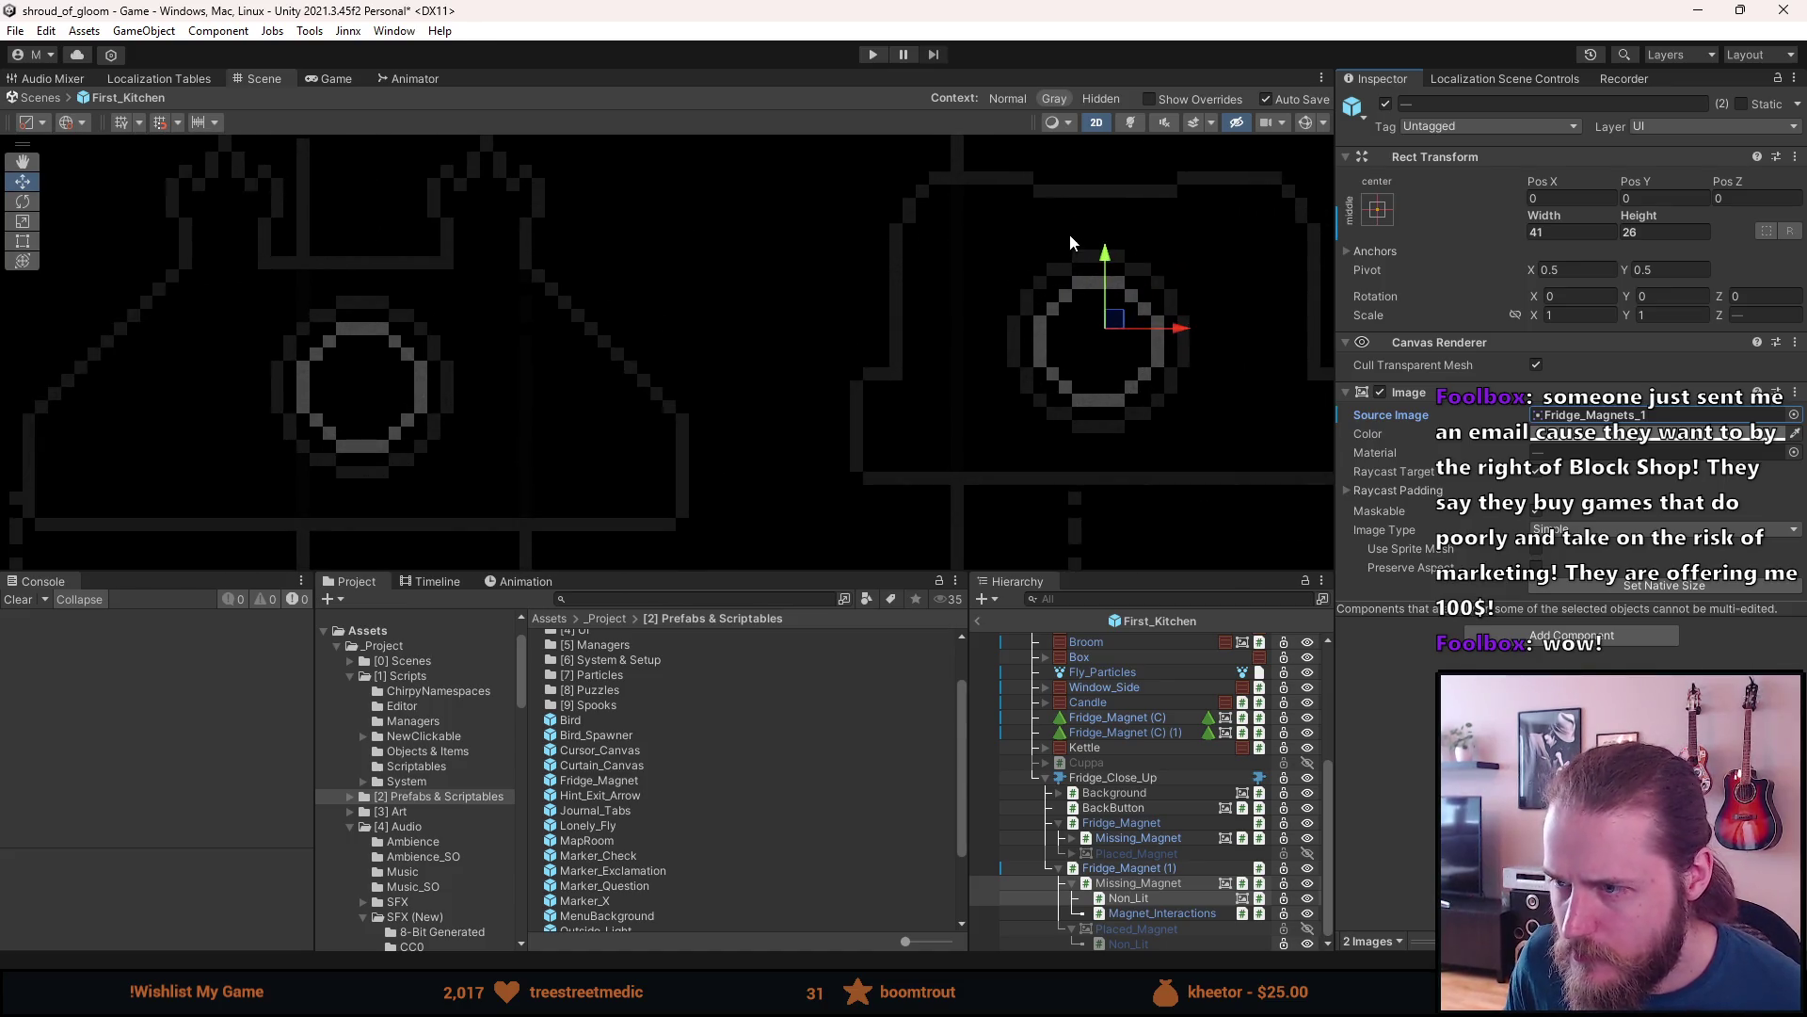
pyautogui.scroll(4, 1168, 314)
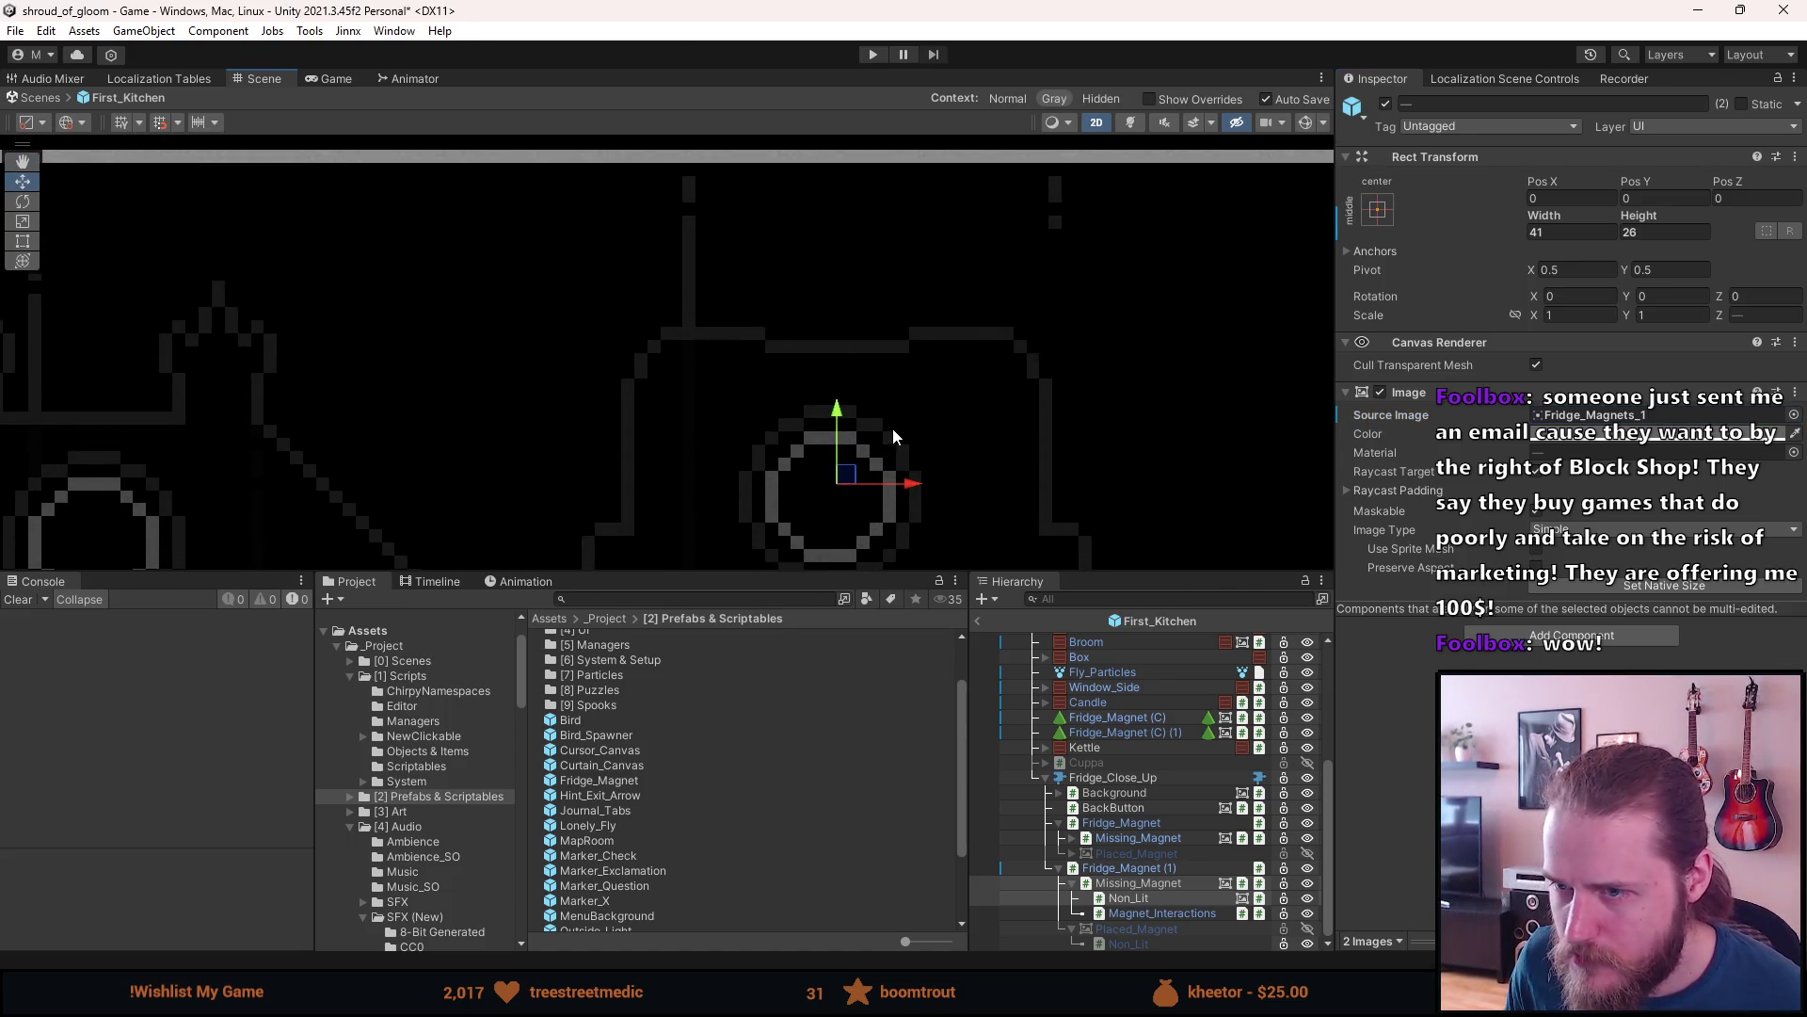
pyautogui.scroll(-2, 685, 347)
pyautogui.scroll(-3, 686, 348)
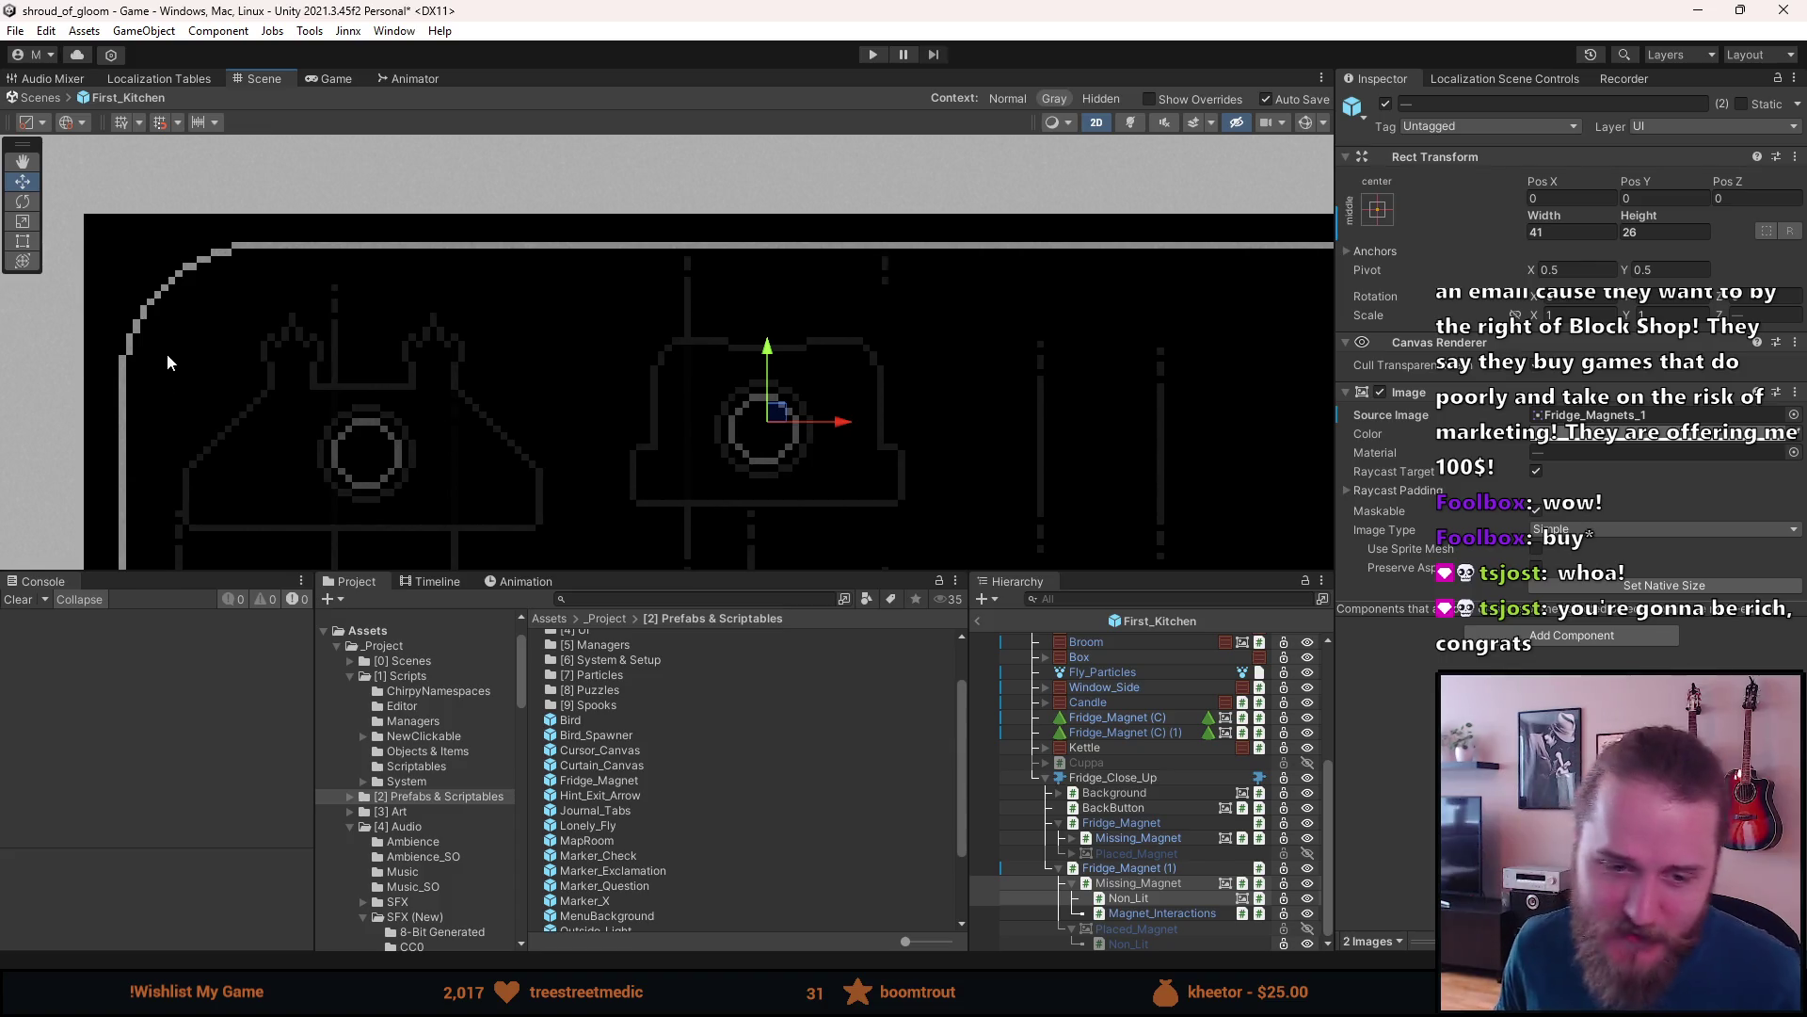
pyautogui.scroll(3, 768, 456)
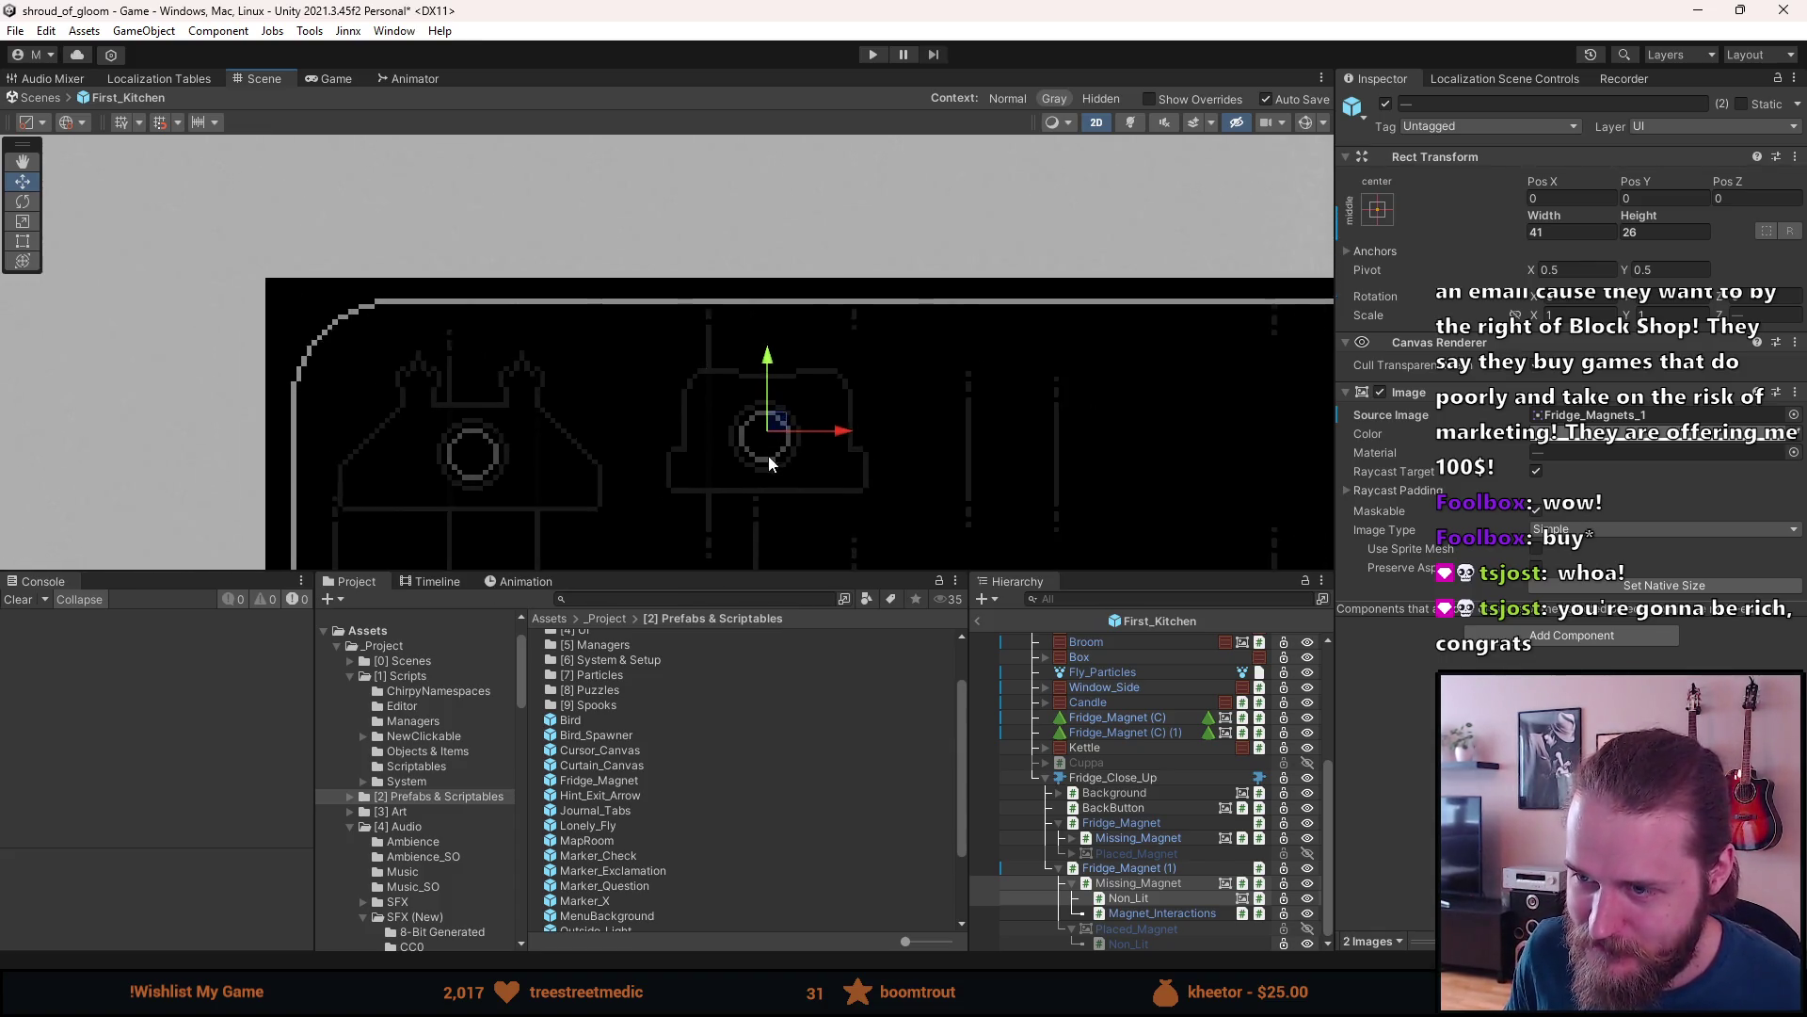
pyautogui.moveTo(768, 456); pyautogui.dragTo(748, 397)
pyautogui.scroll(2, 747, 397)
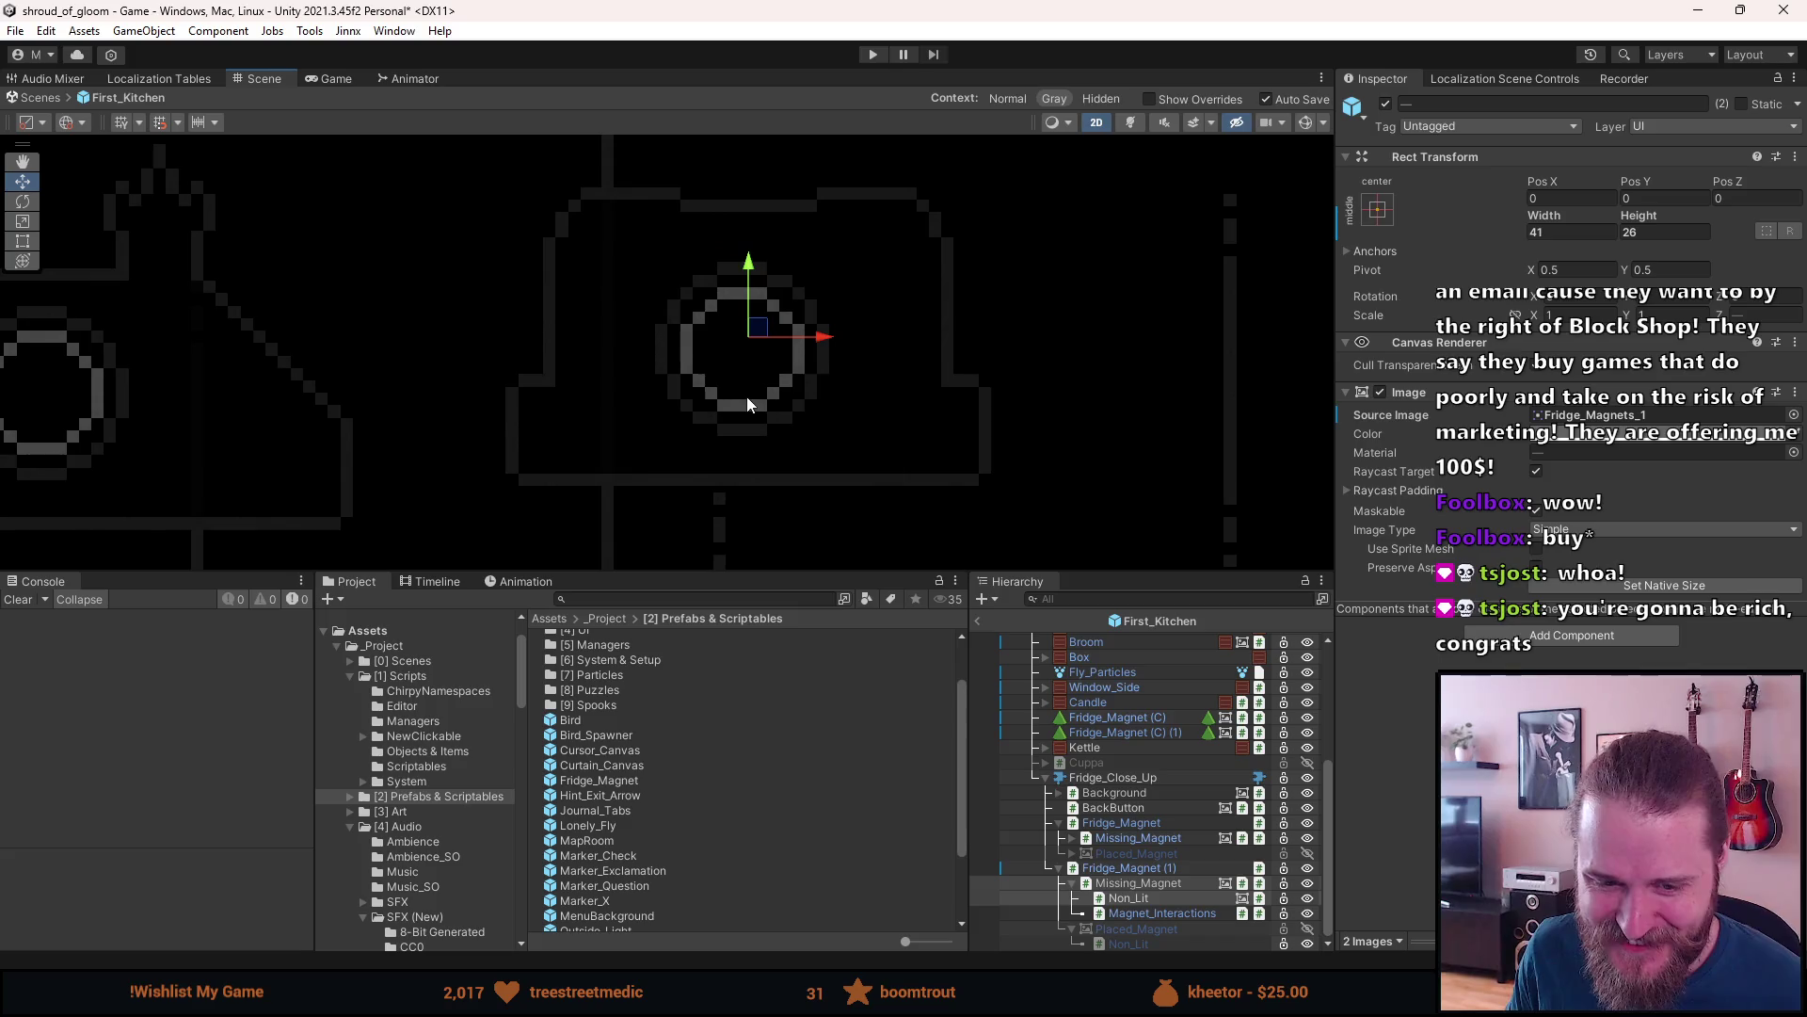
pyautogui.click(1183, 883)
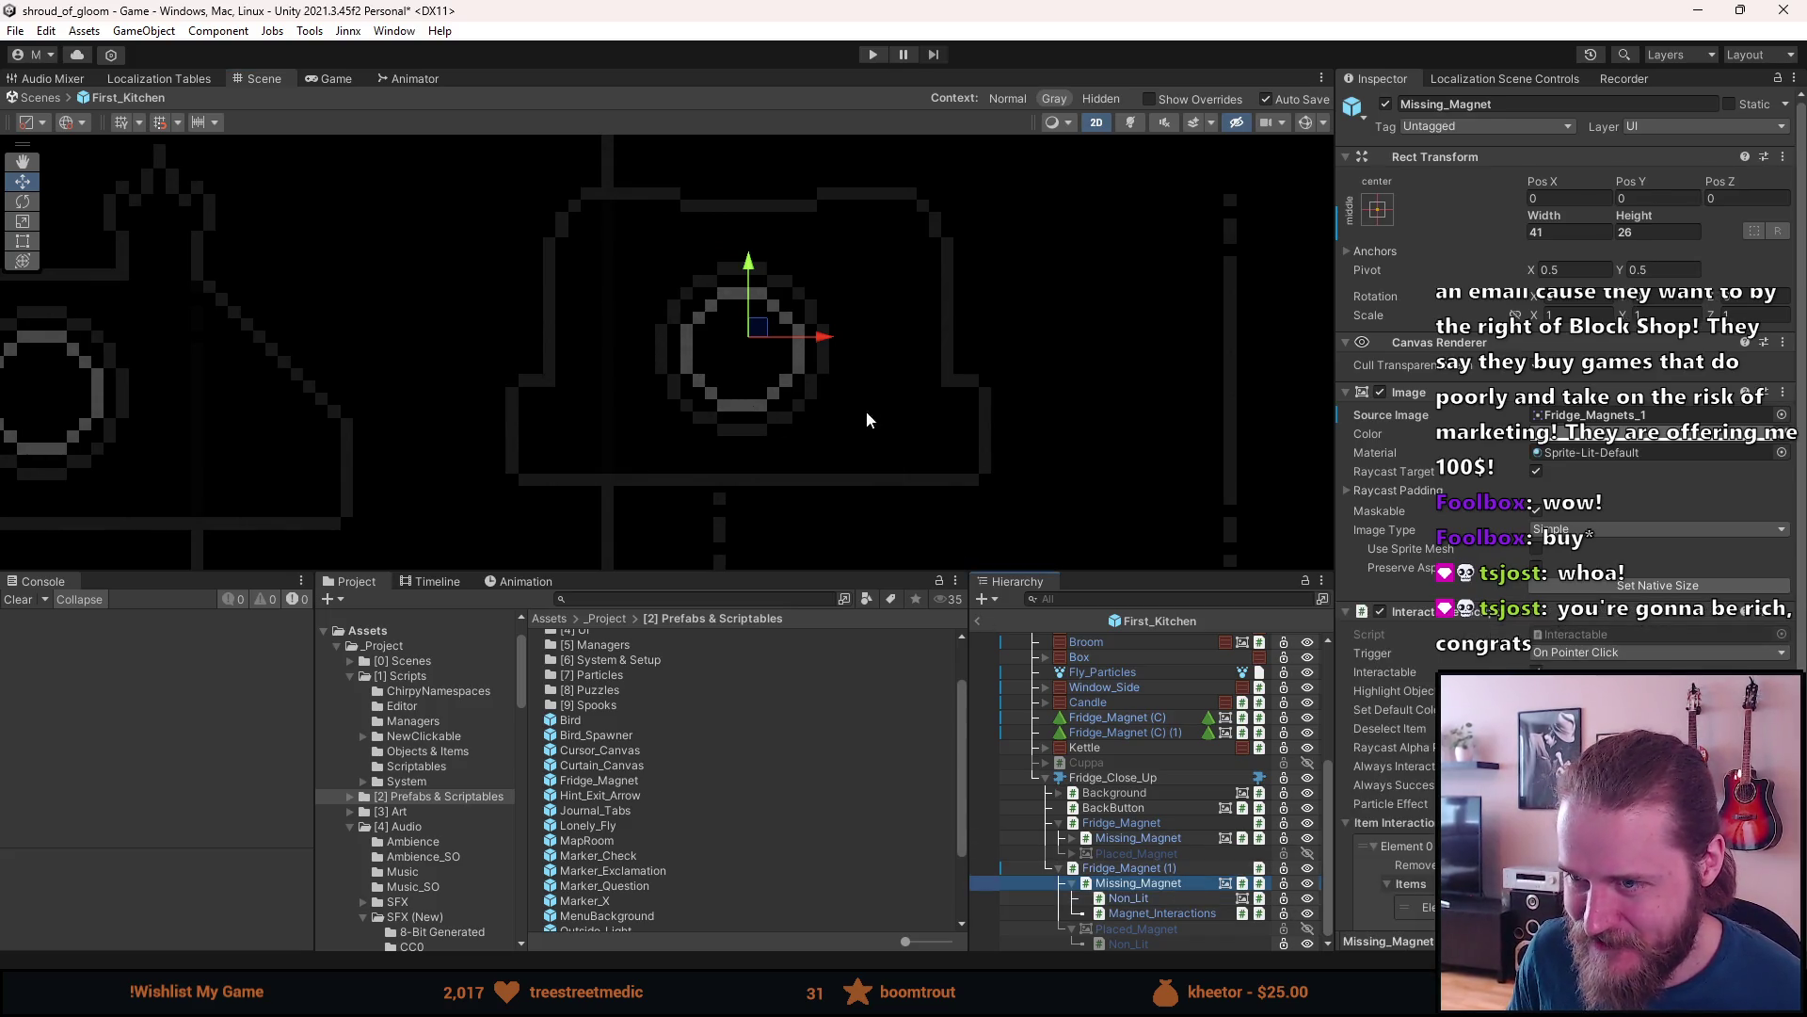
pyautogui.scroll(-3, 781, 358)
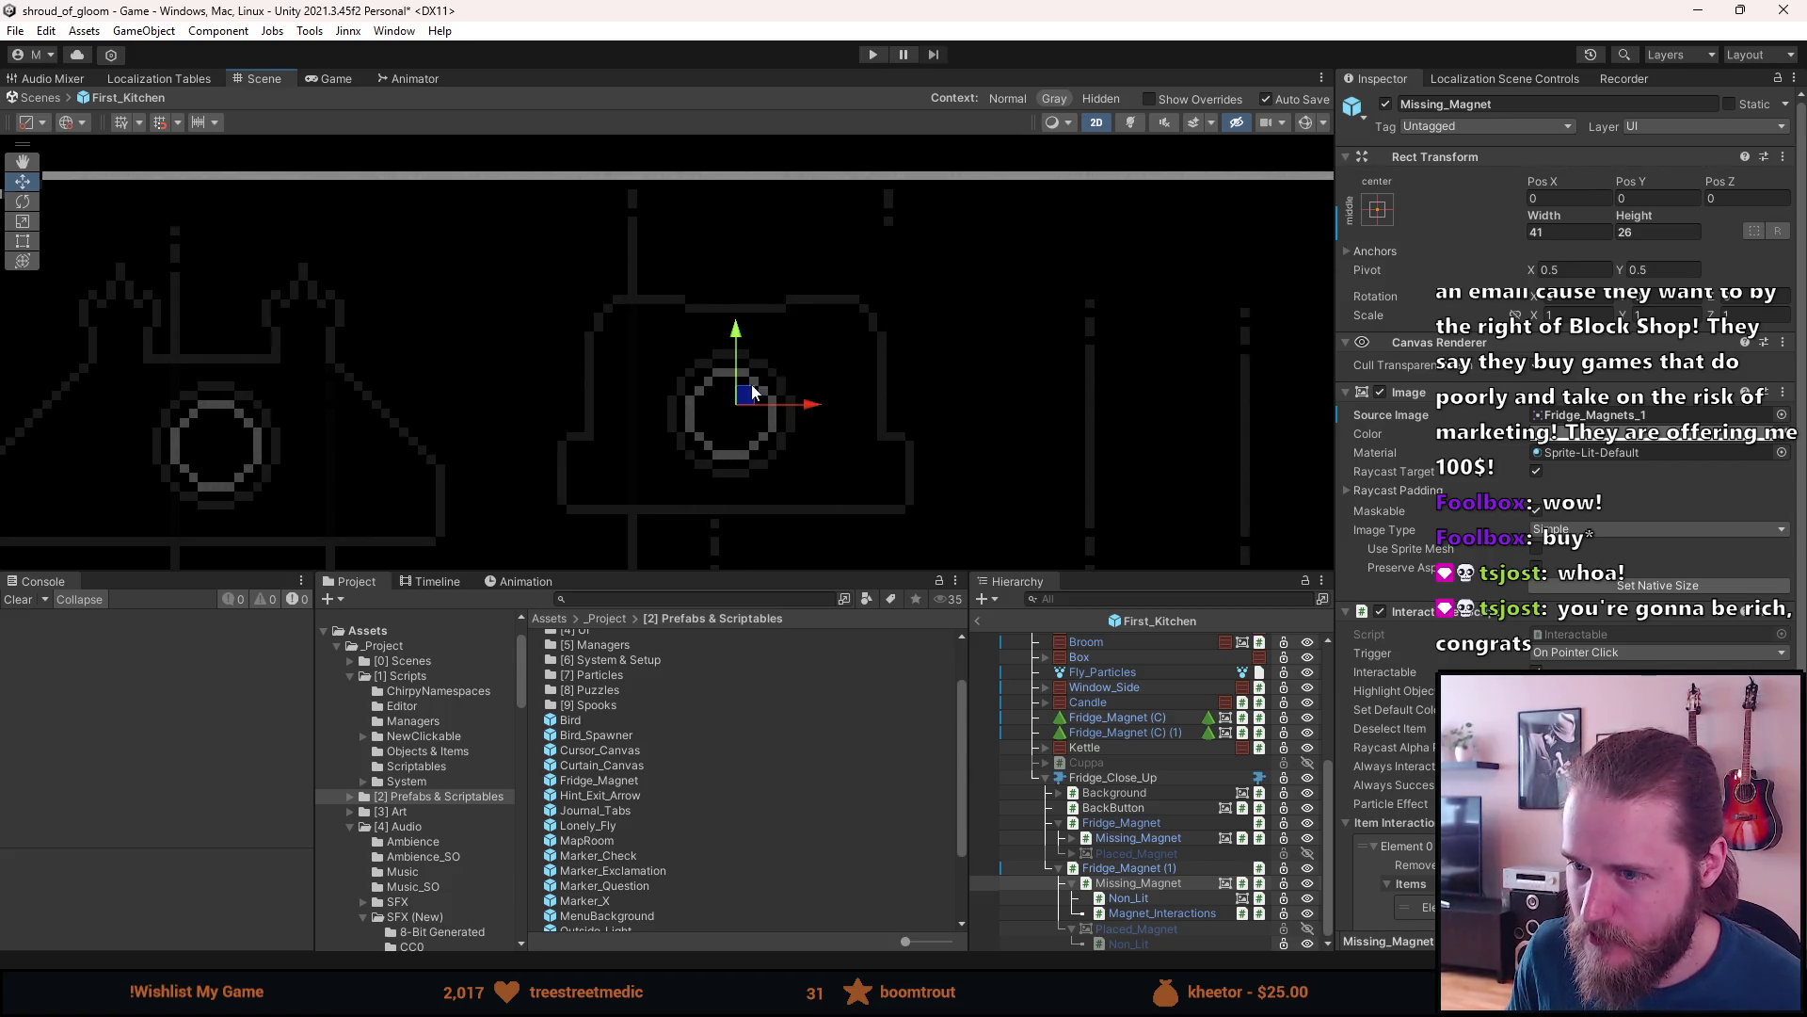
pyautogui.click(1162, 870)
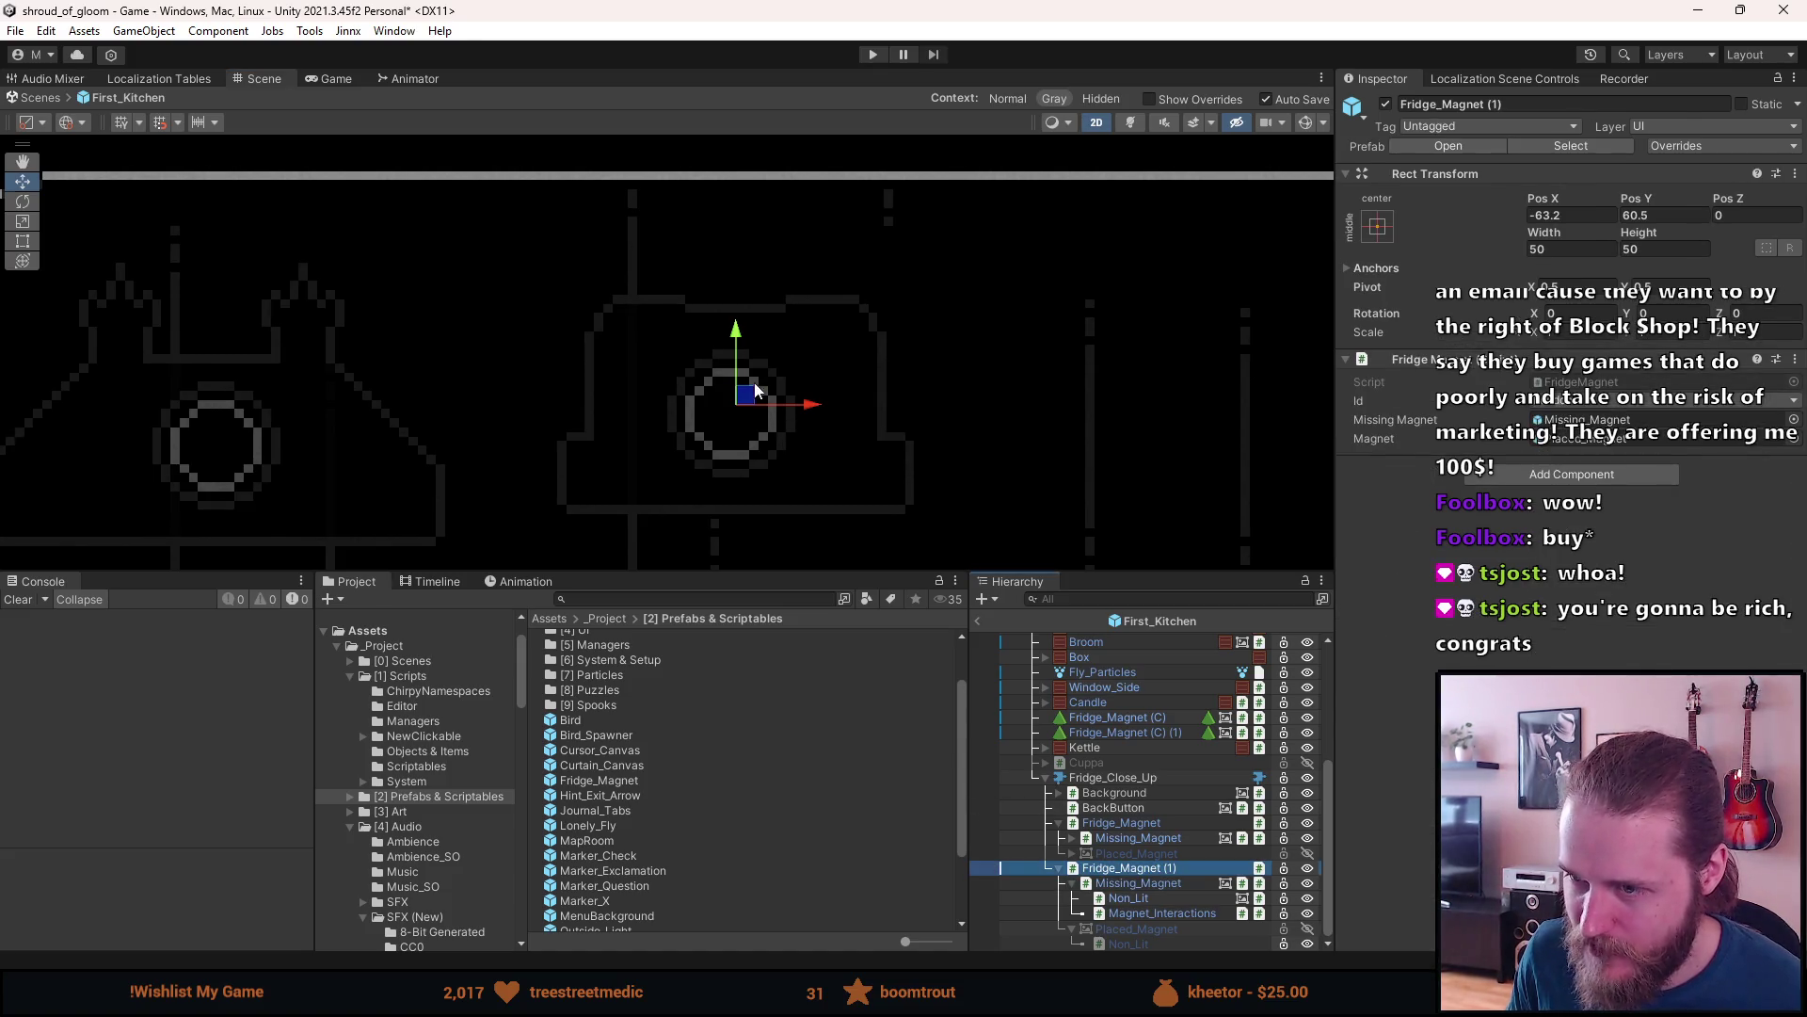
# - Set Fridge_Magnet (1)'s Pos X to -62.5 and Pos Y to 61, then view the whole fridge
pyautogui.click(1549, 216)
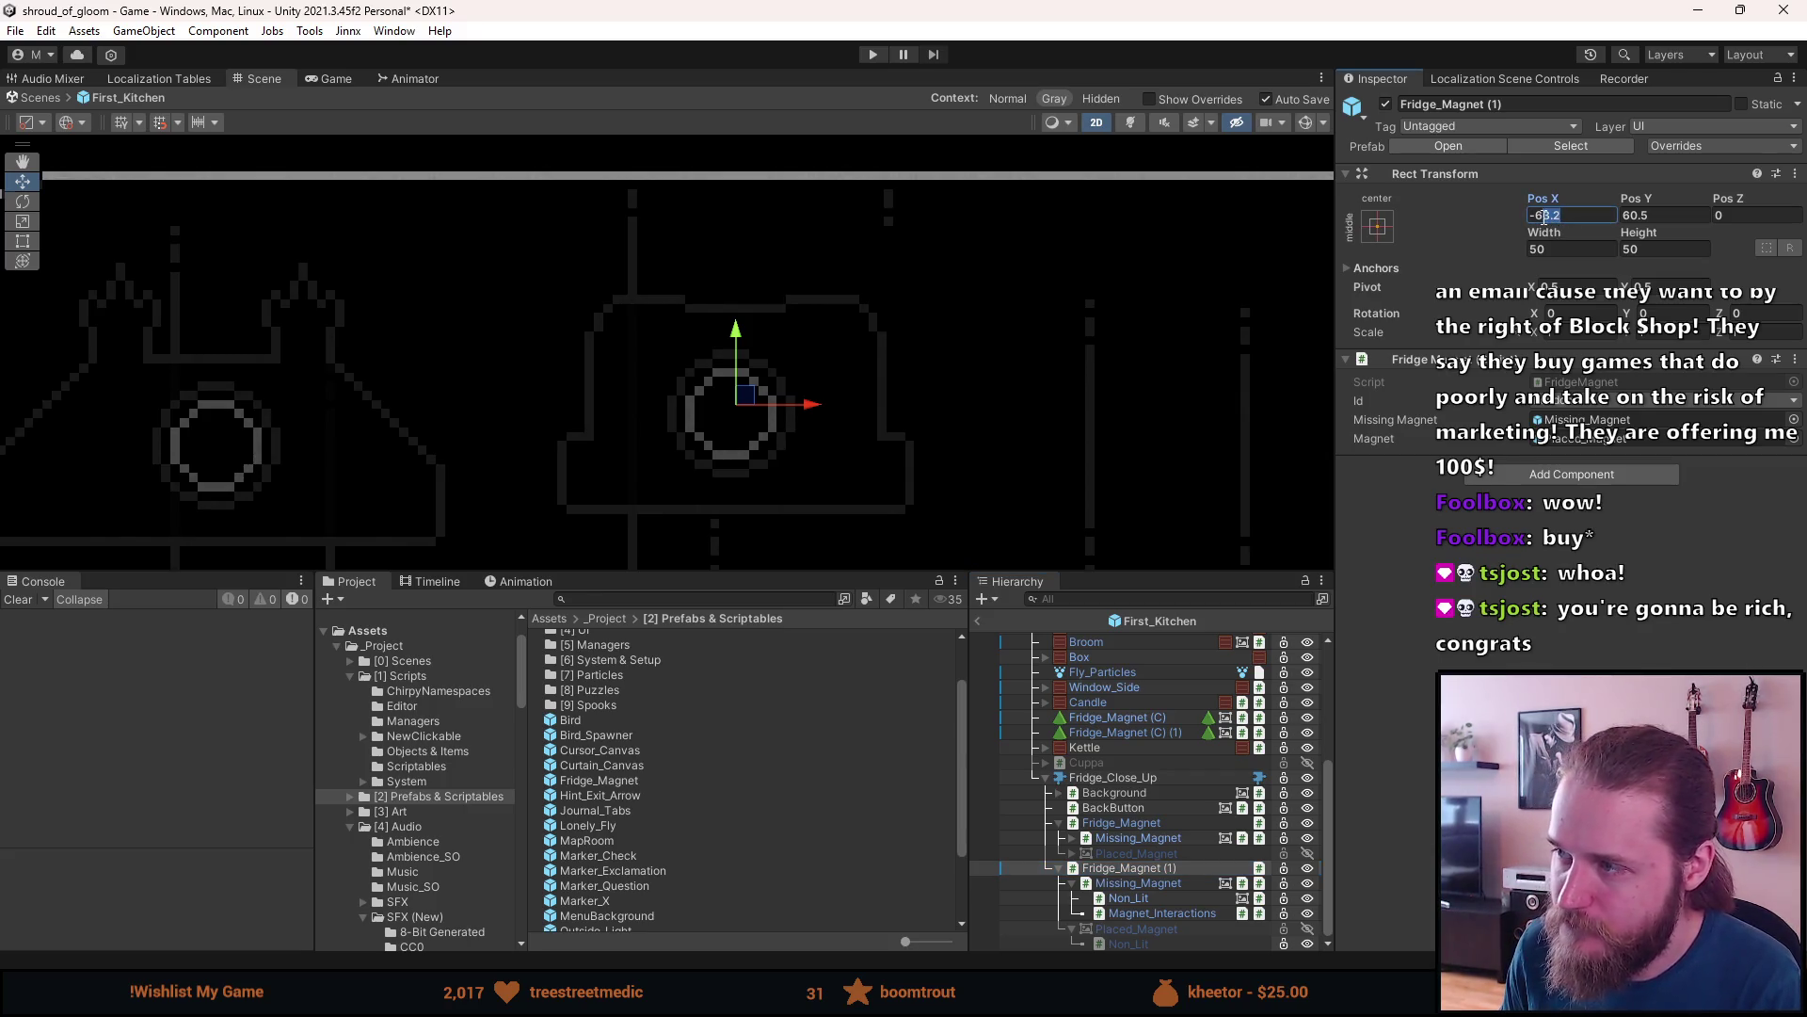
pyautogui.press('BackSpace')
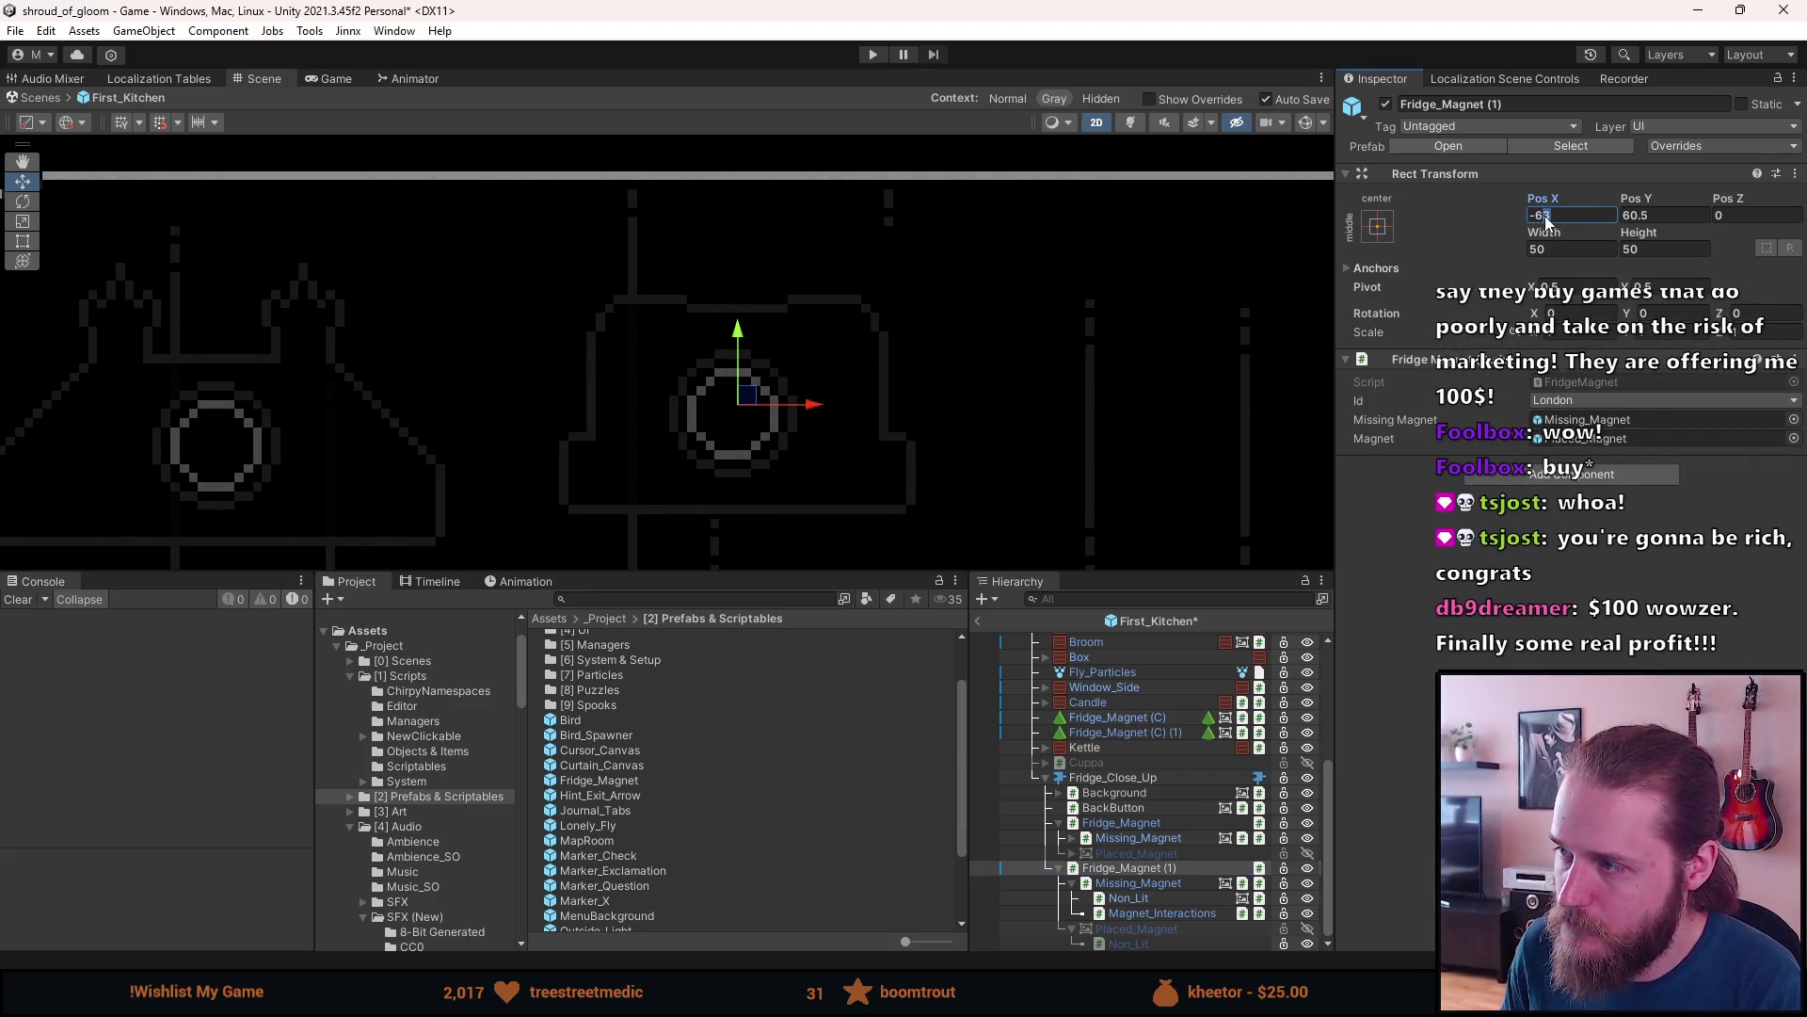
pyautogui.press('BackSpace')
pyautogui.write('2')
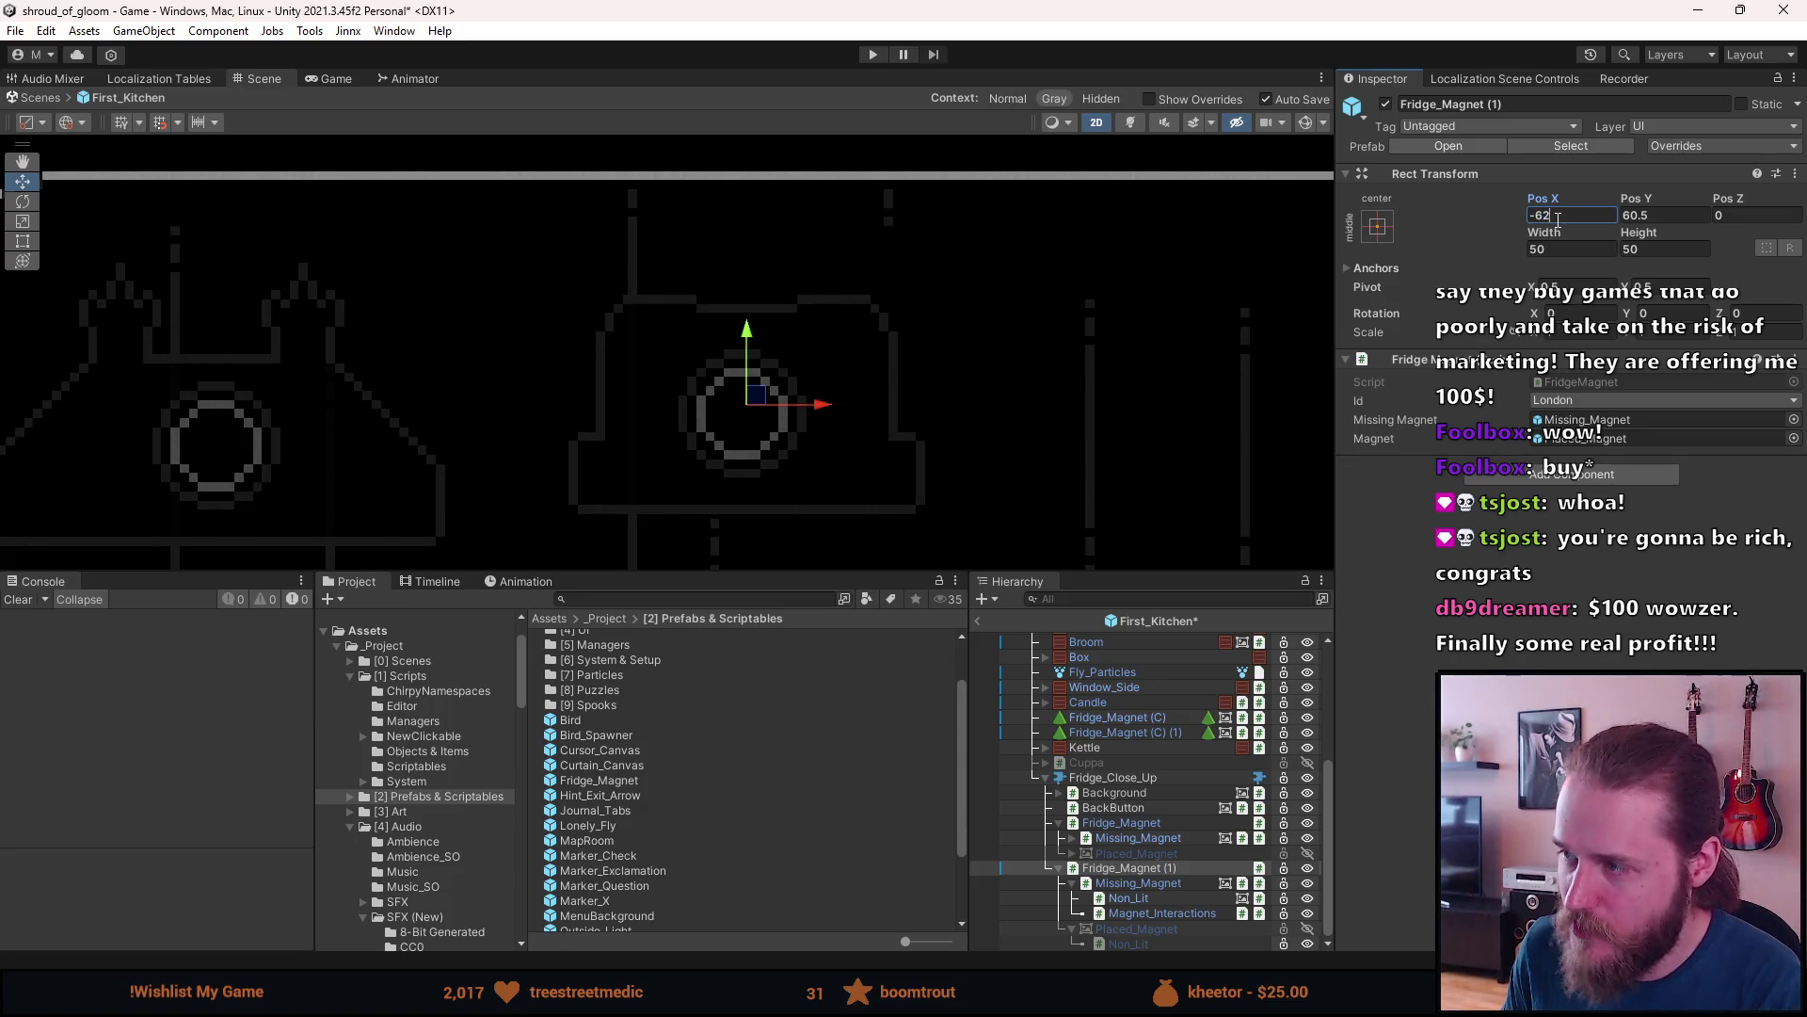
pyautogui.write(',5')
pyautogui.press('Return')
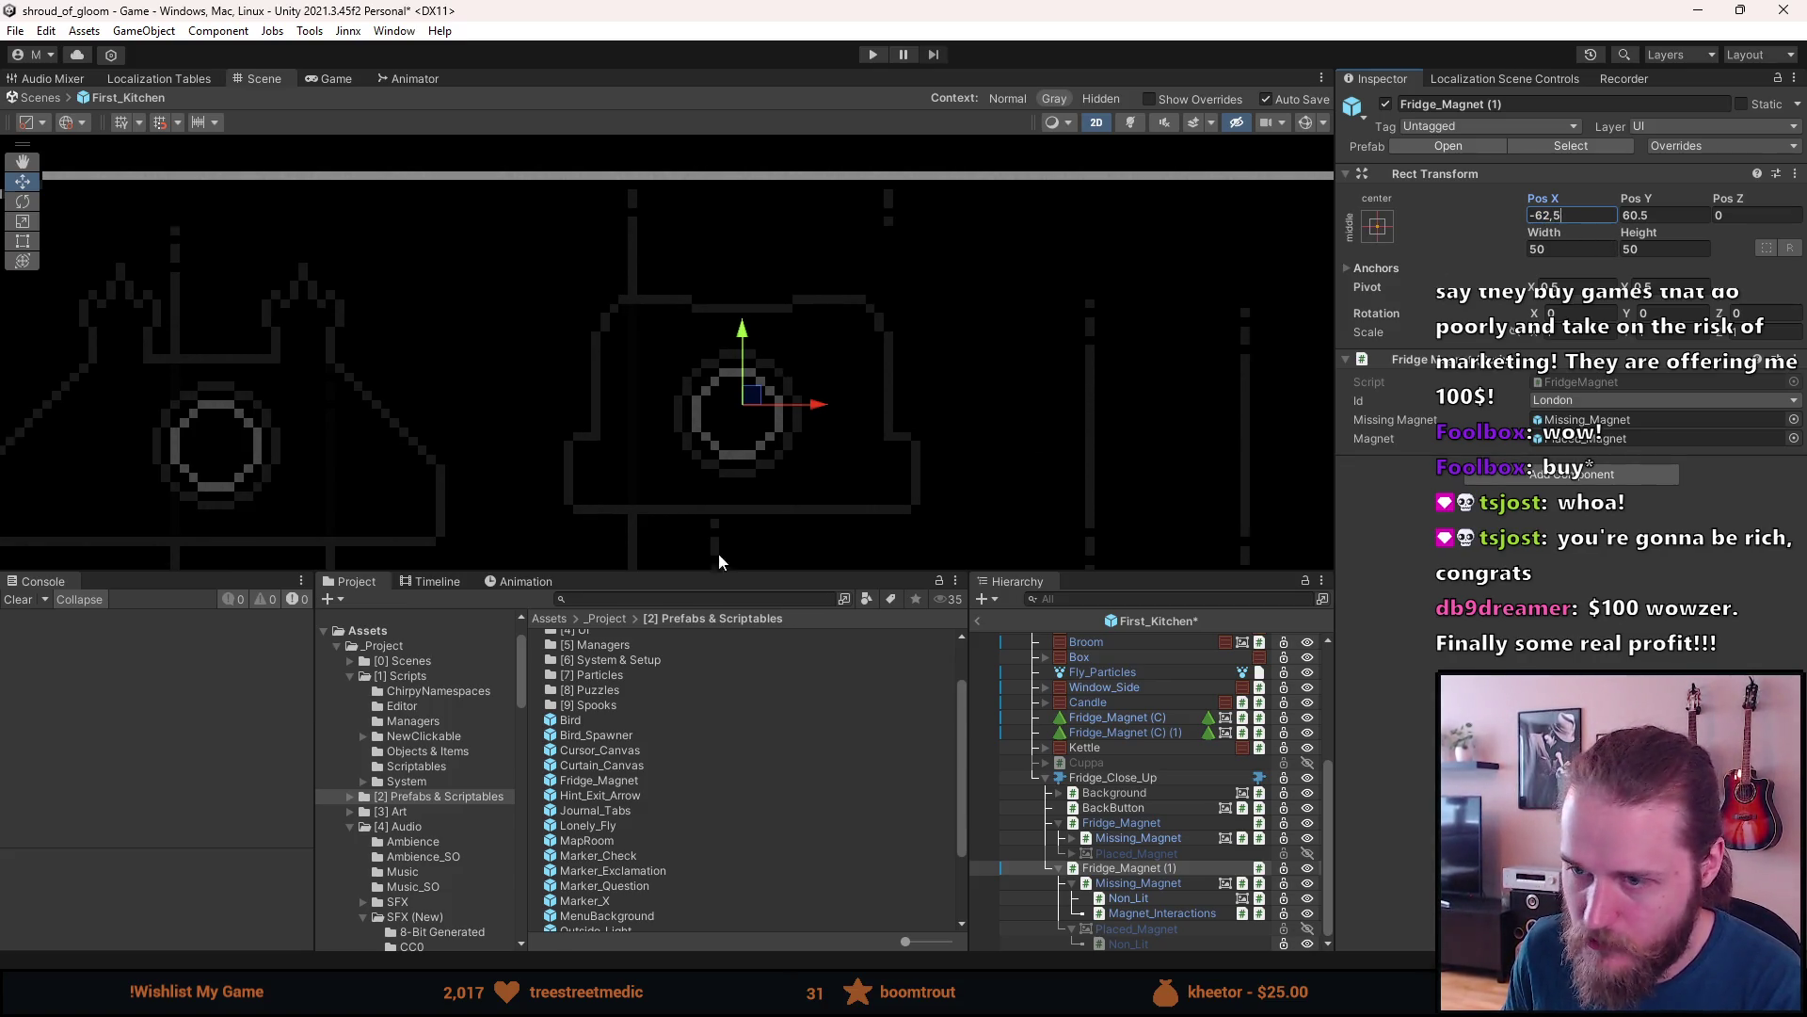
pyautogui.scroll(3, 725, 484)
pyautogui.scroll(-1, 734, 476)
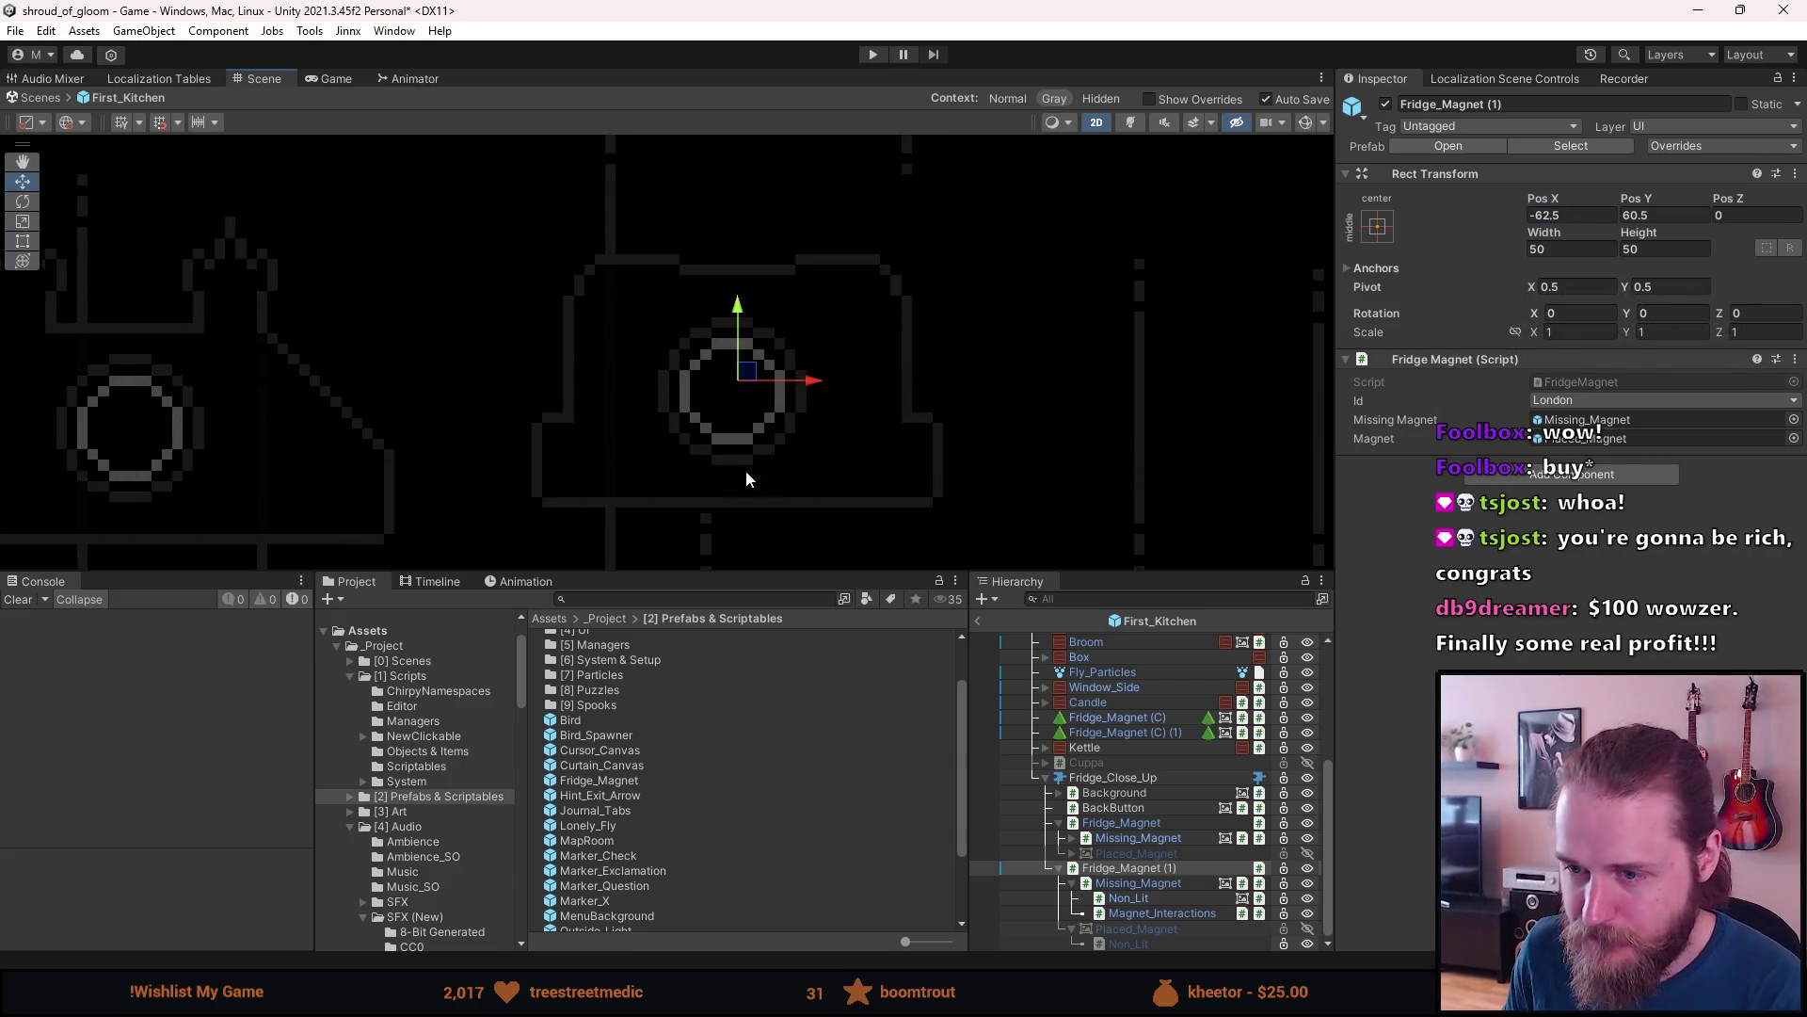
pyautogui.click(1659, 213)
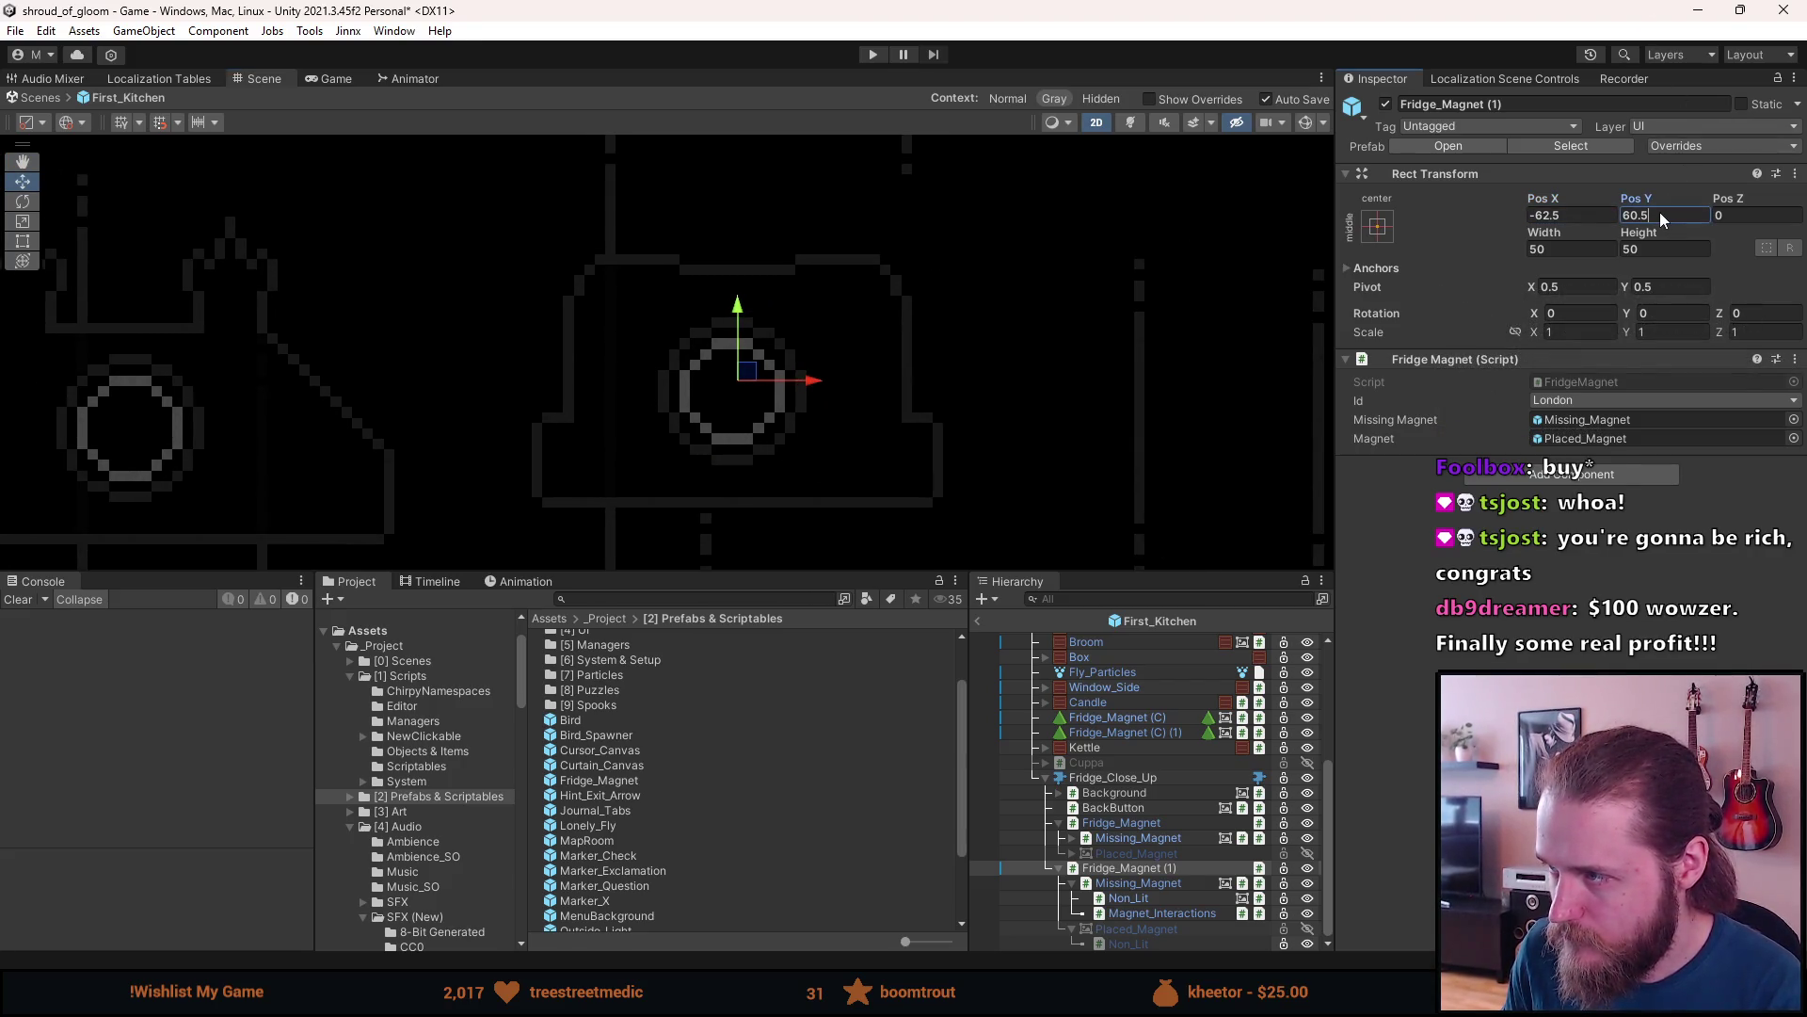
pyautogui.write('61')
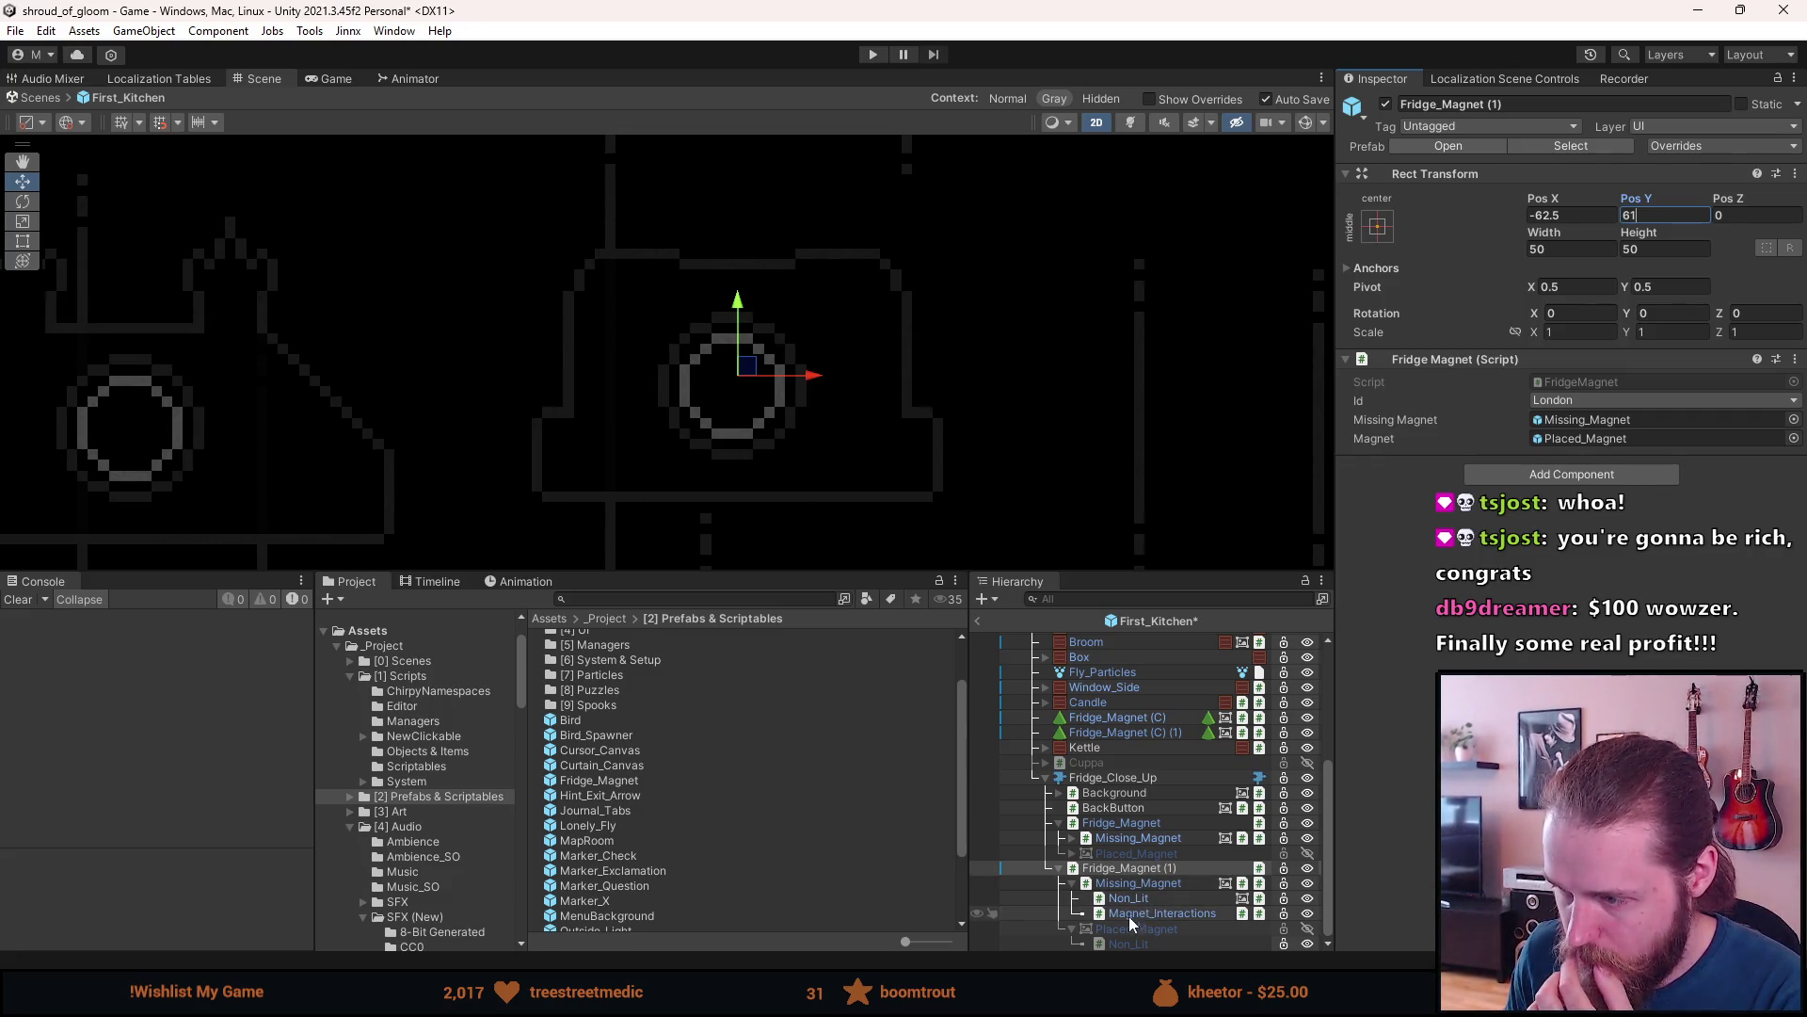
pyautogui.click(1136, 885)
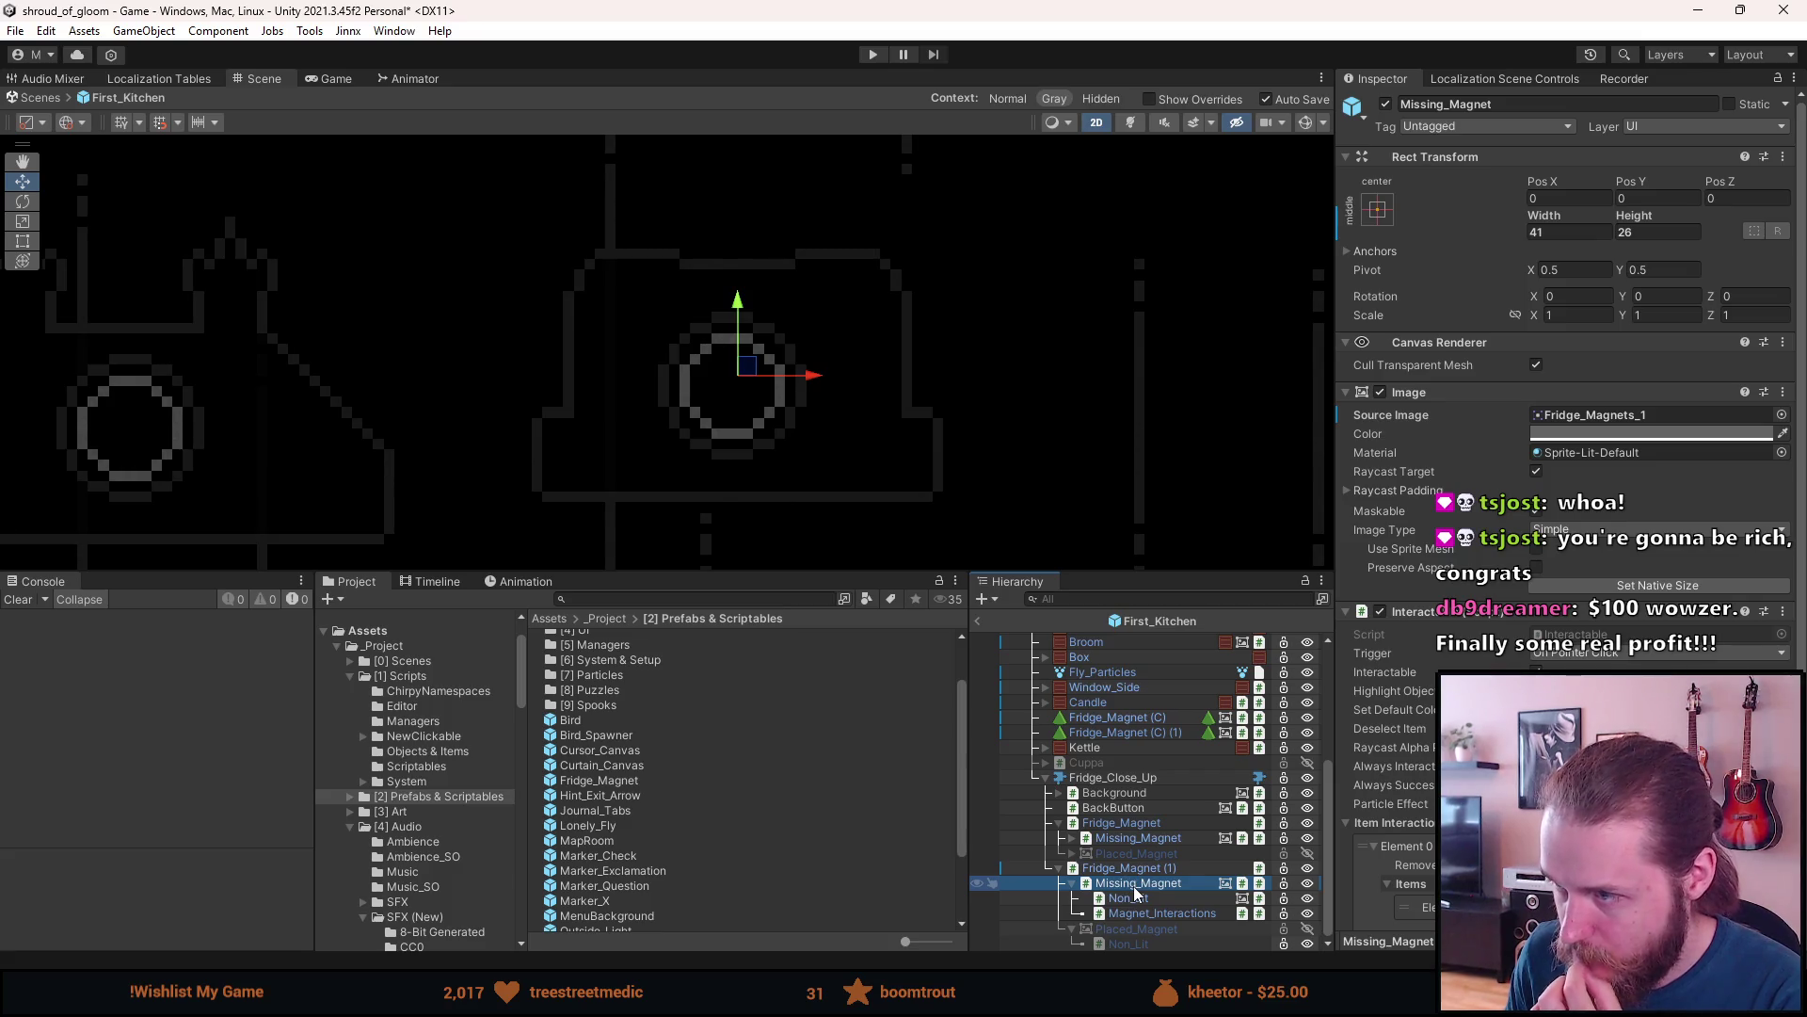
pyautogui.scroll(-3, 809, 452)
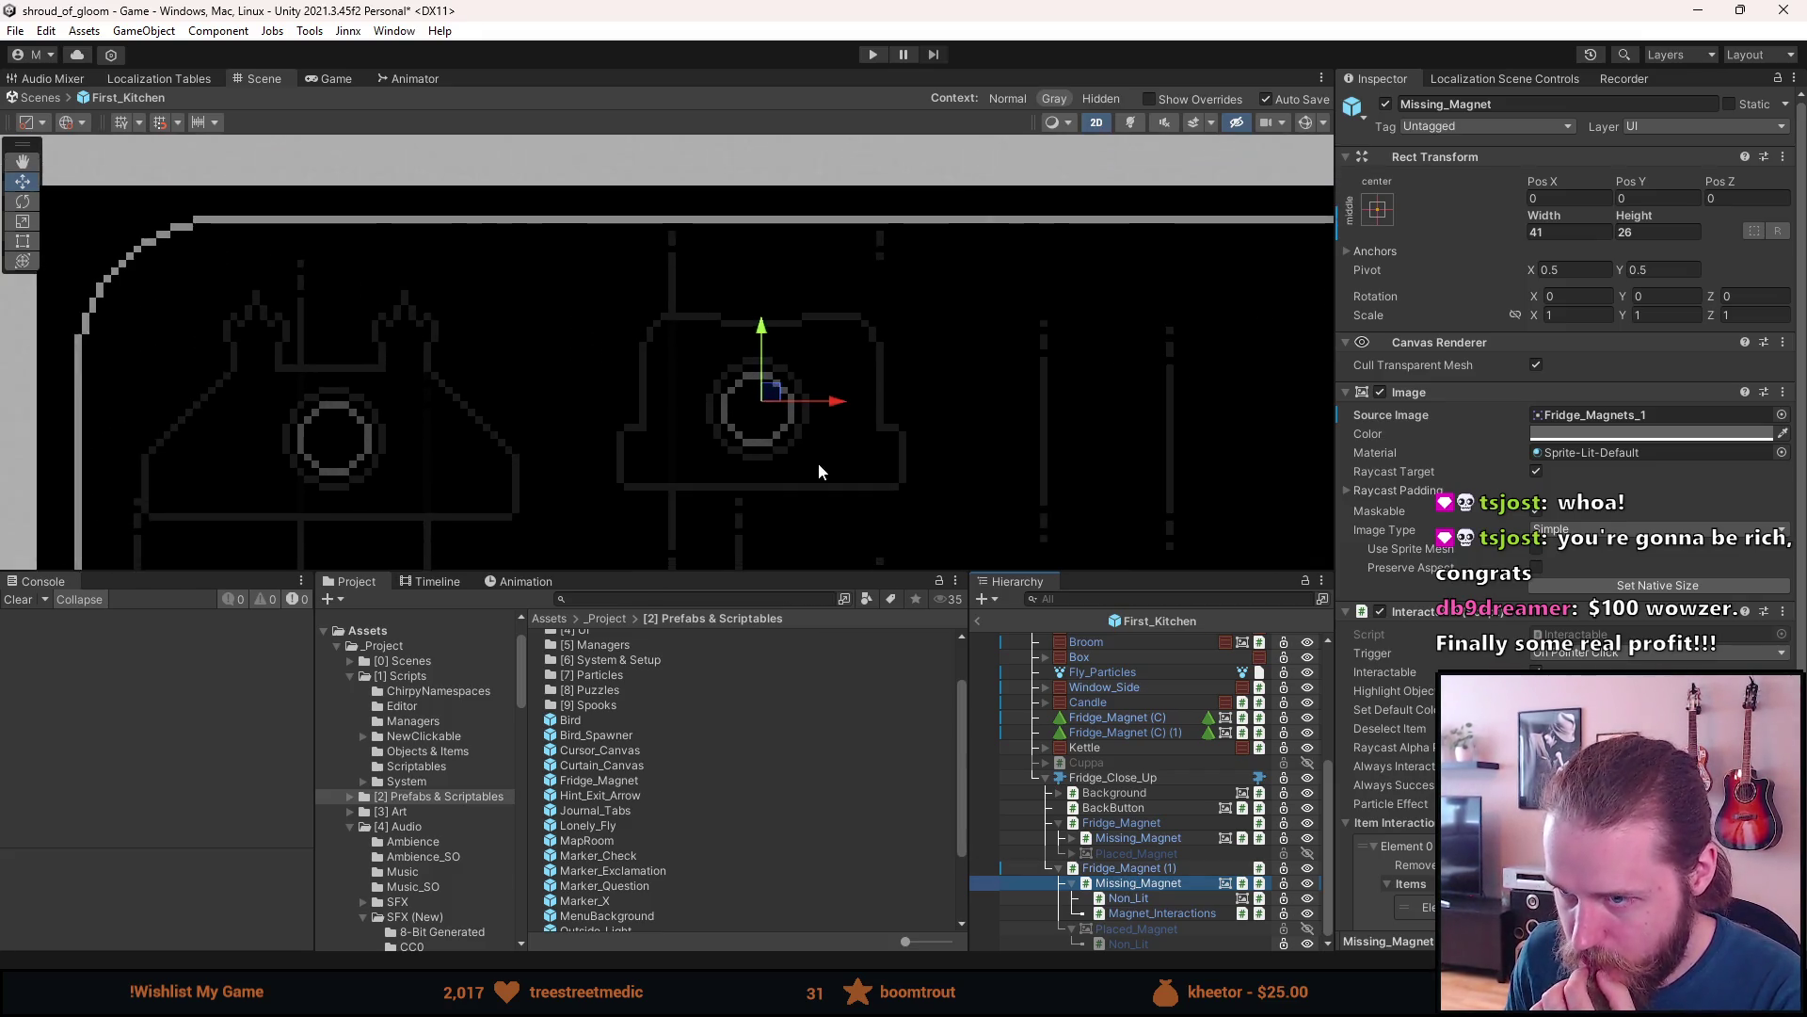
pyautogui.moveTo(801, 465); pyautogui.dragTo(825, 403)
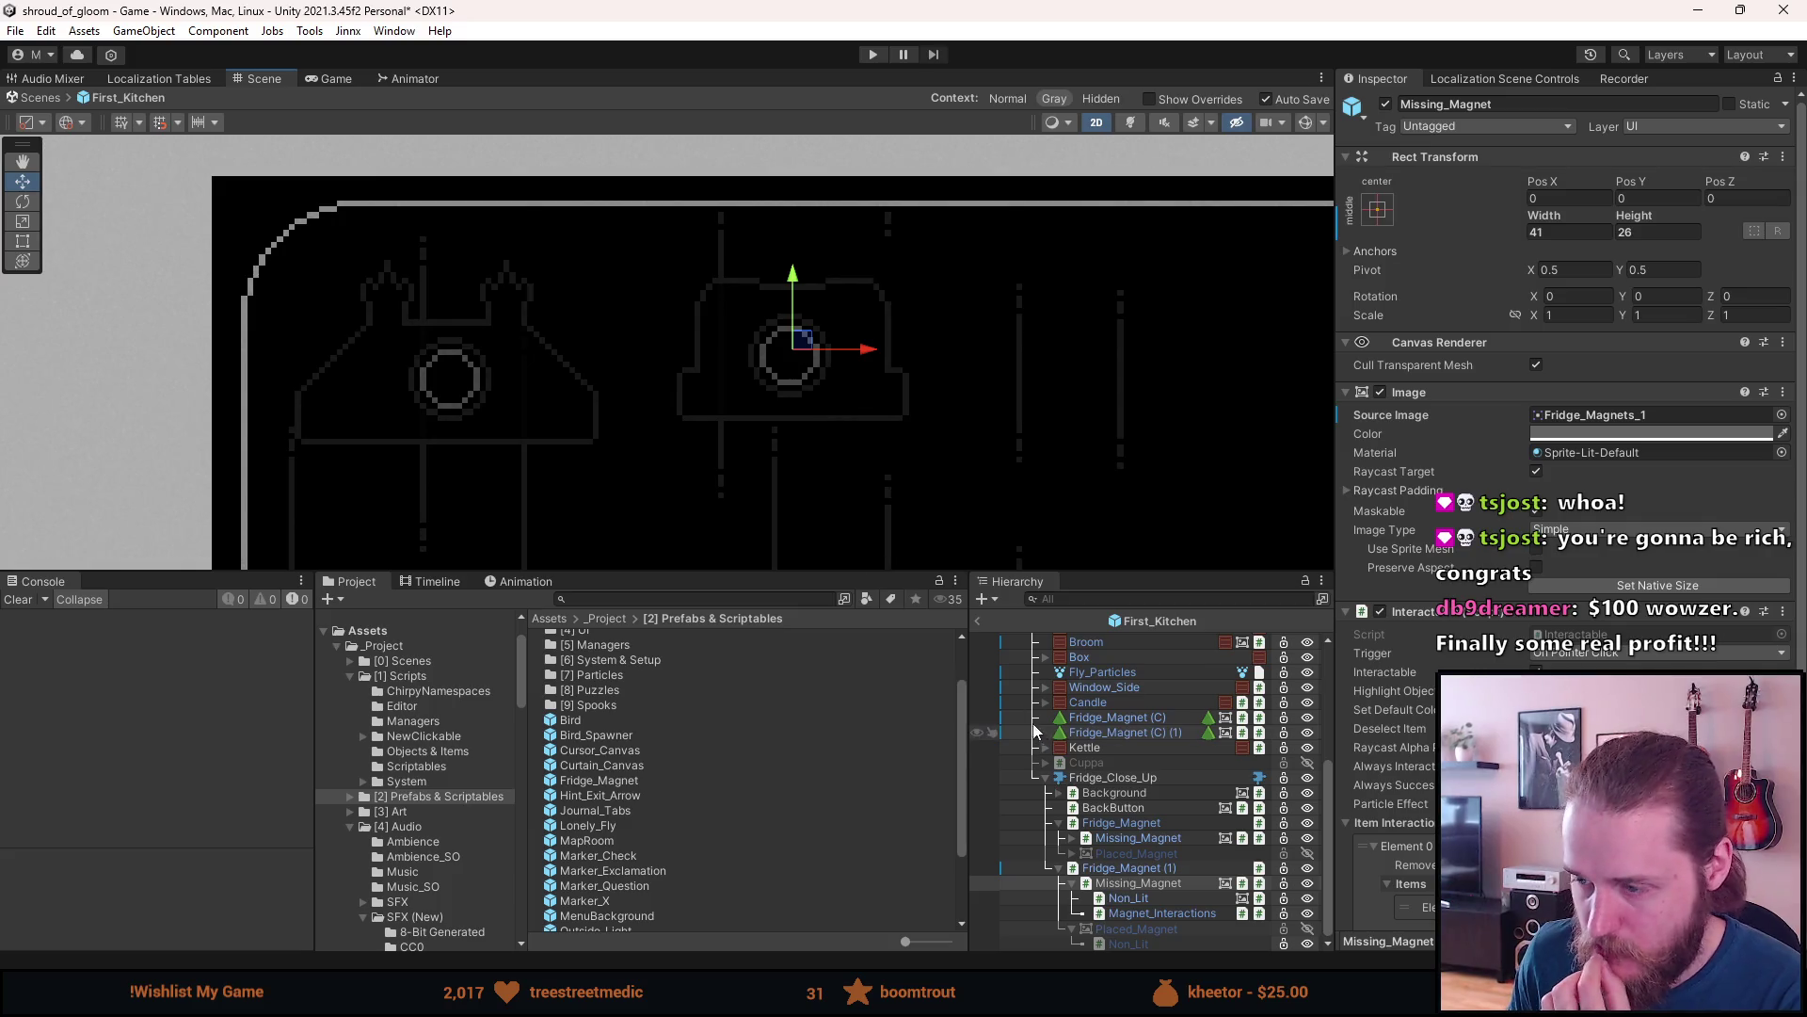
# - Set Fridge_Magnet (1)'s Id to Argentina and apply it to the prefab
pyautogui.click(1125, 867)
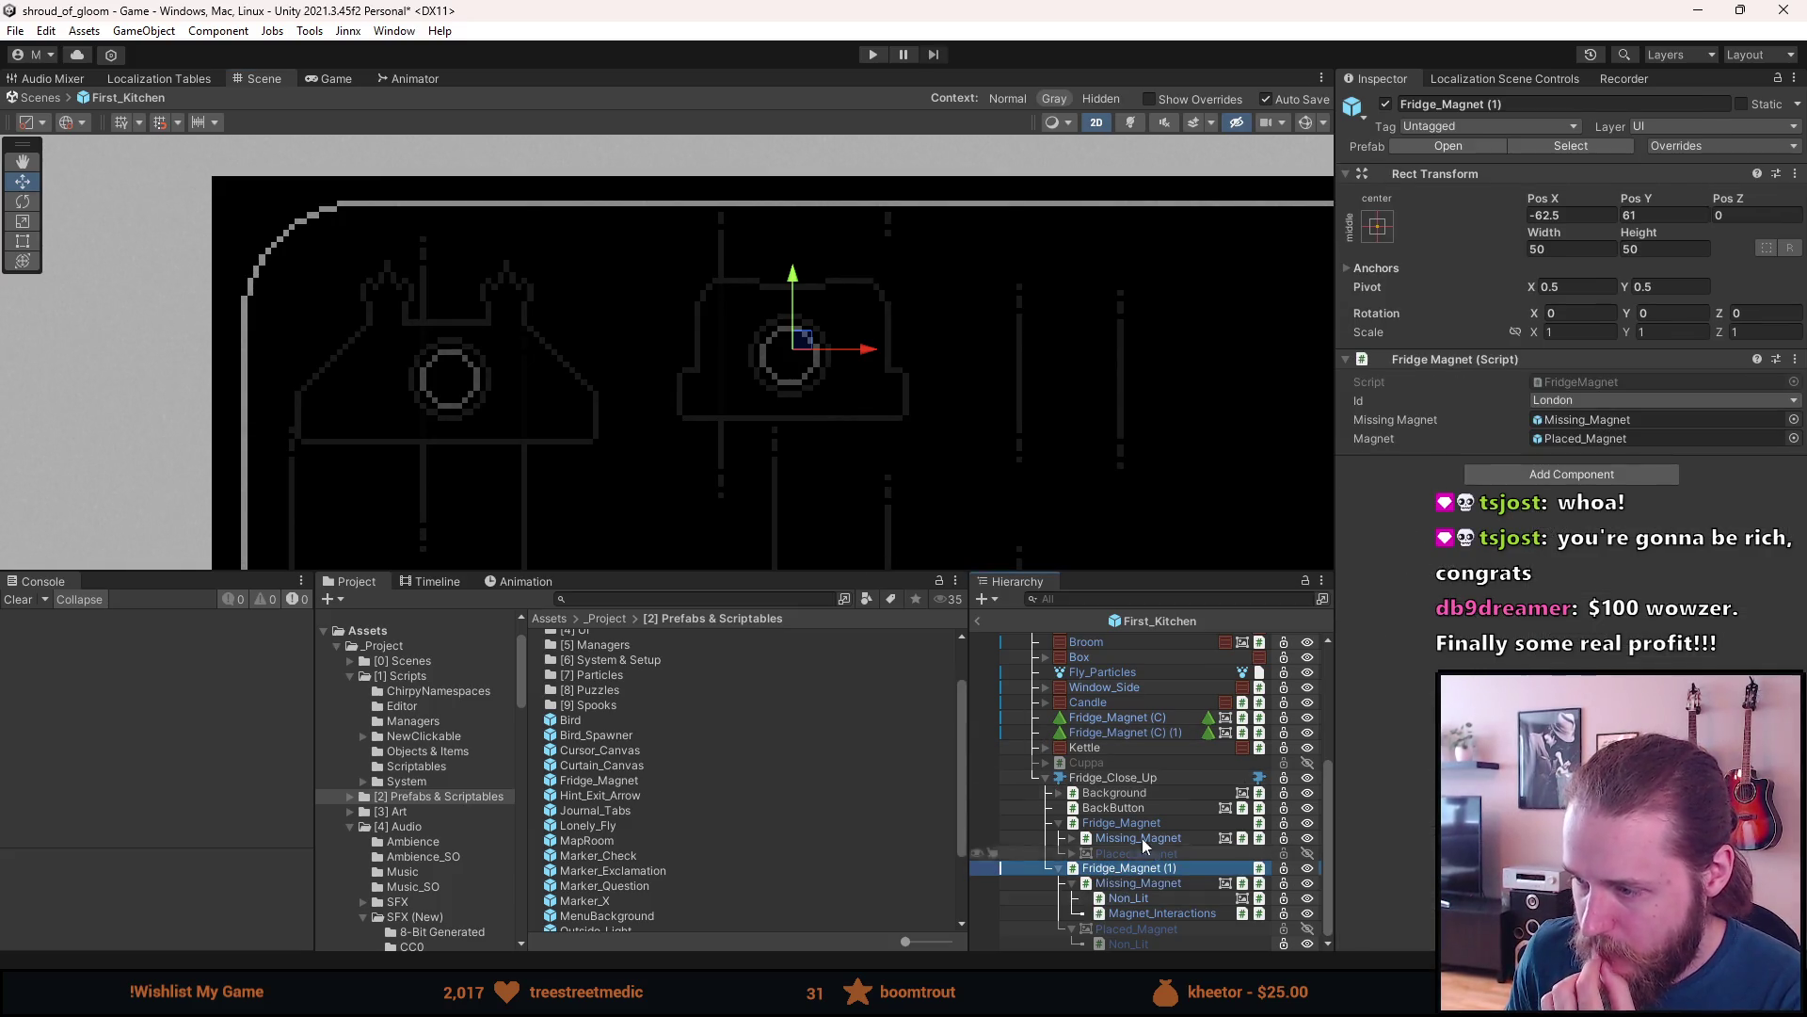
pyautogui.click(1562, 406)
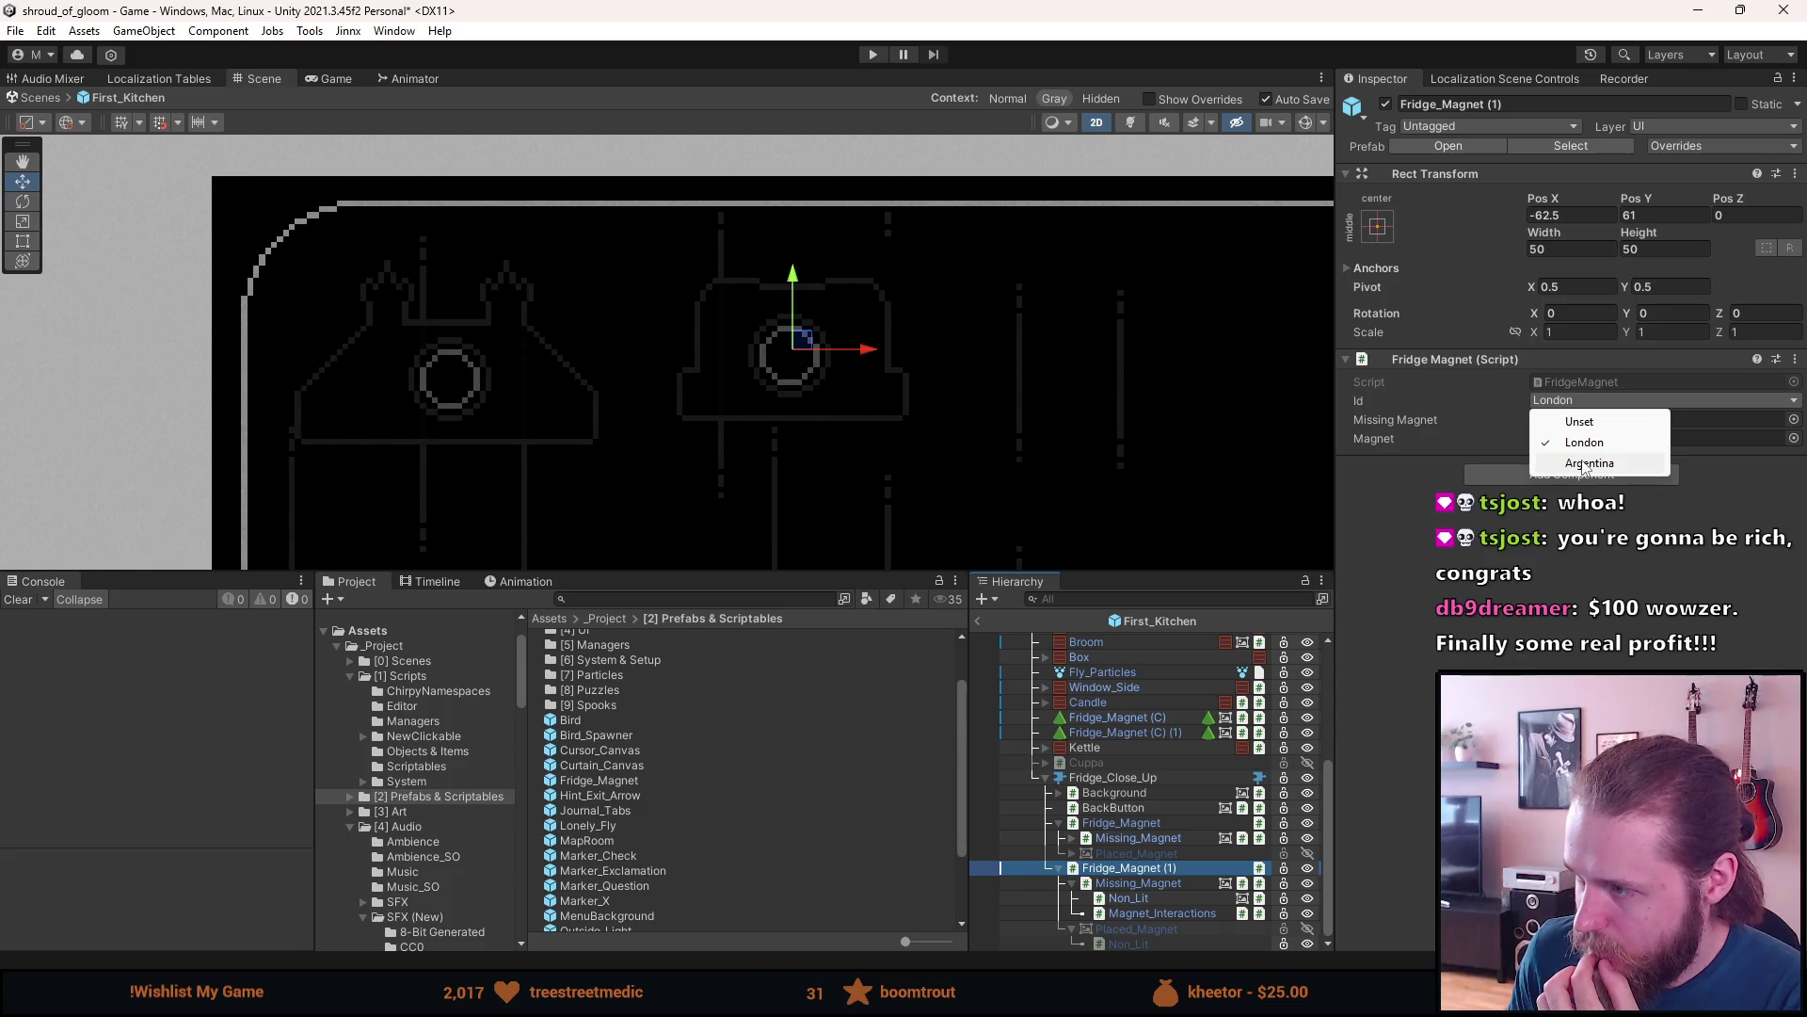
pyautogui.click(1587, 463)
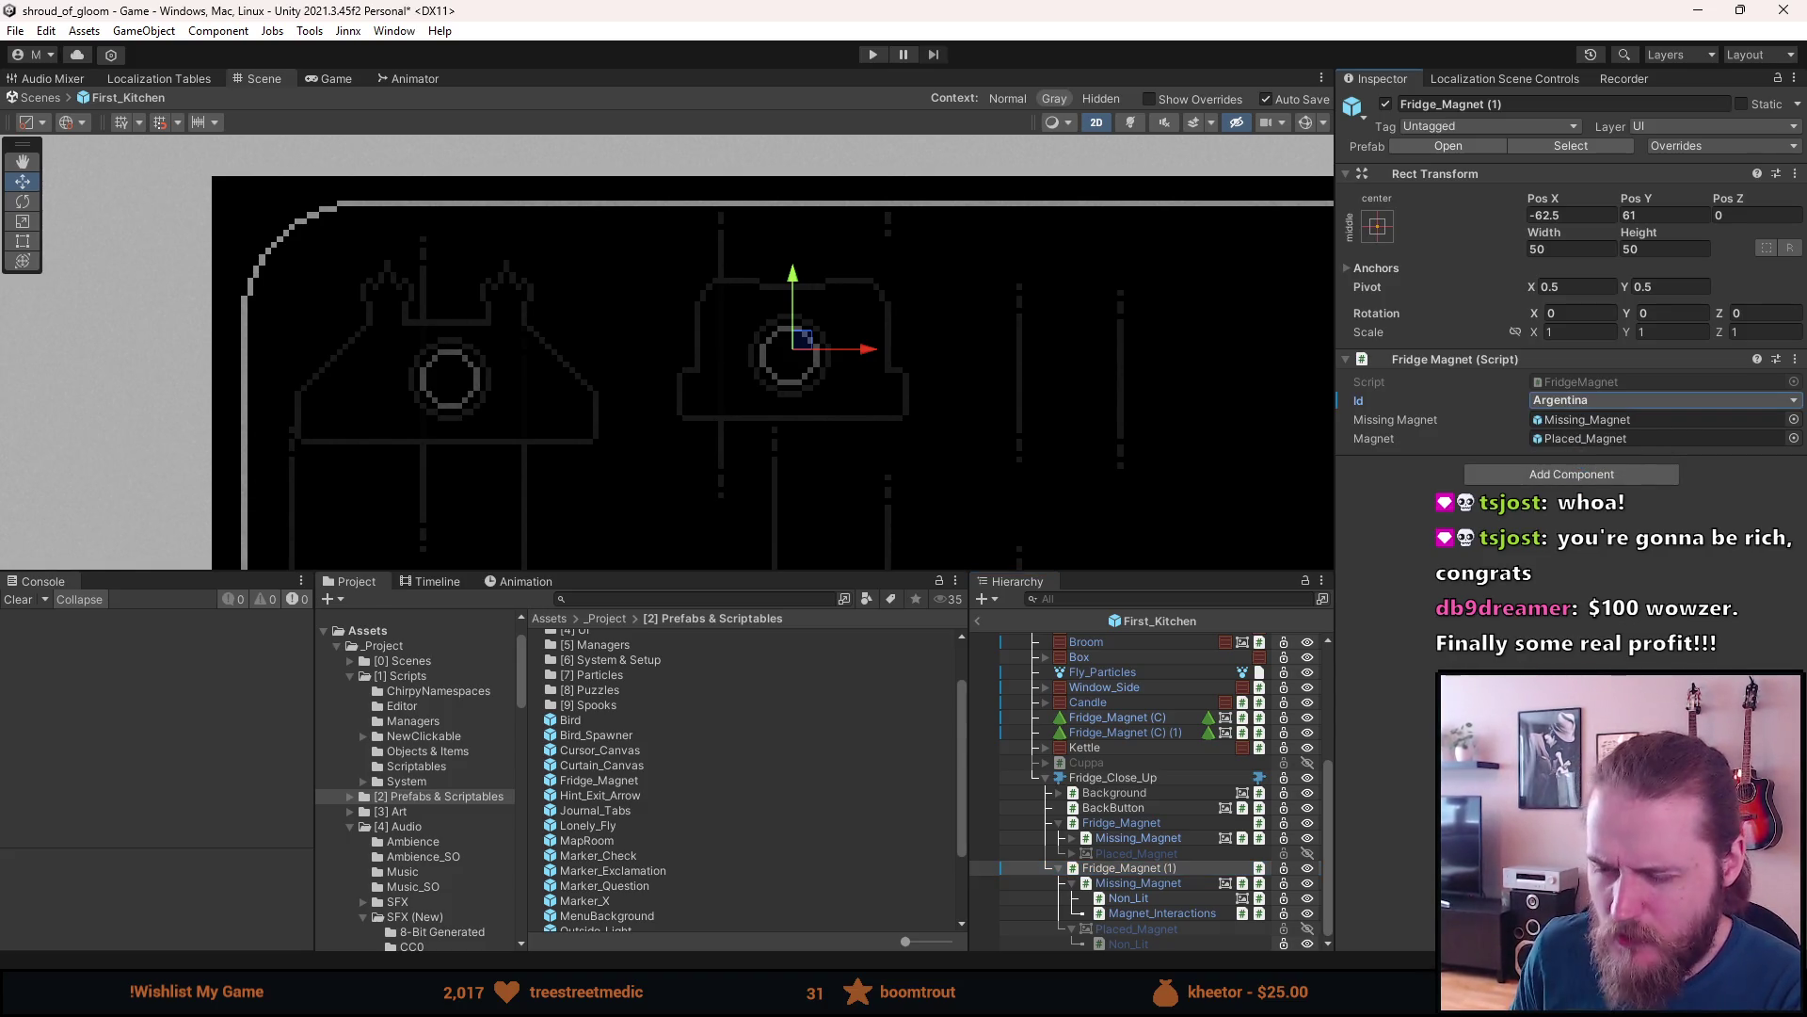
pyautogui.rightClick(1387, 402)
pyautogui.click(1454, 435)
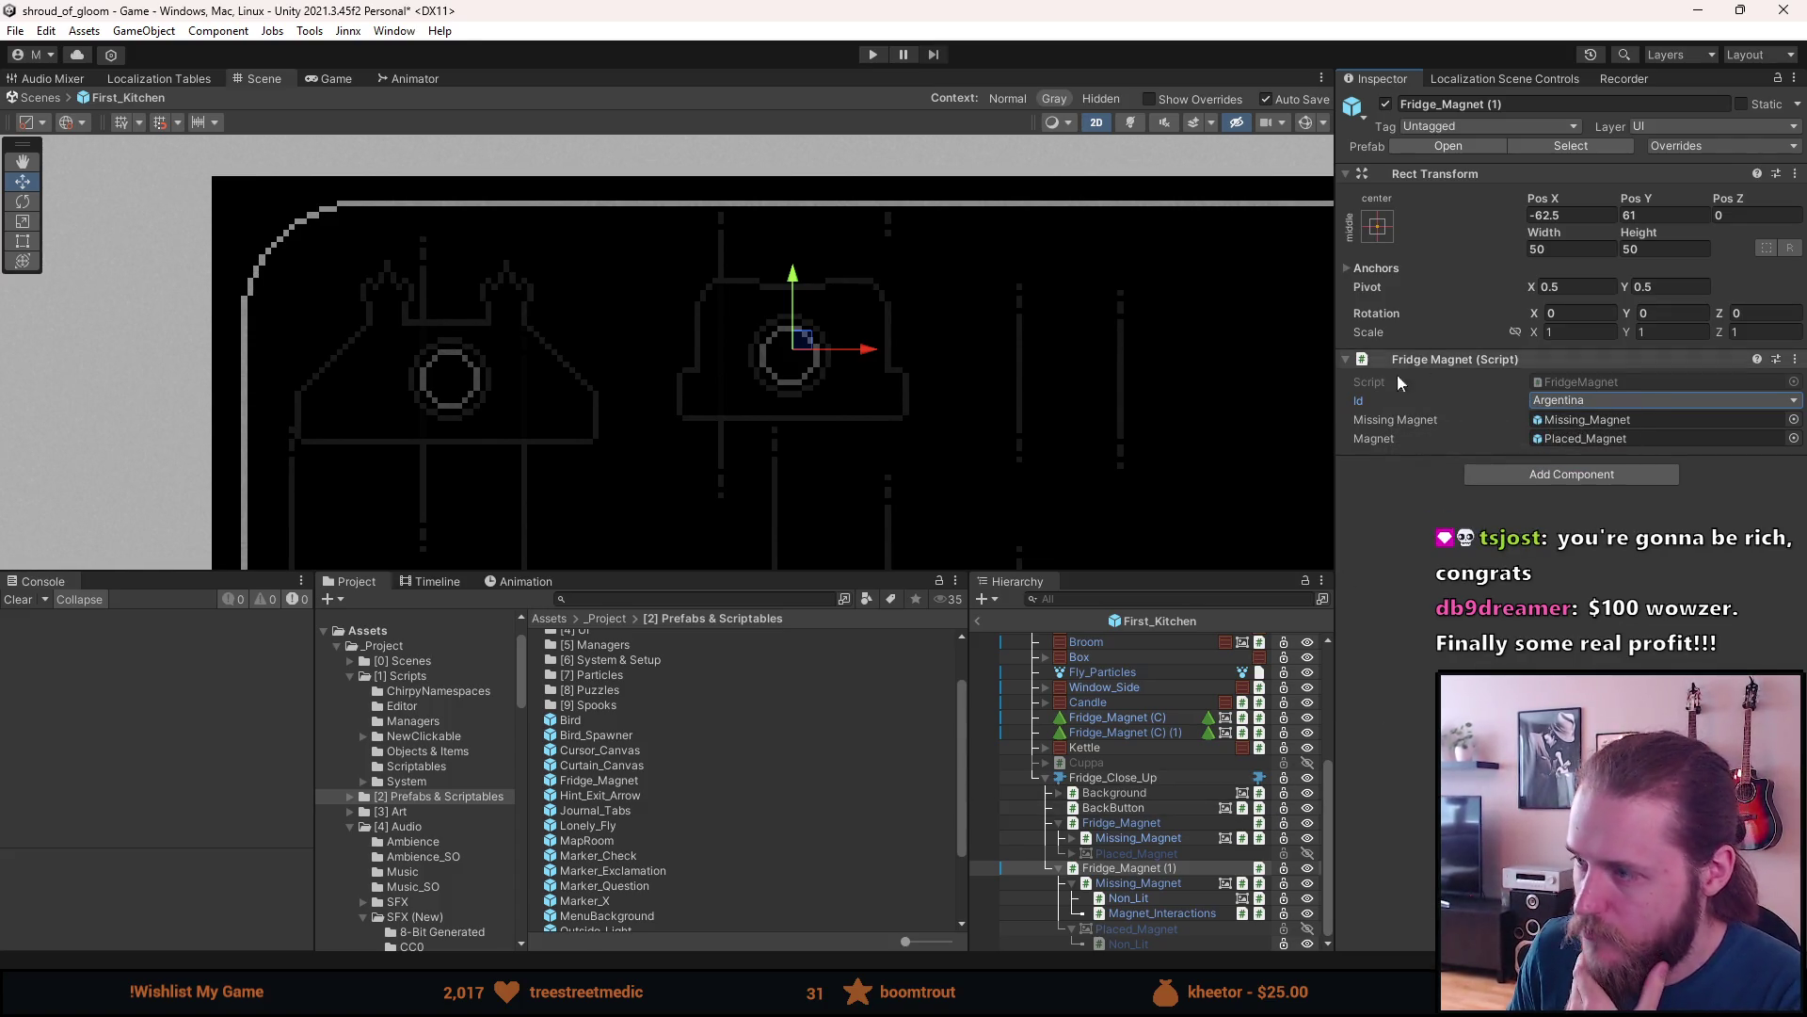
# - Reset the original Fridge_Magnet's Id back to London
pyautogui.click(1176, 825)
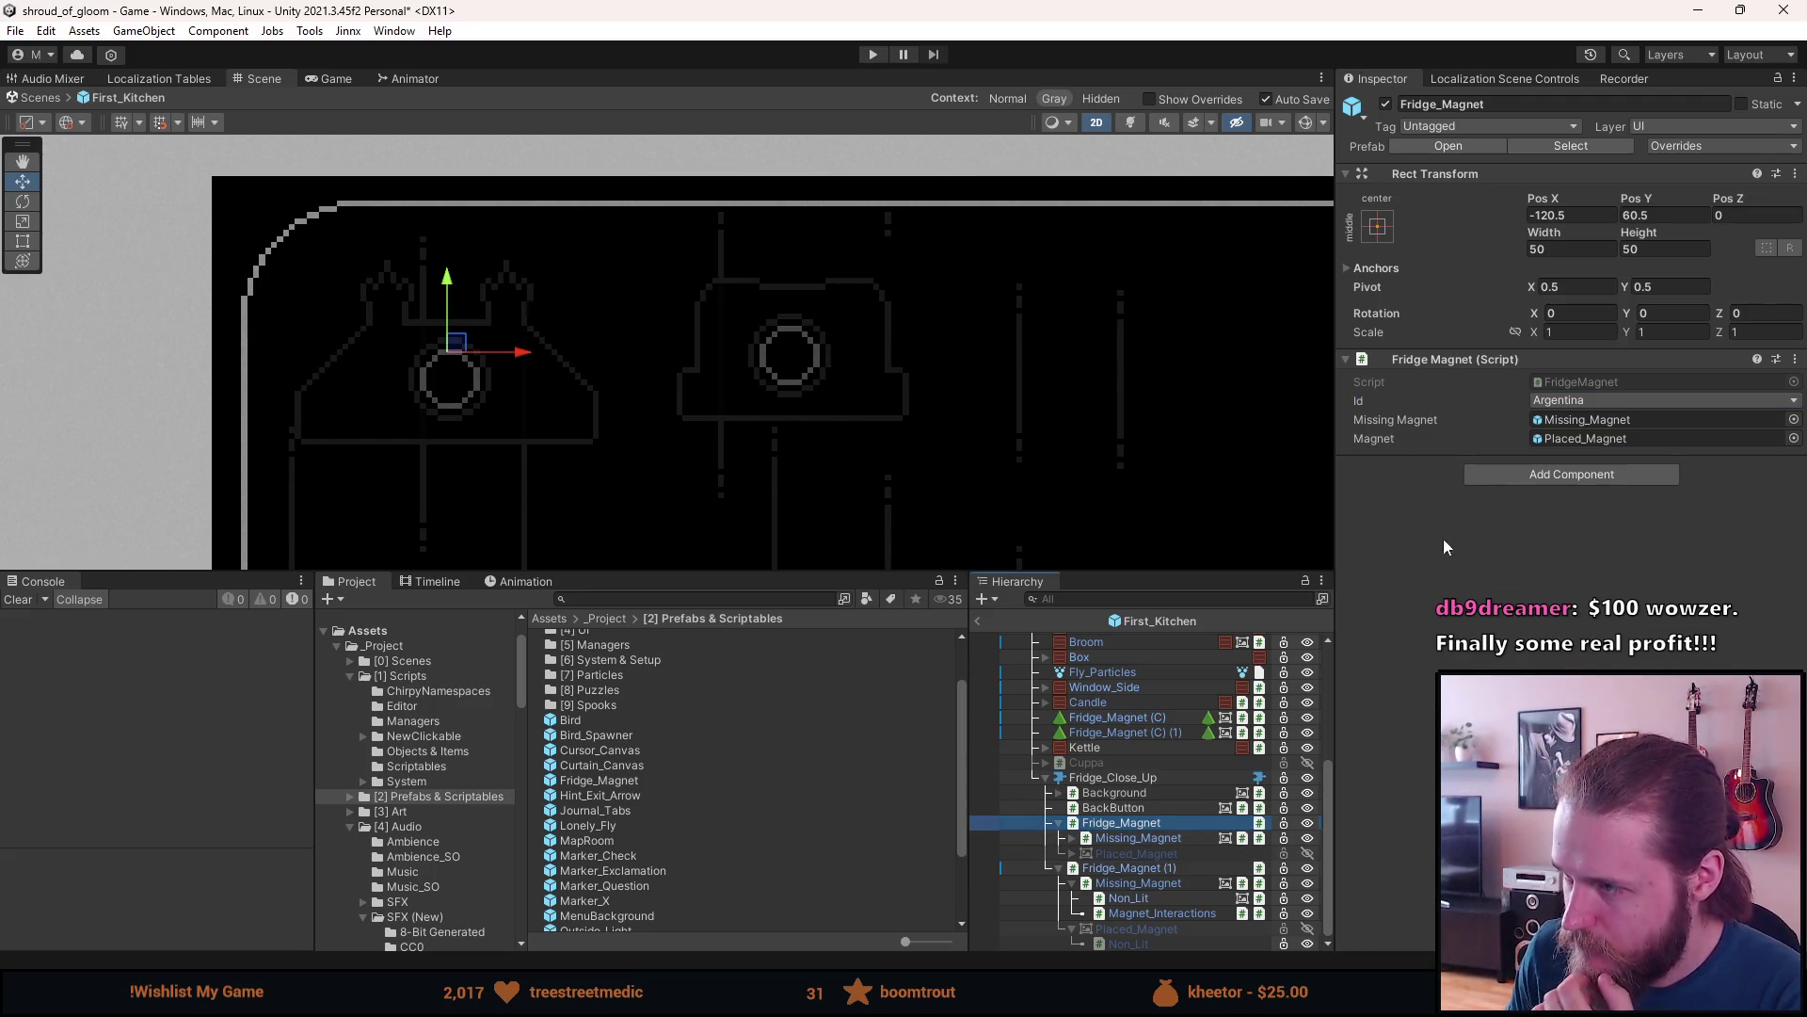
pyautogui.click(1555, 401)
pyautogui.click(1563, 431)
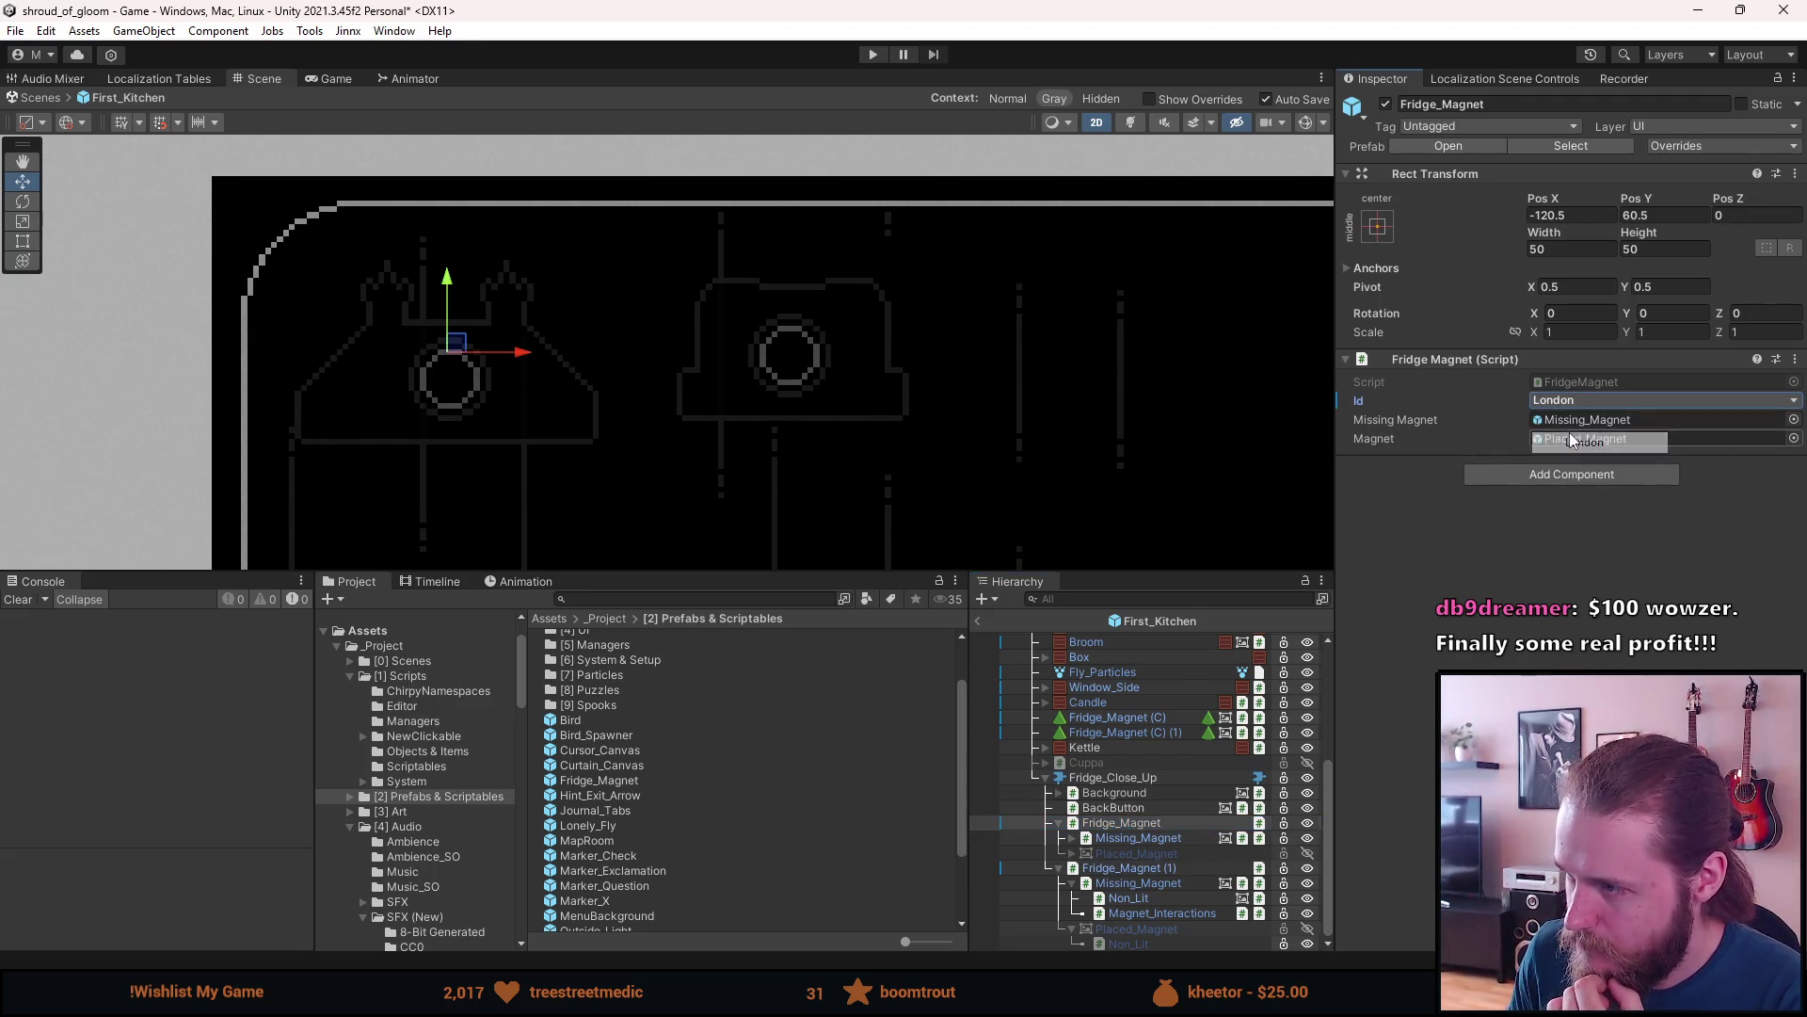
pyautogui.rightClick(1370, 402)
pyautogui.press('Escape')
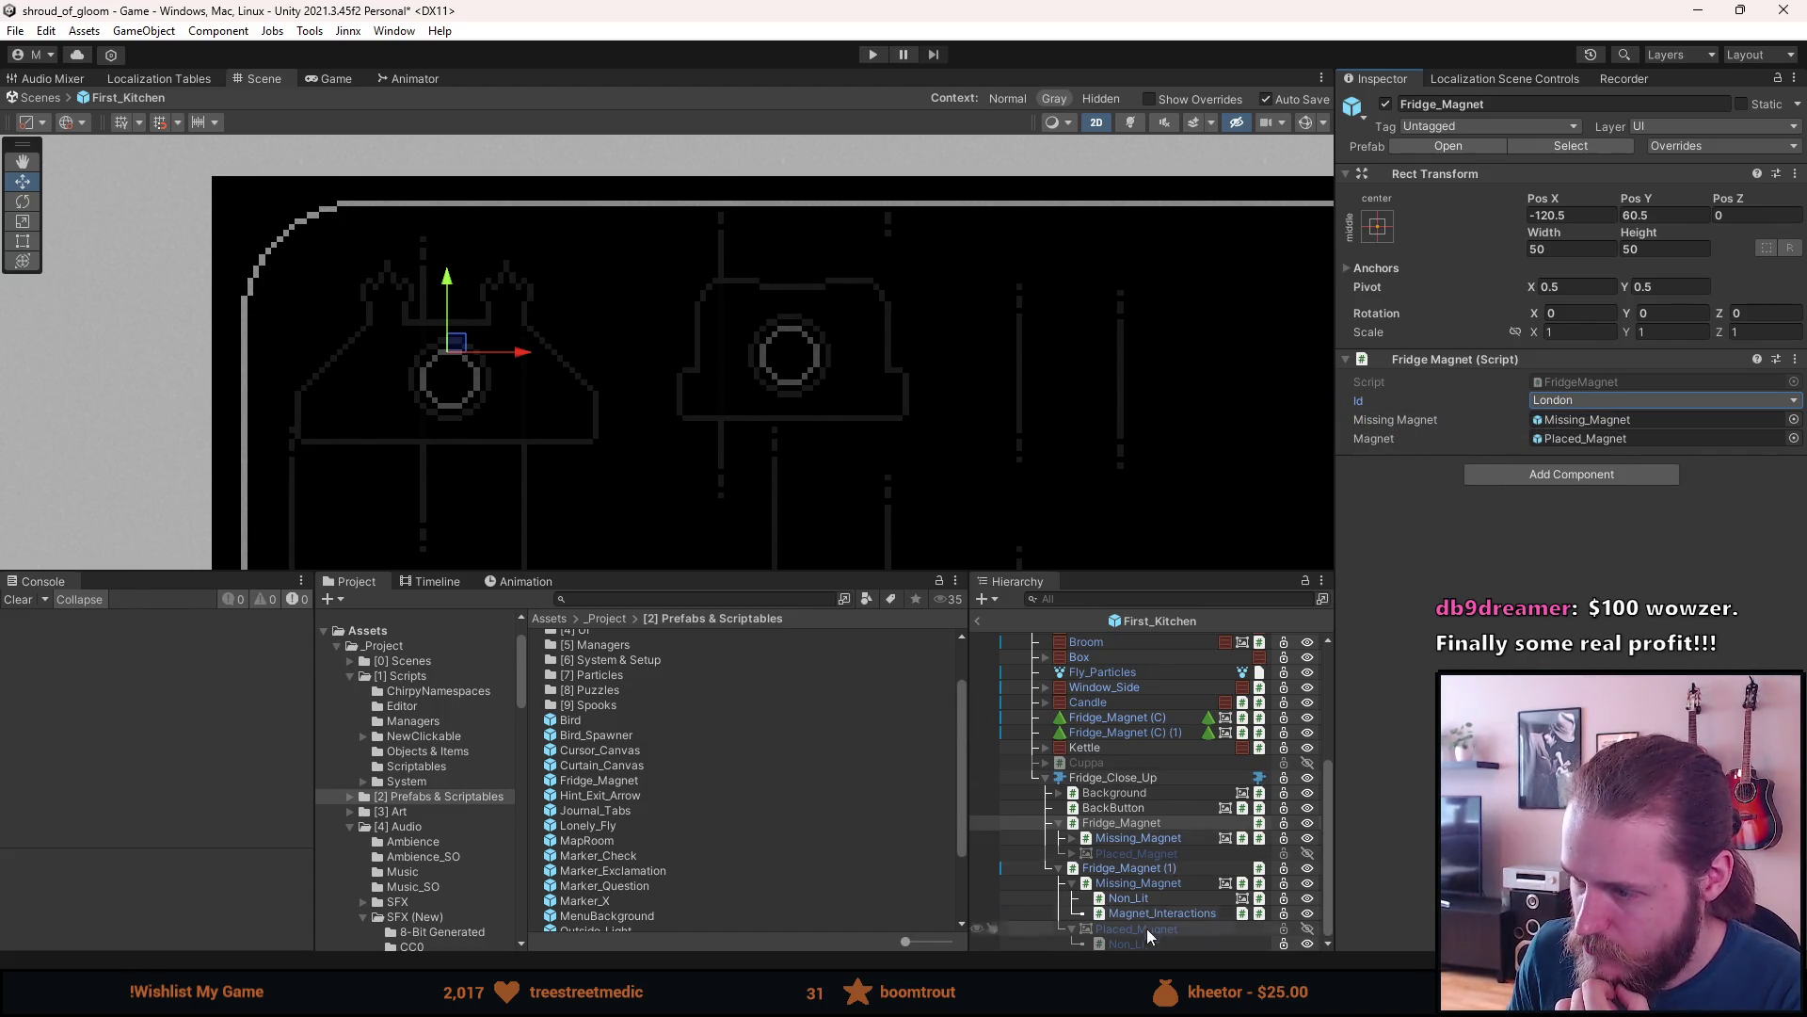
# - Set Fridge_Magnet (1)'s Id to Argentina again and collapse its children
pyautogui.click(1154, 868)
pyautogui.click(1148, 885)
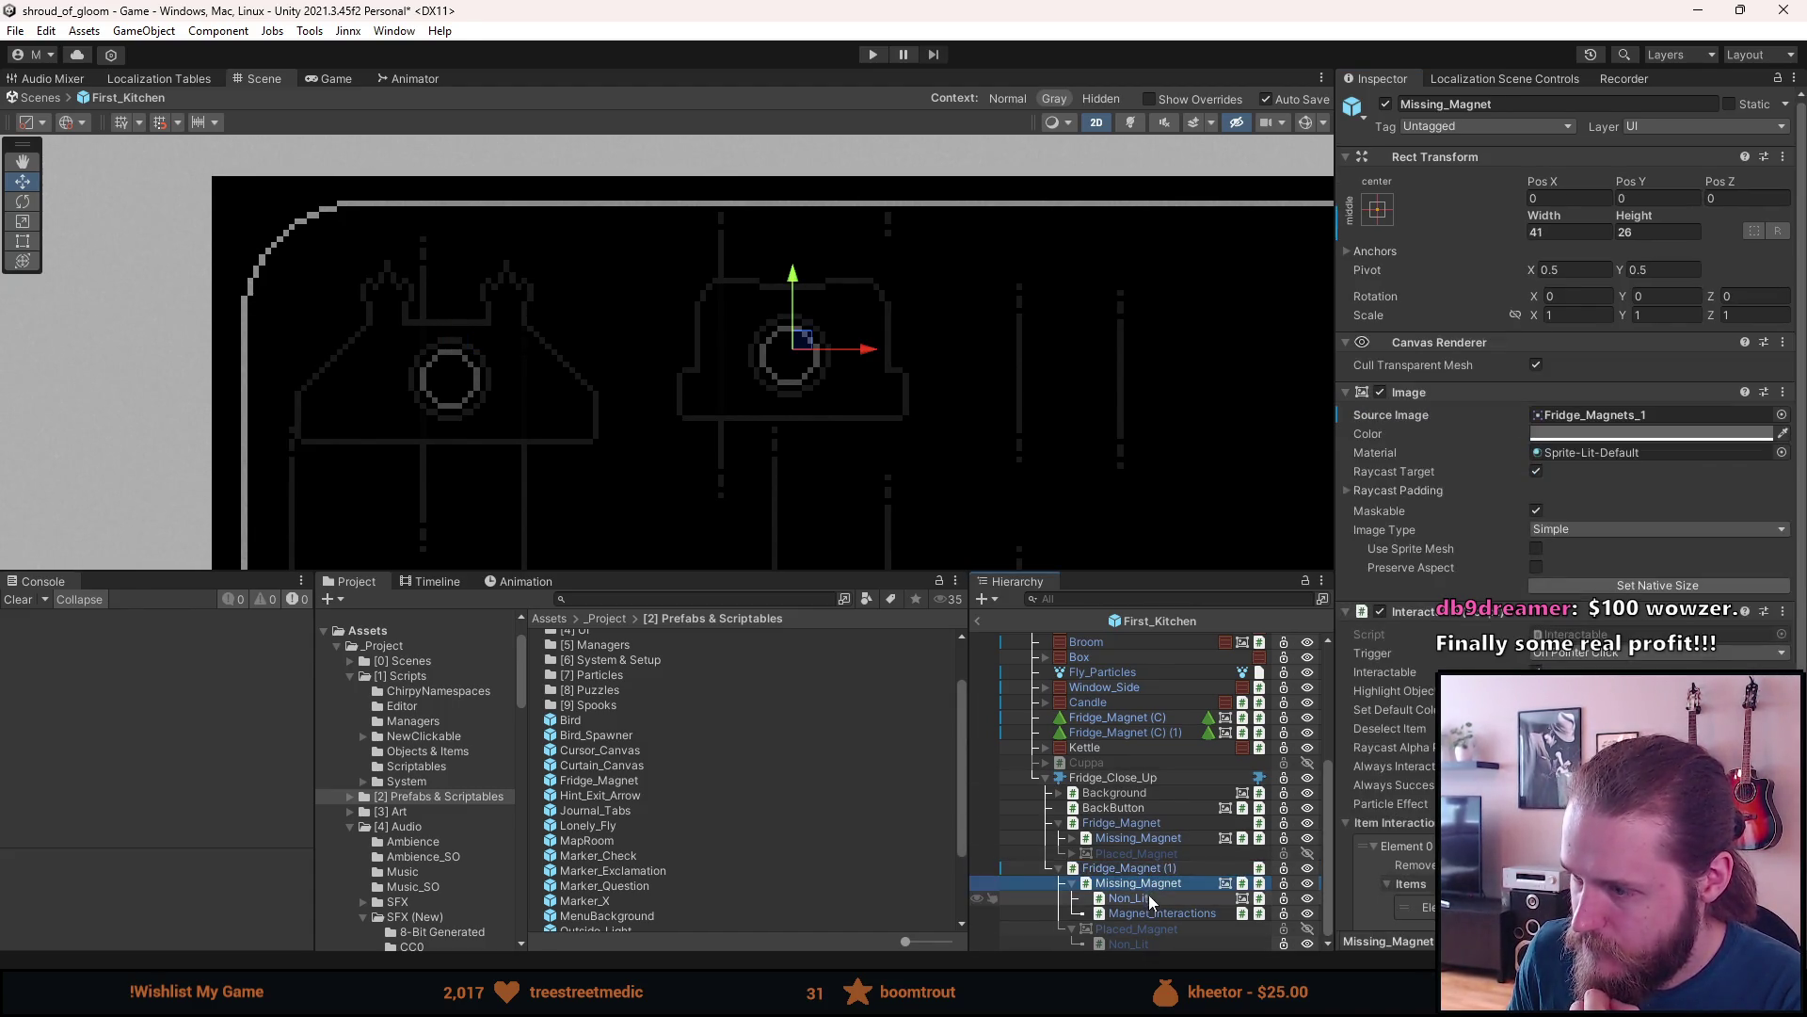
pyautogui.click(1146, 899)
pyautogui.click(1150, 886)
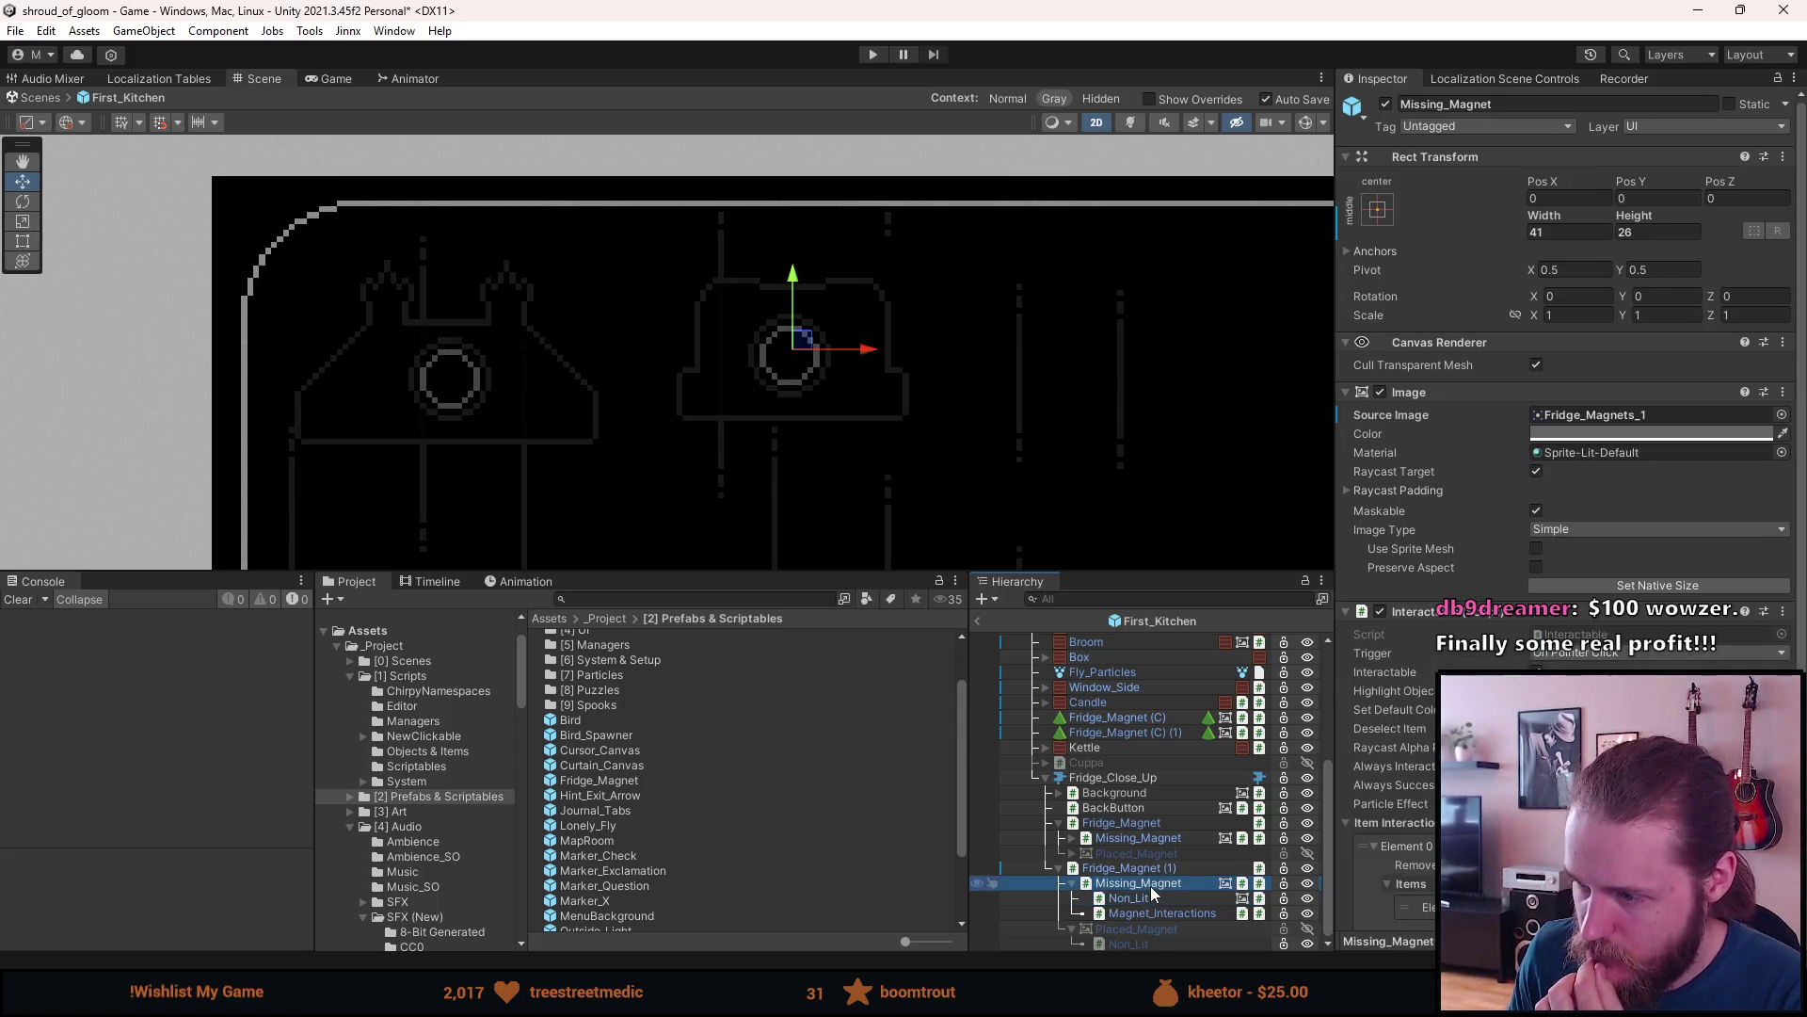
pyautogui.click(1150, 866)
pyautogui.click(1614, 399)
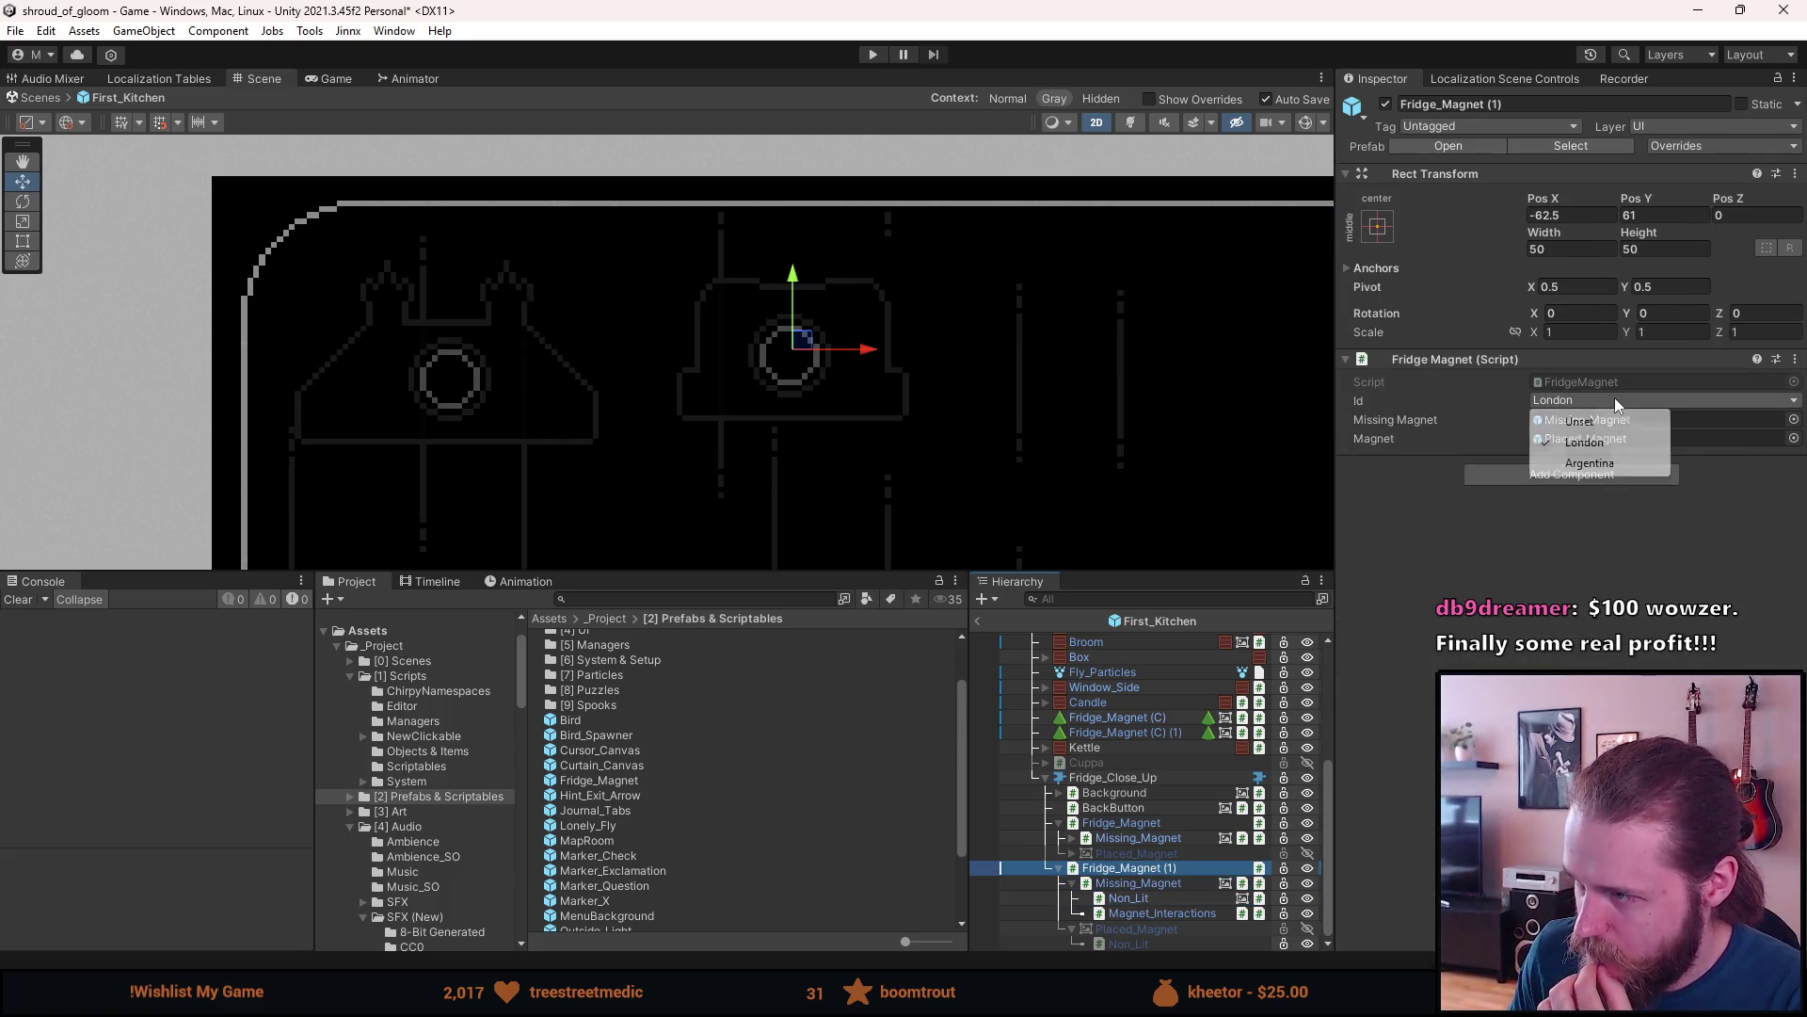
pyautogui.click(1613, 465)
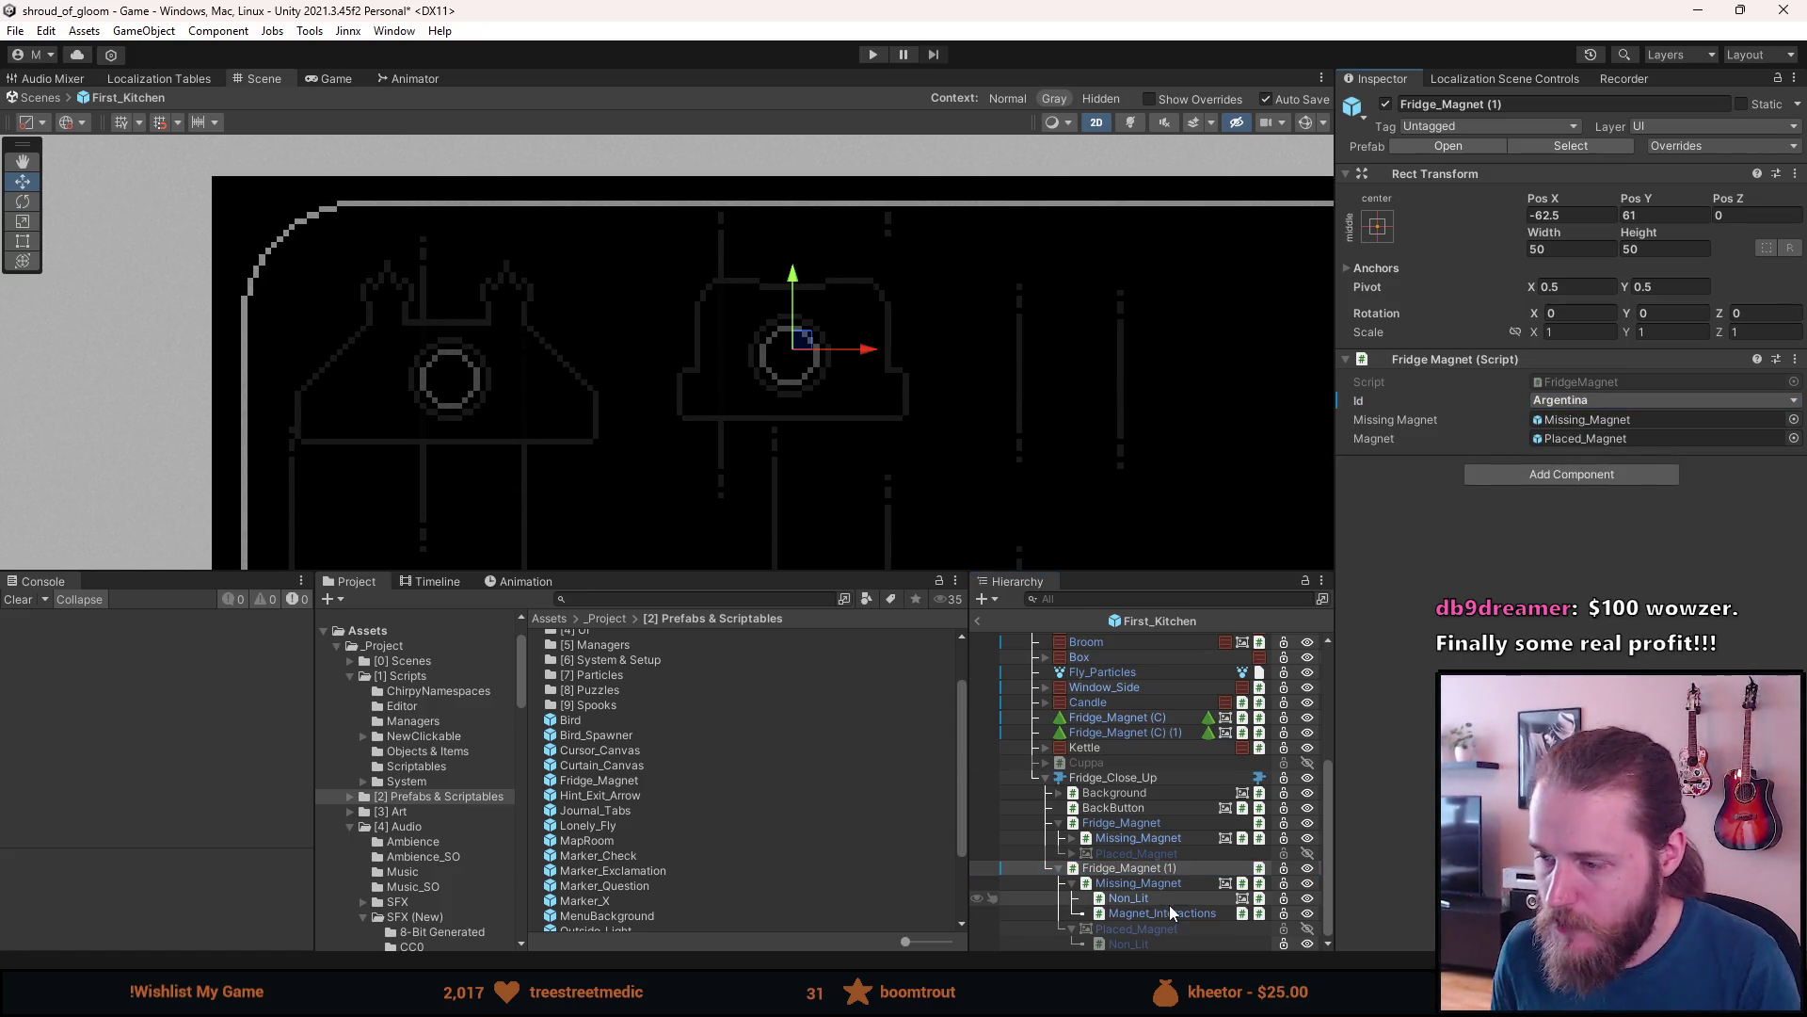
pyautogui.click(1058, 867)
pyautogui.scroll(-3, 759, 344)
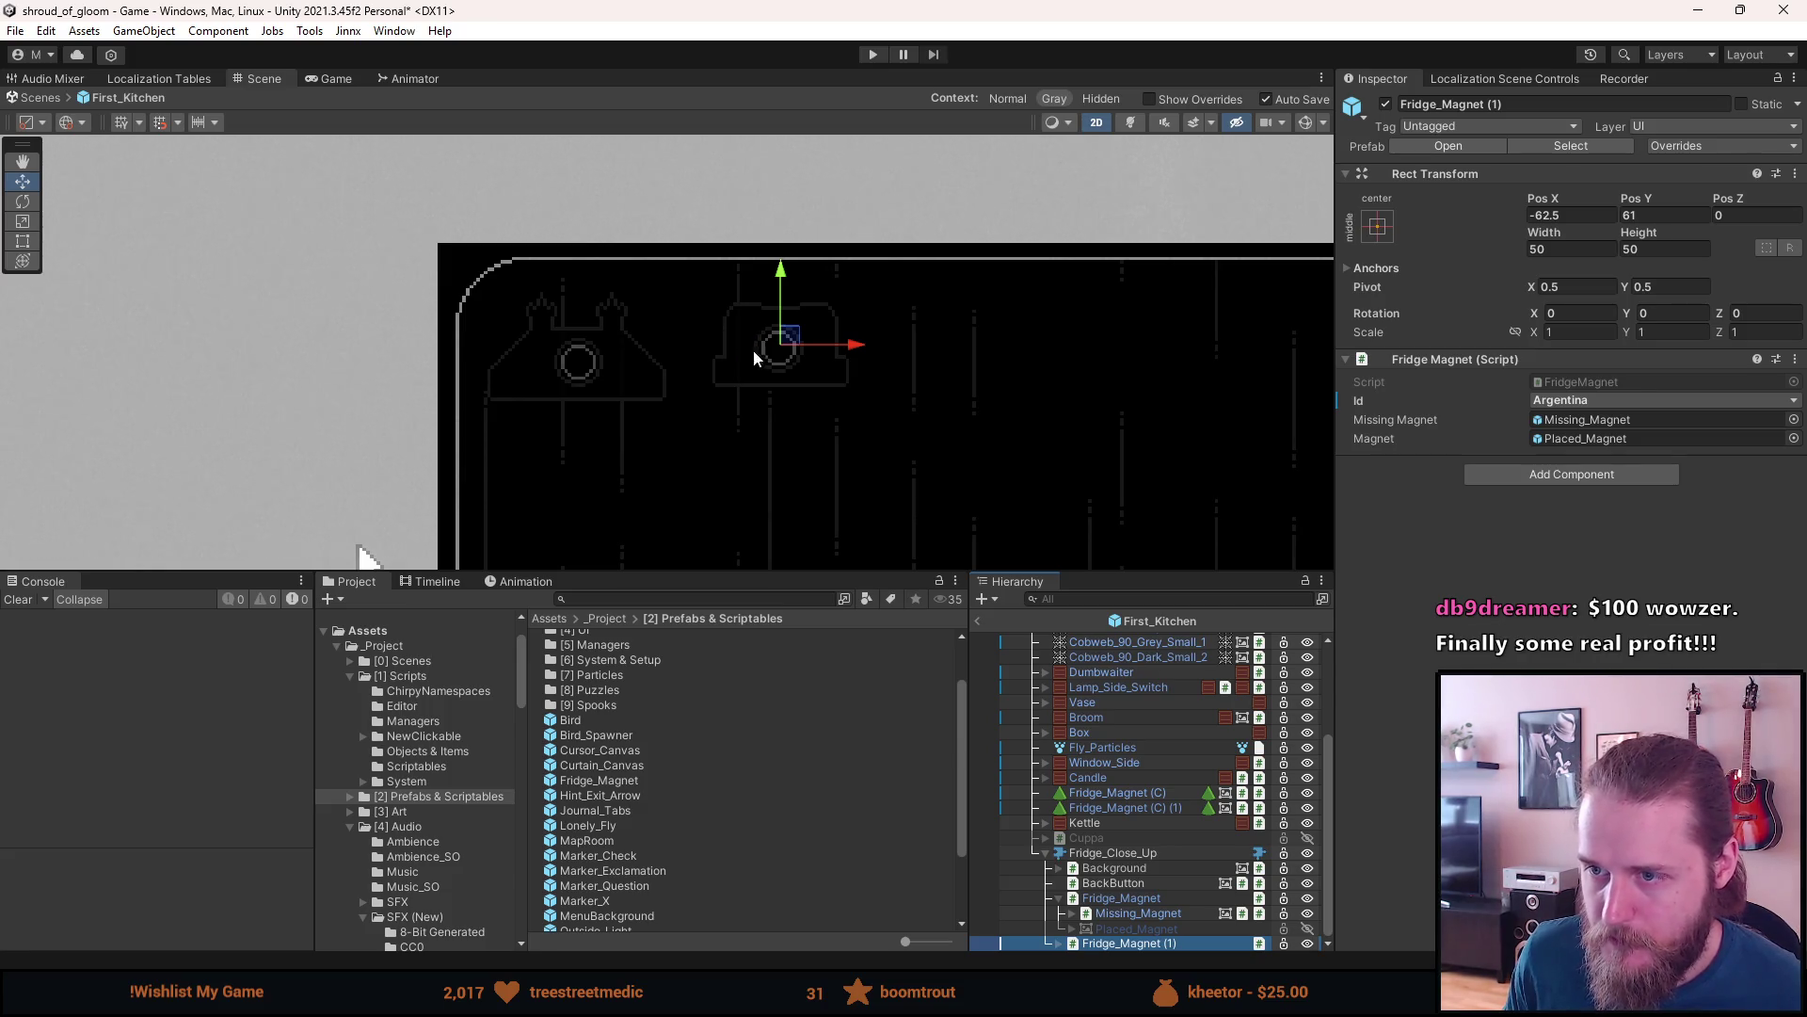
# - Return to the kitchen, hide the fridge close-up, and enter Play mode
pyautogui.click(976, 630)
pyautogui.scroll(-3, 1121, 868)
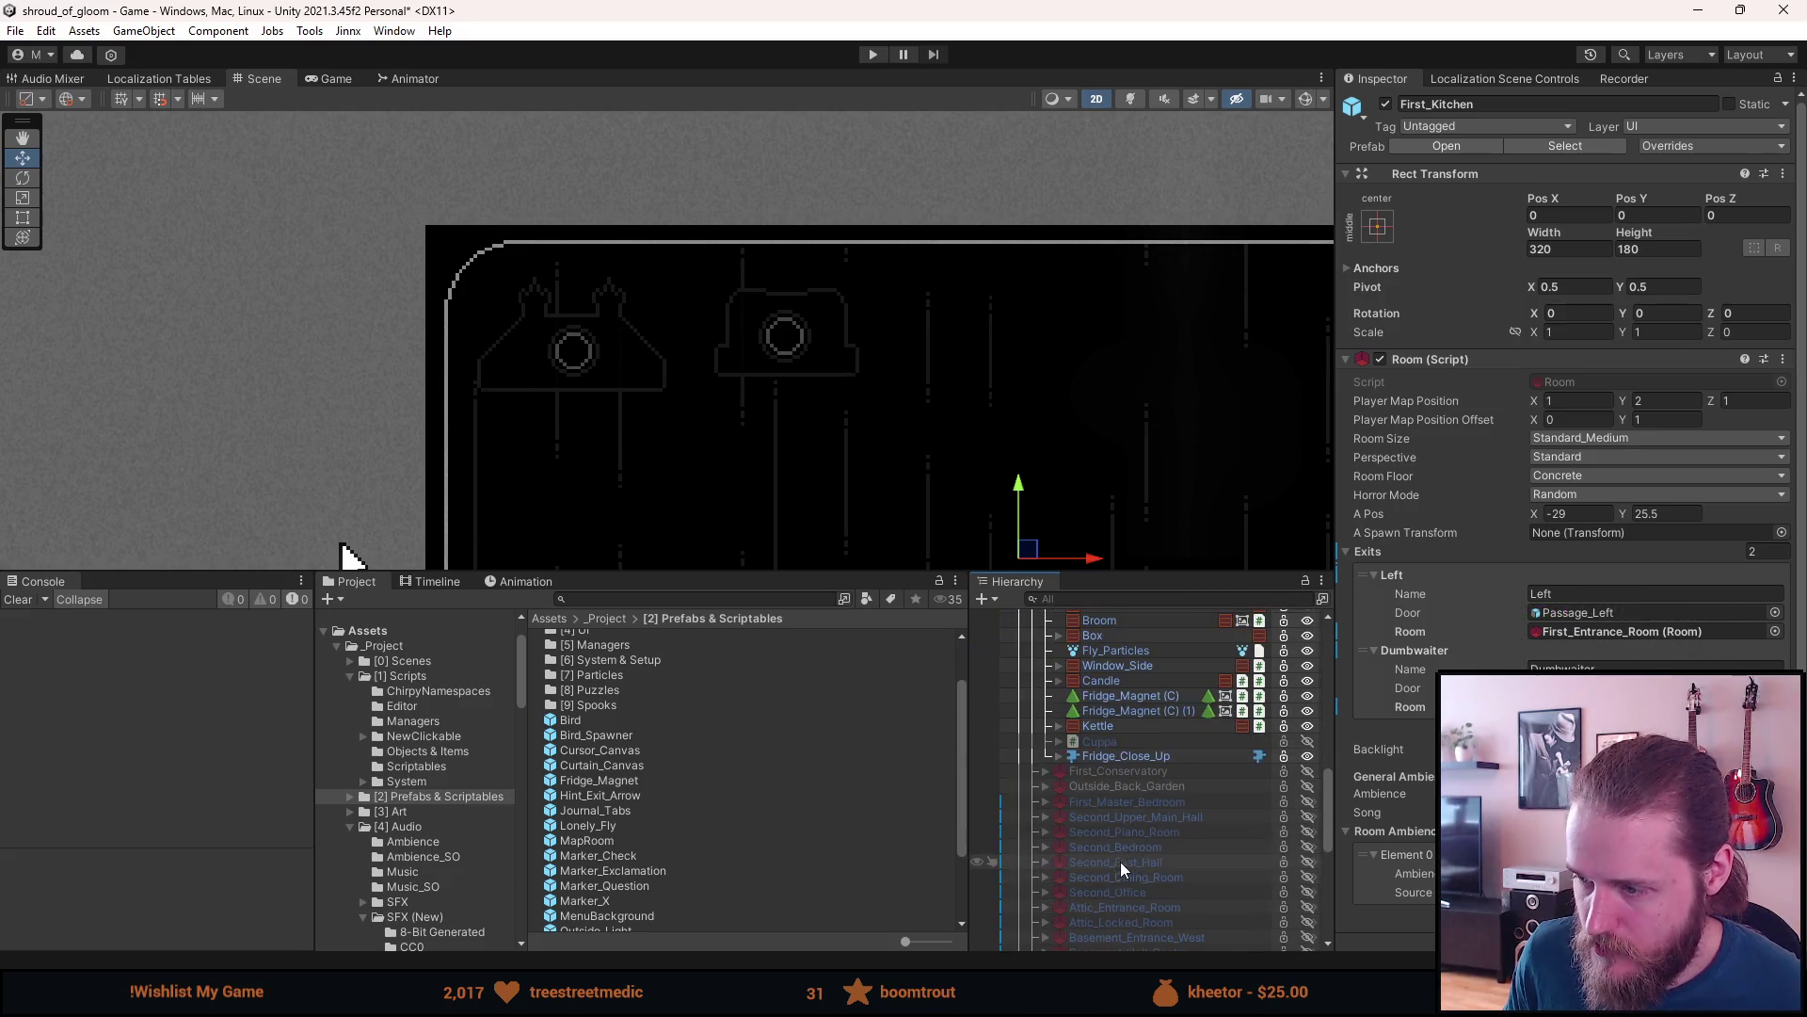
pyautogui.click(1132, 760)
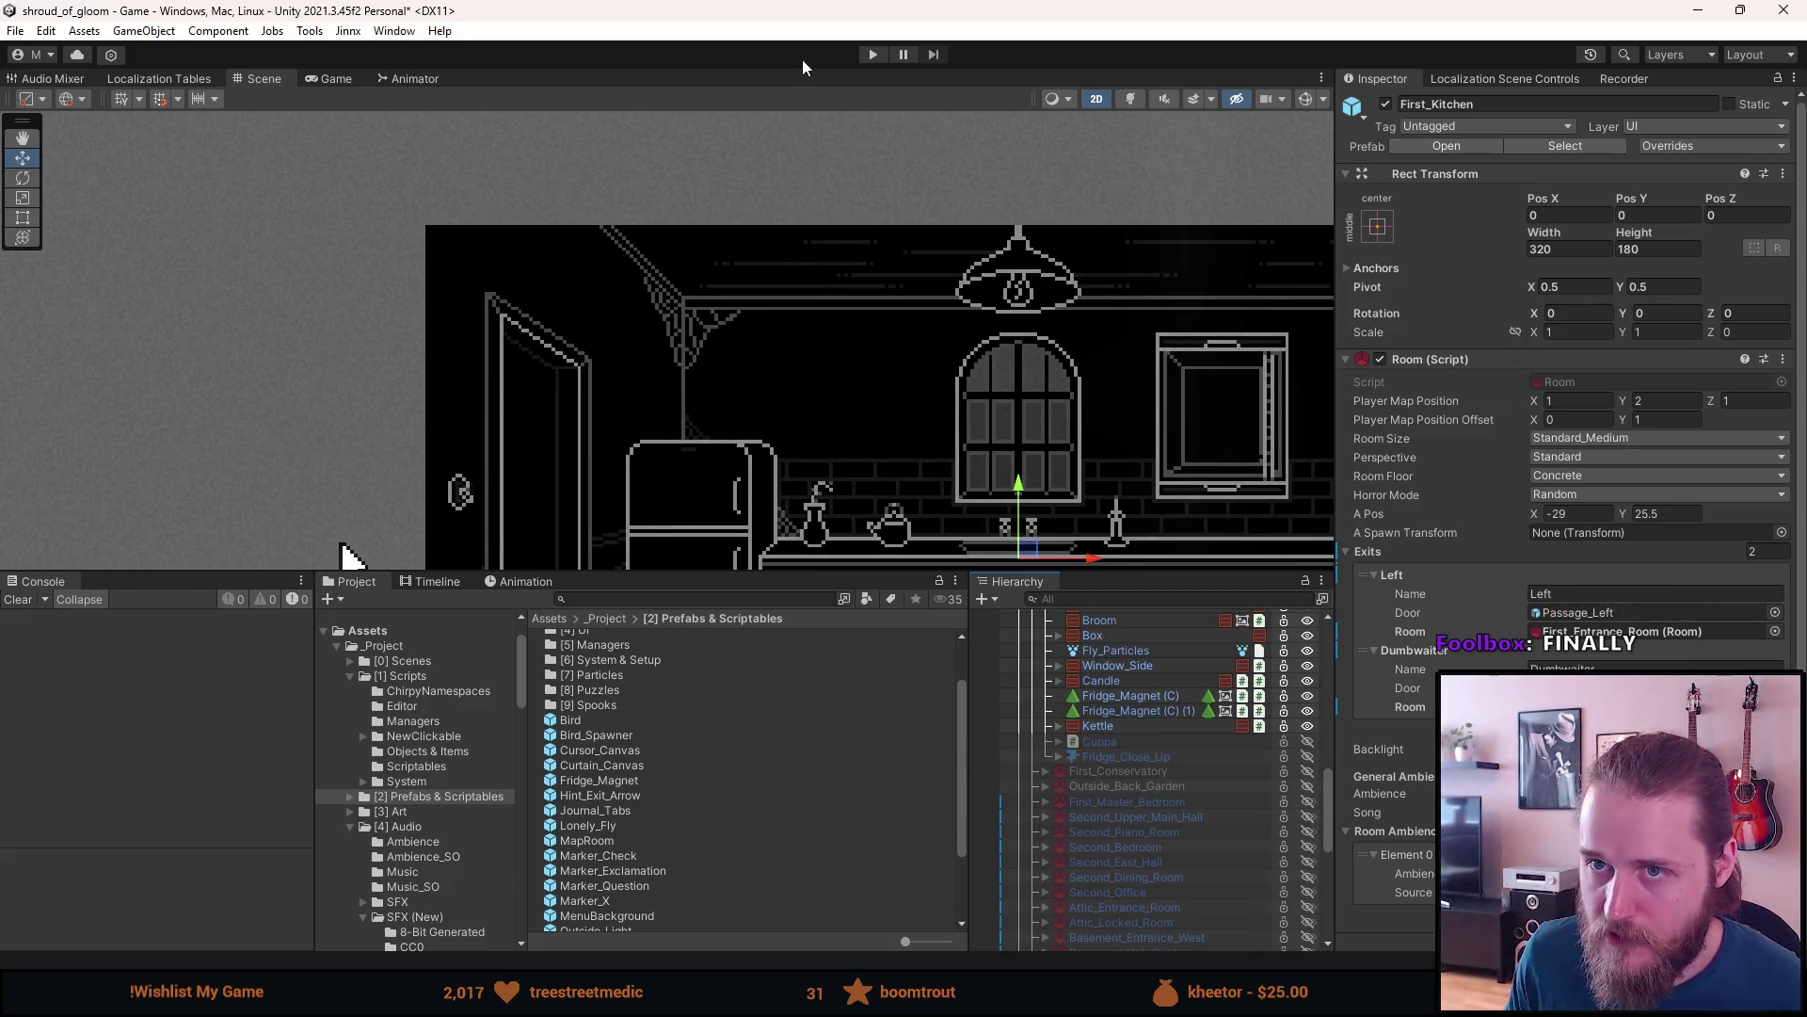
pyautogui.click(873, 54)
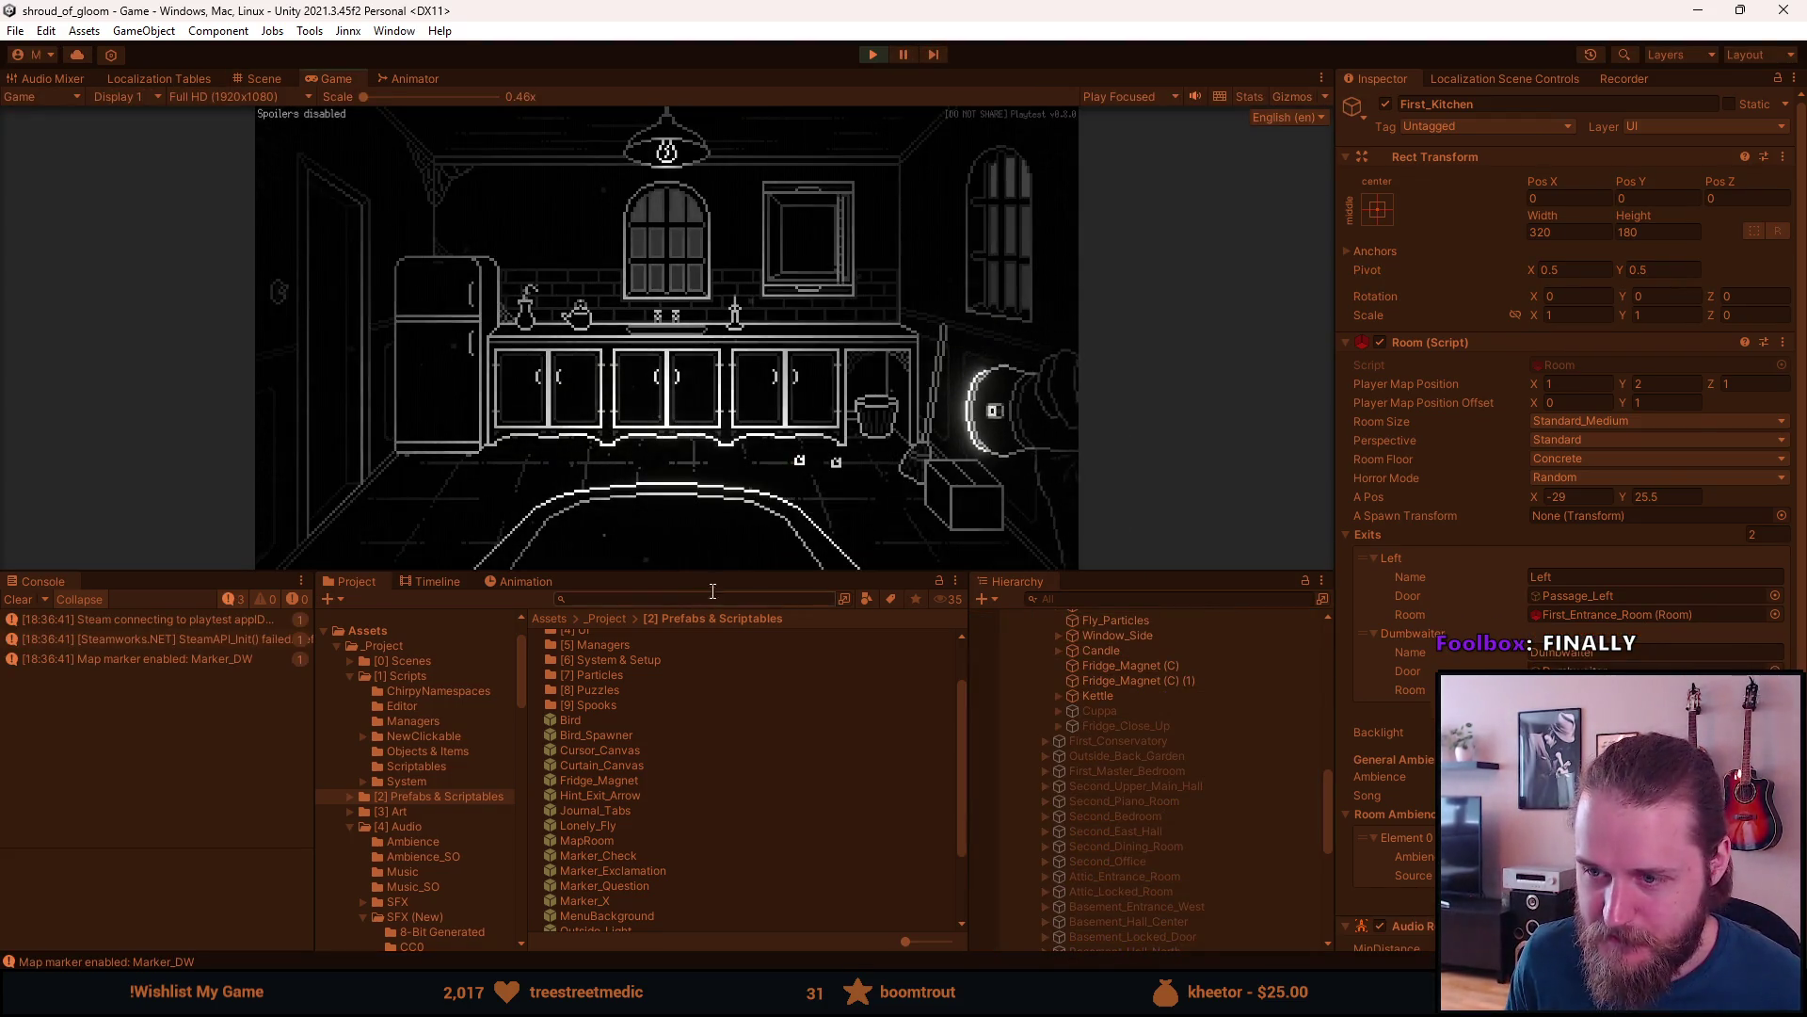
# - Enlarge the Game view, check the empty fridge slots, and pick up the magnets from the floor
pyautogui.moveTo(713, 588); pyautogui.dragTo(672, 722)
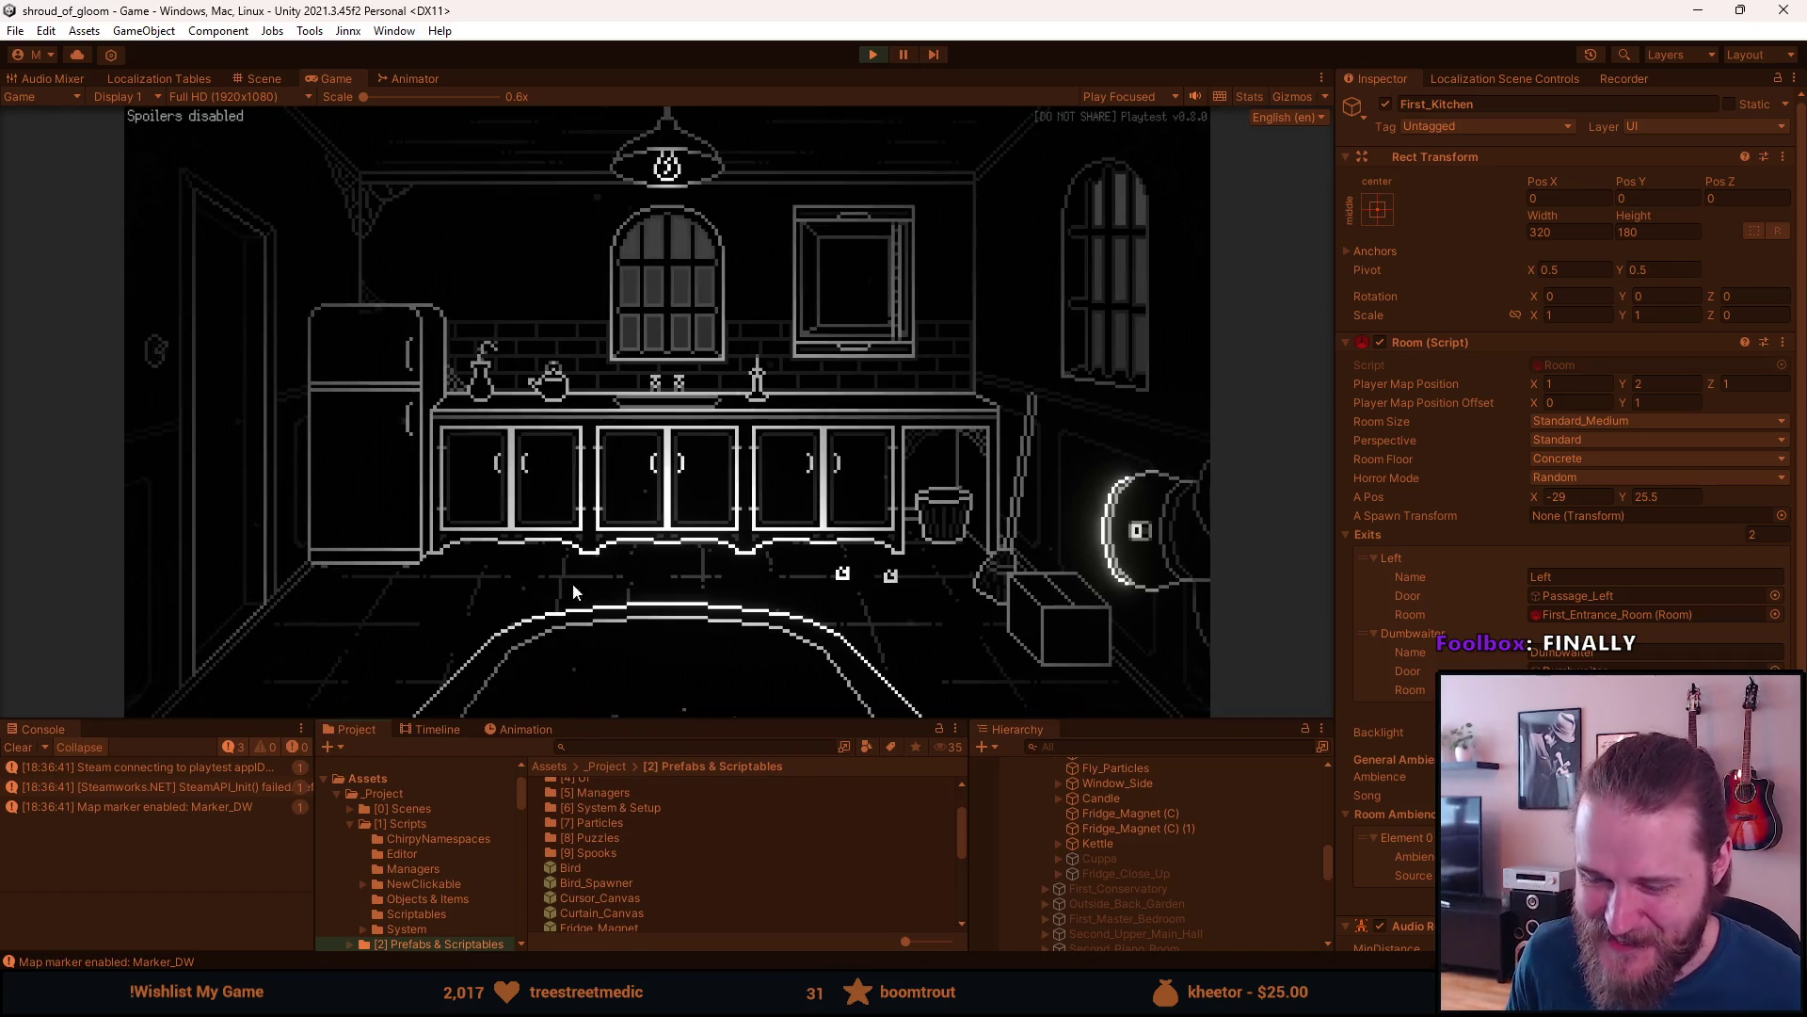
pyautogui.click(386, 377)
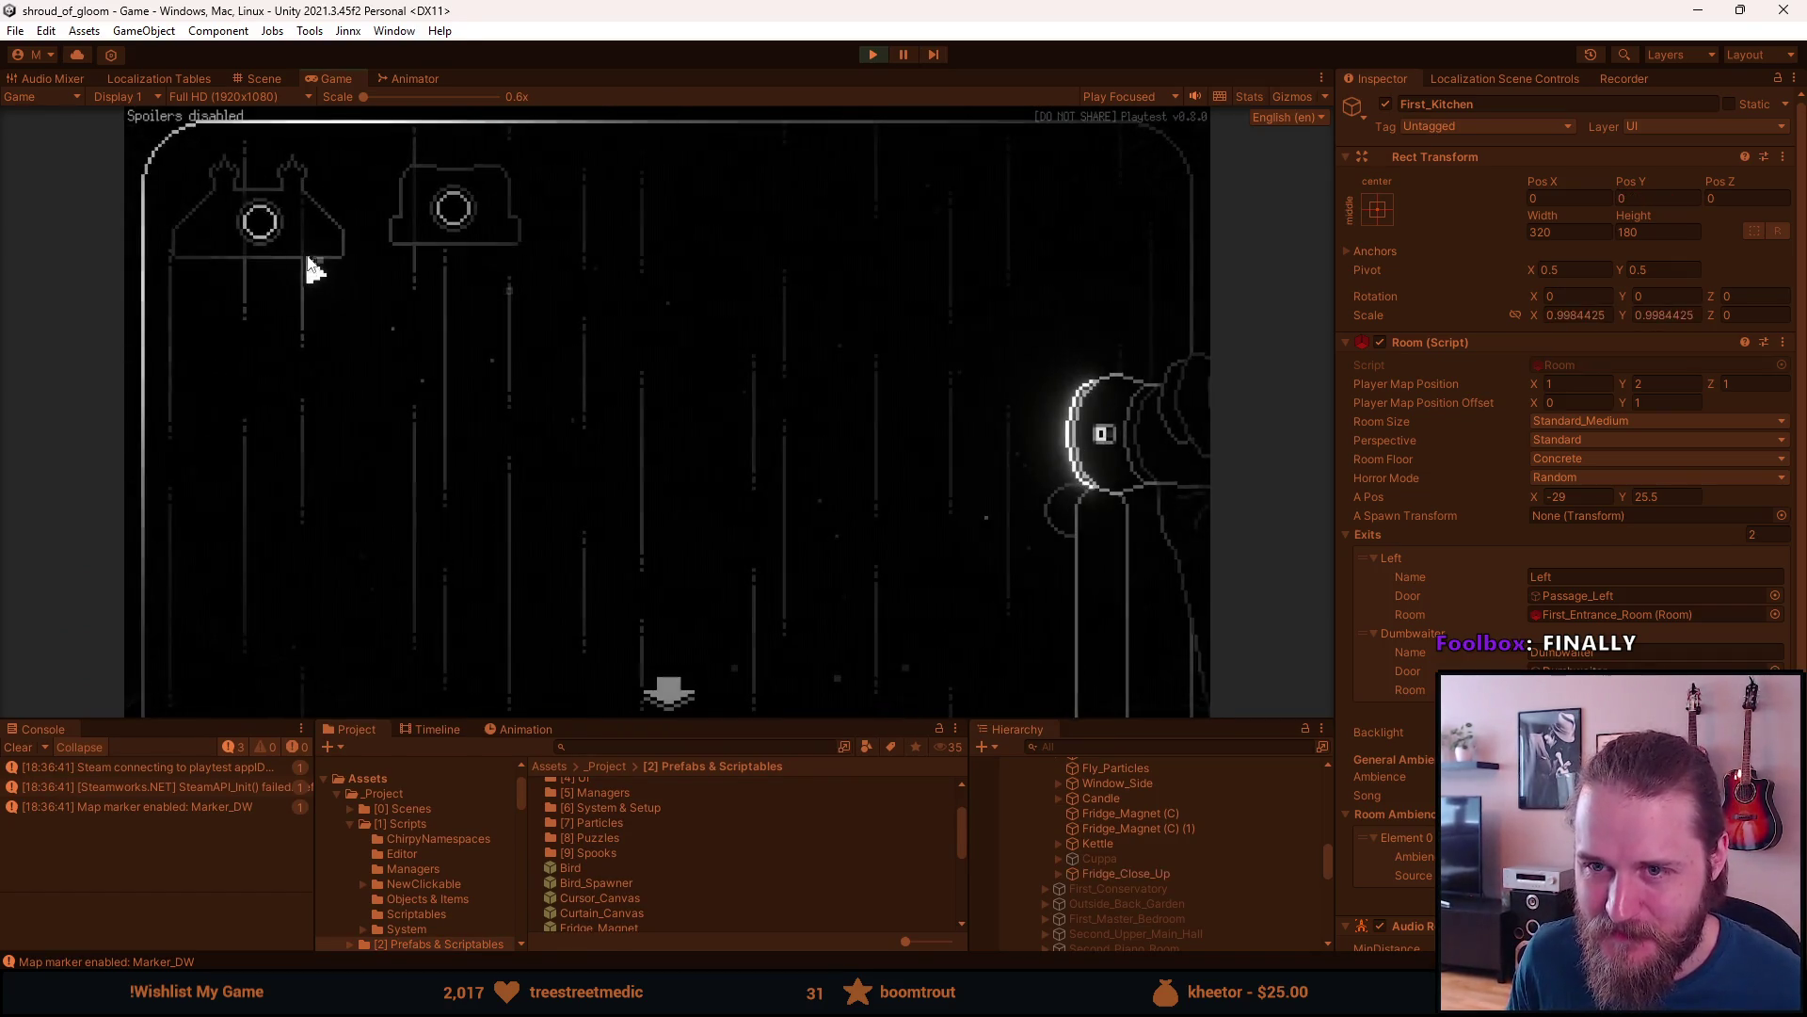
pyautogui.click(316, 243)
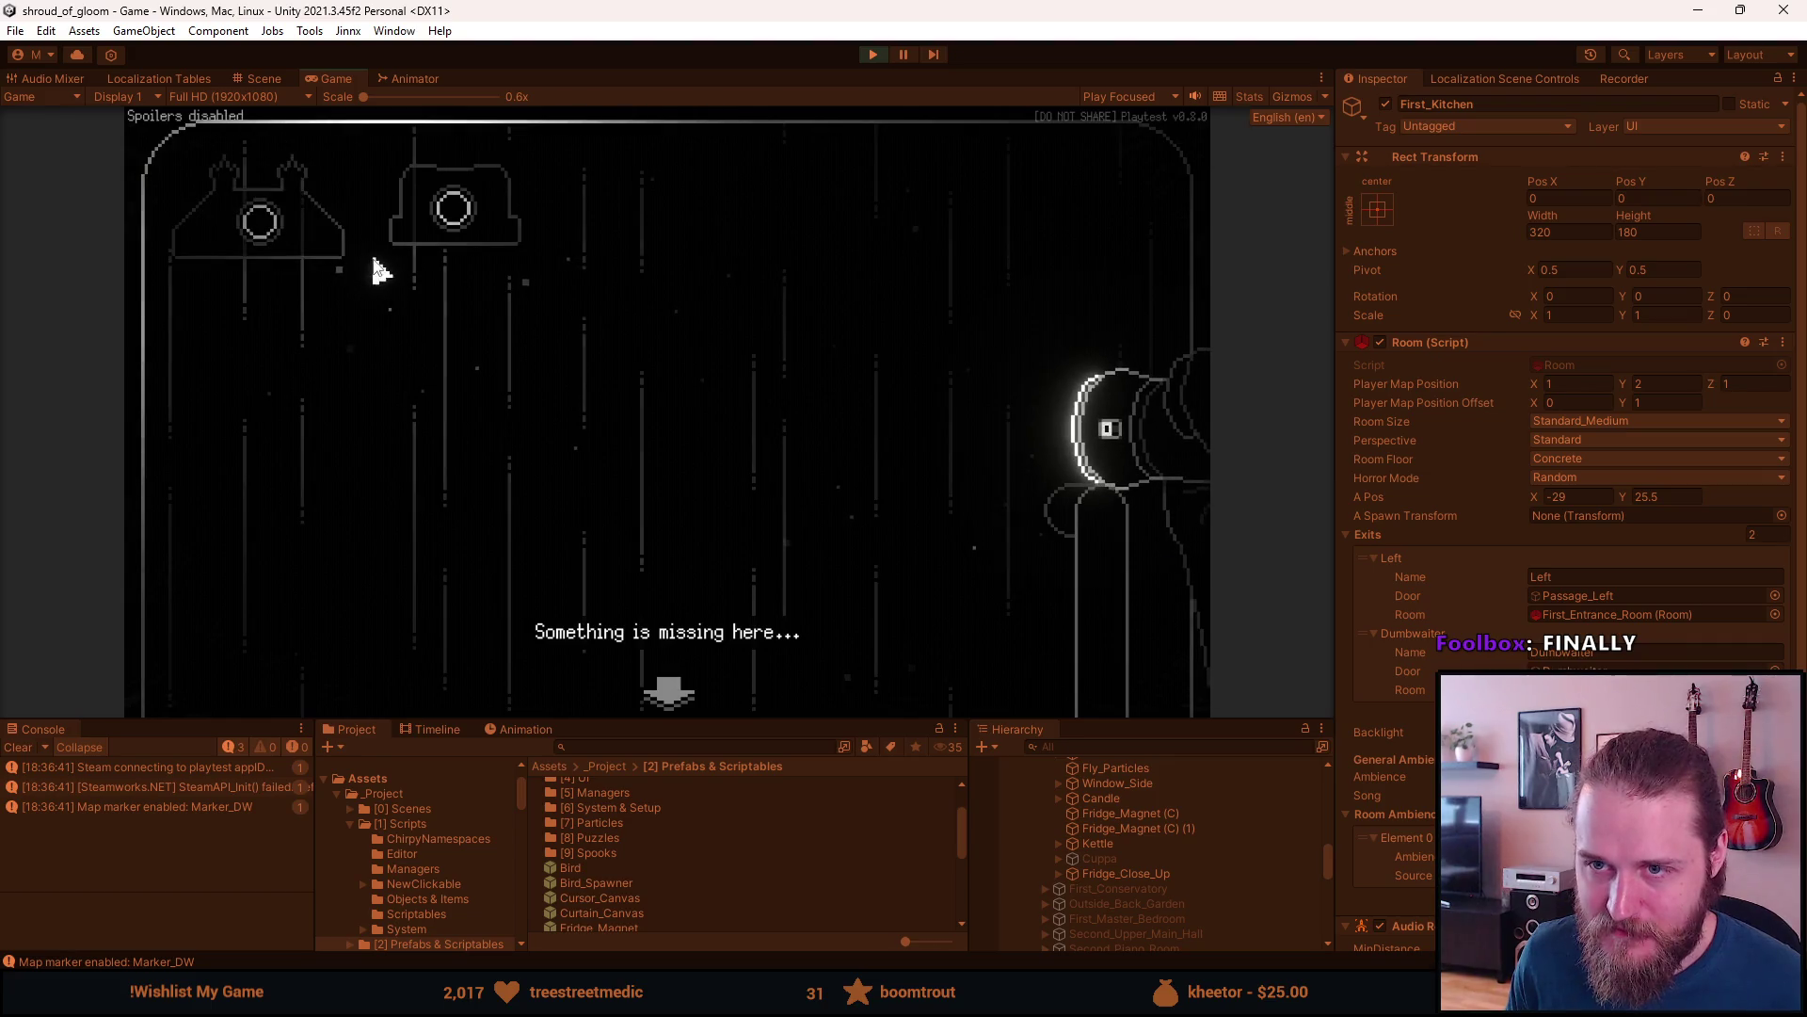
pyautogui.click(458, 224)
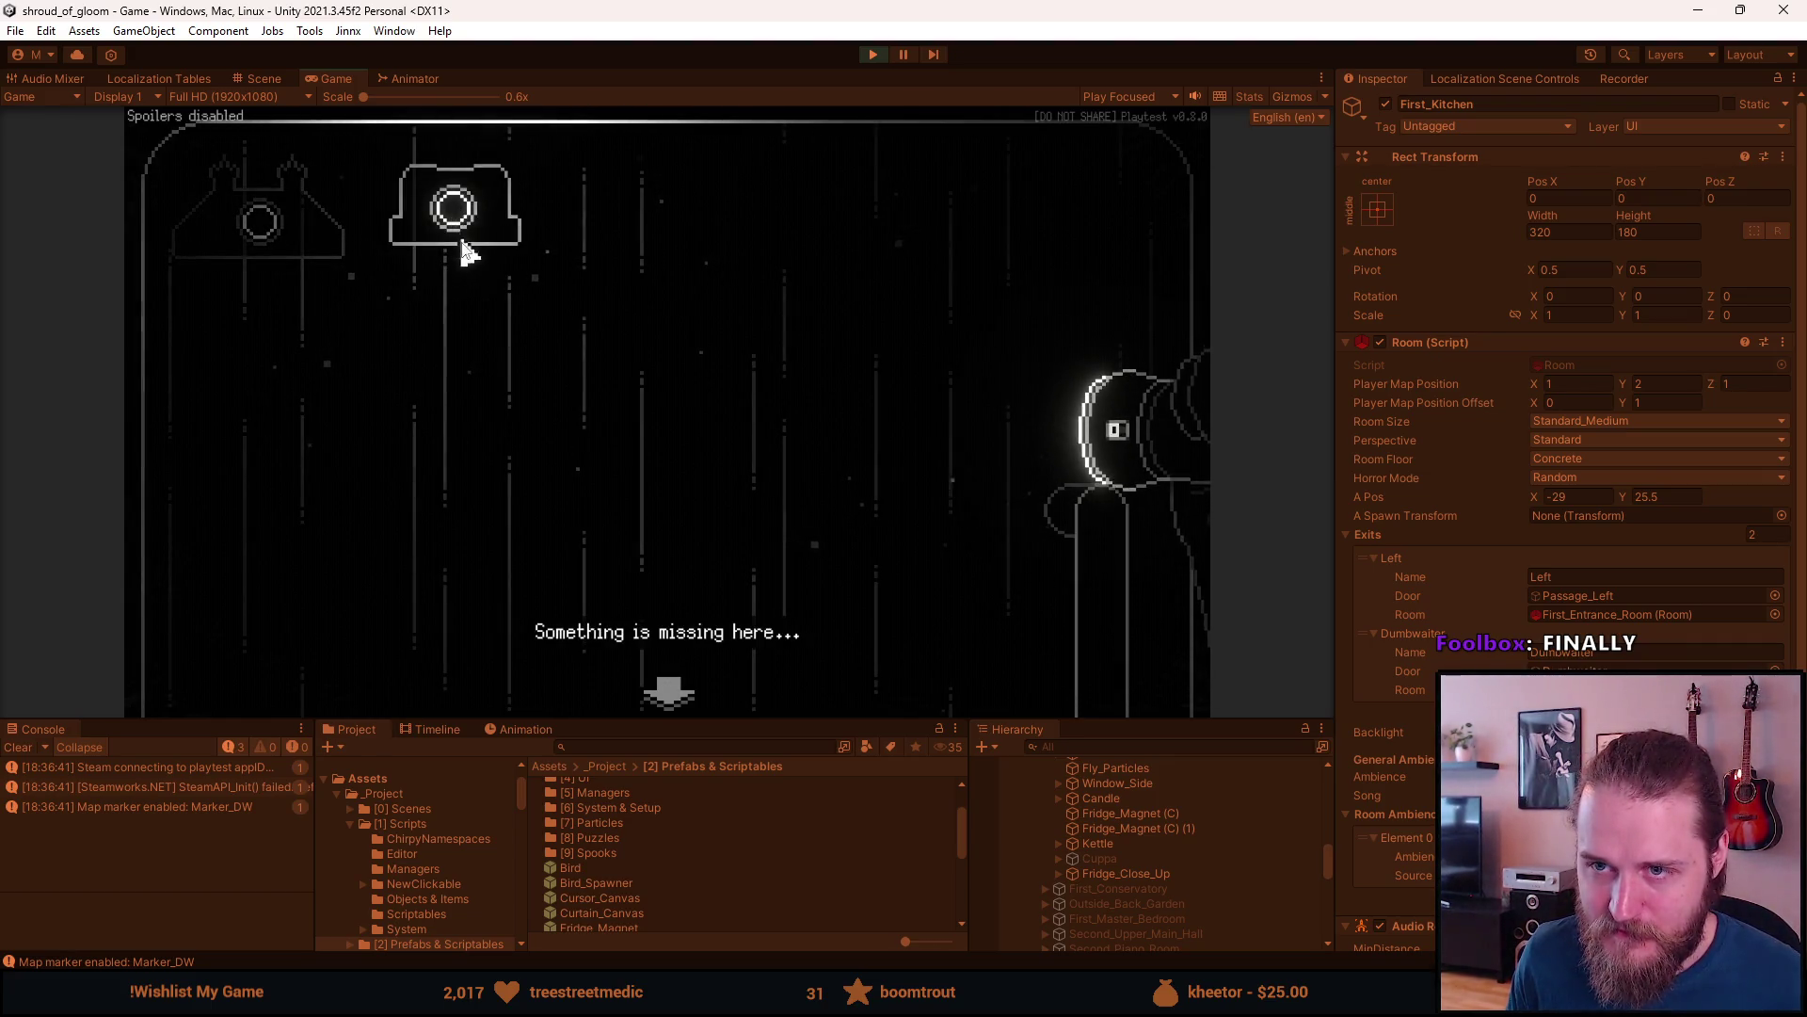
pyautogui.click(436, 283)
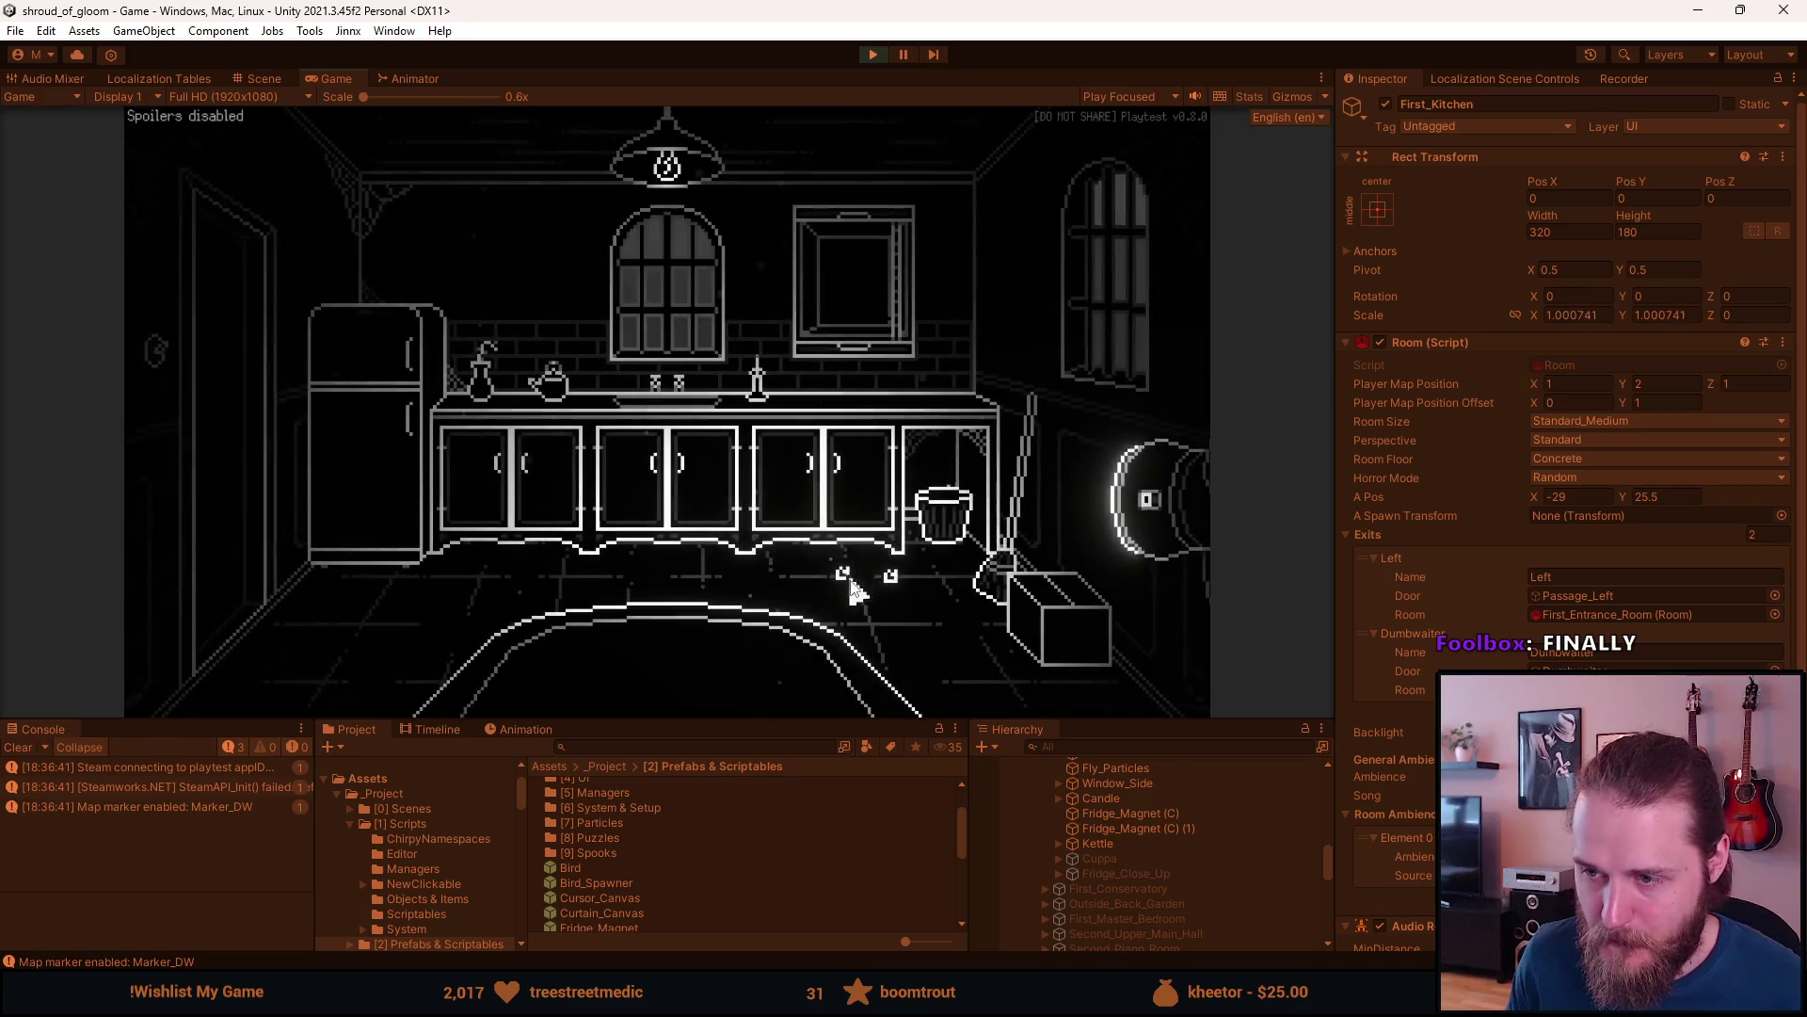
pyautogui.click(892, 578)
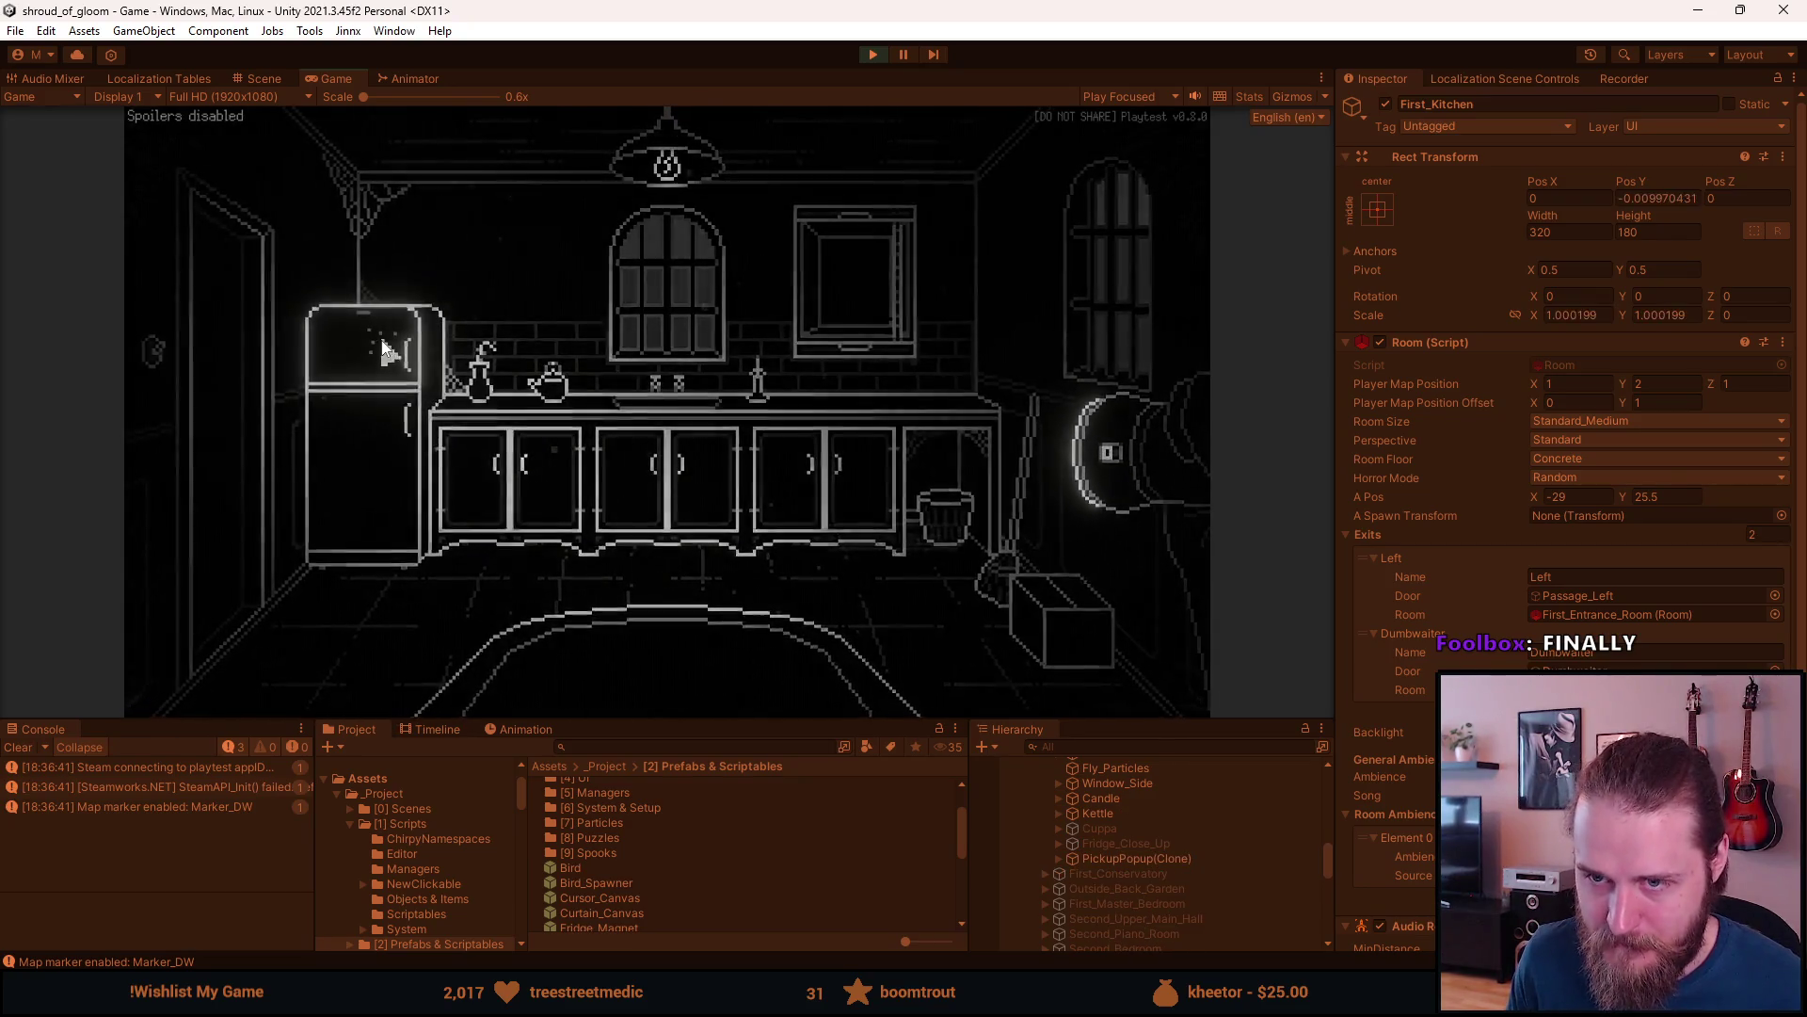
pyautogui.click(384, 350)
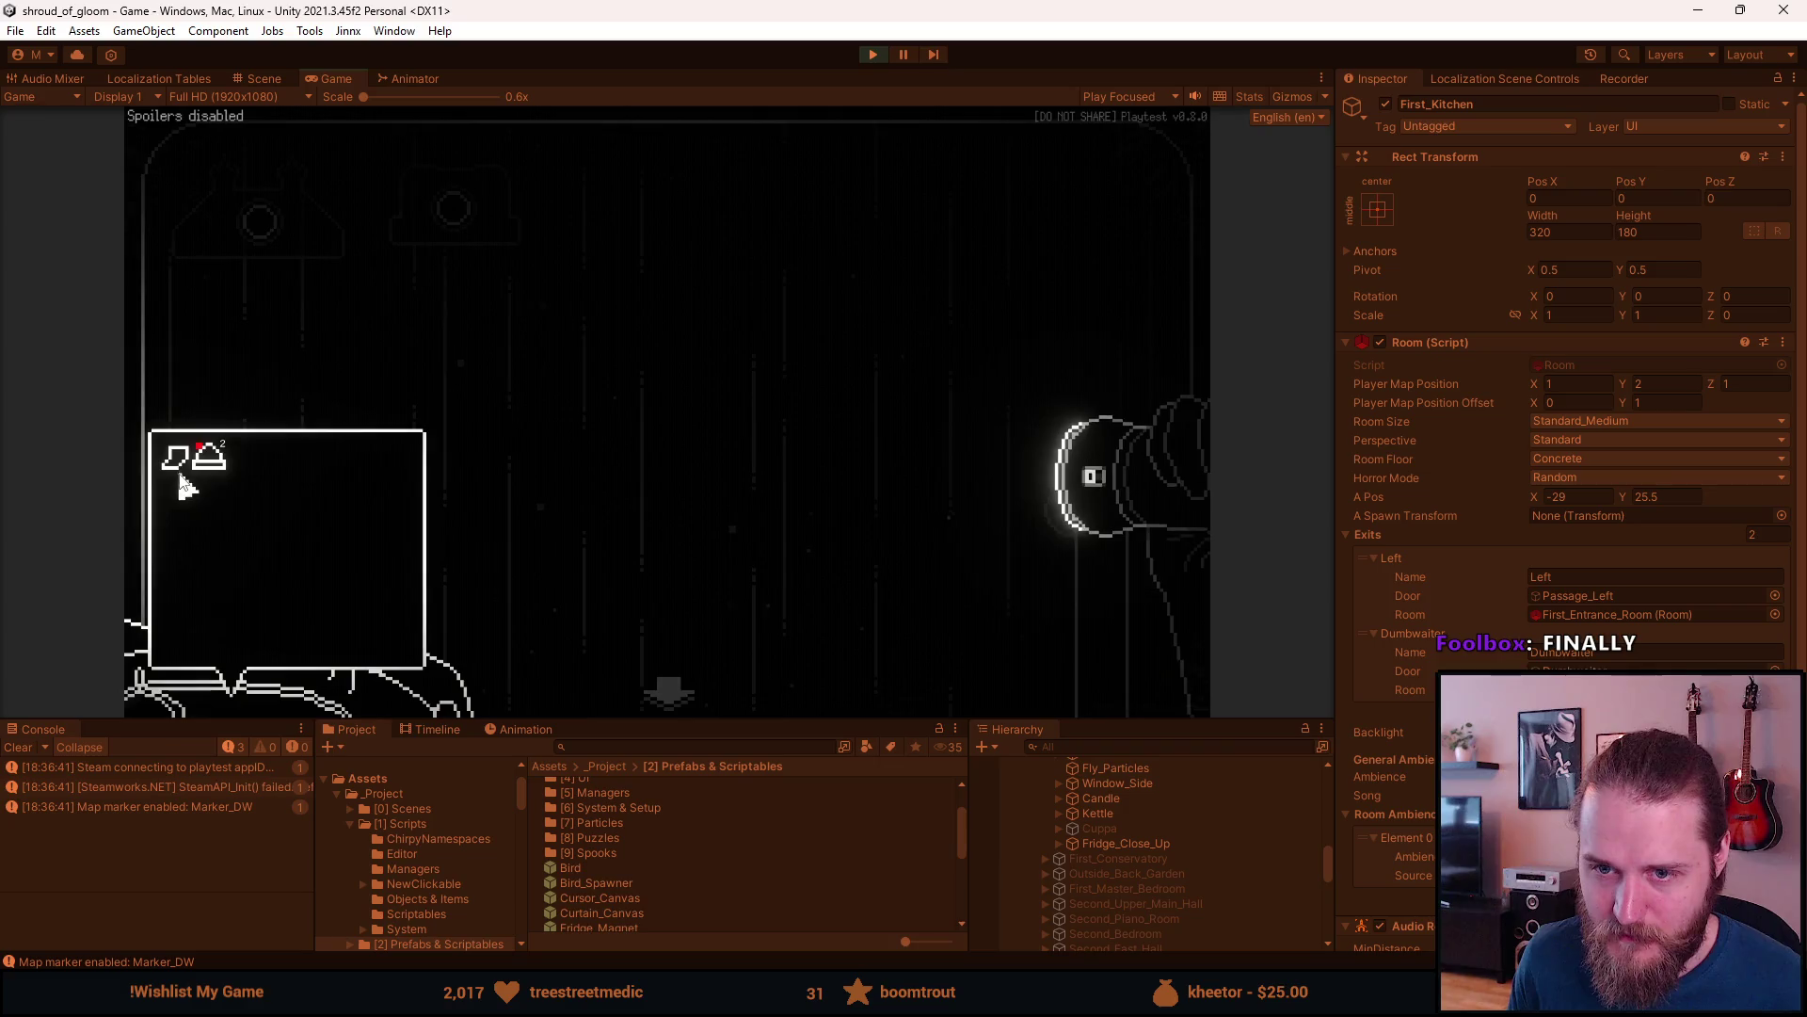
# - Place the London and Argentina magnets on the fridge, return to the kitchen, and stop
pyautogui.click(184, 485)
pyautogui.click(295, 227)
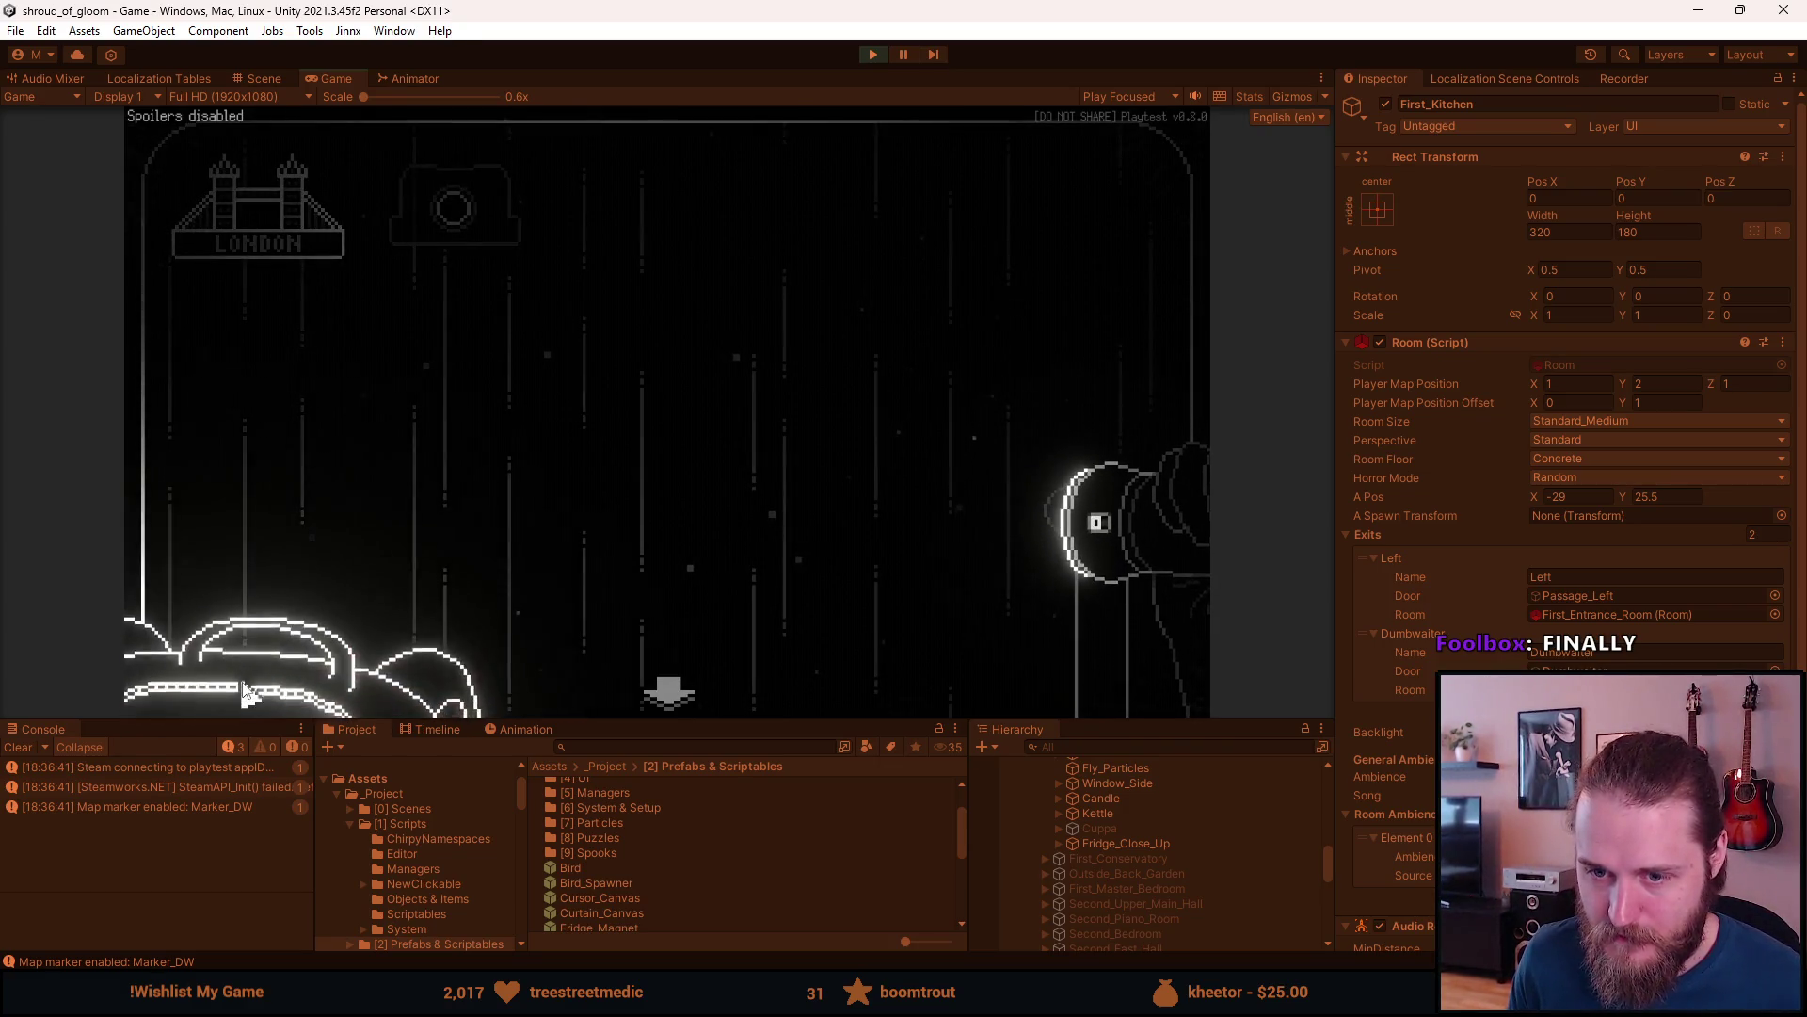
pyautogui.click(246, 692)
pyautogui.click(188, 476)
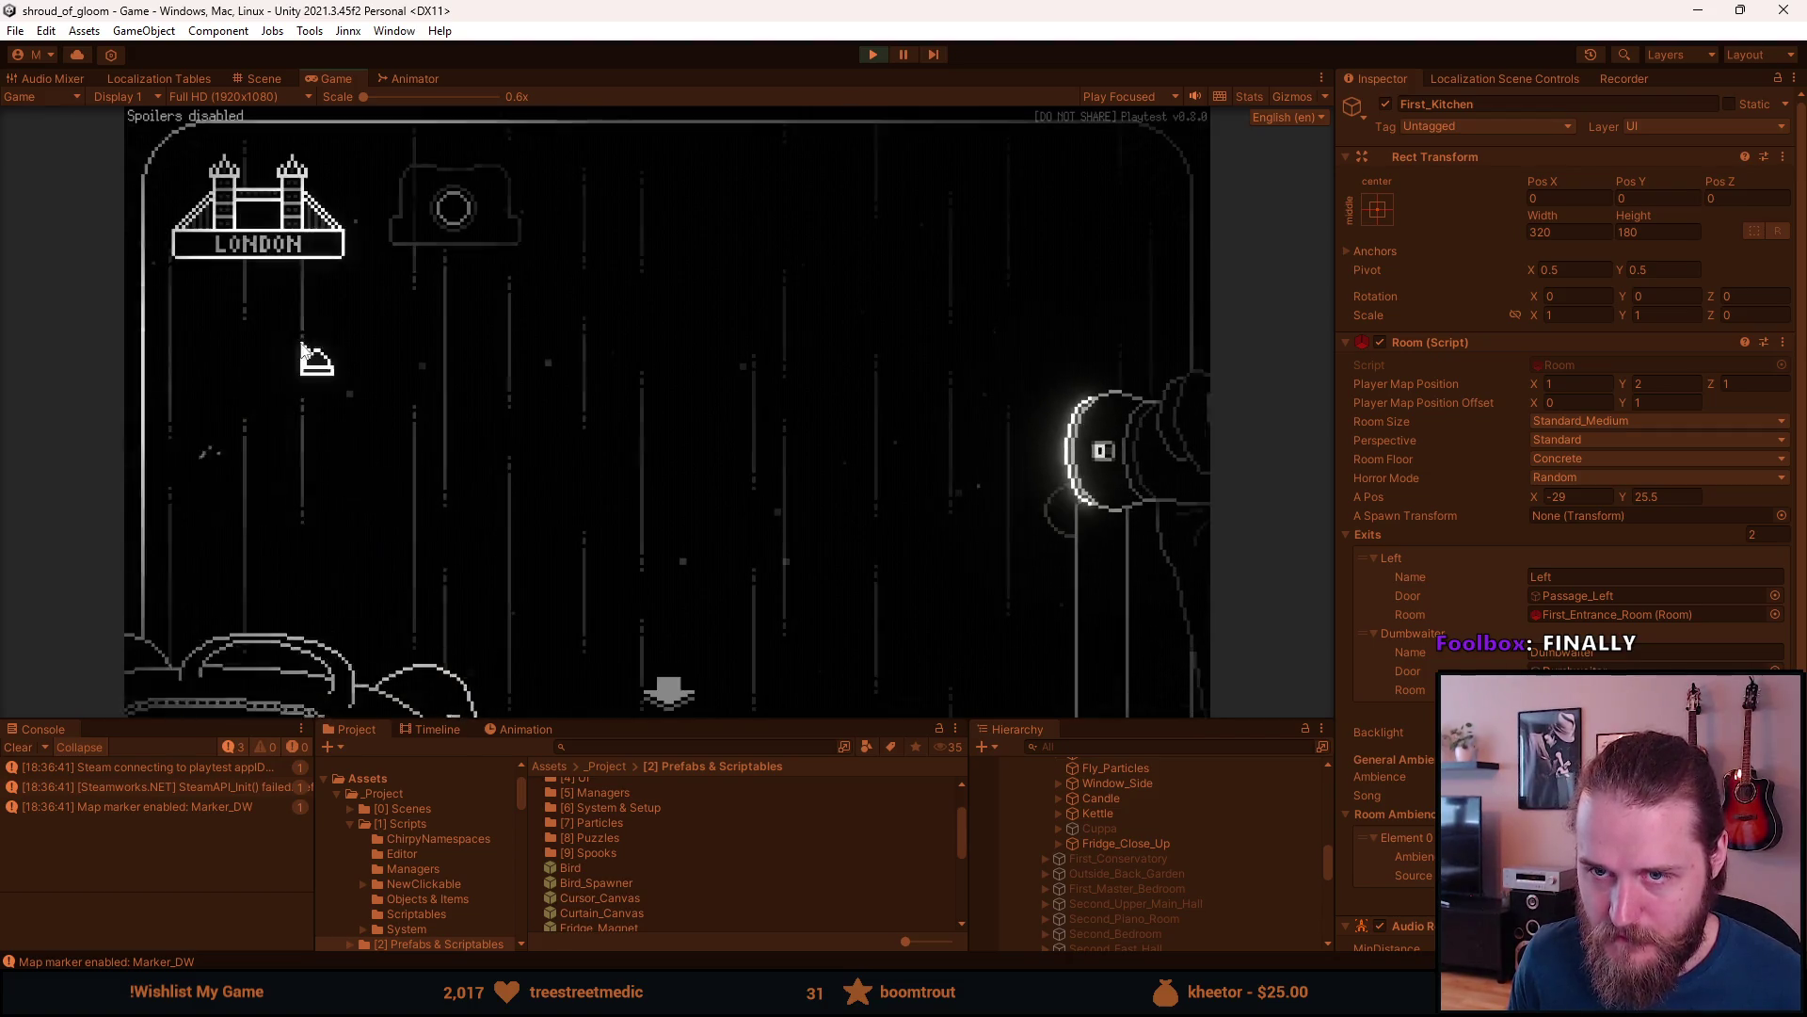
pyautogui.click(460, 216)
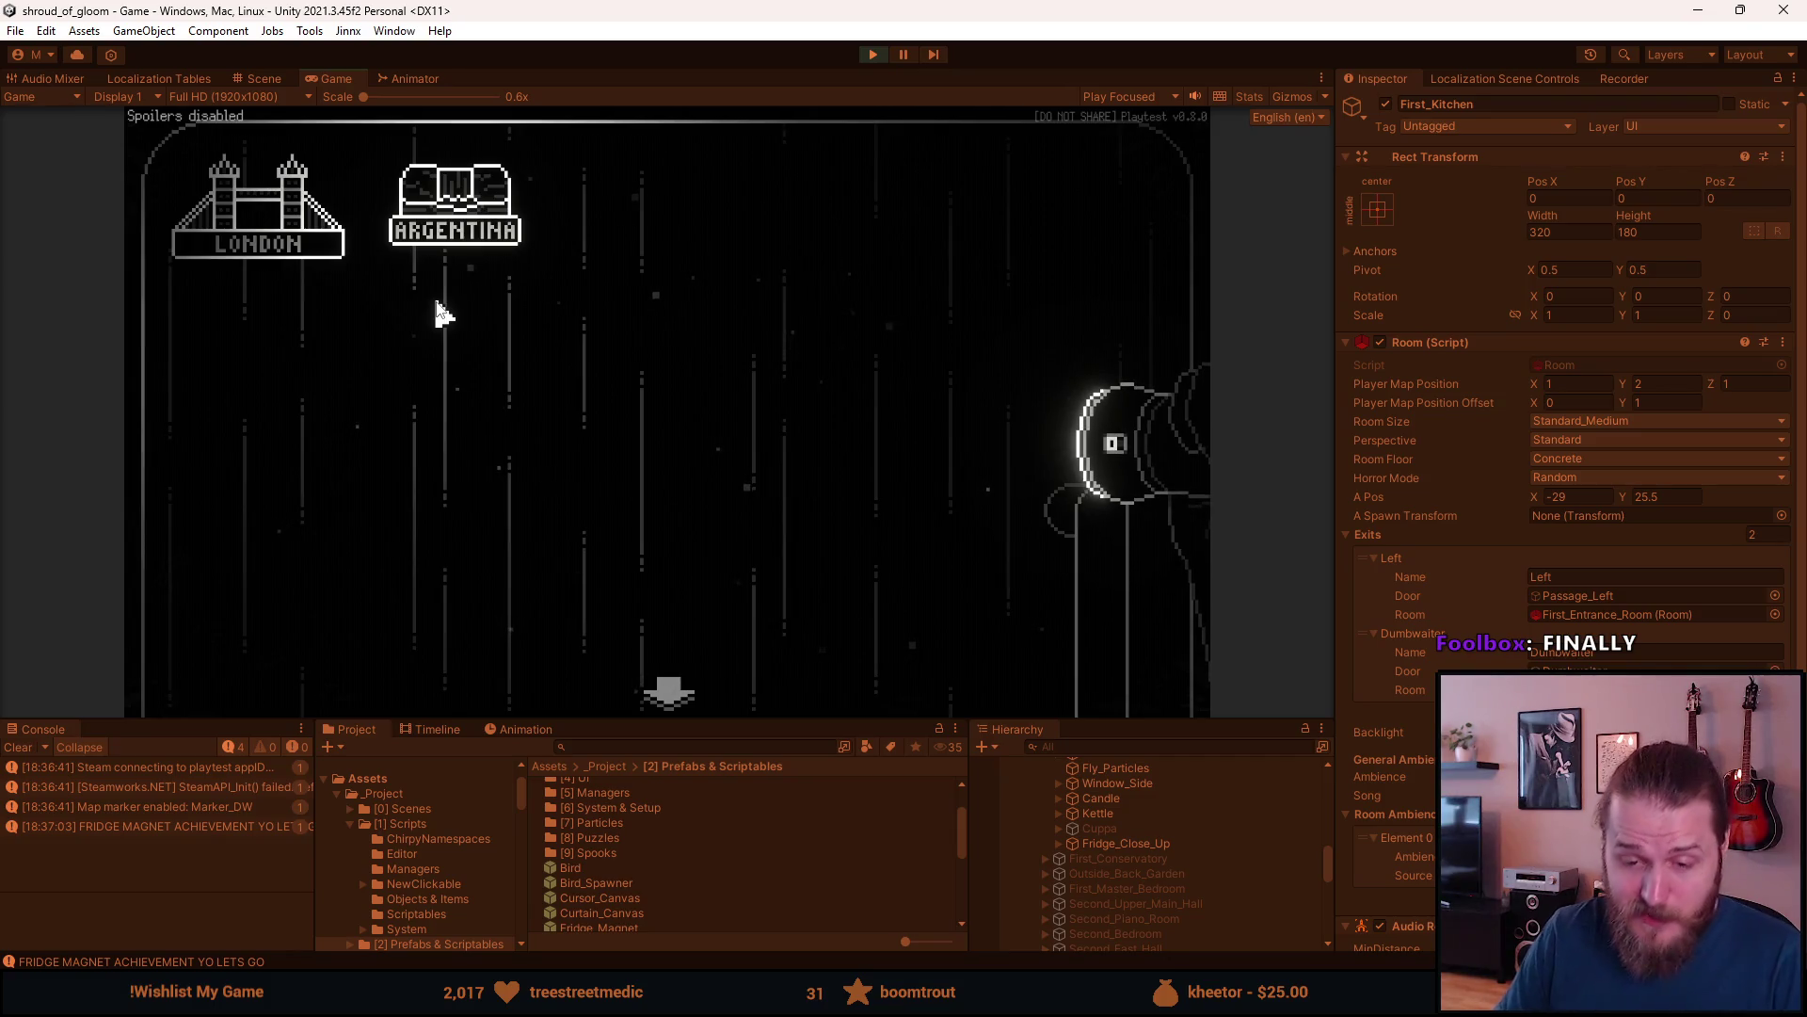
pyautogui.click(441, 313)
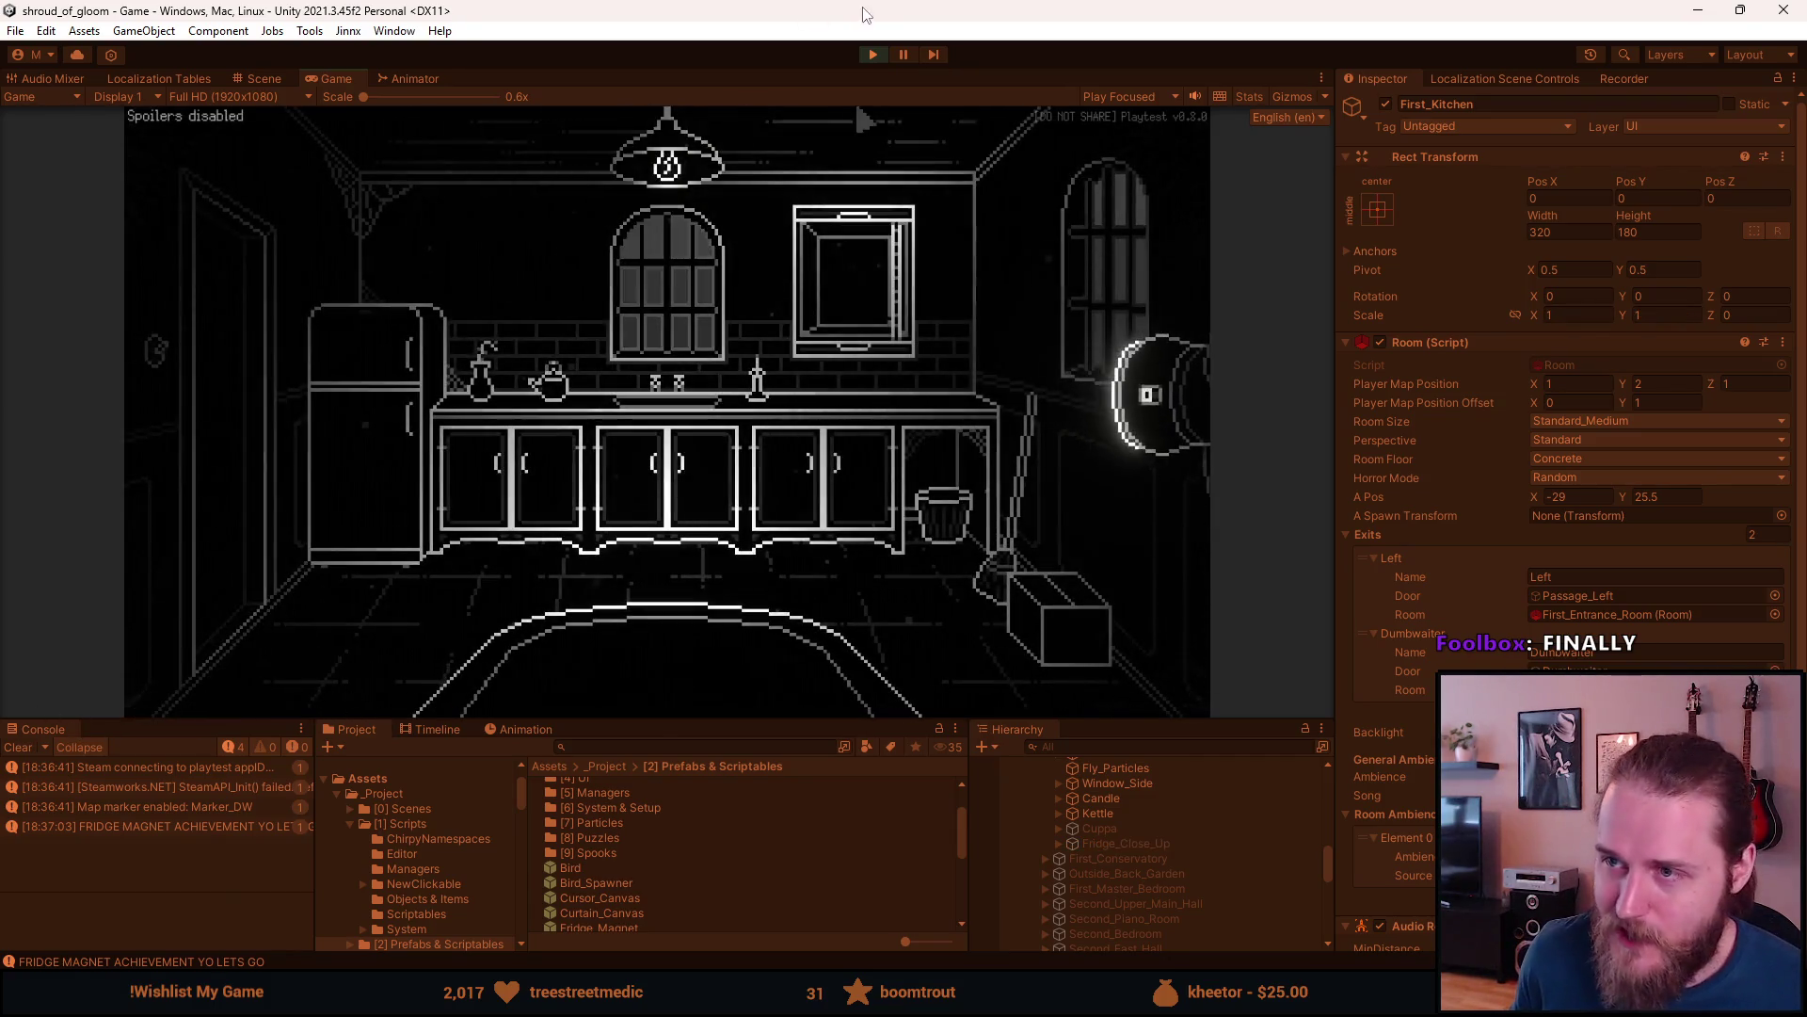
pyautogui.click(872, 54)
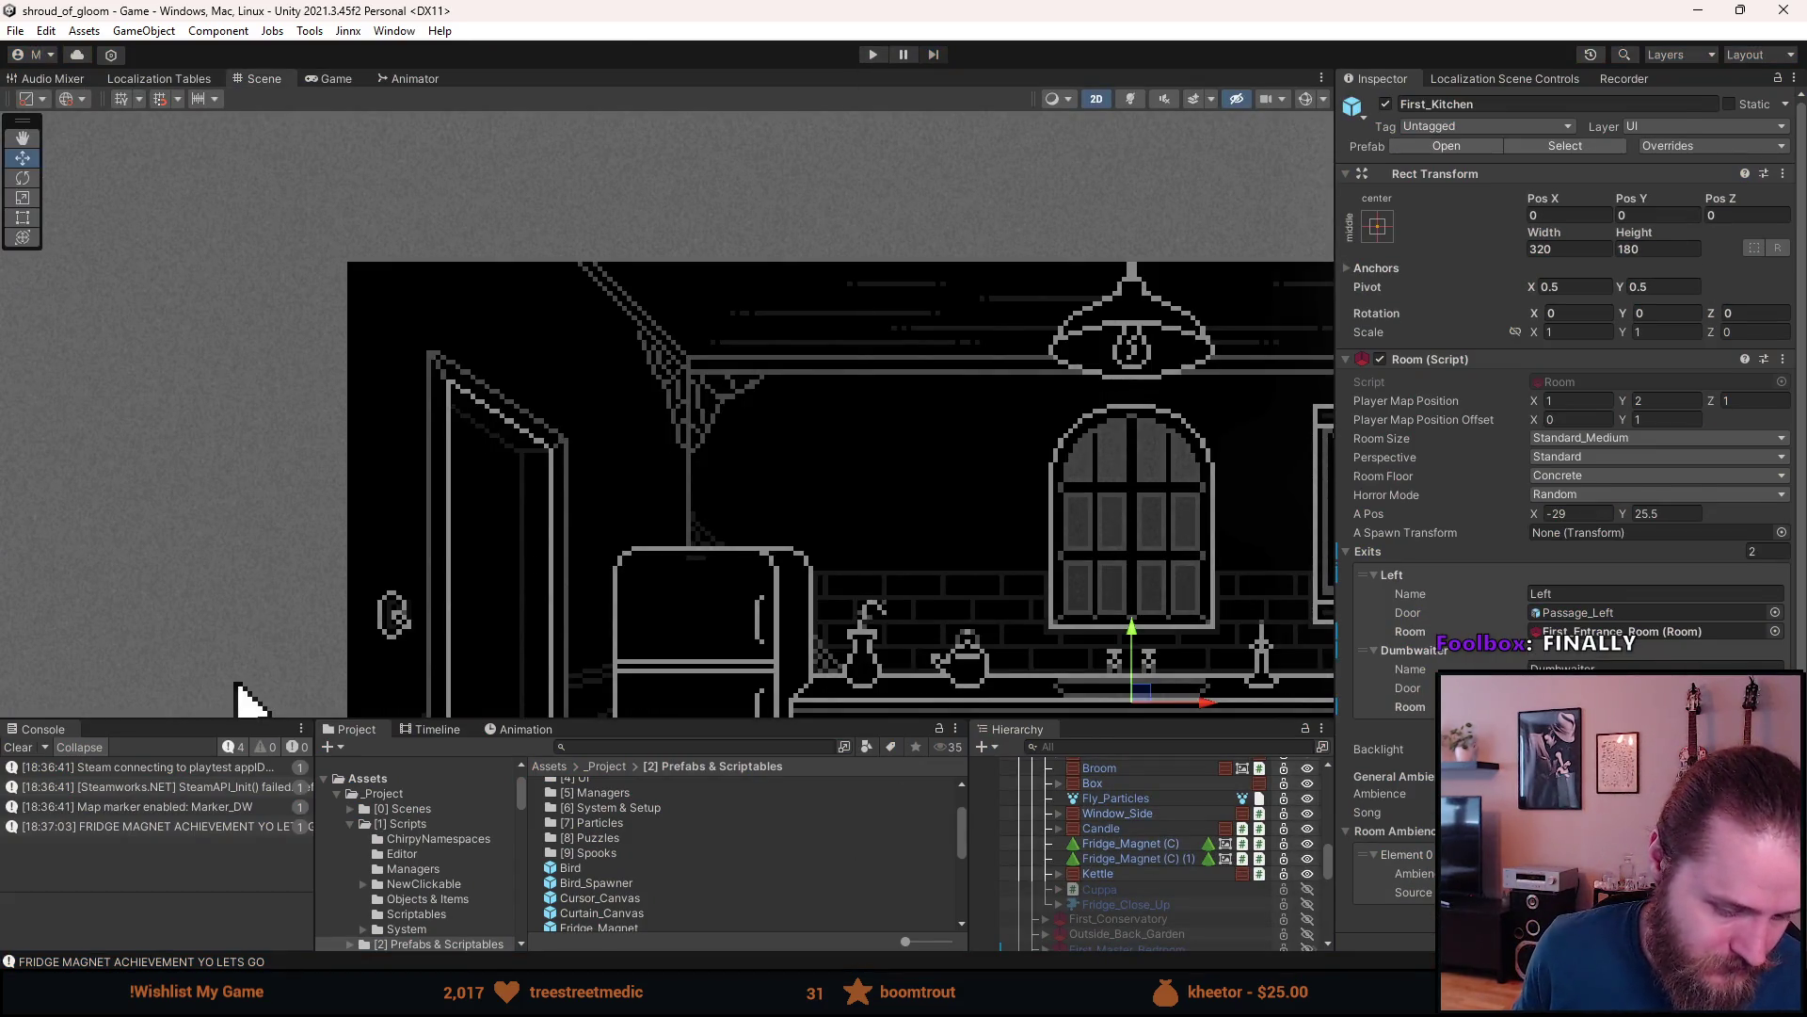
# - Select the Paris magnet and move it far left, beneath the Argentina magnet
pyautogui.hotkey('alt', 'Tab')
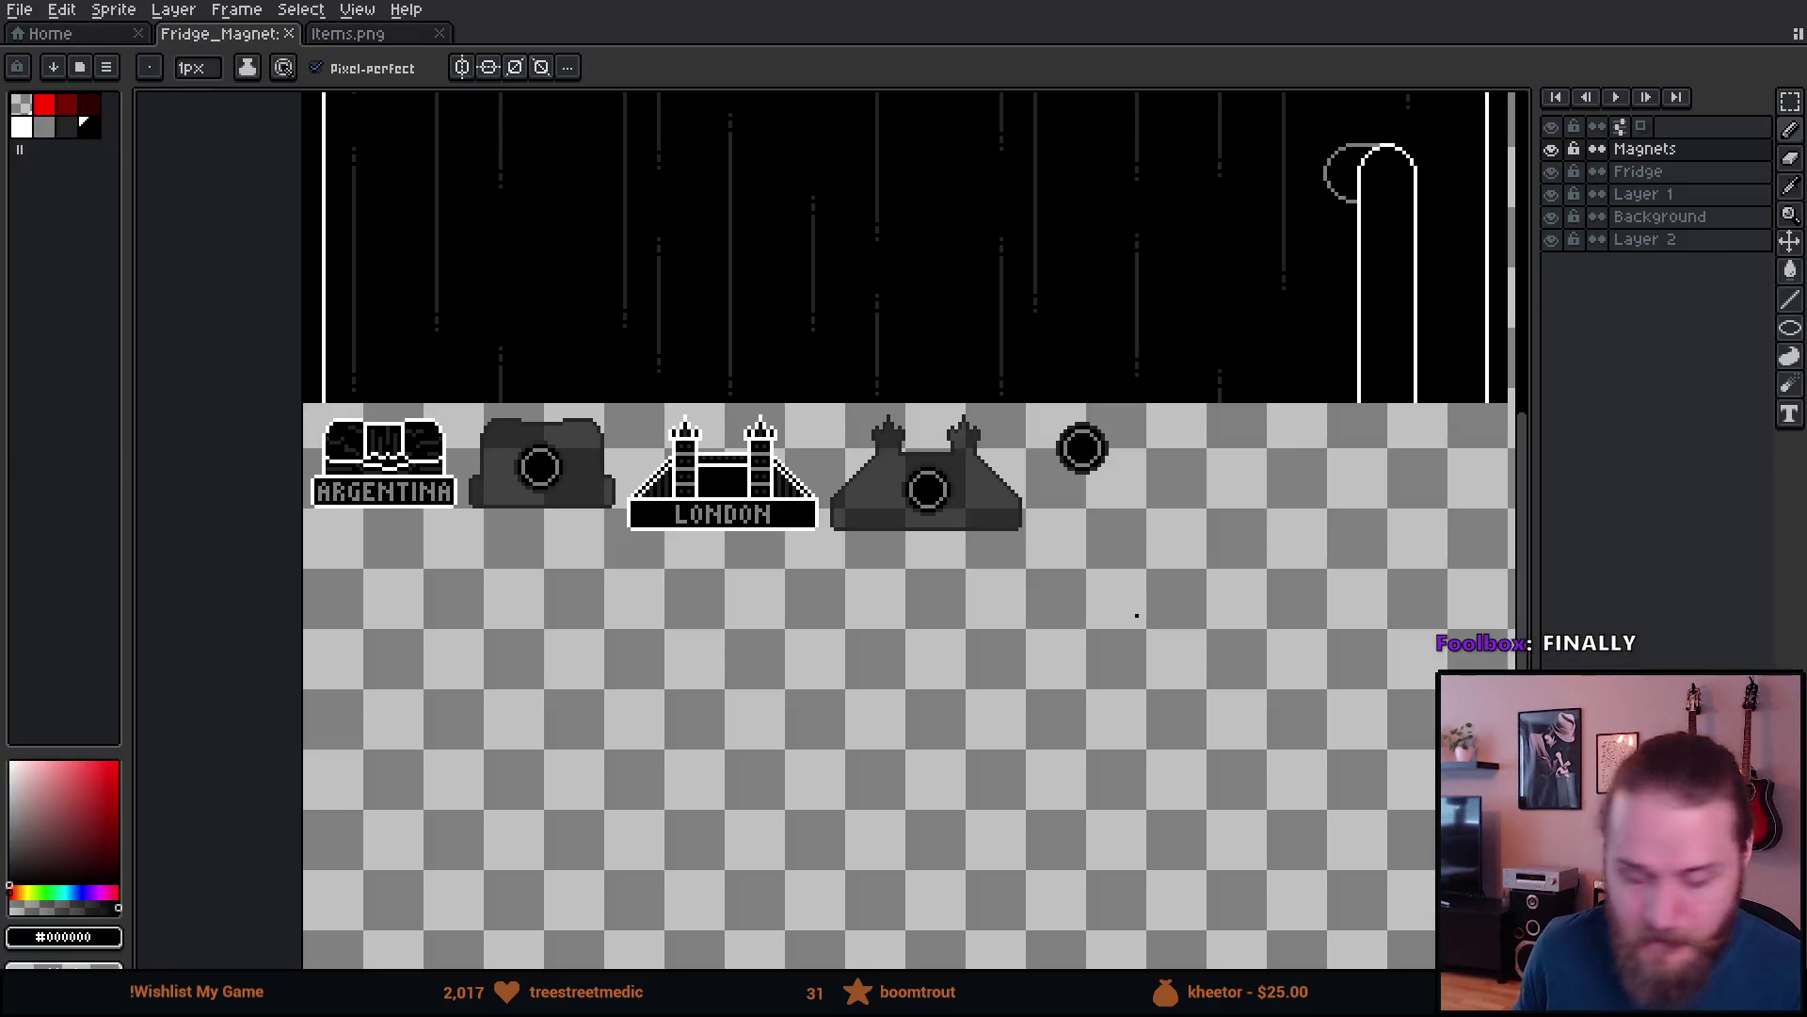
pyautogui.moveTo(1185, 566)
pyautogui.mouseDown()
pyautogui.moveTo(572, 532)
pyautogui.moveTo(802, 568)
pyautogui.mouseUp()
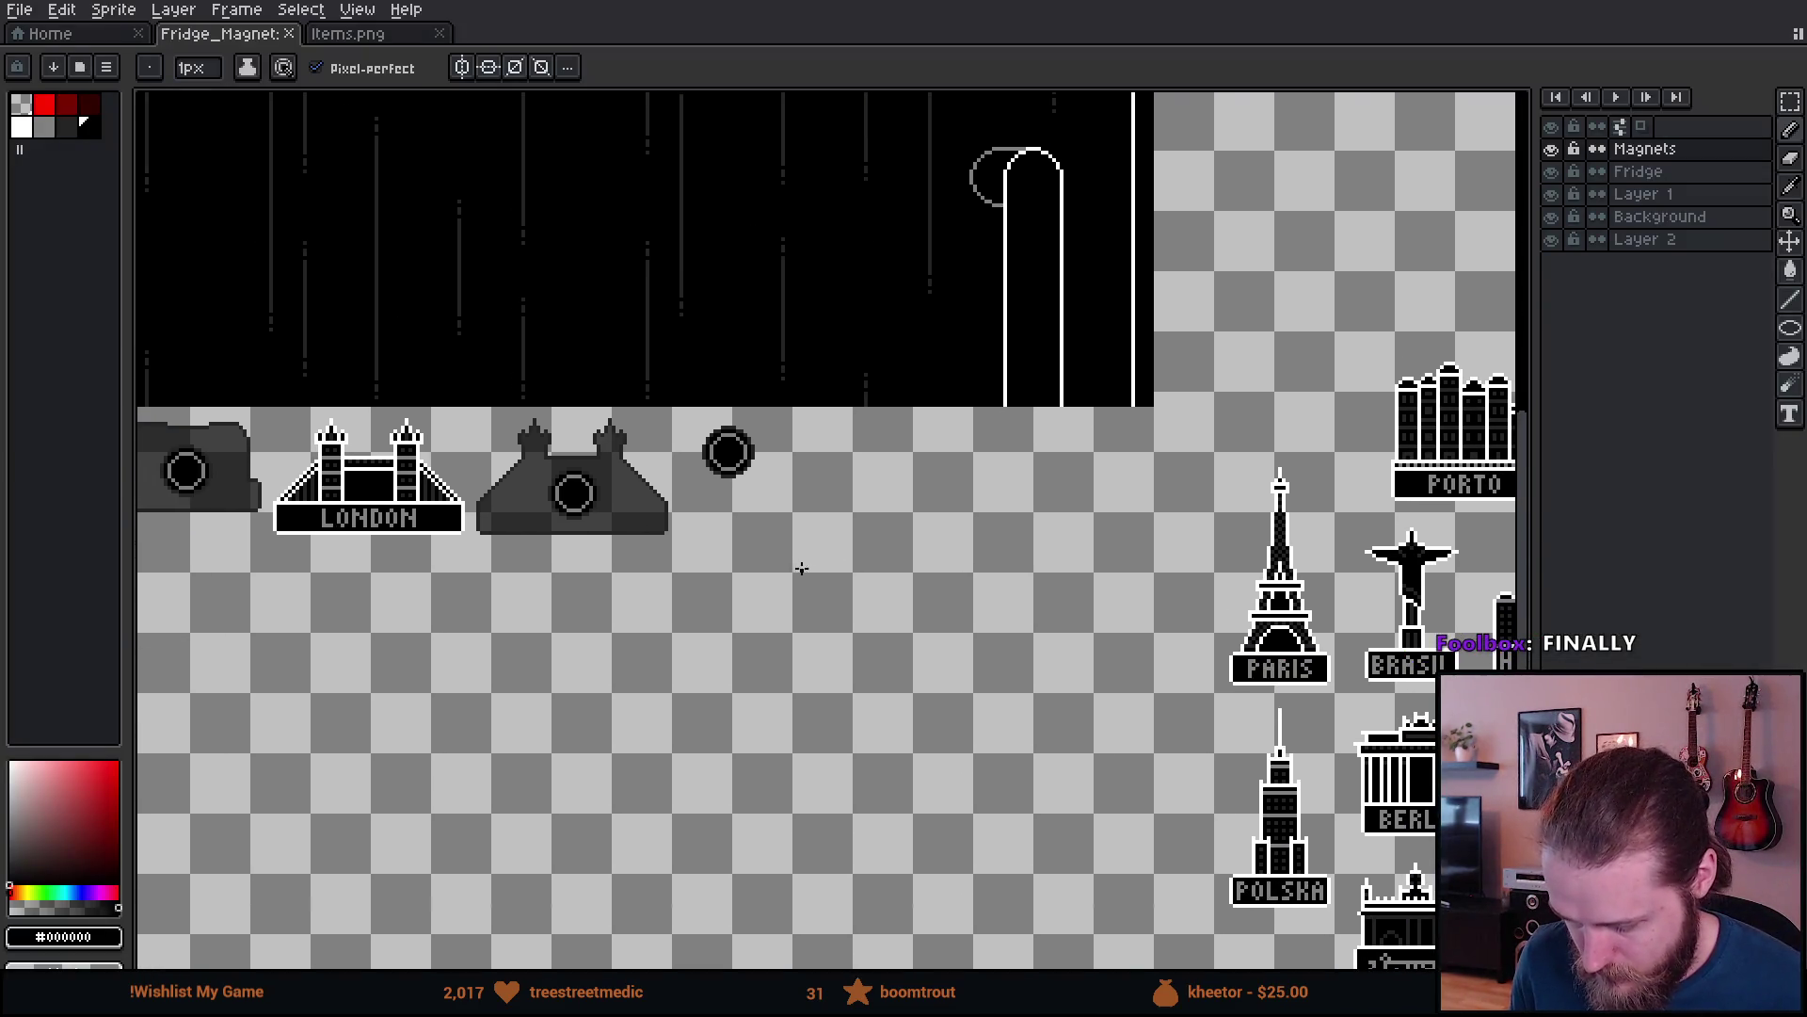
pyautogui.scroll(1, 725, 477)
pyautogui.scroll(-4, 725, 477)
pyautogui.scroll(3, 847, 537)
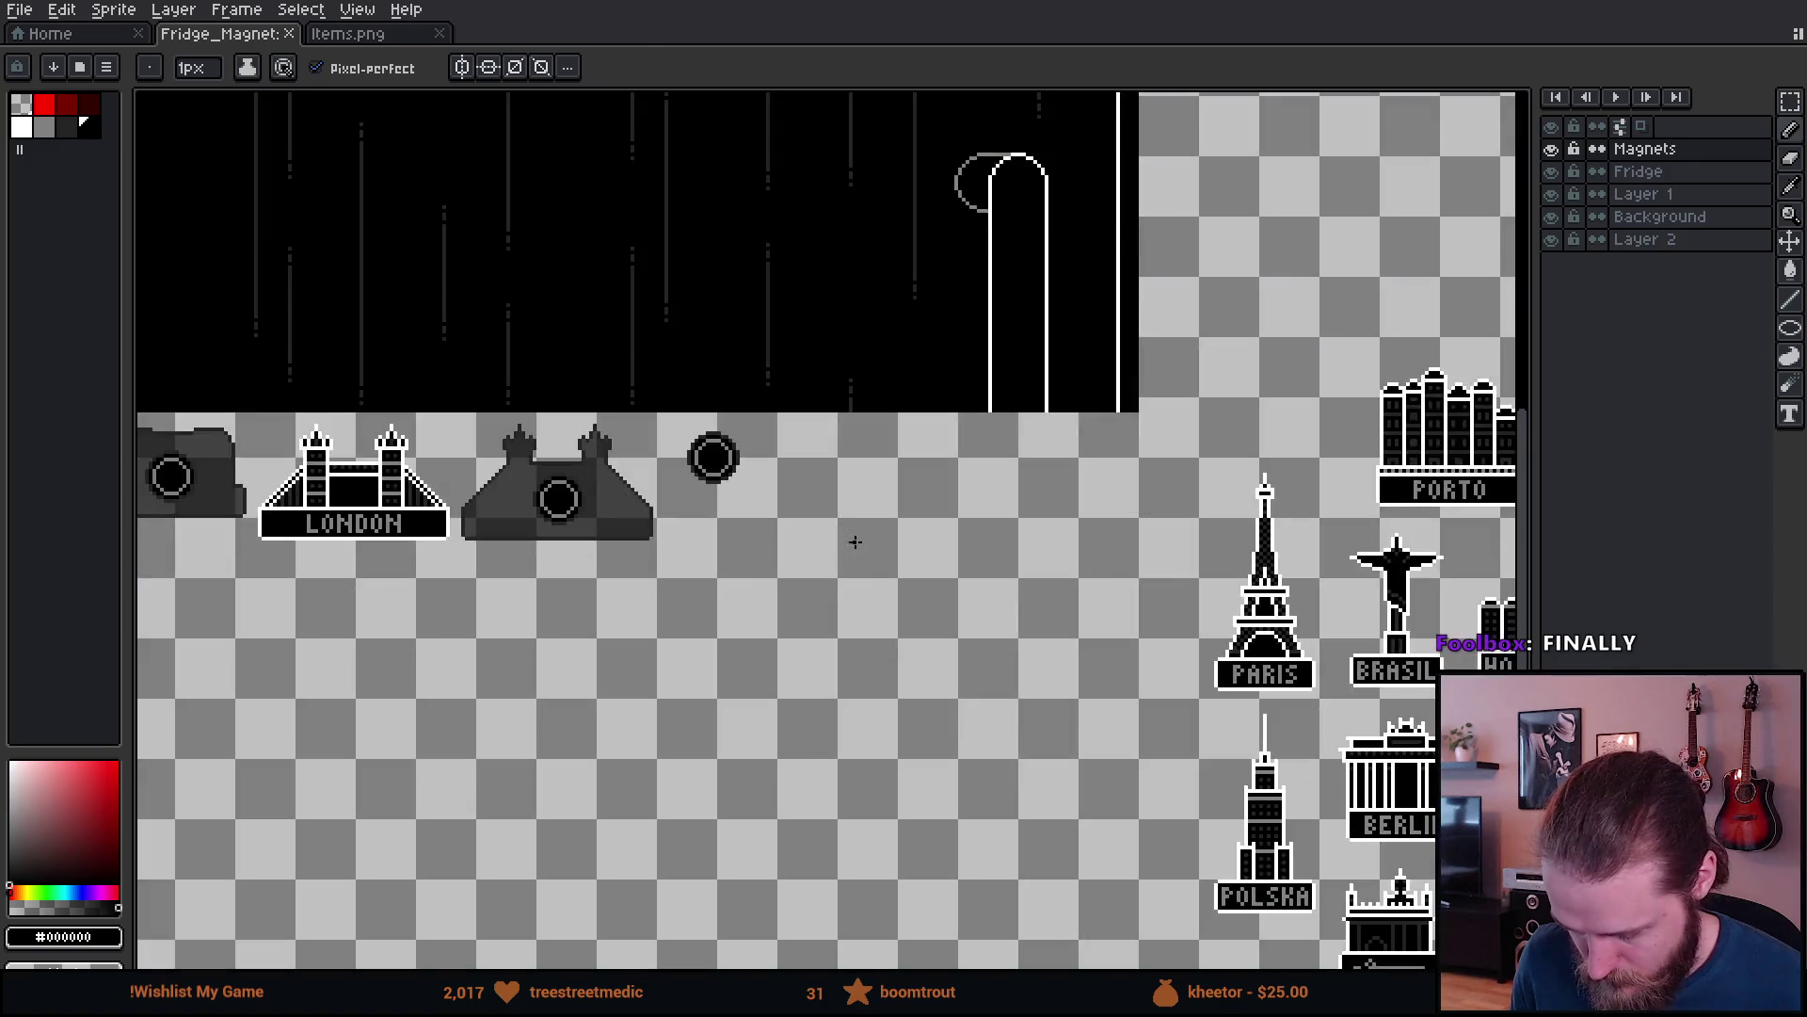
pyautogui.press('m')
pyautogui.moveTo(1053, 527); pyautogui.dragTo(749, 475)
pyautogui.moveTo(846, 396); pyautogui.dragTo(1029, 656)
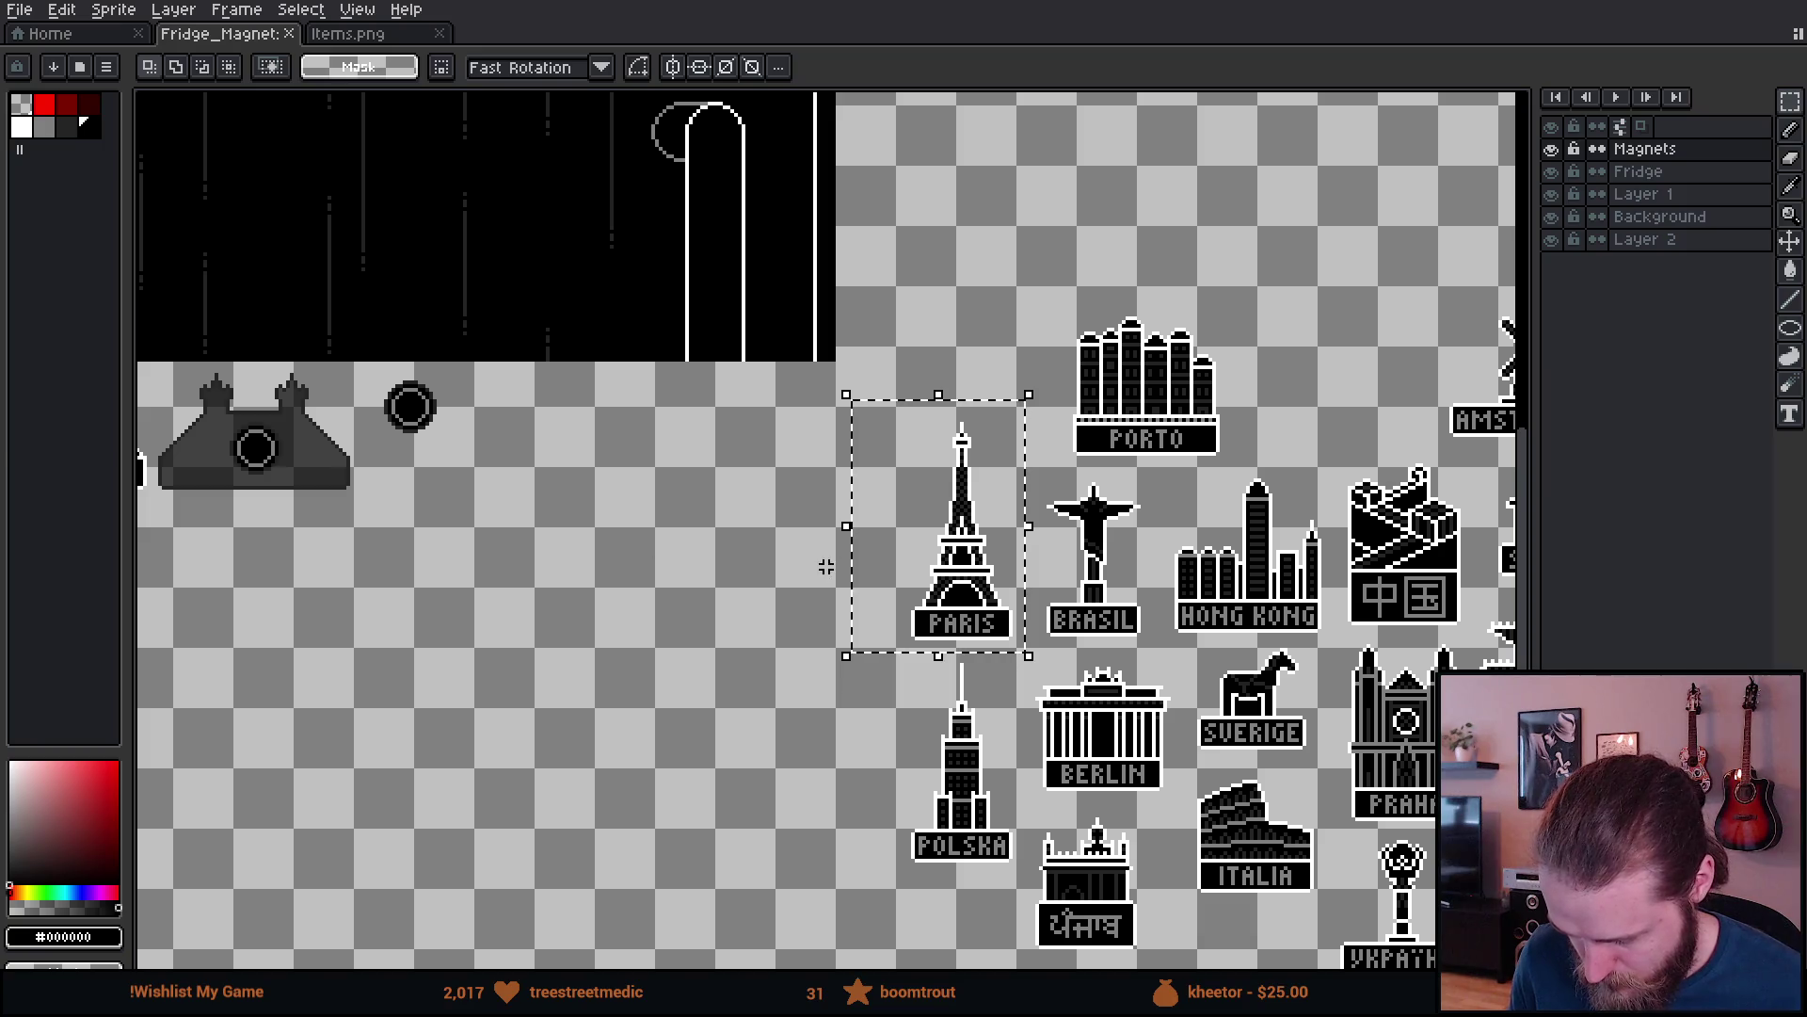
pyautogui.click(904, 579)
pyautogui.moveTo(903, 578)
pyautogui.mouseDown()
pyautogui.moveTo(136, 570)
pyautogui.moveTo(270, 613)
pyautogui.moveTo(193, 629)
pyautogui.moveTo(211, 650)
pyautogui.mouseUp()
pyautogui.click(557, 652)
# - Place a duplicate of the Paris magnet right beside the original
pyautogui.scroll(2, 201, 565)
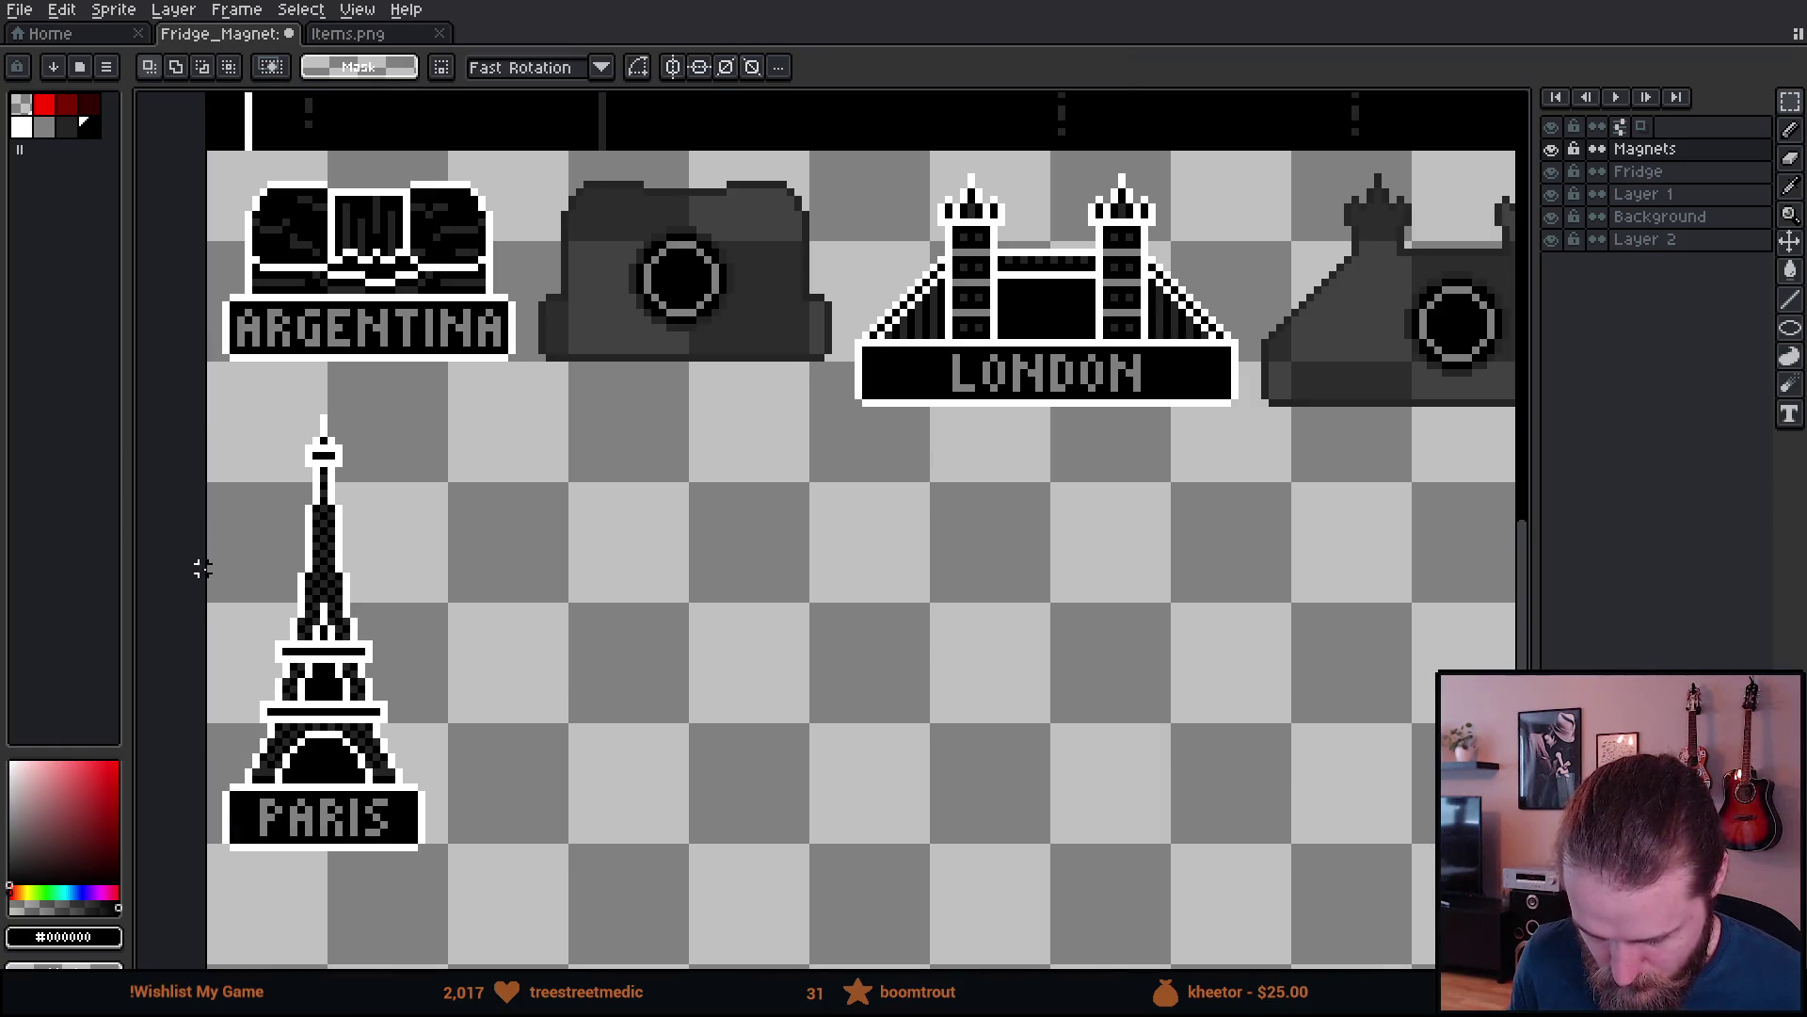
pyautogui.moveTo(202, 564); pyautogui.dragTo(383, 513)
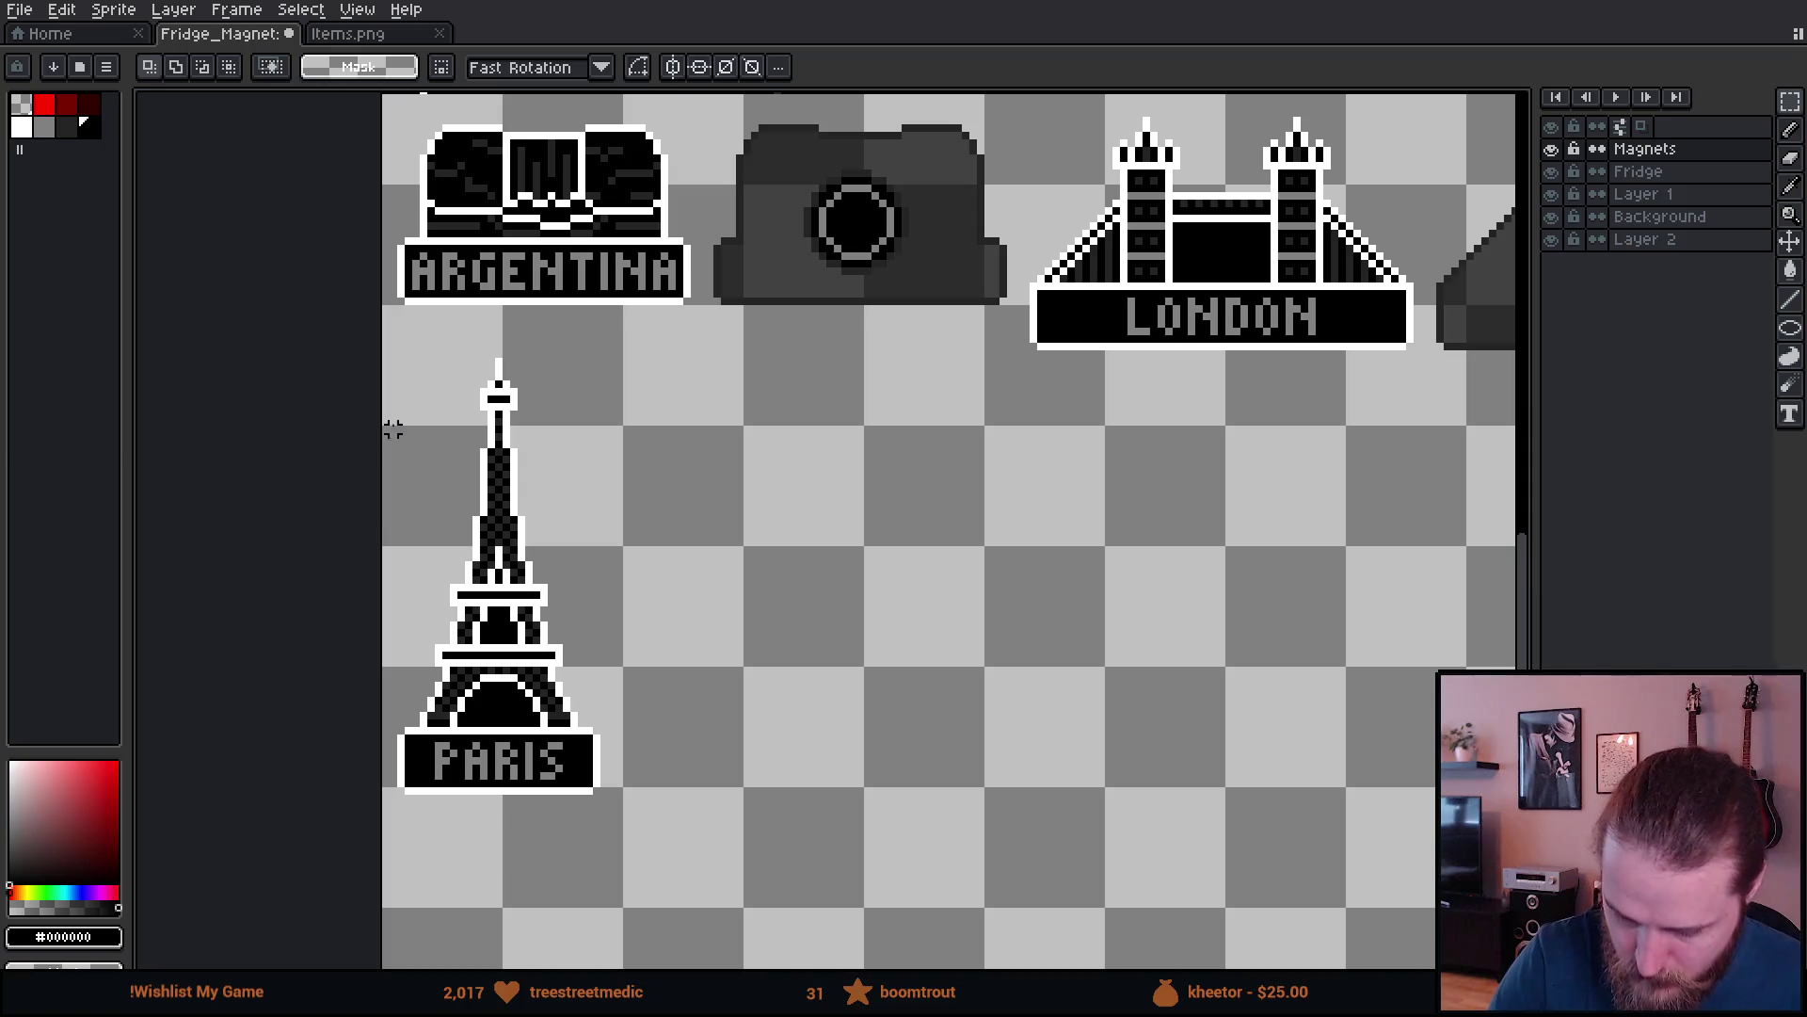
pyautogui.moveTo(365, 331); pyautogui.dragTo(684, 875)
pyautogui.moveTo(565, 770)
pyautogui.mouseDown()
pyautogui.moveTo(867, 770)
pyautogui.moveTo(791, 758)
pyautogui.mouseUp()
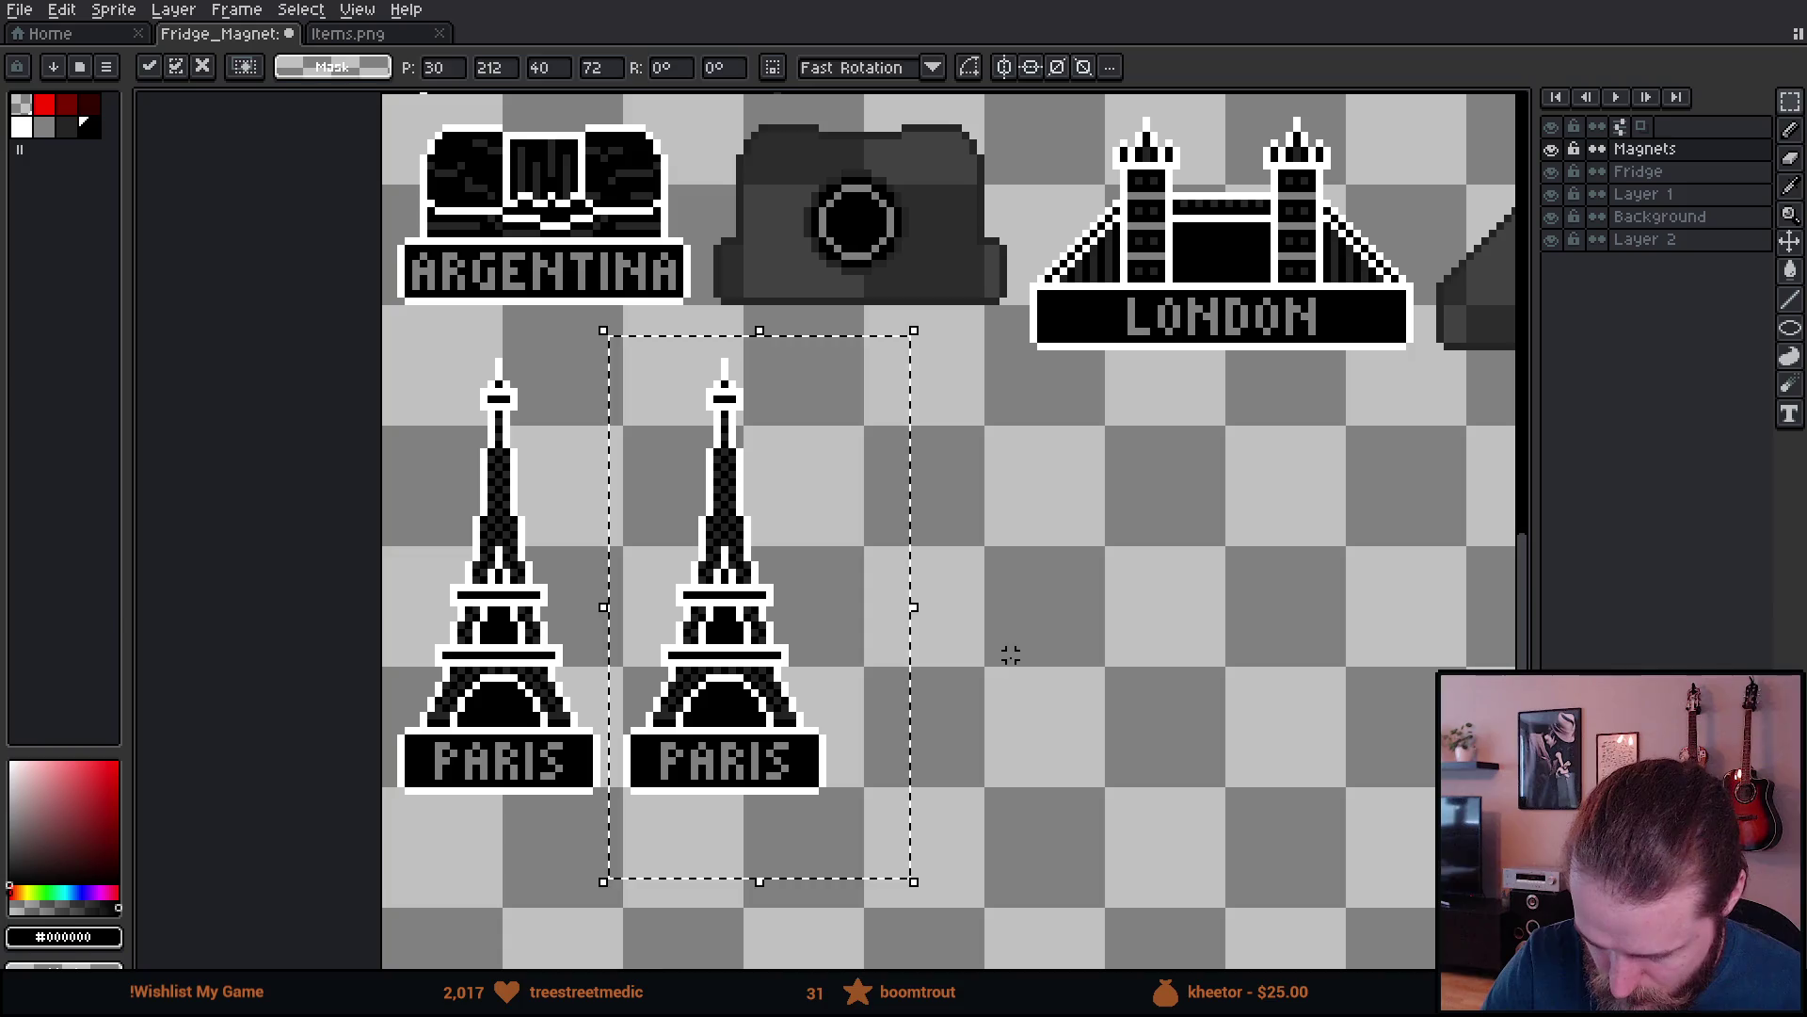
# - Drop the Paris copy and remove all its black pixels with the Magic Wand
pyautogui.click(1010, 654)
pyautogui.press('w')
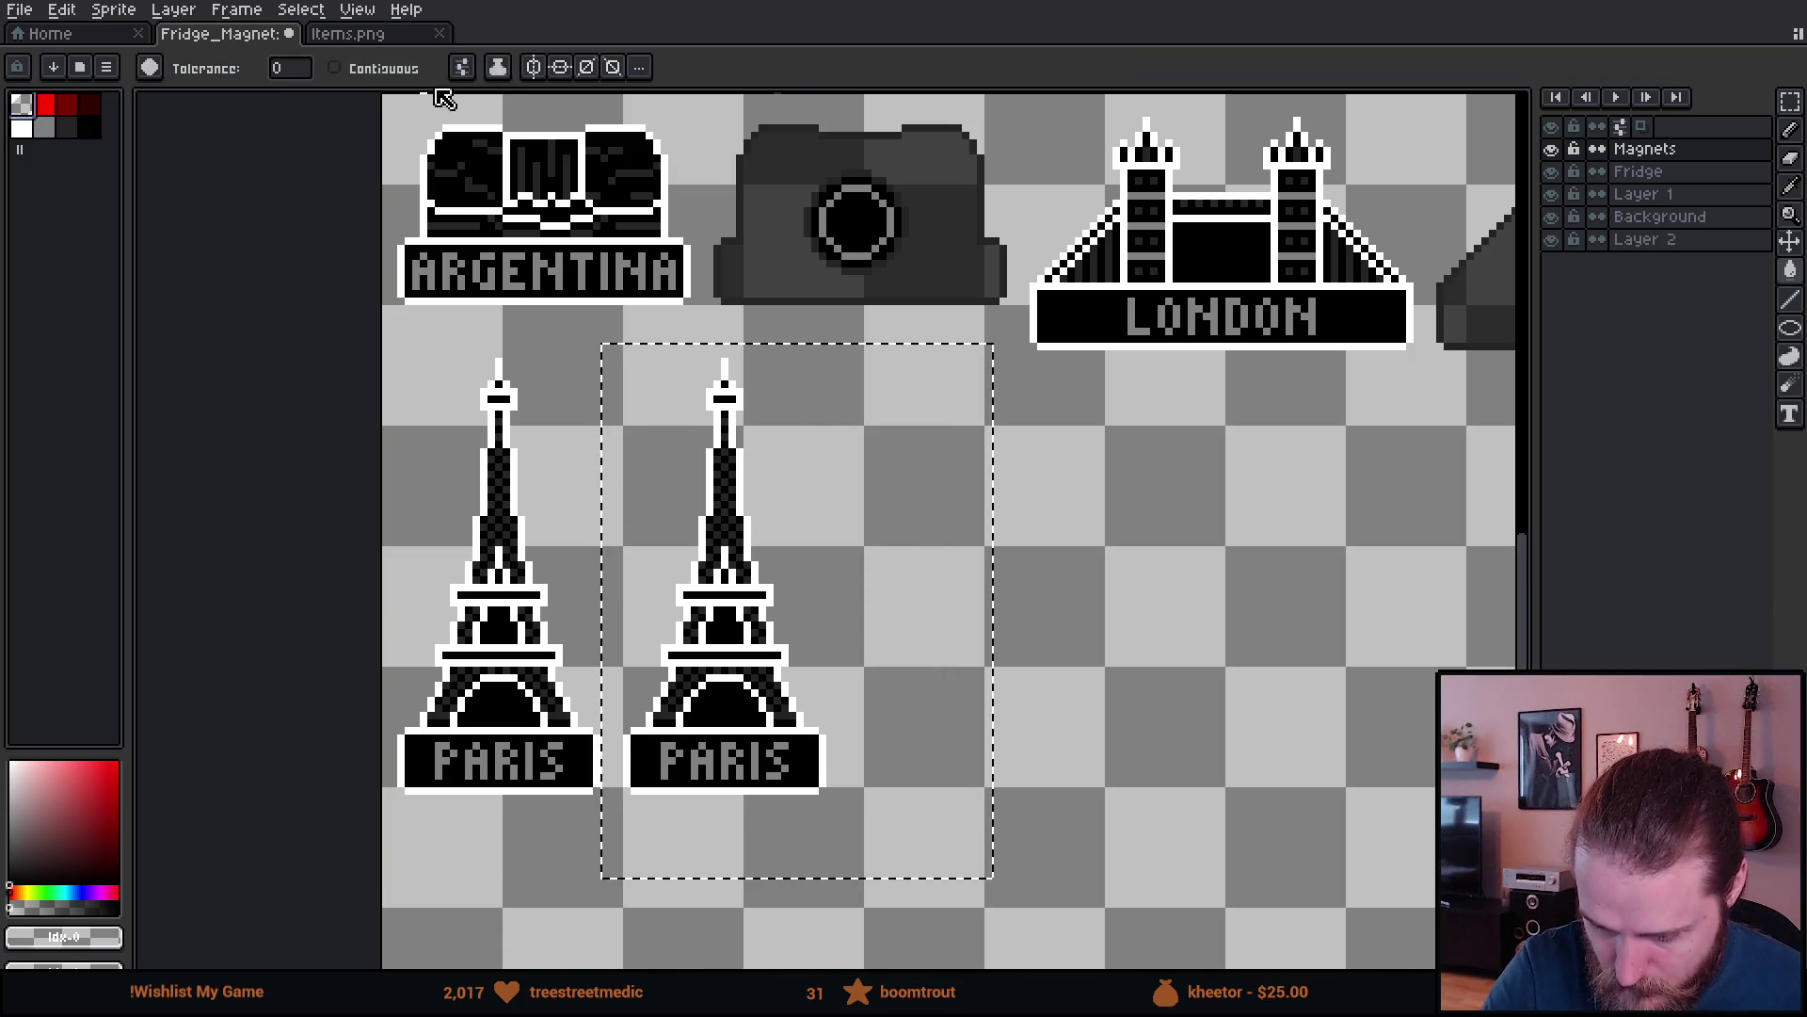
pyautogui.click(734, 634)
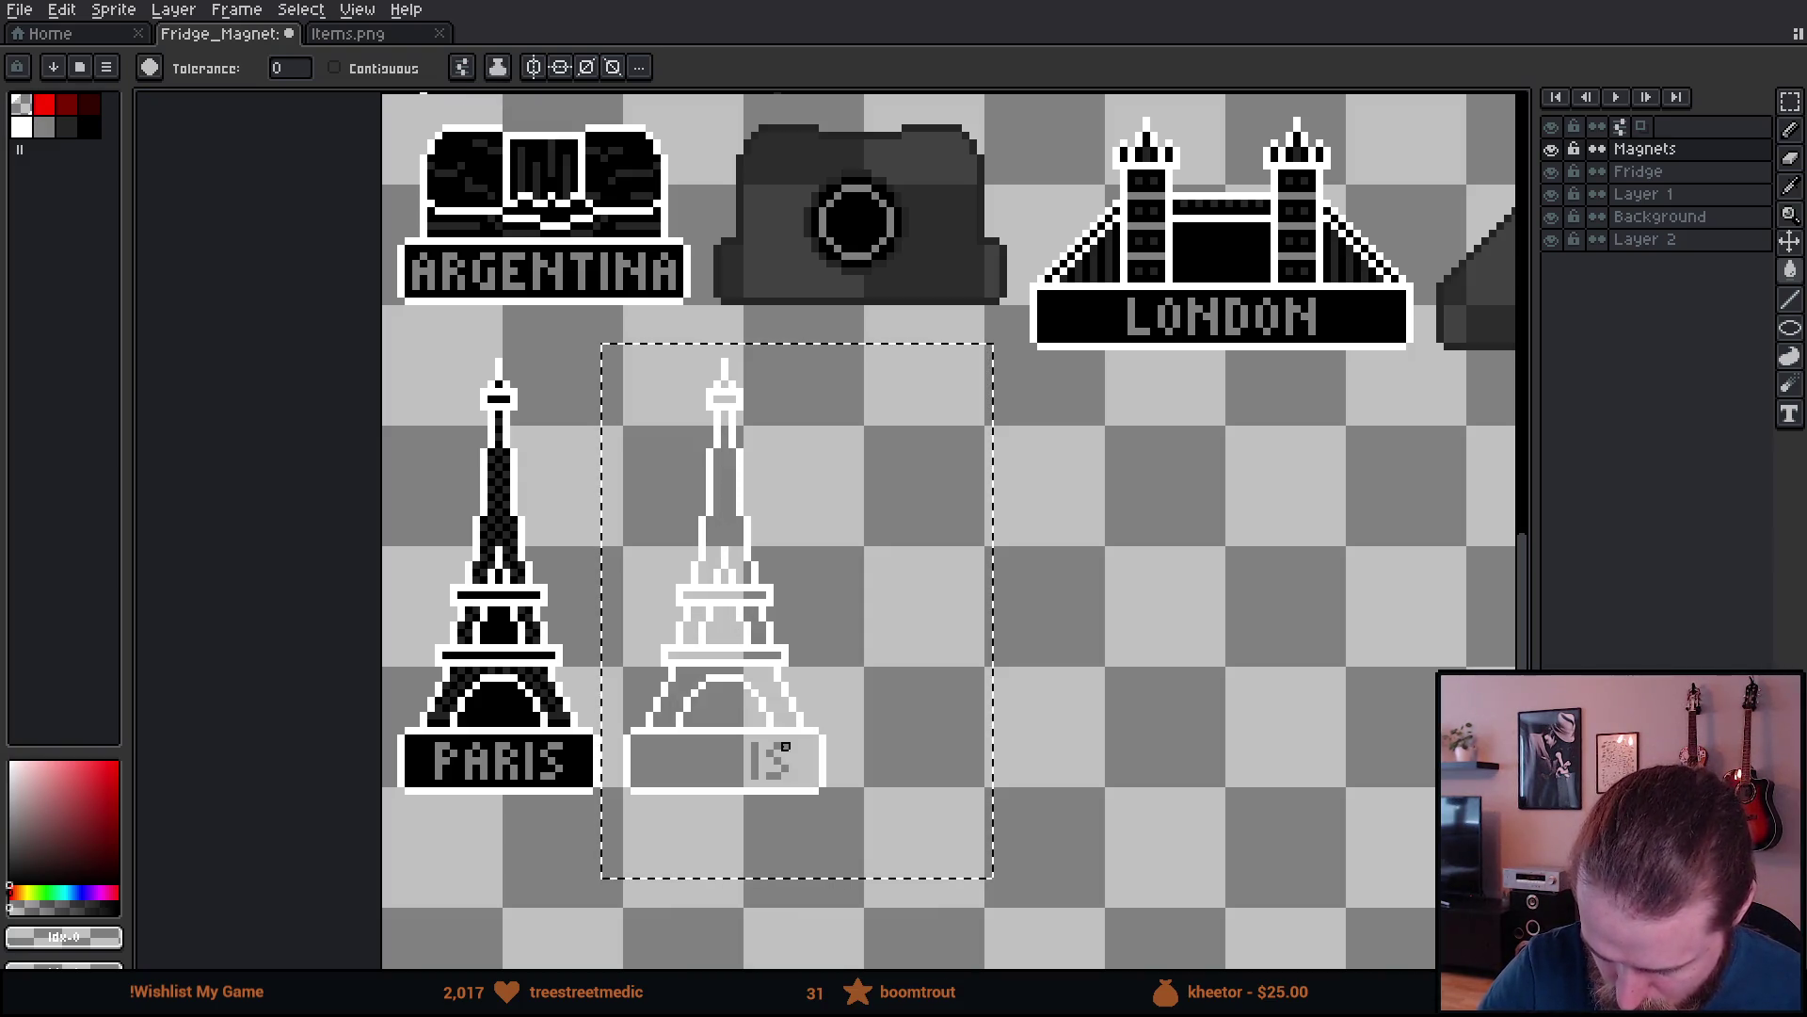
# - Patch the white outline on the tower's right leg with a 1px pencil
pyautogui.press('b')
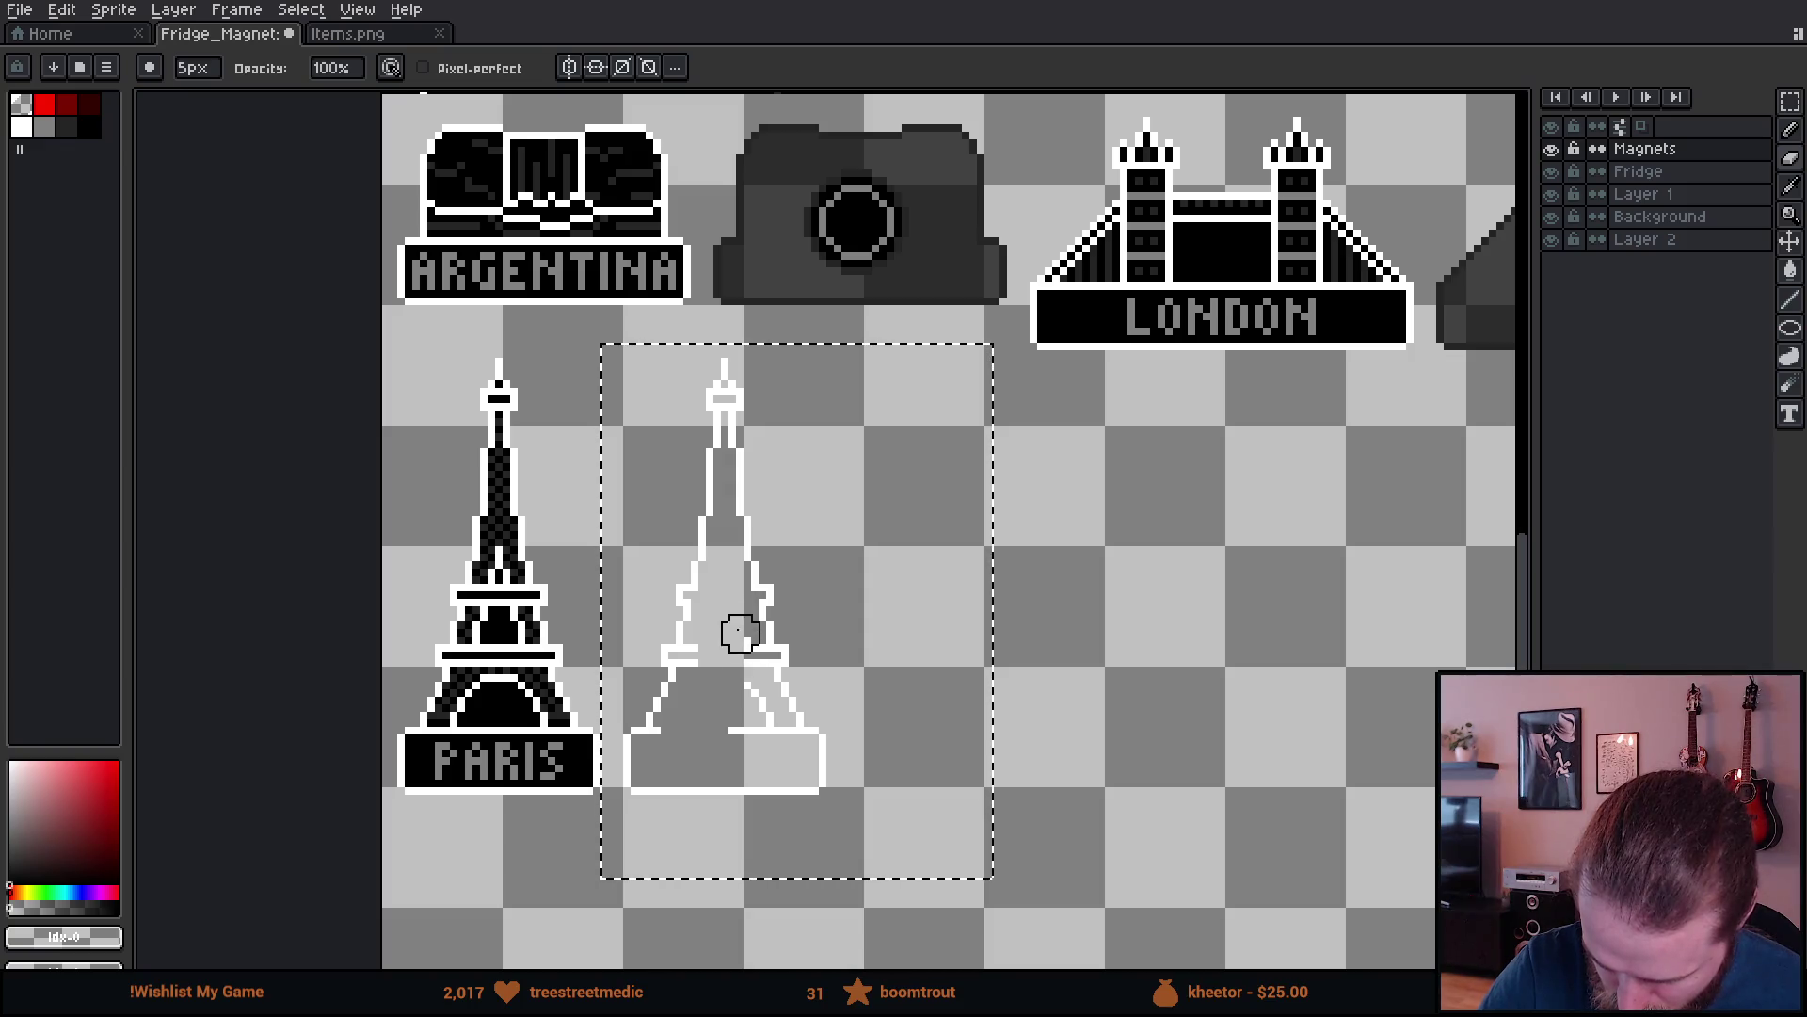
pyautogui.press('-')
pyautogui.press('-')
pyautogui.press('-')
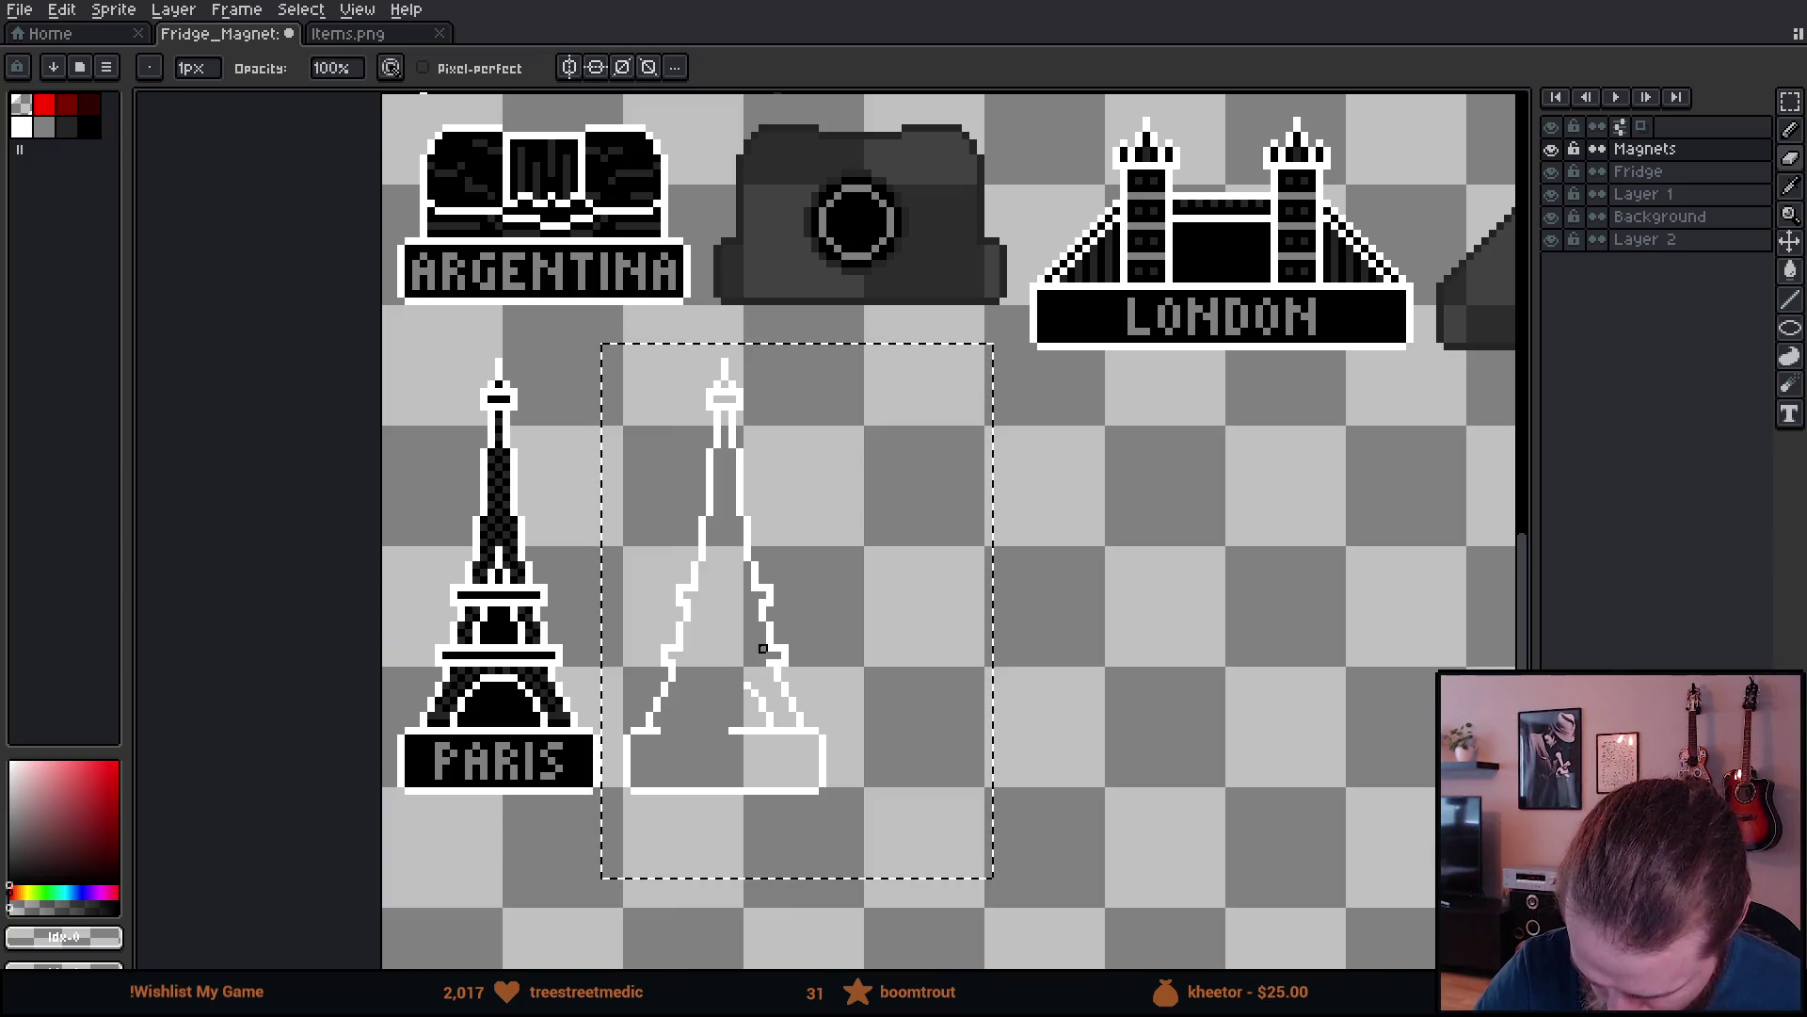
pyautogui.moveTo(755, 694); pyautogui.dragTo(764, 711)
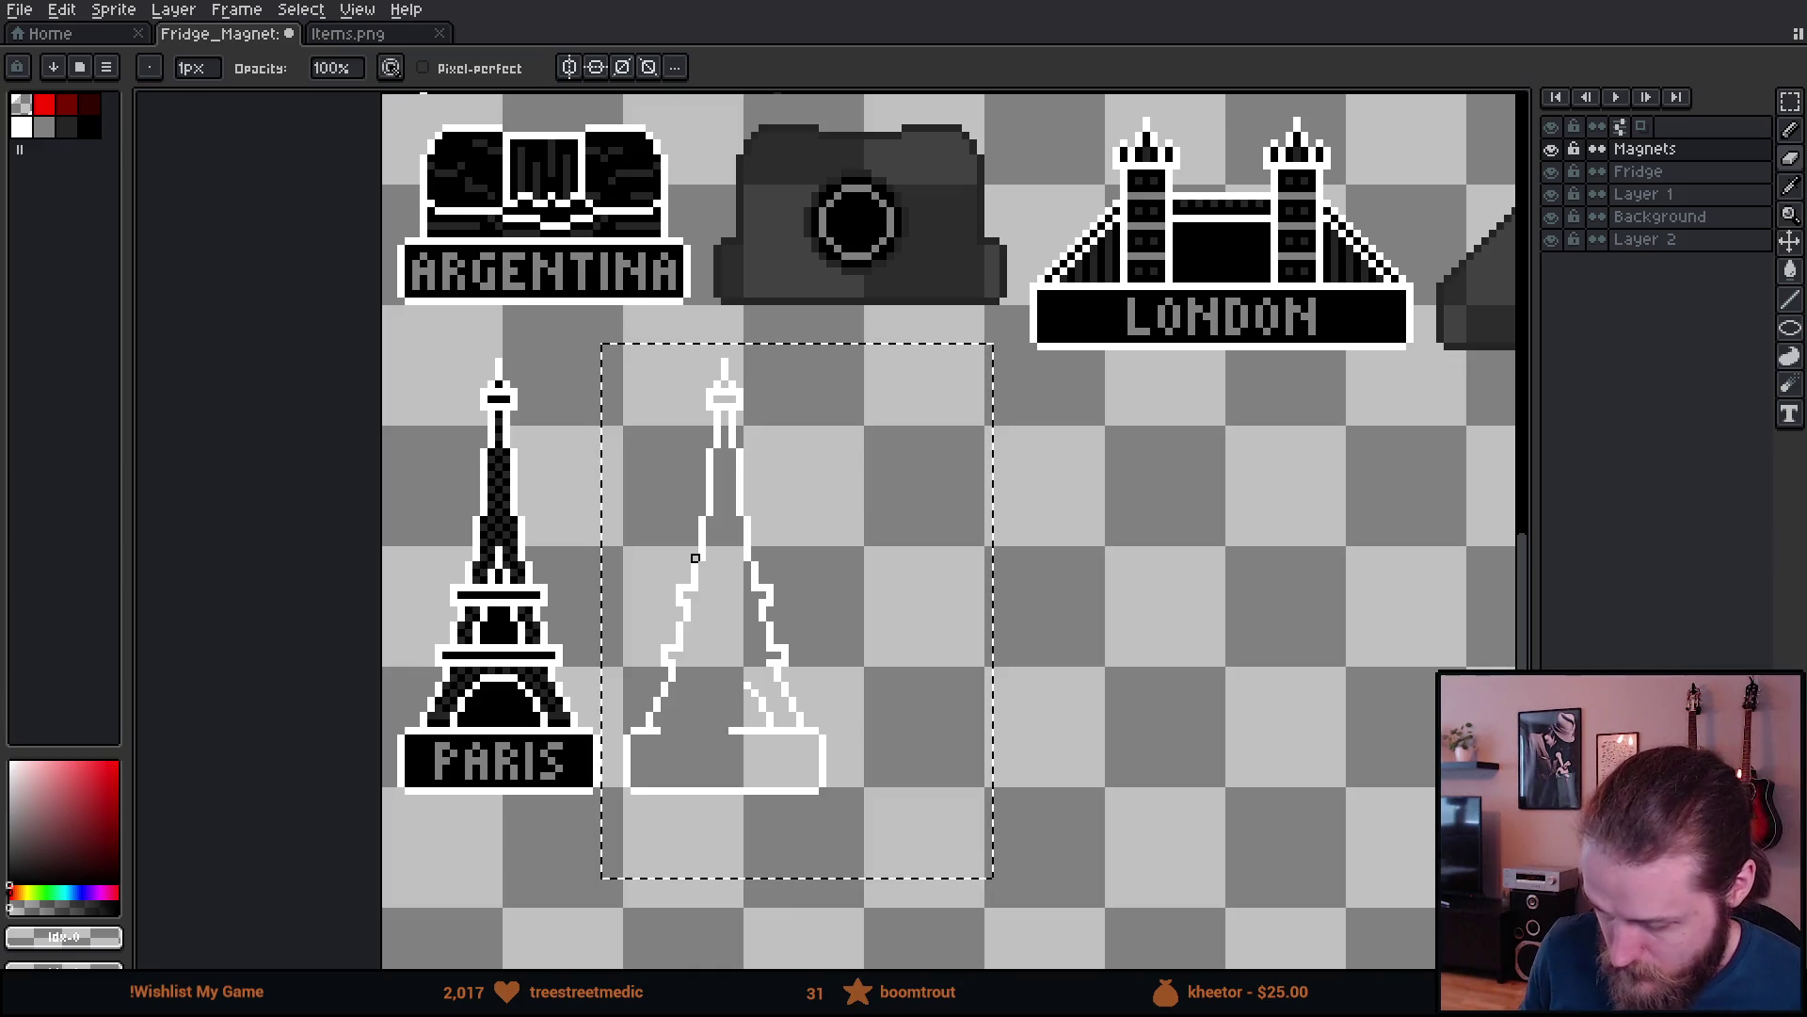
pyautogui.press('ctrl')
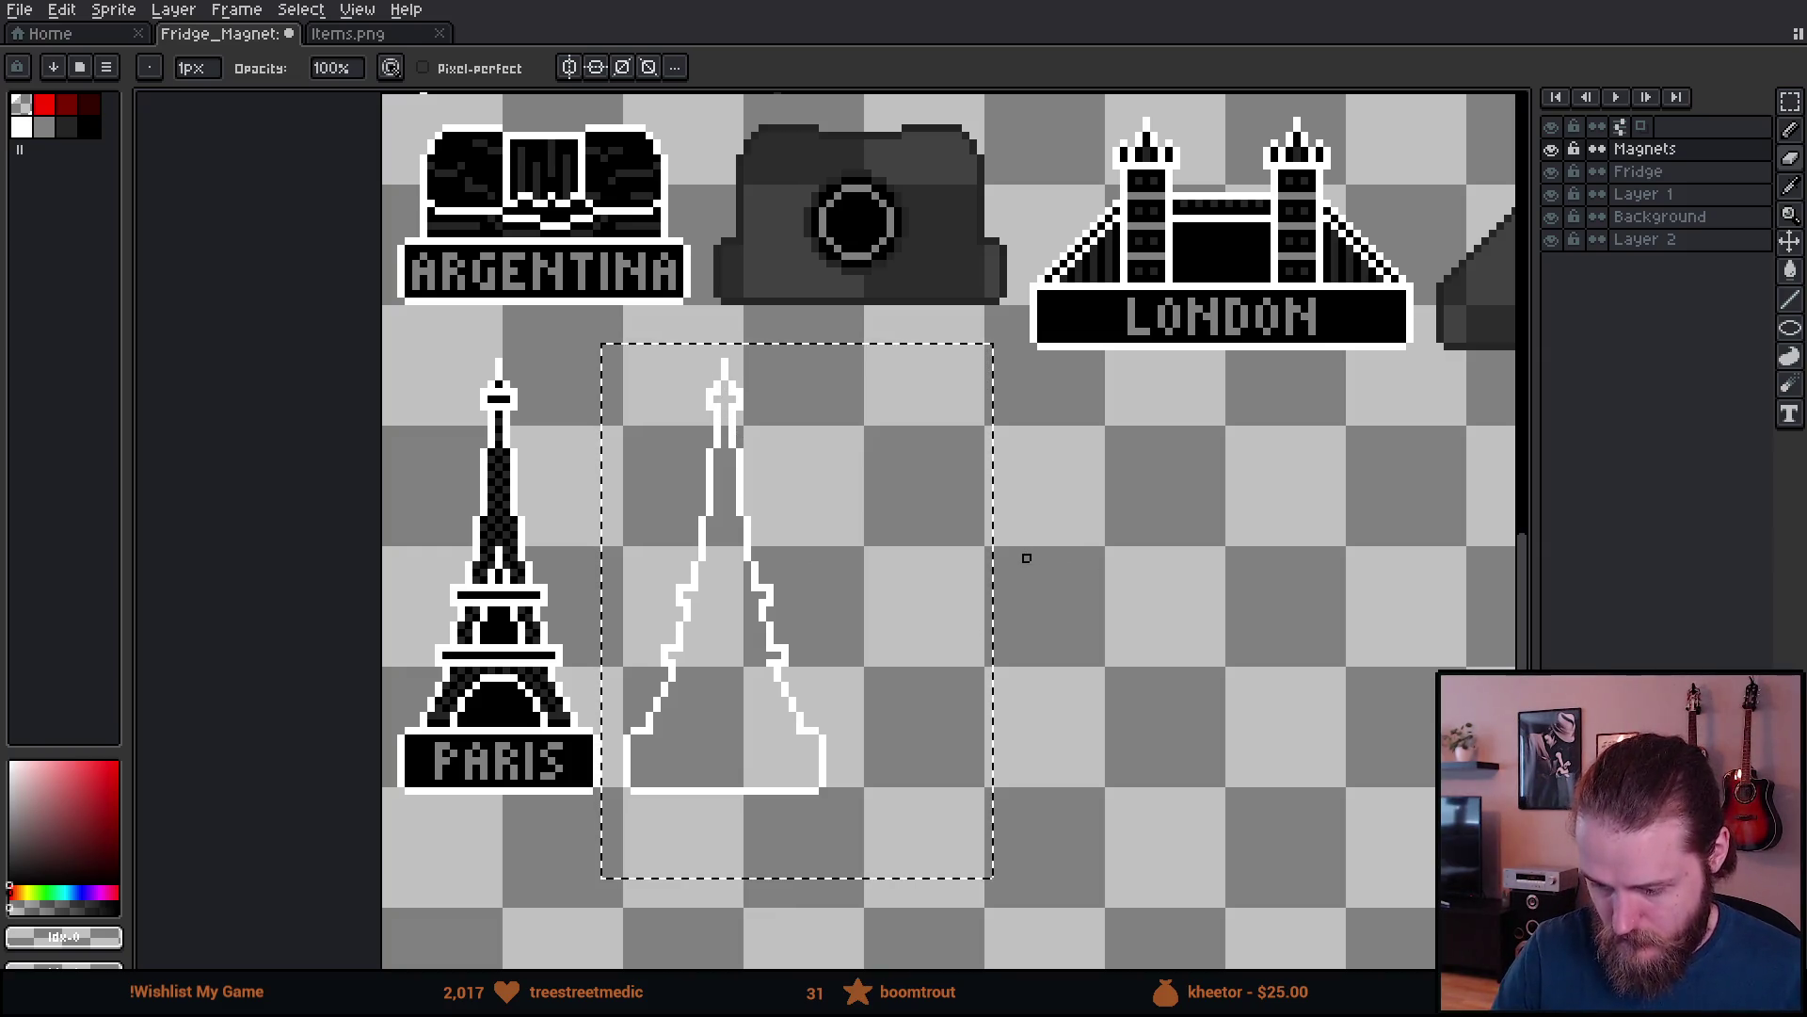
pyautogui.moveTo(1011, 602)
pyautogui.mouseDown()
pyautogui.moveTo(1008, 637)
pyautogui.moveTo(1036, 621)
pyautogui.mouseUp()
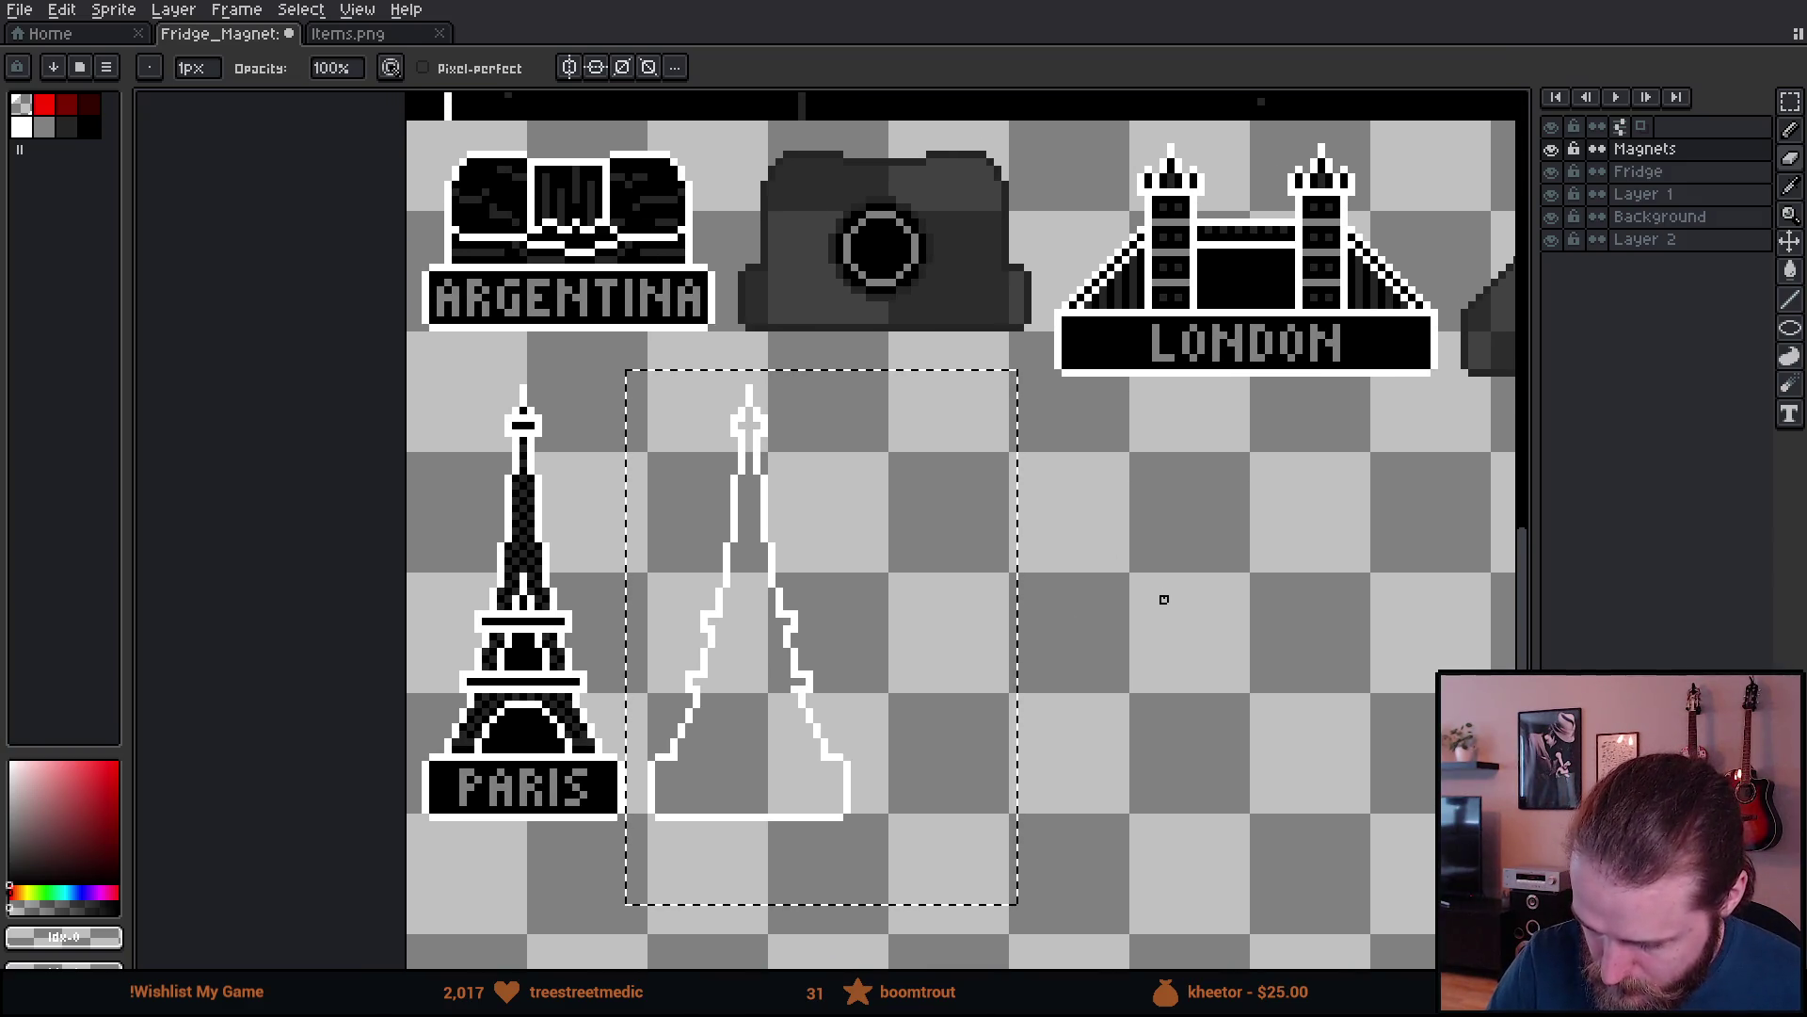
pyautogui.moveTo(1161, 597)
pyautogui.mouseDown()
pyautogui.moveTo(1129, 593)
pyautogui.moveTo(1138, 577)
pyautogui.mouseUp()
# - Cancel the stray floating piece left on the tower outline with Esc
pyautogui.press('v')
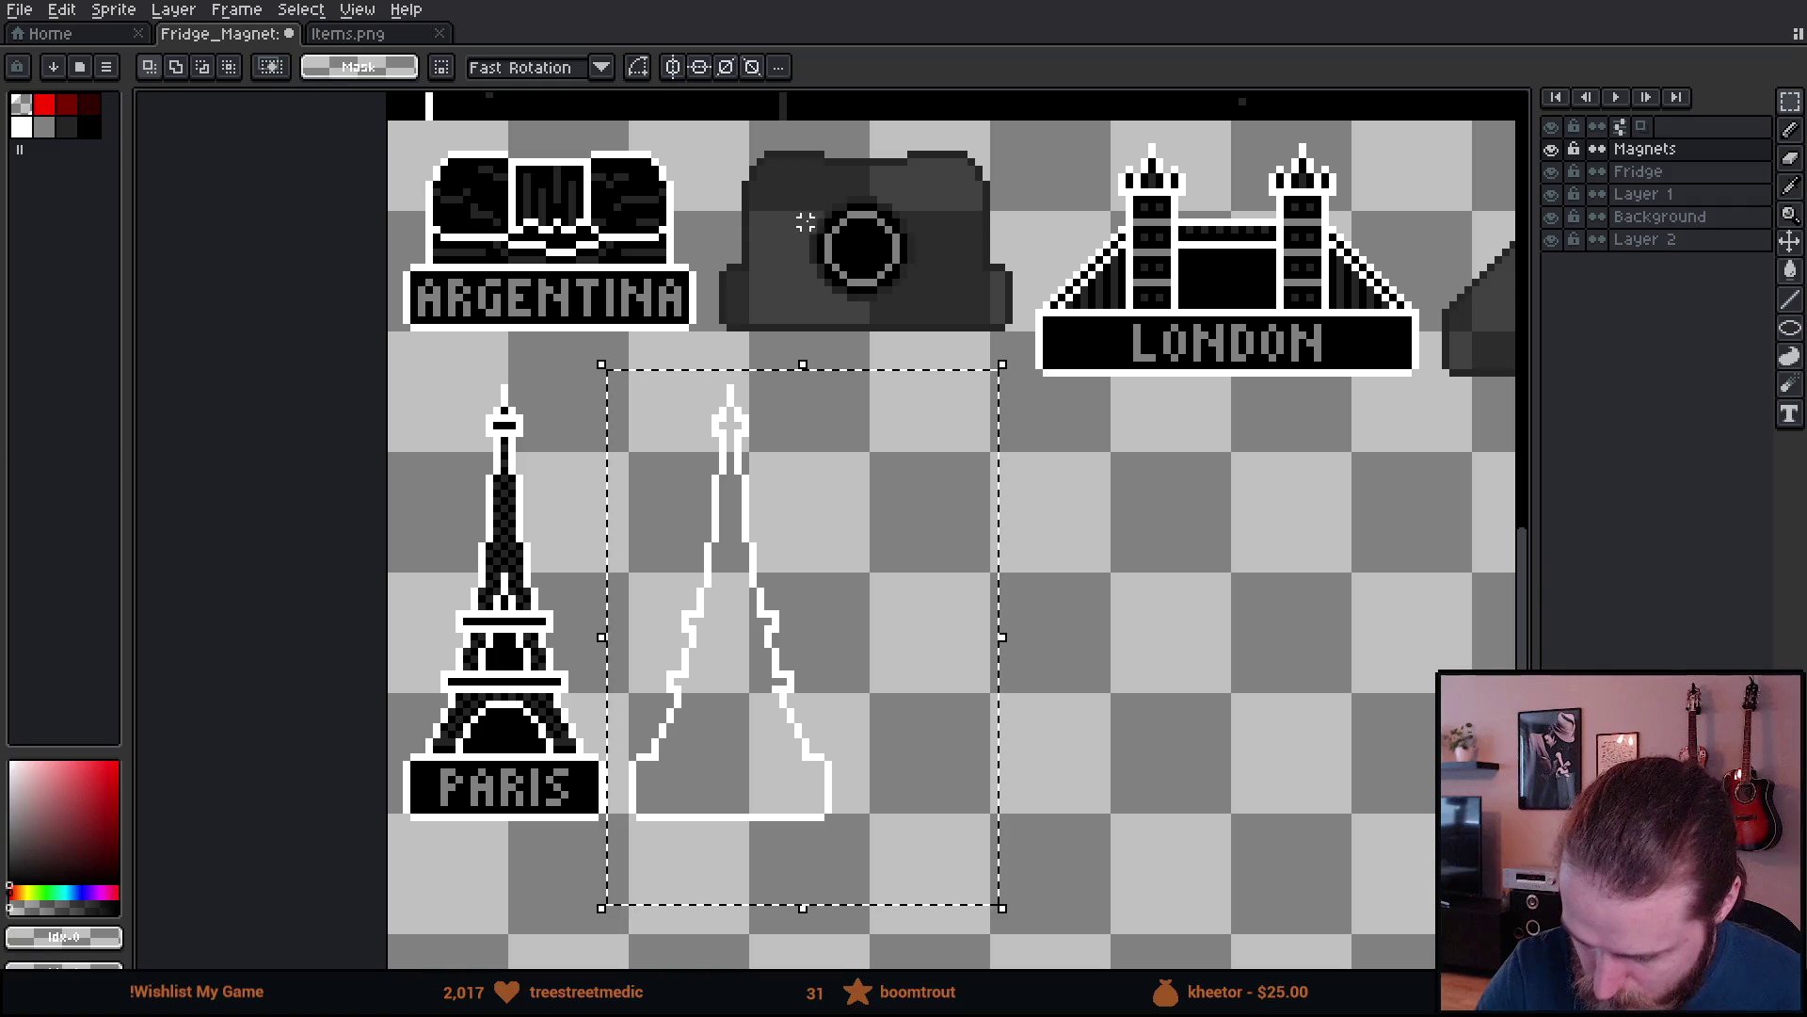
pyautogui.moveTo(798, 192)
pyautogui.mouseDown()
pyautogui.moveTo(932, 271)
pyautogui.moveTo(940, 310)
pyautogui.moveTo(867, 564)
pyautogui.moveTo(758, 758)
pyautogui.mouseUp()
pyautogui.click(894, 263)
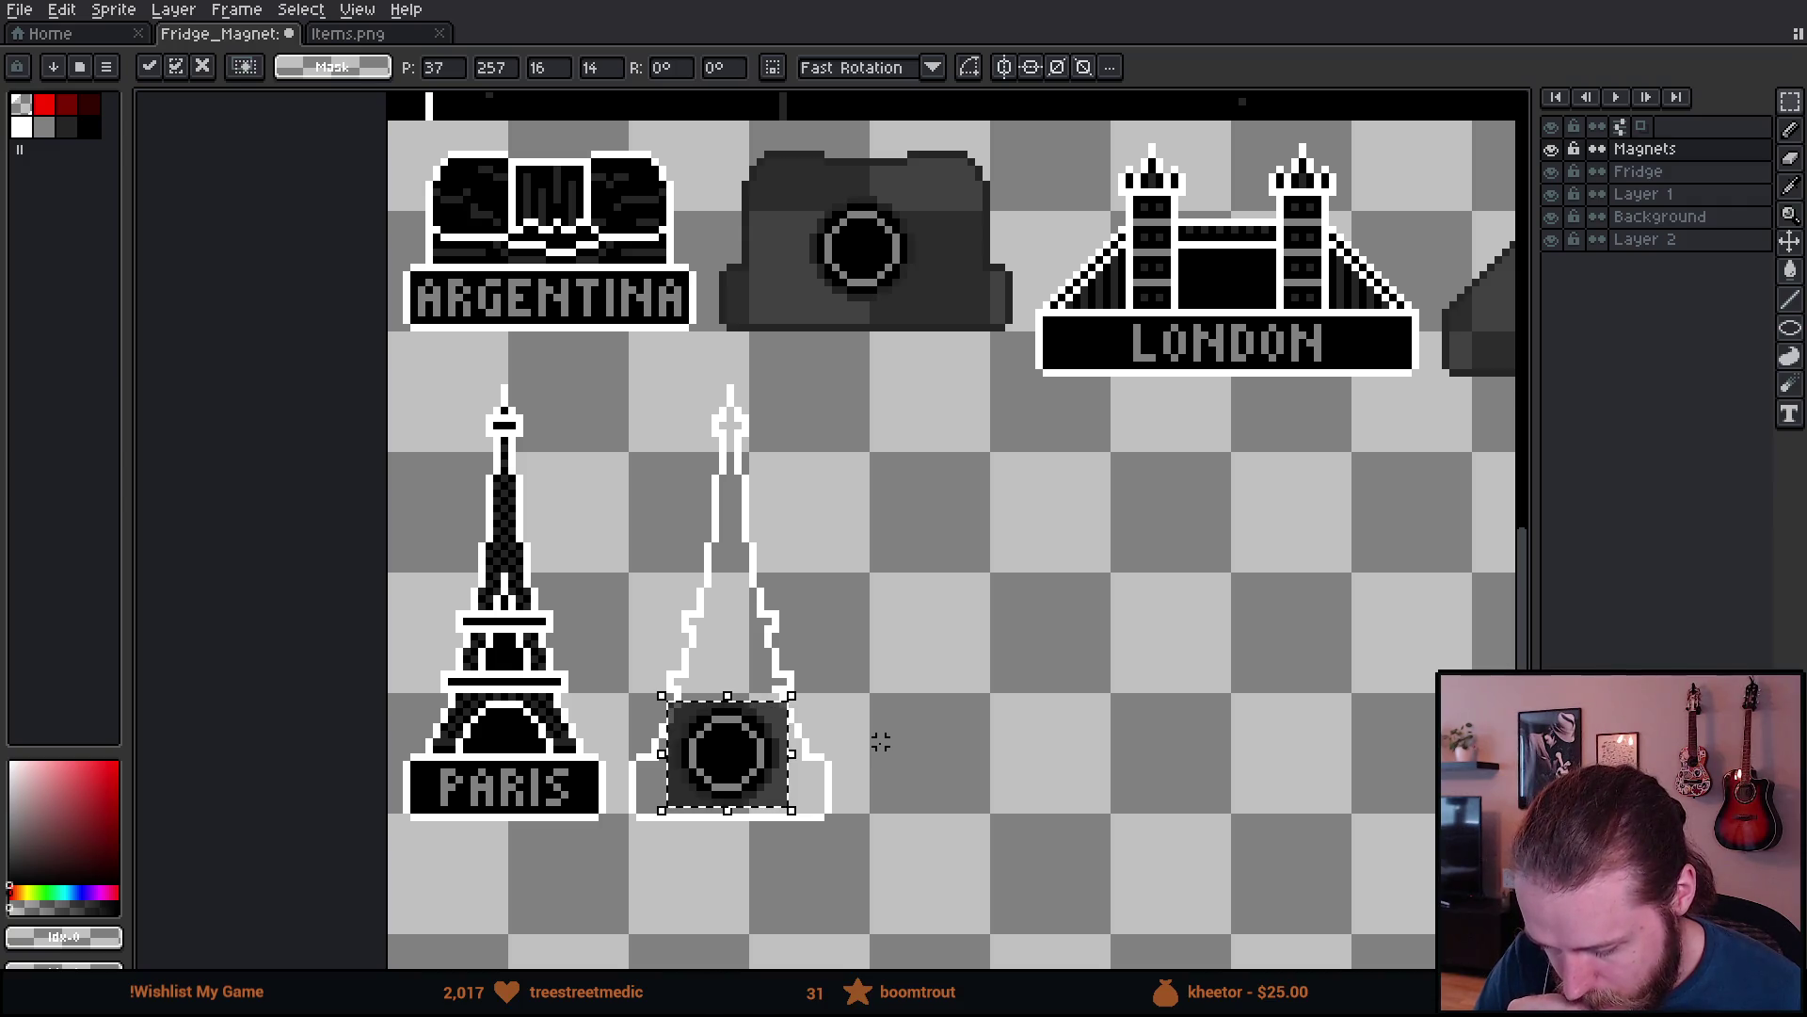
pyautogui.press('Escape')
# - Fill the ringed hole in the Argentina backing black using the contiguous Paint Bucket
pyautogui.moveTo(1037, 464); pyautogui.dragTo(794, 743)
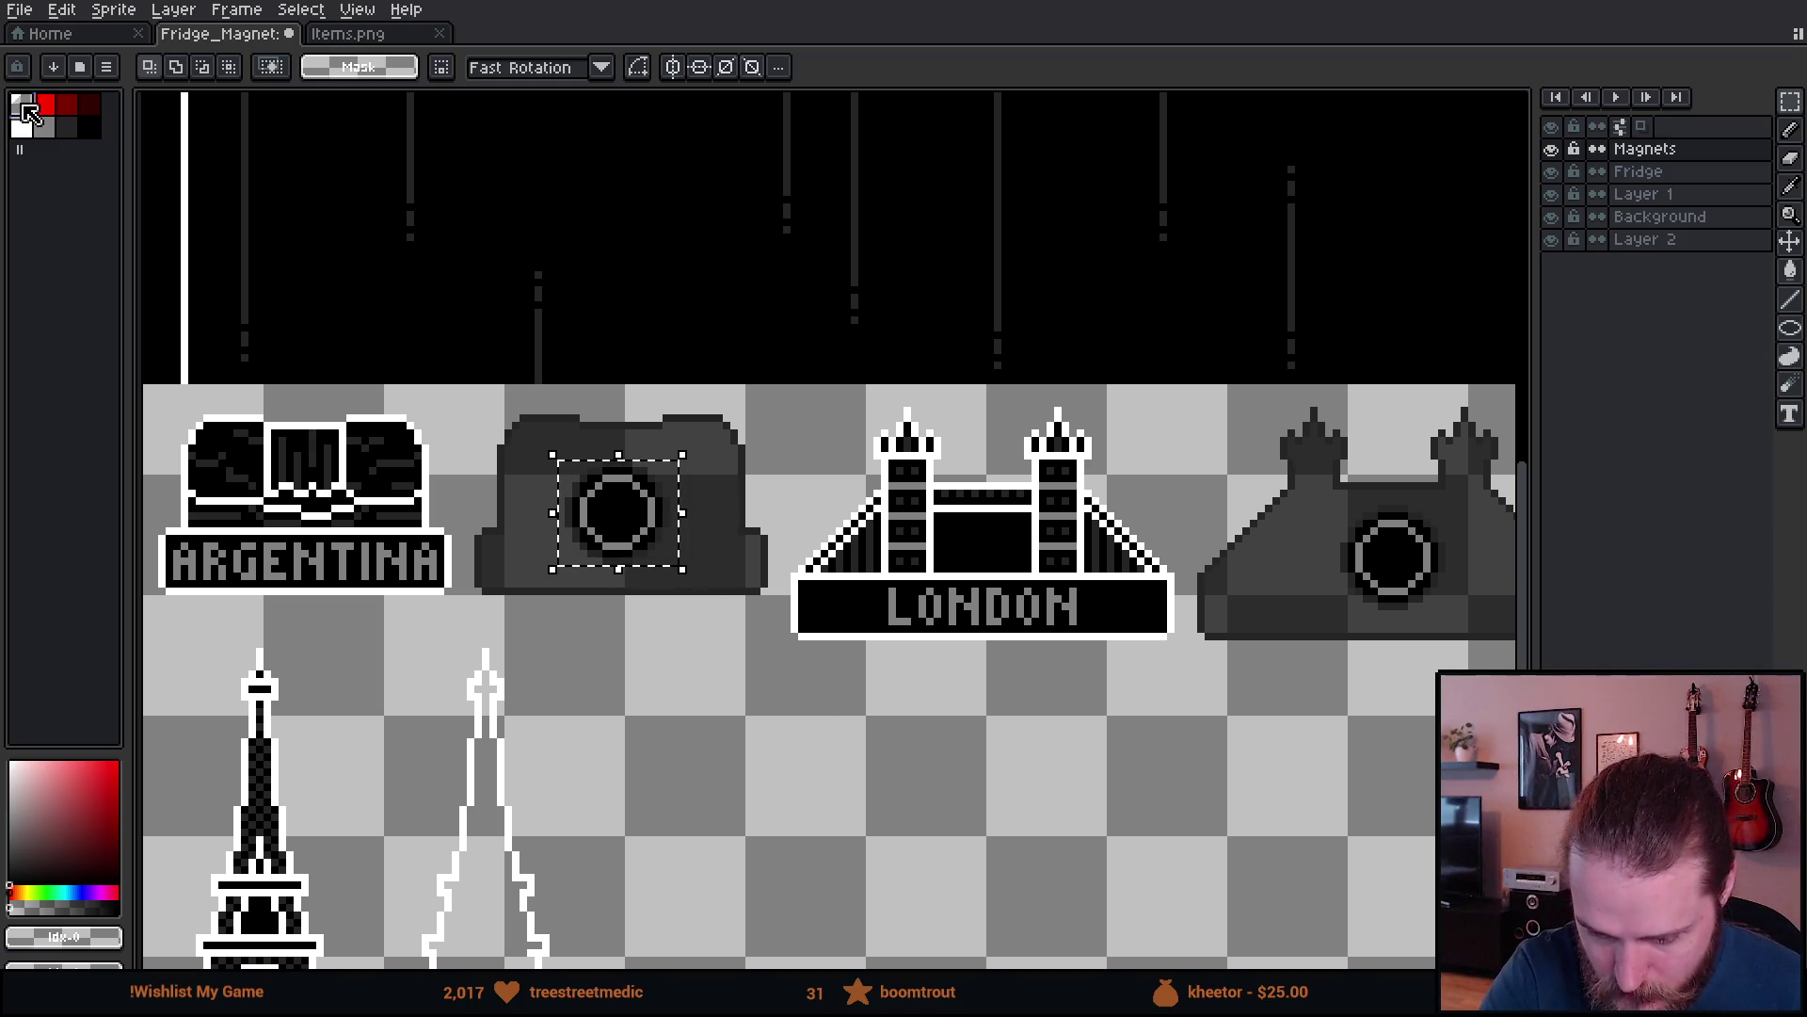
pyautogui.press('g')
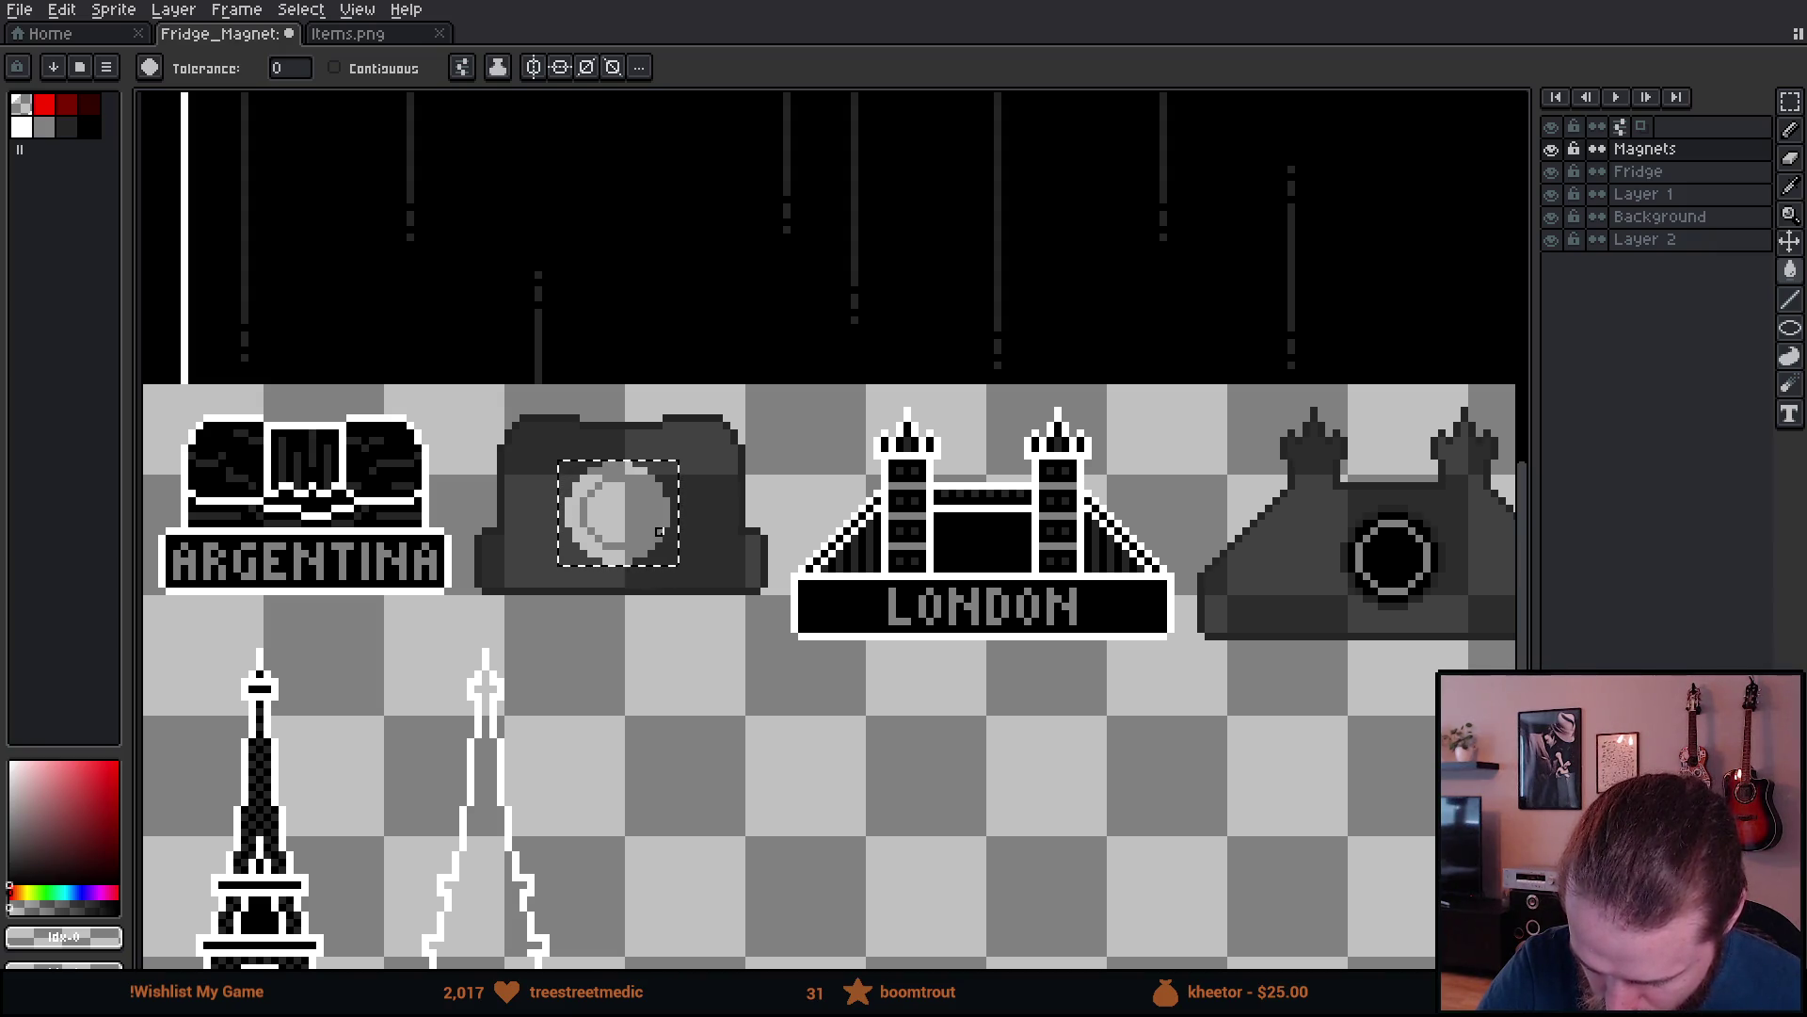
pyautogui.click(659, 532)
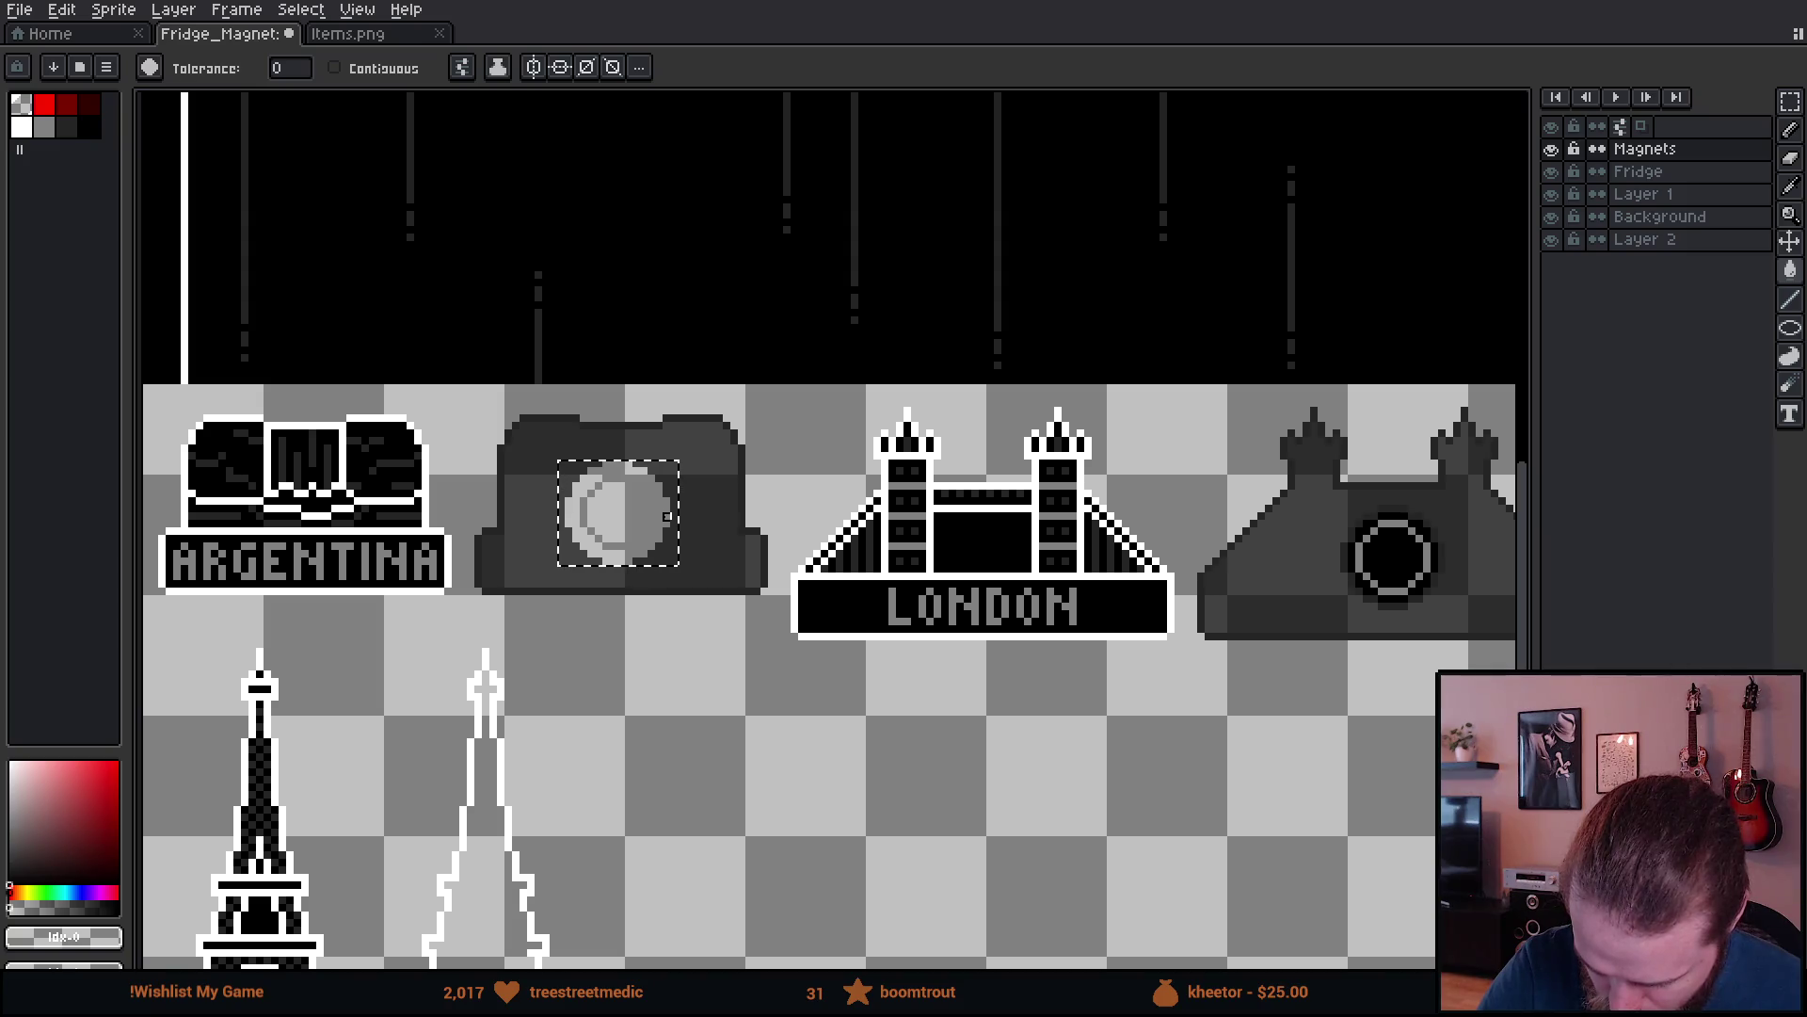
pyautogui.click(336, 68)
pyautogui.click(89, 127)
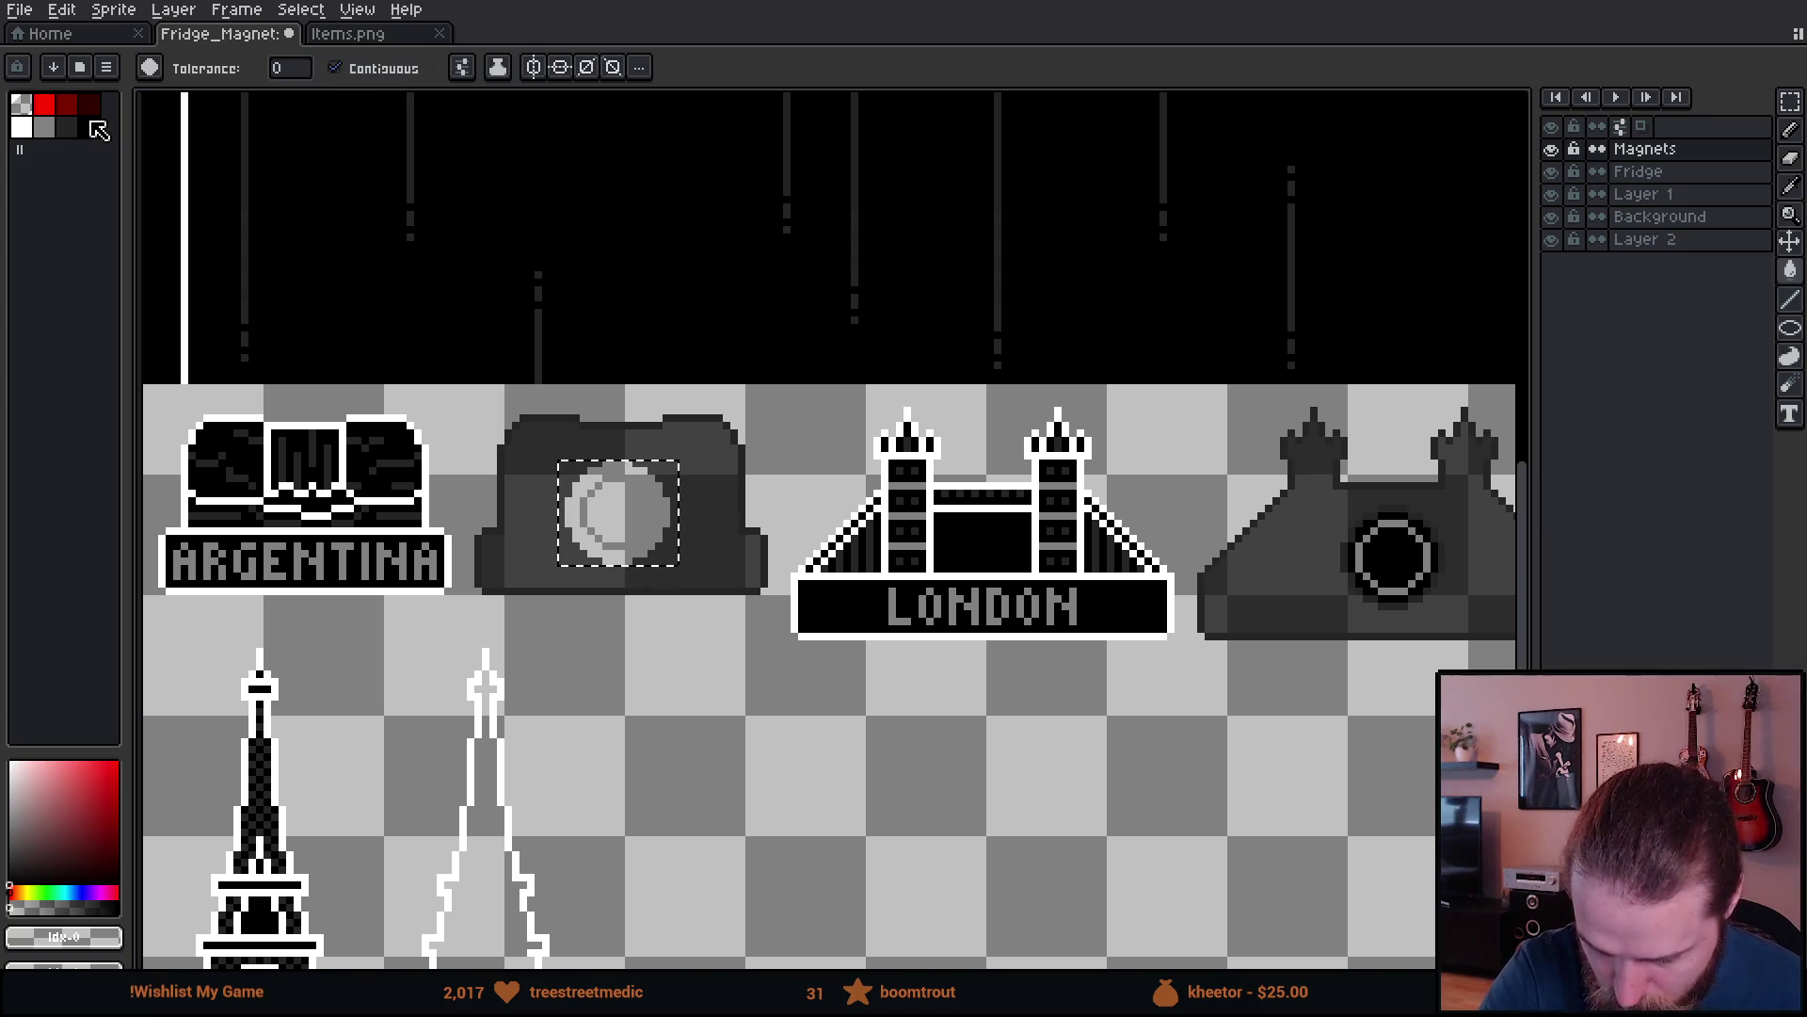
pyautogui.click(620, 509)
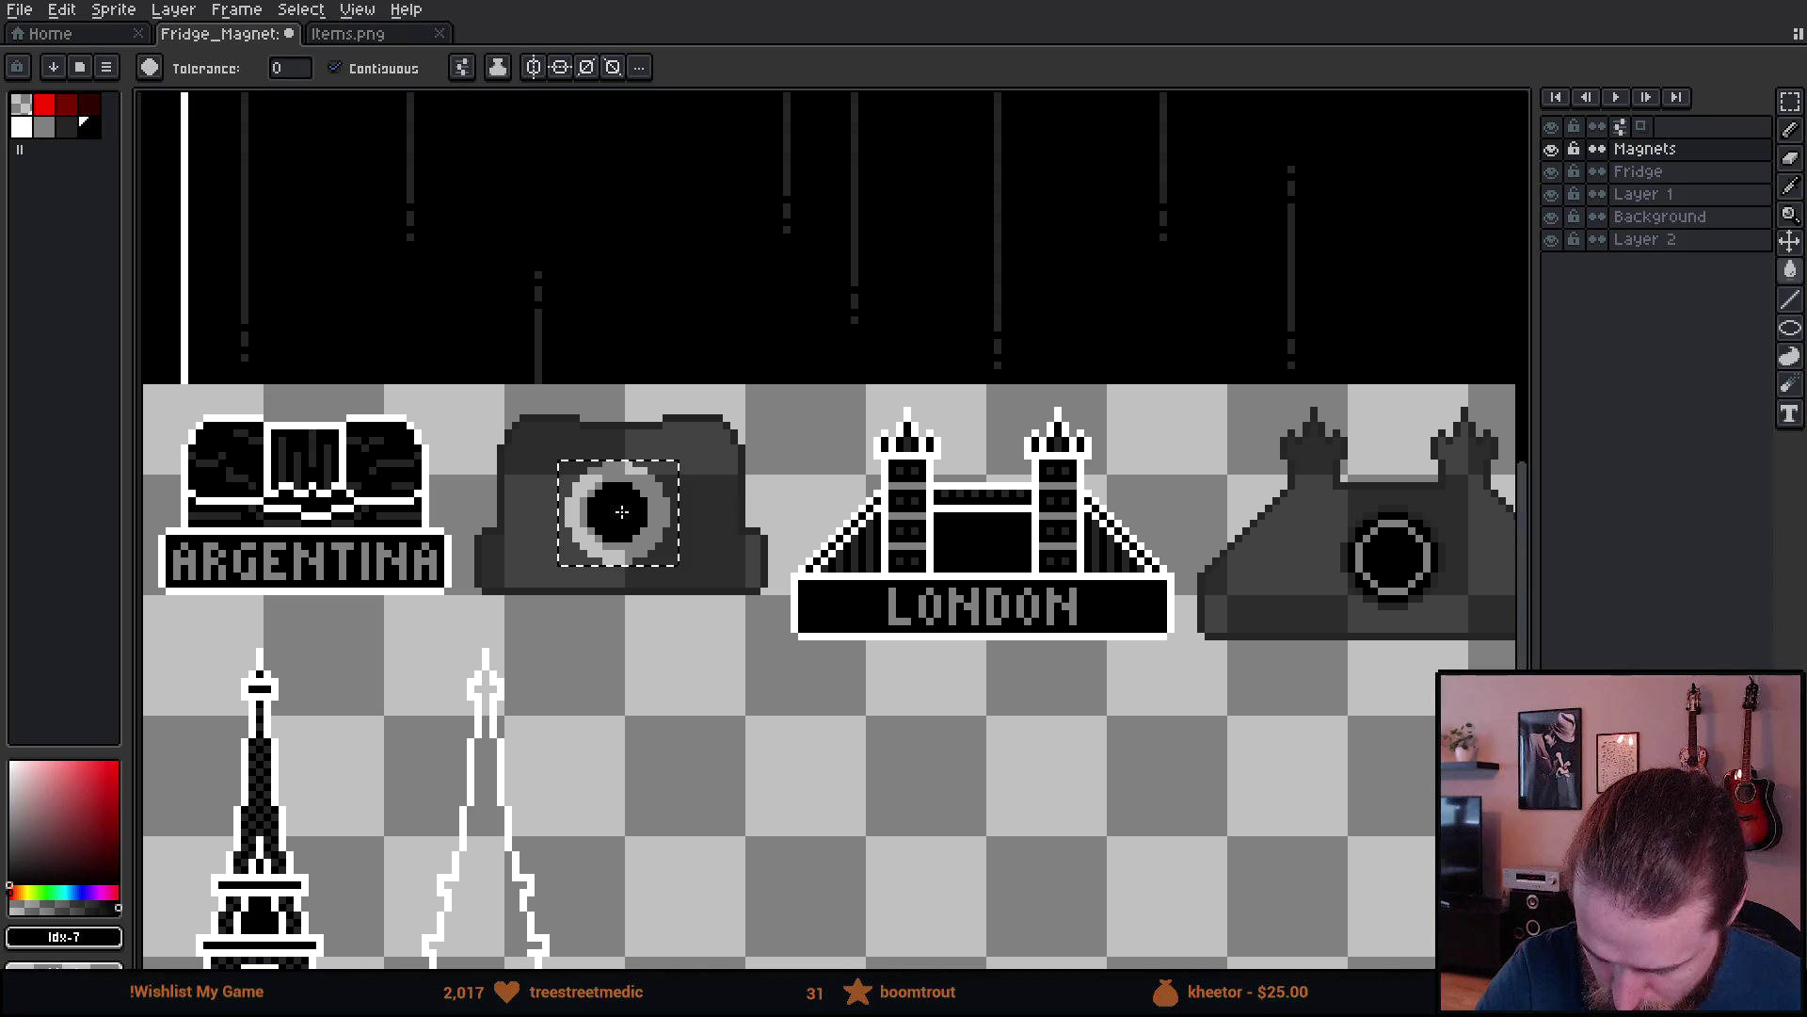
pyautogui.keyDown('alt'); pyautogui.click(686, 538); pyautogui.keyUp('alt')
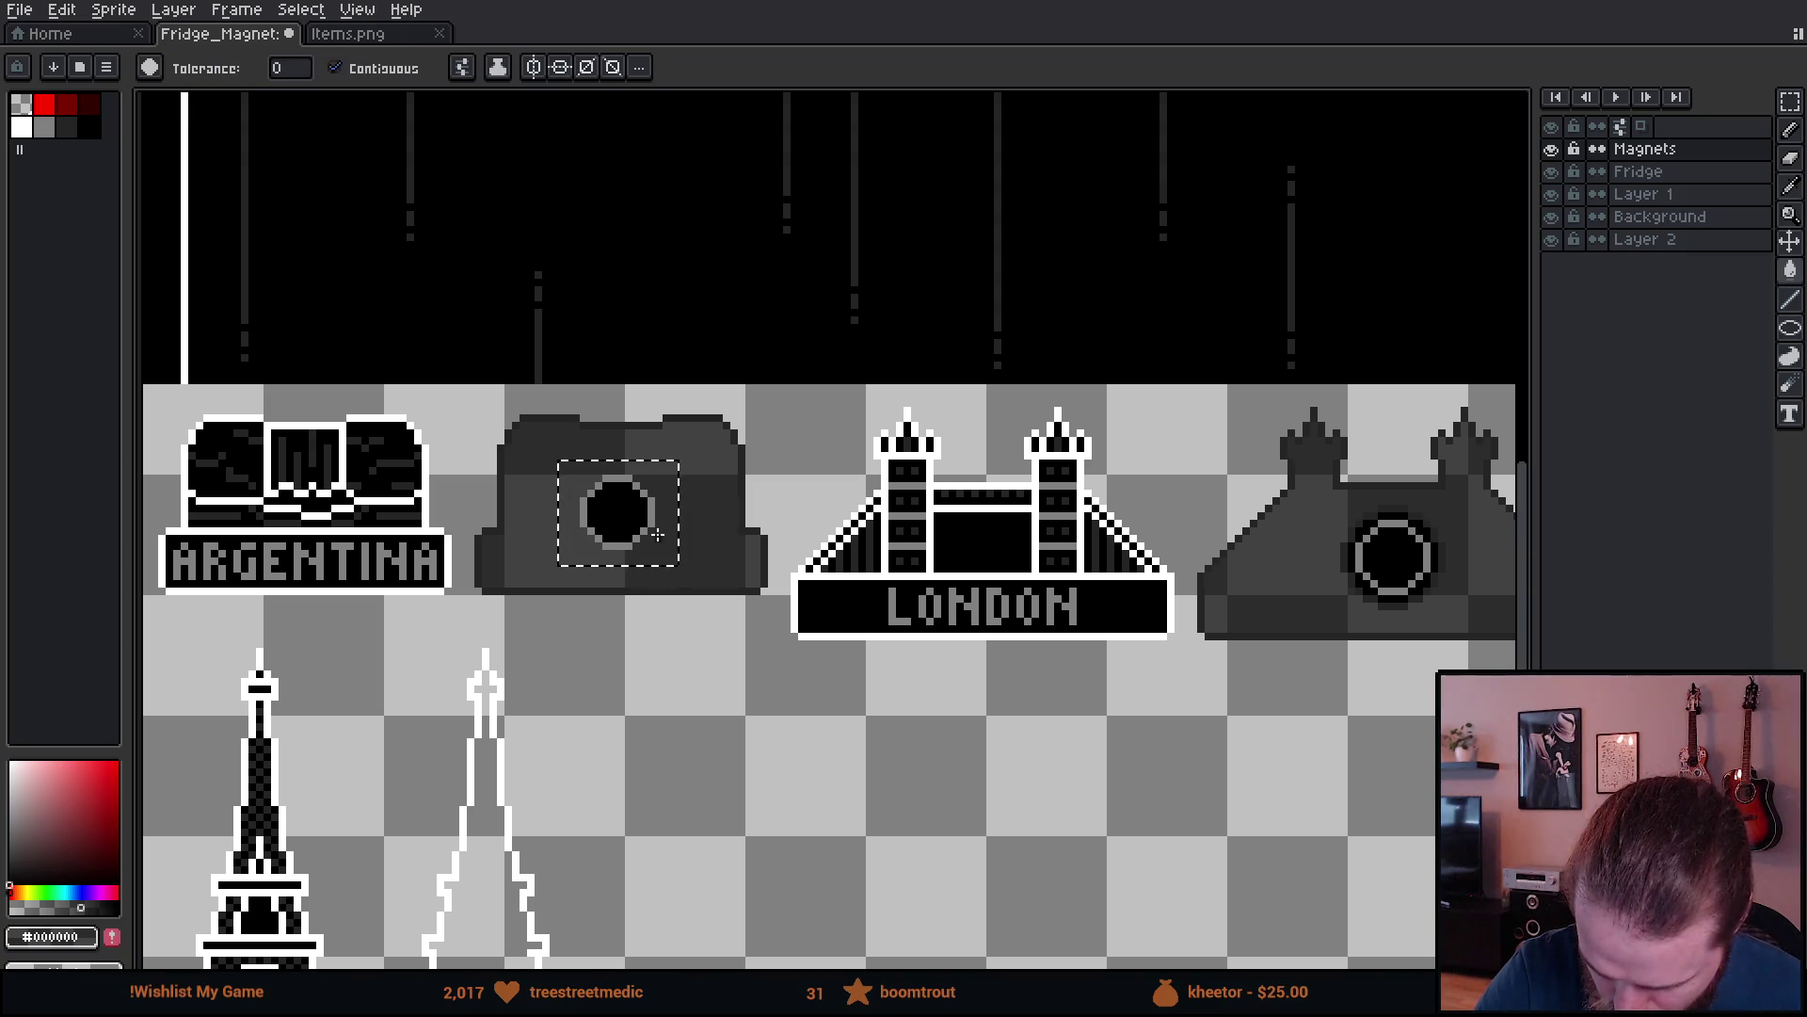
pyautogui.moveTo(1107, 765)
pyautogui.mouseDown()
pyautogui.moveTo(879, 706)
pyautogui.moveTo(729, 772)
pyautogui.mouseUp()
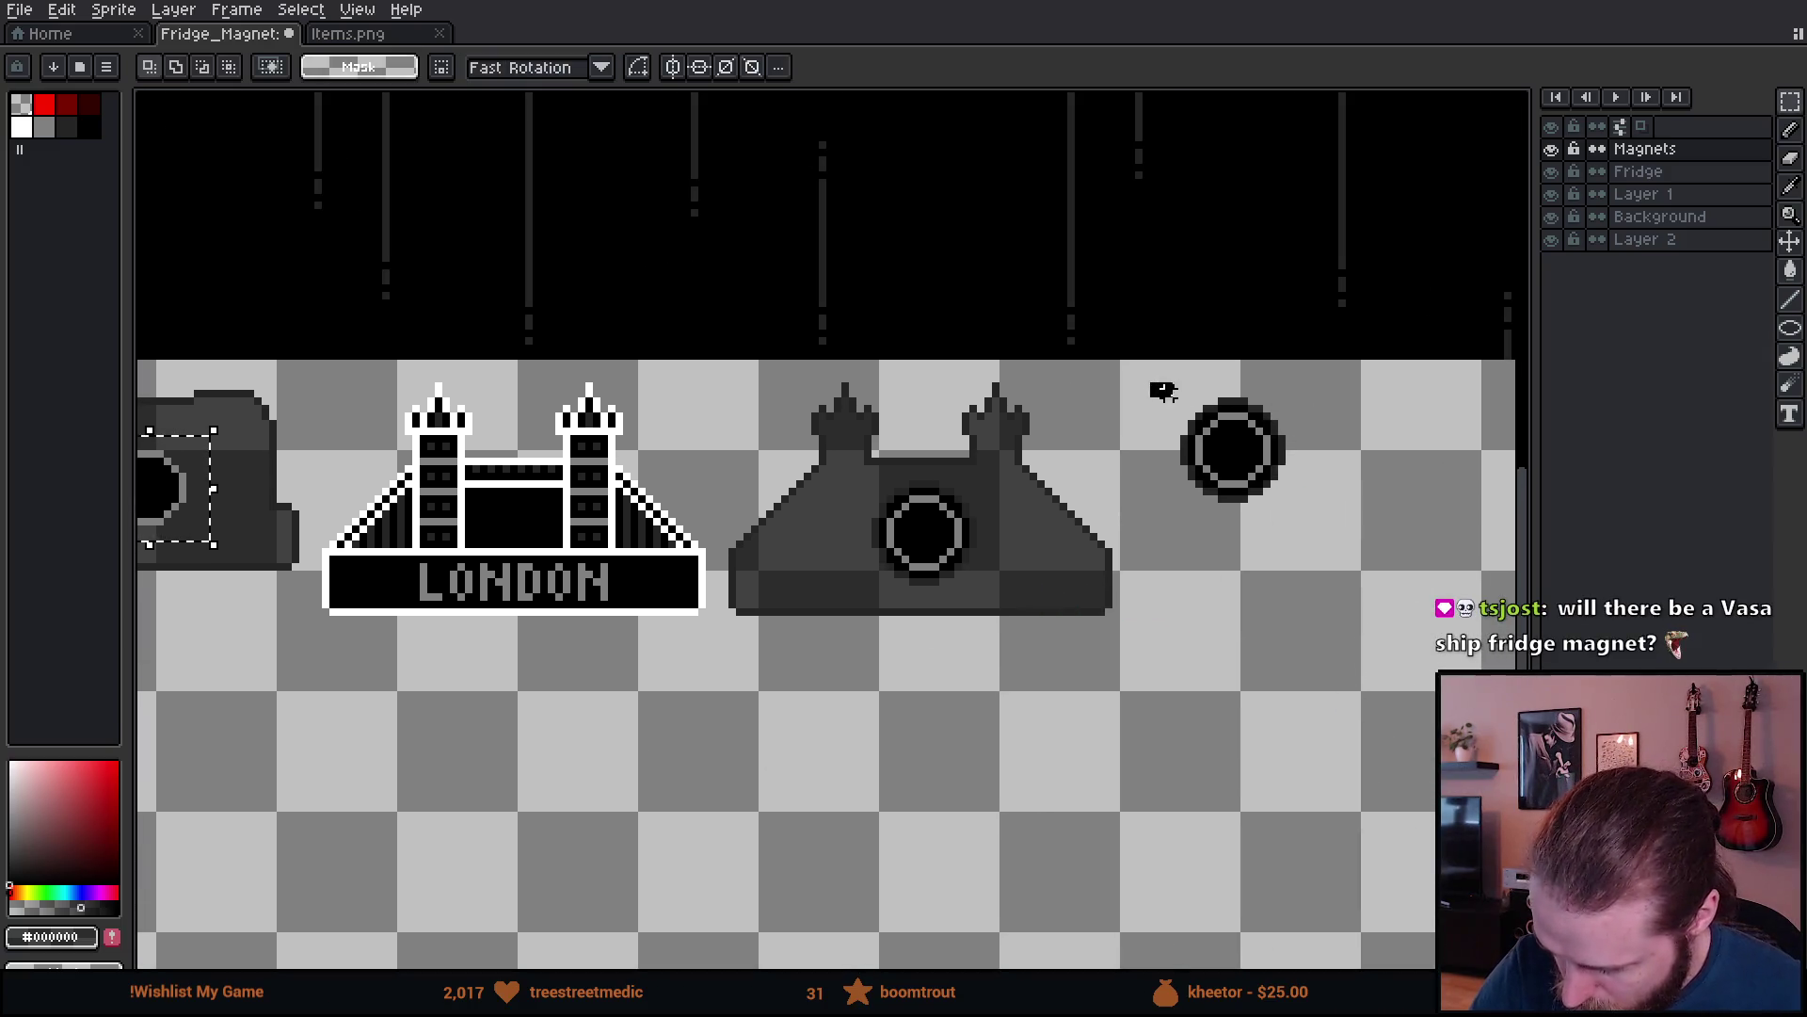
# - Clear the loose round piece's grey ring and circle, then fill it solid black
pyautogui.moveTo(1150, 382); pyautogui.dragTo(1369, 548)
pyautogui.keyDown('alt'); pyautogui.click(1185, 491); pyautogui.keyUp('alt')
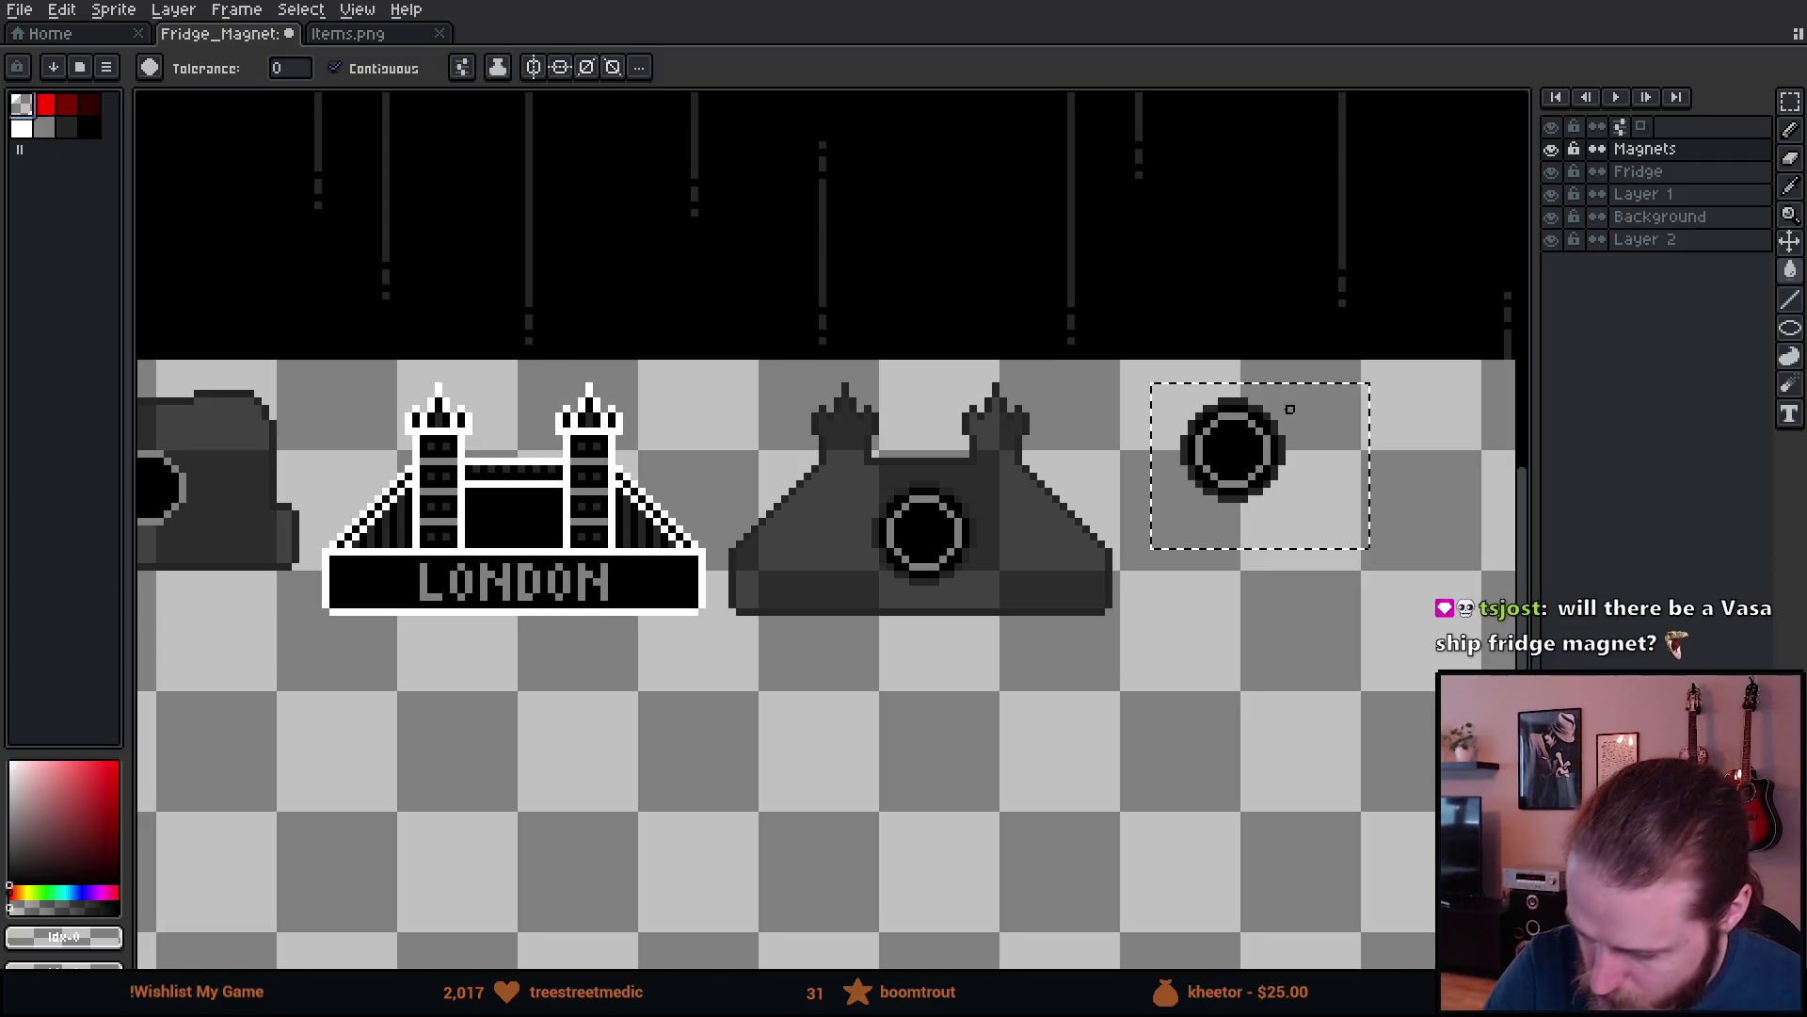
pyautogui.click(383, 68)
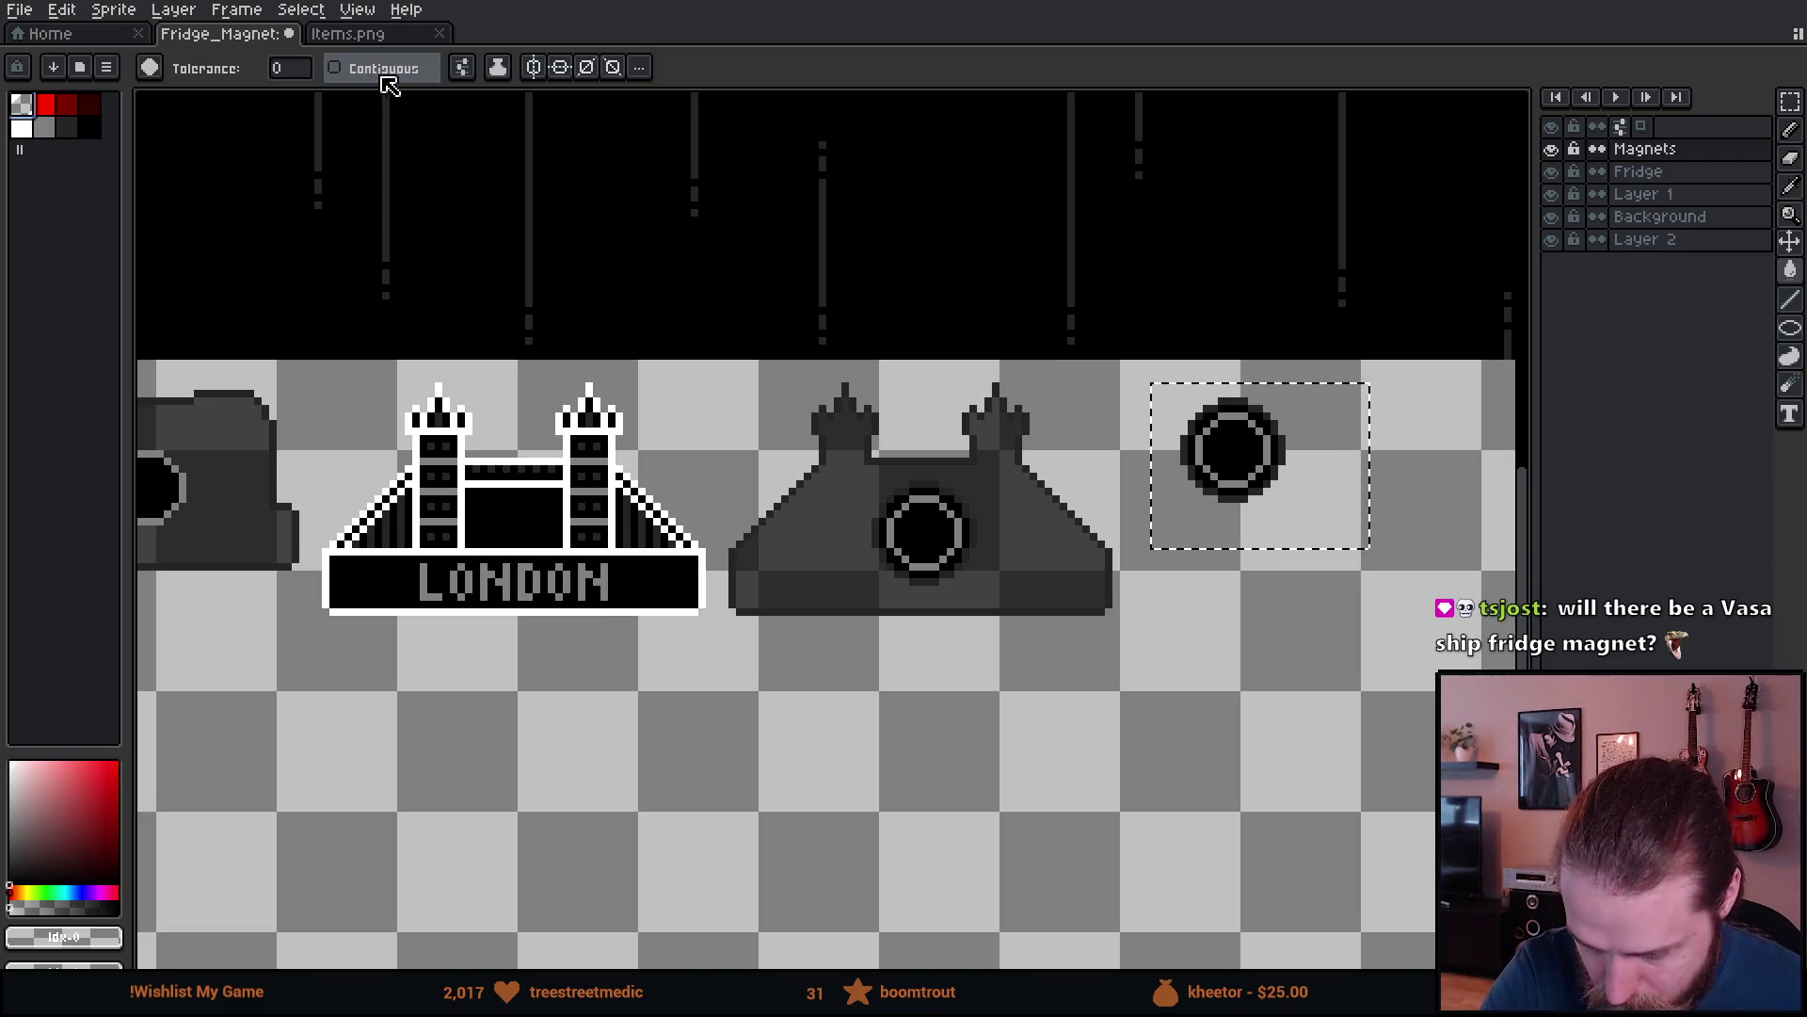
pyautogui.click(1284, 450)
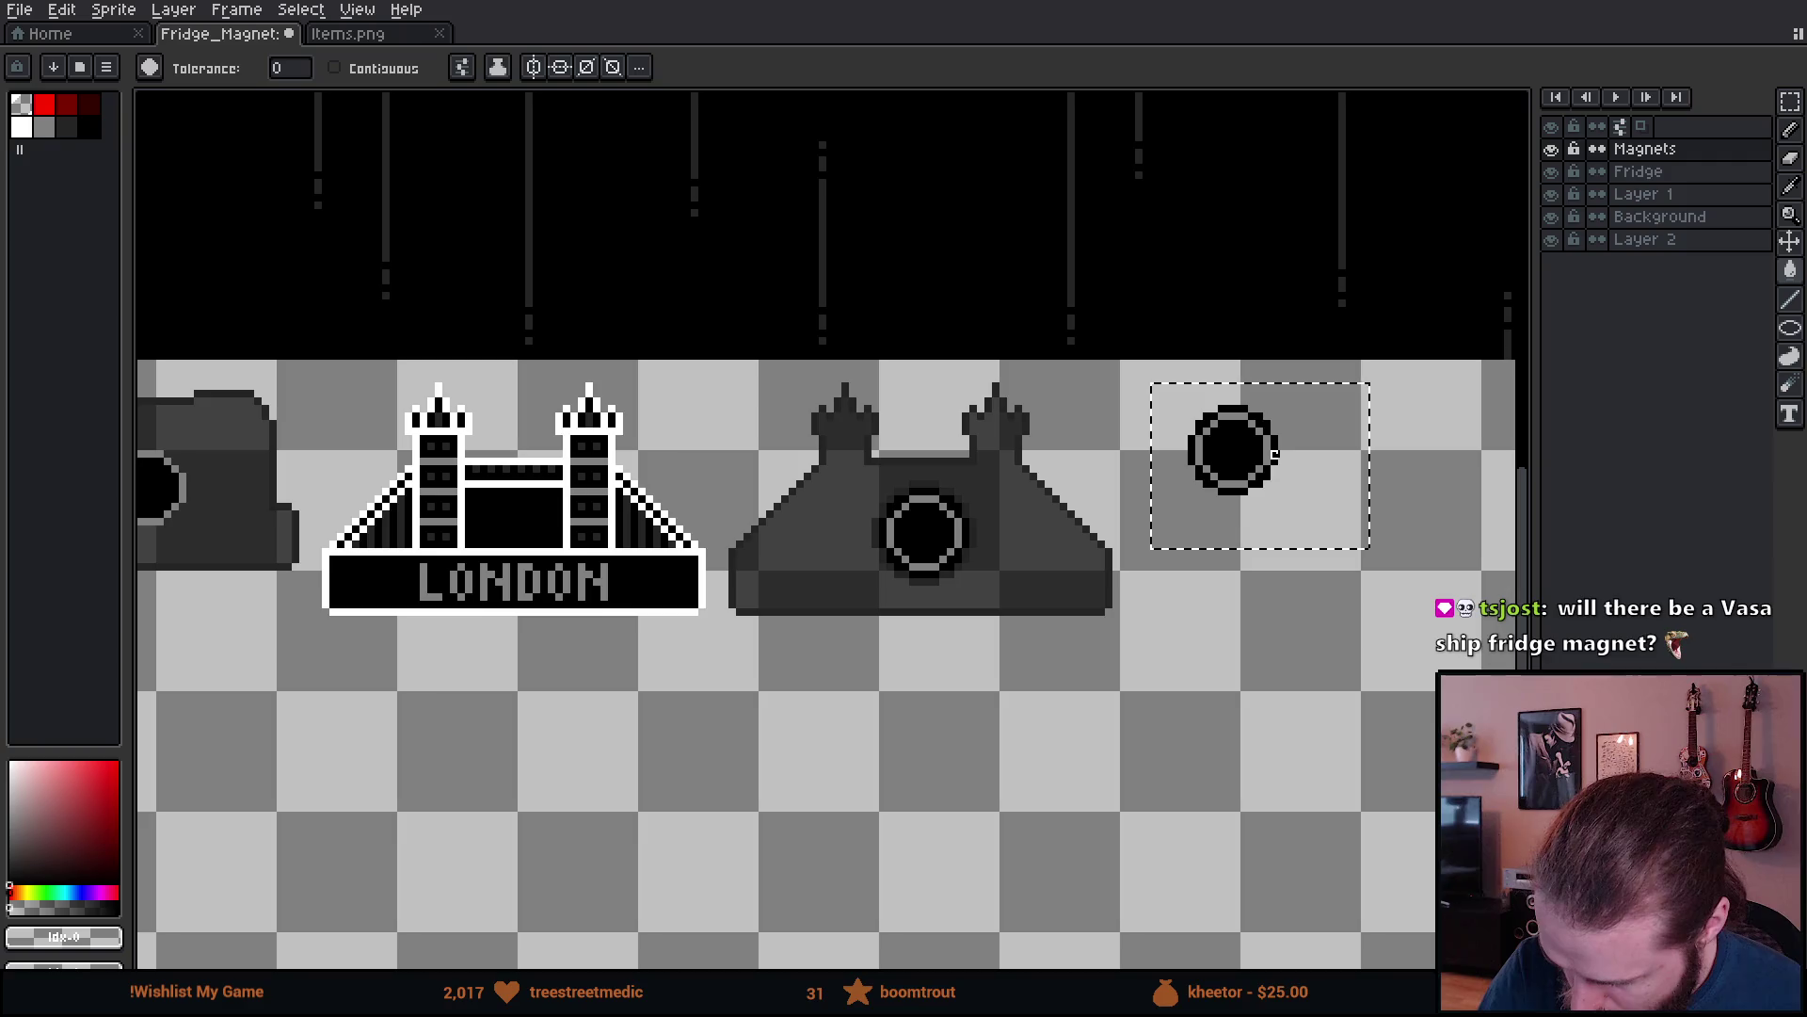
pyautogui.click(1275, 455)
pyautogui.click(337, 70)
pyautogui.press('x')
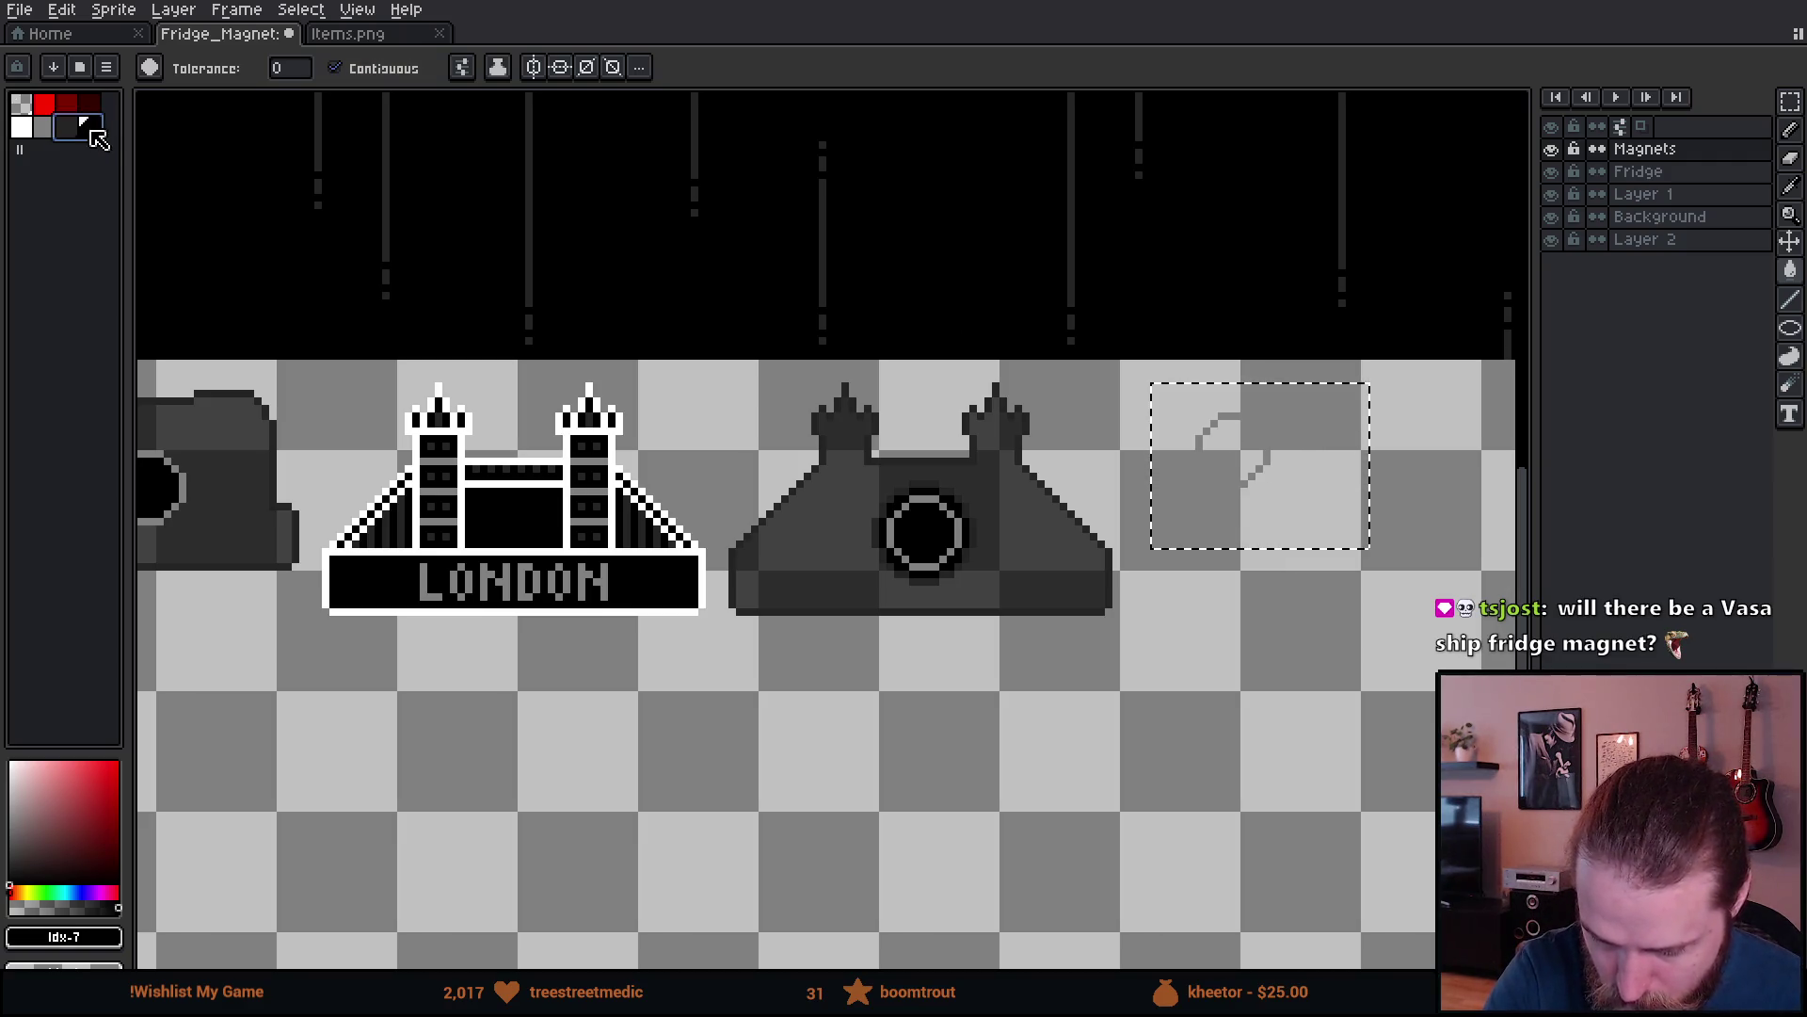
pyautogui.click(1258, 463)
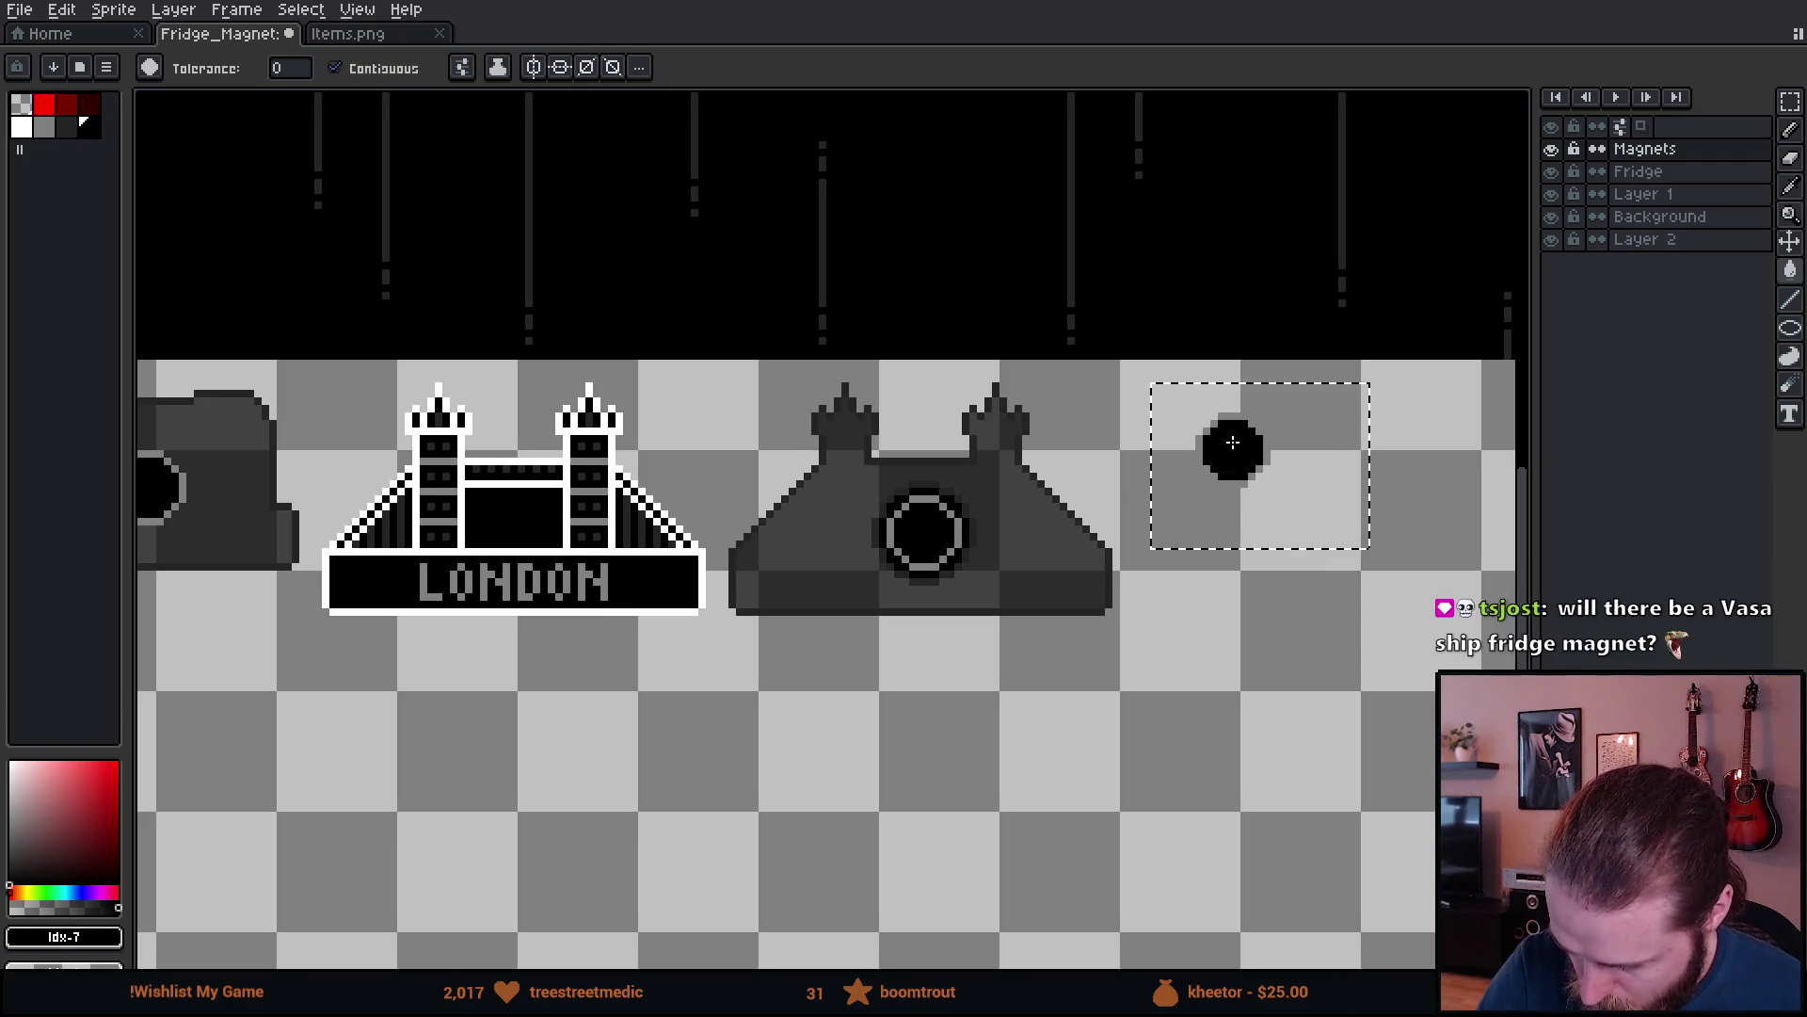
# - Fill the ring inside the crowned London backing so it becomes a black dot
pyautogui.press('m')
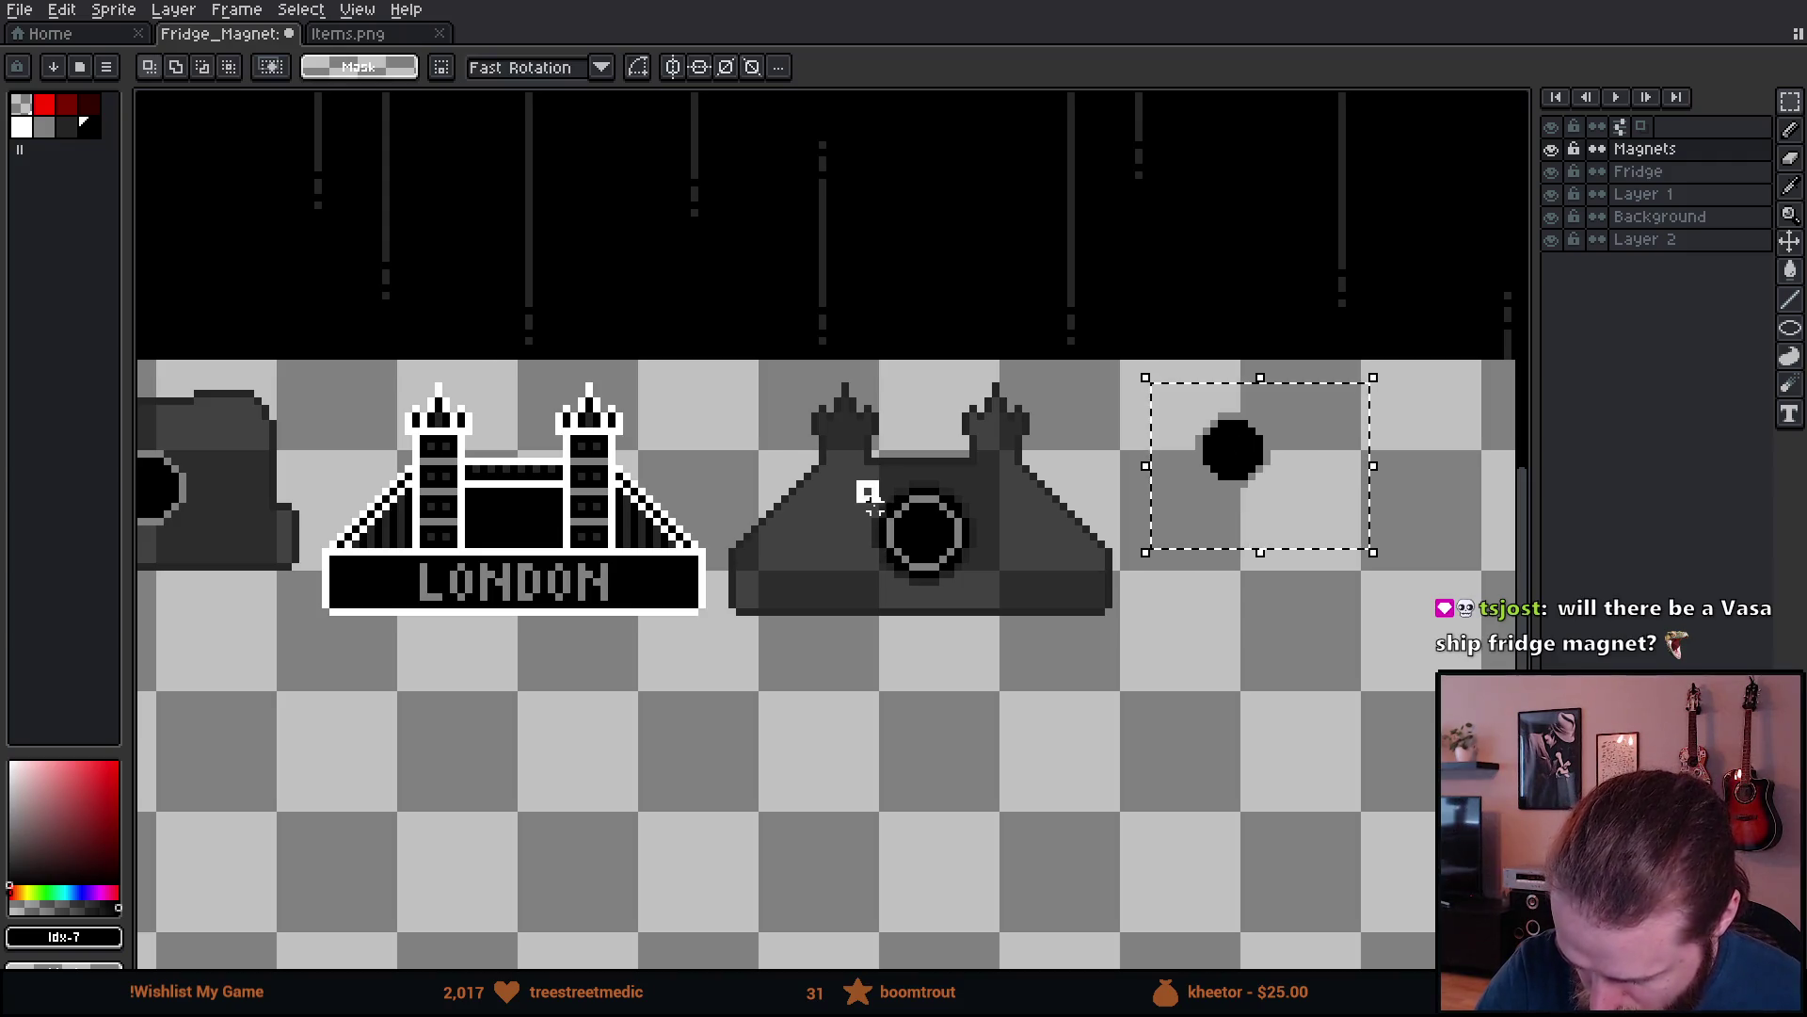
pyautogui.moveTo(1002, 586); pyautogui.dragTo(1007, 585)
pyautogui.press('w')
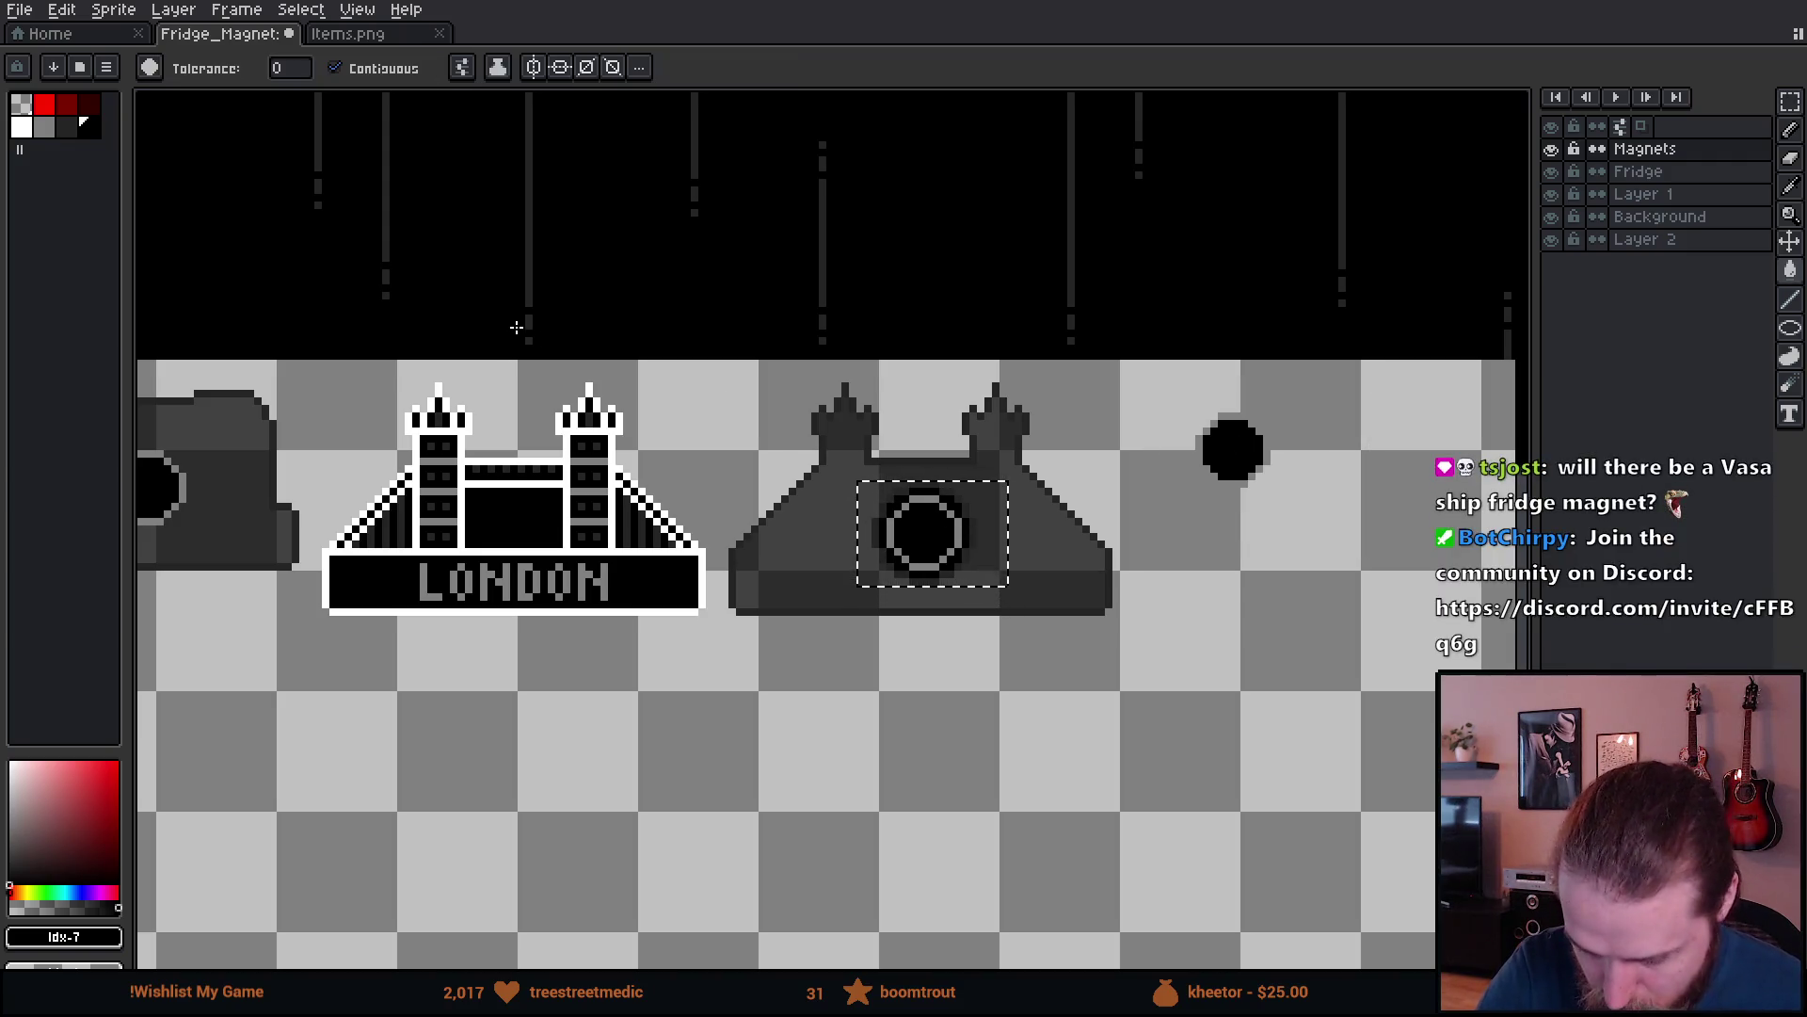
pyautogui.press('x')
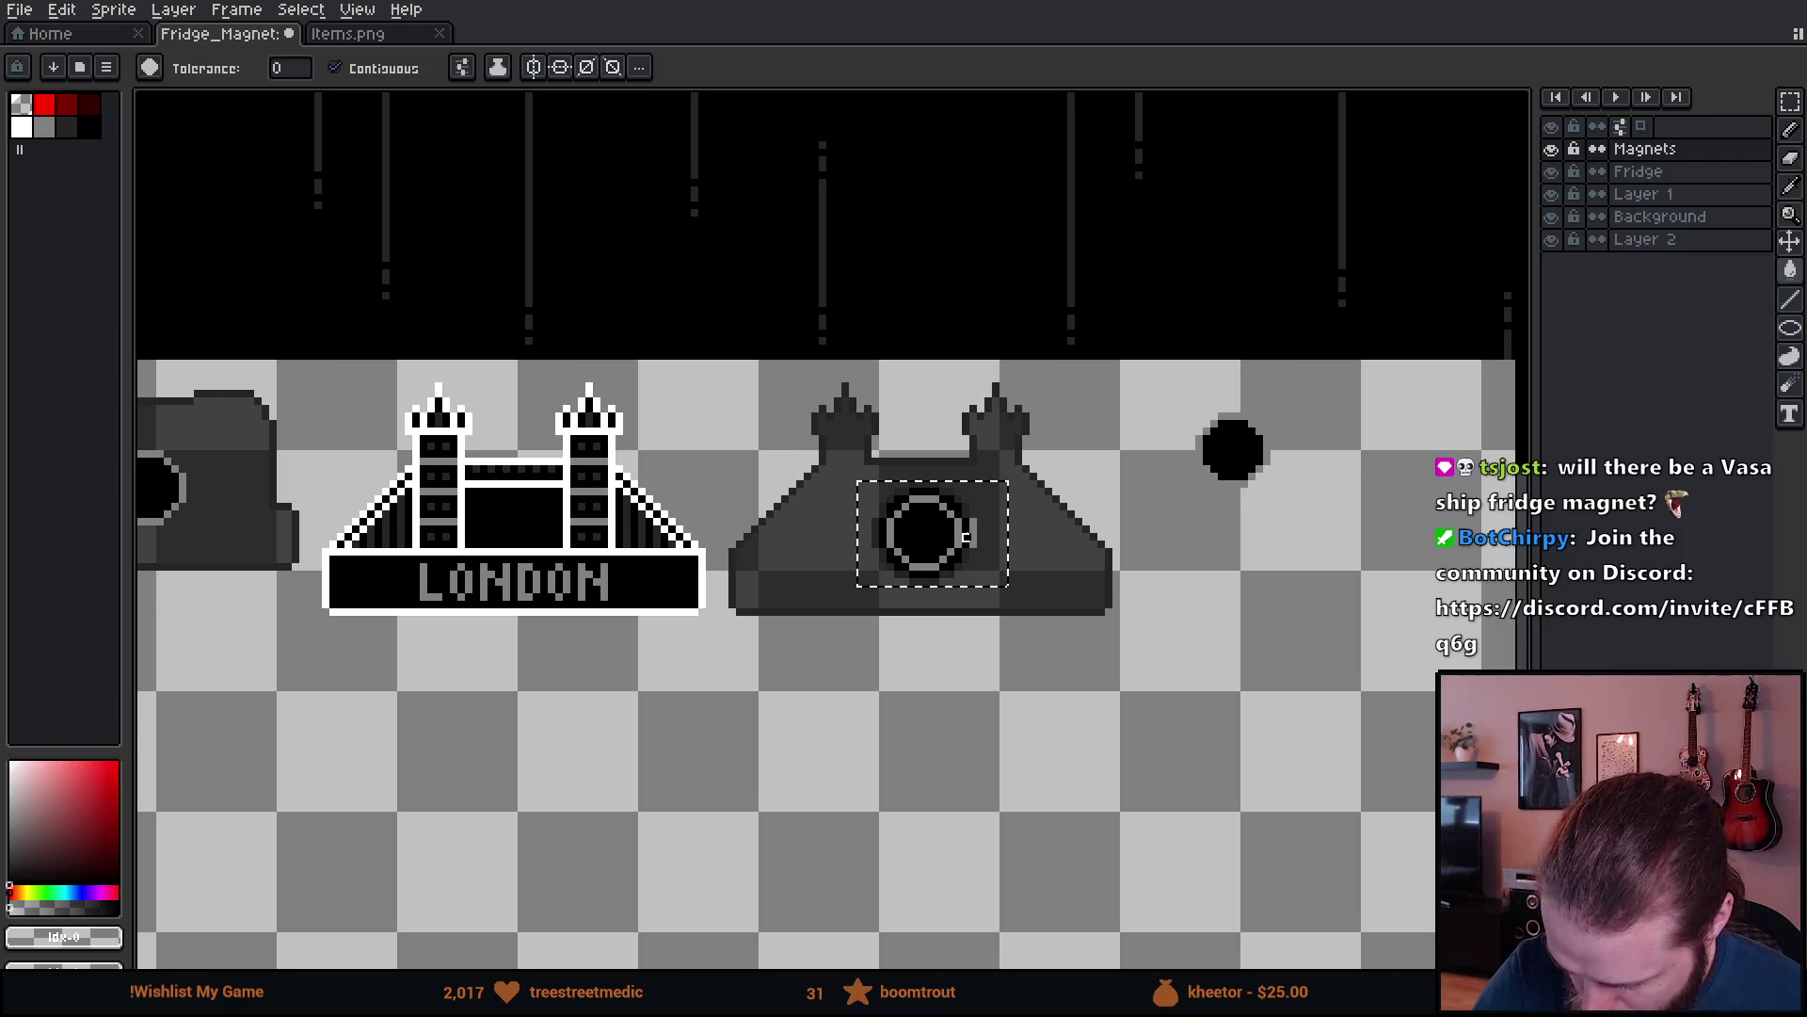
pyautogui.click(335, 67)
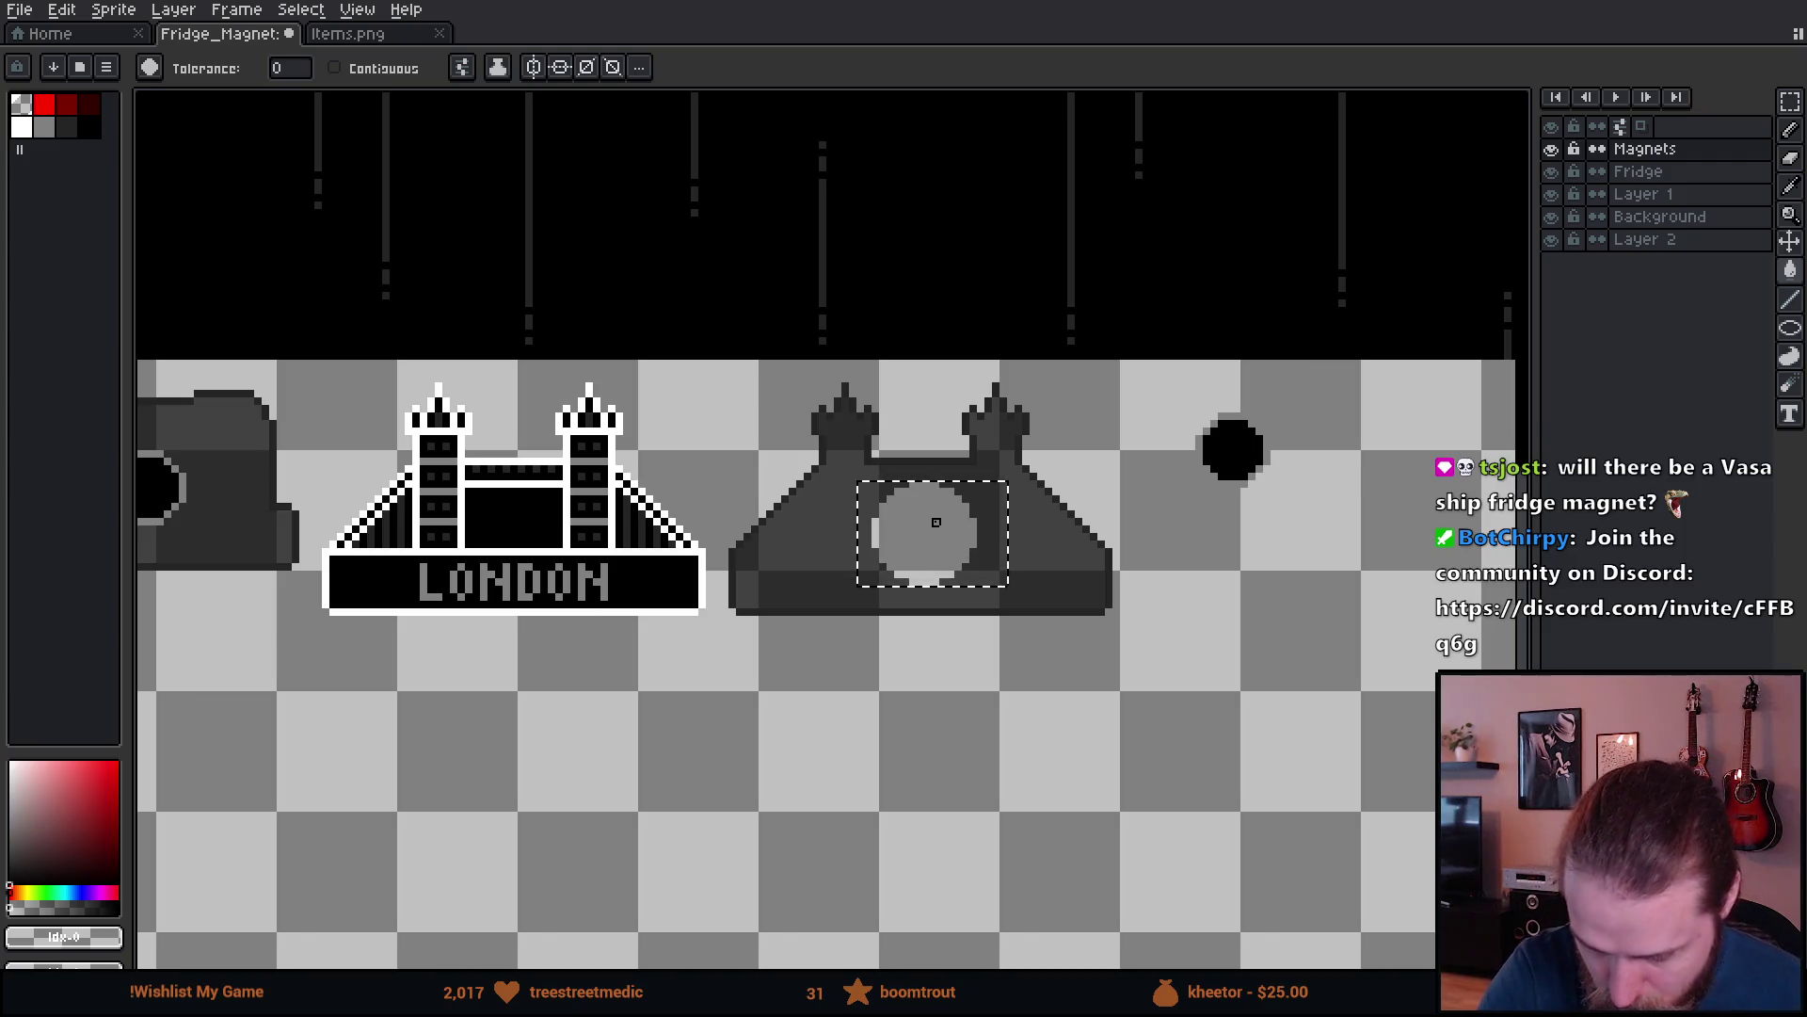
pyautogui.press('x')
pyautogui.click(335, 68)
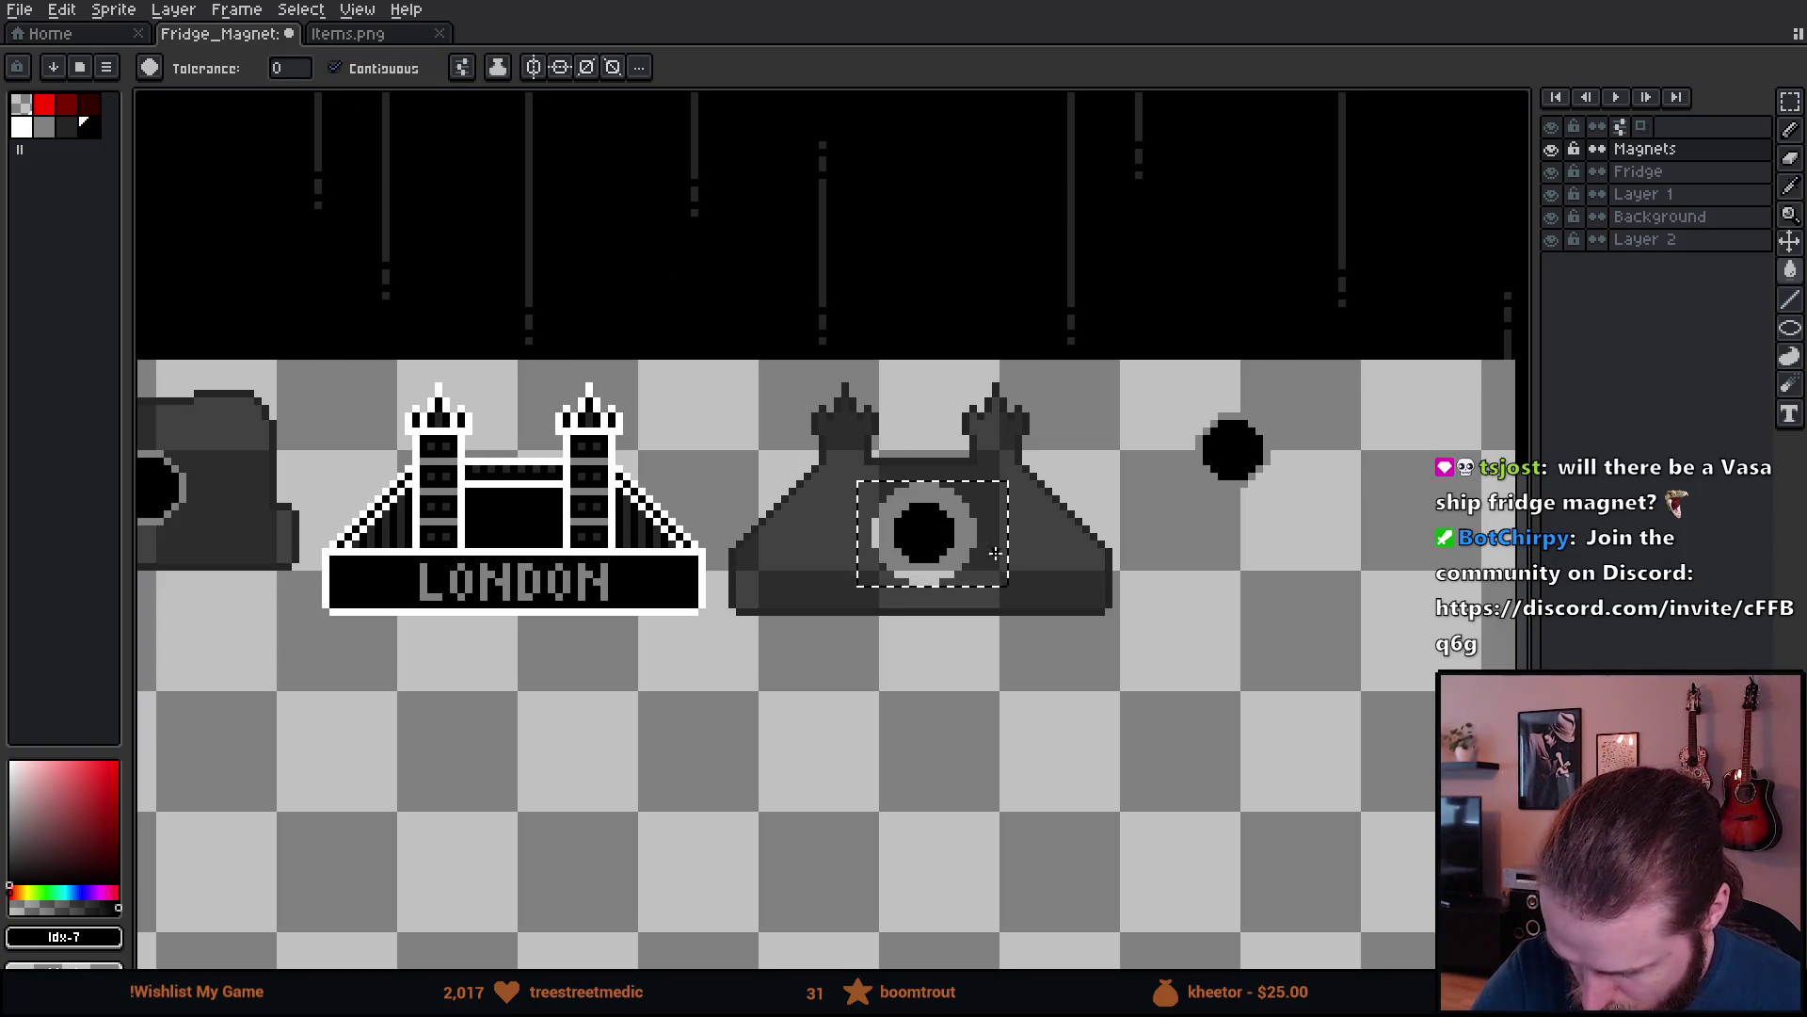
pyautogui.keyDown('alt'); pyautogui.click(921, 536); pyautogui.keyUp('alt')
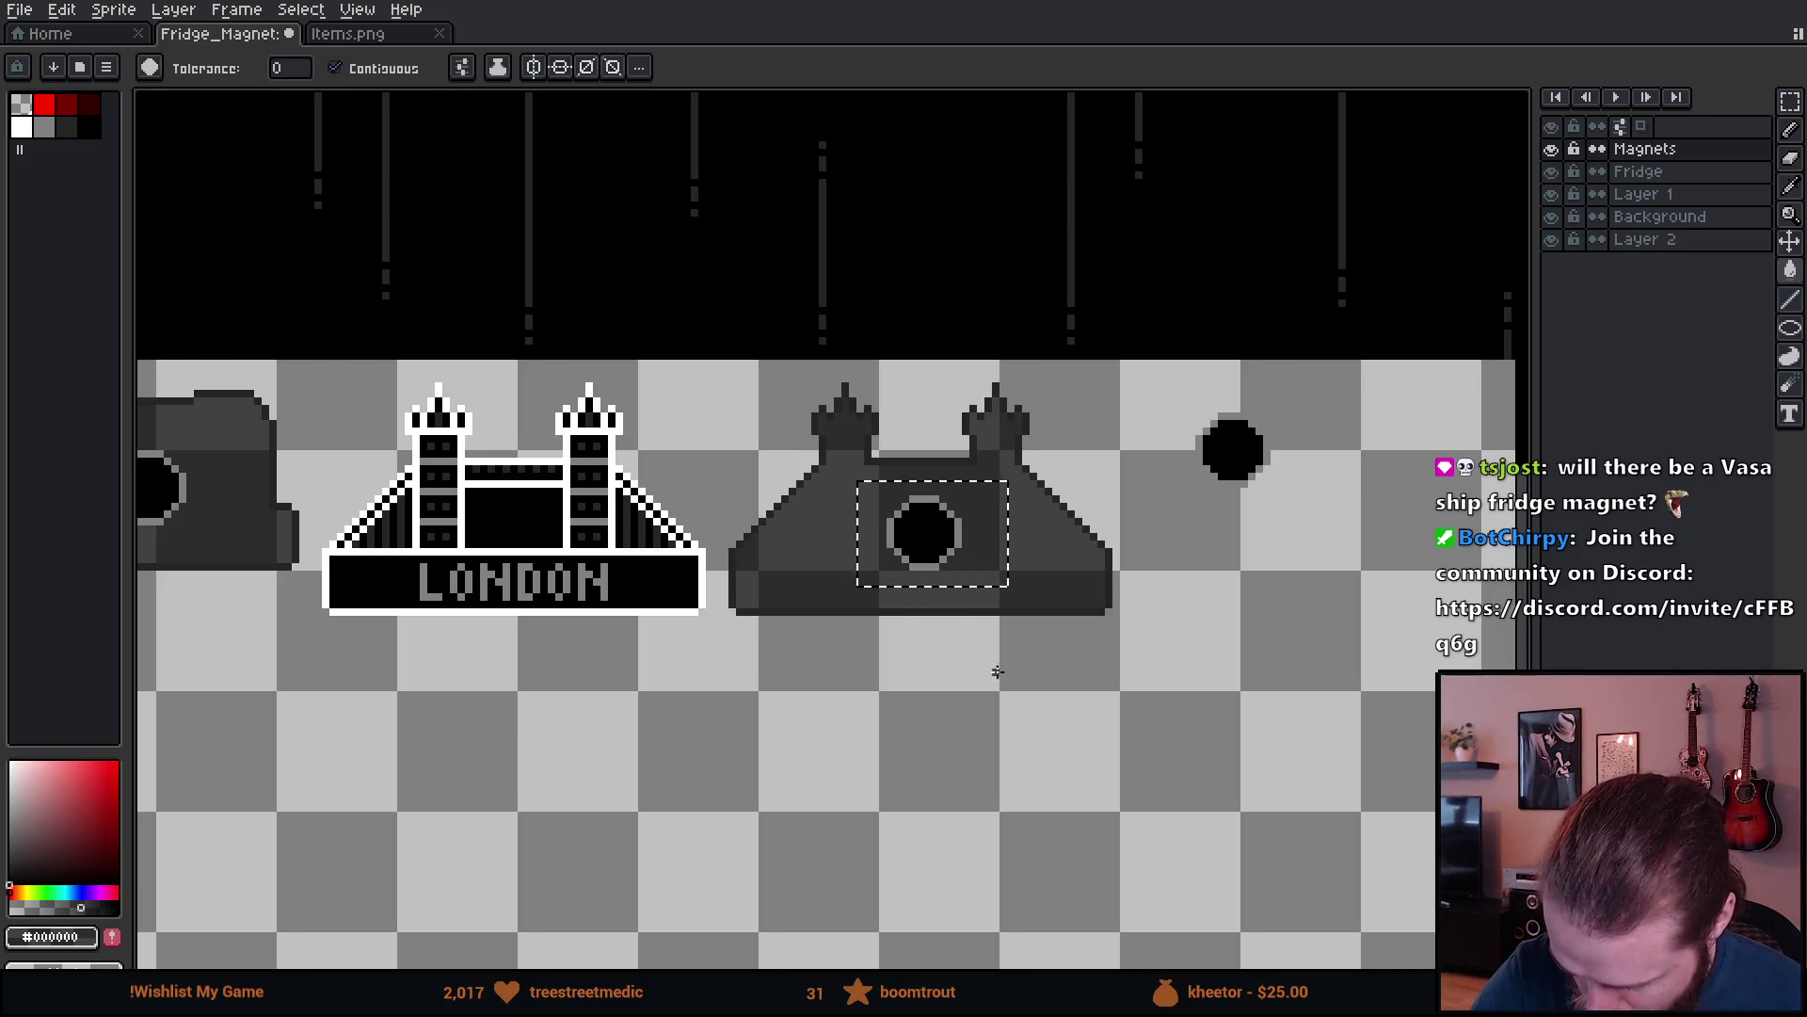
pyautogui.press('ctrl')
pyautogui.scroll(-3, 859, 784)
pyautogui.hscroll(-6, 859, 784)
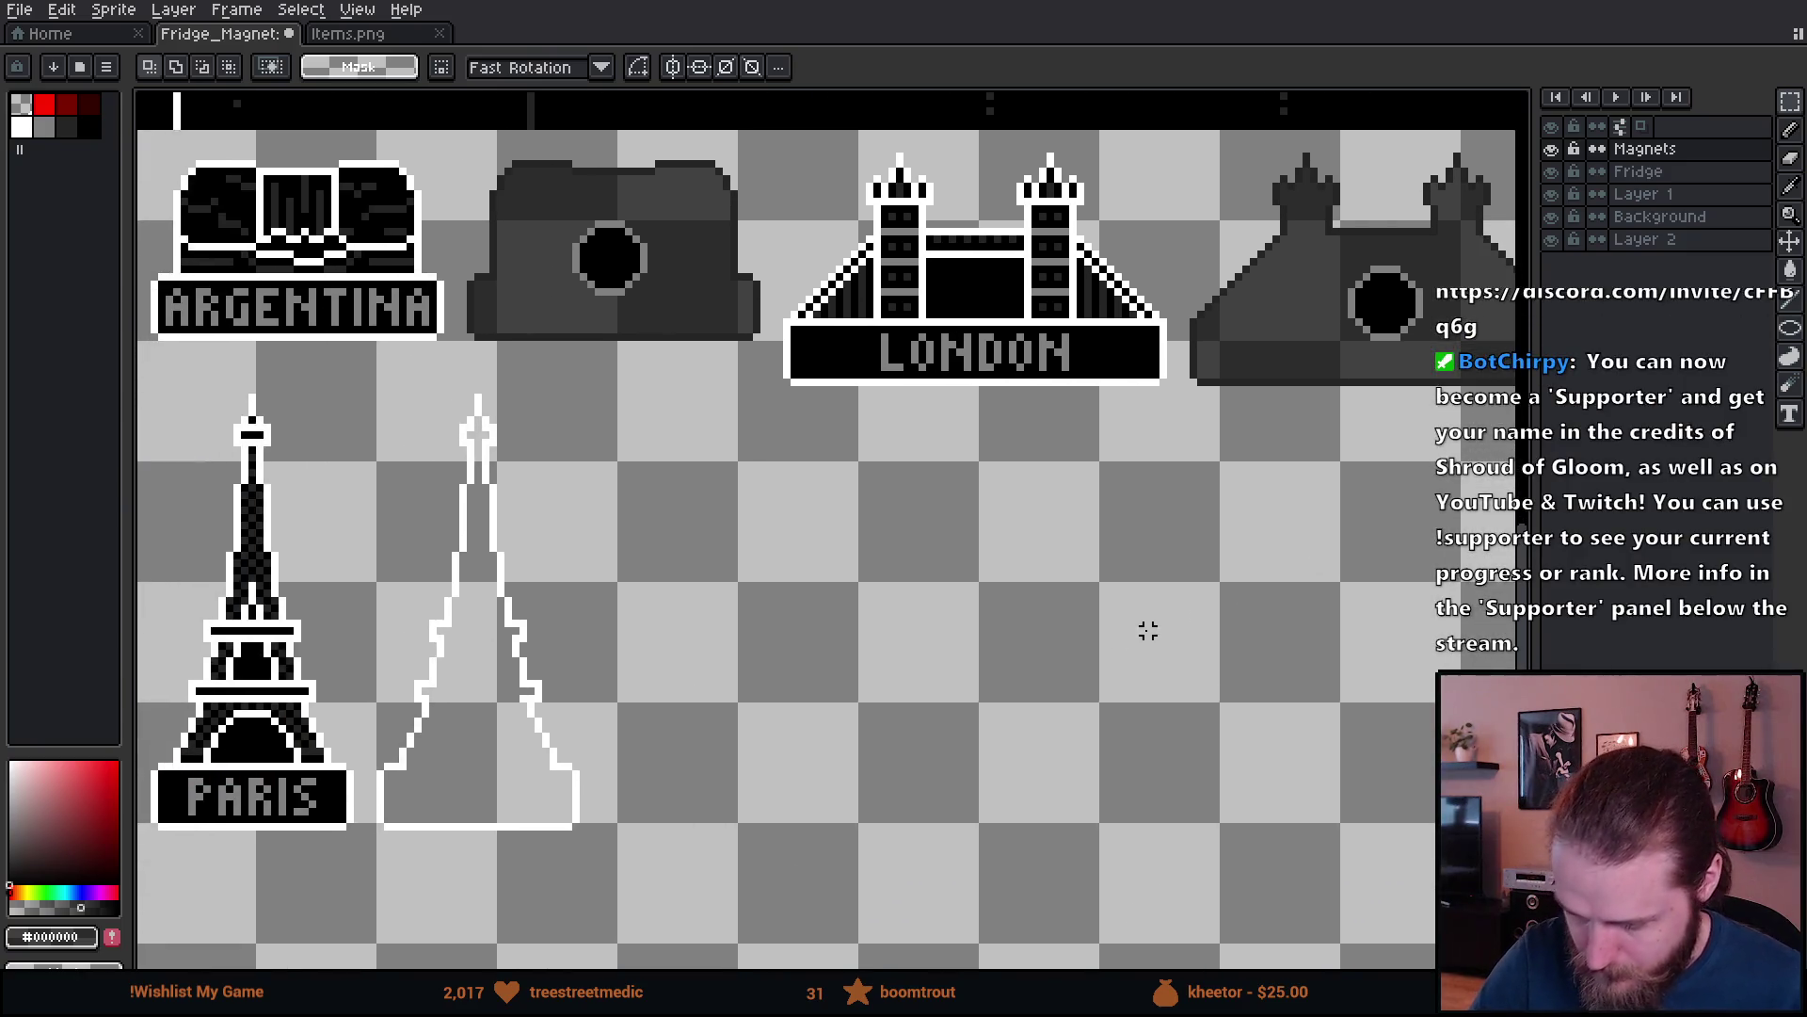
# - Move the loose black dot onto the white Eiffel tower outline
pyautogui.scroll(1, 895, 599)
pyautogui.hscroll(1, 865, 618)
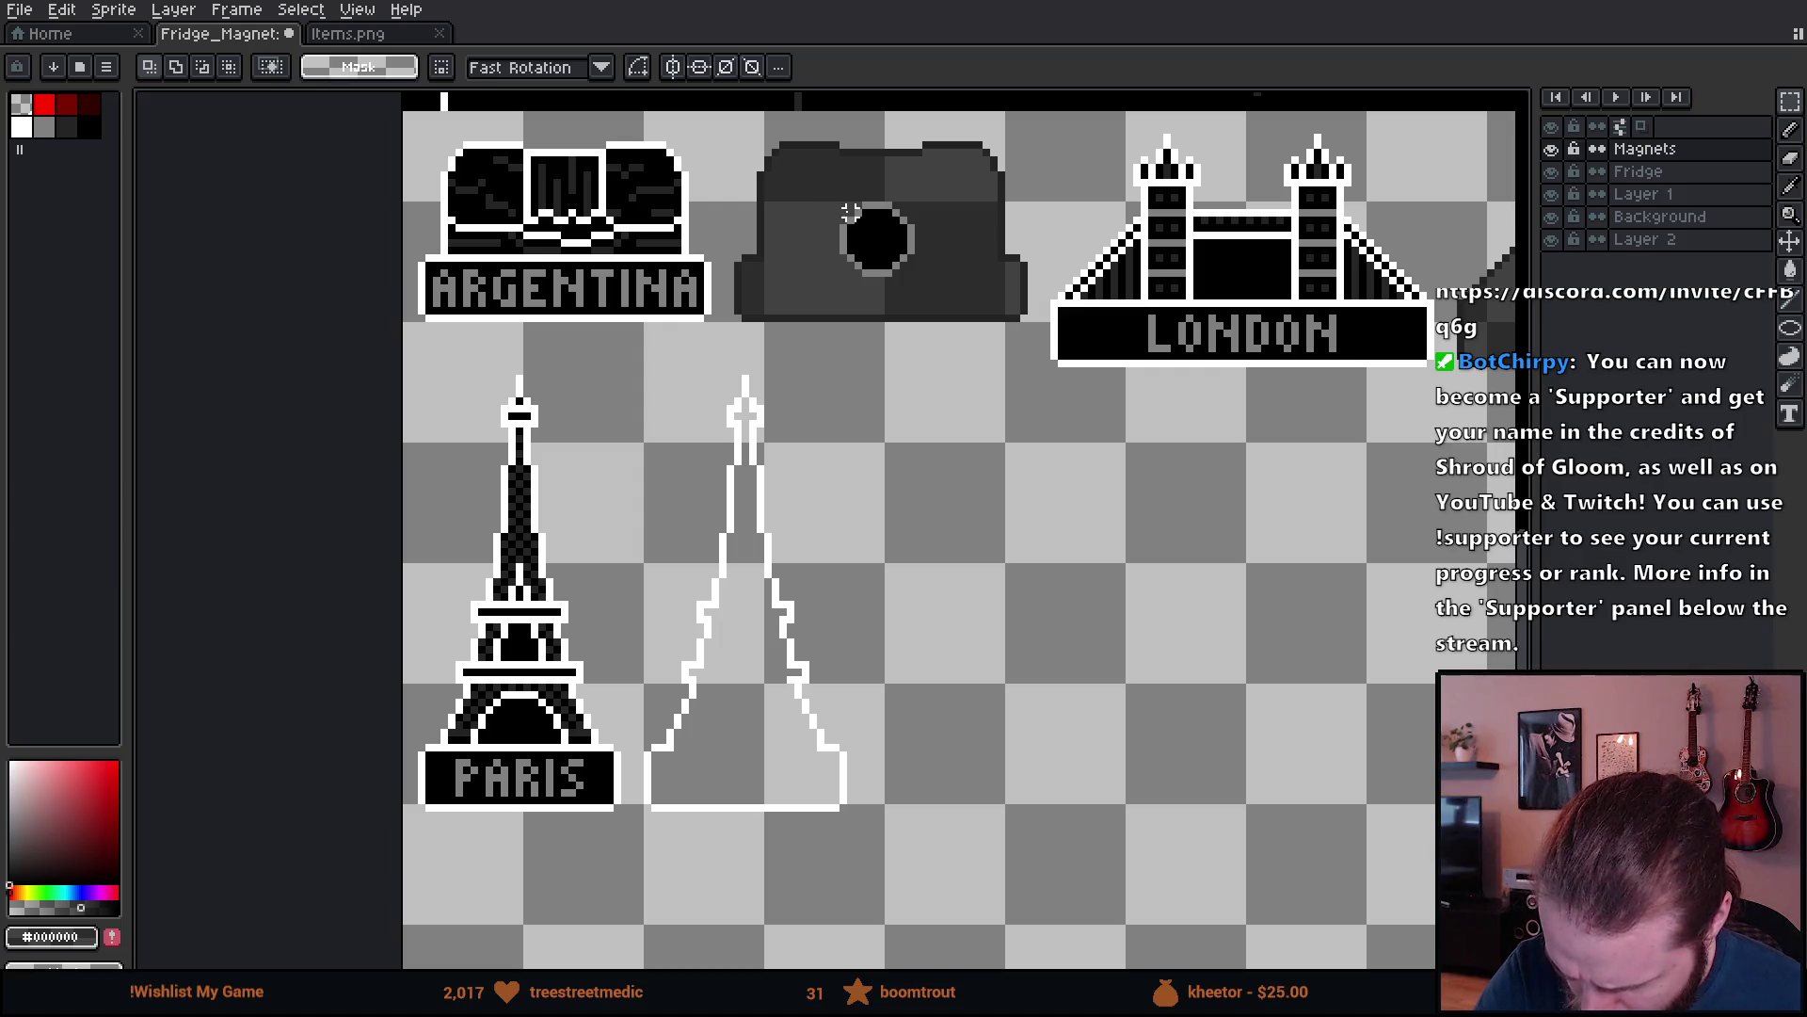
pyautogui.hscroll(6, 1143, 513)
pyautogui.scroll(2, 1143, 513)
pyautogui.moveTo(1233, 291); pyautogui.dragTo(1364, 421)
pyautogui.scroll(-2, 888, 577)
pyautogui.hscroll(-4, 1110, 461)
pyautogui.hscroll(5, 807, 568)
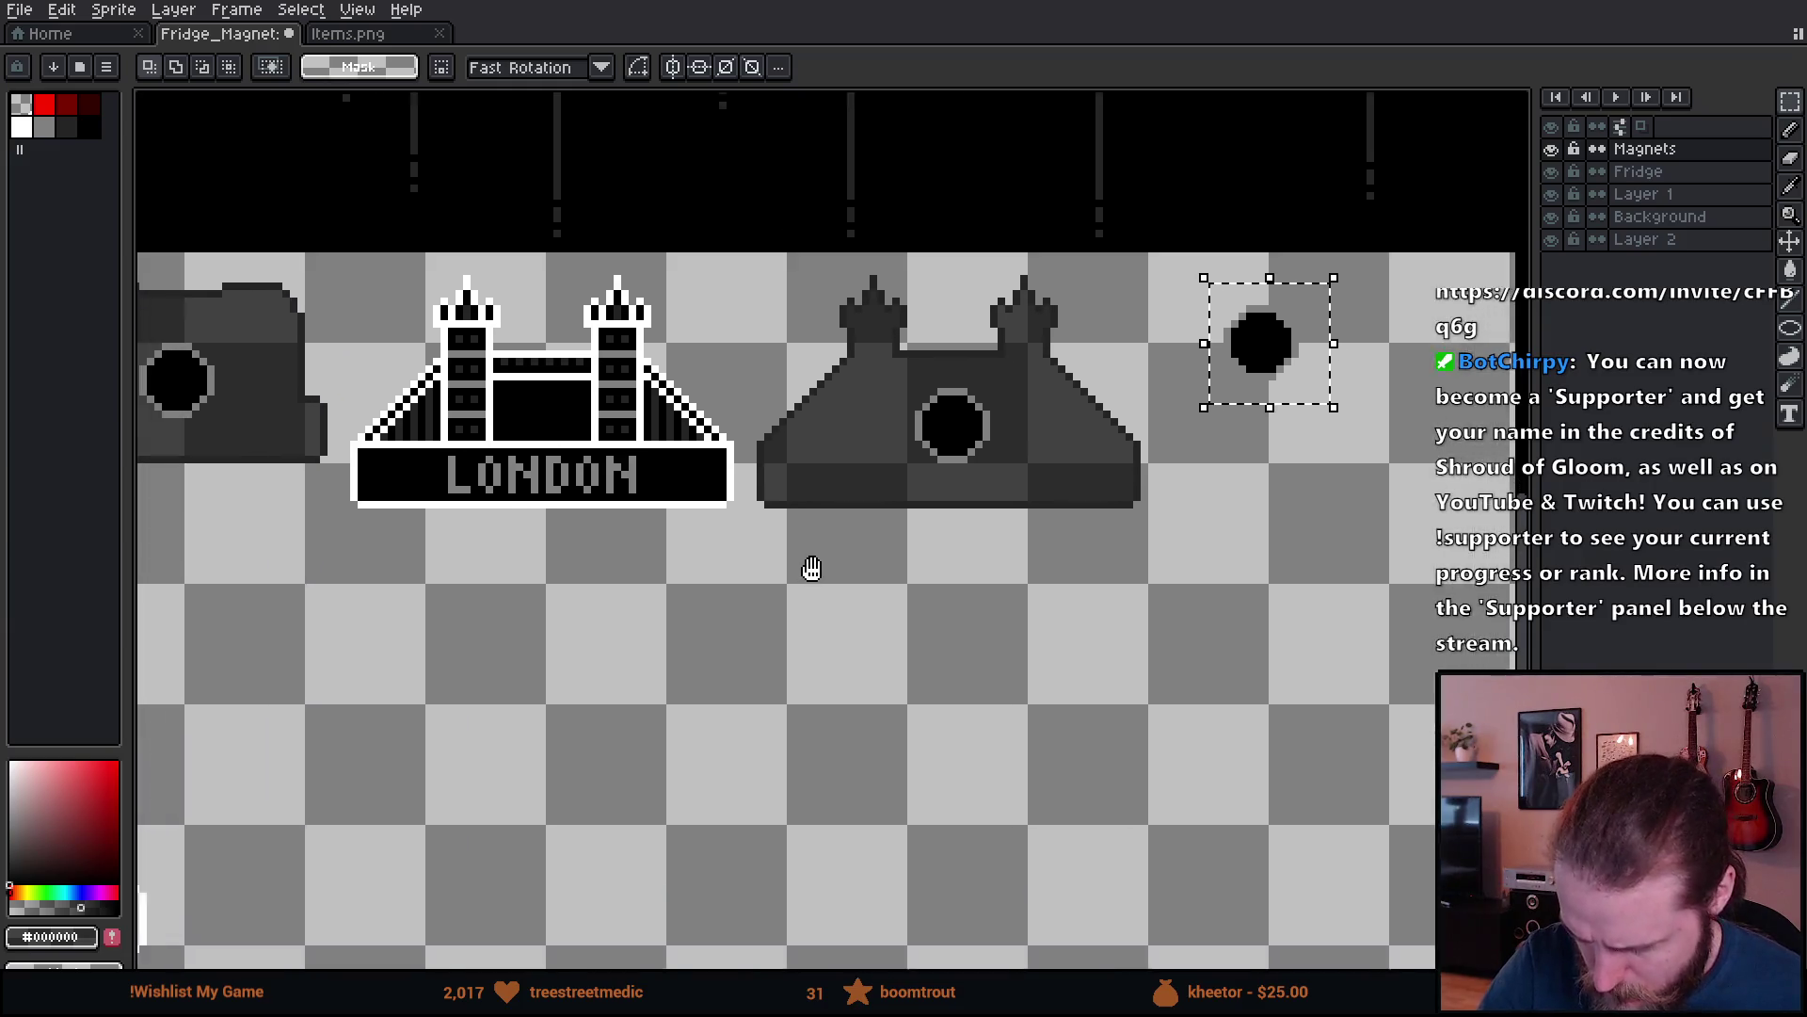
pyautogui.hscroll(-4, 1029, 436)
pyautogui.scroll(2, 738, 536)
pyautogui.scroll(1, 852, 618)
pyautogui.hotkey('ctrl', 't')
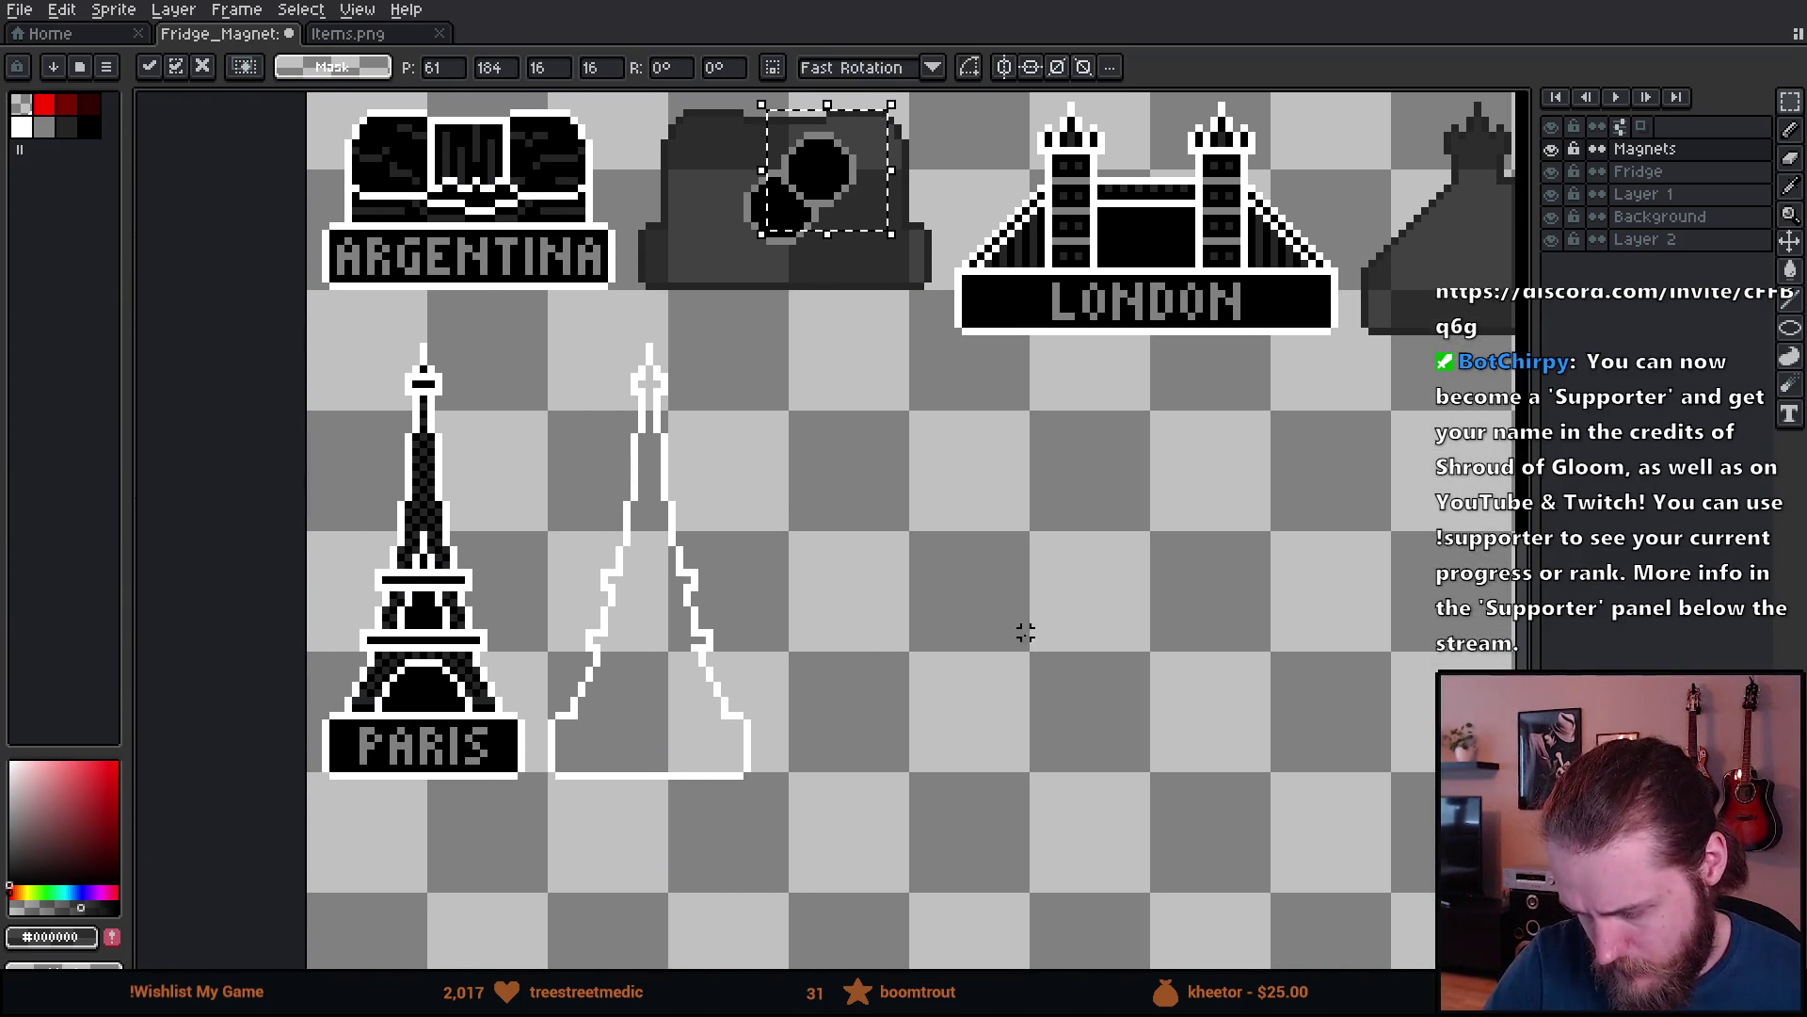
pyautogui.moveTo(867, 193)
pyautogui.mouseDown()
pyautogui.moveTo(740, 664)
pyautogui.moveTo(690, 685)
pyautogui.moveTo(693, 616)
pyautogui.moveTo(711, 715)
pyautogui.mouseUp()
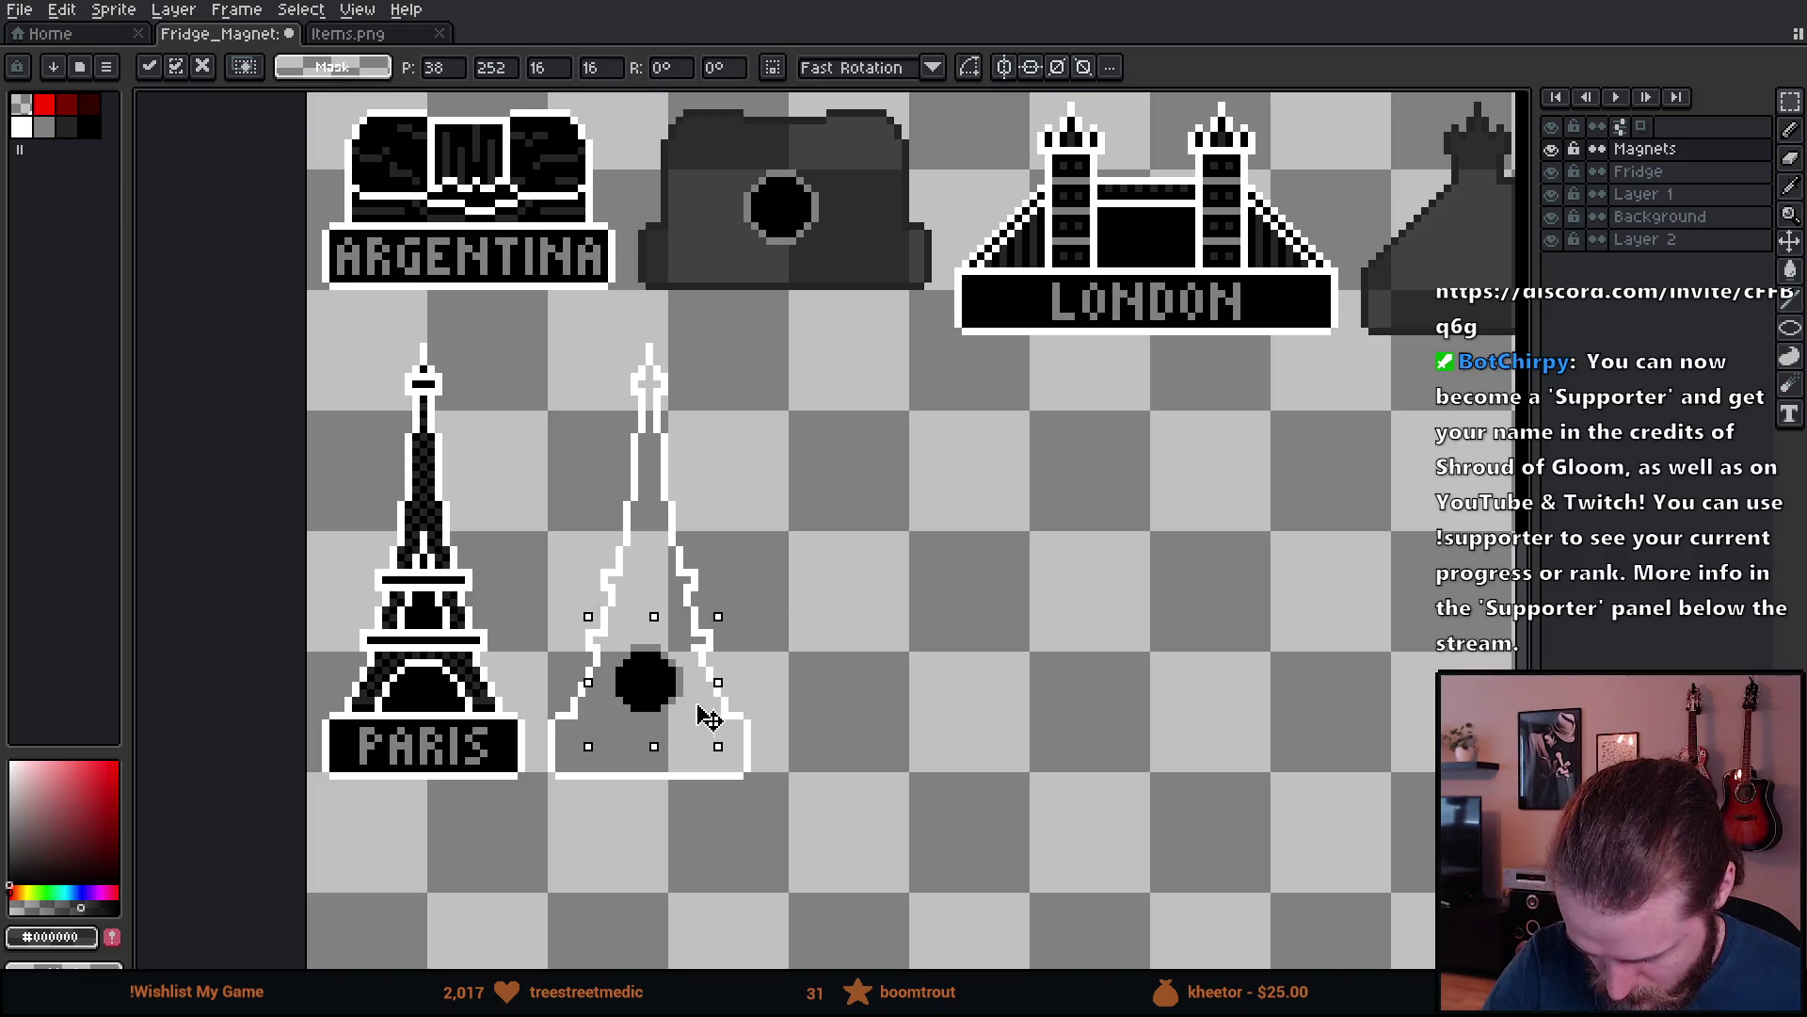
pyautogui.press('Return')
pyautogui.press('i')
# - Fill the tower's white outline with dark grey #242424 sampled from Argentina, then deselect
pyautogui.press('g')
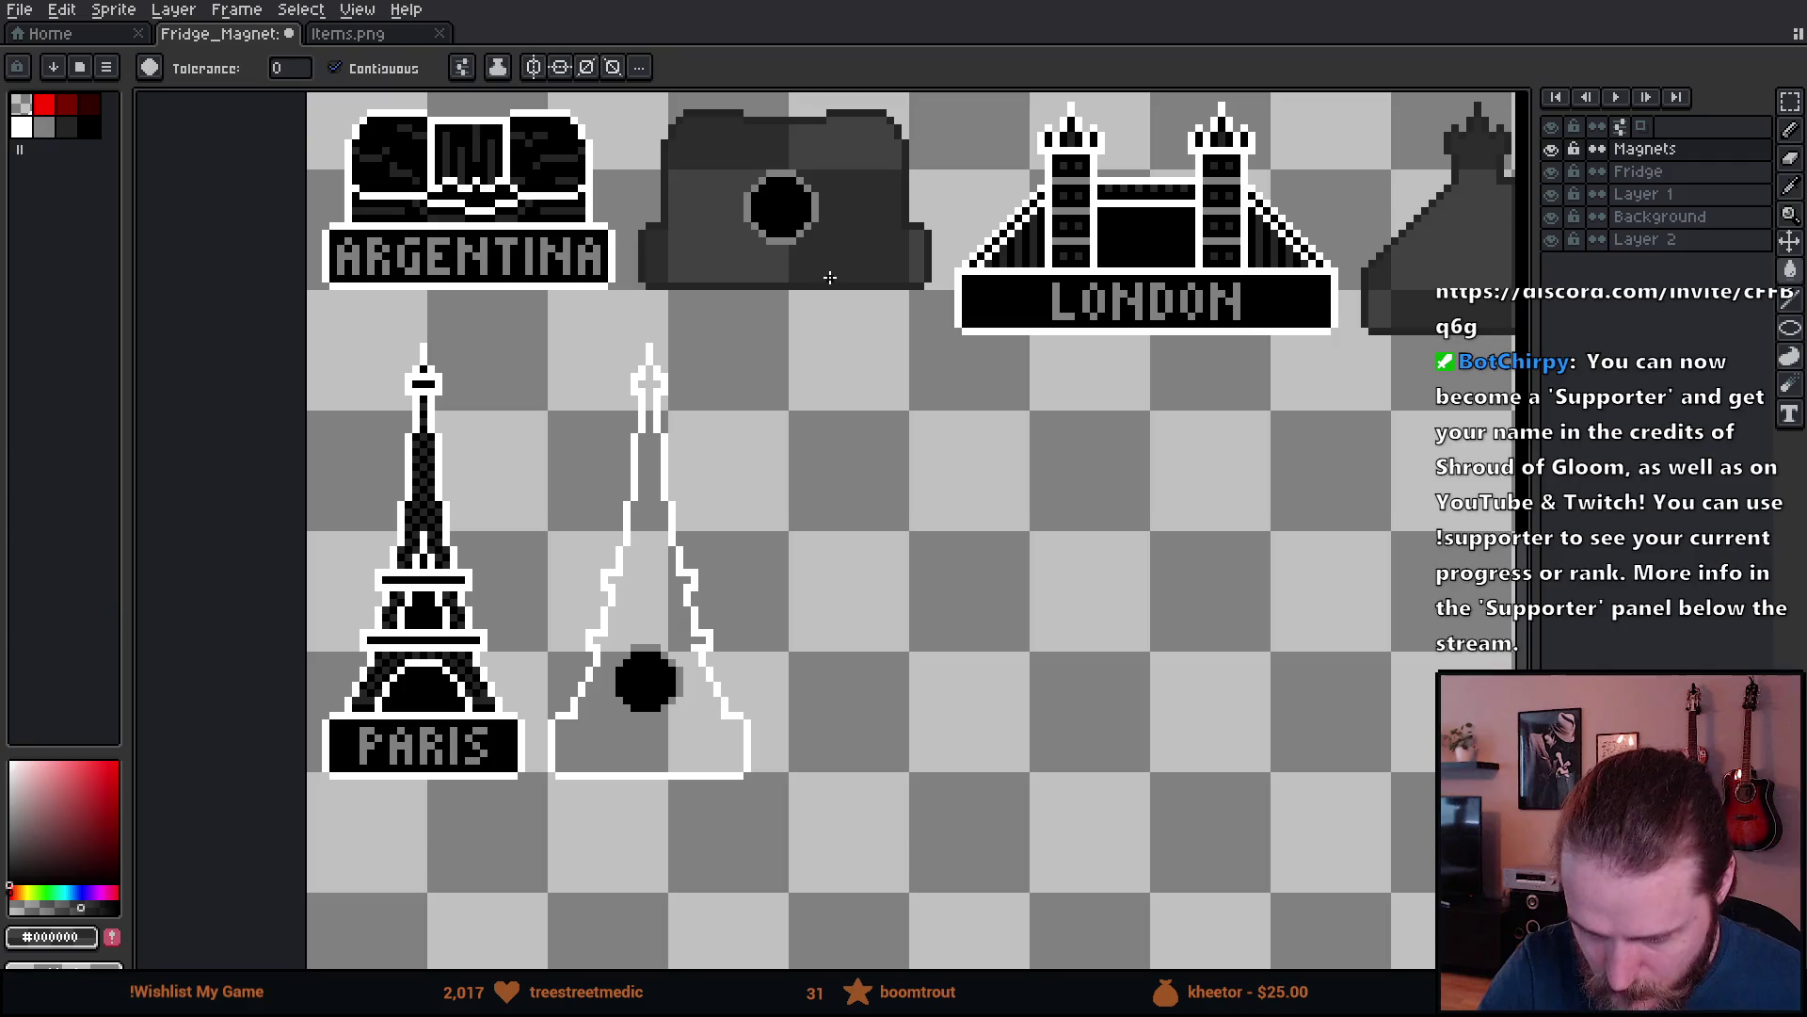
pyautogui.click(647, 573)
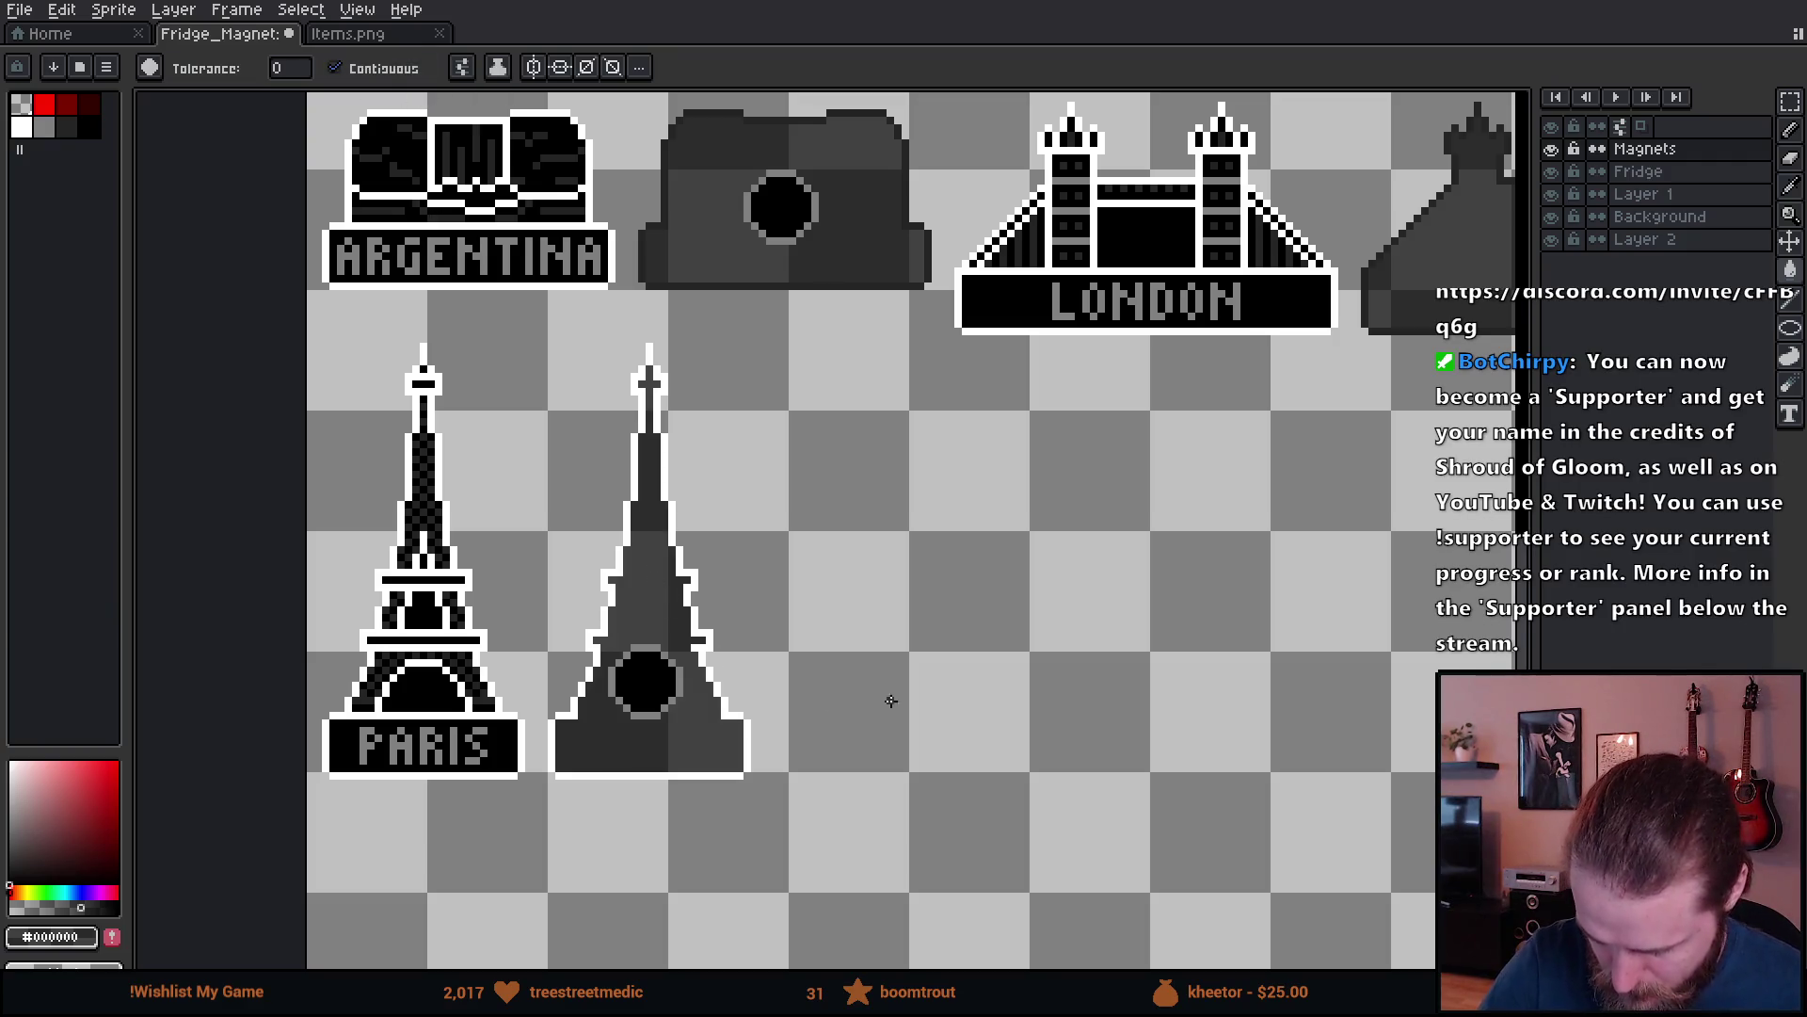
pyautogui.hscroll(-3, 844, 629)
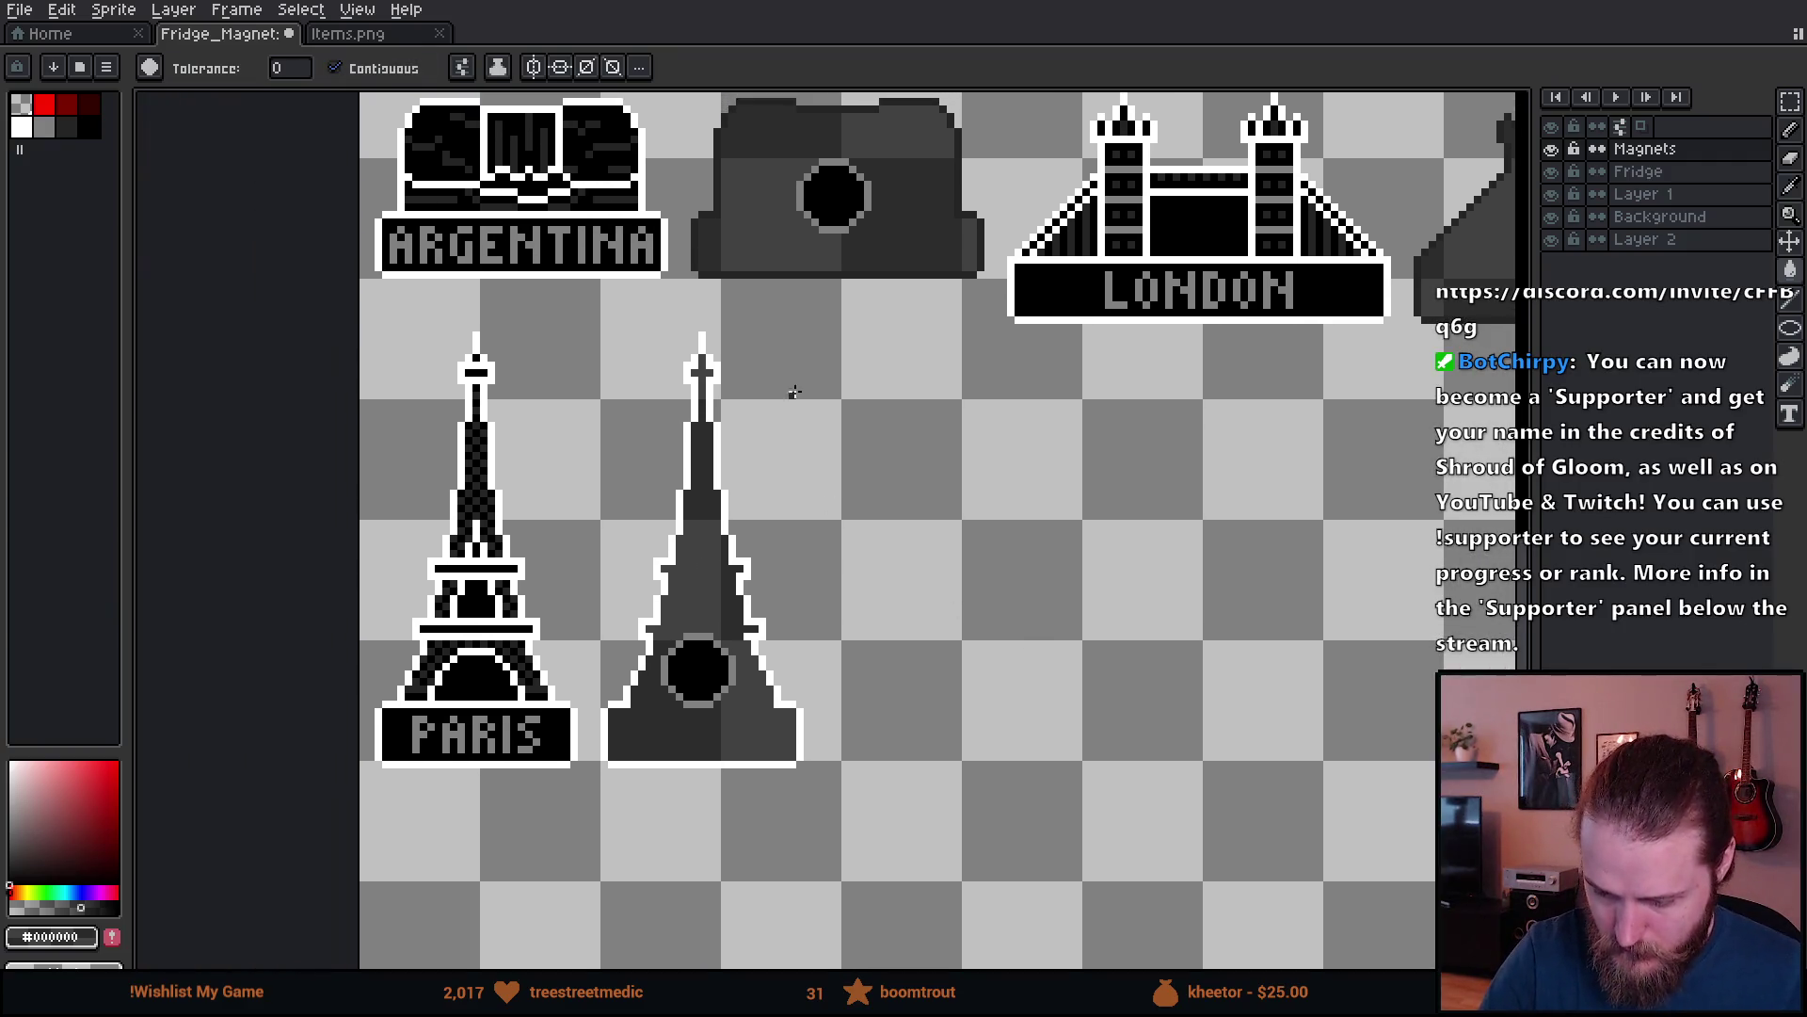
pyautogui.keyDown('alt'); pyautogui.click(779, 266); pyautogui.keyUp('alt')
pyautogui.press('m')
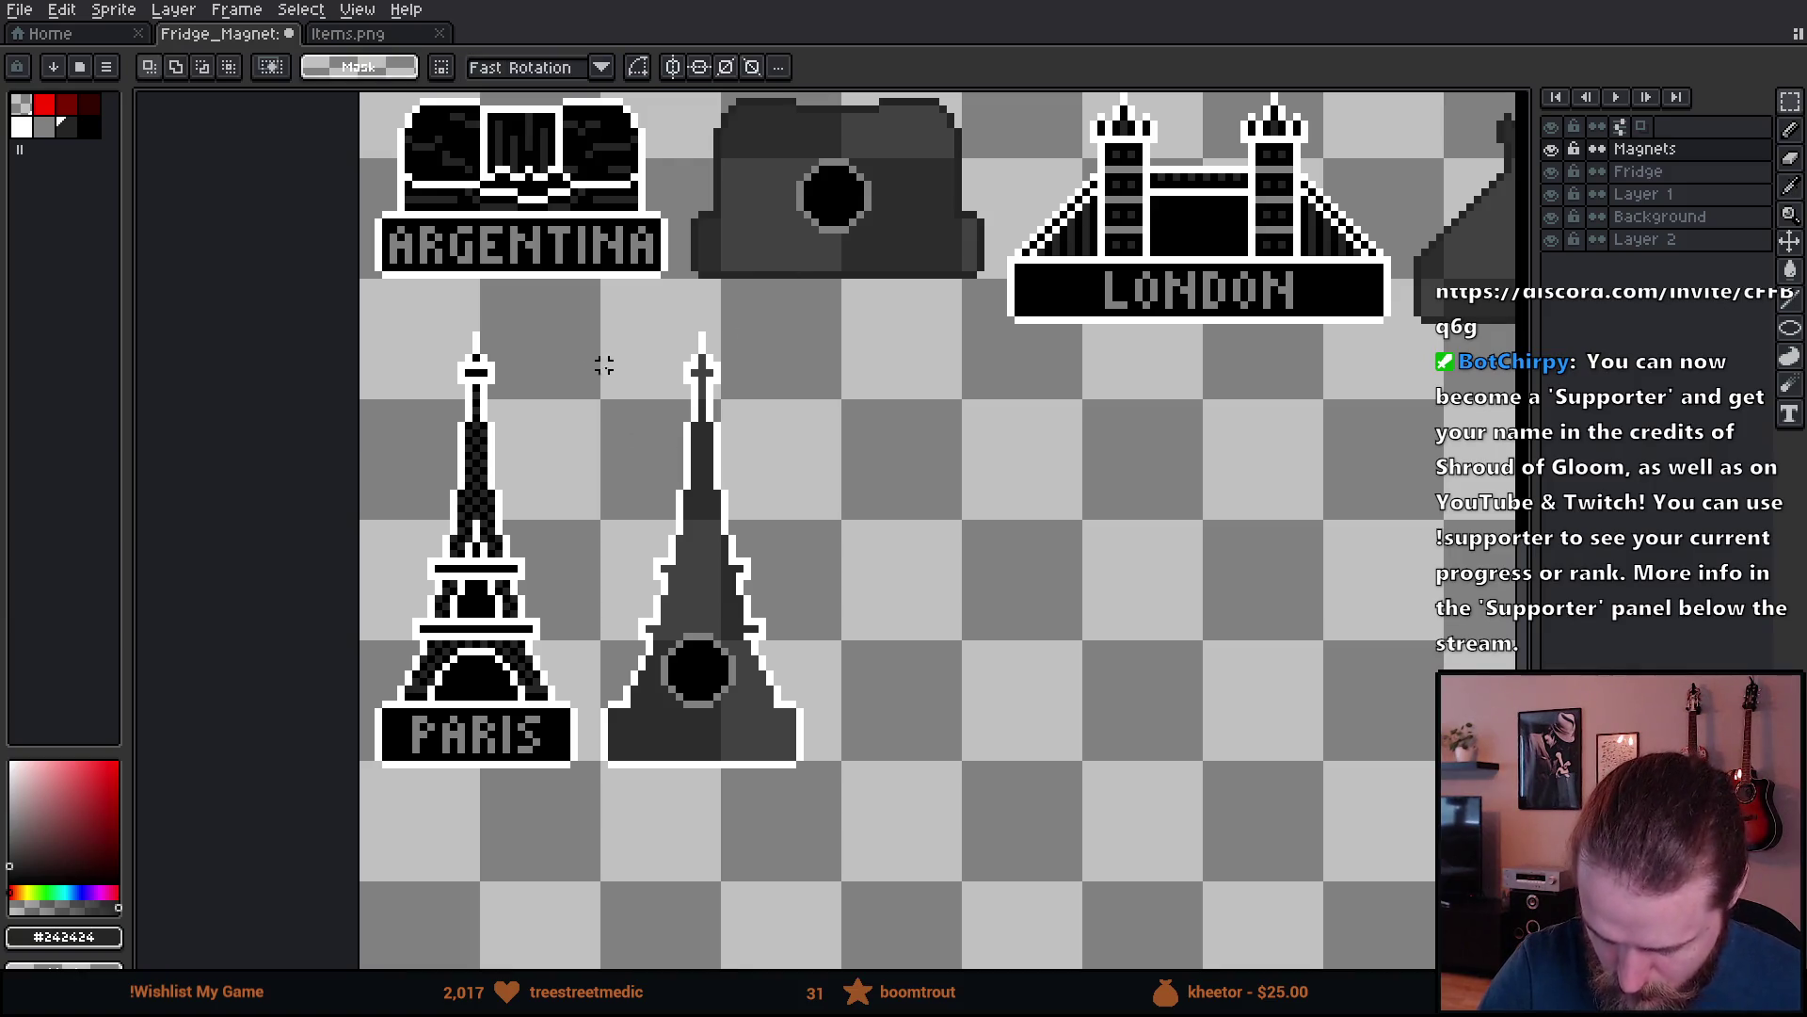
pyautogui.moveTo(587, 311); pyautogui.dragTo(962, 830)
pyautogui.press('g')
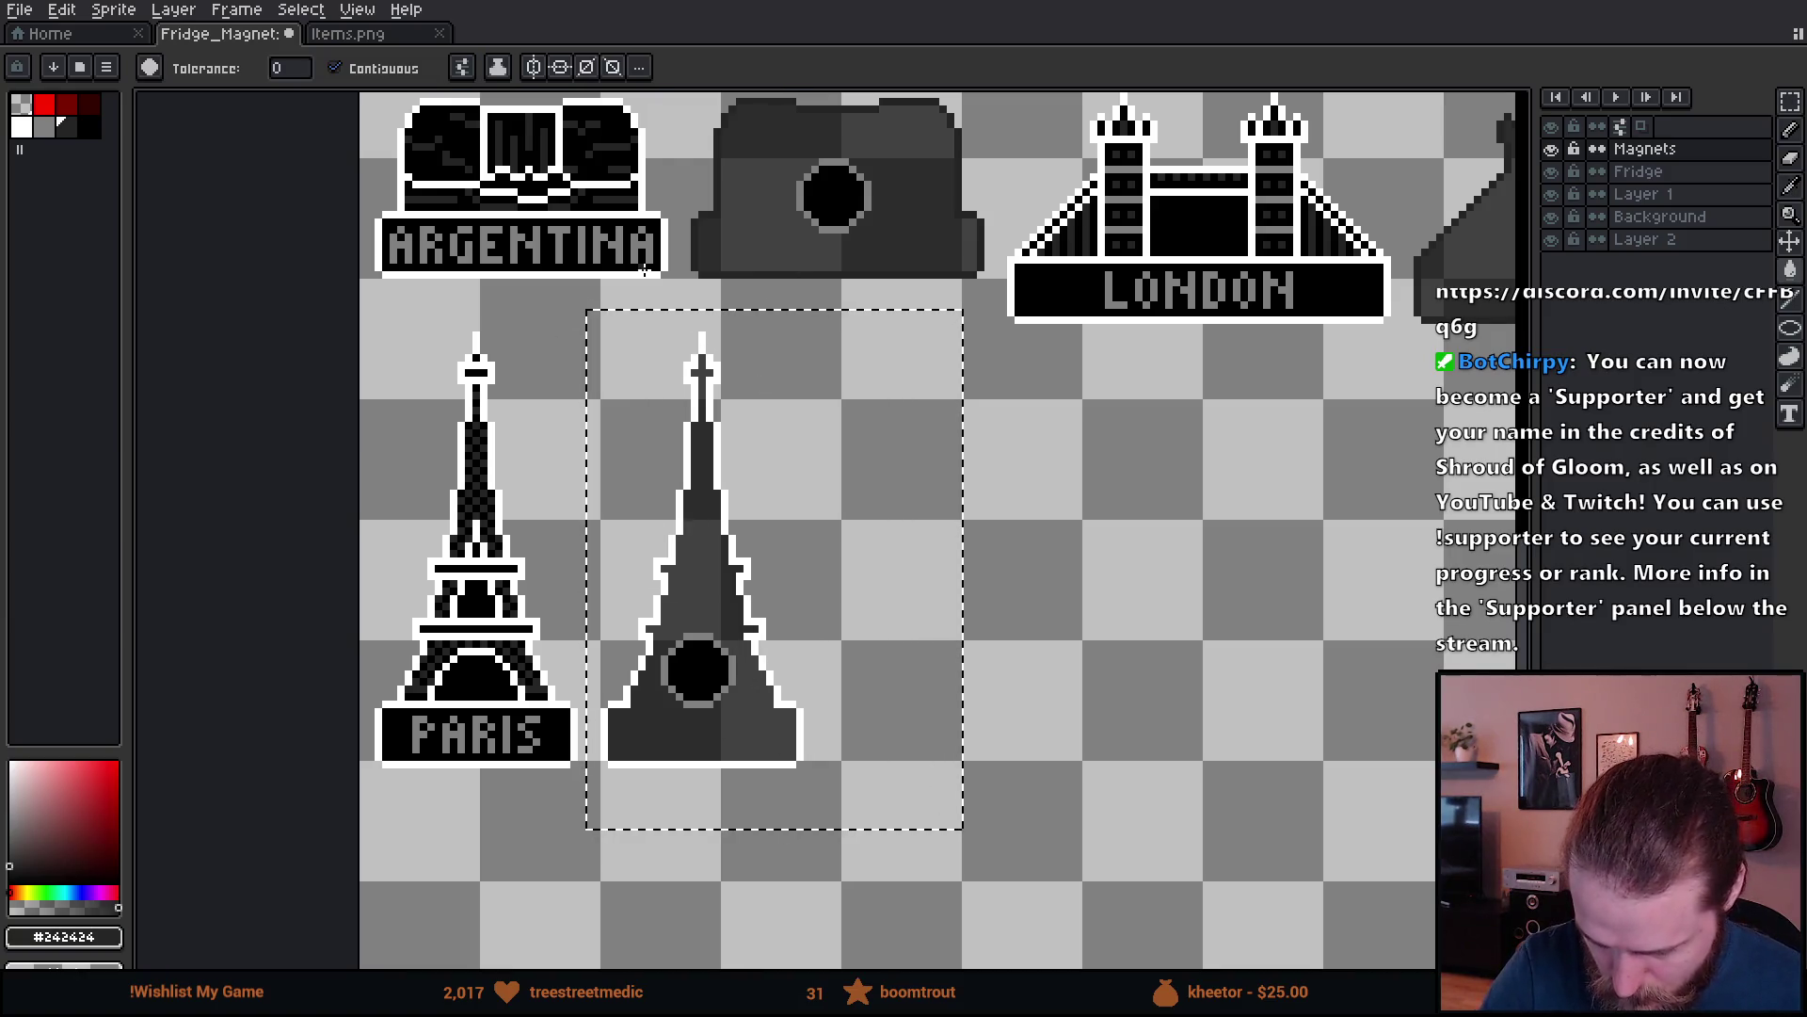
pyautogui.click(336, 68)
pyautogui.click(706, 341)
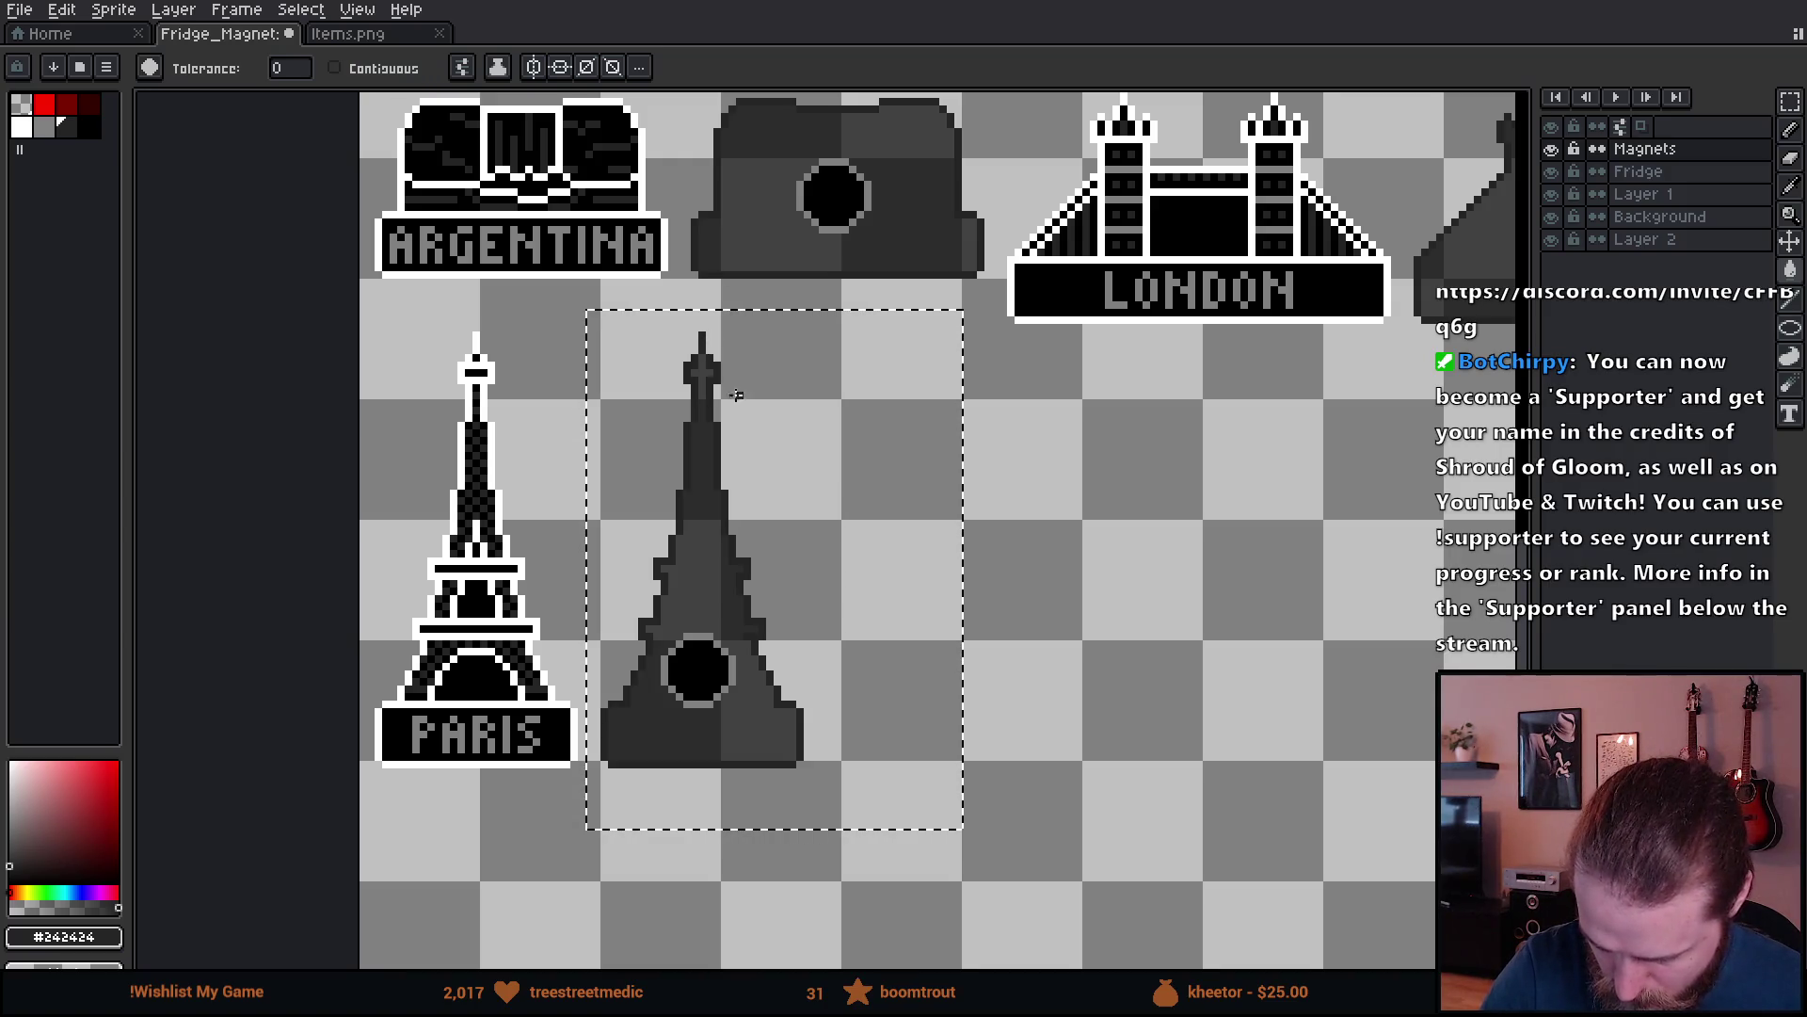
pyautogui.press('m')
pyautogui.hotkey('ctrl', 'd')
pyautogui.scroll(-1, 1144, 652)
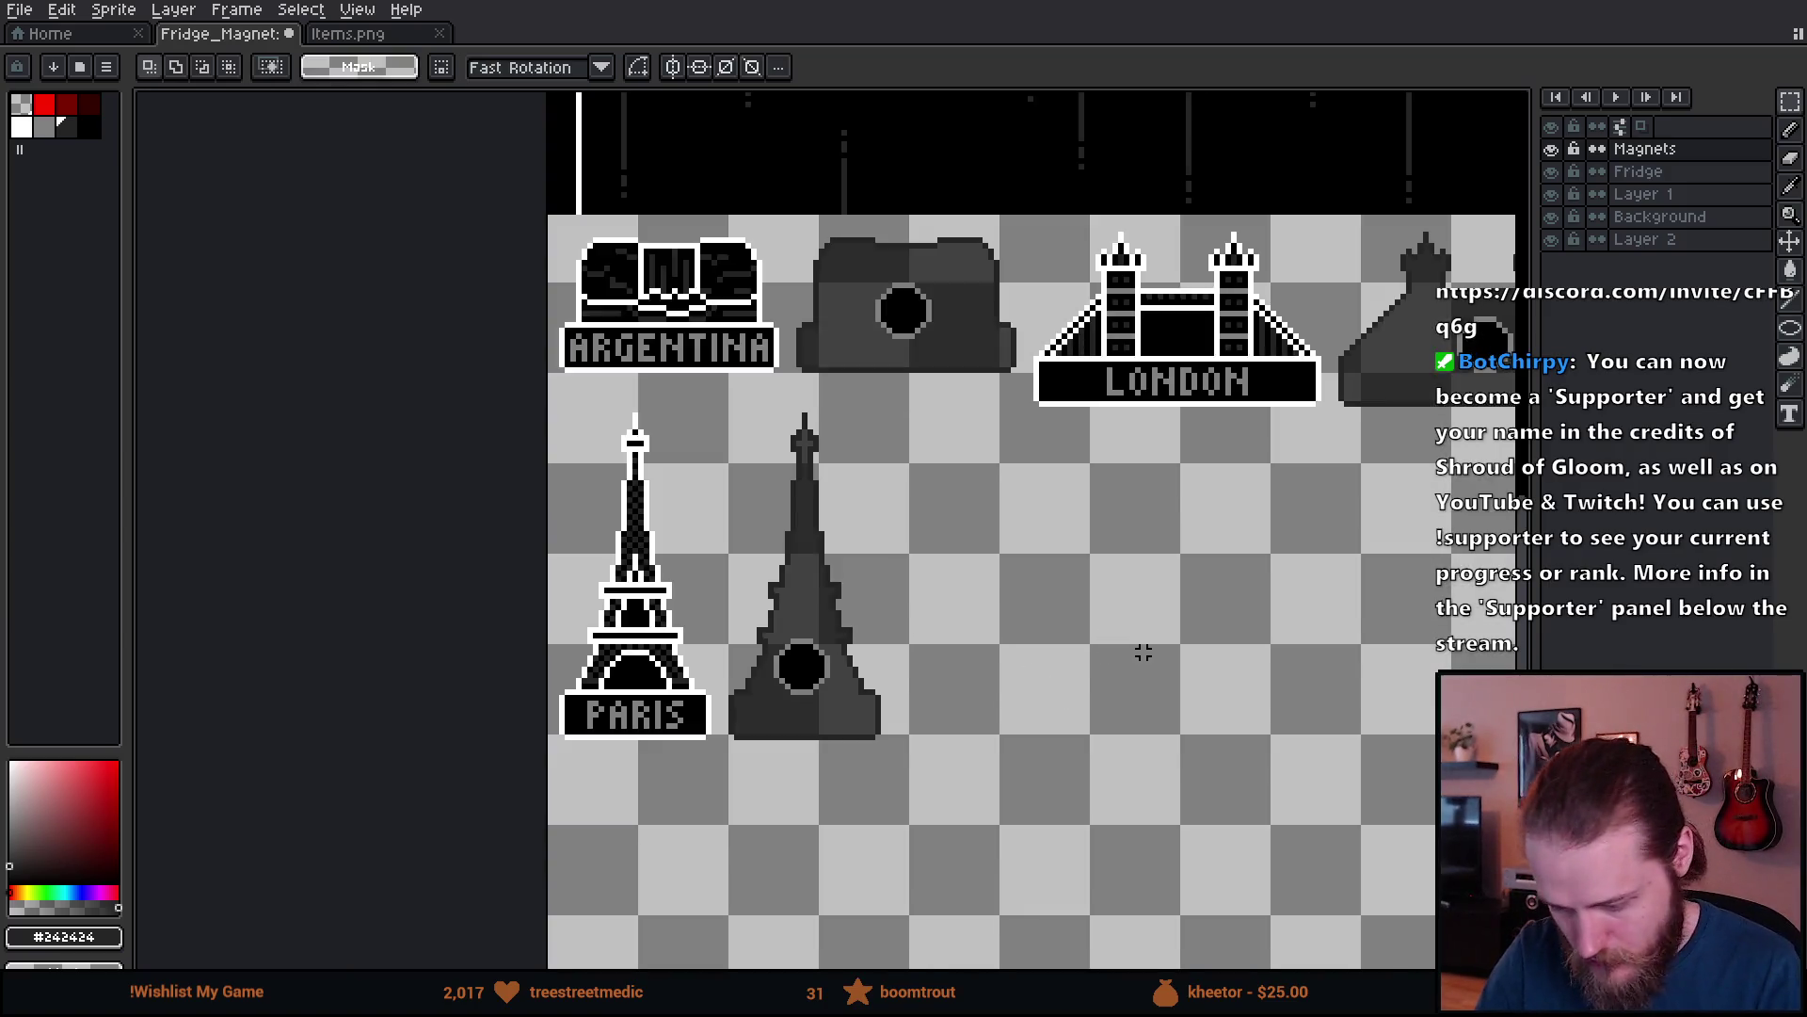
# - Marquee-select the SVERIGE dala-horse magnet
pyautogui.scroll(-3, 1214, 696)
pyautogui.scroll(2, 1269, 715)
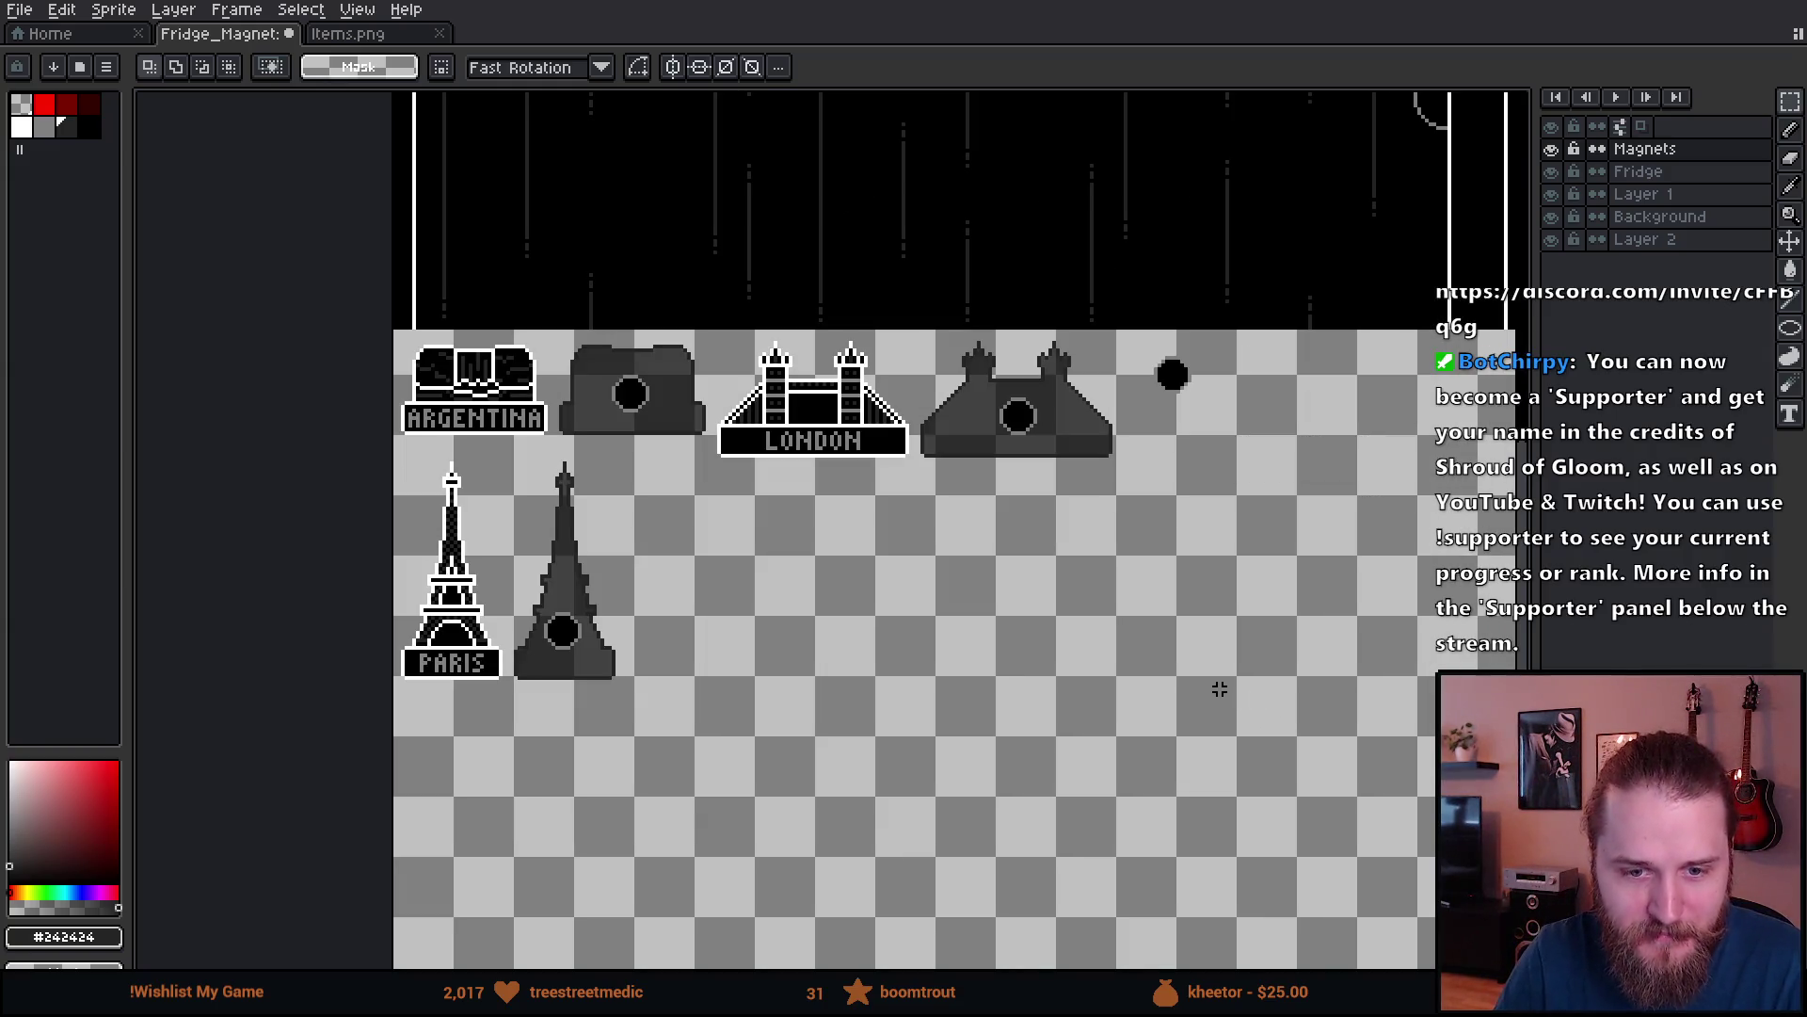
pyautogui.hscroll(5, 1114, 593)
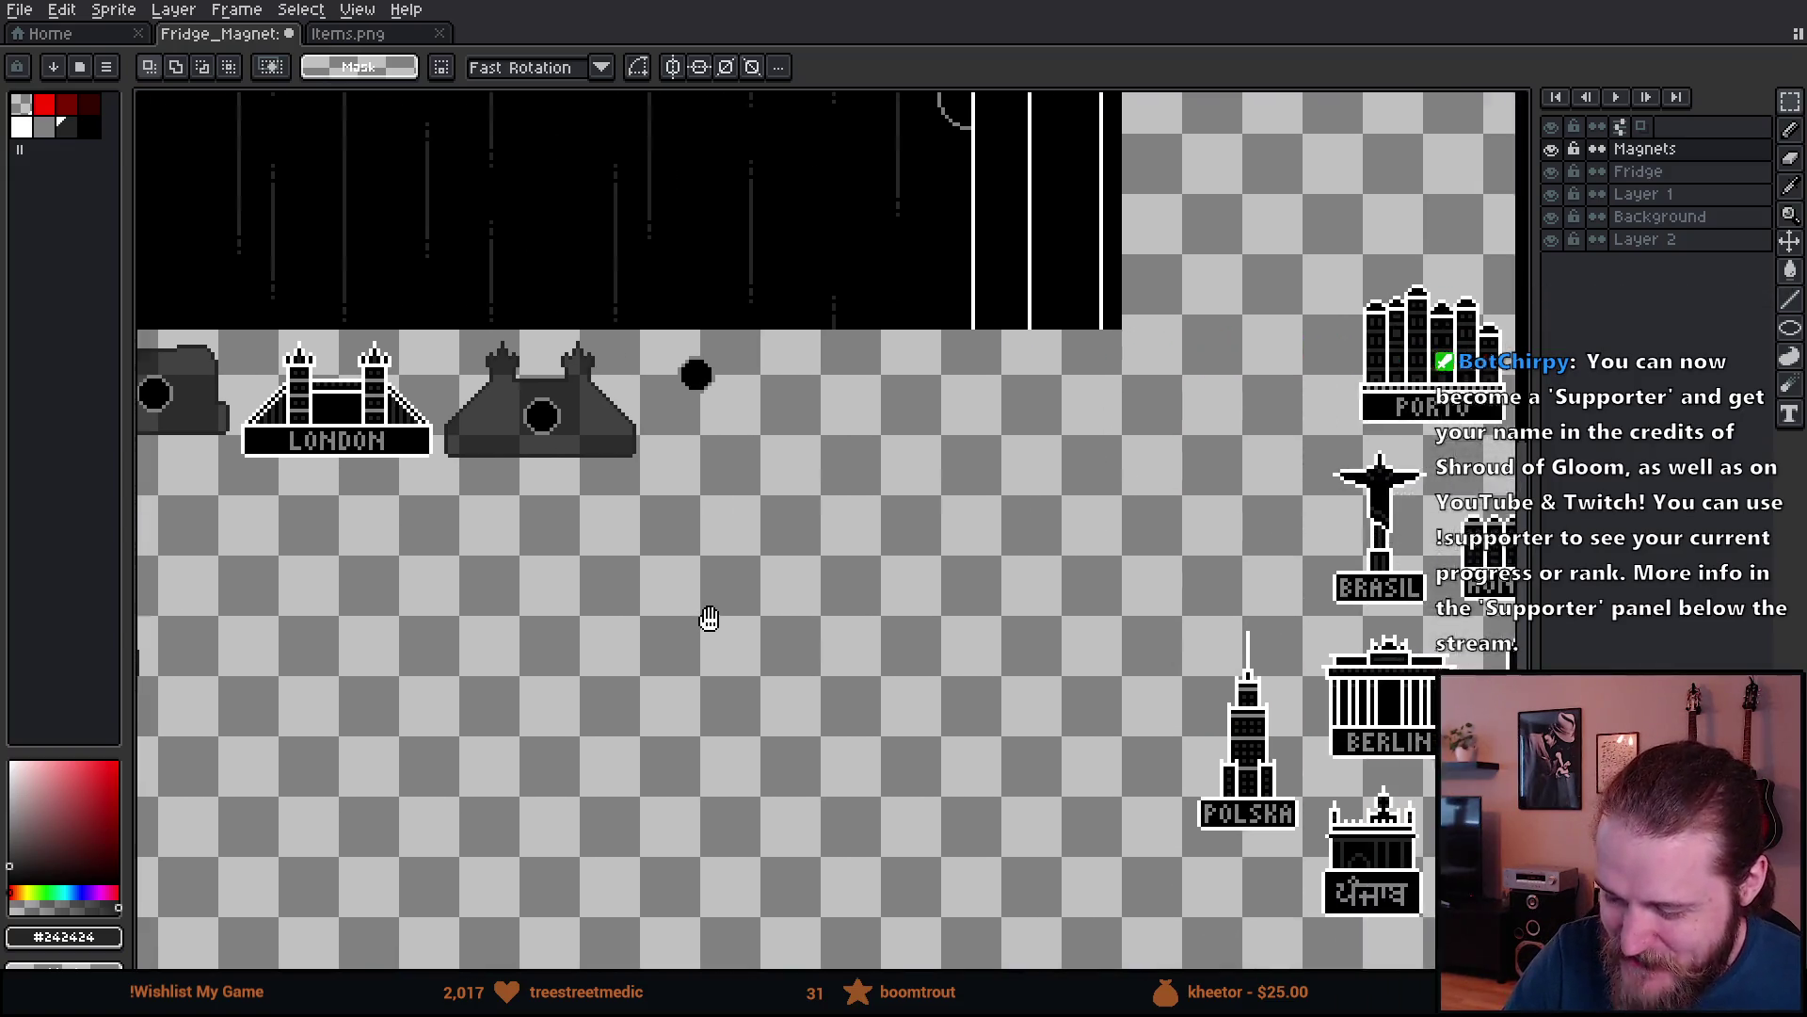
pyautogui.hscroll(3, 832, 694)
pyautogui.scroll(-1, 832, 694)
pyautogui.scroll(3, 753, 659)
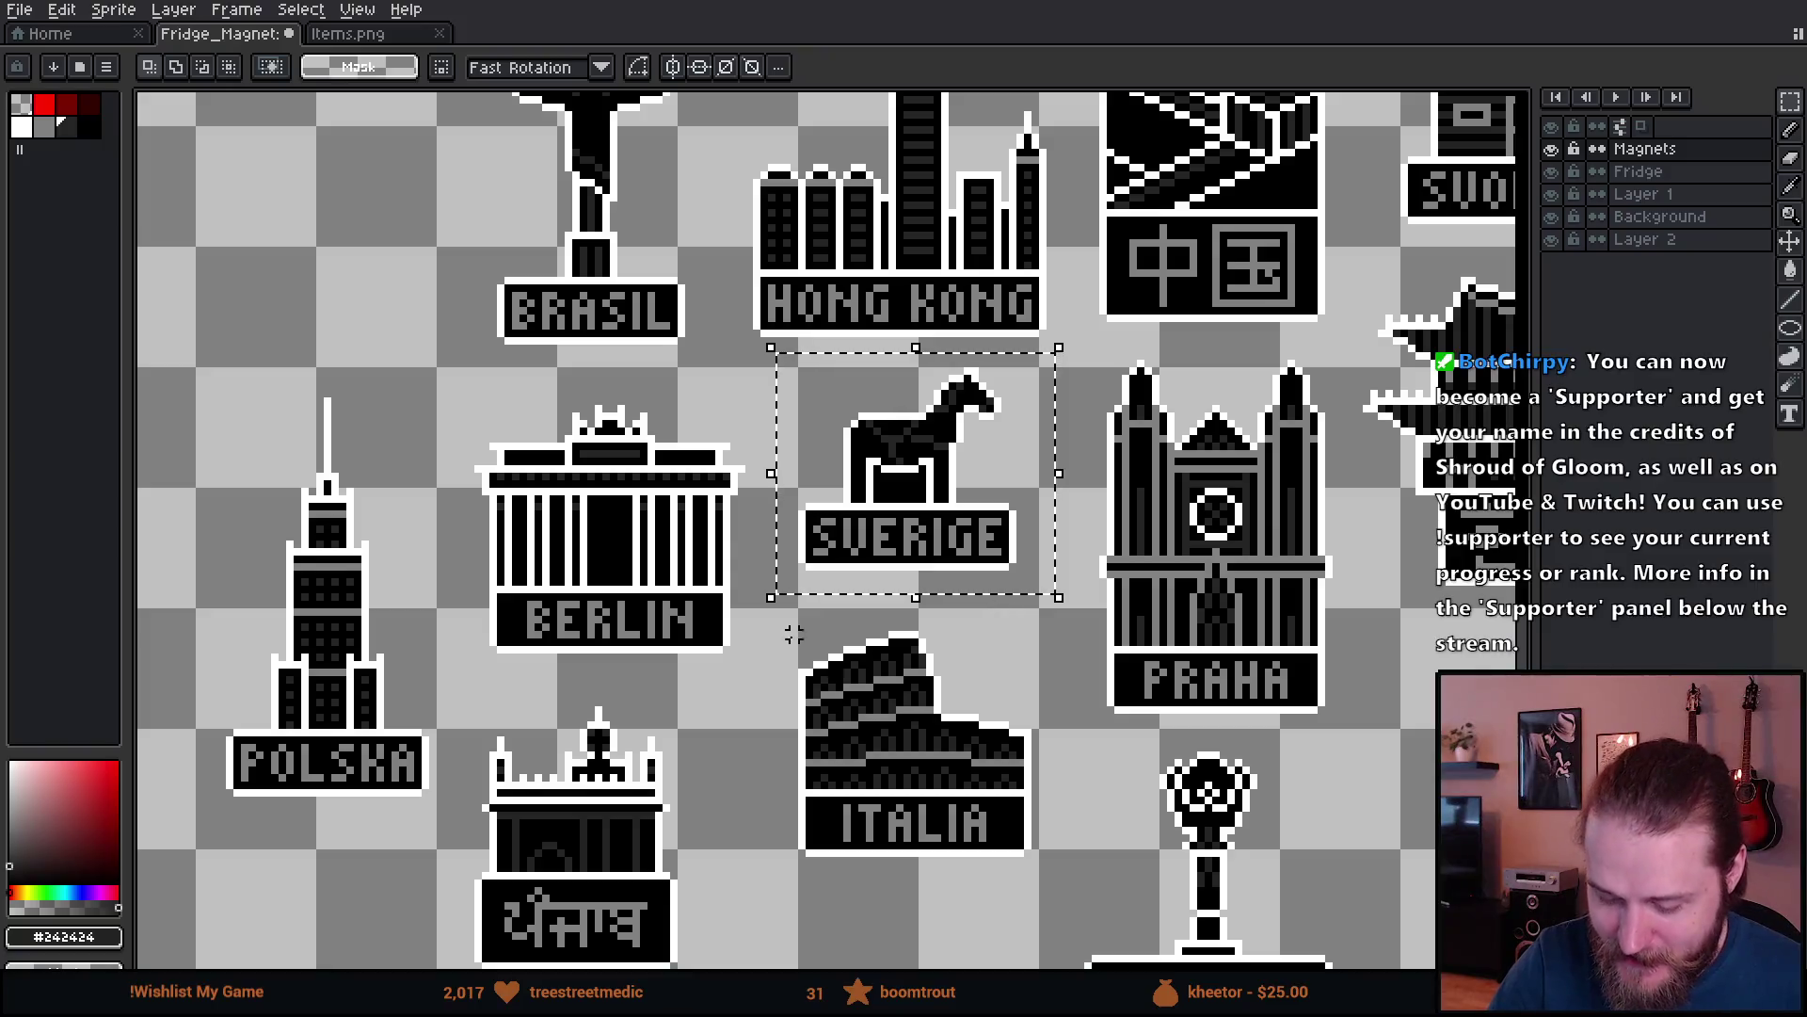
pyautogui.moveTo(737, 634); pyautogui.dragTo(1254, 718)
pyautogui.scroll(2, 374, 503)
pyautogui.hscroll(-5, 464, 606)
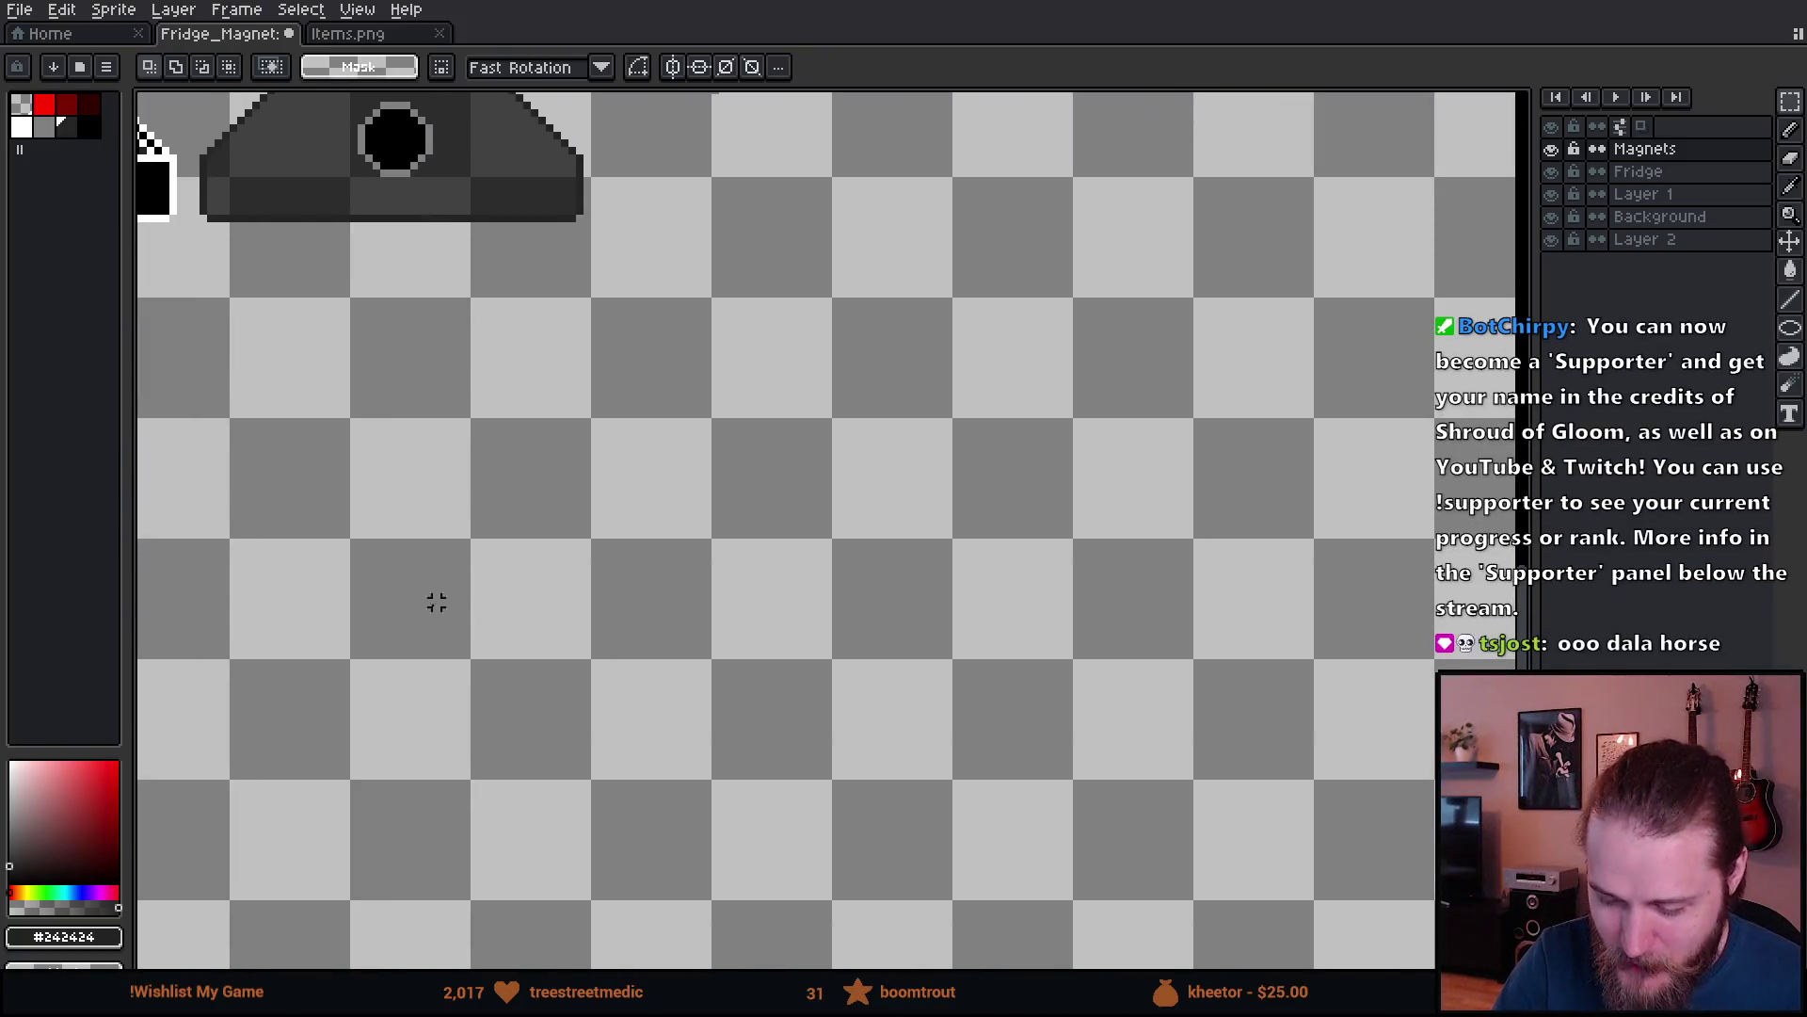
pyautogui.hscroll(-3, 834, 625)
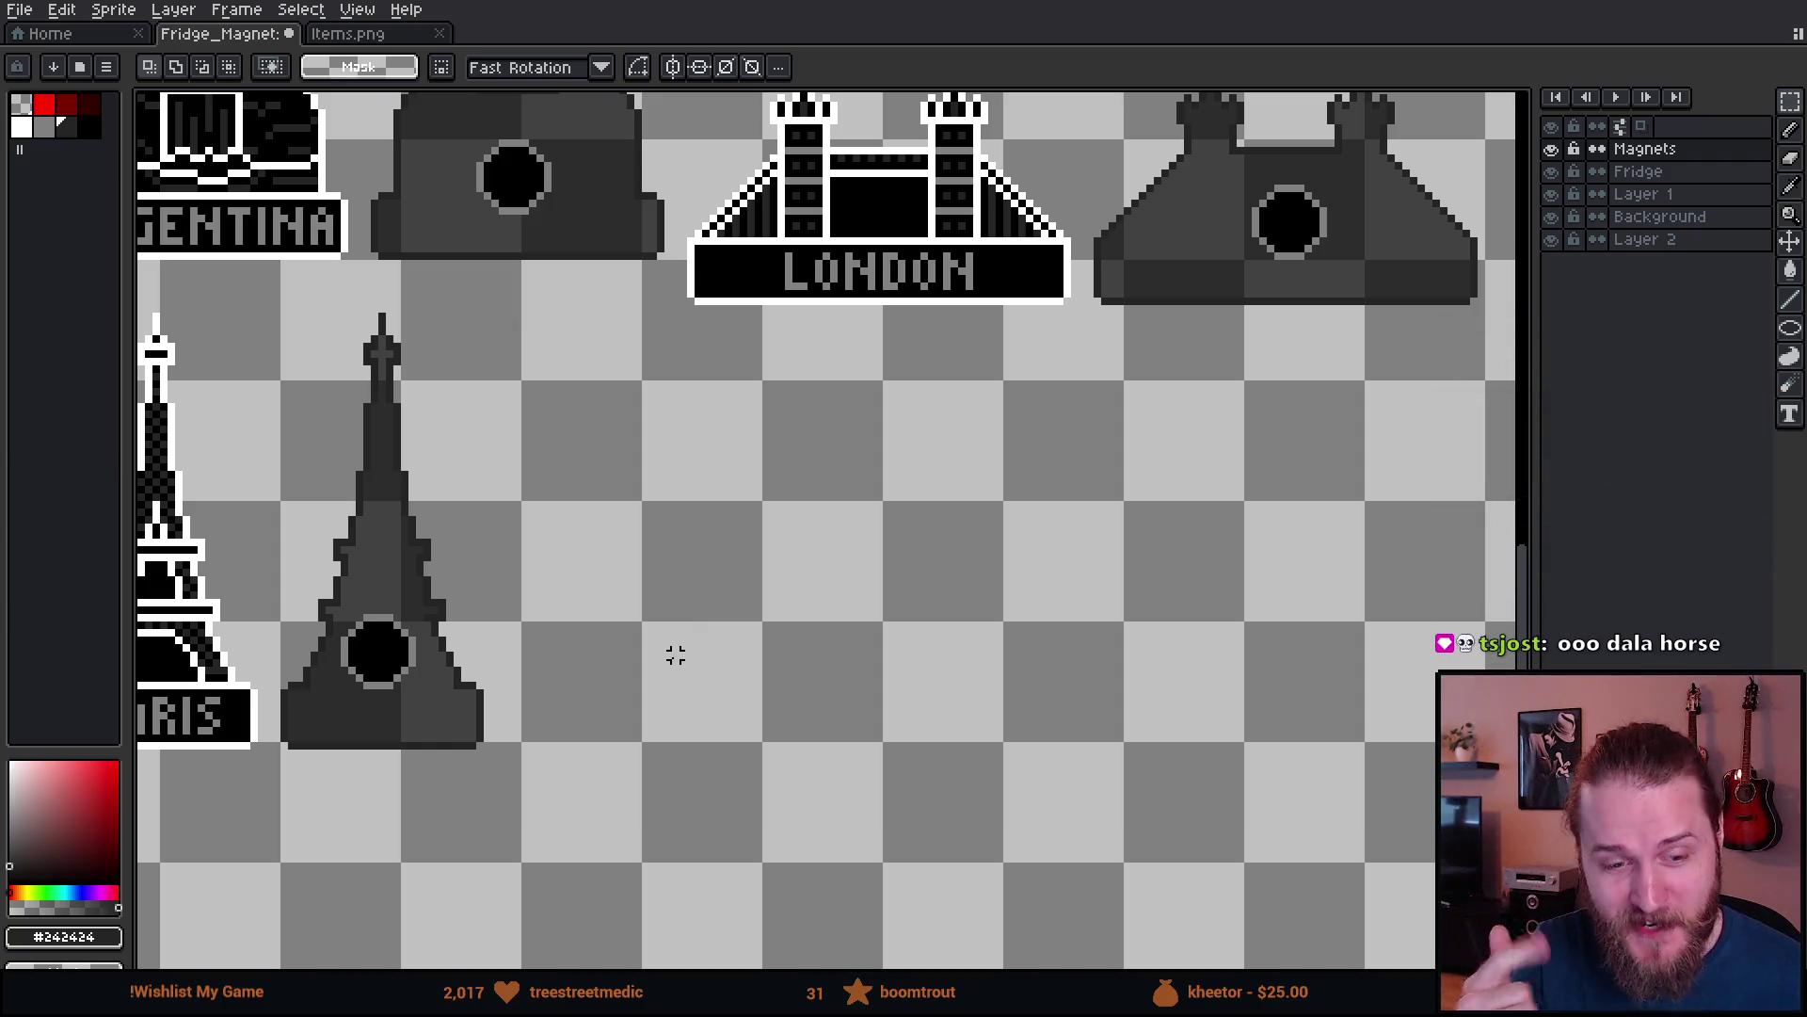
# - Paste the horse magnet and place it under London beside the Eiffel silhouette
pyautogui.hotkey('ctrl', 'v')
pyautogui.moveTo(876, 744)
pyautogui.mouseDown()
pyautogui.moveTo(811, 555)
pyautogui.moveTo(695, 482)
pyautogui.mouseUp()
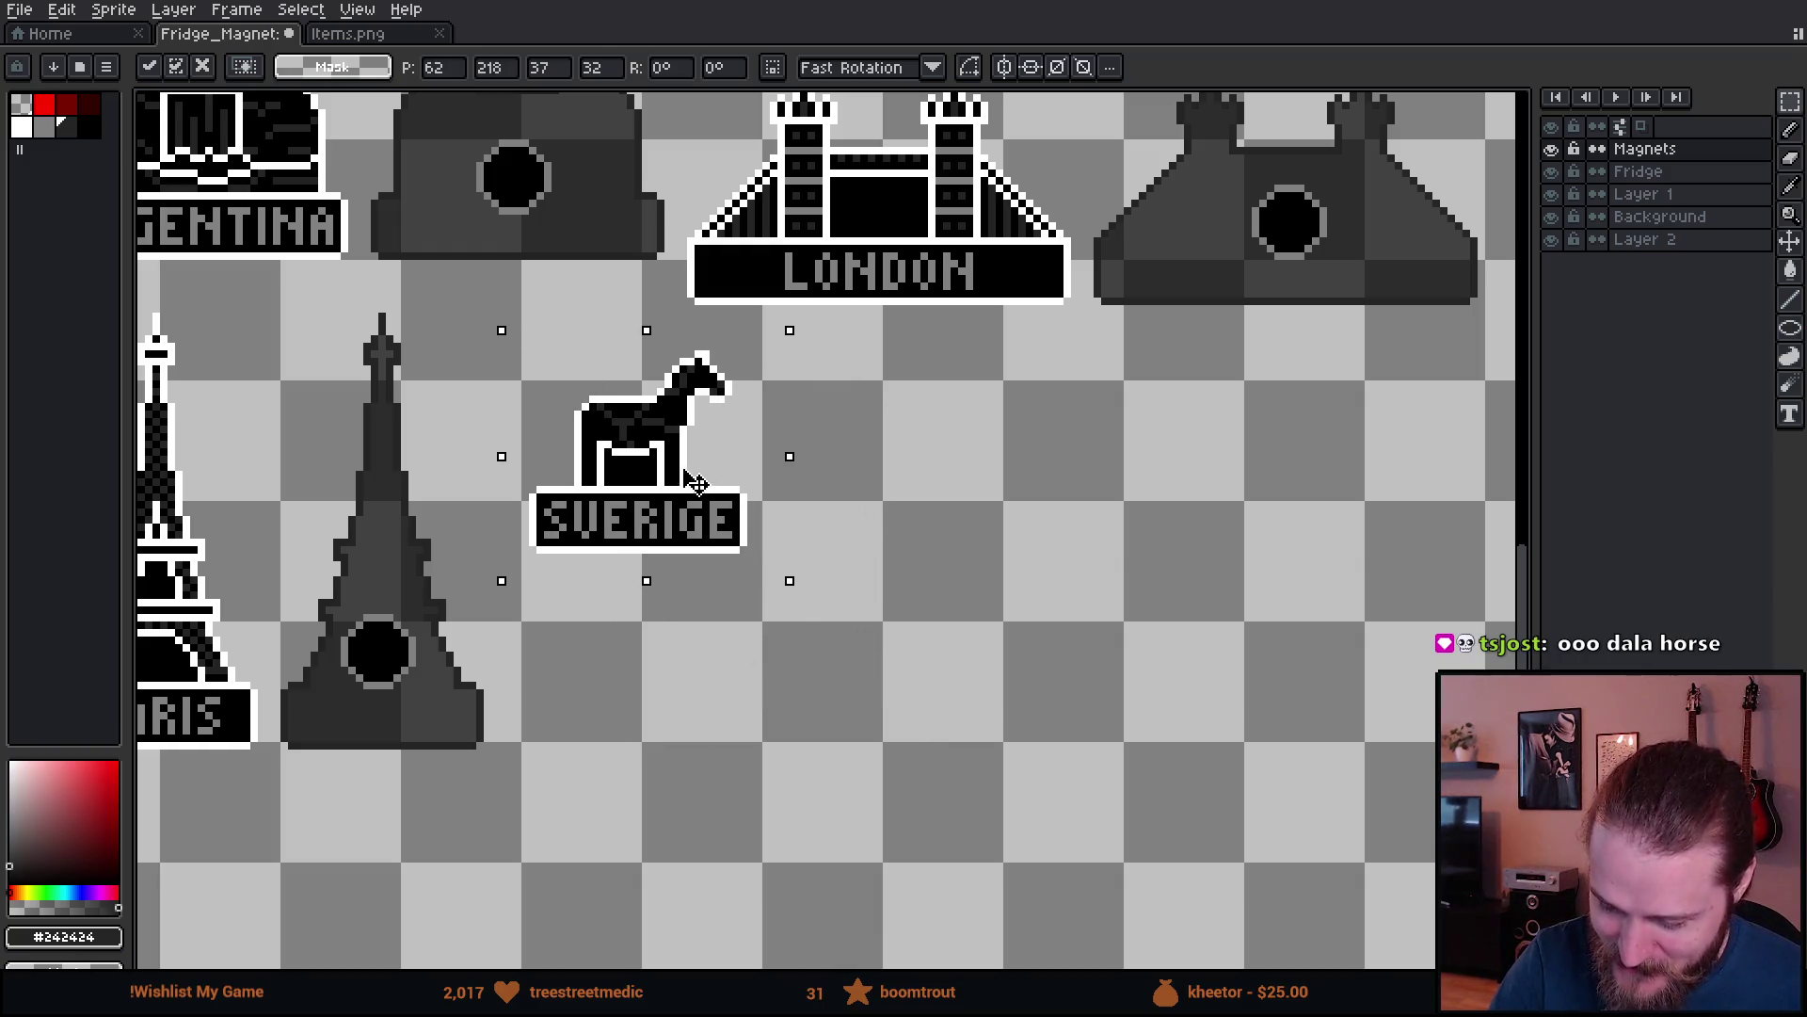
pyautogui.press('Up')
pyautogui.press('Up')
pyautogui.press('Up')
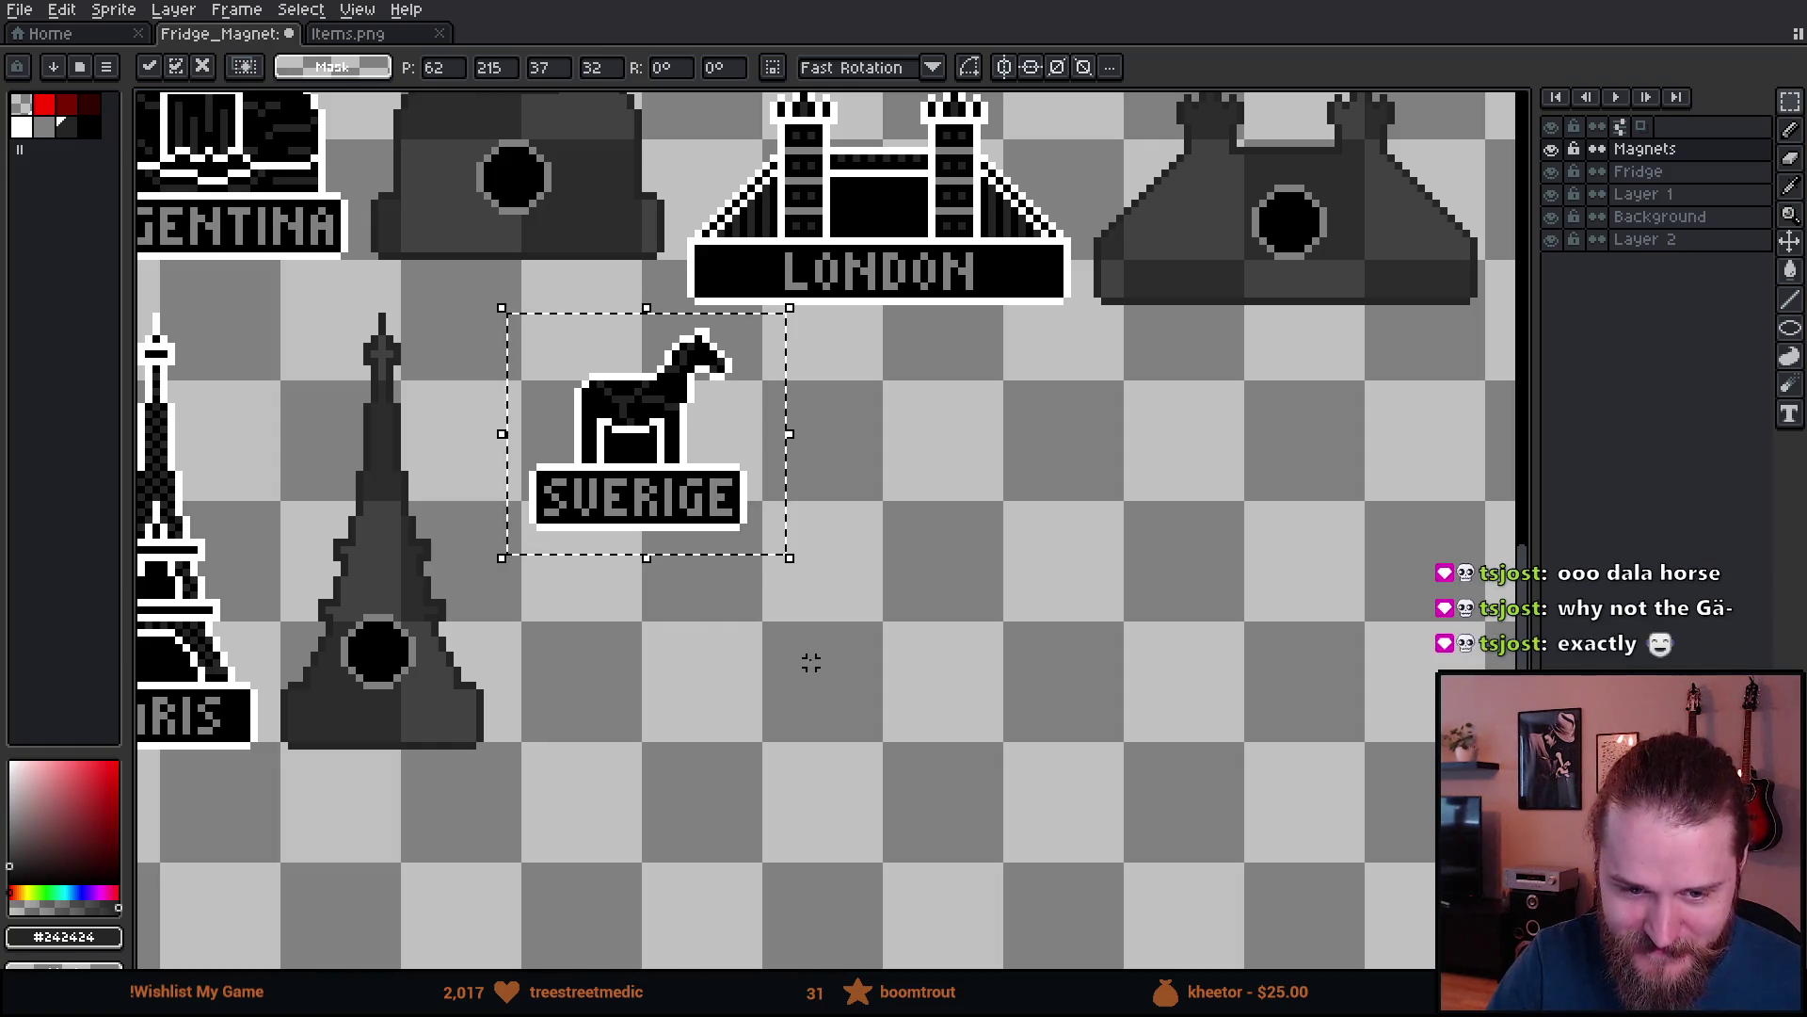
pyautogui.moveTo(805, 637); pyautogui.dragTo(844, 728)
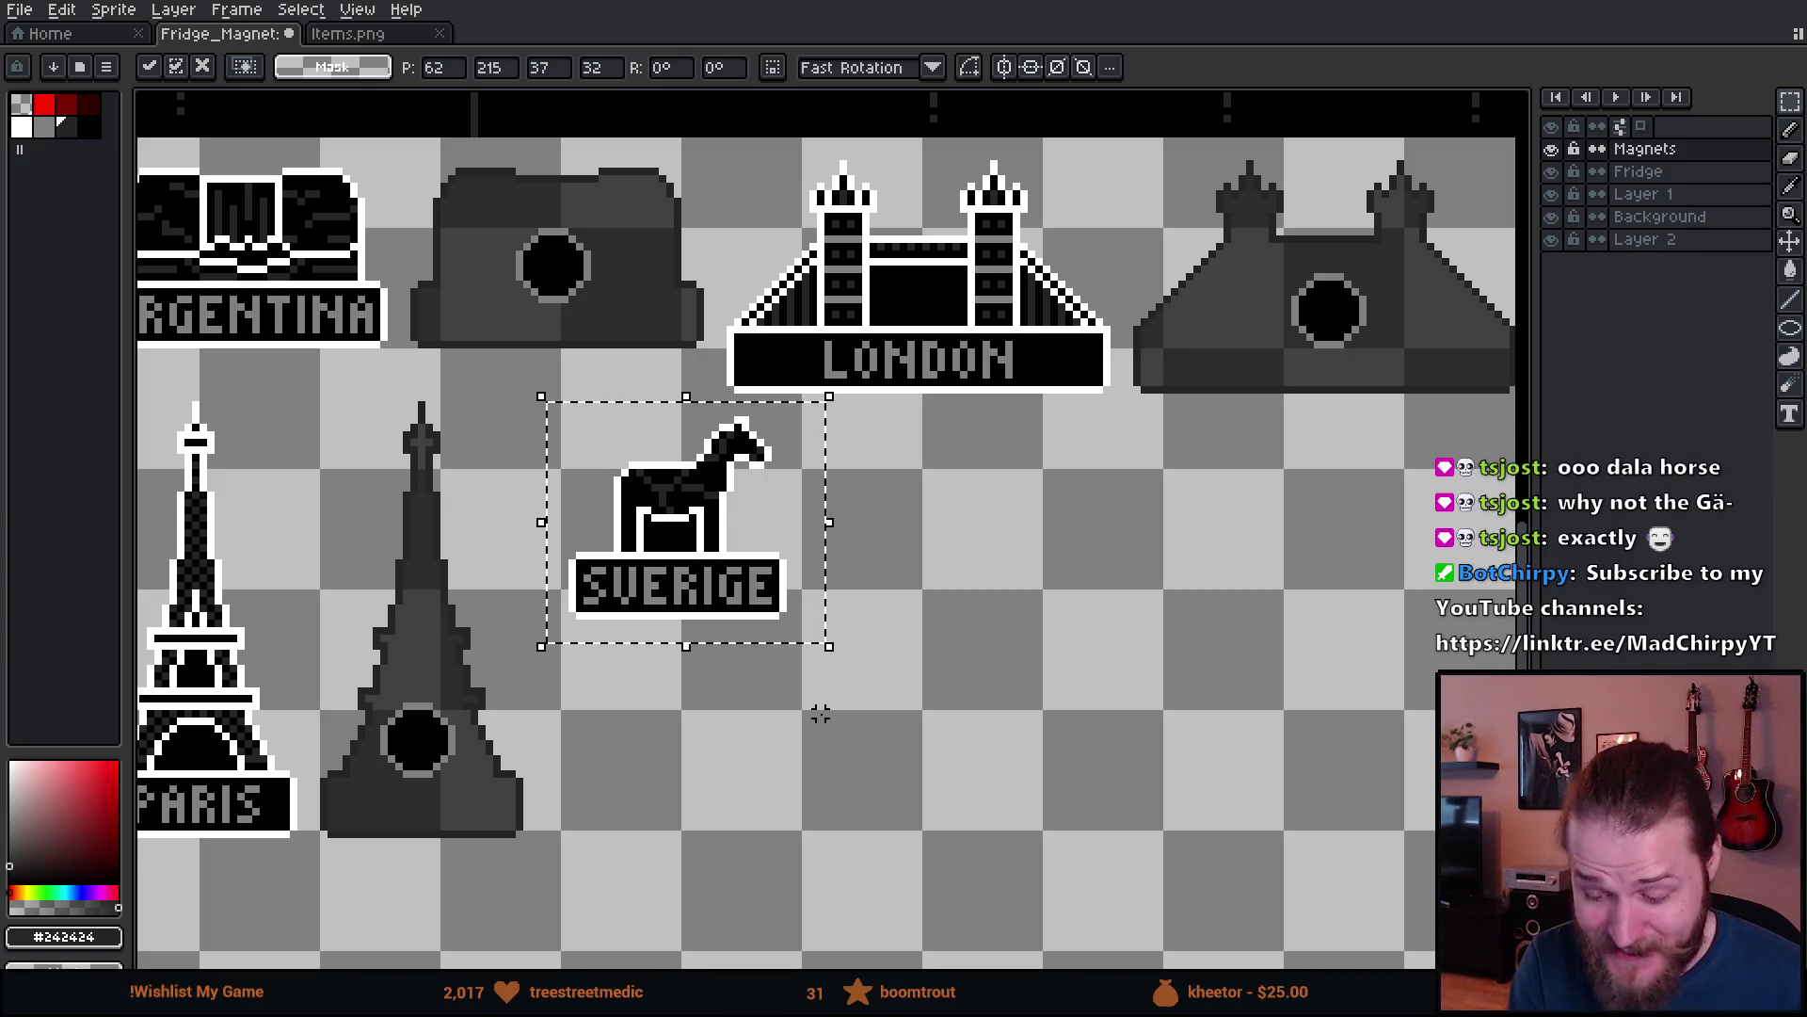
pyautogui.moveTo(851, 502); pyautogui.dragTo(979, 697)
pyautogui.press('Return')
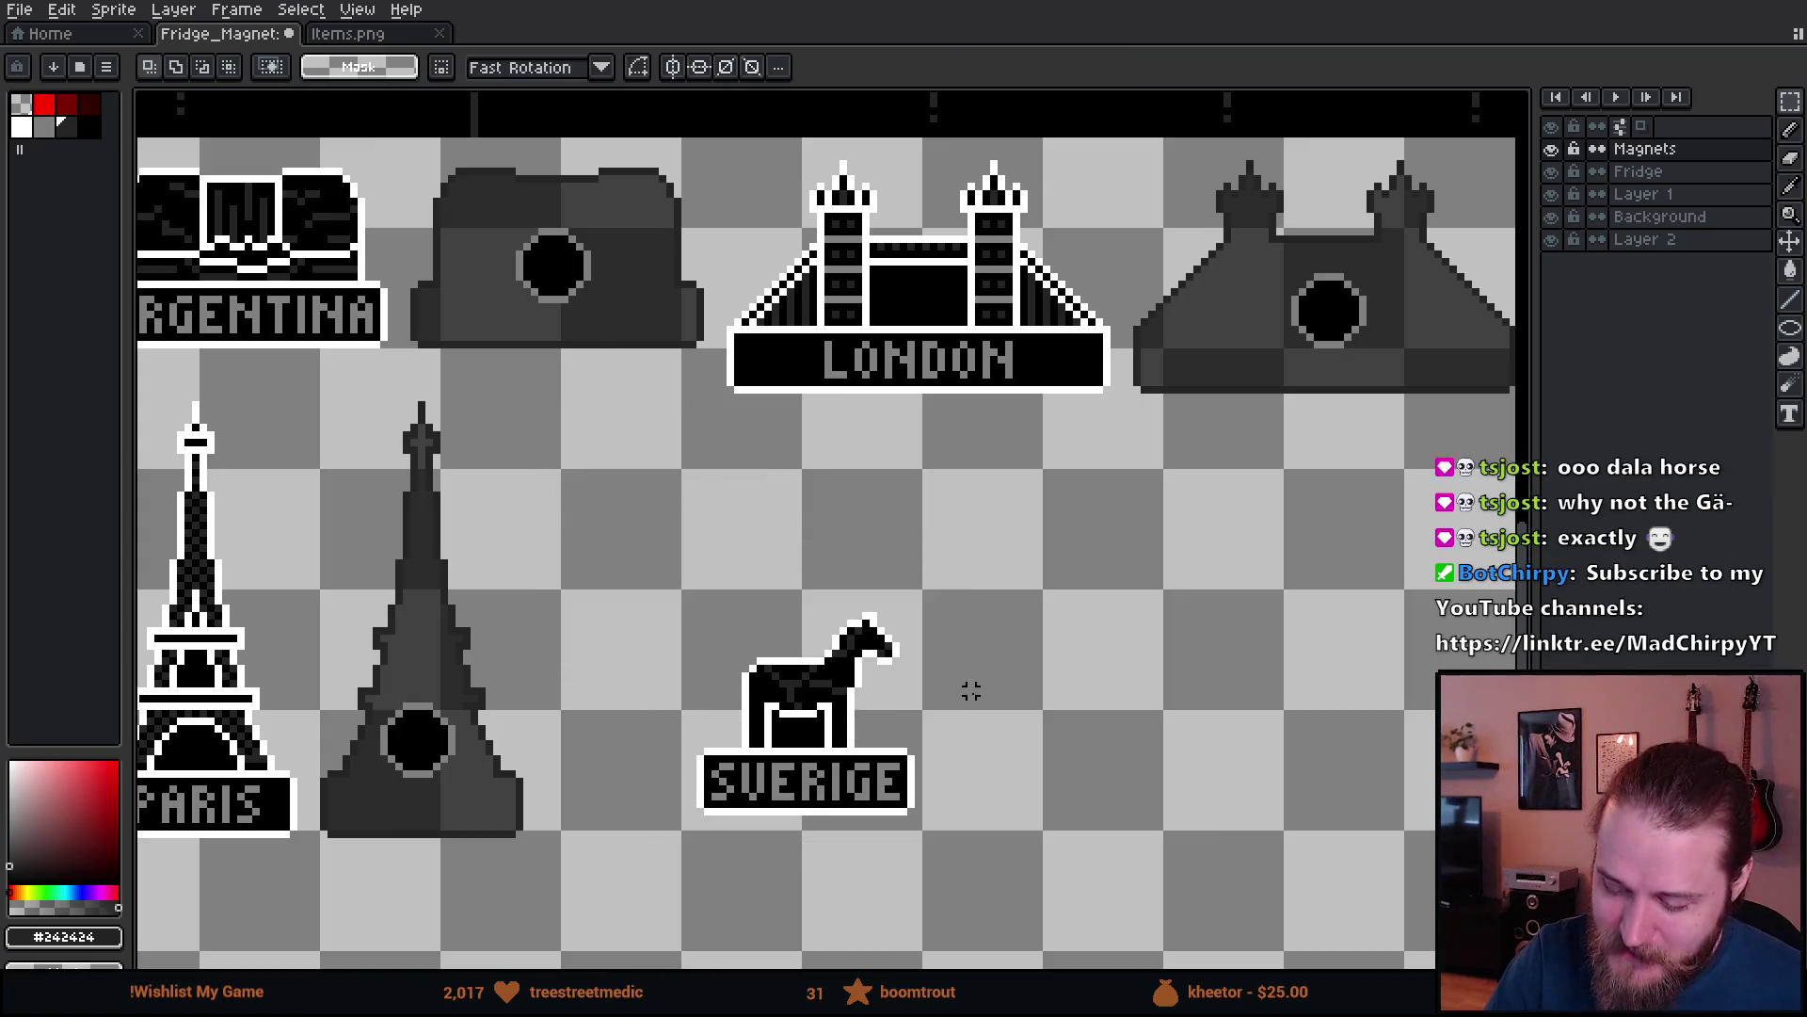
pyautogui.scroll(2, 911, 667)
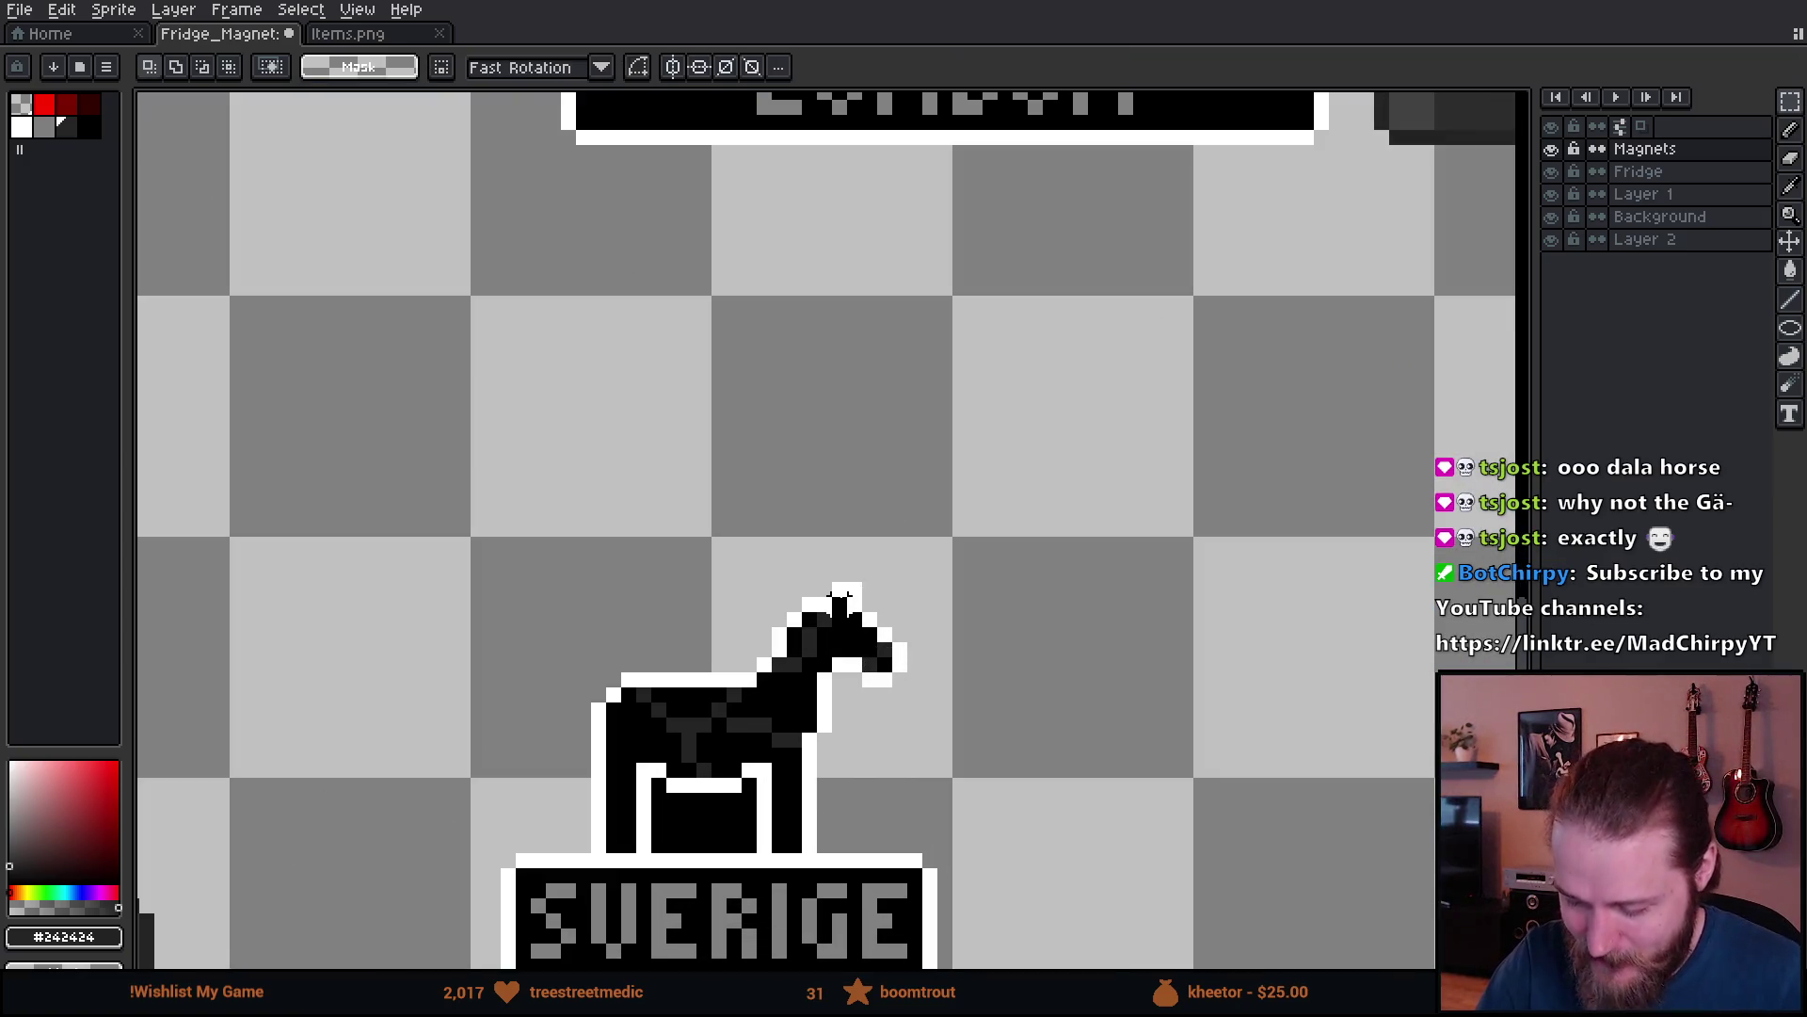
pyautogui.press('b')
pyautogui.press('x')
pyautogui.moveTo(885, 708); pyautogui.dragTo(885, 694)
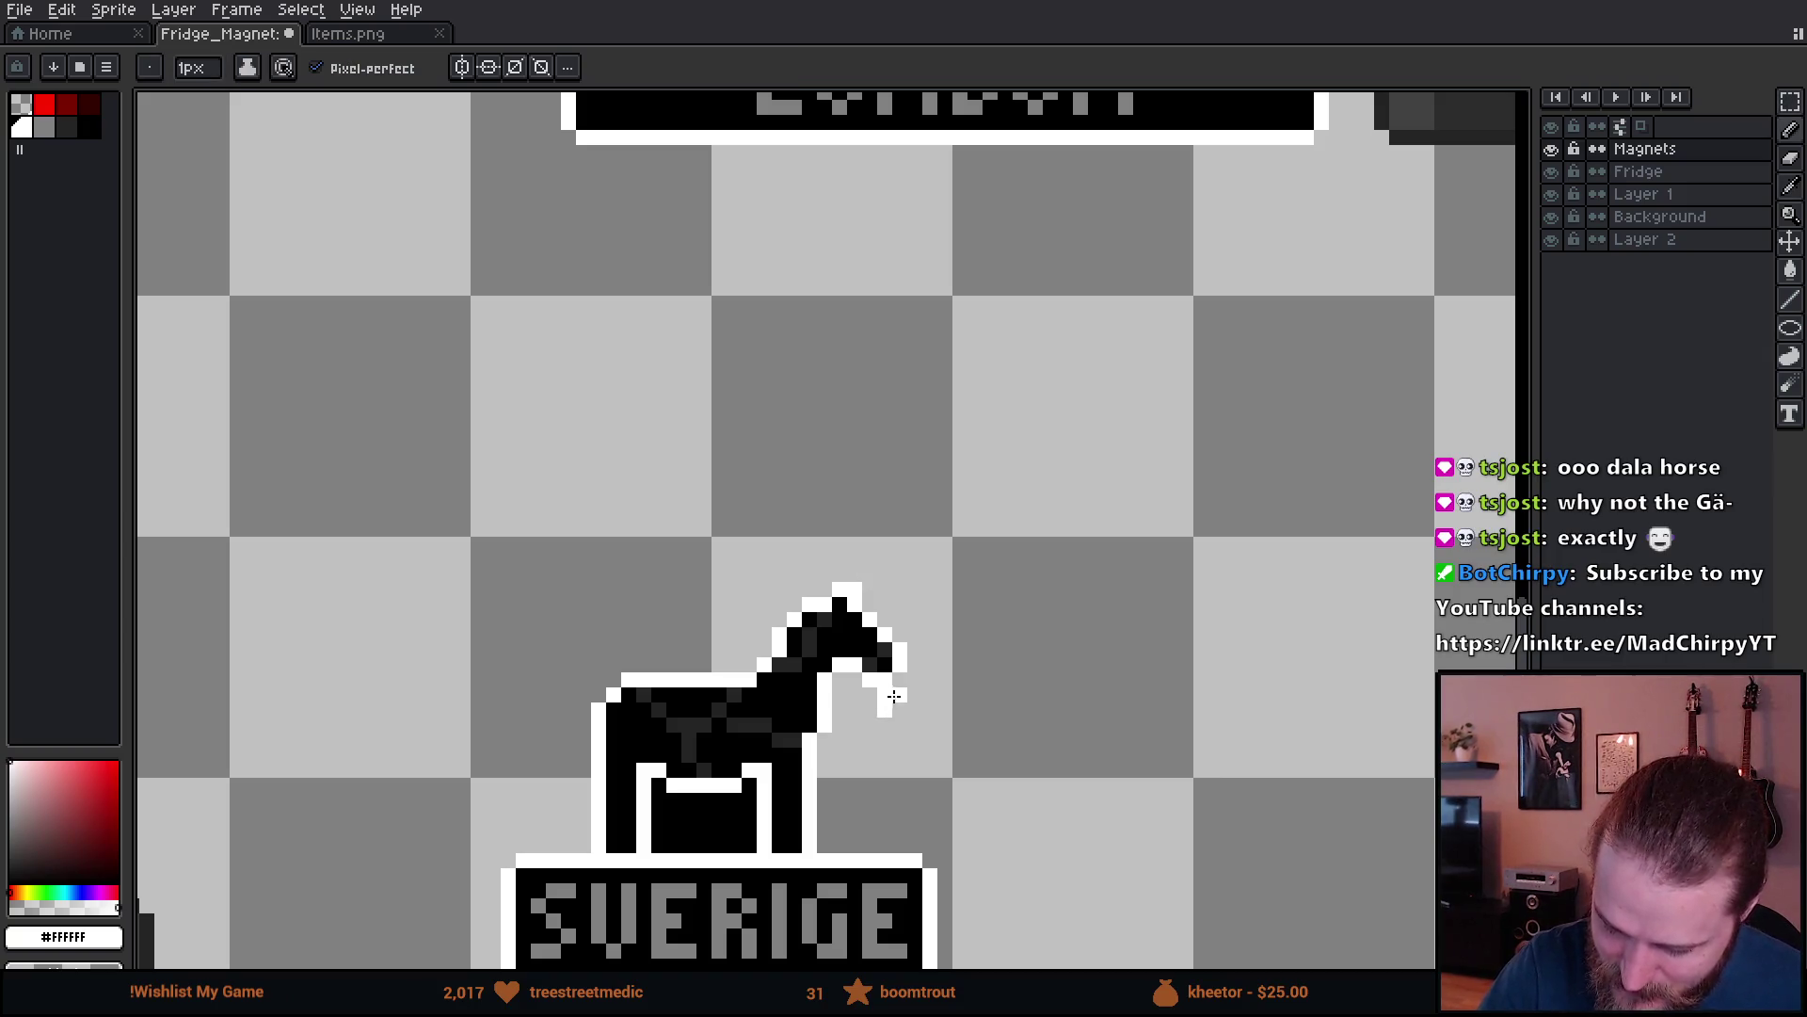
pyautogui.moveTo(801, 564); pyautogui.dragTo(779, 561)
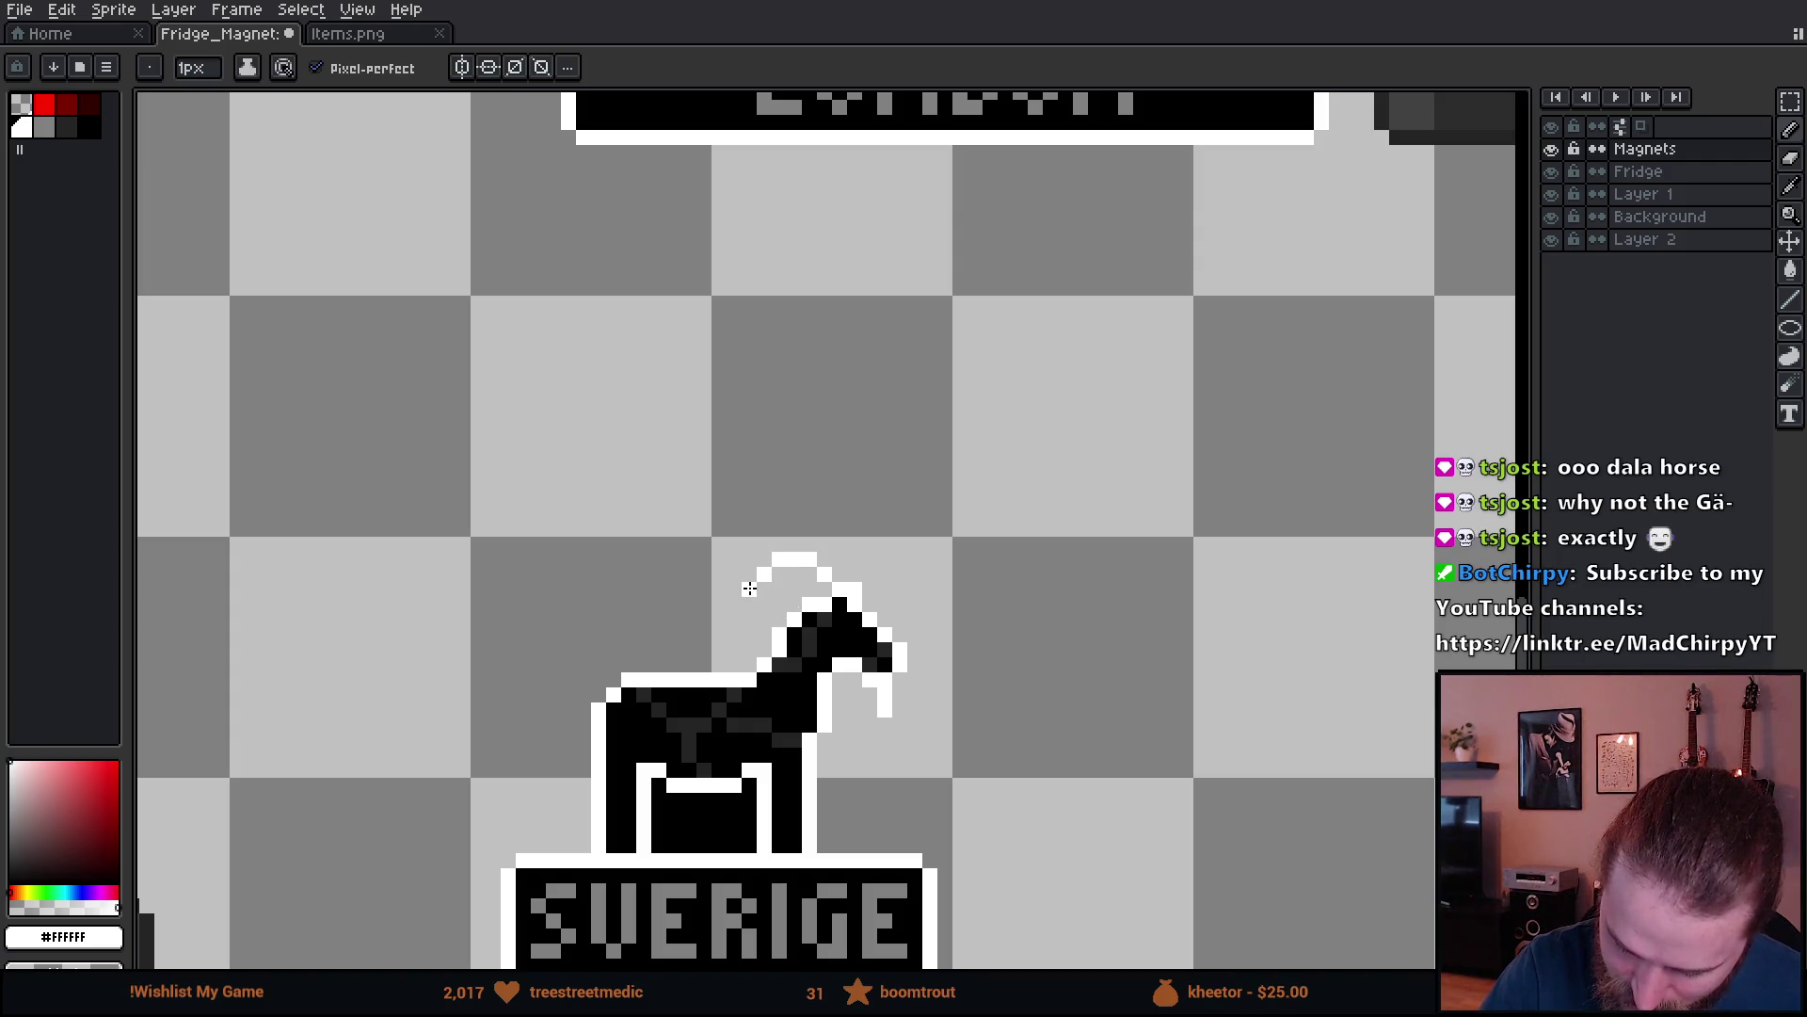
pyautogui.moveTo(1120, 633)
pyautogui.mouseDown()
pyautogui.moveTo(1107, 548)
pyautogui.moveTo(1165, 567)
pyautogui.mouseUp()
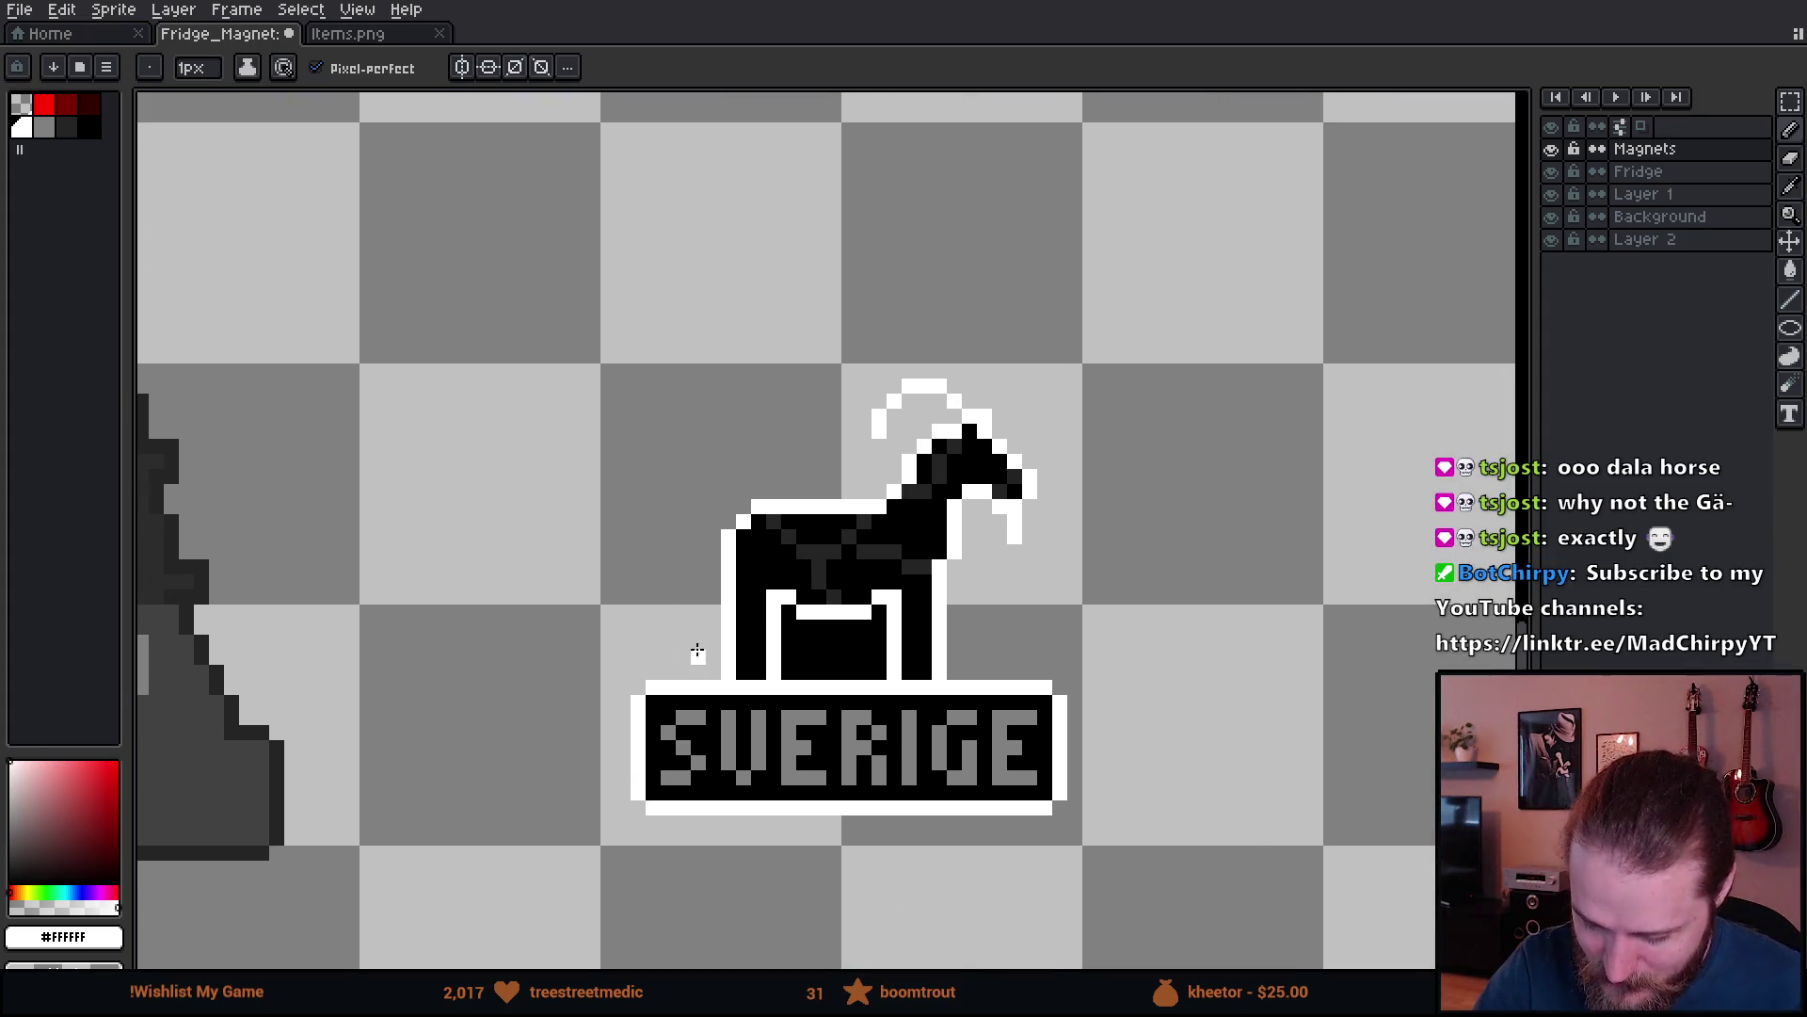
pyautogui.moveTo(717, 649)
pyautogui.mouseDown()
pyautogui.moveTo(675, 610)
pyautogui.moveTo(678, 236)
pyautogui.moveTo(783, 452)
pyautogui.moveTo(875, 281)
pyautogui.moveTo(1089, 274)
pyautogui.moveTo(1026, 678)
pyautogui.mouseUp()
pyautogui.scroll(3, 1121, 622)
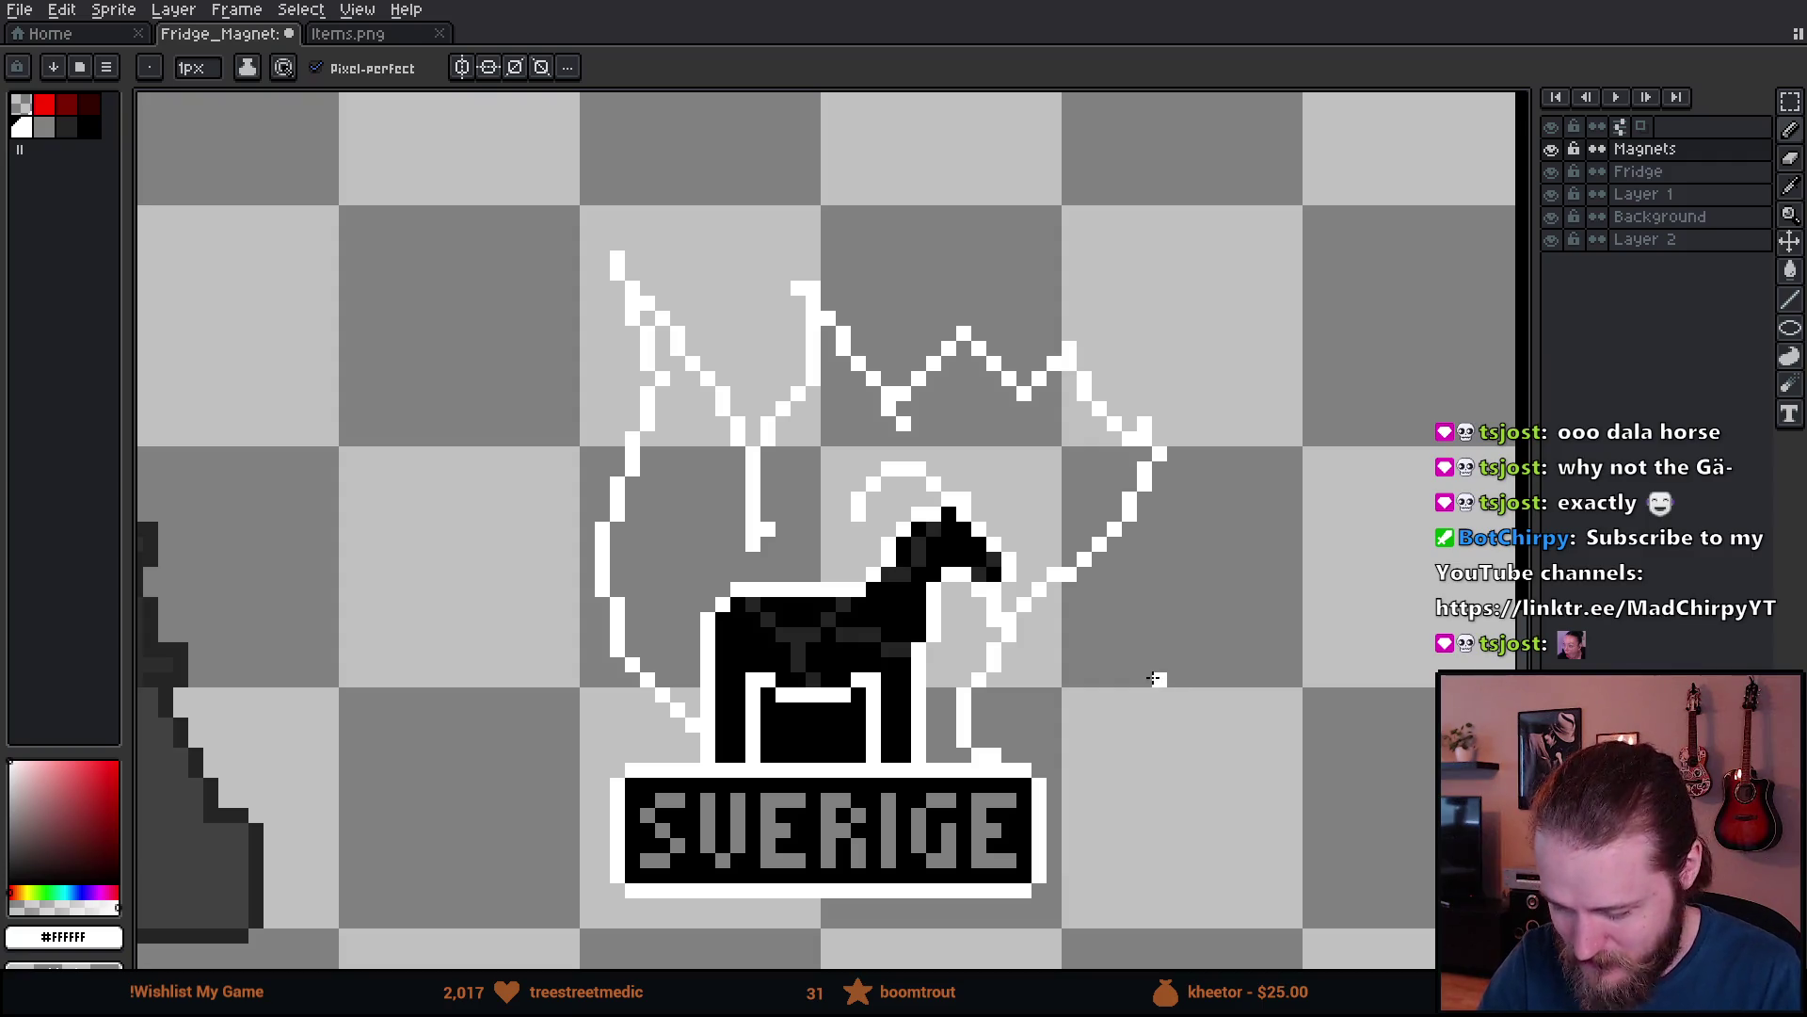
pyautogui.press('v')
pyautogui.hotkey('ctrl', 'z')
pyautogui.hotkey('ctrl', 'z')
pyautogui.hotkey('ctrl', 'z')
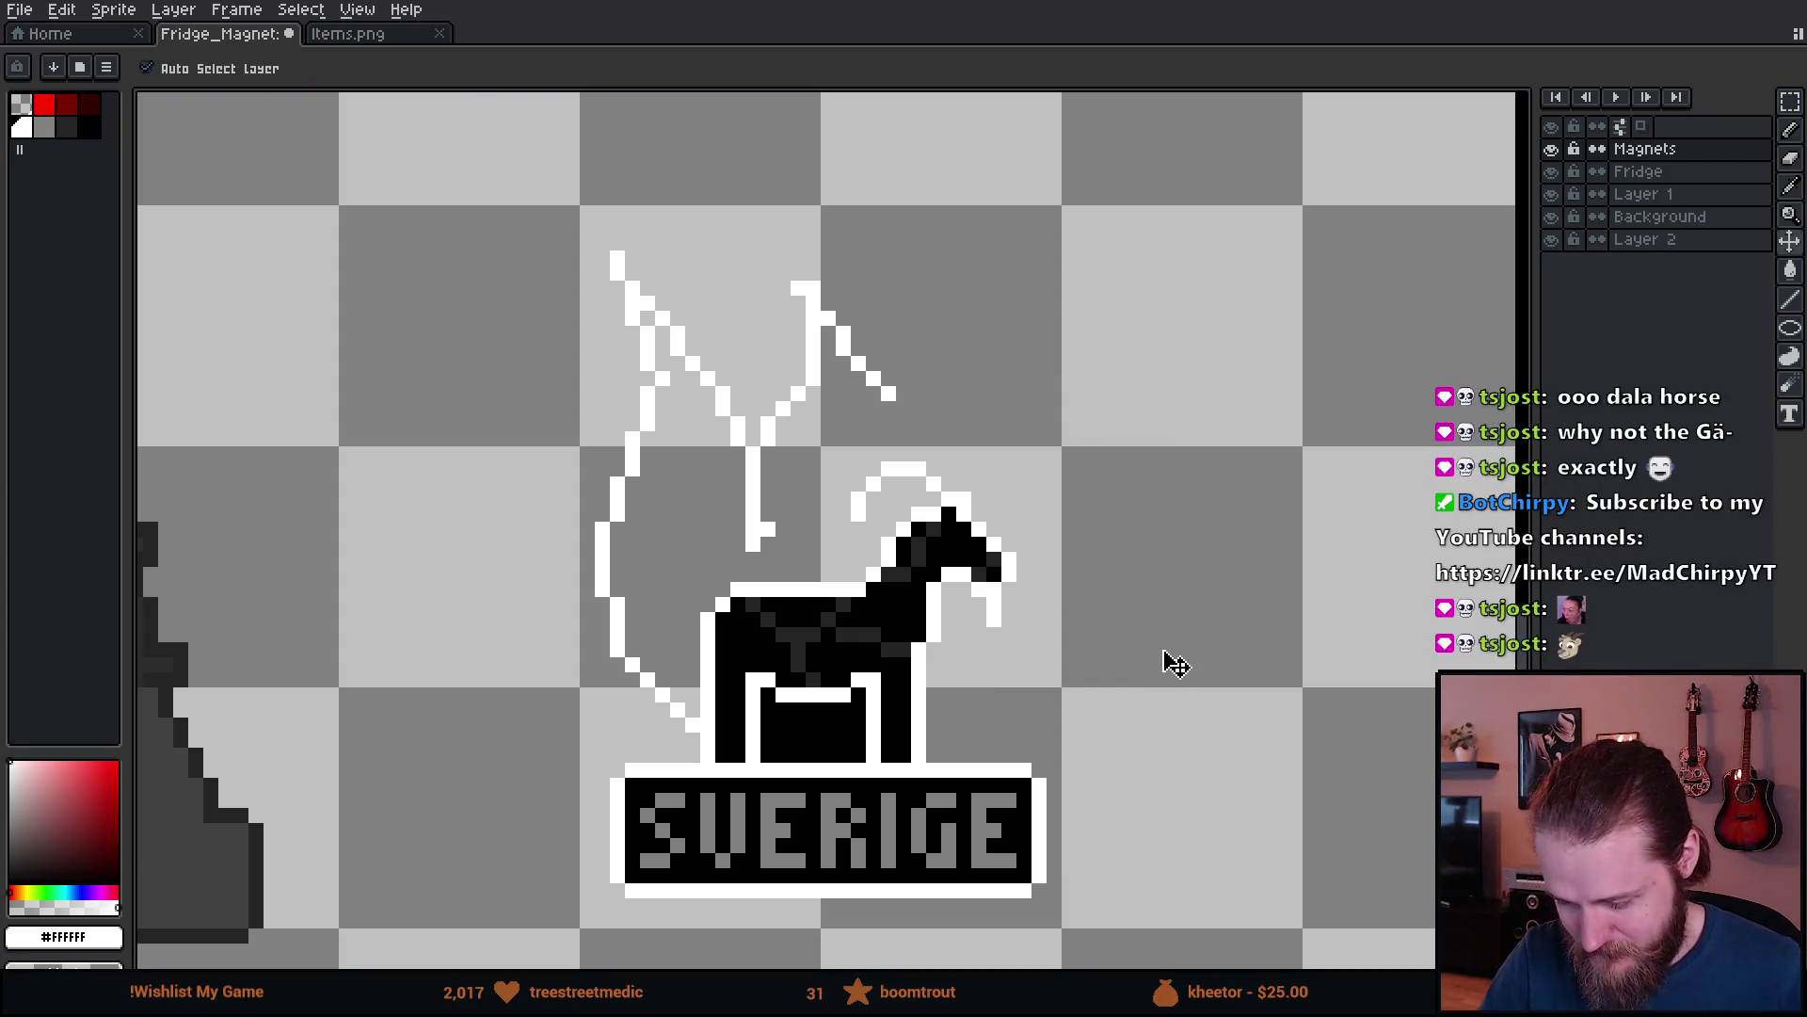
pyautogui.hotkey('ctrl', 'z')
pyautogui.hotkey('ctrl', 'z')
pyautogui.hotkey('ctrl', 'z')
pyautogui.press('b')
pyautogui.moveTo(1115, 634); pyautogui.dragTo(1183, 651)
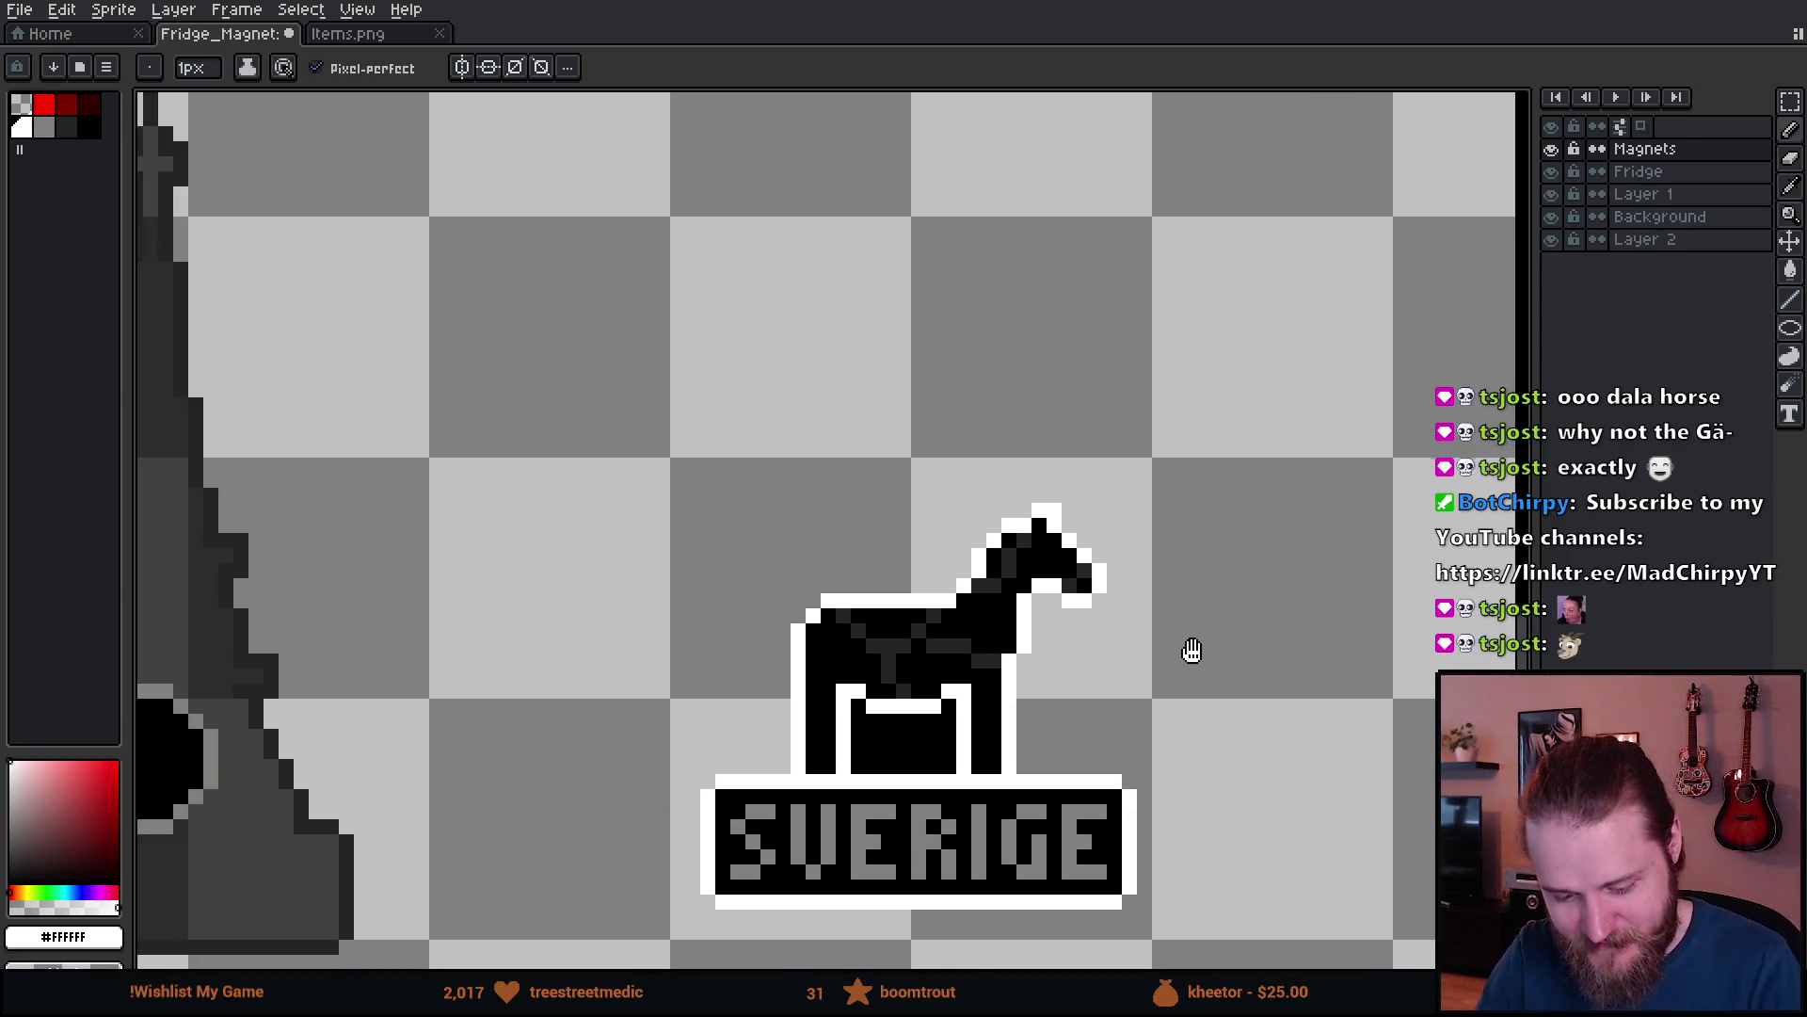
pyautogui.scroll(-3, 1183, 652)
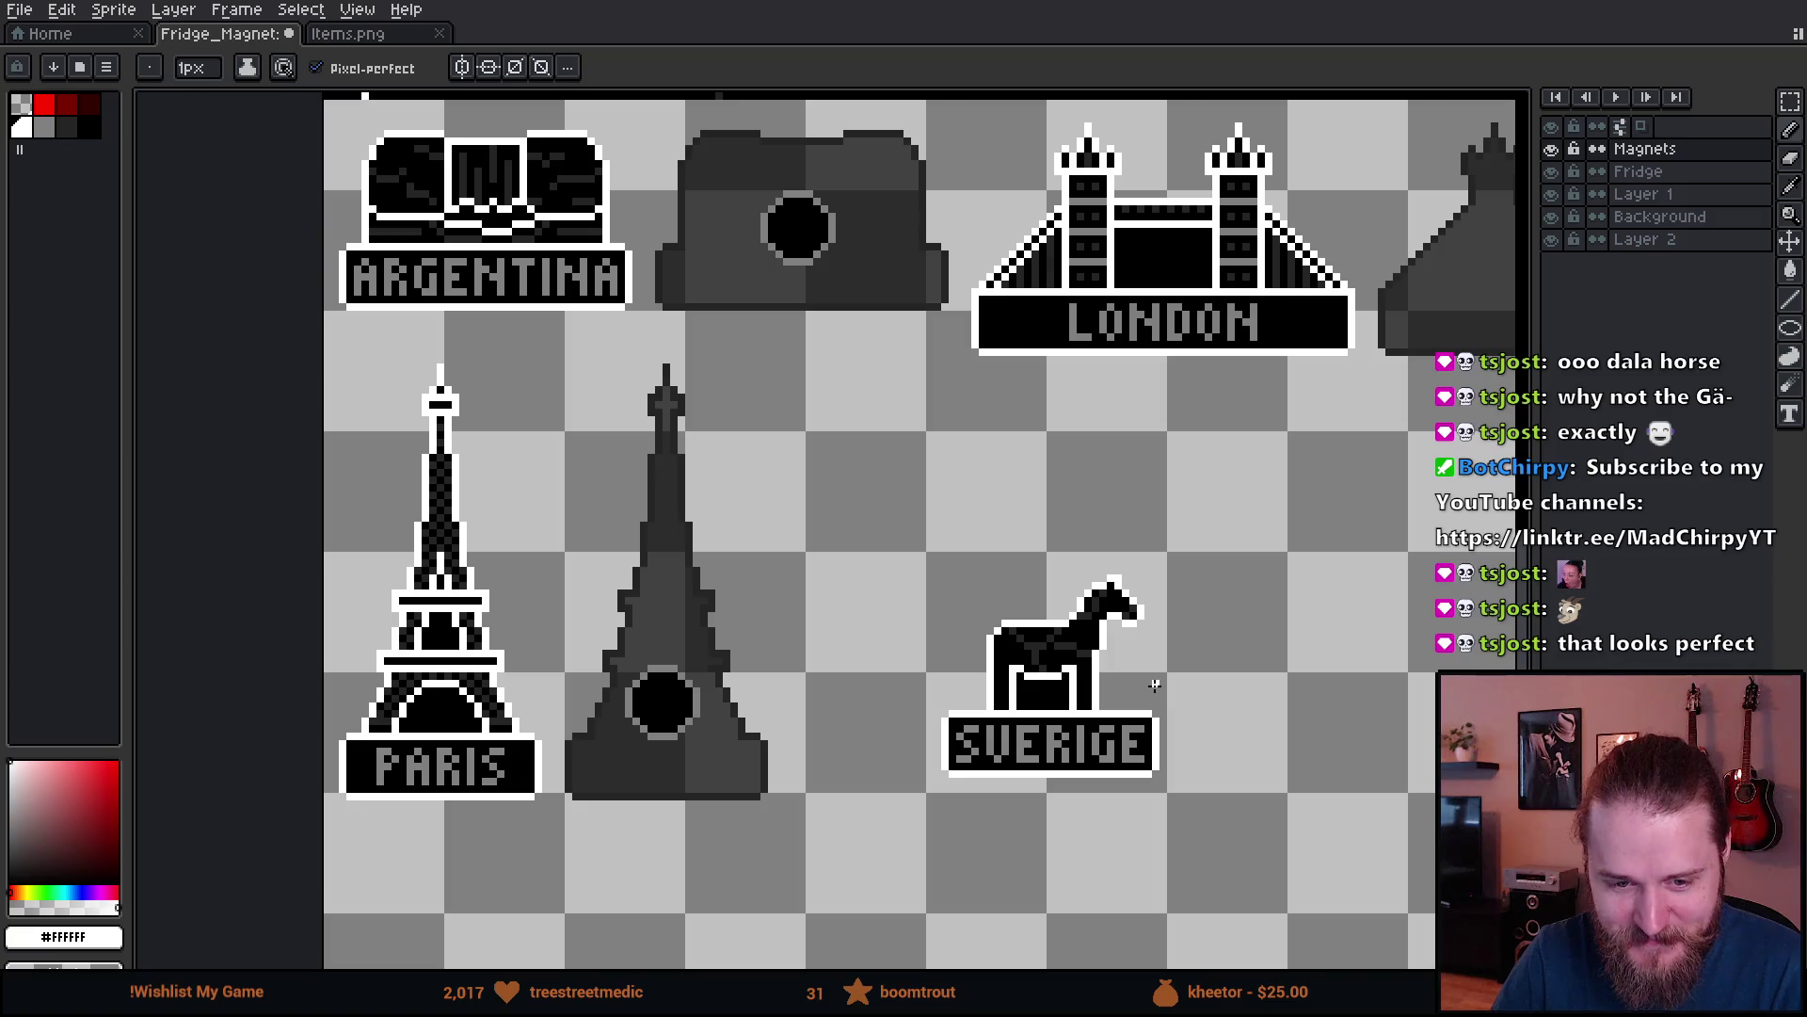
# - Extend the white outline down the horse's muzzle and redraw the curve above its ear
pyautogui.moveTo(1217, 657)
pyautogui.mouseDown()
pyautogui.moveTo(967, 589)
pyautogui.moveTo(1020, 597)
pyautogui.mouseUp()
pyautogui.scroll(2, 1009, 589)
pyautogui.scroll(2, 955, 598)
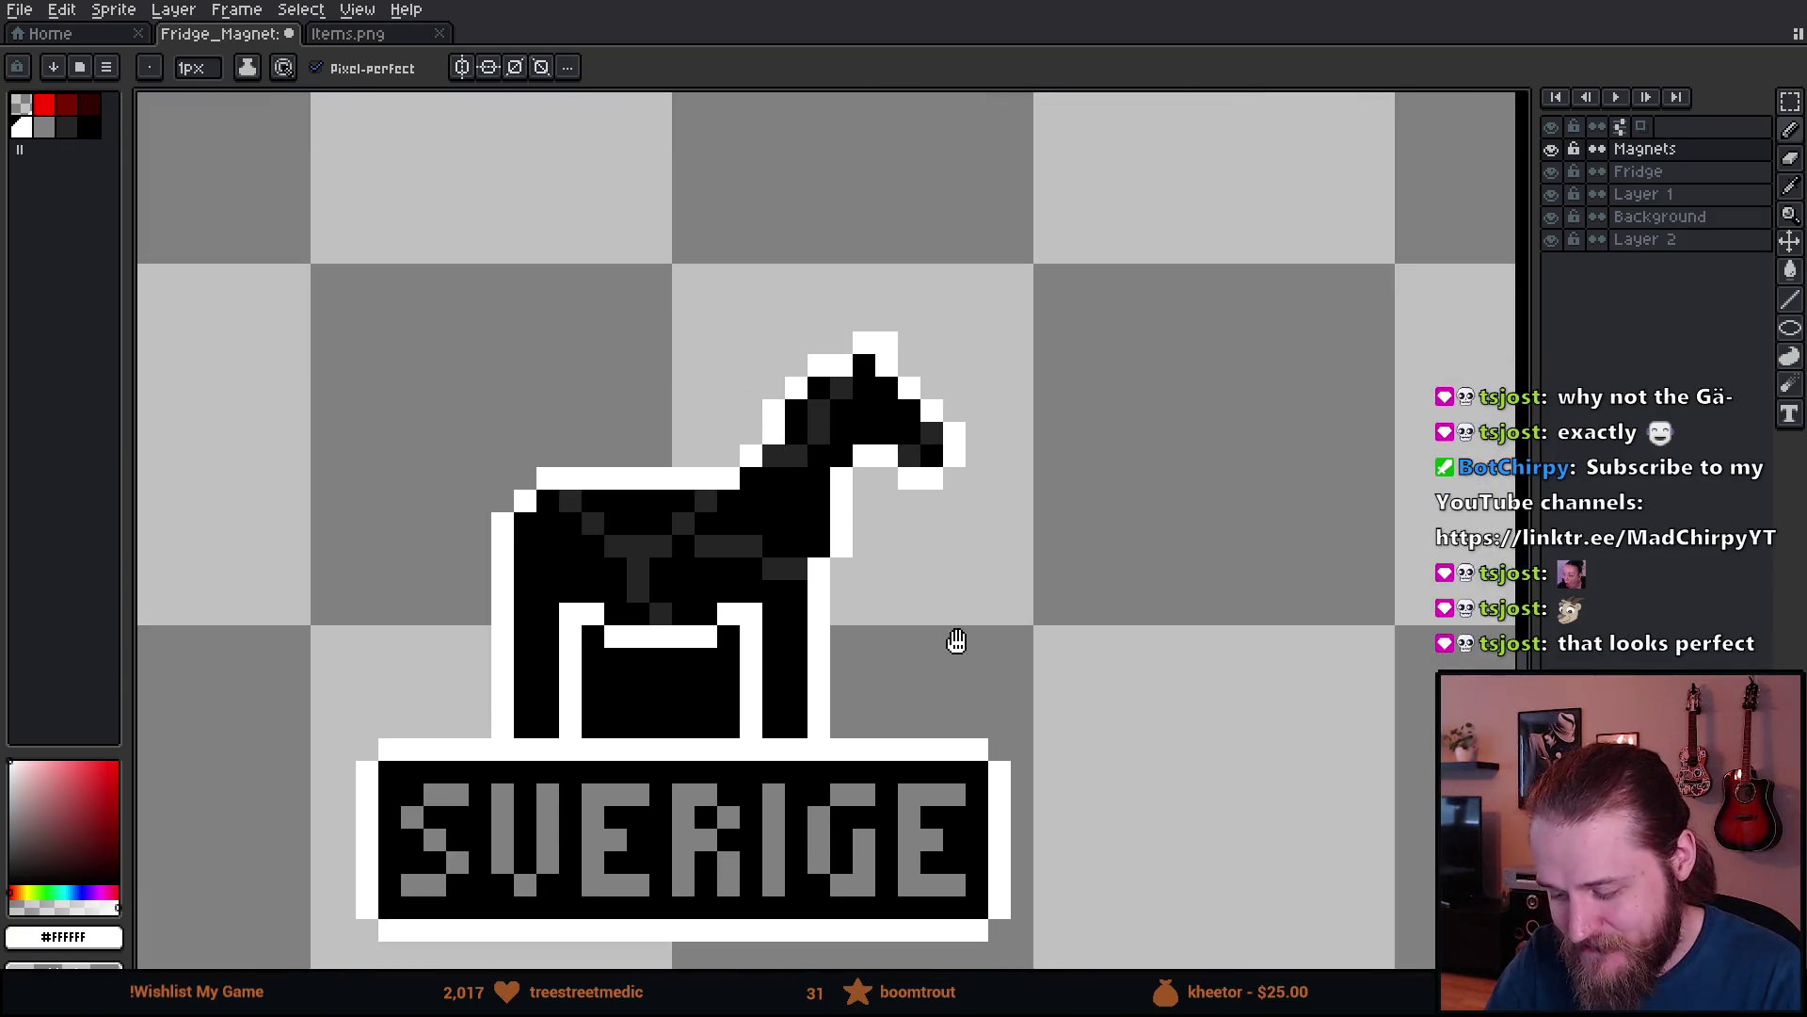
pyautogui.moveTo(1097, 540); pyautogui.dragTo(1100, 560)
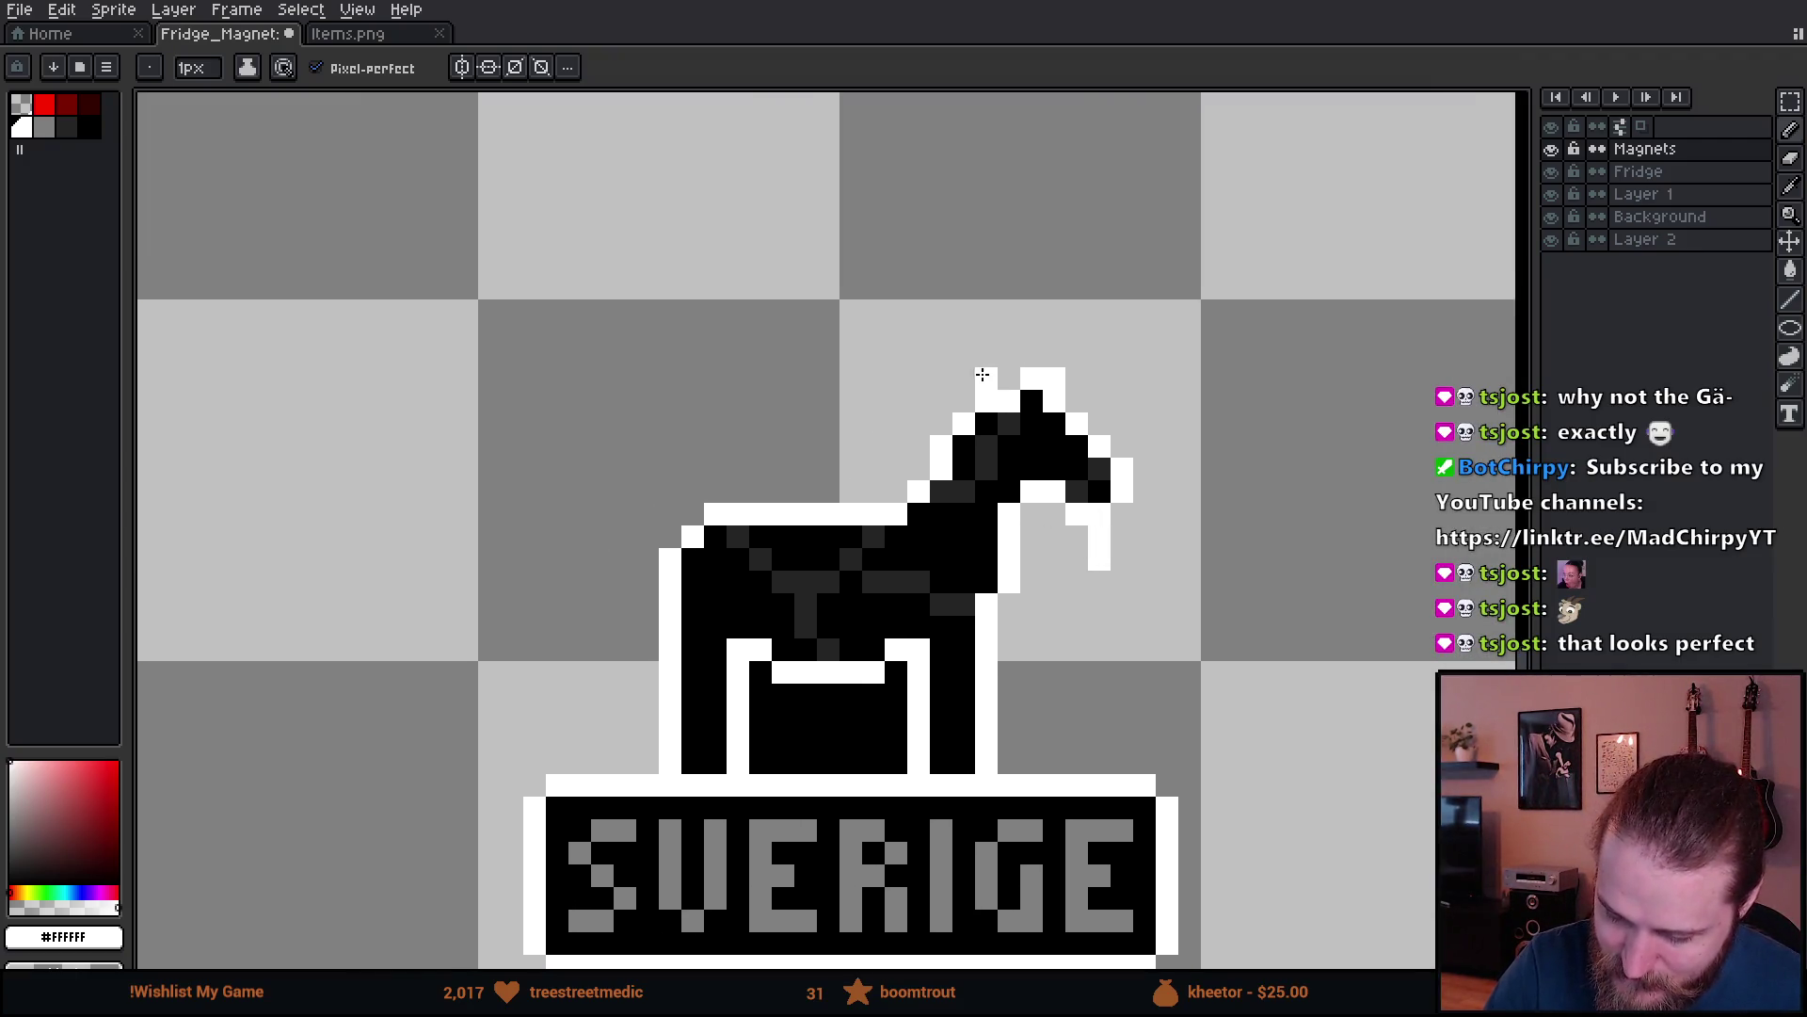
pyautogui.click(986, 378)
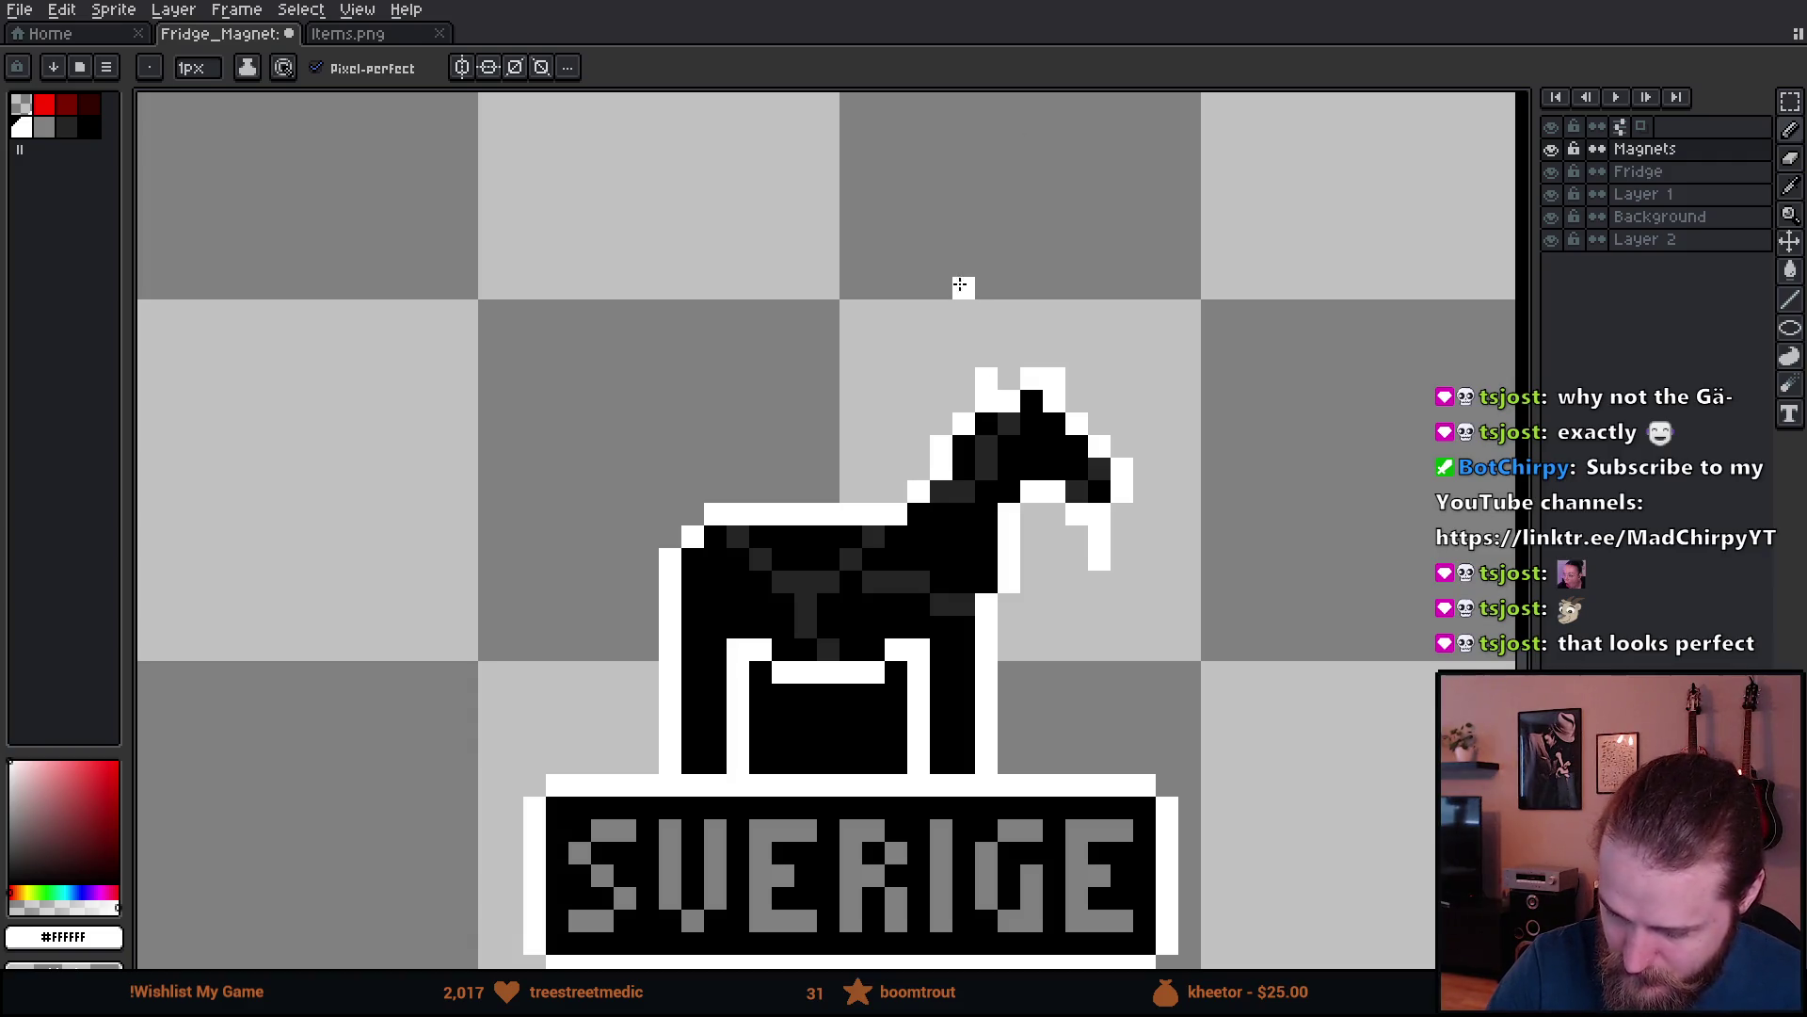
pyautogui.click(964, 356)
pyautogui.moveTo(945, 355)
pyautogui.mouseDown()
pyautogui.moveTo(908, 358)
pyautogui.moveTo(872, 424)
pyautogui.mouseUp()
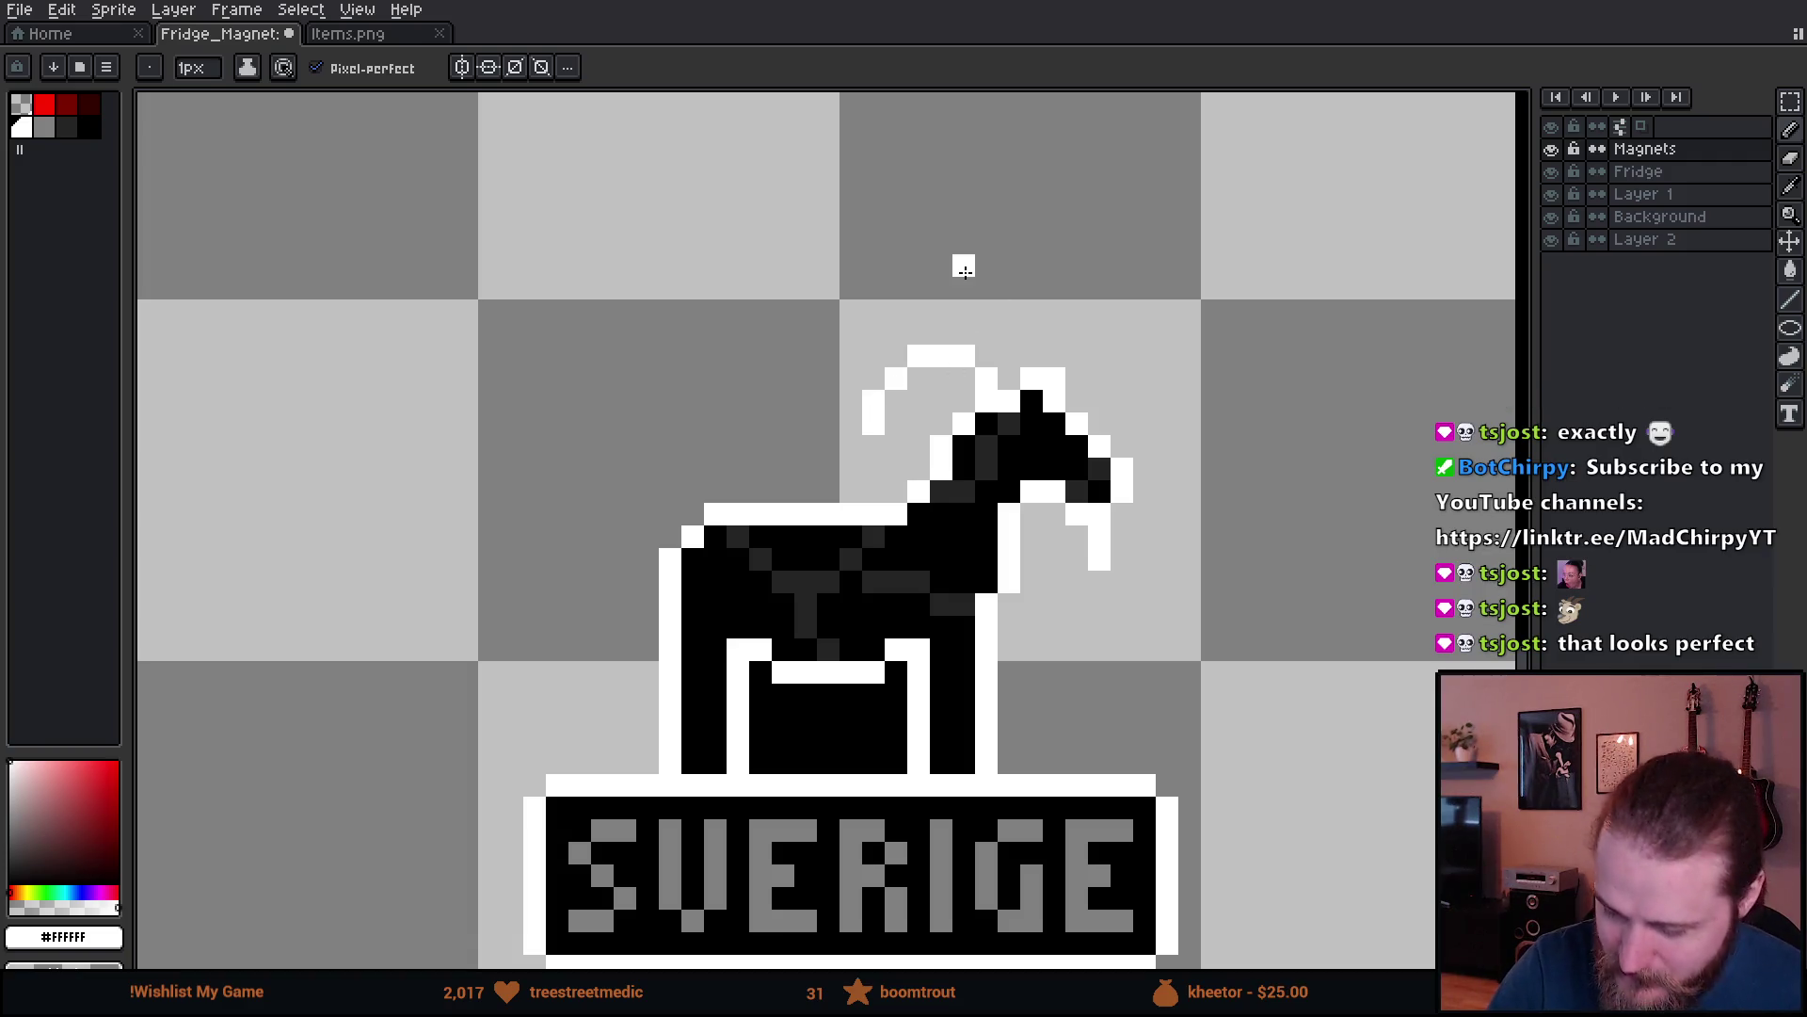
pyautogui.press('v')
pyautogui.hotkey('ctrl', 'z')
pyautogui.hotkey('ctrl', 'z')
pyautogui.hotkey('ctrl', 'z')
pyautogui.press('b')
pyautogui.moveTo(1008, 356)
pyautogui.mouseDown()
pyautogui.moveTo(956, 330)
pyautogui.moveTo(909, 363)
pyautogui.moveTo(895, 406)
pyautogui.mouseUp()
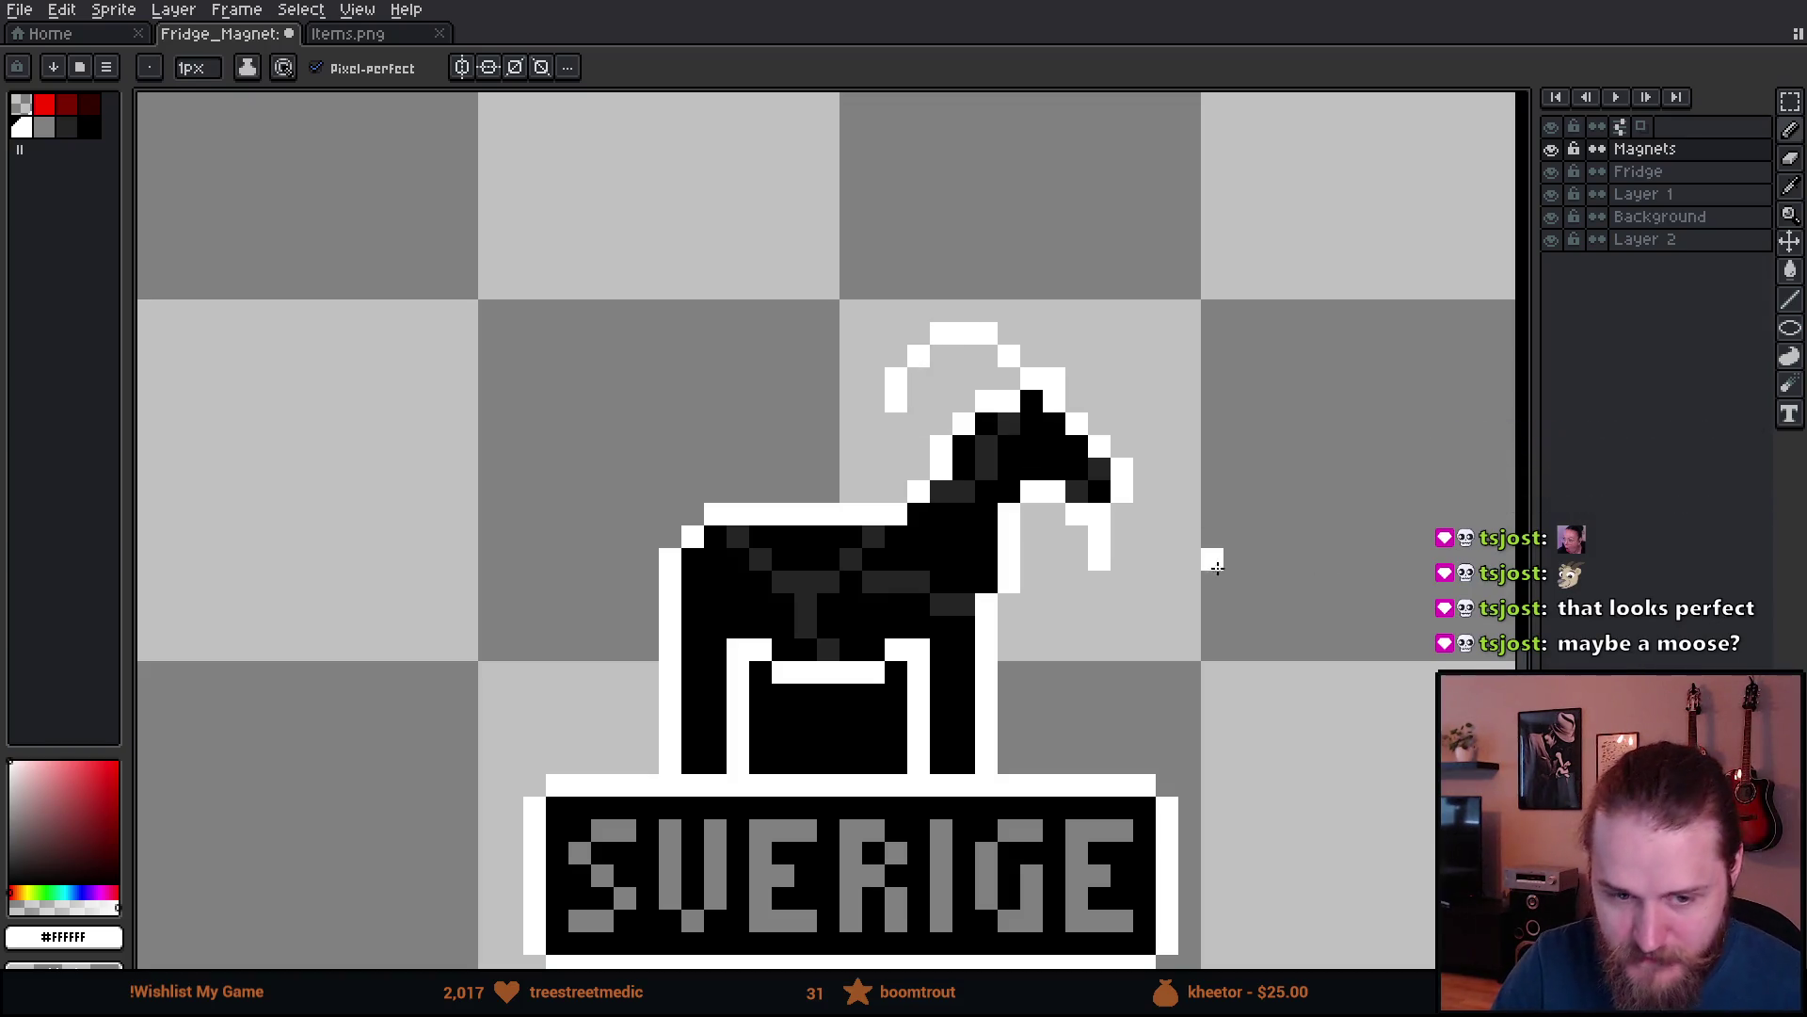
pyautogui.moveTo(1186, 577); pyautogui.dragTo(1083, 658)
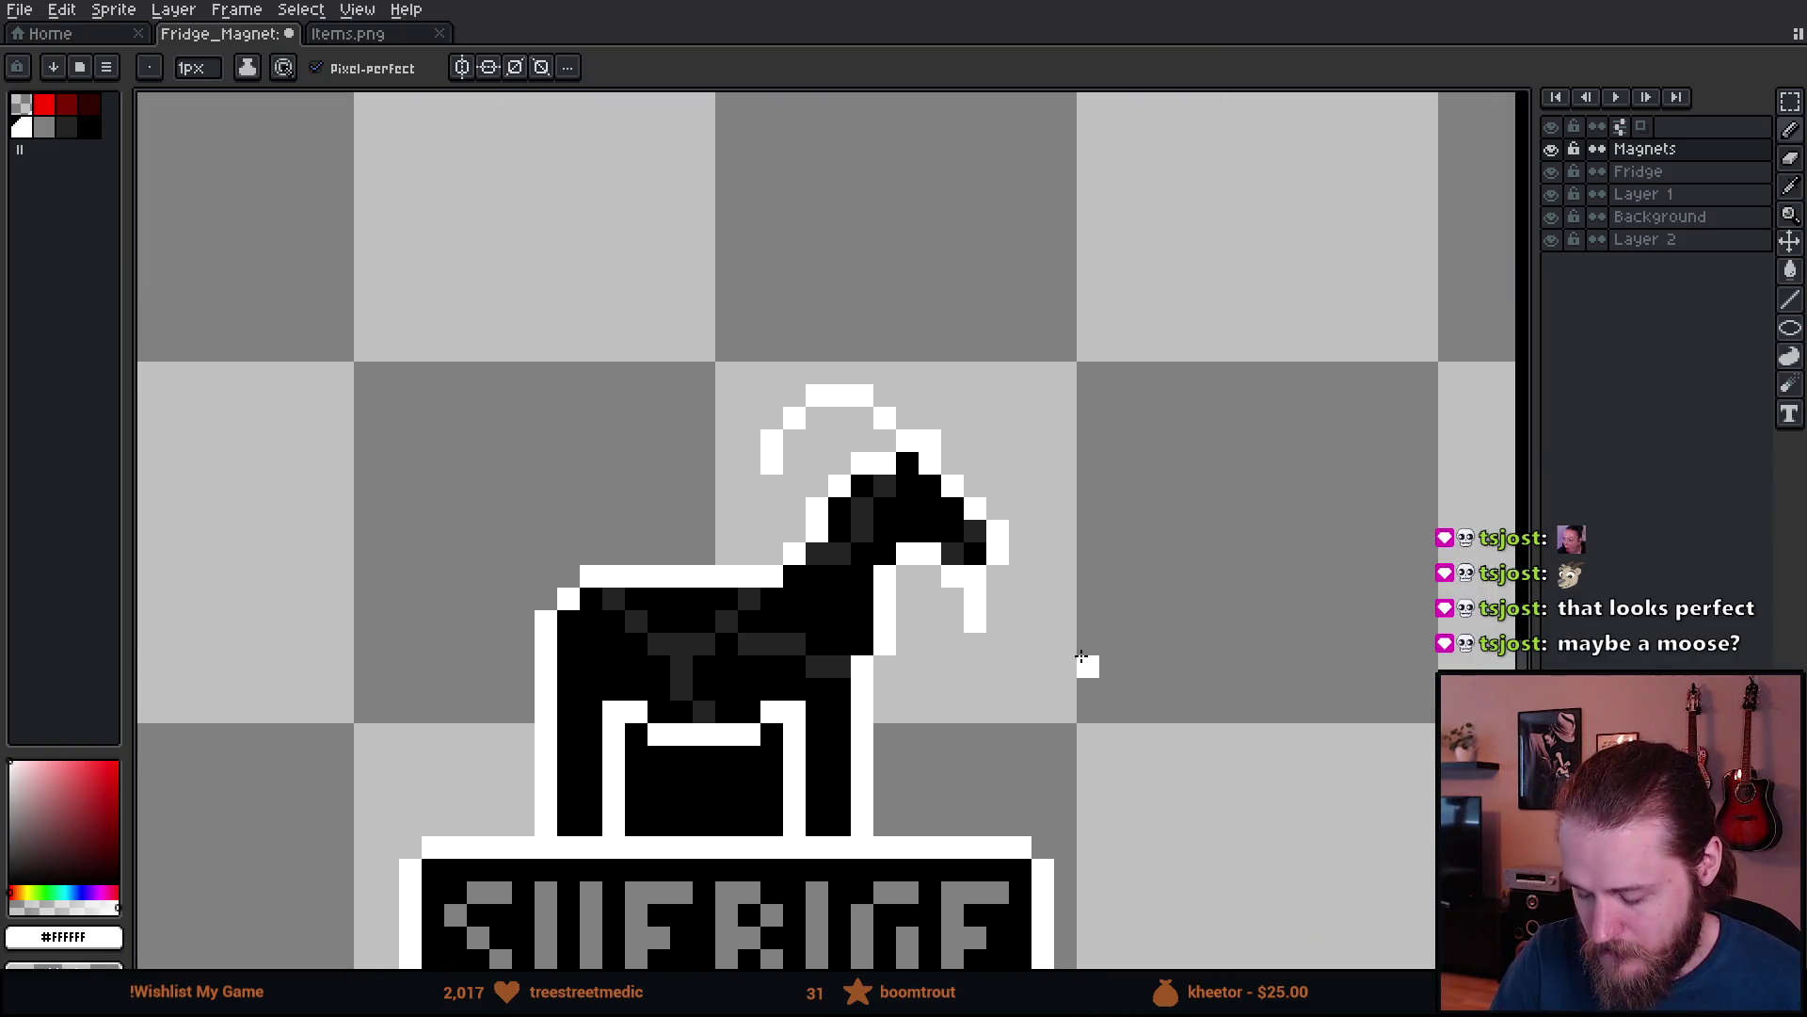
# - Draw the white antler outline rising from the horse and up from its tip
pyautogui.press('e')
pyautogui.click(975, 621)
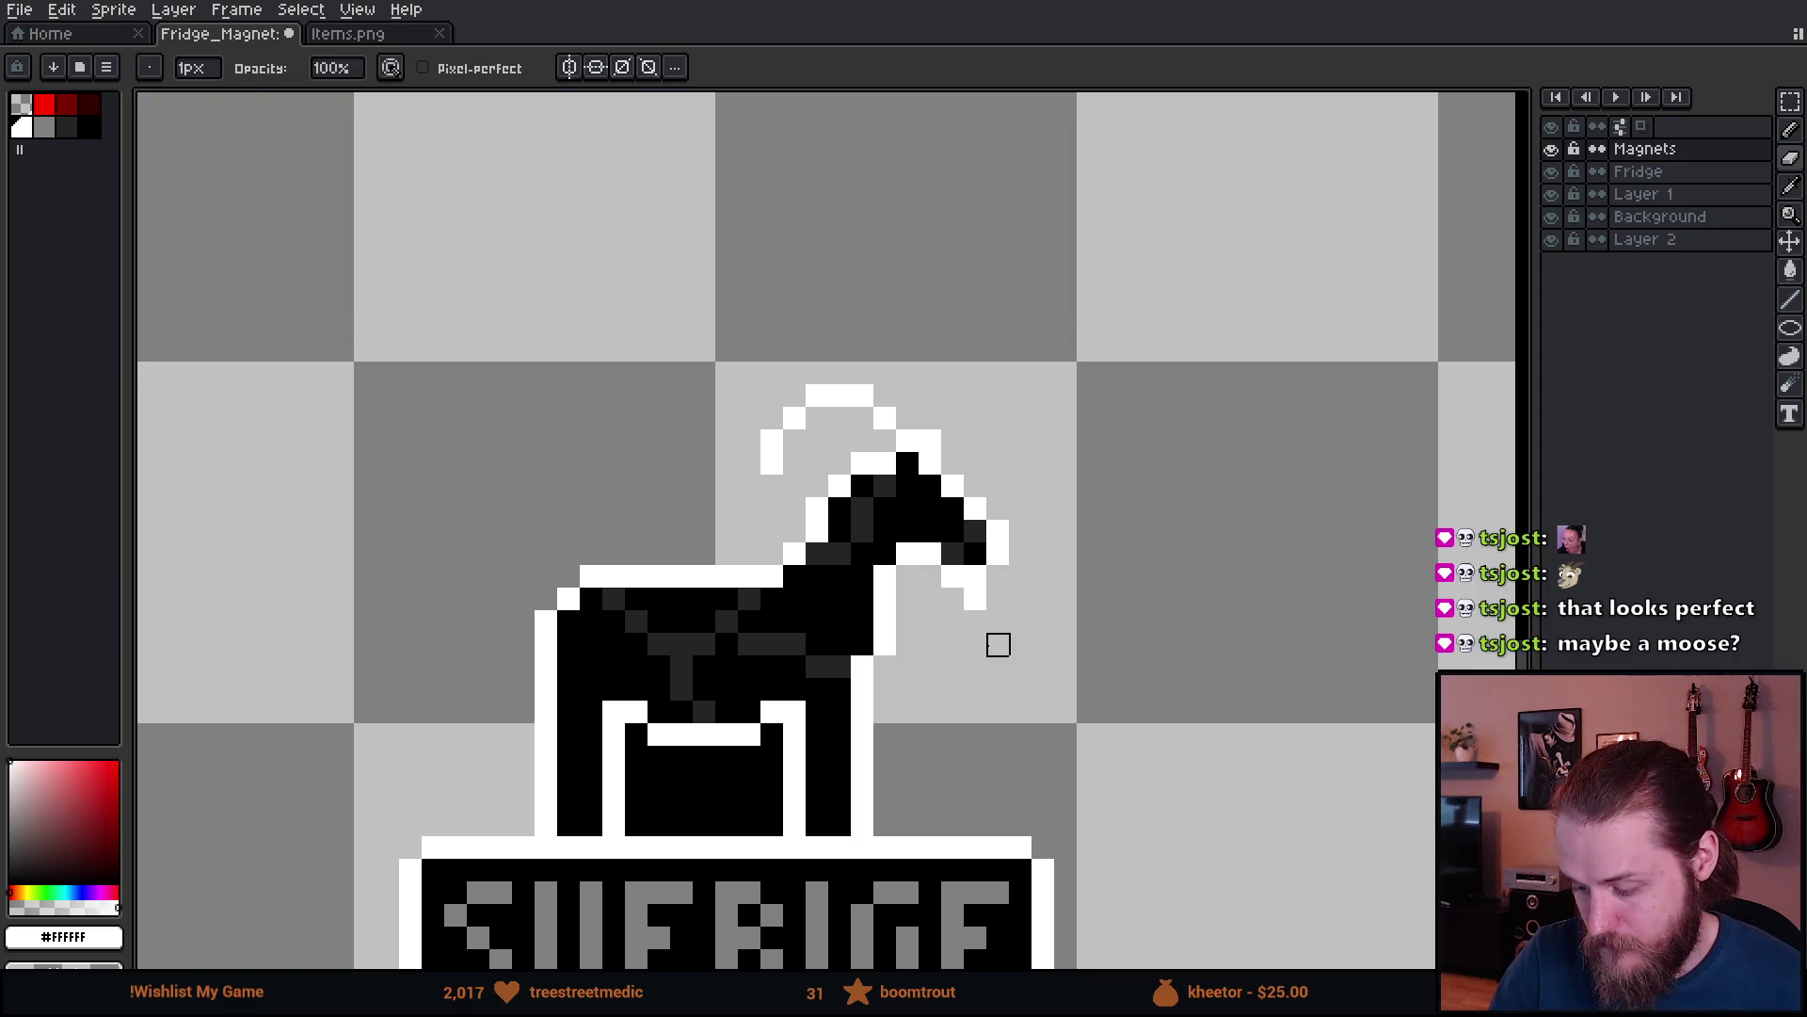
pyautogui.press('b')
pyautogui.hotkey('ctrl', 'z')
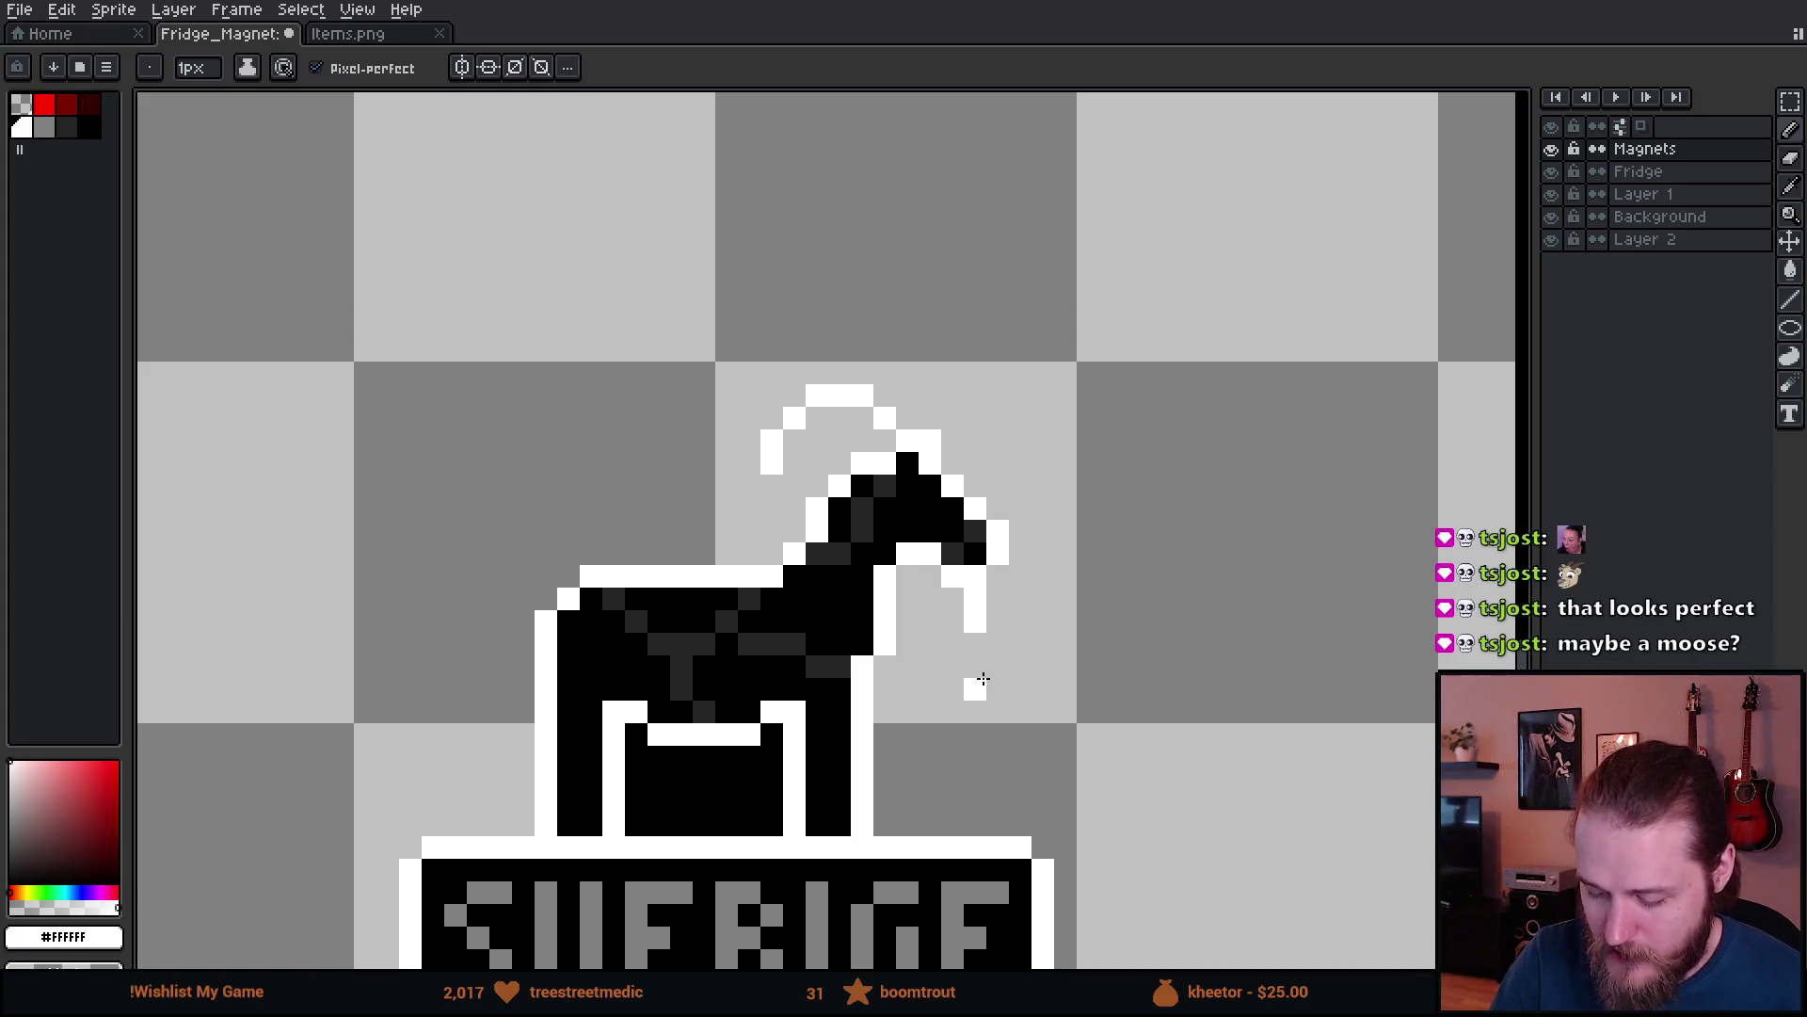
pyautogui.moveTo(527, 741)
pyautogui.mouseDown()
pyautogui.moveTo(500, 707)
pyautogui.moveTo(478, 438)
pyautogui.moveTo(455, 417)
pyautogui.moveTo(508, 400)
pyautogui.moveTo(574, 483)
pyautogui.mouseUp()
pyautogui.press('e')
pyautogui.press('b')
pyautogui.click(591, 509)
pyautogui.moveTo(614, 485); pyautogui.dragTo(661, 322)
pyautogui.click(614, 418)
# - Draw the white antler top and its vertical branch, erasing a stray pixel
pyautogui.press('e')
pyautogui.click(636, 418)
pyautogui.press('b')
pyautogui.moveTo(681, 305); pyautogui.dragTo(704, 305)
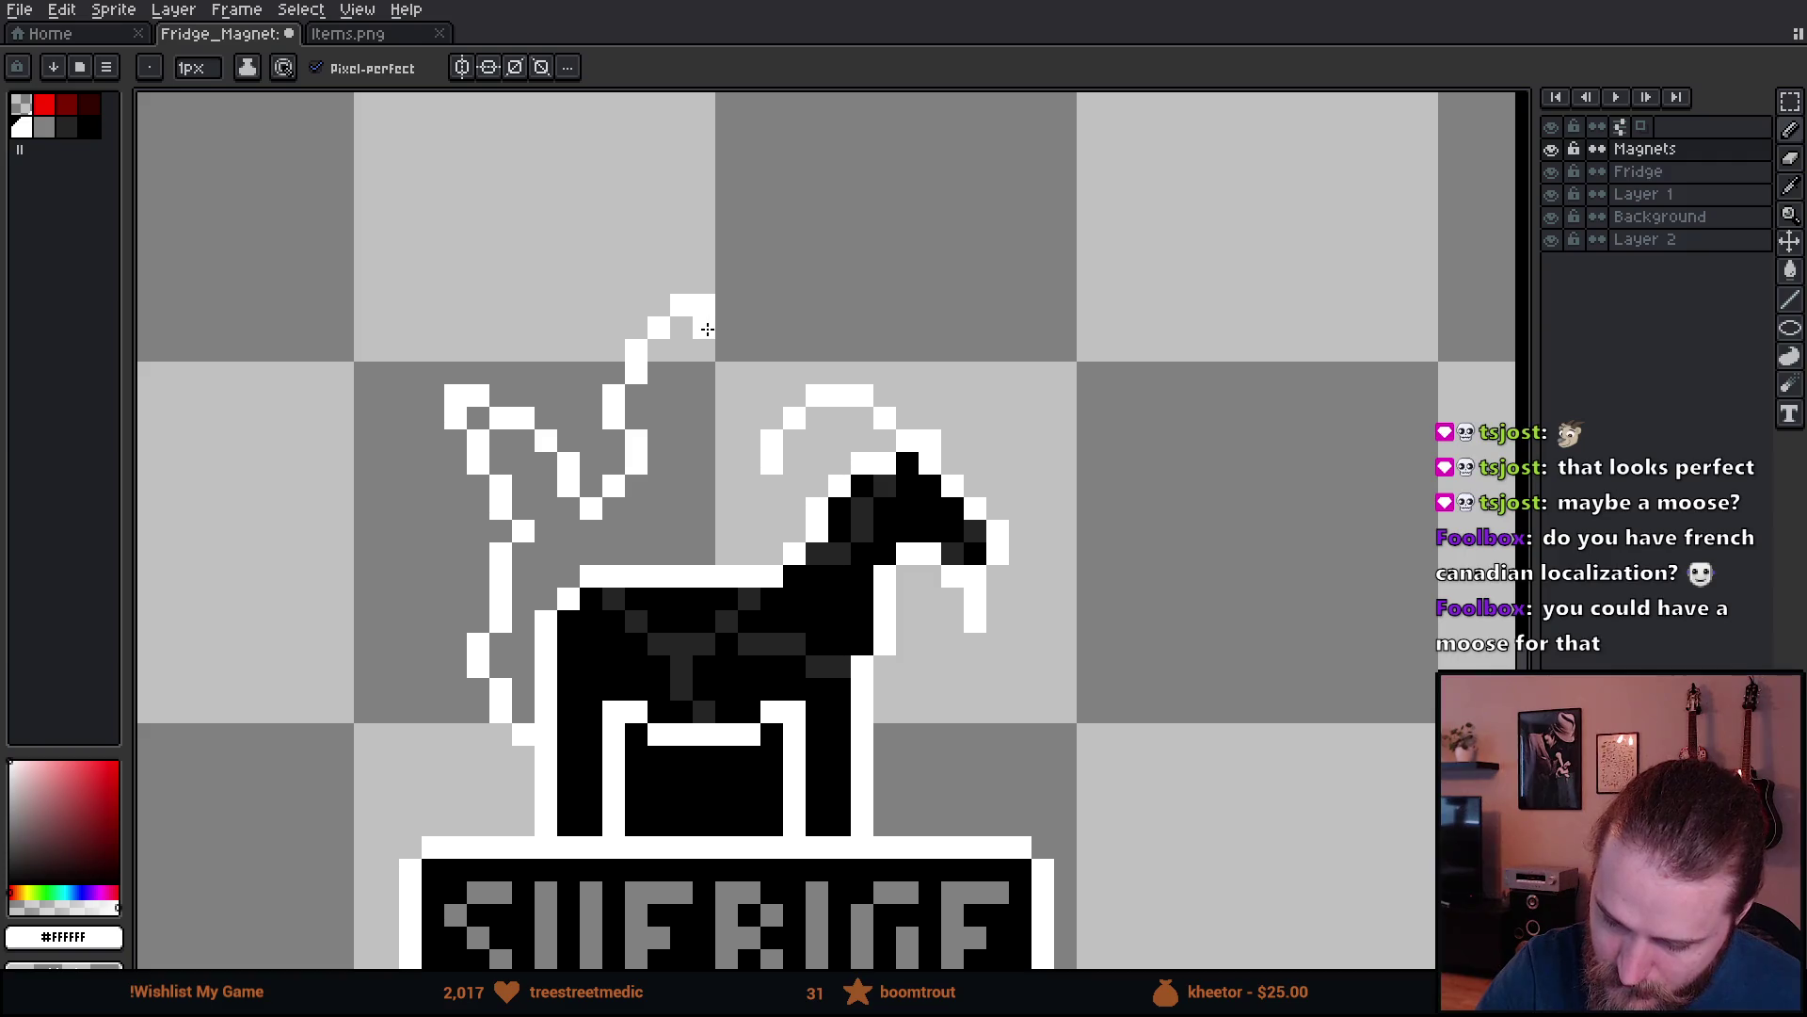
pyautogui.moveTo(706, 330)
pyautogui.mouseDown()
pyautogui.moveTo(681, 353)
pyautogui.moveTo(682, 403)
pyautogui.moveTo(794, 250)
pyautogui.mouseUp()
pyautogui.click(706, 416)
pyautogui.click(815, 257)
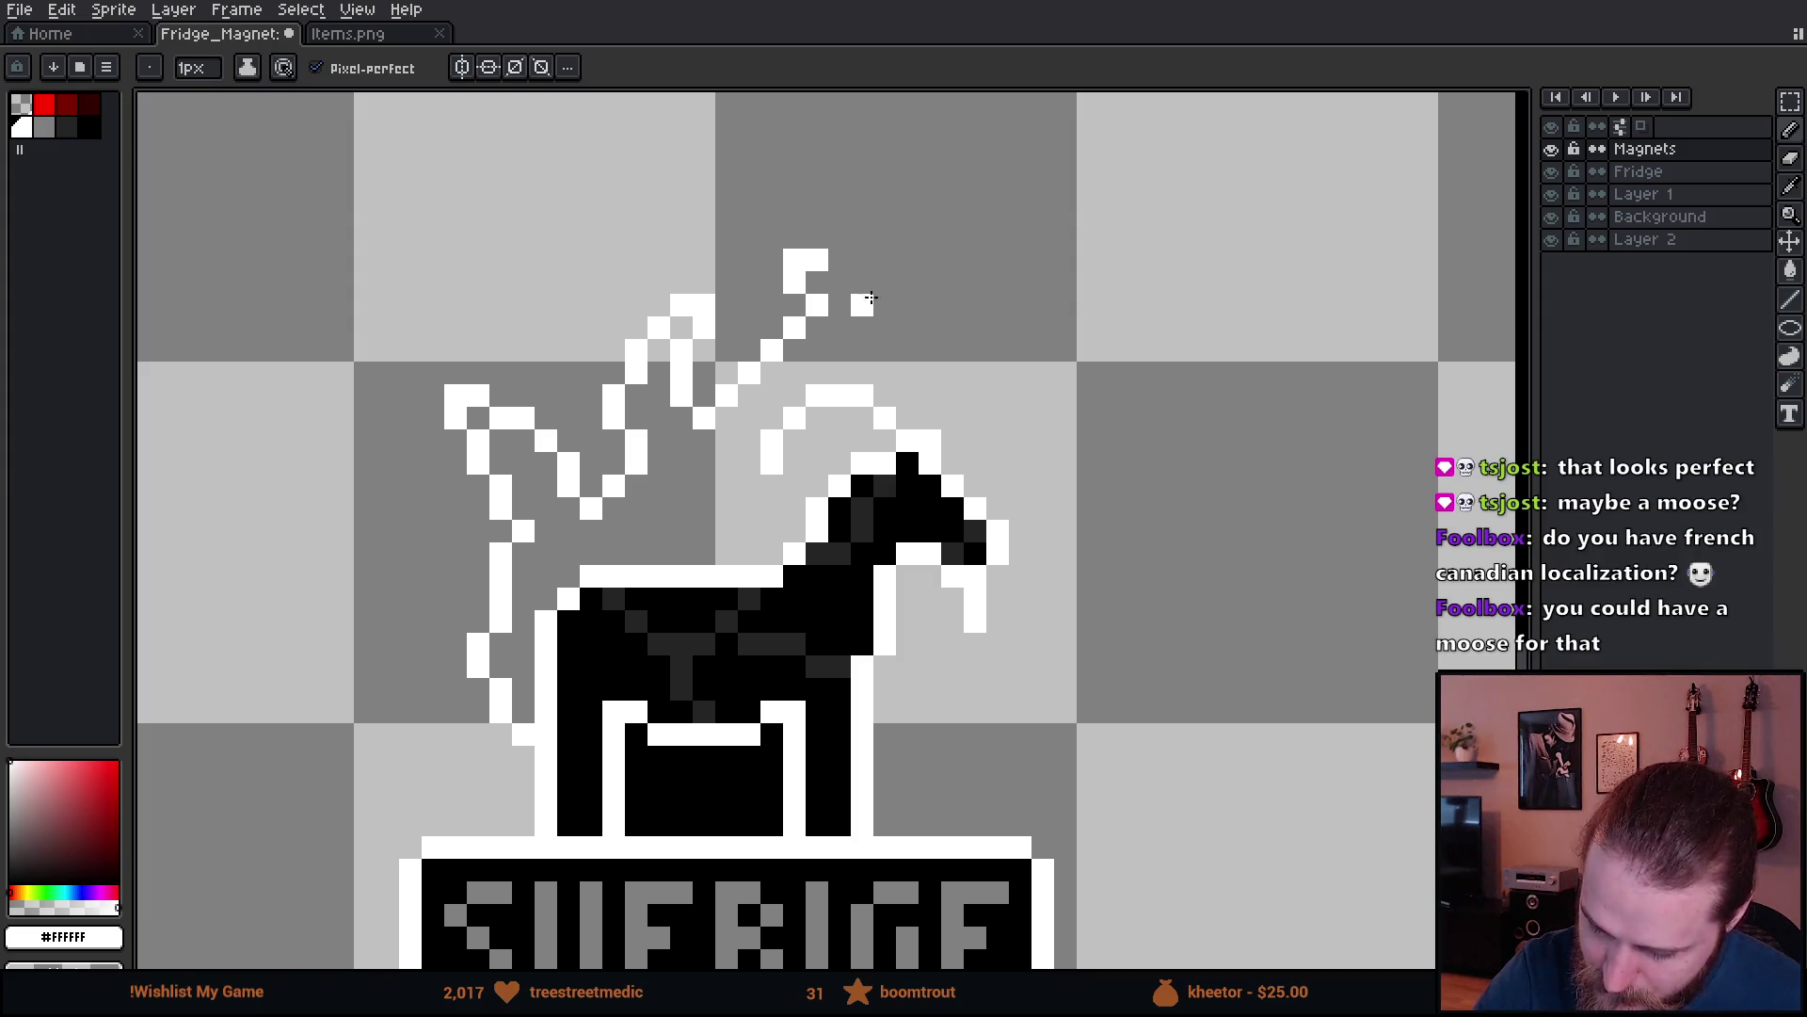
# - Bridge the antler tip to the upper branch and draw the diagonal plume outline
pyautogui.press('e')
pyautogui.click(772, 350)
pyautogui.press('b')
pyautogui.moveTo(758, 380)
pyautogui.mouseDown()
pyautogui.moveTo(744, 396)
pyautogui.moveTo(780, 346)
pyautogui.mouseUp()
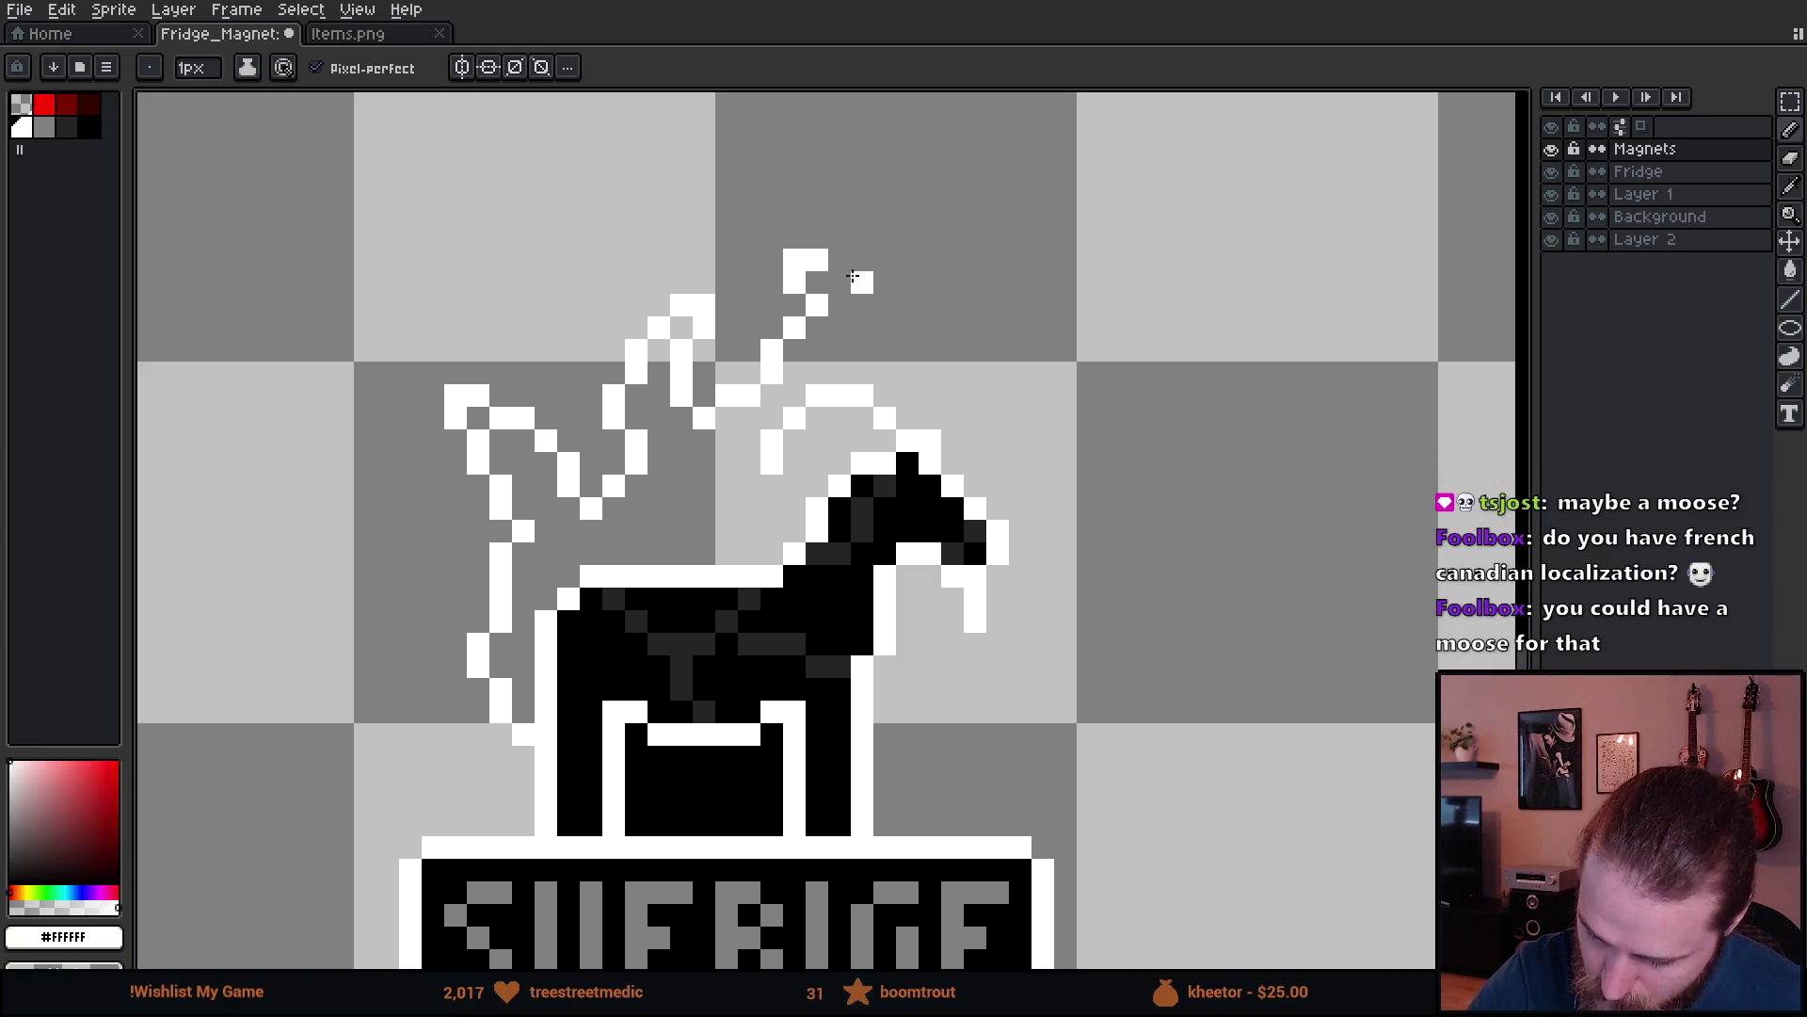
pyautogui.click(839, 260)
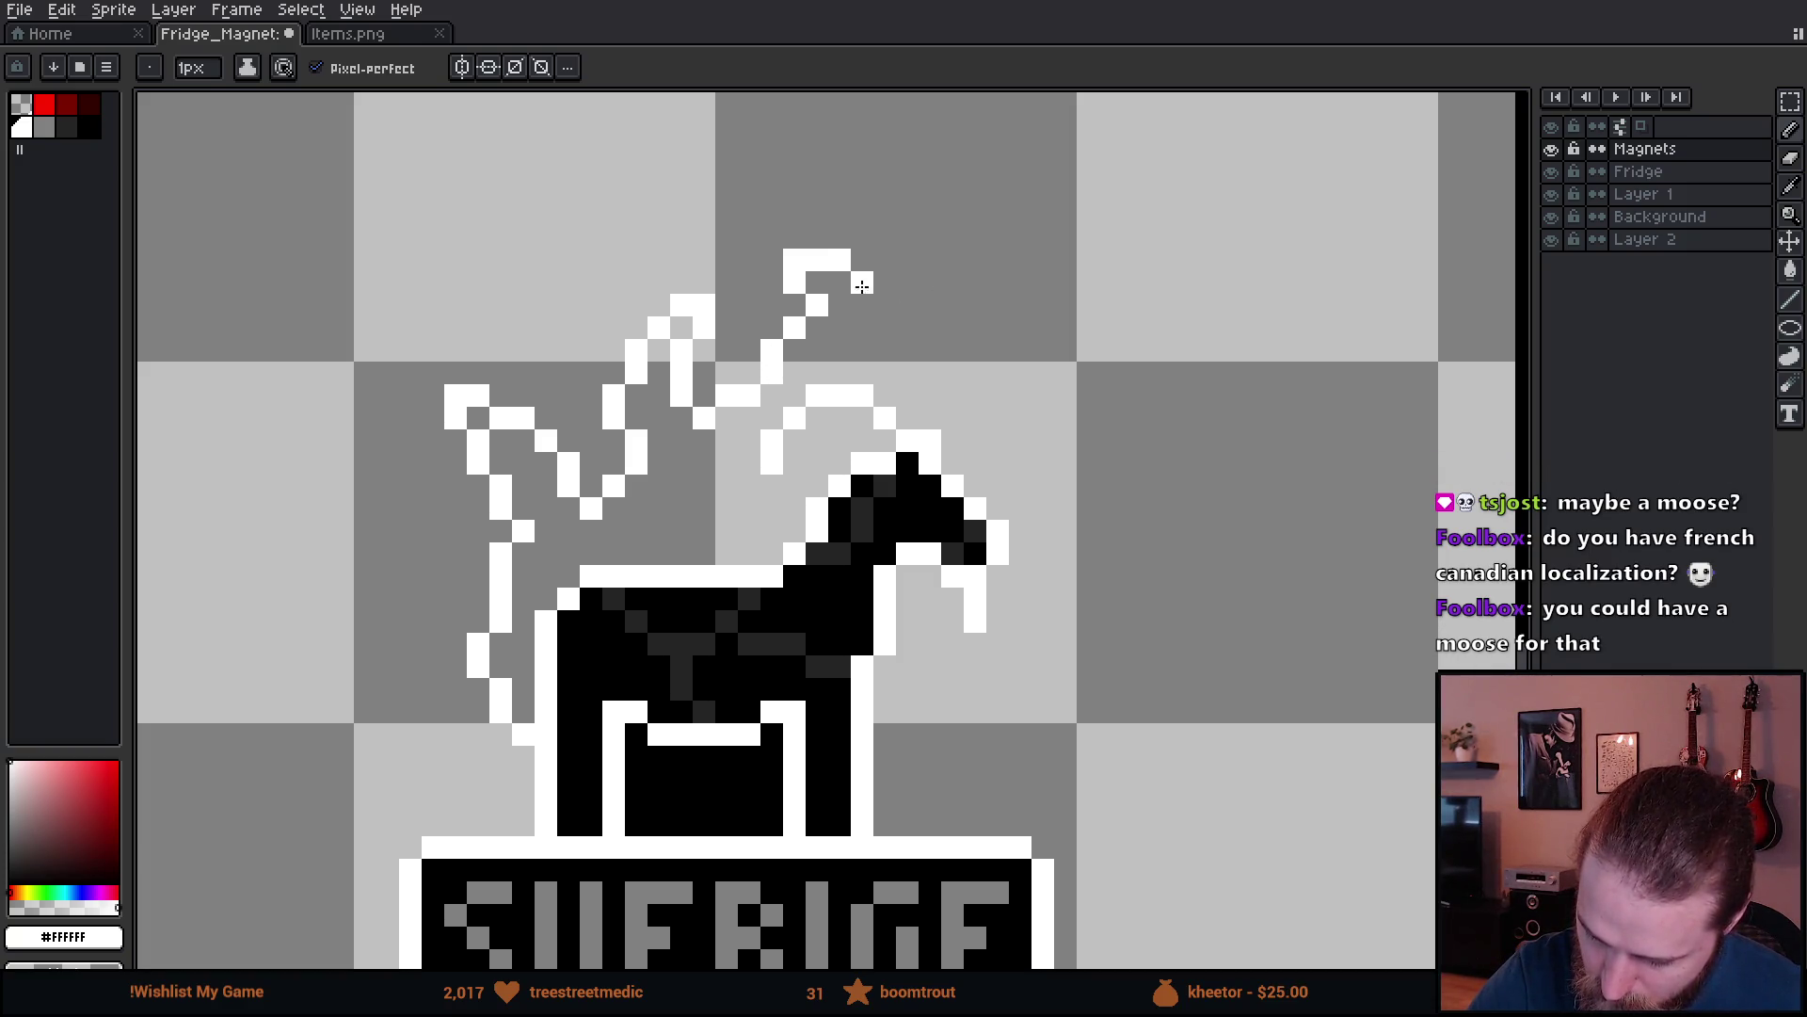
pyautogui.moveTo(858, 282); pyautogui.dragTo(981, 442)
pyautogui.press('e')
pyautogui.press('b')
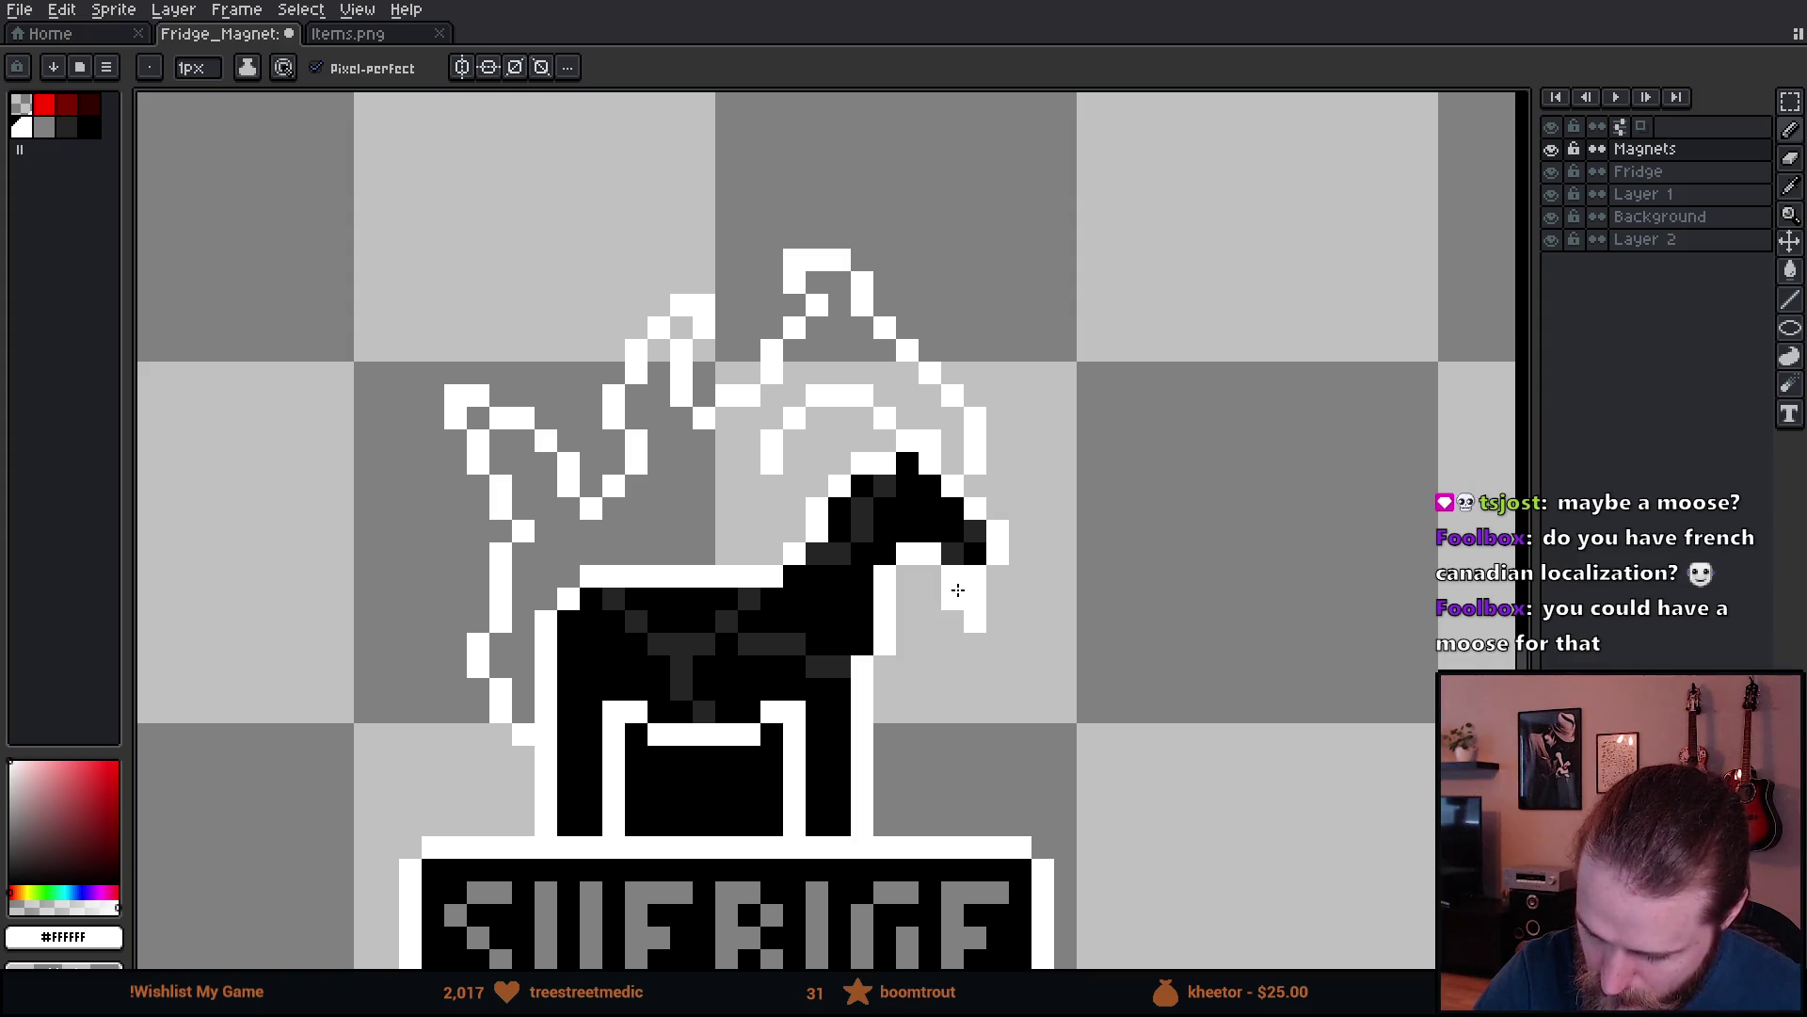
# - Pick the SVERIGE lettering grey and turn the plume outline grey with an 8-connected fill
pyautogui.press('i')
pyautogui.click(904, 876)
pyautogui.press('b')
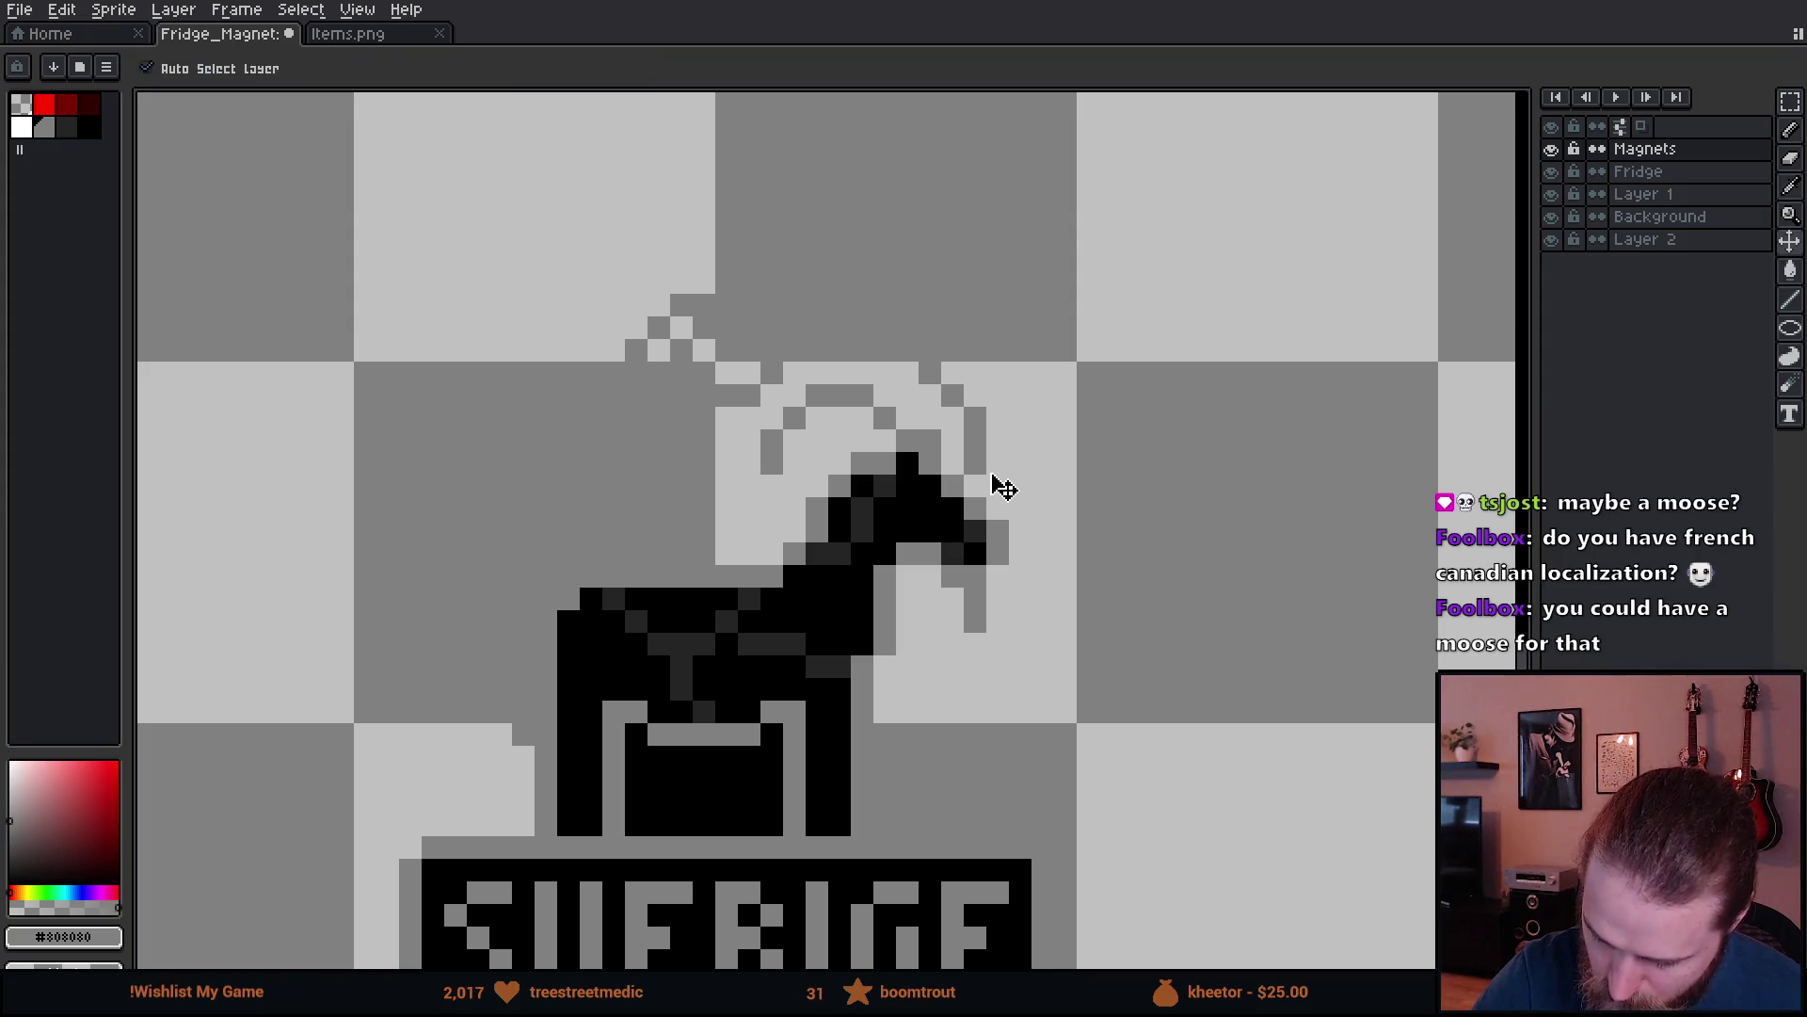
pyautogui.click(976, 463)
pyautogui.click(523, 735)
pyautogui.press('g')
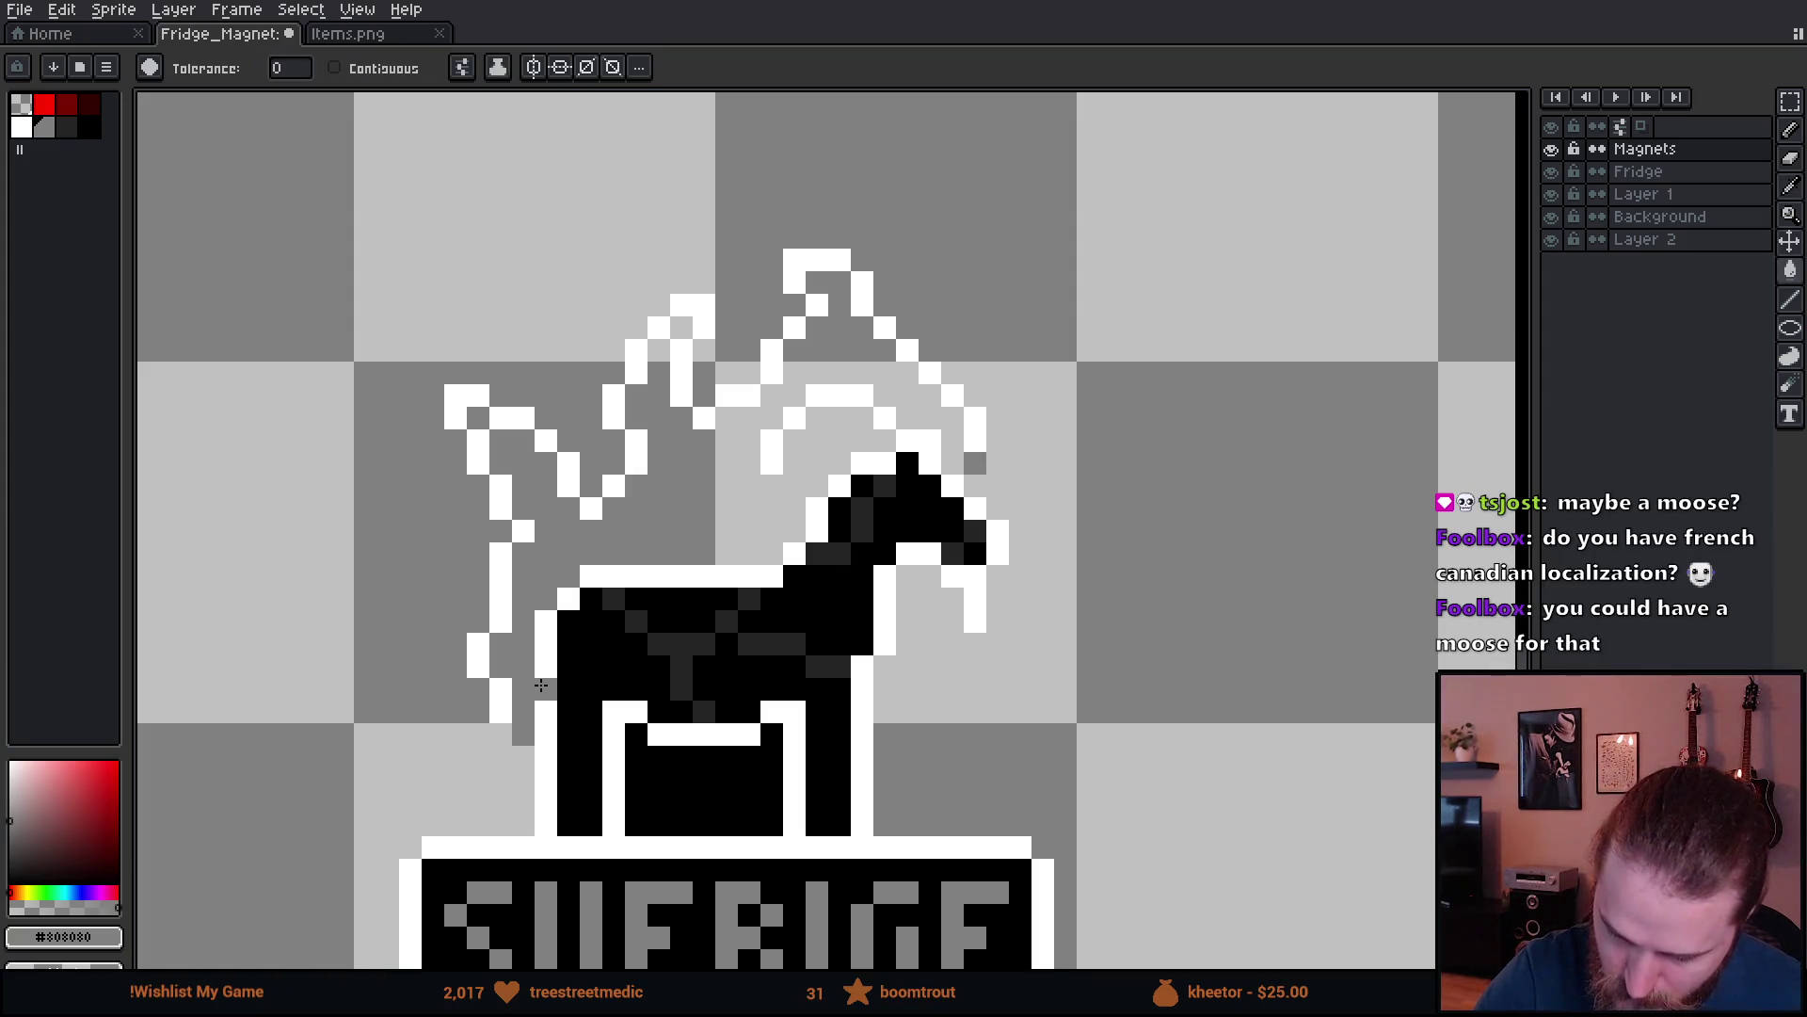
pyautogui.click(461, 67)
pyautogui.click(613, 202)
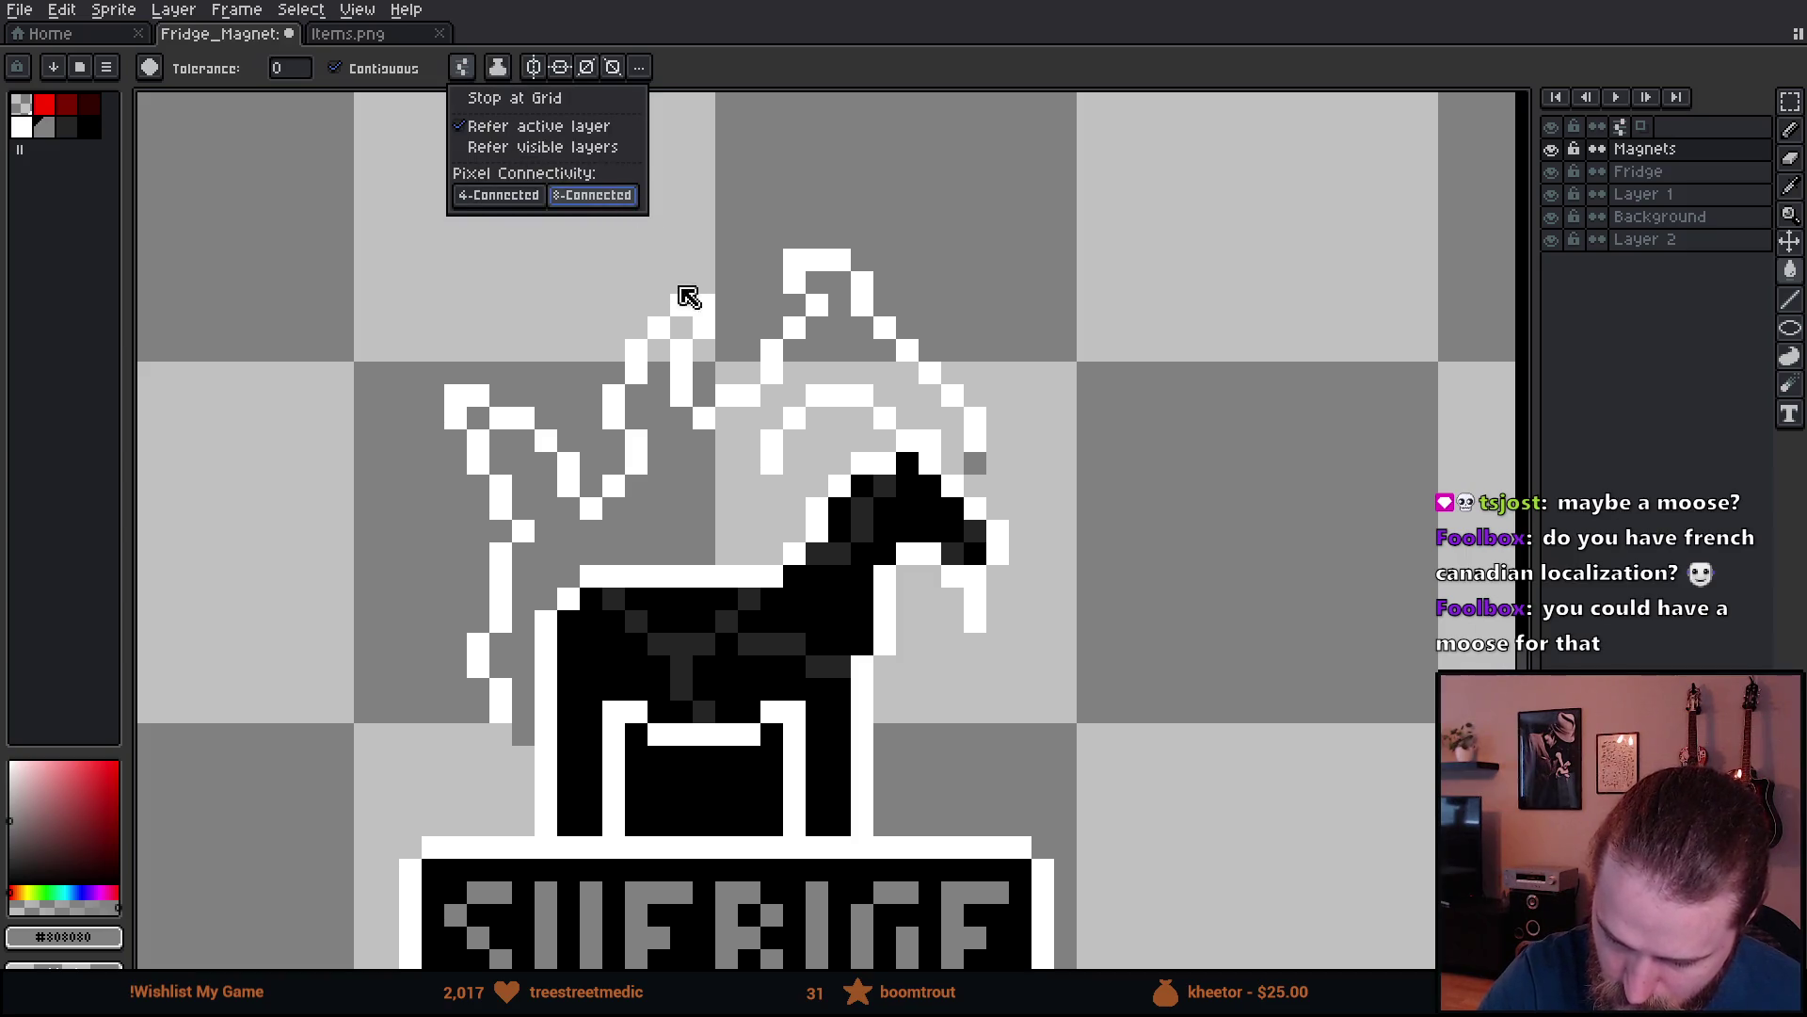
pyautogui.click(704, 304)
pyautogui.scroll(-3, 1008, 537)
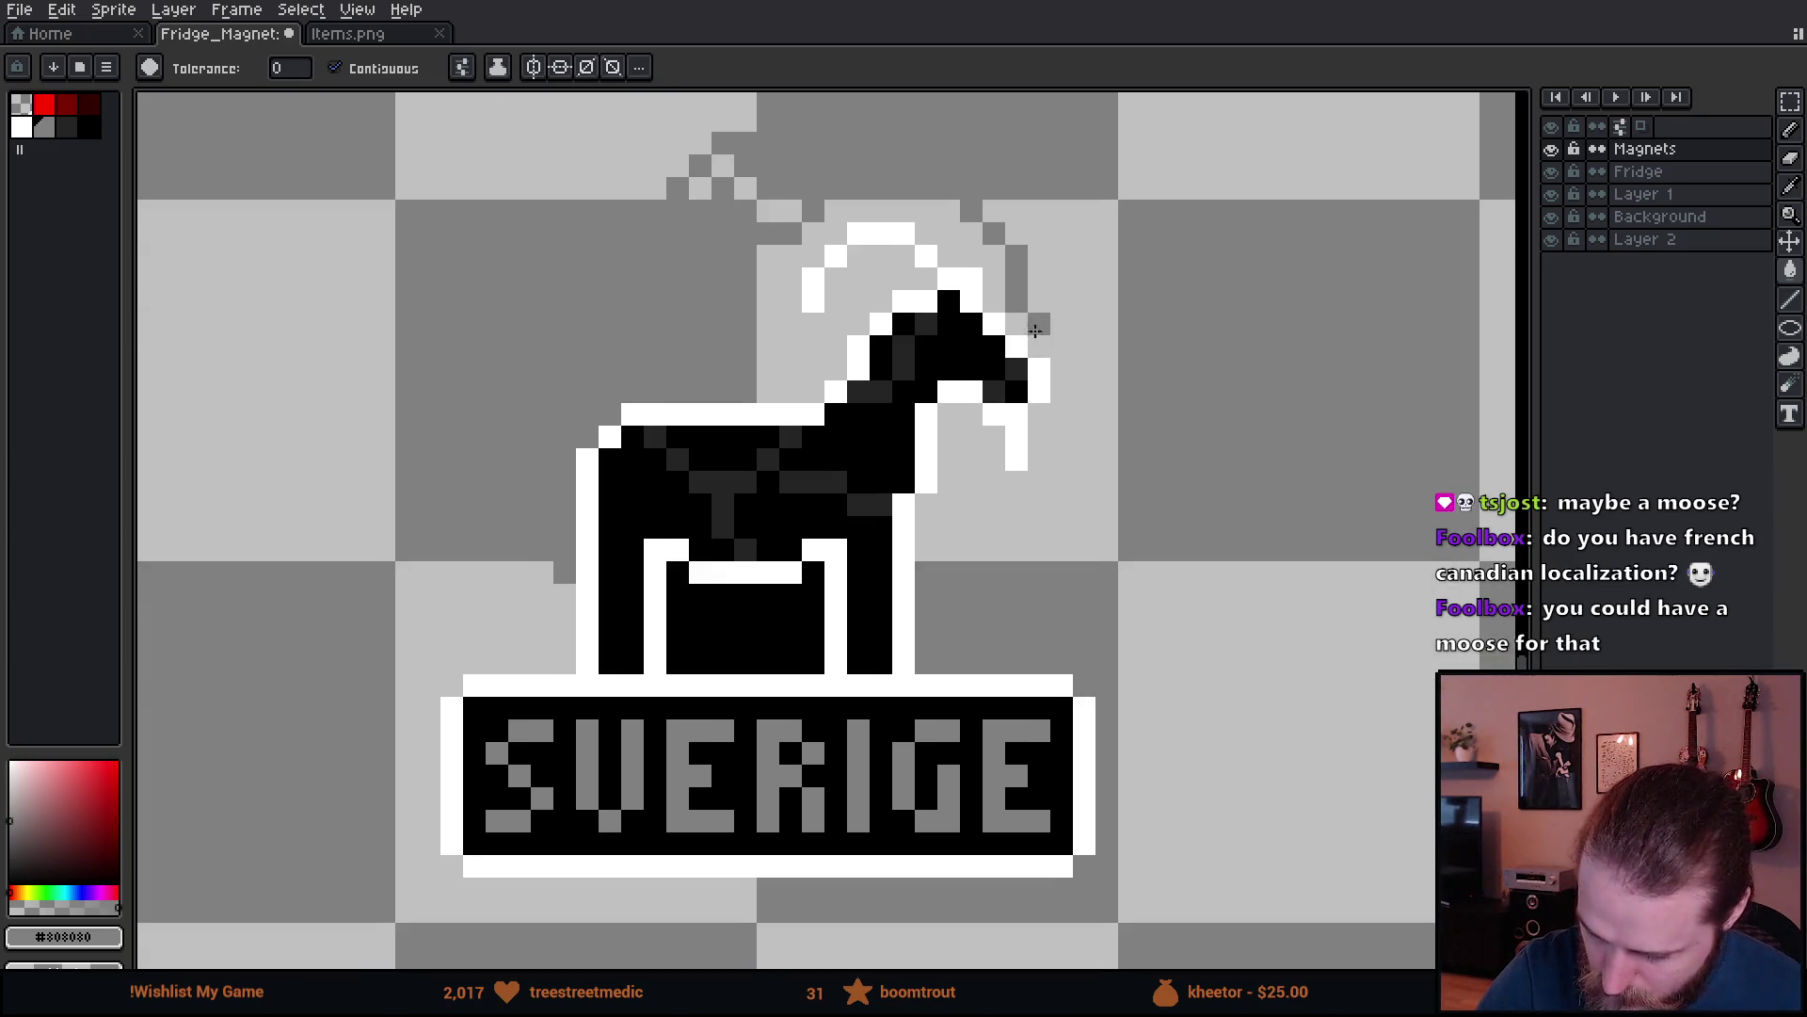
pyautogui.press('b')
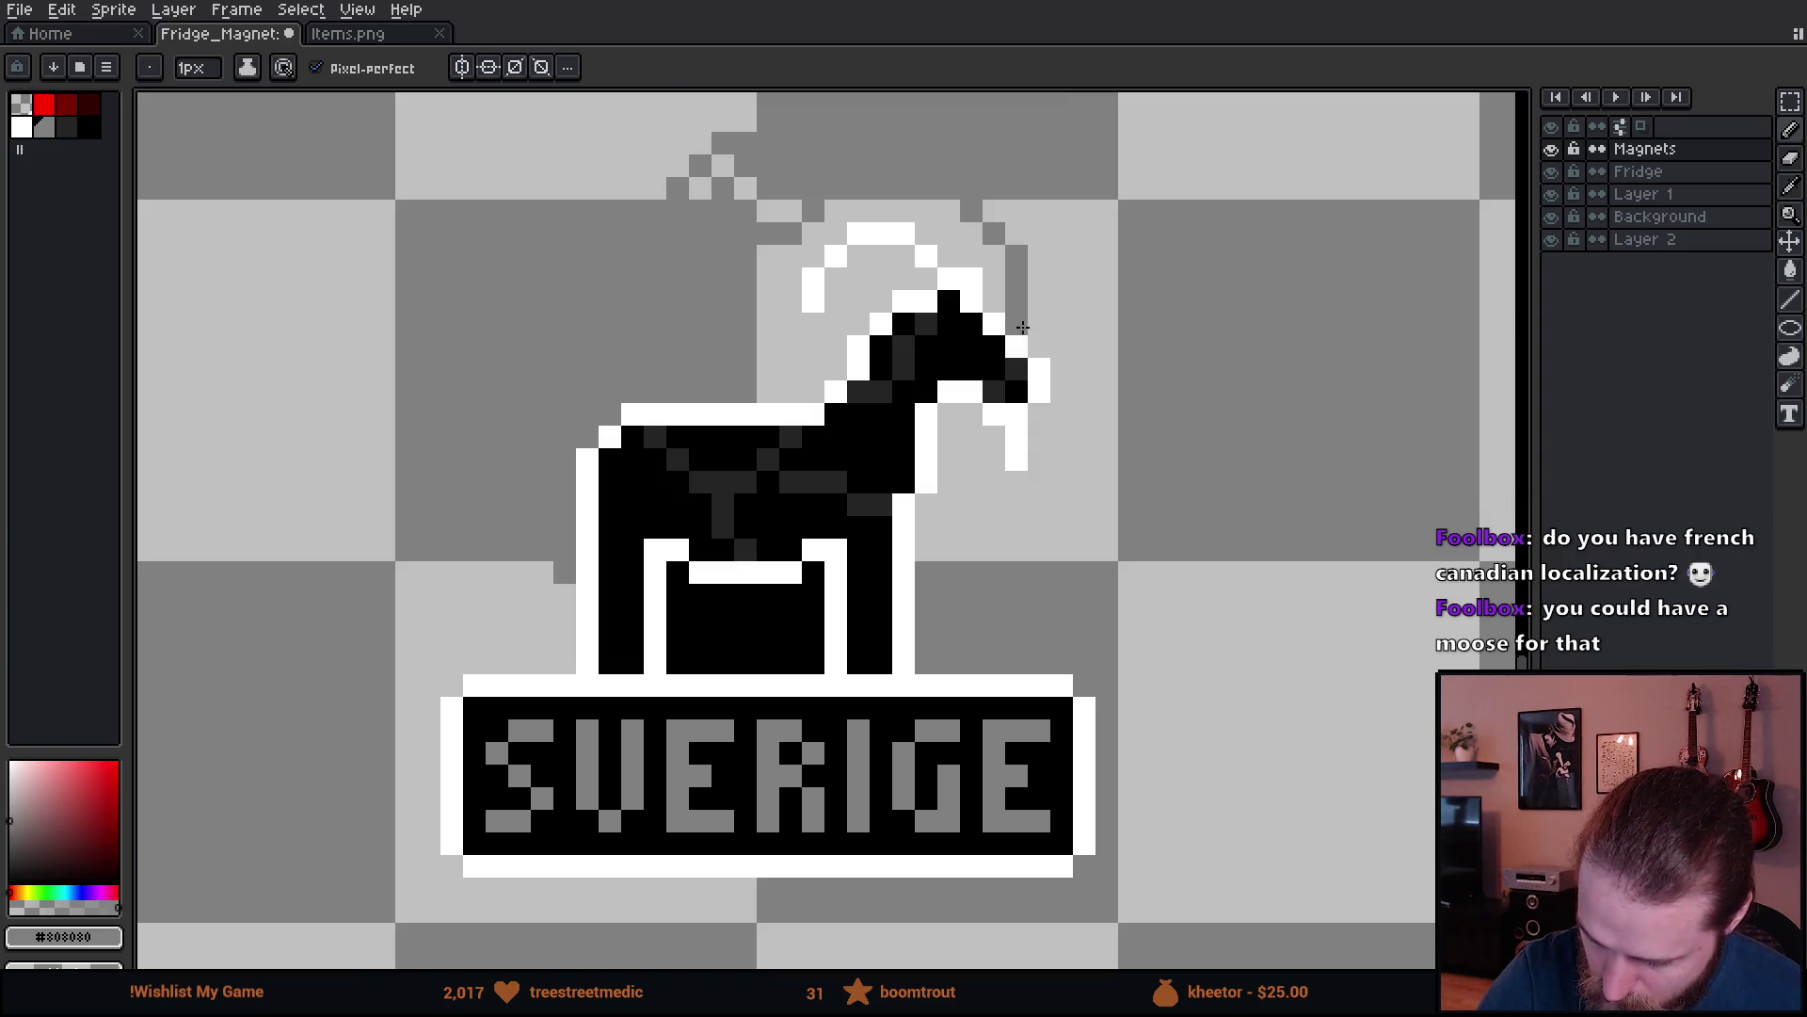
pyautogui.moveTo(965, 418)
pyautogui.mouseDown()
pyautogui.moveTo(949, 555)
pyautogui.moveTo(928, 553)
pyautogui.mouseUp()
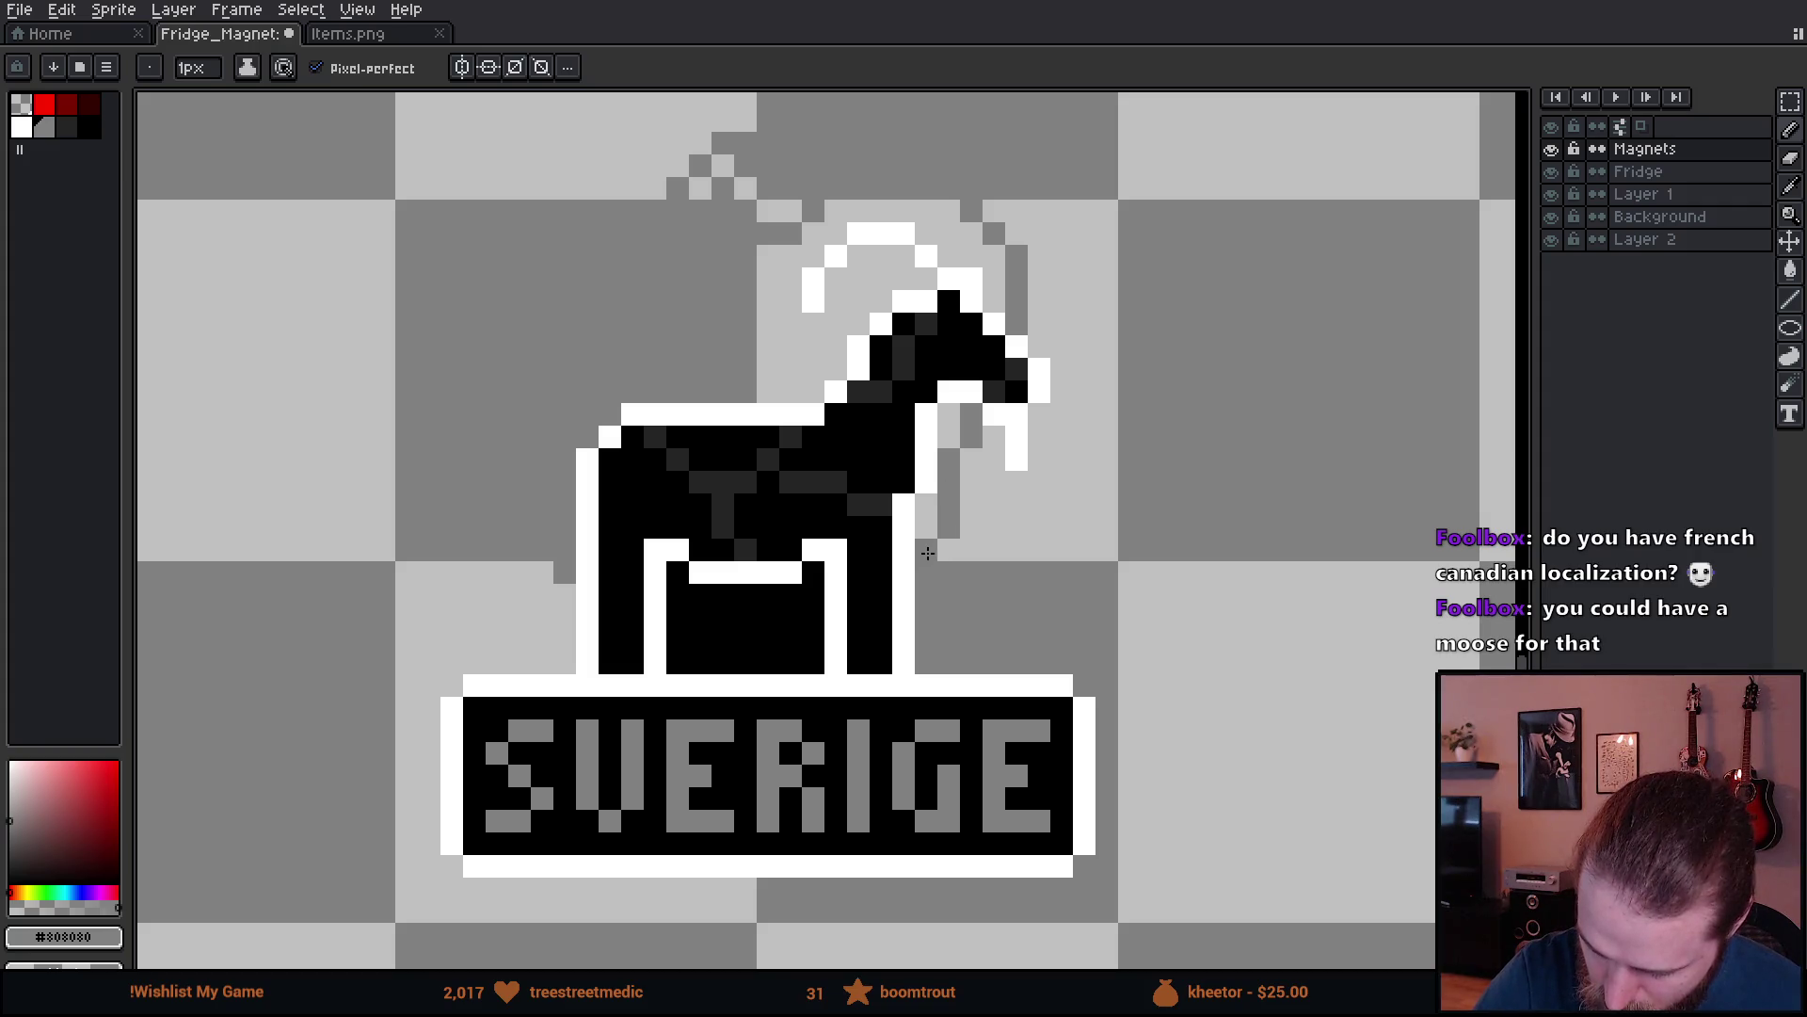
# - Bucket-fill the backing inside the plume black using 4-Connected mode
pyautogui.keyDown('alt'); pyautogui.click(838, 701); pyautogui.keyUp('alt')
pyautogui.press('g')
pyautogui.click(953, 459)
pyautogui.hotkey('ctrl', 'z')
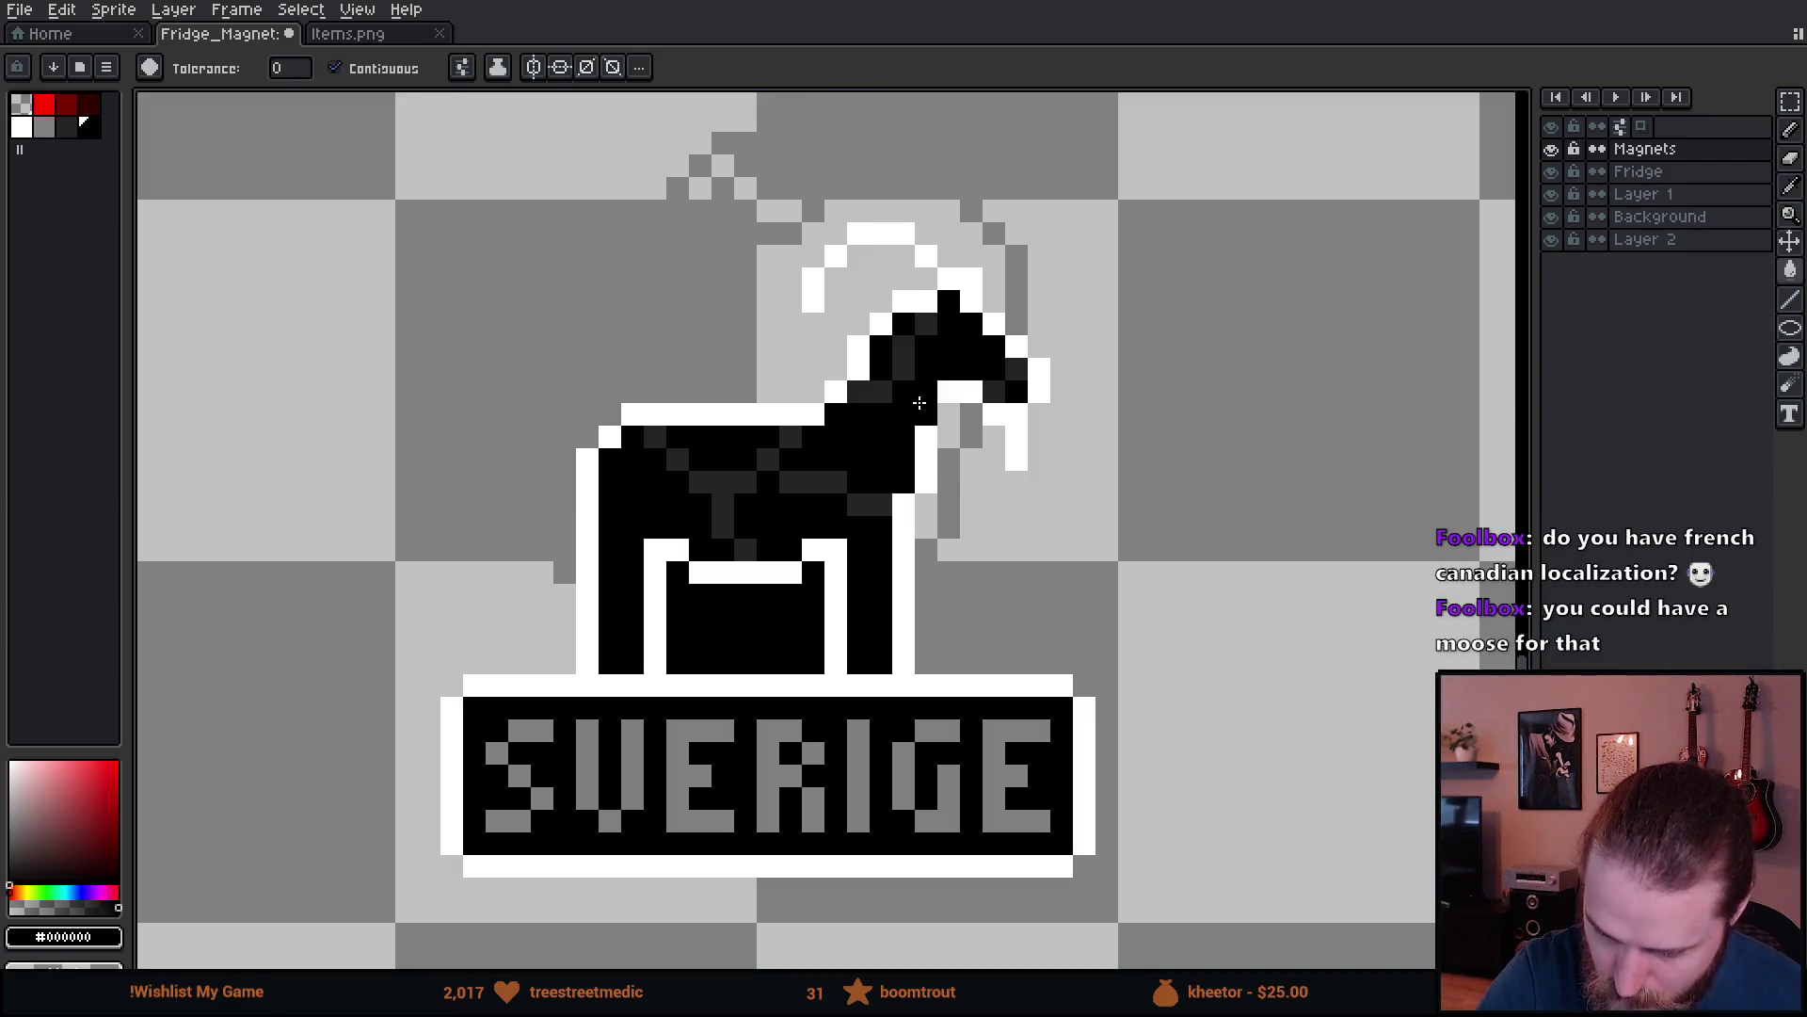
pyautogui.click(461, 67)
pyautogui.click(498, 195)
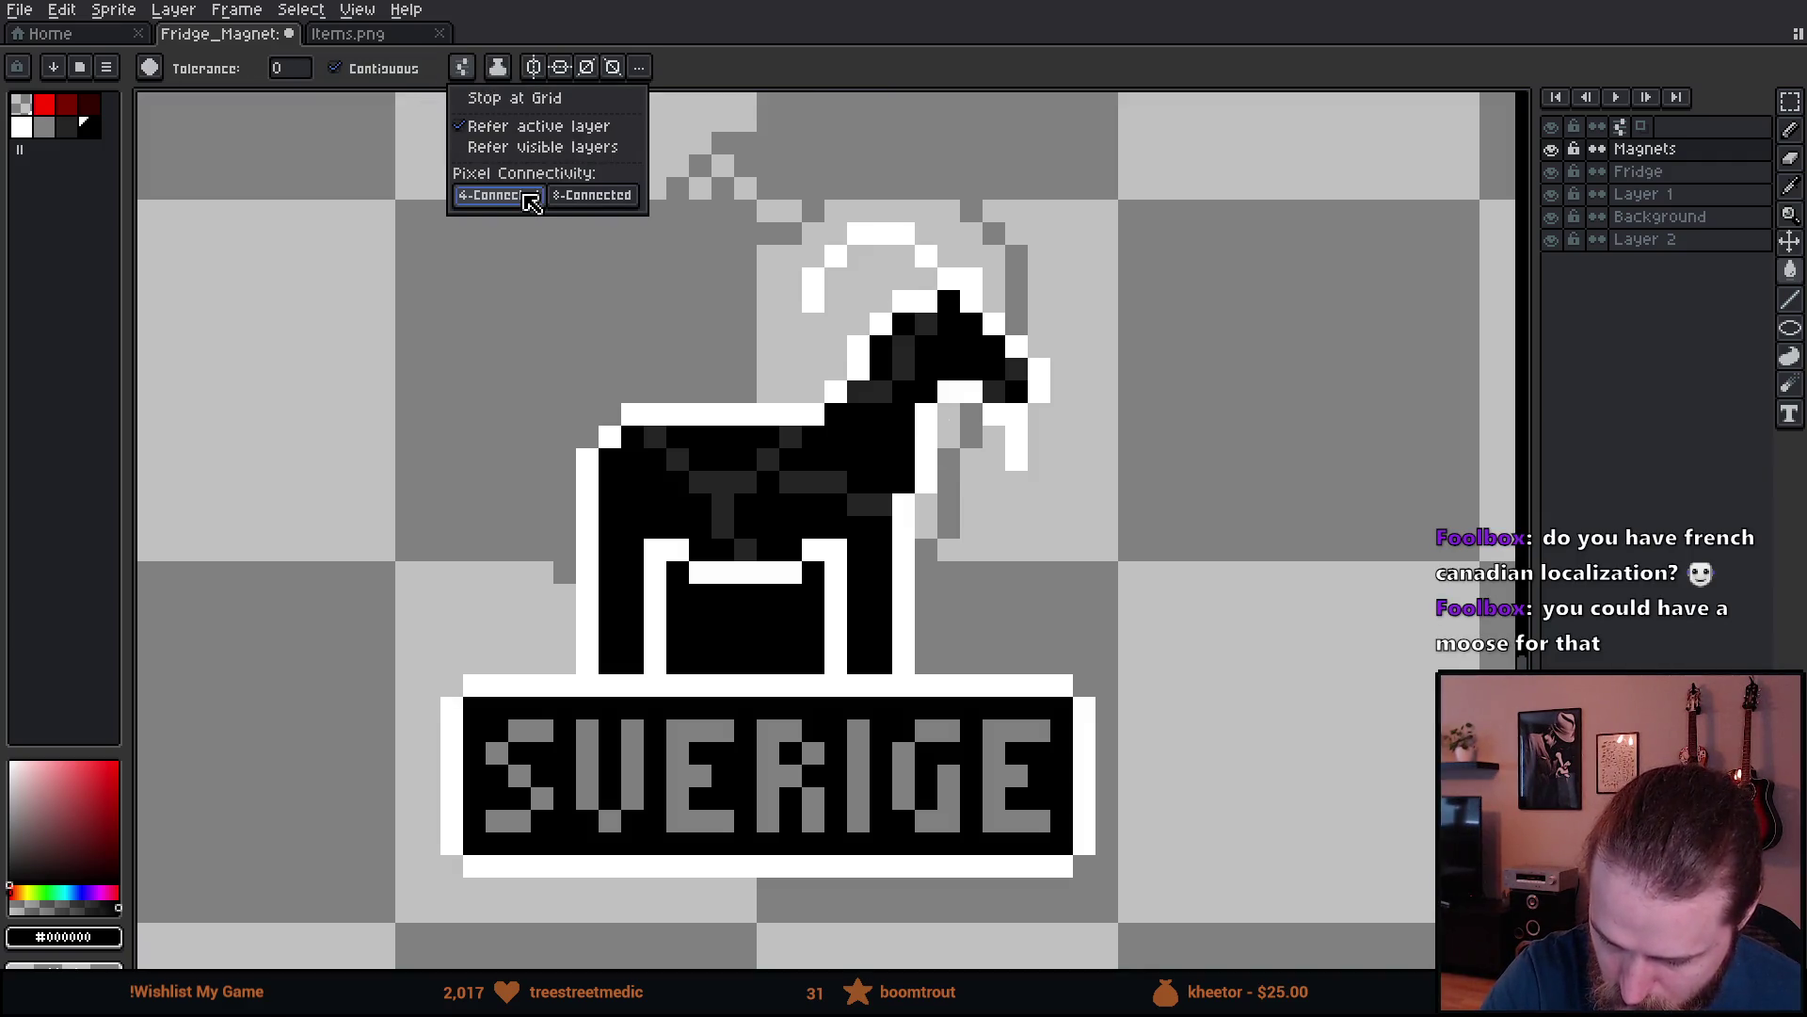
pyautogui.click(745, 346)
pyautogui.click(926, 516)
pyautogui.click(949, 424)
pyautogui.scroll(2, 812, 489)
pyautogui.click(1188, 586)
pyautogui.hotkey('ctrl', 'z')
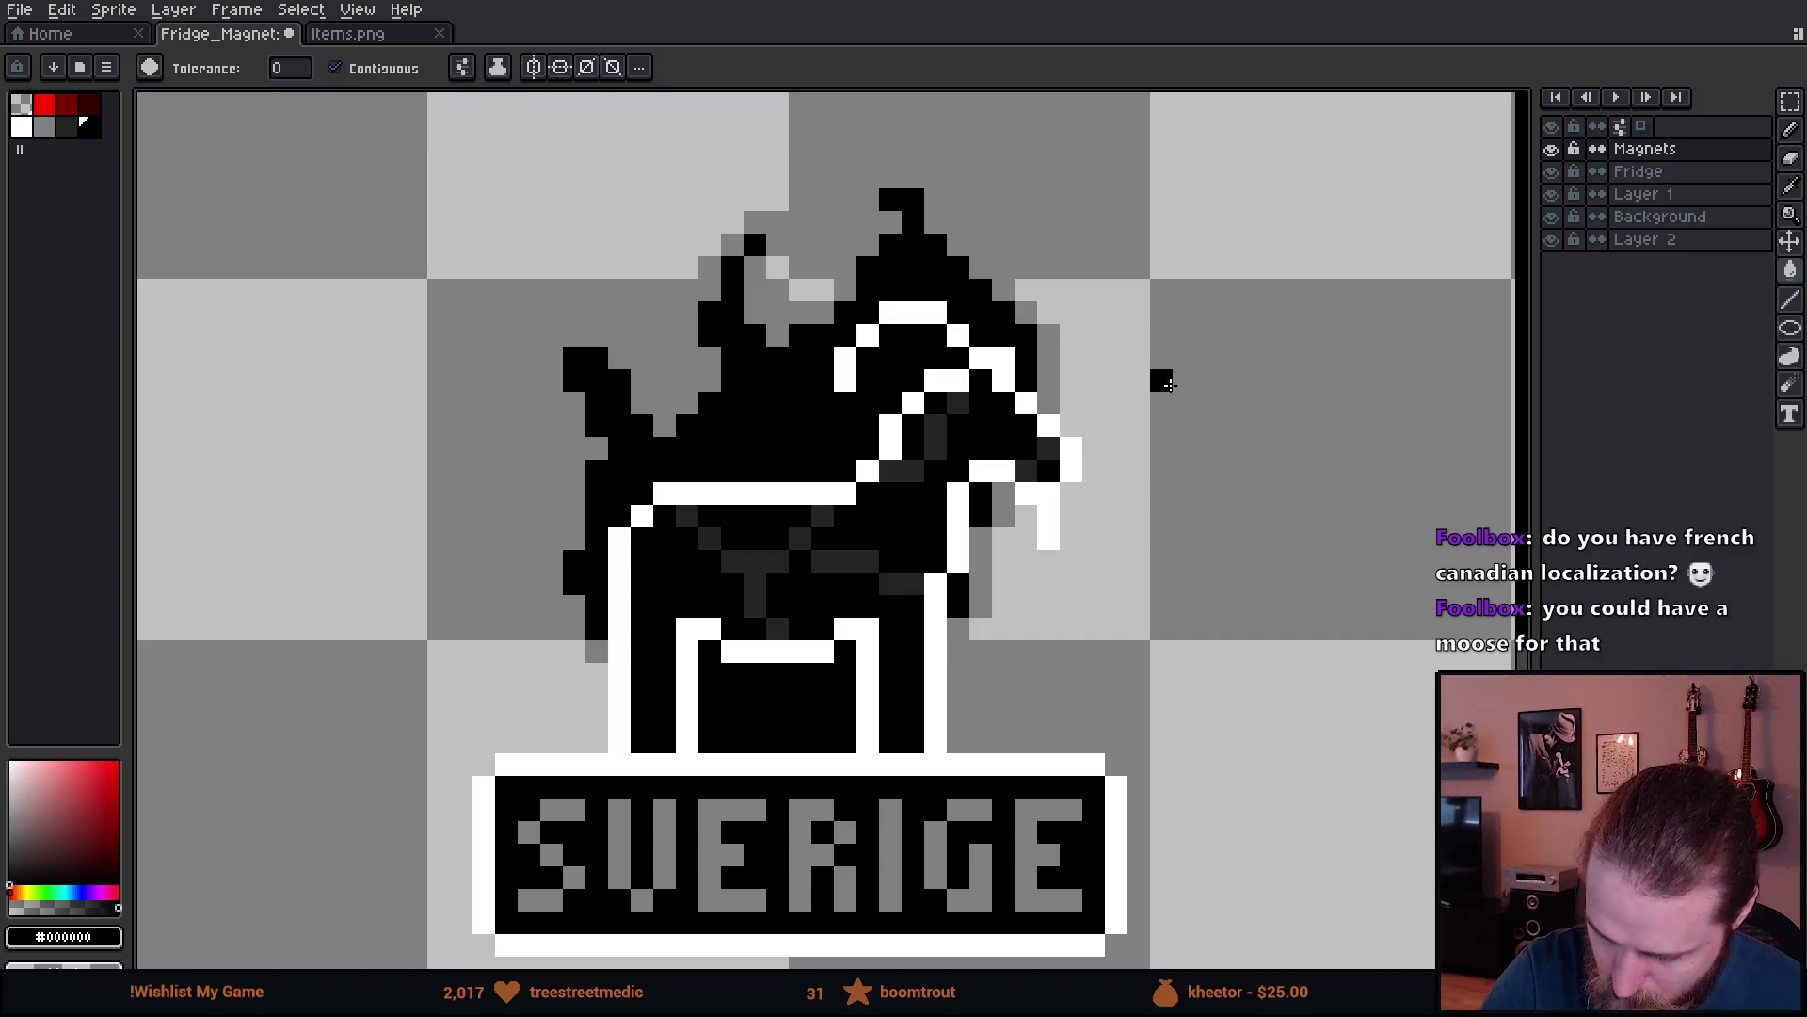
# - Fill the last backing gap black and review the Sverige and London magnets
pyautogui.click(1194, 399)
pyautogui.scroll(-4, 1182, 460)
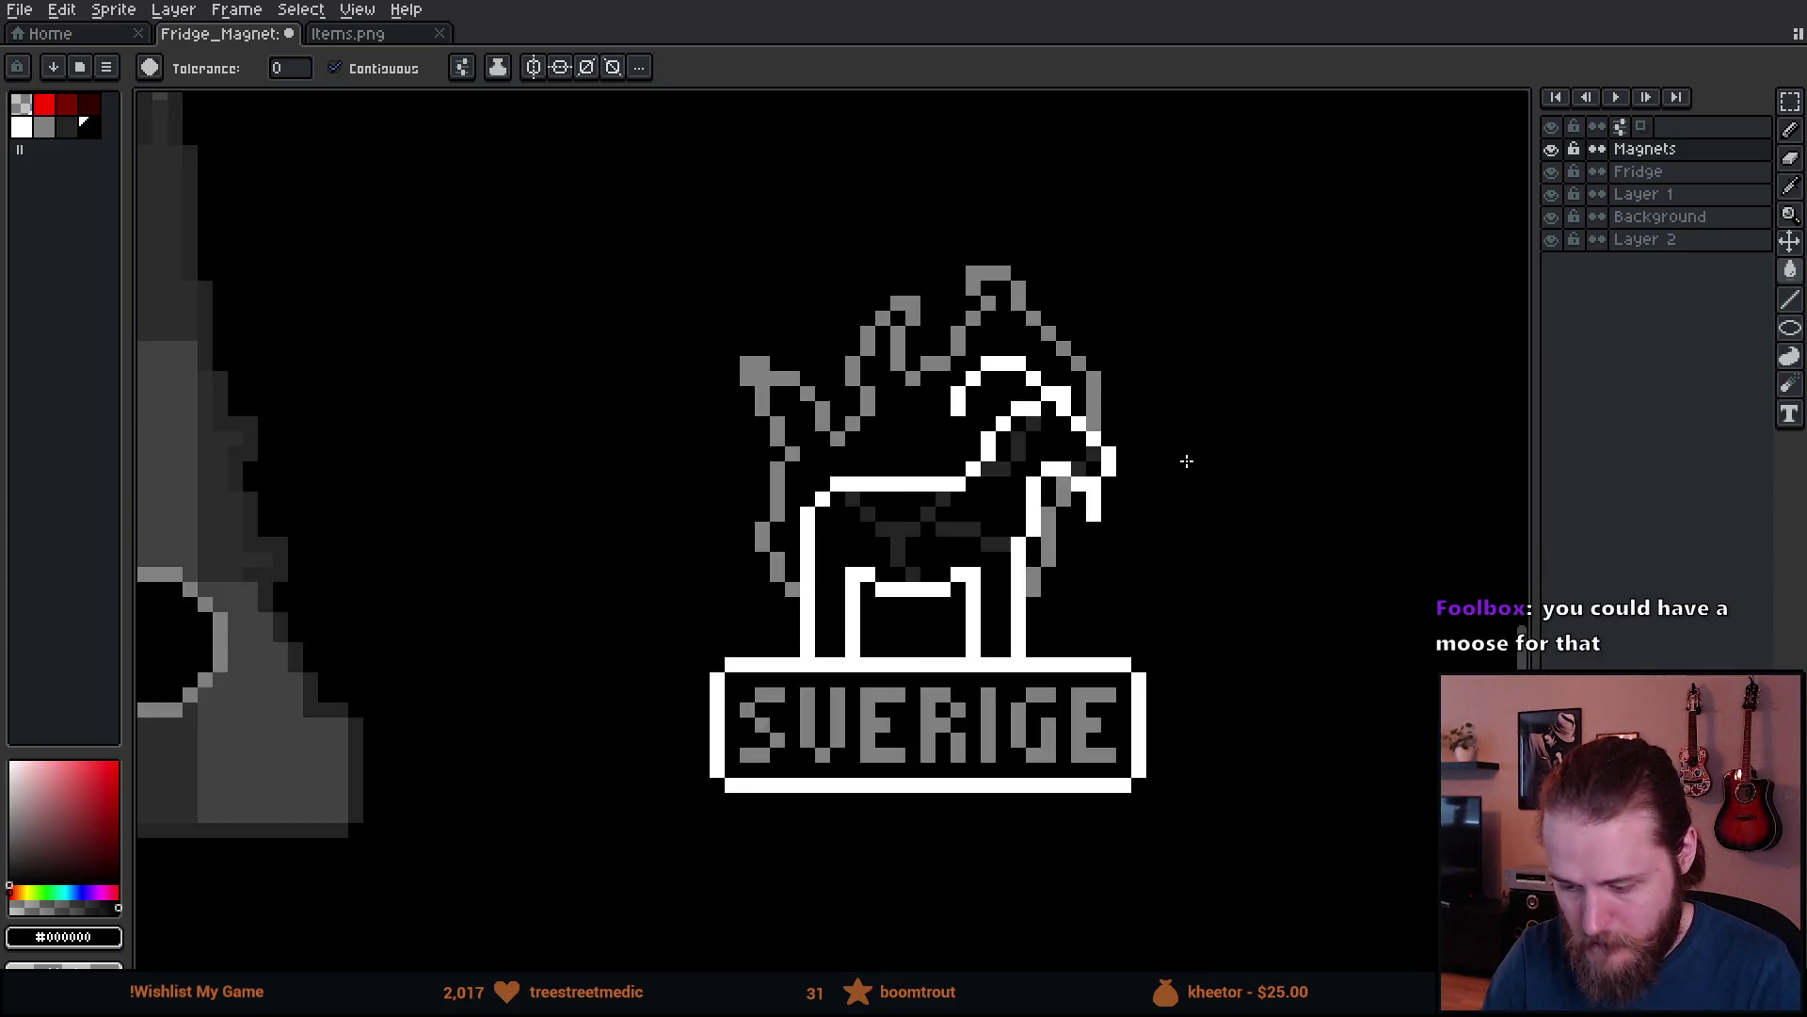
pyautogui.moveTo(1263, 597); pyautogui.dragTo(1048, 677)
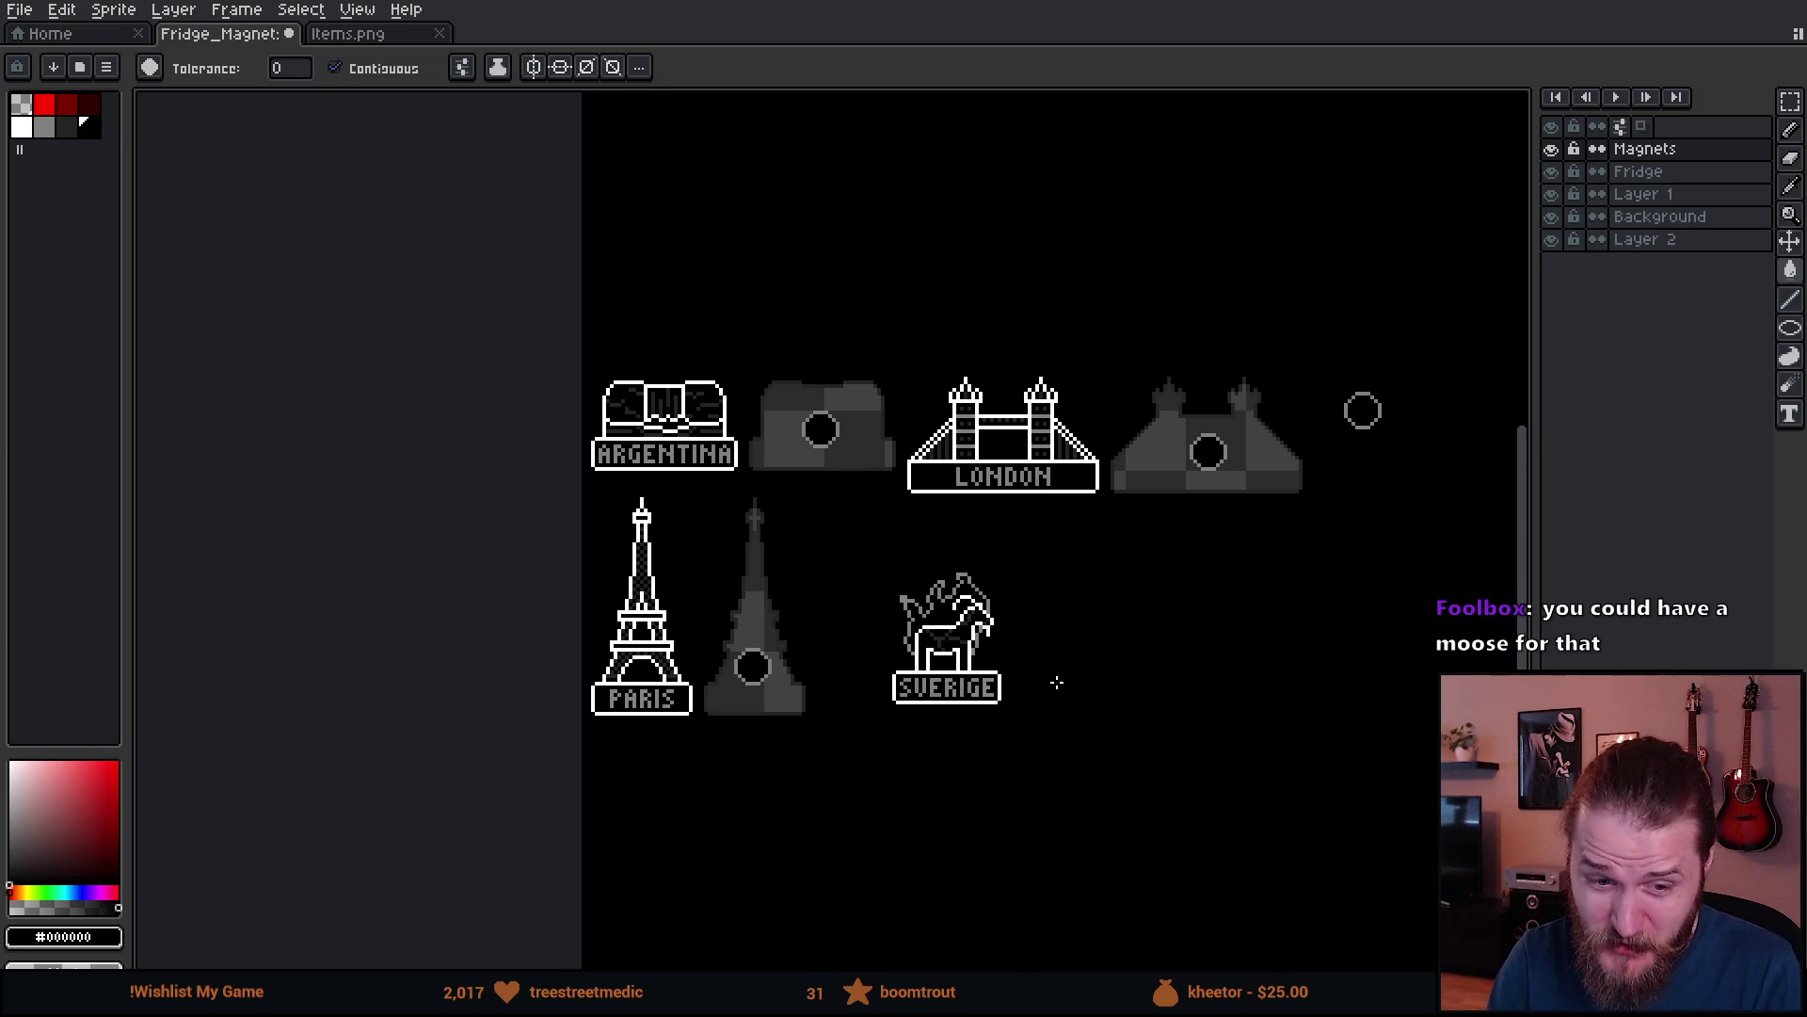
pyautogui.scroll(2, 1052, 685)
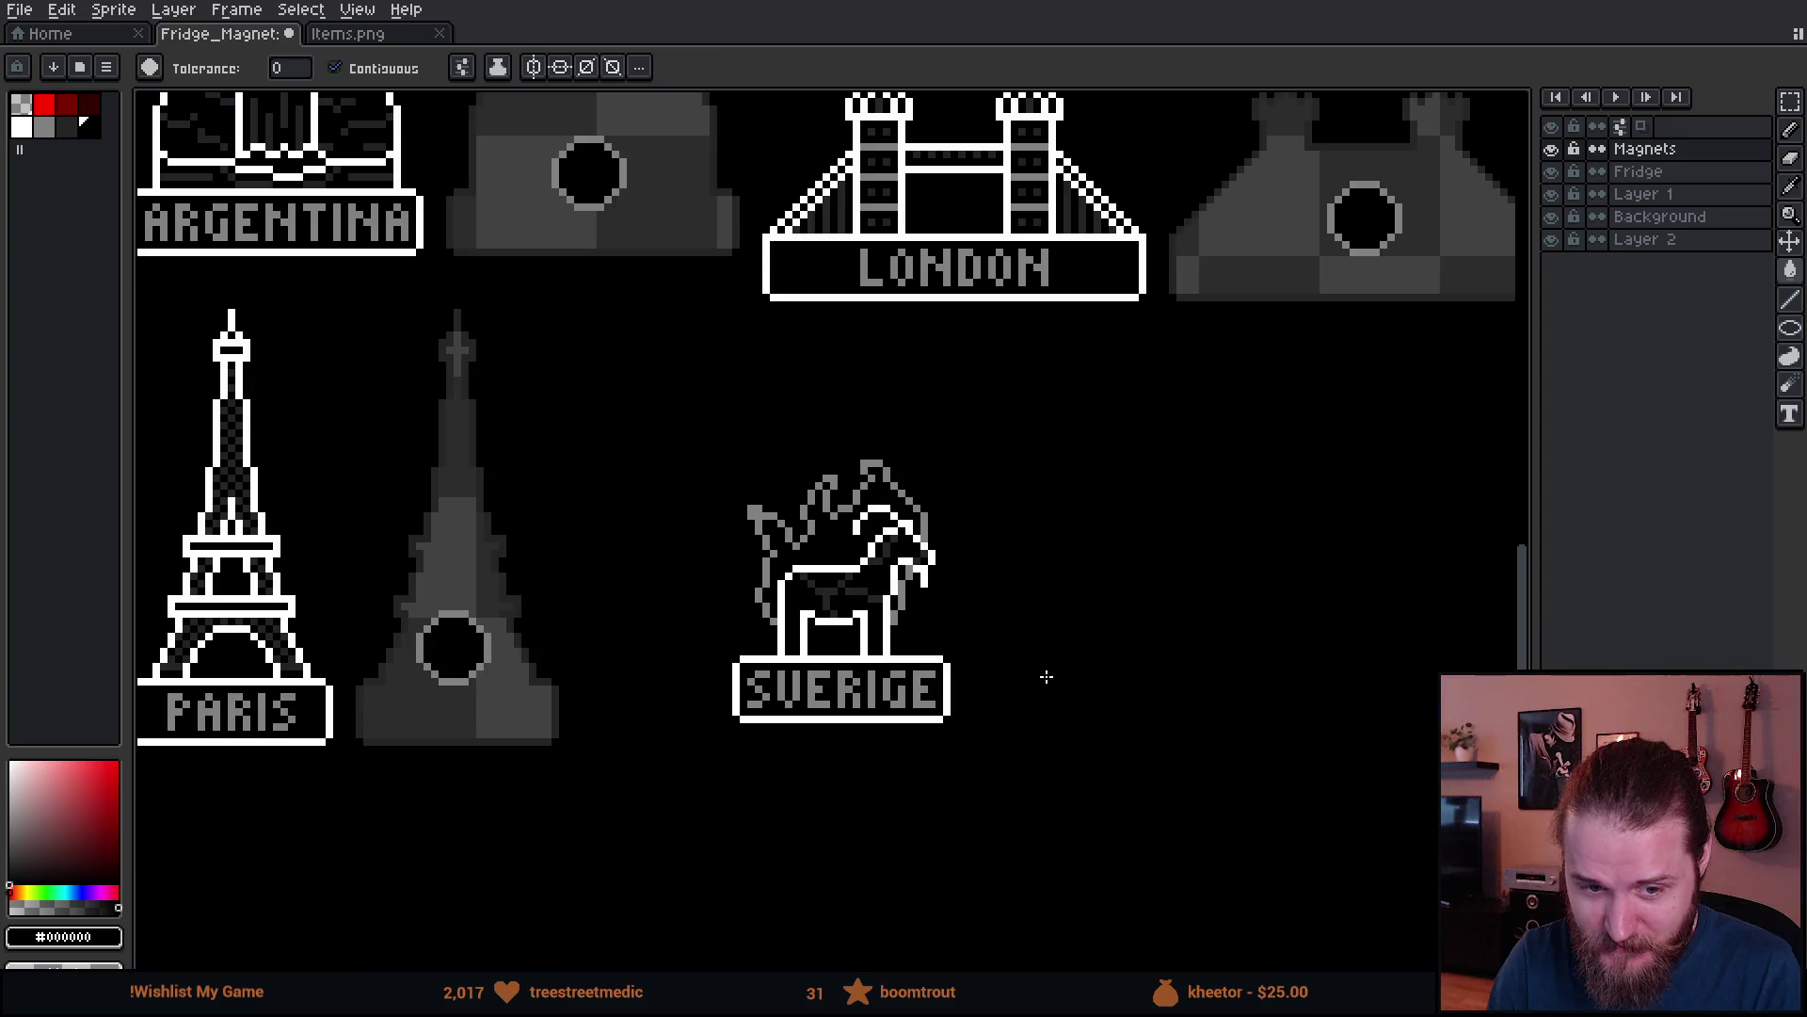
pyautogui.scroll(1, 1048, 676)
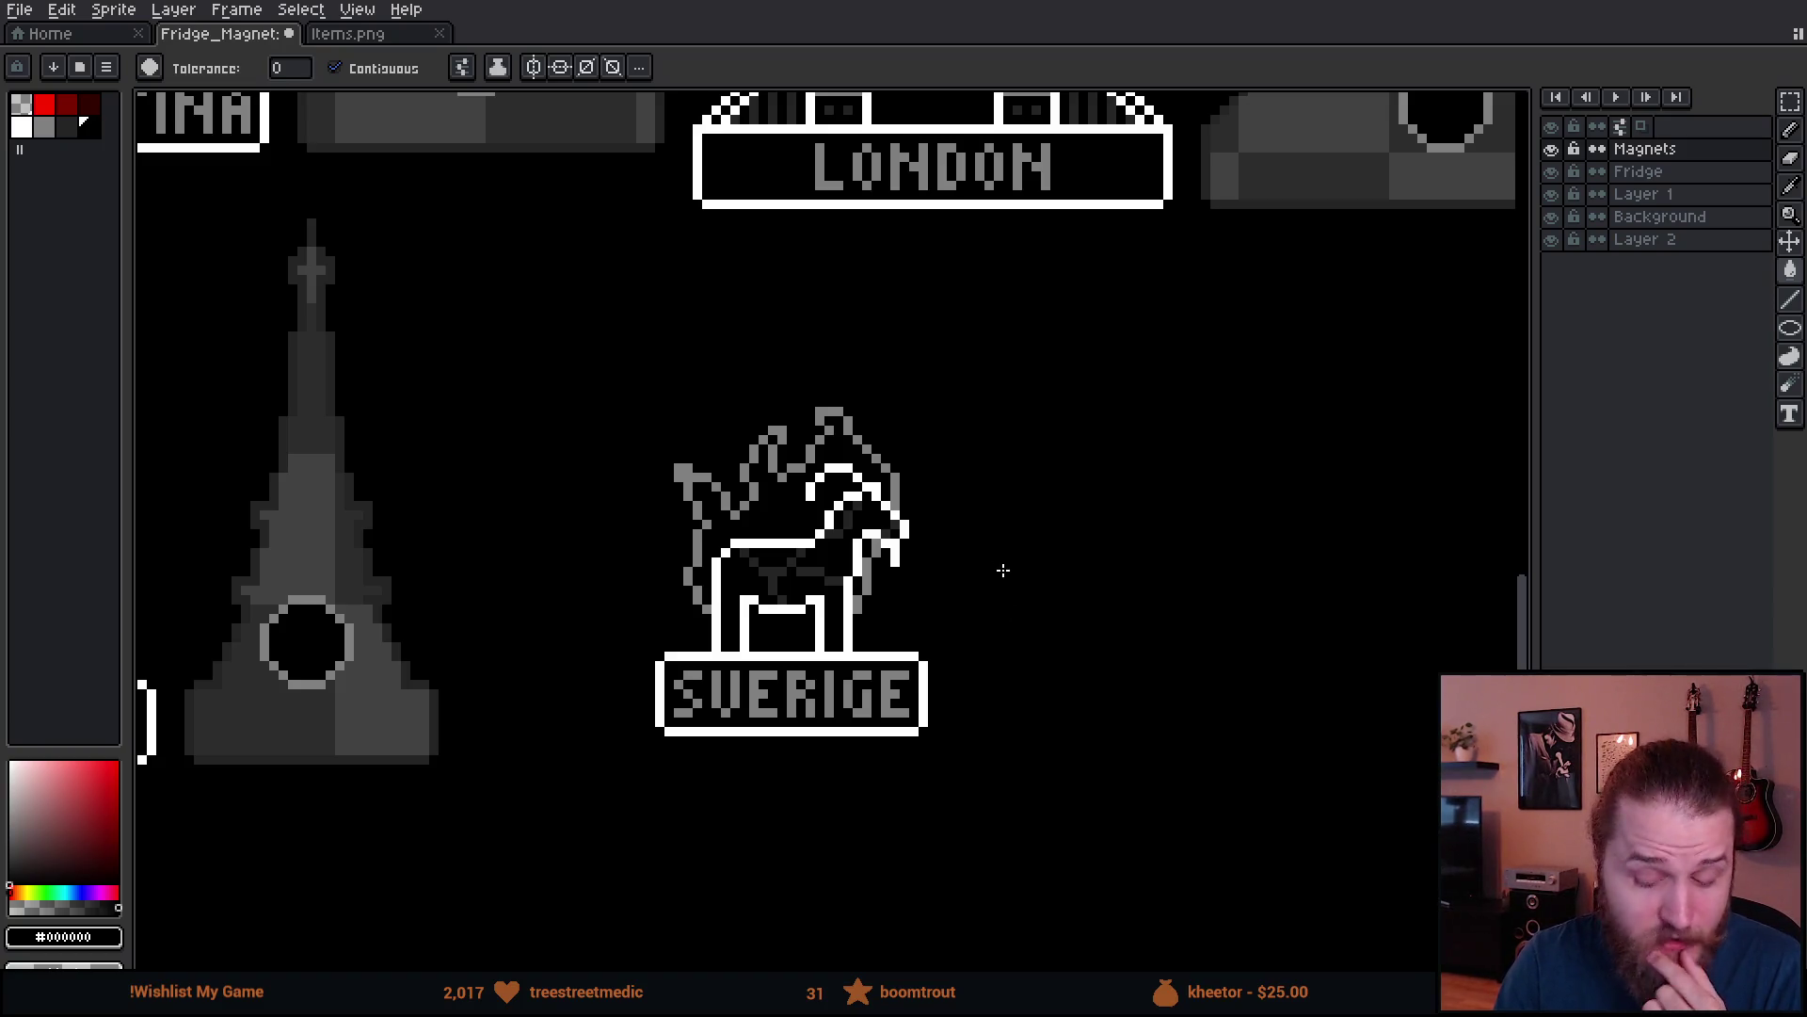
pyautogui.moveTo(994, 589)
pyautogui.mouseDown()
pyautogui.moveTo(997, 629)
pyautogui.moveTo(1009, 613)
pyautogui.mouseUp()
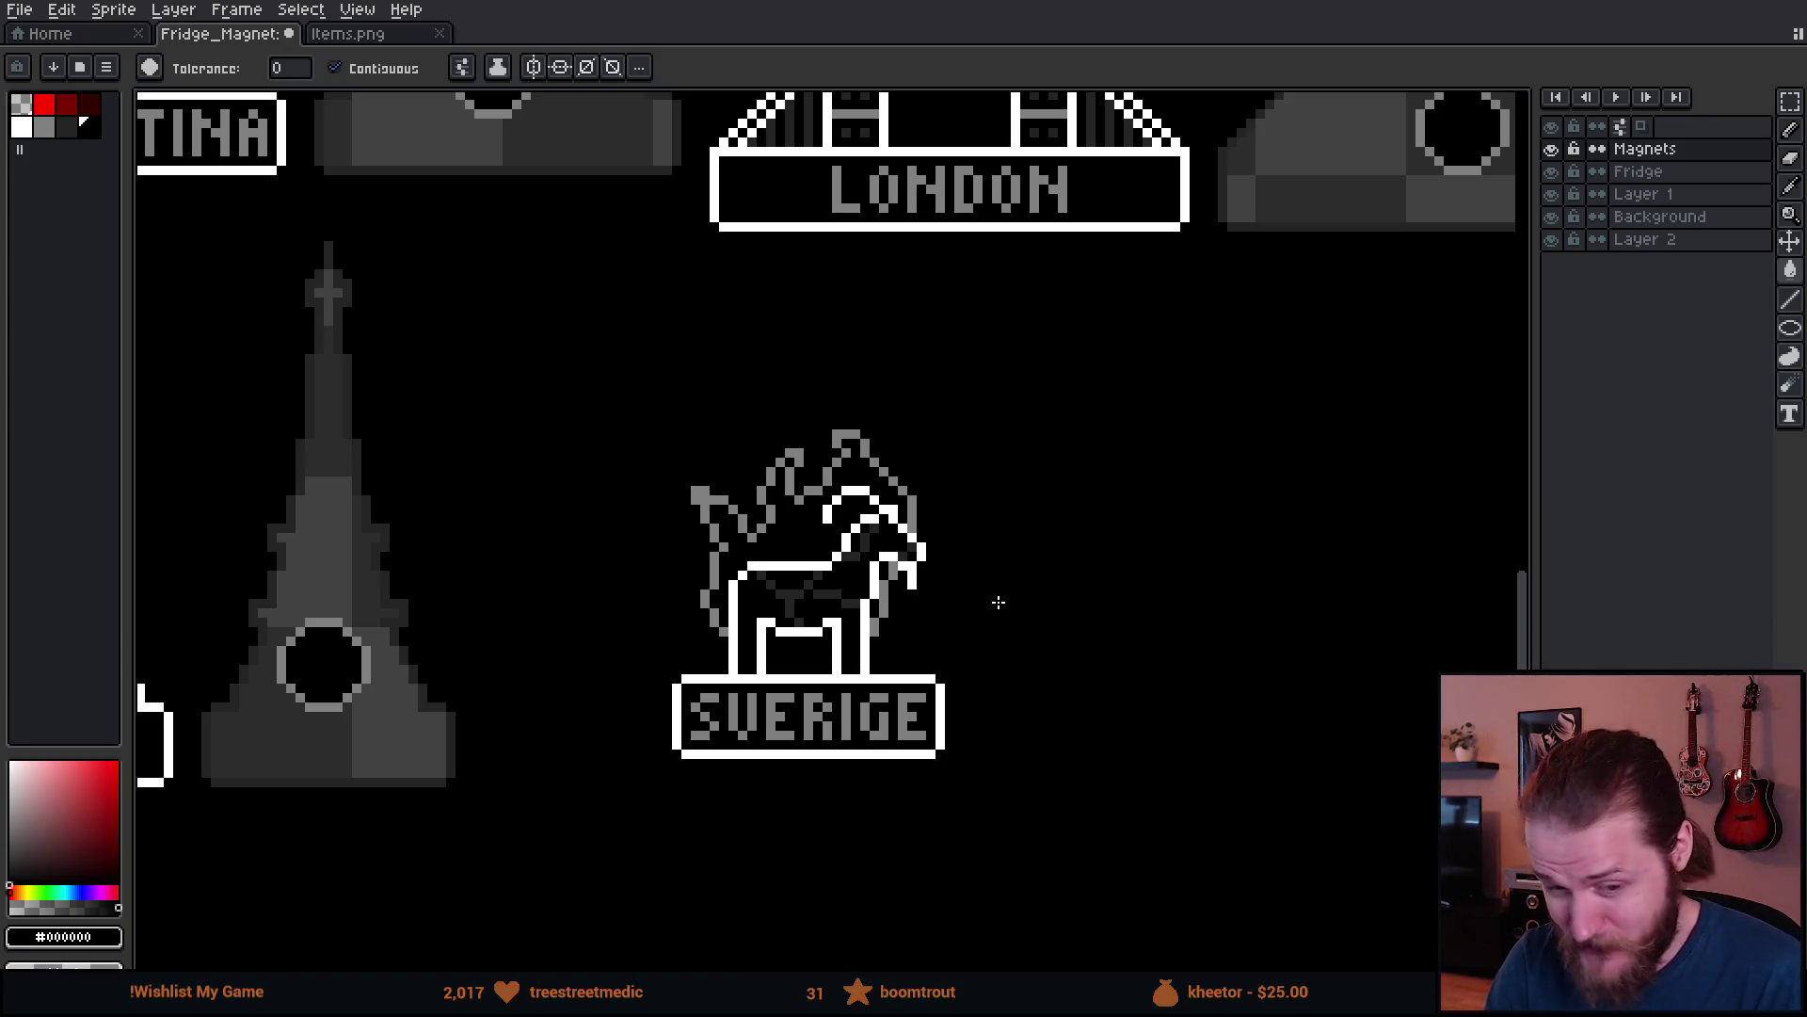
pyautogui.moveTo(997, 600)
pyautogui.mouseDown()
pyautogui.moveTo(1008, 783)
pyautogui.moveTo(1082, 787)
pyautogui.moveTo(1177, 719)
pyautogui.moveTo(1190, 597)
pyautogui.moveTo(1260, 570)
pyautogui.mouseUp()
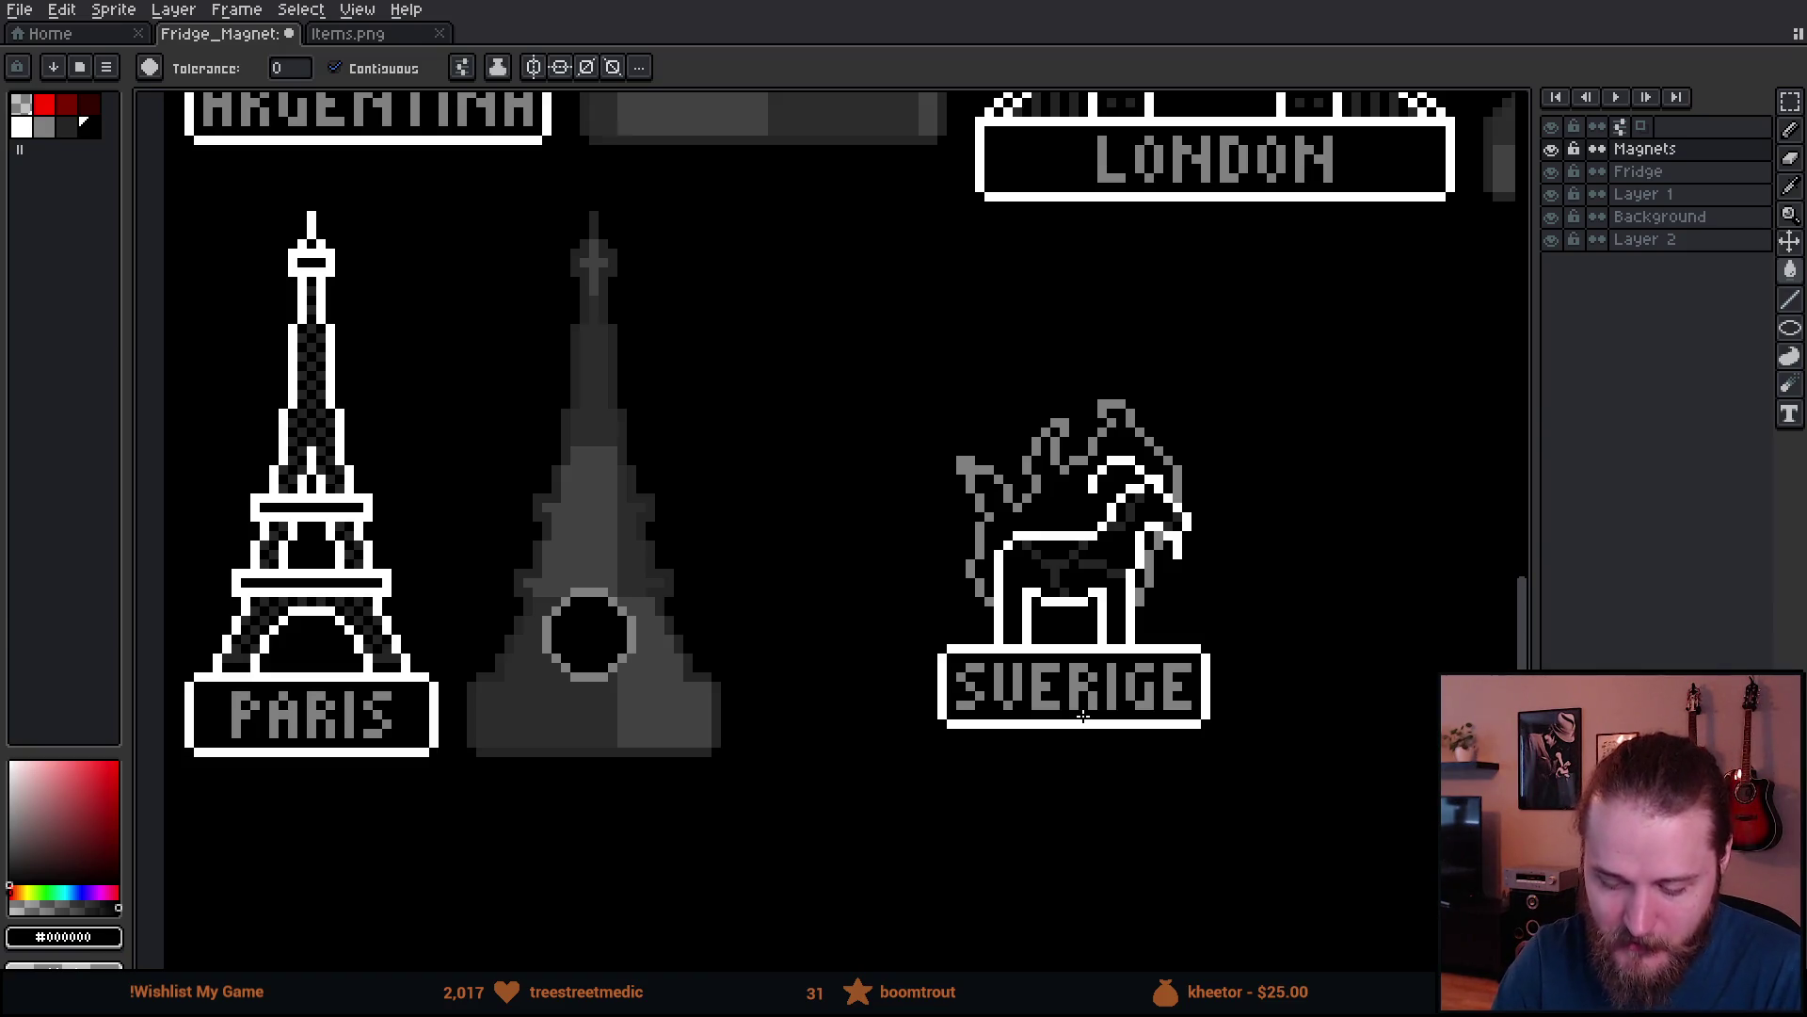
pyautogui.moveTo(930, 525)
pyautogui.mouseDown()
pyautogui.moveTo(976, 593)
pyautogui.moveTo(947, 872)
pyautogui.mouseUp()
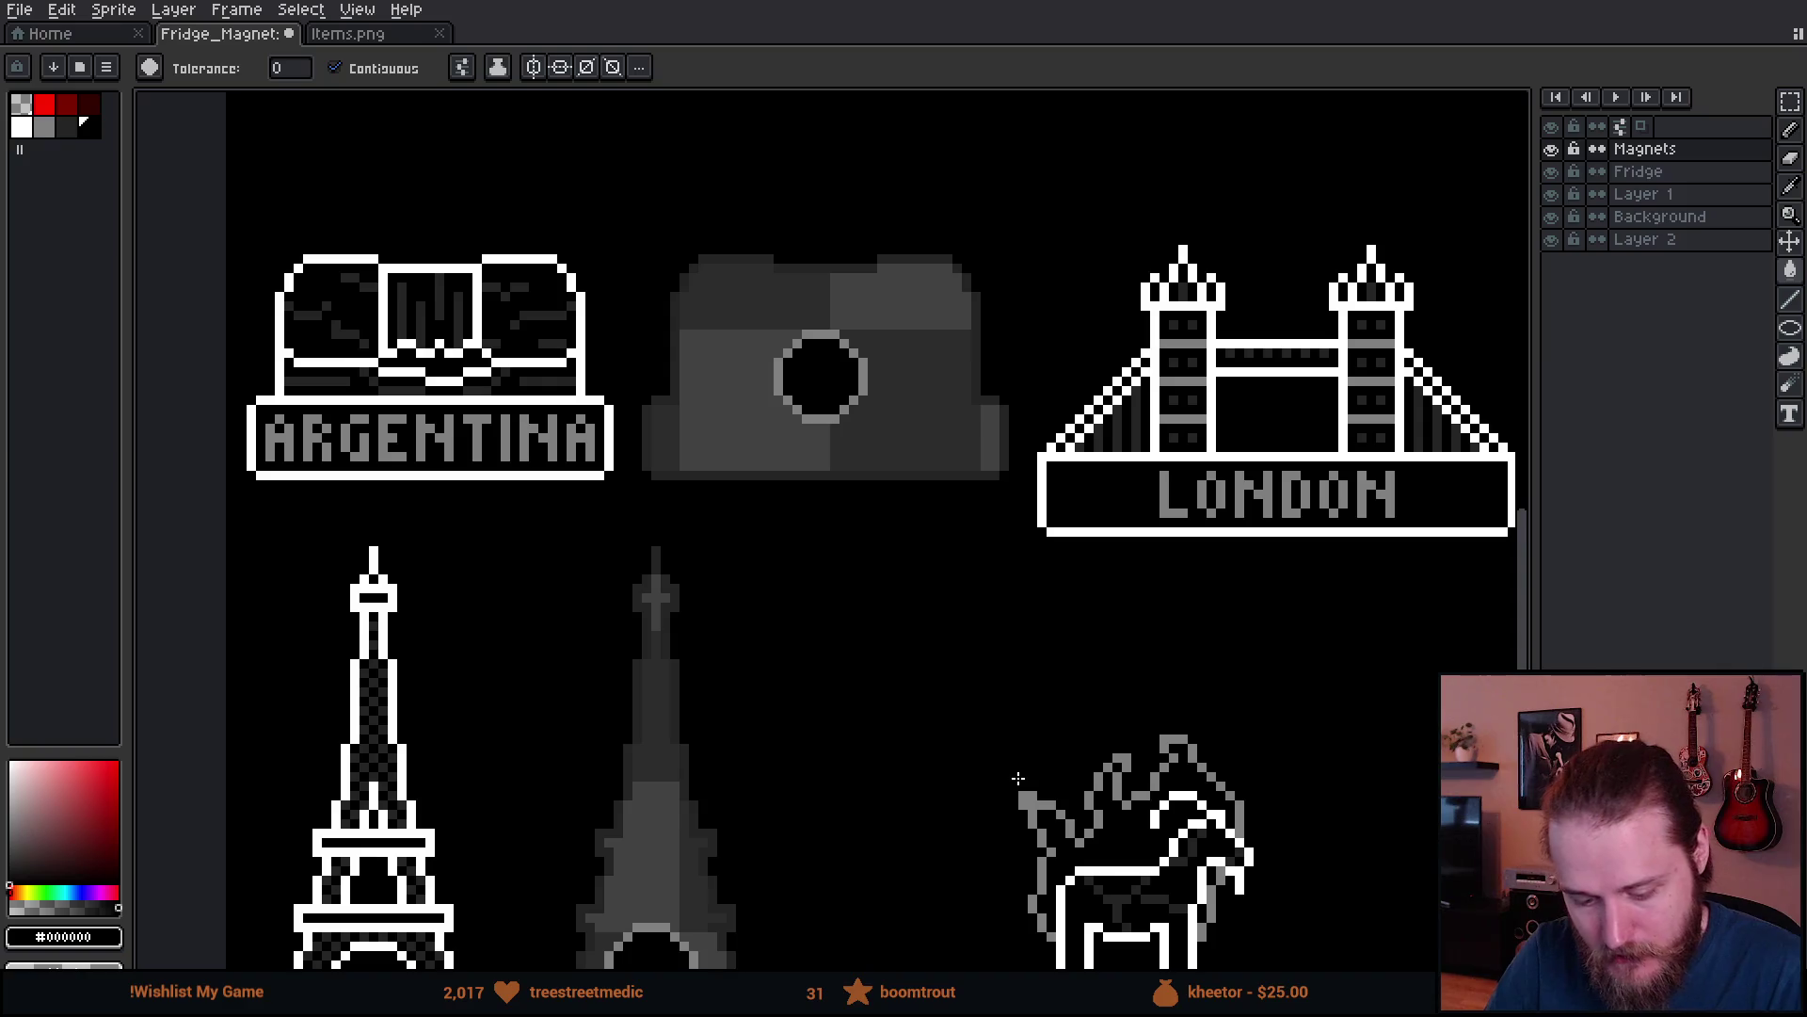
# - Pan across the sheet to the reference Brasil, Berlin, Sverige and Praha magnets
pyautogui.scroll(-1, 1018, 778)
pyautogui.hscroll(3, 1198, 771)
pyautogui.scroll(-2, 1198, 771)
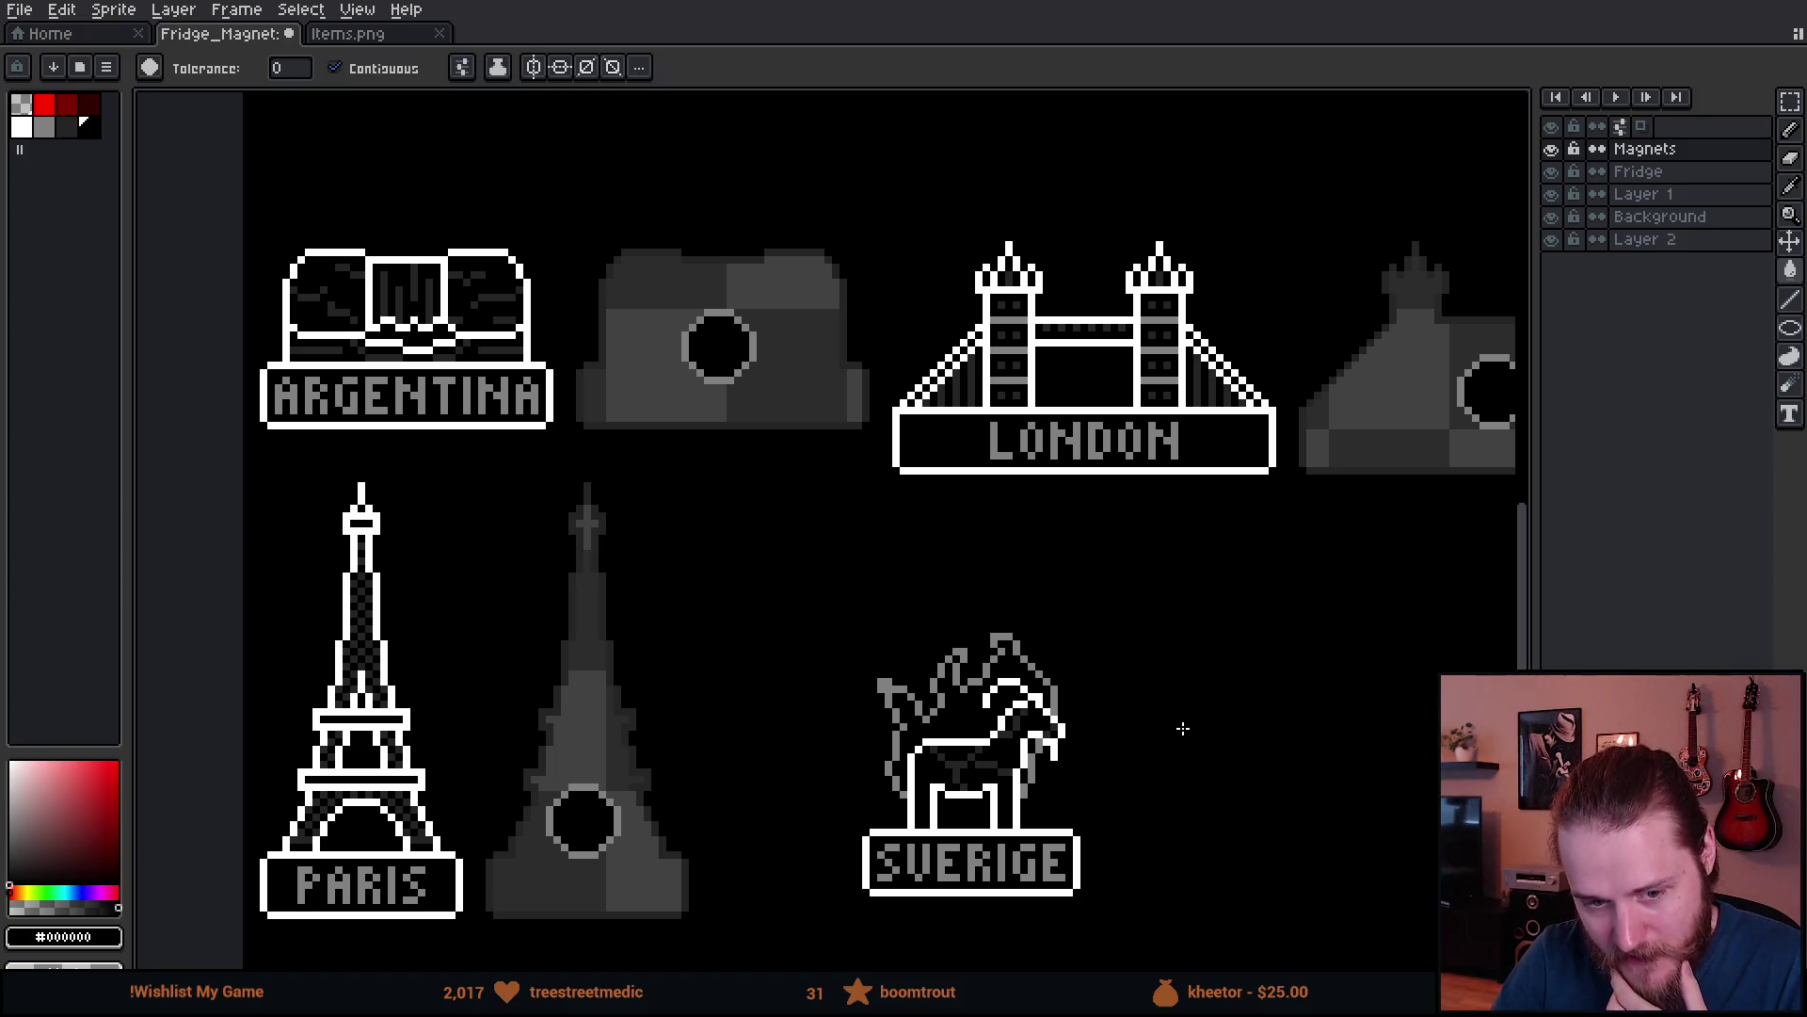
pyautogui.moveTo(1183, 730)
pyautogui.mouseDown()
pyautogui.moveTo(1271, 649)
pyautogui.moveTo(1328, 635)
pyautogui.mouseUp()
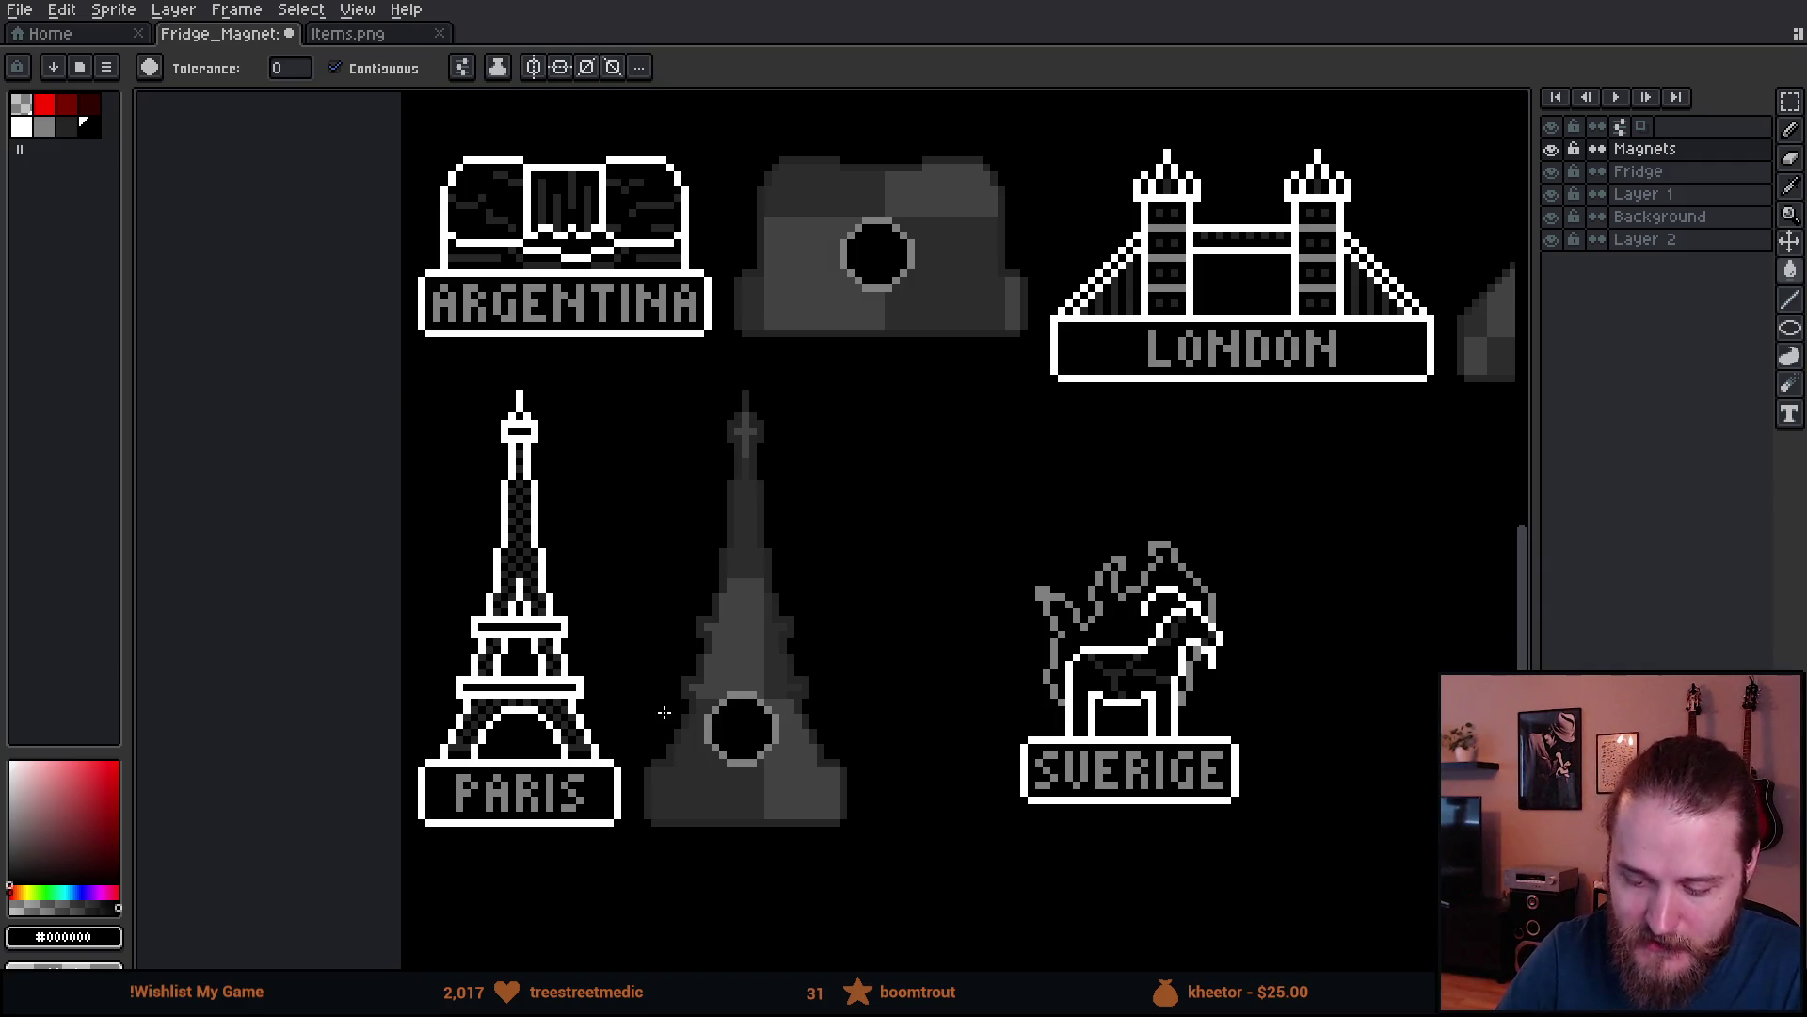
pyautogui.moveTo(1296, 662)
pyautogui.mouseDown()
pyautogui.moveTo(1064, 738)
pyautogui.moveTo(932, 718)
pyautogui.moveTo(892, 750)
pyautogui.moveTo(670, 778)
pyautogui.moveTo(489, 768)
pyautogui.mouseUp()
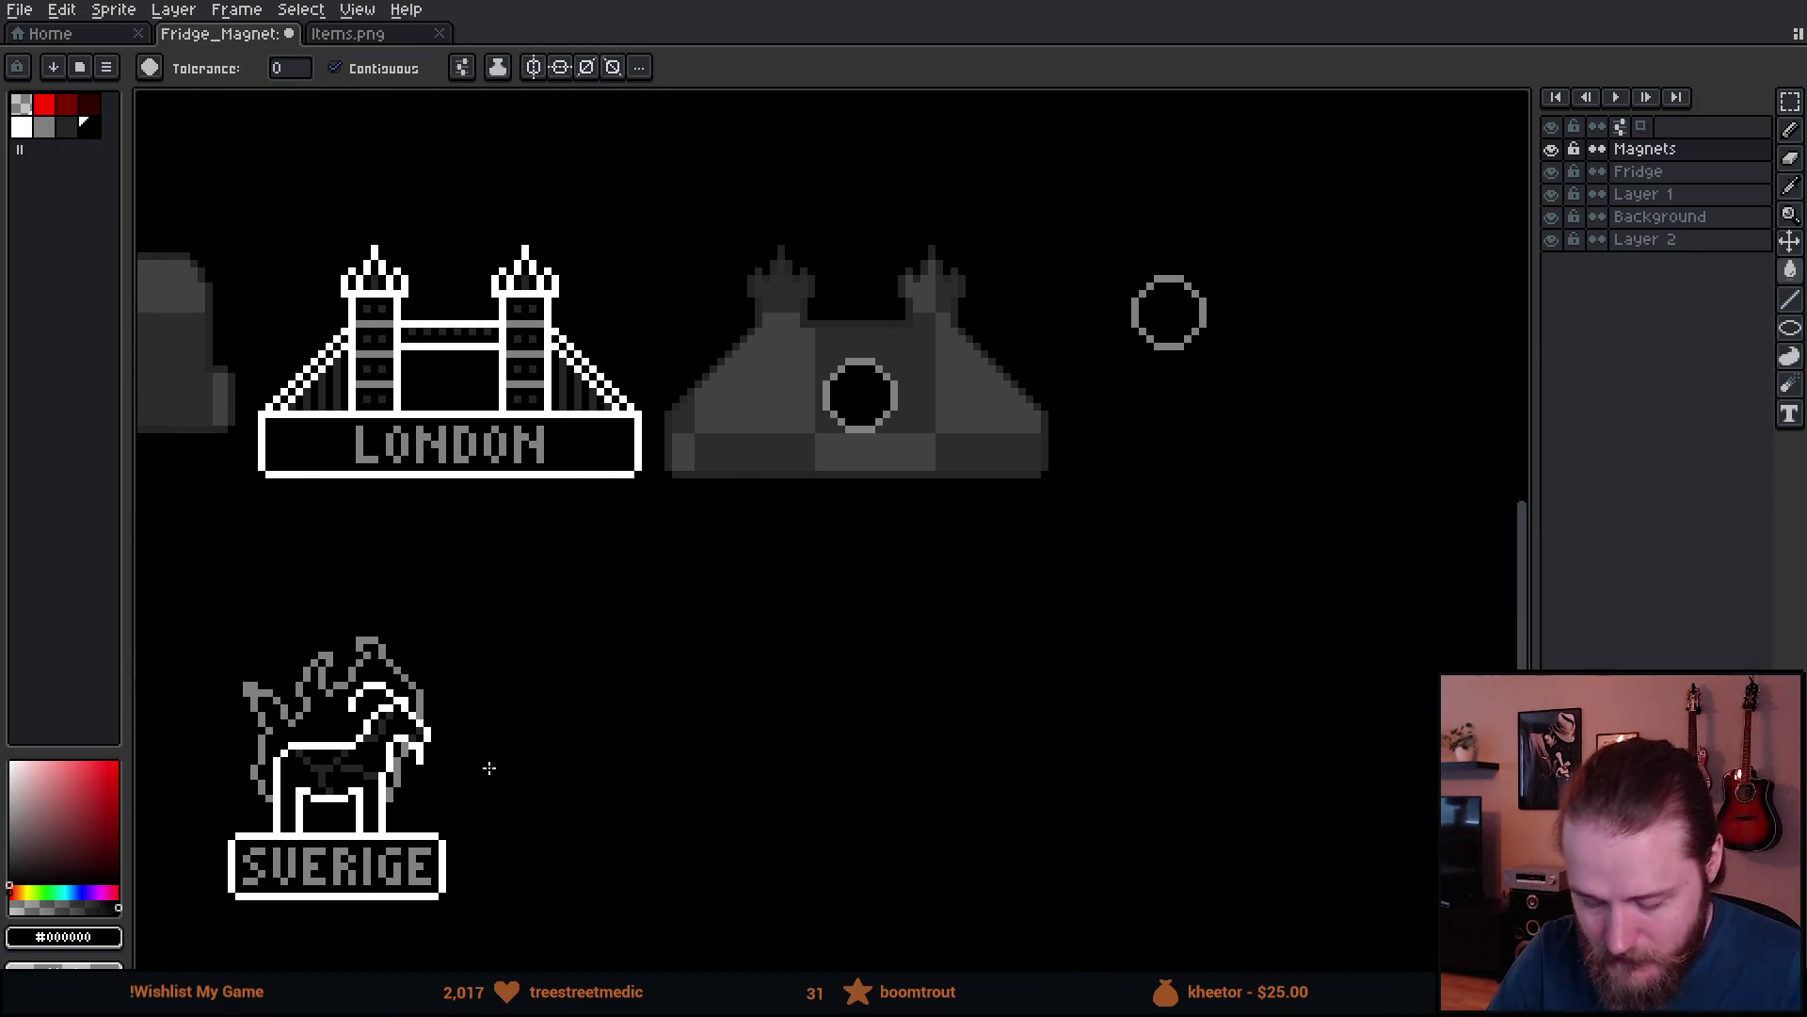
pyautogui.scroll(-1, 1109, 754)
pyautogui.scroll(1, 1126, 698)
pyautogui.moveTo(883, 725)
pyautogui.mouseDown()
pyautogui.moveTo(1126, 699)
pyautogui.moveTo(738, 637)
pyautogui.moveTo(311, 613)
pyautogui.mouseUp()
pyautogui.moveTo(1280, 612); pyautogui.dragTo(910, 563)
pyautogui.moveTo(1256, 632); pyautogui.dragTo(230, 403)
pyautogui.moveTo(1204, 592)
pyautogui.mouseDown()
pyautogui.moveTo(968, 503)
pyautogui.moveTo(917, 564)
pyautogui.moveTo(949, 527)
pyautogui.mouseUp()
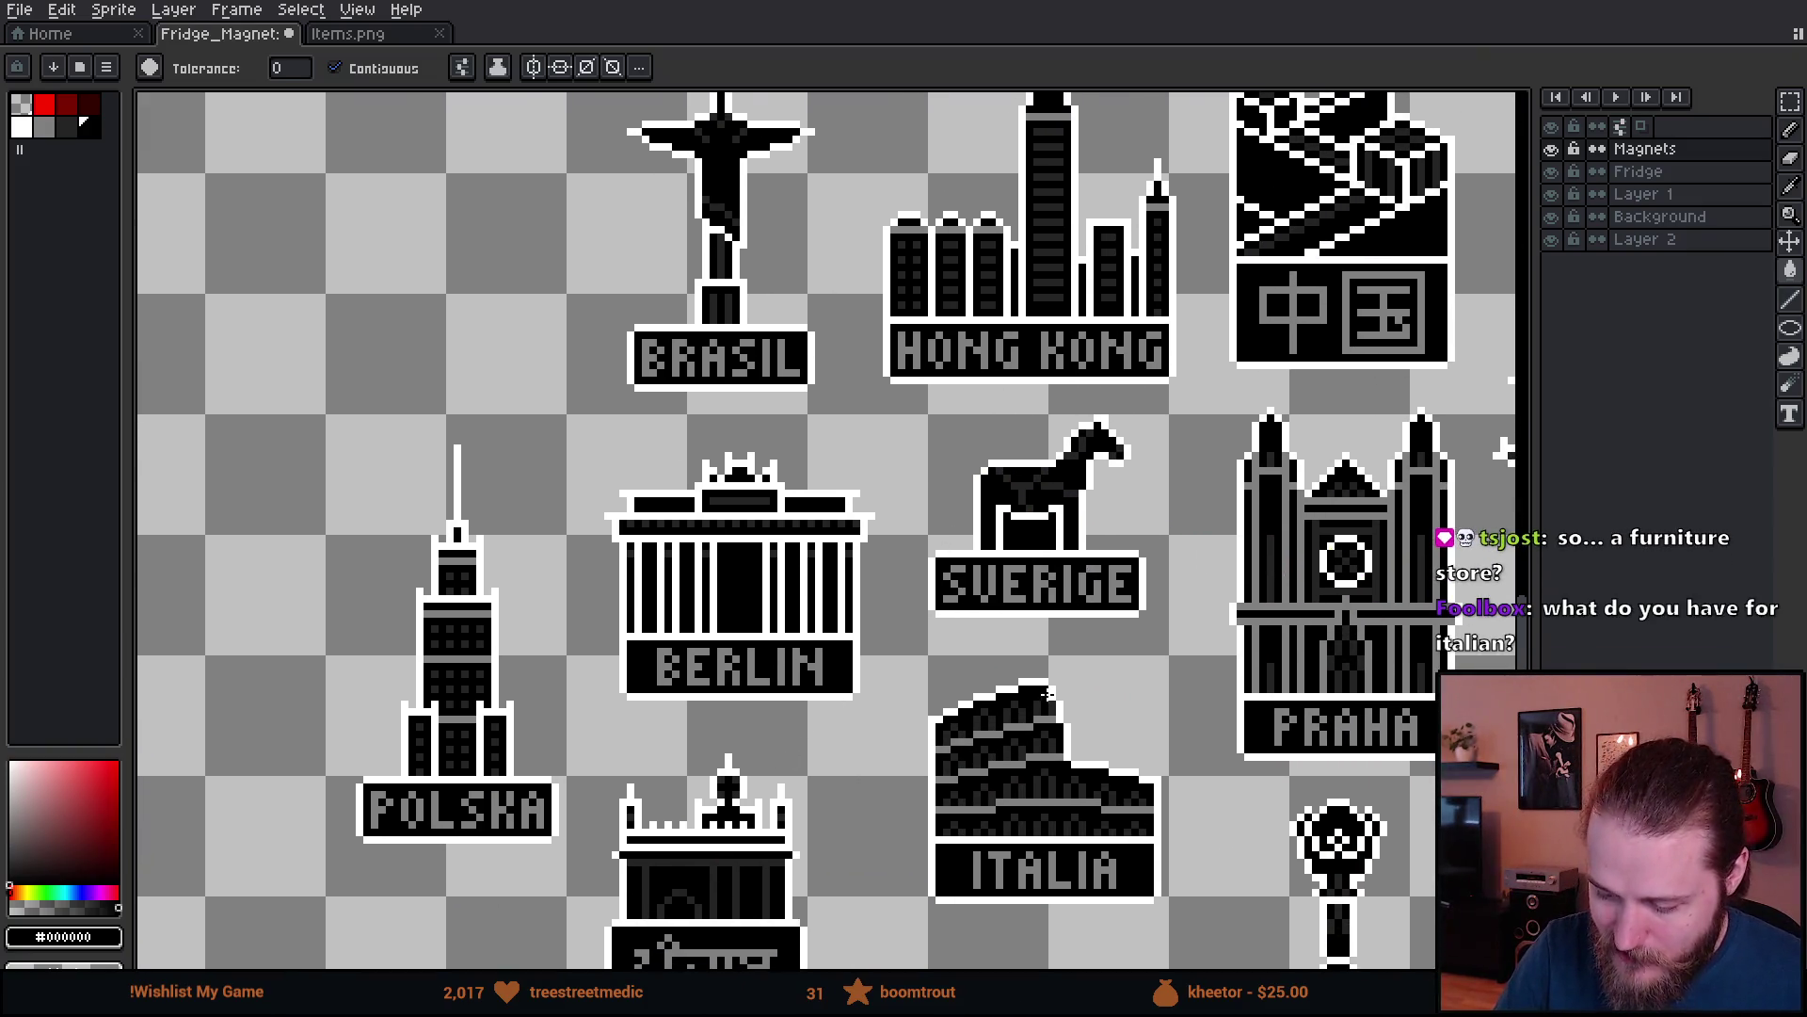
pyautogui.press('b')
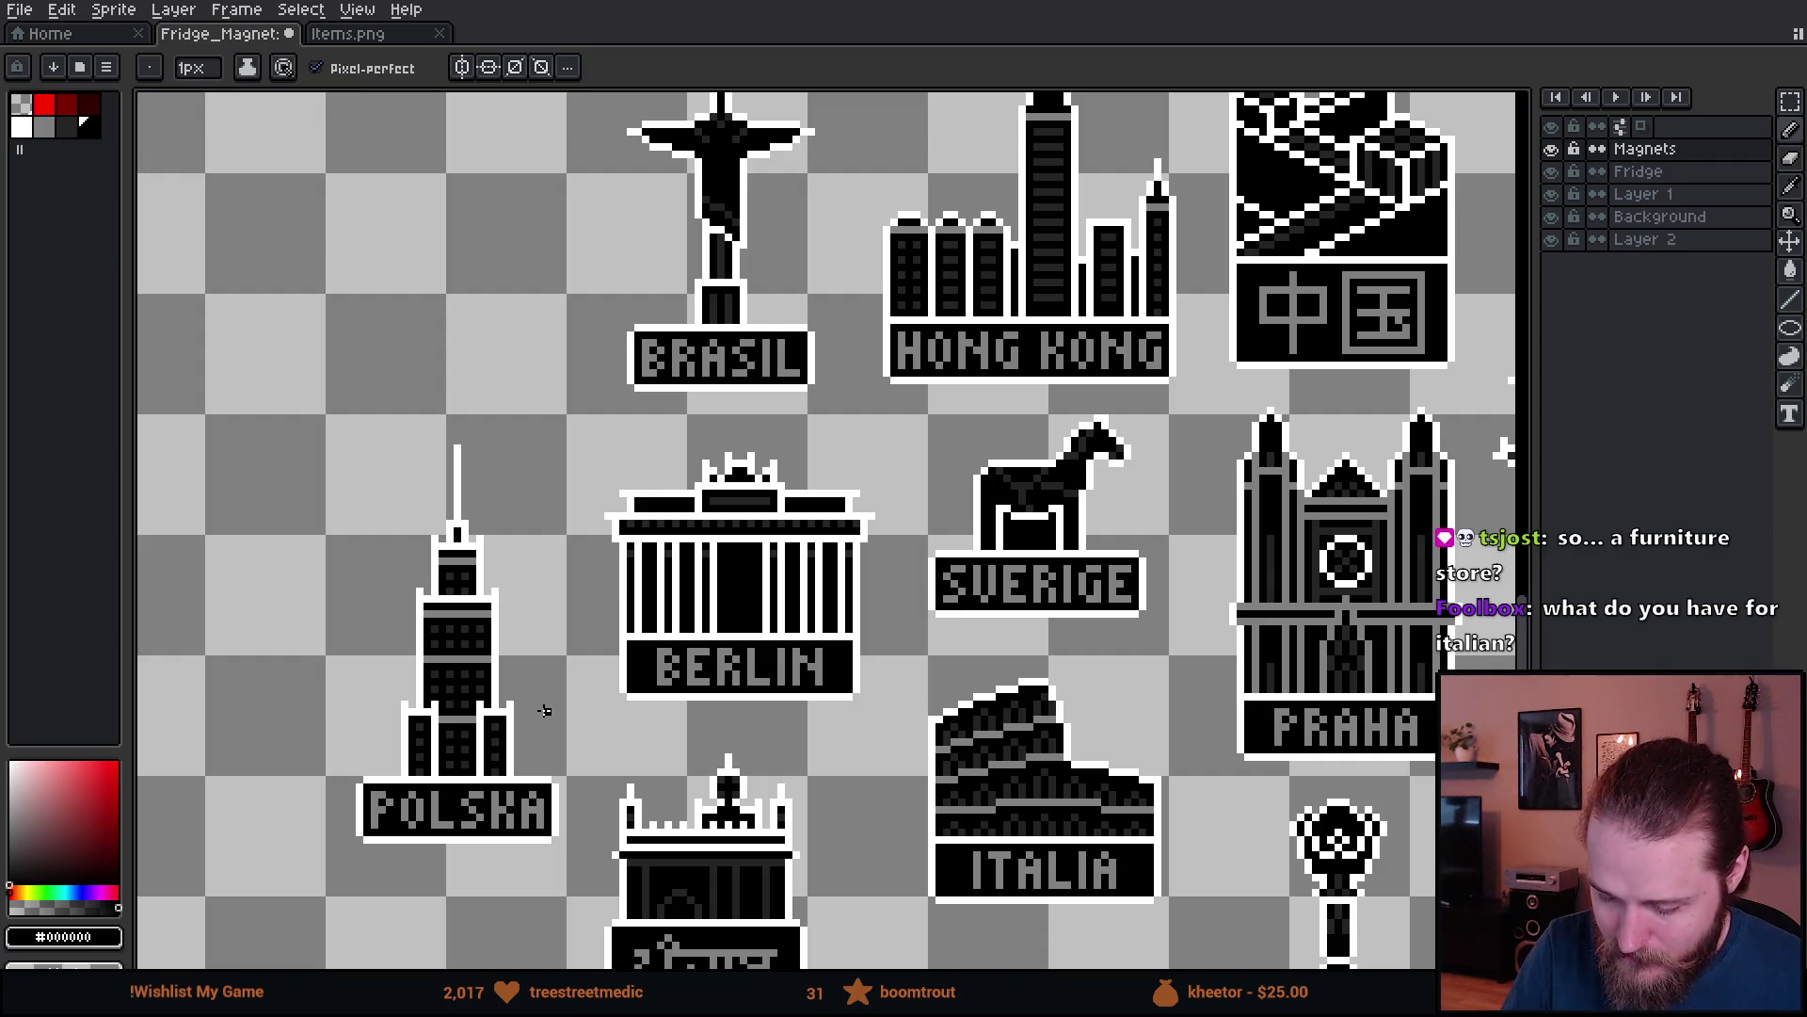
pyautogui.moveTo(472, 402)
pyautogui.mouseDown()
pyautogui.moveTo(462, 927)
pyautogui.moveTo(386, 403)
pyautogui.mouseUp()
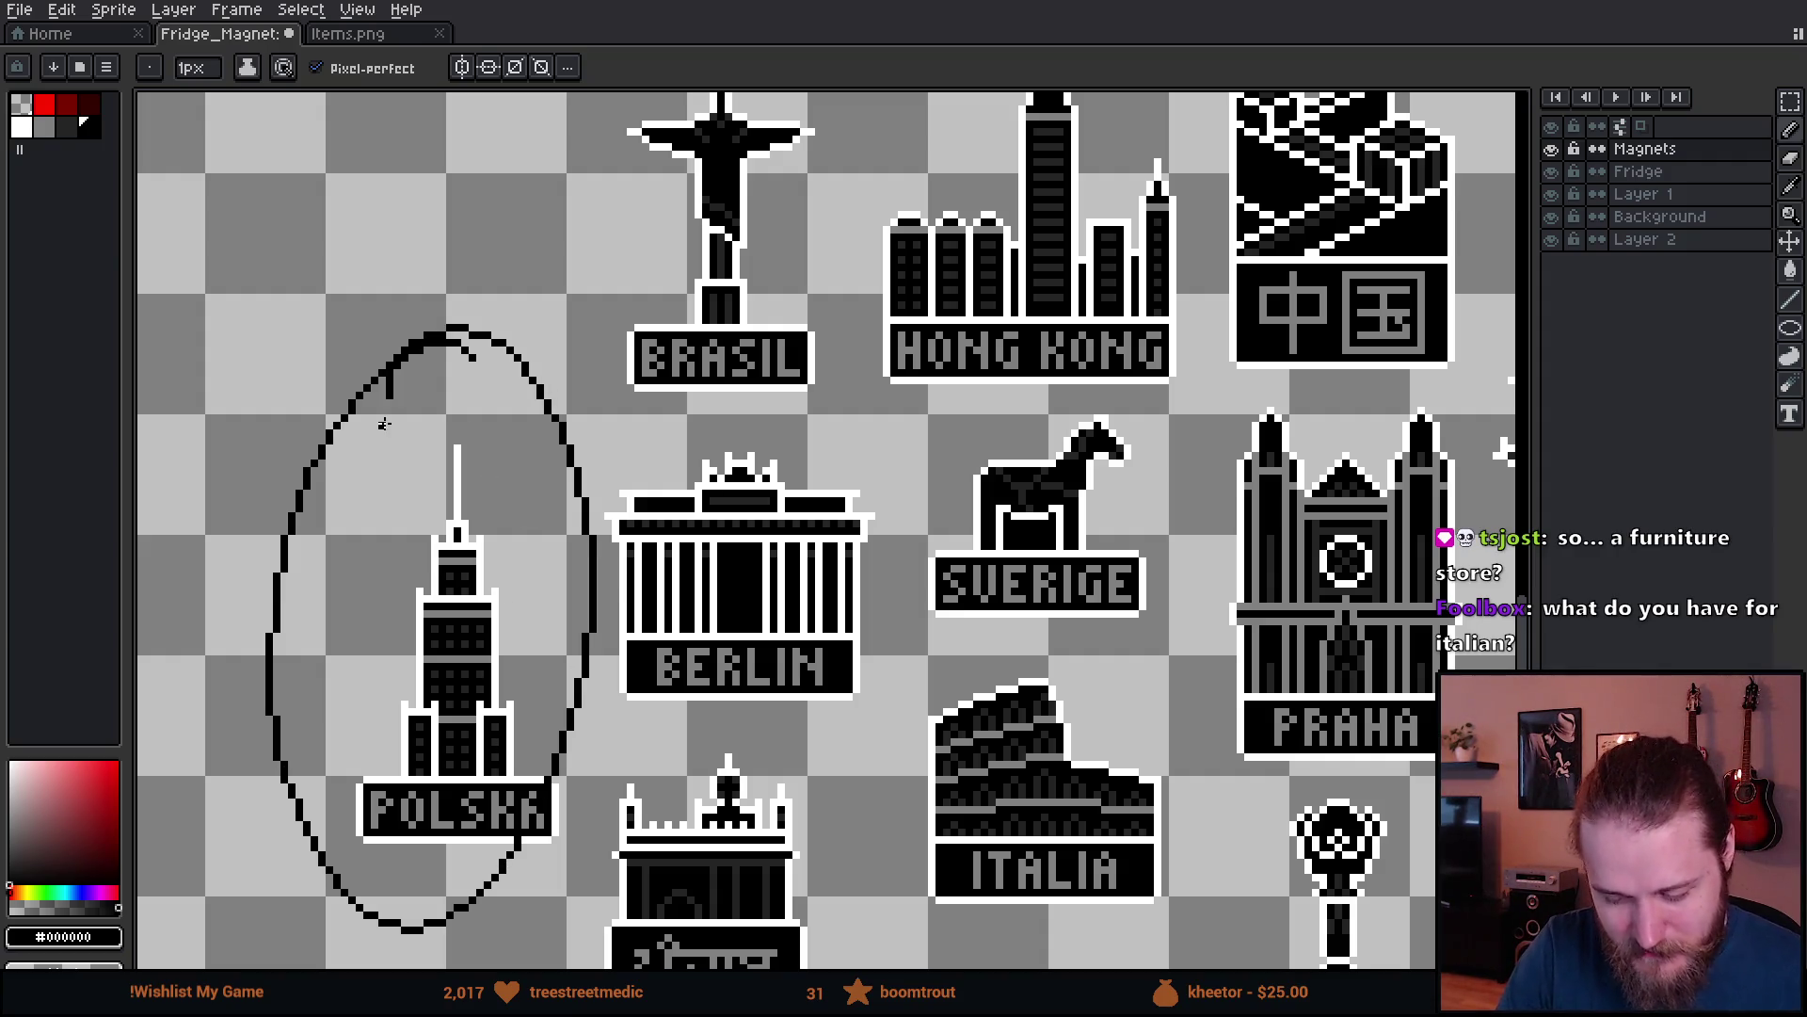
pyautogui.hotkey('ctrl', 'z')
pyautogui.moveTo(1215, 772); pyautogui.dragTo(960, 717)
pyautogui.moveTo(1111, 346)
pyautogui.mouseDown()
pyautogui.moveTo(979, 357)
pyautogui.moveTo(1257, 421)
pyautogui.moveTo(1101, 341)
pyautogui.mouseUp()
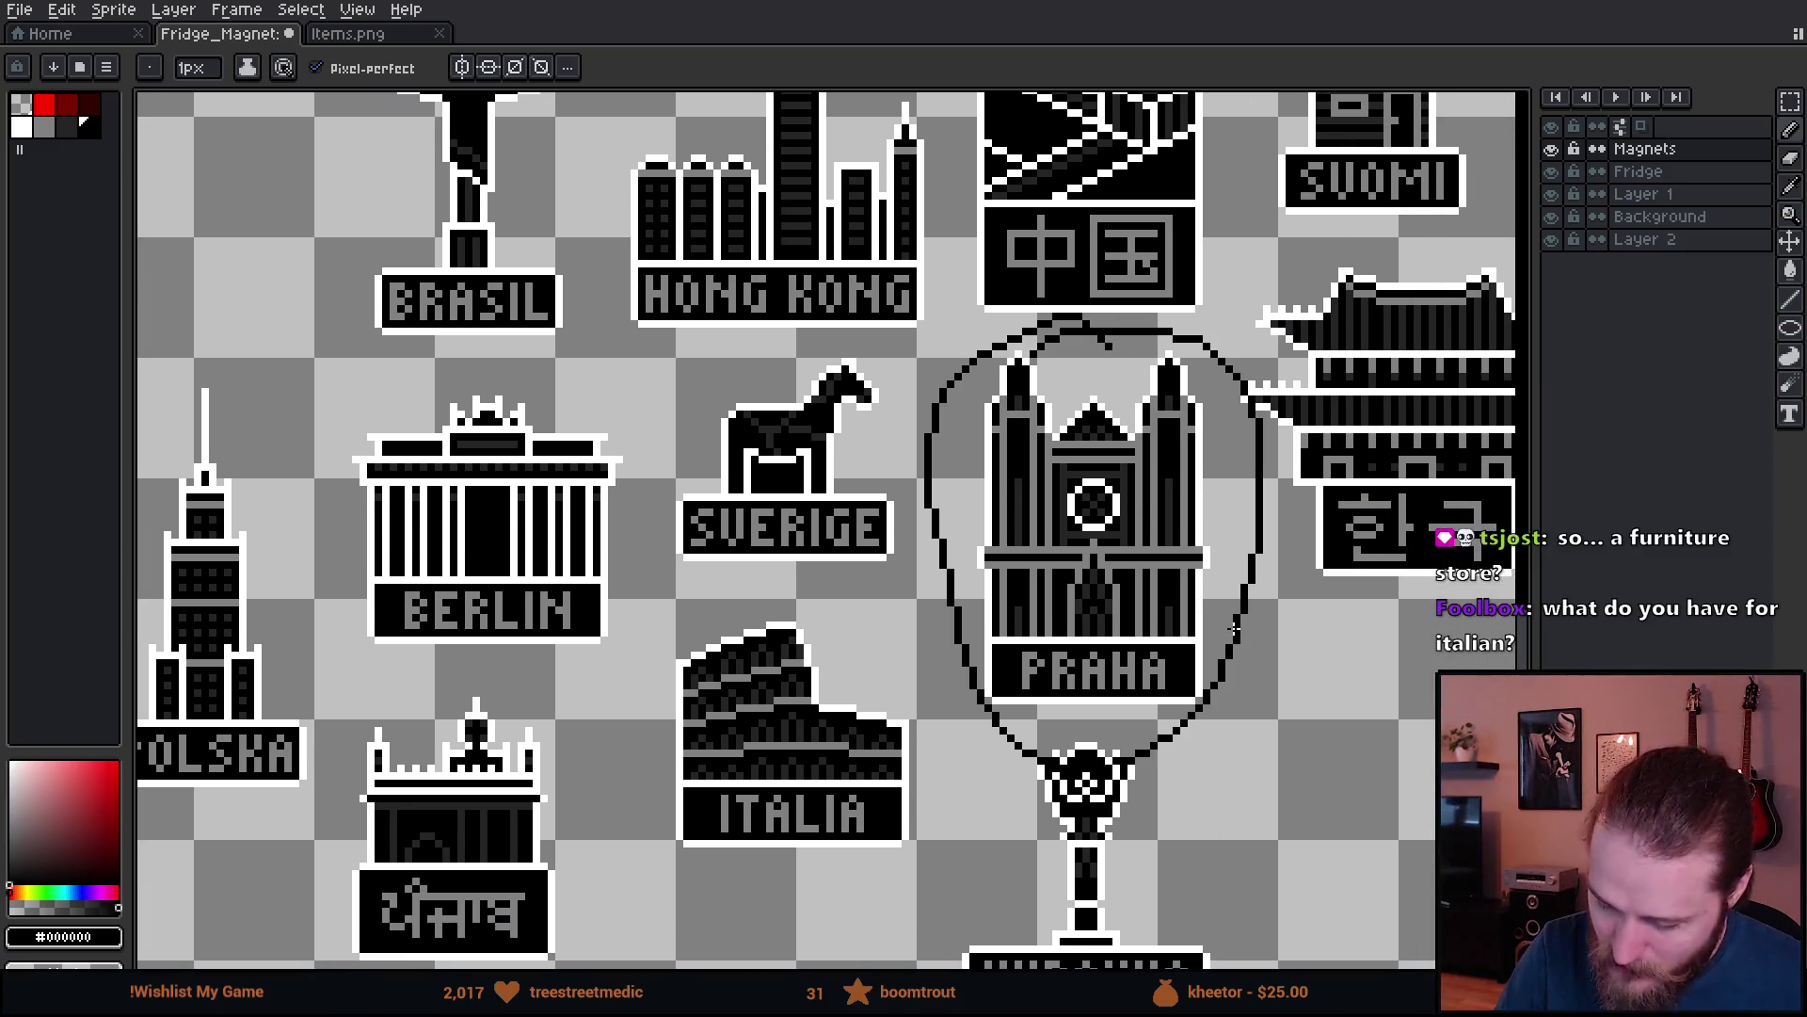
pyautogui.hotkey('ctrl', 'z')
pyautogui.moveTo(1207, 750)
pyautogui.mouseDown()
pyautogui.moveTo(1242, 606)
pyautogui.moveTo(1307, 665)
pyautogui.moveTo(1148, 861)
pyautogui.moveTo(1168, 645)
pyautogui.mouseUp()
pyautogui.hotkey('ctrl', 'z')
pyautogui.moveTo(1275, 558)
pyautogui.mouseDown()
pyautogui.moveTo(1223, 734)
pyautogui.moveTo(1249, 769)
pyautogui.mouseUp()
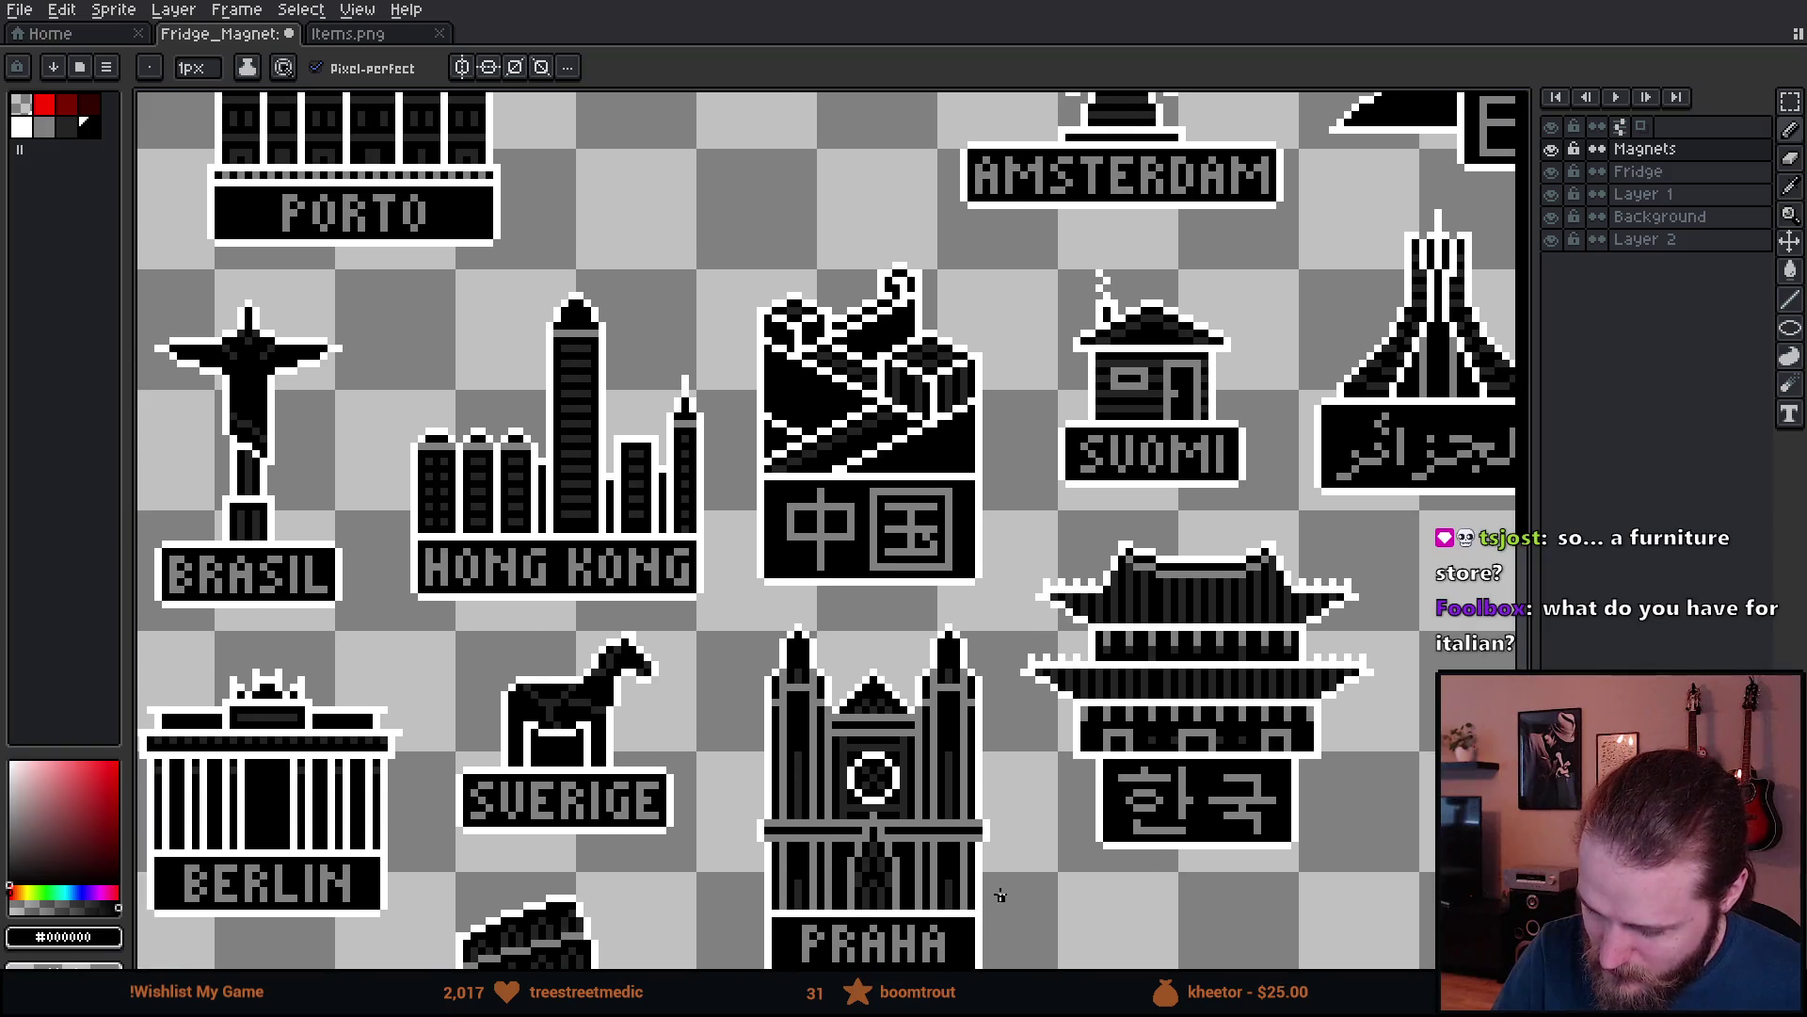
pyautogui.moveTo(1363, 568)
pyautogui.mouseDown()
pyautogui.moveTo(1083, 542)
pyautogui.moveTo(1355, 678)
pyautogui.moveTo(1270, 620)
pyautogui.mouseUp()
pyautogui.hotkey('ctrl', 'z')
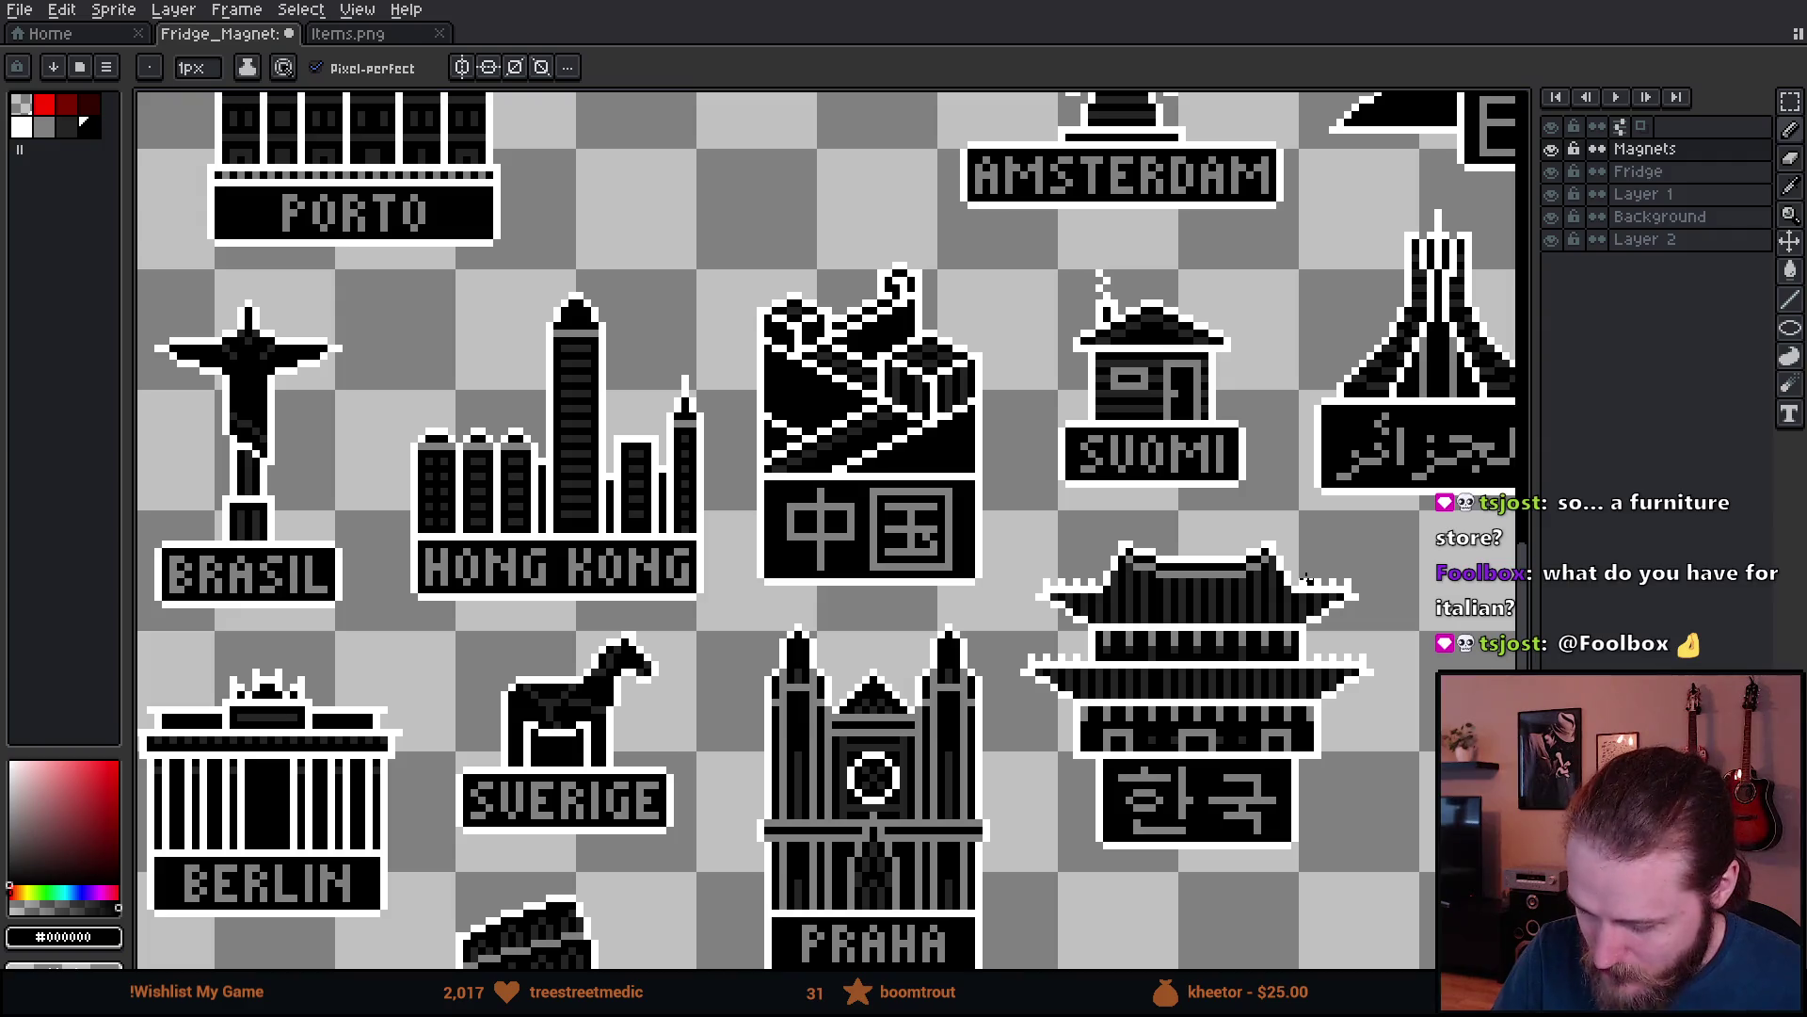
pyautogui.moveTo(1292, 639)
pyautogui.mouseDown()
pyautogui.moveTo(1188, 701)
pyautogui.moveTo(1183, 728)
pyautogui.mouseUp()
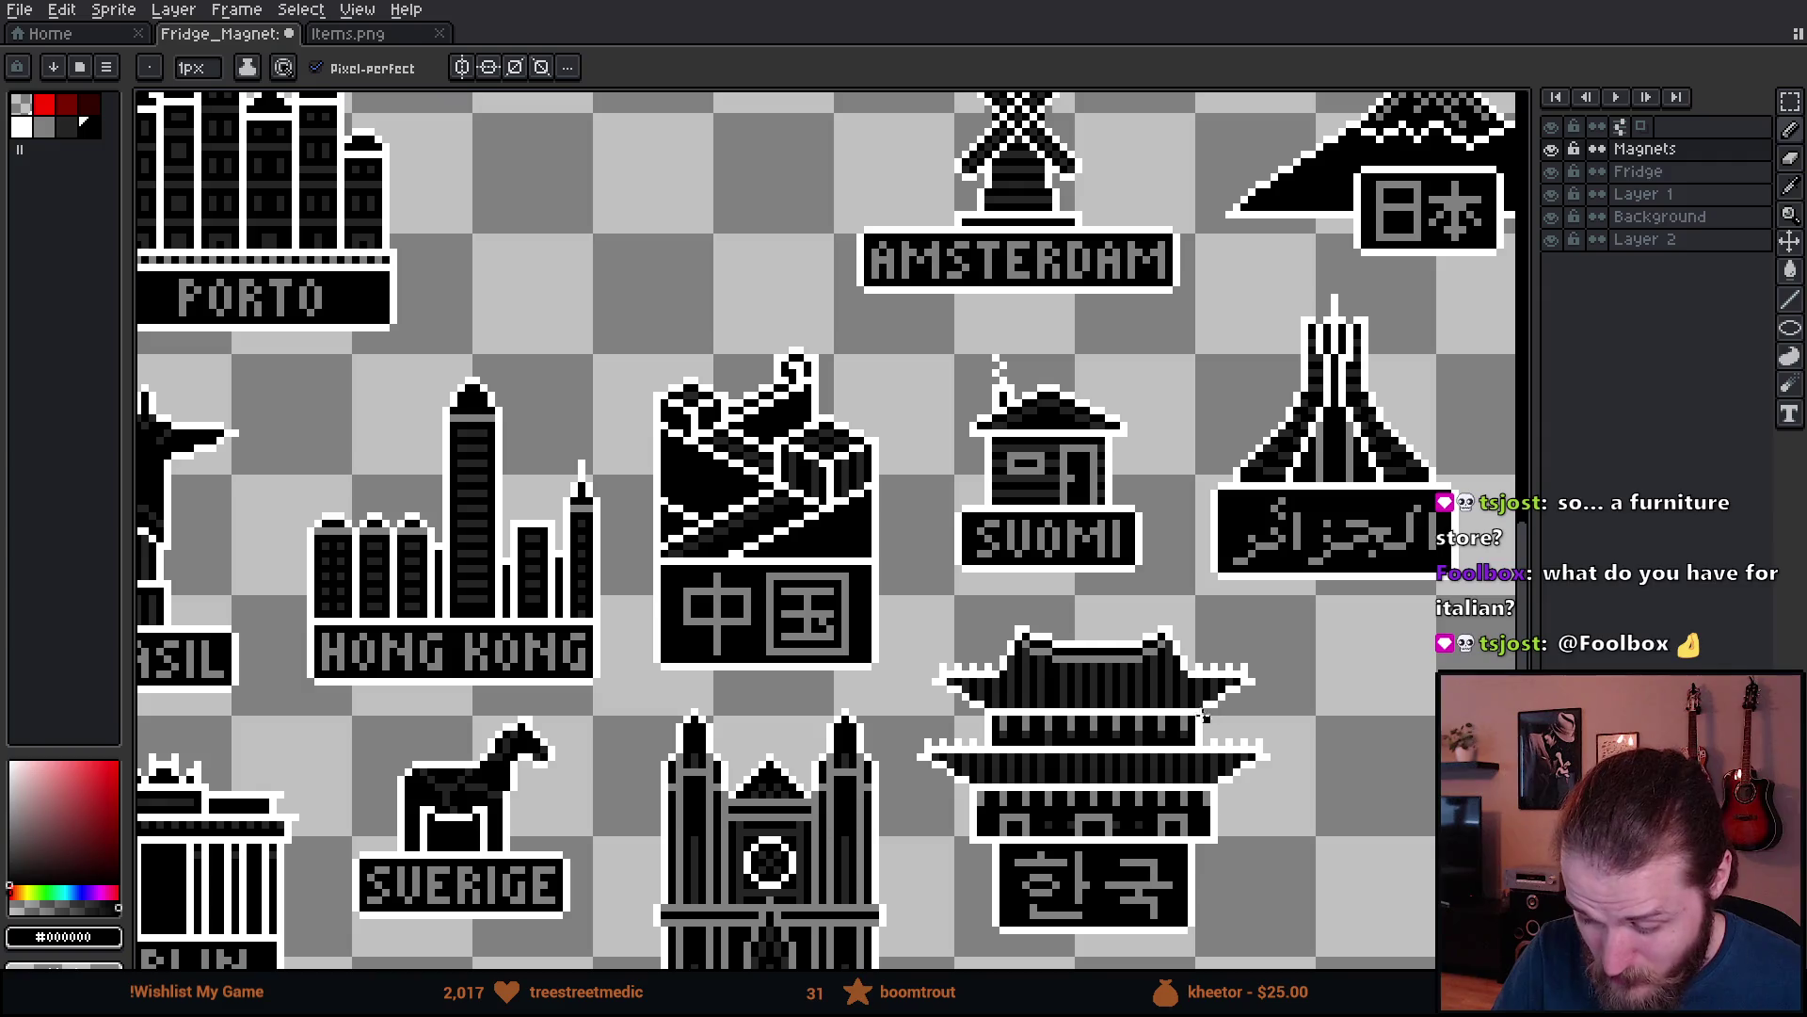
pyautogui.moveTo(1308, 636)
pyautogui.mouseDown()
pyautogui.moveTo(1161, 738)
pyautogui.moveTo(1251, 743)
pyautogui.moveTo(1286, 688)
pyautogui.mouseUp()
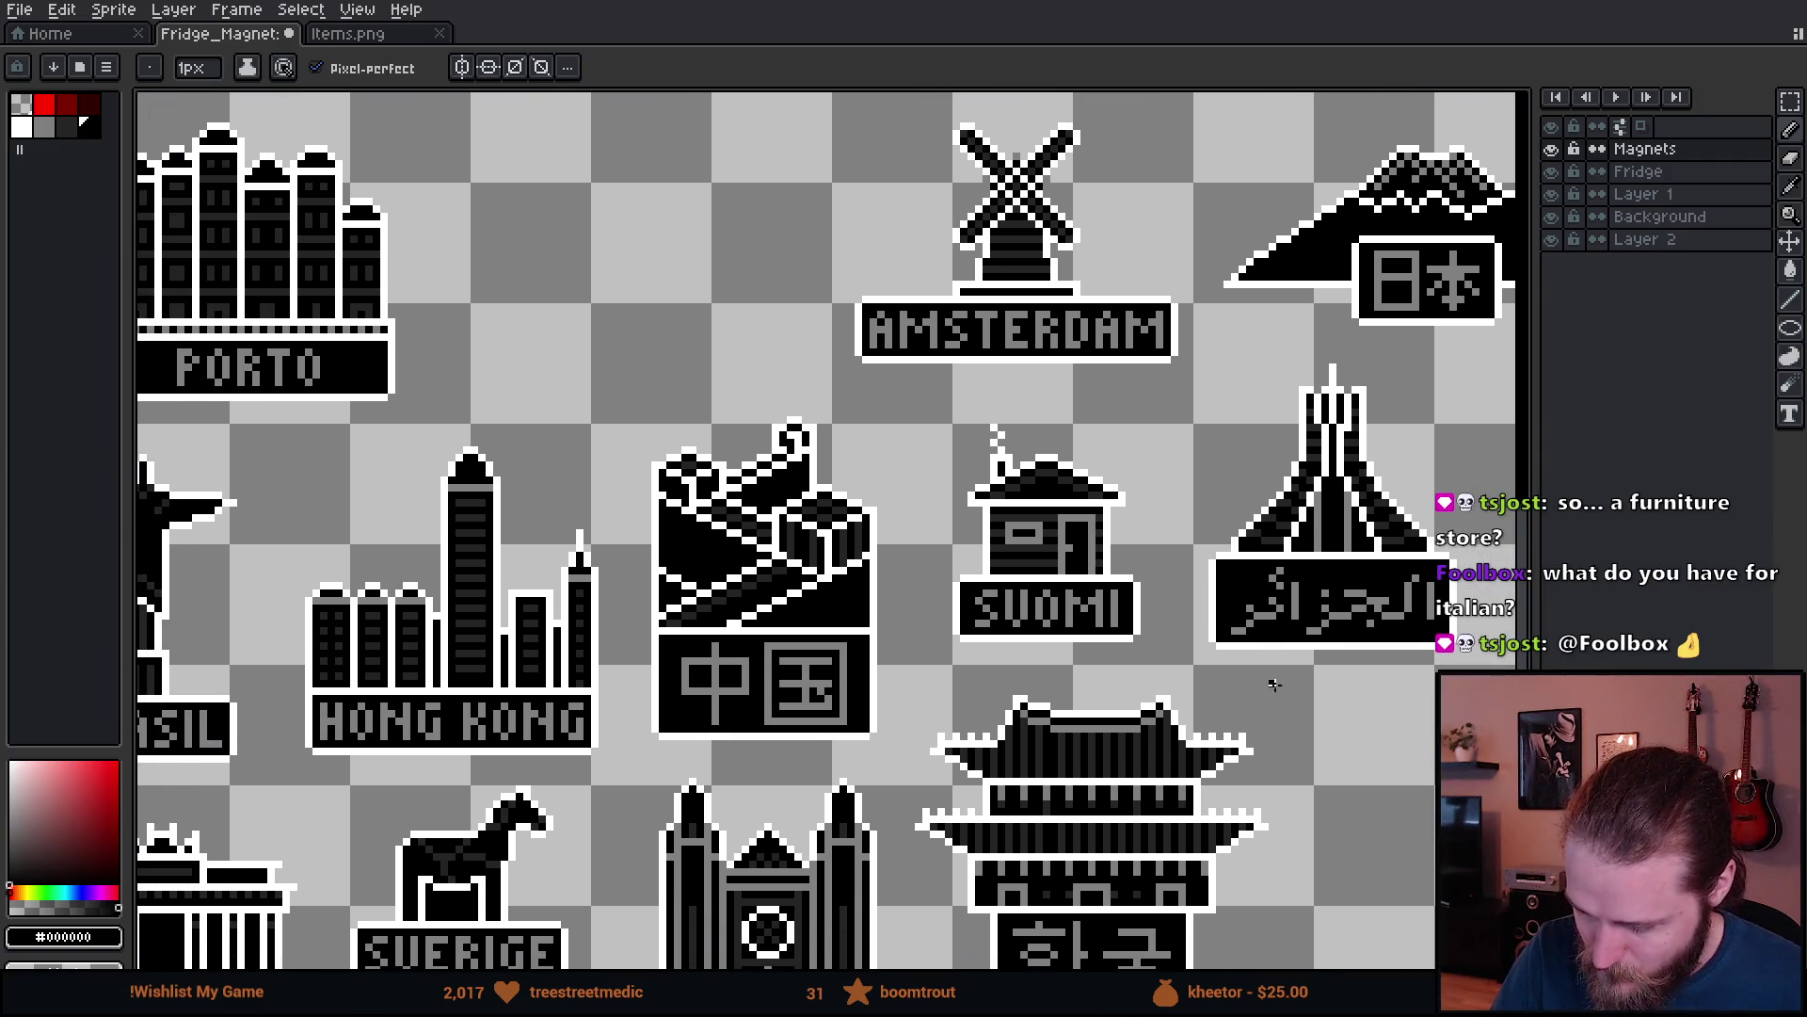
pyautogui.moveTo(782, 714); pyautogui.dragTo(1077, 729)
pyautogui.moveTo(1093, 409)
pyautogui.mouseDown()
pyautogui.moveTo(883, 593)
pyautogui.moveTo(1092, 393)
pyautogui.mouseUp()
pyautogui.hotkey('ctrl', 'z')
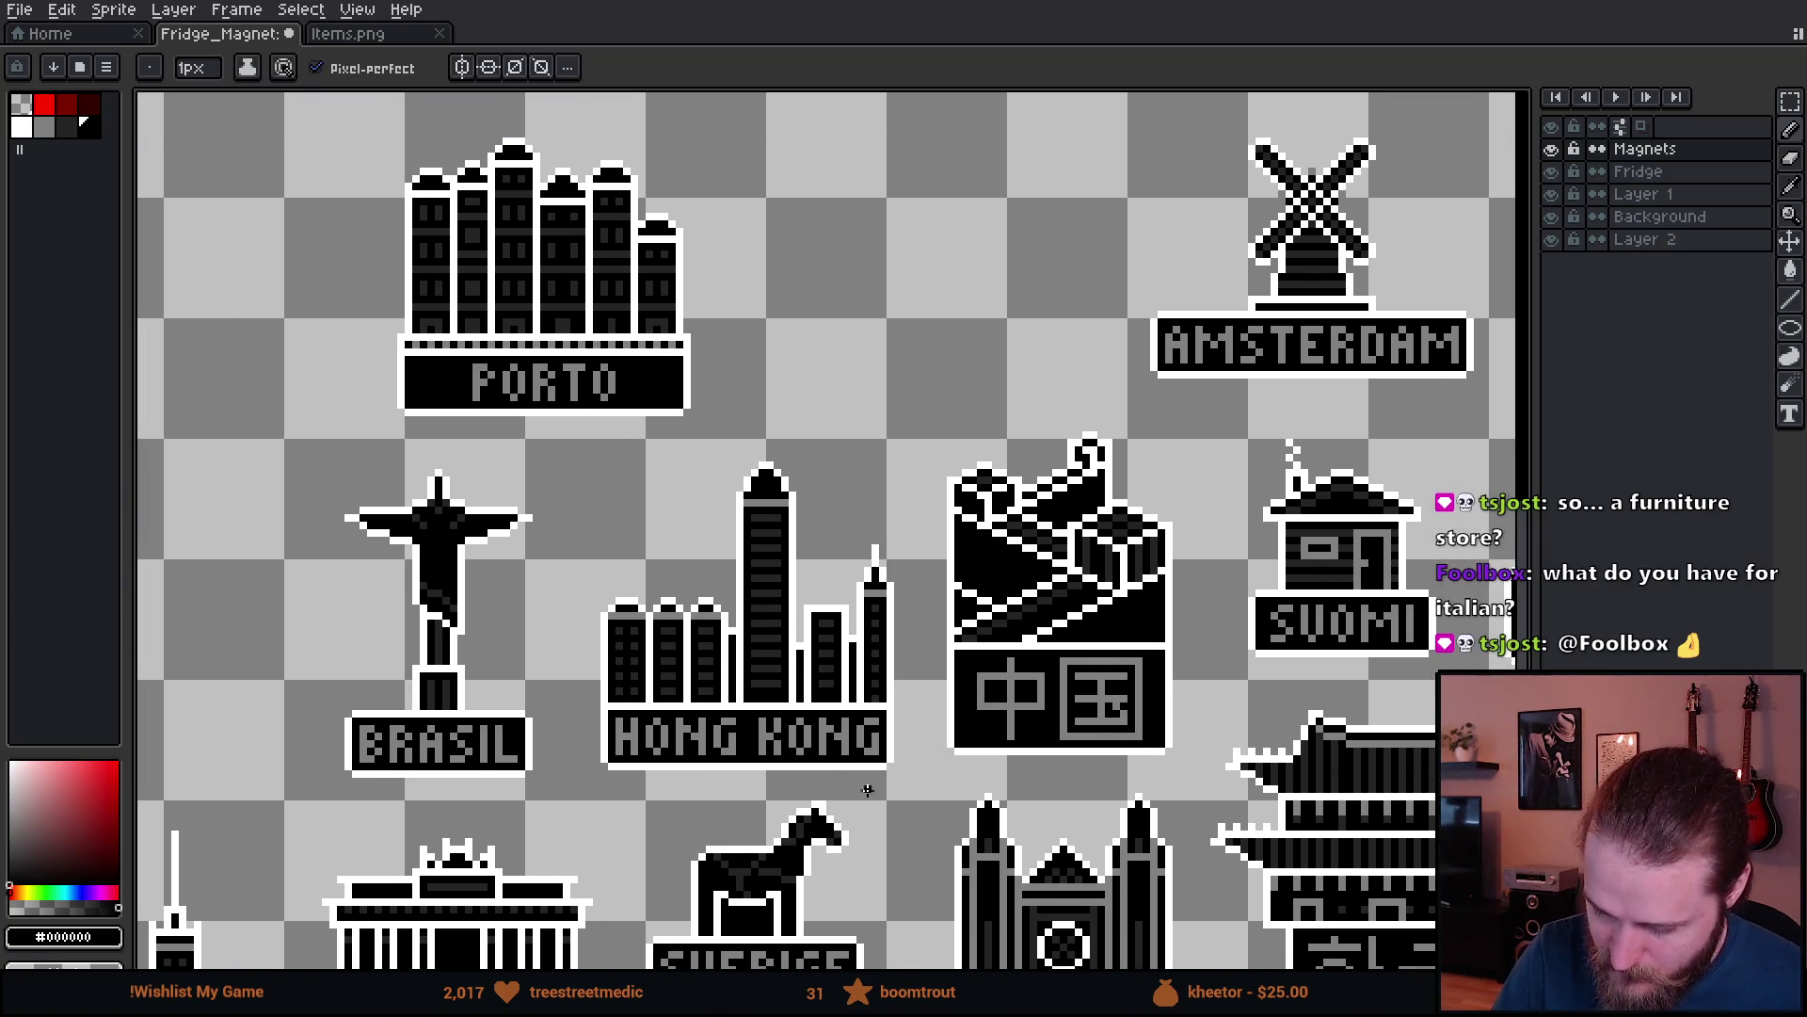
pyautogui.moveTo(797, 782); pyautogui.dragTo(1091, 866)
pyautogui.moveTo(983, 212)
pyautogui.mouseDown()
pyautogui.moveTo(917, 170)
pyautogui.moveTo(979, 562)
pyautogui.moveTo(706, 220)
pyautogui.mouseUp()
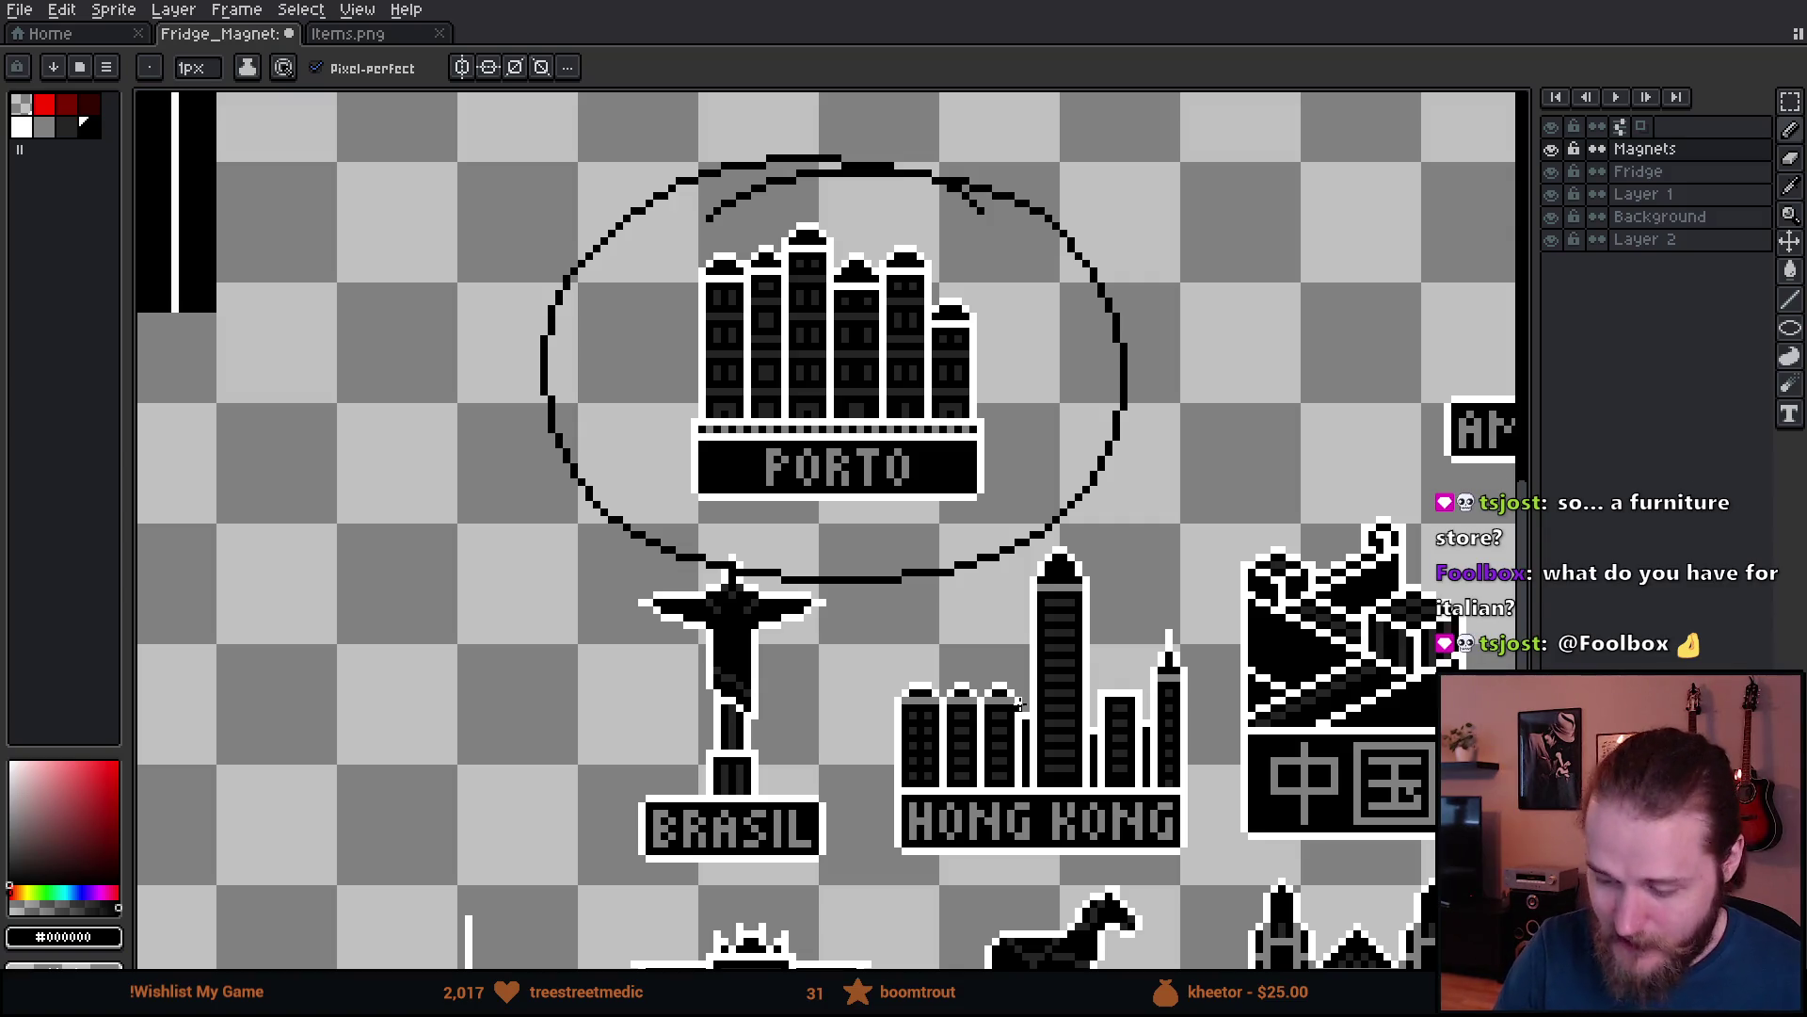
pyautogui.moveTo(1242, 191)
pyautogui.mouseDown()
pyautogui.moveTo(1031, 266)
pyautogui.moveTo(1106, 278)
pyautogui.mouseUp()
pyautogui.press('v')
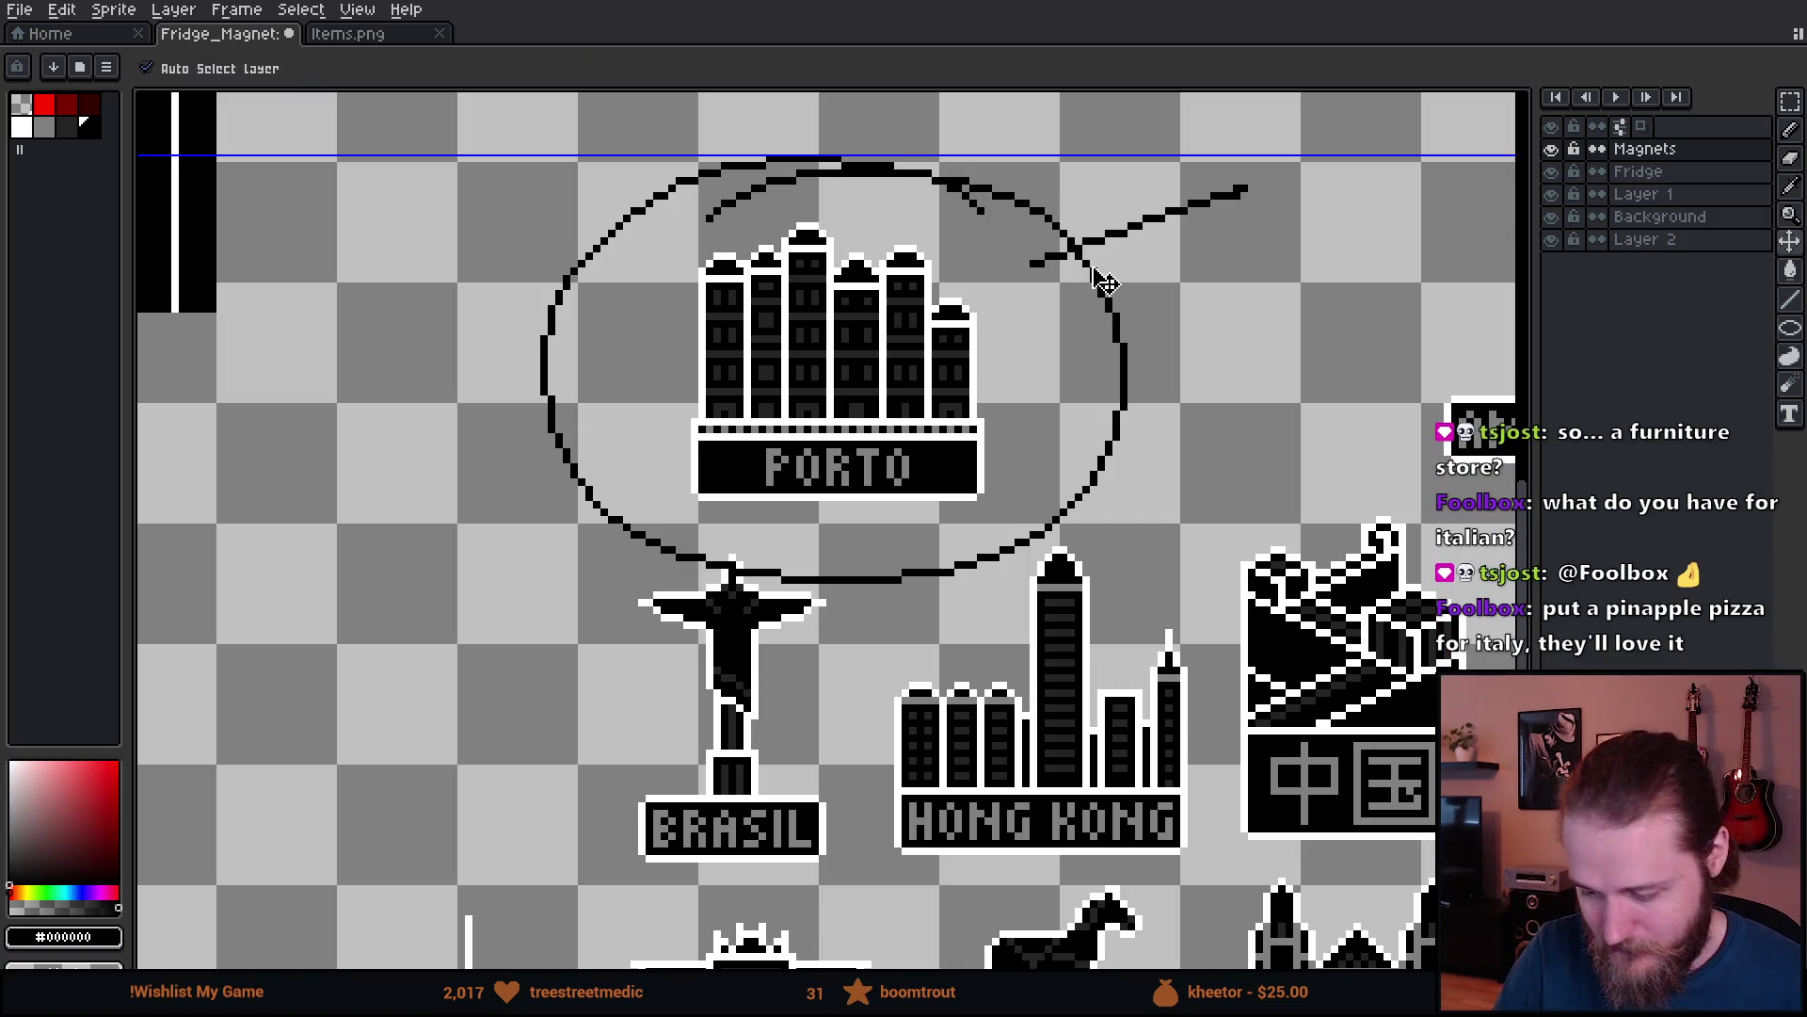
pyautogui.hotkey('ctrl', 'z')
pyautogui.hotkey('ctrl', 'z')
pyautogui.hotkey('ctrl', 'z')
pyautogui.press('b')
pyautogui.moveTo(878, 751)
pyautogui.mouseDown()
pyautogui.moveTo(1165, 656)
pyautogui.moveTo(1349, 660)
pyautogui.mouseUp()
pyautogui.moveTo(1020, 795)
pyautogui.mouseDown()
pyautogui.moveTo(1284, 714)
pyautogui.moveTo(1064, 839)
pyautogui.mouseUp()
pyautogui.moveTo(431, 625); pyautogui.dragTo(1188, 713)
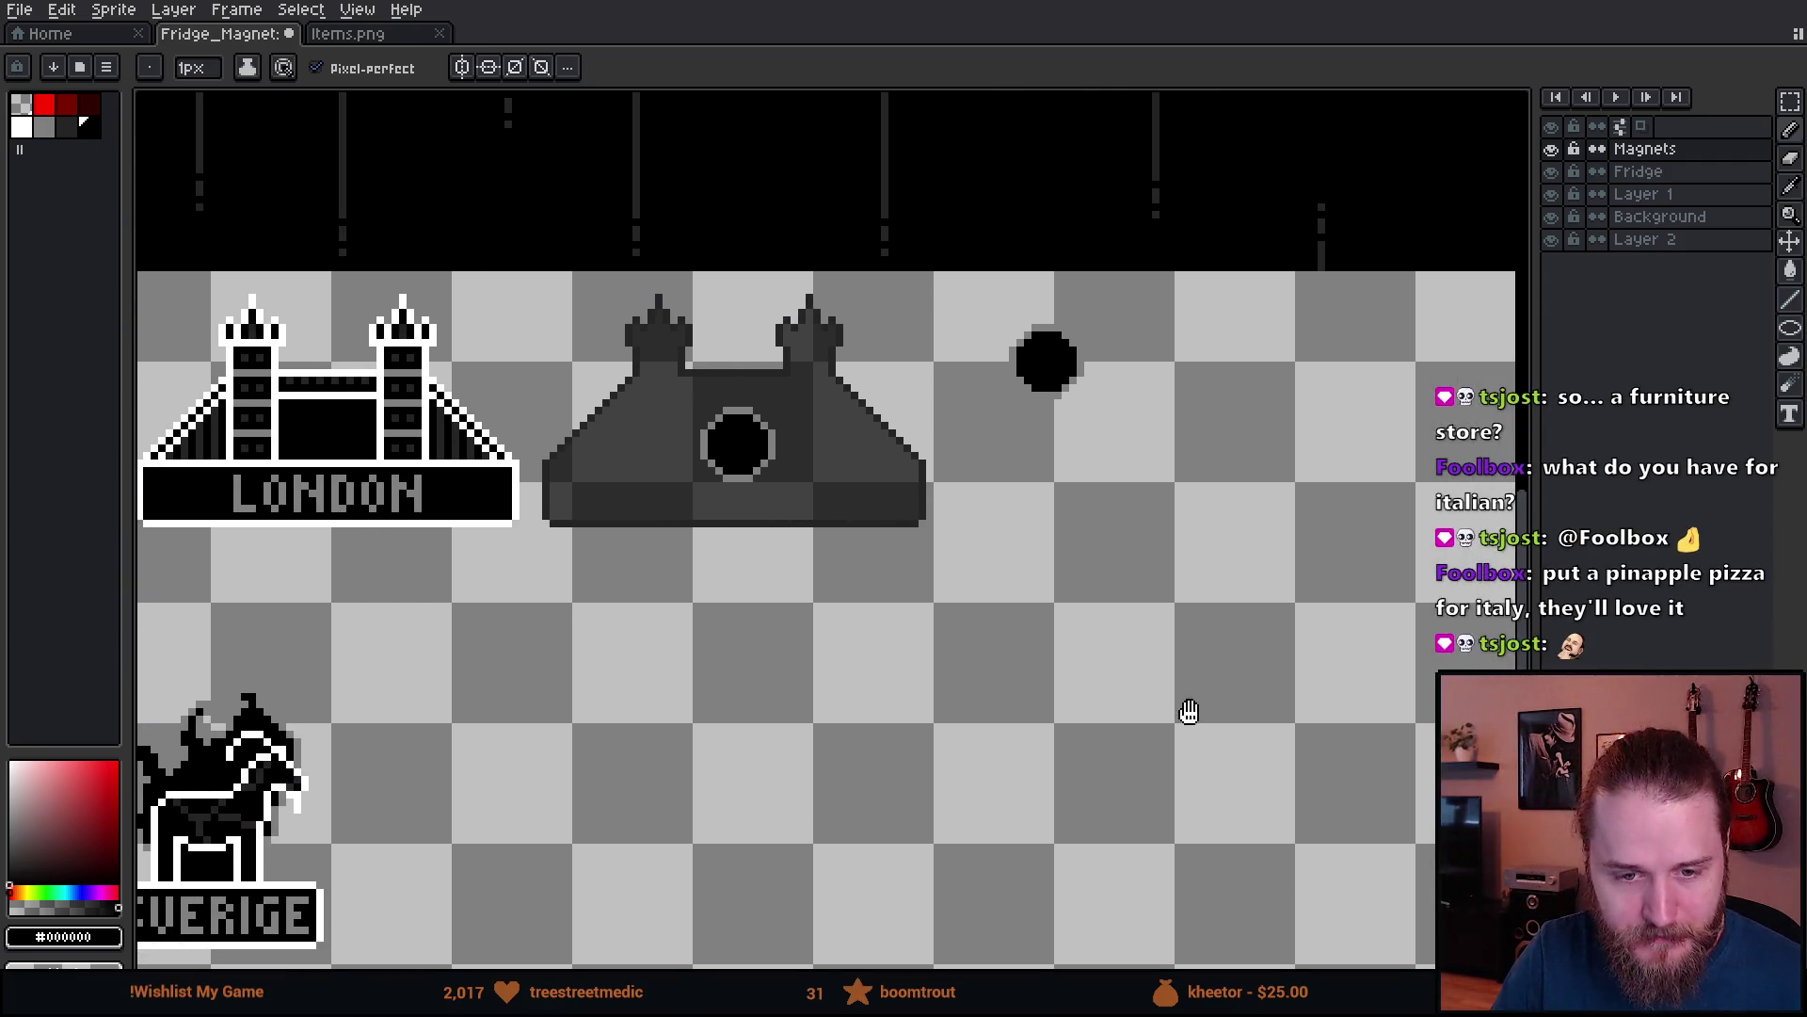
pyautogui.moveTo(658, 751); pyautogui.dragTo(893, 710)
pyautogui.moveTo(994, 680); pyautogui.dragTo(1100, 643)
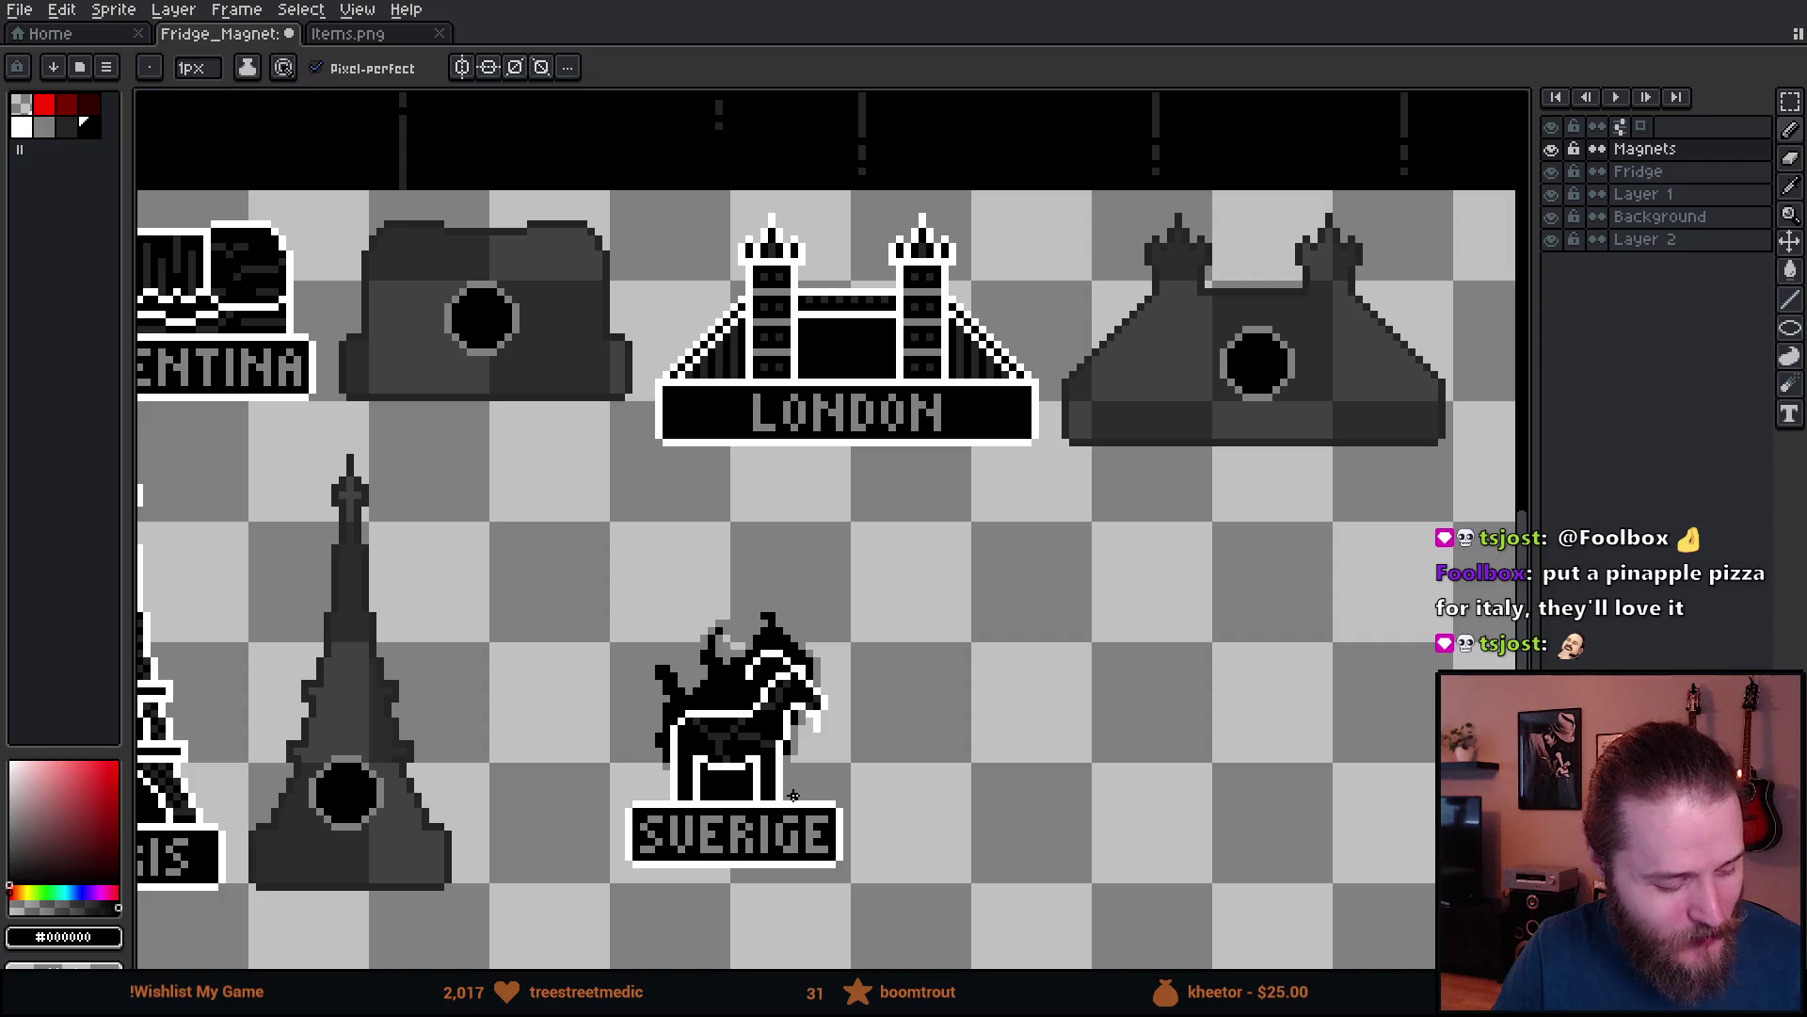
pyautogui.moveTo(1179, 748)
pyautogui.mouseDown()
pyautogui.moveTo(504, 508)
pyautogui.moveTo(241, 509)
pyautogui.mouseUp()
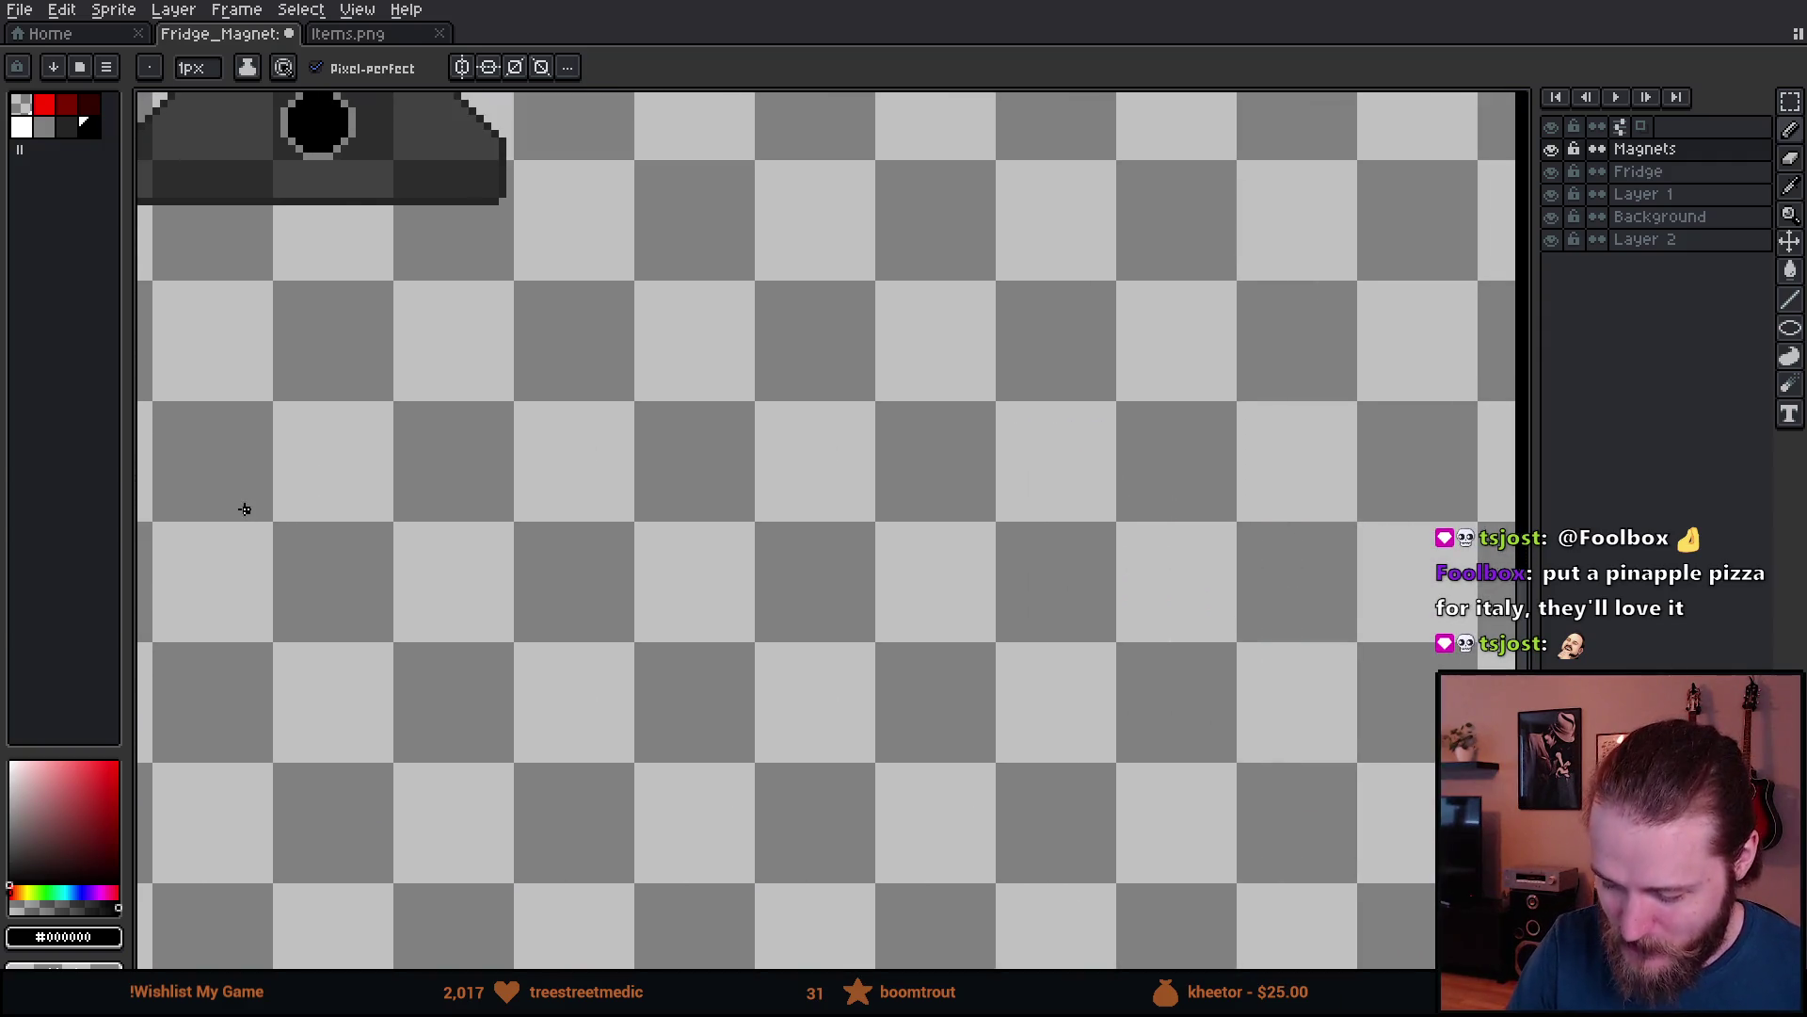
pyautogui.moveTo(1186, 634); pyautogui.dragTo(918, 536)
pyautogui.moveTo(1250, 621)
pyautogui.mouseDown()
pyautogui.moveTo(489, 516)
pyautogui.moveTo(123, 424)
pyautogui.mouseUp()
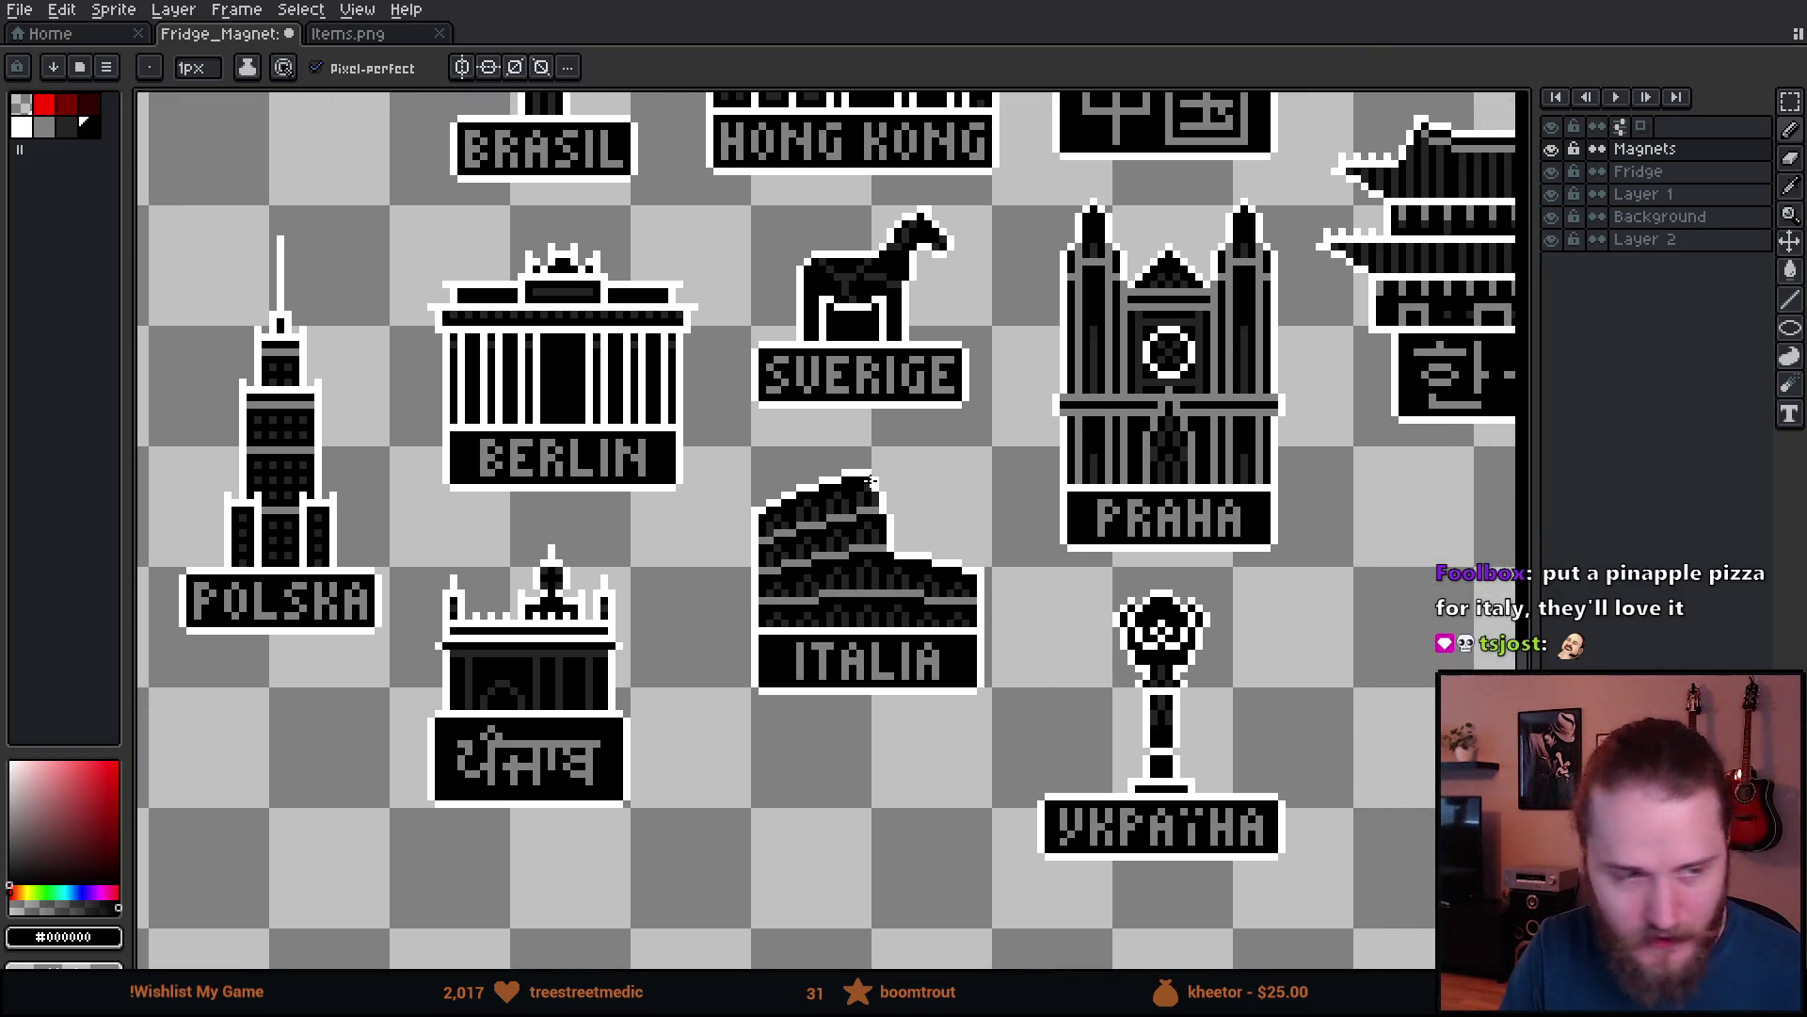
pyautogui.moveTo(412, 704); pyautogui.dragTo(1356, 770)
pyautogui.moveTo(1250, 745)
pyautogui.mouseDown()
pyautogui.moveTo(512, 742)
pyautogui.moveTo(298, 830)
pyautogui.mouseUp()
pyautogui.moveTo(1222, 481)
pyautogui.mouseDown()
pyautogui.moveTo(675, 820)
pyautogui.moveTo(745, 860)
pyautogui.moveTo(866, 795)
pyautogui.moveTo(902, 860)
pyautogui.moveTo(895, 831)
pyautogui.moveTo(748, 799)
pyautogui.moveTo(810, 637)
pyautogui.mouseUp()
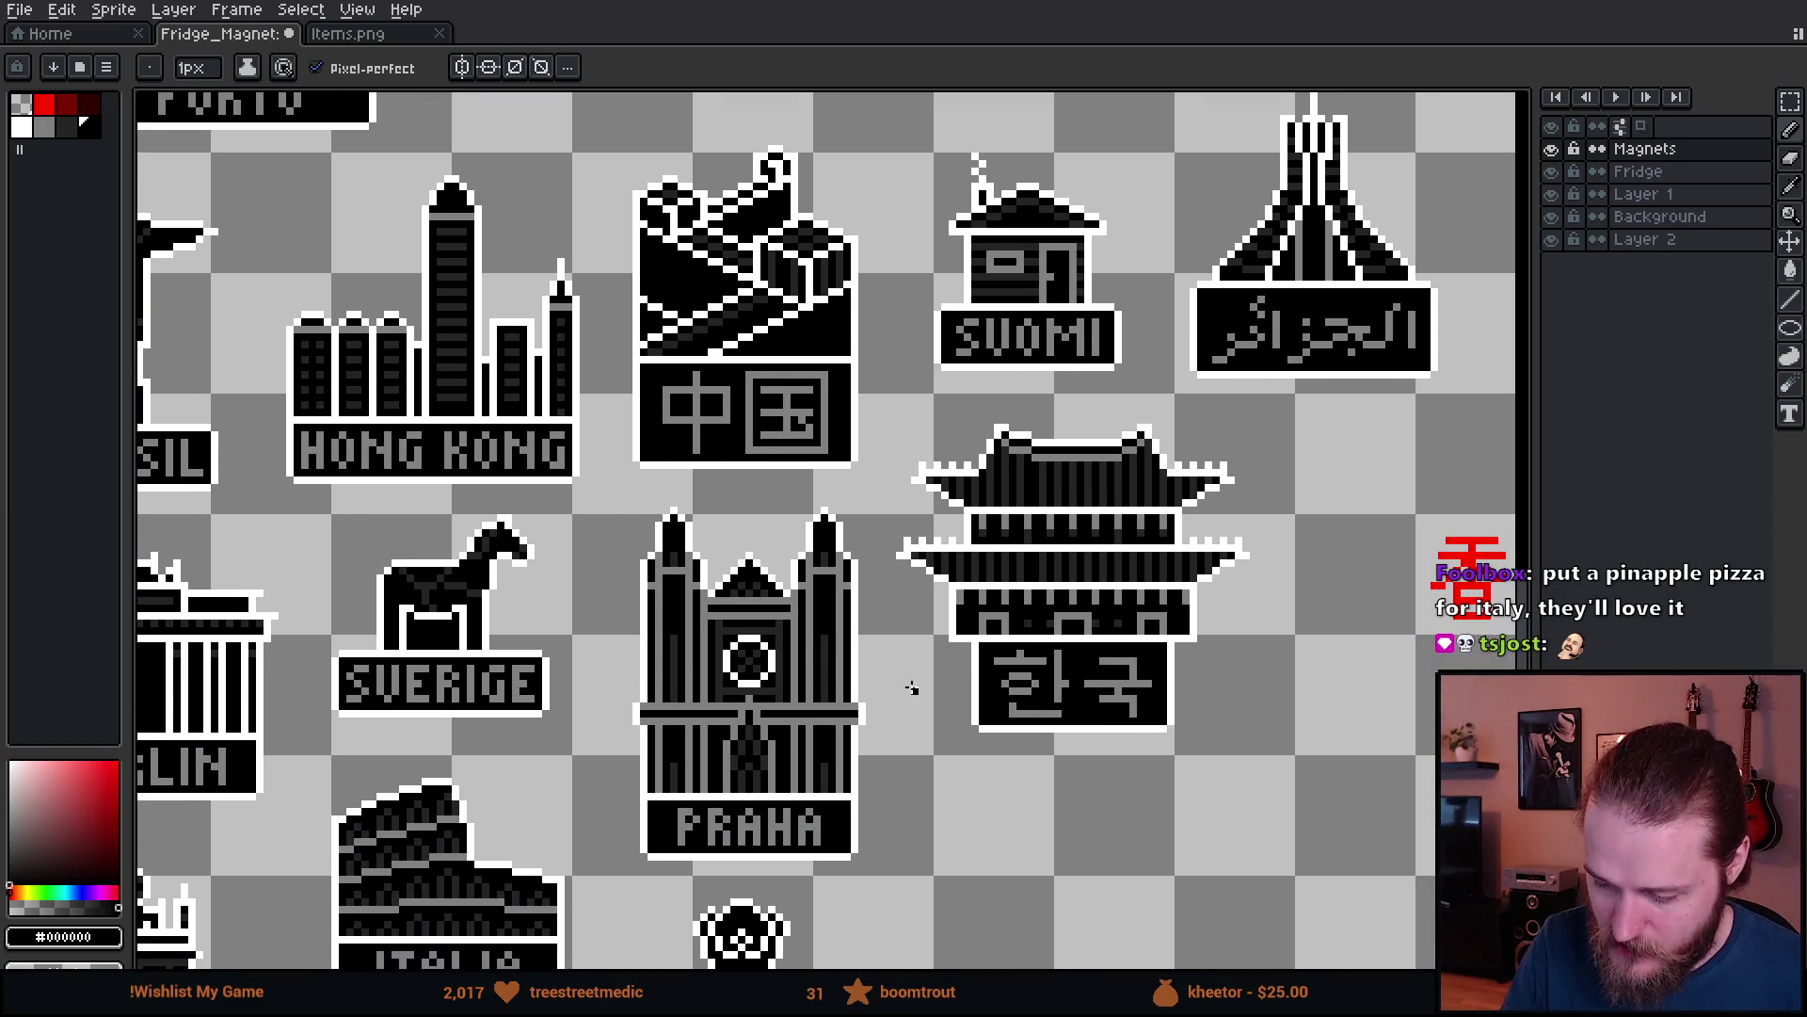
pyautogui.moveTo(1139, 696)
pyautogui.mouseDown()
pyautogui.moveTo(1108, 667)
pyautogui.moveTo(978, 744)
pyautogui.moveTo(995, 738)
pyautogui.mouseUp()
pyautogui.moveTo(958, 245)
pyautogui.mouseDown()
pyautogui.moveTo(932, 203)
pyautogui.moveTo(979, 236)
pyautogui.mouseUp()
pyautogui.hotkey('ctrl', 'z')
pyautogui.moveTo(970, 513); pyautogui.dragTo(976, 522)
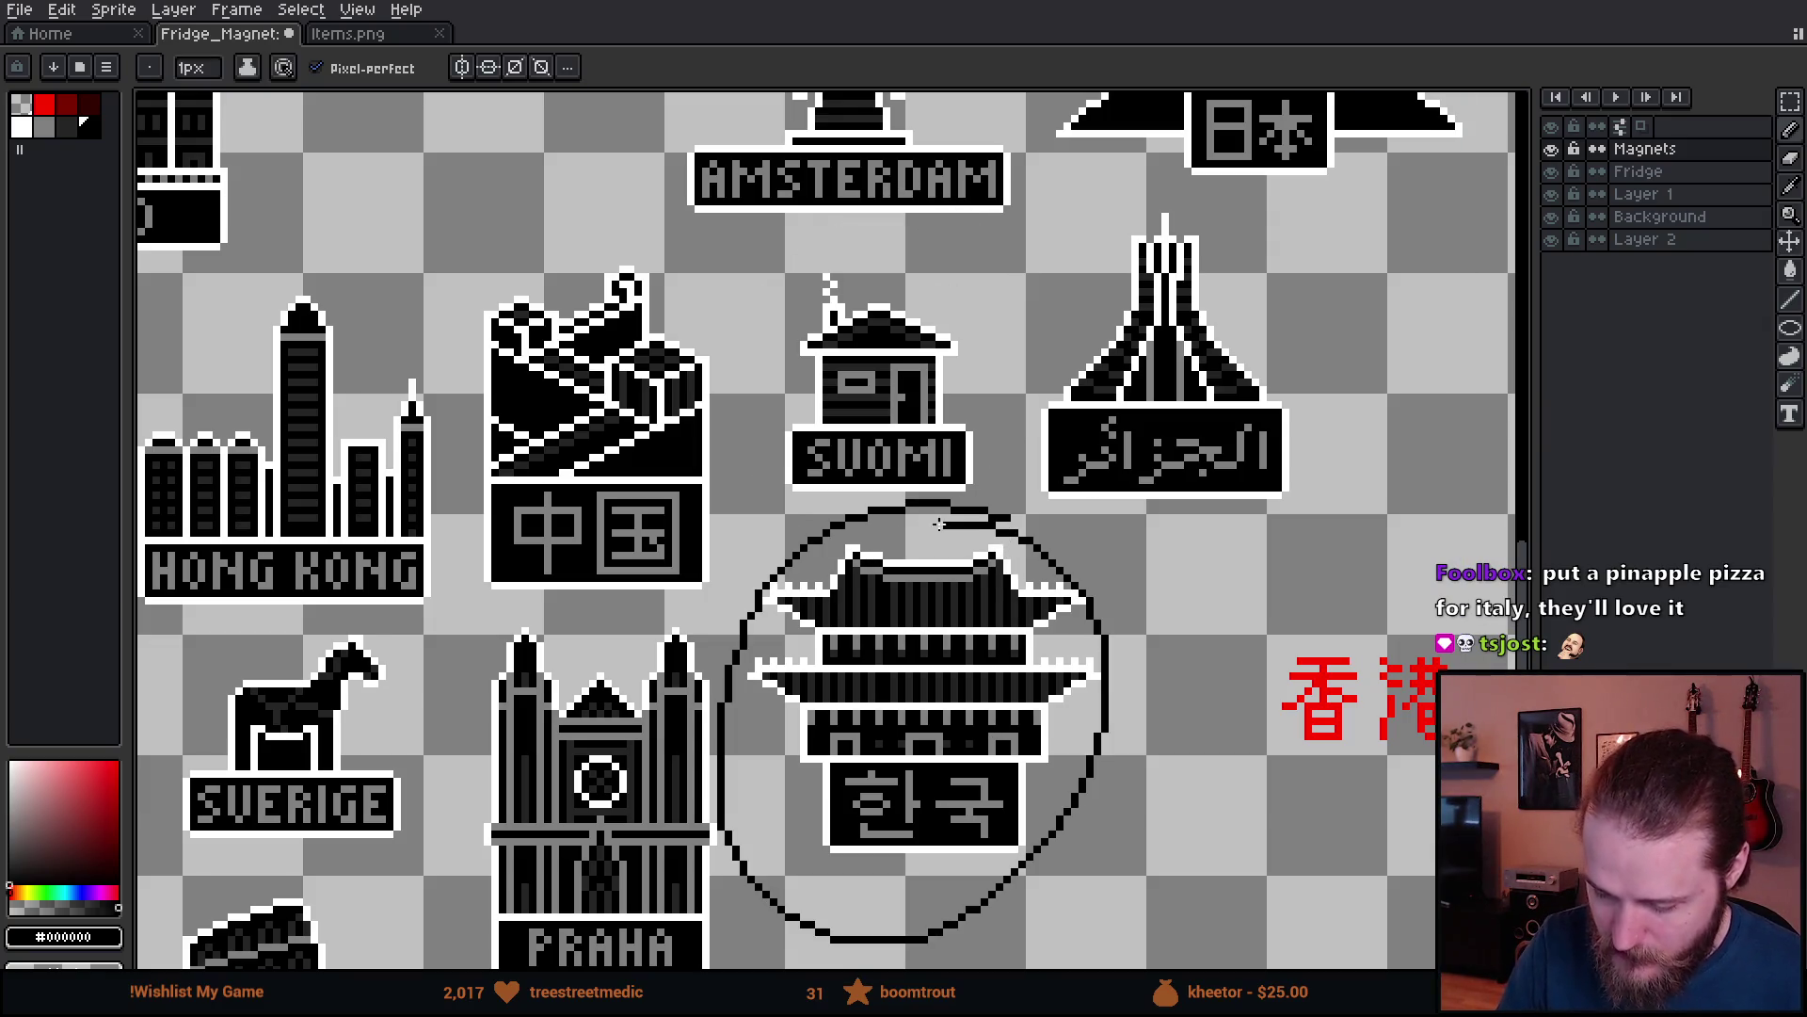
pyautogui.hotkey('ctrl', 'z')
pyautogui.moveTo(770, 864); pyautogui.dragTo(1324, 417)
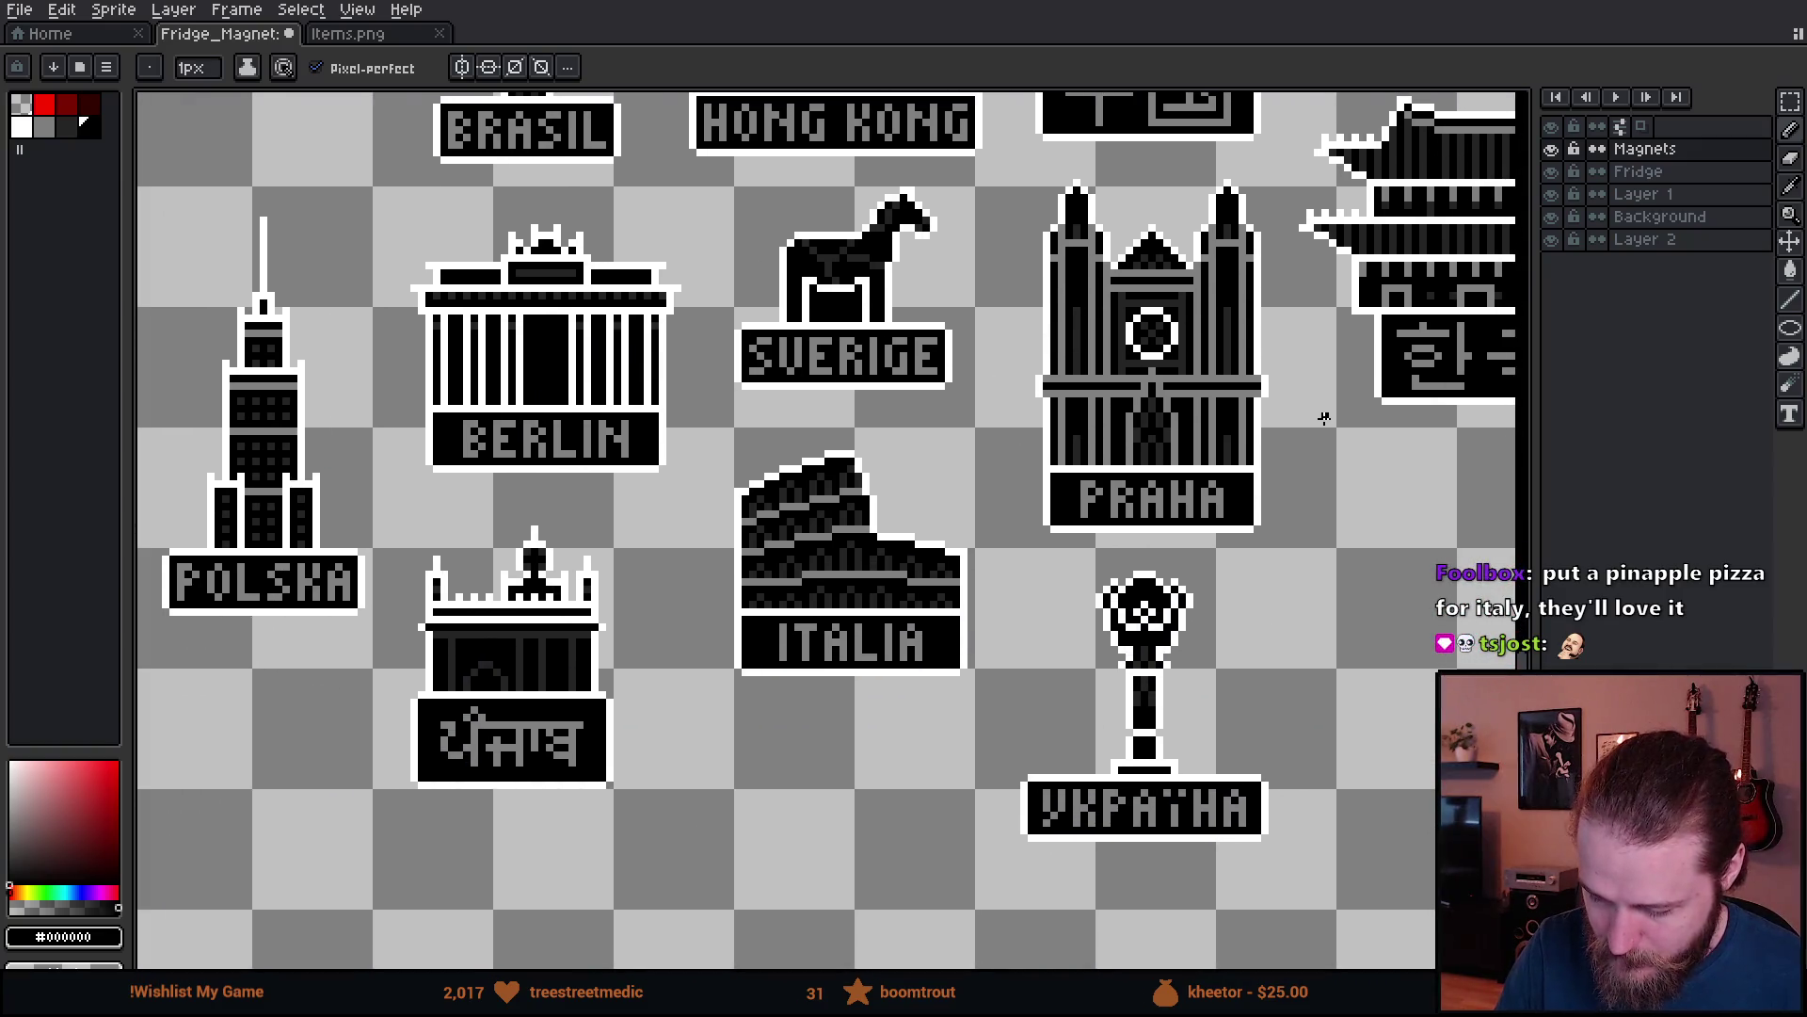
pyautogui.moveTo(1083, 565); pyautogui.dragTo(1073, 569)
pyautogui.hotkey('ctrl', 'z')
pyautogui.moveTo(655, 677); pyautogui.dragTo(980, 698)
pyautogui.hotkey('ctrl', 'z')
pyautogui.moveTo(1073, 560)
pyautogui.mouseDown()
pyautogui.moveTo(879, 850)
pyautogui.moveTo(608, 811)
pyautogui.moveTo(216, 960)
pyautogui.moveTo(1013, 678)
pyautogui.mouseUp()
pyautogui.moveTo(1403, 513)
pyautogui.mouseDown()
pyautogui.moveTo(1163, 396)
pyautogui.moveTo(1330, 421)
pyautogui.mouseUp()
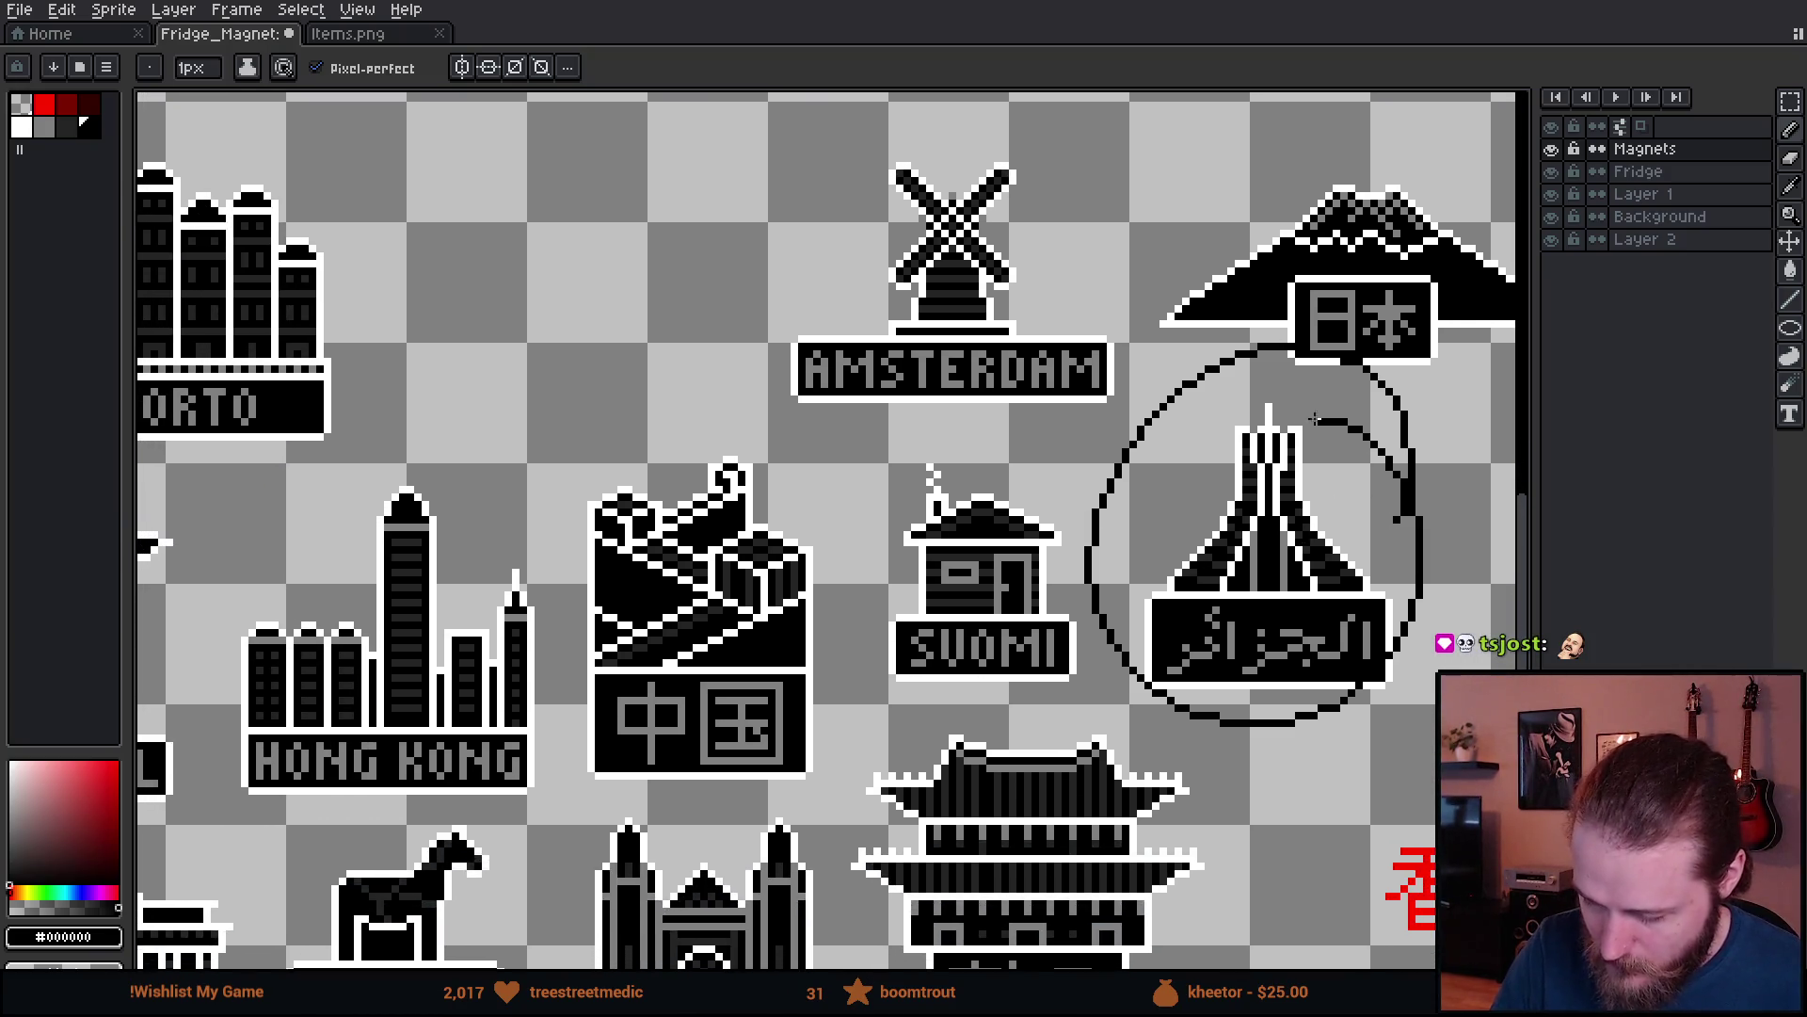
pyautogui.hotkey('ctrl', 'z')
pyautogui.moveTo(851, 762)
pyautogui.mouseDown()
pyautogui.moveTo(734, 727)
pyautogui.moveTo(436, 706)
pyautogui.moveTo(1094, 819)
pyautogui.moveTo(1248, 806)
pyautogui.moveTo(1180, 656)
pyautogui.mouseUp()
pyautogui.moveTo(141, 671)
pyautogui.mouseDown()
pyautogui.moveTo(215, 590)
pyautogui.moveTo(1375, 573)
pyautogui.mouseUp()
pyautogui.moveTo(261, 562)
pyautogui.mouseDown()
pyautogui.moveTo(1186, 751)
pyautogui.moveTo(1218, 589)
pyautogui.moveTo(943, 649)
pyautogui.moveTo(1234, 508)
pyautogui.moveTo(1383, 496)
pyautogui.mouseUp()
pyautogui.moveTo(892, 605); pyautogui.dragTo(1007, 647)
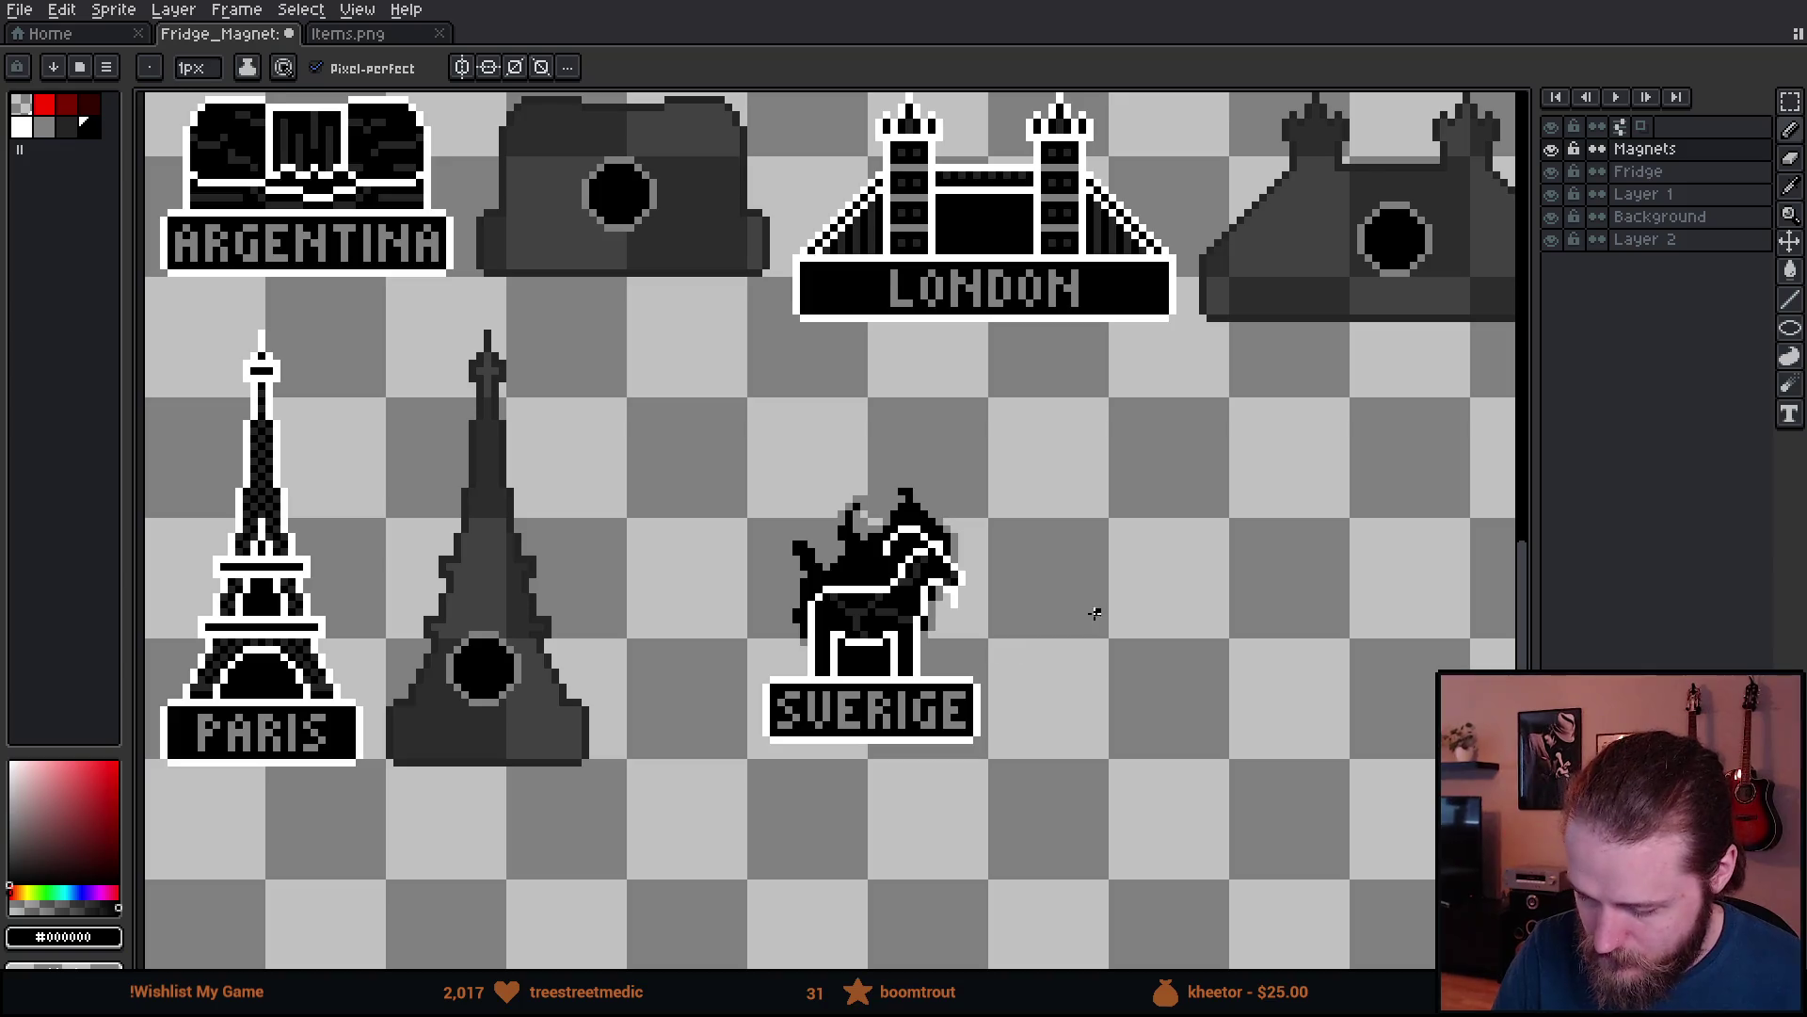
pyautogui.click(1642, 241)
# - Add Layer 3 below Layer 2, fill it purple, and reselect the Magnets layer
pyautogui.hotkey('shift', 'n')
pyautogui.doubleClick(1714, 241)
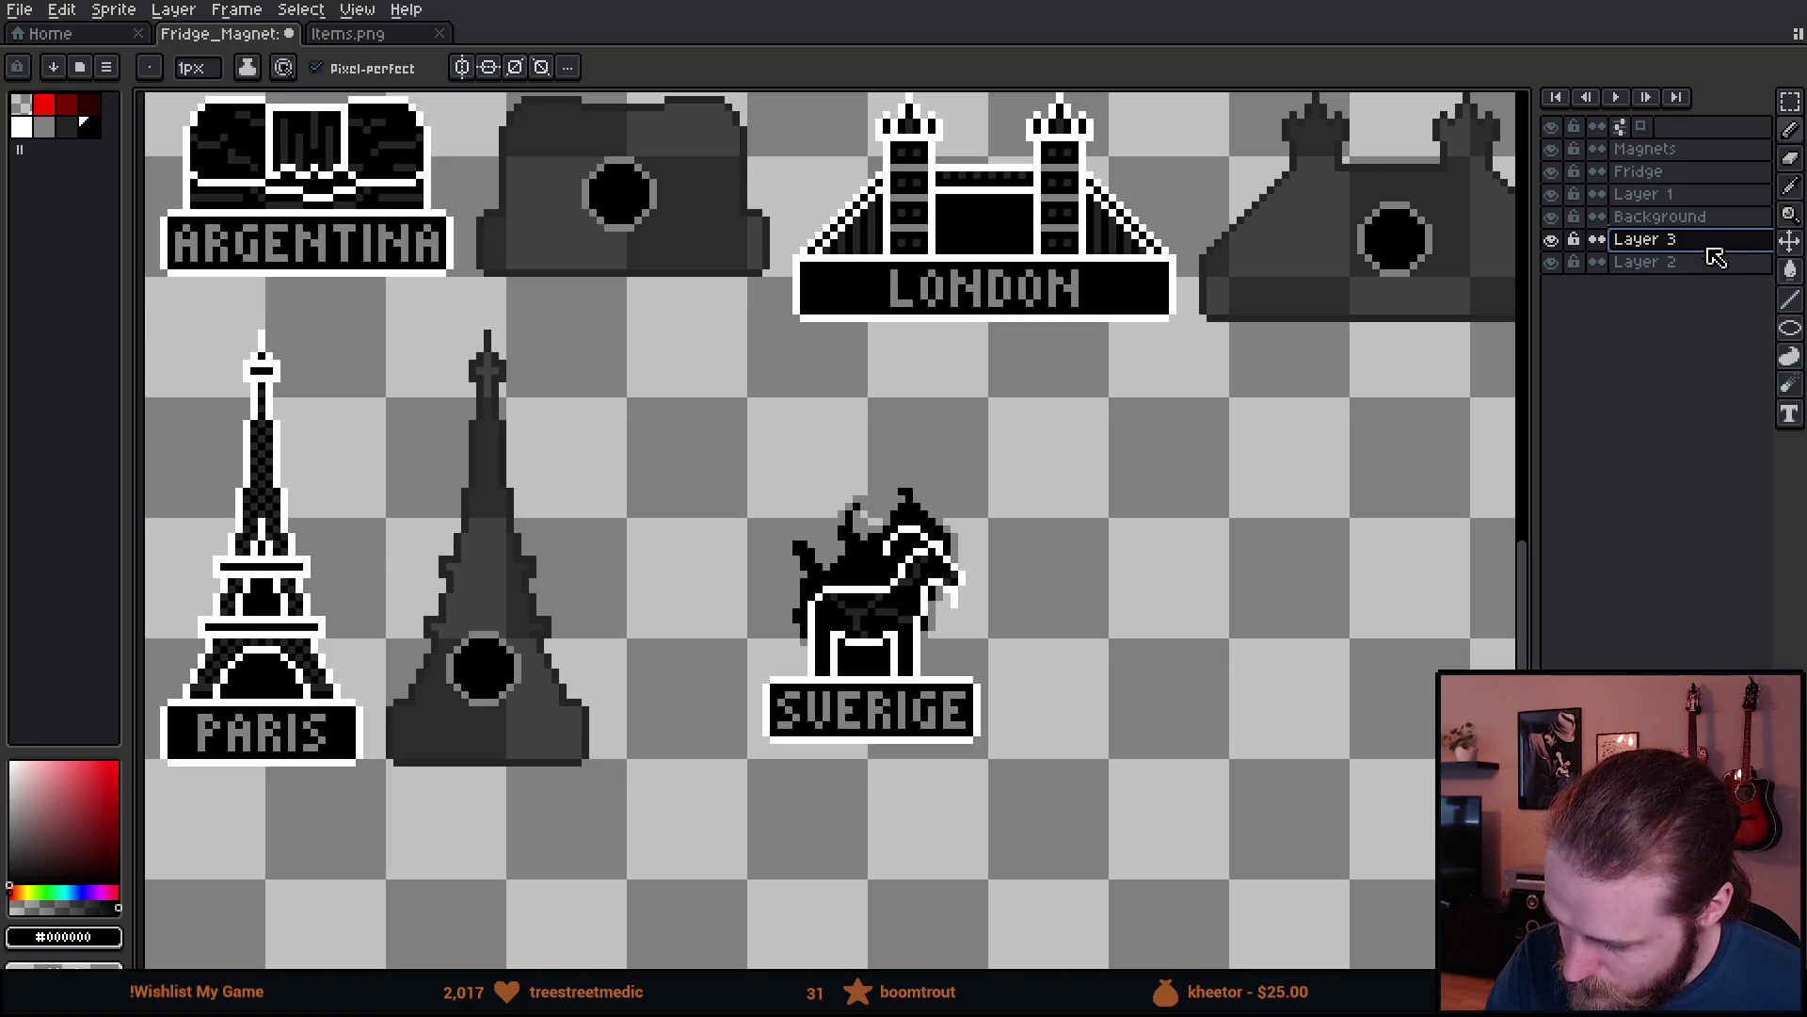
pyautogui.moveTo(1724, 242); pyautogui.dragTo(1711, 287)
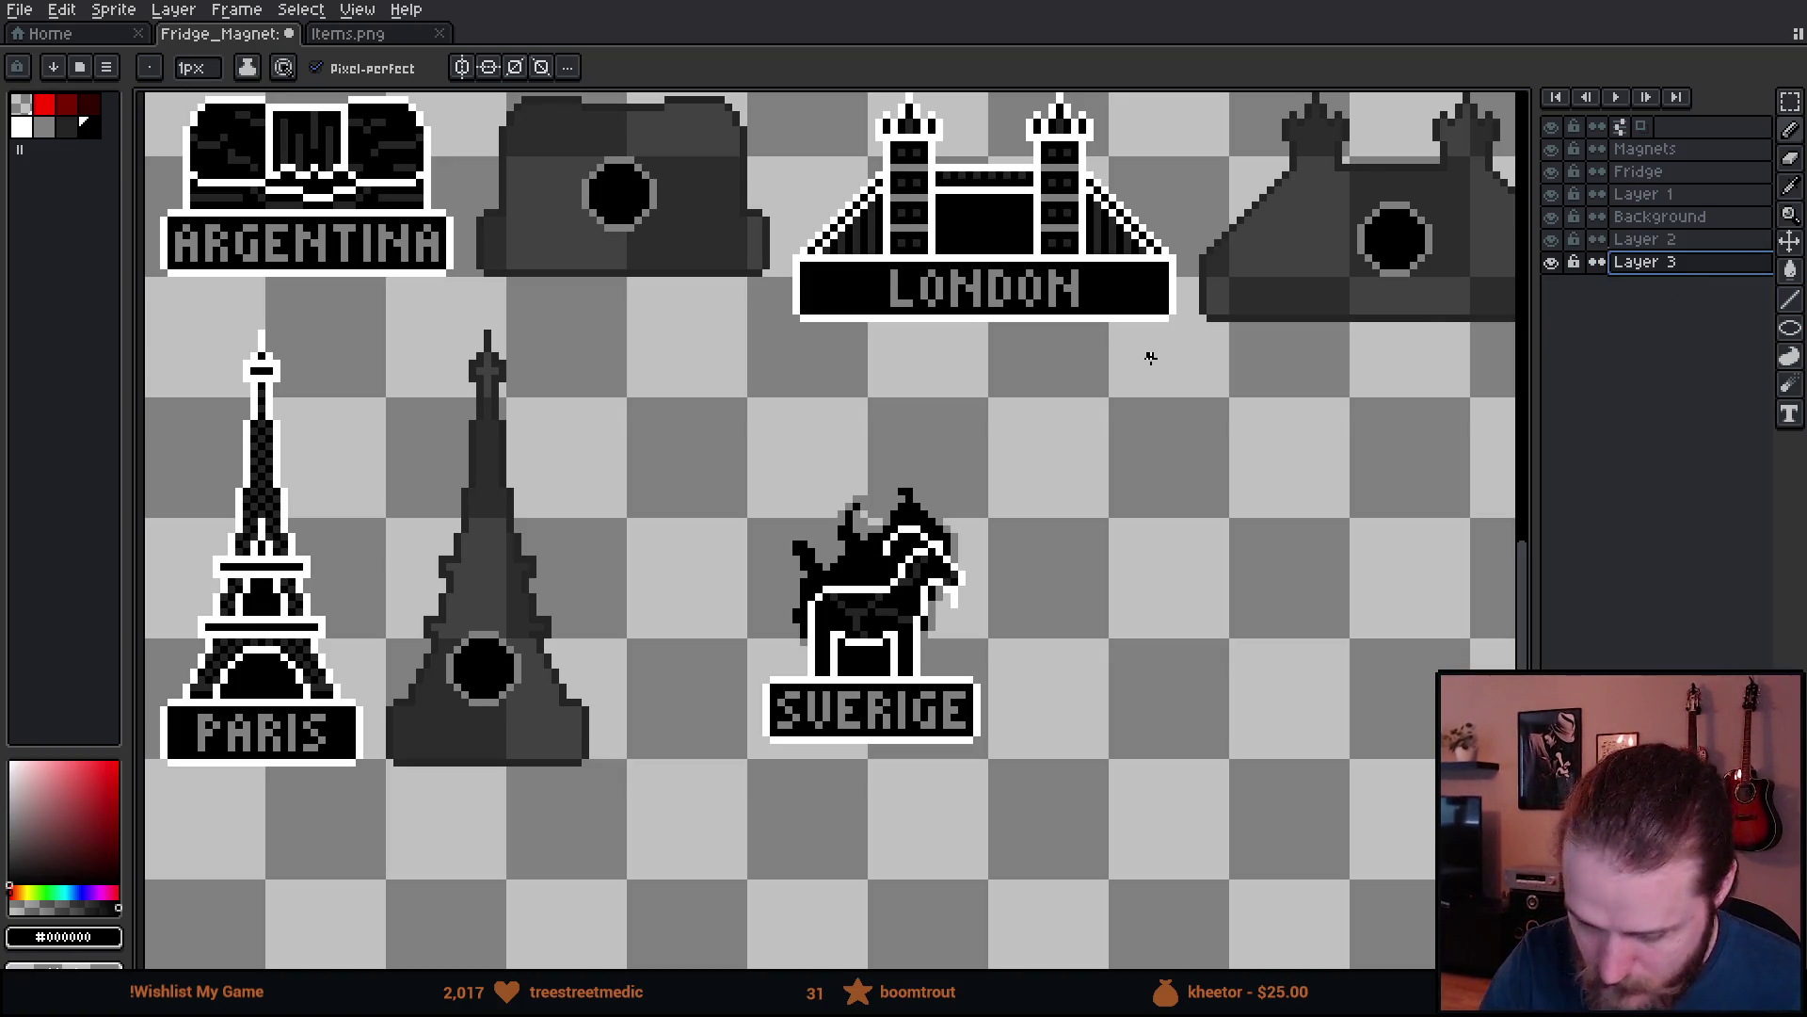
pyautogui.click(93, 891)
pyautogui.press('g')
pyautogui.click(734, 877)
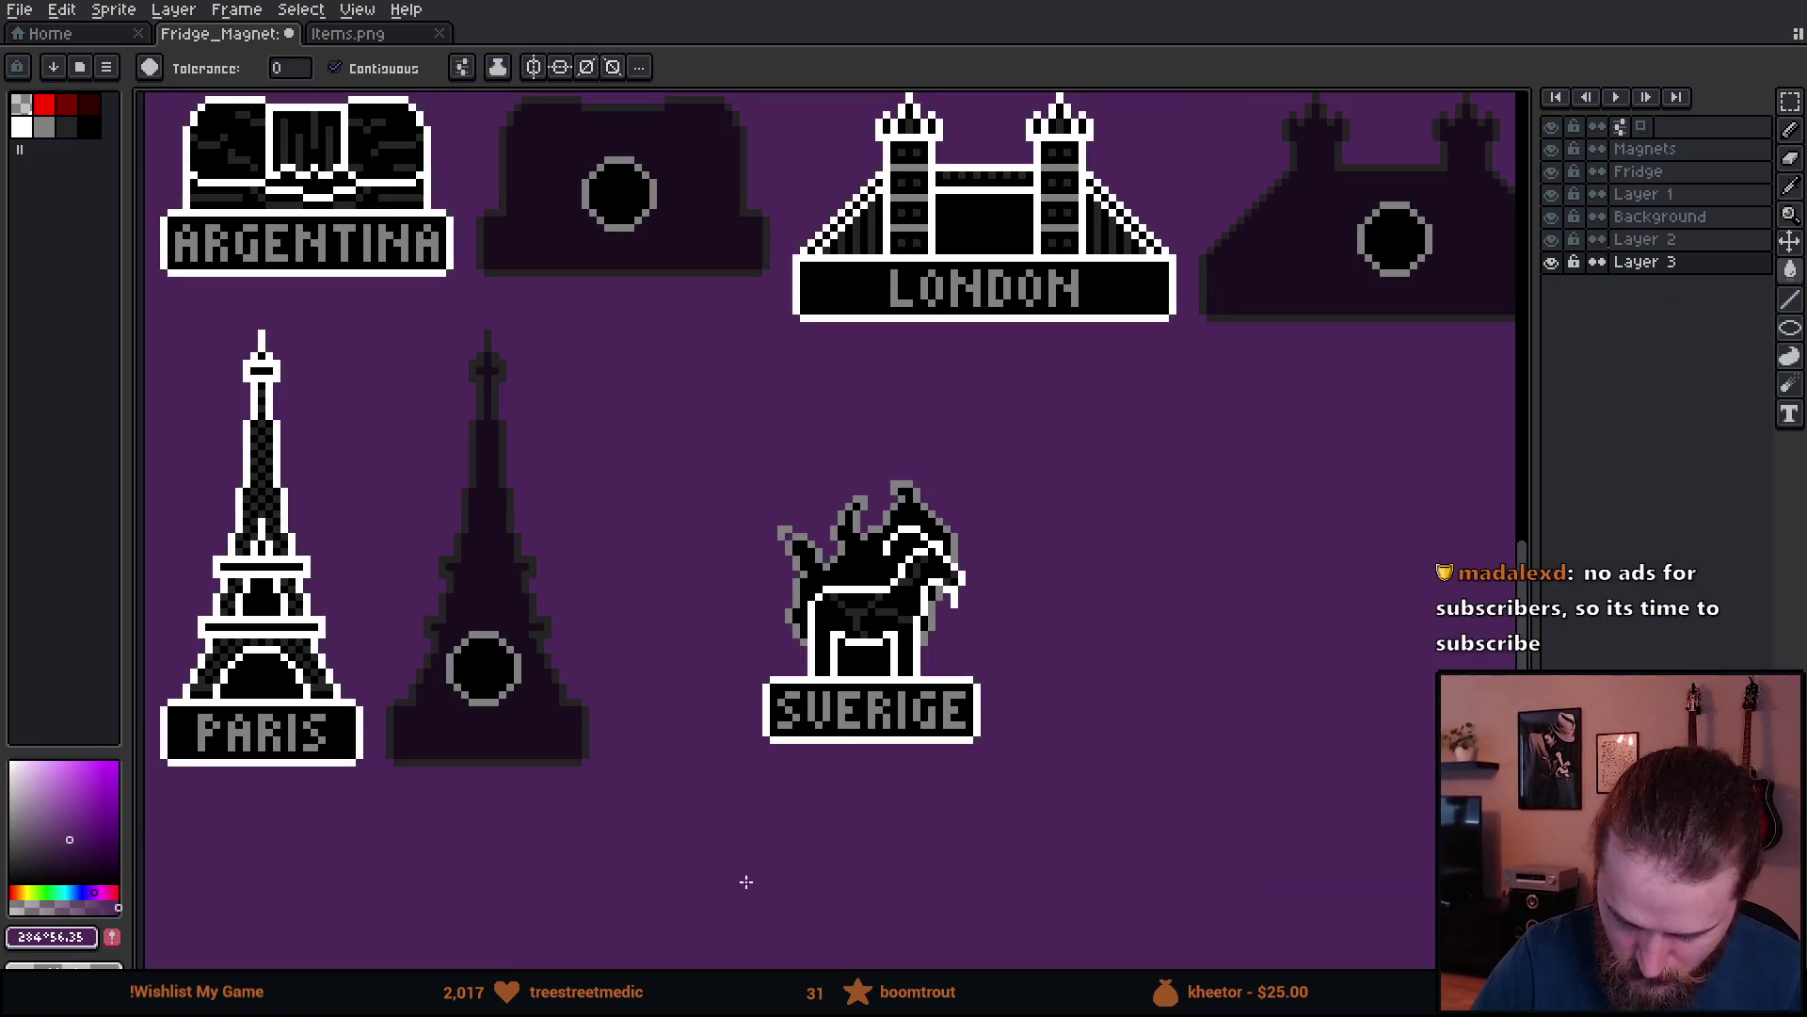
pyautogui.moveTo(1051, 716)
pyautogui.mouseDown()
pyautogui.moveTo(903, 738)
pyautogui.moveTo(904, 756)
pyautogui.mouseUp()
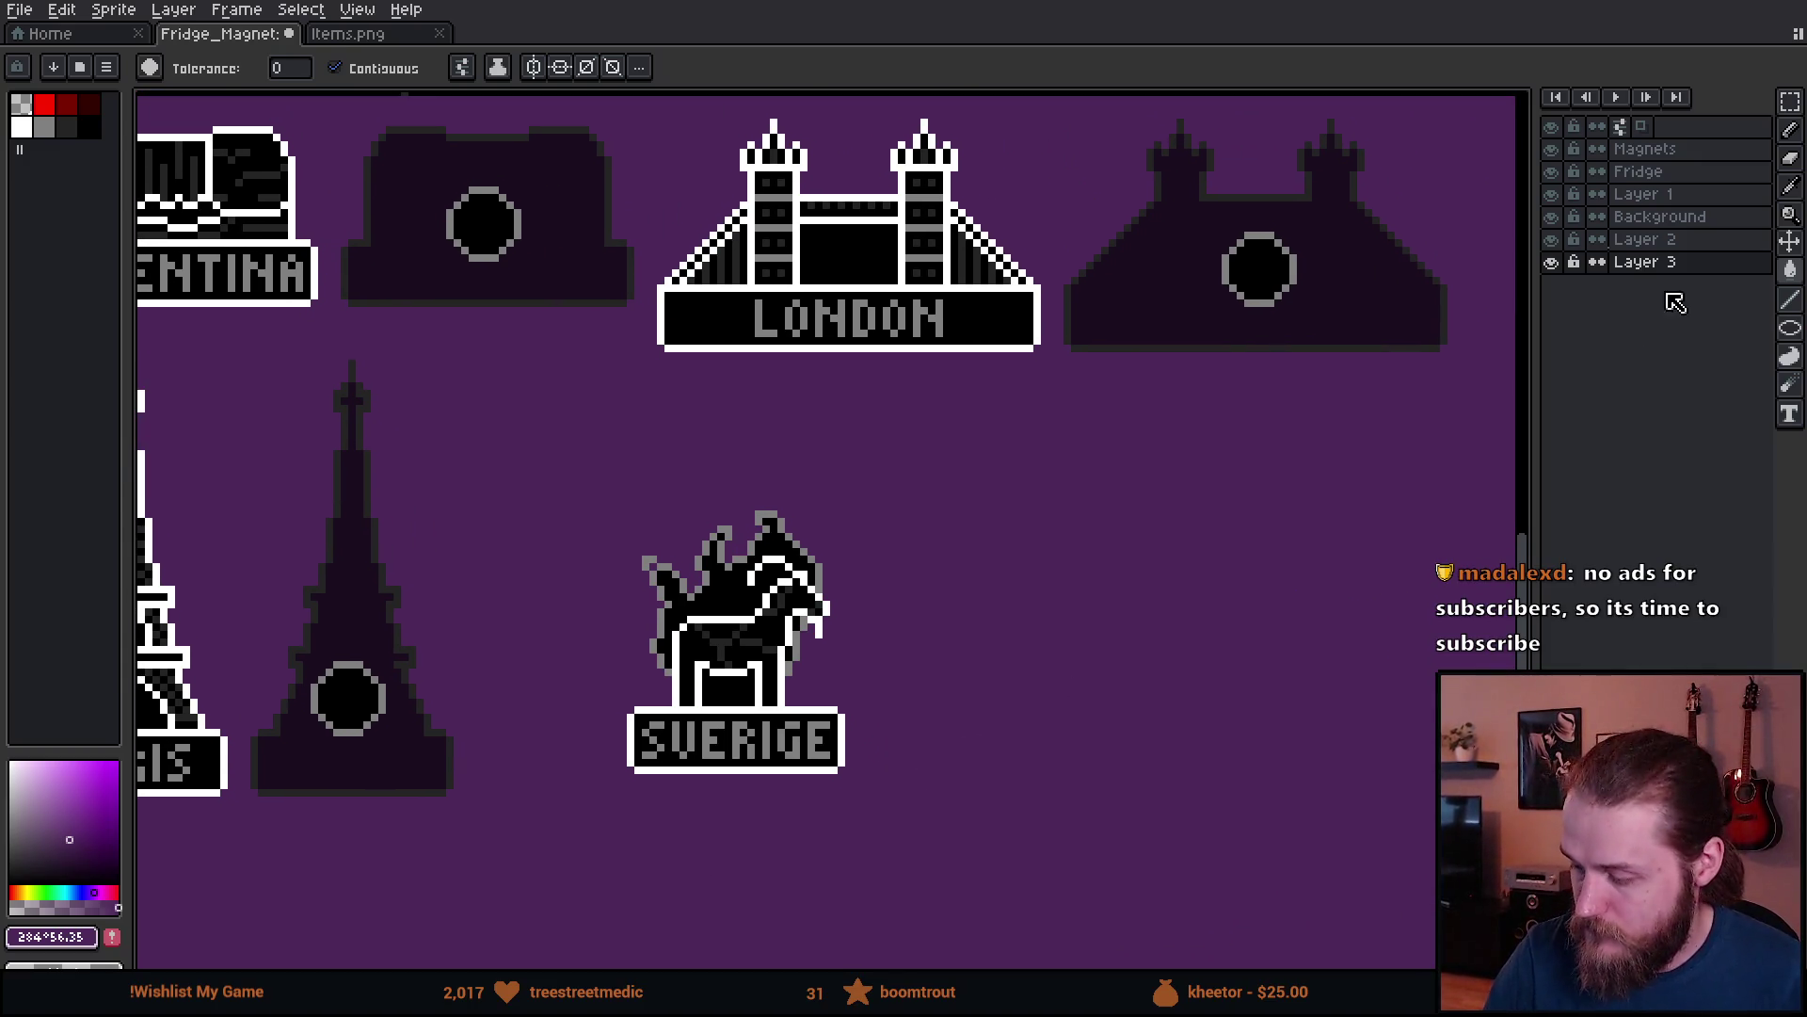
pyautogui.click(1643, 148)
pyautogui.scroll(1, 763, 548)
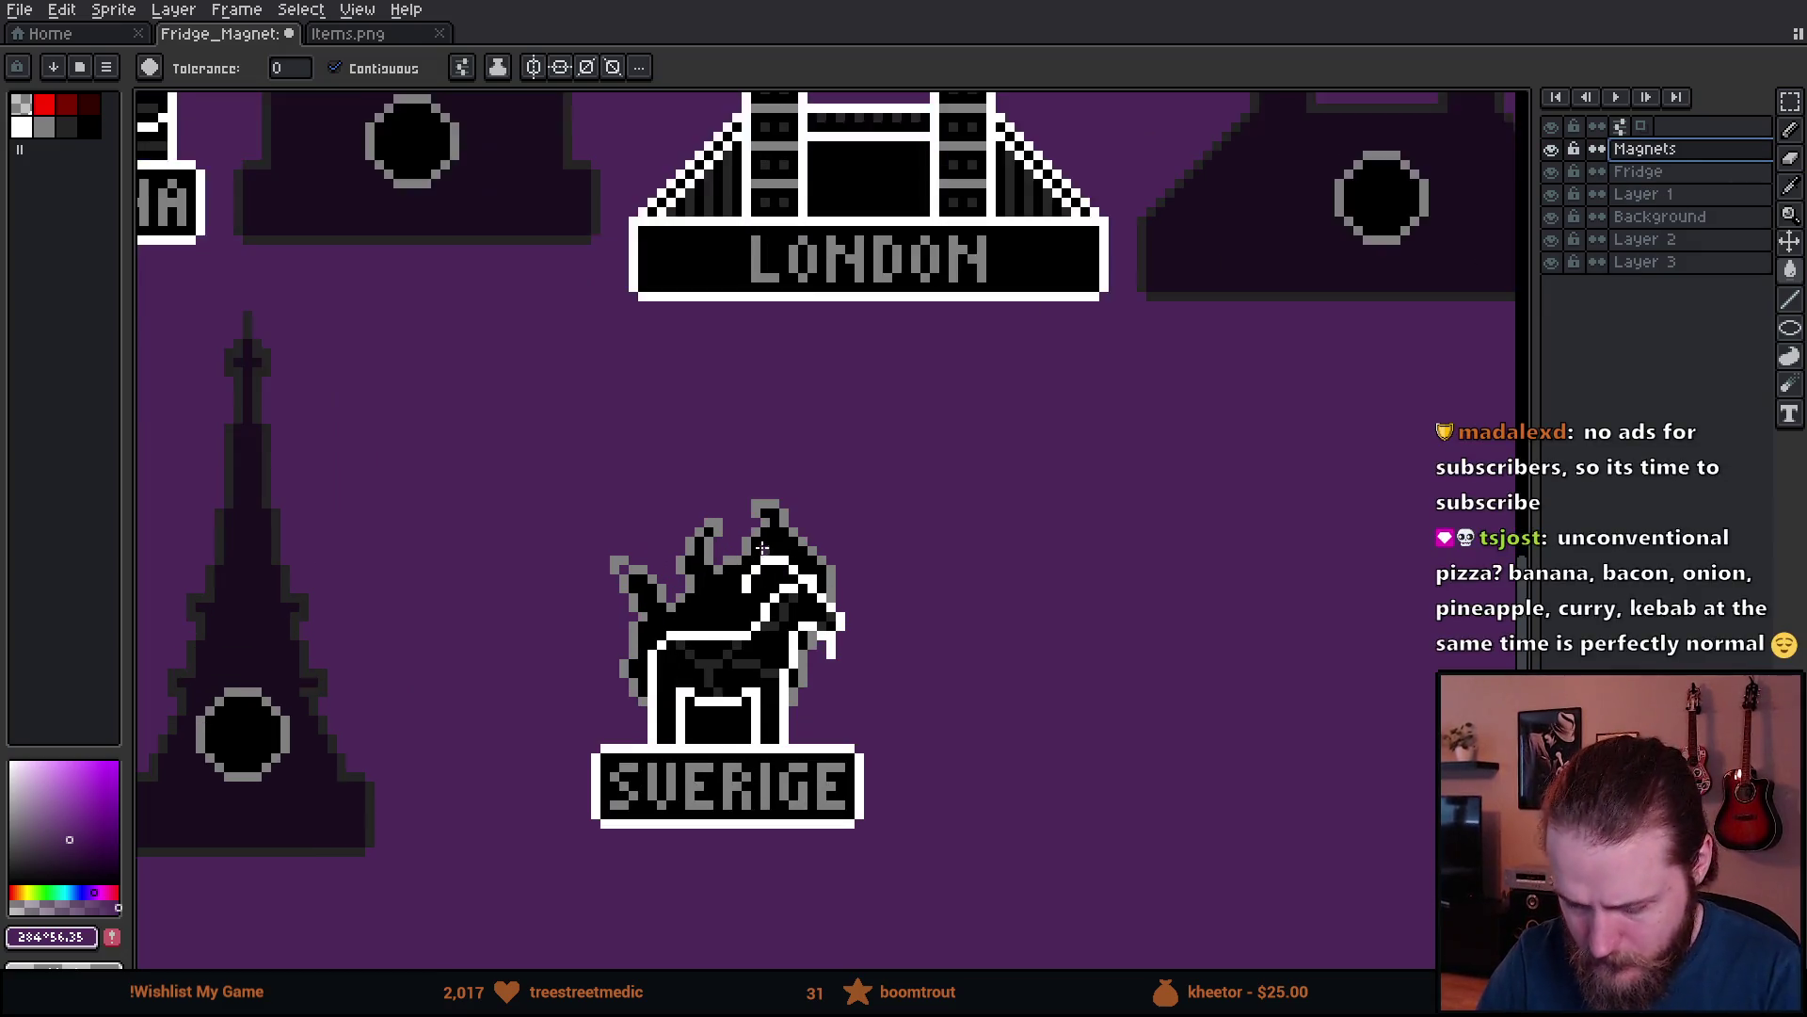
# - Touch up the dala horse's outline pixels in grey and erase stray pixels
pyautogui.scroll(2, 763, 548)
pyautogui.press('b')
pyautogui.click(673, 310)
pyautogui.click(694, 265)
pyautogui.click(695, 288)
pyautogui.keyDown('alt'); pyautogui.click(653, 331); pyautogui.keyUp('alt')
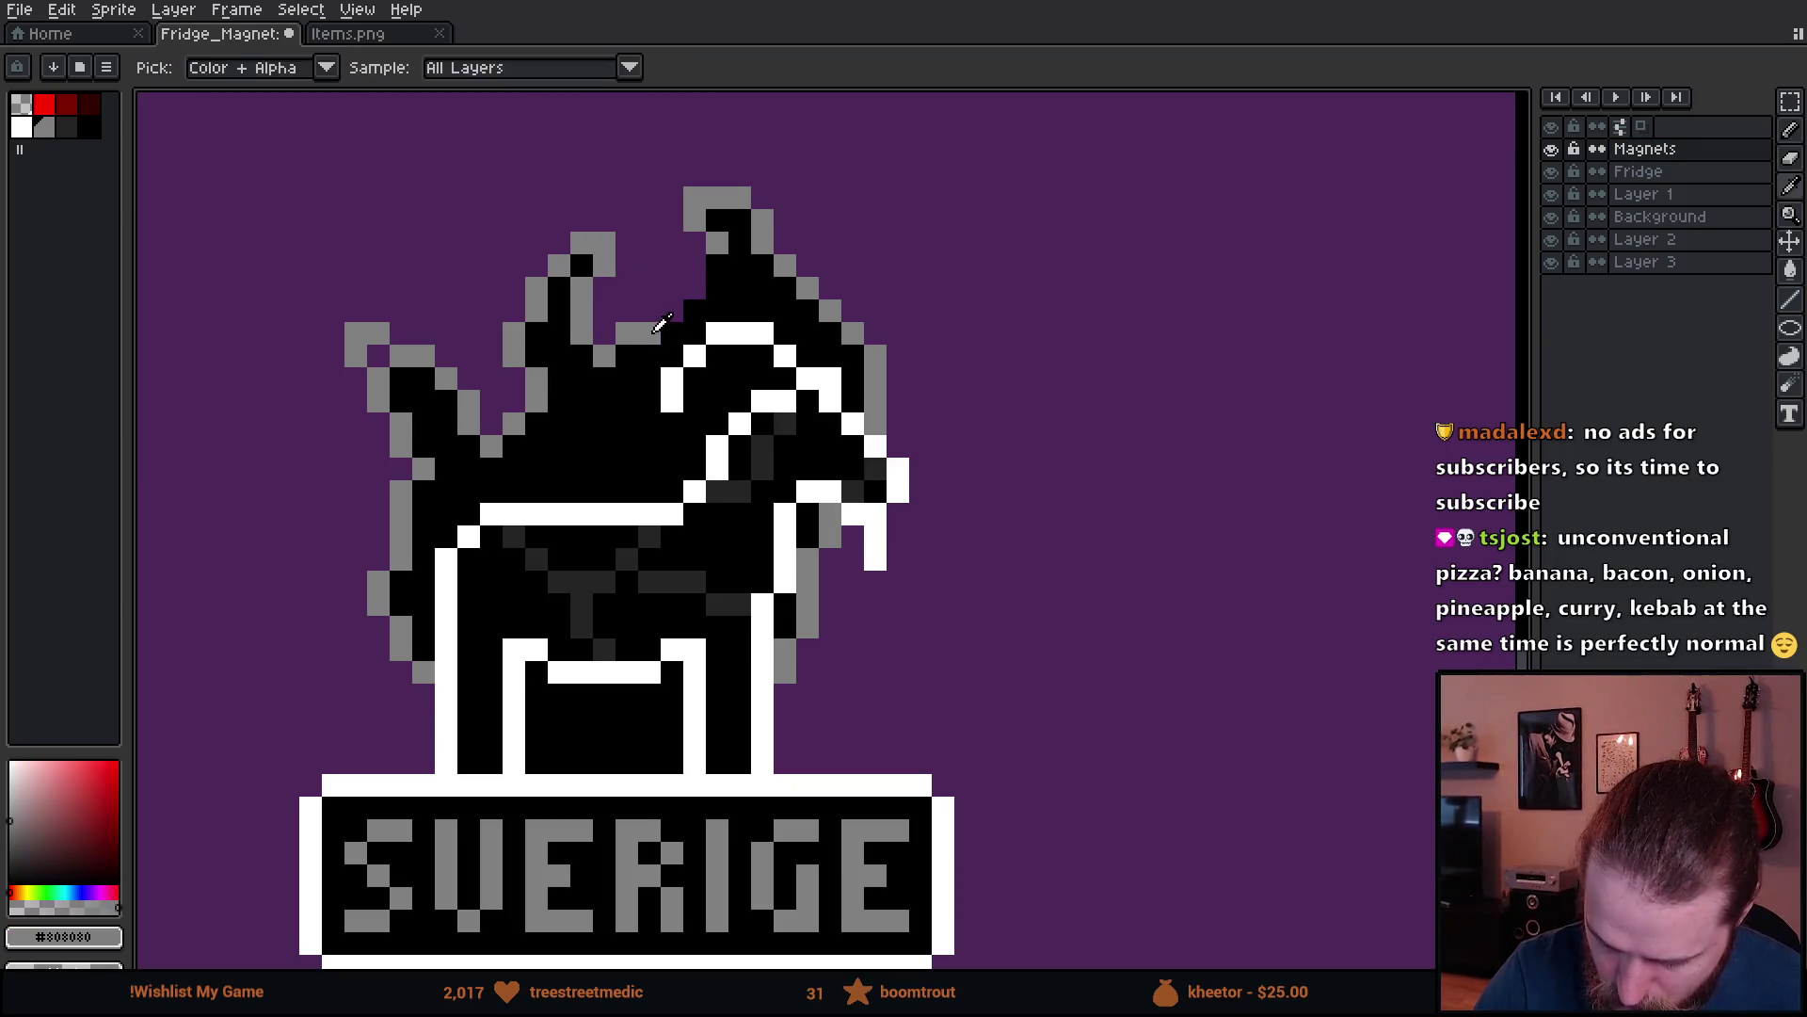
pyautogui.click(672, 311)
pyautogui.click(694, 288)
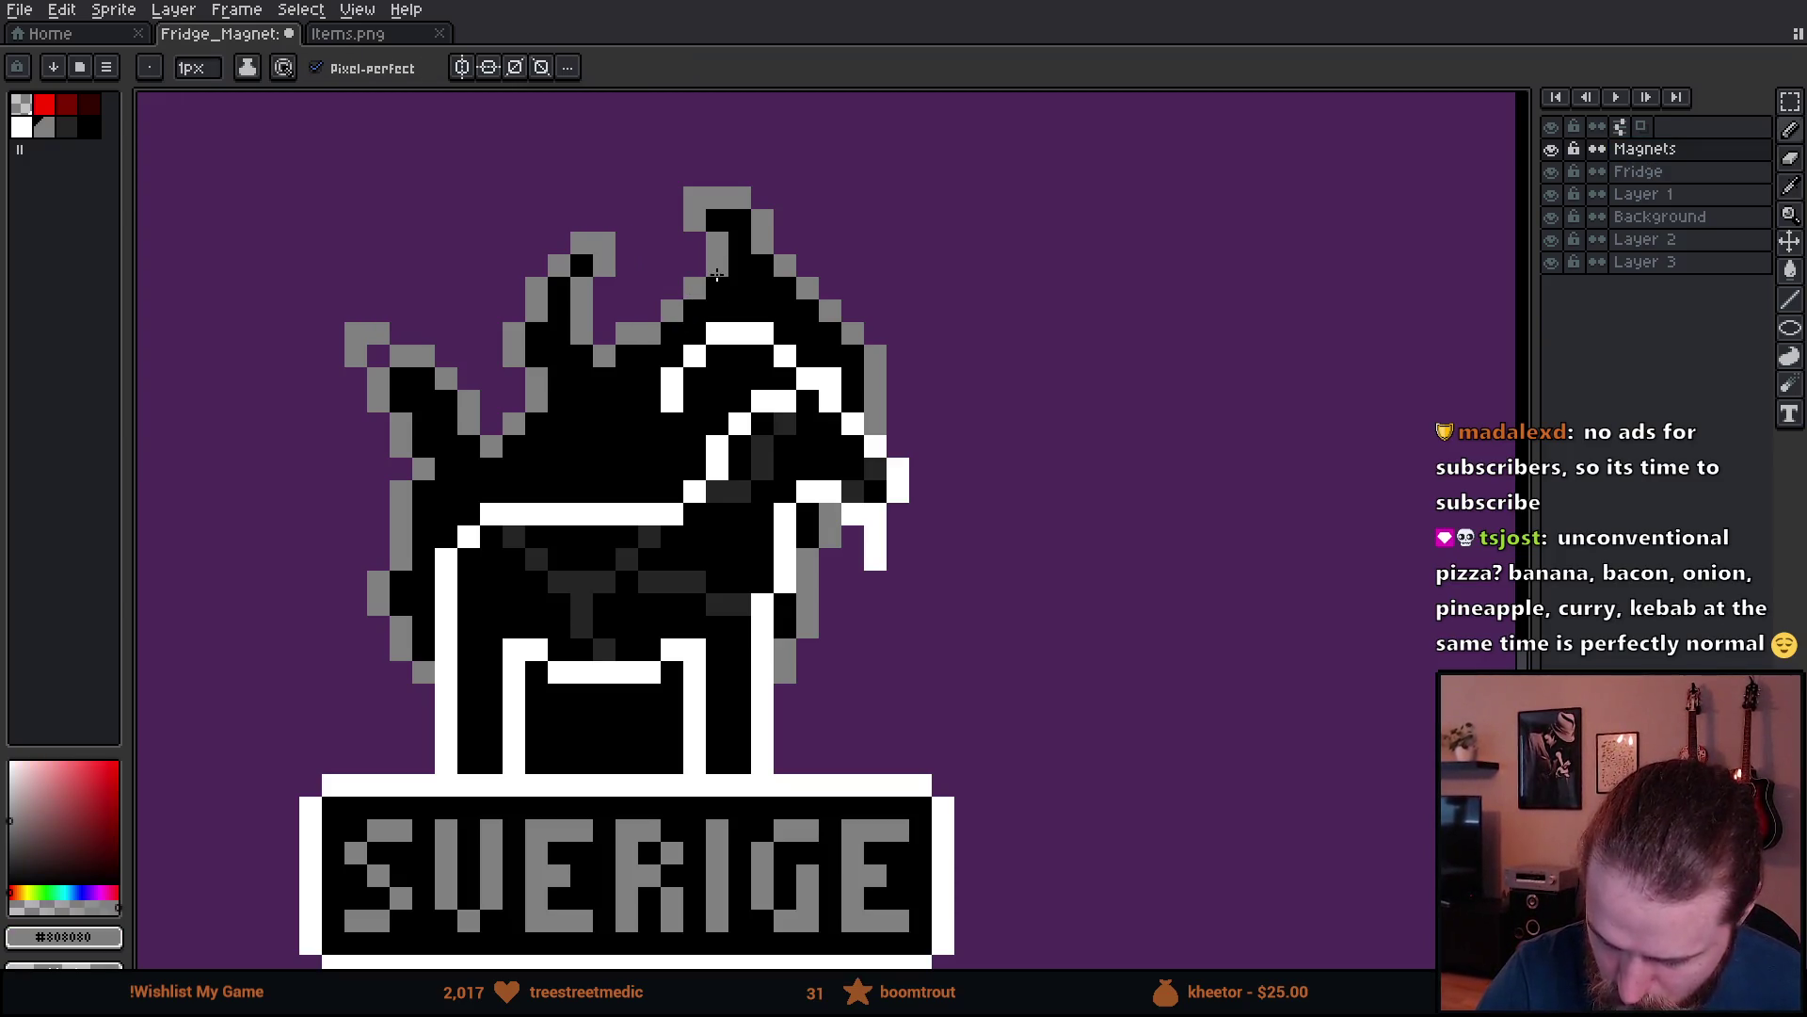
pyautogui.click(830, 311)
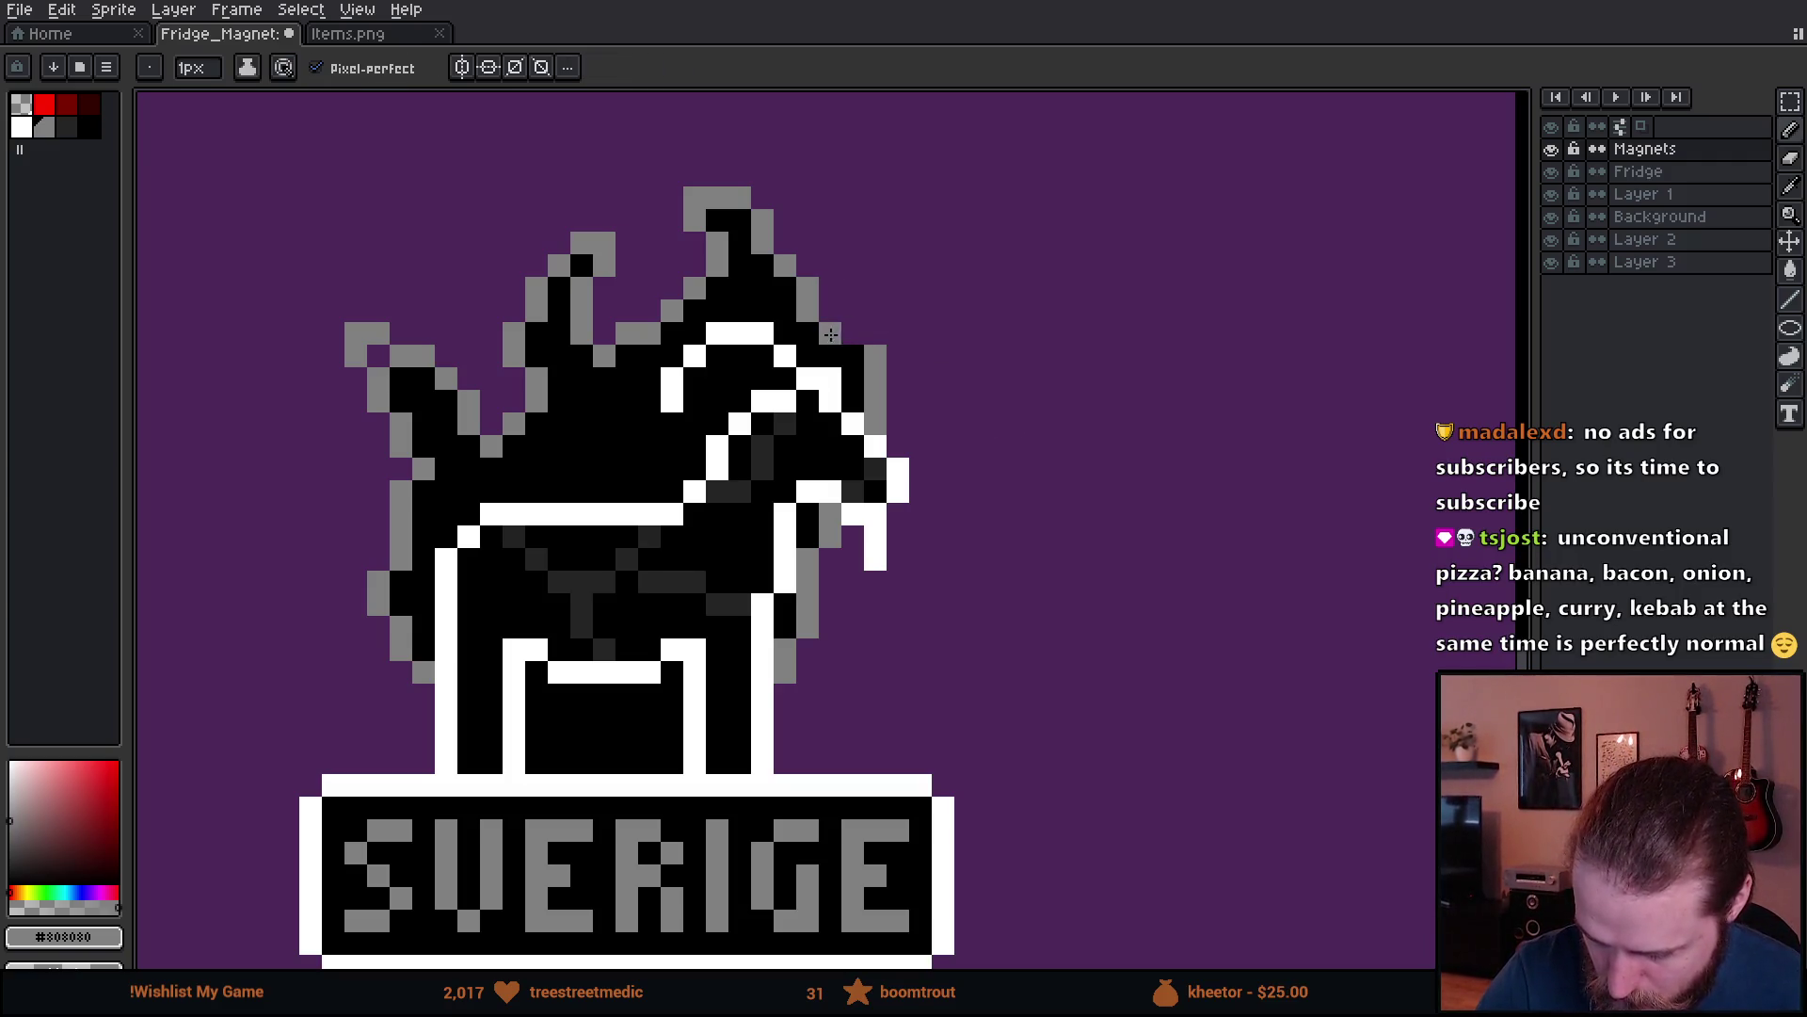
pyautogui.press('e')
pyautogui.click(876, 355)
pyautogui.press('b')
# - Add grey outline pixels along the horse's upper tips with grey as the drawing colour
pyautogui.moveTo(1021, 555)
pyautogui.mouseDown()
pyautogui.moveTo(1042, 618)
pyautogui.moveTo(1172, 734)
pyautogui.mouseUp()
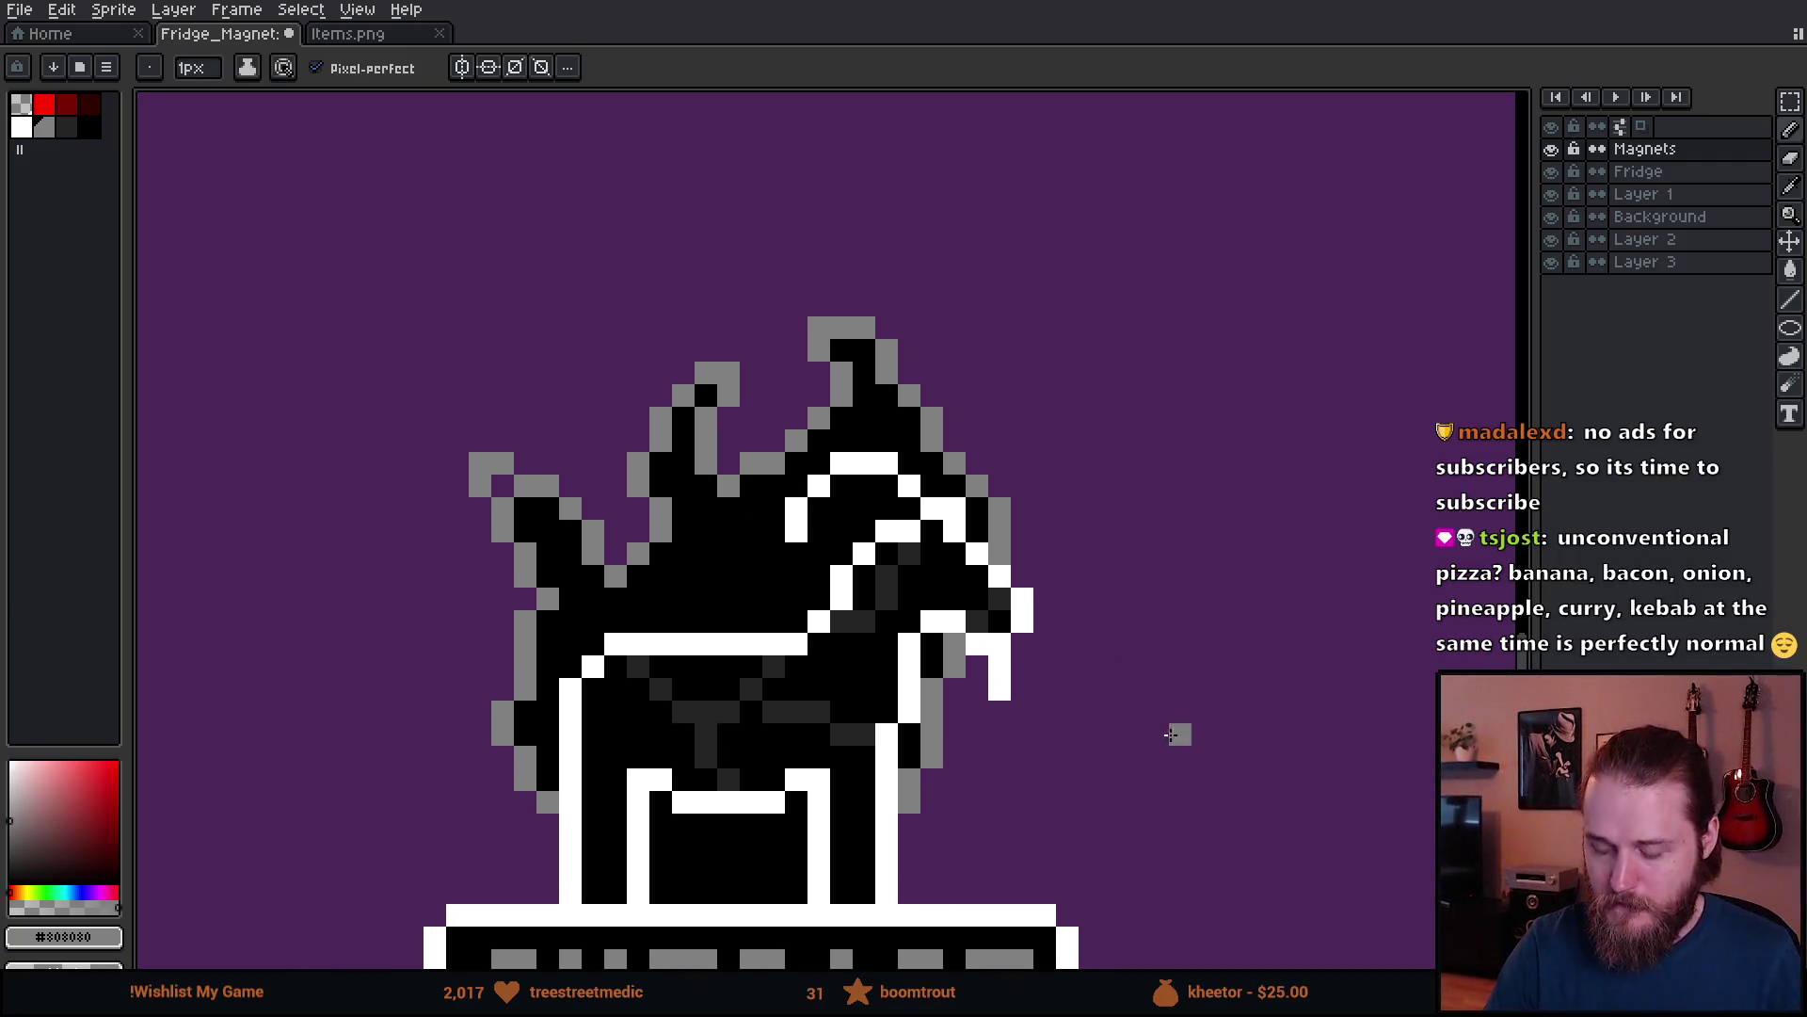
pyautogui.click(791, 308)
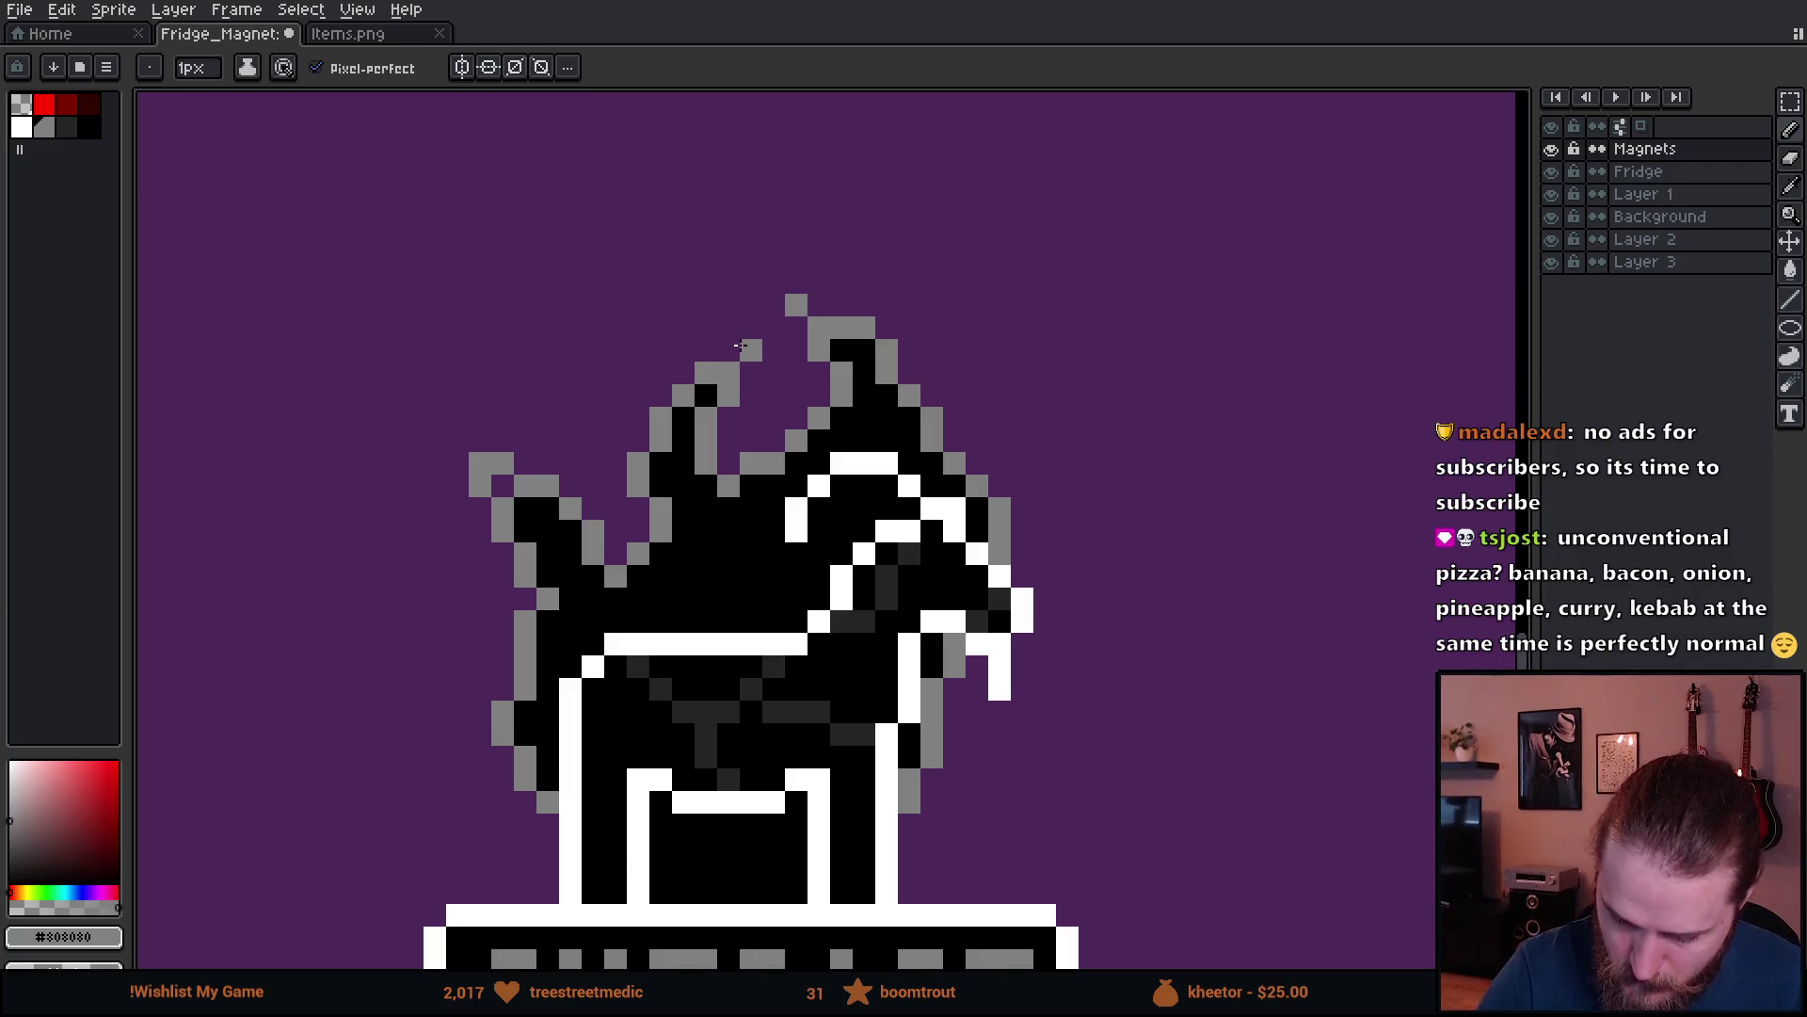
pyautogui.click(674, 397)
pyautogui.keyDown('alt'); pyautogui.click(525, 500); pyautogui.keyUp('alt')
pyautogui.keyDown('alt'); pyautogui.click(480, 463); pyautogui.keyUp('alt')
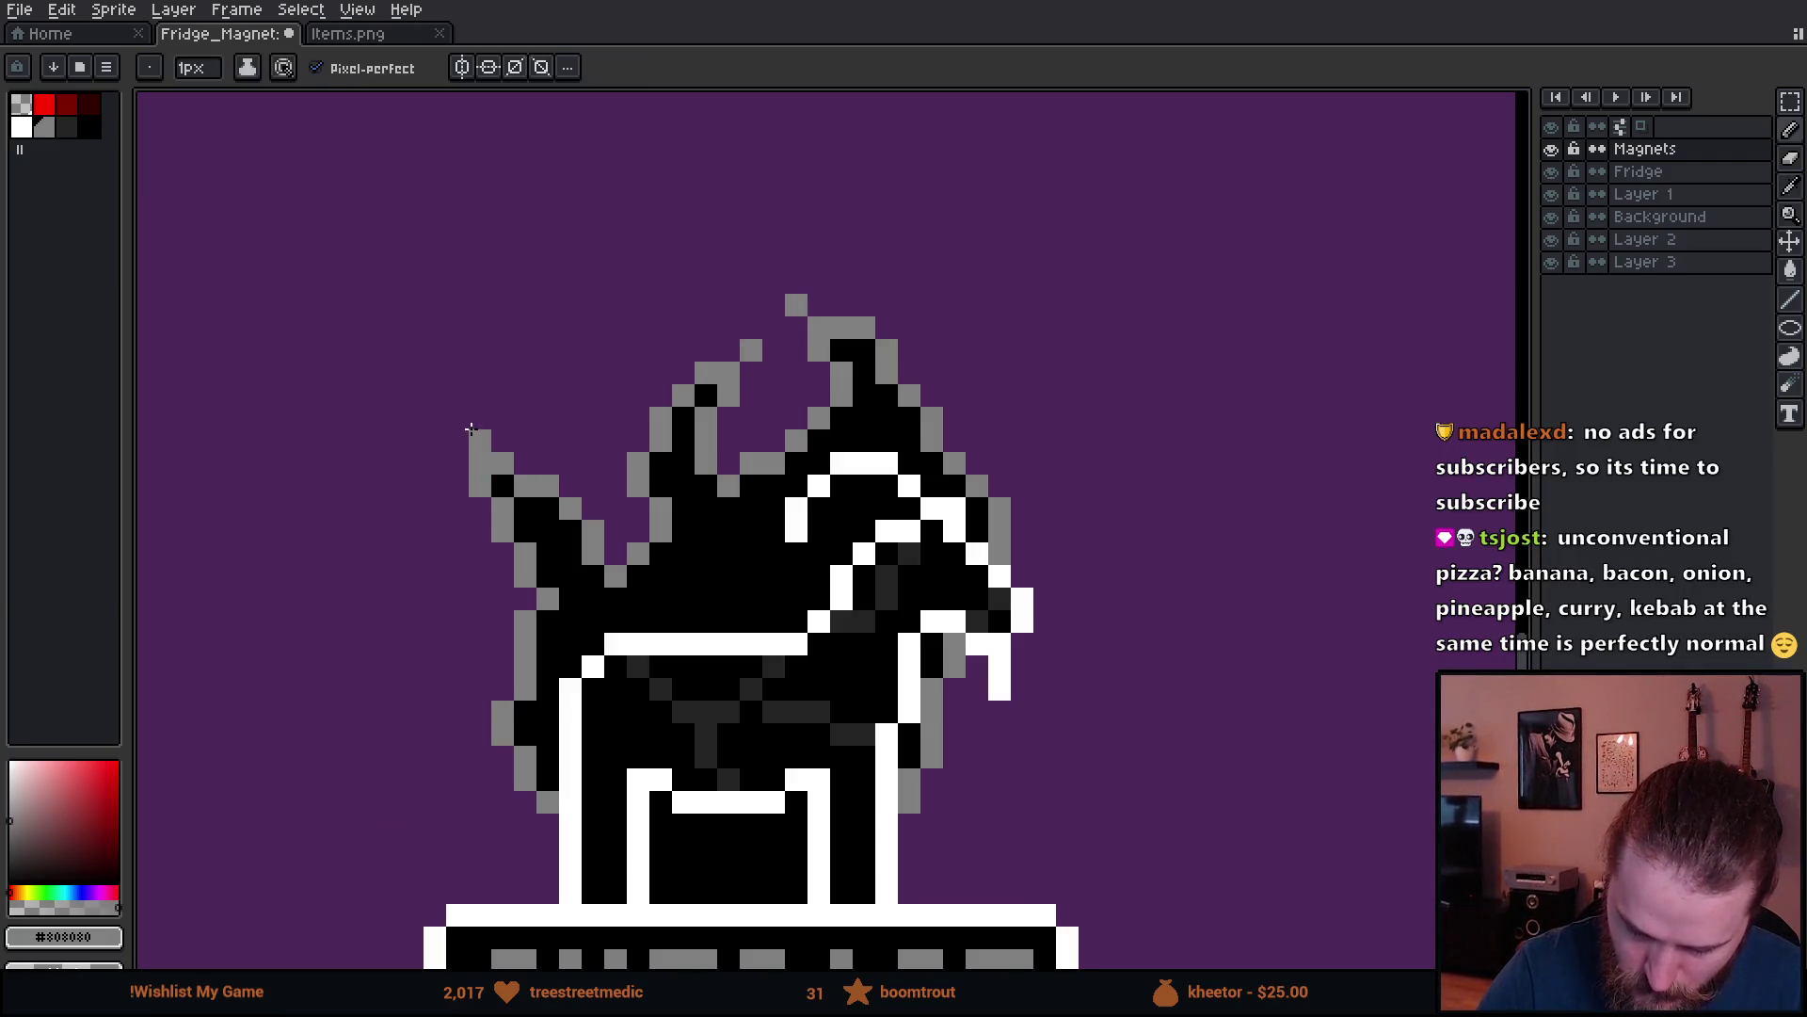
pyautogui.scroll(-3, 1224, 697)
pyautogui.scroll(-1, 1232, 701)
pyautogui.scroll(3, 1235, 726)
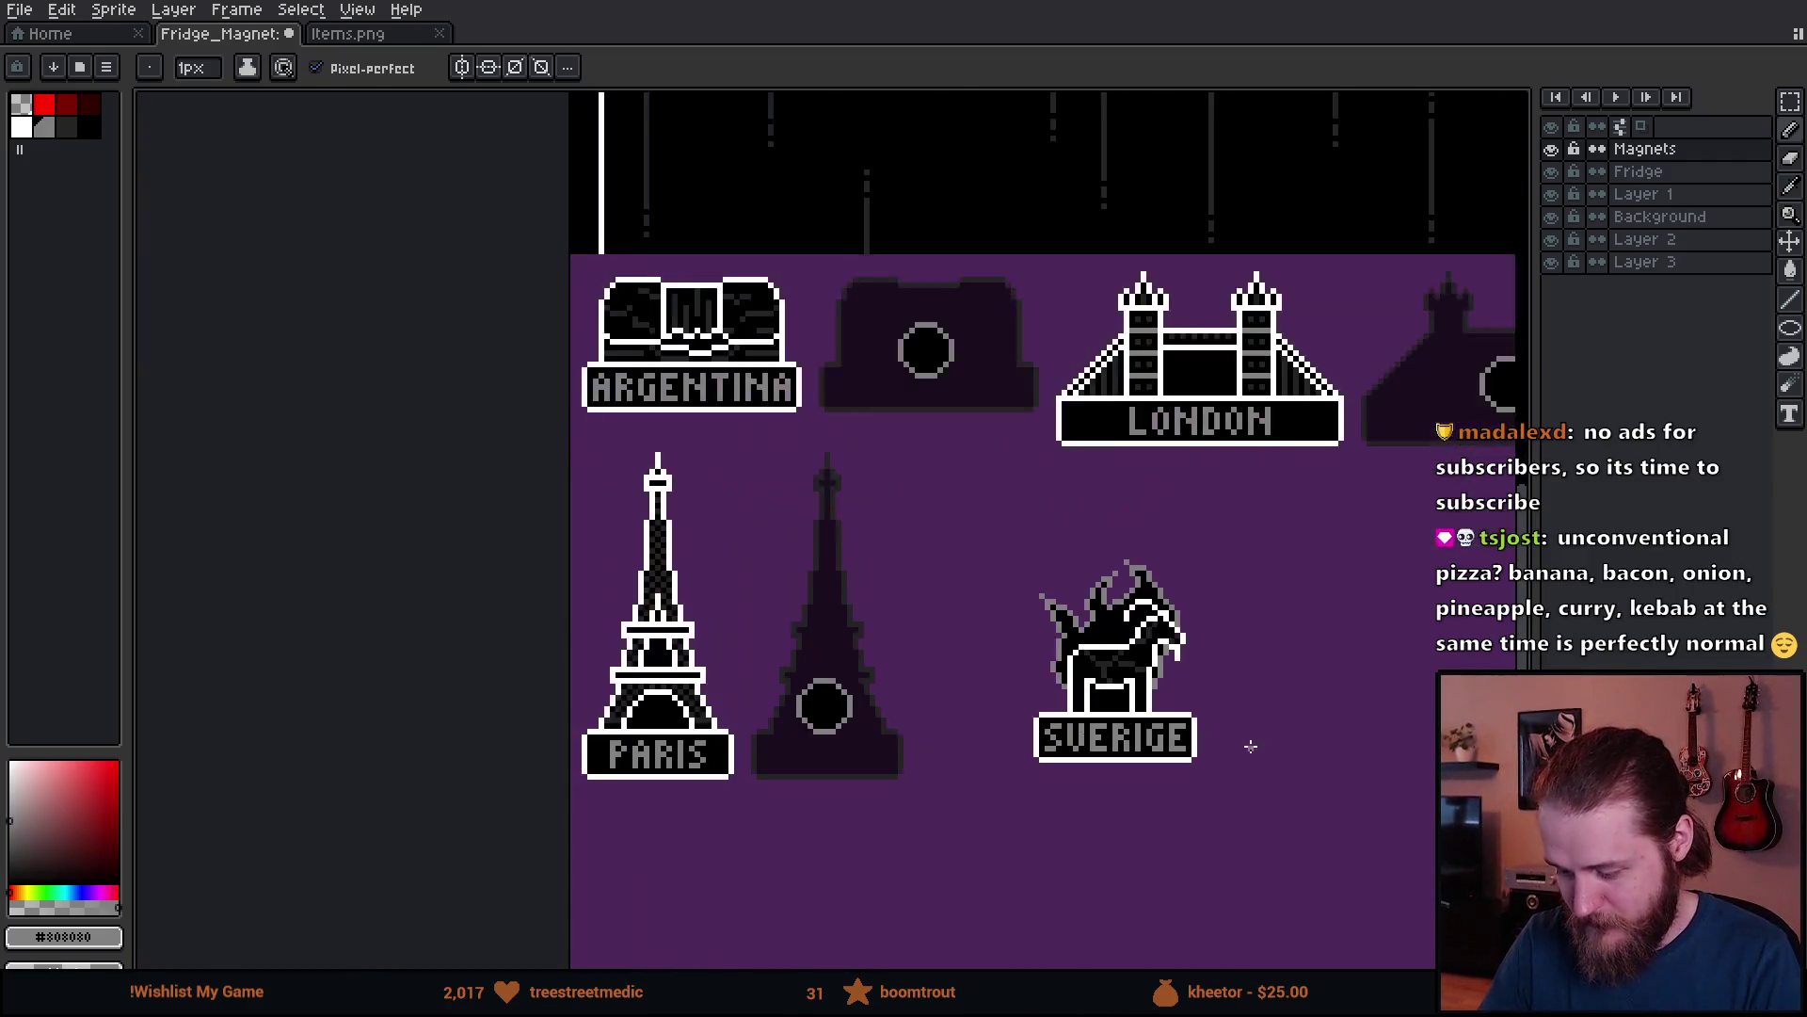
pyautogui.moveTo(1235, 726)
pyautogui.mouseDown()
pyautogui.moveTo(1036, 779)
pyautogui.moveTo(1048, 747)
pyautogui.moveTo(1047, 767)
pyautogui.moveTo(972, 777)
pyautogui.mouseUp()
# - Erase the excess grey pixels at the top tips and zoom in on the SVERIGE magnet
pyautogui.scroll(4, 796, 646)
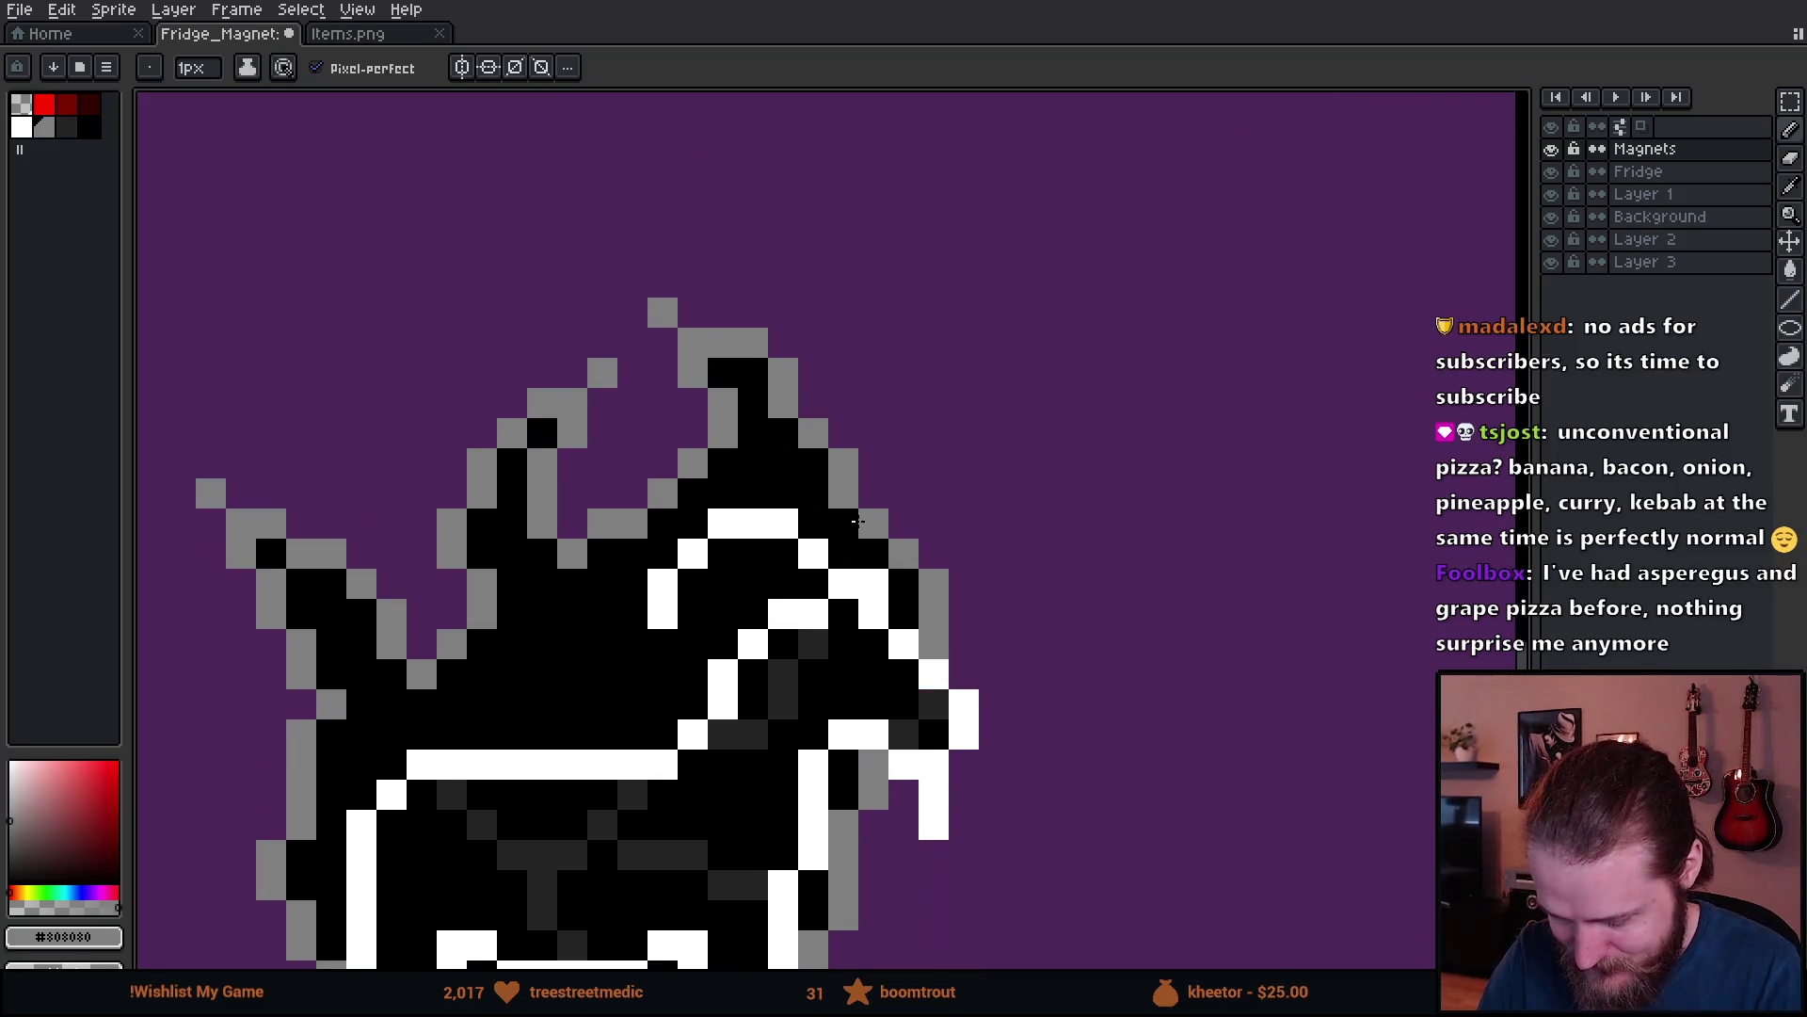
pyautogui.moveTo(859, 393); pyautogui.dragTo(828, 426)
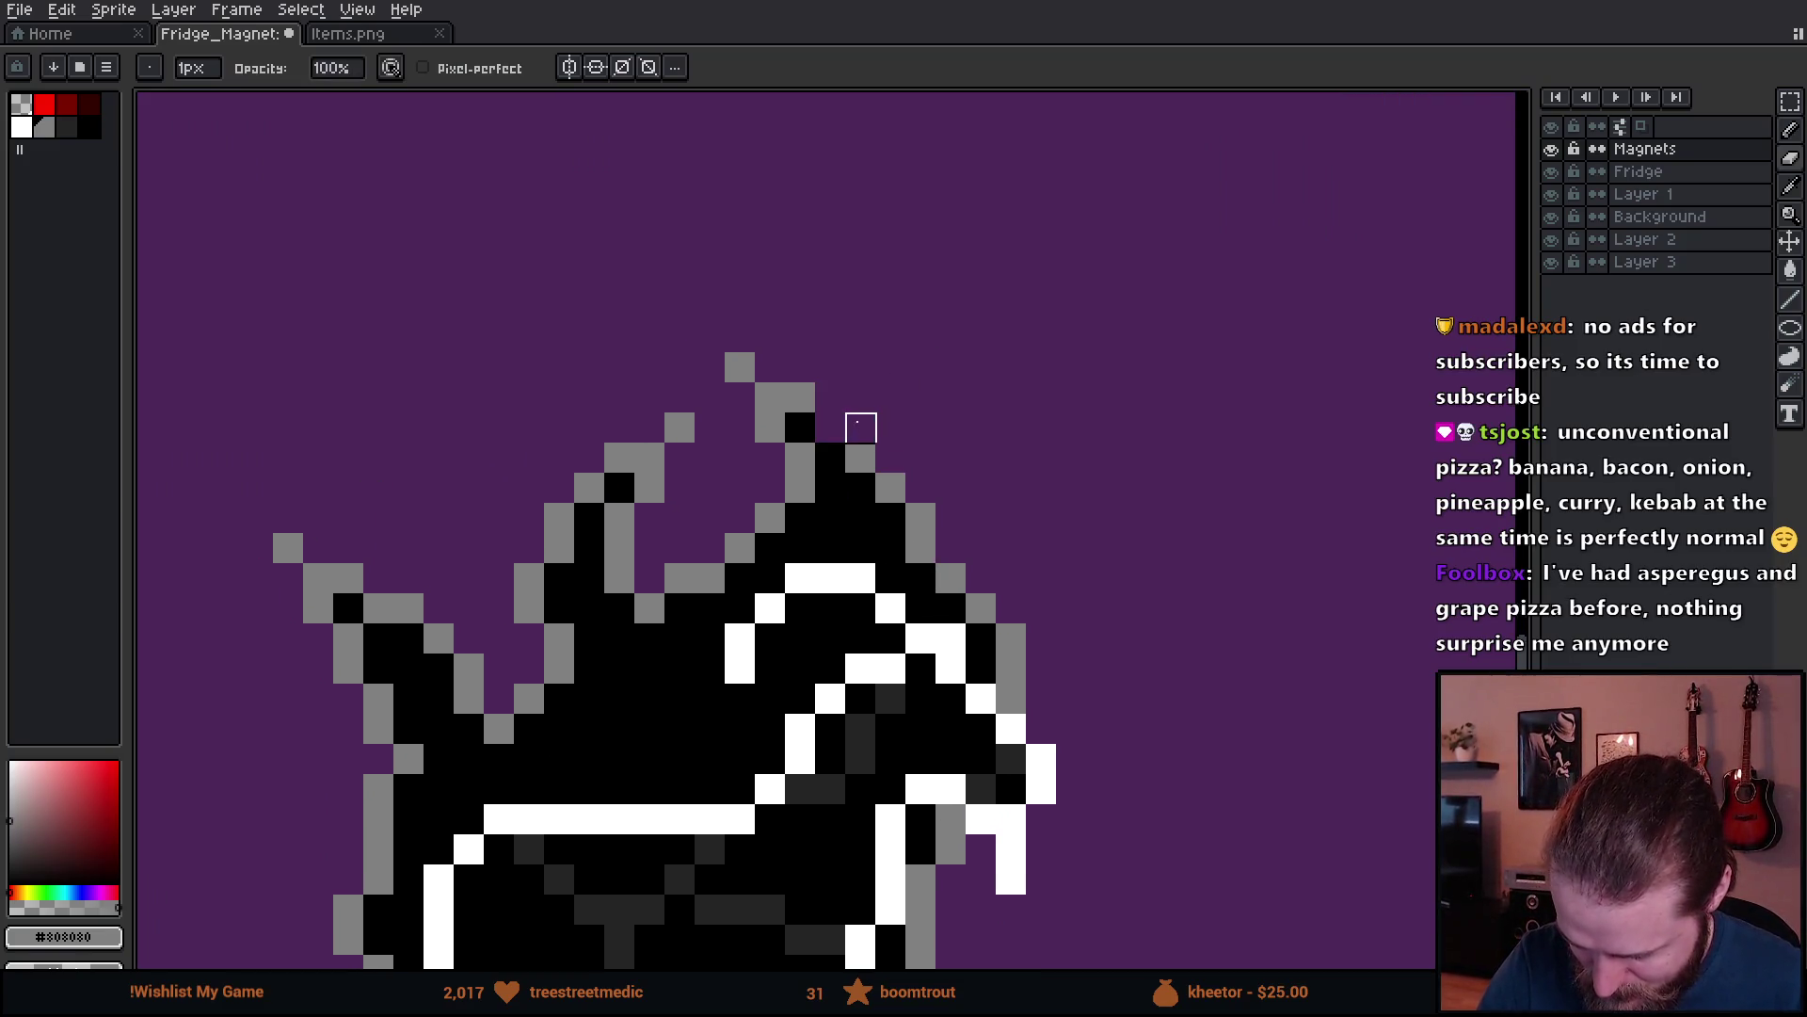
pyautogui.click(860, 428)
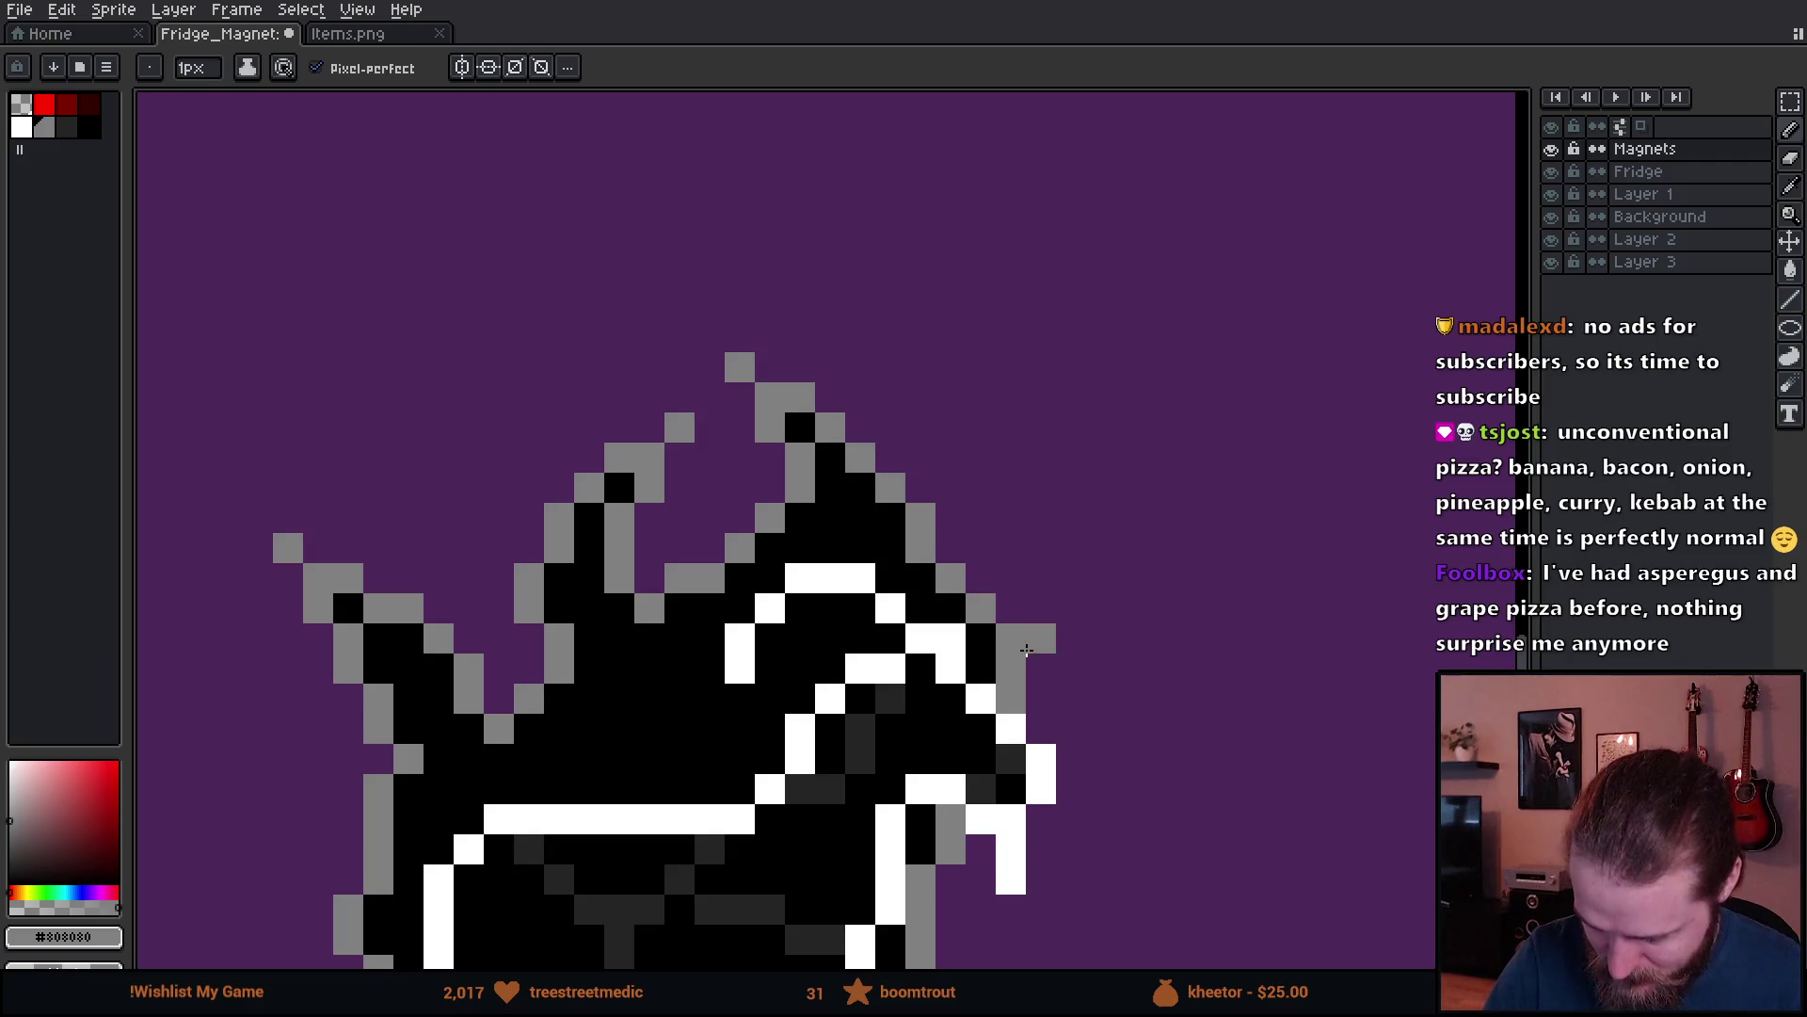
pyautogui.scroll(-3, 1101, 640)
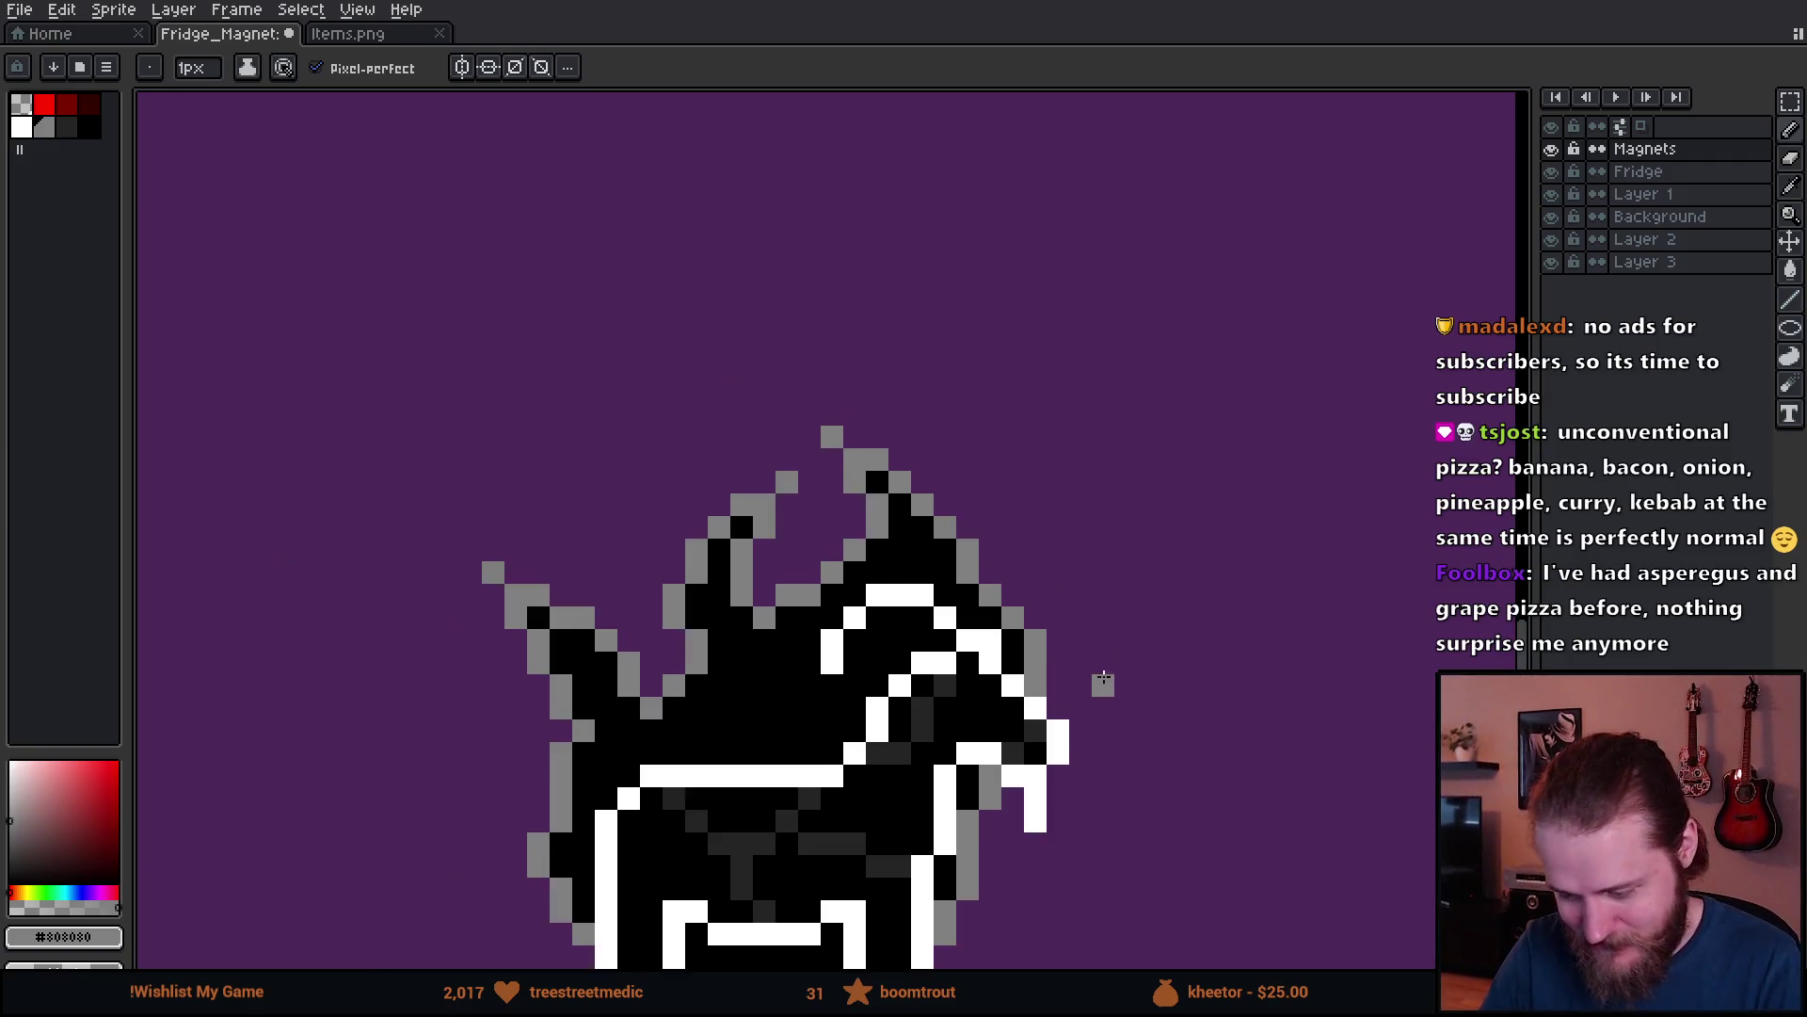
pyautogui.scroll(-4, 1106, 781)
pyautogui.scroll(3, 1036, 659)
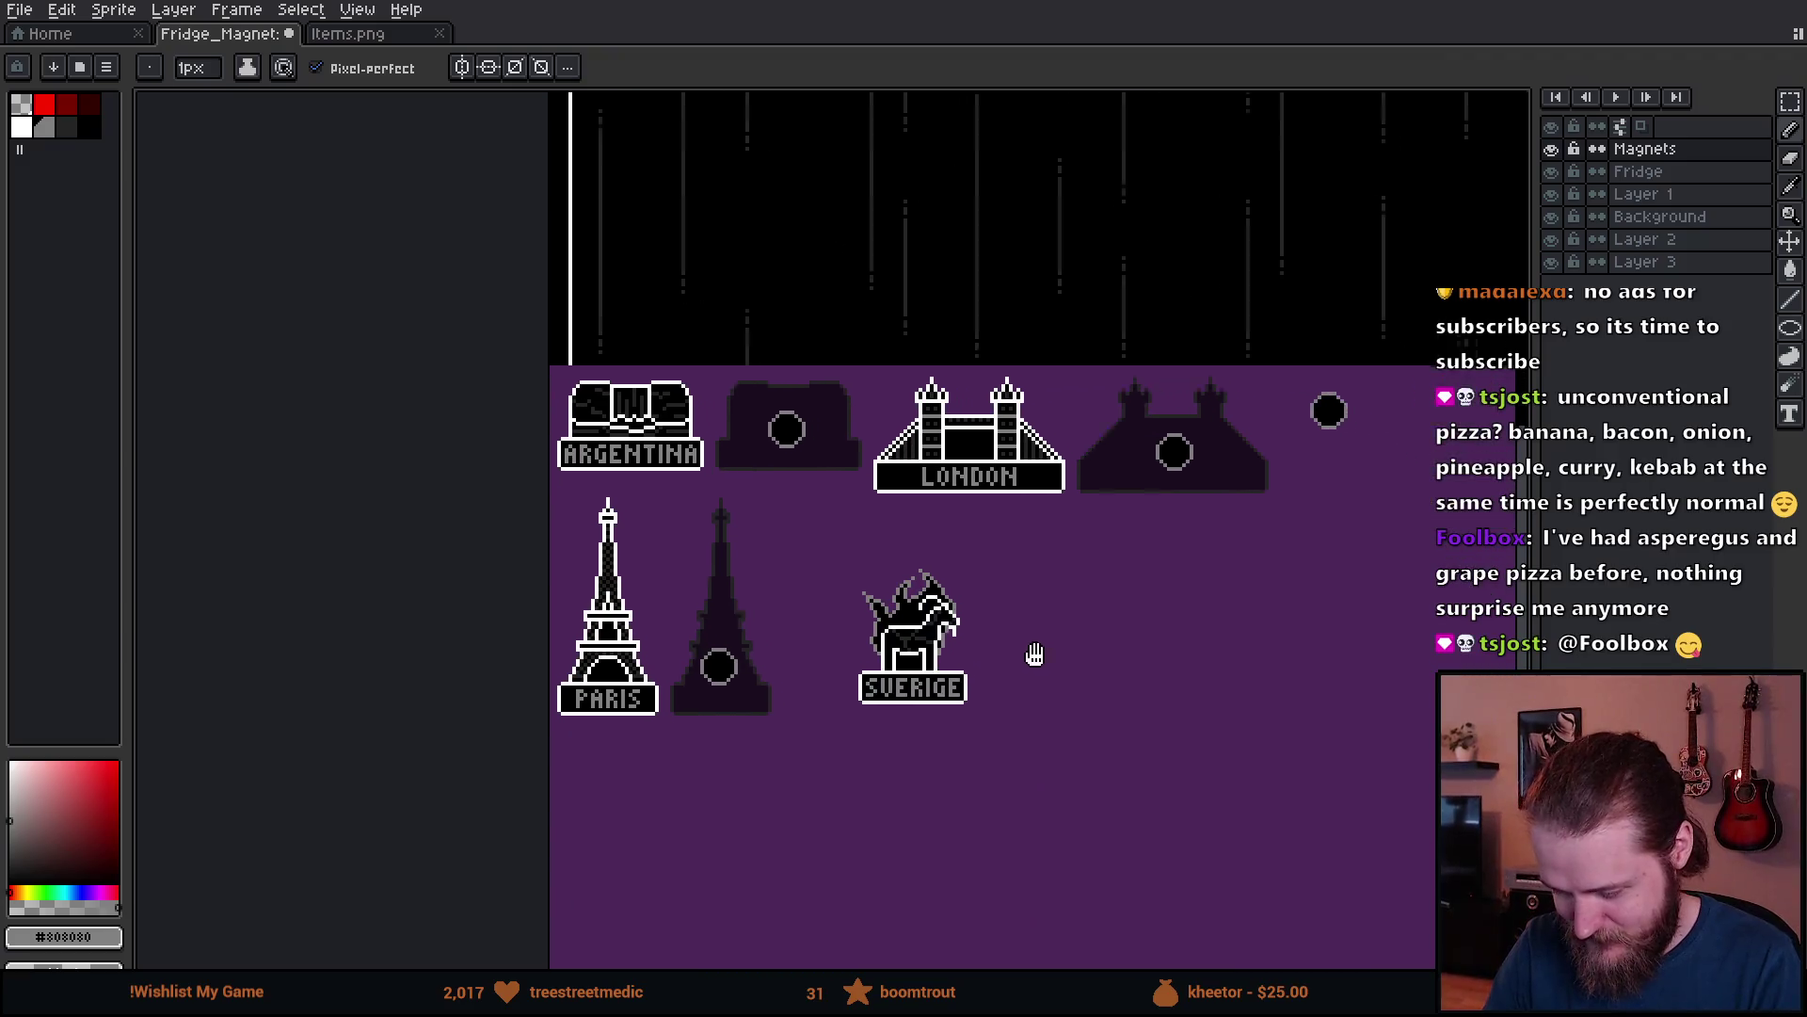
pyautogui.moveTo(896, 704); pyautogui.dragTo(1011, 698)
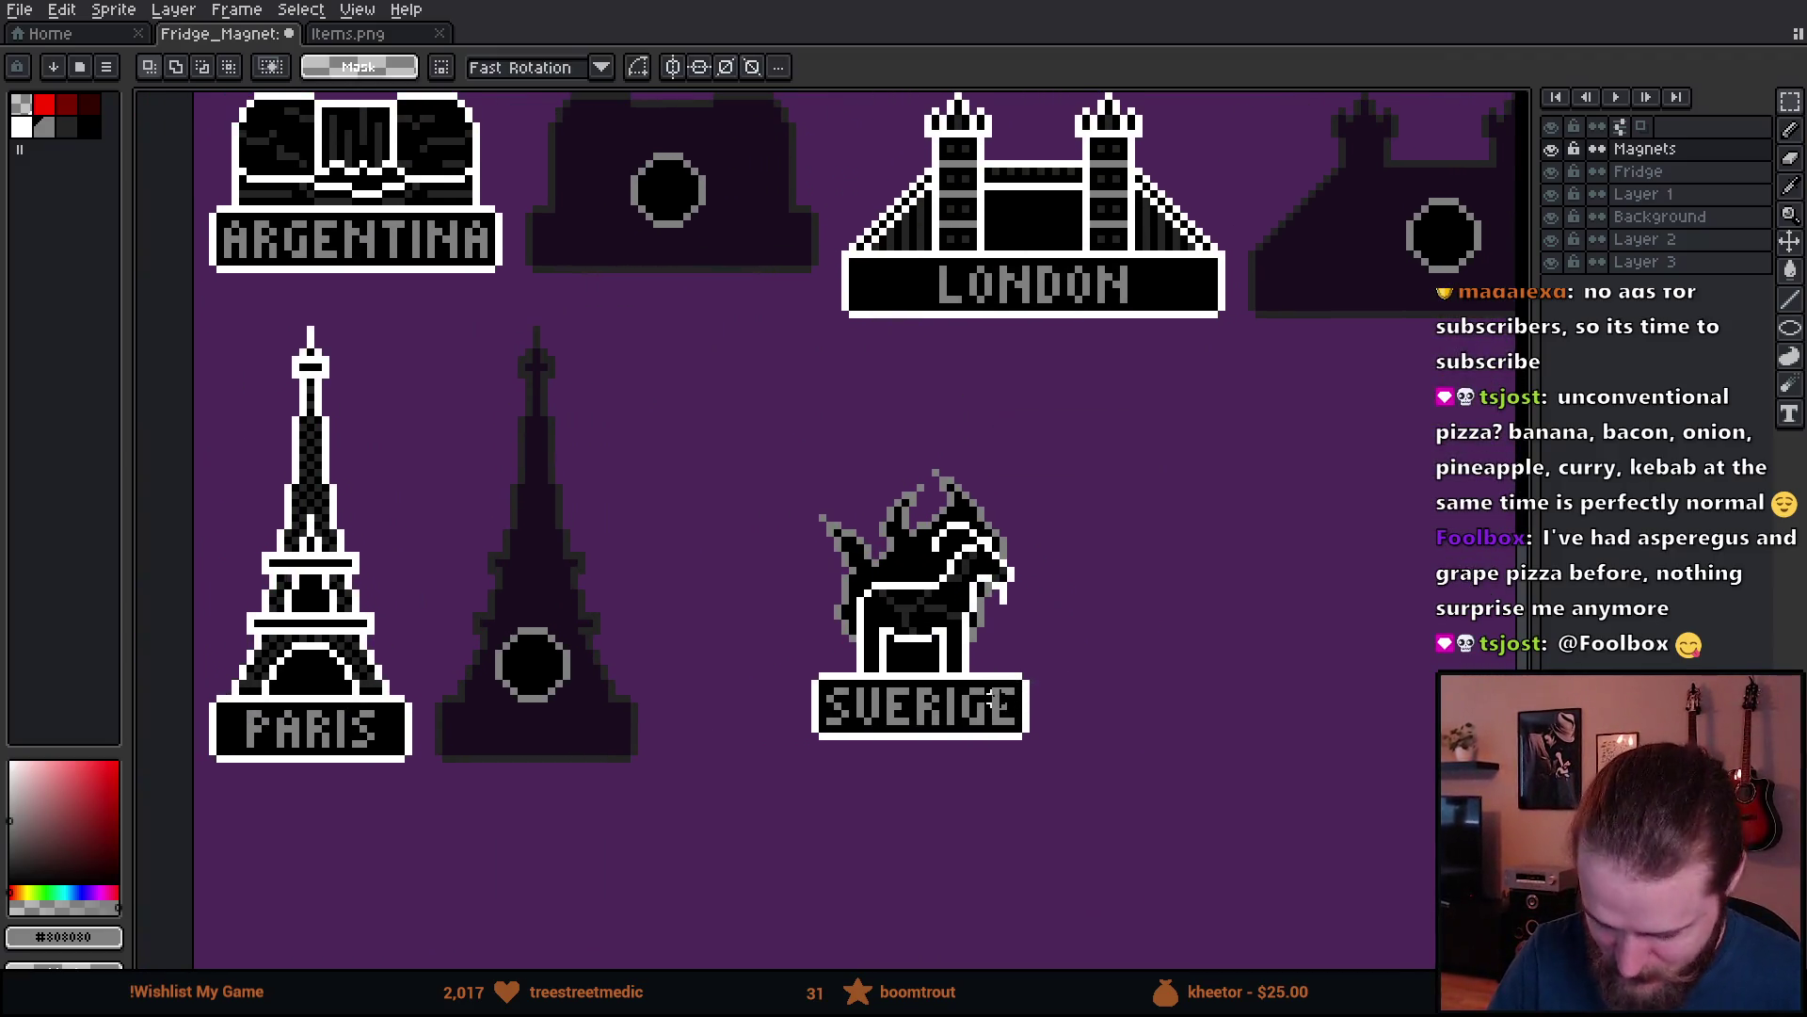
# - Move the selected SVERIGE magnet up-left beside the Paris backing and deselect
pyautogui.moveTo(744, 430); pyautogui.dragTo(1188, 809)
pyautogui.moveTo(941, 715)
pyautogui.mouseDown()
pyautogui.moveTo(855, 615)
pyautogui.moveTo(794, 602)
pyautogui.mouseUp()
pyautogui.click(1097, 658)
pyautogui.moveTo(975, 558); pyautogui.dragTo(935, 653)
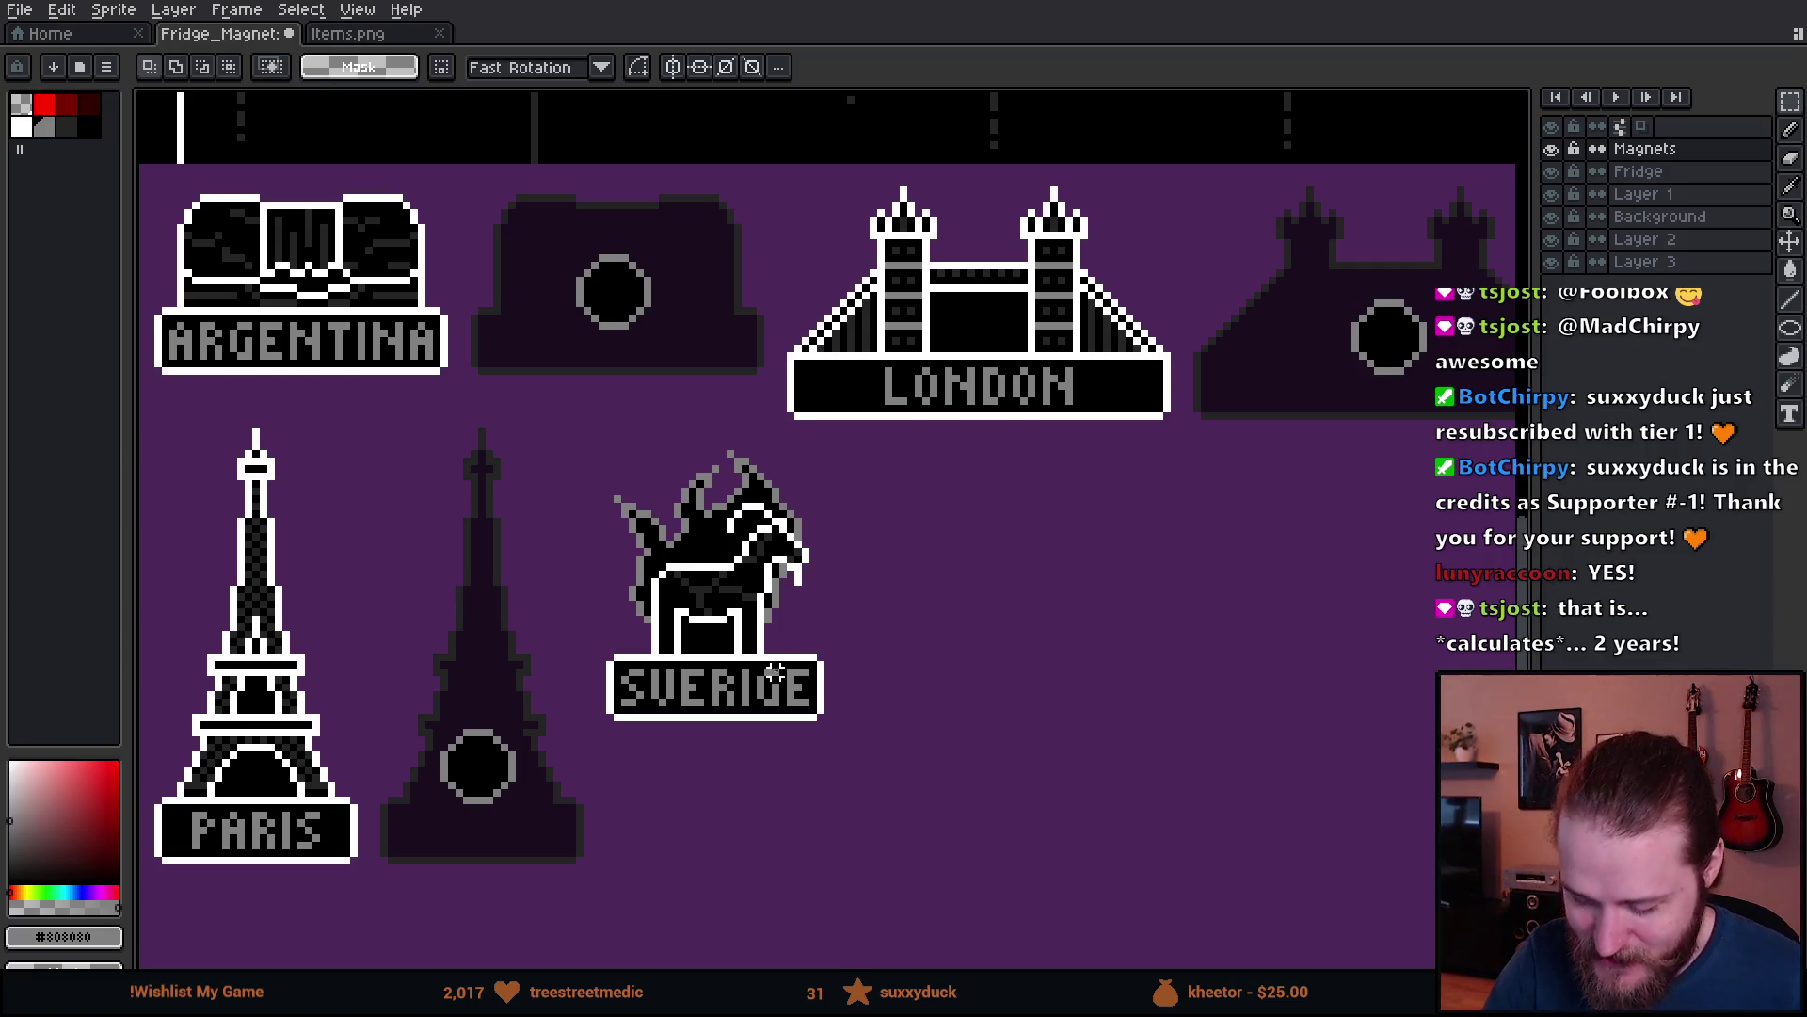
pyautogui.scroll(1, 775, 671)
# - Duplicate the SVERIGE magnet and place the copy to the right of the original
pyautogui.moveTo(490, 386)
pyautogui.mouseDown()
pyautogui.moveTo(613, 512)
pyautogui.moveTo(860, 873)
pyautogui.mouseUp()
pyautogui.click(944, 686)
pyautogui.moveTo(588, 461); pyautogui.dragTo(906, 822)
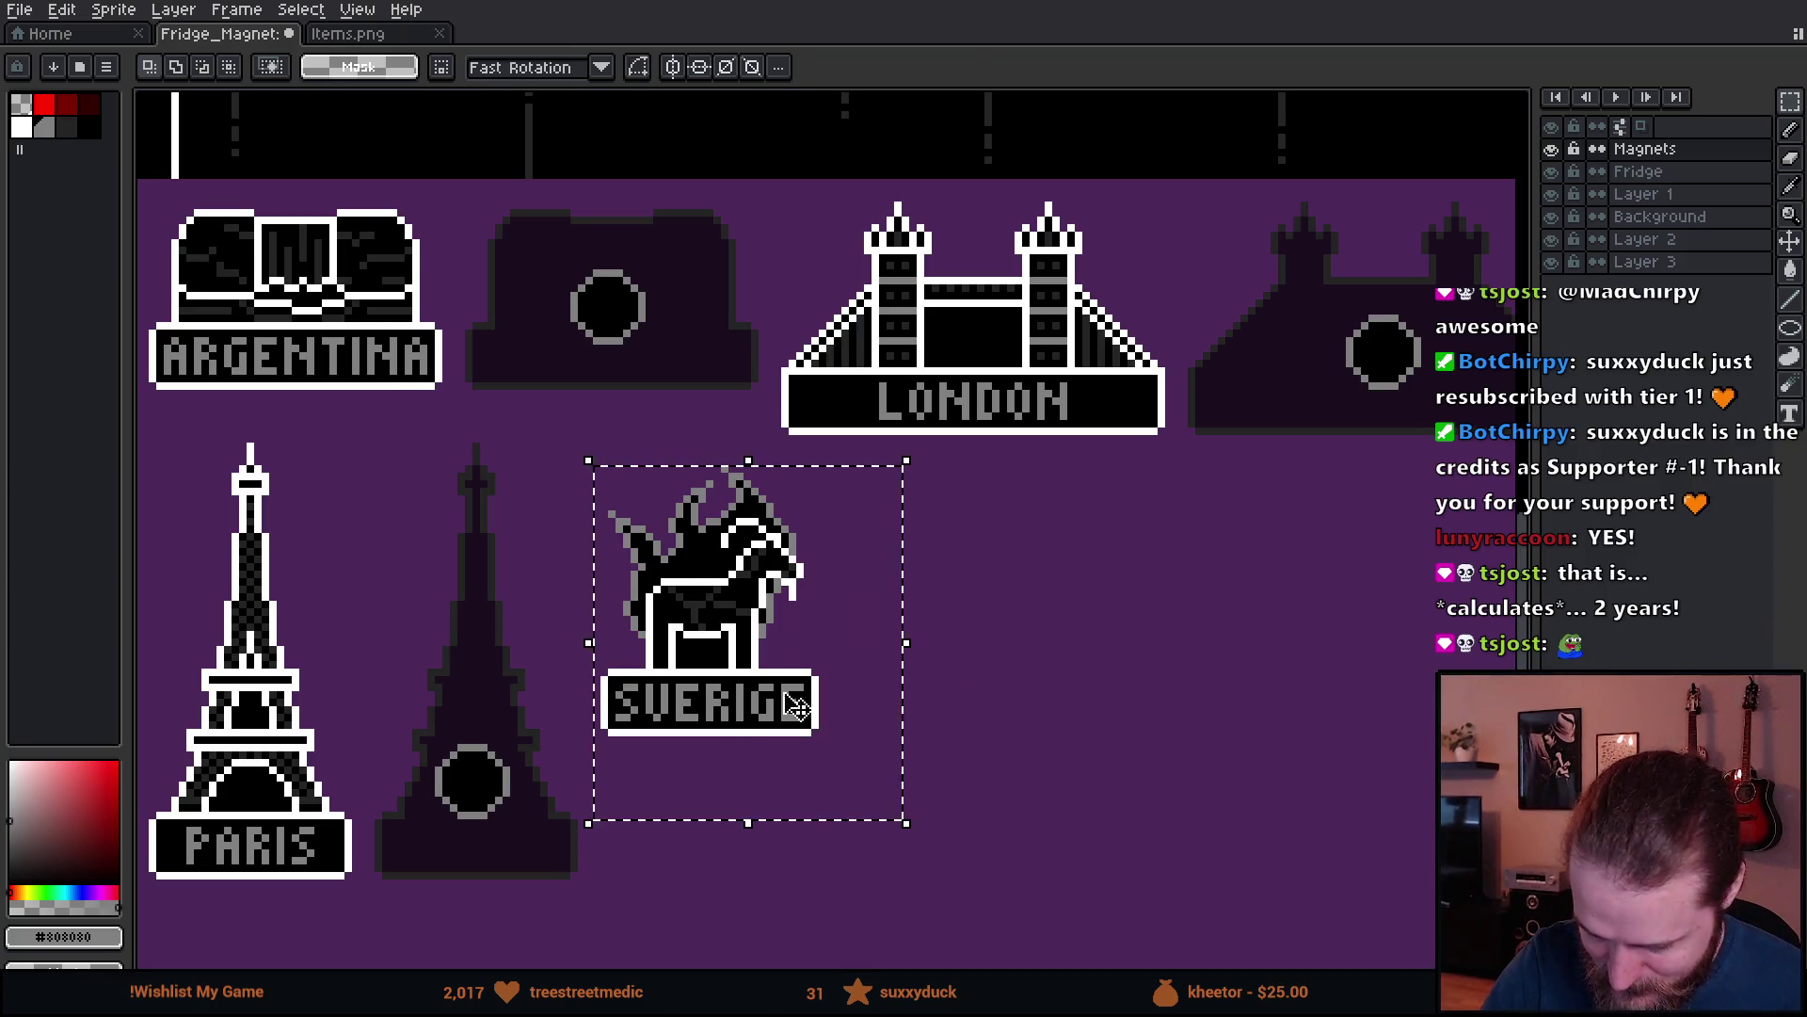
pyautogui.moveTo(819, 714); pyautogui.dragTo(1005, 692)
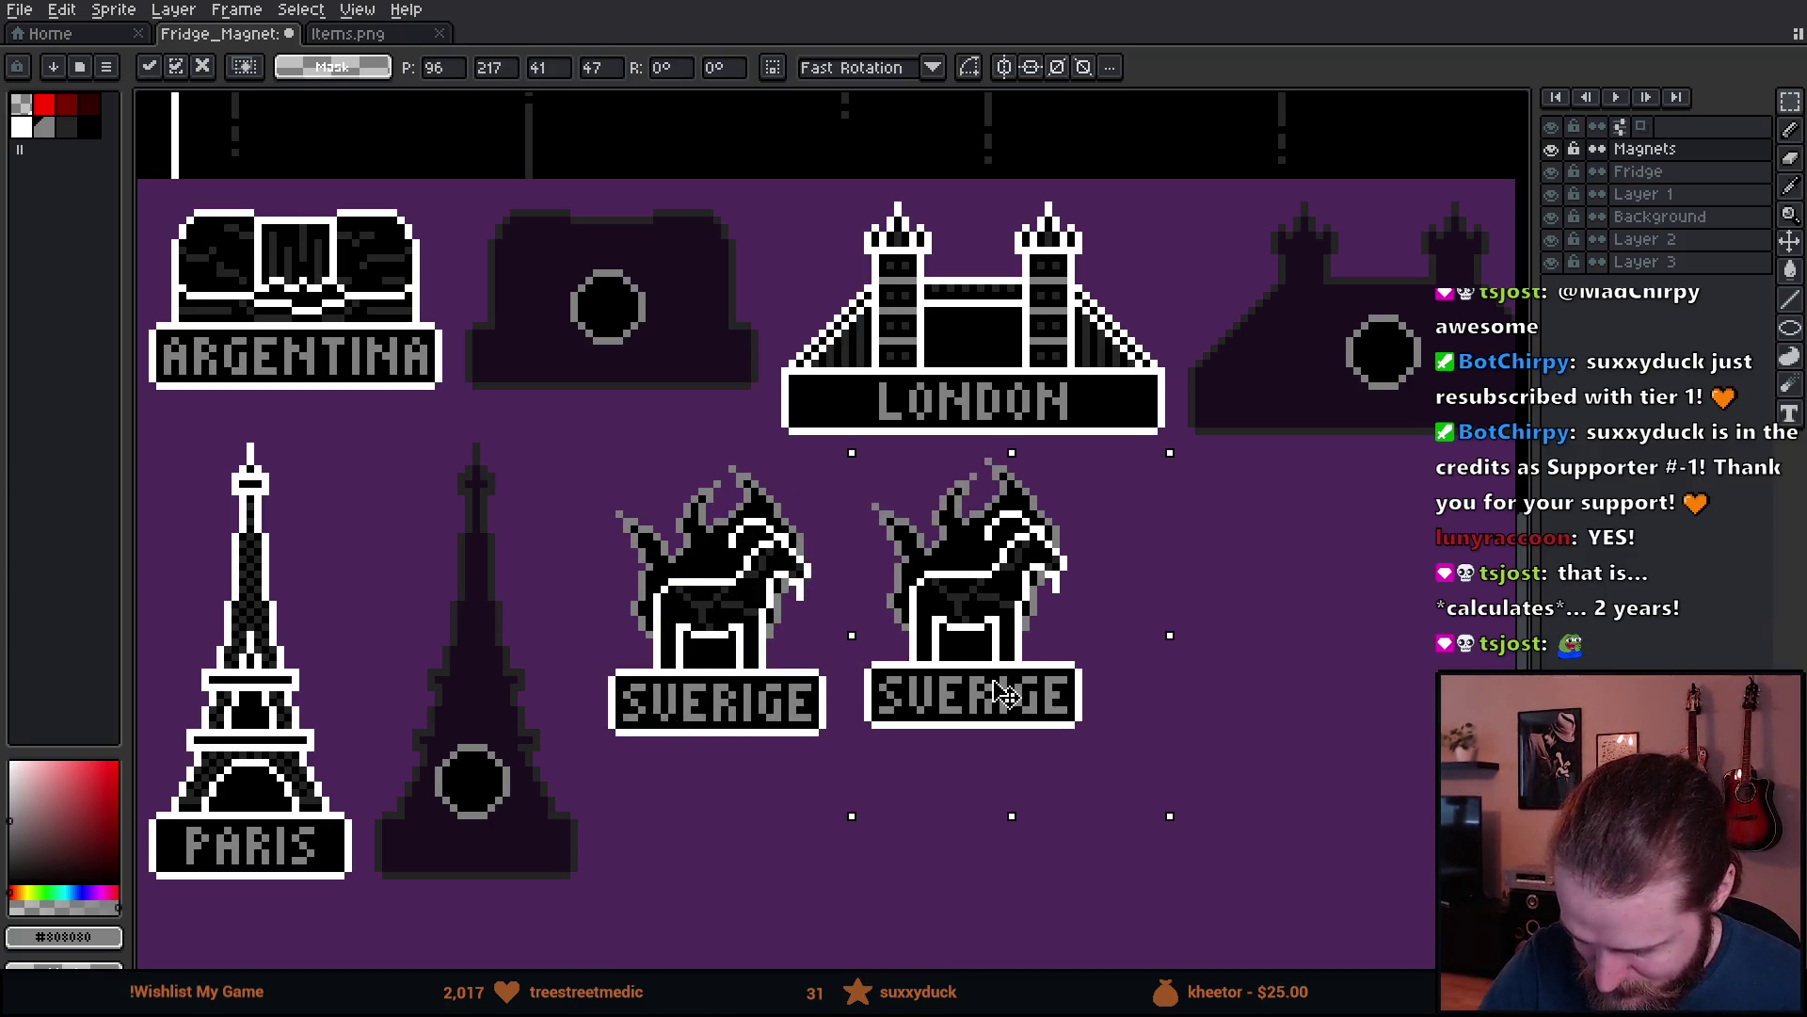
pyautogui.press('Return')
pyautogui.click(1222, 638)
pyautogui.moveTo(1209, 597)
pyautogui.mouseDown()
pyautogui.moveTo(1135, 610)
pyautogui.moveTo(982, 577)
pyautogui.mouseUp()
# - Recolour the copy's black fill purple with a non-contiguous bucket fill
pyautogui.moveTo(607, 445); pyautogui.dragTo(962, 807)
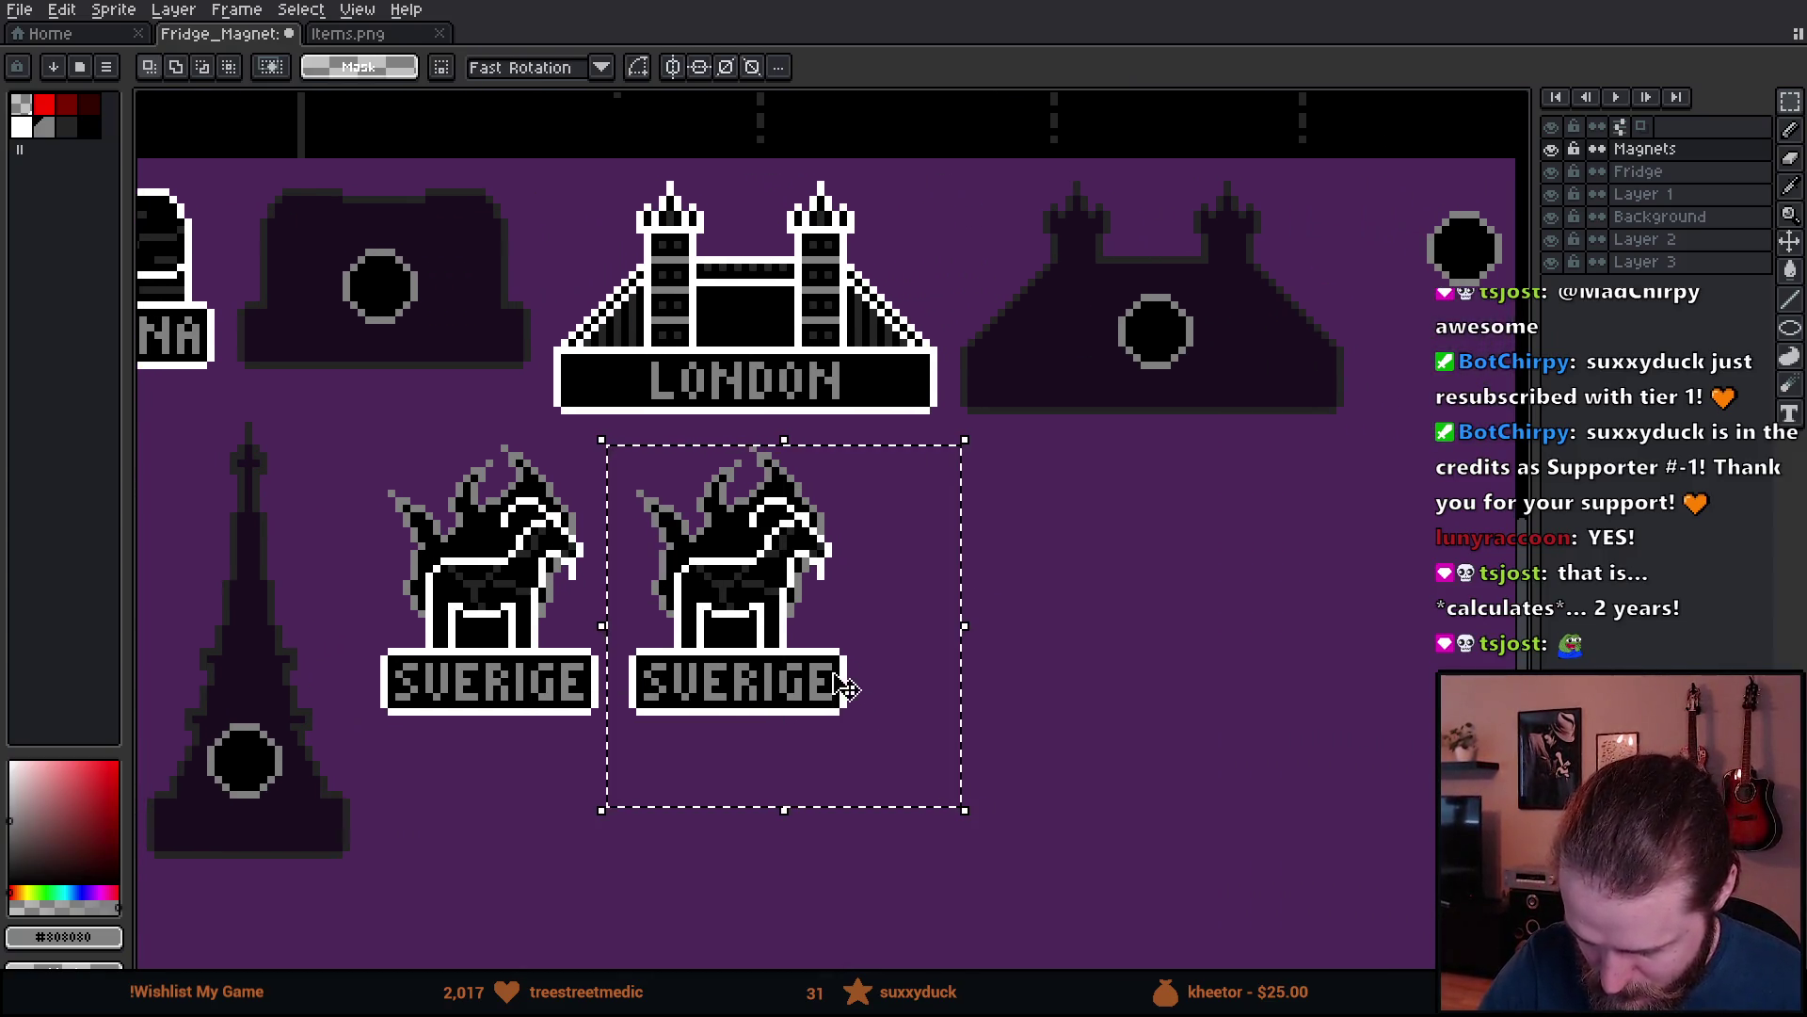
pyautogui.press('g')
pyautogui.click(33, 132)
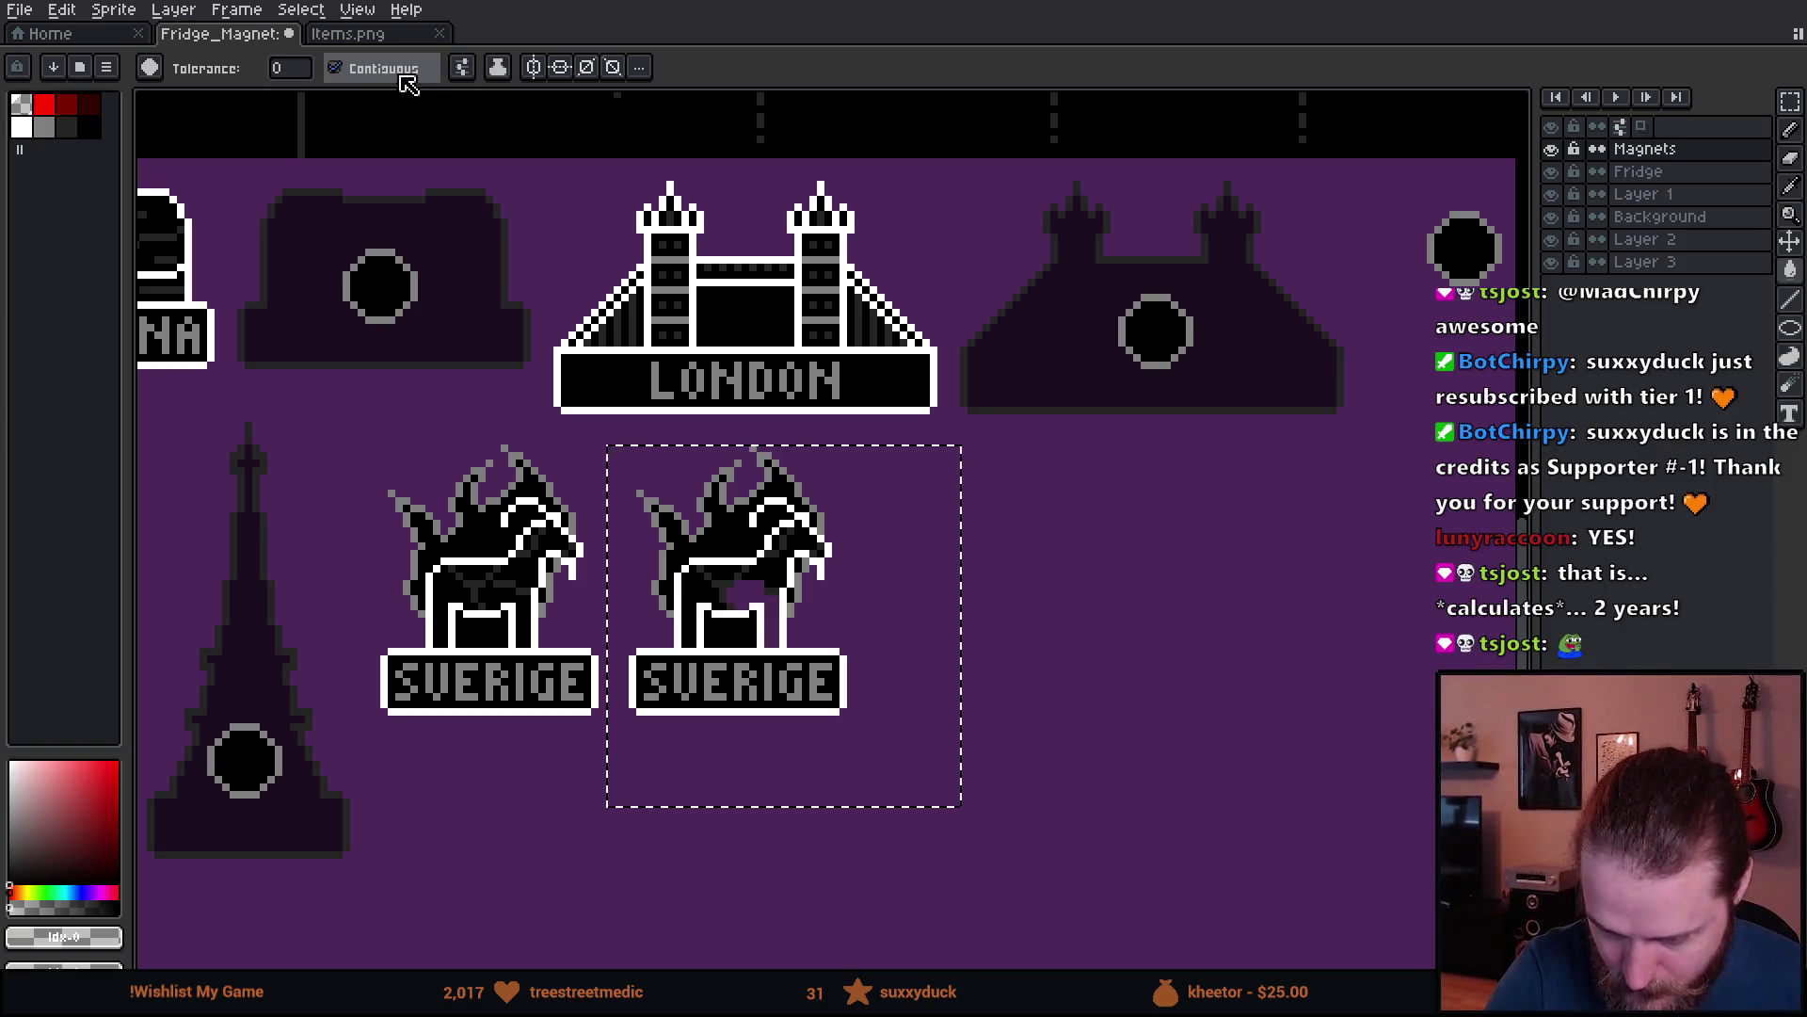
pyautogui.click(335, 68)
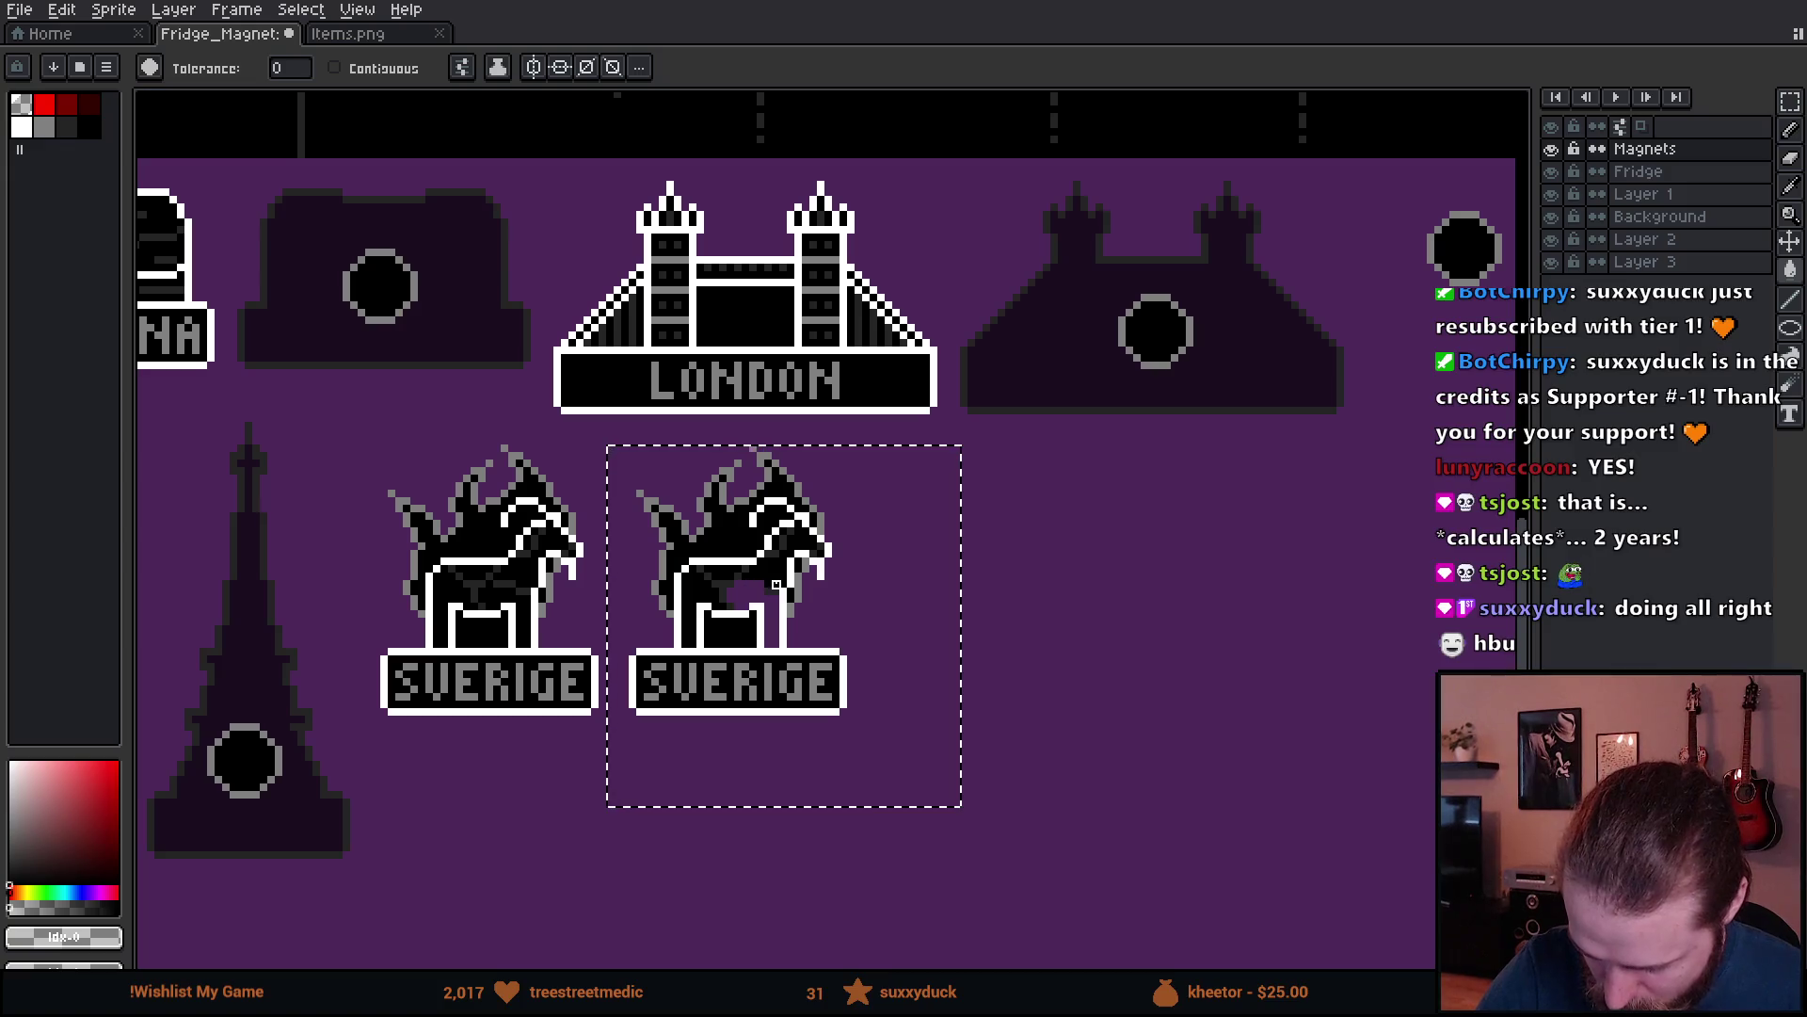
pyautogui.click(769, 584)
pyautogui.click(725, 588)
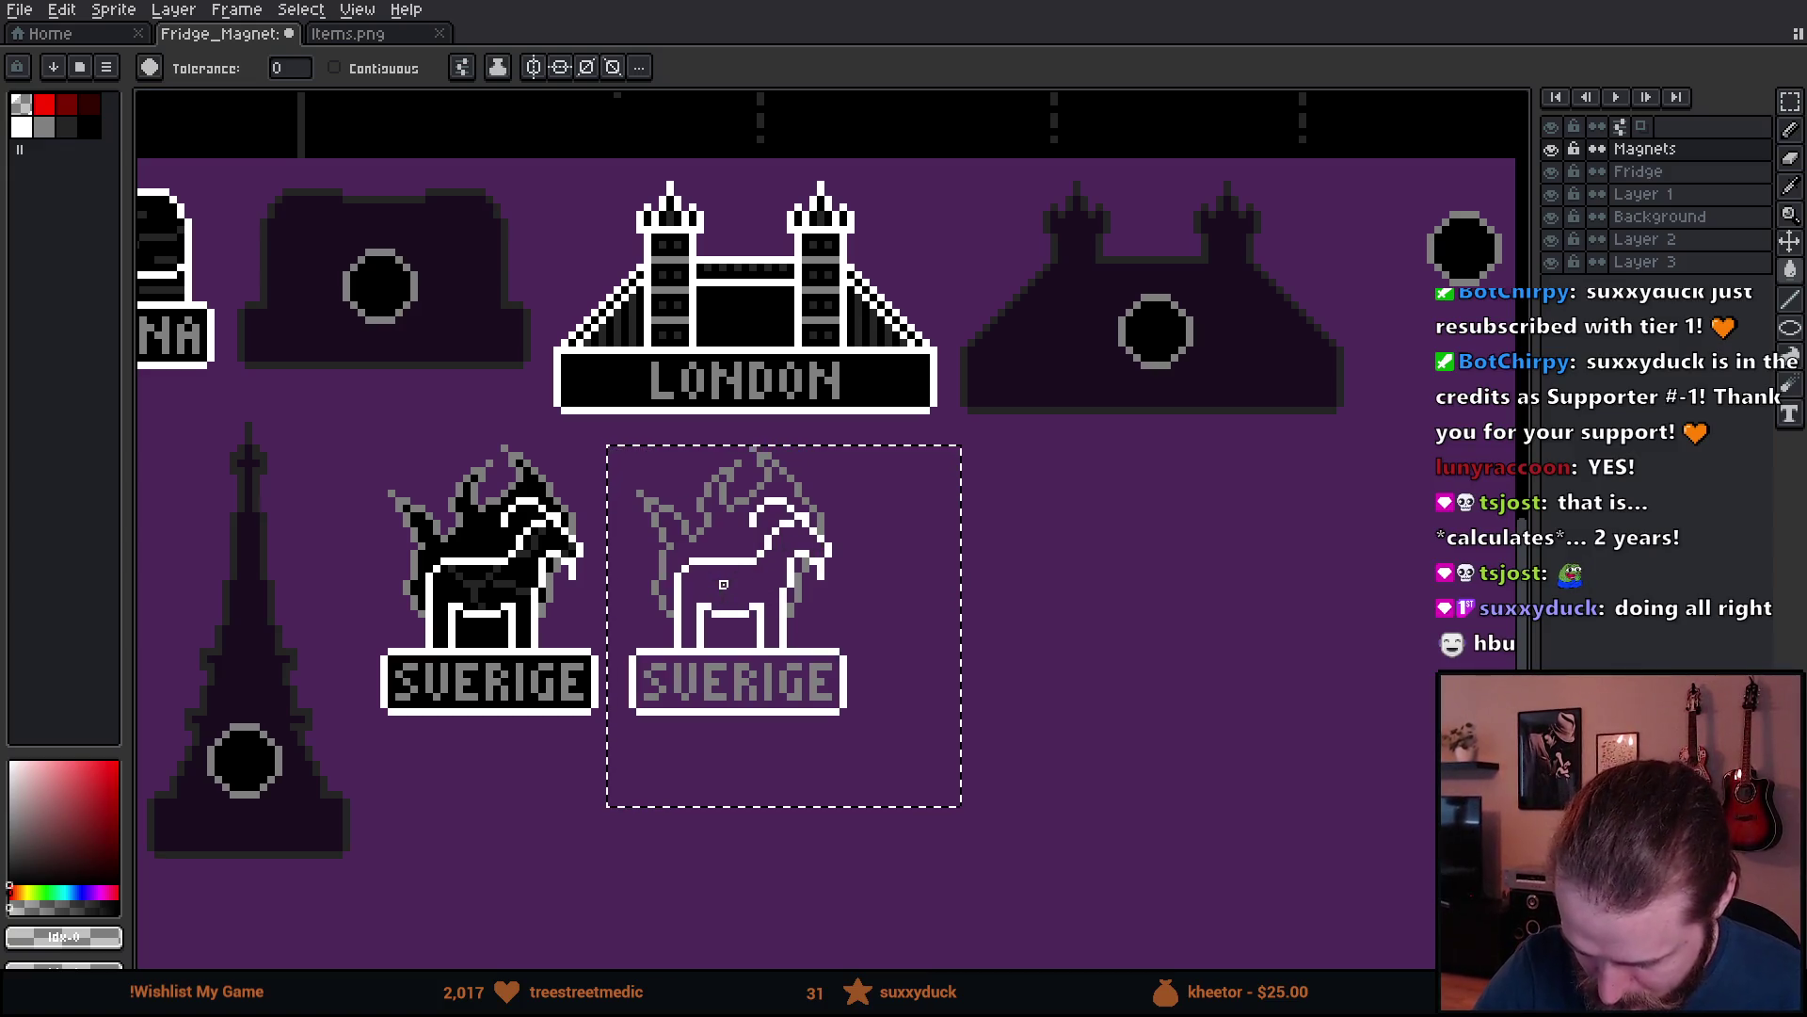
pyautogui.scroll(3, 784, 576)
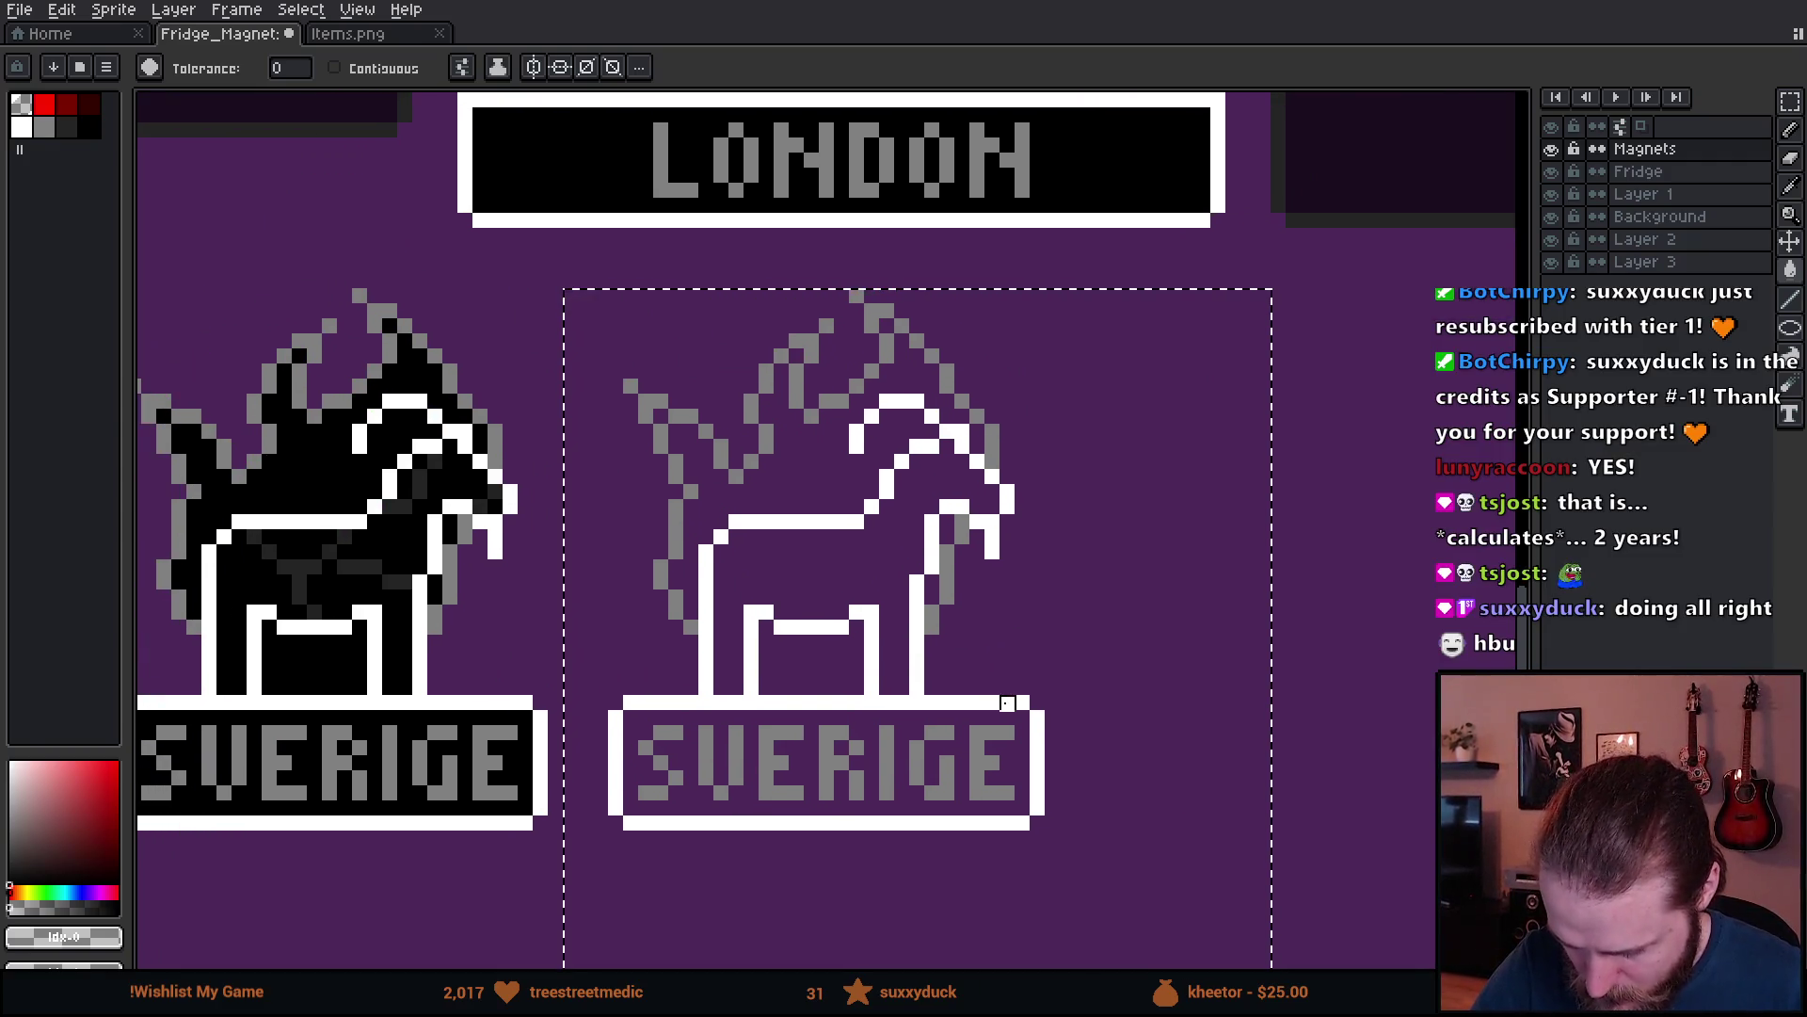
# - Sample white from the horse outline and bucket-fill all grey pixels of the copy white
pyautogui.press('i')
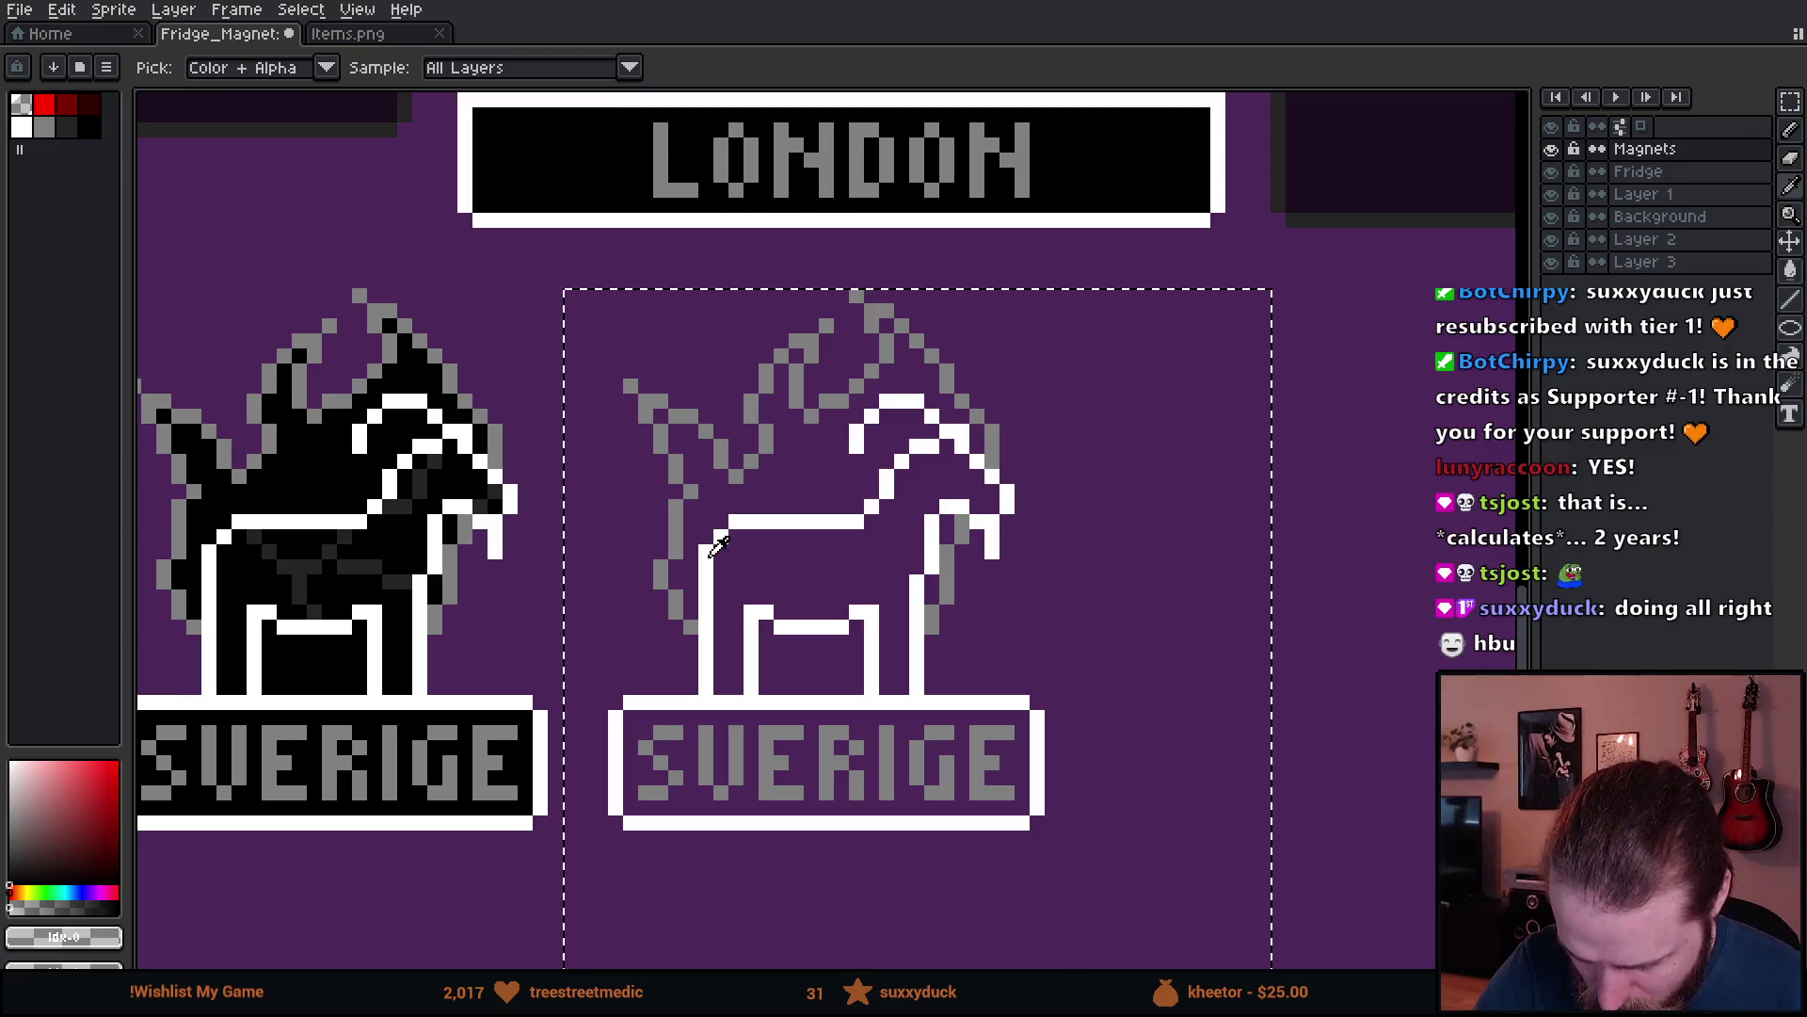
pyautogui.click(718, 543)
pyautogui.press('b')
pyautogui.press('g')
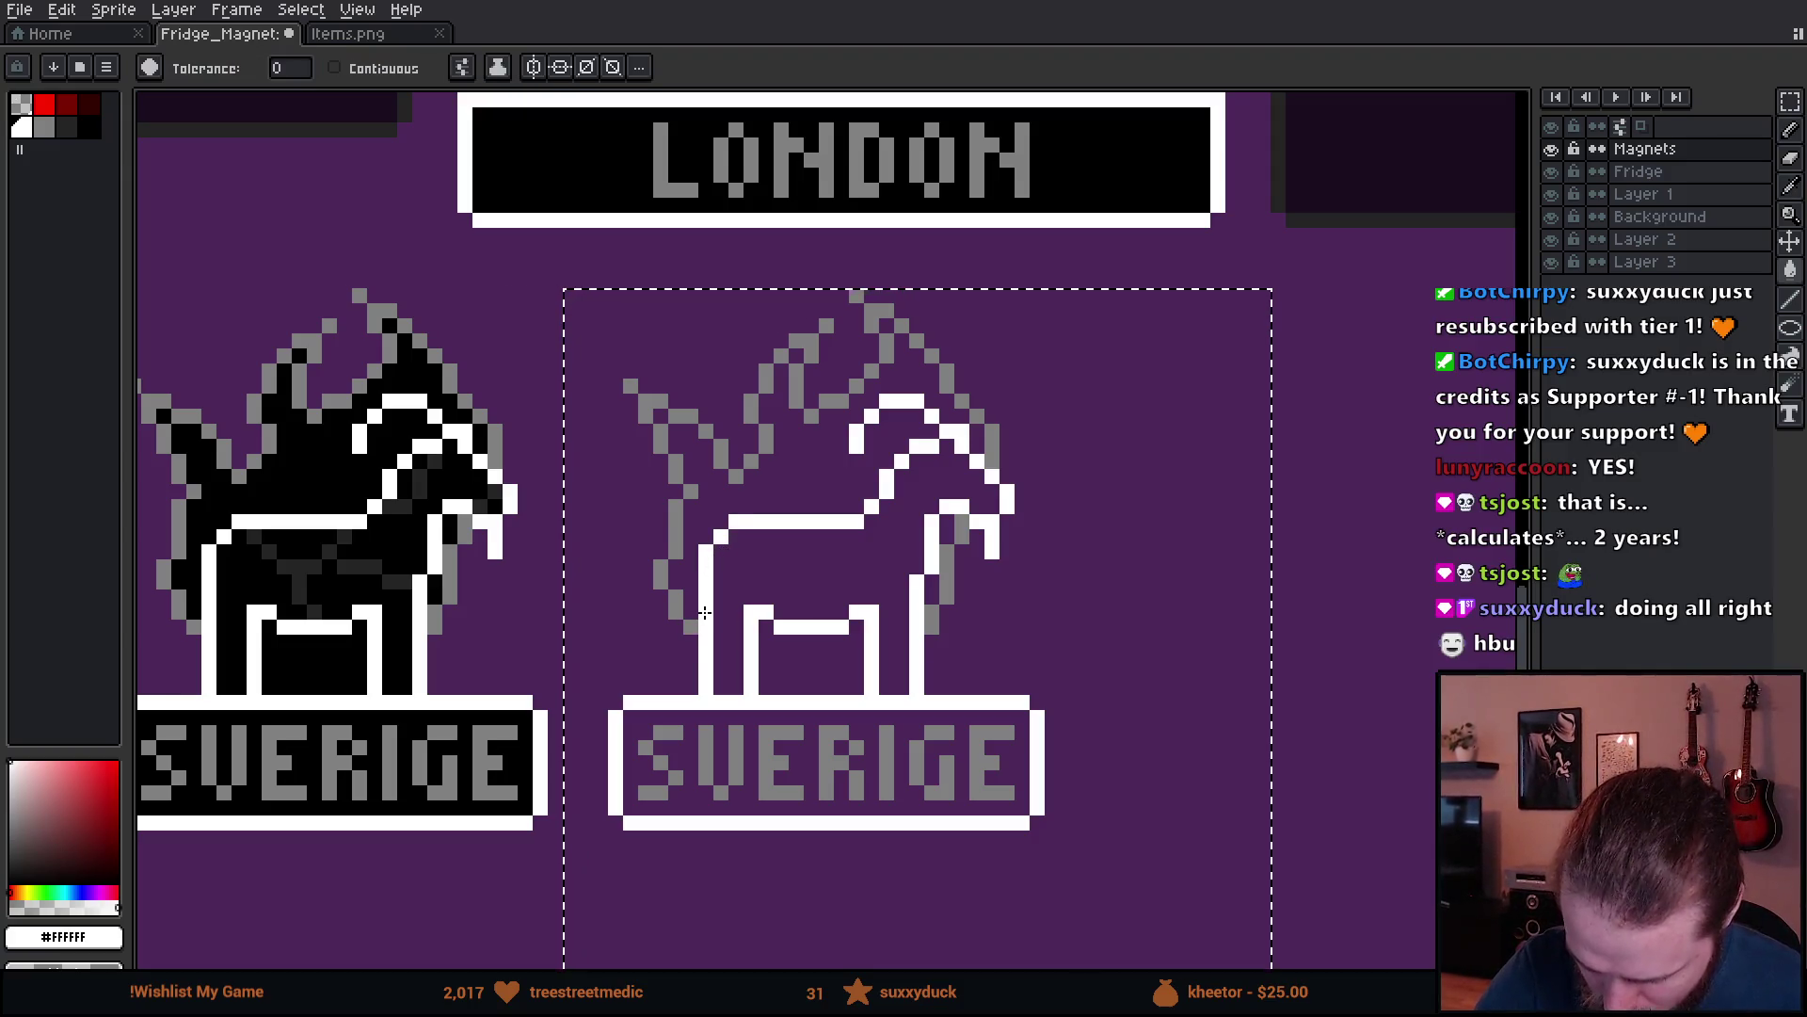
pyautogui.click(676, 522)
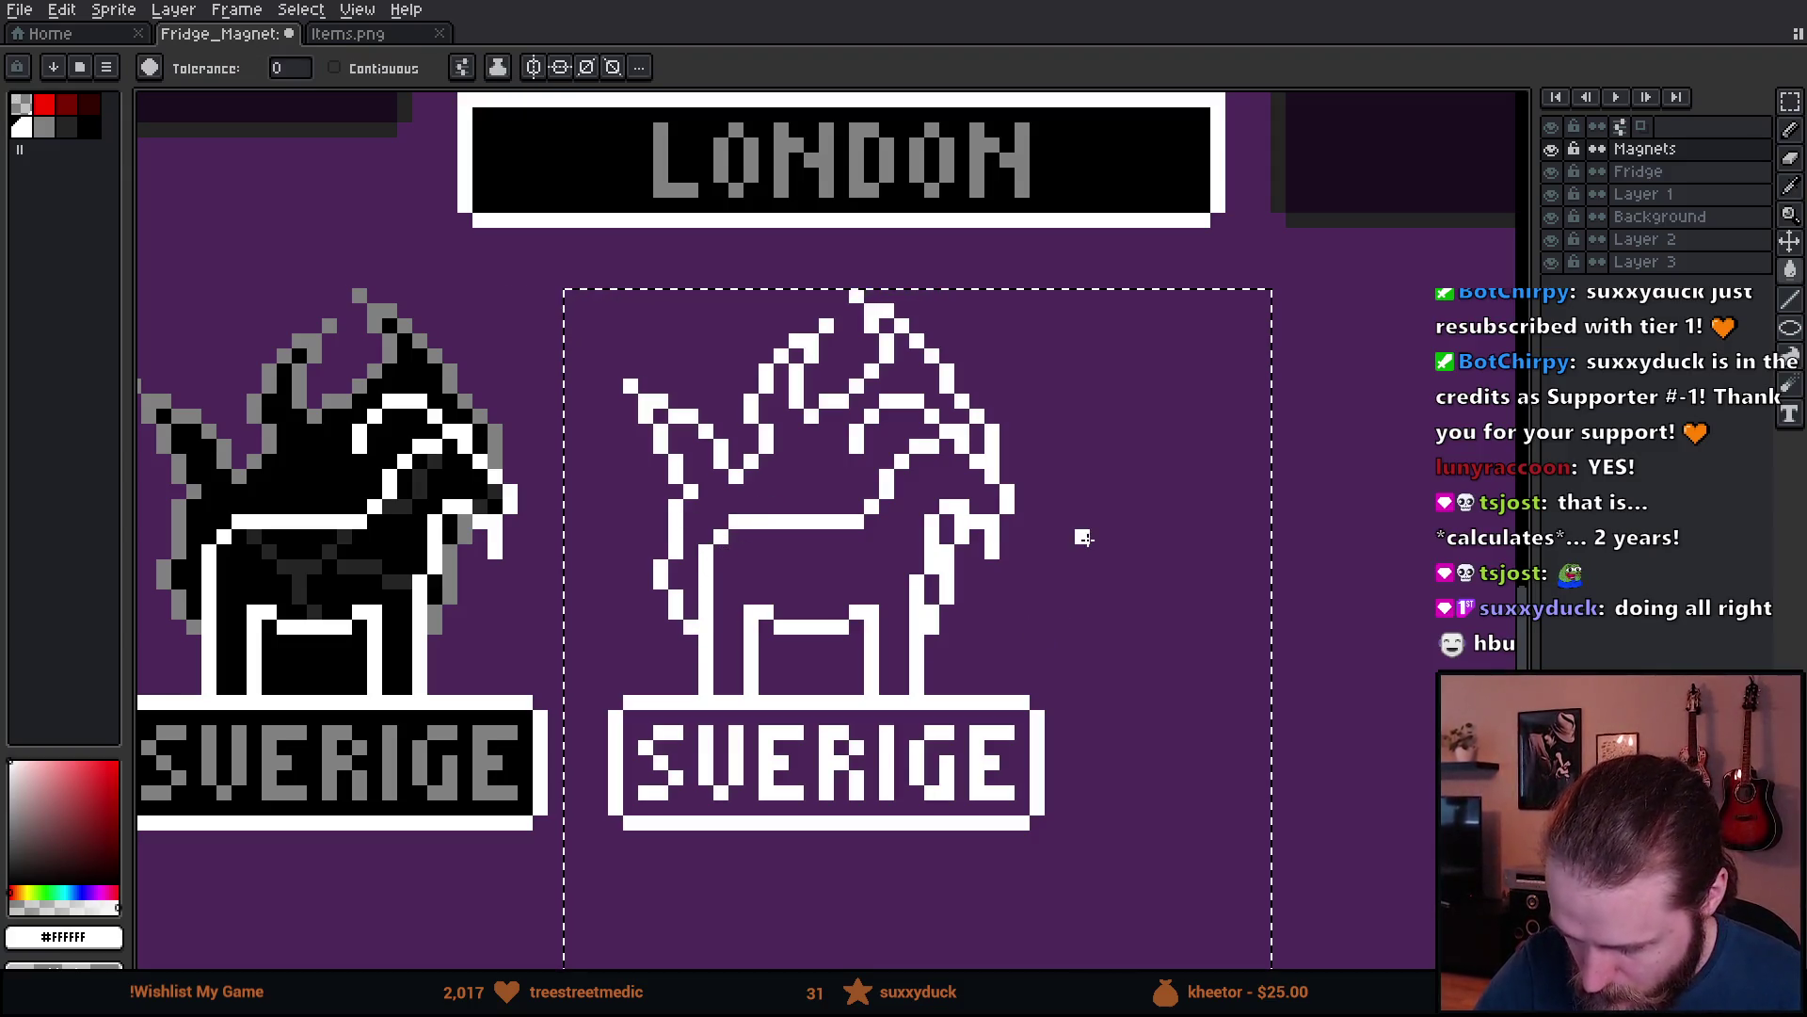
# - Erase the inner leg and belly lines, eye, head details and top border with a 1px eraser
pyautogui.press('b')
pyautogui.moveTo(766, 614)
pyautogui.mouseDown()
pyautogui.moveTo(751, 628)
pyautogui.moveTo(828, 665)
pyautogui.moveTo(917, 567)
pyautogui.moveTo(941, 480)
pyautogui.moveTo(962, 507)
pyautogui.mouseUp()
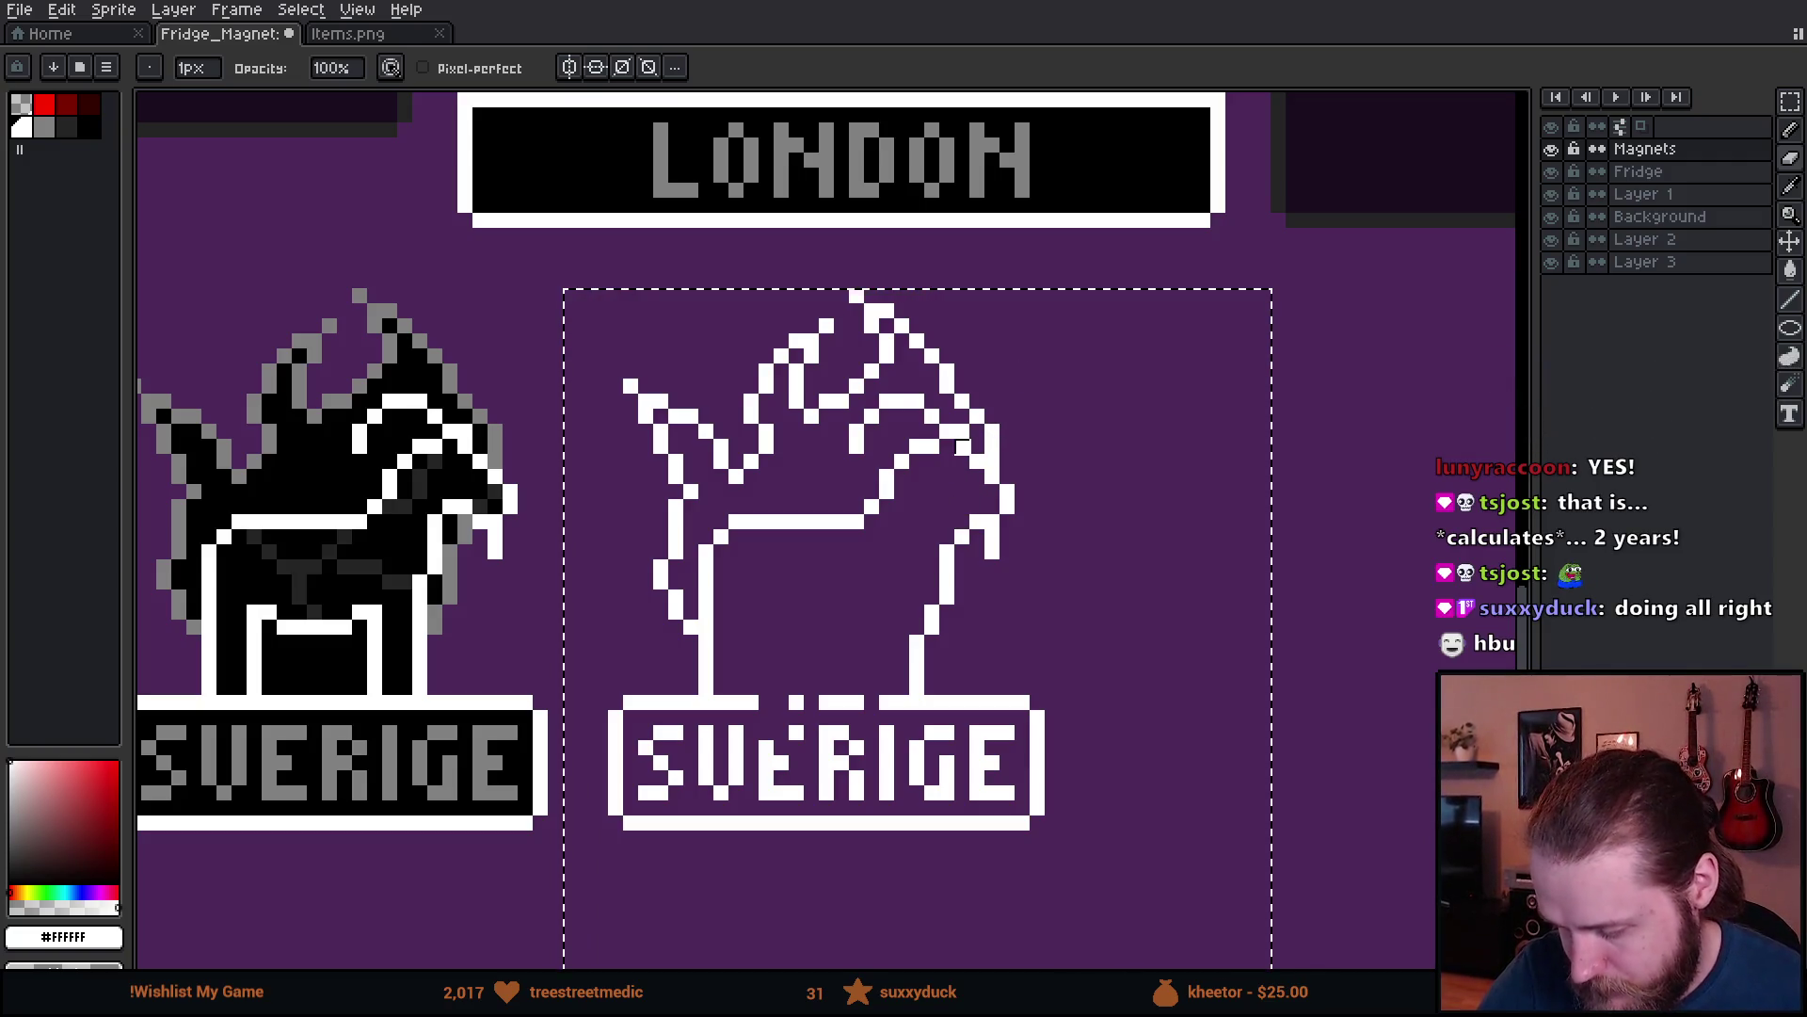
pyautogui.moveTo(947, 447)
pyautogui.mouseDown()
pyautogui.moveTo(864, 443)
pyautogui.moveTo(872, 523)
pyautogui.moveTo(753, 513)
pyautogui.moveTo(718, 549)
pyautogui.moveTo(707, 613)
pyautogui.moveTo(937, 584)
pyautogui.moveTo(945, 602)
pyautogui.mouseUp()
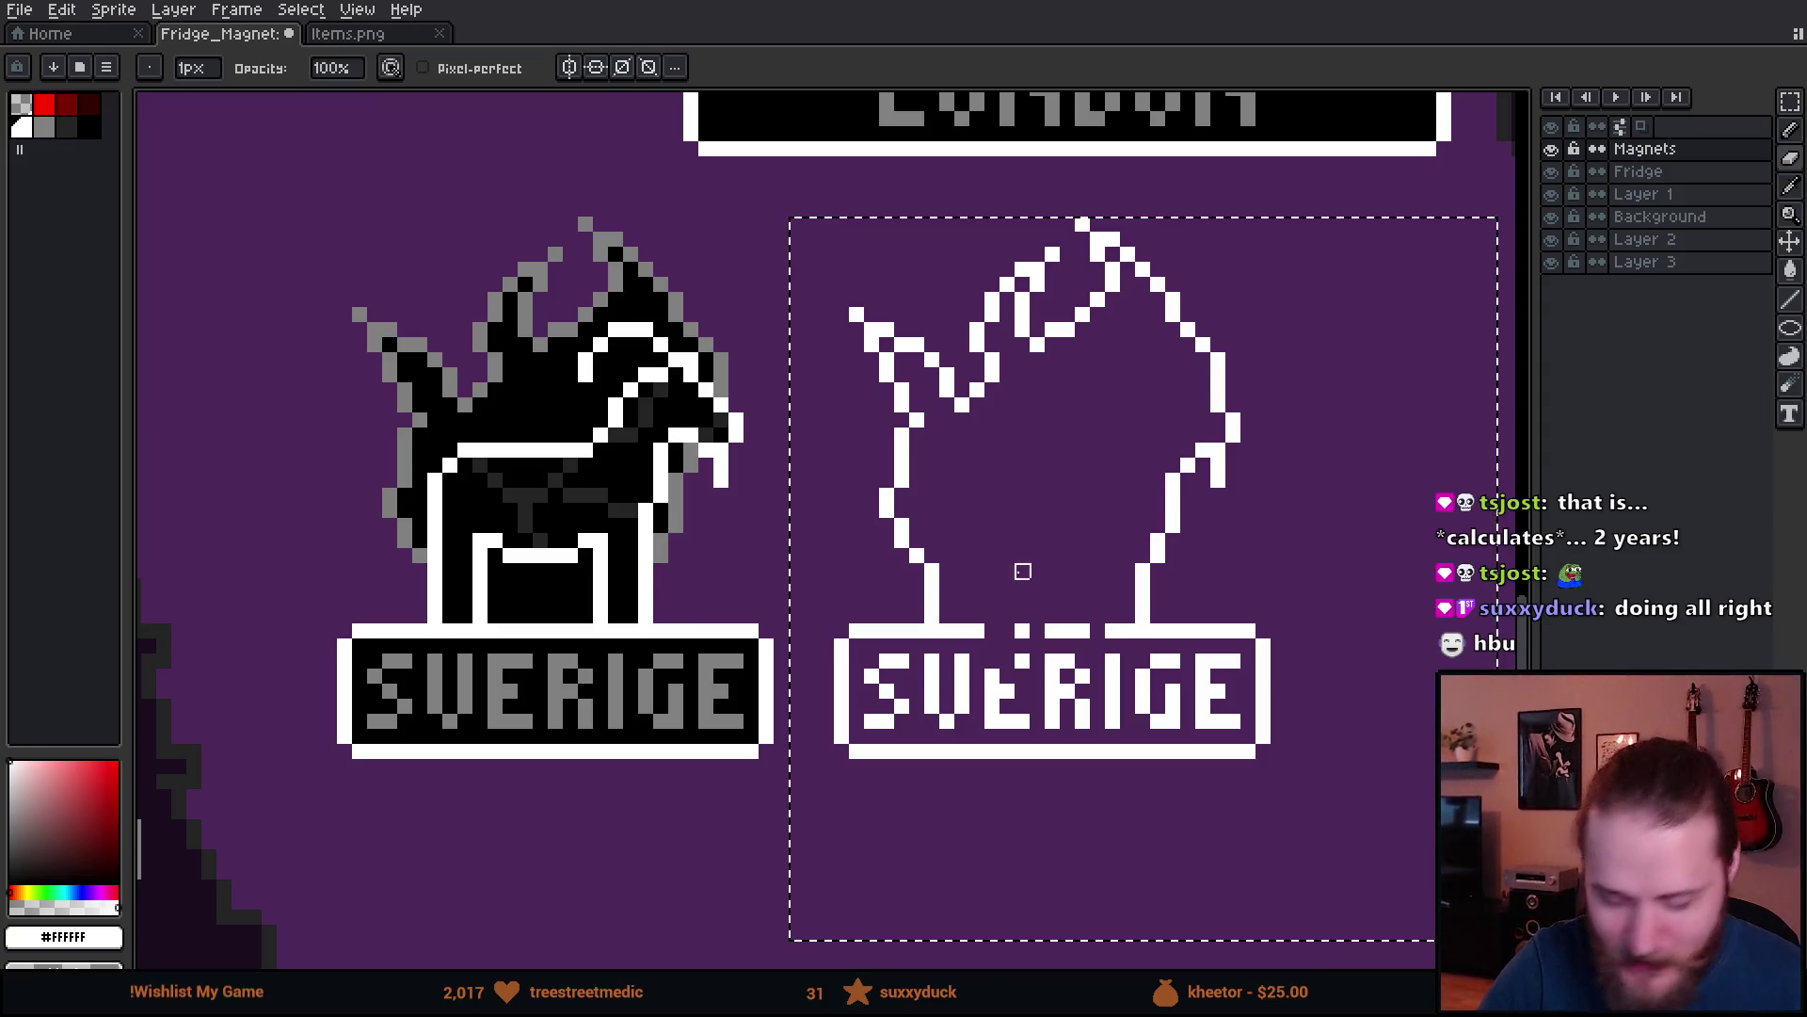
pyautogui.moveTo(1125, 604); pyautogui.dragTo(1045, 515)
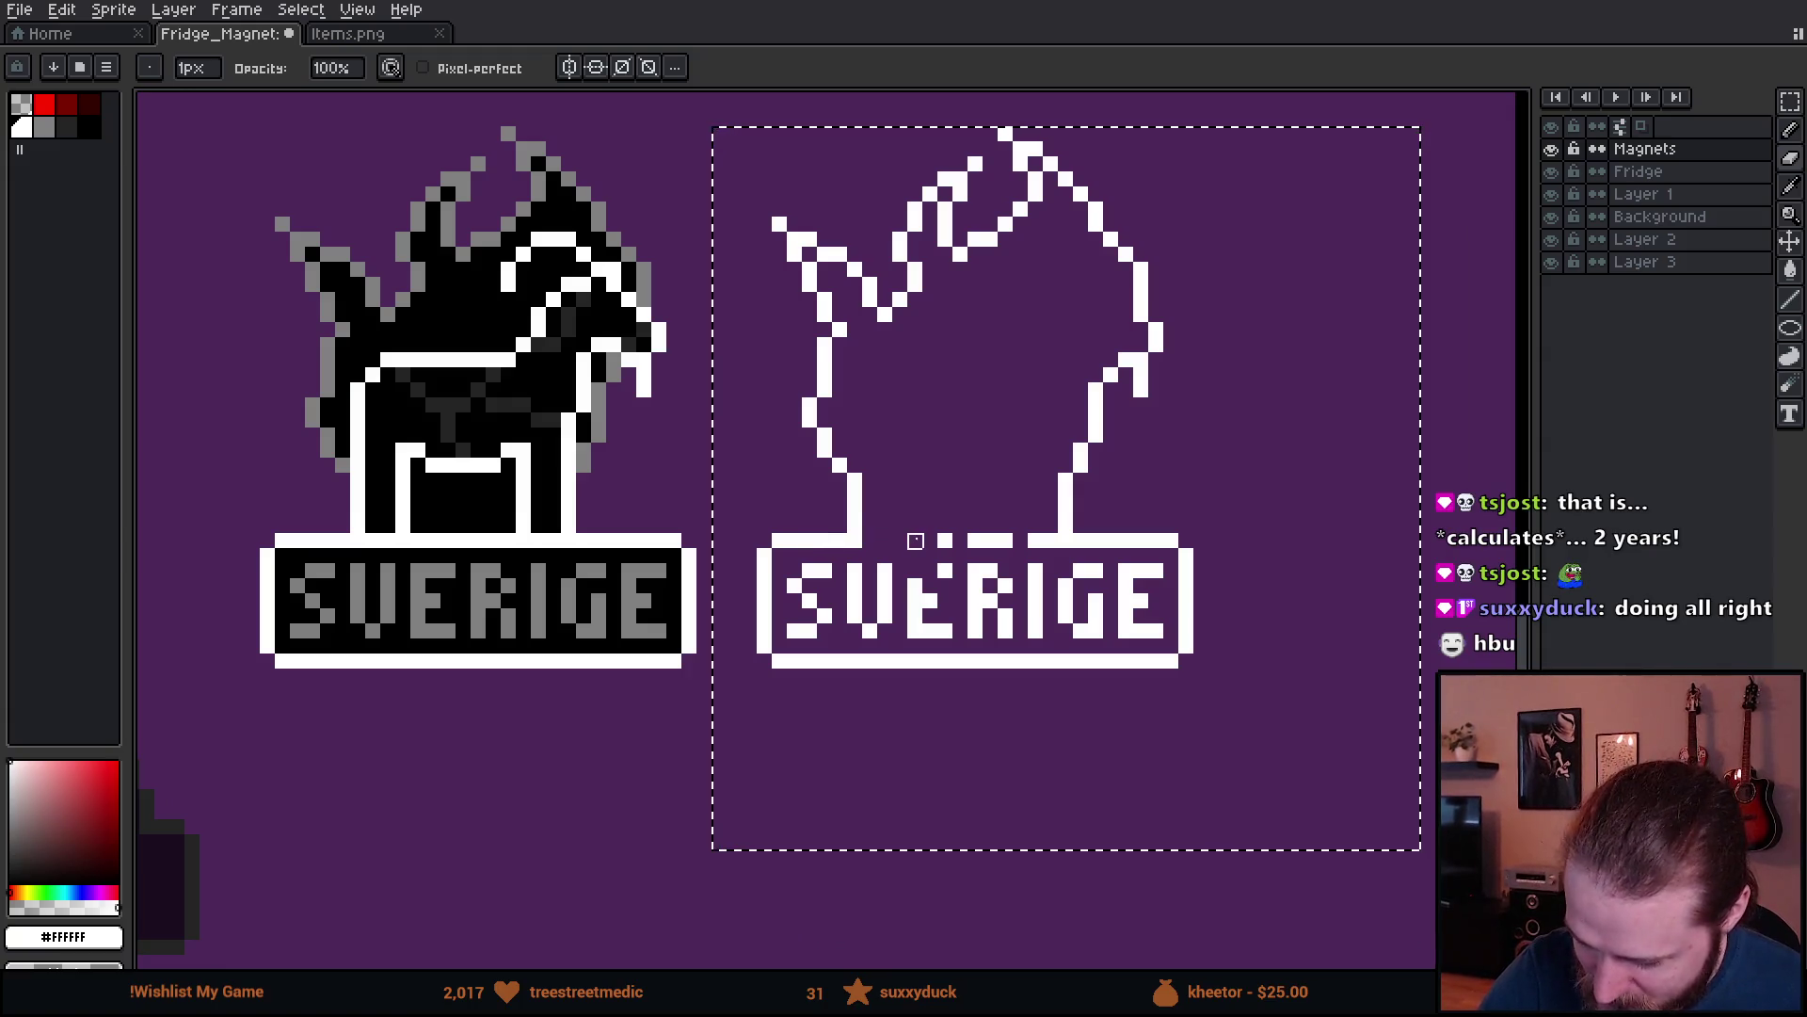
pyautogui.moveTo(940, 540); pyautogui.dragTo(1059, 540)
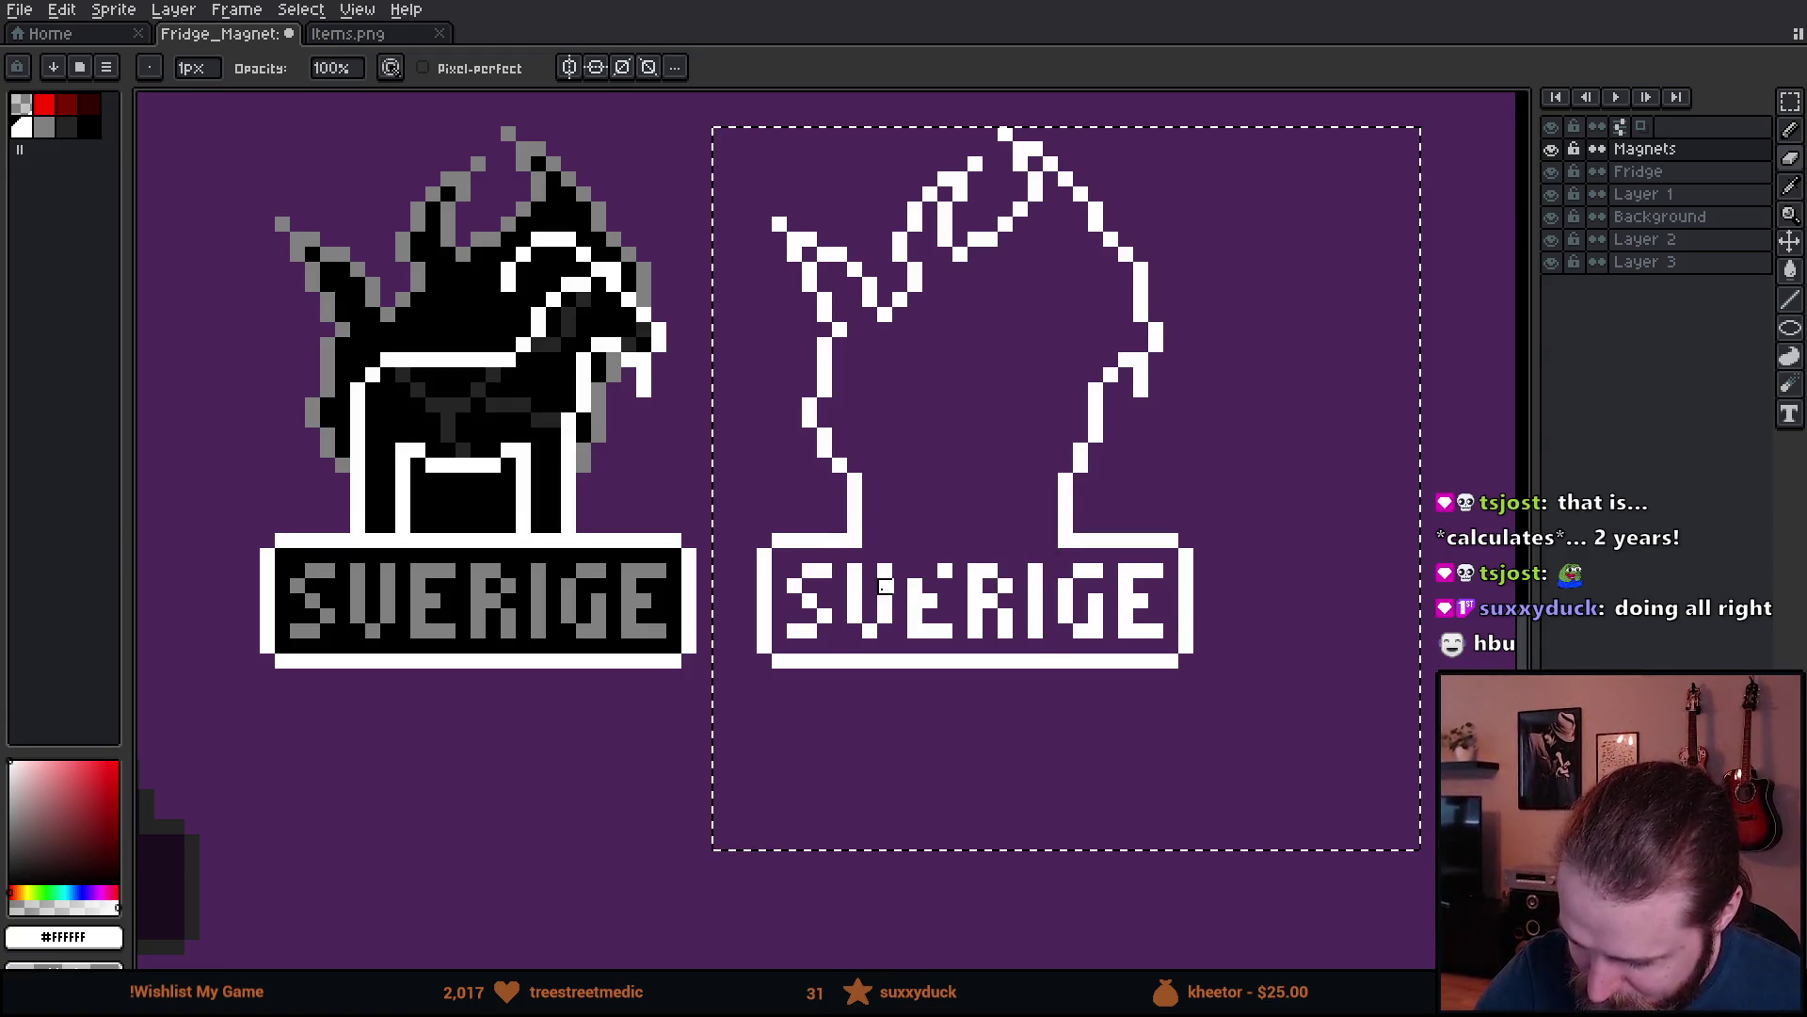
# - Erase the SVERIGE lettering and remaining stray pixels from the copy
pyautogui.moveTo(829, 569)
pyautogui.mouseDown()
pyautogui.moveTo(795, 613)
pyautogui.moveTo(956, 584)
pyautogui.moveTo(1006, 586)
pyautogui.moveTo(935, 593)
pyautogui.moveTo(1146, 598)
pyautogui.mouseUp()
pyautogui.press('v')
pyautogui.press('e')
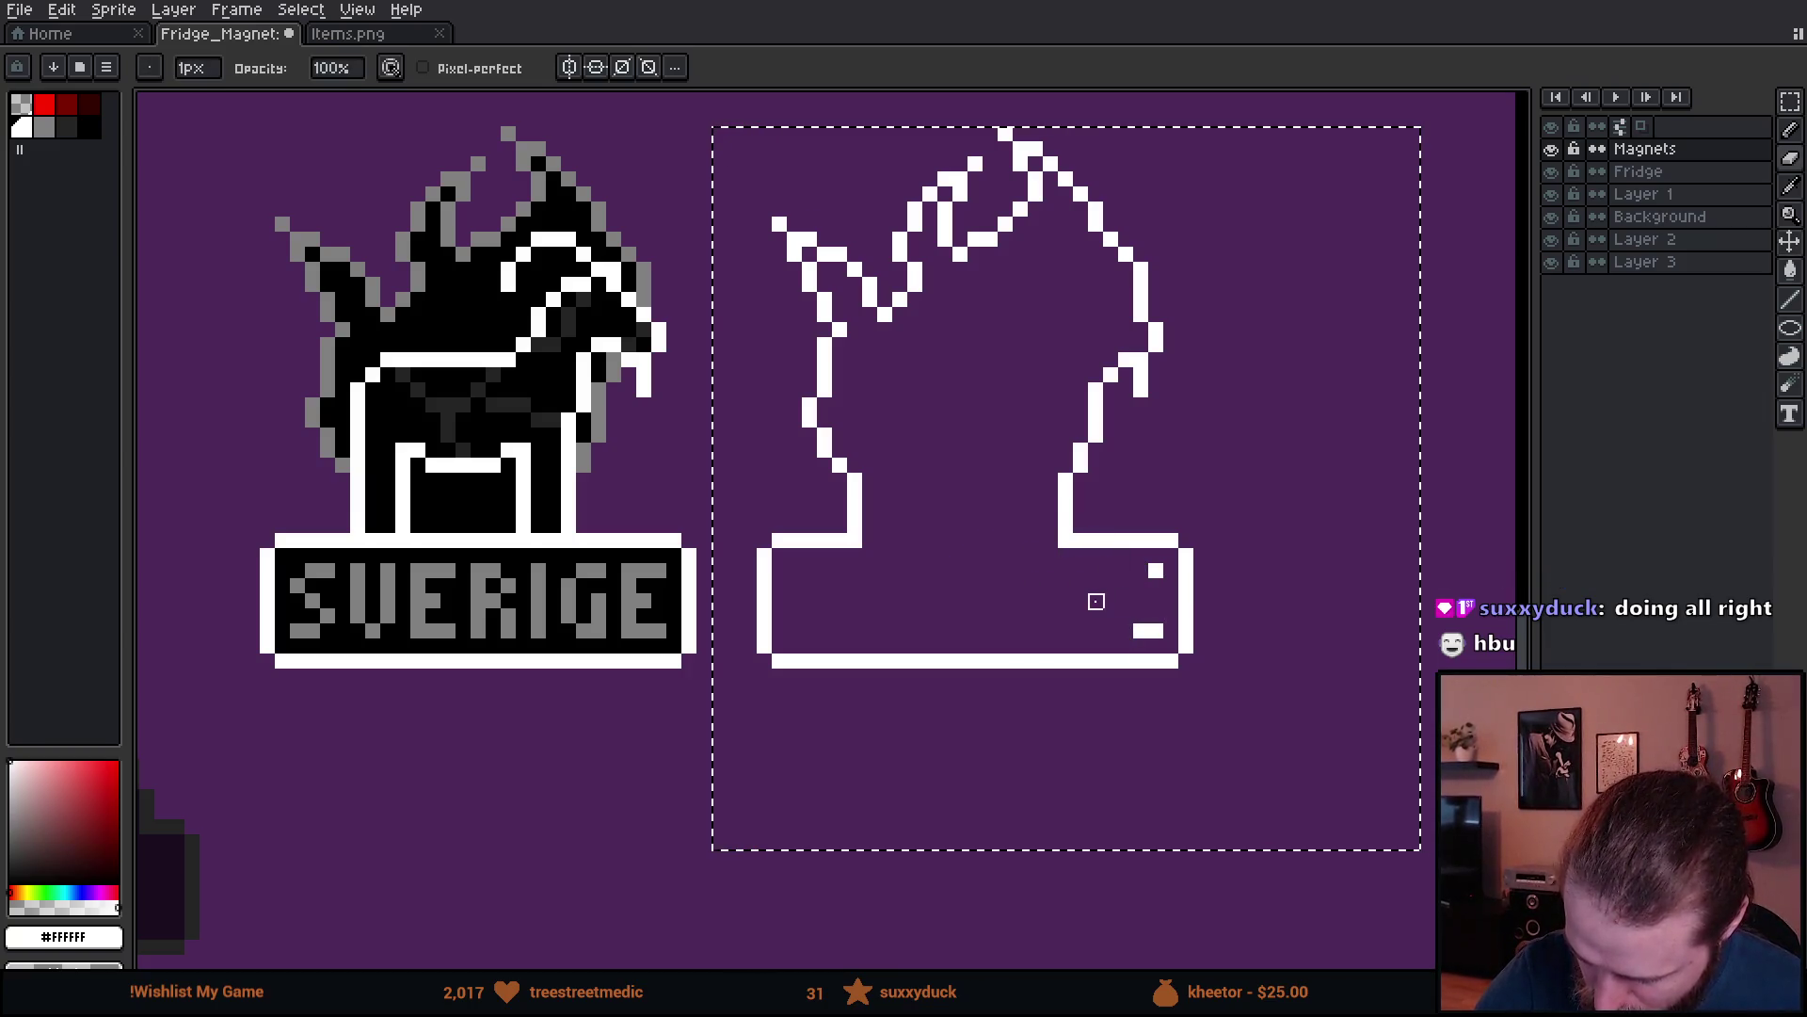
pyautogui.click(1155, 571)
pyautogui.moveTo(1242, 537); pyautogui.dragTo(1230, 686)
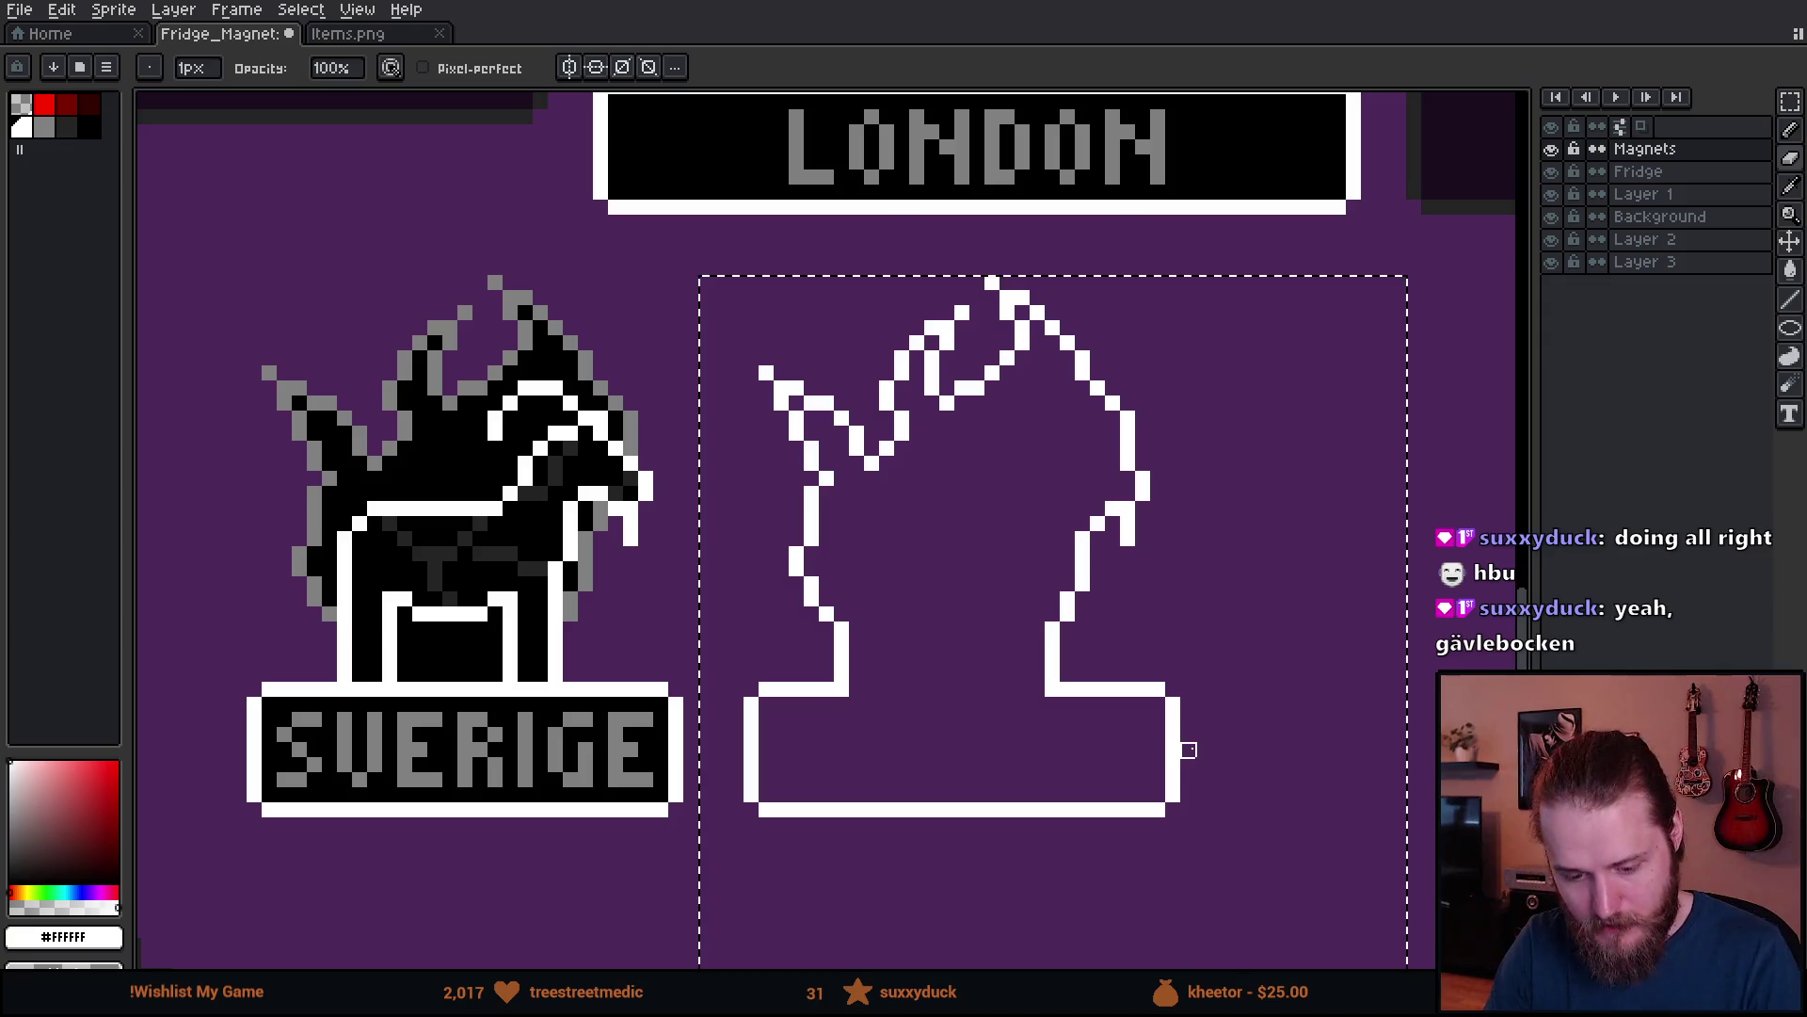
# - Copy a black magnet dot from another backing and paste it inside the outline's body
pyautogui.scroll(-3, 1182, 744)
pyautogui.scroll(-1, 1209, 759)
pyautogui.scroll(2, 1275, 770)
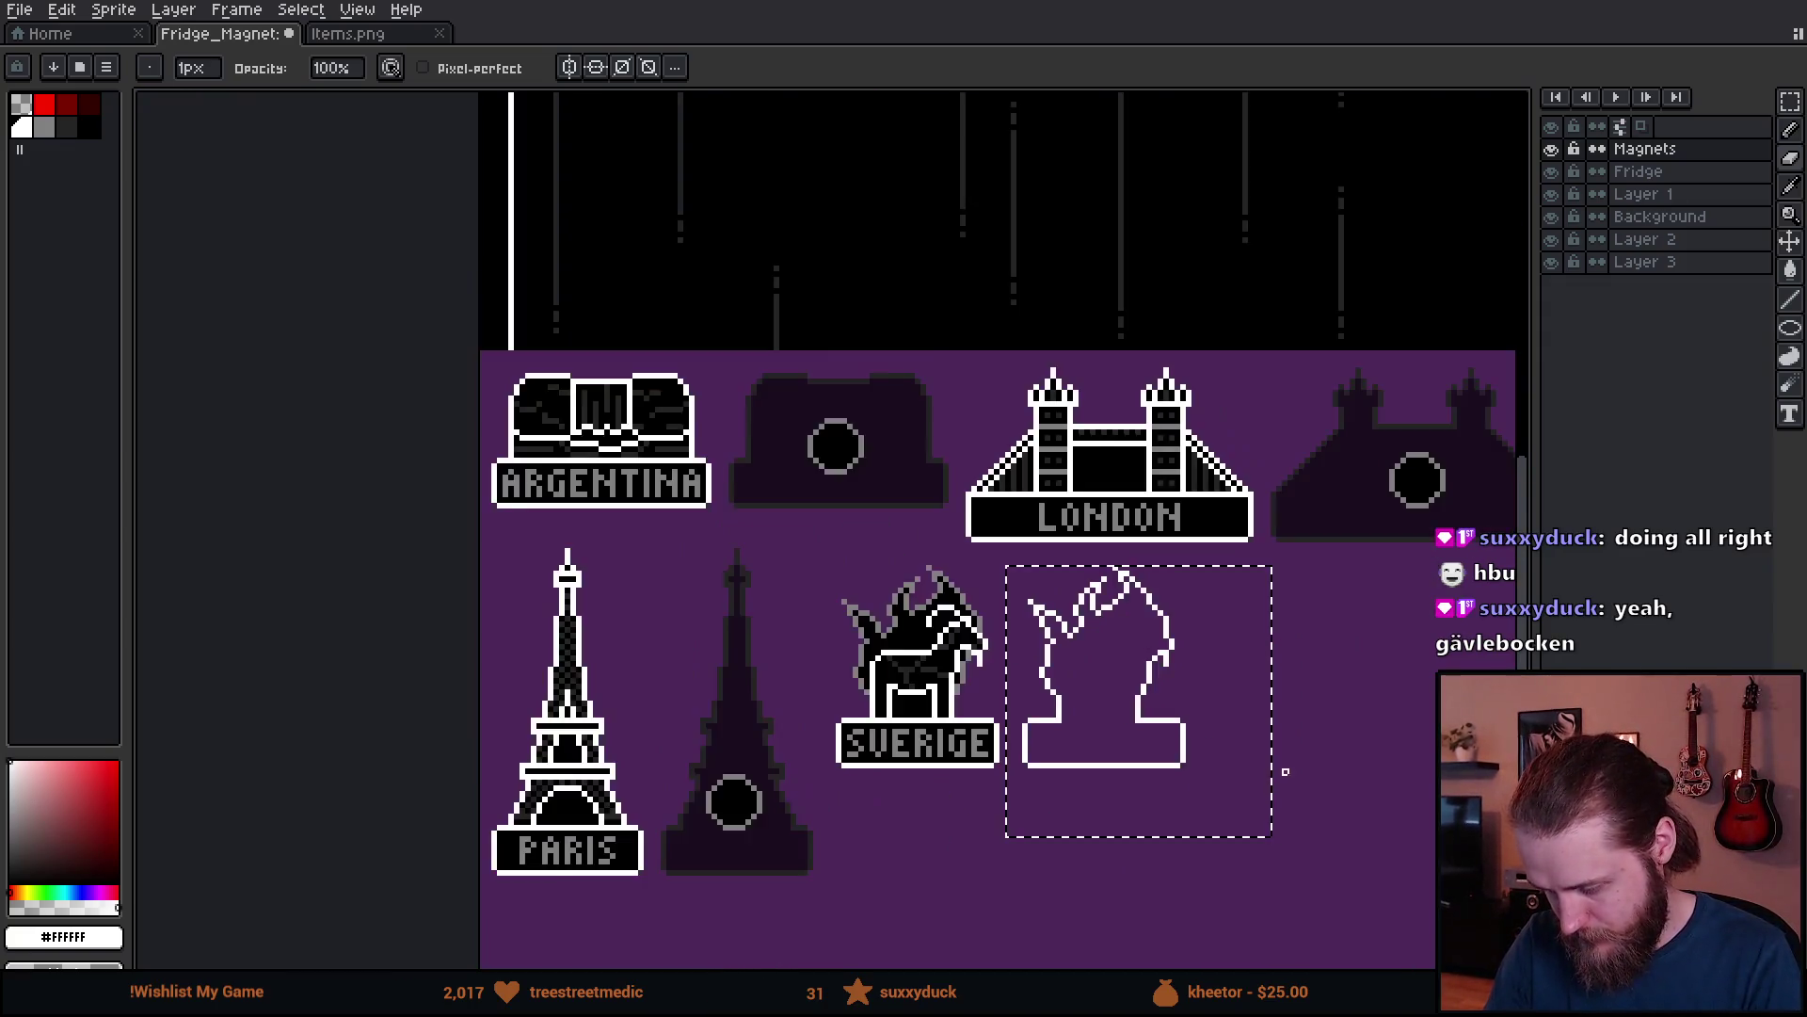
pyautogui.moveTo(1328, 743); pyautogui.dragTo(1208, 715)
pyautogui.press('m')
pyautogui.hotkey('ctrl', 'd')
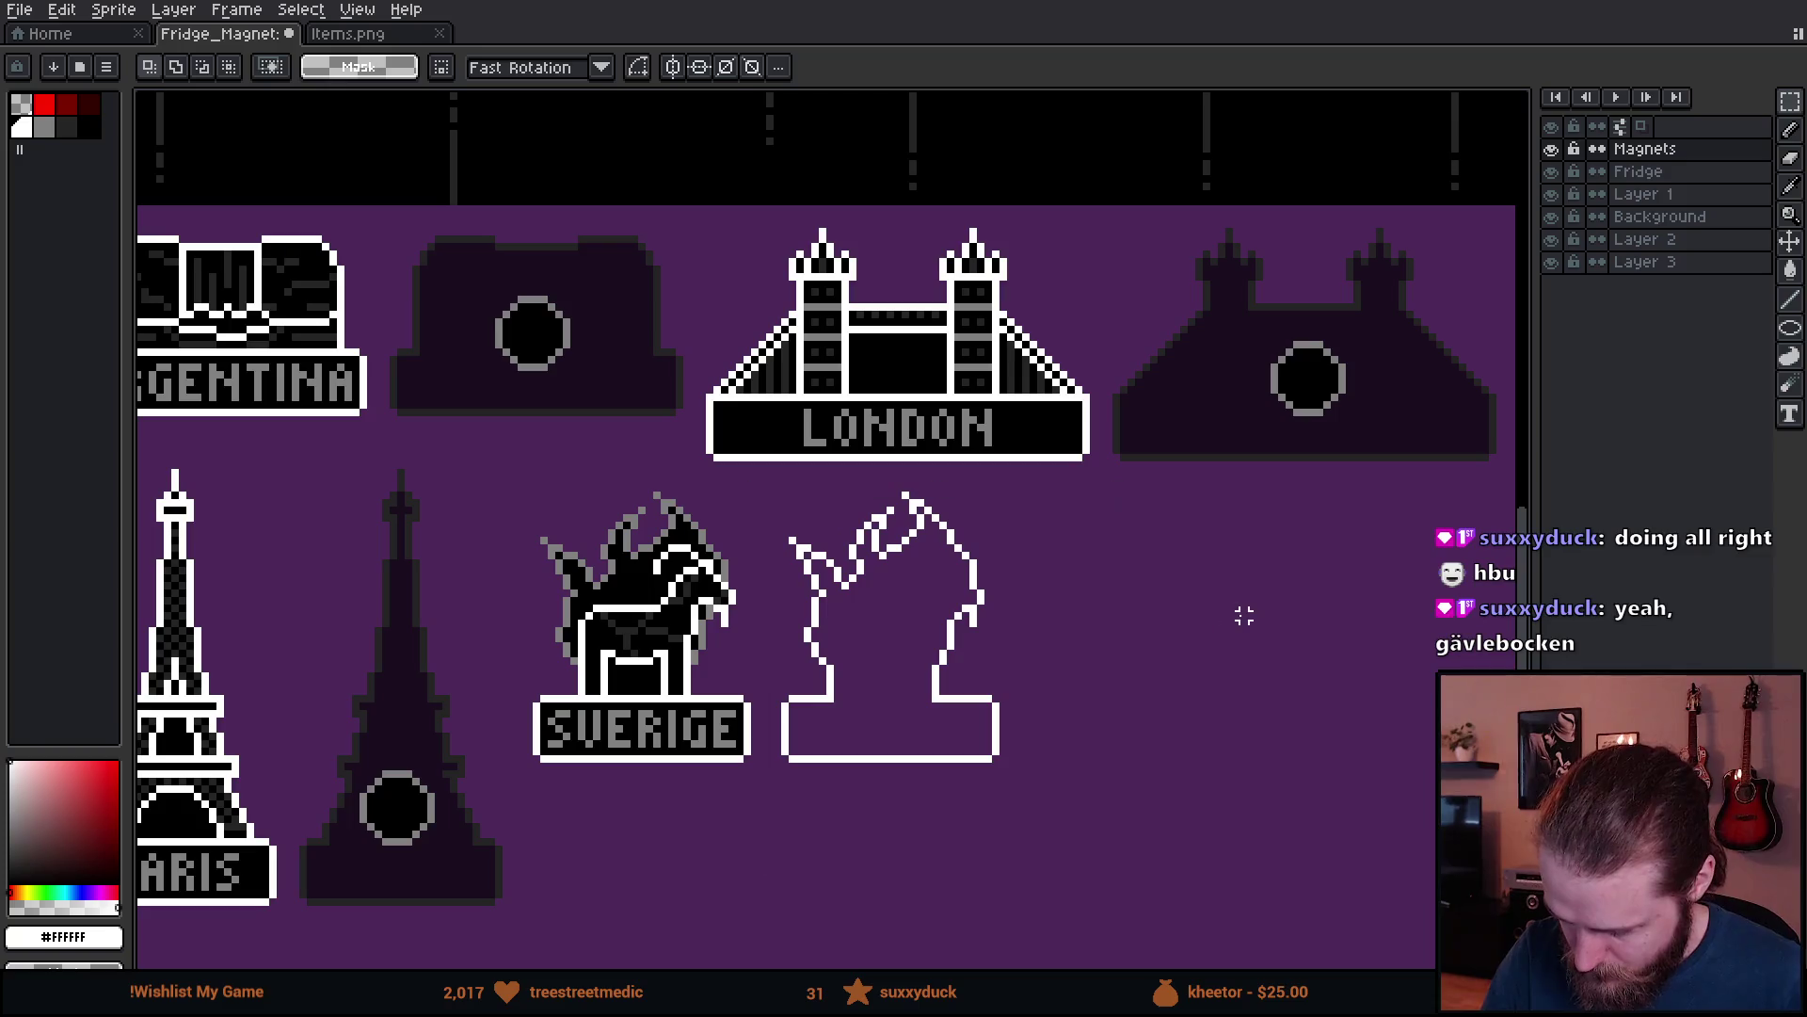
pyautogui.moveTo(1289, 632); pyautogui.dragTo(811, 658)
pyautogui.moveTo(1046, 270); pyautogui.dragTo(1259, 444)
pyautogui.moveTo(795, 650)
pyautogui.mouseDown()
pyautogui.moveTo(1248, 541)
pyautogui.moveTo(1322, 543)
pyautogui.mouseUp()
pyautogui.hotkey('ctrl', 'v')
pyautogui.moveTo(838, 266)
pyautogui.mouseDown()
pyautogui.moveTo(992, 548)
pyautogui.moveTo(970, 651)
pyautogui.moveTo(976, 638)
pyautogui.mouseUp()
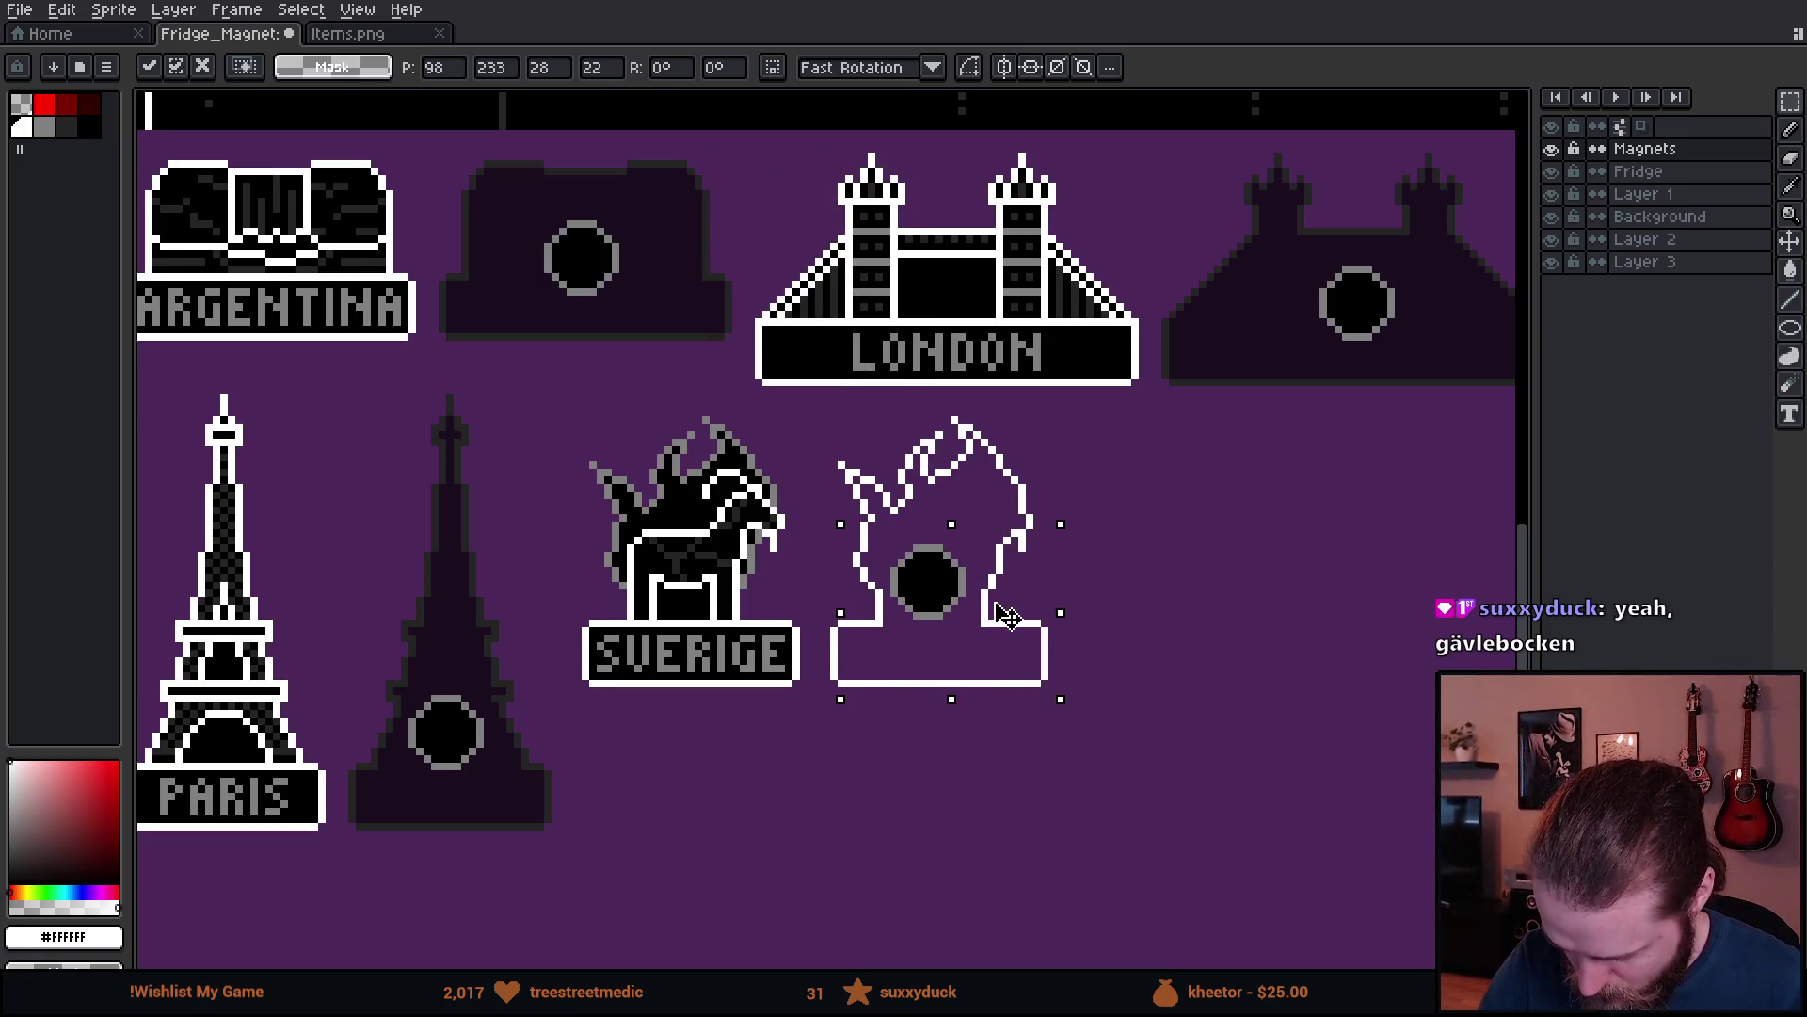
pyautogui.click(1135, 593)
# - Hide Layer 3's purple background and contiguous-fill the outlined figure with black
pyautogui.press('g')
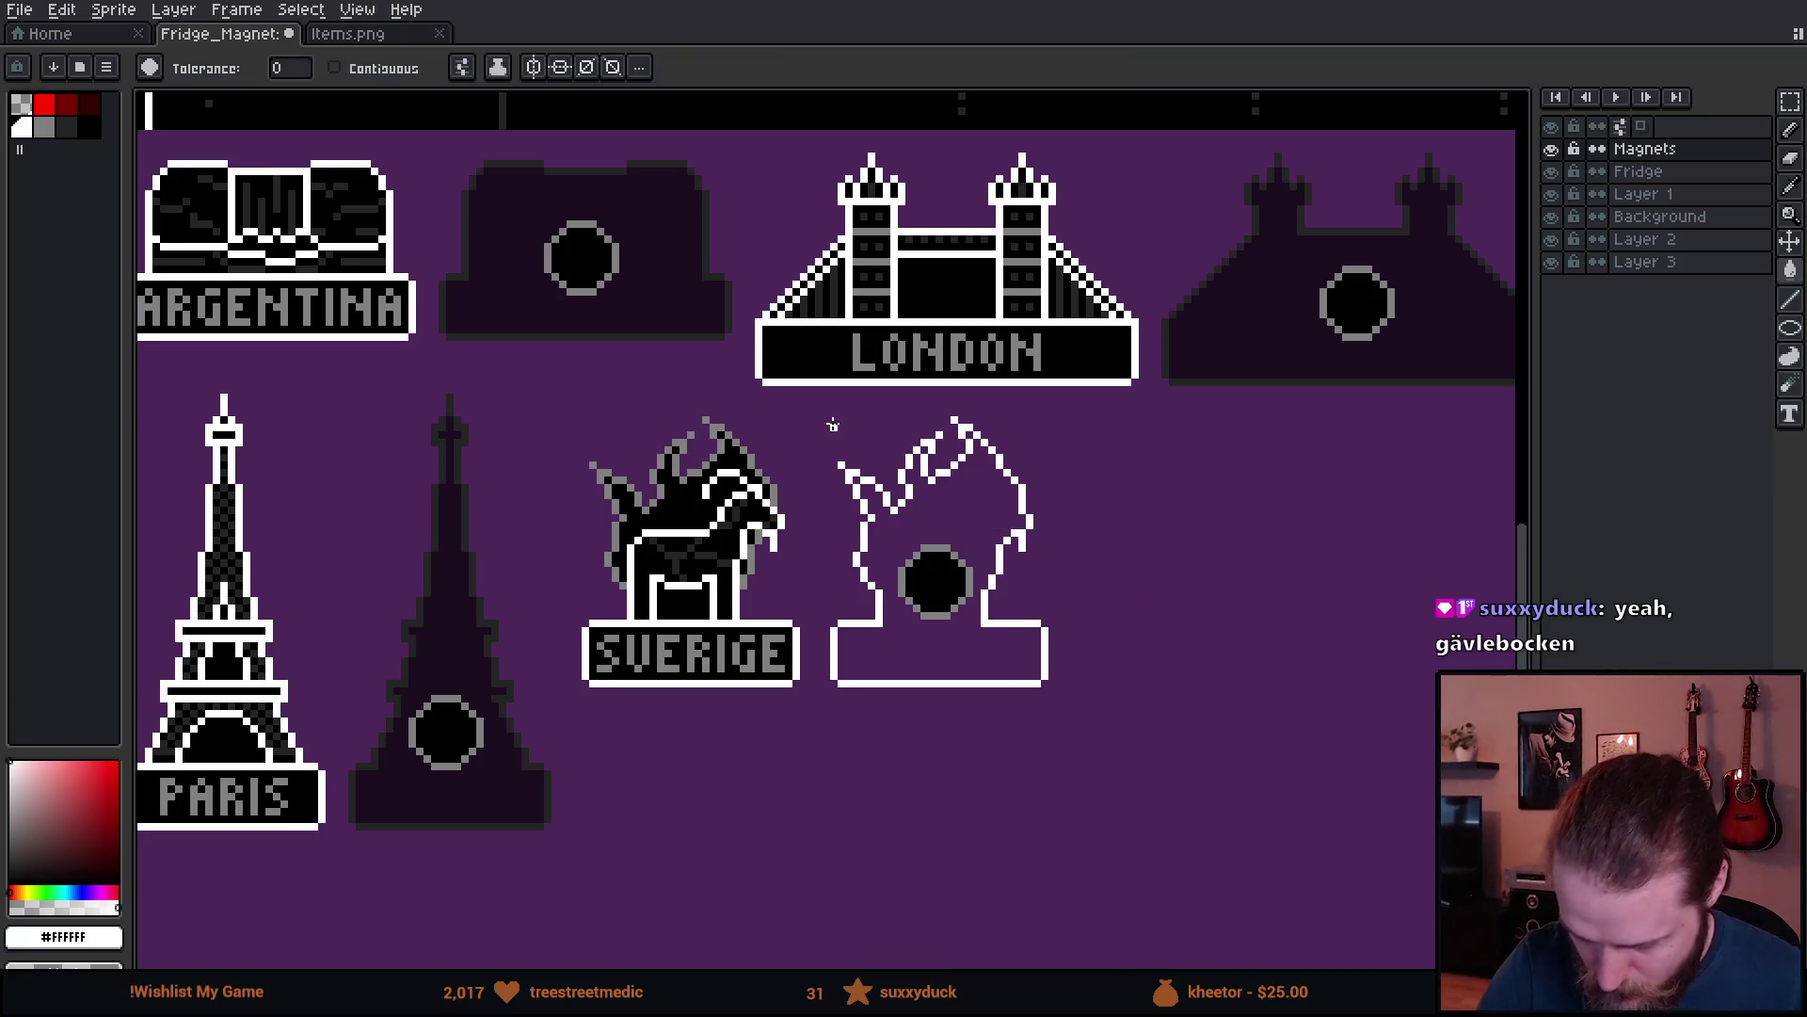
pyautogui.press('m')
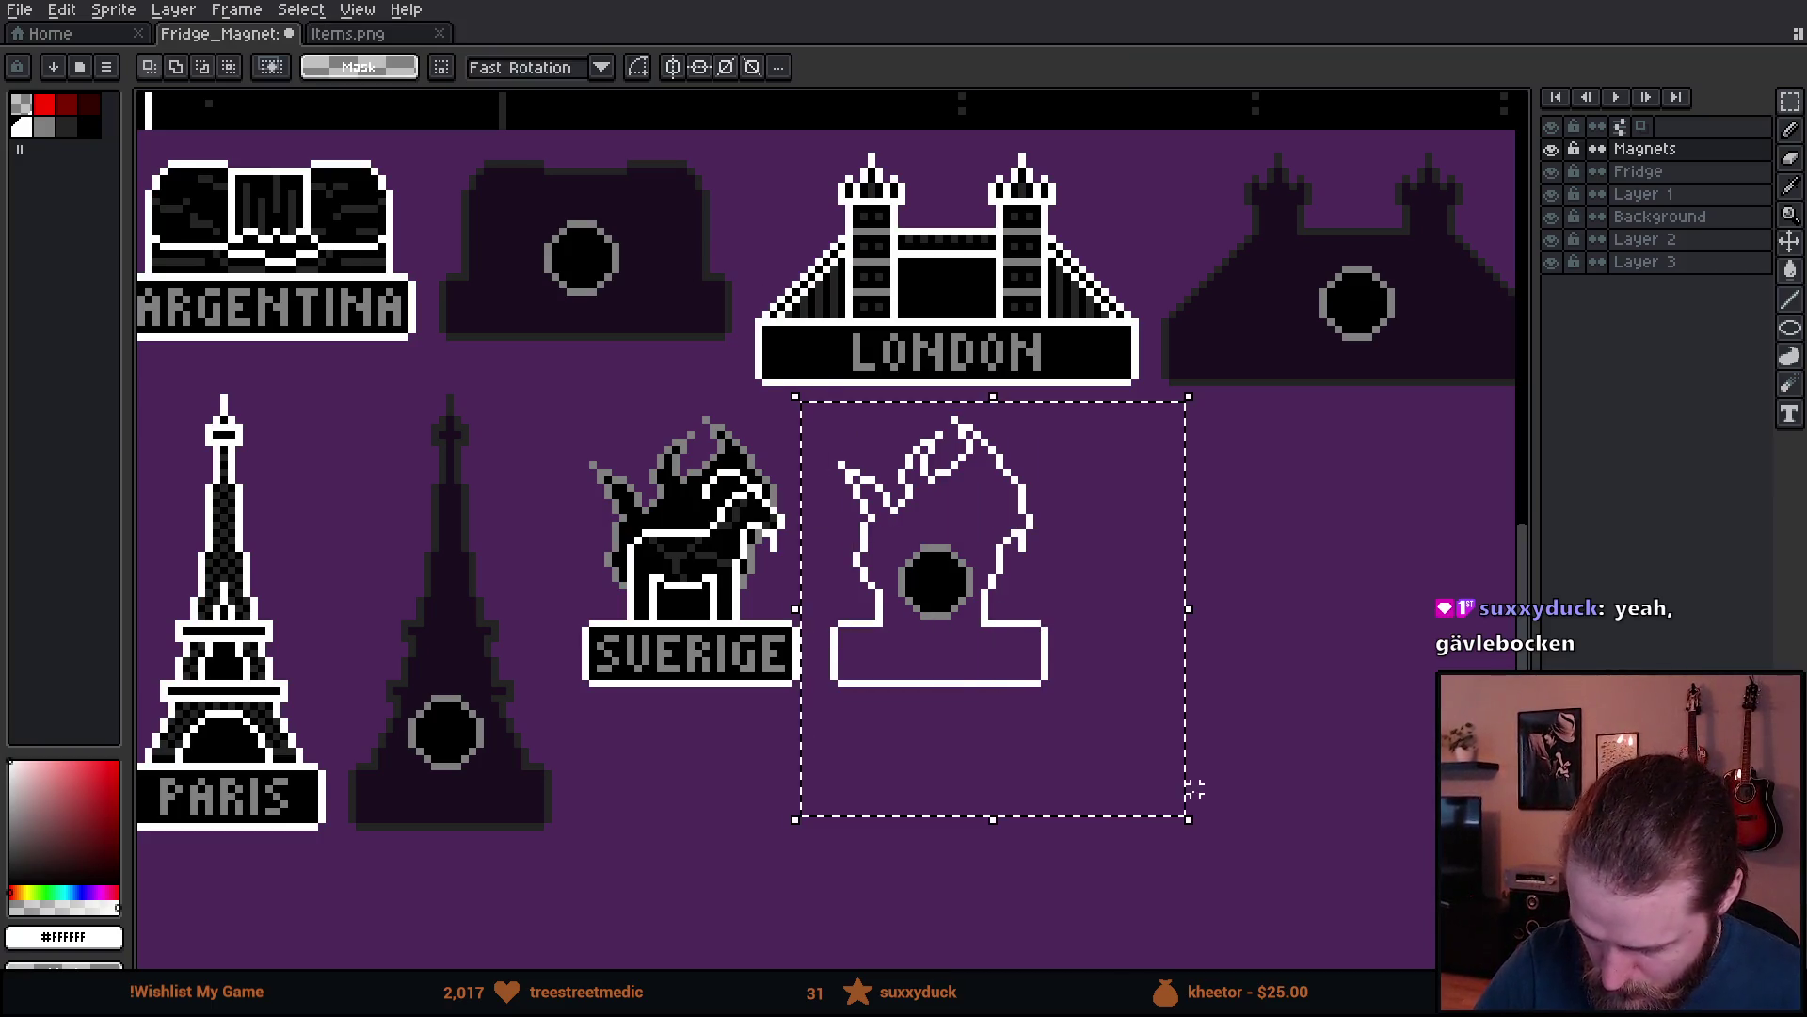
pyautogui.press('i')
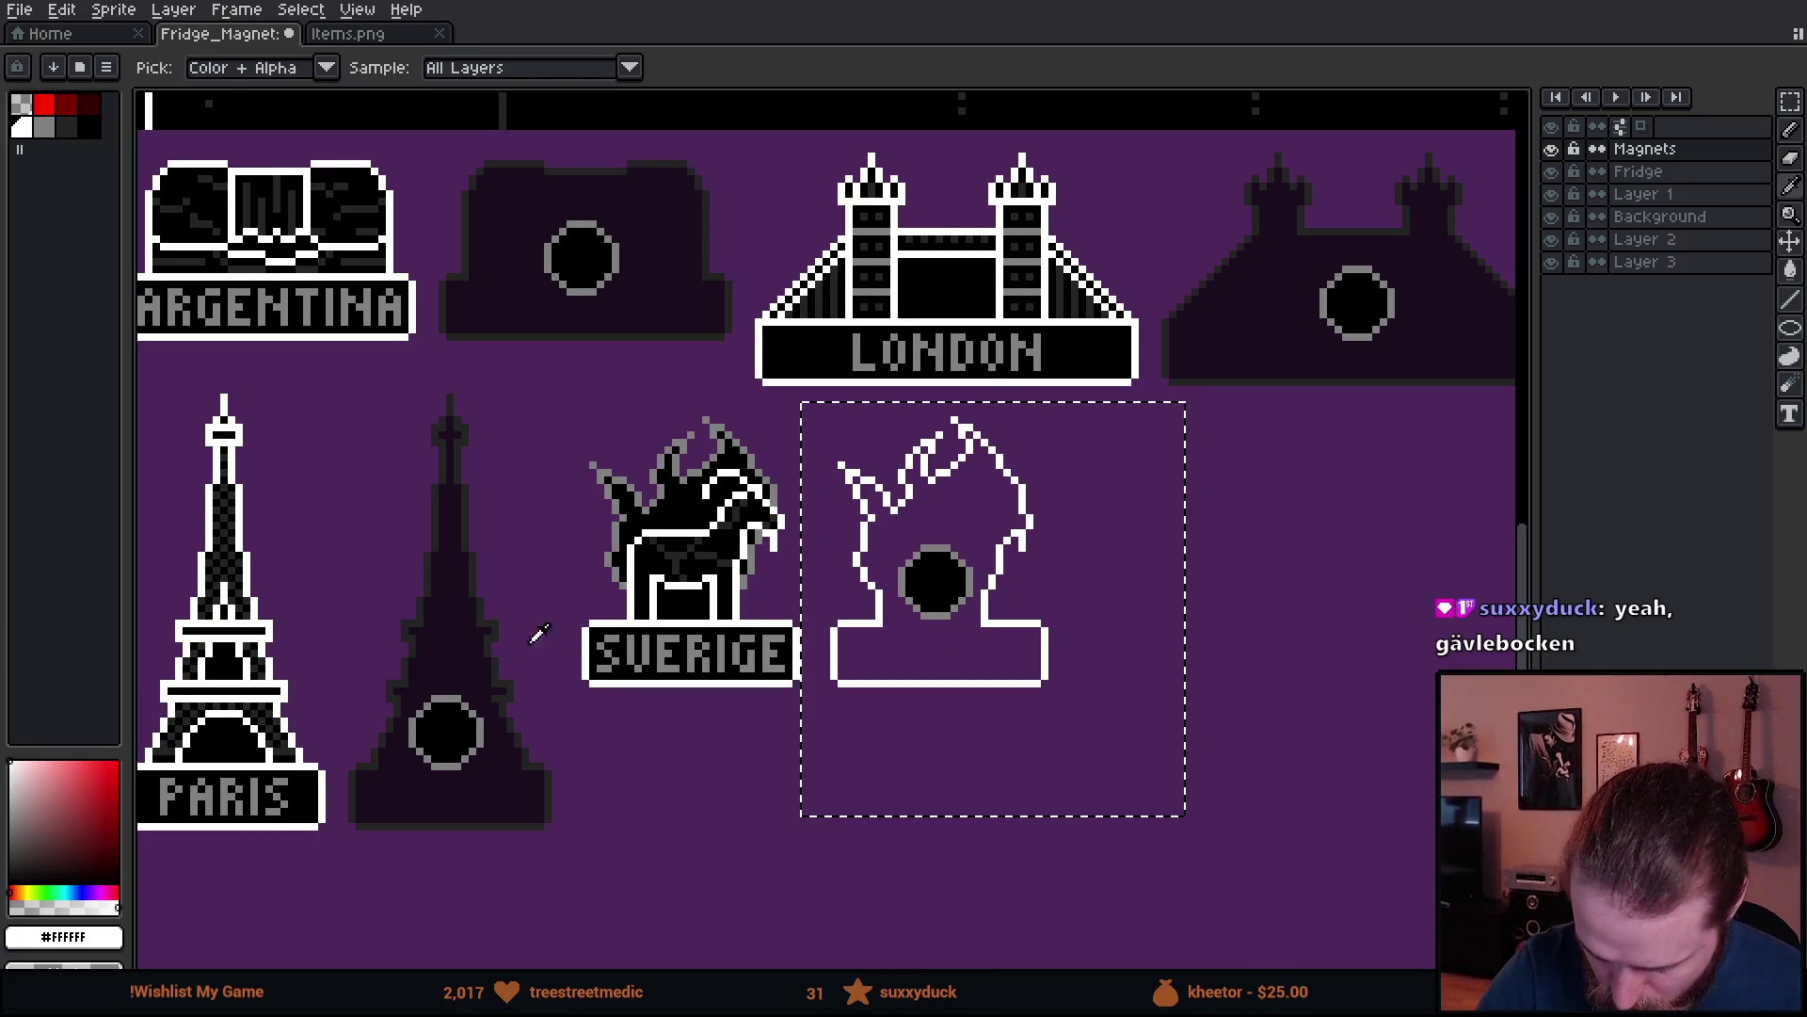
pyautogui.click(500, 623)
pyautogui.press('g')
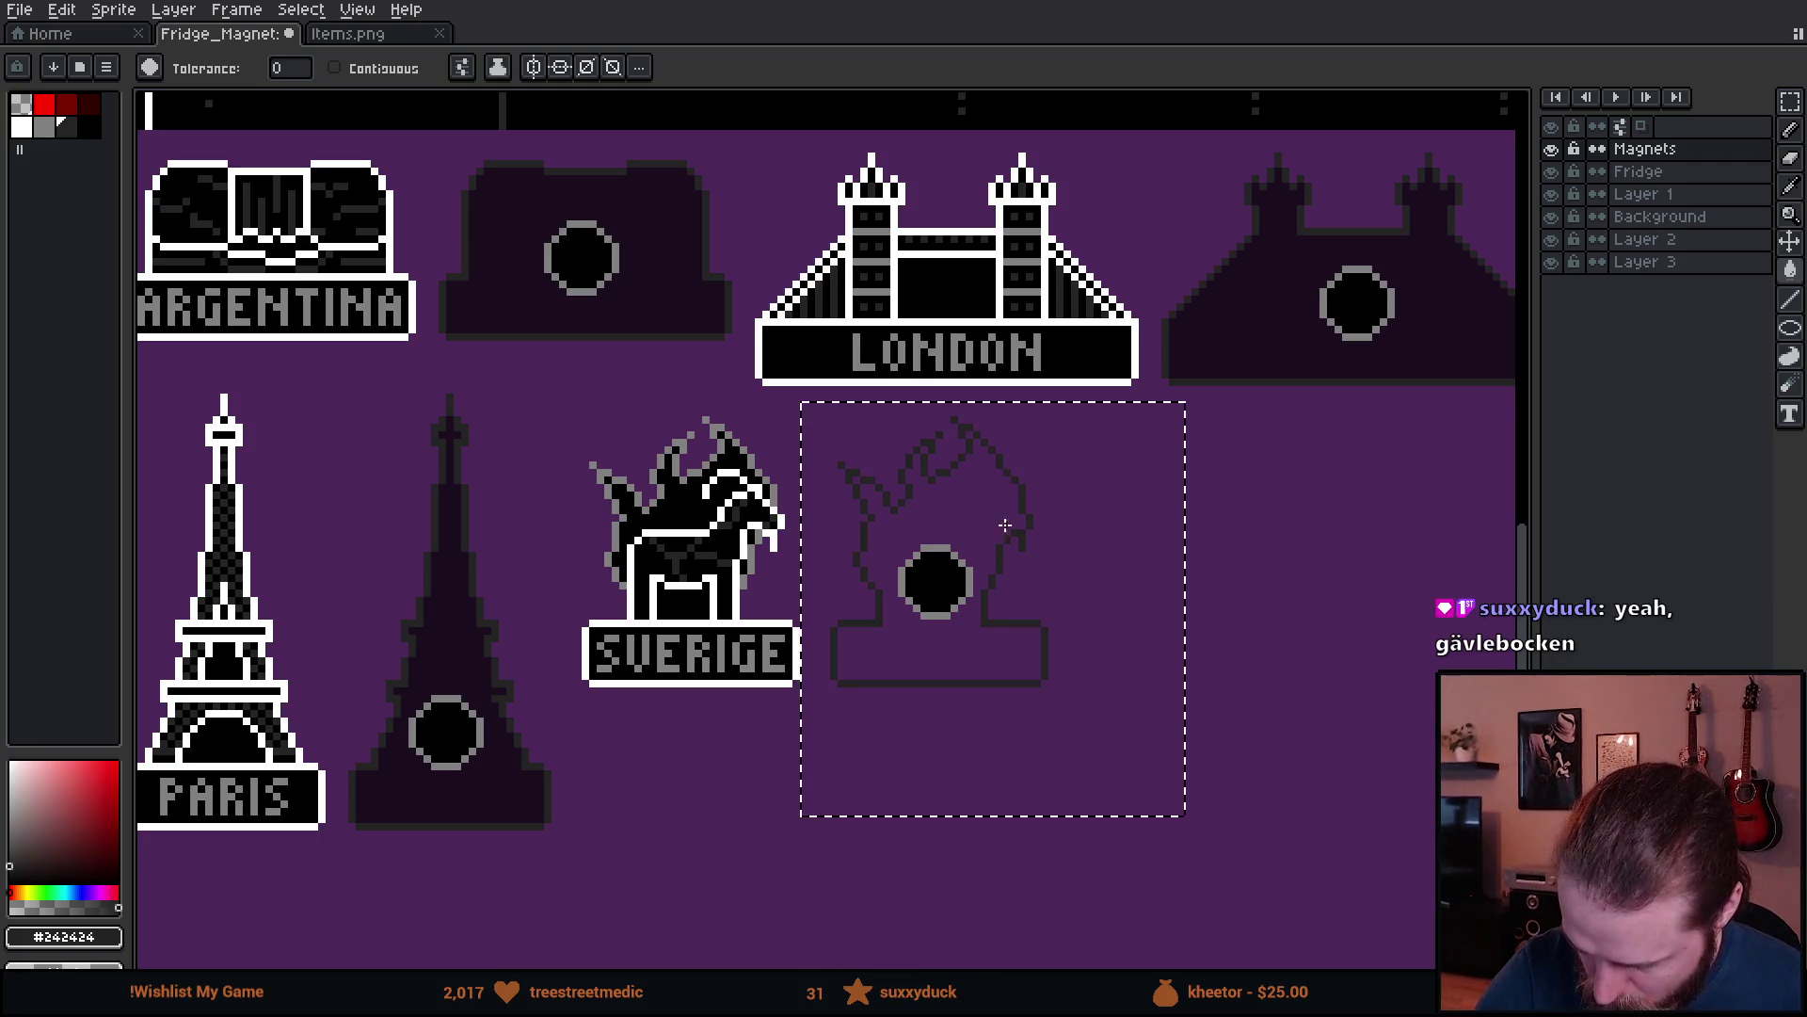
pyautogui.click(1551, 262)
pyautogui.press('alt')
pyautogui.click(1487, 290)
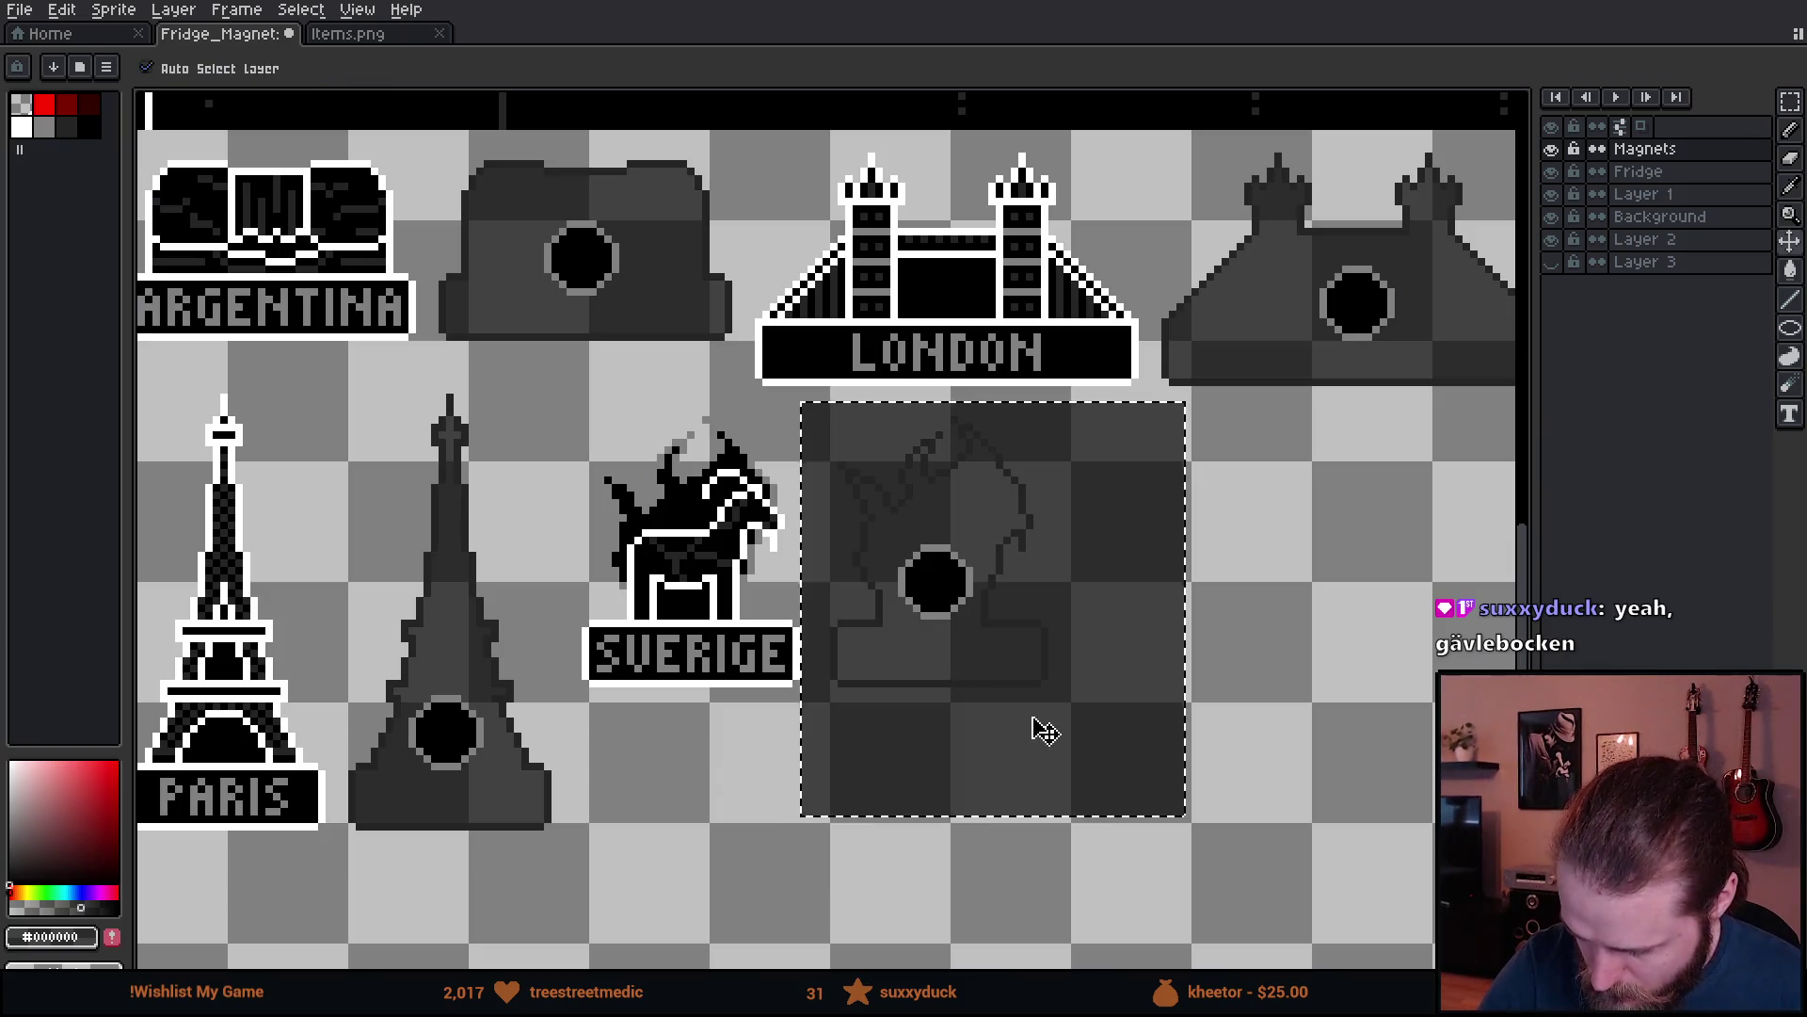
pyautogui.click(335, 68)
pyautogui.click(952, 643)
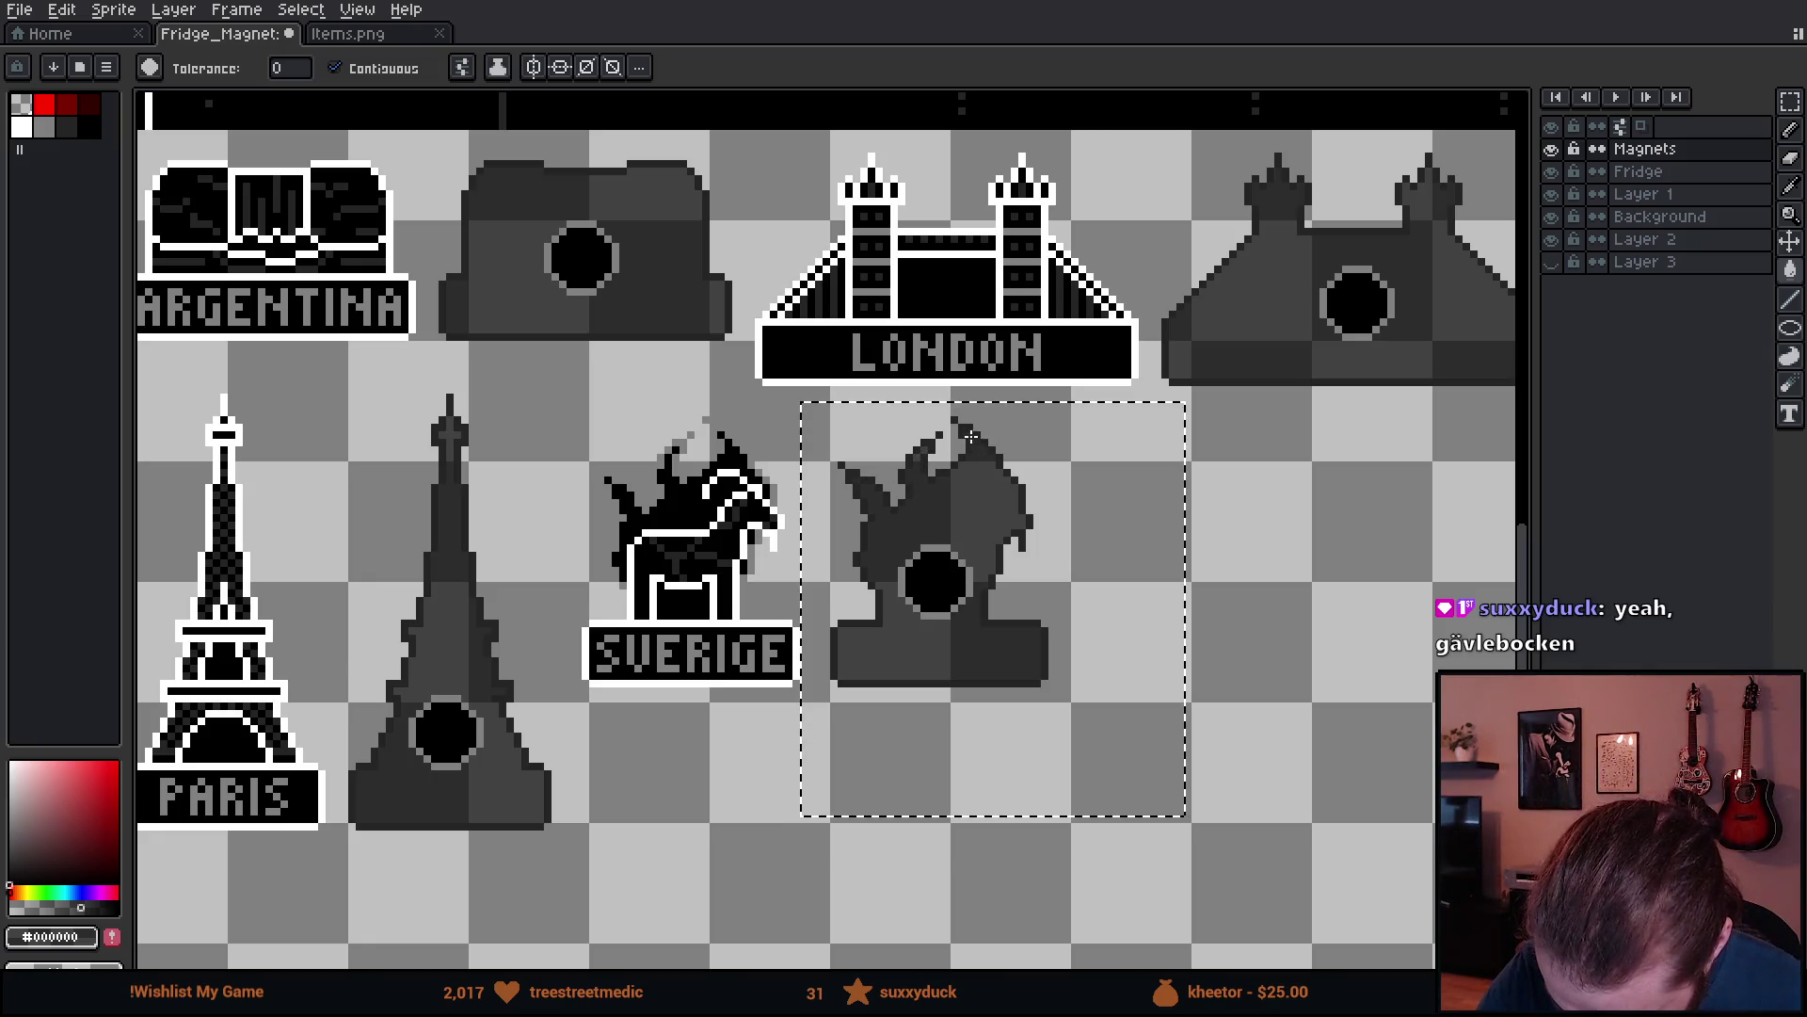
# - Deselect the filled figure and zoom out to centre the whole sprite sheet
pyautogui.moveTo(1139, 678); pyautogui.dragTo(1283, 718)
pyautogui.hotkey('ctrl', 'd')
pyautogui.scroll(-3, 1326, 653)
pyautogui.moveTo(1312, 633)
pyautogui.mouseDown()
pyautogui.moveTo(1230, 710)
pyautogui.moveTo(1018, 730)
pyautogui.mouseUp()
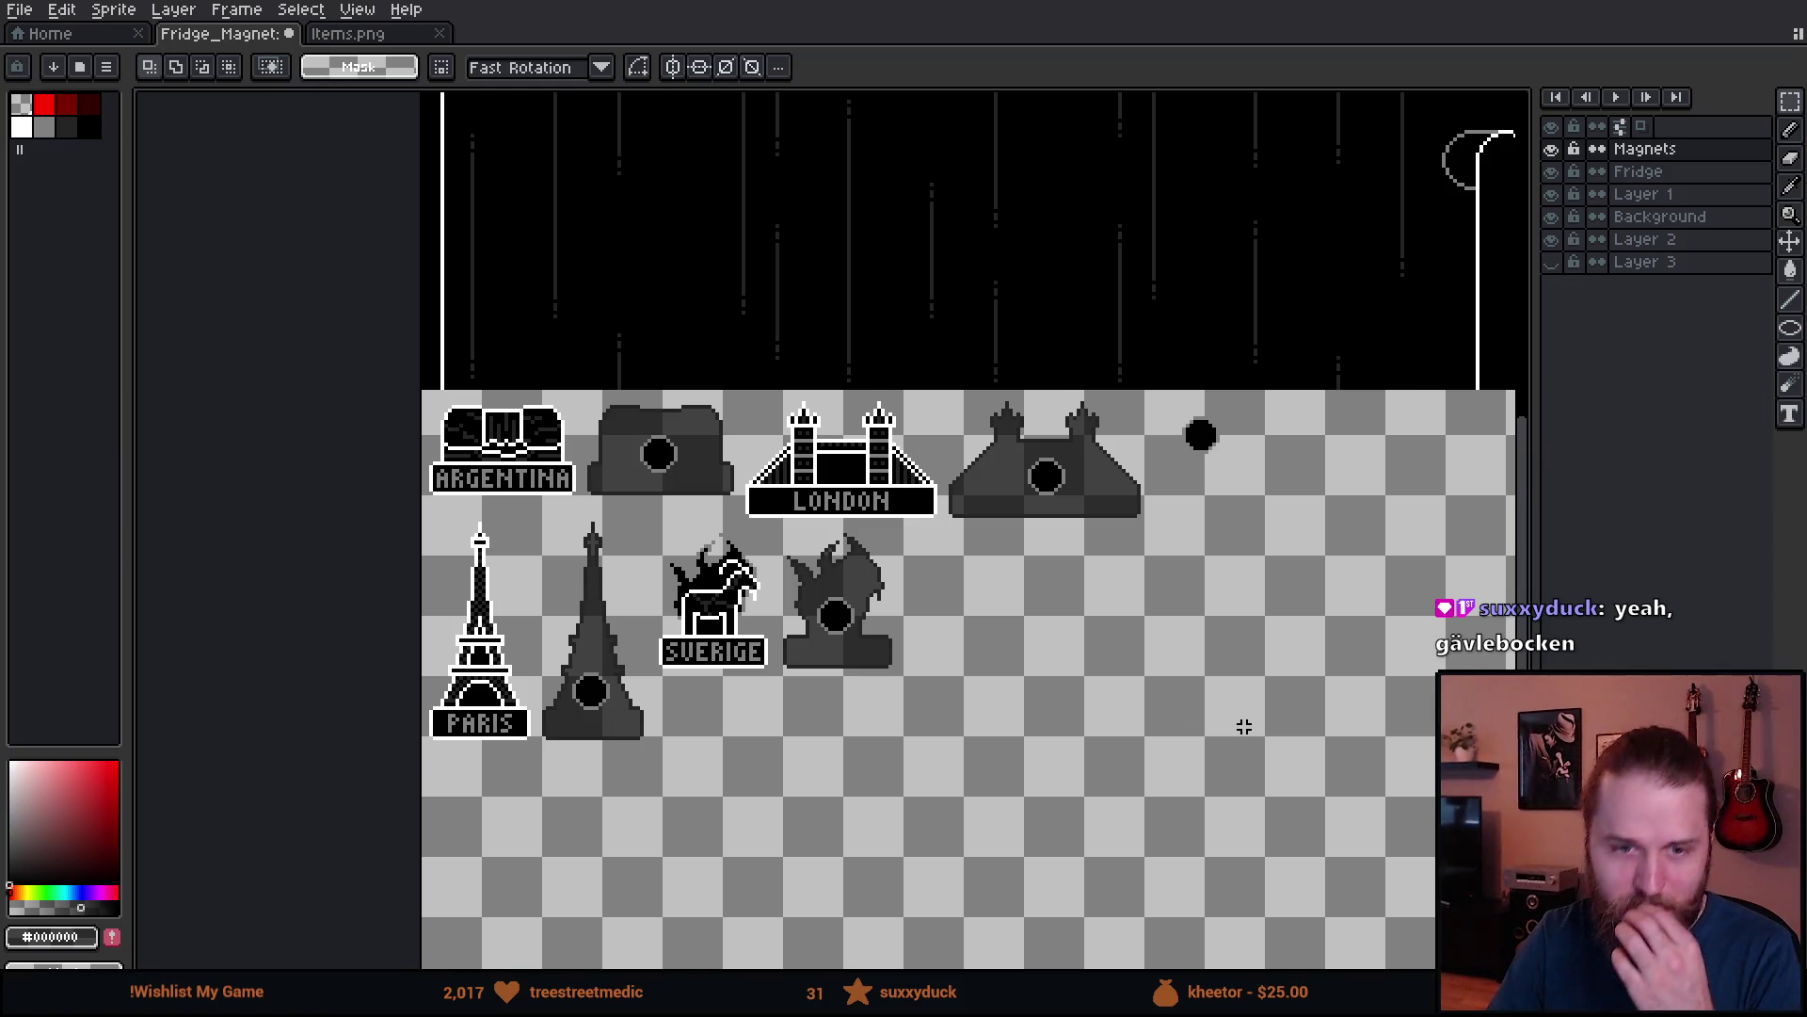
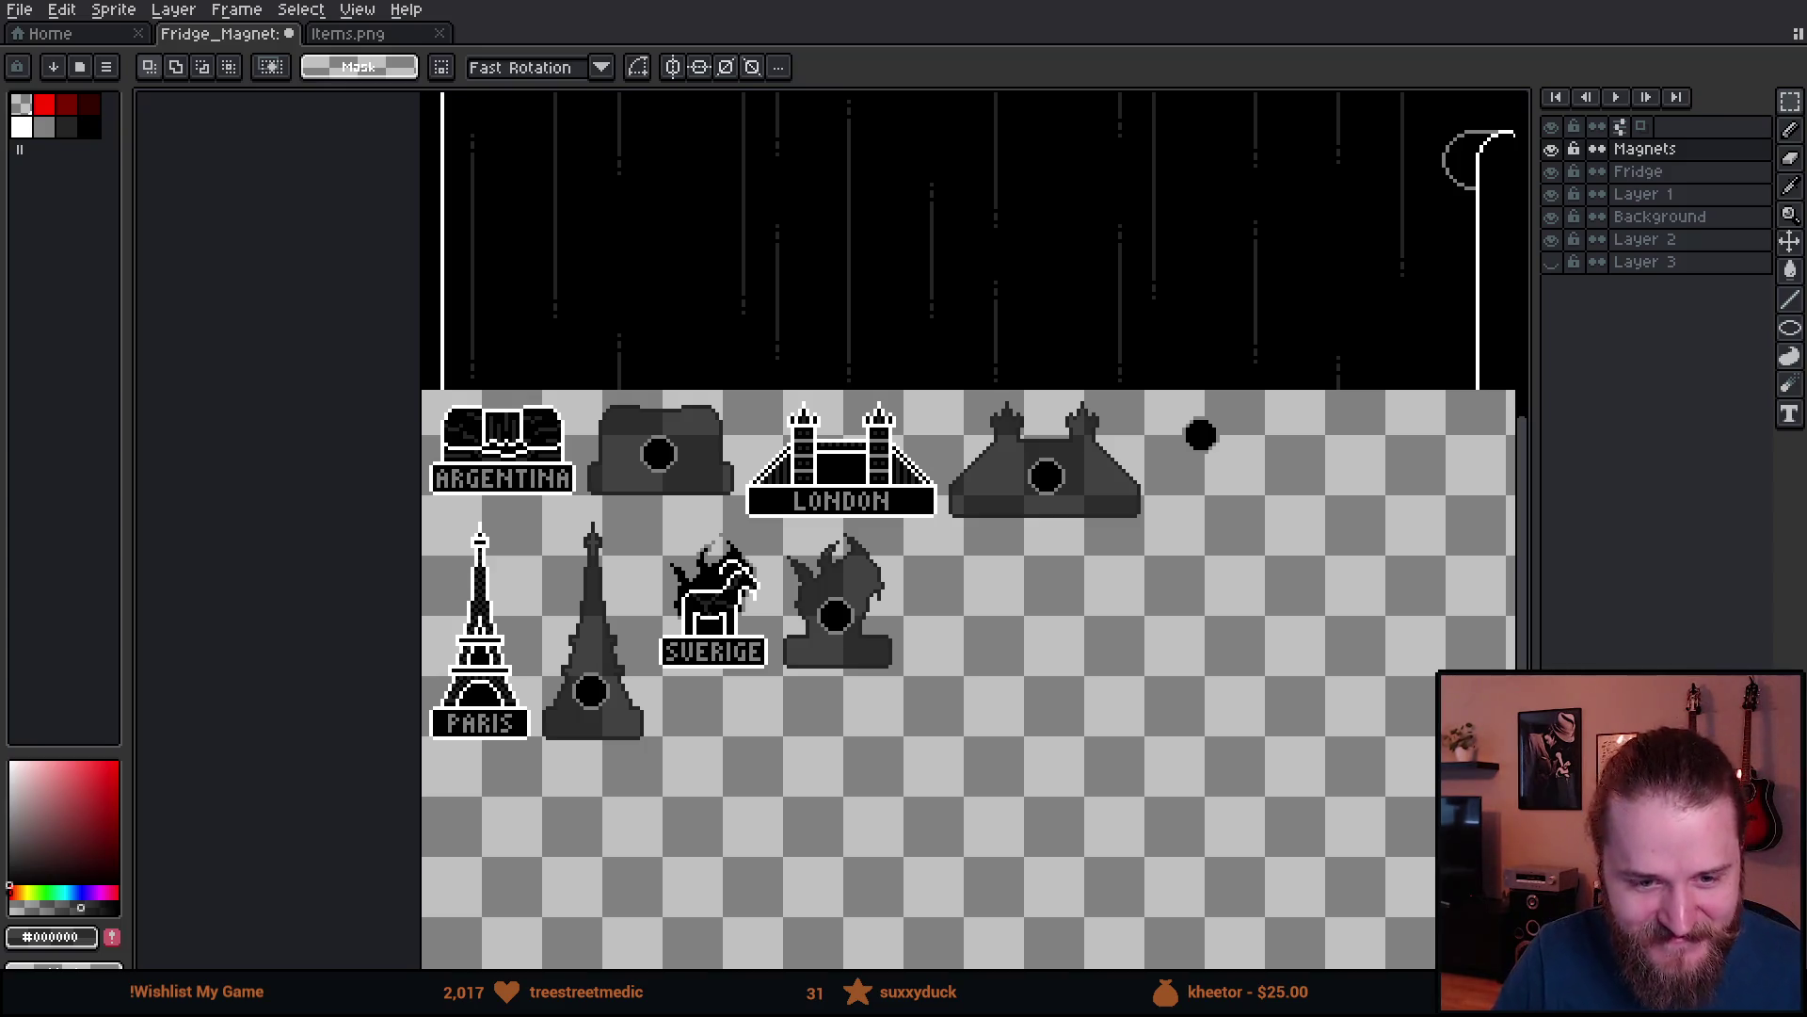
# - Pan past the Porto, Brasil, Berlin and Japan magnets, zoom in, and box-select the China magnet
pyautogui.moveTo(1092, 667)
pyautogui.mouseDown()
pyautogui.moveTo(850, 585)
pyautogui.moveTo(725, 585)
pyautogui.moveTo(1092, 605)
pyautogui.moveTo(1031, 591)
pyautogui.mouseUp()
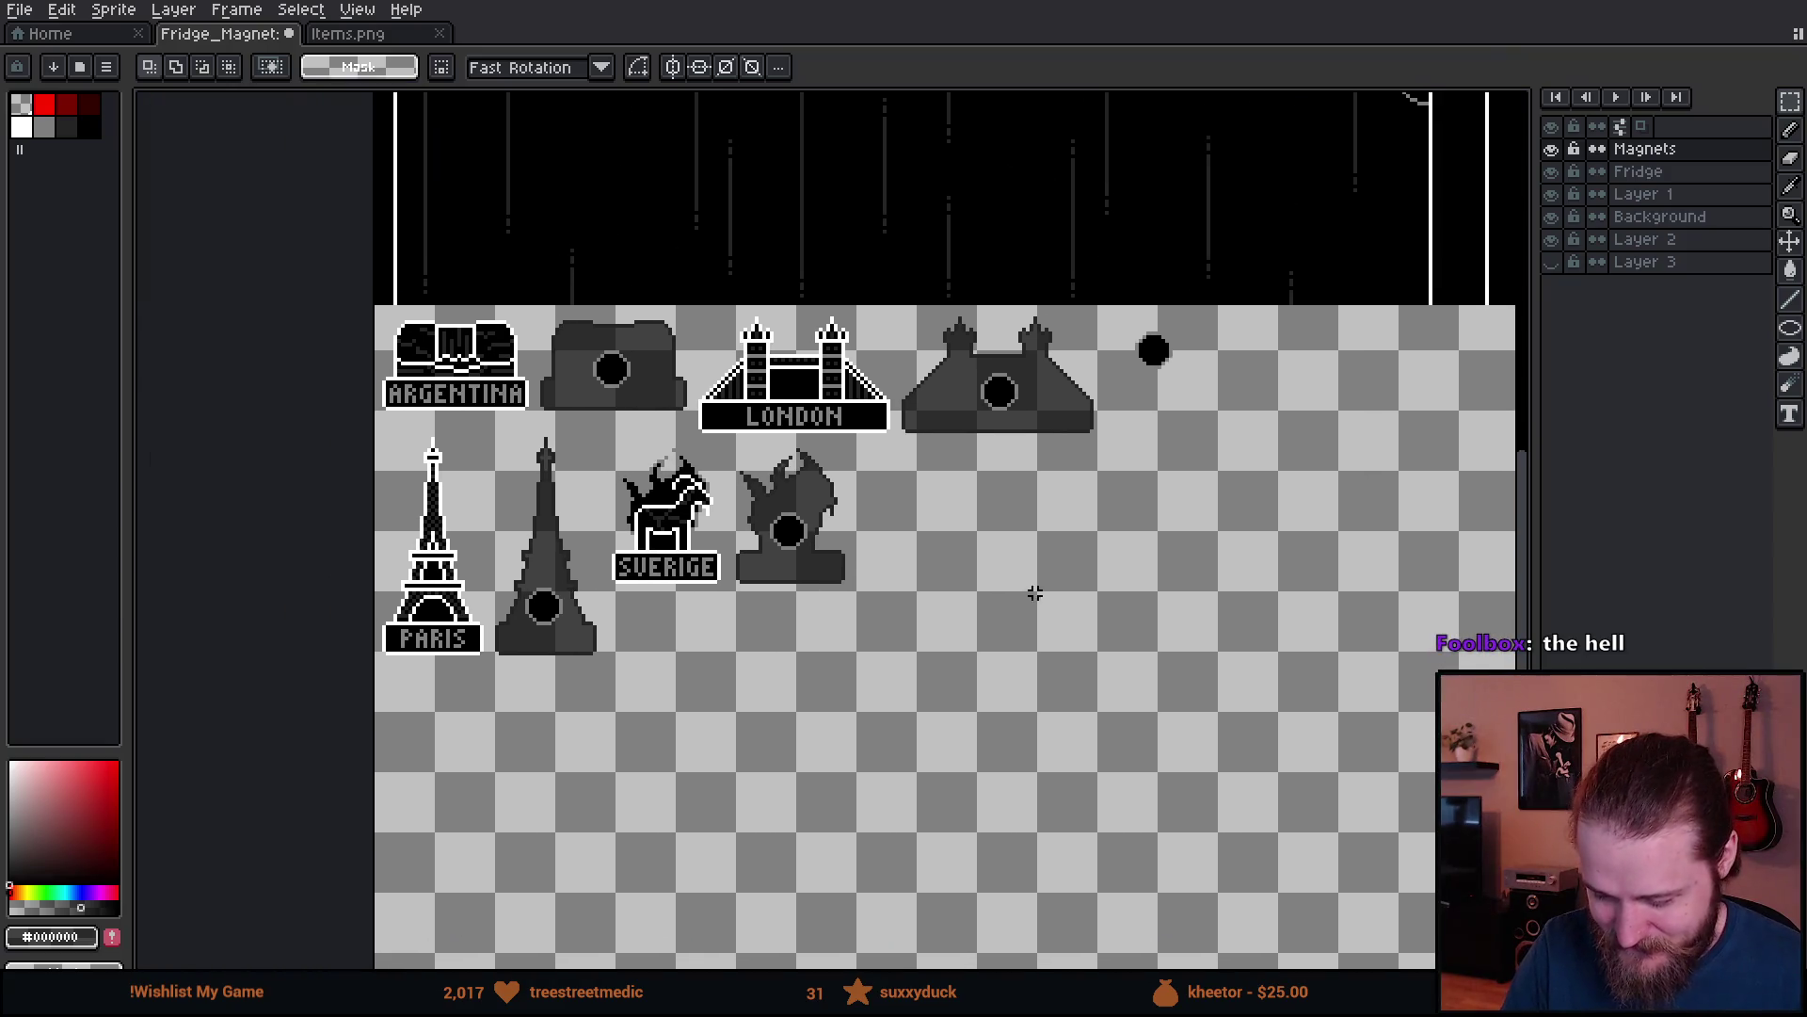
pyautogui.moveTo(1281, 661)
pyautogui.mouseDown()
pyautogui.moveTo(621, 596)
pyautogui.moveTo(366, 686)
pyautogui.mouseUp()
pyautogui.moveTo(1052, 588)
pyautogui.mouseDown()
pyautogui.moveTo(980, 650)
pyautogui.moveTo(951, 708)
pyautogui.mouseUp()
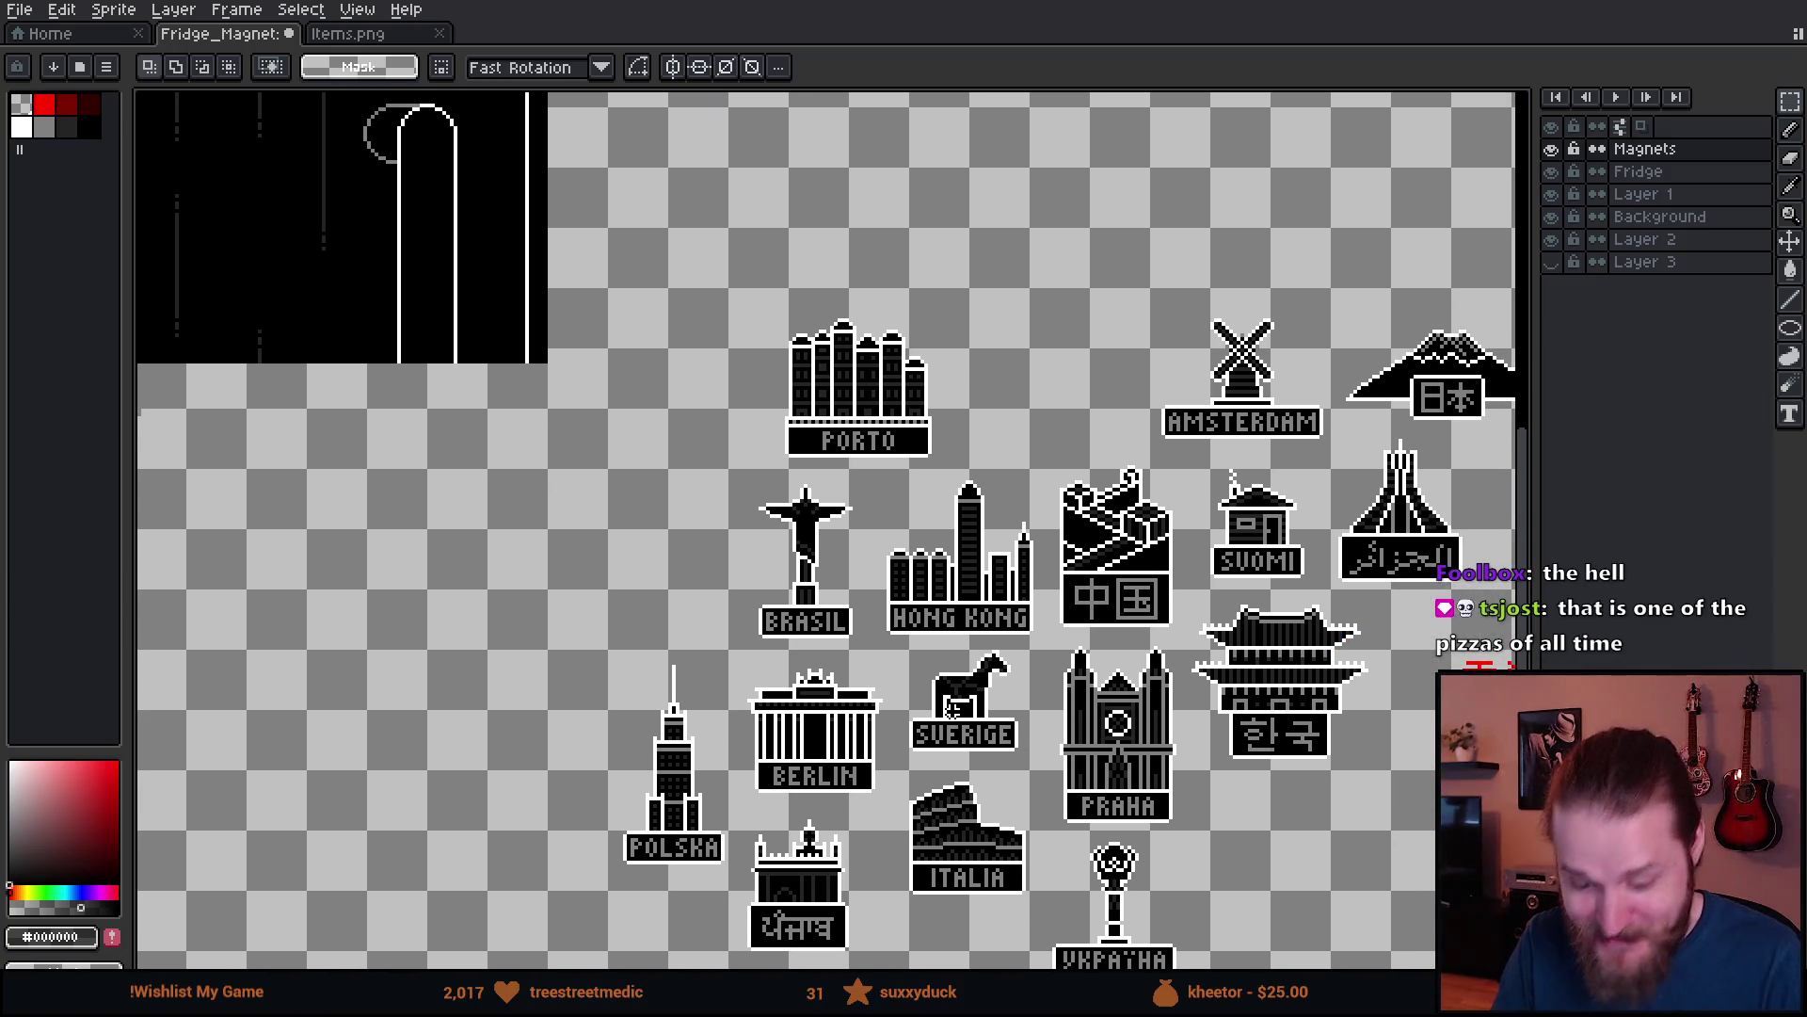
pyautogui.scroll(1, 951, 708)
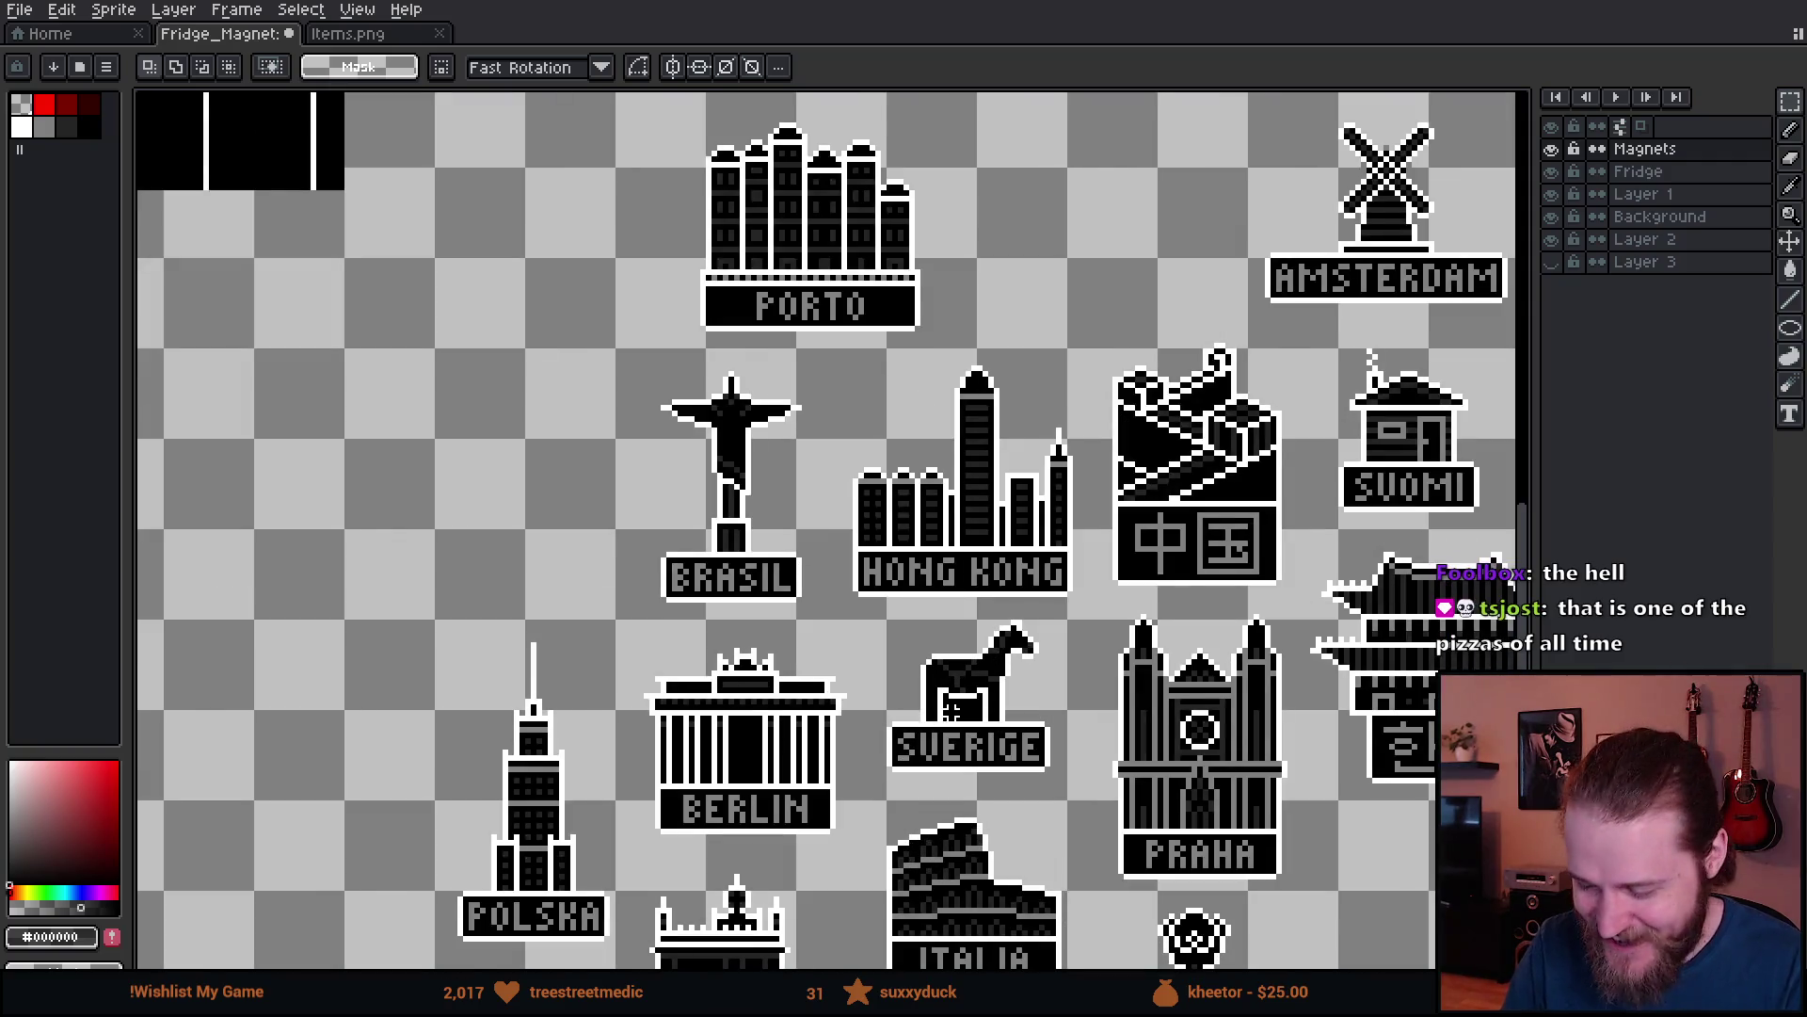
pyautogui.moveTo(1178, 692)
pyautogui.mouseDown()
pyautogui.moveTo(944, 805)
pyautogui.moveTo(967, 789)
pyautogui.mouseUp()
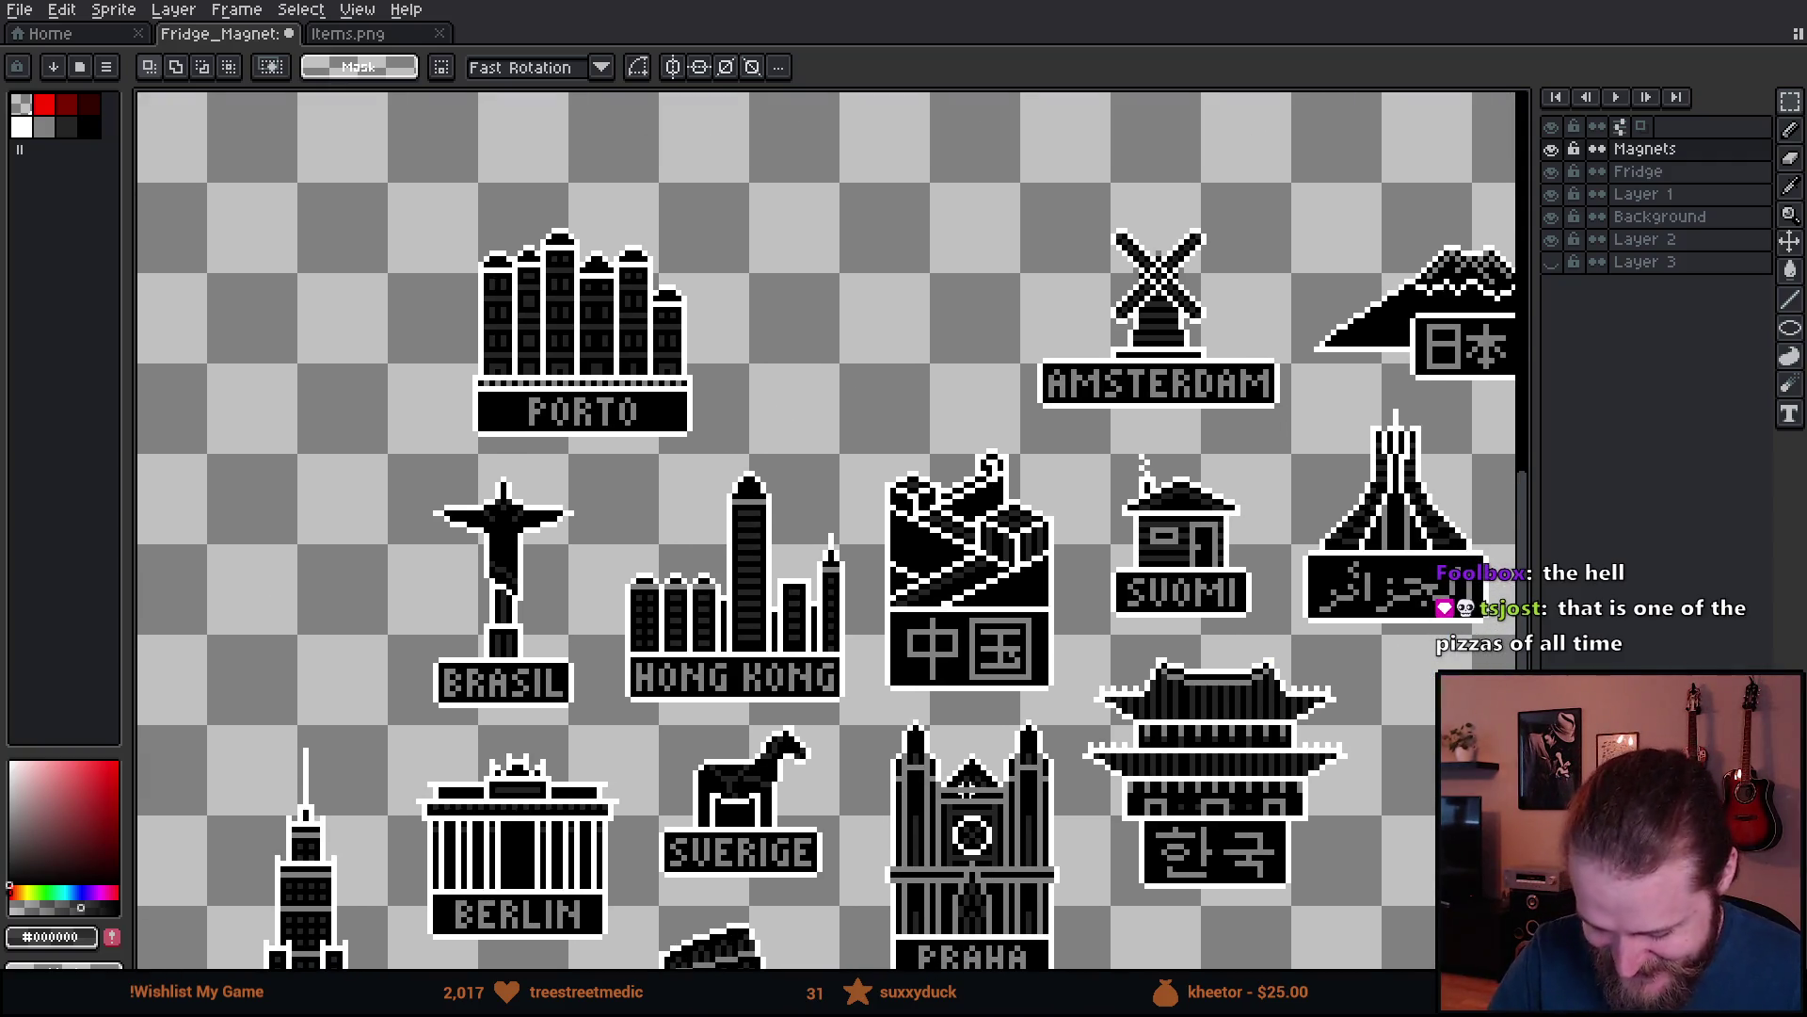
pyautogui.moveTo(856, 429); pyautogui.dragTo(1067, 702)
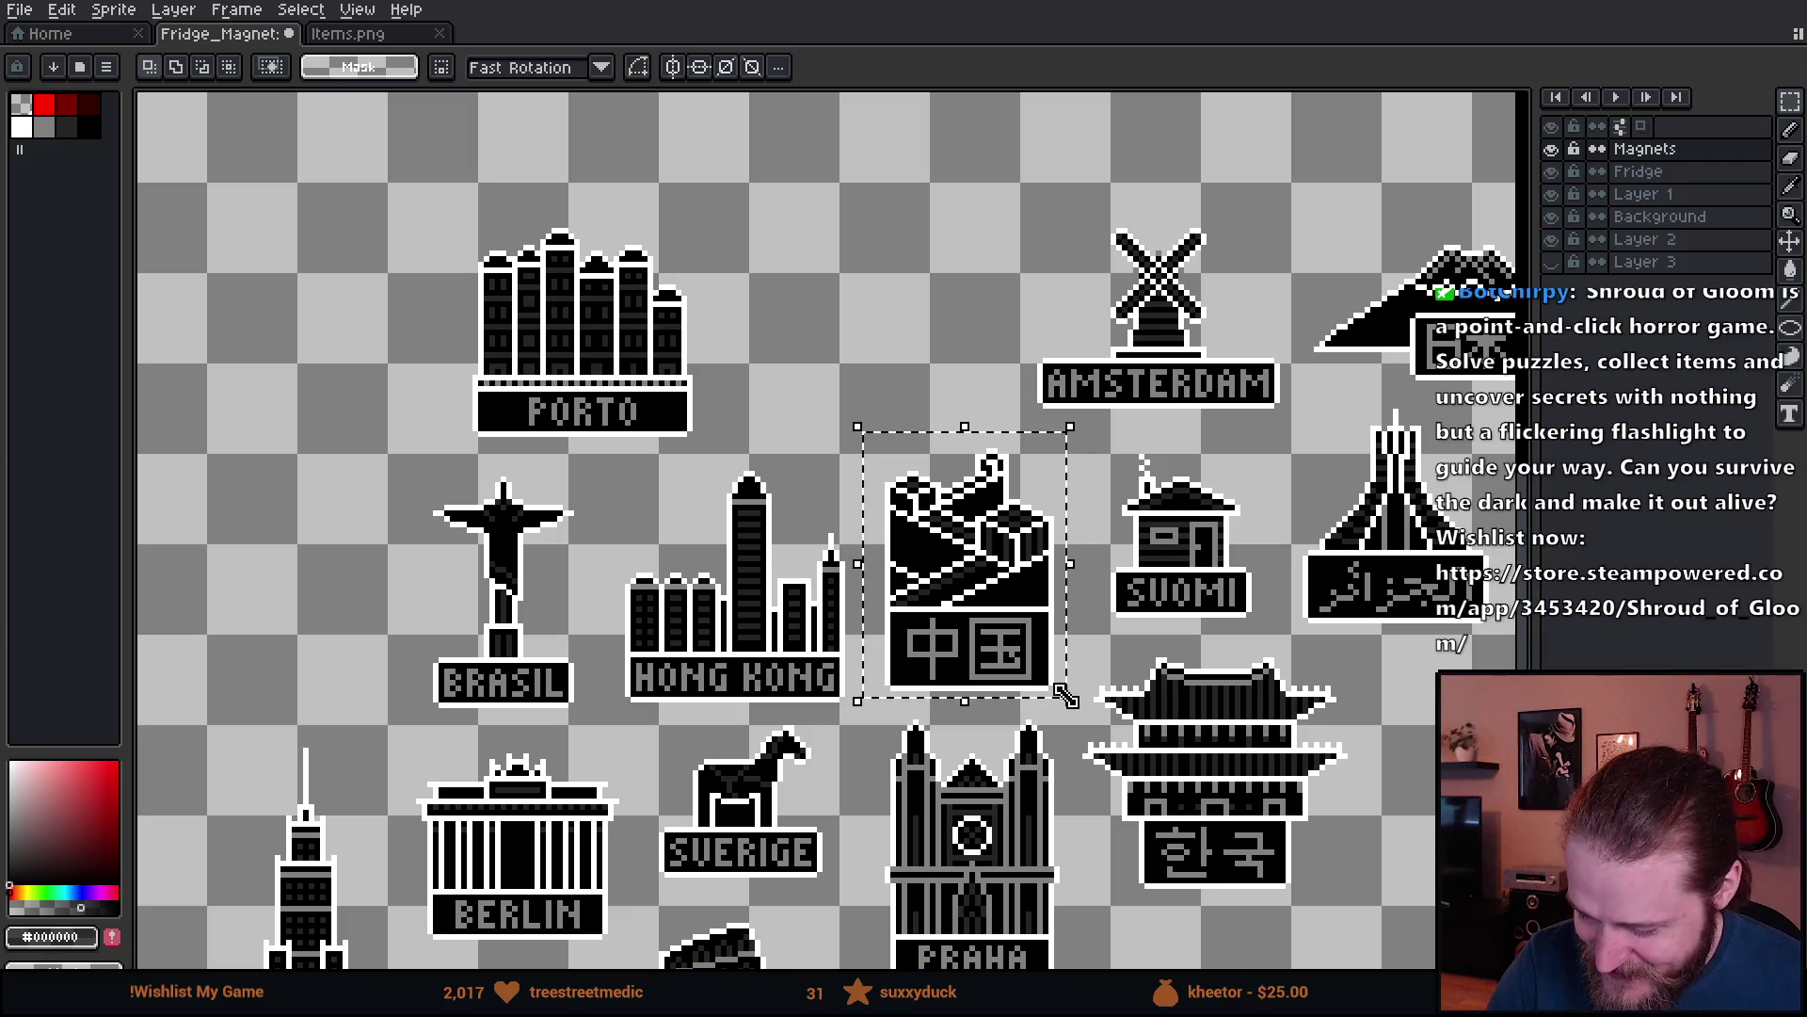
# - Move the China magnet into the row beside the Sverige silhouette and commit it
pyautogui.moveTo(1002, 644)
pyautogui.mouseDown()
pyautogui.moveTo(1327, 589)
pyautogui.moveTo(1142, 541)
pyautogui.moveTo(188, 588)
pyautogui.moveTo(476, 564)
pyautogui.moveTo(1287, 695)
pyautogui.moveTo(1328, 678)
pyautogui.moveTo(1196, 659)
pyautogui.moveTo(1526, 640)
pyautogui.moveTo(942, 678)
pyautogui.moveTo(595, 650)
pyautogui.moveTo(540, 622)
pyautogui.moveTo(760, 704)
pyautogui.mouseUp()
pyautogui.scroll(3, 761, 704)
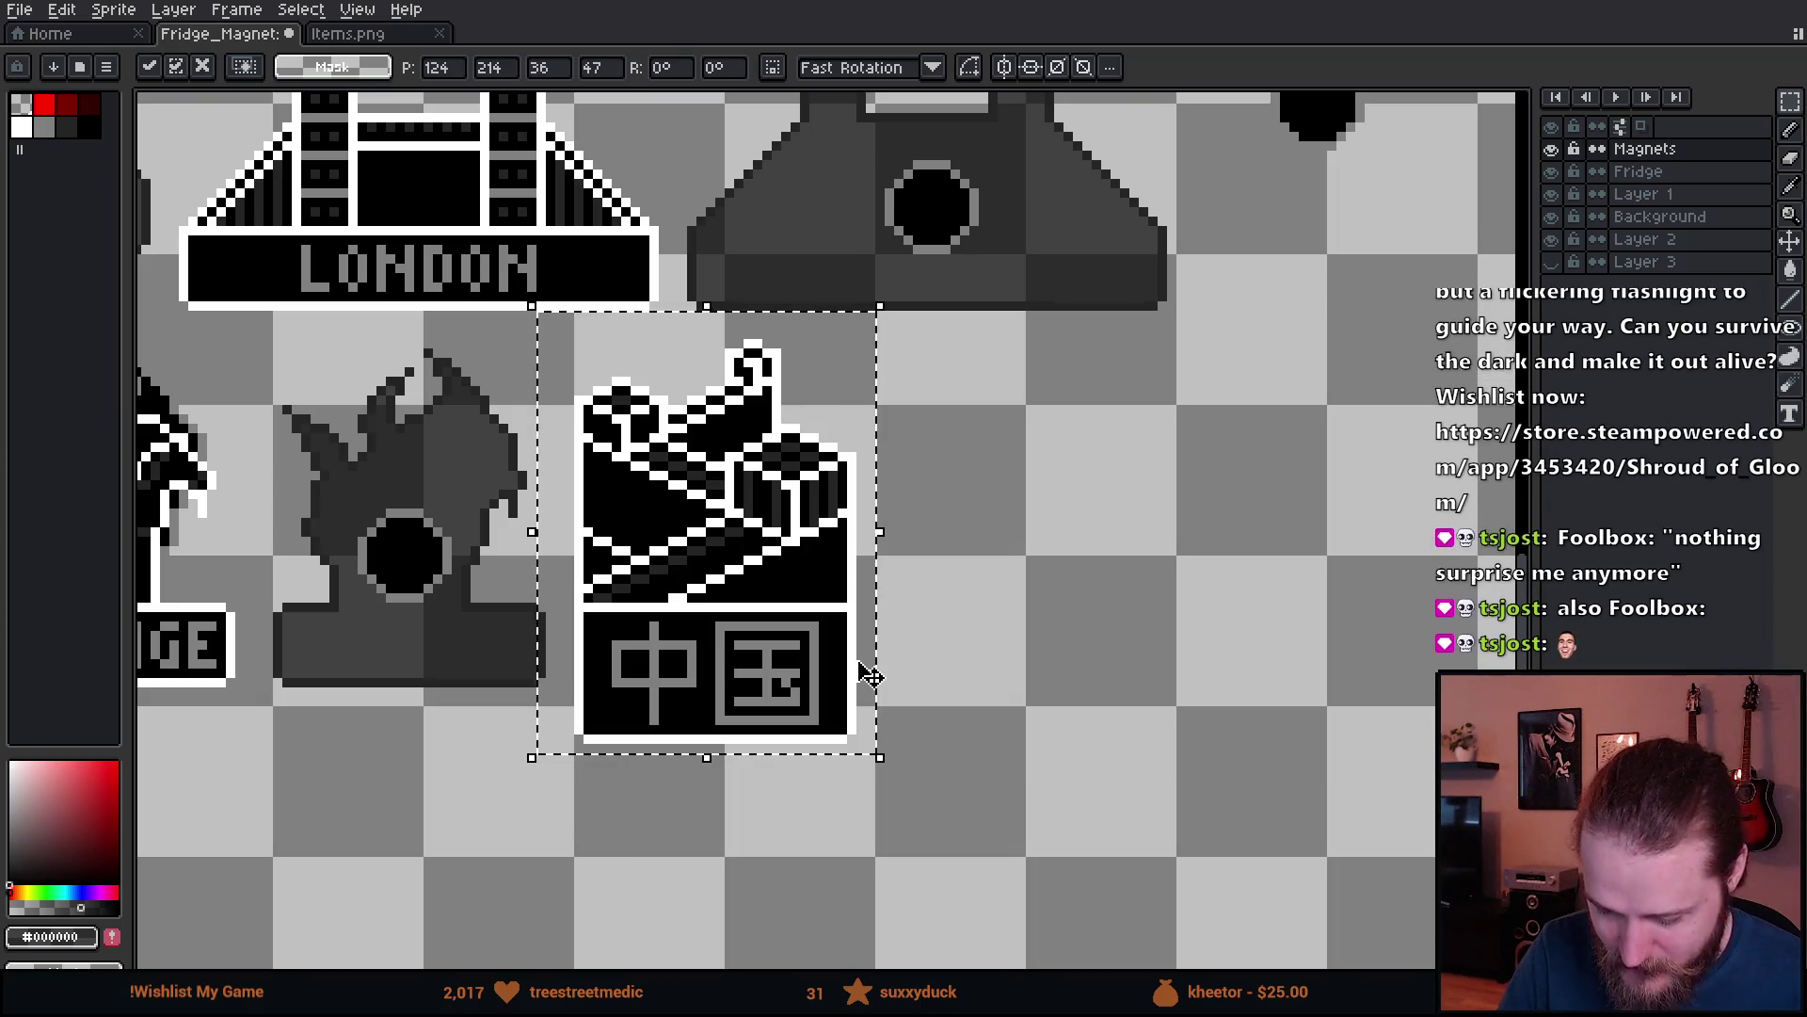
pyautogui.press('Return')
# - Place a duplicate of the China magnet directly to its right, then select the copy
pyautogui.moveTo(562, 327)
pyautogui.mouseDown()
pyautogui.moveTo(725, 640)
pyautogui.moveTo(975, 868)
pyautogui.mouseUp()
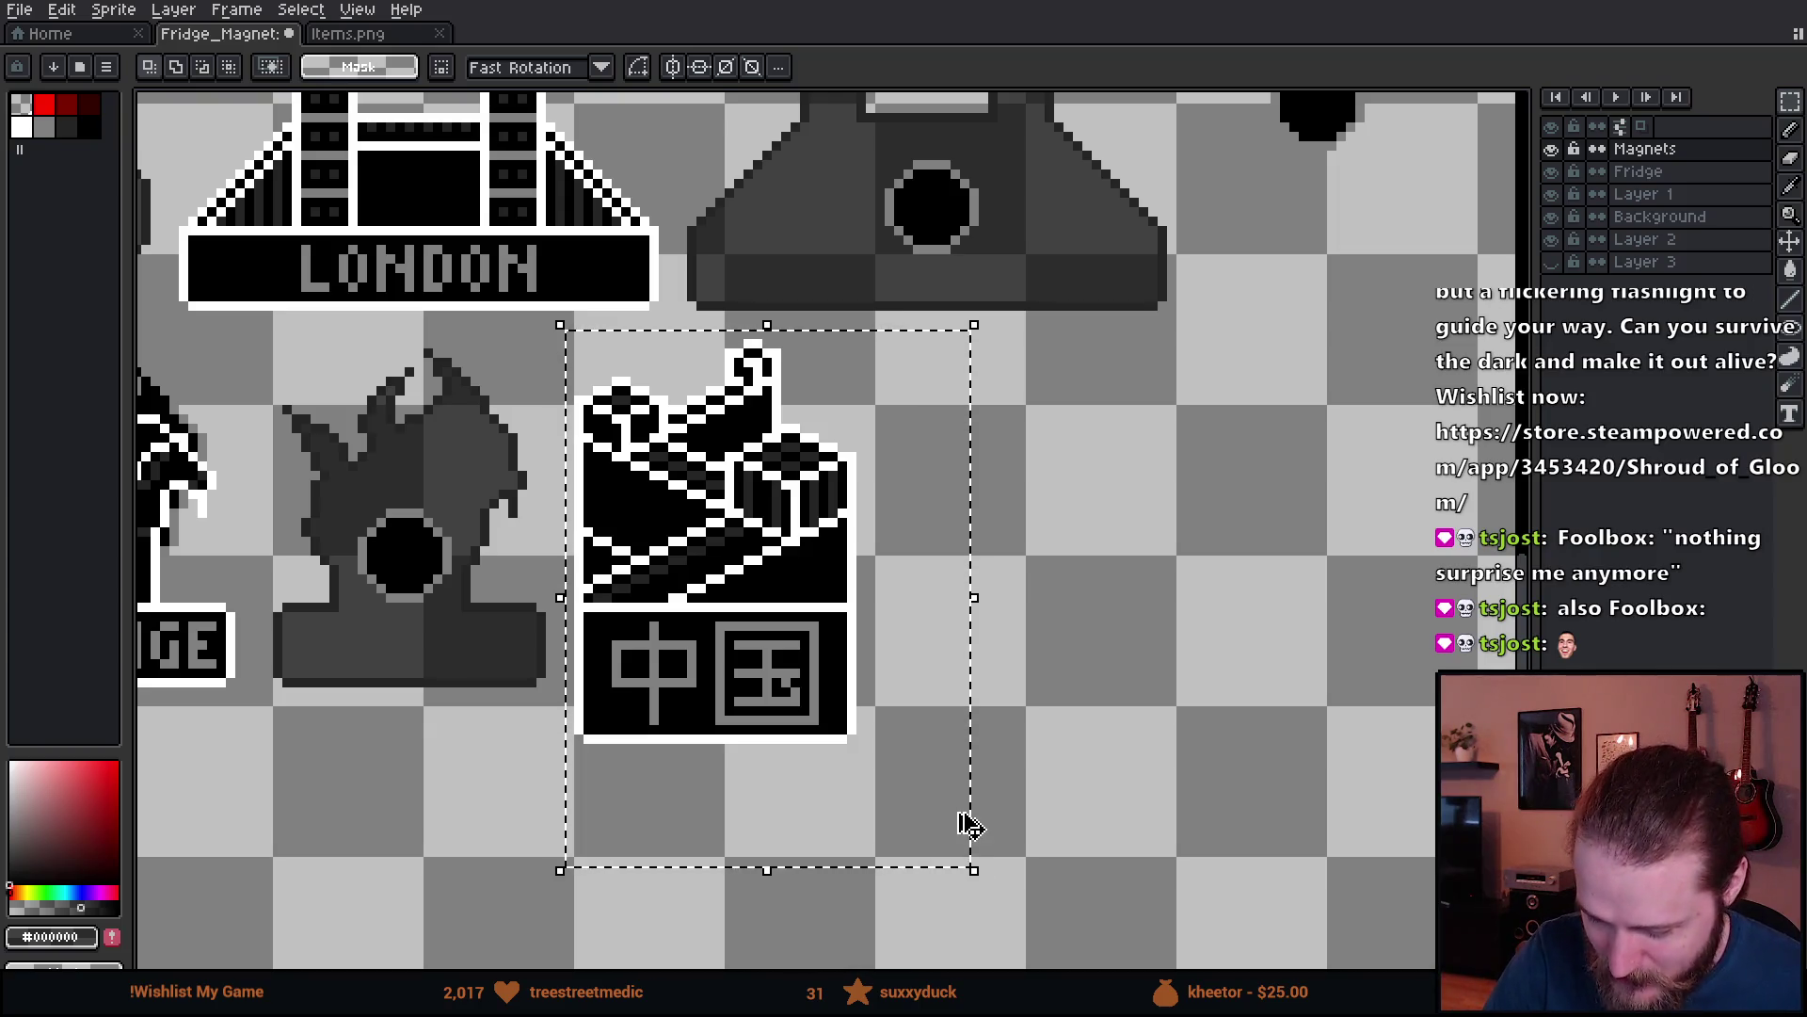
pyautogui.click(741, 666)
pyautogui.moveTo(741, 666)
pyautogui.mouseDown()
pyautogui.moveTo(1081, 654)
pyautogui.moveTo(1000, 638)
pyautogui.moveTo(1019, 649)
pyautogui.mouseUp()
pyautogui.click(796, 758)
pyautogui.moveTo(1021, 731); pyautogui.dragTo(907, 764)
pyautogui.moveTo(729, 367)
pyautogui.mouseDown()
pyautogui.moveTo(1008, 759)
pyautogui.moveTo(1120, 862)
pyautogui.mouseUp()
# - Clear the copy's black pixels, grey characters and dark stripes with a non-contiguous transparent fill
pyautogui.press('g')
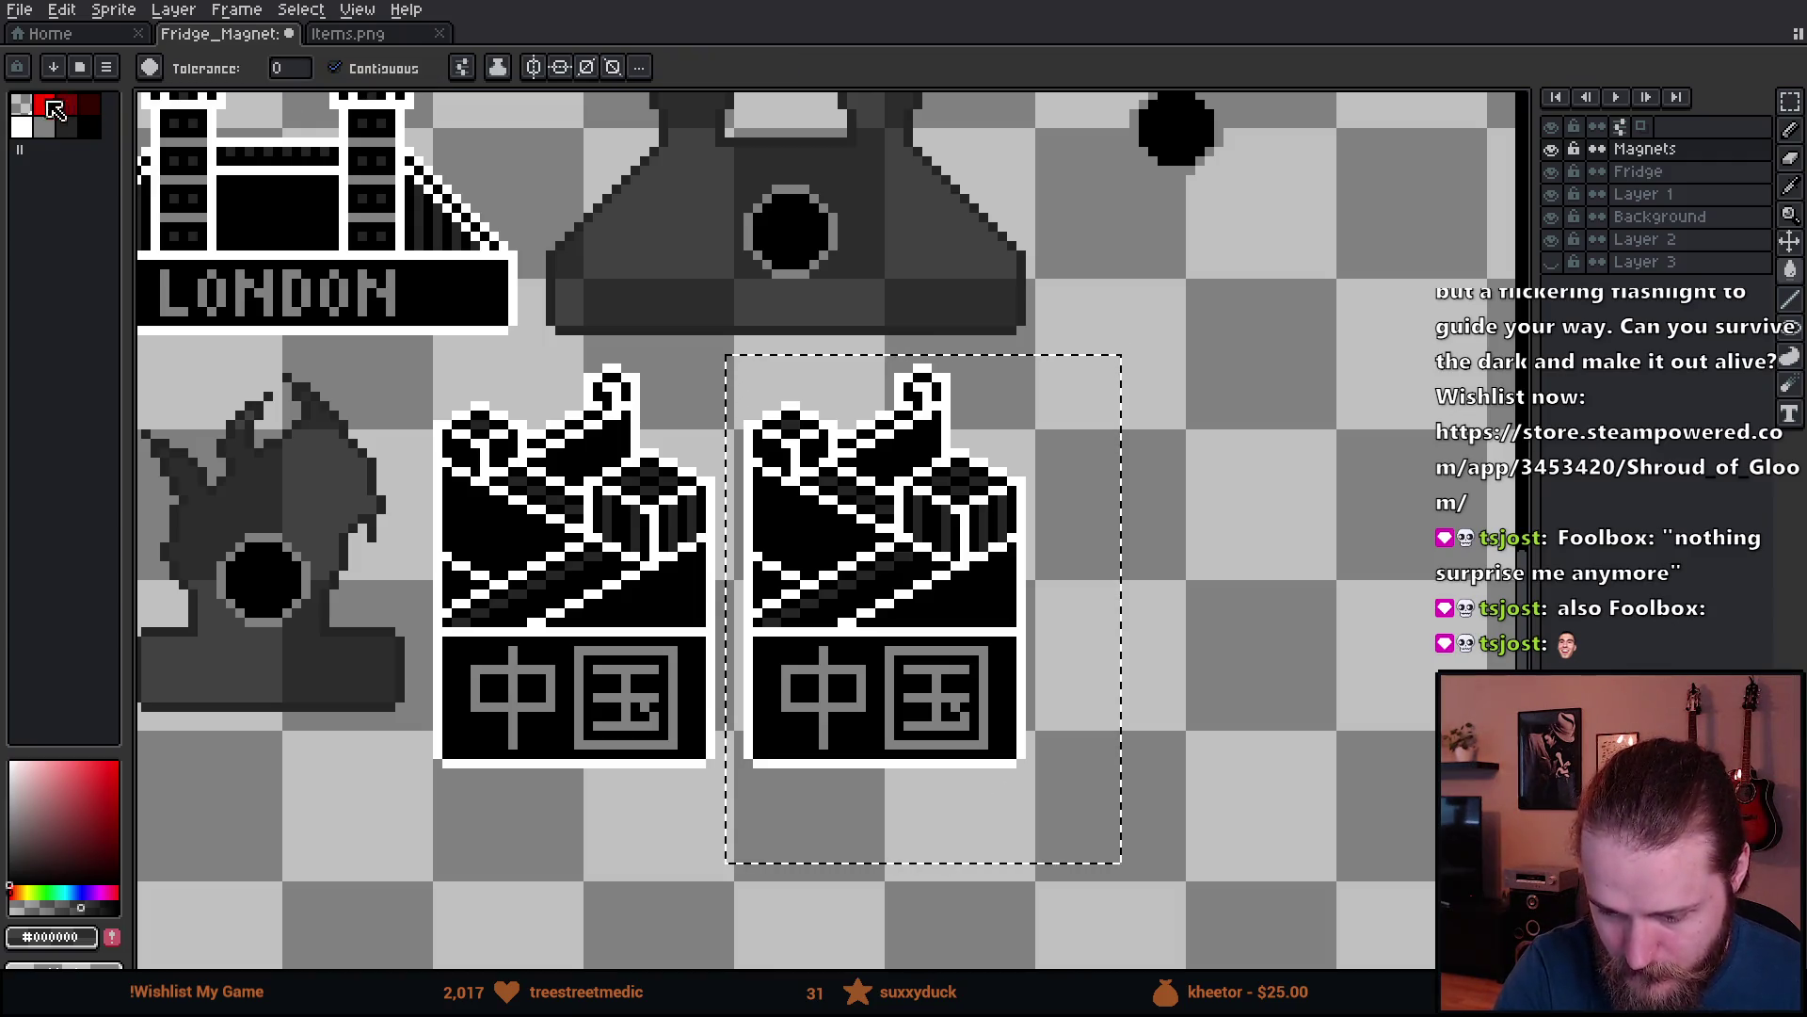
pyautogui.click(21, 103)
pyautogui.click(335, 68)
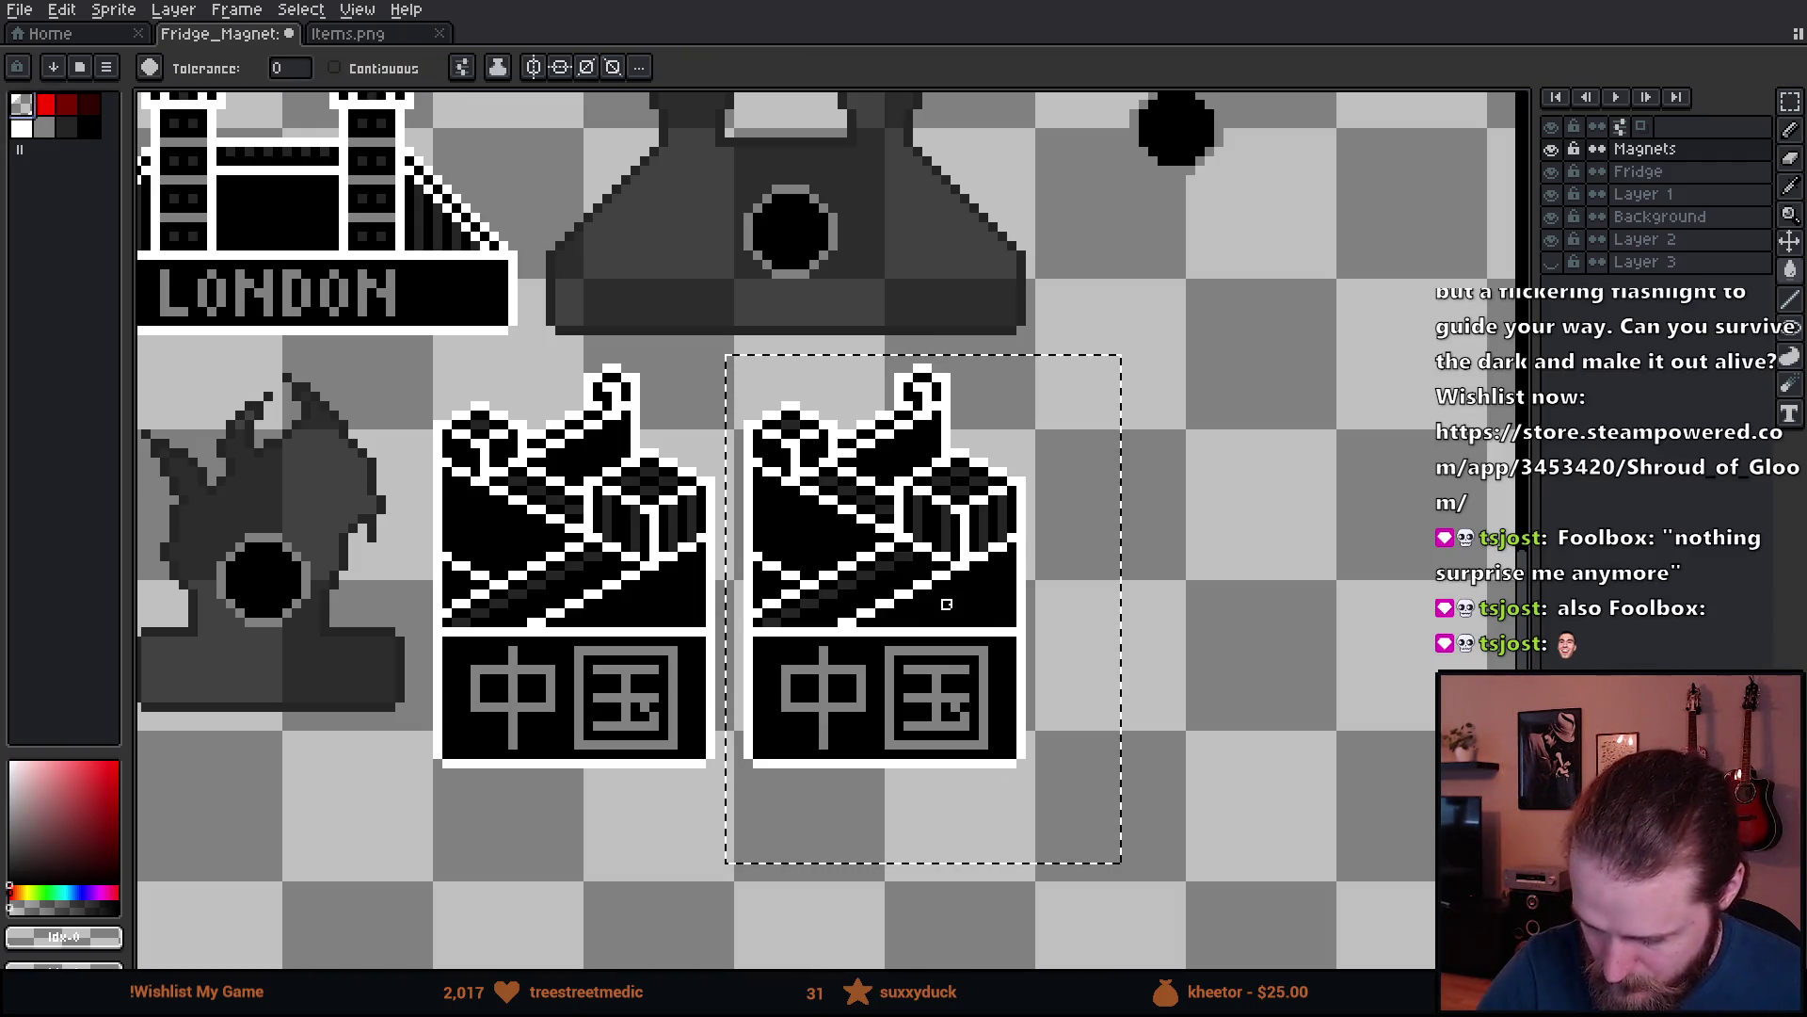
pyautogui.click(939, 625)
pyautogui.click(985, 737)
pyautogui.click(946, 532)
pyautogui.scroll(1, 955, 547)
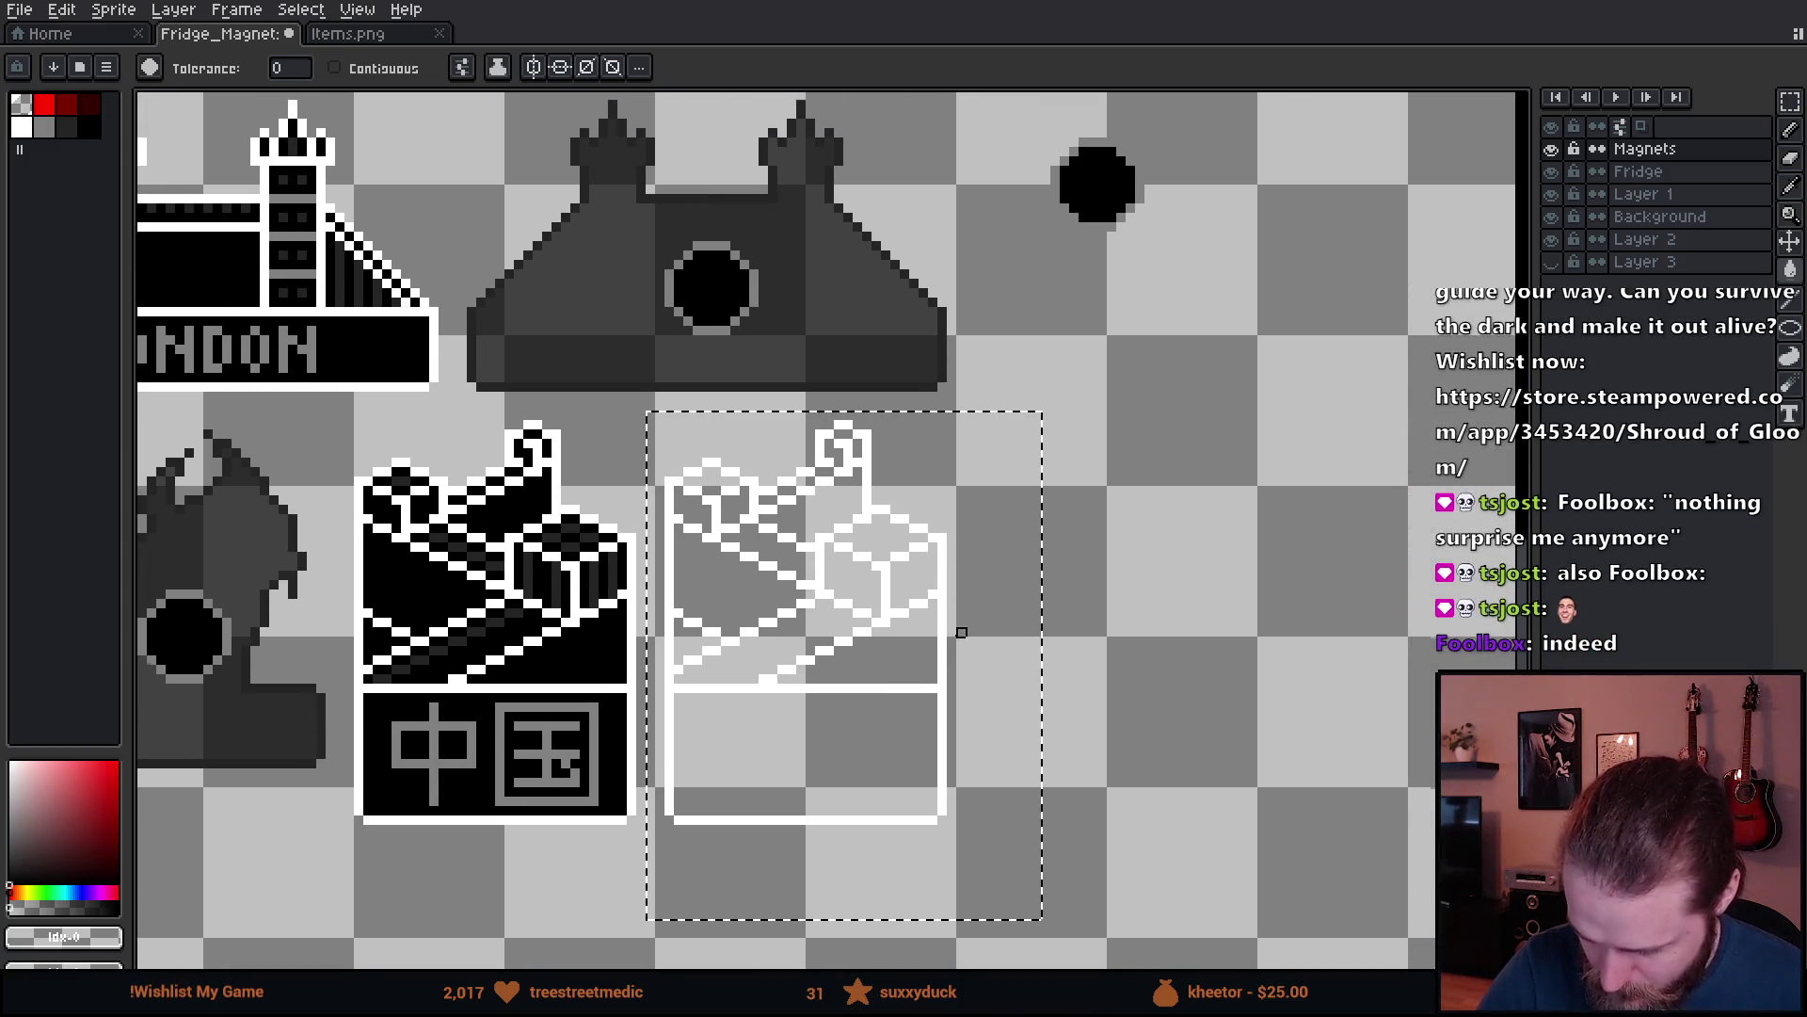
# - Join the gaps in the white outline with a 1 px pencil
pyautogui.press('b')
pyautogui.press('+')
pyautogui.press('+')
pyautogui.press('+')
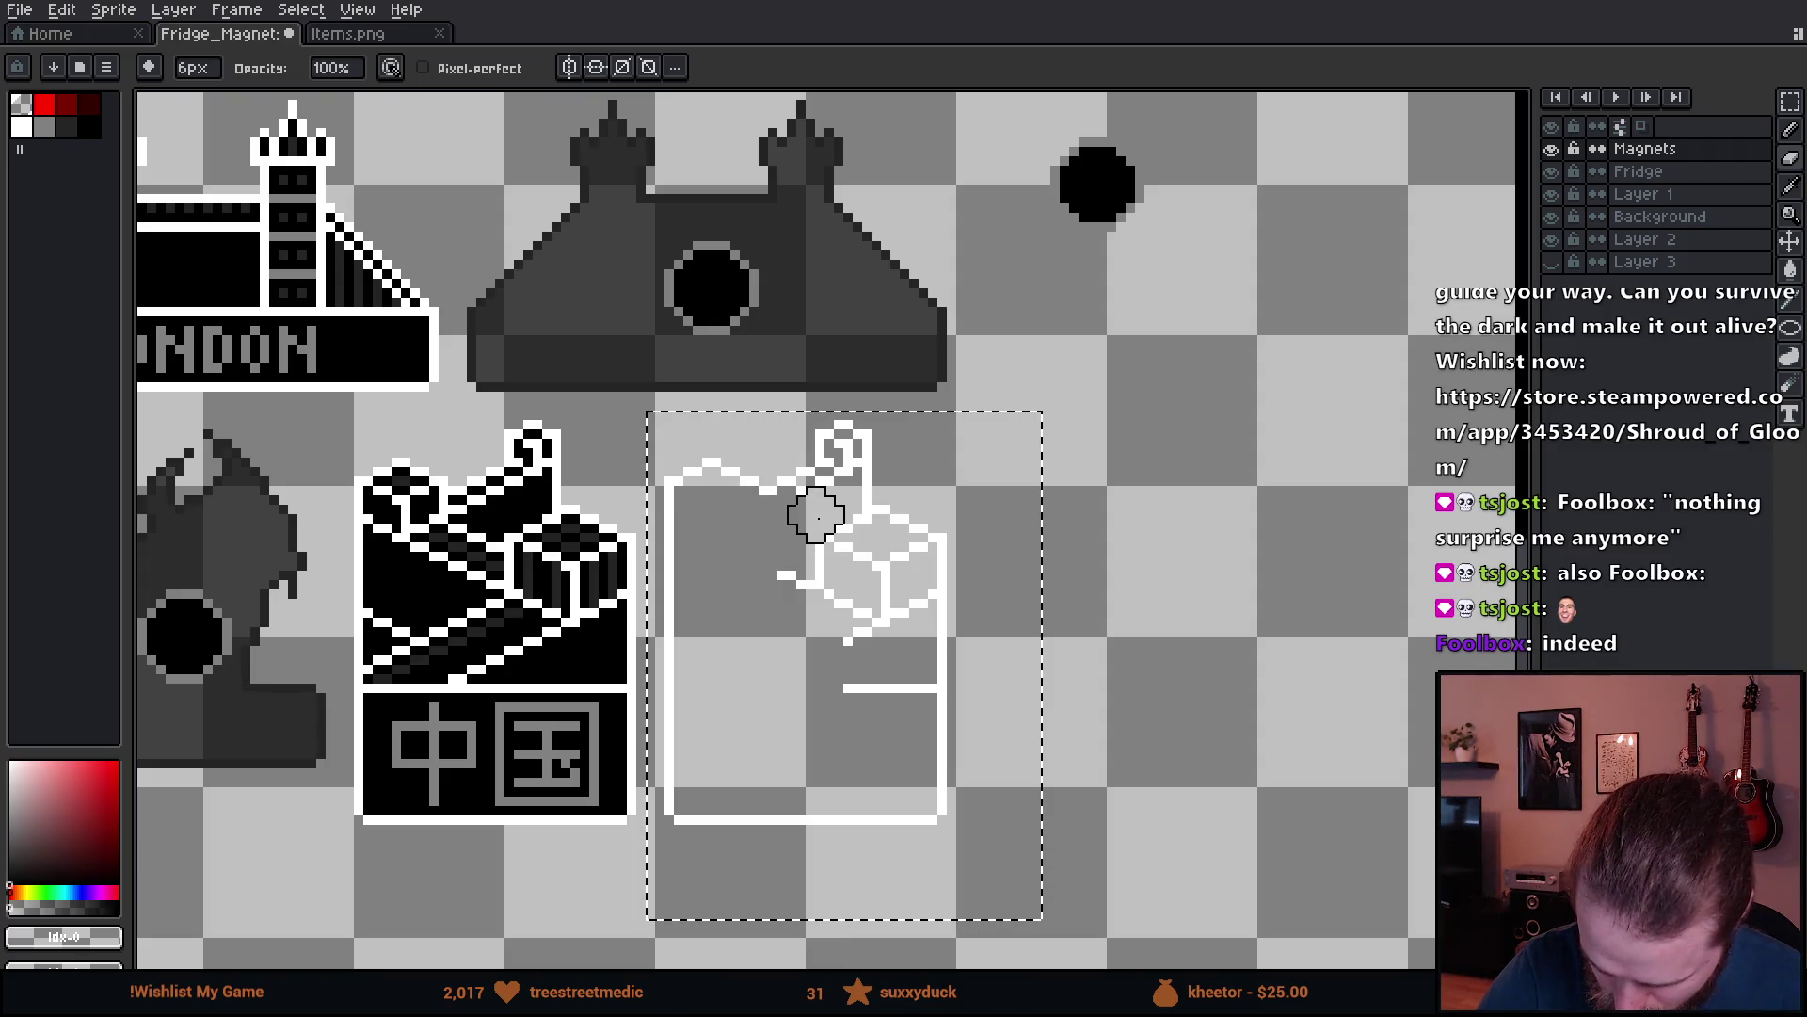
pyautogui.press('-')
pyautogui.press('-')
pyautogui.press('-')
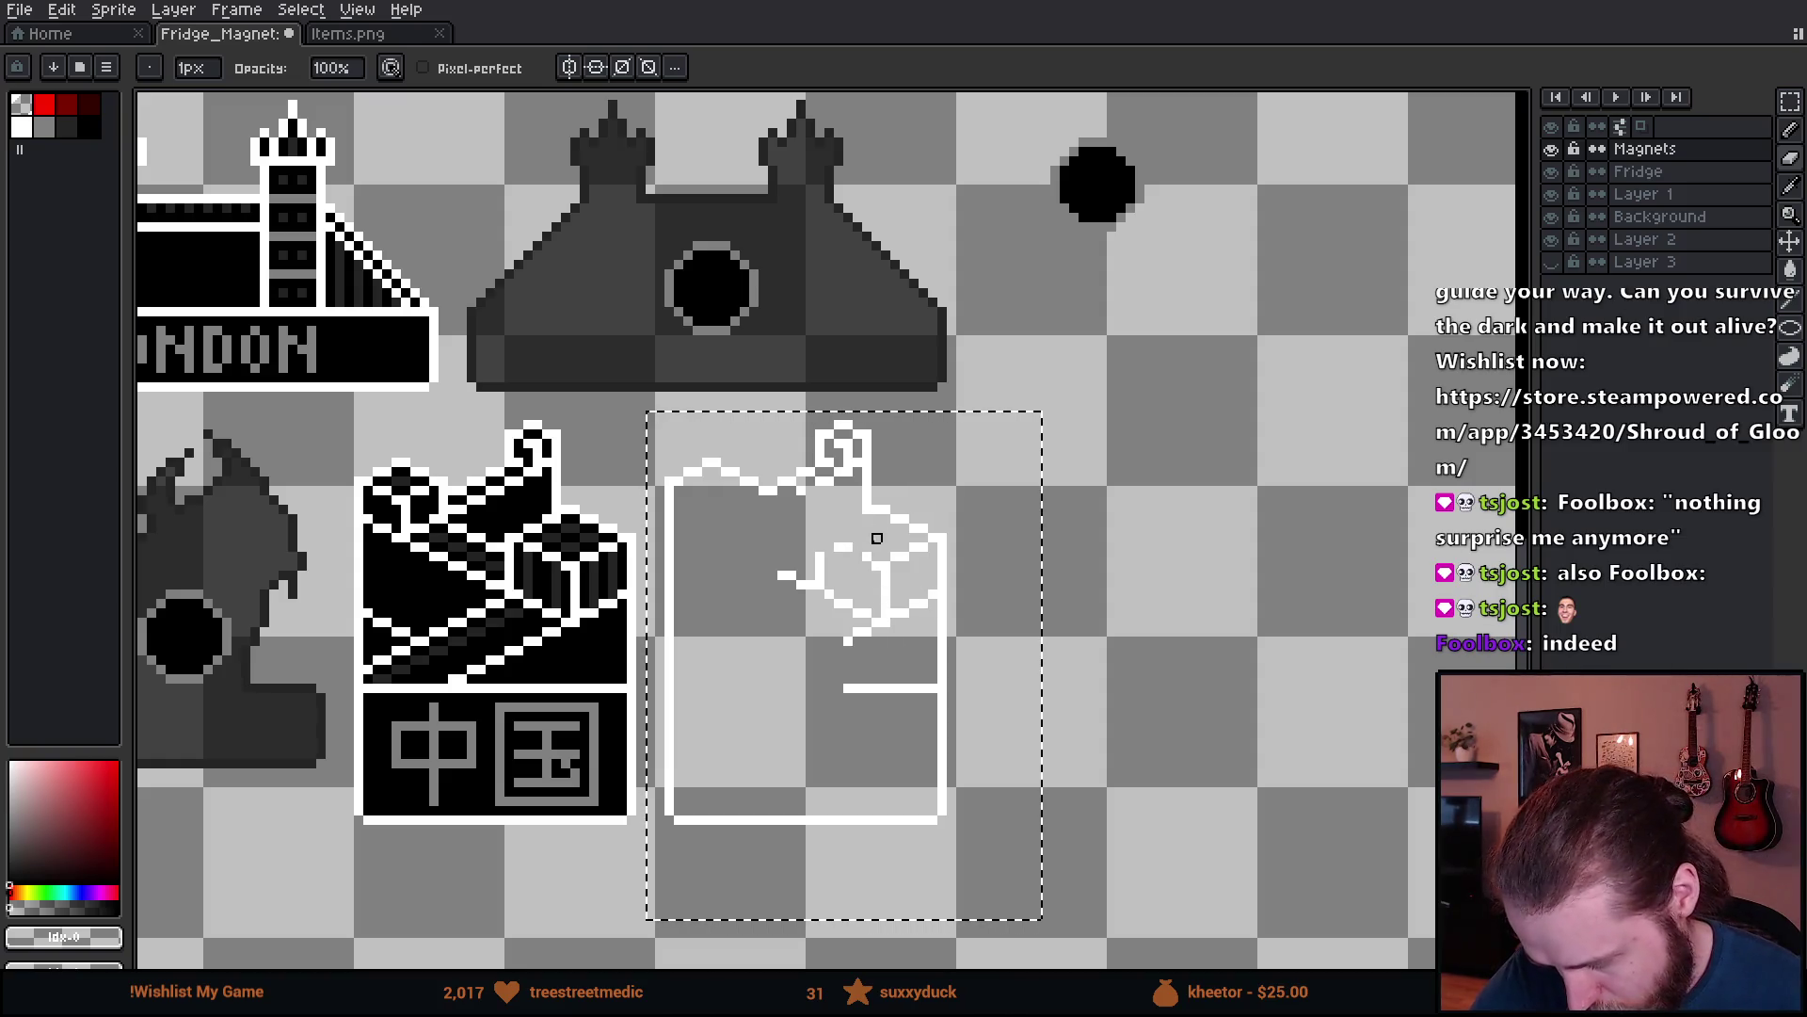
pyautogui.moveTo(867, 557); pyautogui.dragTo(883, 565)
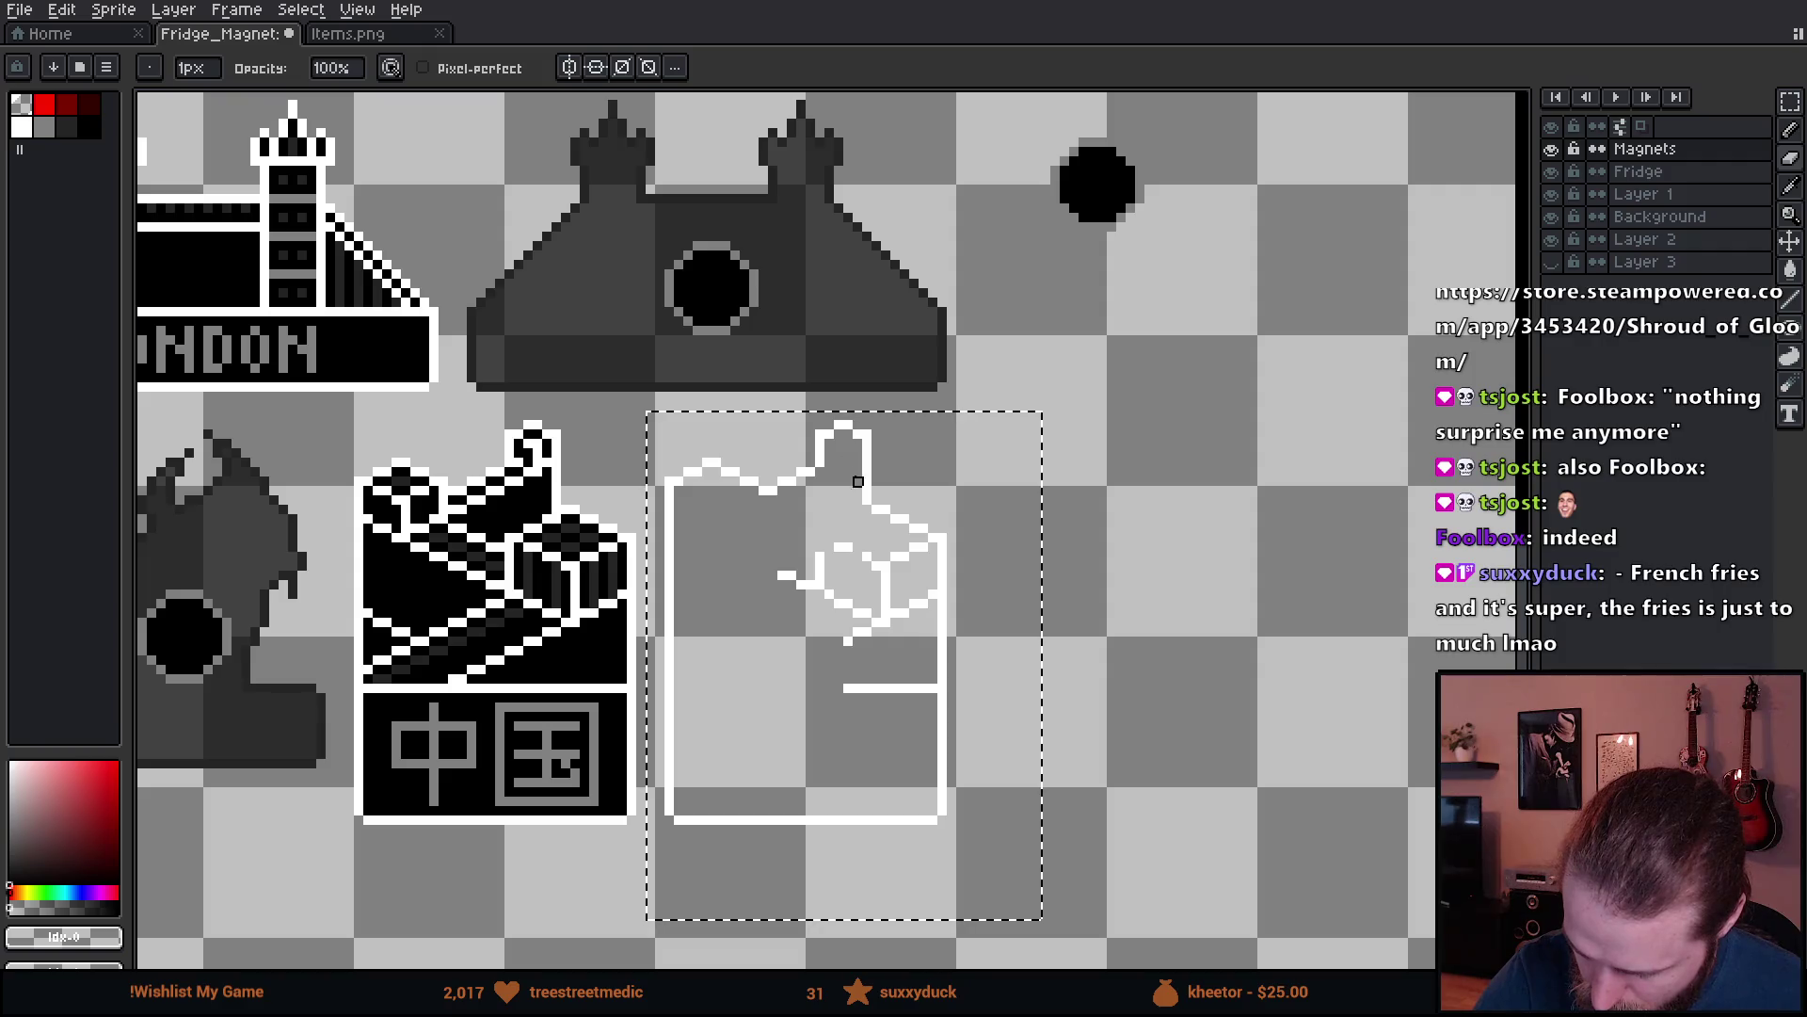
pyautogui.press('+')
pyautogui.press('+')
pyautogui.press('+')
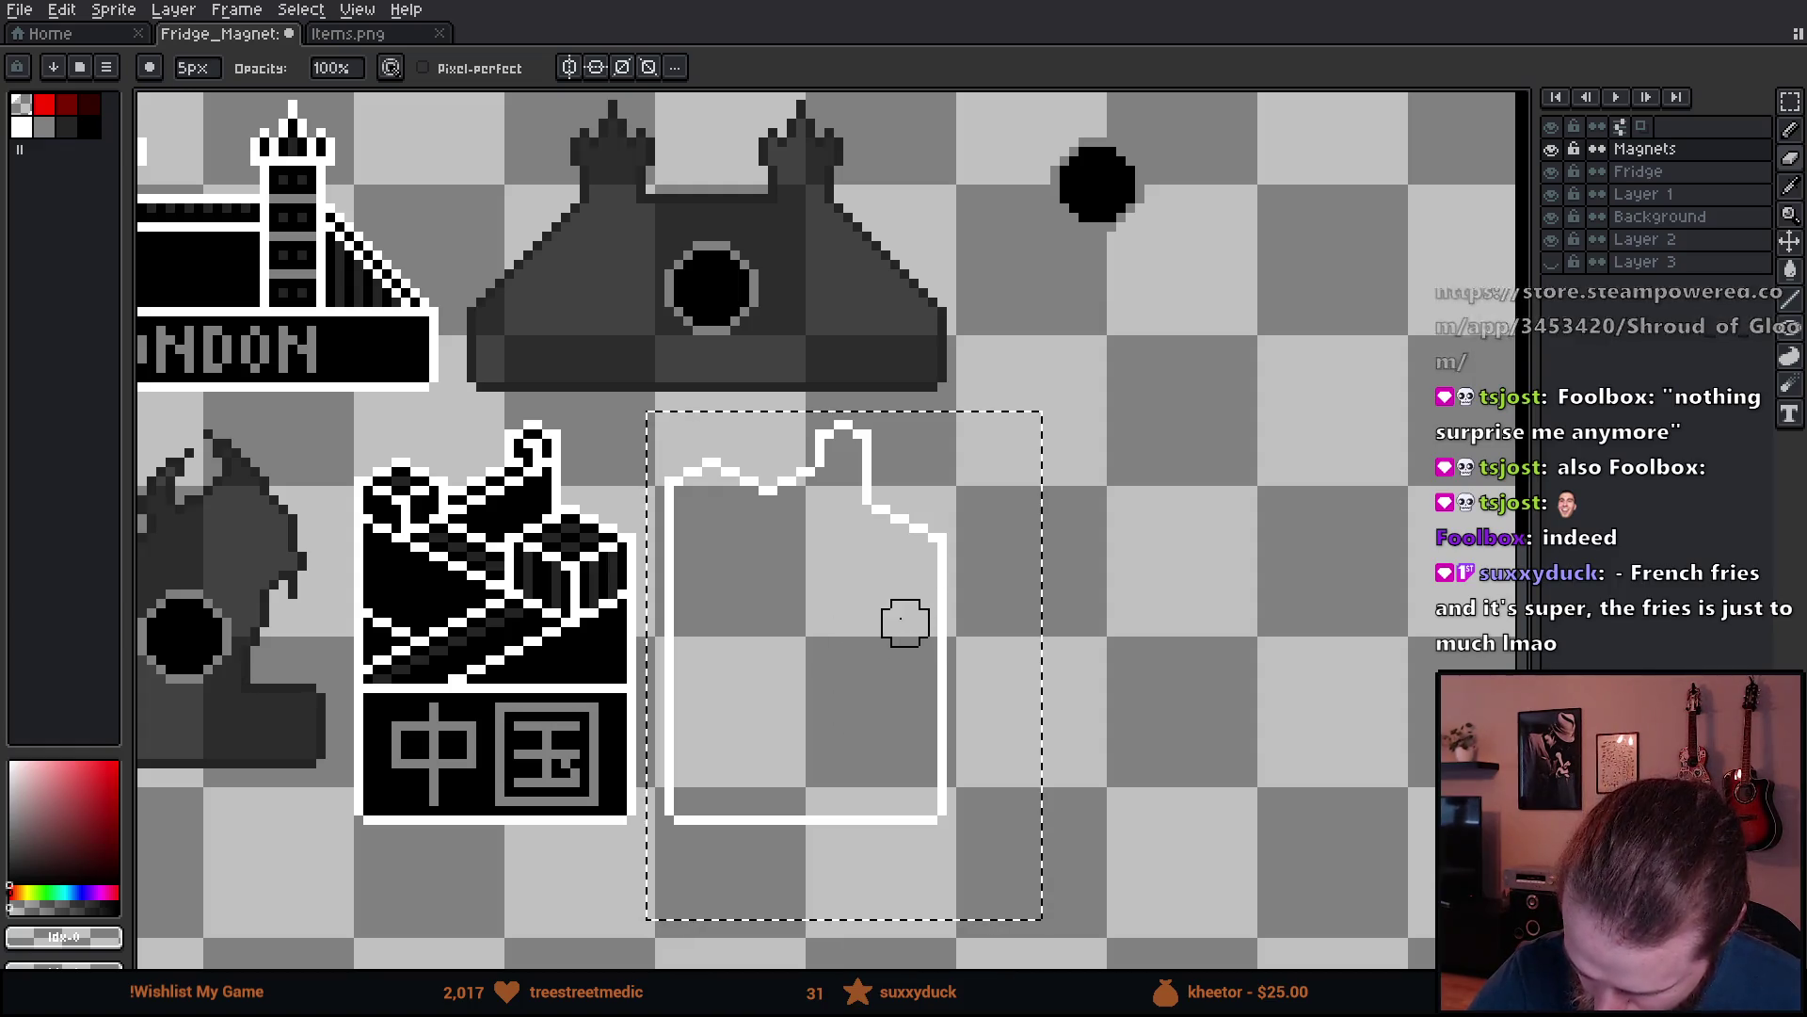
pyautogui.moveTo(1074, 726)
pyautogui.mouseDown()
pyautogui.moveTo(1073, 747)
pyautogui.moveTo(1141, 766)
pyautogui.moveTo(1214, 718)
pyautogui.mouseUp()
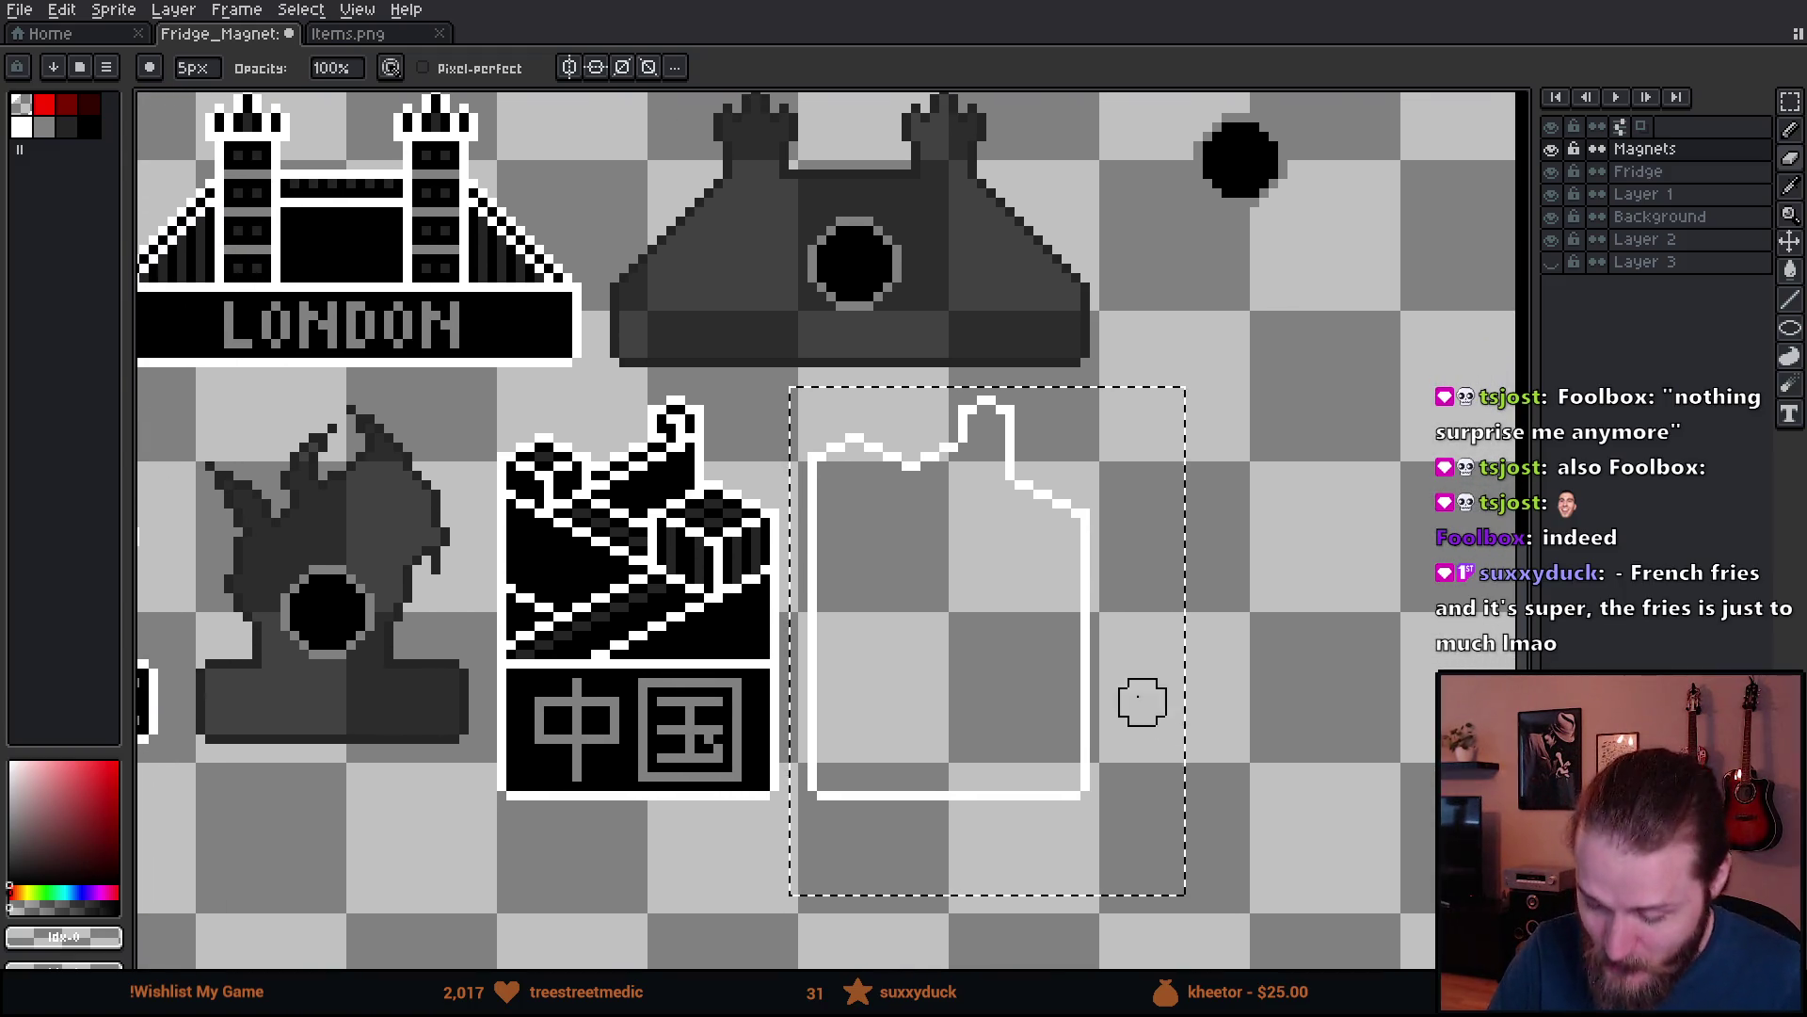
# - Copy the black magnet-hole dot into the middle of the China outline
pyautogui.press('m')
pyautogui.moveTo(1170, 108); pyautogui.dragTo(1349, 258)
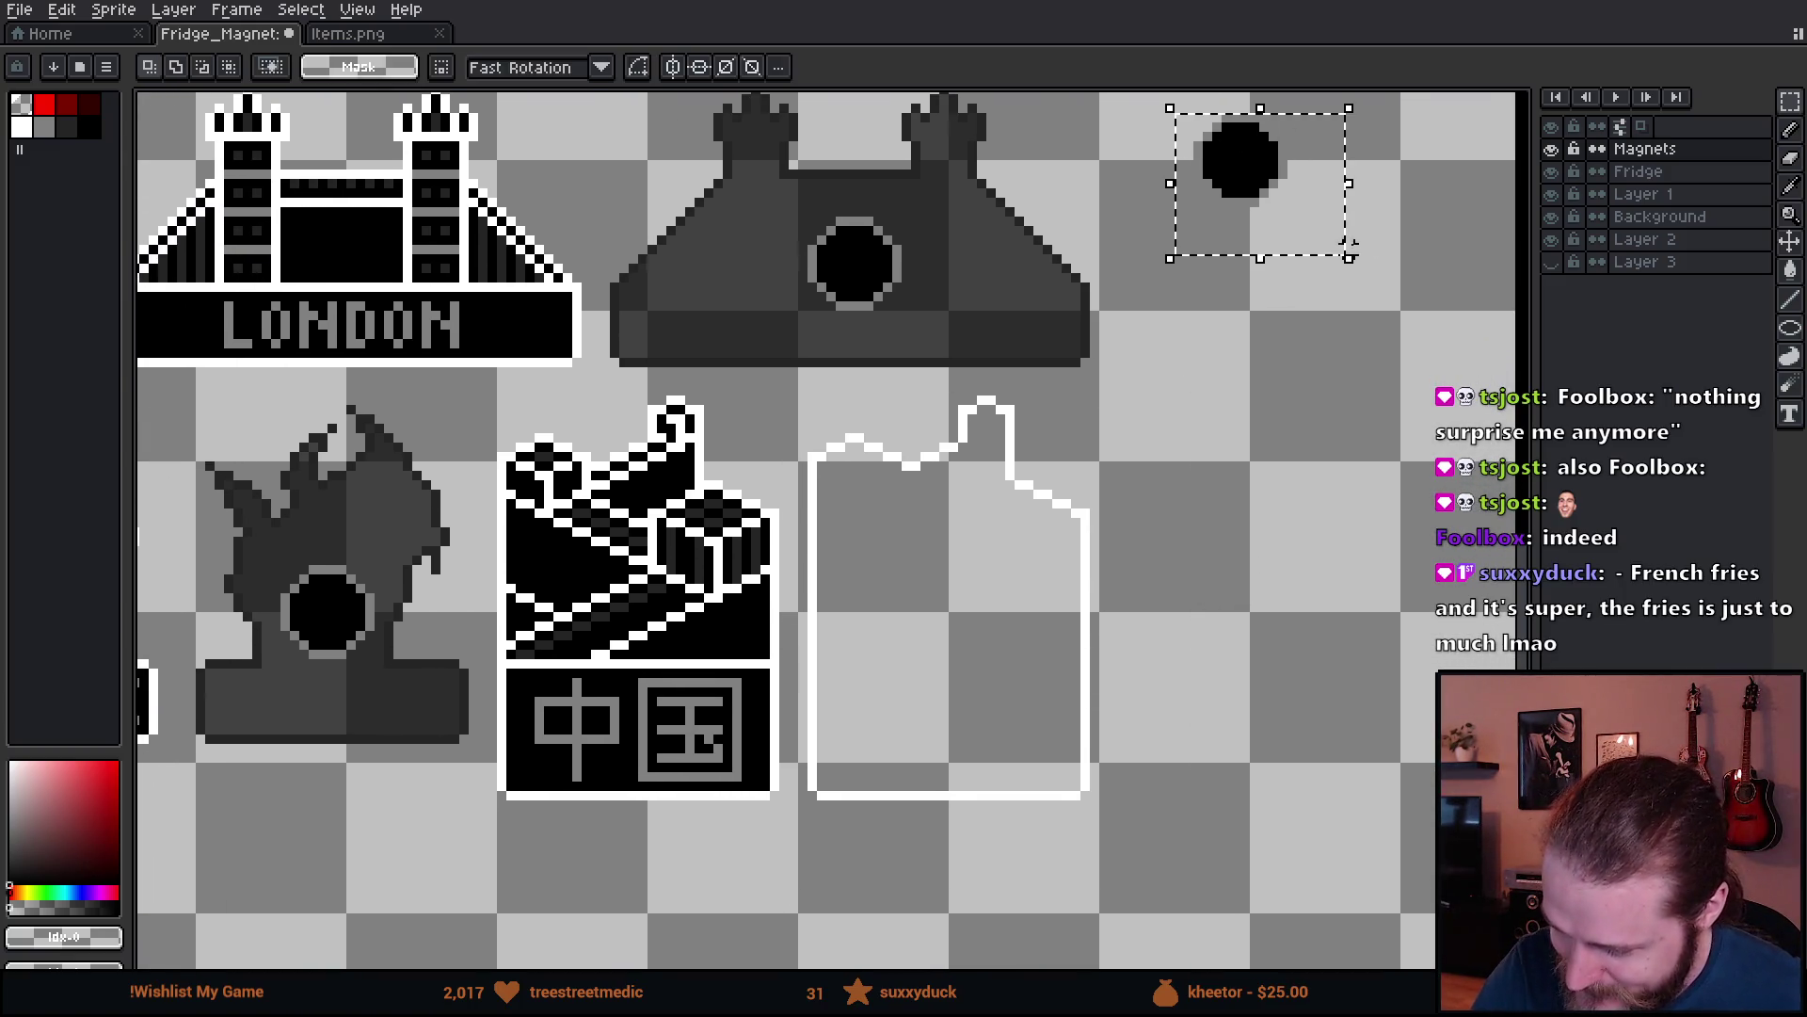
pyautogui.moveTo(1275, 189); pyautogui.dragTo(995, 659)
pyautogui.click(1150, 645)
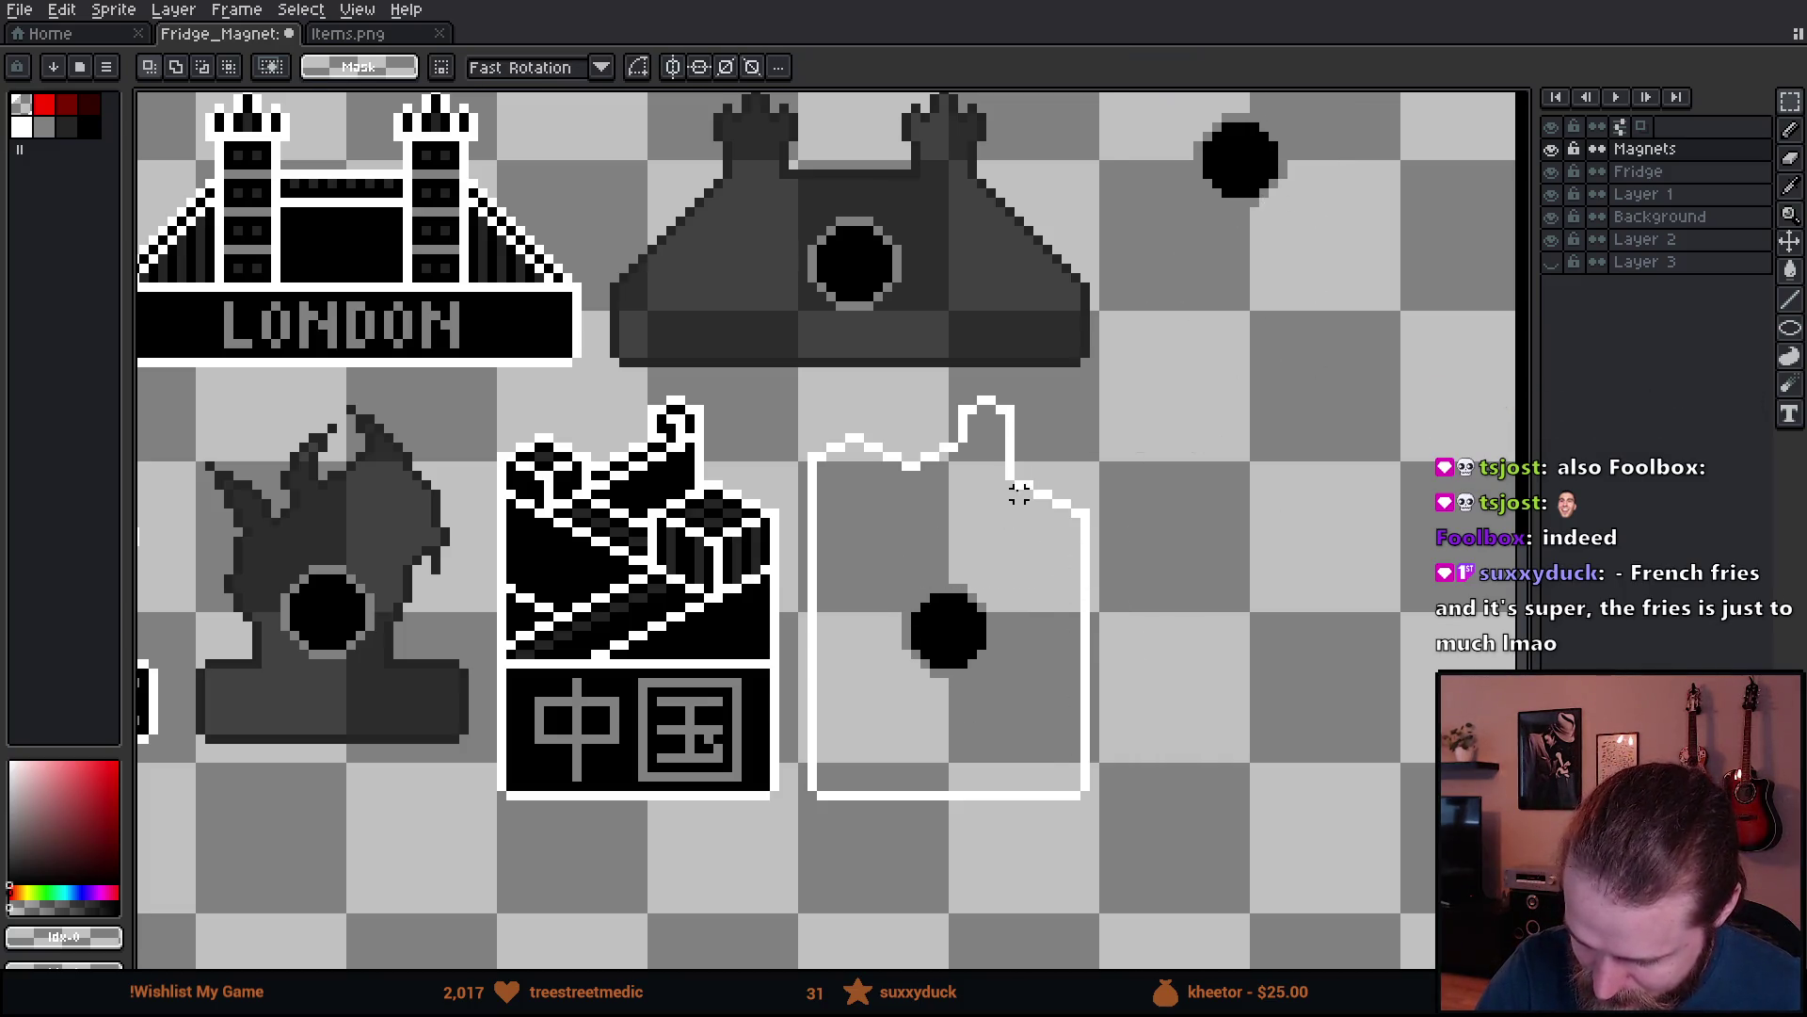
# - Fill the China outline and interior with the crown silhouette's dark gray, then deselect
pyautogui.moveTo(780, 396); pyautogui.dragTo(1223, 855)
pyautogui.press('w')
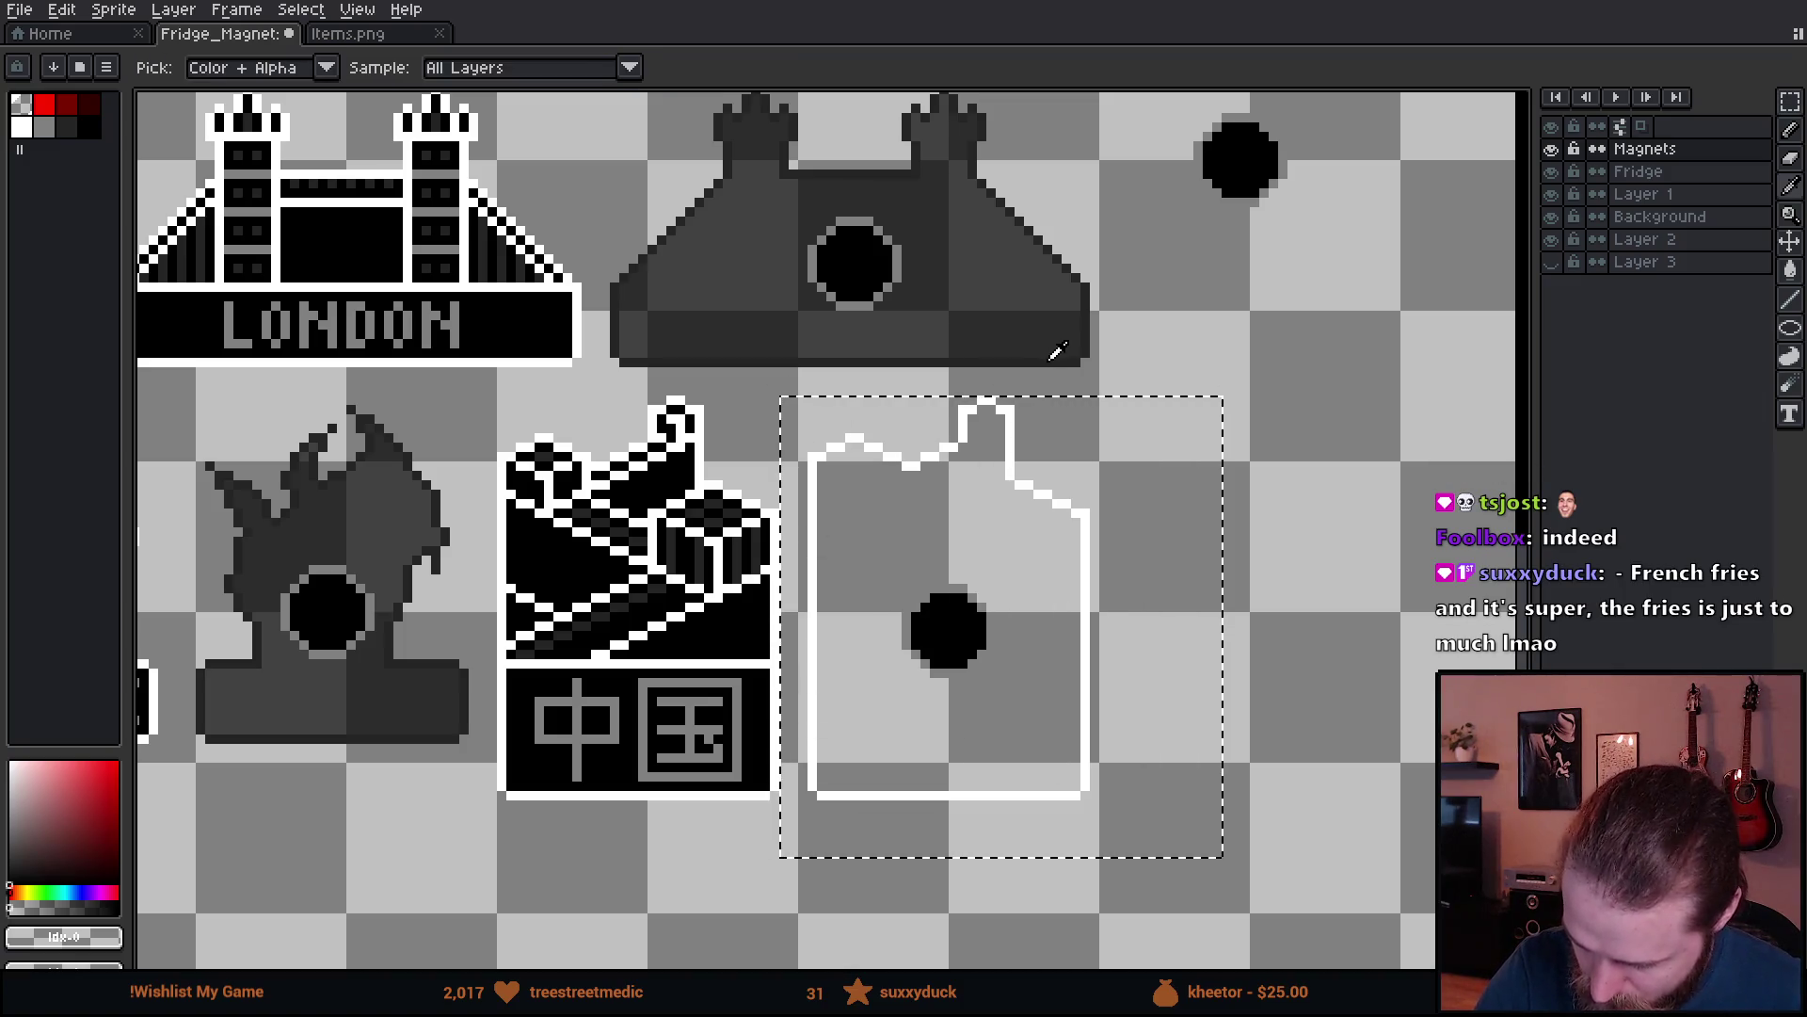
pyautogui.keyDown('alt'); pyautogui.click(1057, 351); pyautogui.keyUp('alt')
pyautogui.click(1009, 426)
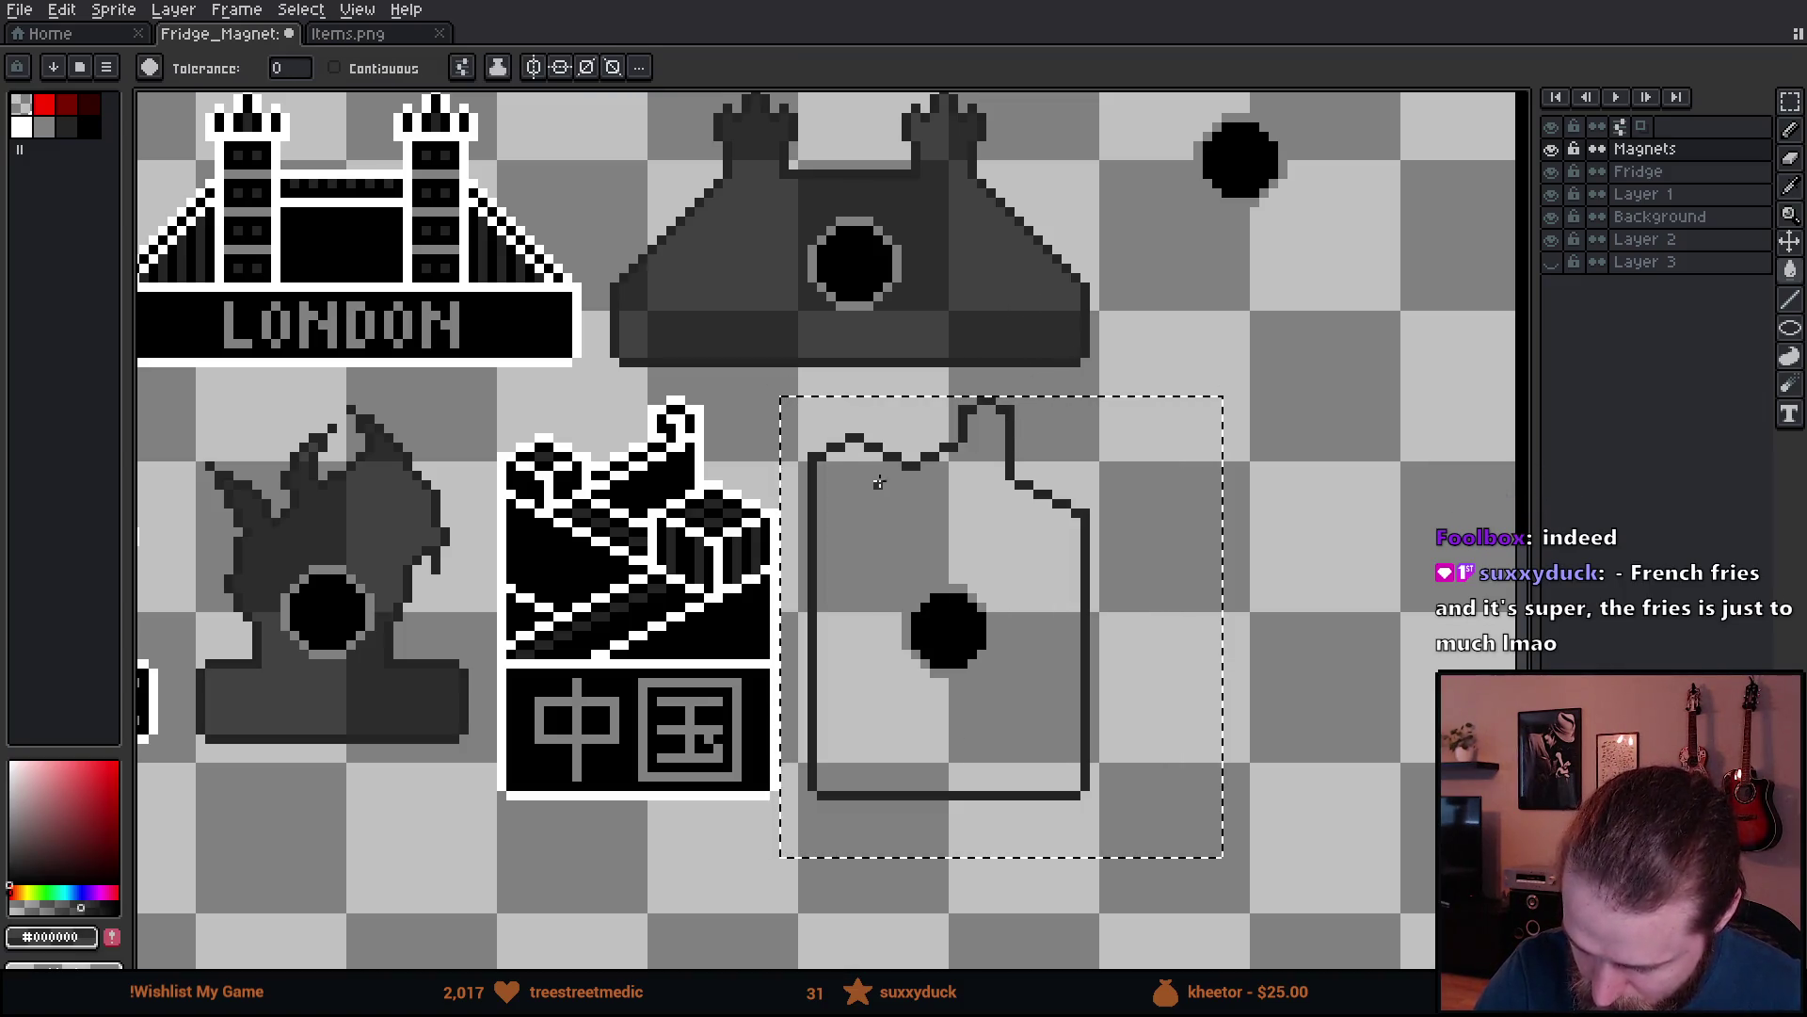
pyautogui.click(1076, 642)
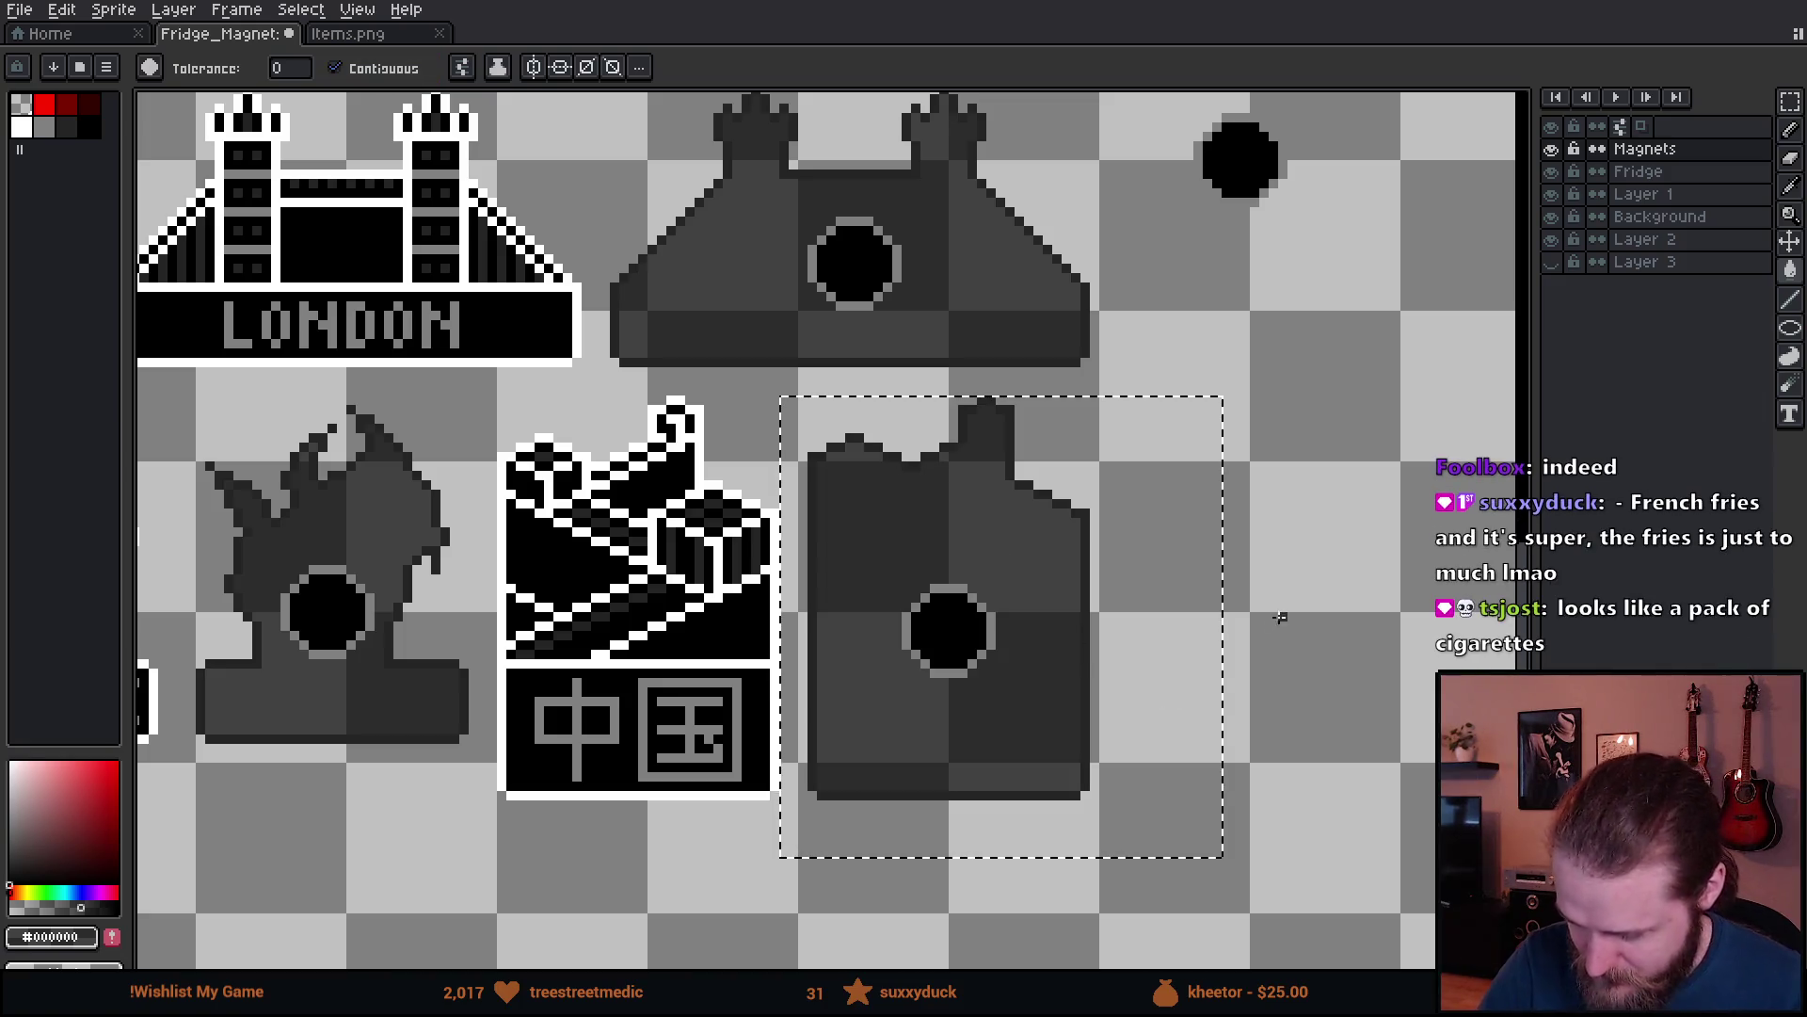
pyautogui.press('m')
pyautogui.hotkey('ctrl', 'd')
pyautogui.moveTo(1108, 659)
pyautogui.mouseDown()
pyautogui.moveTo(1261, 650)
pyautogui.moveTo(1280, 669)
pyautogui.mouseUp()
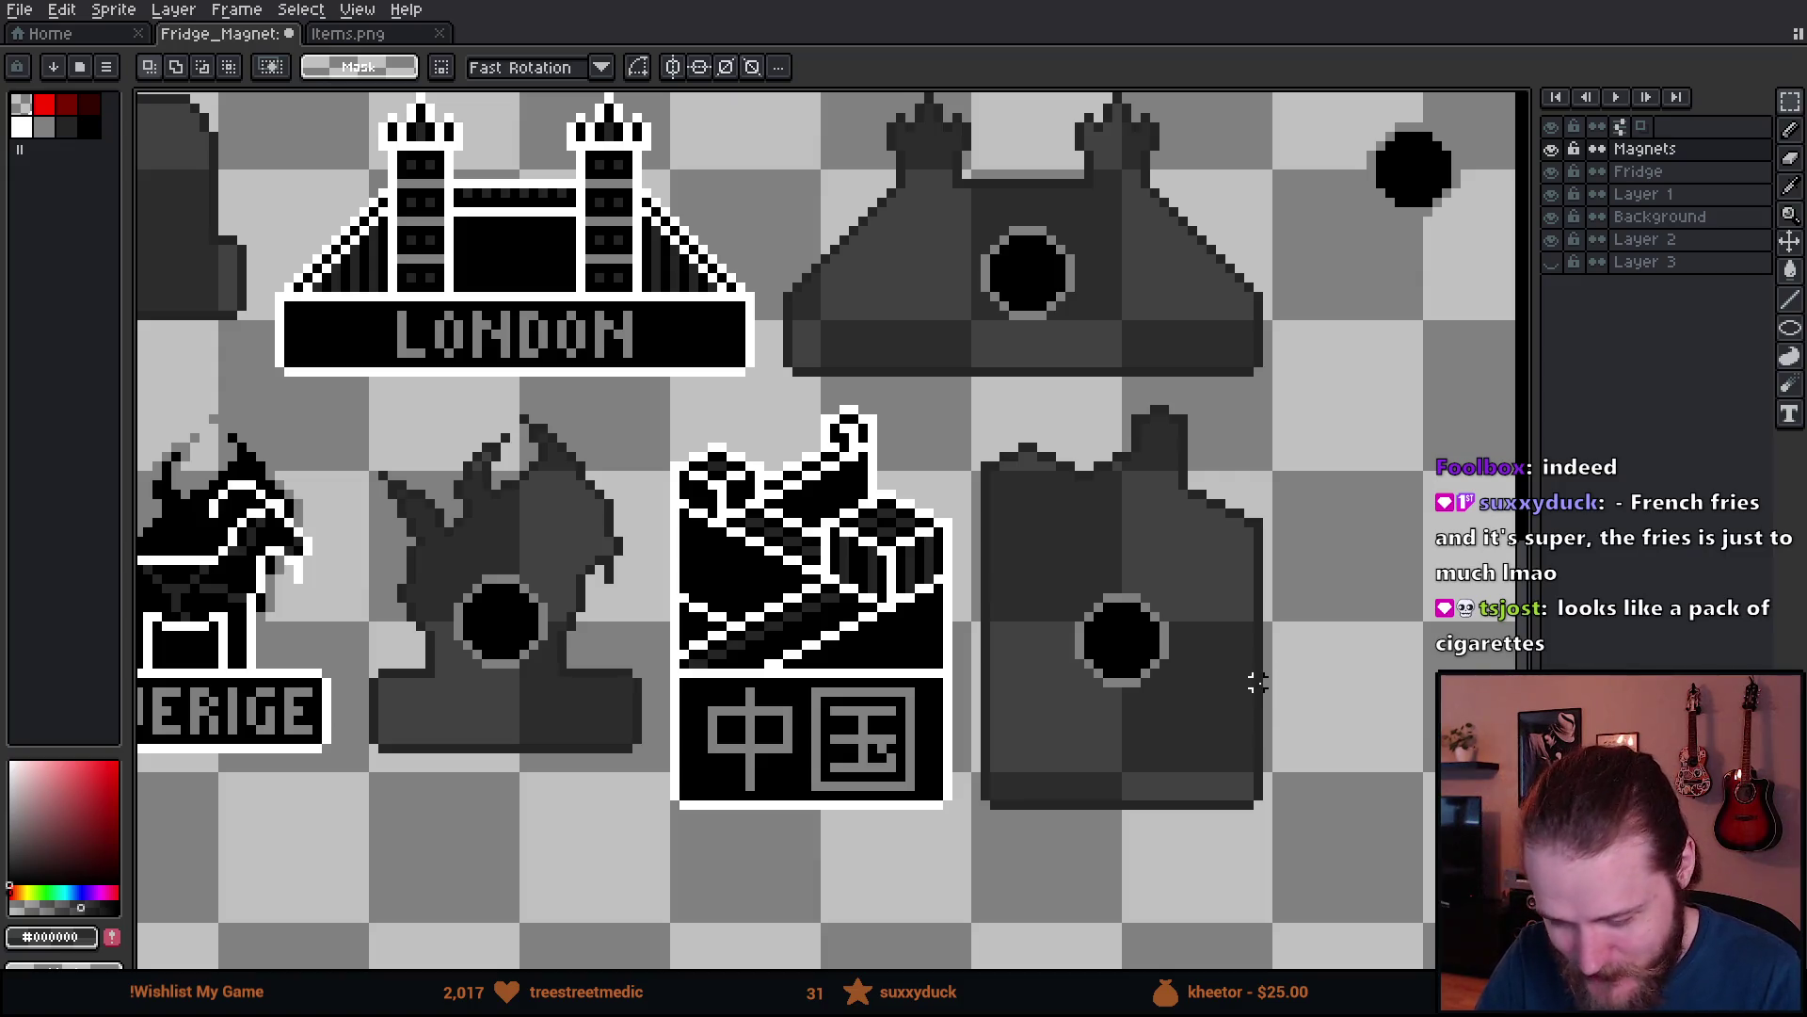
# - Delete the loose Sverige magnet from the cluster
pyautogui.scroll(-3, 826, 656)
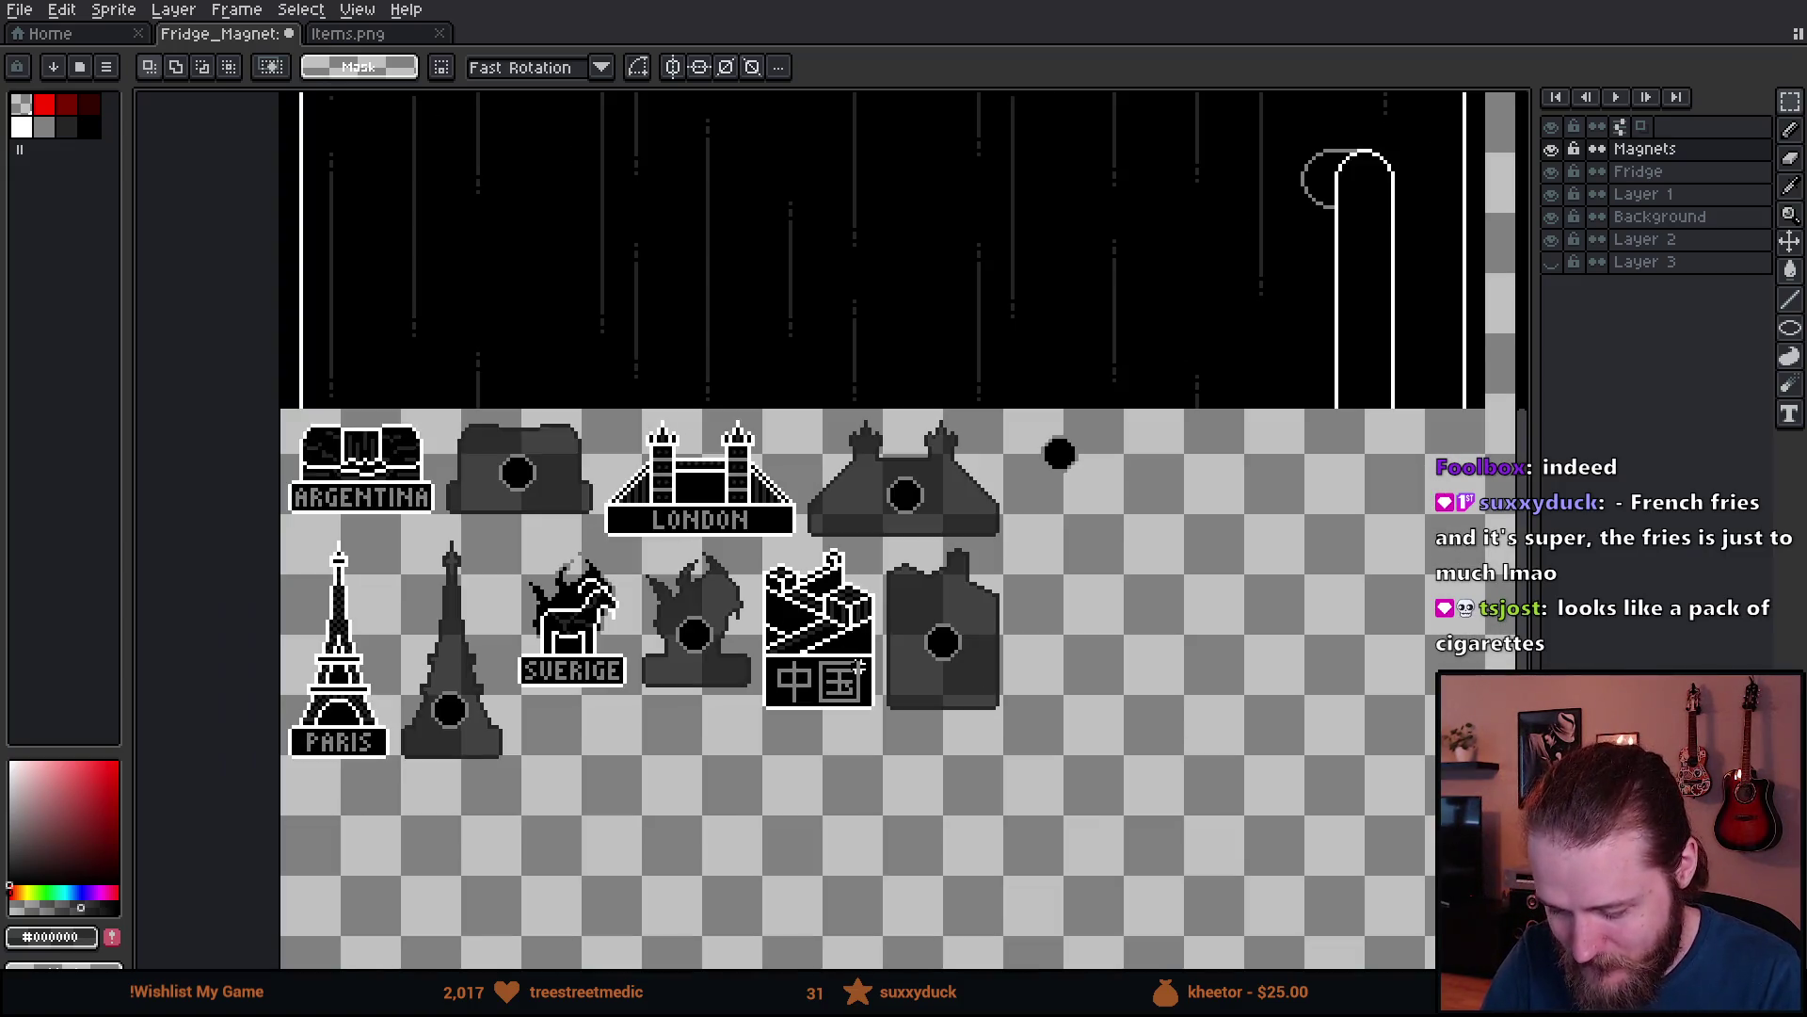
pyautogui.scroll(2, 824, 640)
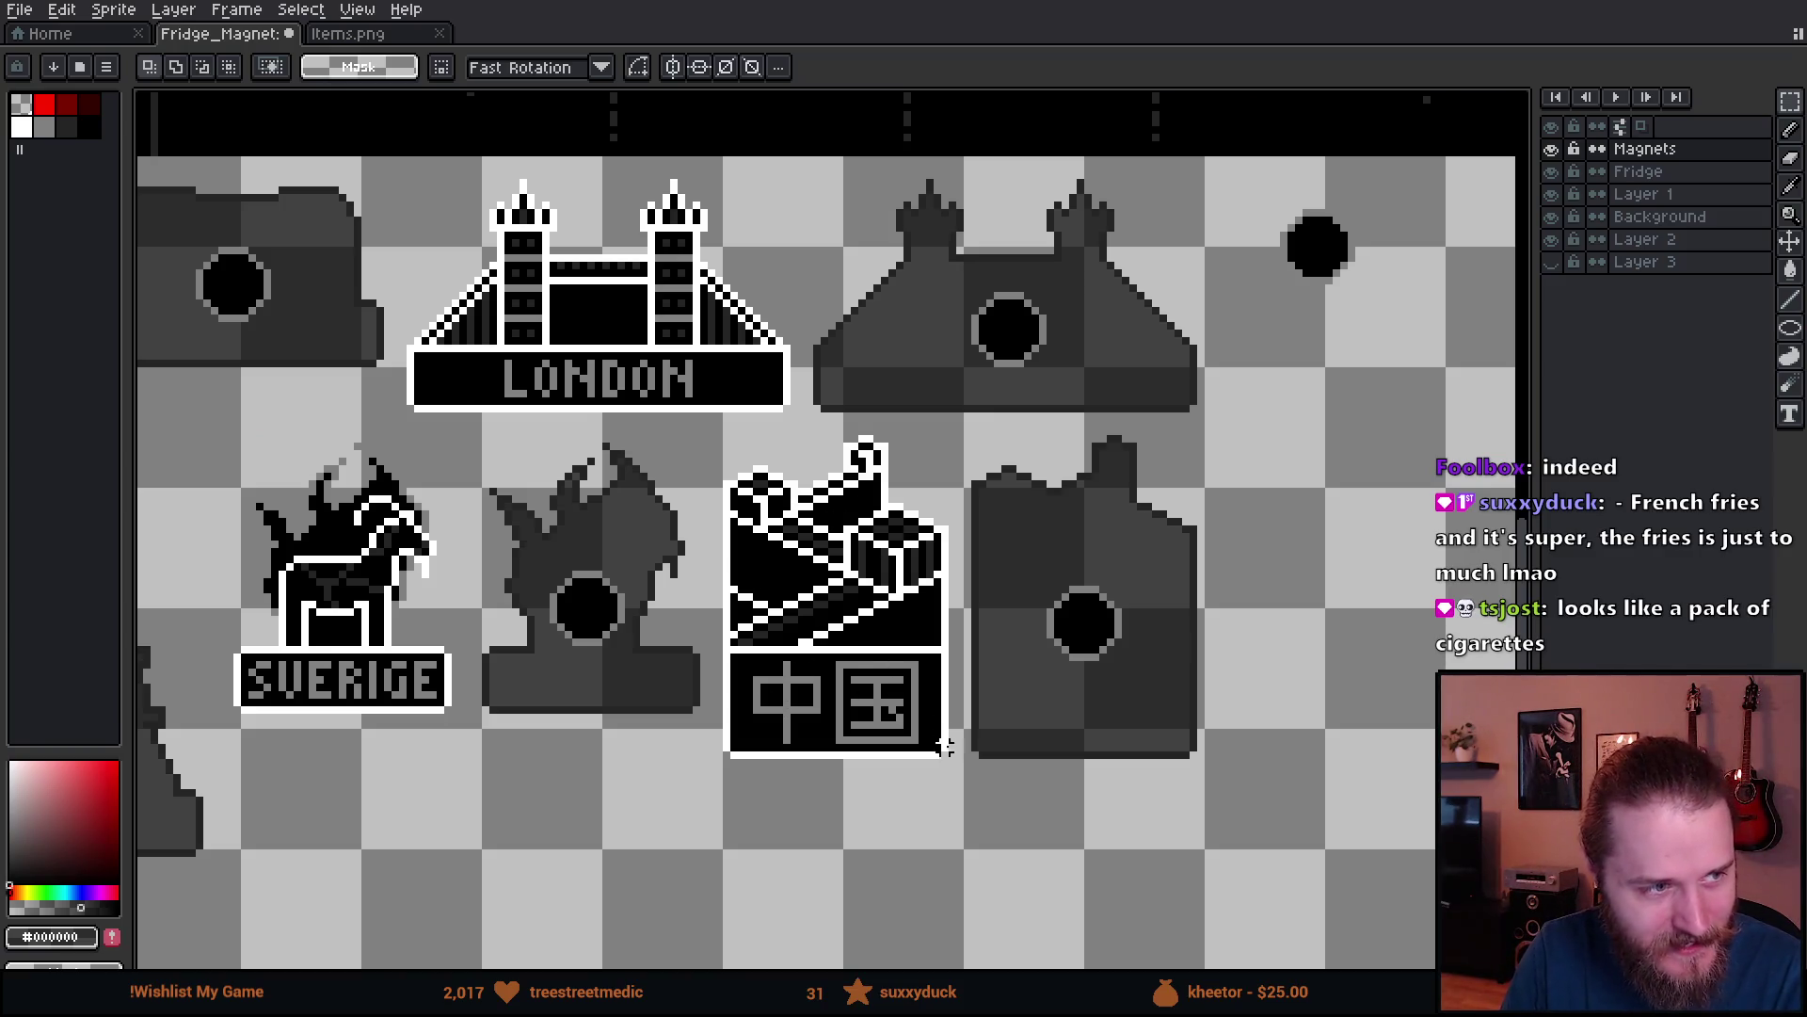
pyautogui.moveTo(1049, 738); pyautogui.dragTo(809, 714)
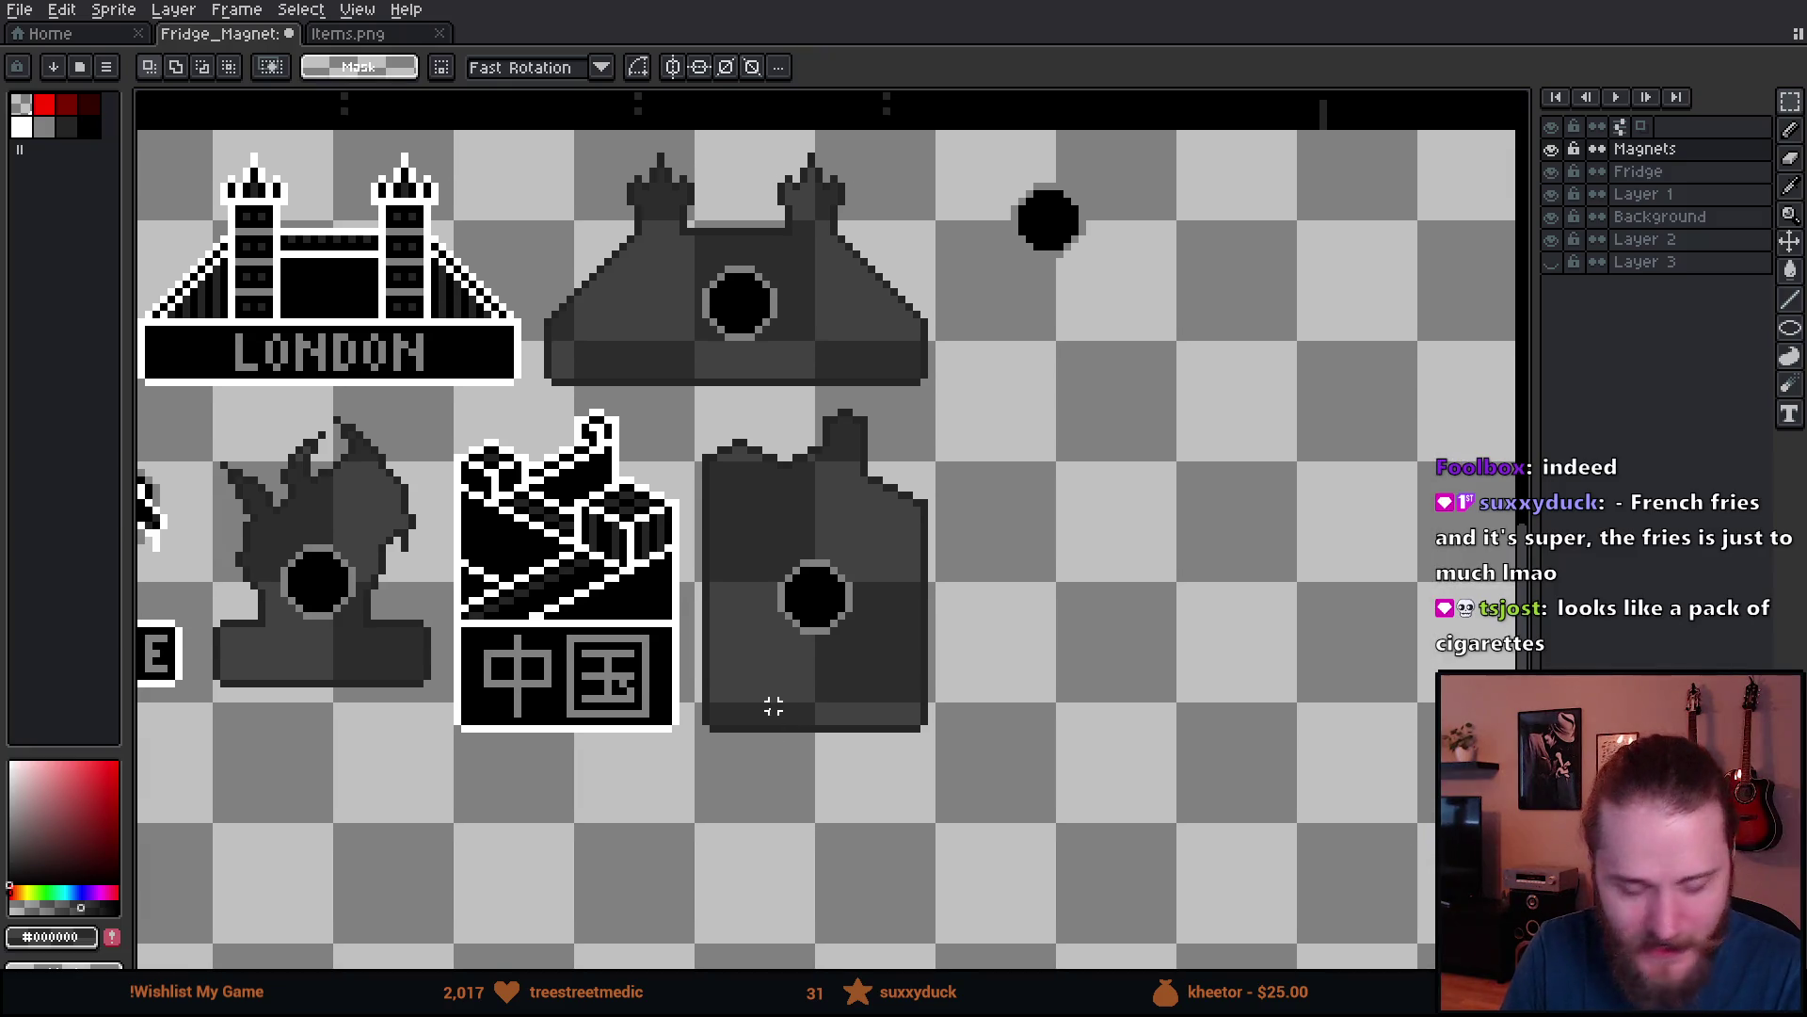
pyautogui.hscroll(-3, 825, 766)
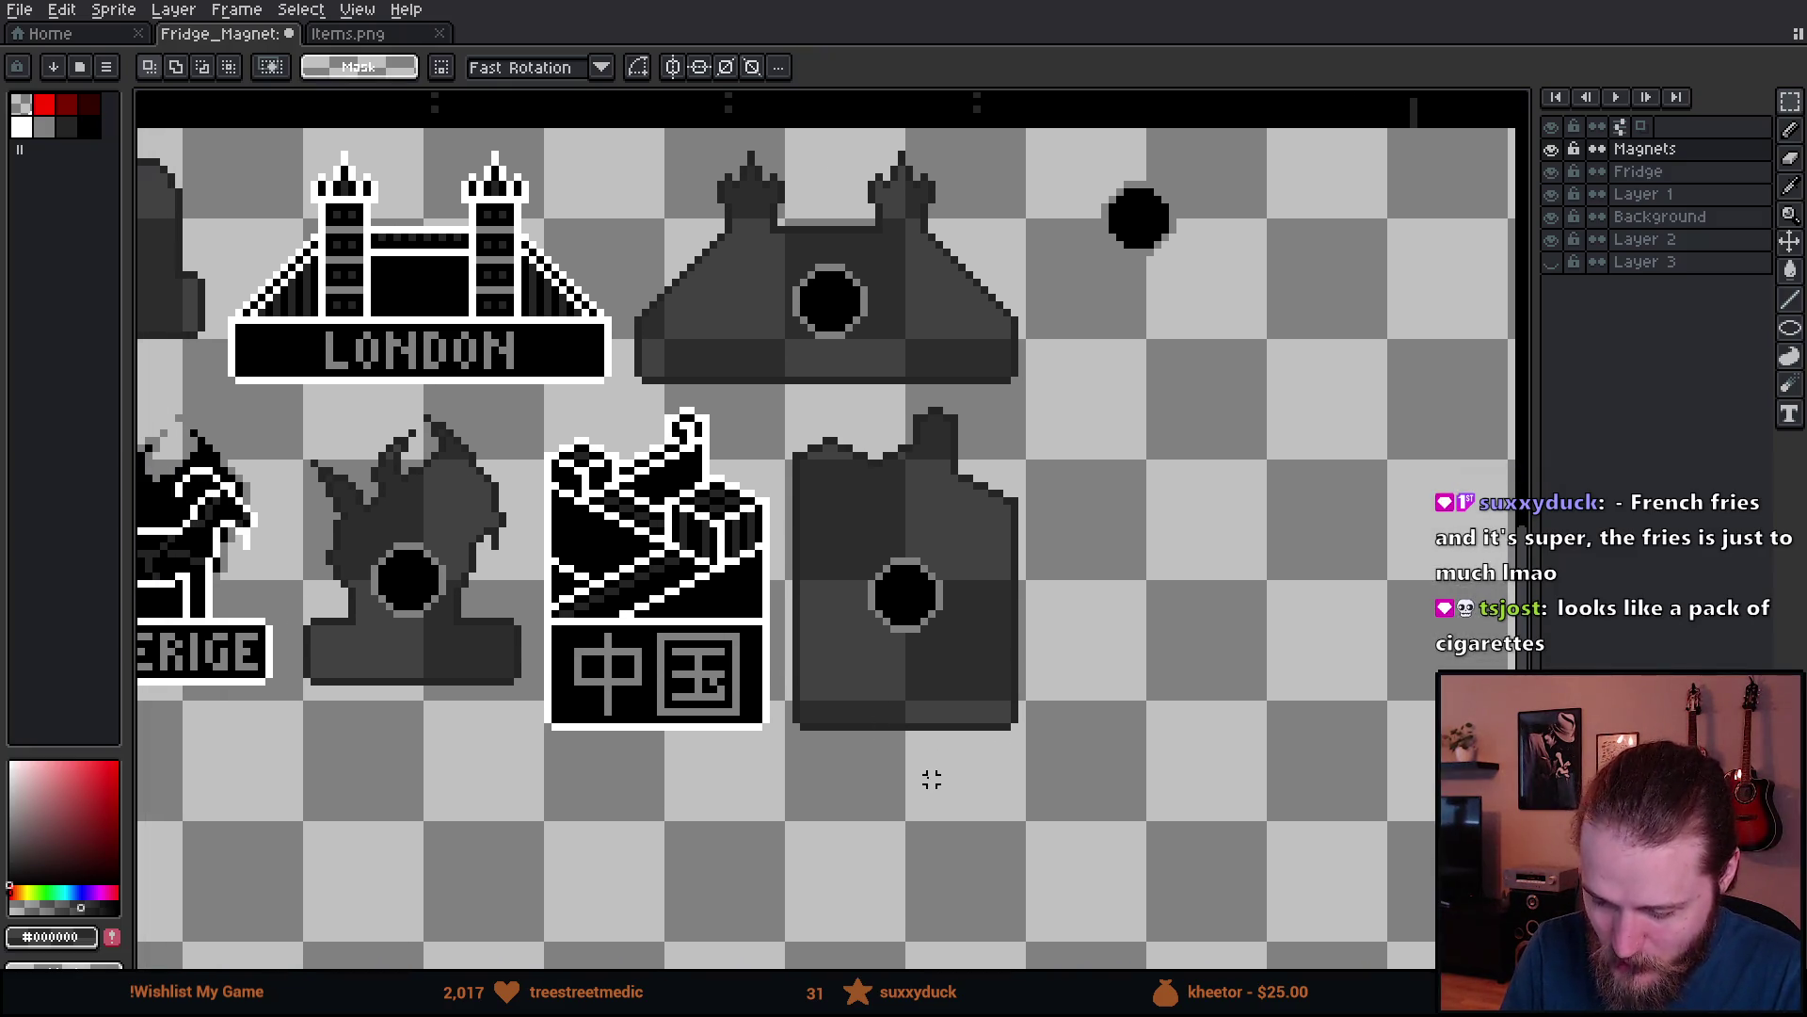
pyautogui.scroll(-5, 946, 756)
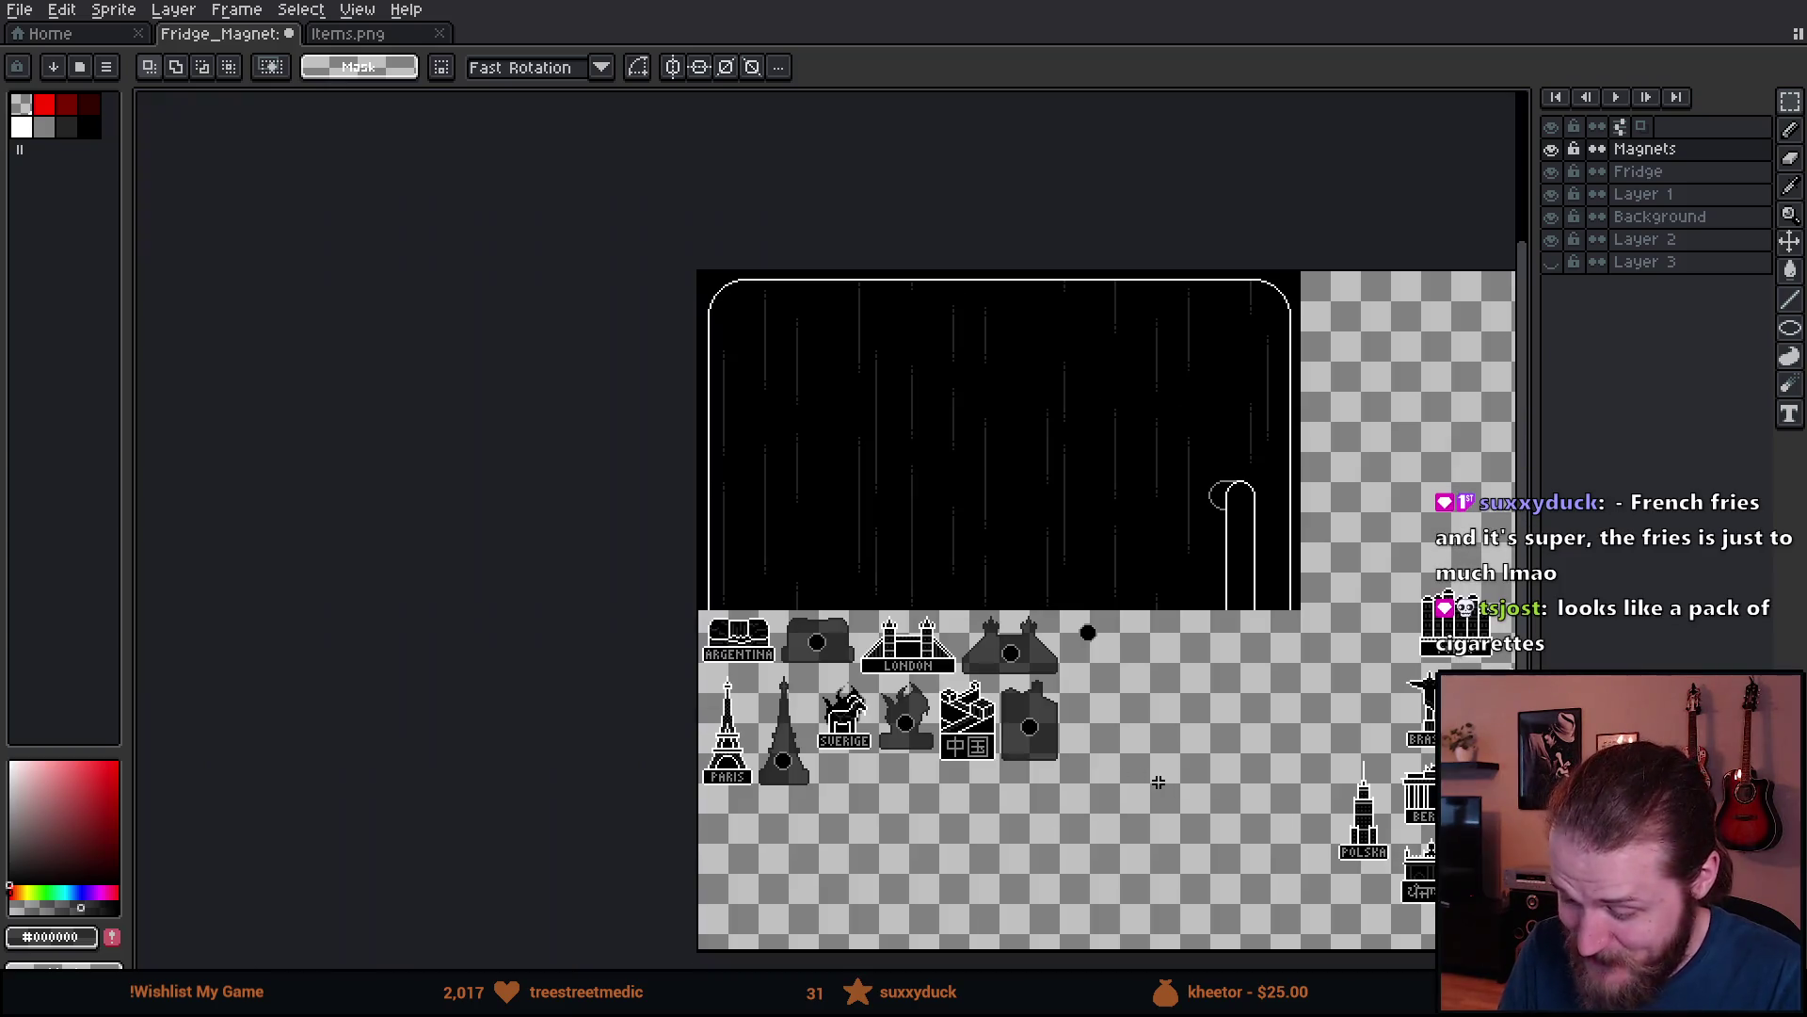
pyautogui.moveTo(1198, 799); pyautogui.dragTo(958, 697)
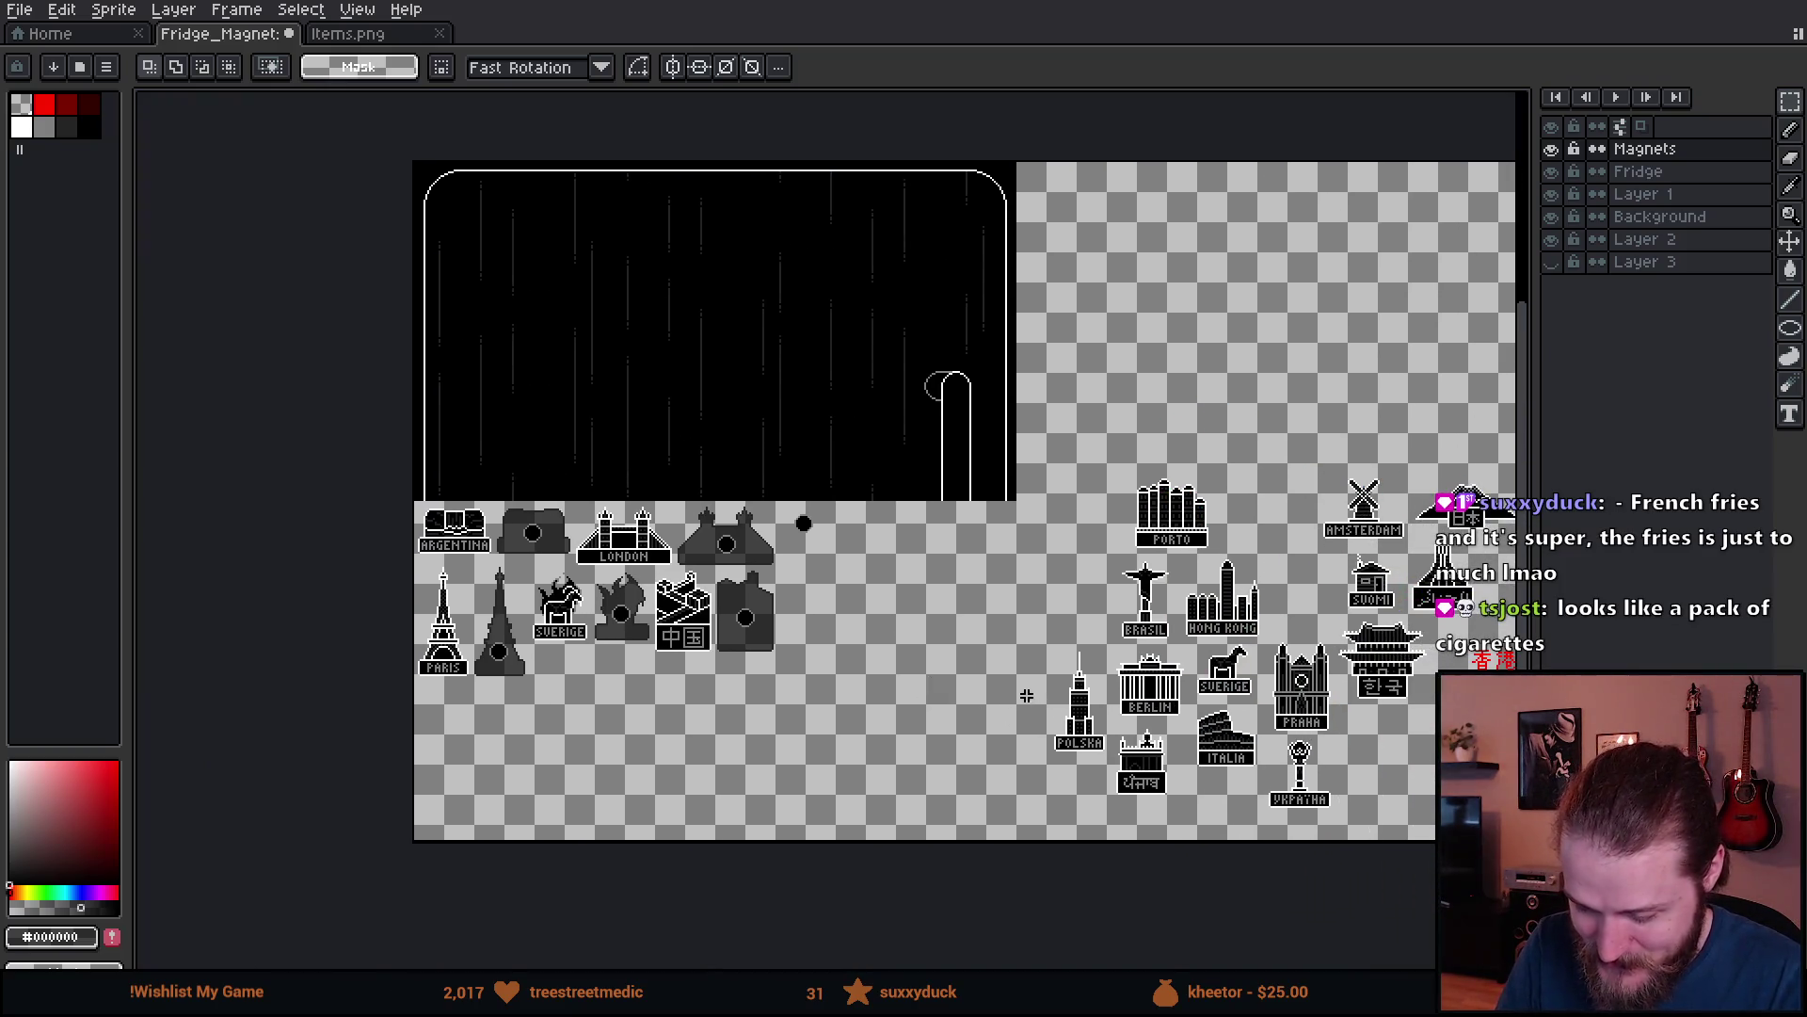
pyautogui.scroll(2, 732, 815)
pyautogui.hscroll(-3, 879, 782)
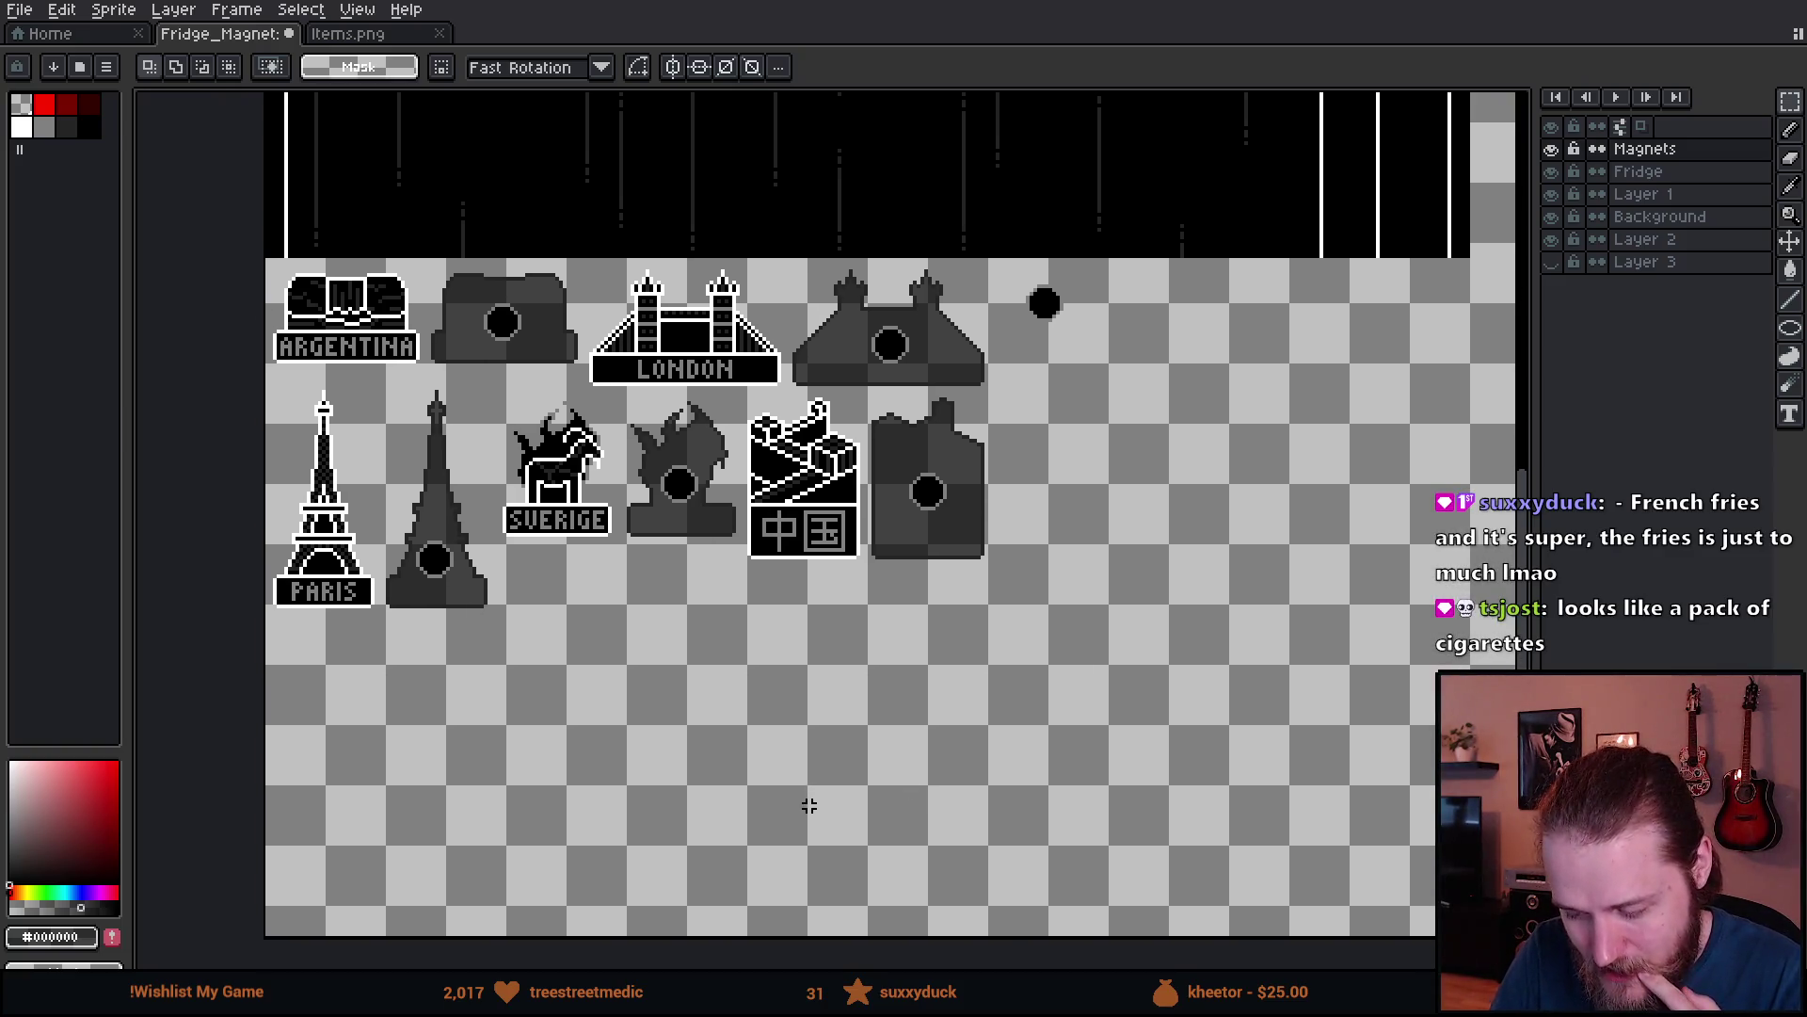
pyautogui.scroll(4, 835, 780)
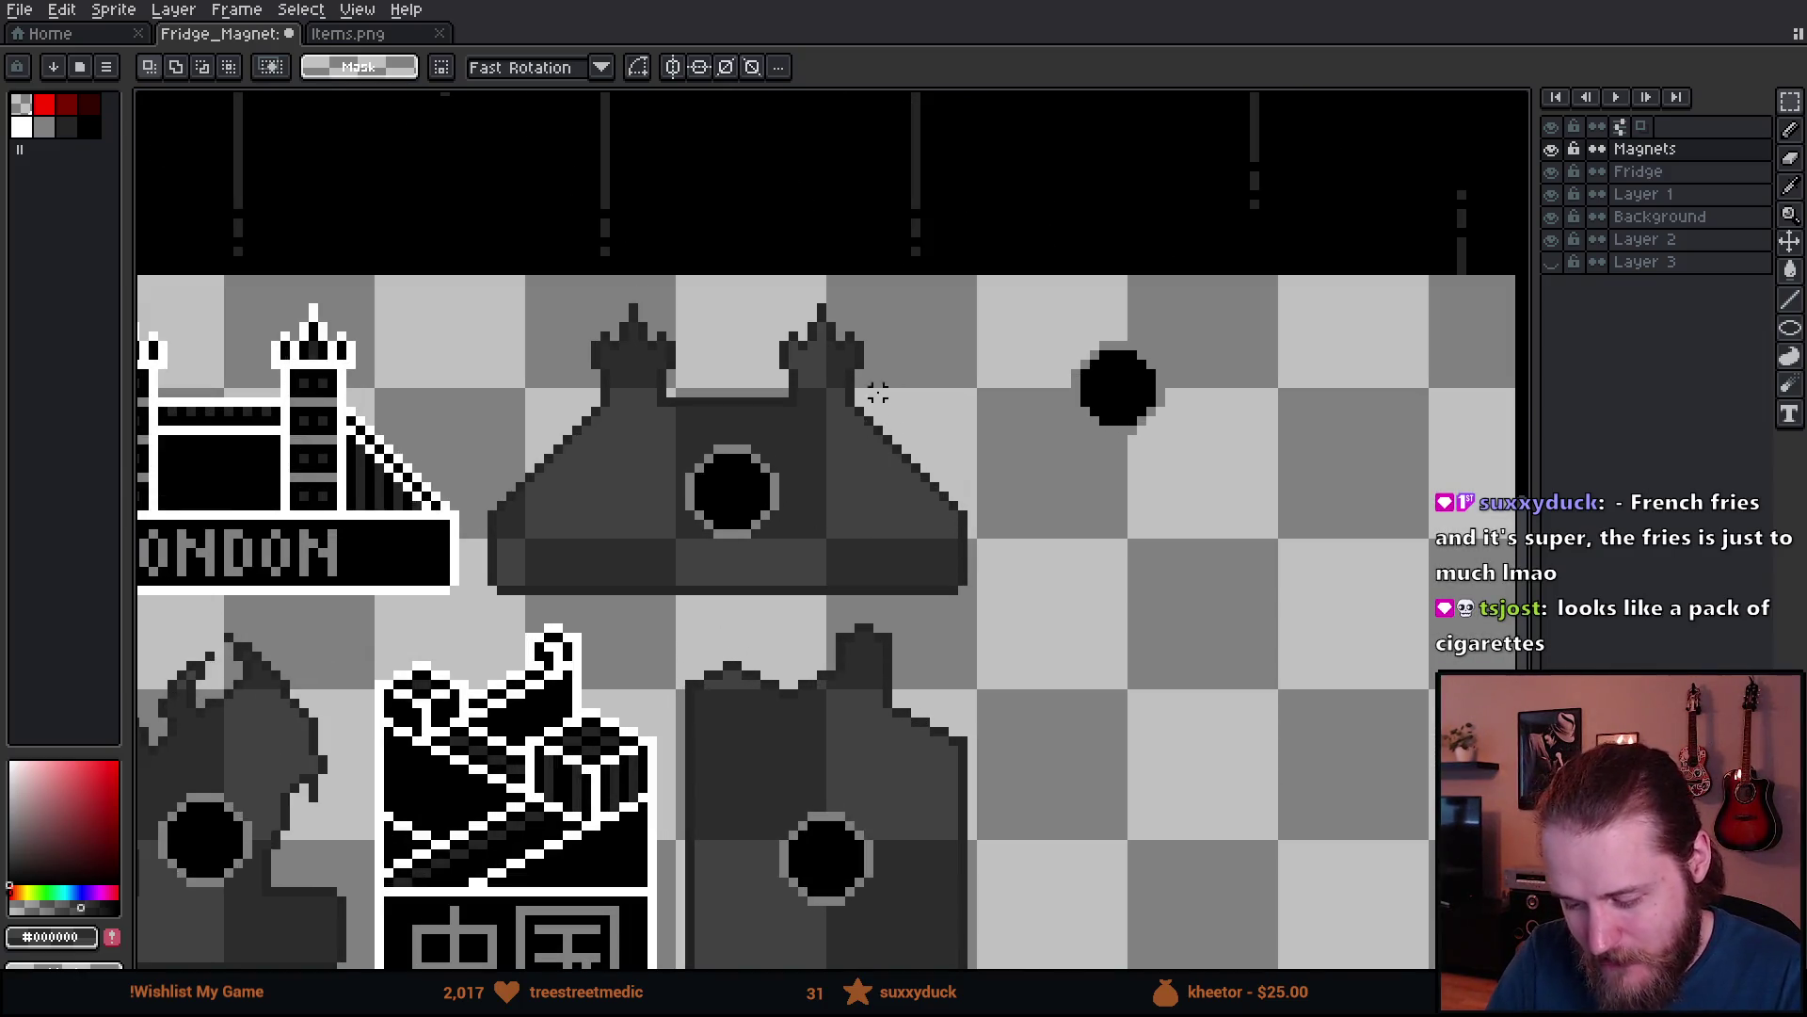
pyautogui.scroll(-5, 877, 486)
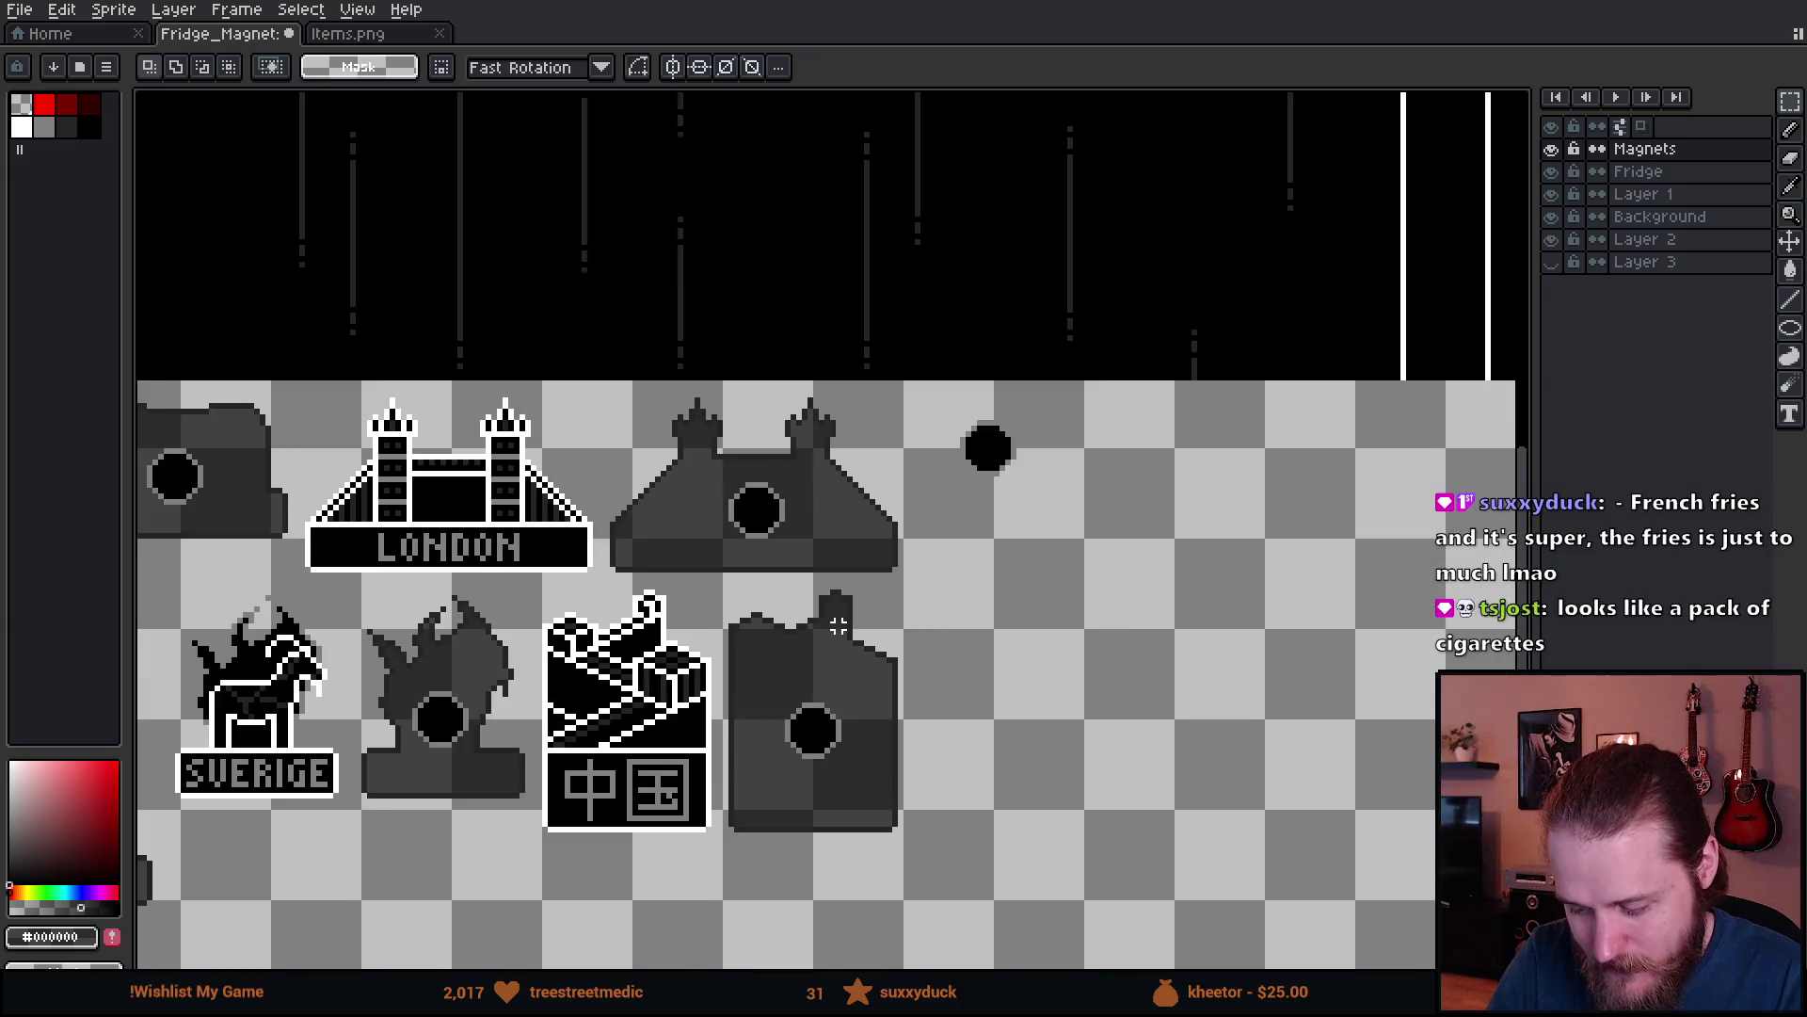
pyautogui.scroll(1, 817, 670)
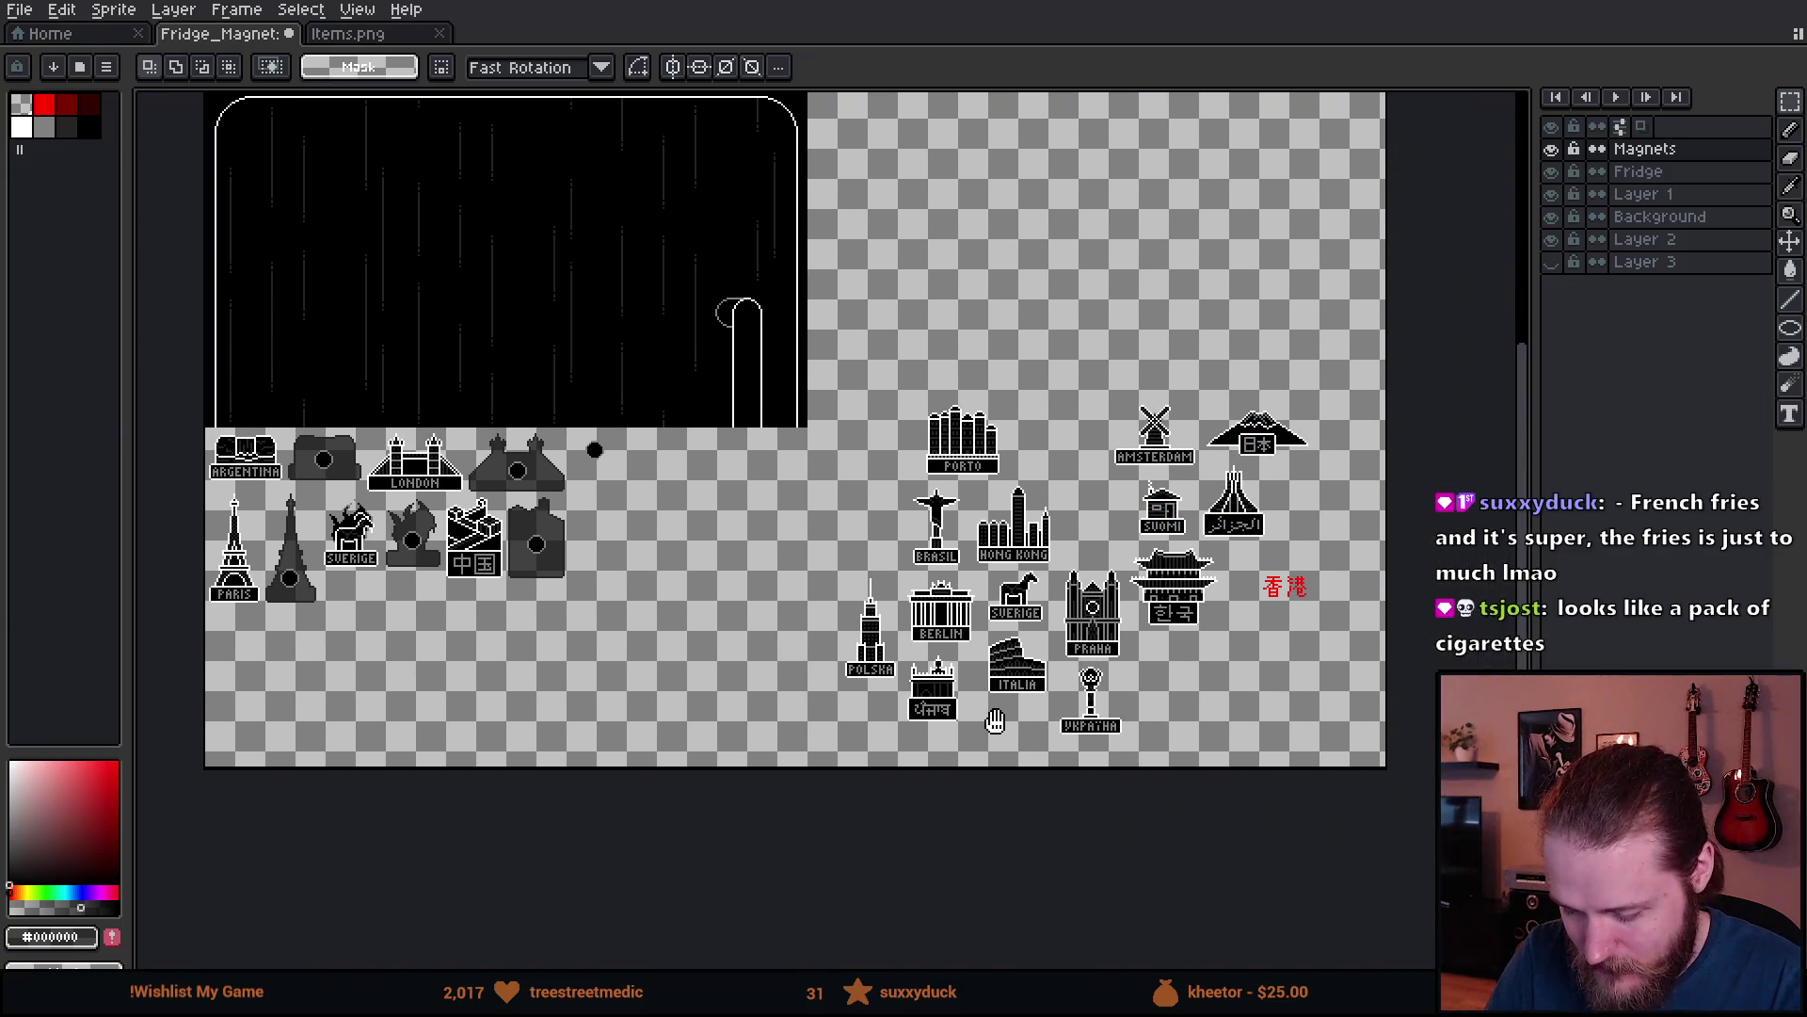
pyautogui.scroll(2, 1155, 655)
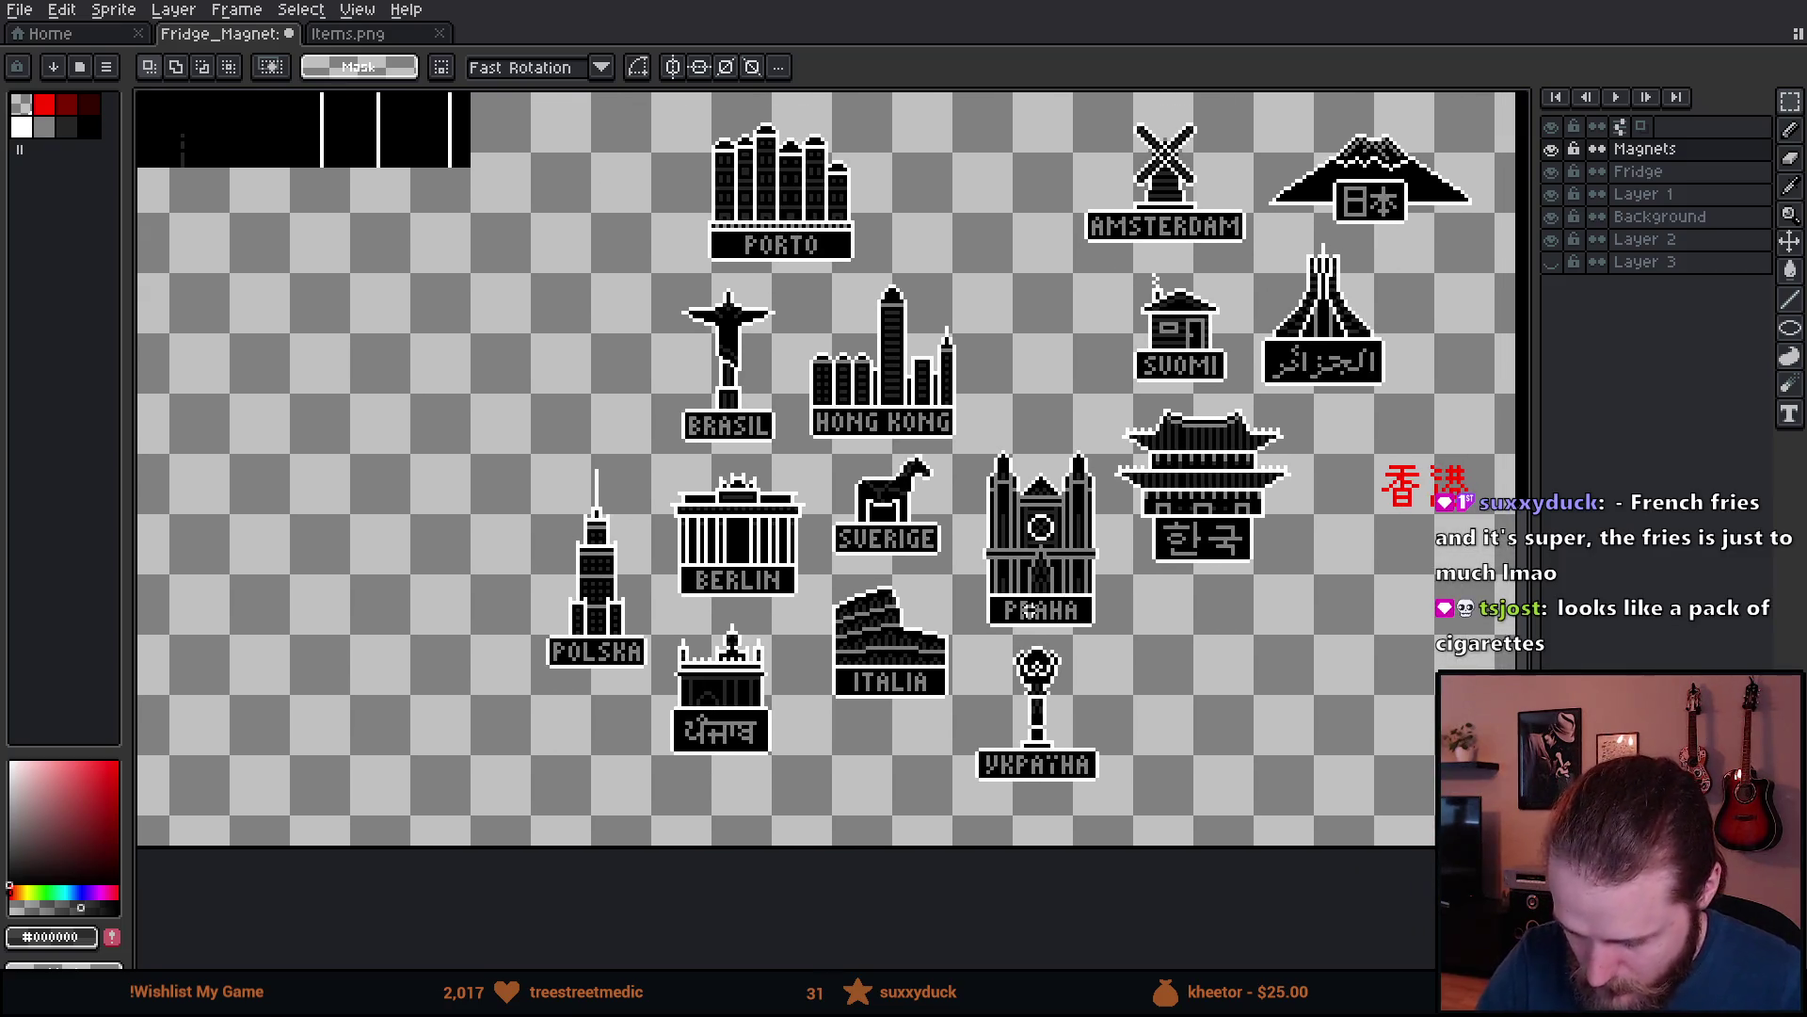
pyautogui.moveTo(819, 453)
pyautogui.mouseDown()
pyautogui.moveTo(902, 551)
pyautogui.moveTo(939, 553)
pyautogui.mouseUp()
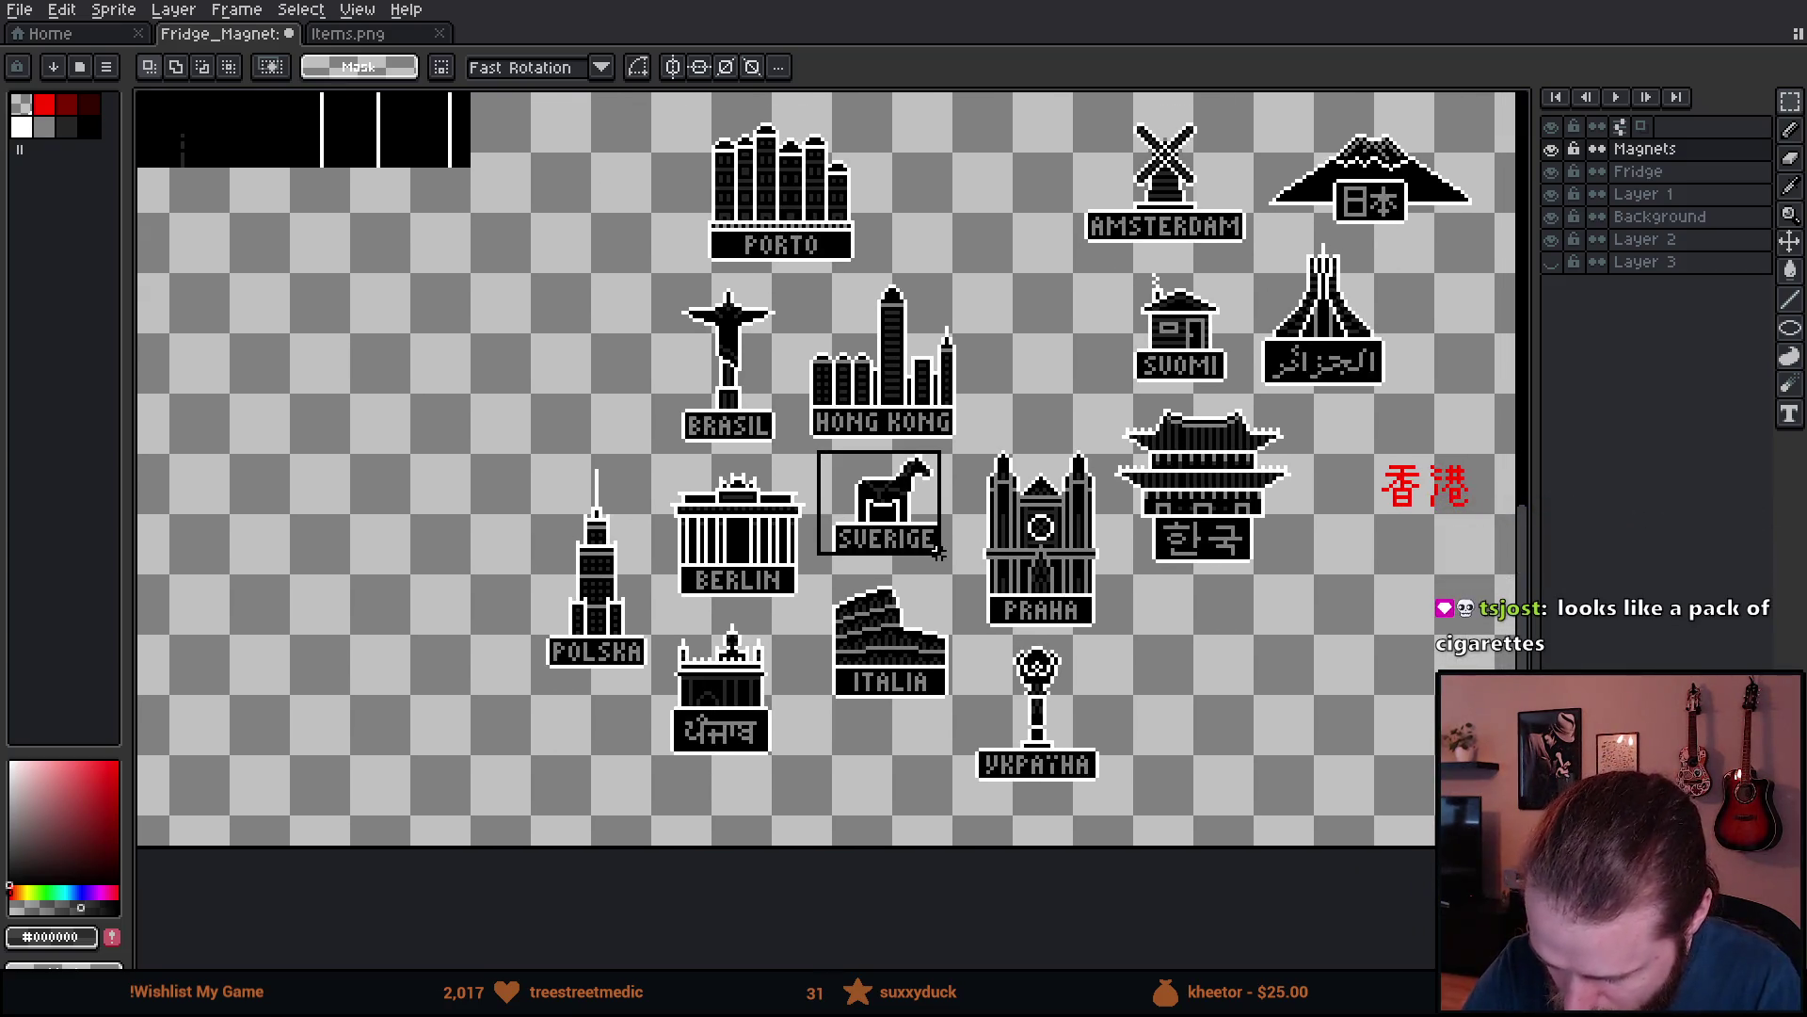
pyautogui.press('Delete')
# - Carry the Japan magnet over beside the Paris group
pyautogui.moveTo(1322, 727)
pyautogui.mouseDown()
pyautogui.moveTo(1261, 767)
pyautogui.moveTo(1214, 837)
pyautogui.moveTo(1250, 854)
pyautogui.mouseUp()
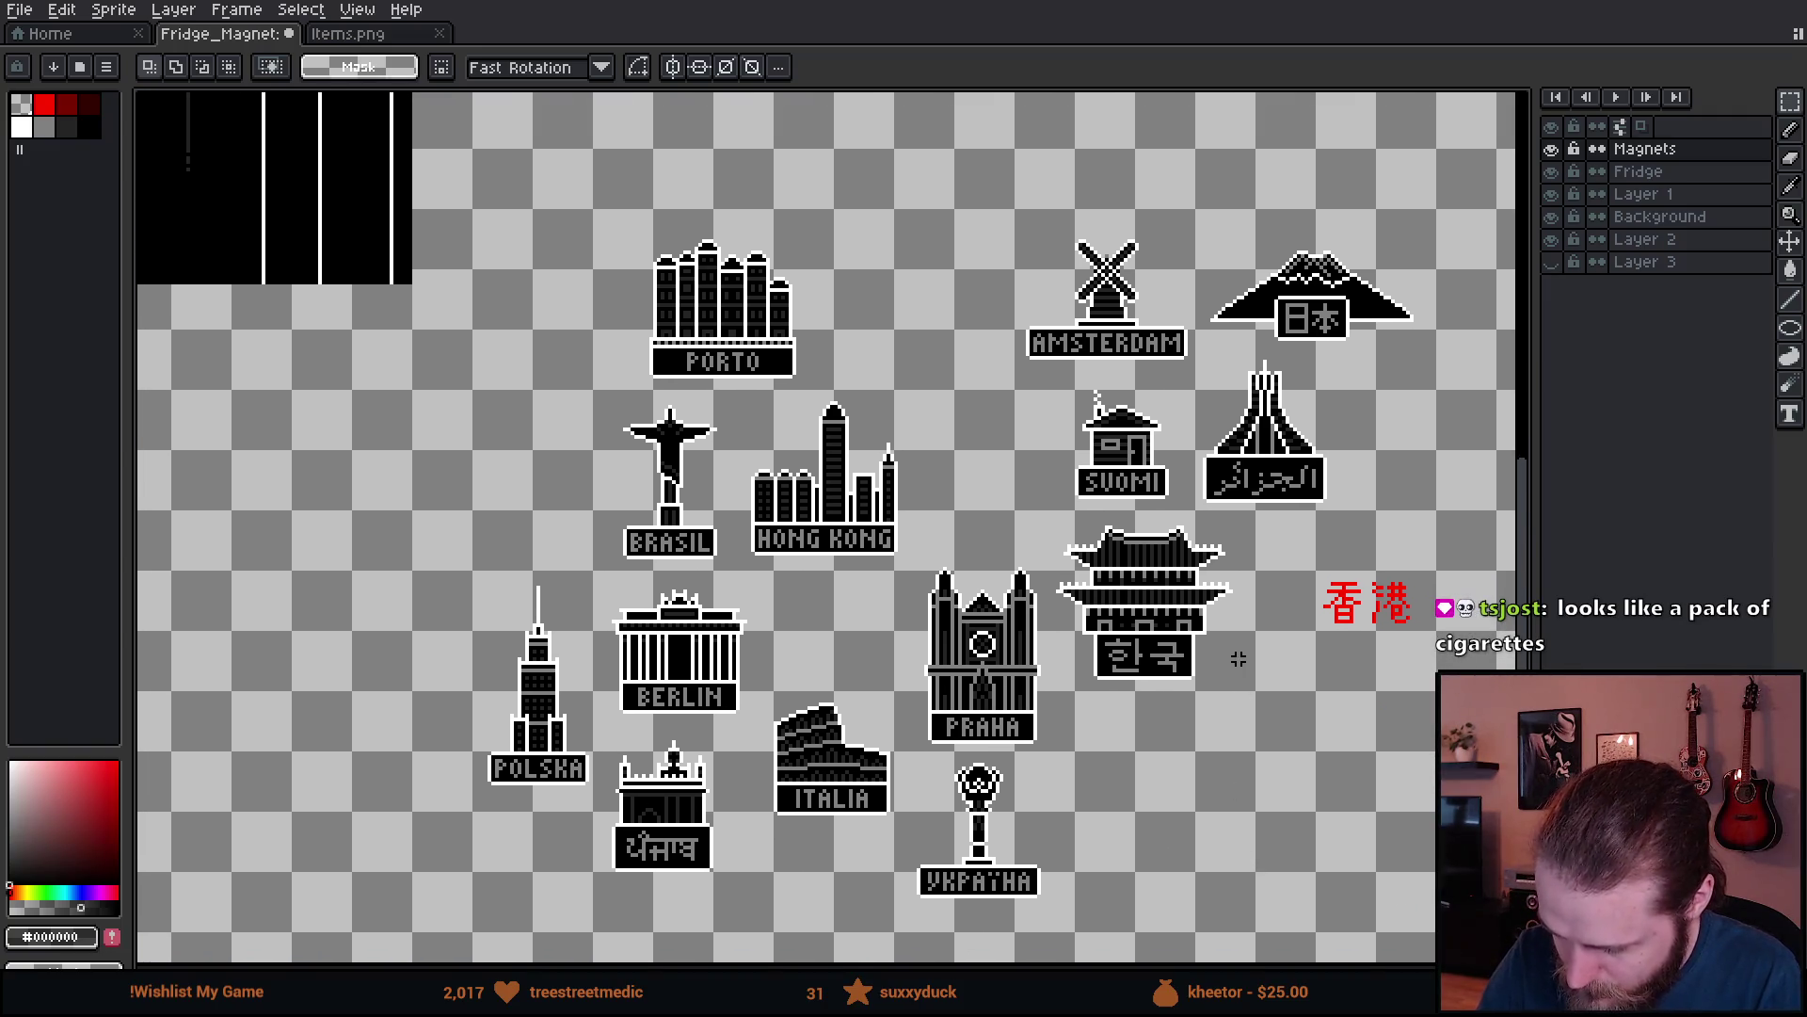
pyautogui.moveTo(1209, 211); pyautogui.dragTo(1434, 359)
pyautogui.moveTo(1326, 323)
pyautogui.mouseDown()
pyautogui.moveTo(1210, 323)
pyautogui.moveTo(293, 563)
pyautogui.moveTo(178, 573)
pyautogui.moveTo(1064, 674)
pyautogui.moveTo(1242, 741)
pyautogui.moveTo(937, 749)
pyautogui.moveTo(747, 694)
pyautogui.mouseUp()
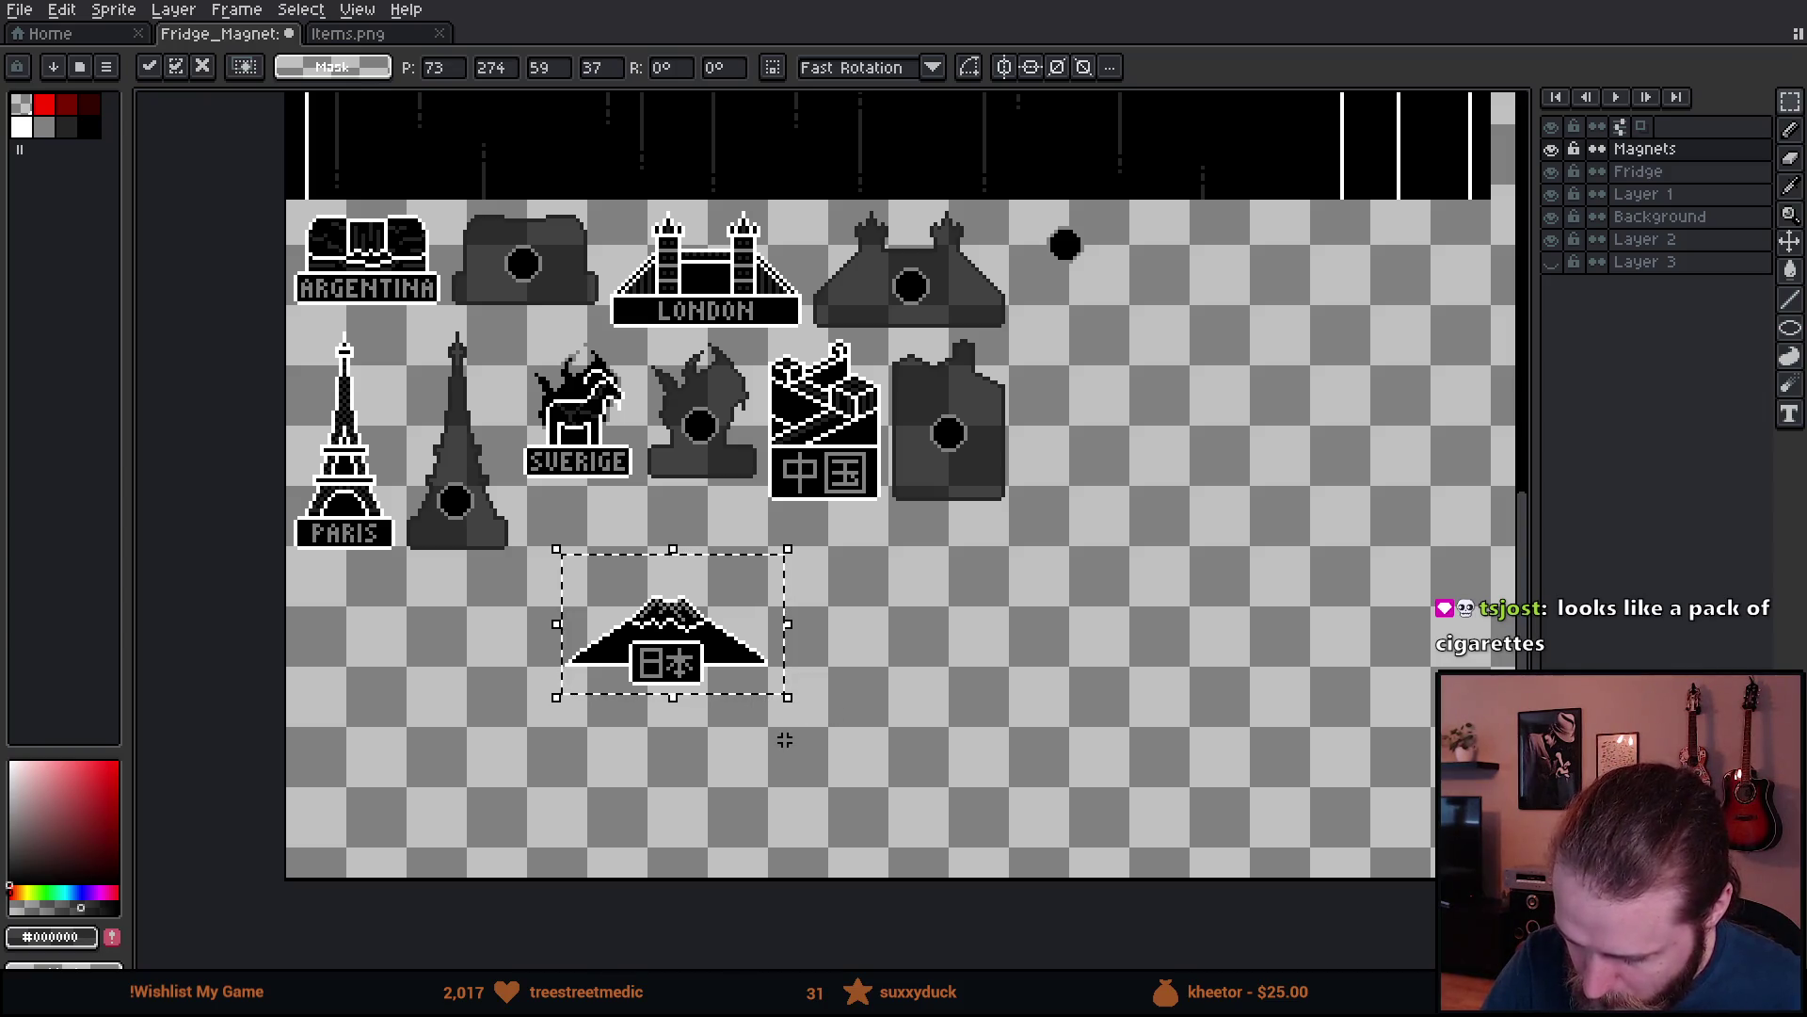
# - Move the Japan magnet to the end of the top row, parking the spare black dot lower
pyautogui.moveTo(709, 659)
pyautogui.mouseDown()
pyautogui.moveTo(669, 604)
pyautogui.moveTo(696, 564)
pyautogui.moveTo(870, 745)
pyautogui.moveTo(1061, 729)
pyautogui.moveTo(1202, 541)
pyautogui.moveTo(1202, 456)
pyautogui.mouseUp()
pyautogui.click(1130, 228)
pyautogui.moveTo(1023, 205)
pyautogui.mouseDown()
pyautogui.moveTo(1136, 292)
pyautogui.moveTo(1158, 271)
pyautogui.moveTo(1428, 339)
pyautogui.moveTo(1193, 666)
pyautogui.moveTo(1138, 703)
pyautogui.mouseUp()
pyautogui.moveTo(1031, 350)
pyautogui.mouseDown()
pyautogui.moveTo(1214, 504)
pyautogui.moveTo(1323, 513)
pyautogui.mouseUp()
pyautogui.moveTo(1195, 475)
pyautogui.mouseDown()
pyautogui.moveTo(1169, 287)
pyautogui.moveTo(1103, 482)
pyautogui.mouseUp()
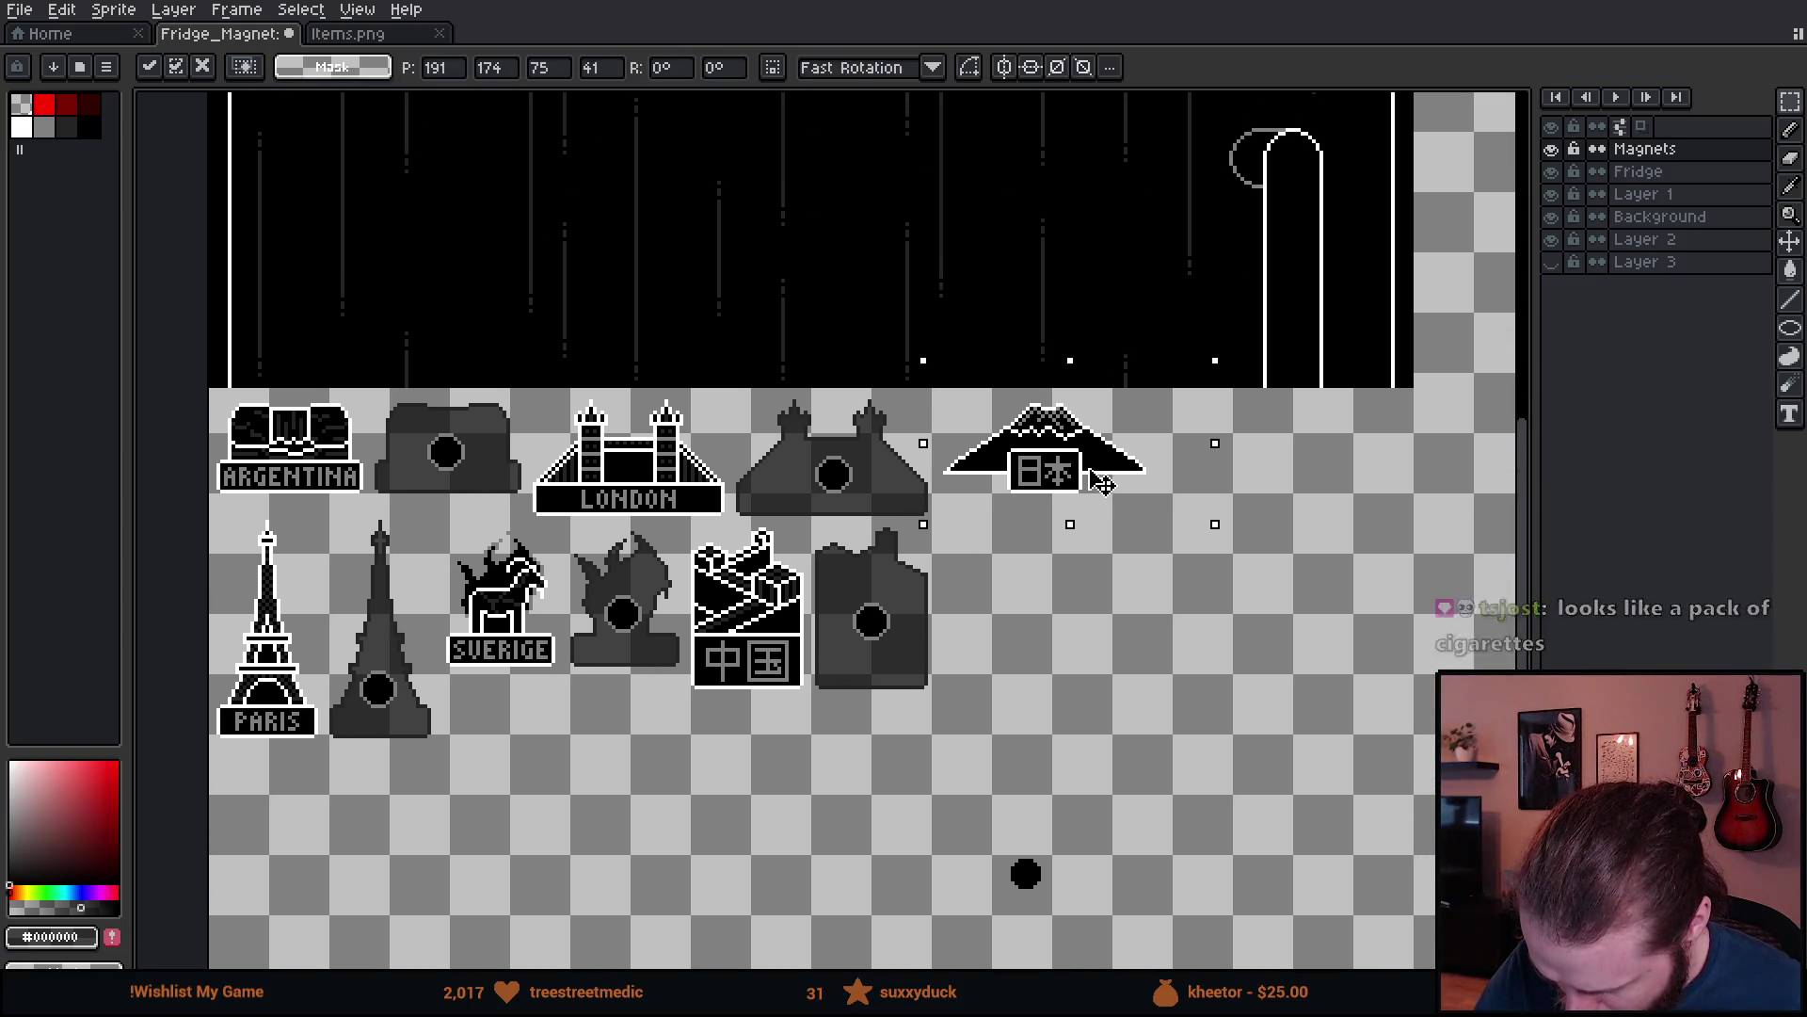
pyautogui.click(1121, 593)
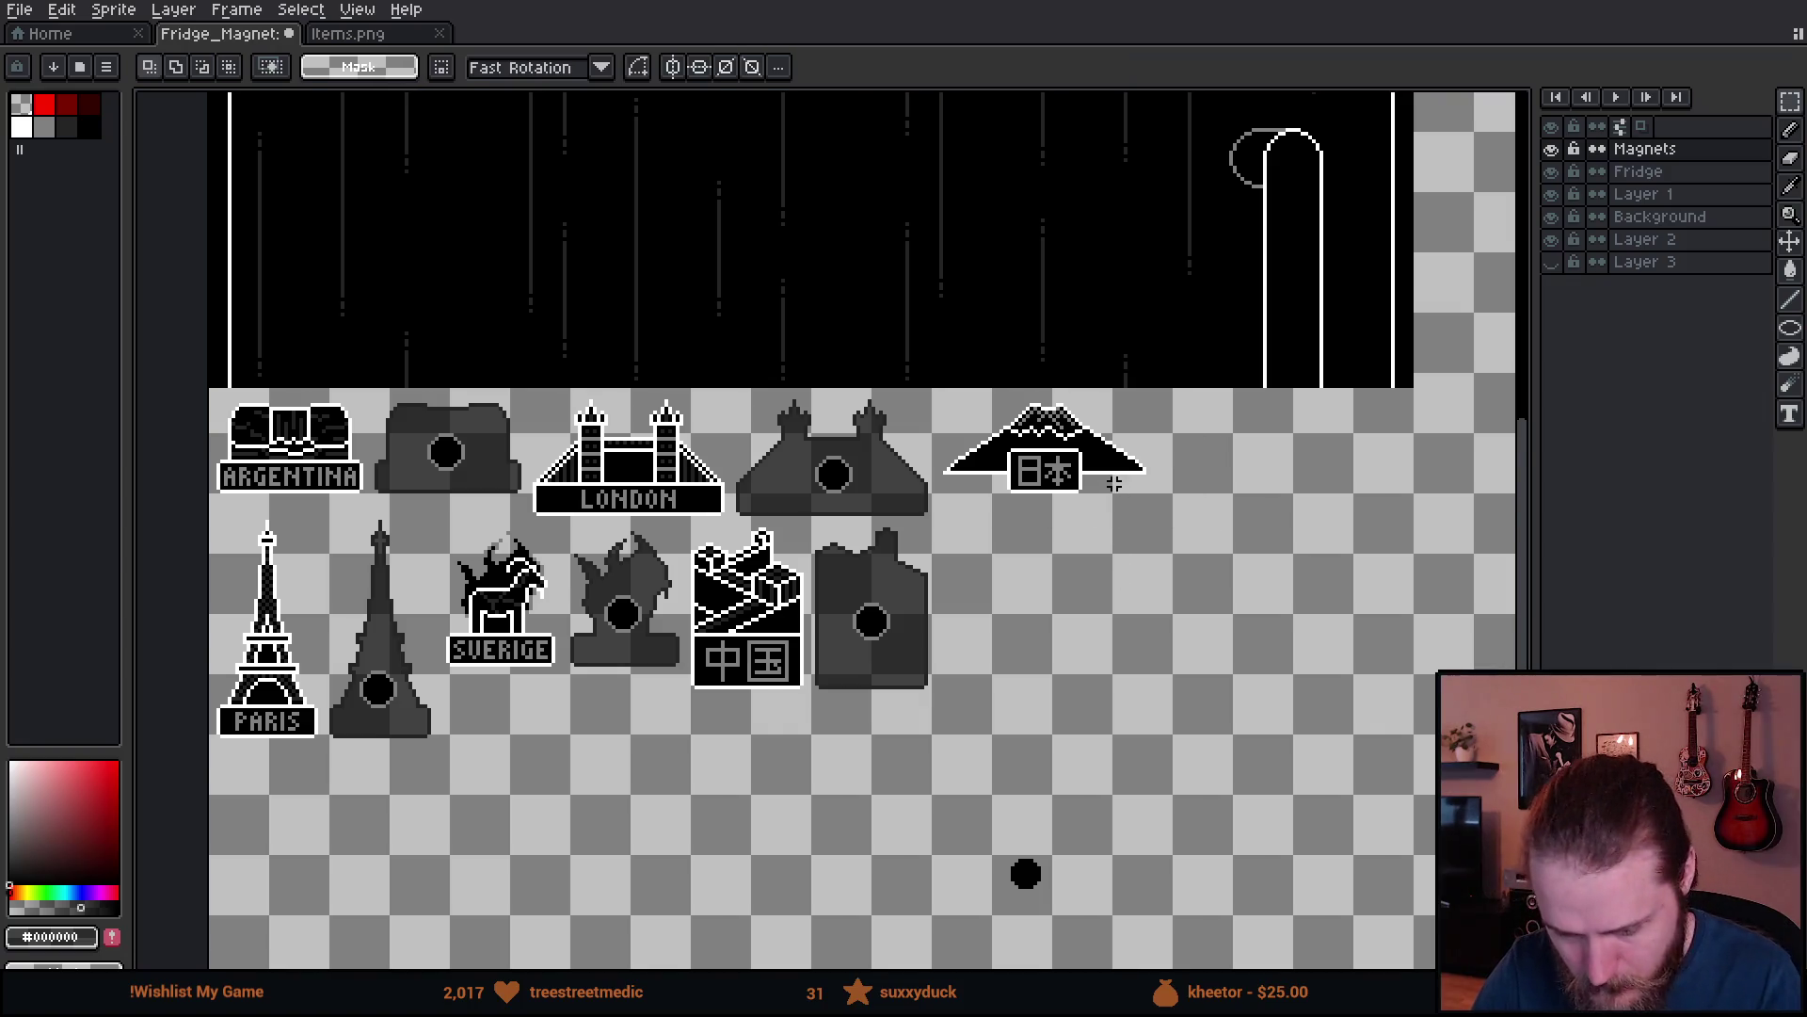
pyautogui.scroll(4, 1113, 487)
# - Paste a copy of the Japan magnet right beside the original
pyautogui.moveTo(496, 340)
pyautogui.mouseDown()
pyautogui.moveTo(960, 674)
pyautogui.moveTo(1167, 728)
pyautogui.mouseUp()
pyautogui.hotkey('ctrl', 'c')
pyautogui.hotkey('ctrl', 'v')
pyautogui.moveTo(936, 646); pyautogui.dragTo(1282, 558)
pyautogui.click(1127, 819)
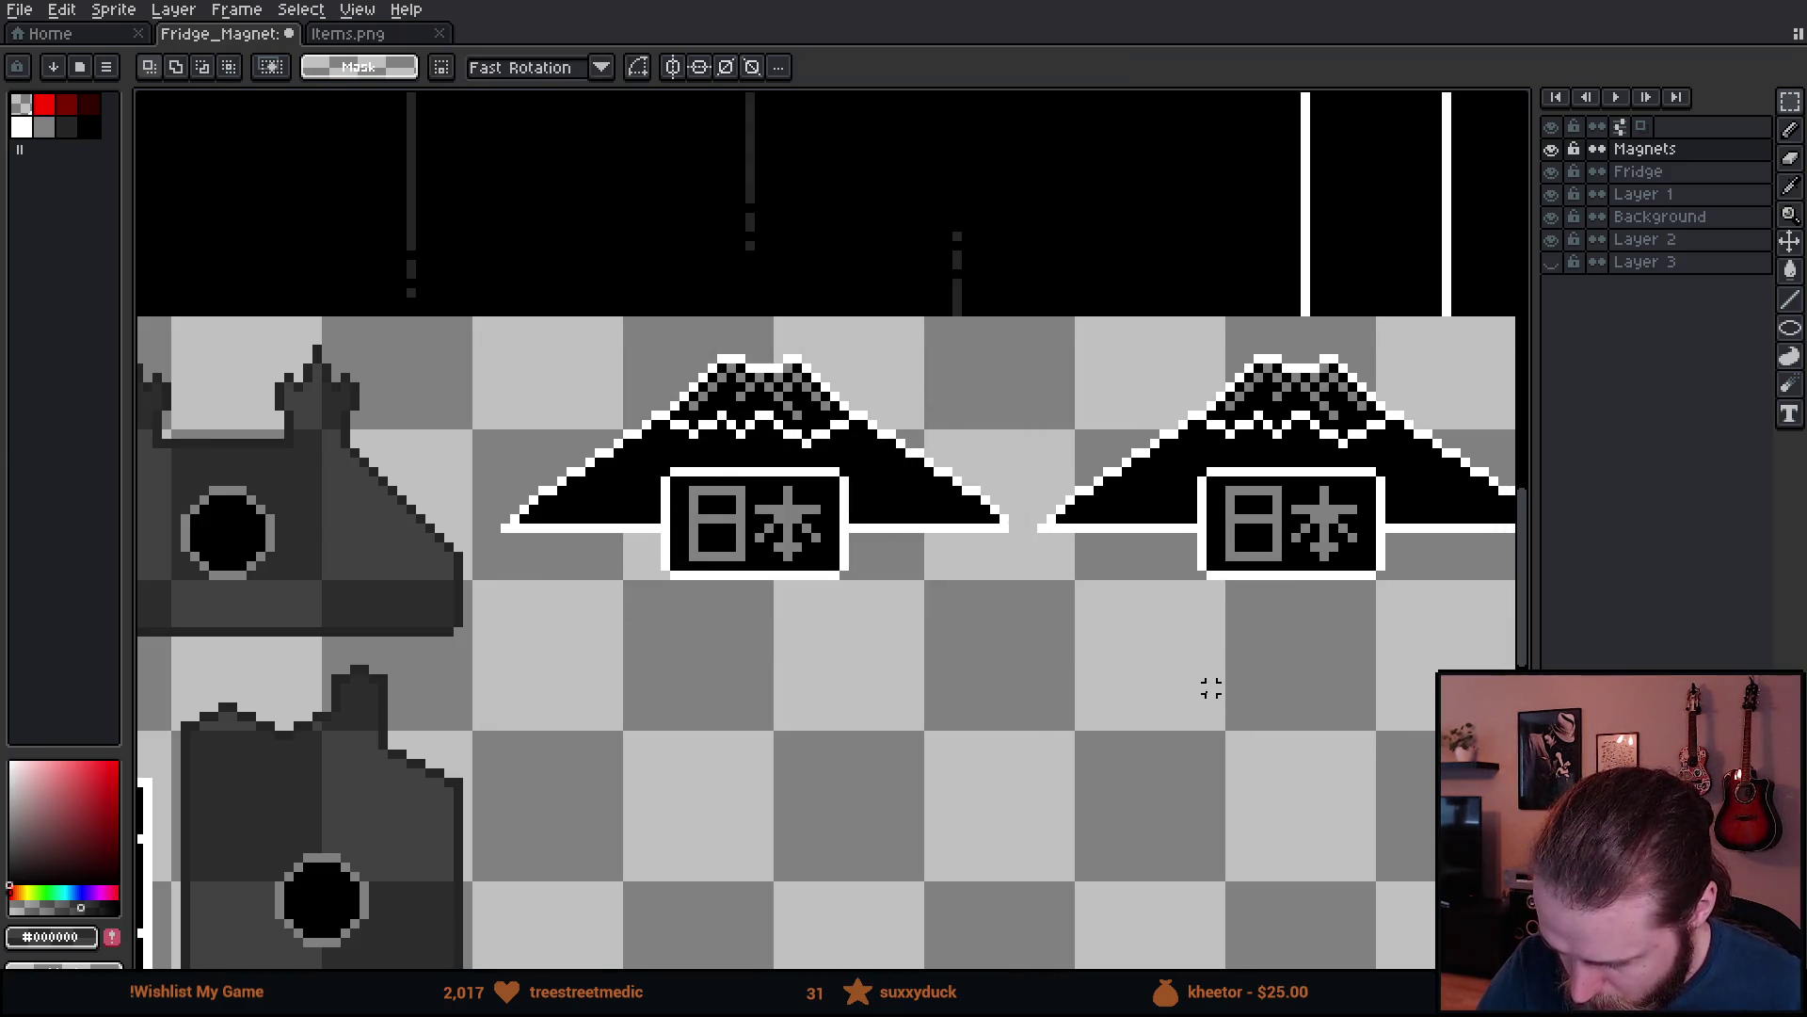
pyautogui.moveTo(1206, 687); pyautogui.dragTo(847, 690)
# - Strip the copy to its outline, clearing black fill, 日本 characters and the label's top edge
pyautogui.moveTo(640, 361)
pyautogui.mouseDown()
pyautogui.moveTo(928, 646)
pyautogui.moveTo(1304, 704)
pyautogui.mouseUp()
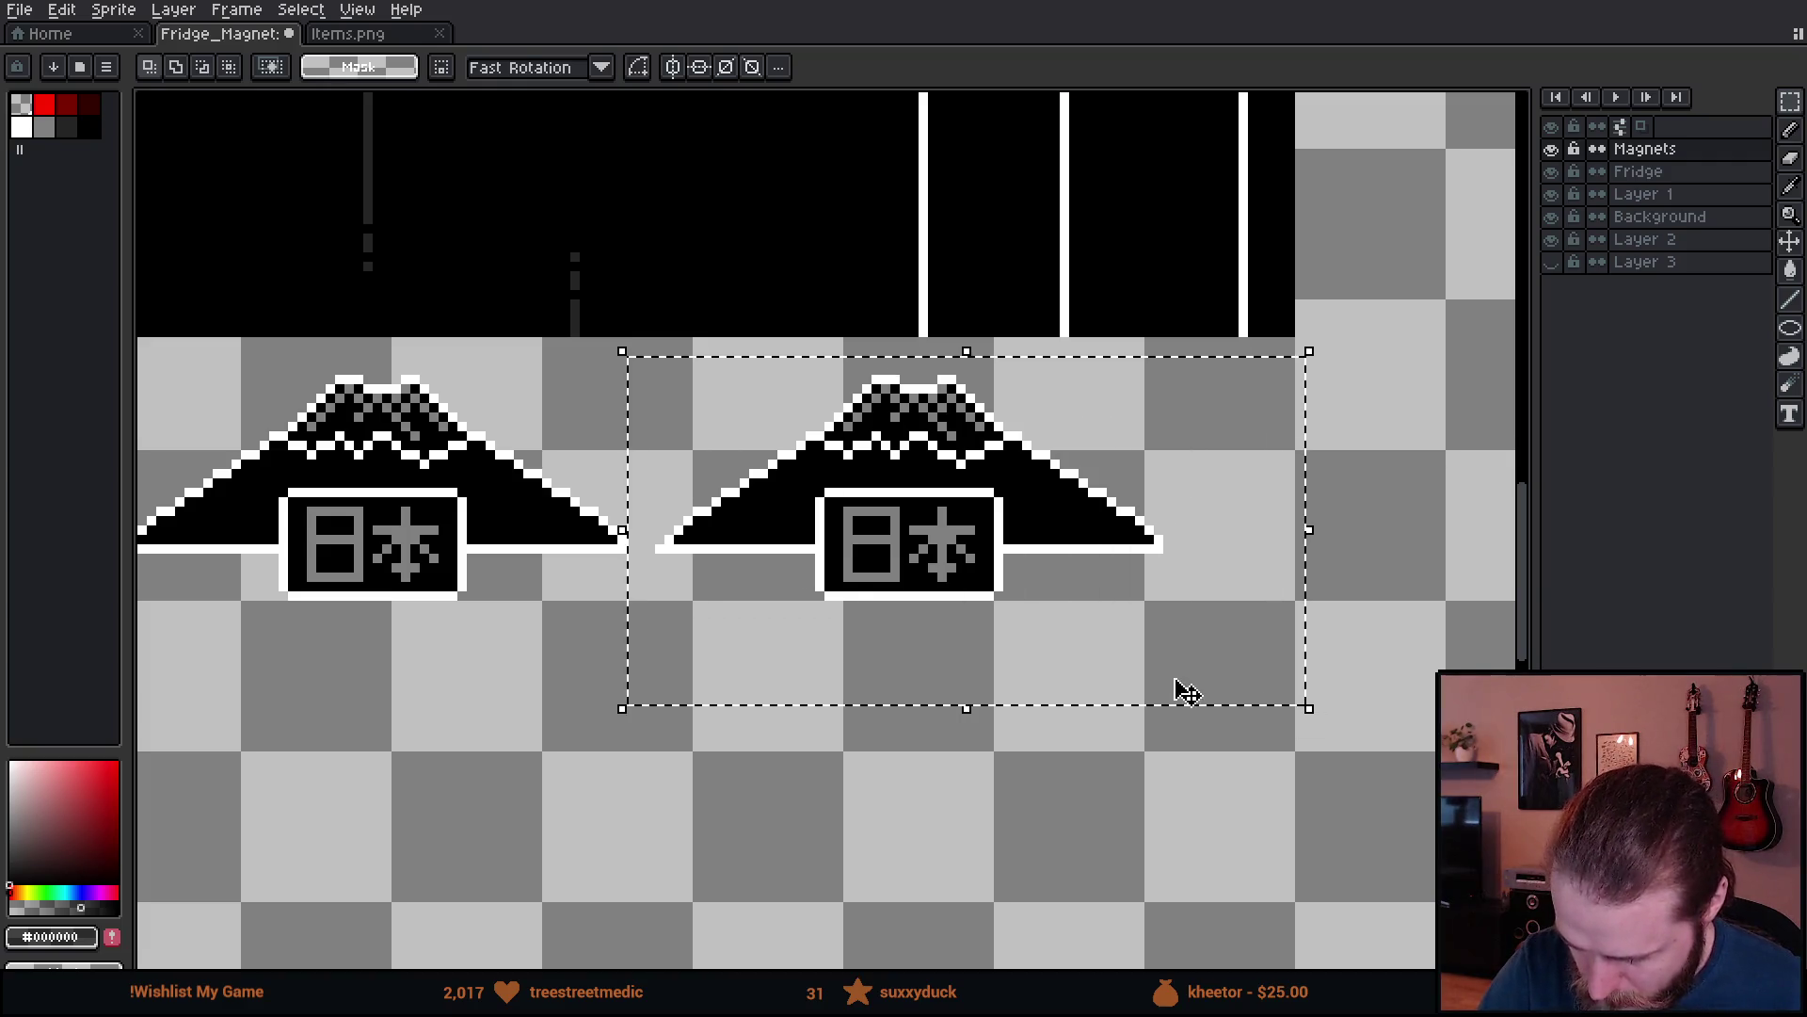
pyautogui.press('w')
pyautogui.press('x')
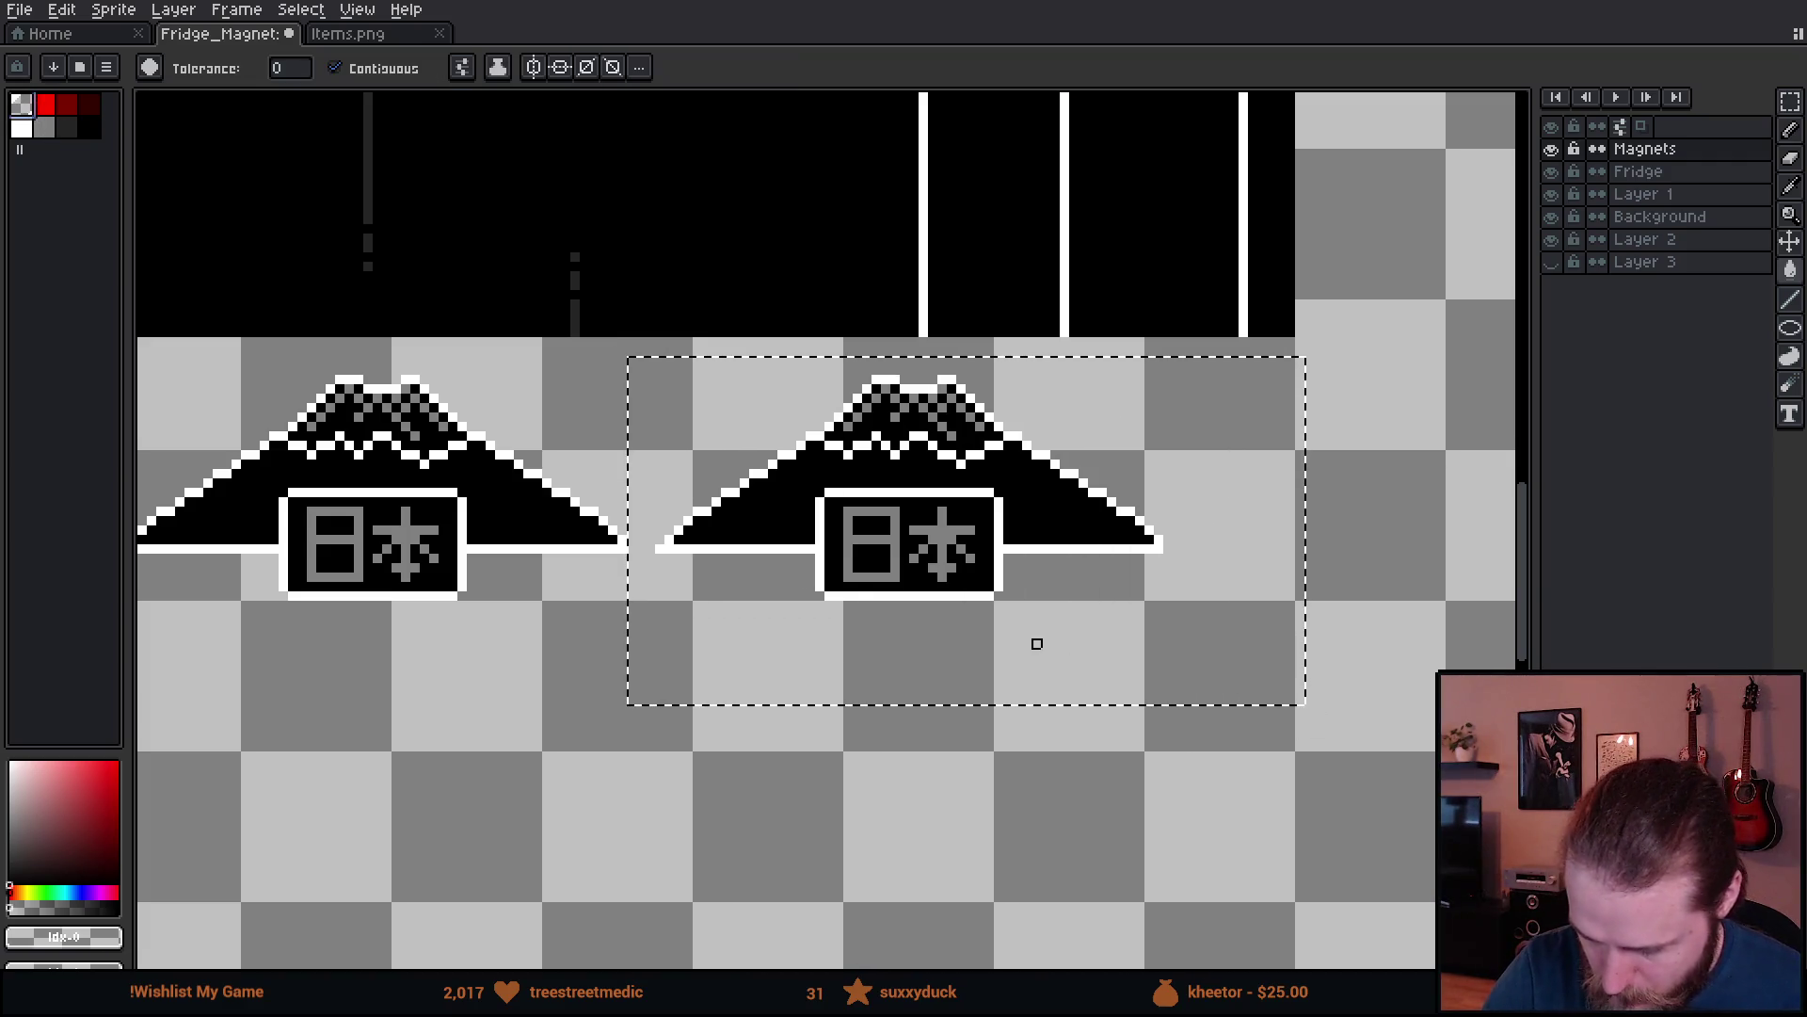
pyautogui.click(770, 536)
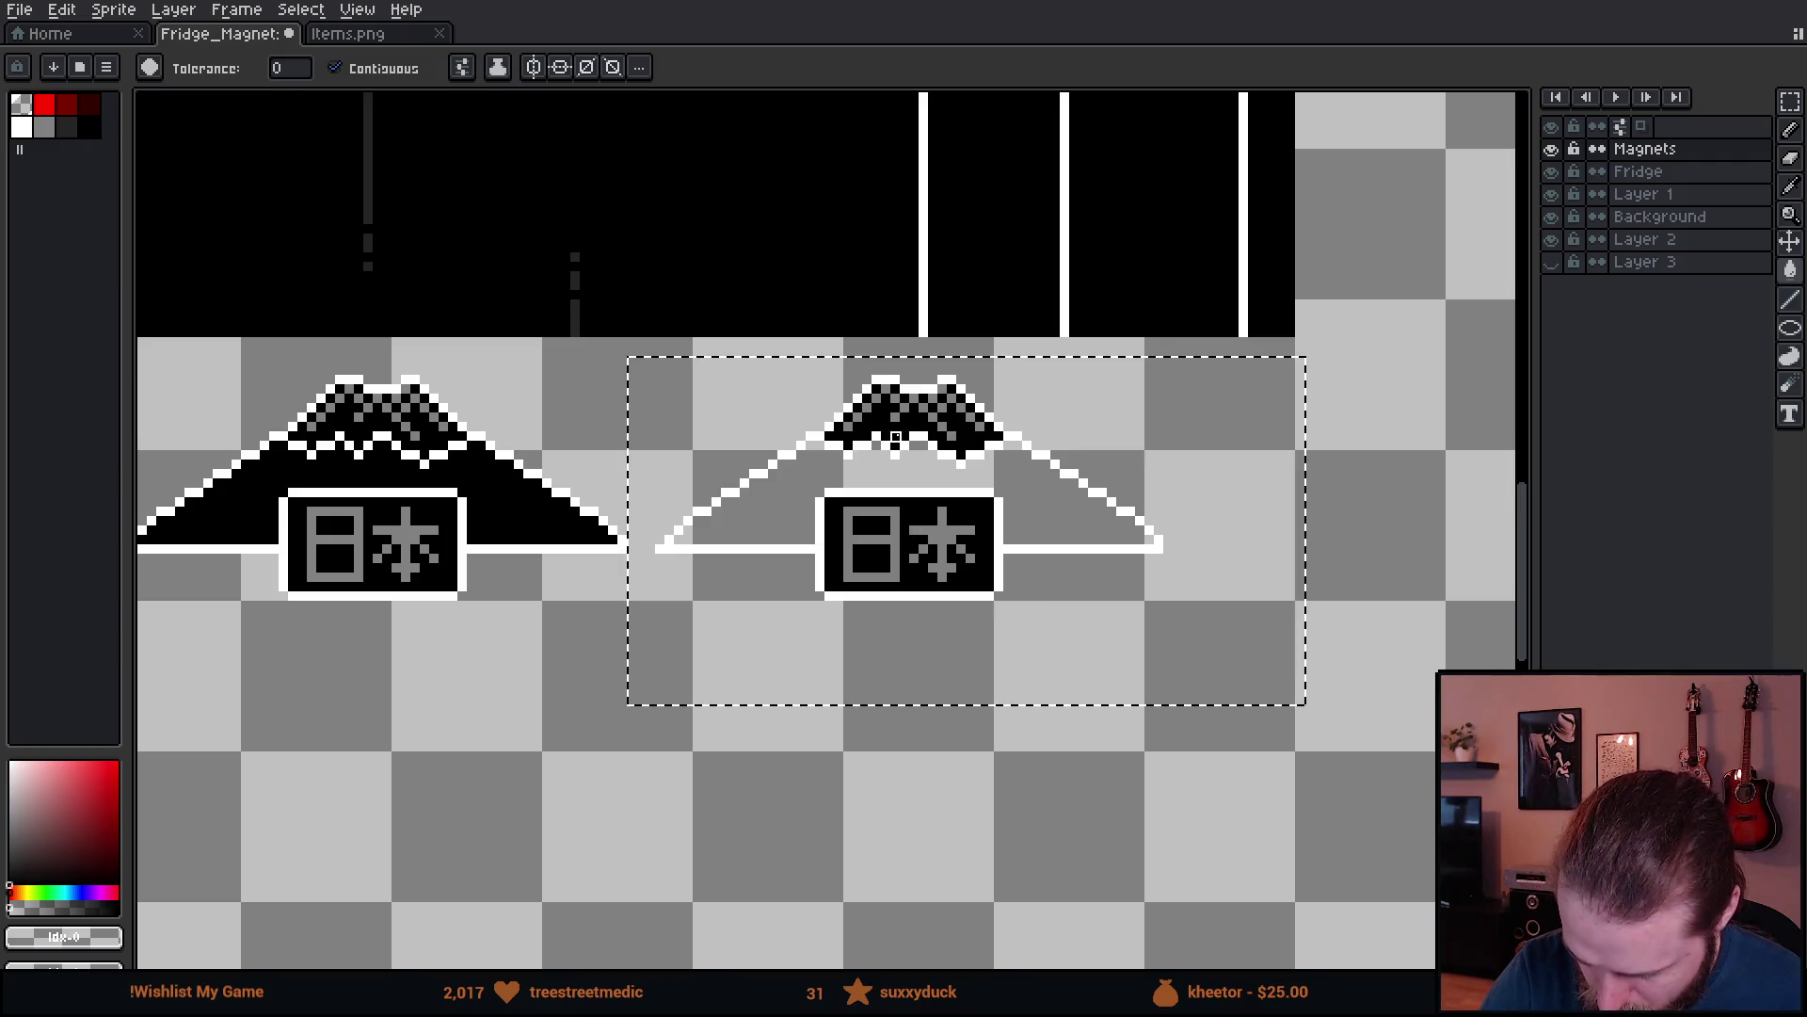
pyautogui.click(895, 439)
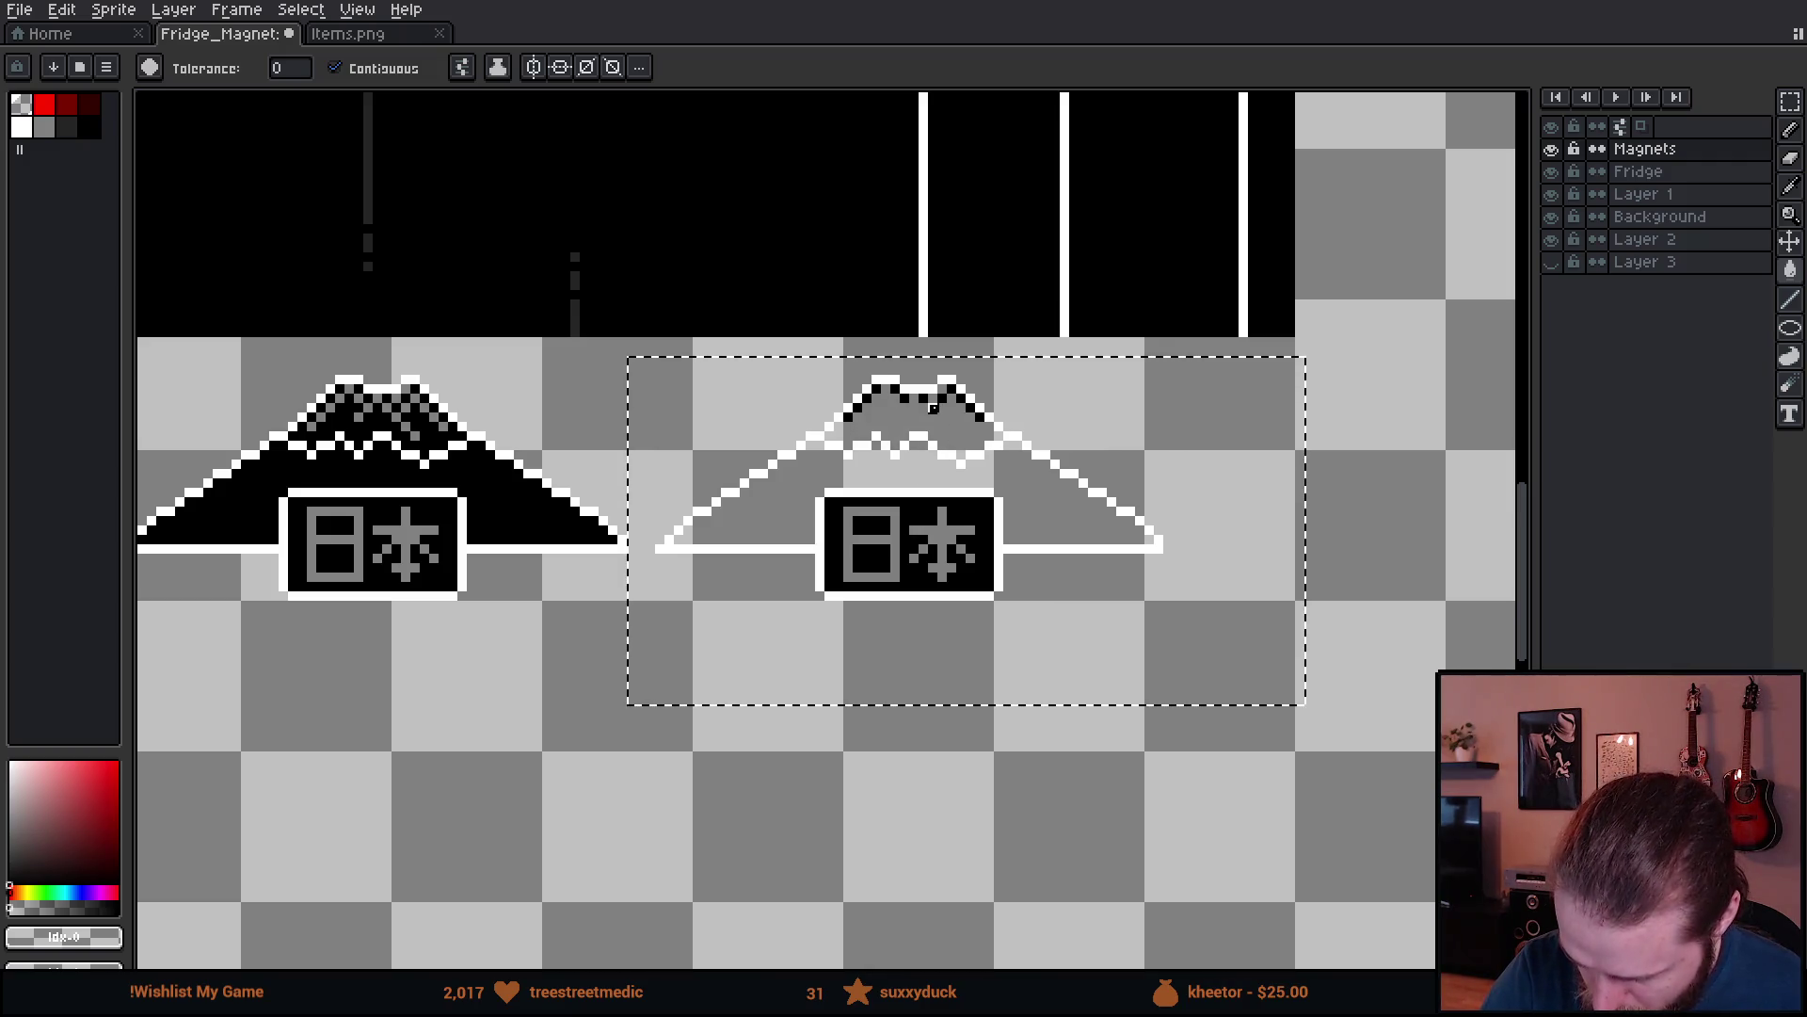
pyautogui.click(335, 68)
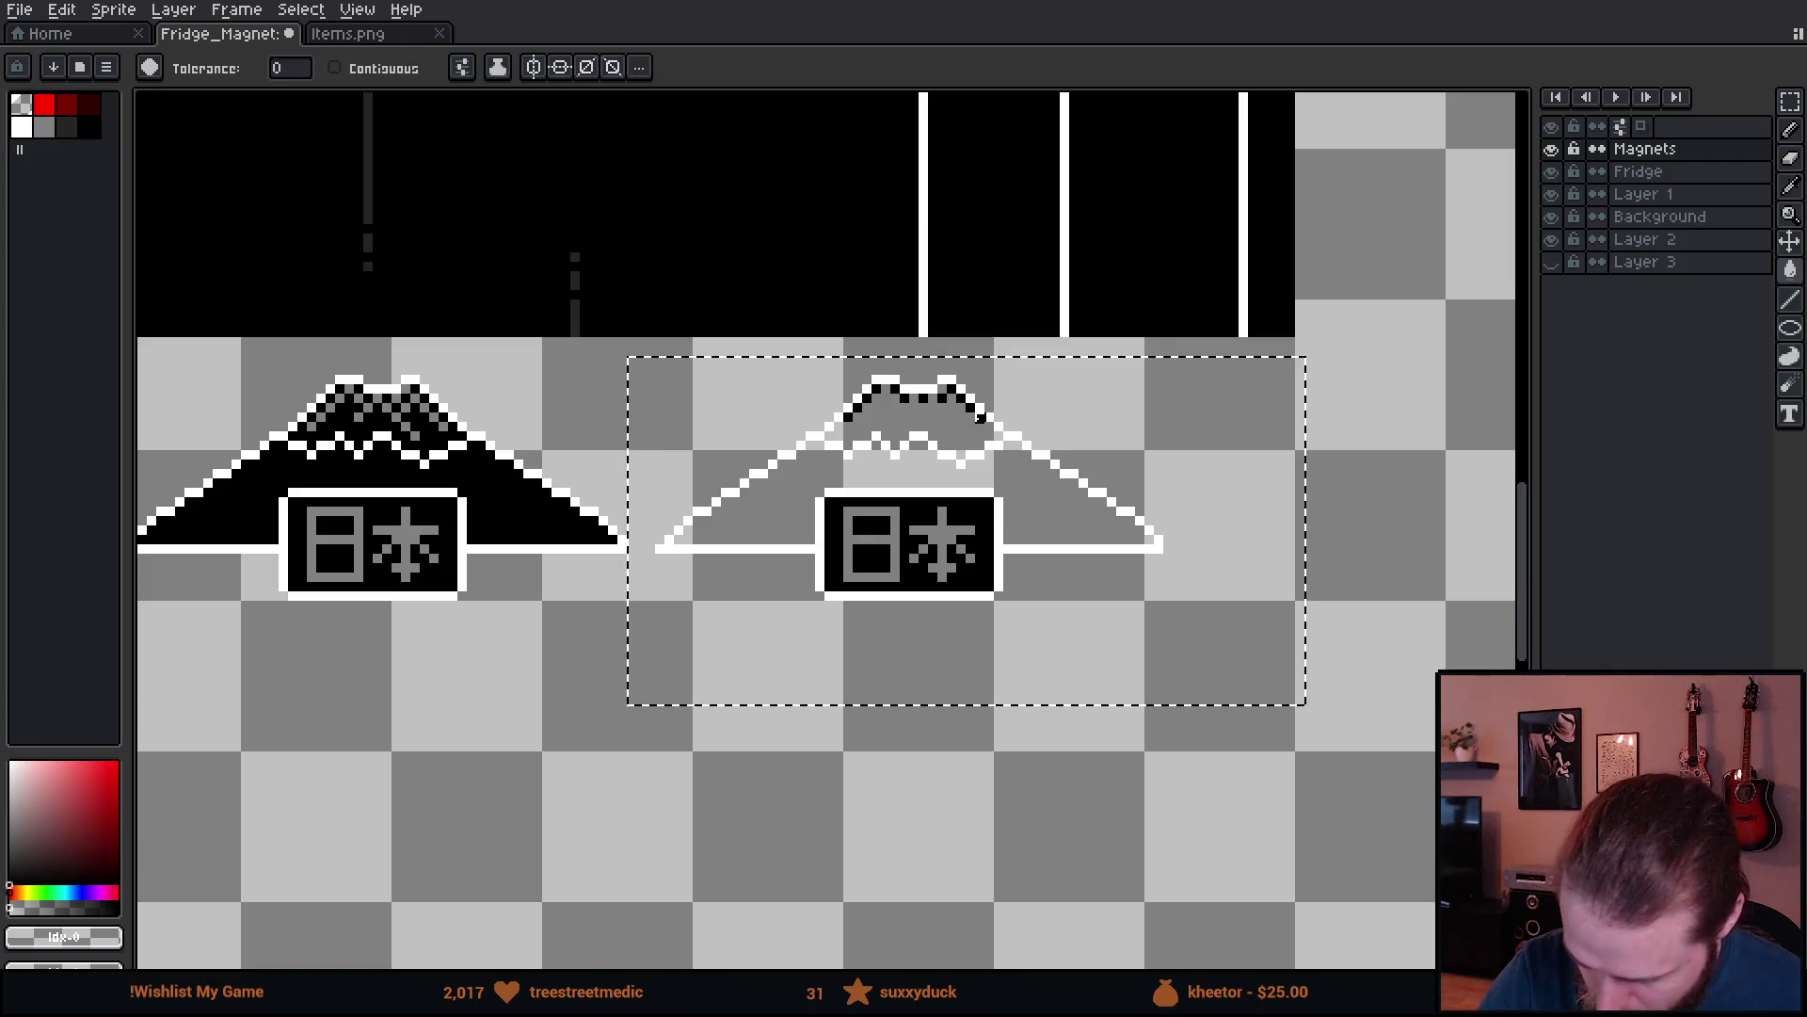
pyautogui.click(995, 549)
pyautogui.click(943, 544)
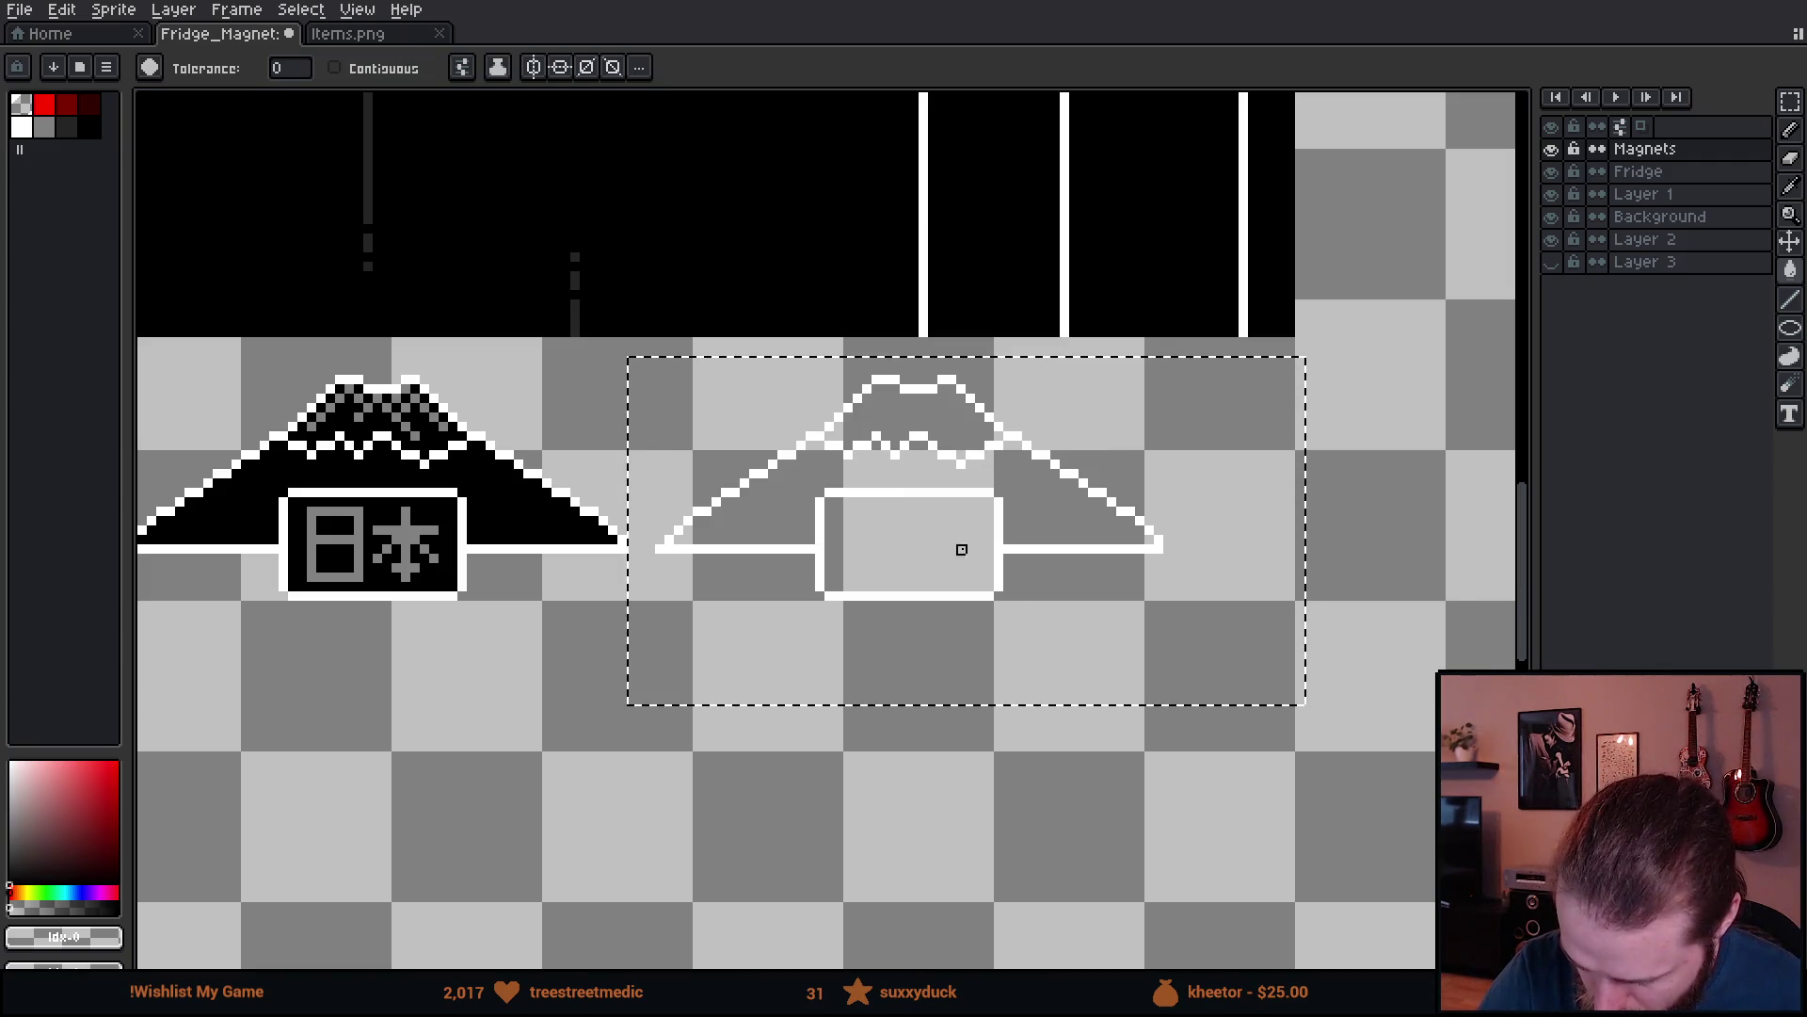
pyautogui.press('b')
pyautogui.moveTo(828, 494)
pyautogui.mouseDown()
pyautogui.moveTo(819, 508)
pyautogui.moveTo(951, 480)
pyautogui.moveTo(989, 493)
pyautogui.mouseUp()
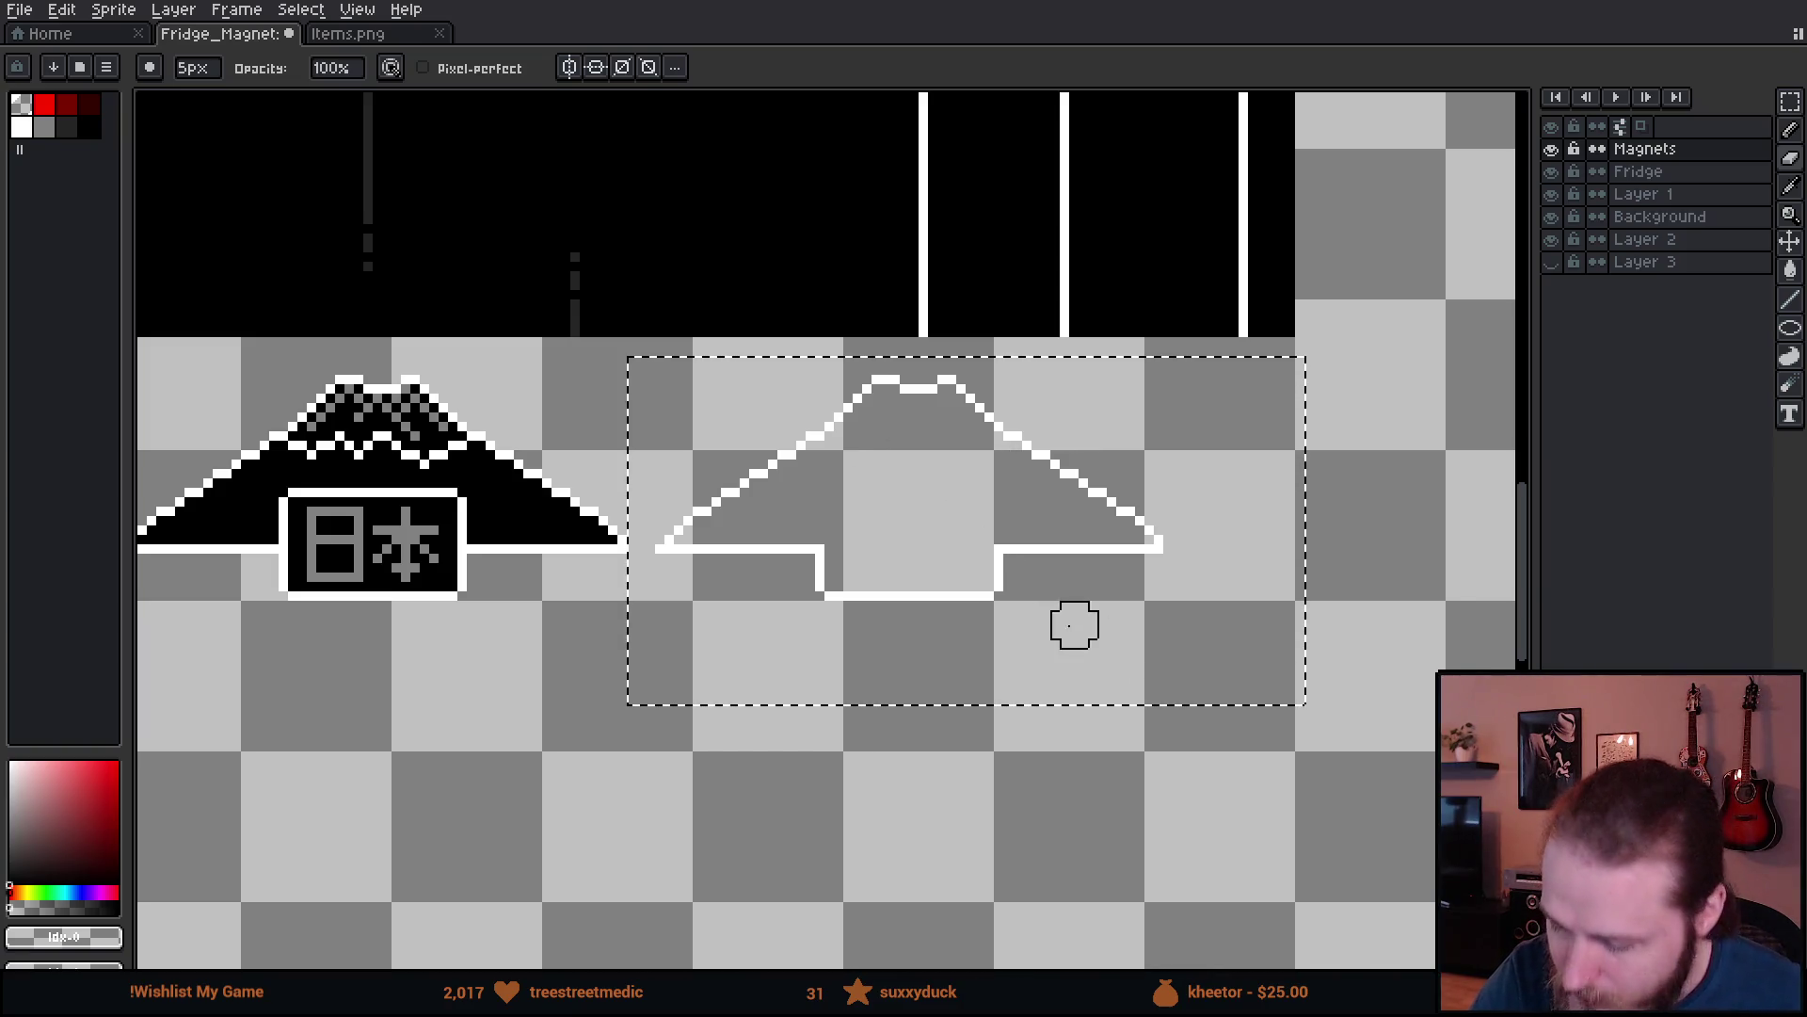
# - Copy the spare black dot into the centre of the empty Japan outline
pyautogui.scroll(-1, 1239, 658)
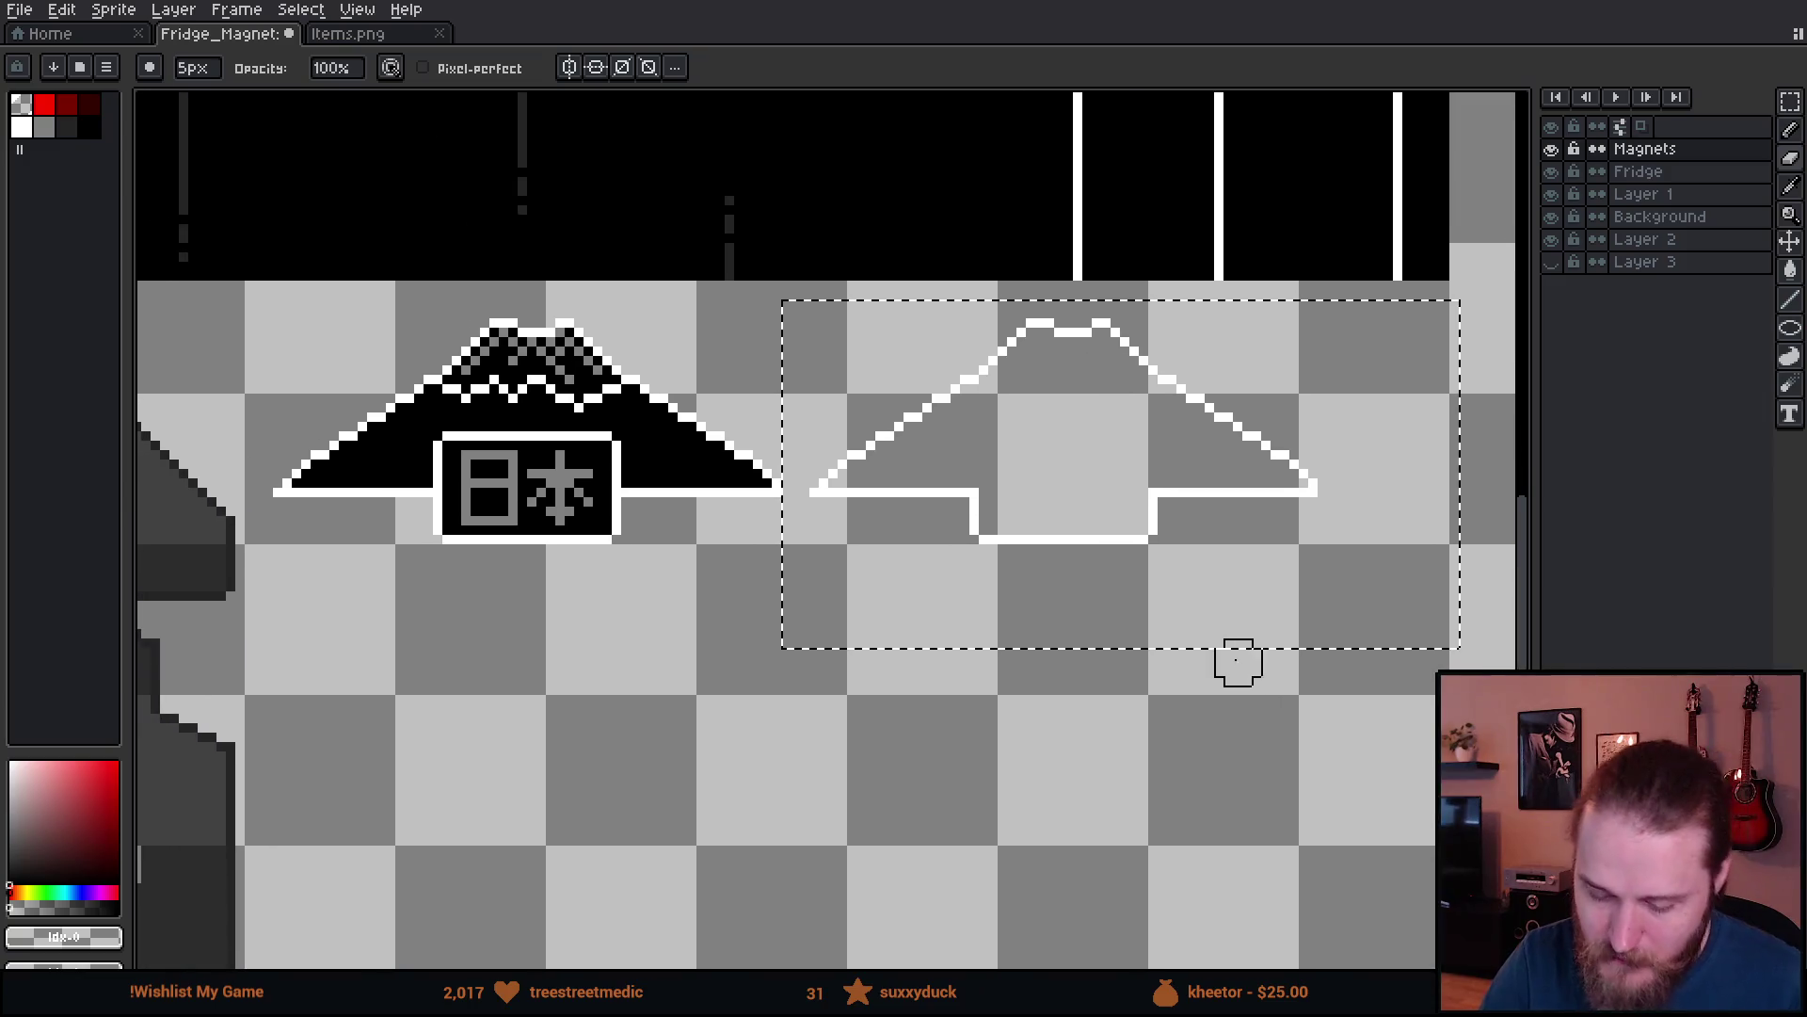
pyautogui.scroll(-2, 1188, 786)
pyautogui.moveTo(1188, 785)
pyautogui.mouseDown()
pyautogui.moveTo(1040, 645)
pyautogui.moveTo(1017, 585)
pyautogui.mouseUp()
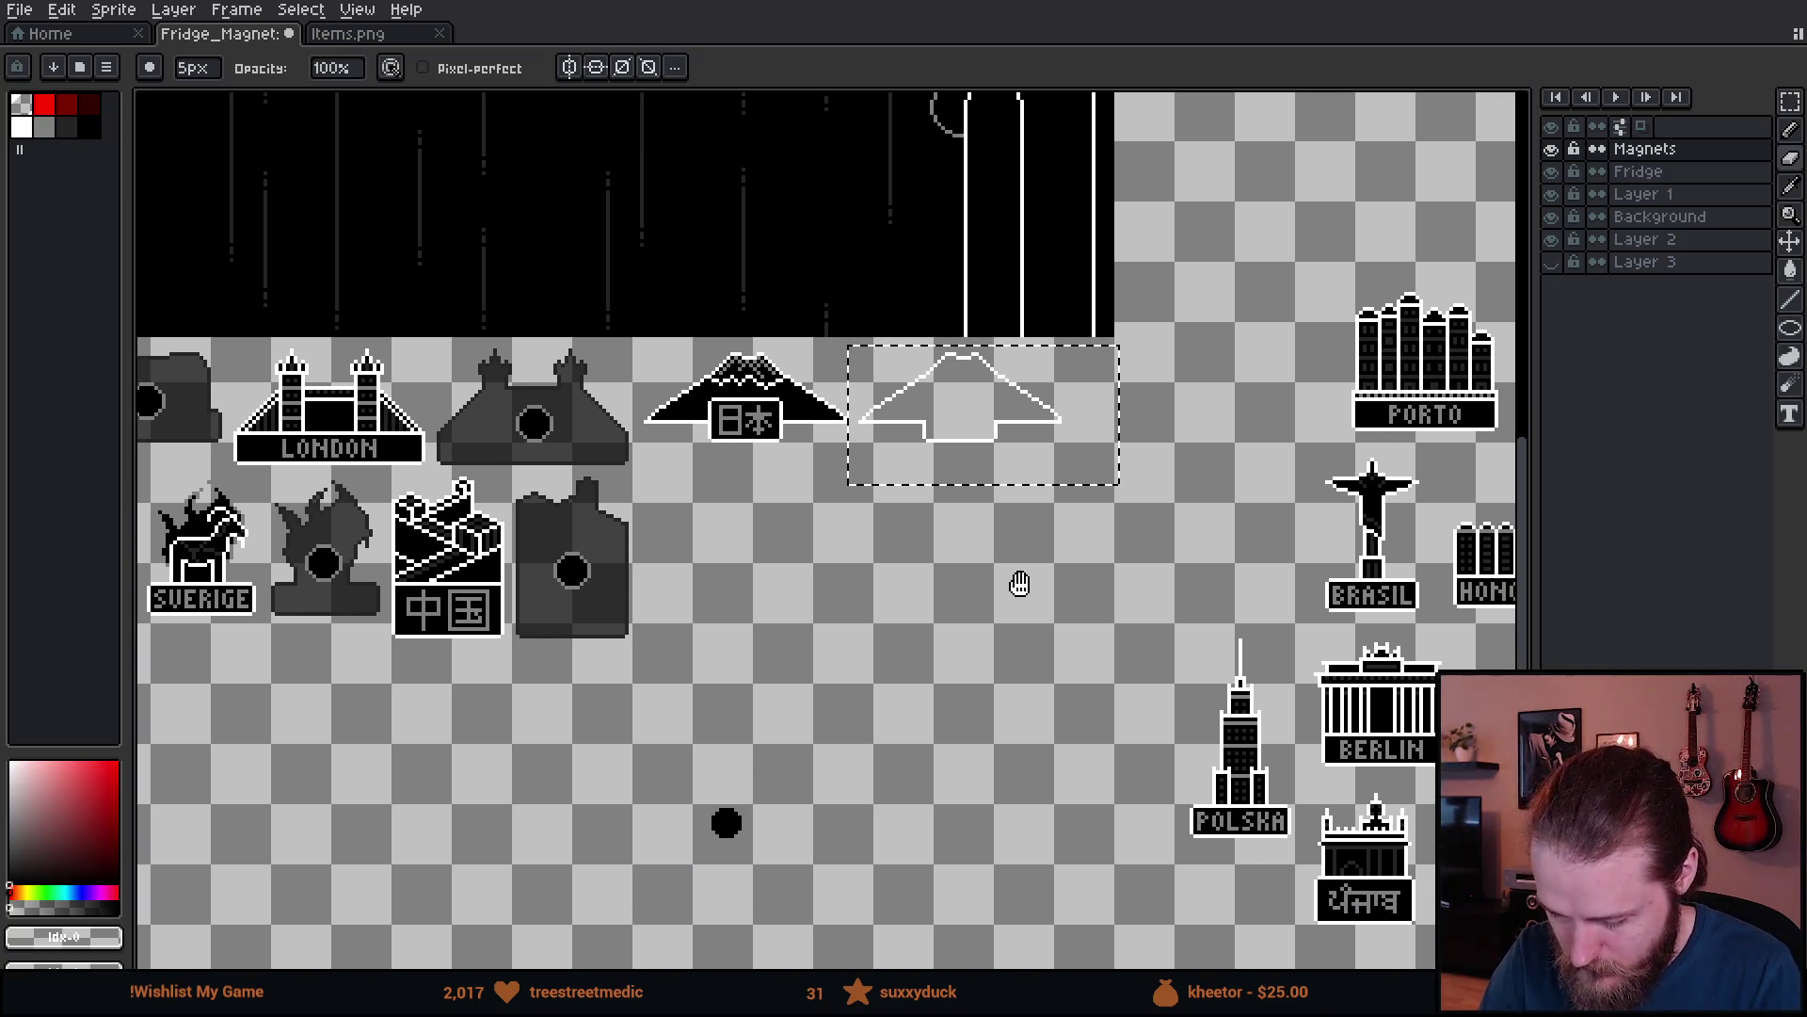
pyautogui.press('m')
pyautogui.moveTo(659, 764)
pyautogui.mouseDown()
pyautogui.moveTo(808, 885)
pyautogui.moveTo(988, 537)
pyautogui.moveTo(1010, 430)
pyautogui.mouseUp()
pyautogui.scroll(3, 1012, 431)
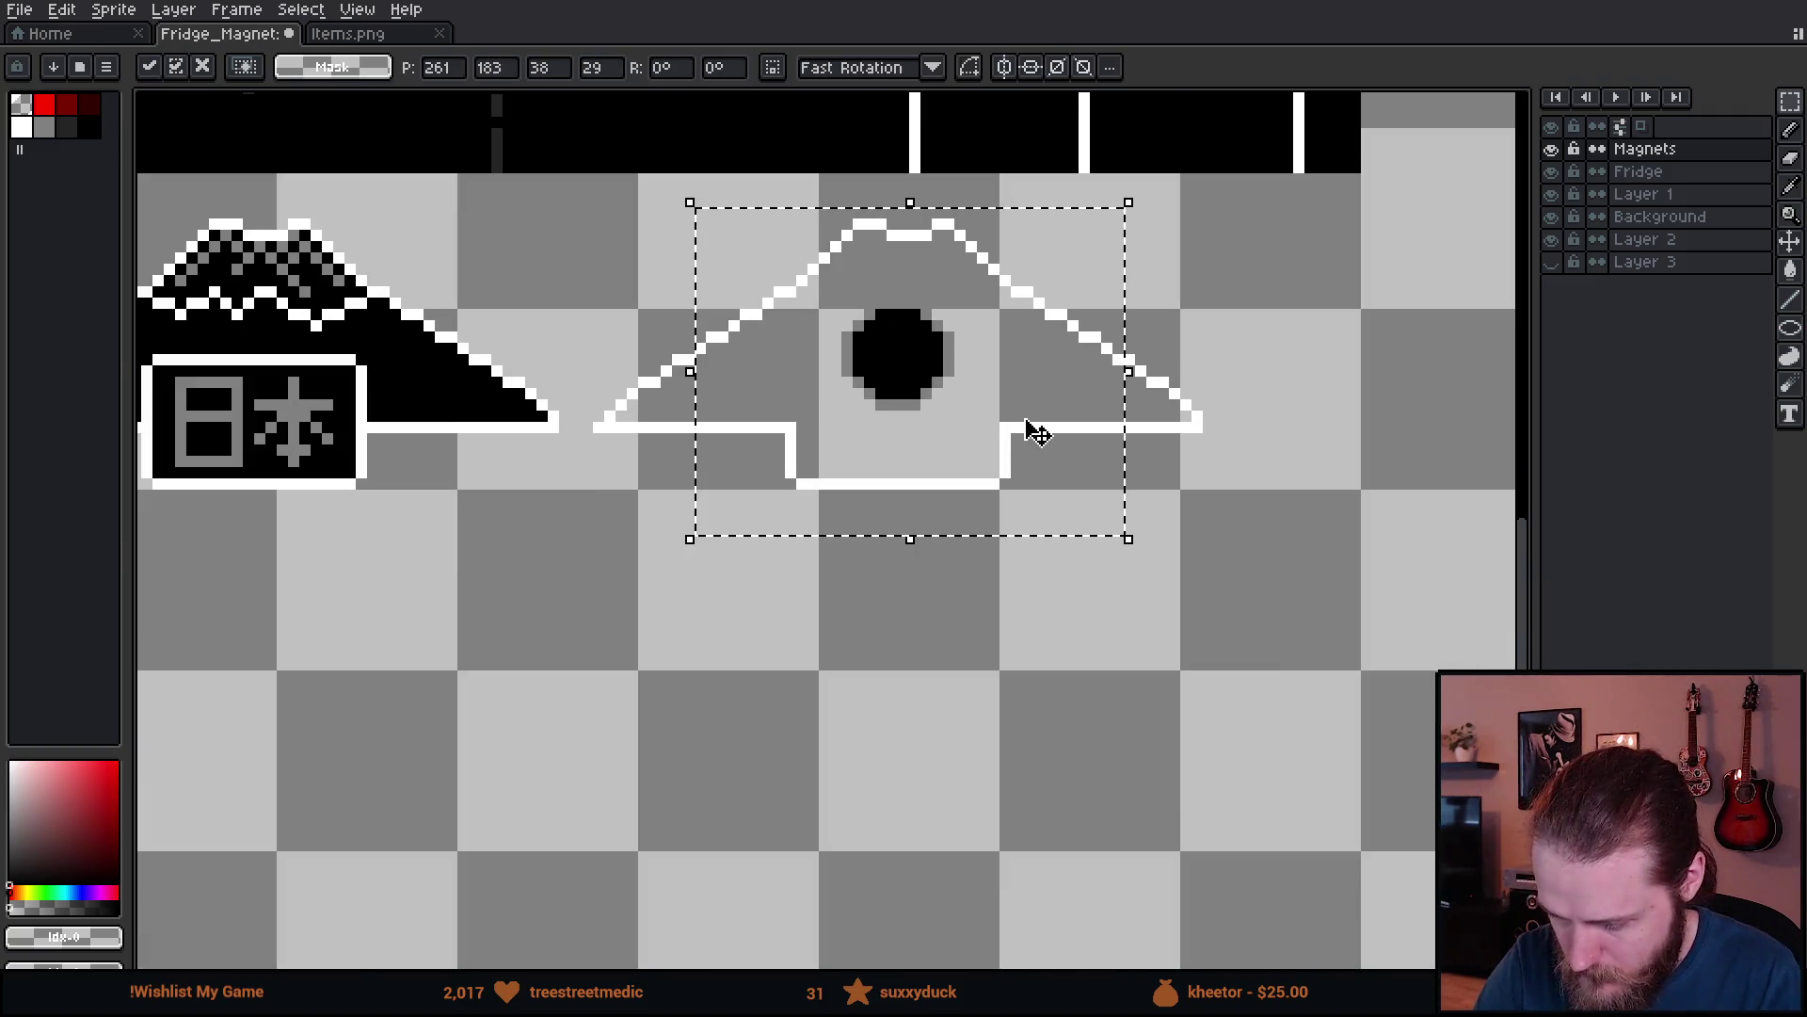
pyautogui.hotkey('ctrl', 'h')
pyautogui.moveTo(1035, 433)
pyautogui.mouseDown()
pyautogui.moveTo(1050, 433)
pyautogui.moveTo(1036, 428)
pyautogui.moveTo(1045, 471)
pyautogui.mouseUp()
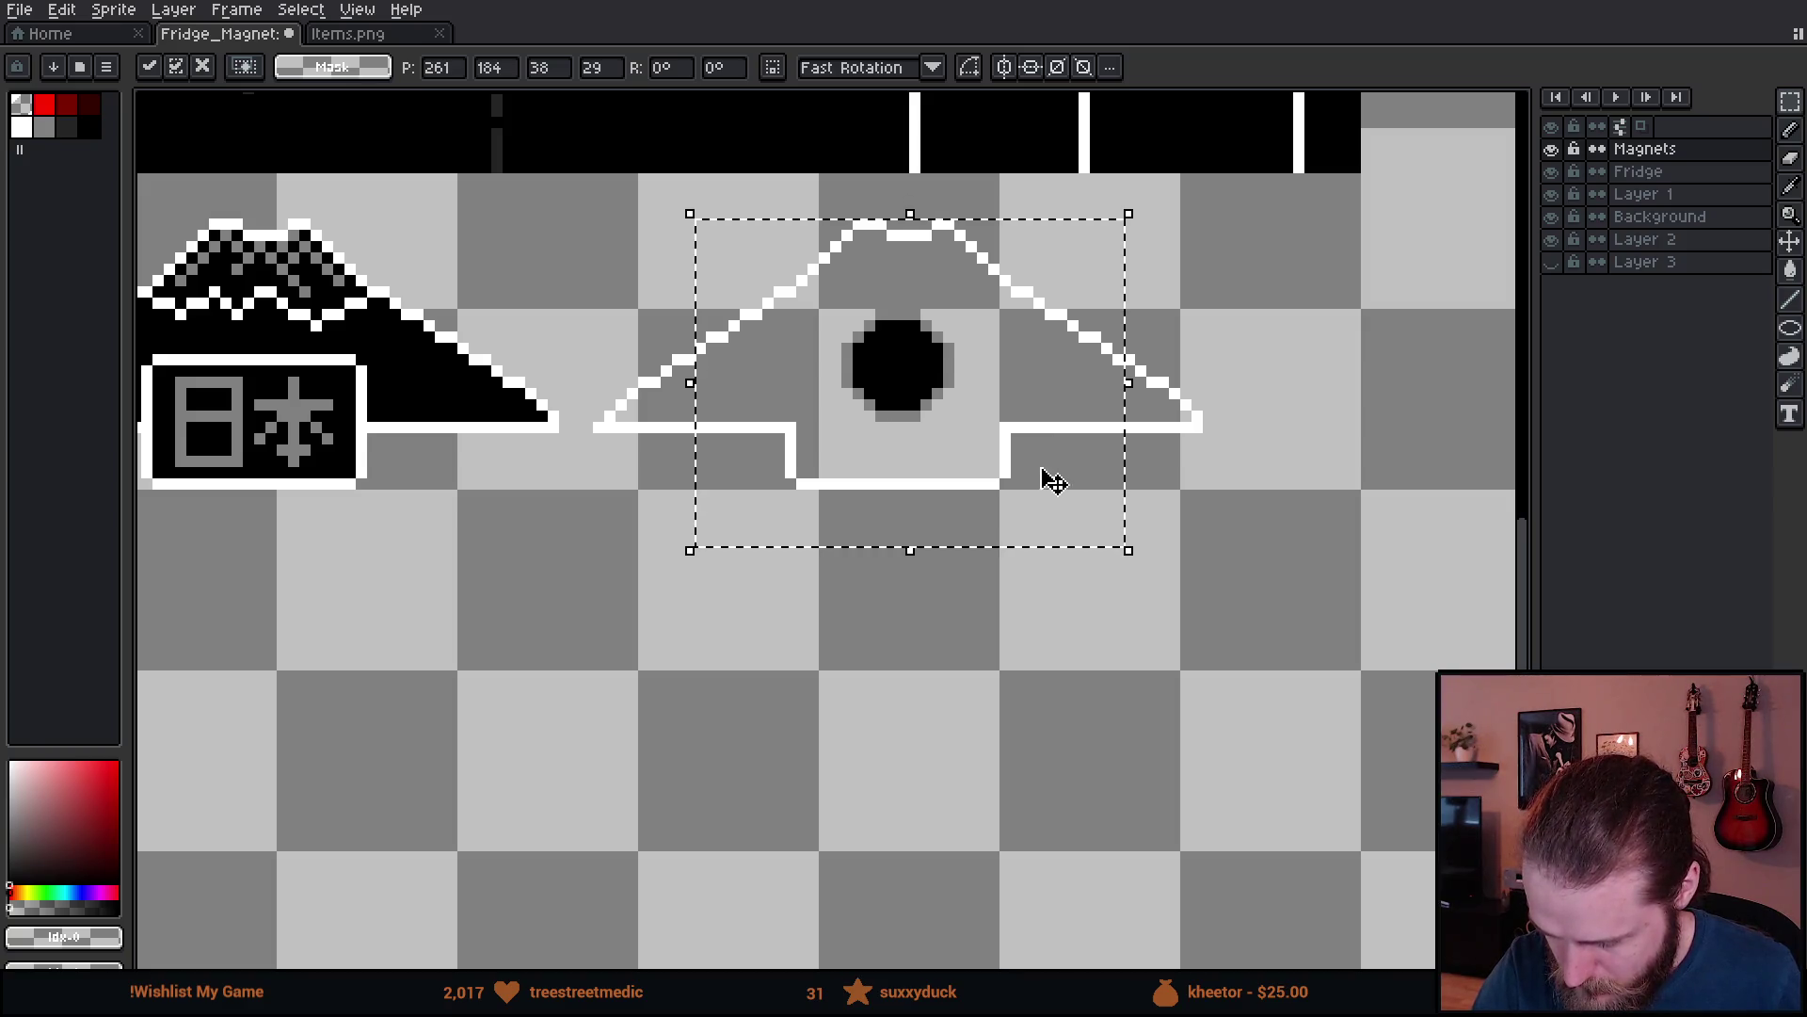
pyautogui.click(1051, 643)
# - Fill the Japan outline with dark gray #242424 sampled from the castle silhouette, then deselect
pyautogui.moveTo(1051, 643)
pyautogui.mouseDown()
pyautogui.moveTo(1299, 674)
pyautogui.moveTo(1141, 608)
pyautogui.mouseUp()
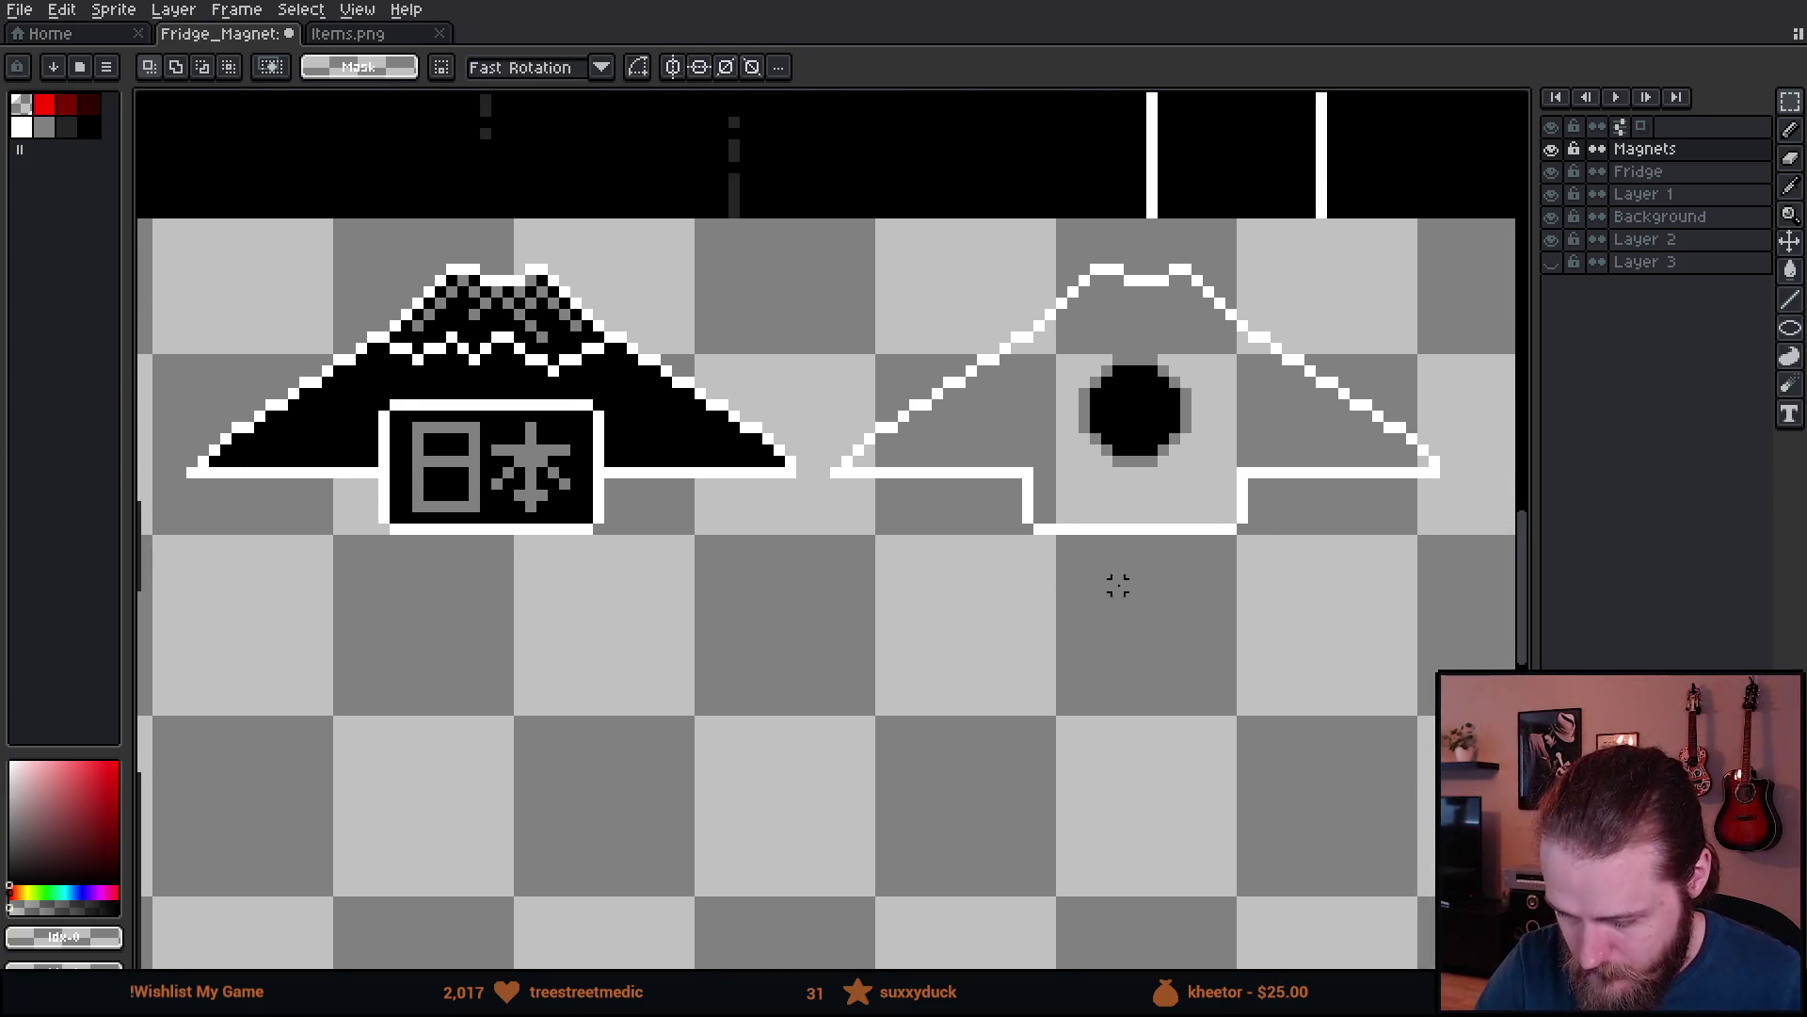
pyautogui.moveTo(809, 243)
pyautogui.mouseDown()
pyautogui.moveTo(1380, 638)
pyautogui.moveTo(1487, 649)
pyautogui.mouseUp()
pyautogui.press('w')
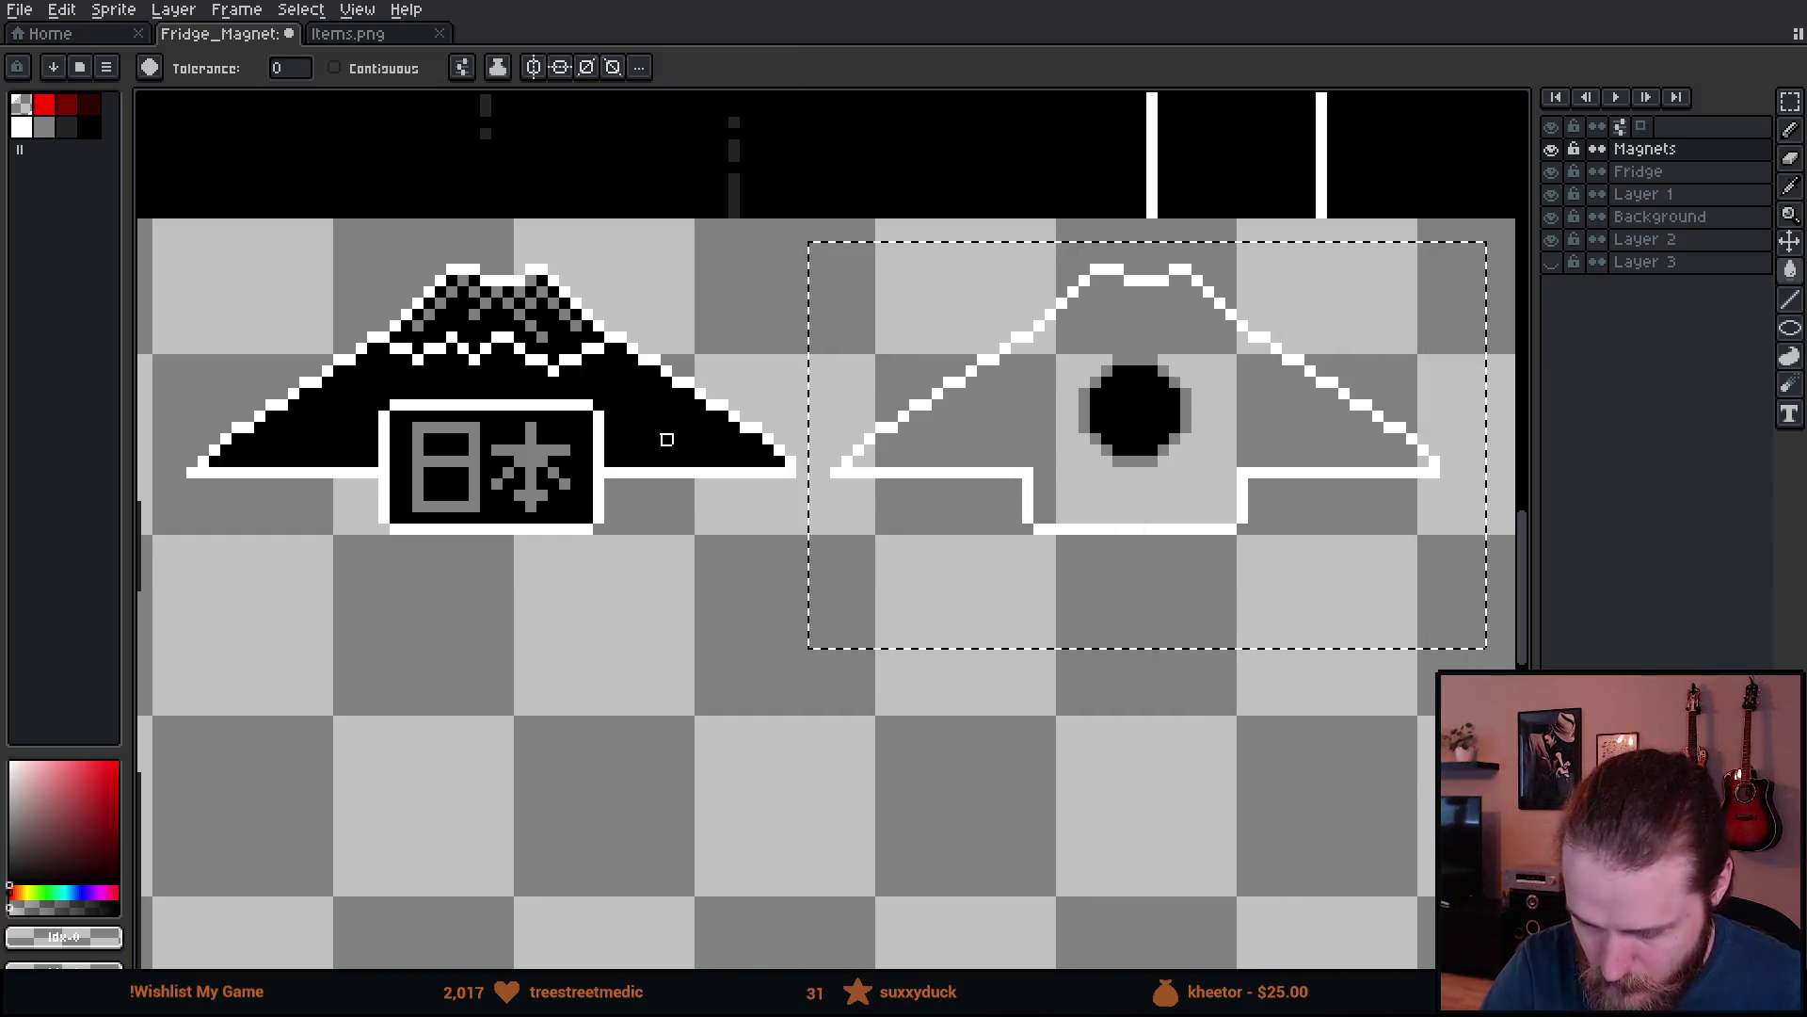
pyautogui.moveTo(577, 507)
pyautogui.mouseDown()
pyautogui.moveTo(694, 605)
pyautogui.moveTo(645, 517)
pyautogui.mouseUp()
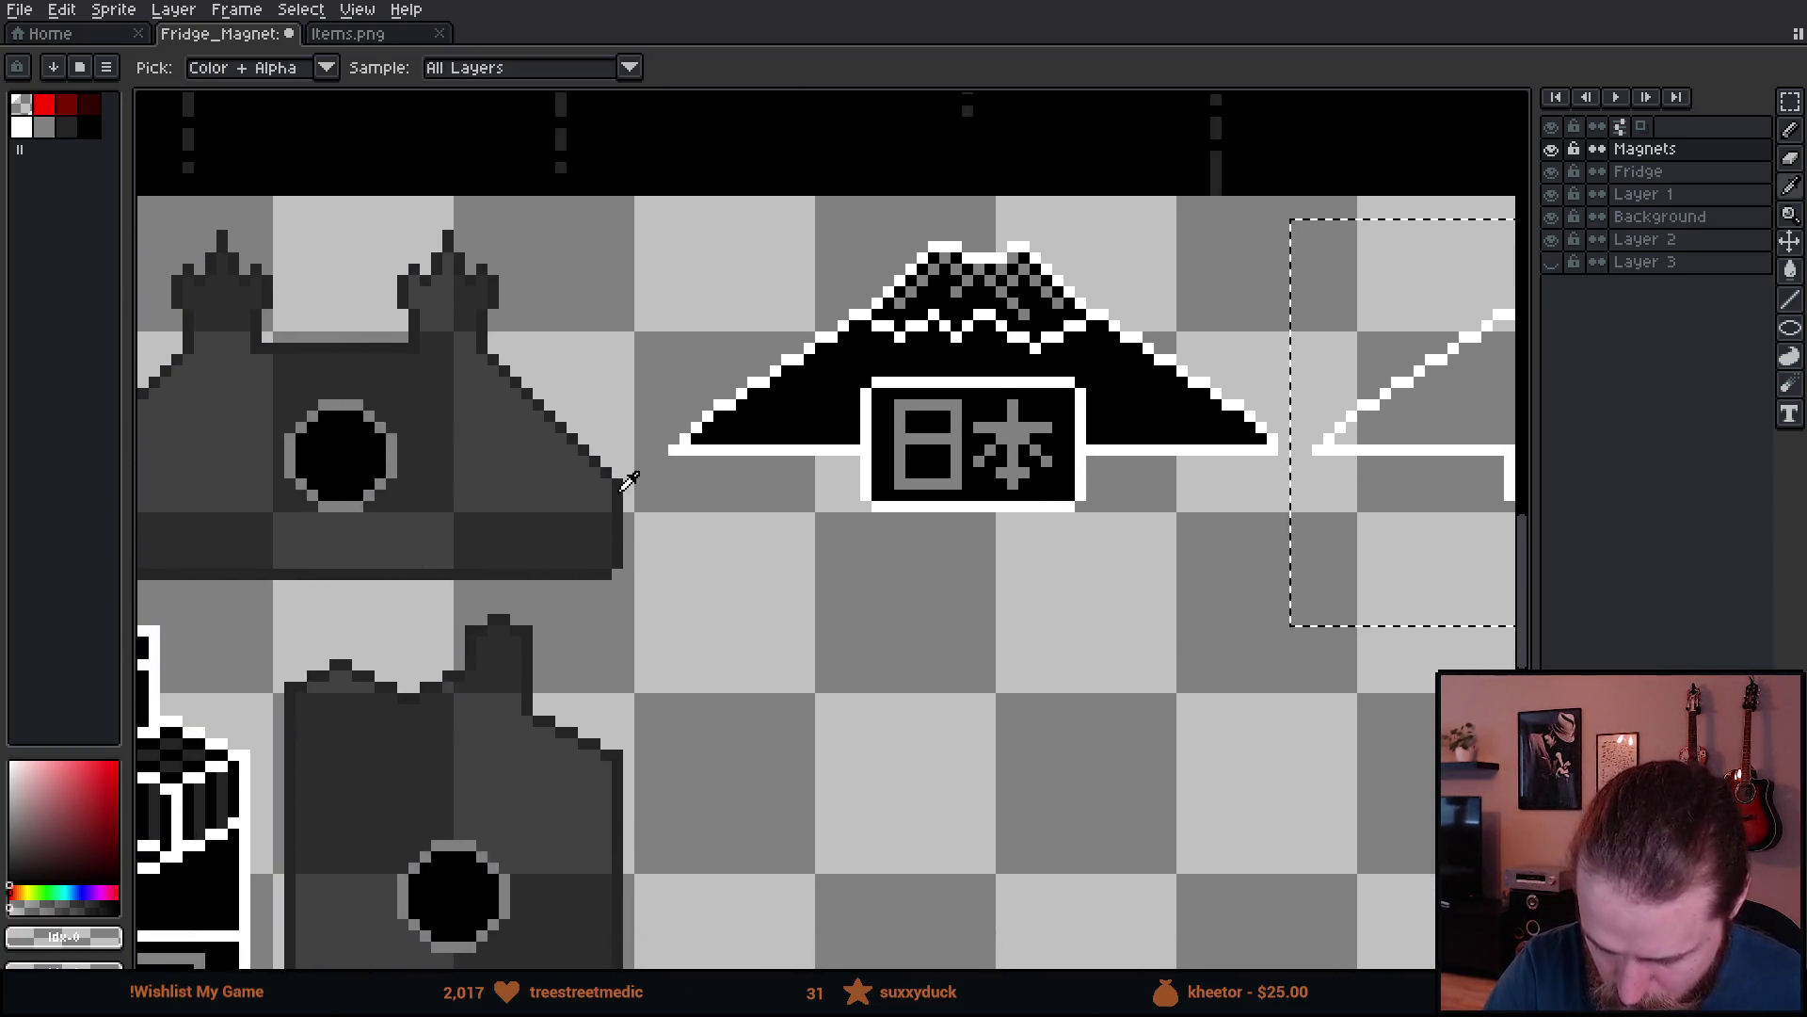
pyautogui.keyDown('alt'); pyautogui.click(559, 392); pyautogui.keyUp('alt')
pyautogui.click(1402, 448)
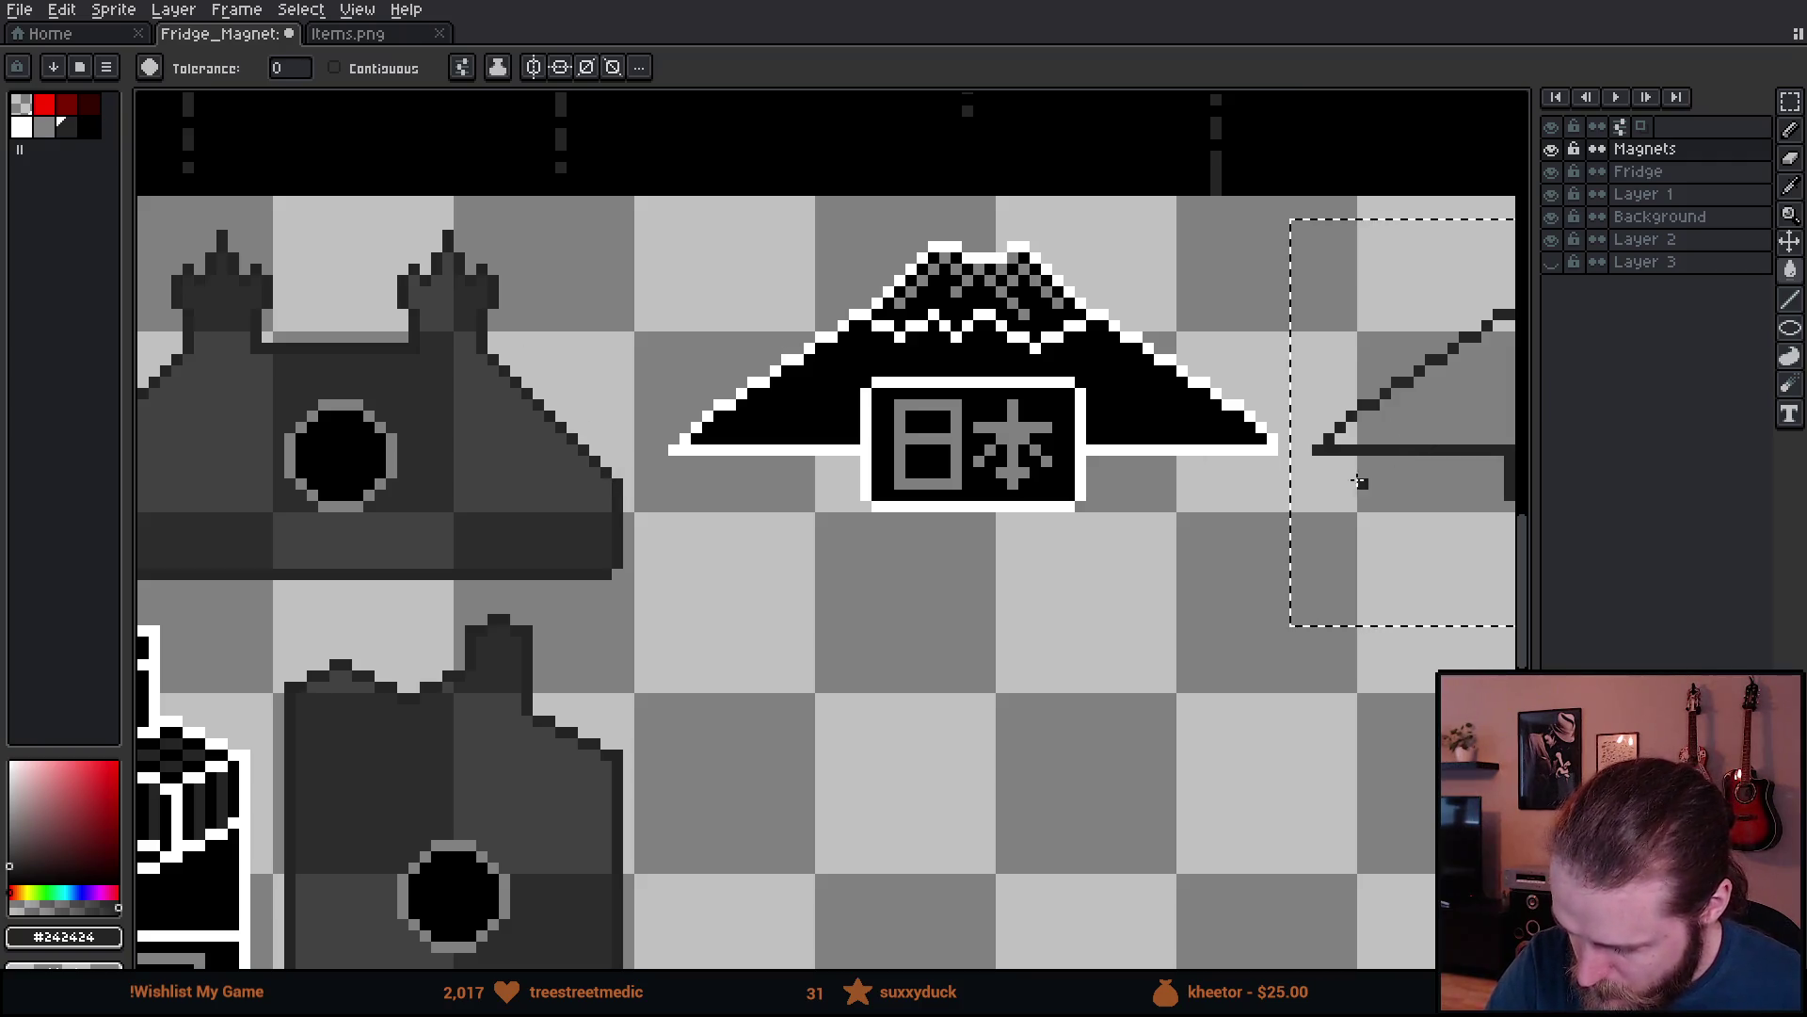
pyautogui.click(400, 80)
pyautogui.moveTo(1181, 552); pyautogui.dragTo(799, 577)
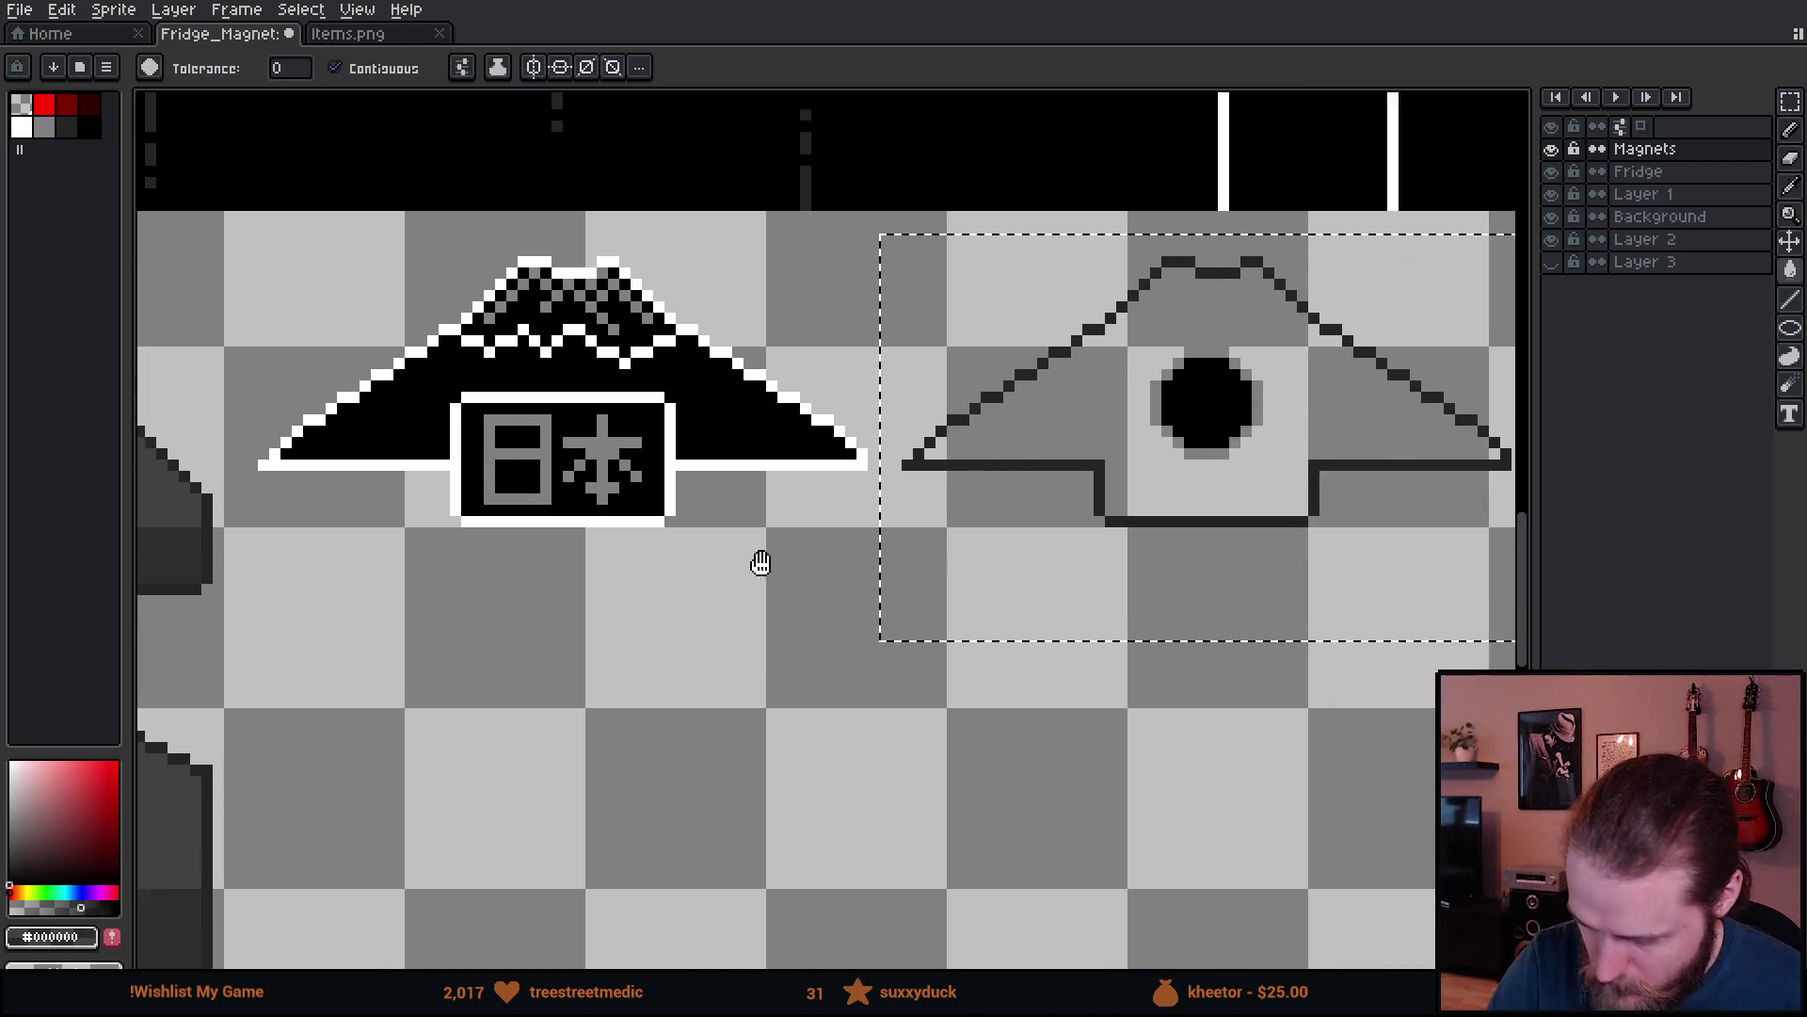
pyautogui.click(1064, 400)
pyautogui.press('m')
pyautogui.hotkey('ctrl', 'd')
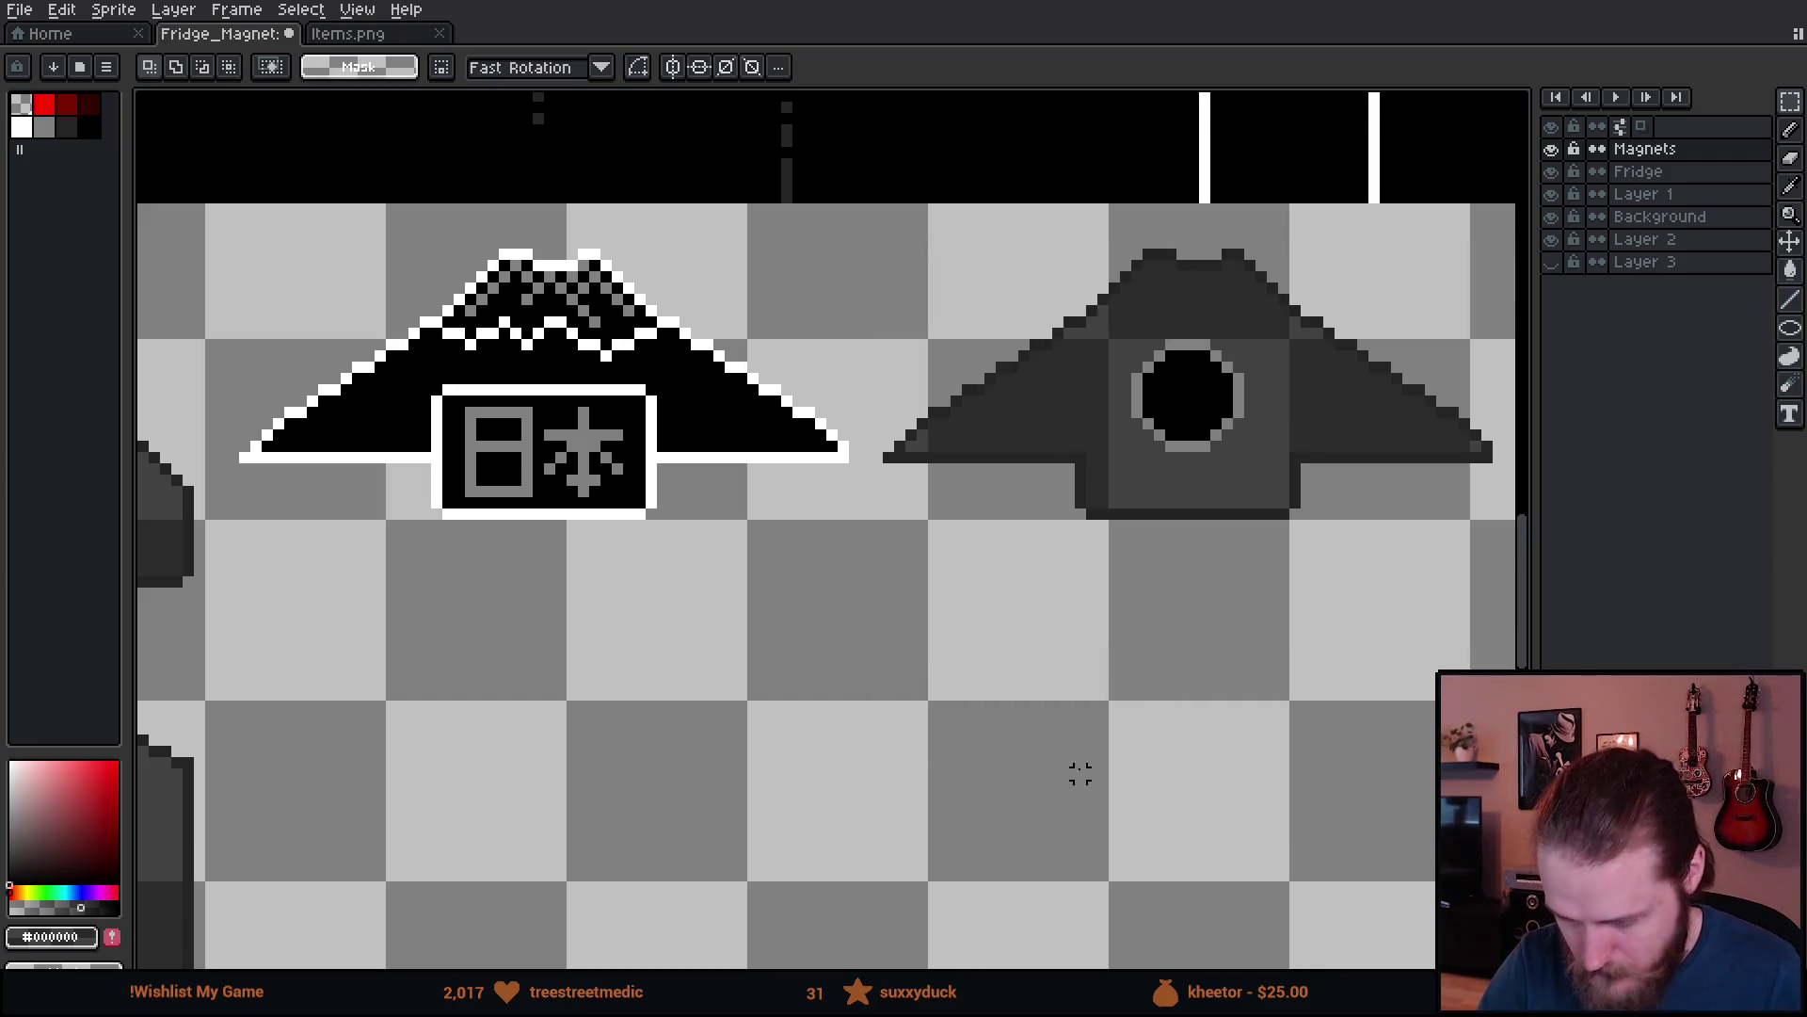
pyautogui.scroll(-1, 1115, 764)
pyautogui.scroll(-3, 1114, 764)
pyautogui.moveTo(1222, 827); pyautogui.dragTo(928, 625)
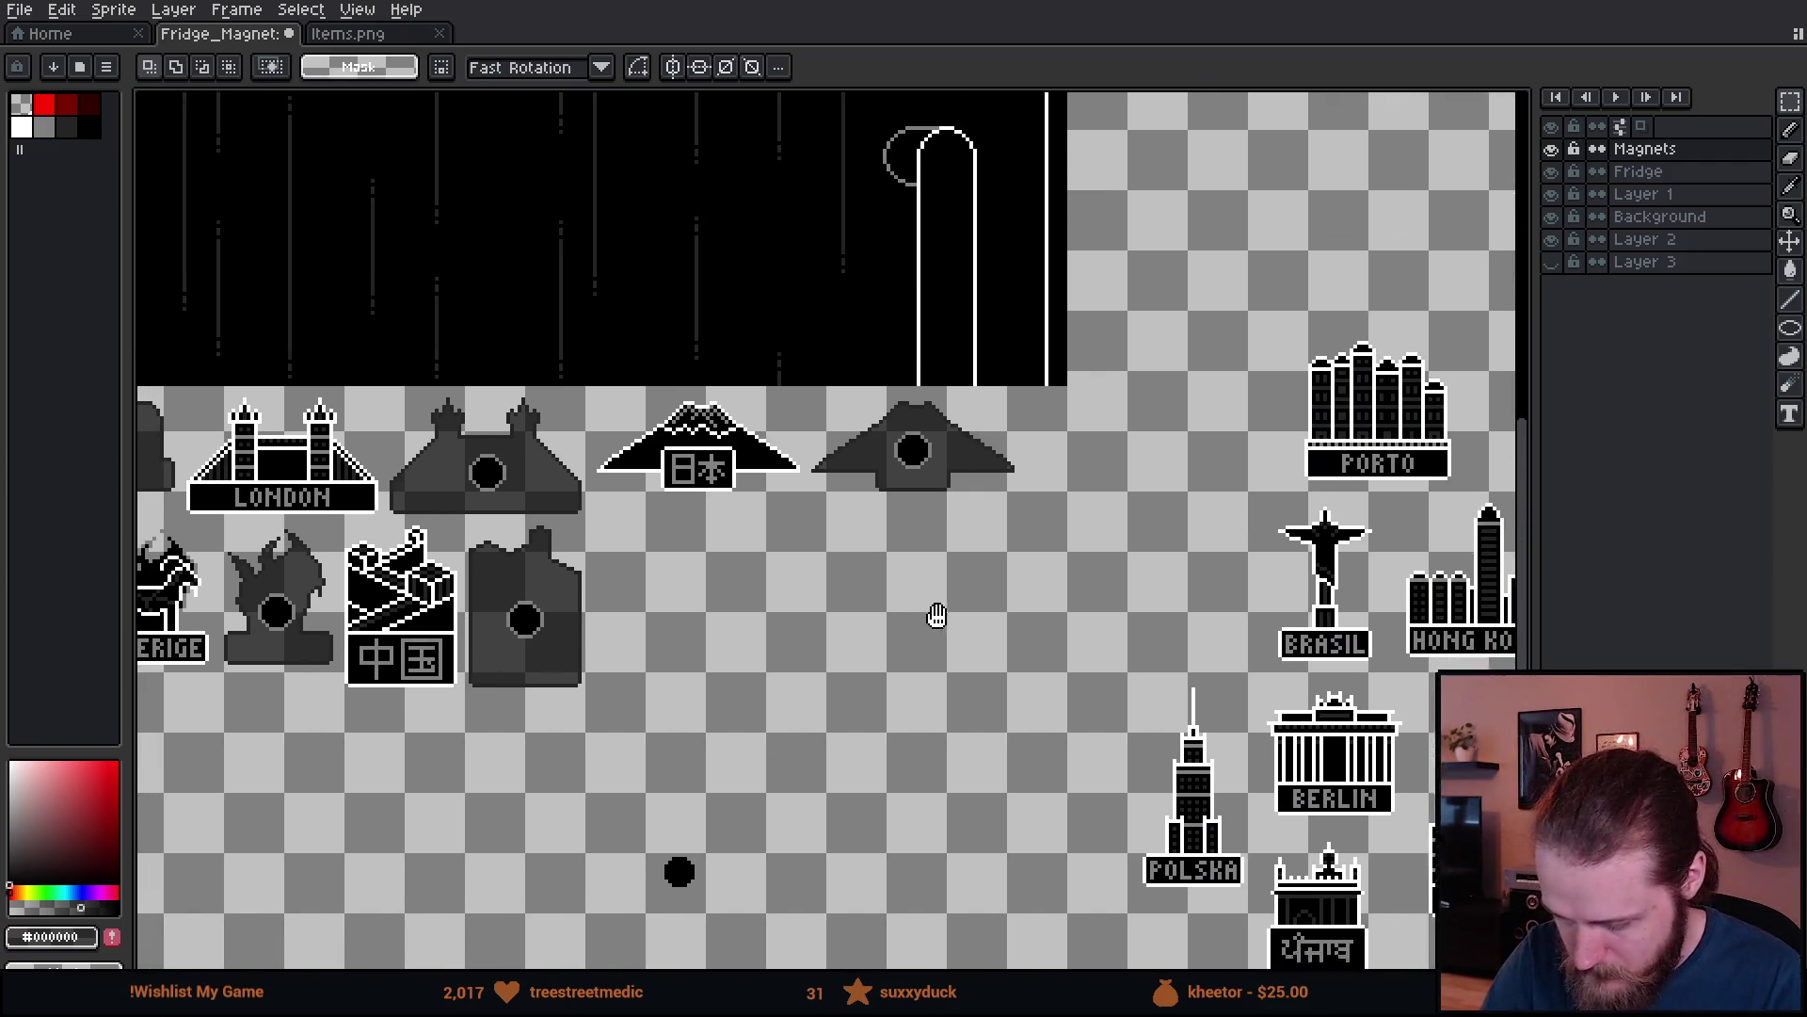
pyautogui.scroll(-1, 1023, 705)
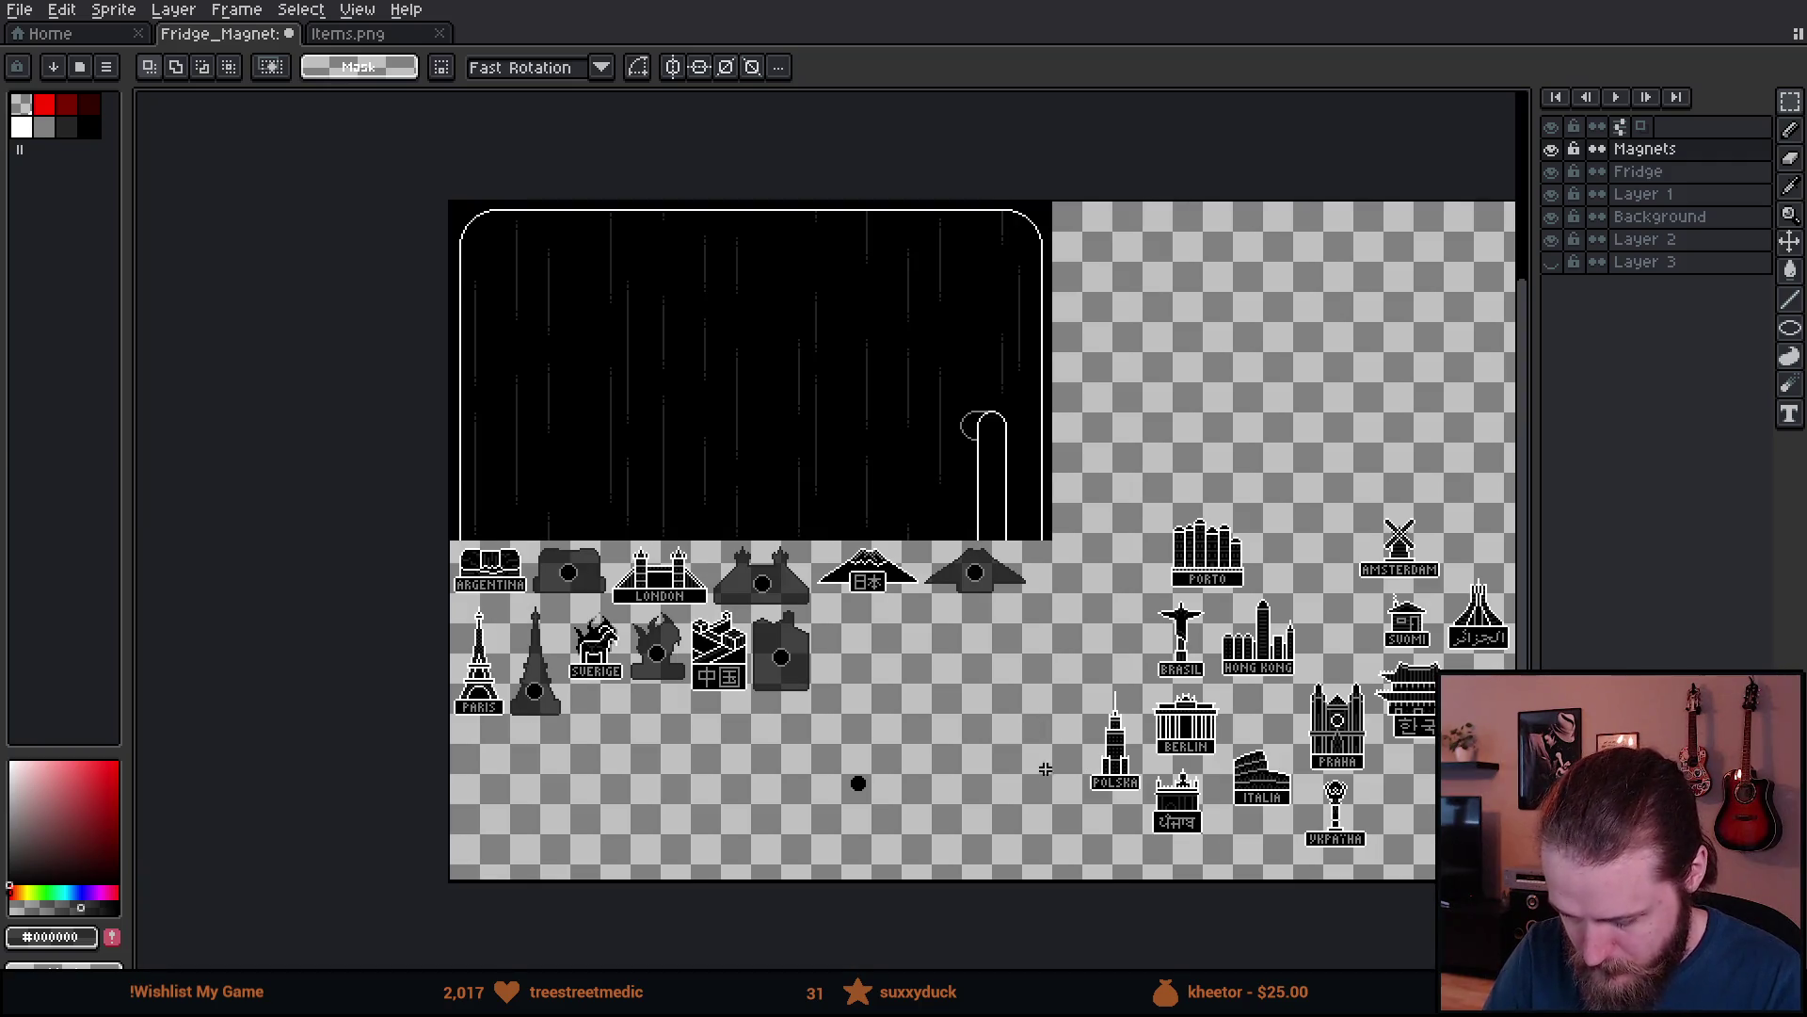
# - Cut the Amsterdam windmill magnet out of the loose cluster
pyautogui.scroll(-2, 1053, 769)
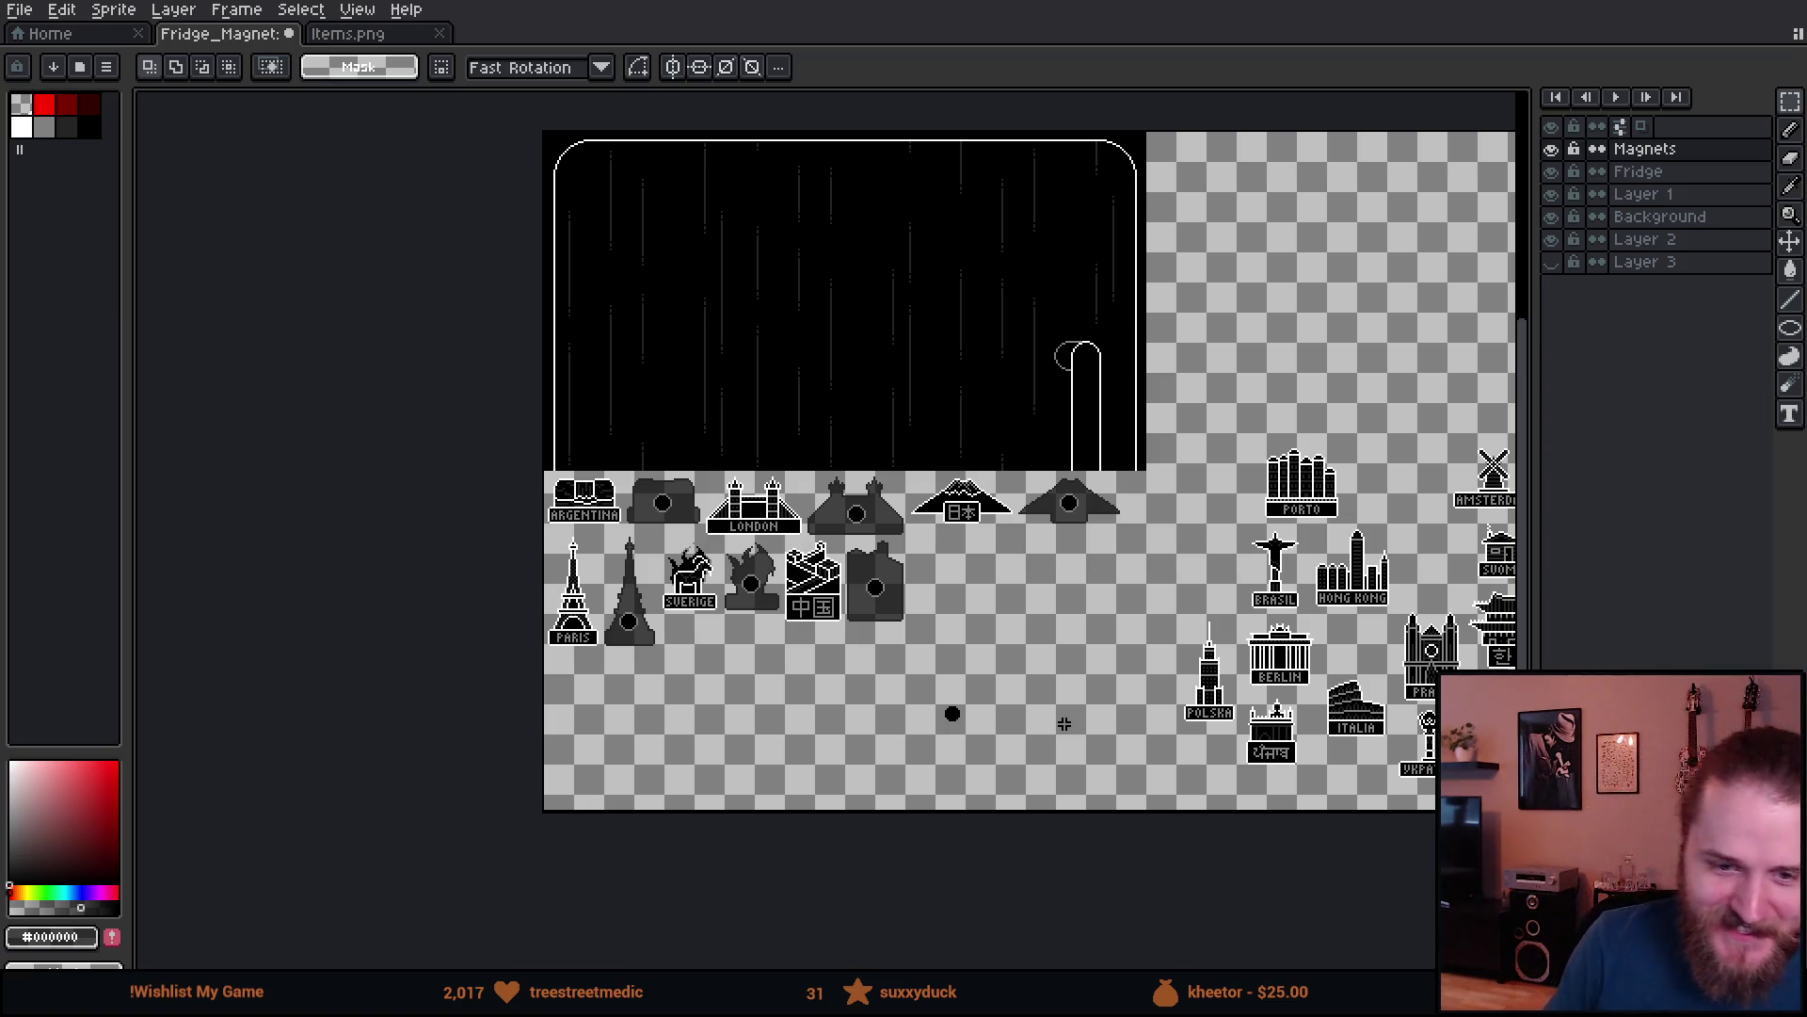
pyautogui.moveTo(1285, 653)
pyautogui.mouseDown()
pyautogui.moveTo(929, 648)
pyautogui.moveTo(867, 628)
pyautogui.mouseUp()
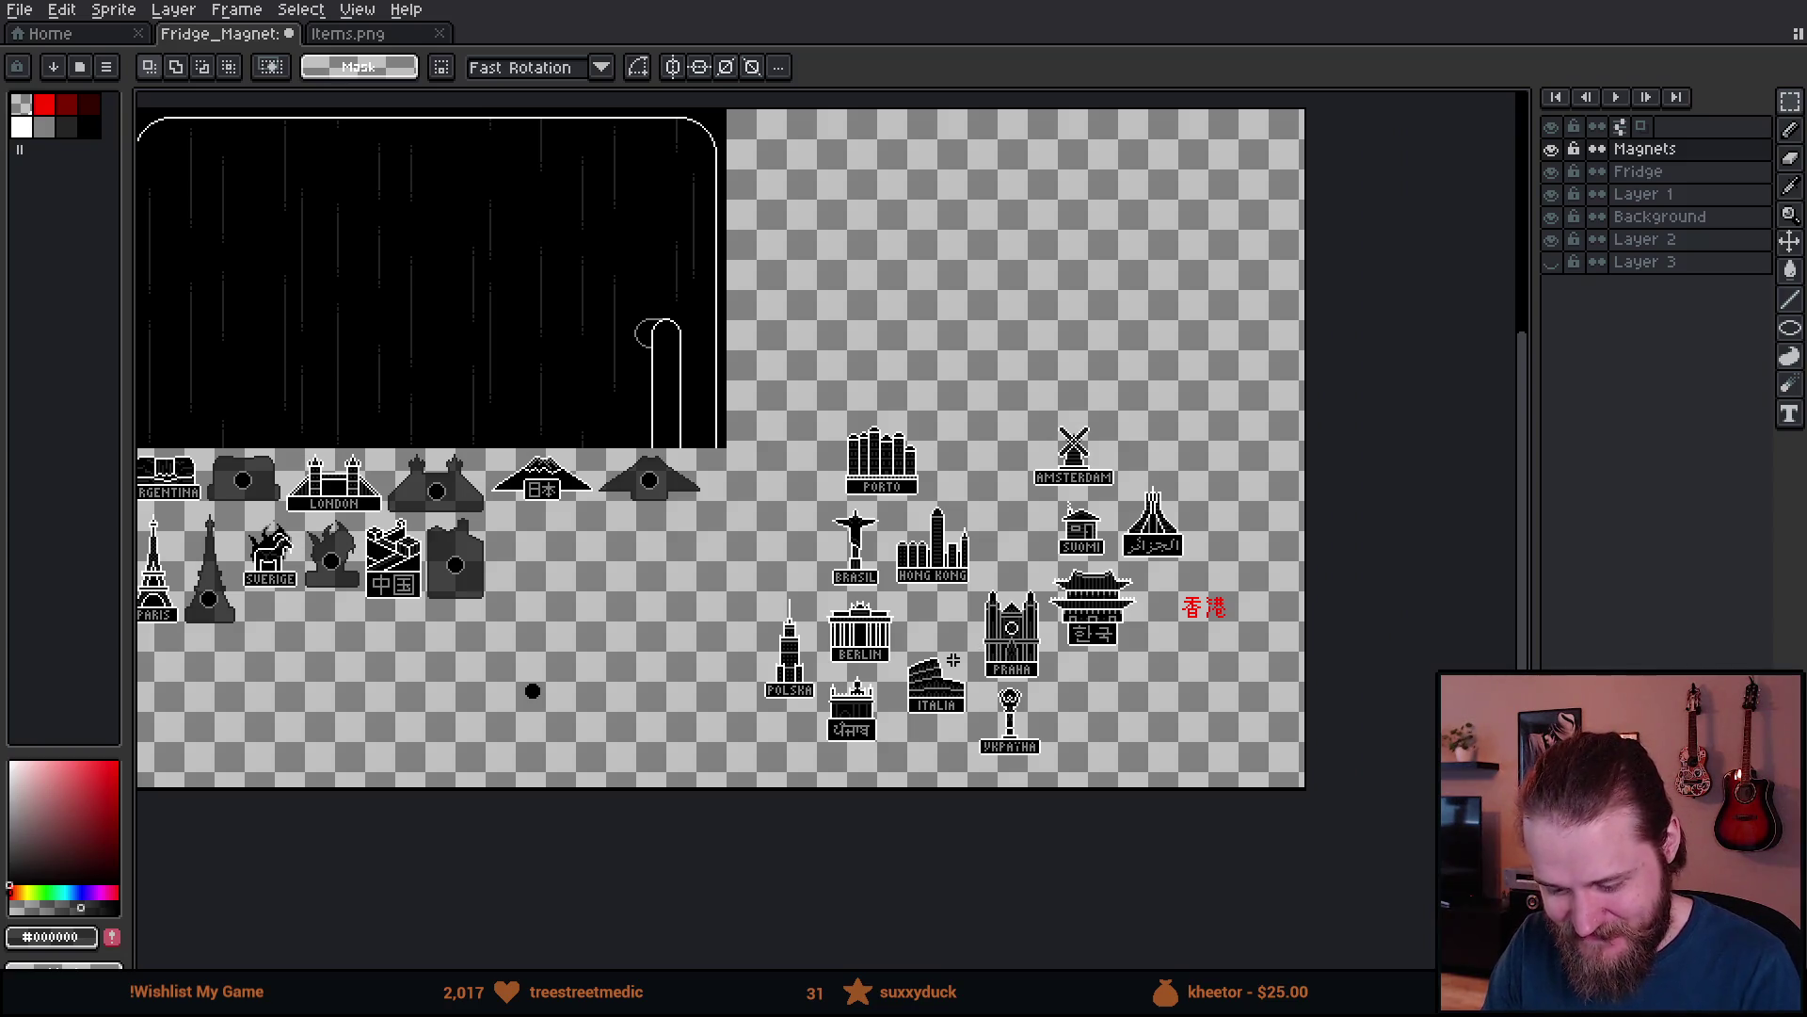
pyautogui.scroll(4, 954, 661)
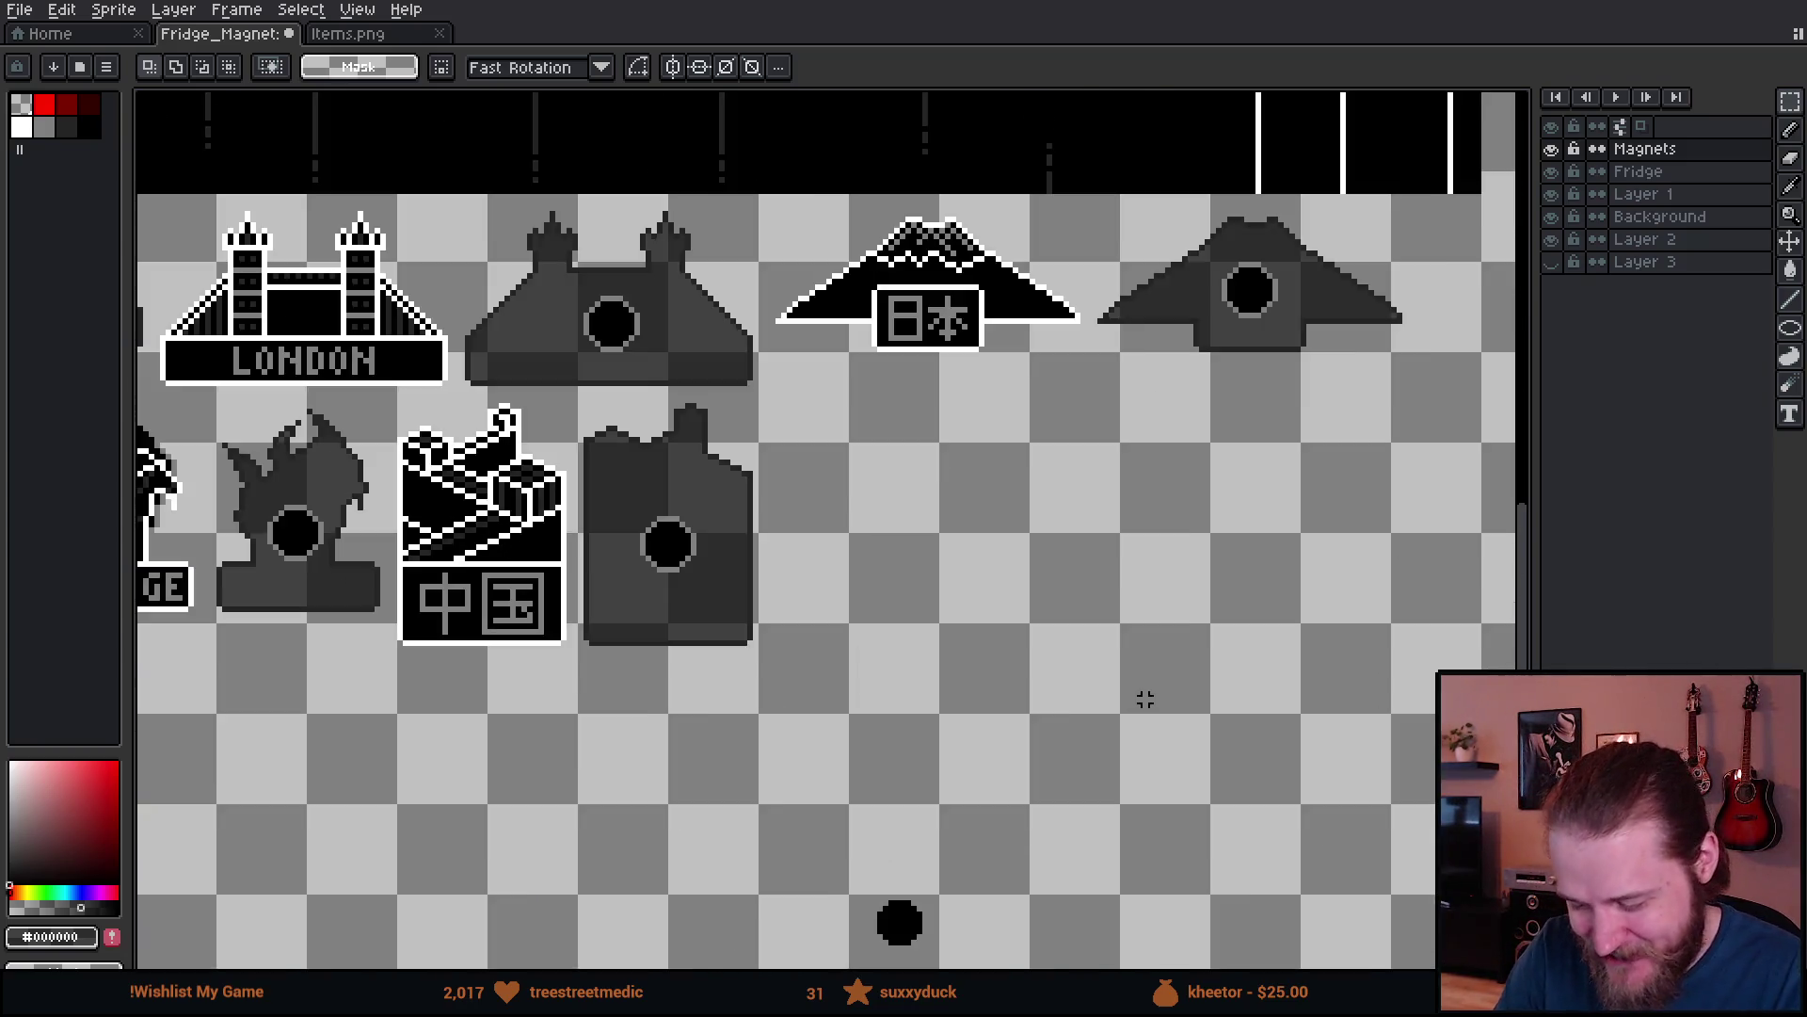
pyautogui.scroll(1, 892, 597)
pyautogui.scroll(-5, 939, 730)
pyautogui.moveTo(1161, 726)
pyautogui.mouseDown()
pyautogui.moveTo(1061, 738)
pyautogui.moveTo(893, 690)
pyautogui.mouseUp()
pyautogui.moveTo(1217, 633); pyautogui.dragTo(1130, 692)
pyautogui.scroll(1, 1138, 676)
pyautogui.moveTo(1008, 730)
pyautogui.mouseDown()
pyautogui.moveTo(1166, 819)
pyautogui.moveTo(1223, 779)
pyautogui.mouseUp()
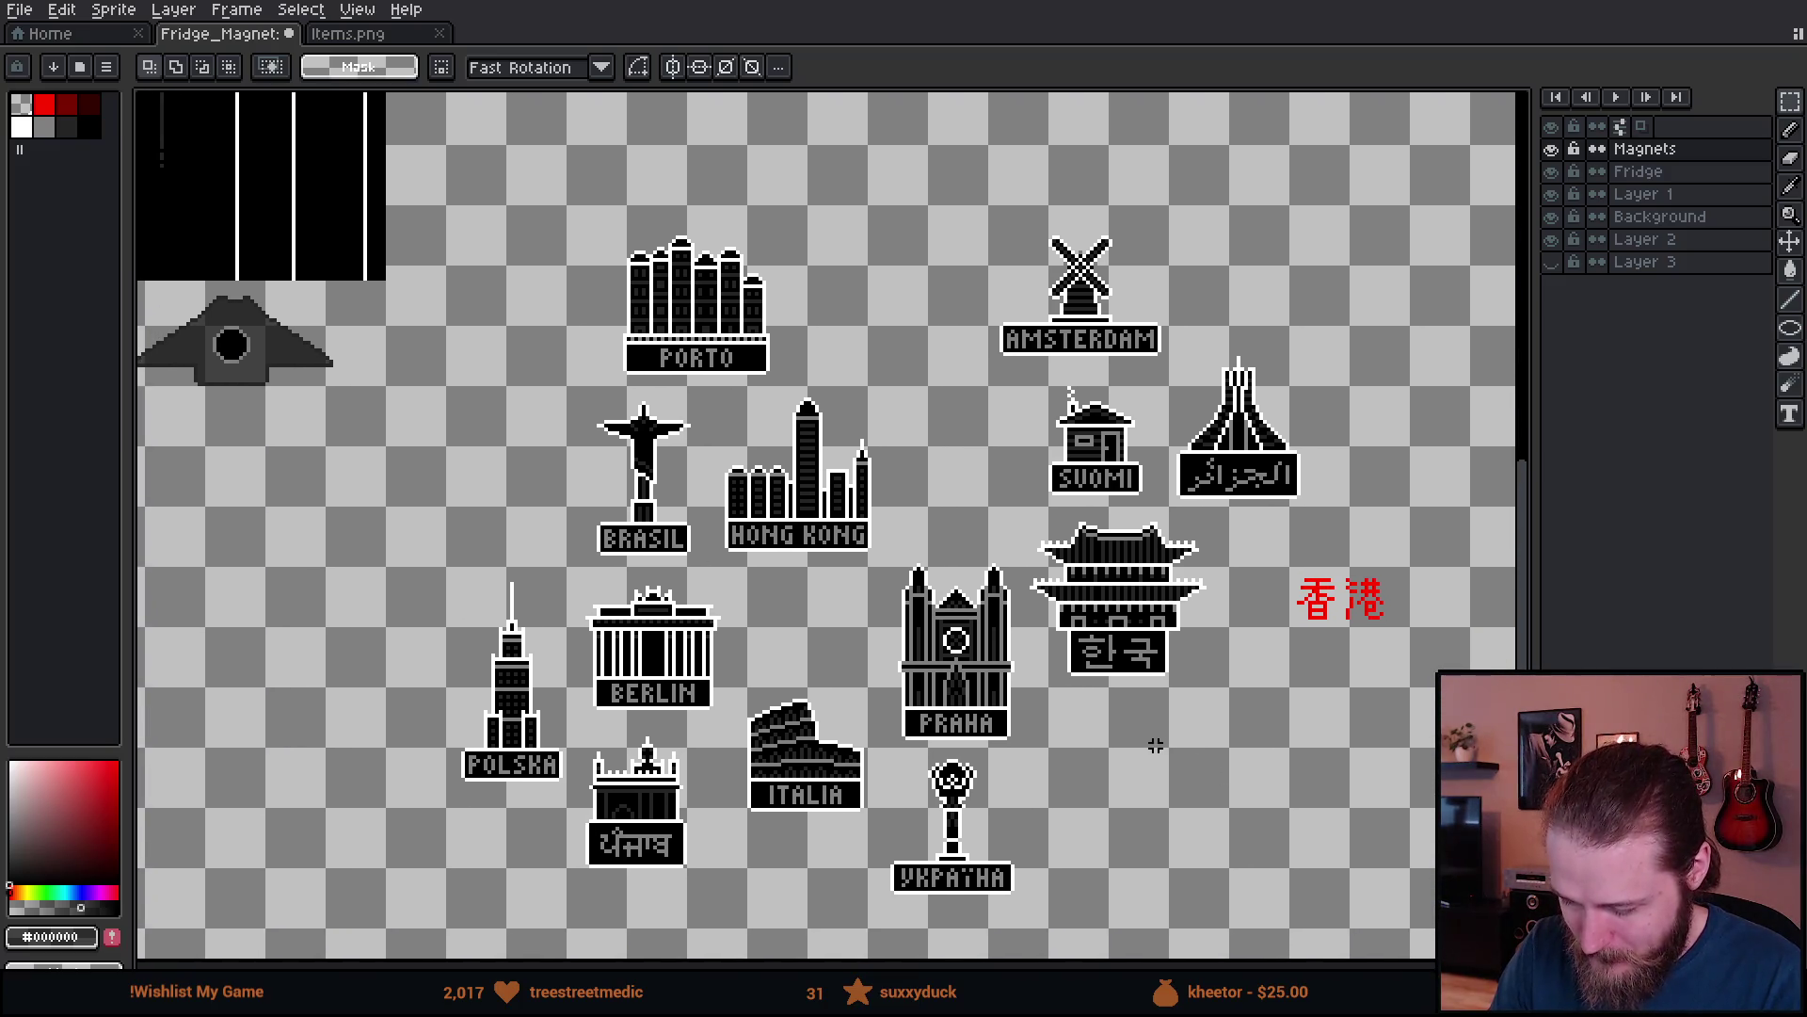
pyautogui.moveTo(960, 195); pyautogui.dragTo(1199, 377)
pyautogui.hotkey('ctrl', 'x')
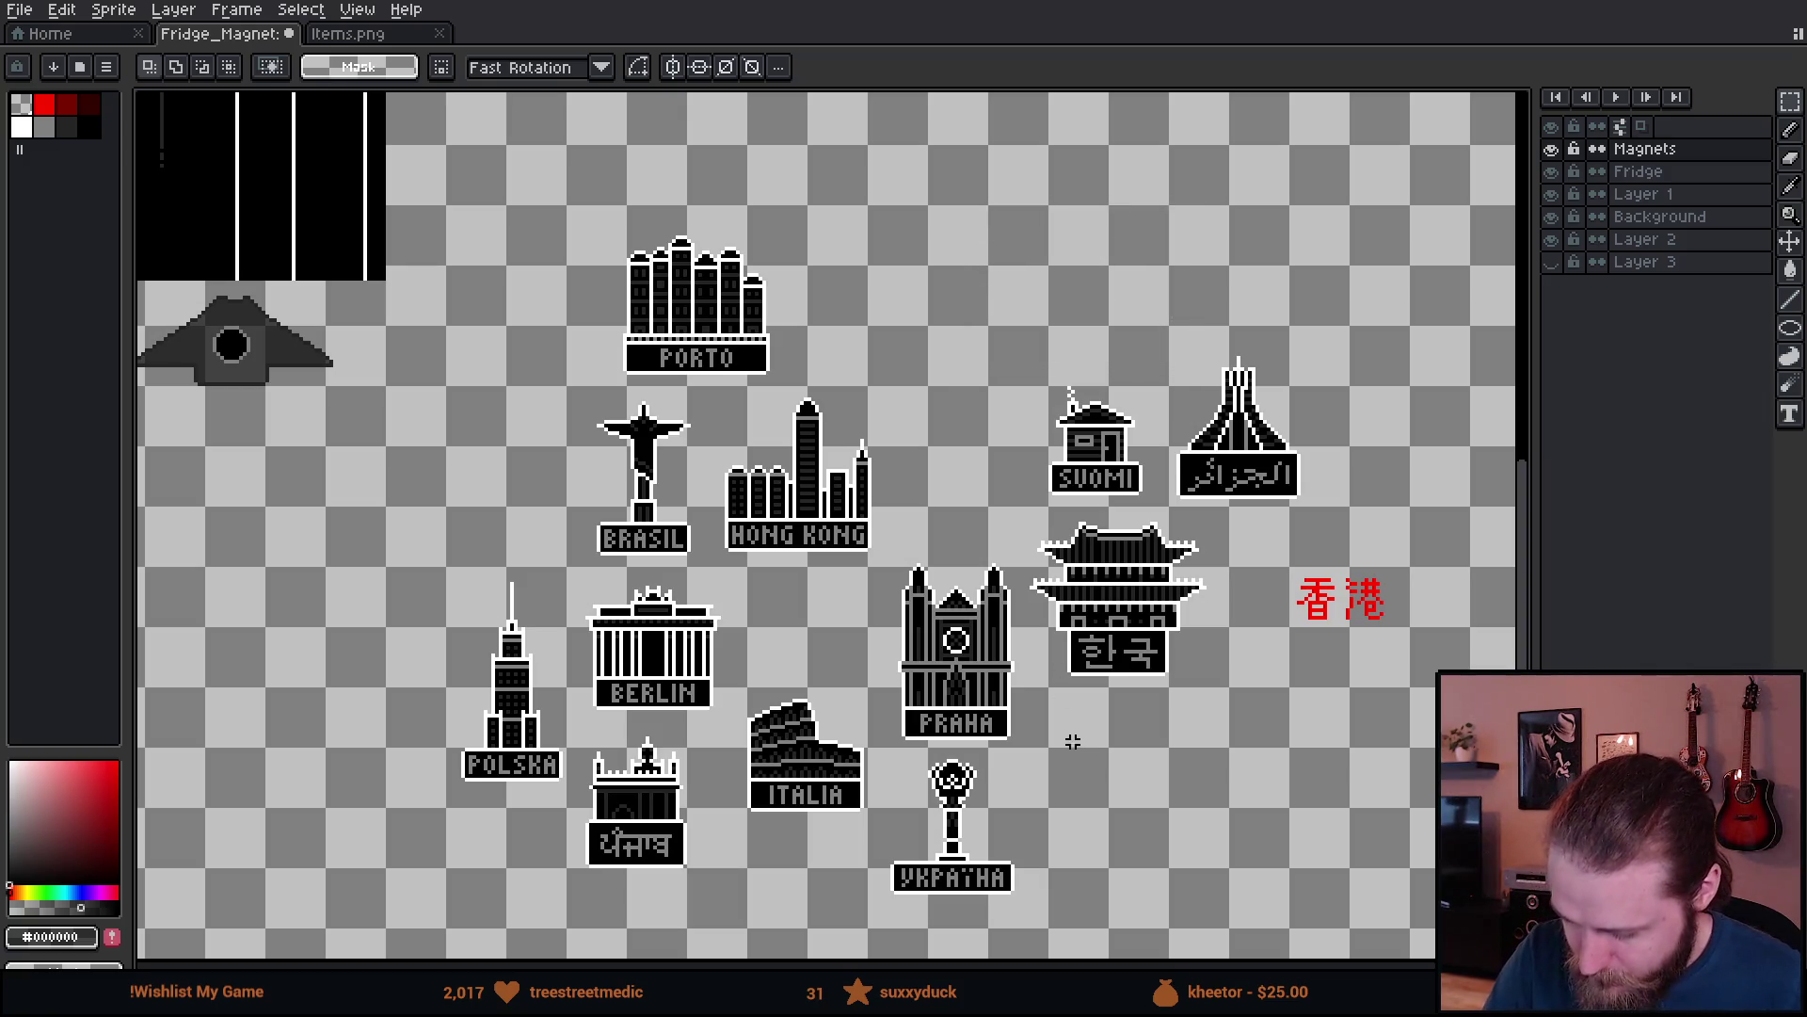
# - Zoom in on the 日本 magnet pair and paste the Amsterdam windmill beneath it
pyautogui.scroll(4, 1133, 458)
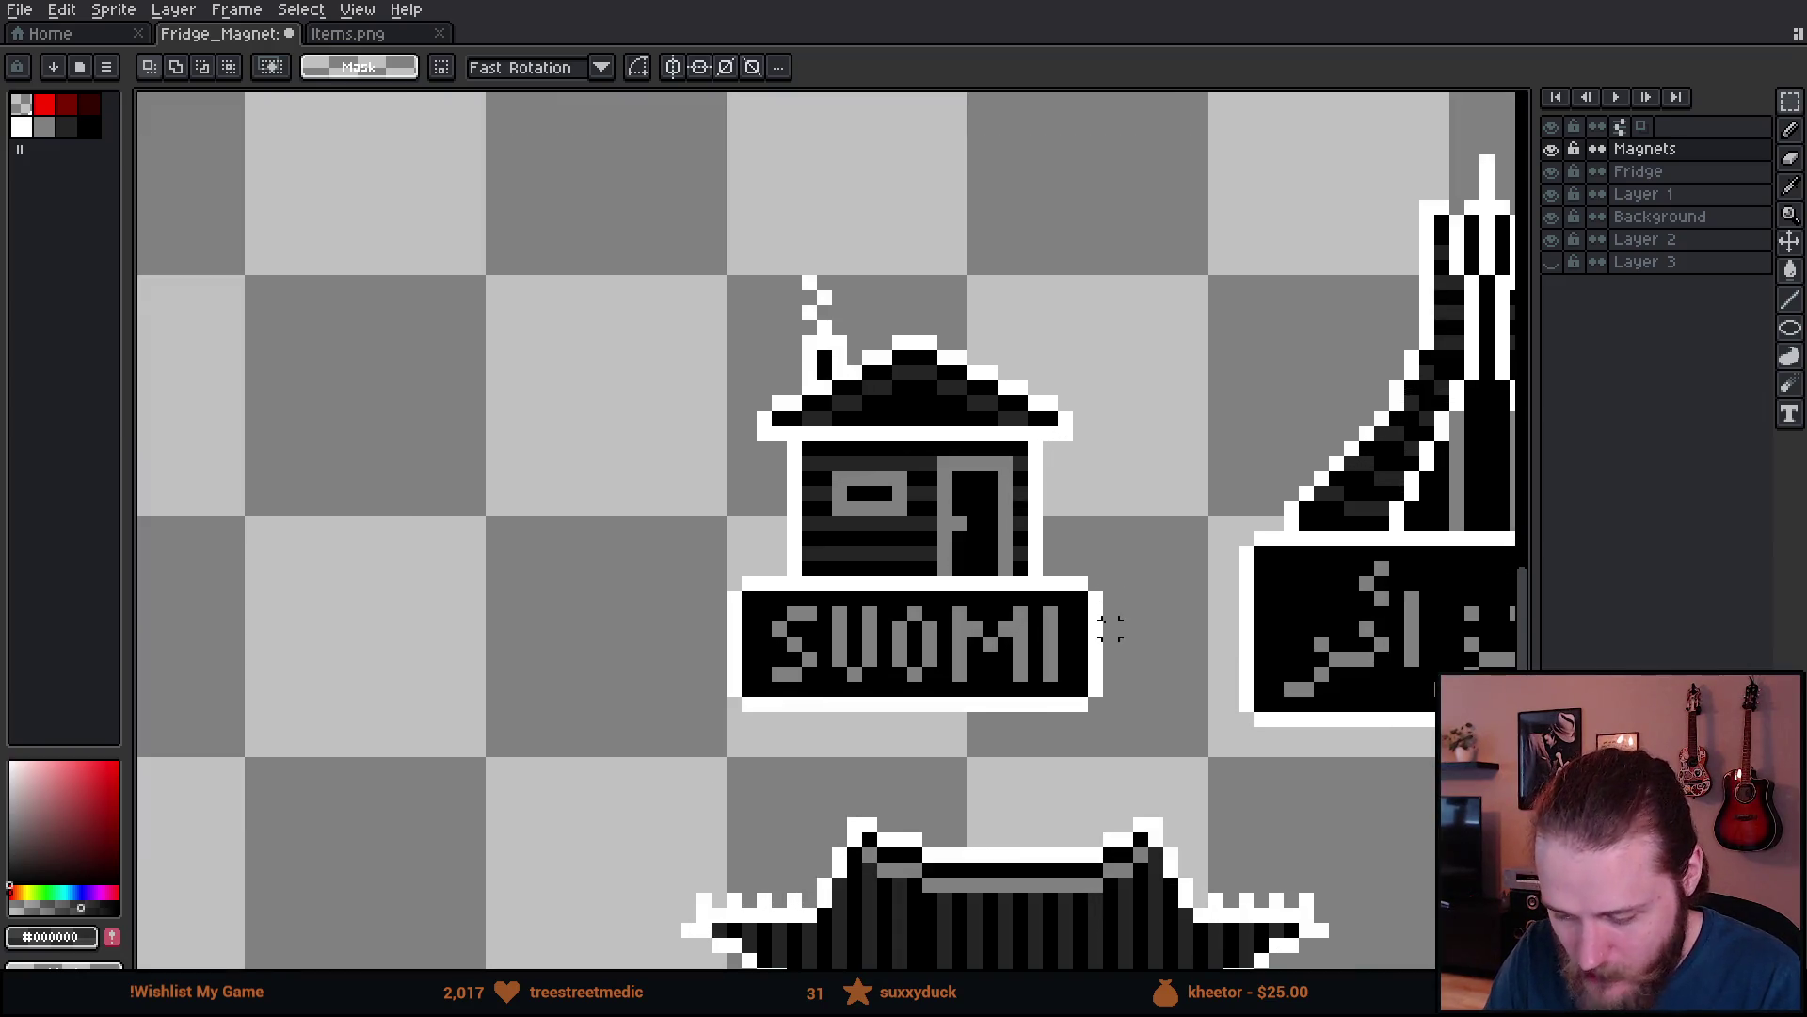
pyautogui.scroll(-5, 1111, 629)
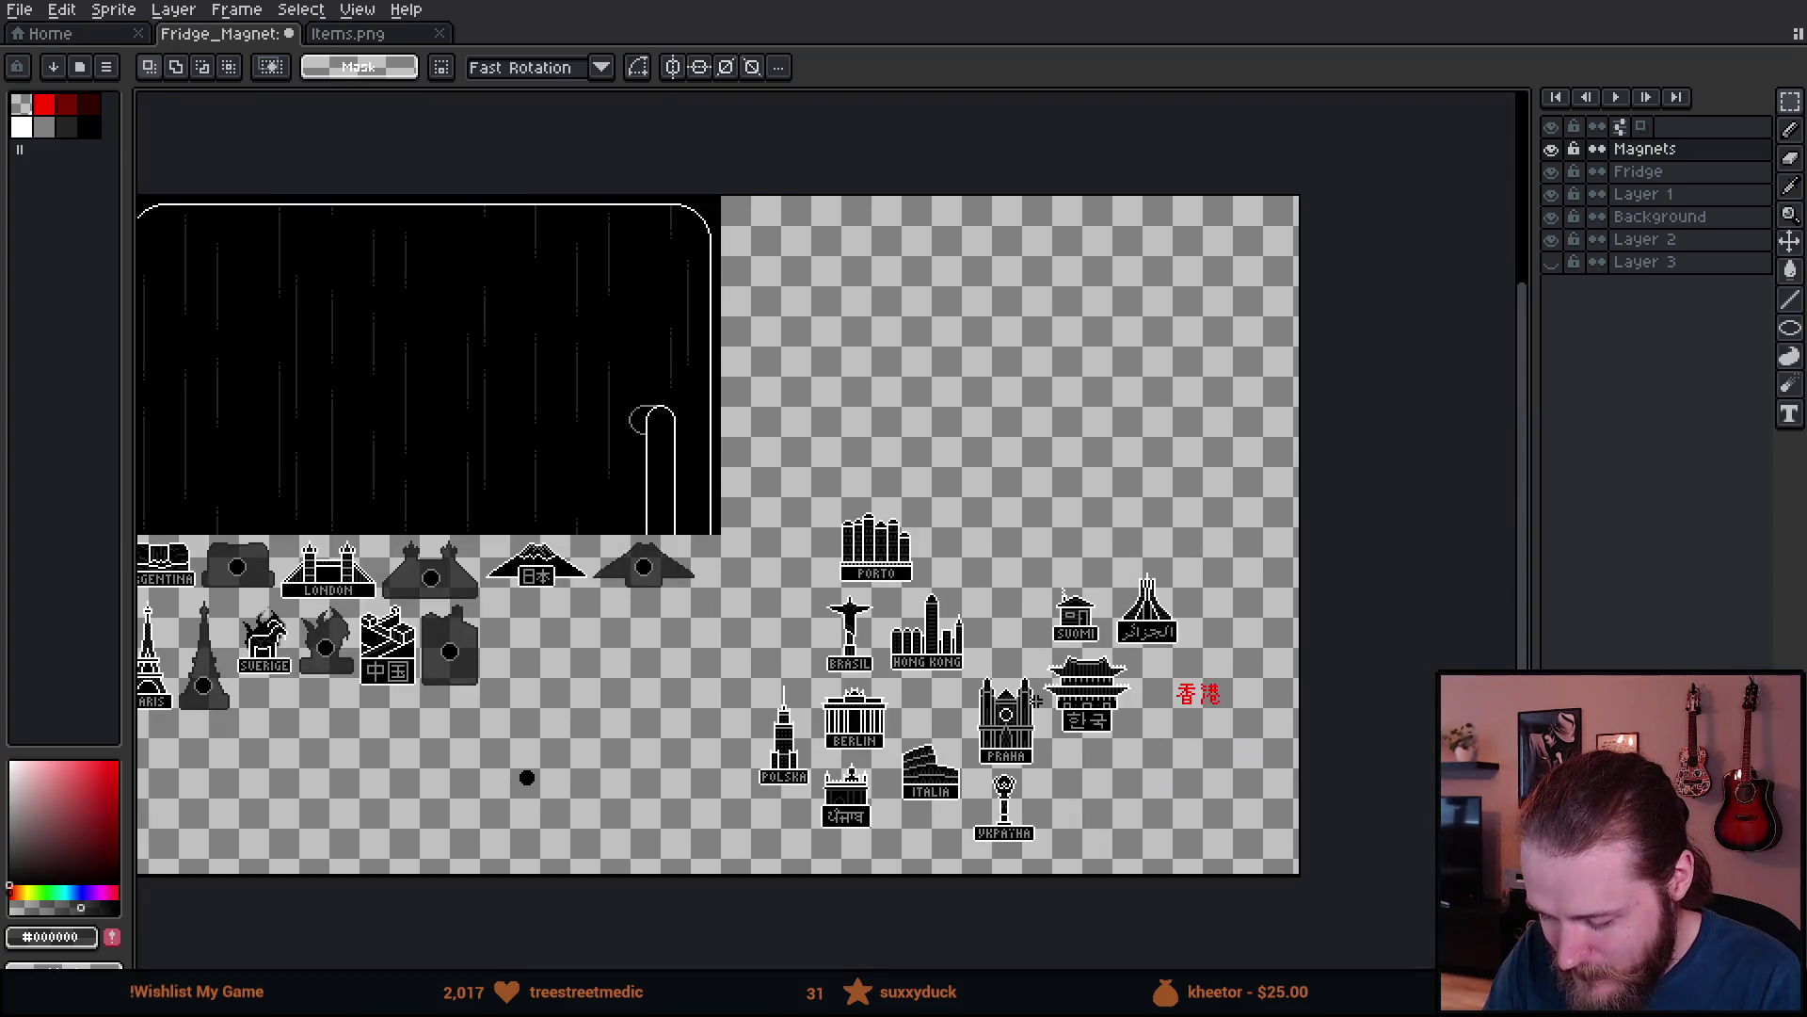
pyautogui.moveTo(946, 753); pyautogui.dragTo(1240, 669)
pyautogui.moveTo(1011, 722); pyautogui.dragTo(1085, 731)
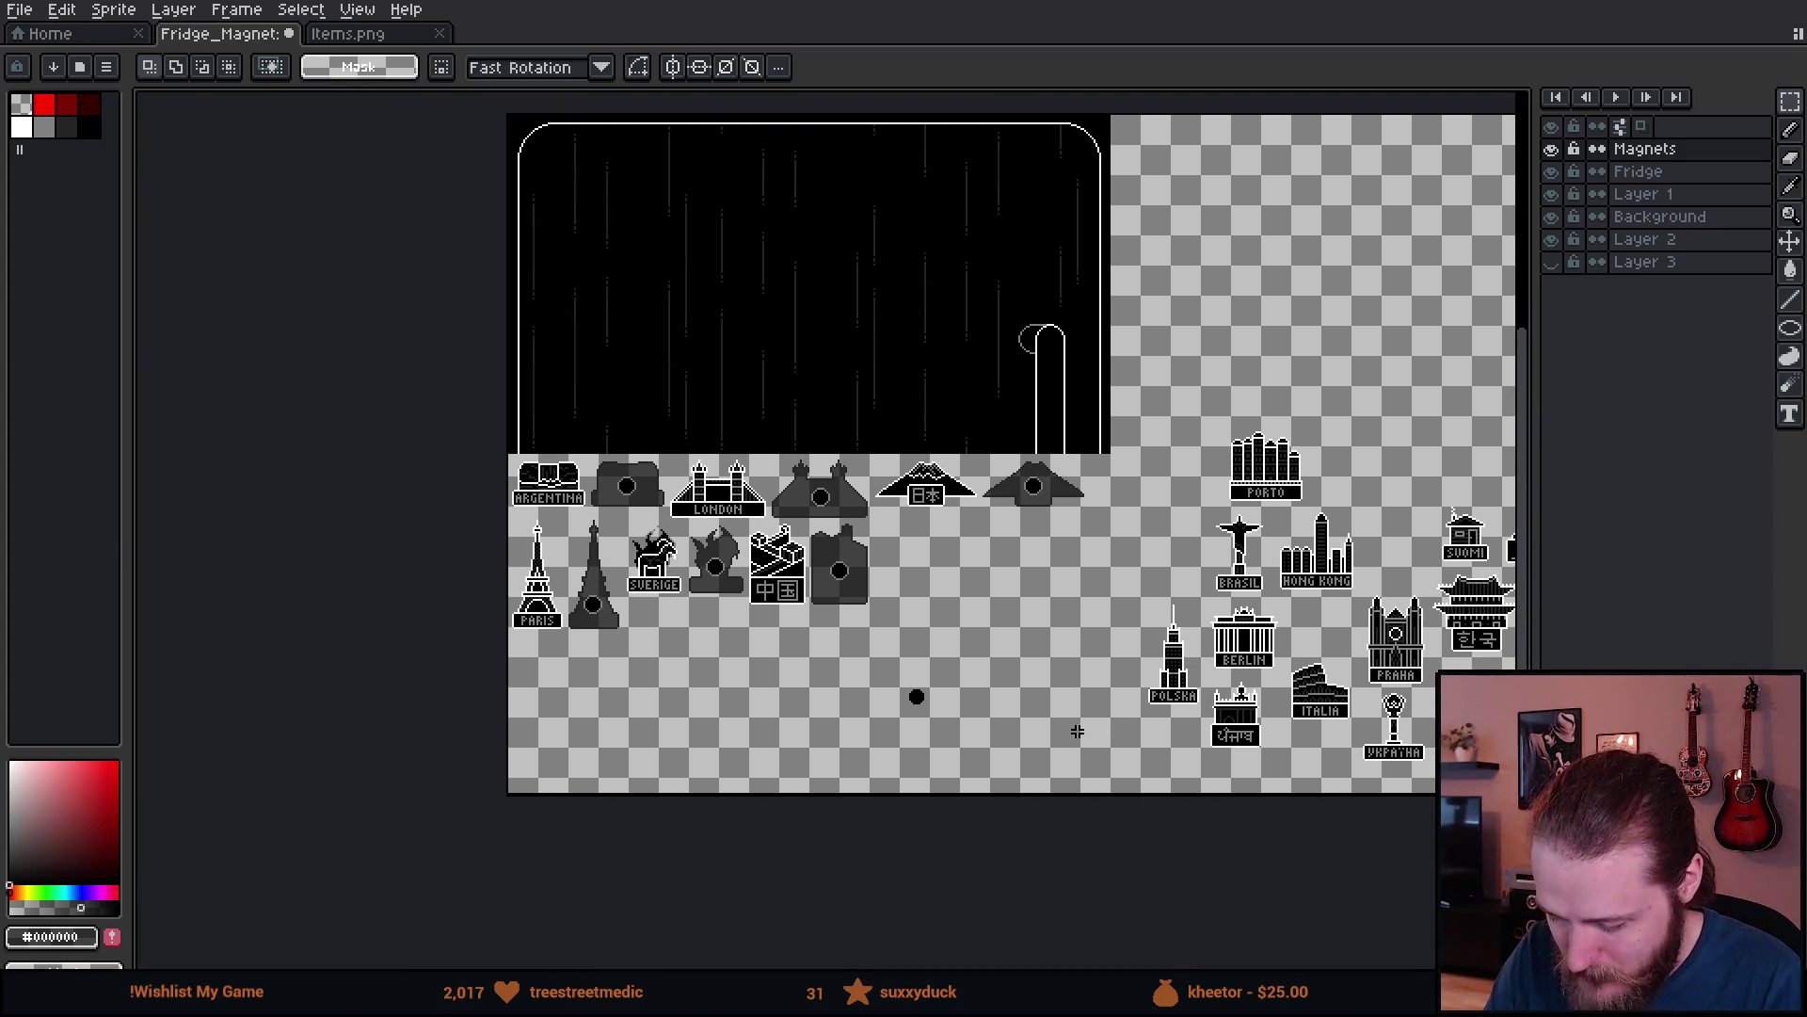
pyautogui.scroll(3, 900, 734)
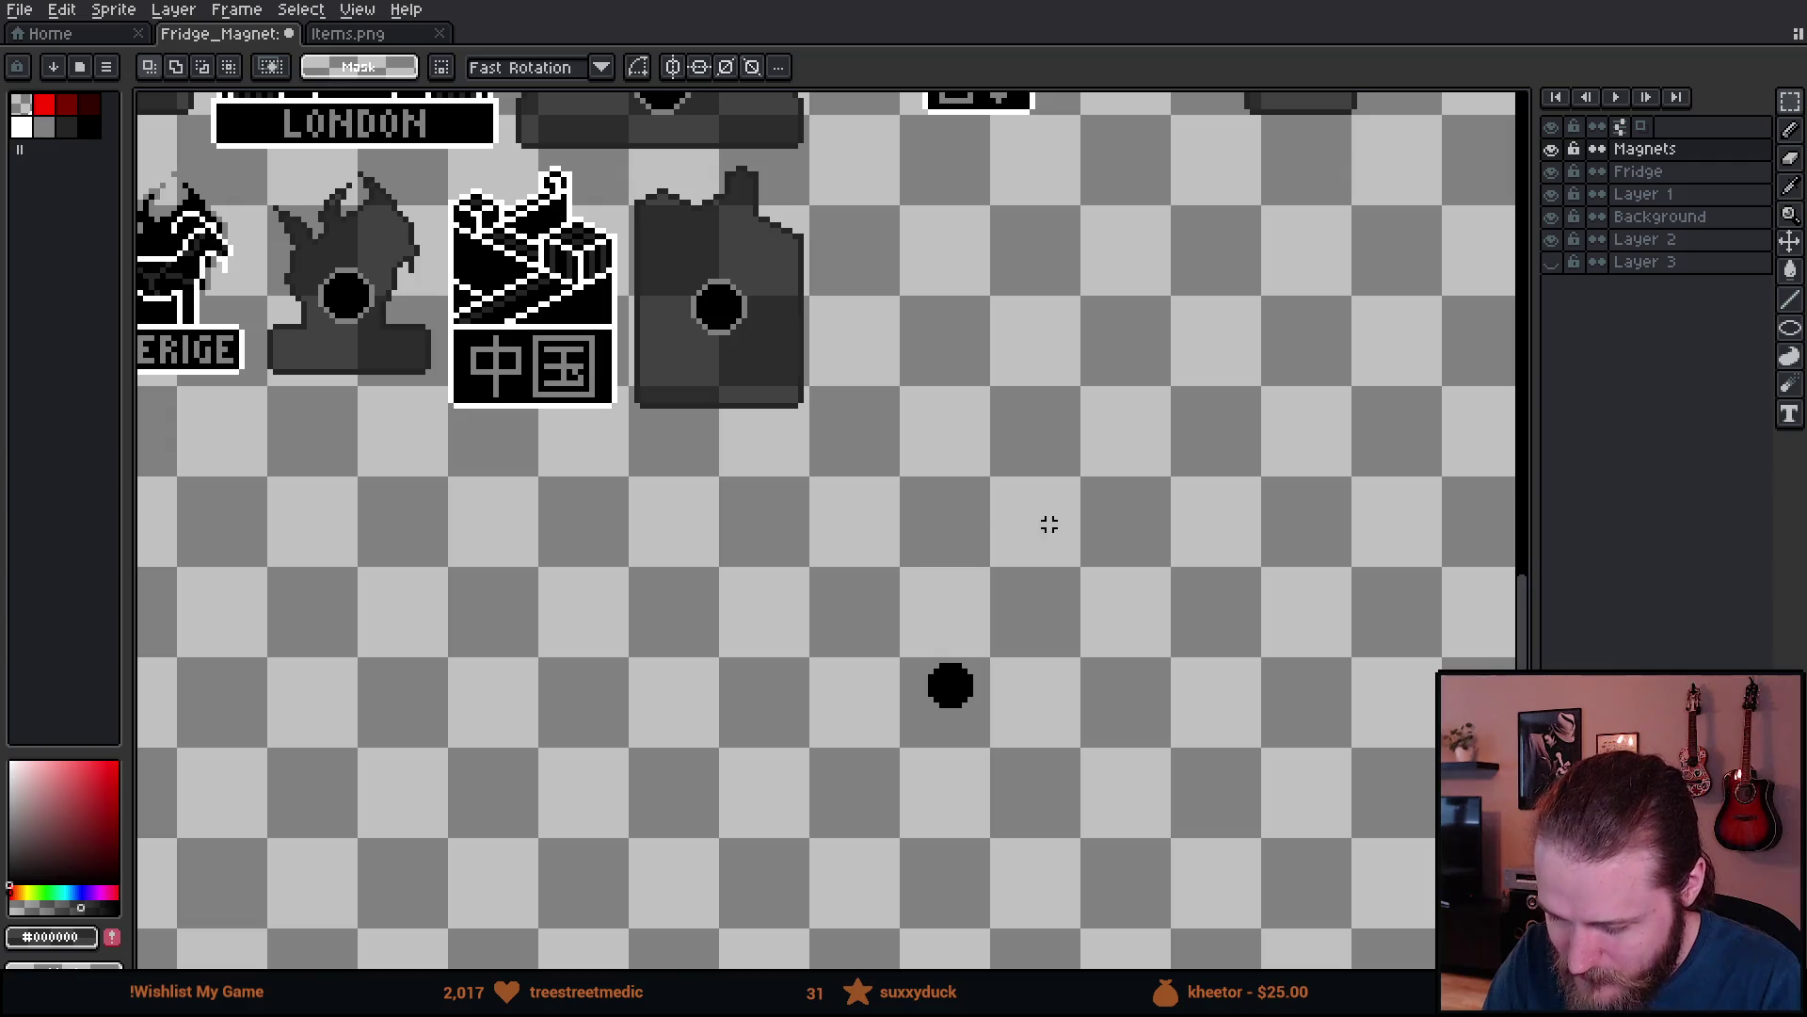
pyautogui.moveTo(1044, 518); pyautogui.dragTo(888, 751)
pyautogui.scroll(1, 888, 750)
pyautogui.moveTo(969, 650); pyautogui.dragTo(957, 725)
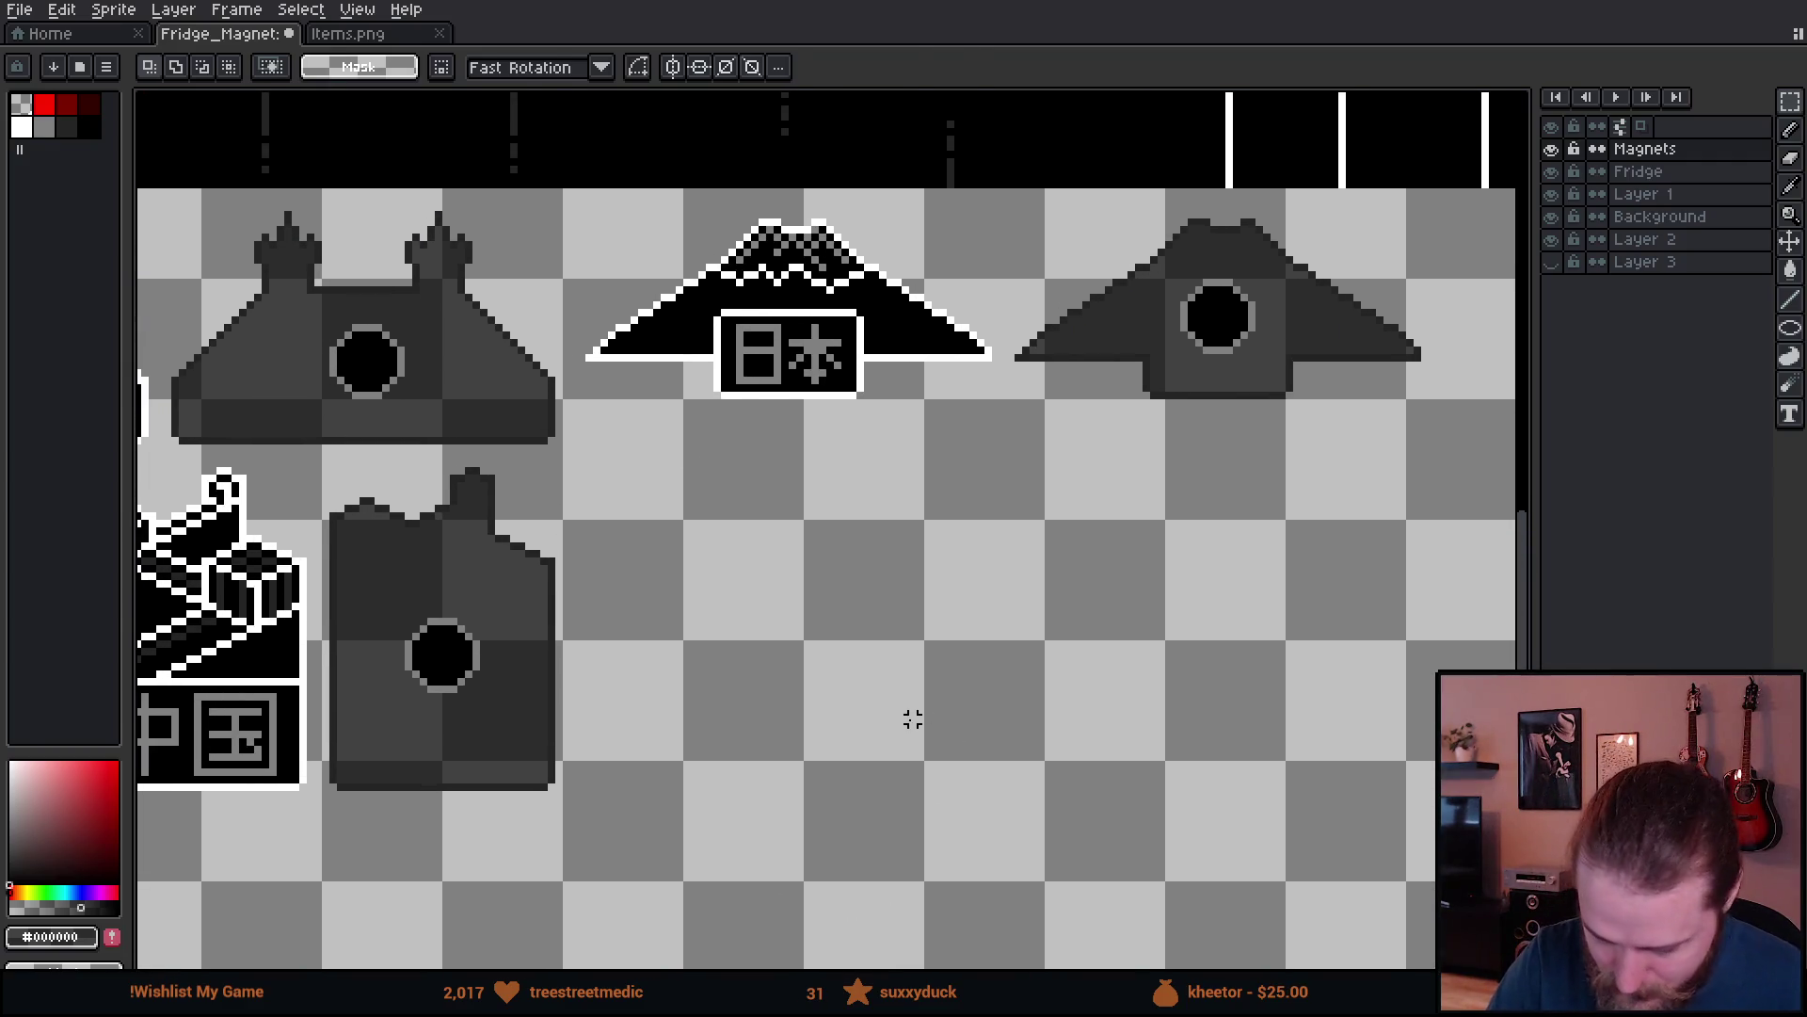
pyautogui.hotkey('ctrl', 'v')
pyautogui.moveTo(864, 293)
pyautogui.mouseDown()
pyautogui.moveTo(884, 467)
pyautogui.moveTo(859, 617)
pyautogui.moveTo(789, 622)
pyautogui.mouseUp()
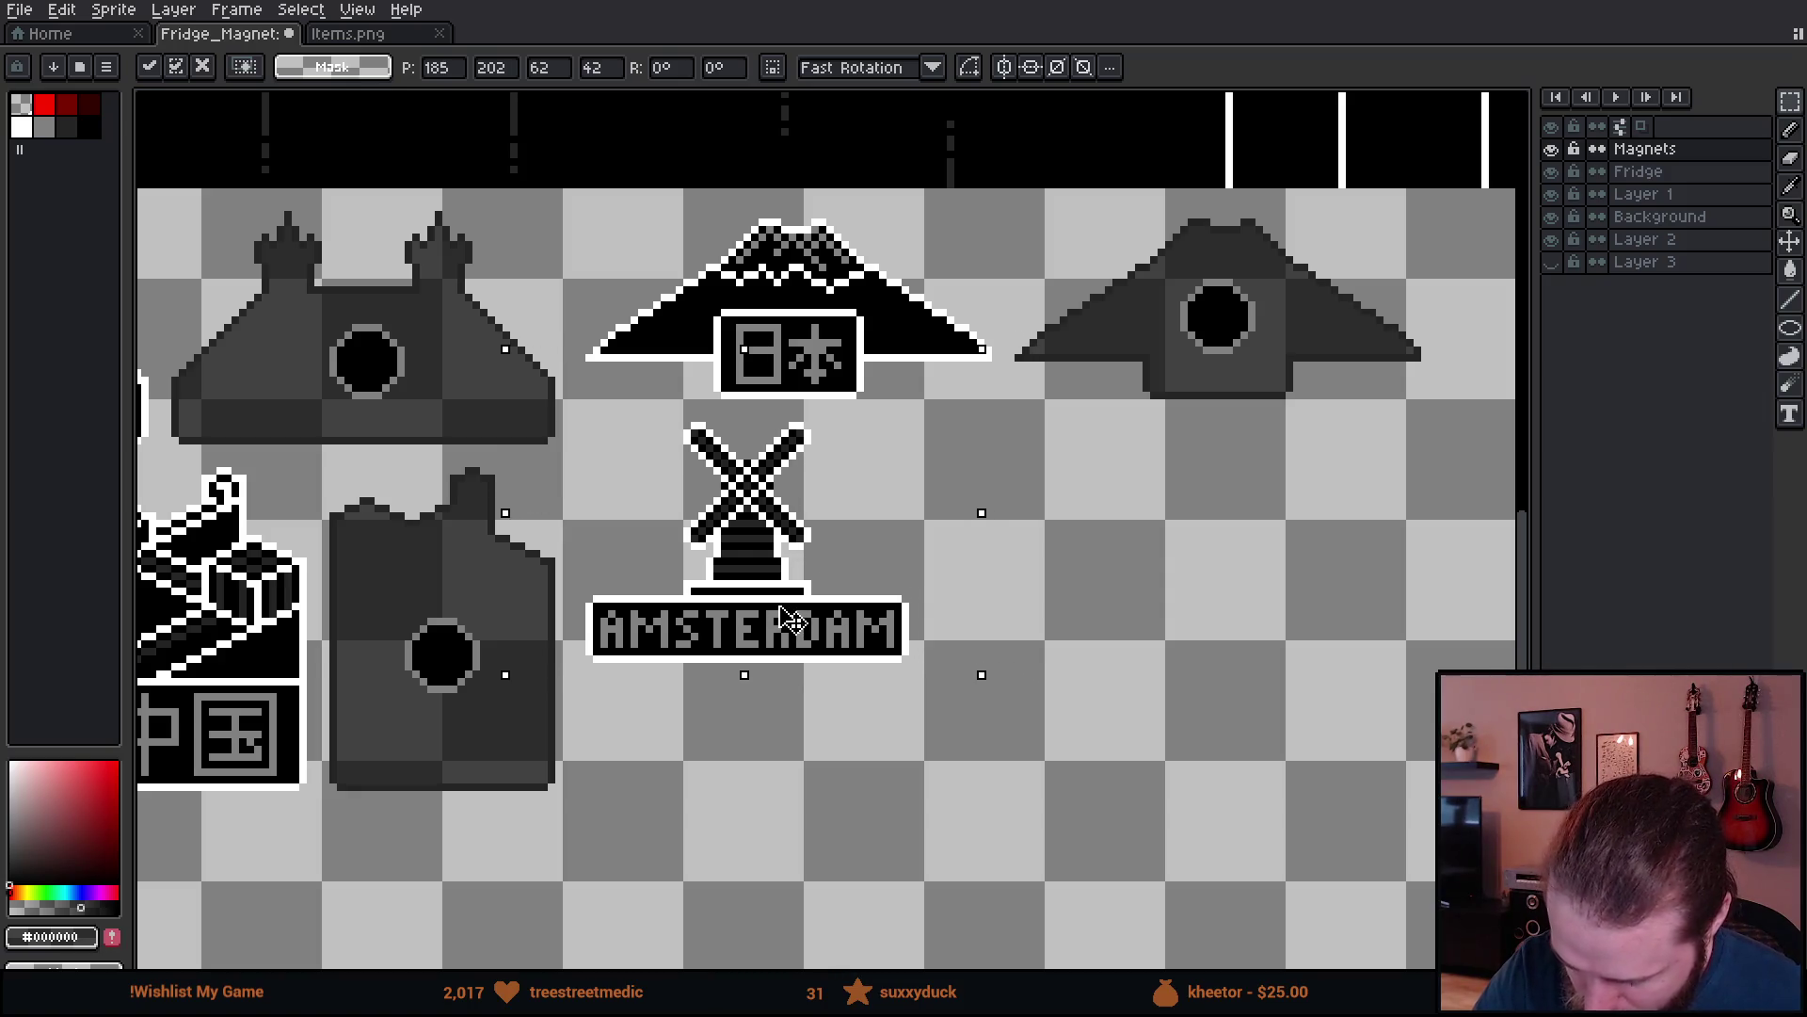
# - Drop the windmill below 日本 and paste a duplicate right beside it
pyautogui.click(1092, 667)
pyautogui.moveTo(633, 462); pyautogui.dragTo(952, 721)
pyautogui.hotkey('ctrl', 'c')
pyautogui.hotkey('ctrl', 'v')
pyautogui.moveTo(829, 671); pyautogui.dragTo(1125, 647)
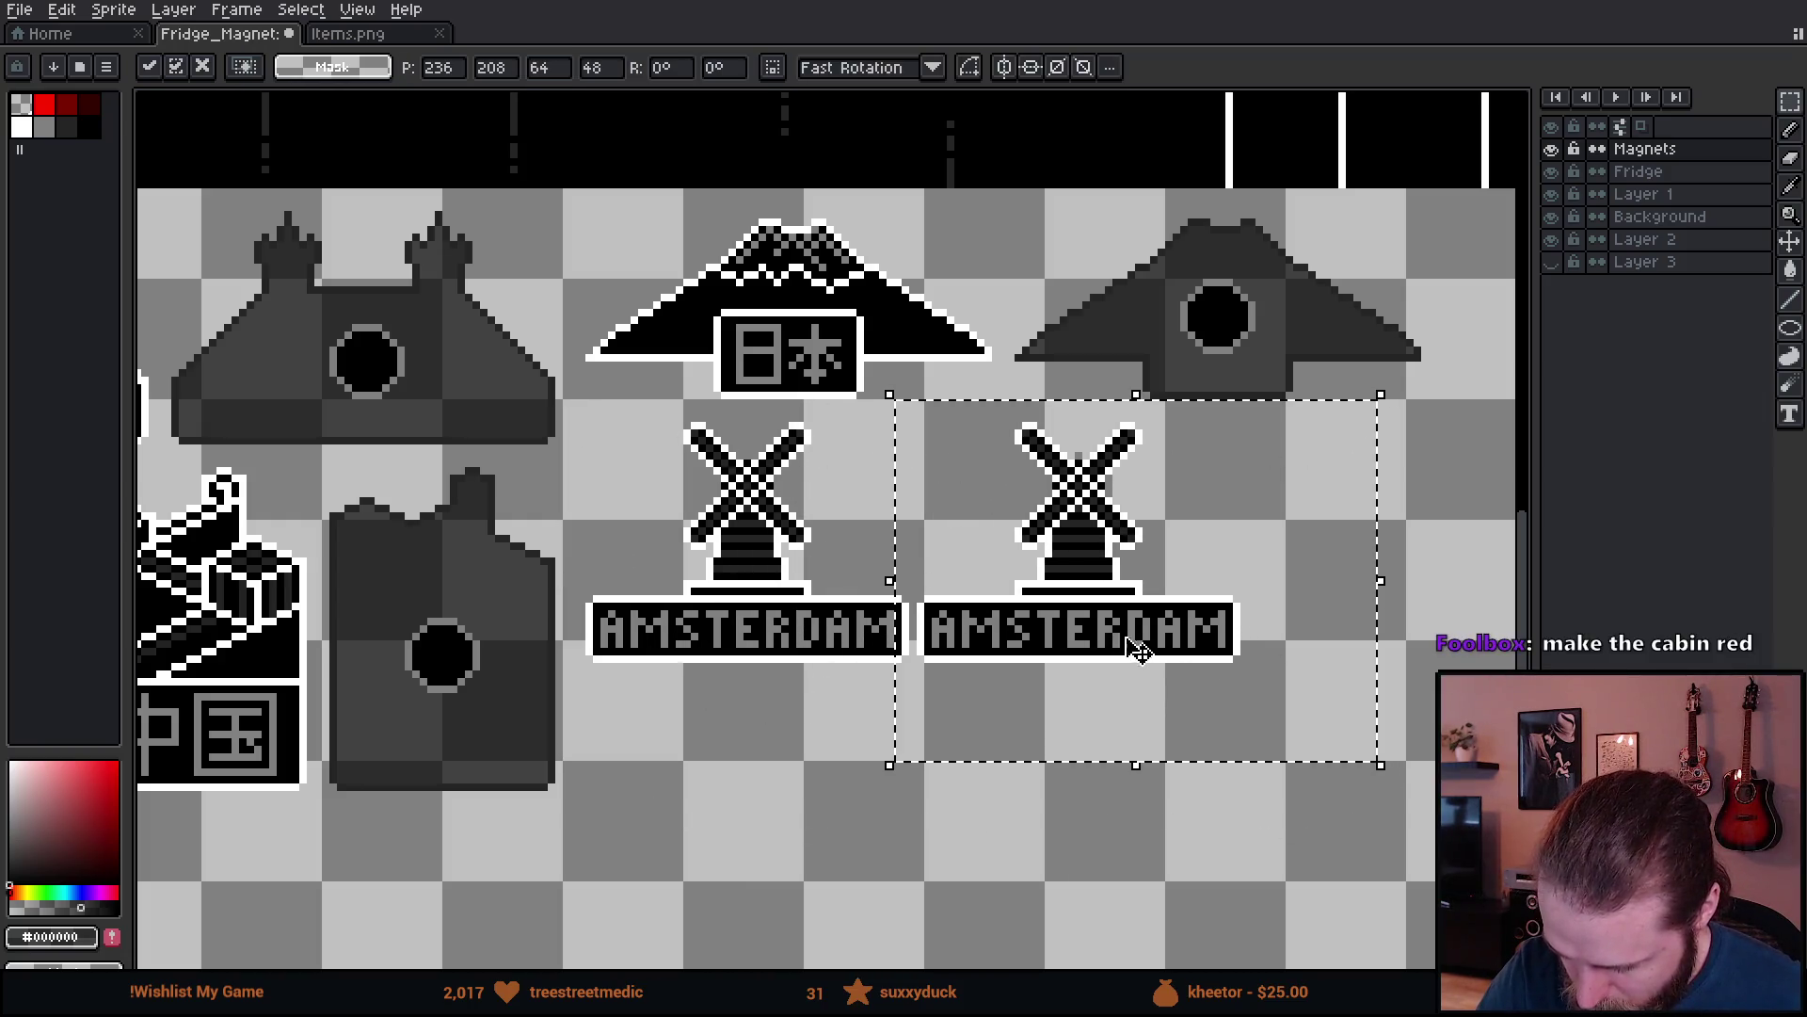
pyautogui.click(1102, 825)
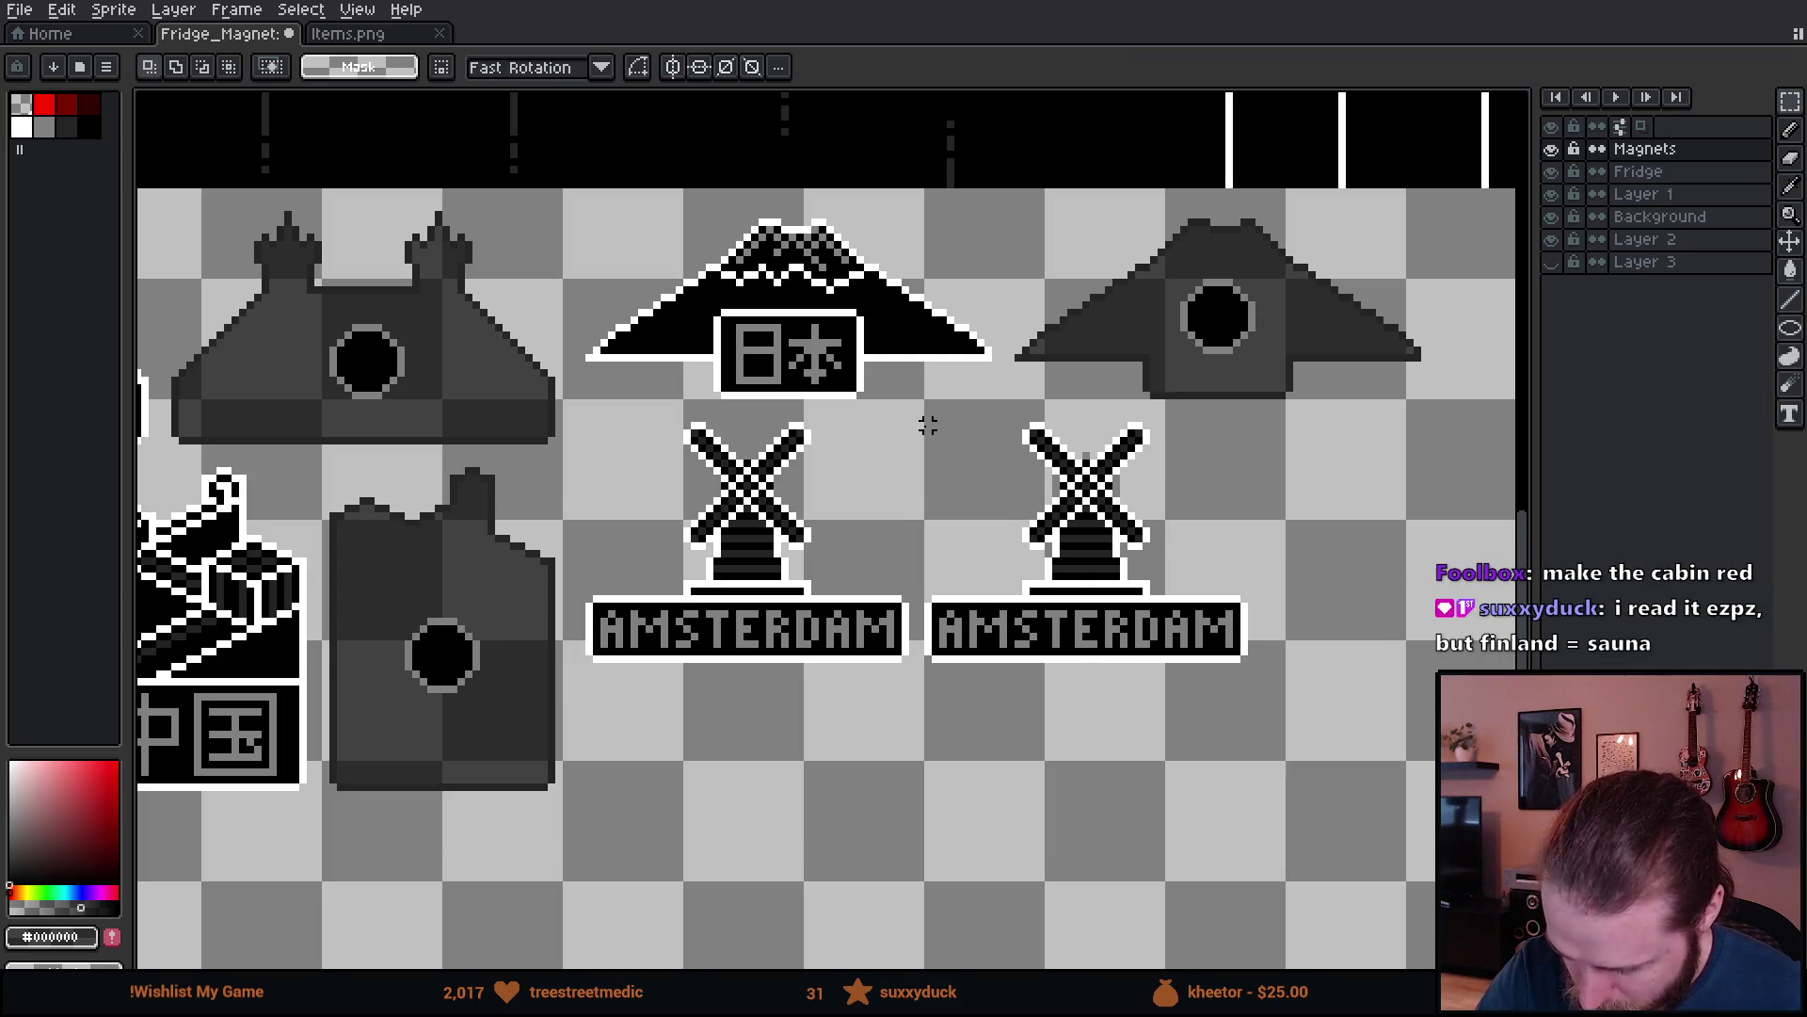
# - Strip the duplicate windmill to its white outline with colour selection and pencil cleanup
pyautogui.press('g')
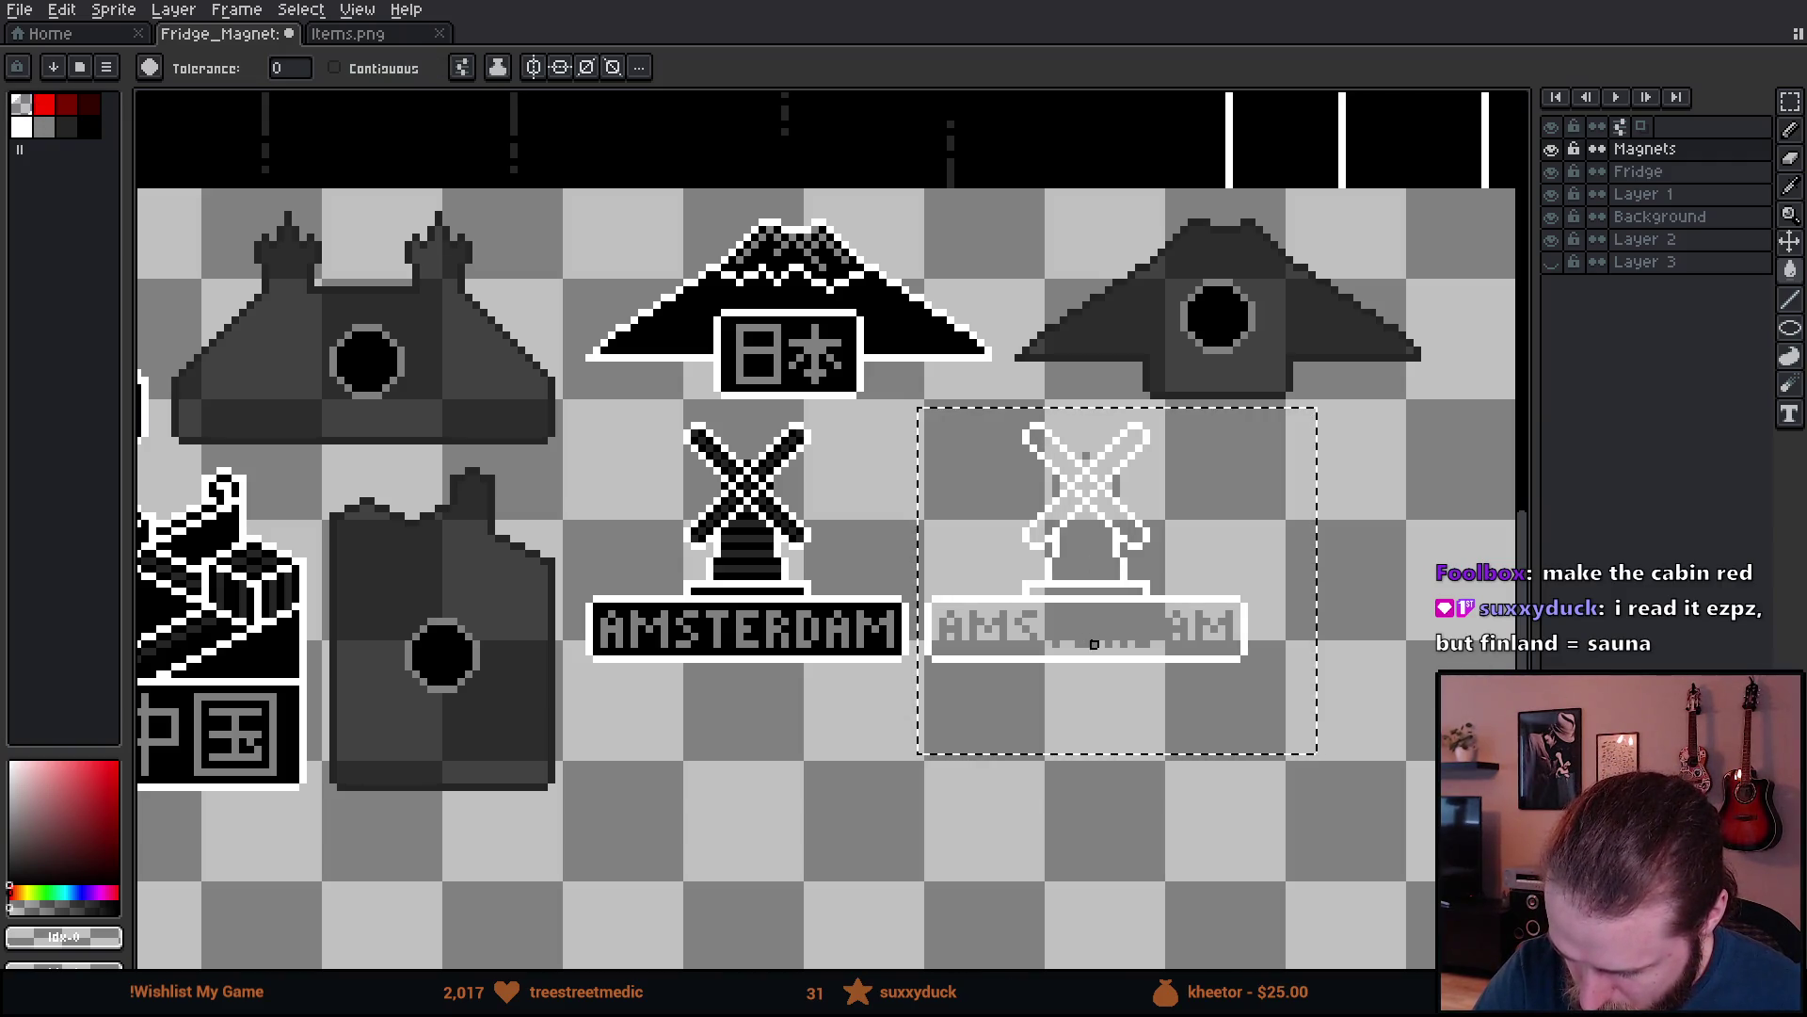
pyautogui.press('b')
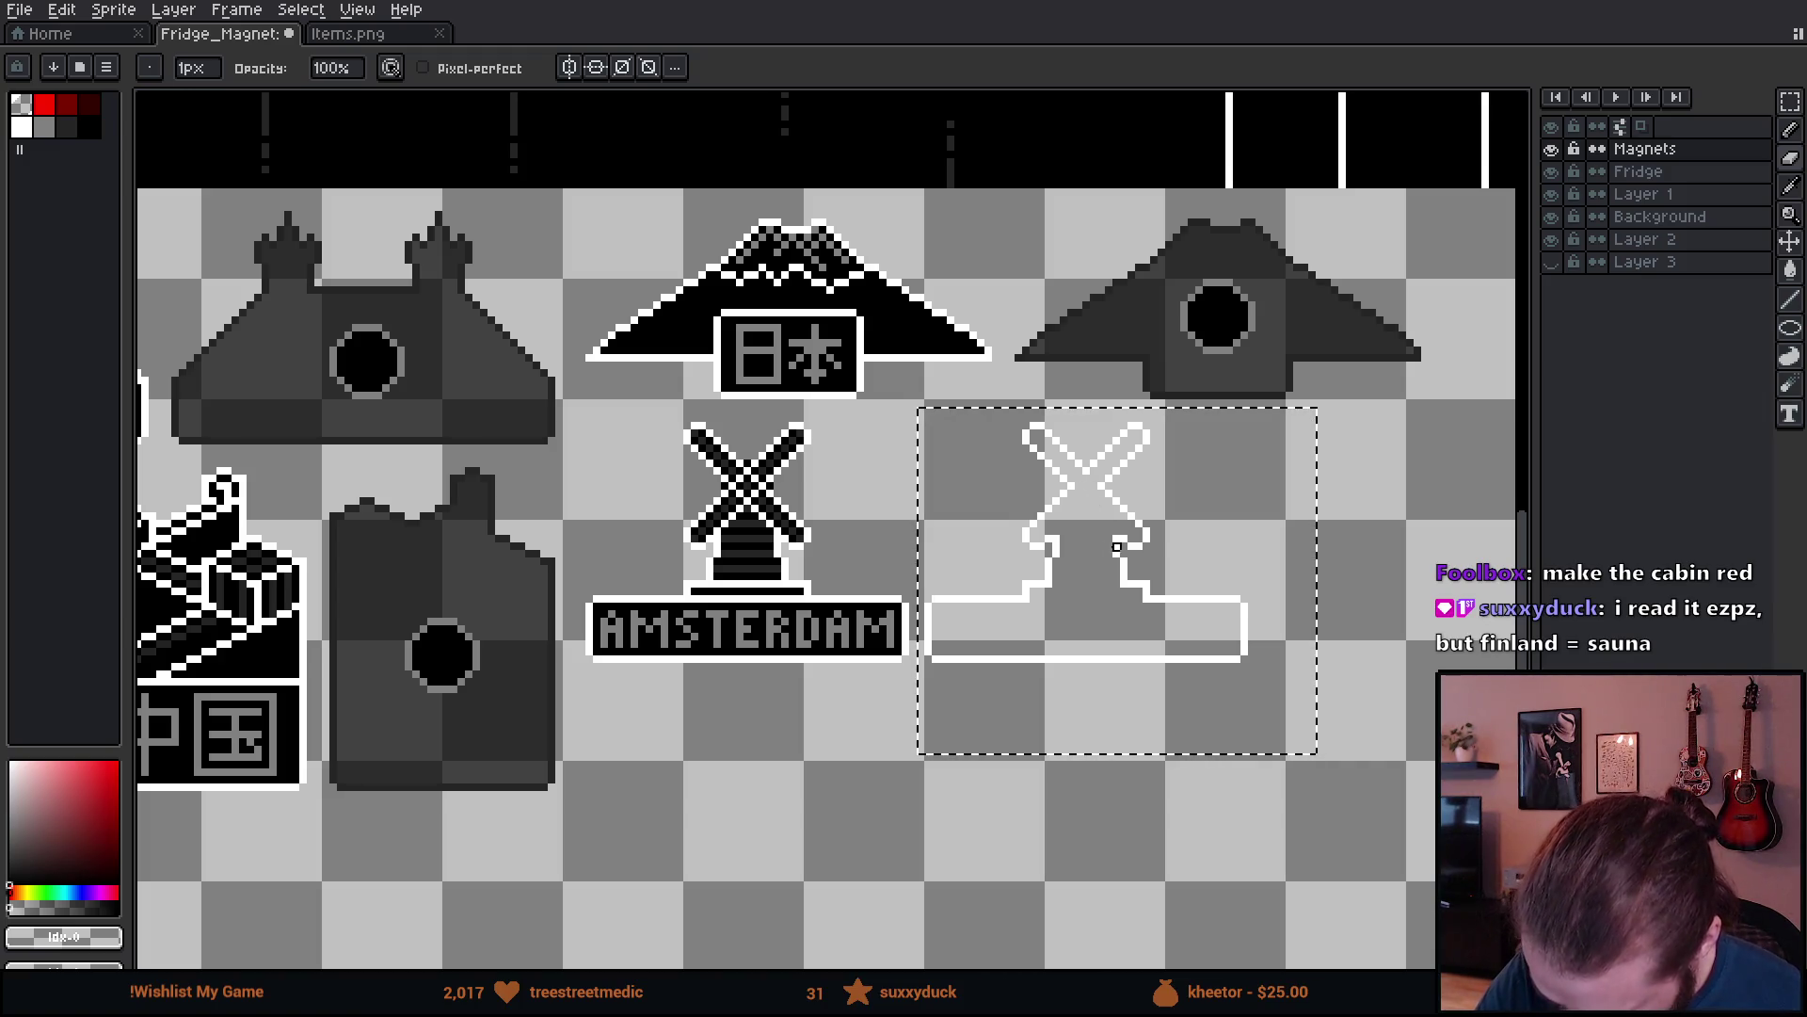
pyautogui.scroll(-3, 1289, 651)
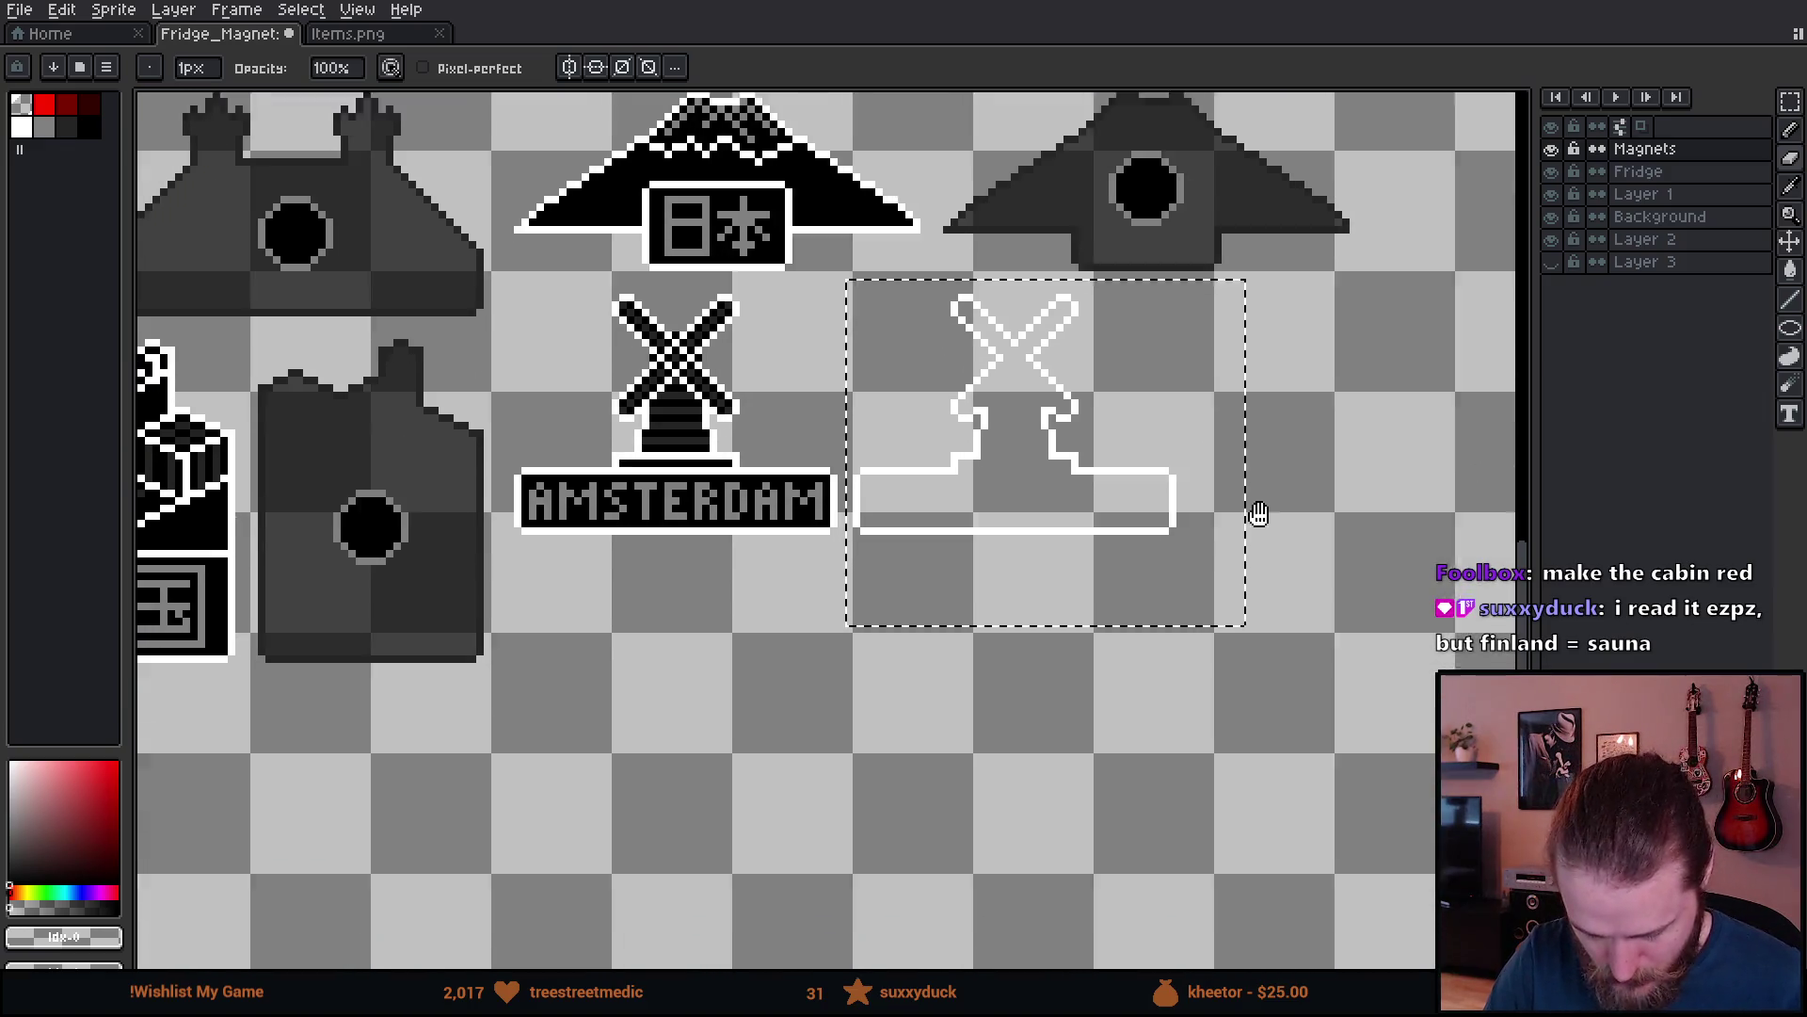
# - Move the lone black dot into the windmill copy's base as its magnet hole
pyautogui.press('m')
pyautogui.hotkey('ctrl', 'd')
pyautogui.moveTo(879, 758); pyautogui.dragTo(1137, 521)
pyautogui.moveTo(1106, 806); pyautogui.dragTo(1150, 828)
pyautogui.moveTo(1057, 787); pyautogui.dragTo(1337, 368)
pyautogui.moveTo(1277, 435); pyautogui.dragTo(901, 807)
pyautogui.moveTo(984, 734)
pyautogui.mouseDown()
pyautogui.moveTo(1025, 646)
pyautogui.moveTo(1026, 576)
pyautogui.mouseUp()
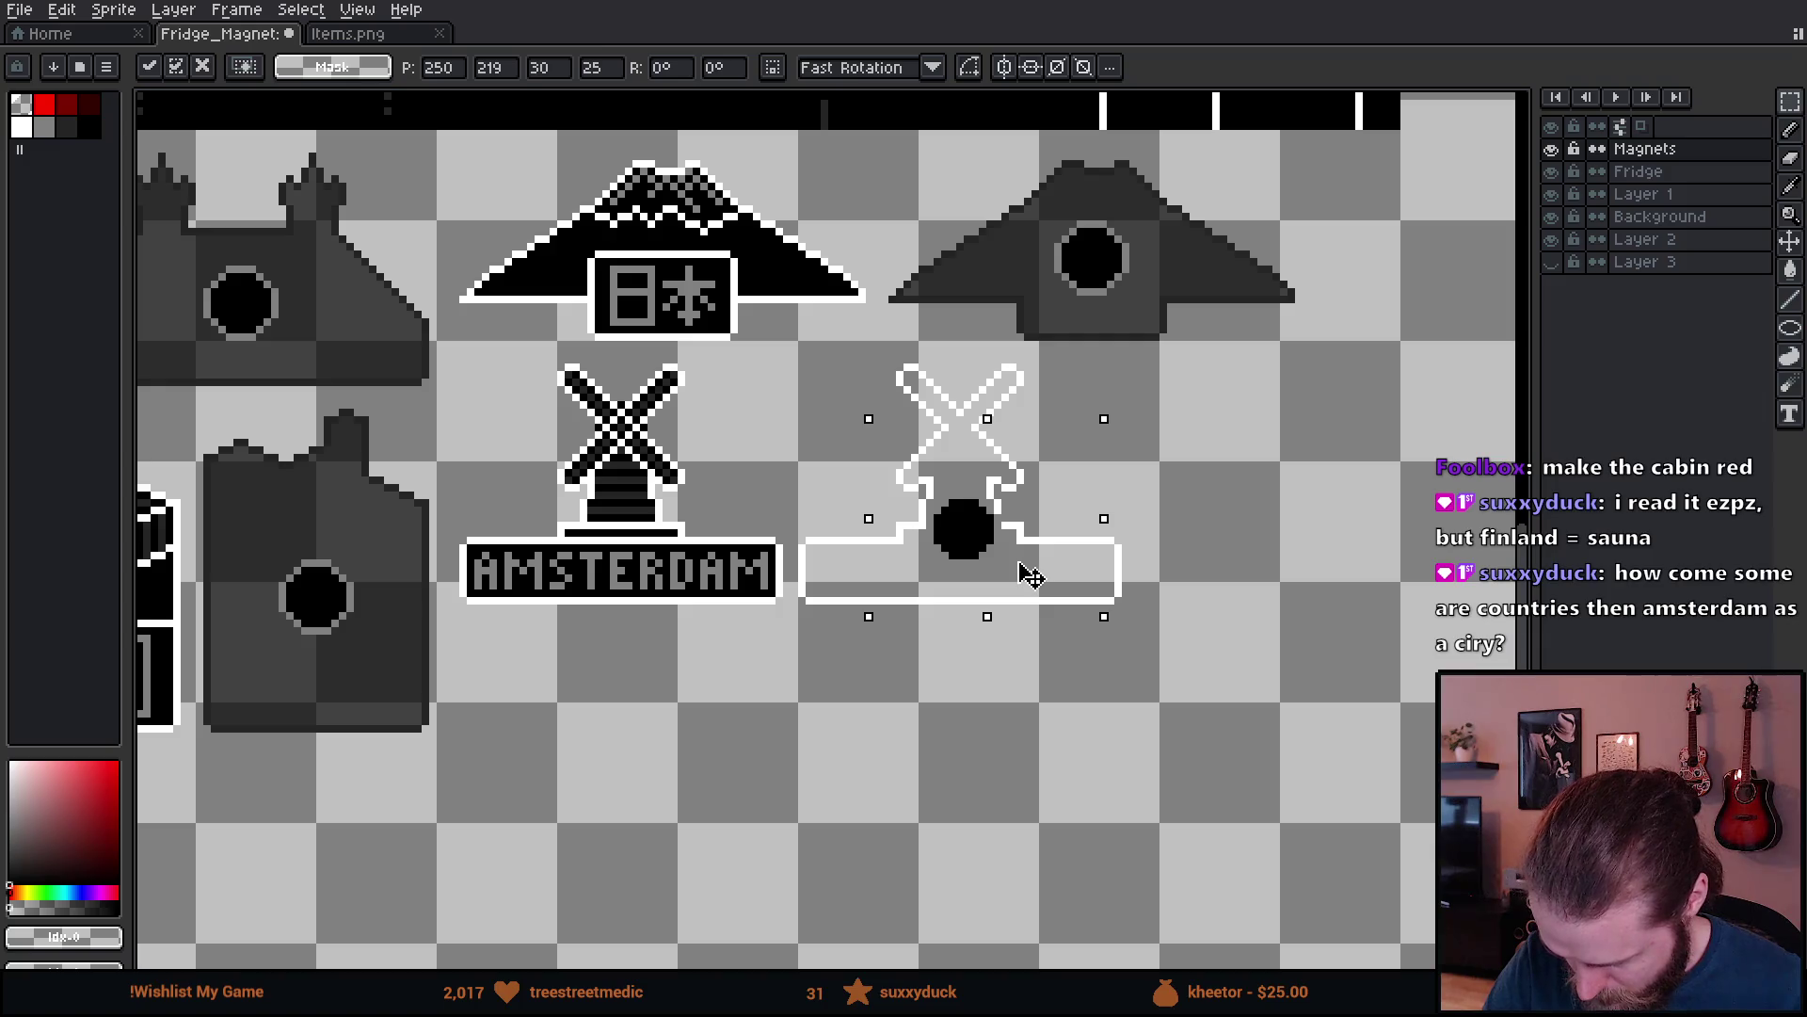
pyautogui.press('Up')
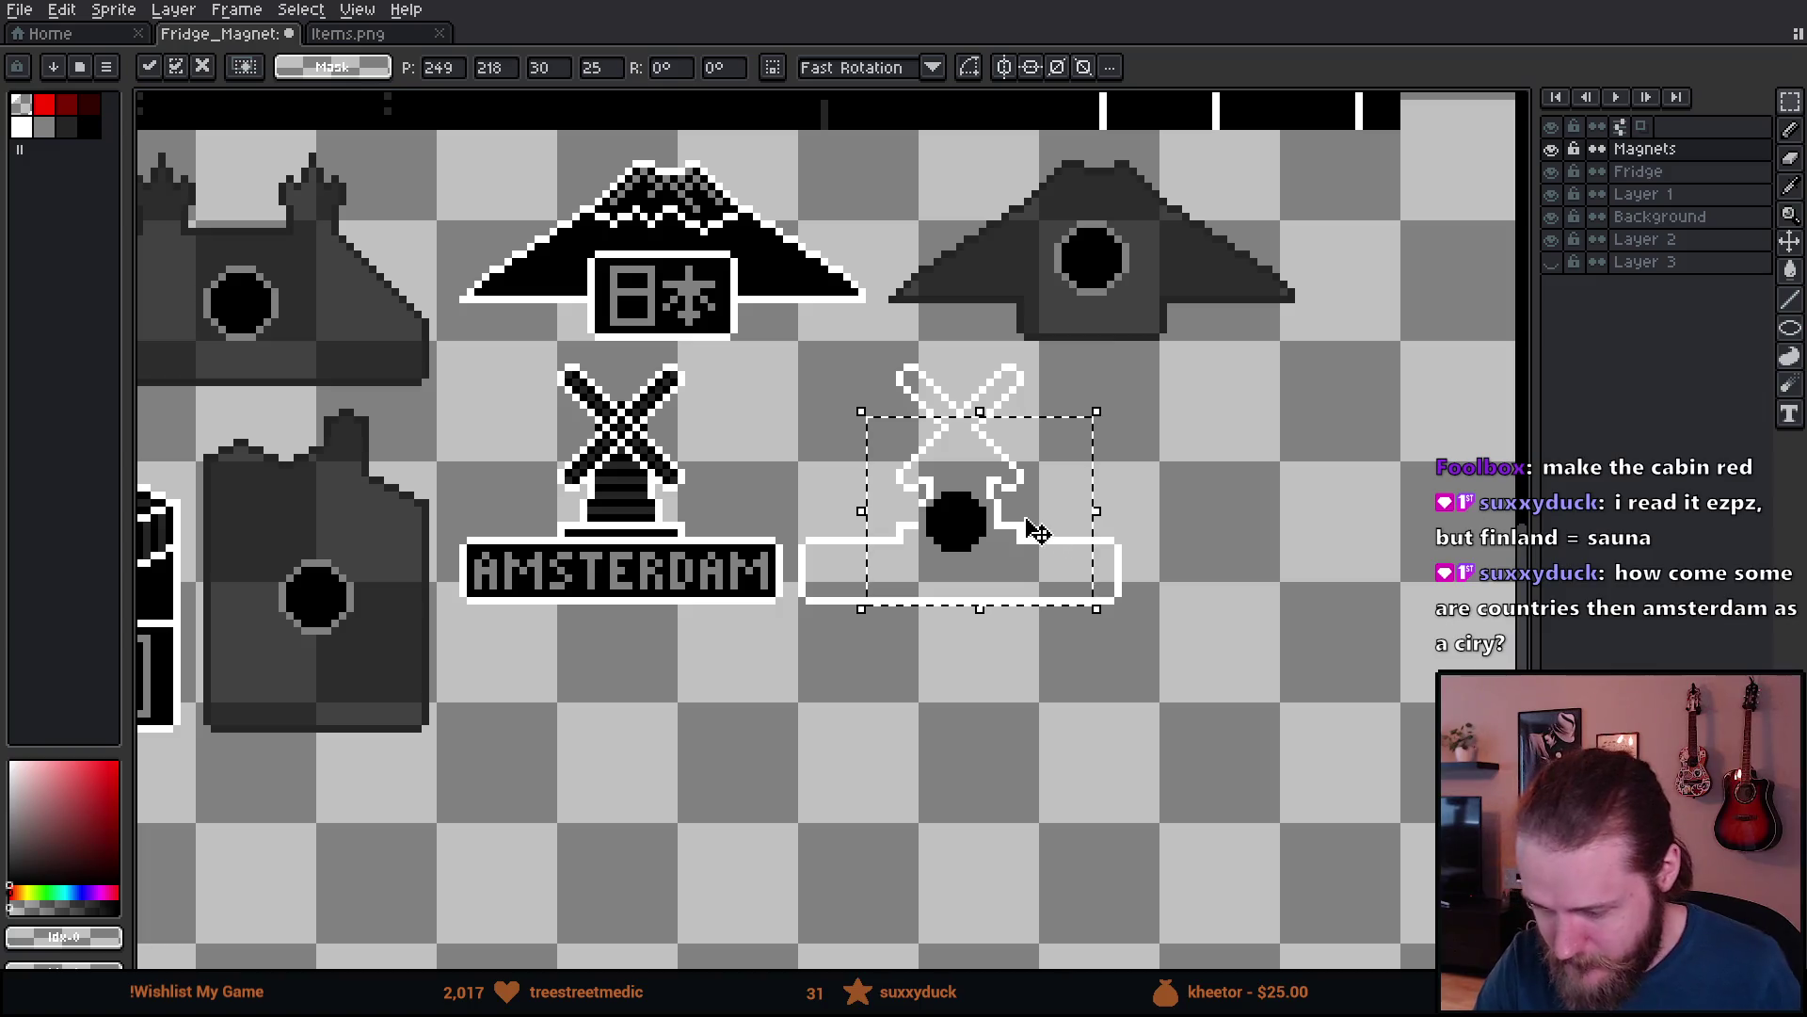
pyautogui.moveTo(1022, 577); pyautogui.dragTo(1022, 584)
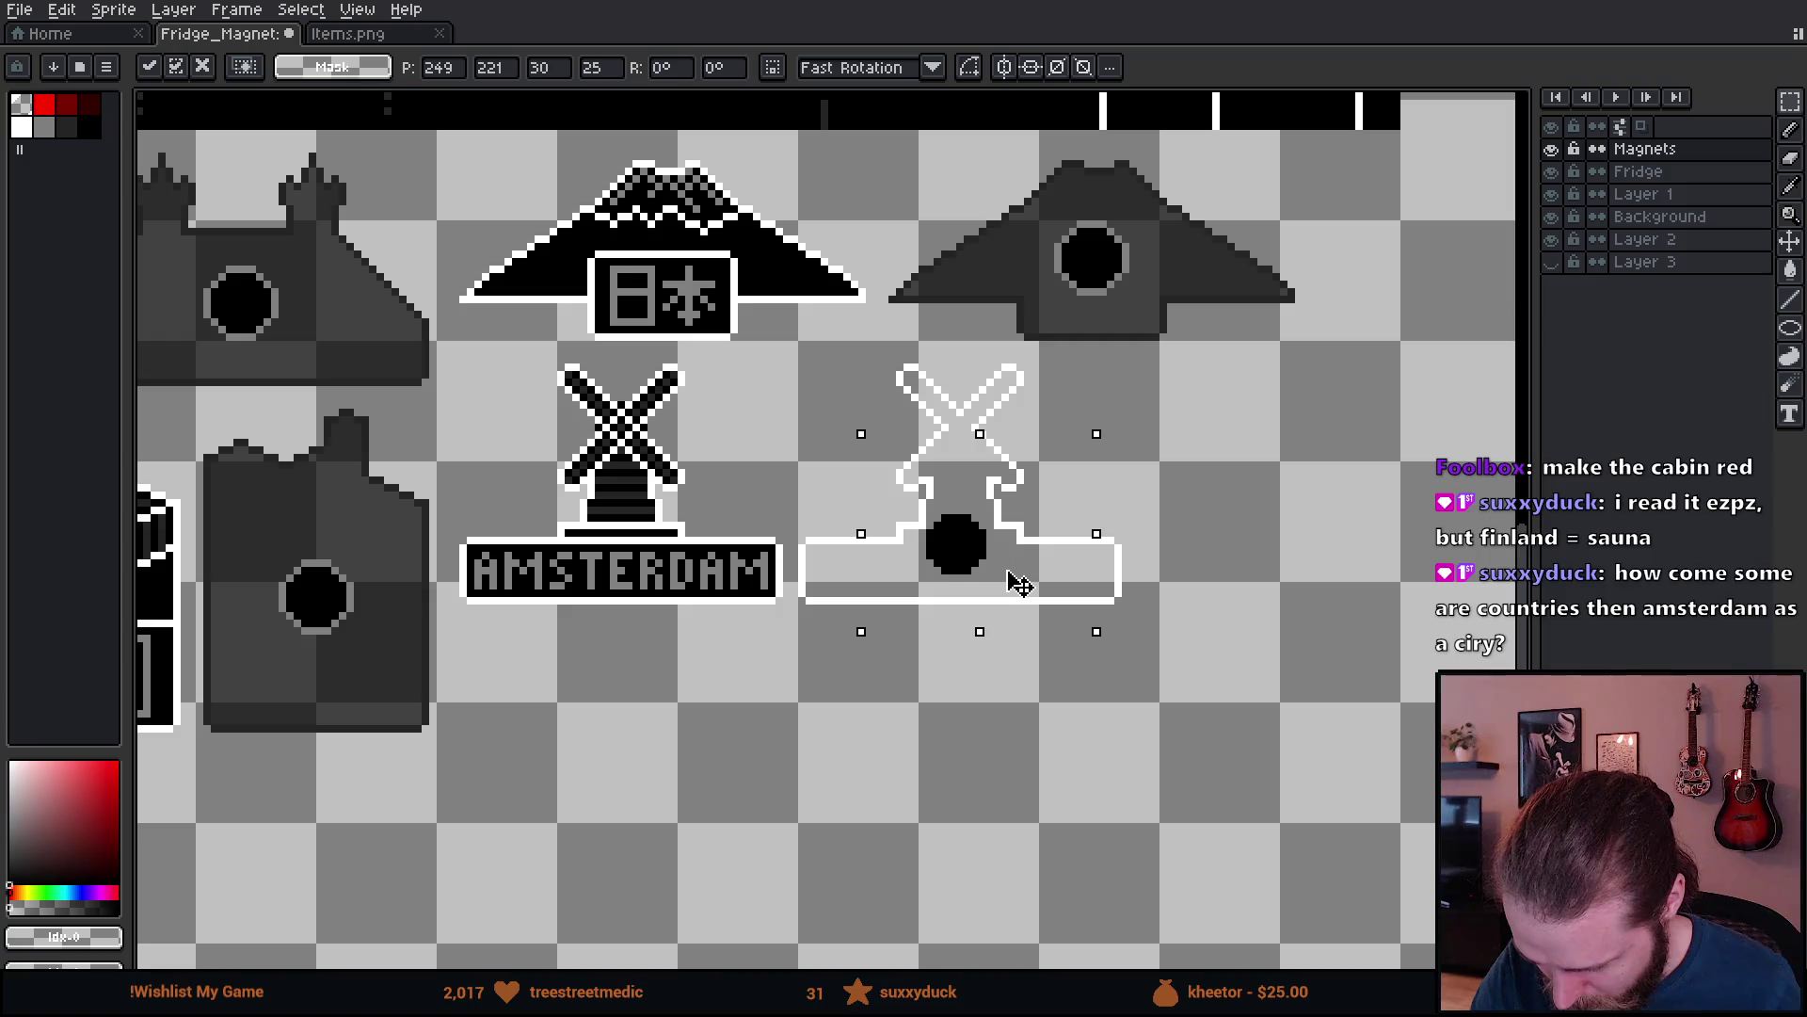
pyautogui.moveTo(1021, 581)
pyautogui.mouseDown()
pyautogui.moveTo(998, 630)
pyautogui.moveTo(1012, 625)
pyautogui.mouseUp()
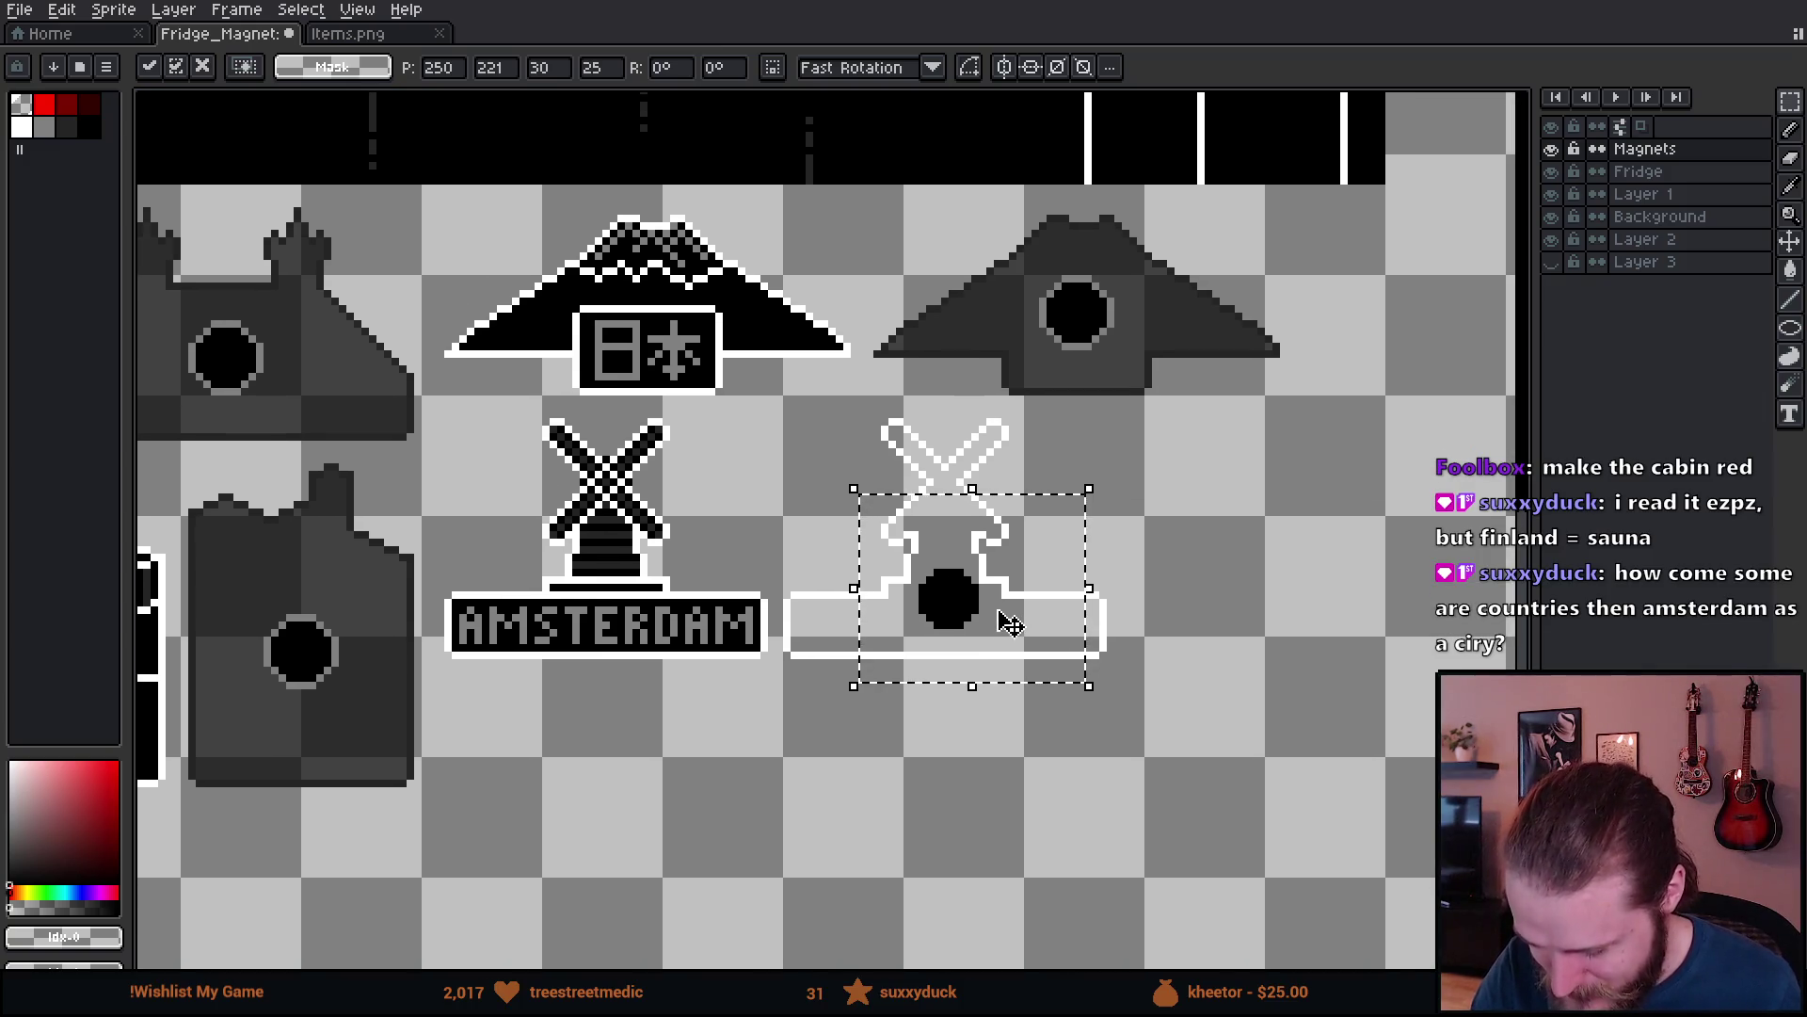
pyautogui.click(1170, 533)
# - Fill the windmill's outline, body, blades and base with dark gray #242424
pyautogui.moveTo(1039, 276); pyautogui.dragTo(1111, 351)
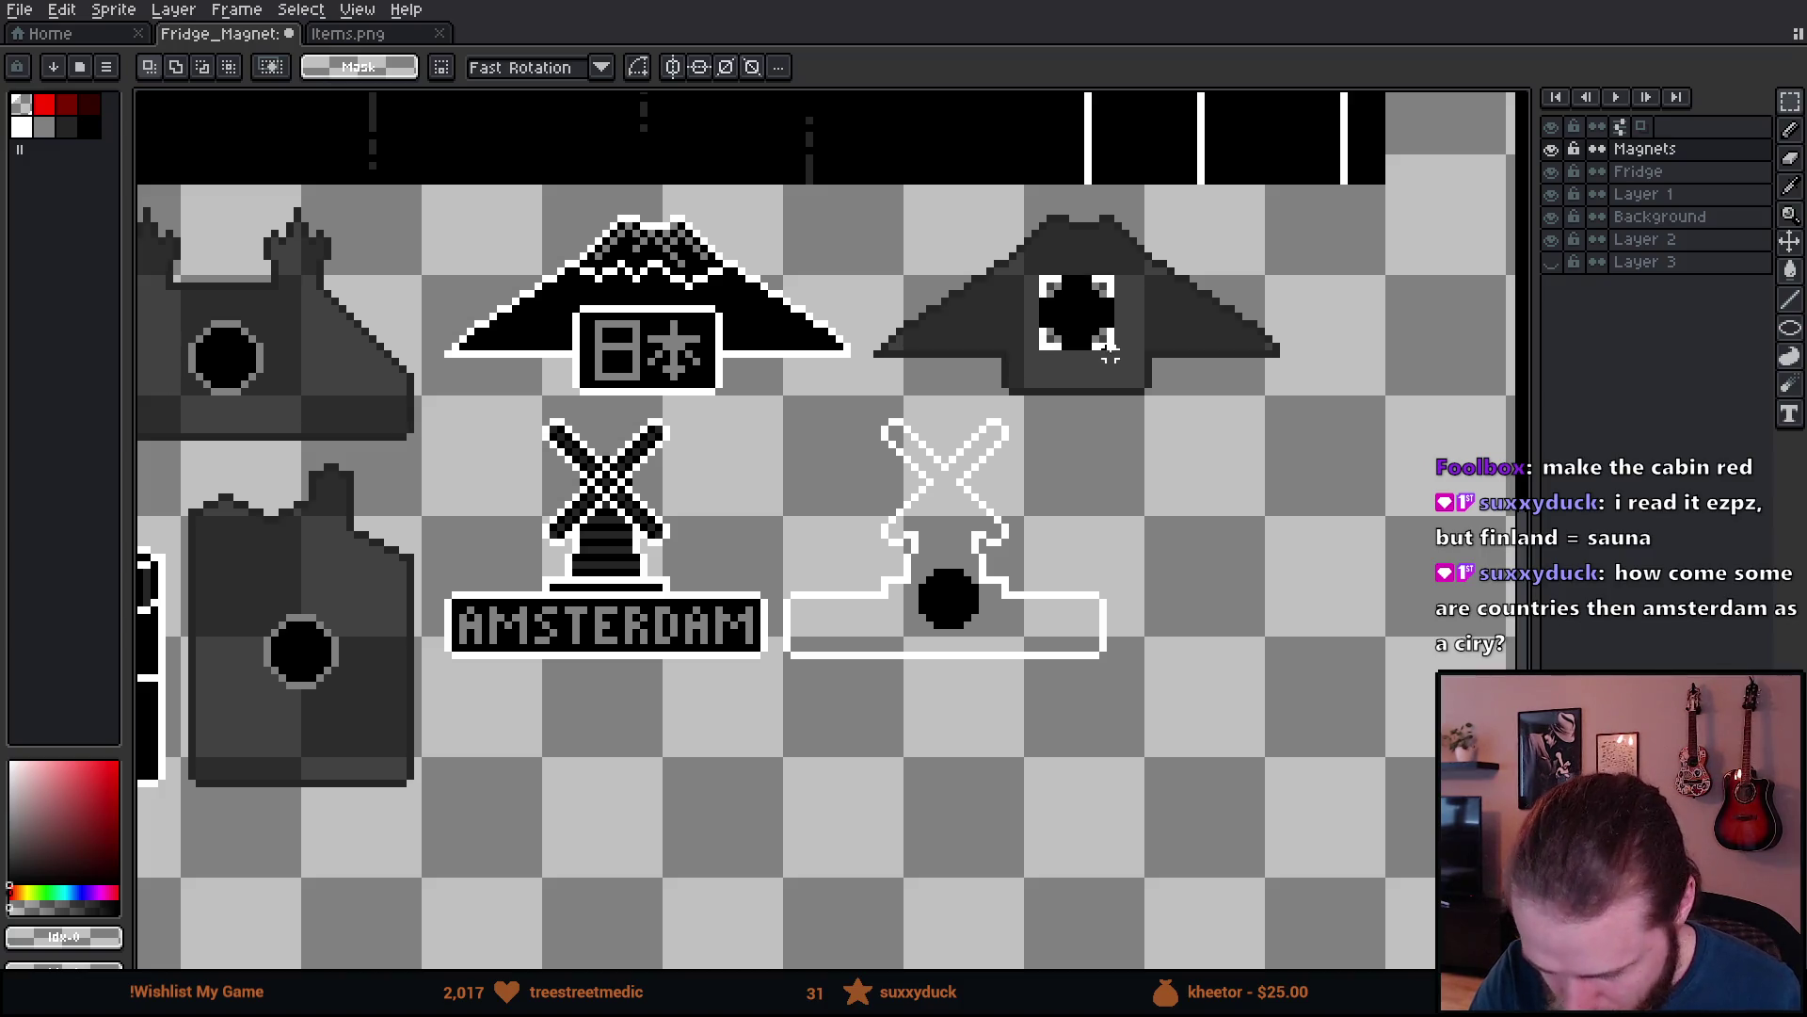
pyautogui.hotkey('ctrl', 'd')
pyautogui.moveTo(1170, 565)
pyautogui.mouseDown()
pyautogui.moveTo(1182, 585)
pyautogui.moveTo(1198, 573)
pyautogui.mouseUp()
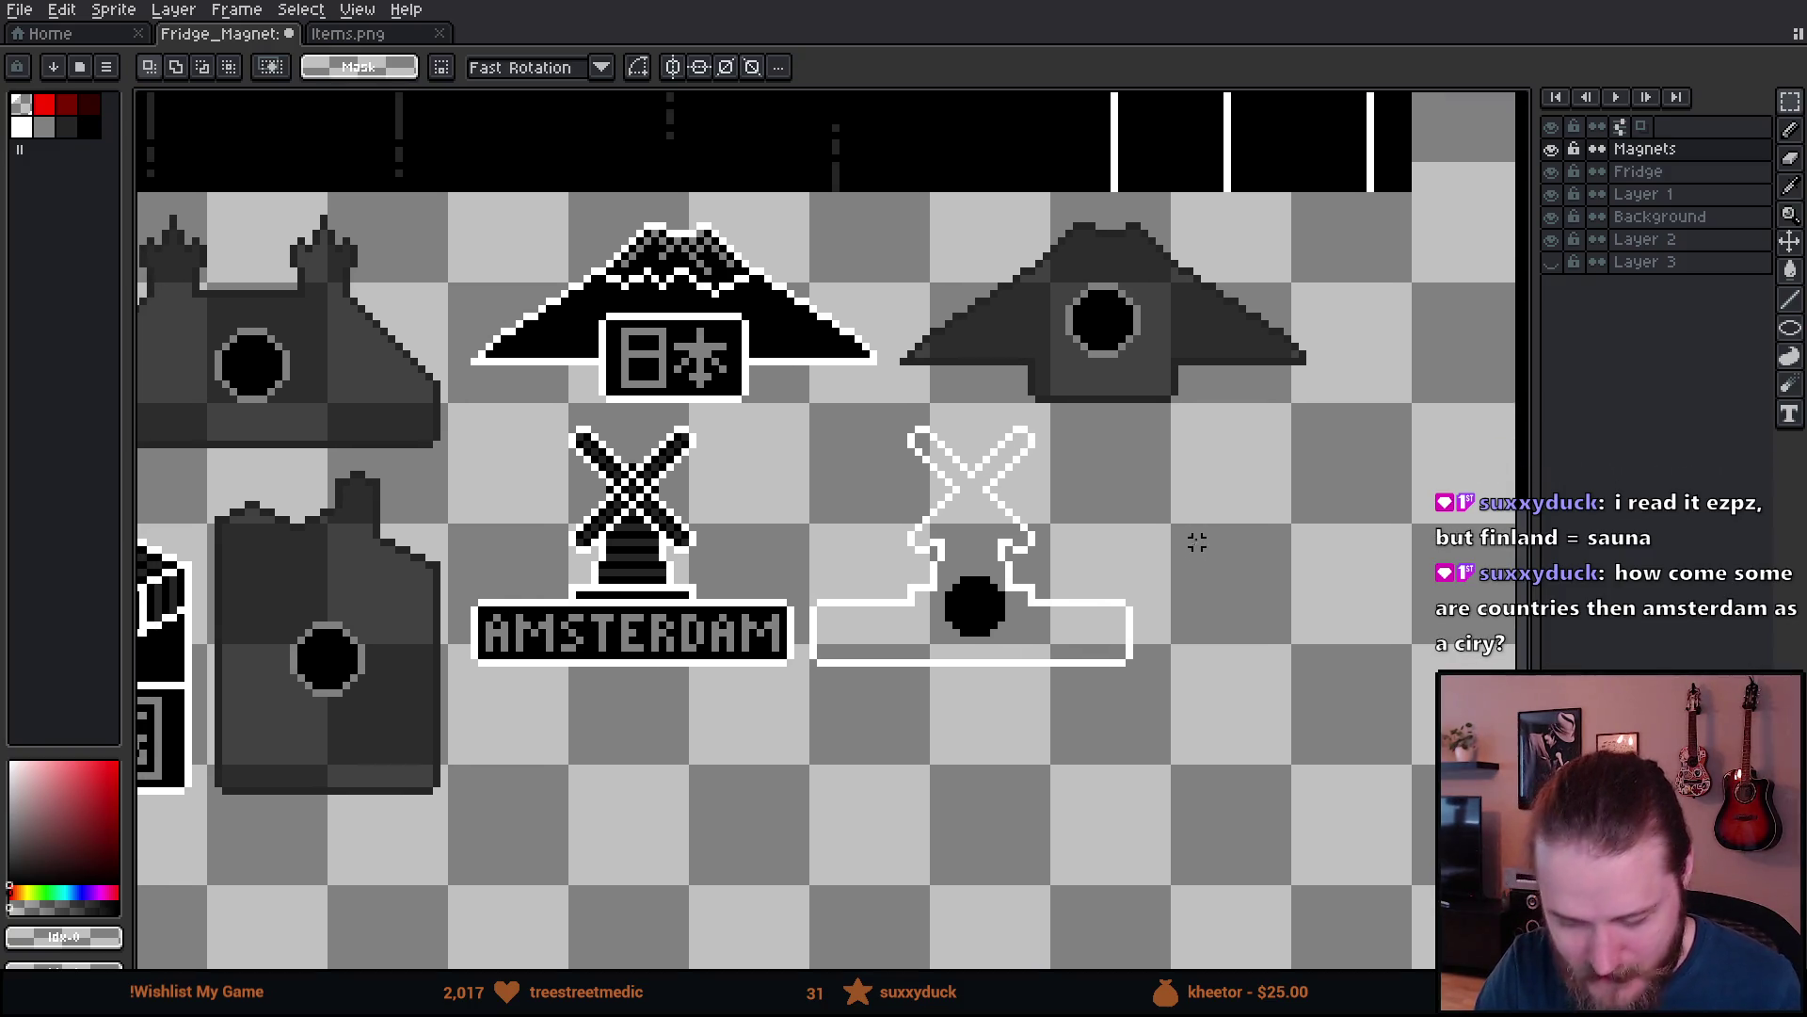
pyautogui.moveTo(795, 411)
pyautogui.mouseDown()
pyautogui.moveTo(856, 536)
pyautogui.moveTo(1231, 765)
pyautogui.mouseUp()
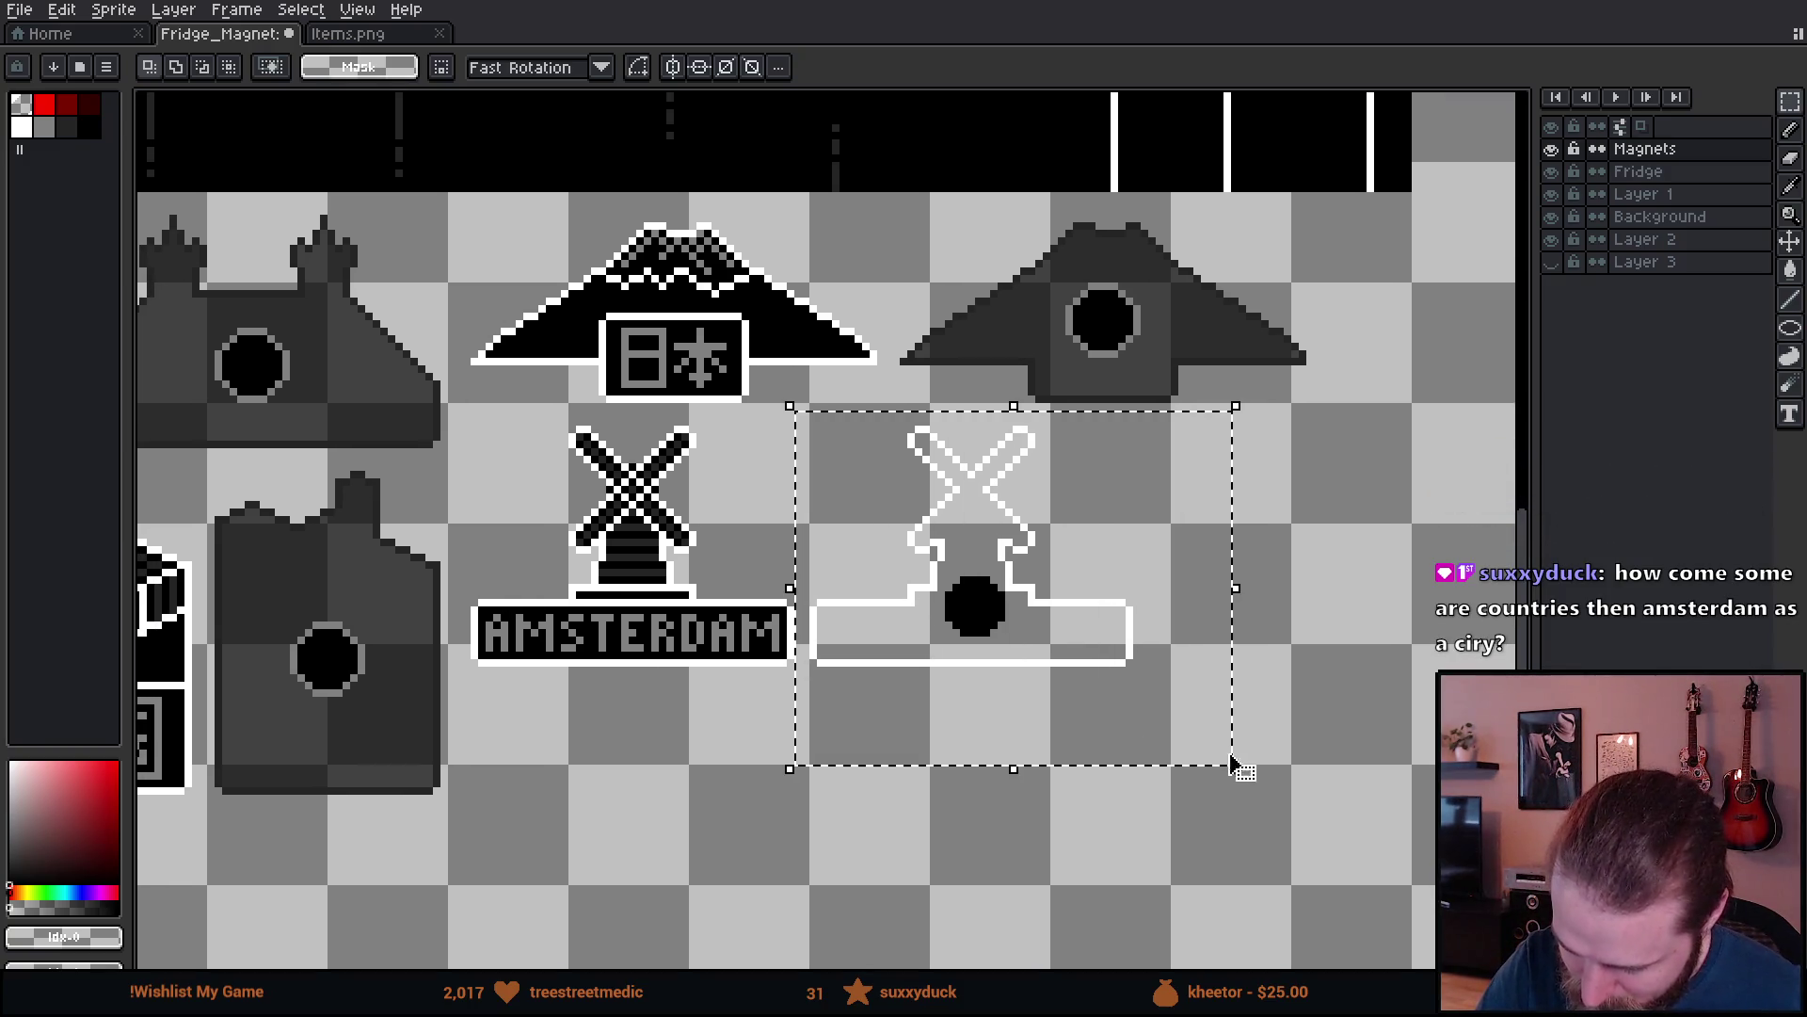
pyautogui.press('w')
pyautogui.keyDown('alt'); pyautogui.click(1001, 294); pyautogui.keyUp('alt')
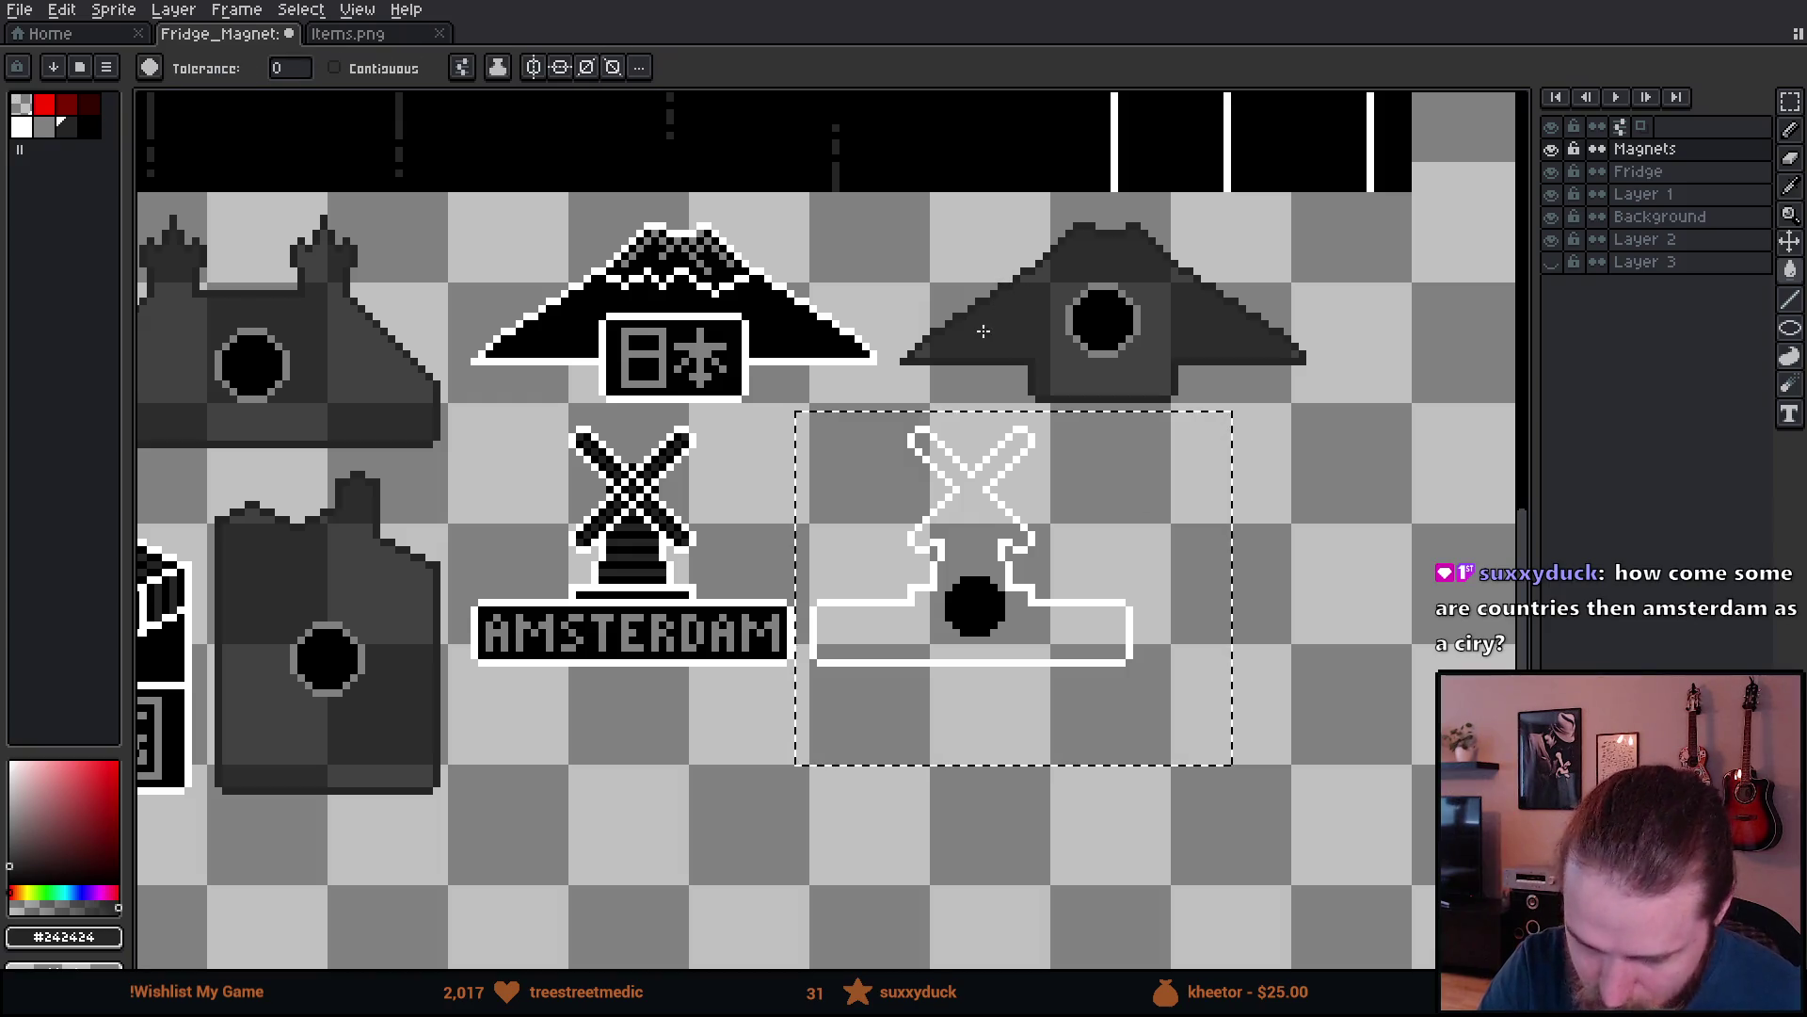
pyautogui.click(967, 511)
pyautogui.keyDown('alt'); pyautogui.click(973, 621); pyautogui.keyUp('alt')
pyautogui.click(998, 651)
pyautogui.click(979, 535)
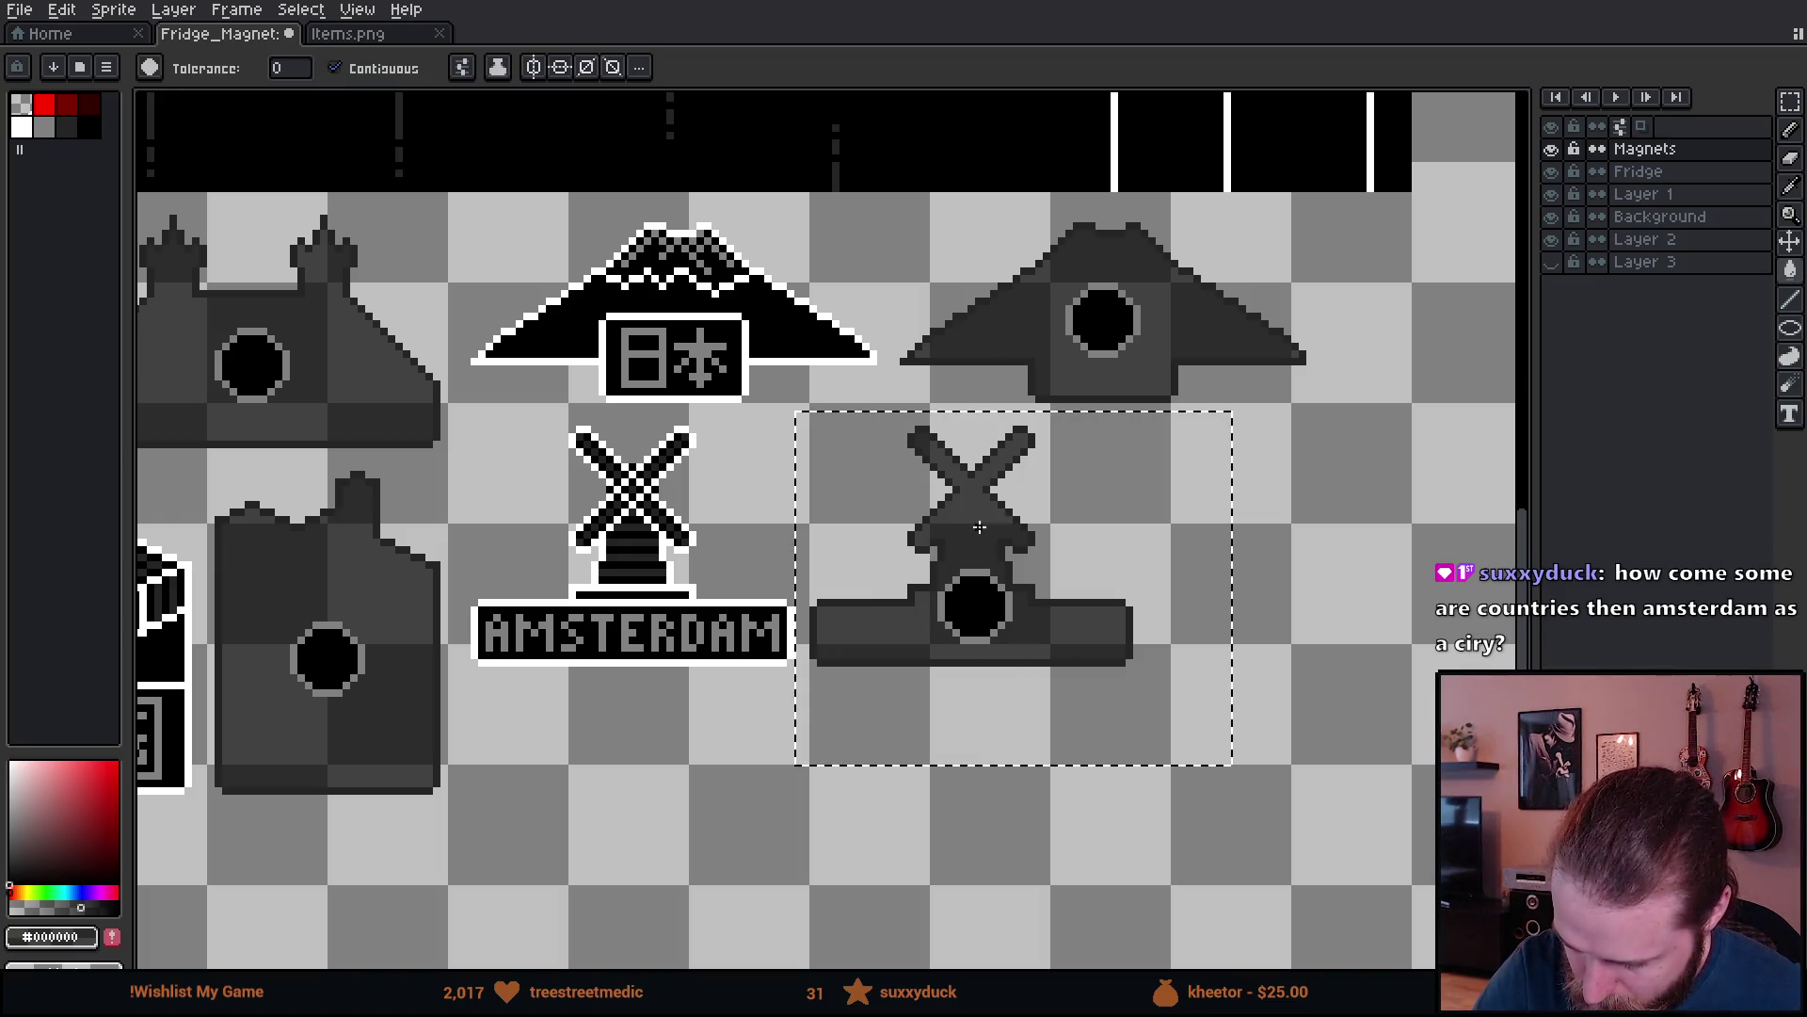
pyautogui.moveTo(1263, 779); pyautogui.dragTo(1223, 759)
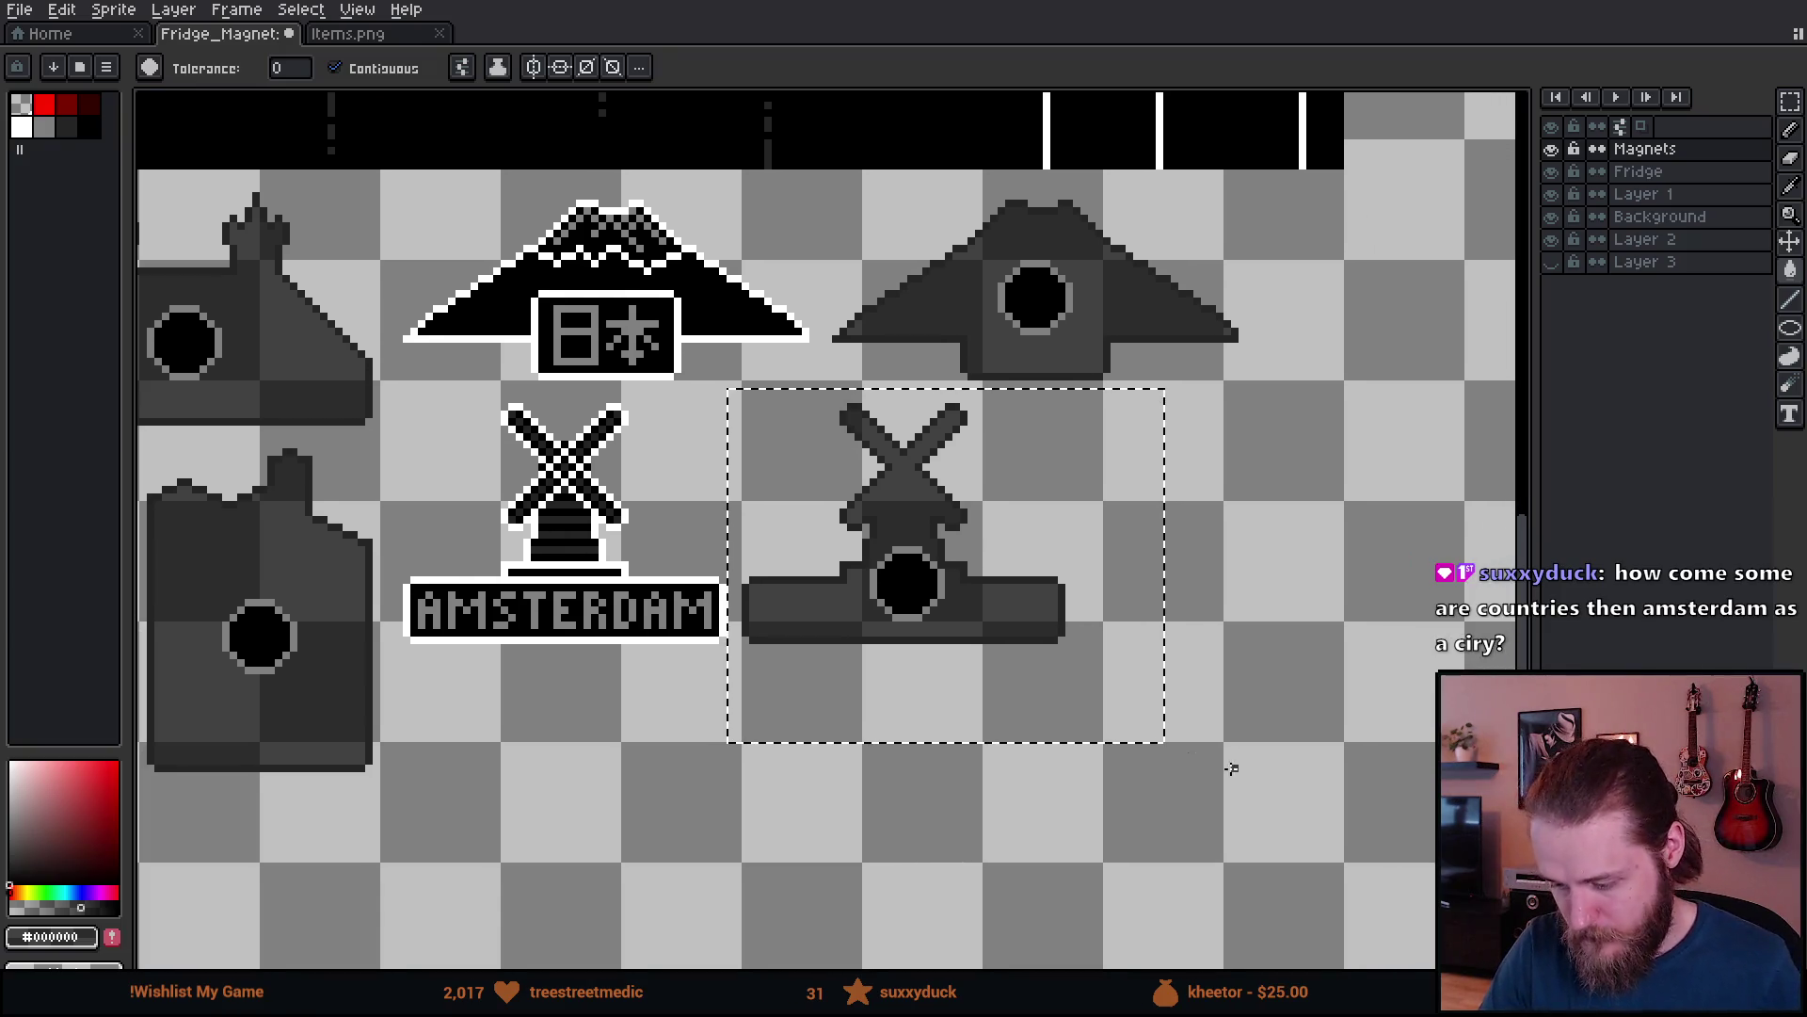
pyautogui.press('m')
pyautogui.scroll(-5, 1267, 742)
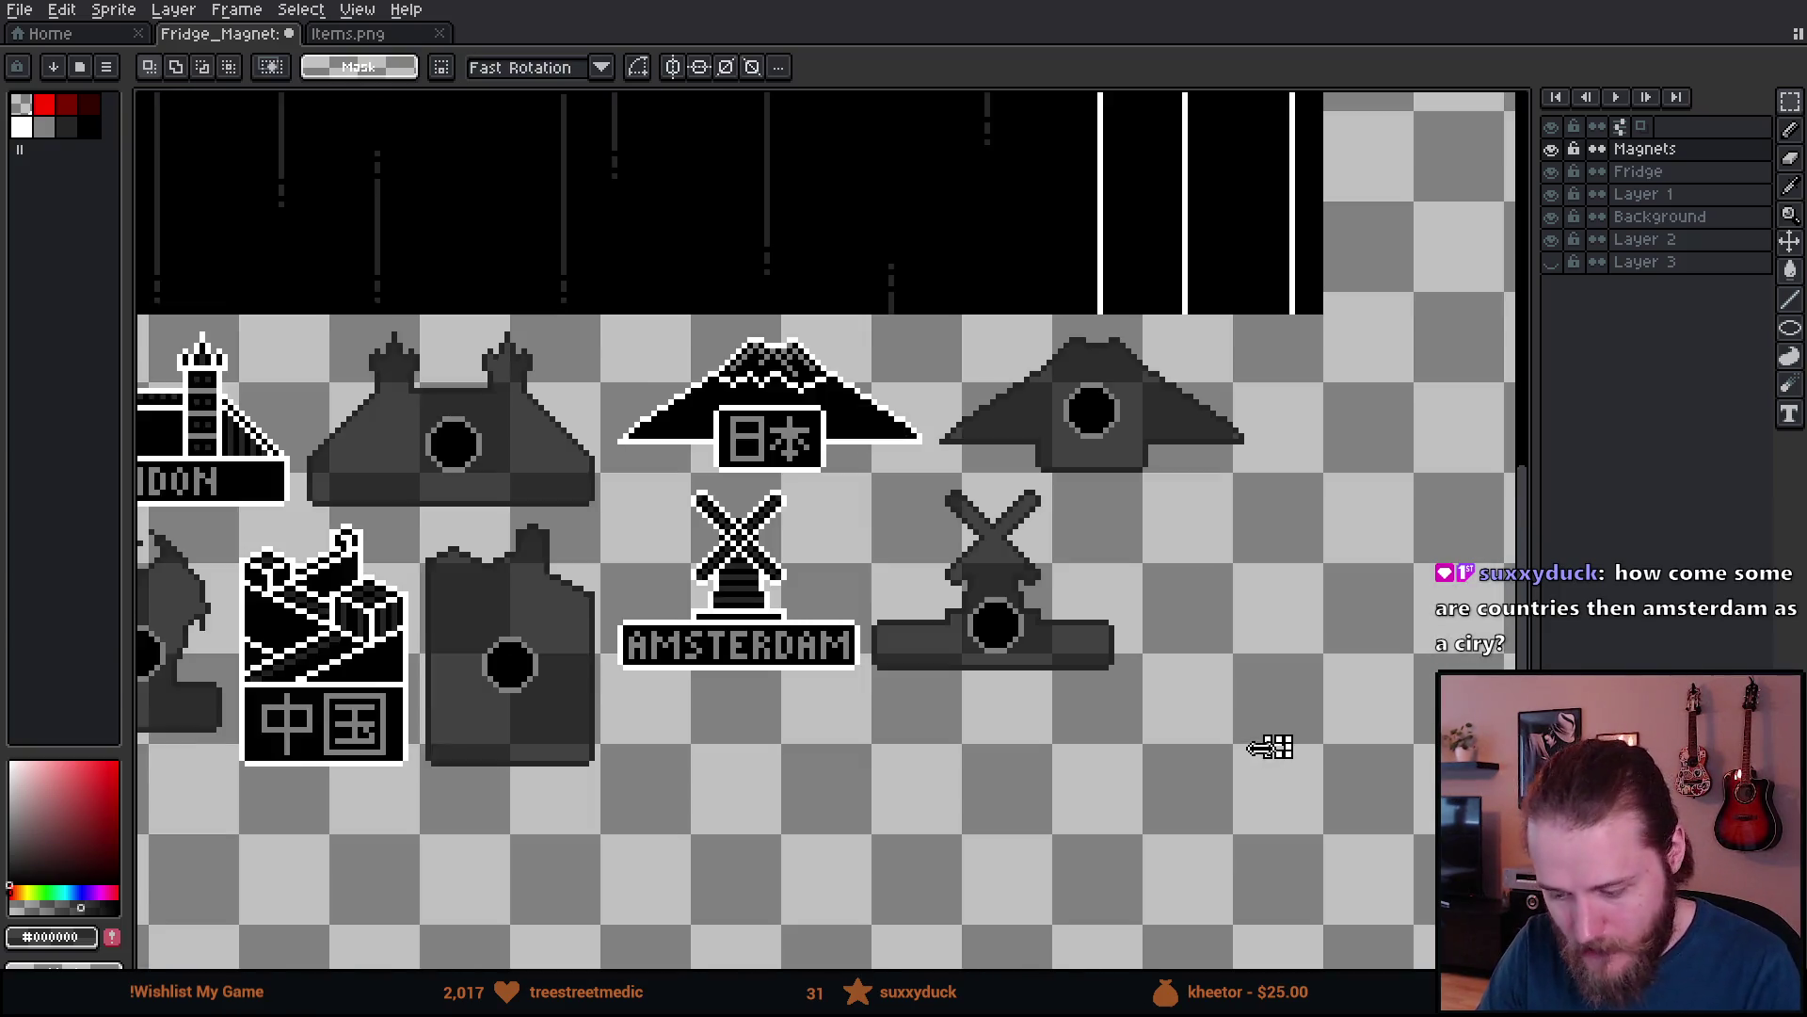
# - Select the BRASIL statue magnet and cut it out of its spot
pyautogui.moveTo(1245, 739); pyautogui.dragTo(875, 615)
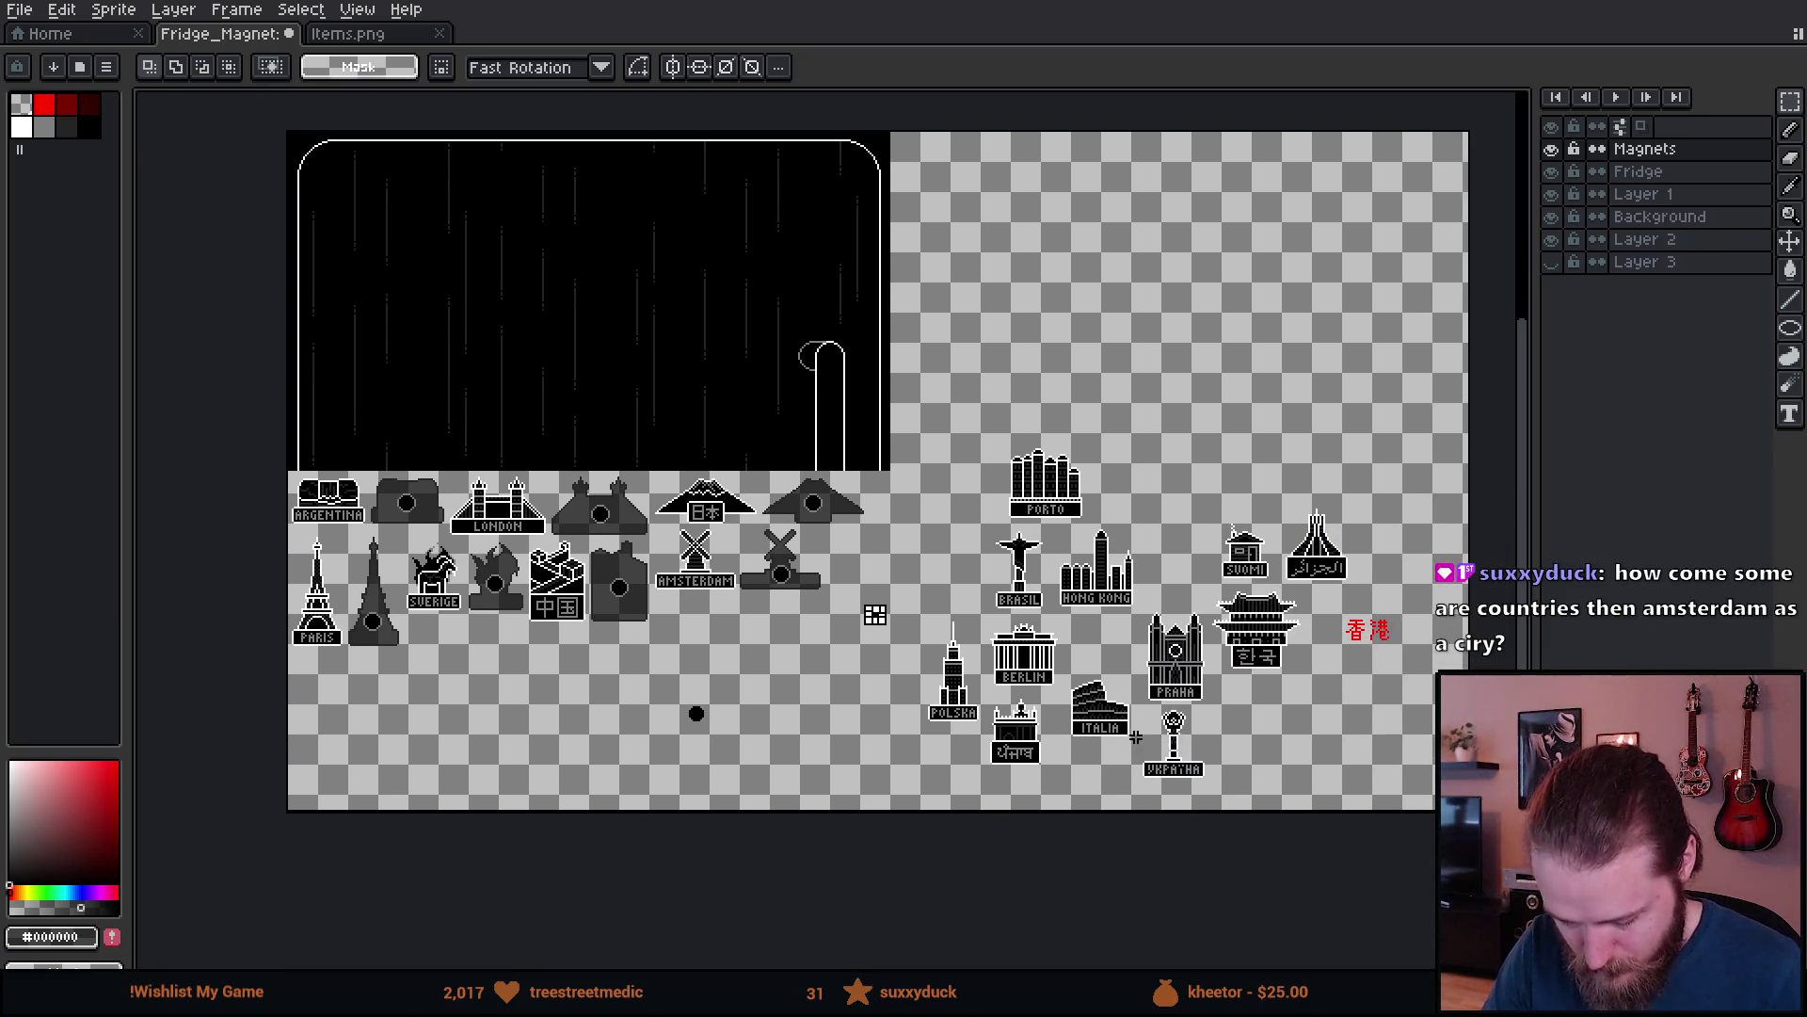
pyautogui.moveTo(1286, 662)
pyautogui.mouseDown()
pyautogui.moveTo(1150, 736)
pyautogui.moveTo(1174, 706)
pyautogui.moveTo(1152, 720)
pyautogui.mouseUp()
pyautogui.moveTo(1040, 739)
pyautogui.mouseDown()
pyautogui.moveTo(1123, 692)
pyautogui.moveTo(1095, 720)
pyautogui.mouseUp()
pyautogui.scroll(3, 1031, 612)
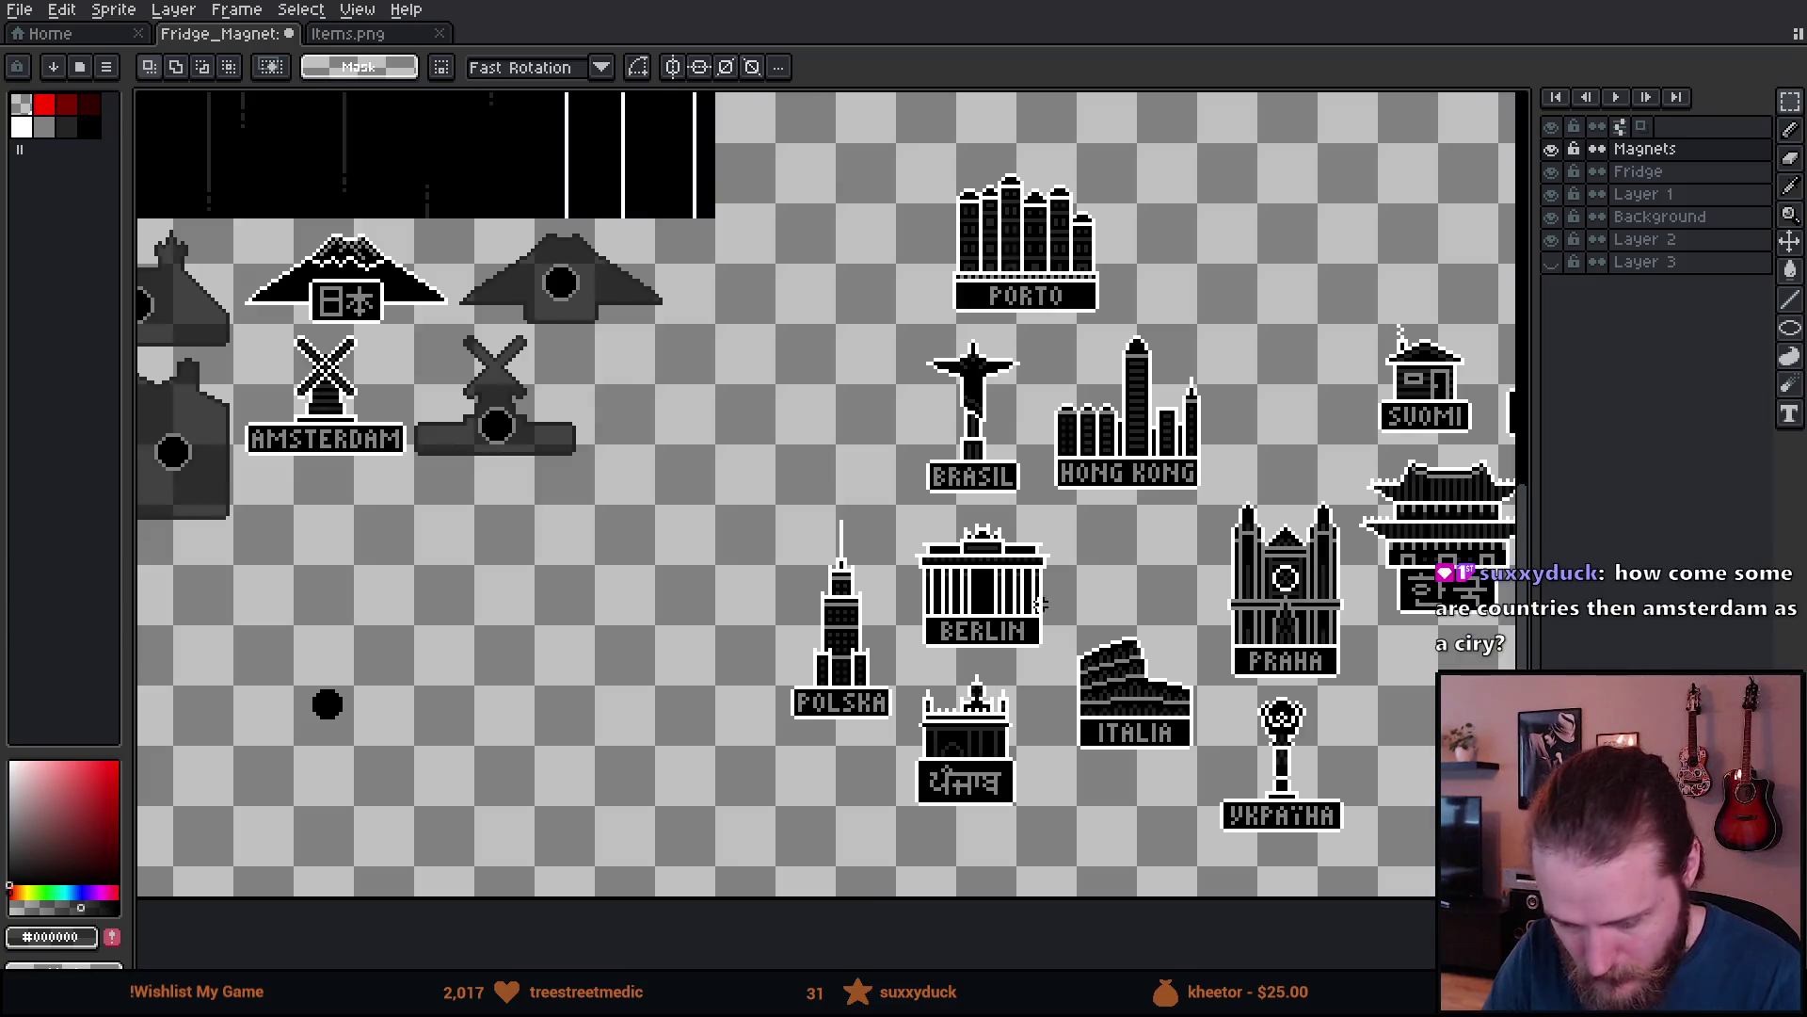
pyautogui.moveTo(826, 218)
pyautogui.mouseDown()
pyautogui.moveTo(1029, 446)
pyautogui.moveTo(1172, 672)
pyautogui.moveTo(1299, 528)
pyautogui.moveTo(1246, 540)
pyautogui.moveTo(1339, 509)
pyautogui.mouseUp()
pyautogui.press('Delete')
# - Paste the BRASIL magnet into the free space below the PARIS pair
pyautogui.moveTo(524, 734); pyautogui.dragTo(1170, 547)
pyautogui.moveTo(675, 621); pyautogui.dragTo(1199, 595)
pyautogui.moveTo(979, 646); pyautogui.dragTo(809, 668)
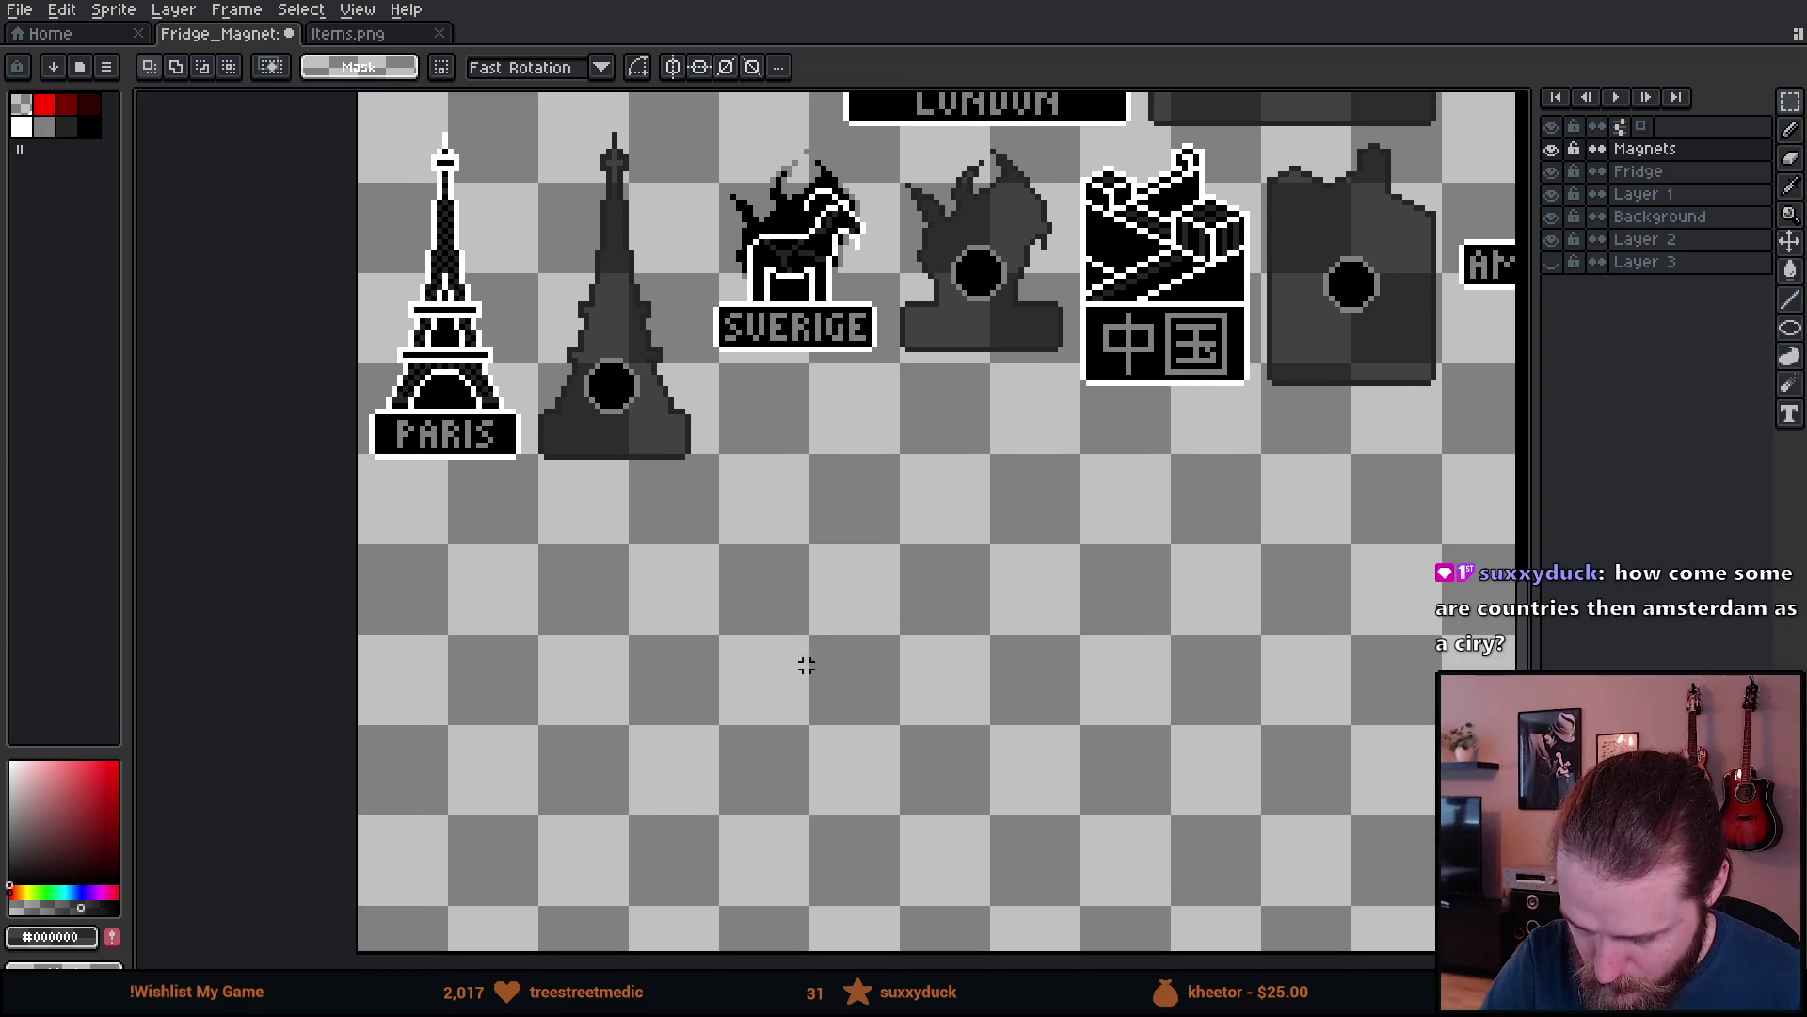
pyautogui.hotkey('ctrl', 'v')
pyautogui.moveTo(852, 323)
pyautogui.mouseDown()
pyautogui.moveTo(830, 588)
pyautogui.moveTo(823, 570)
pyautogui.moveTo(461, 678)
pyautogui.moveTo(670, 695)
pyautogui.moveTo(659, 681)
pyautogui.mouseUp()
pyautogui.hotkey('ctrl', 'd')
pyautogui.scroll(-1, 642, 643)
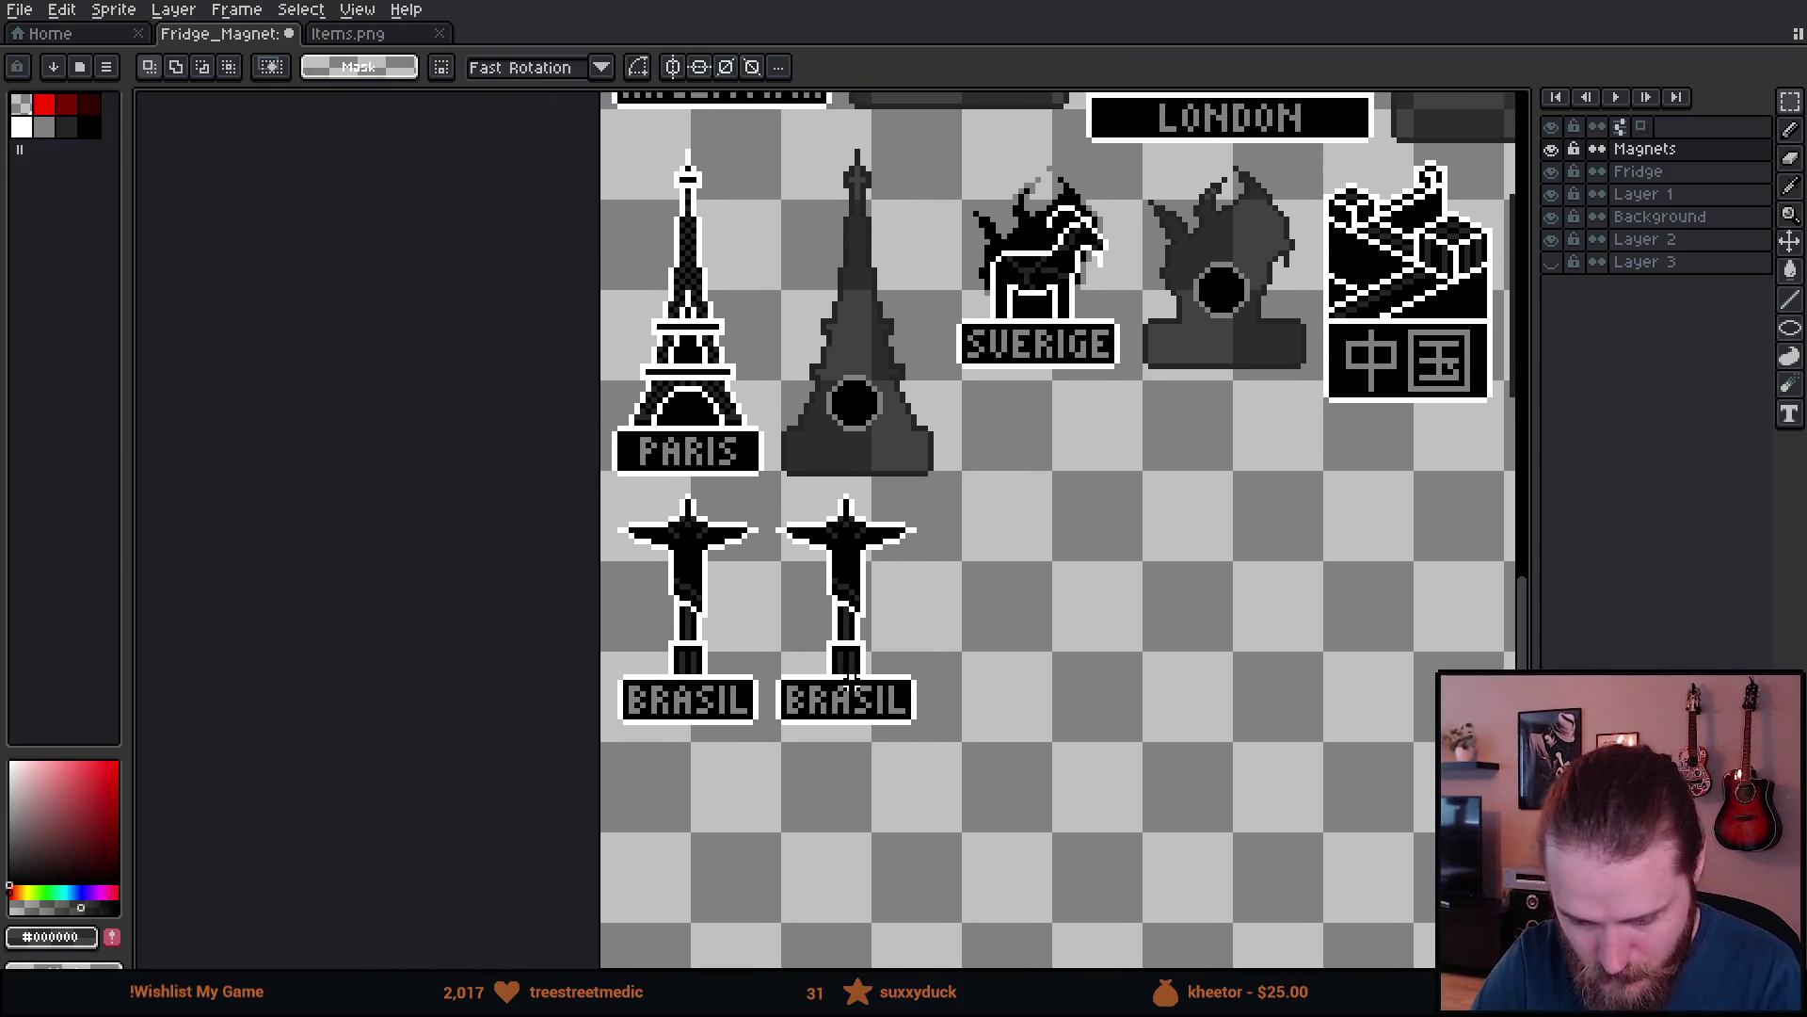
pyautogui.scroll(3, 848, 680)
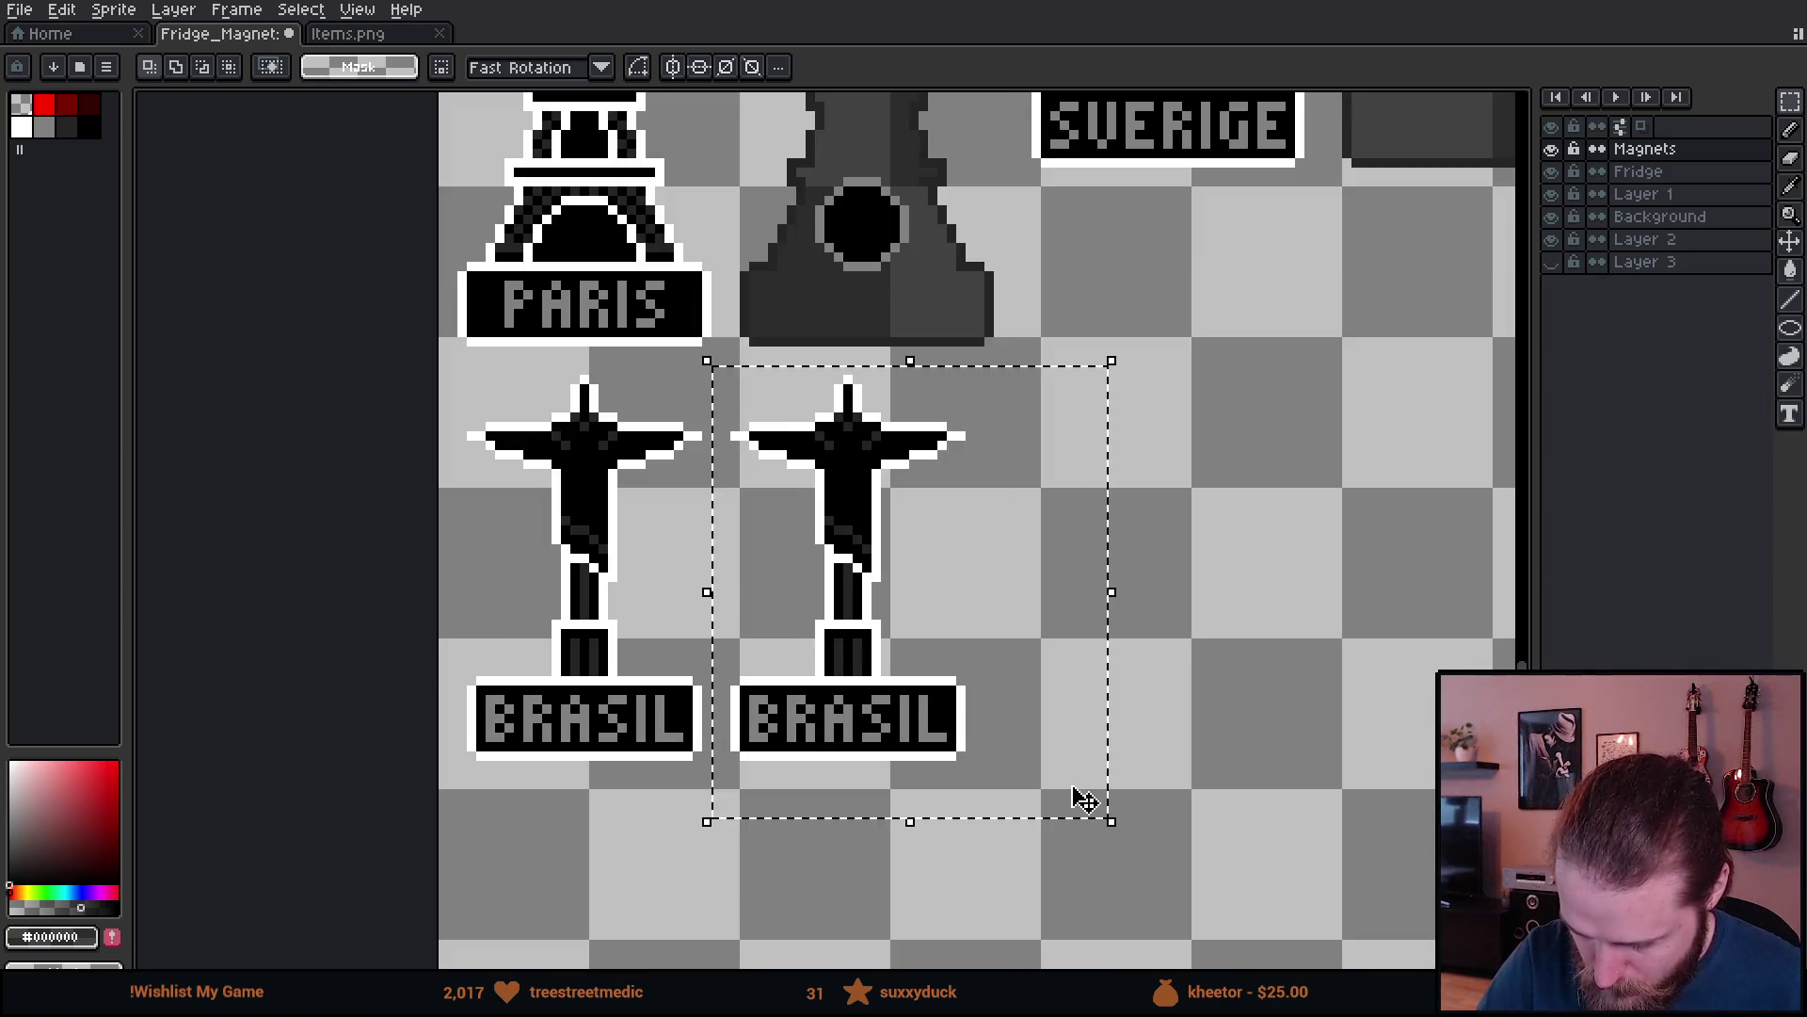
# - Delete all black pixels from the BRASIL copy with a non-contiguous Magic Wand, then sample dark gray
pyautogui.press('w')
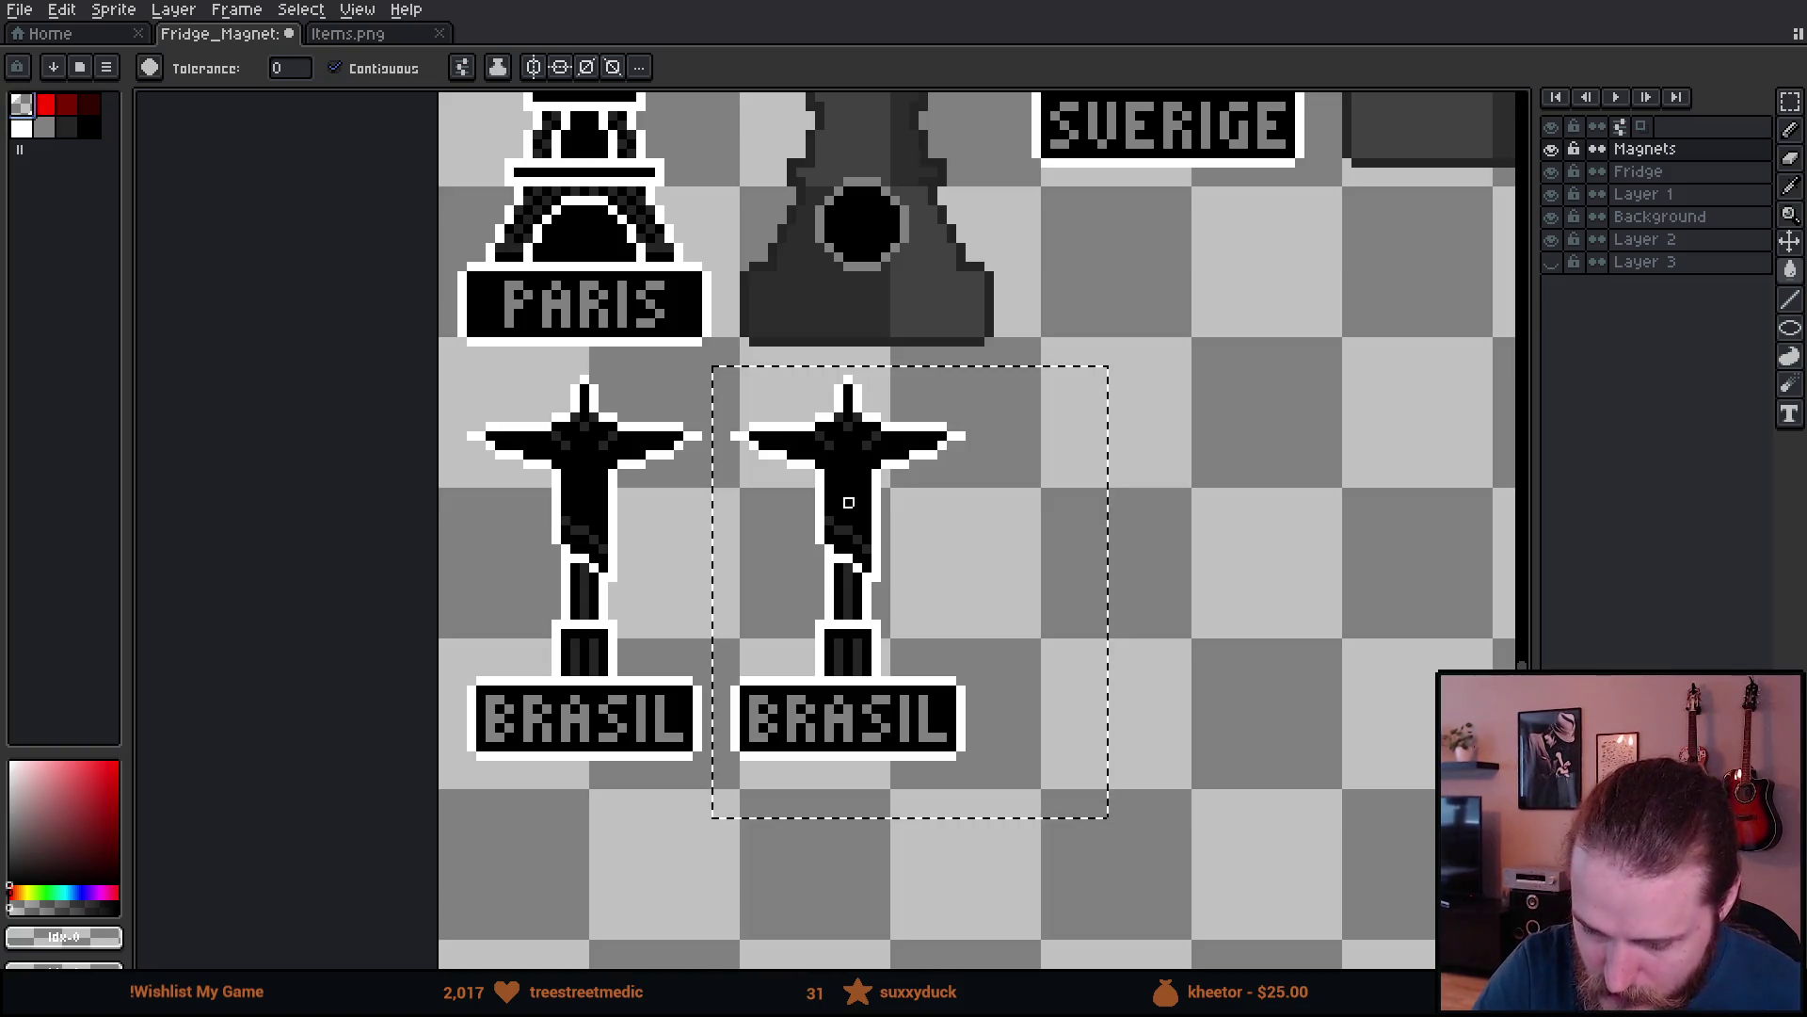
pyautogui.click(372, 68)
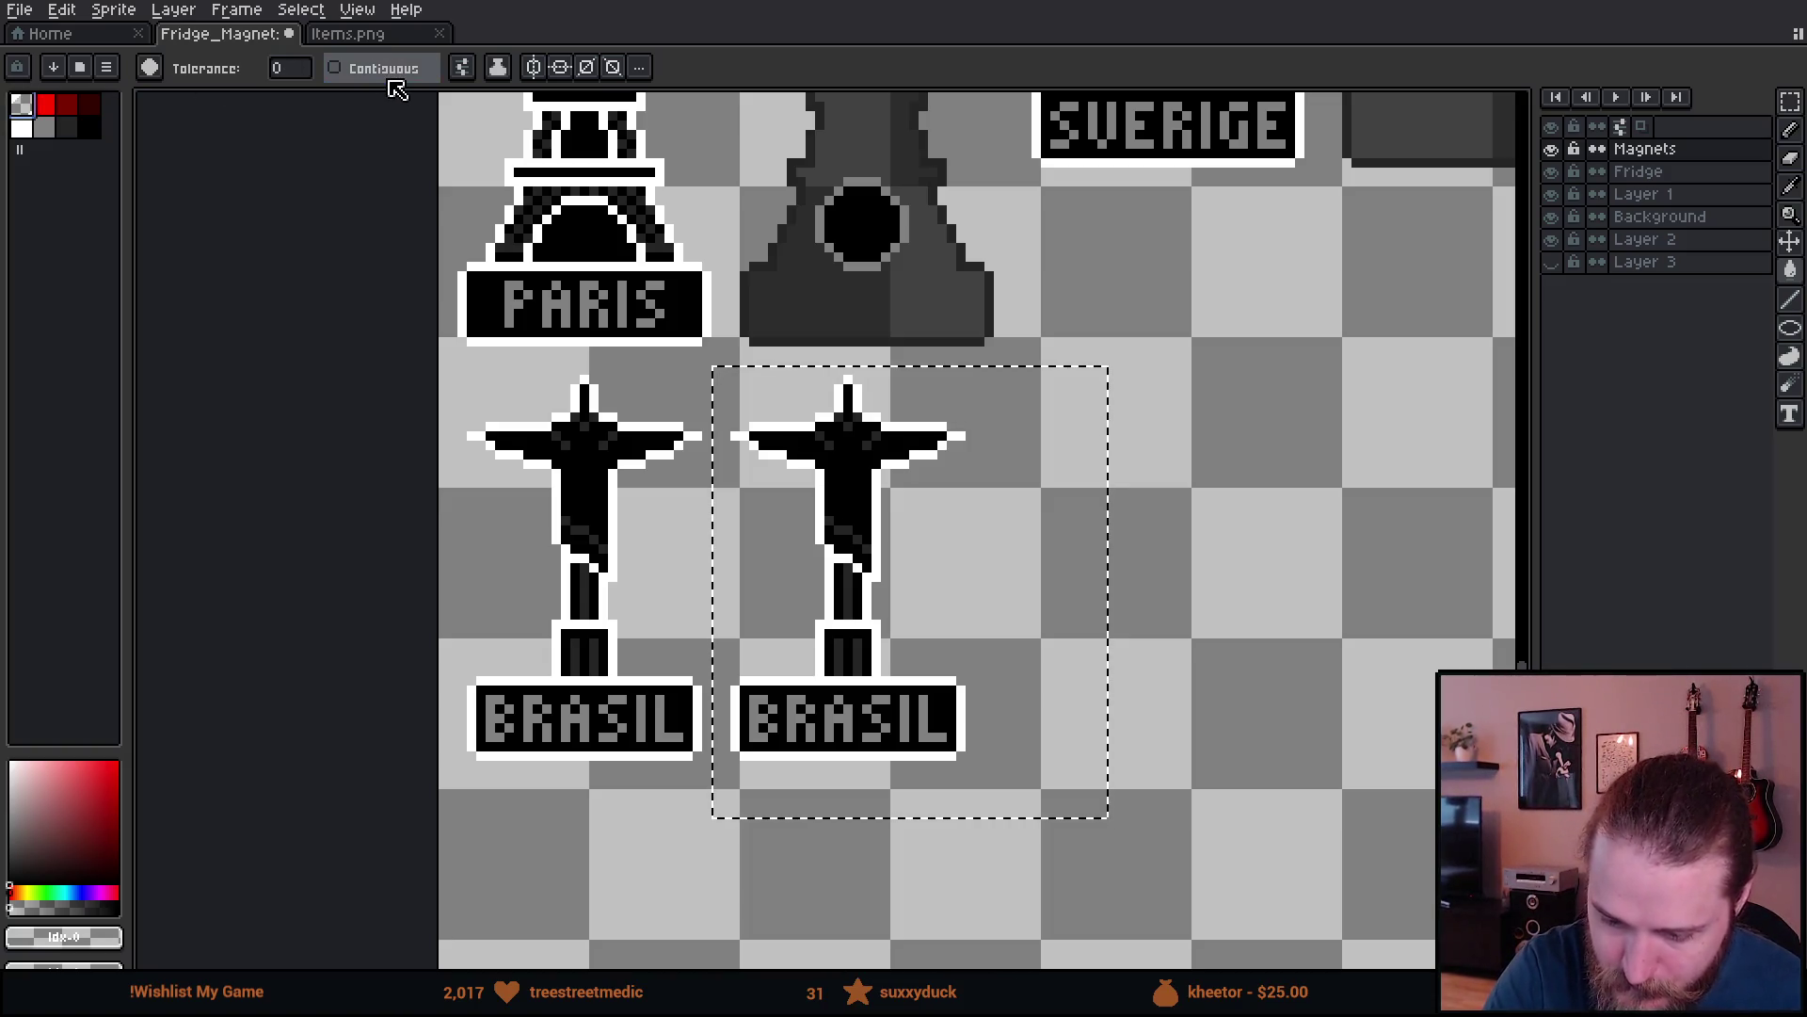
pyautogui.click(849, 503)
pyautogui.press('Delete')
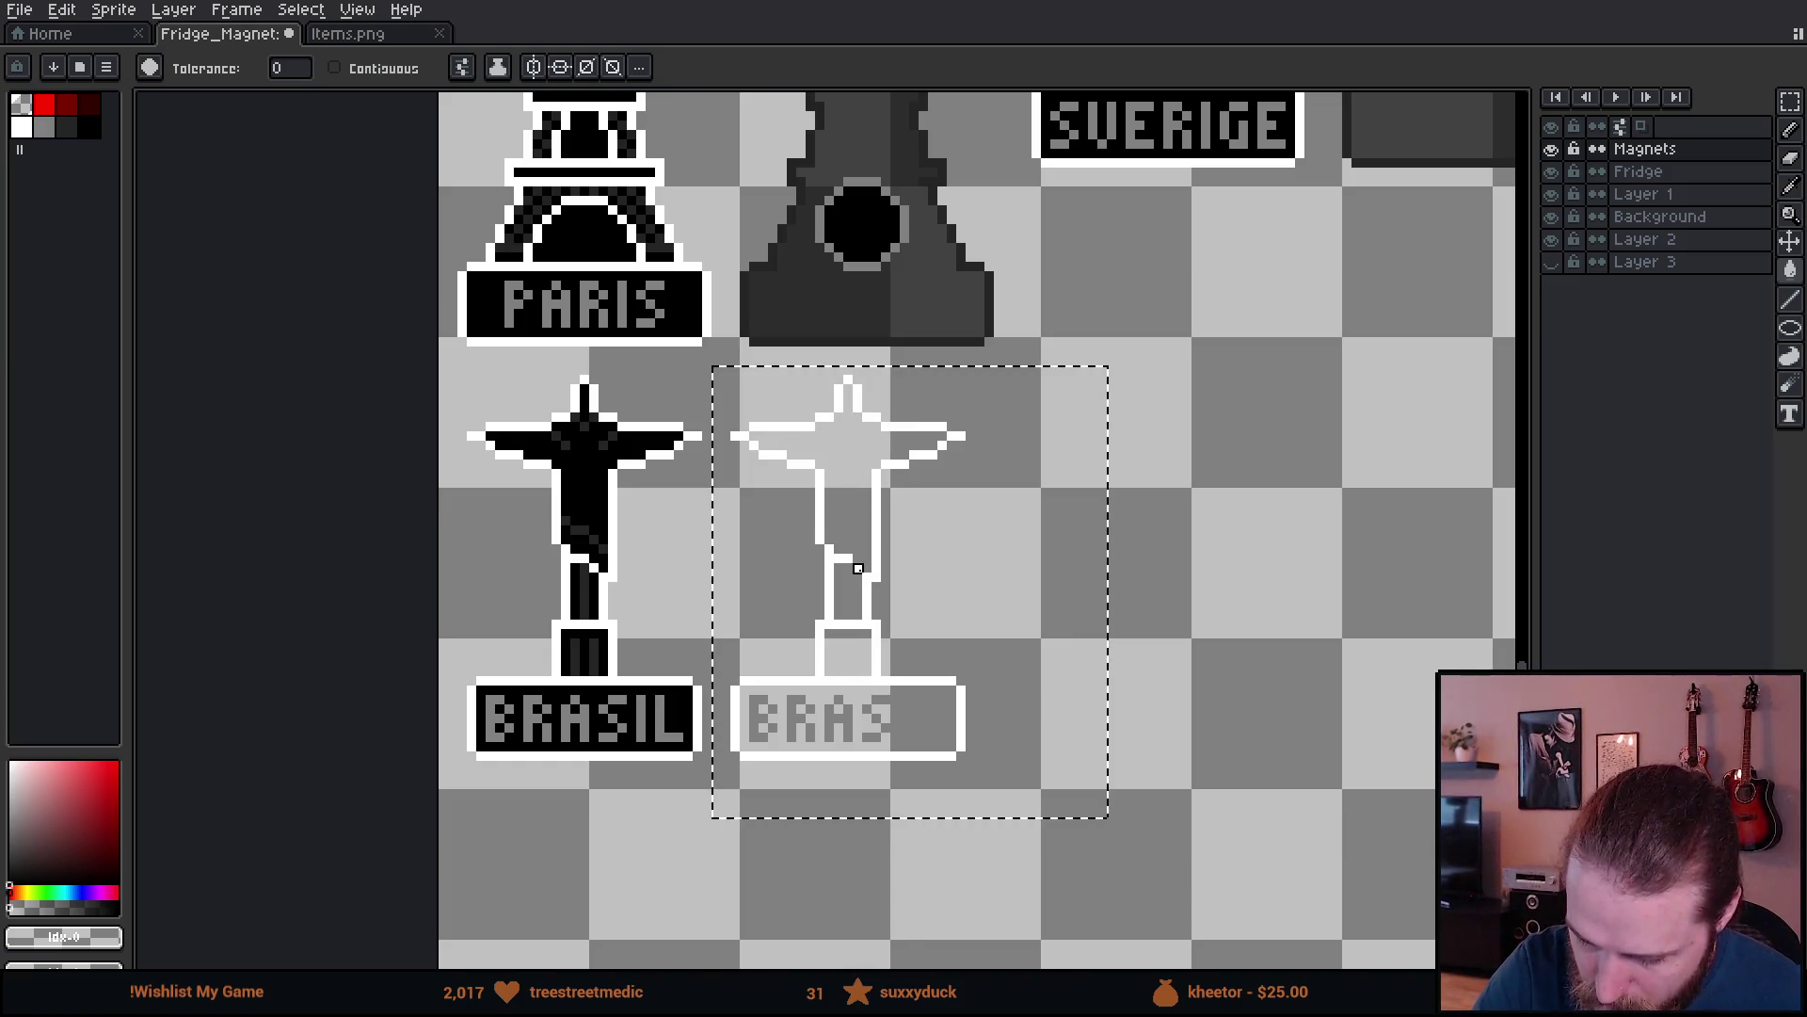
pyautogui.press('b')
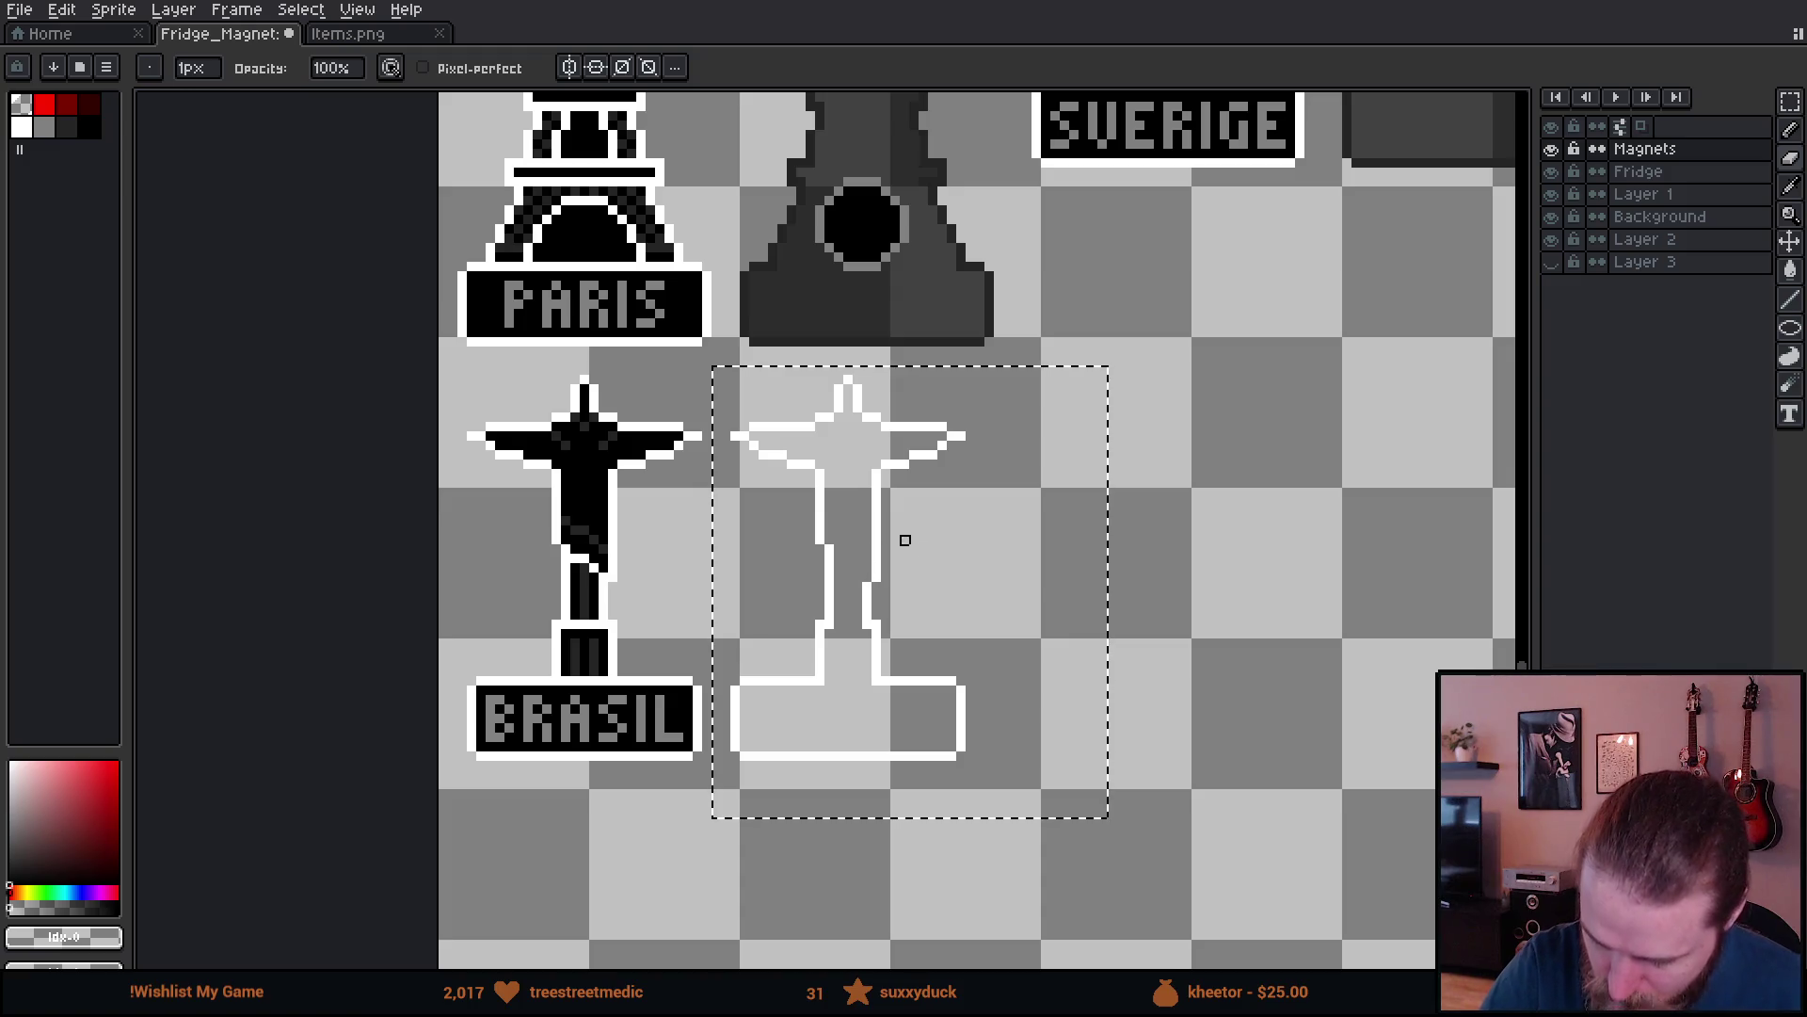
pyautogui.moveTo(1159, 681); pyautogui.dragTo(1150, 759)
pyautogui.press('i')
pyautogui.click(970, 395)
pyautogui.press('g')
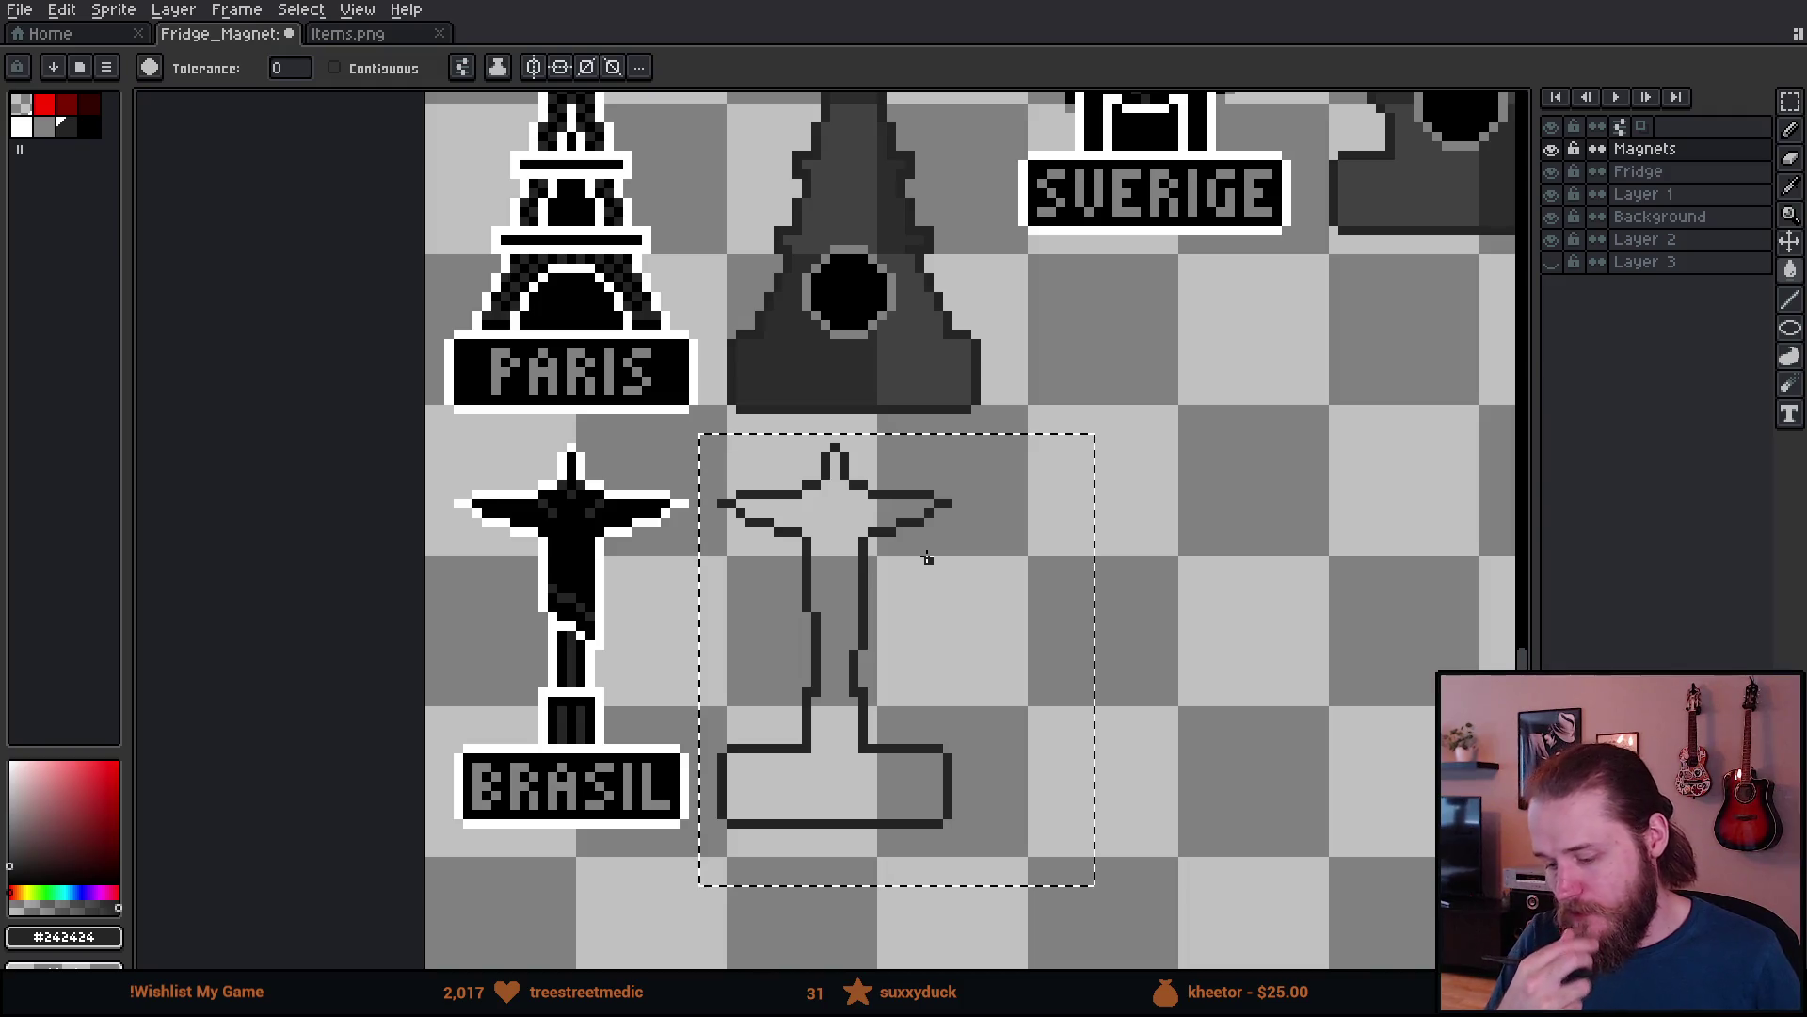
# - Fill the Brasil copy dark gray, draw 2px black holes at chest and base, then deselect
pyautogui.press('i')
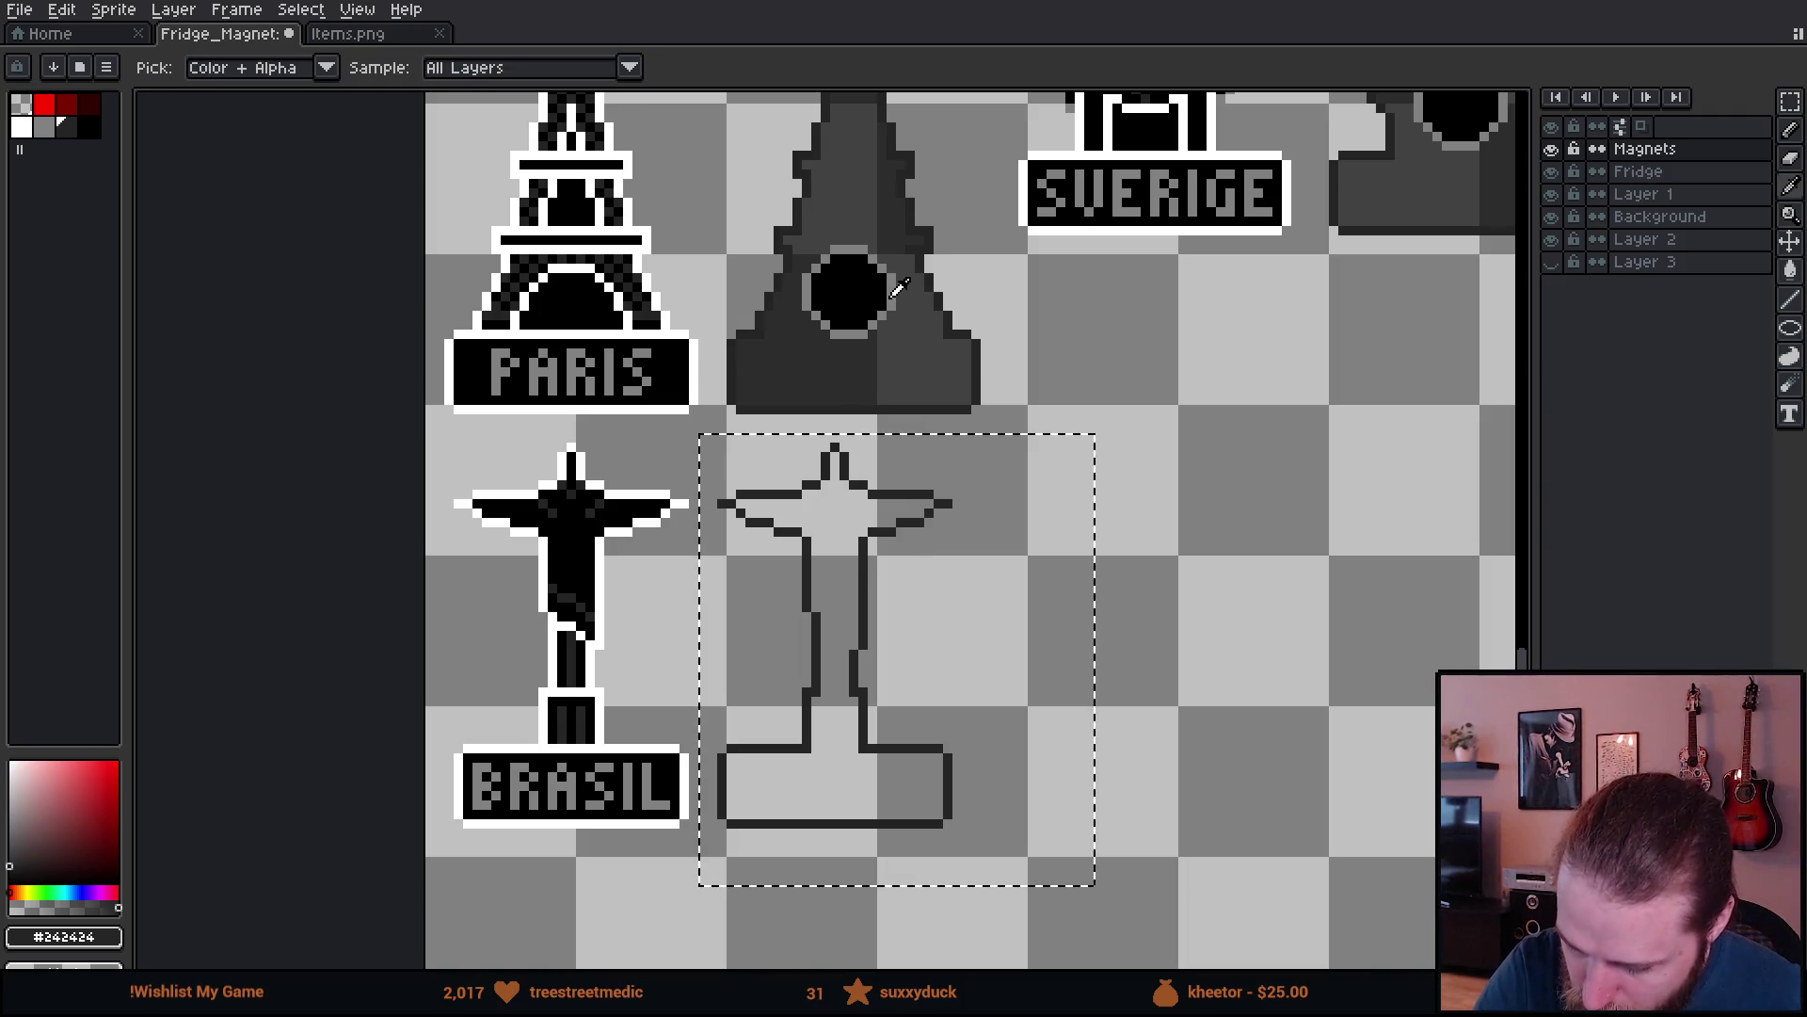
pyautogui.click(832, 524)
pyautogui.press('g')
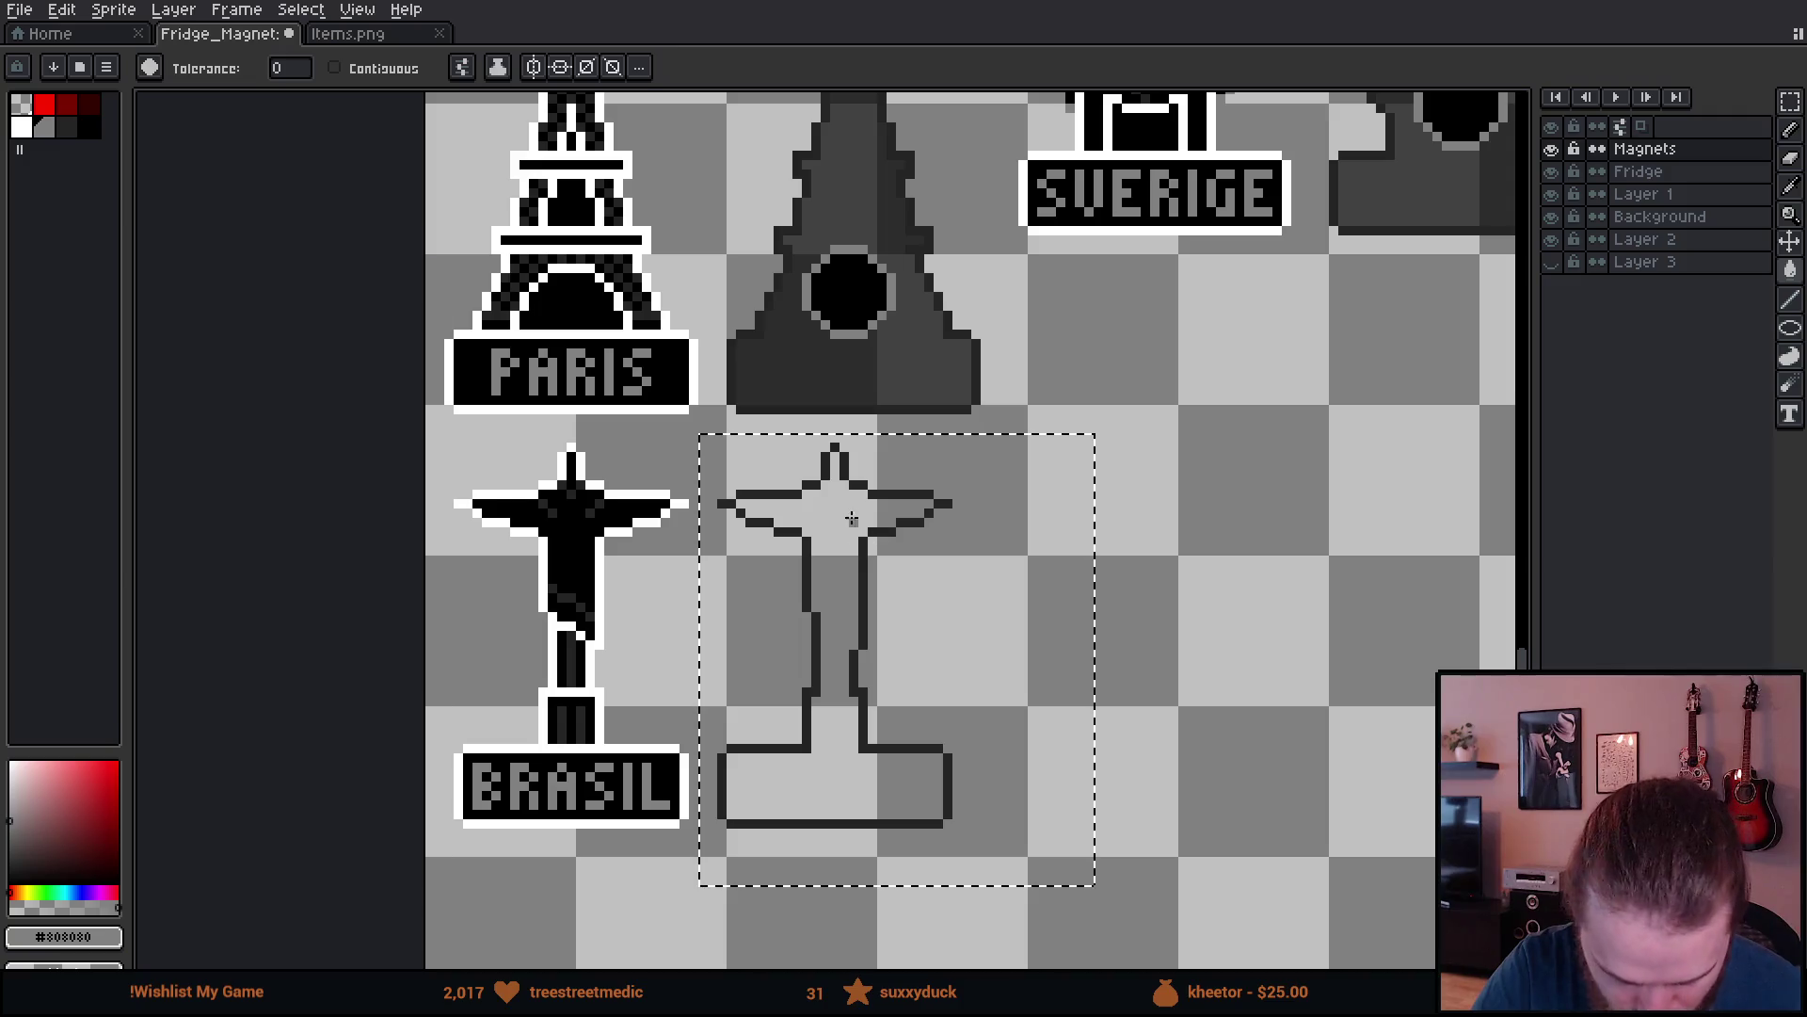
pyautogui.press('b')
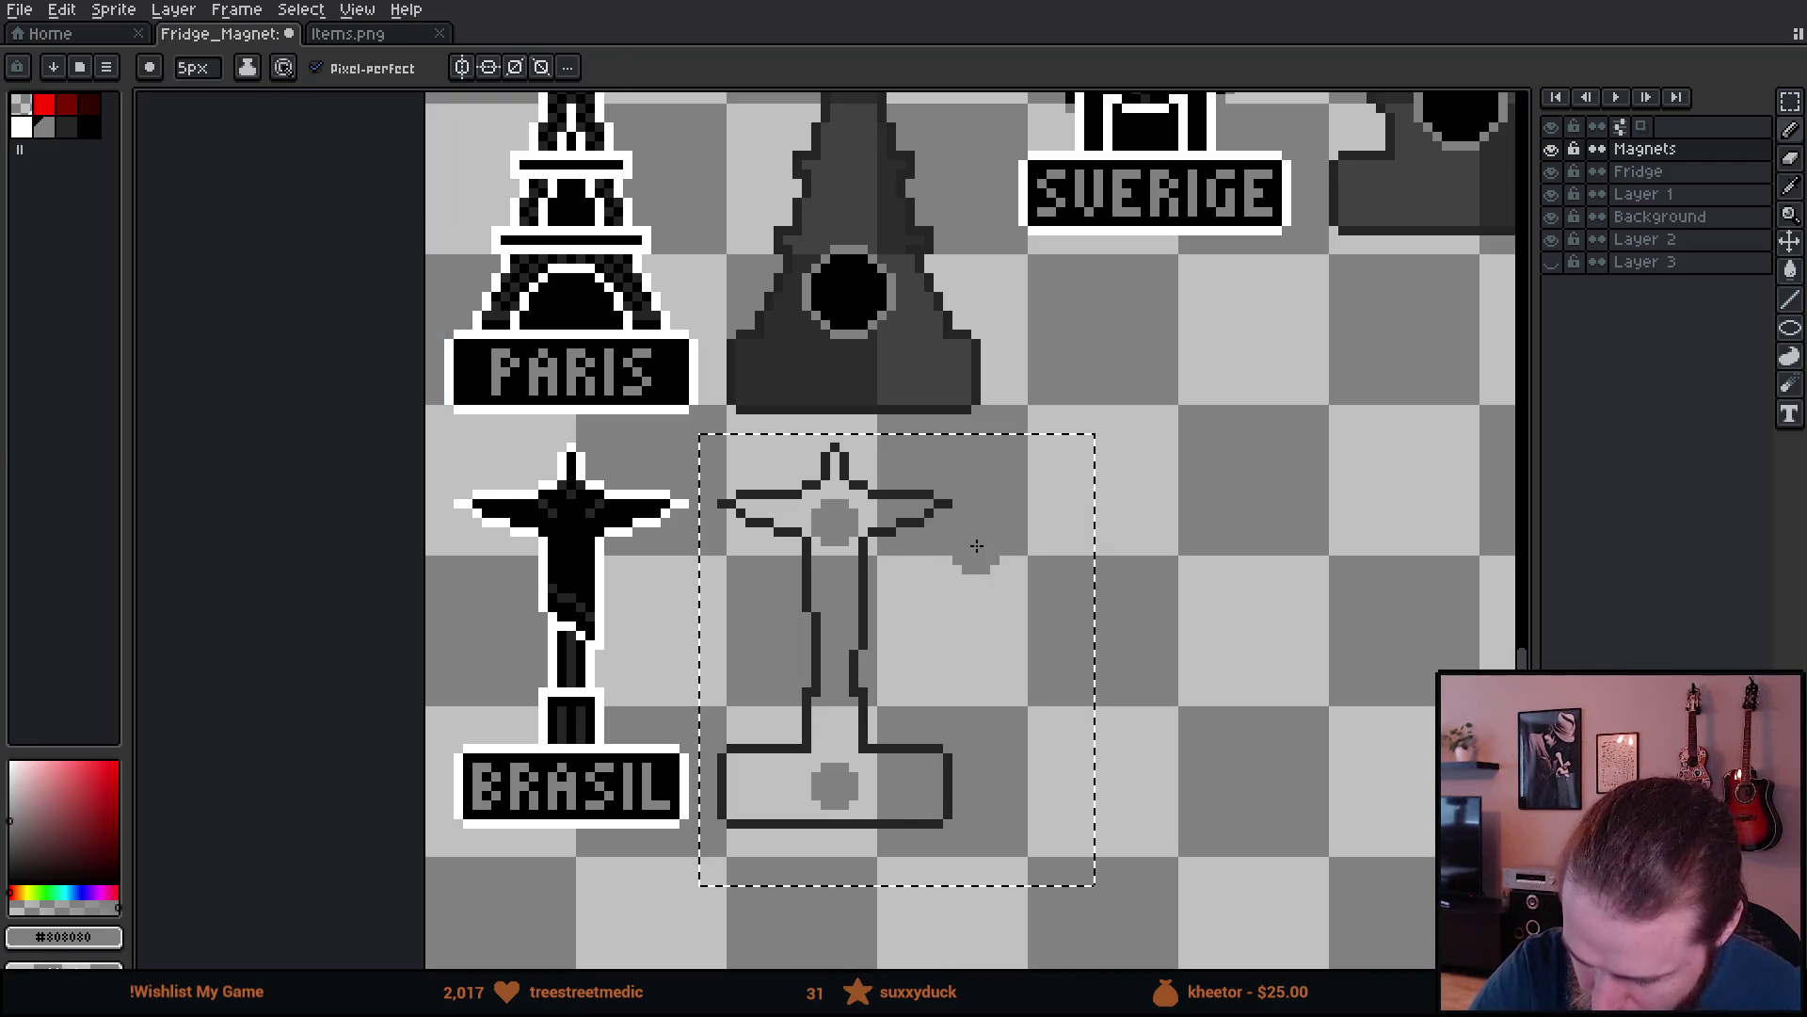
pyautogui.keyDown('alt'); pyautogui.click(847, 287); pyautogui.keyUp('alt')
pyautogui.press('-')
pyautogui.press('-')
pyautogui.press('+')
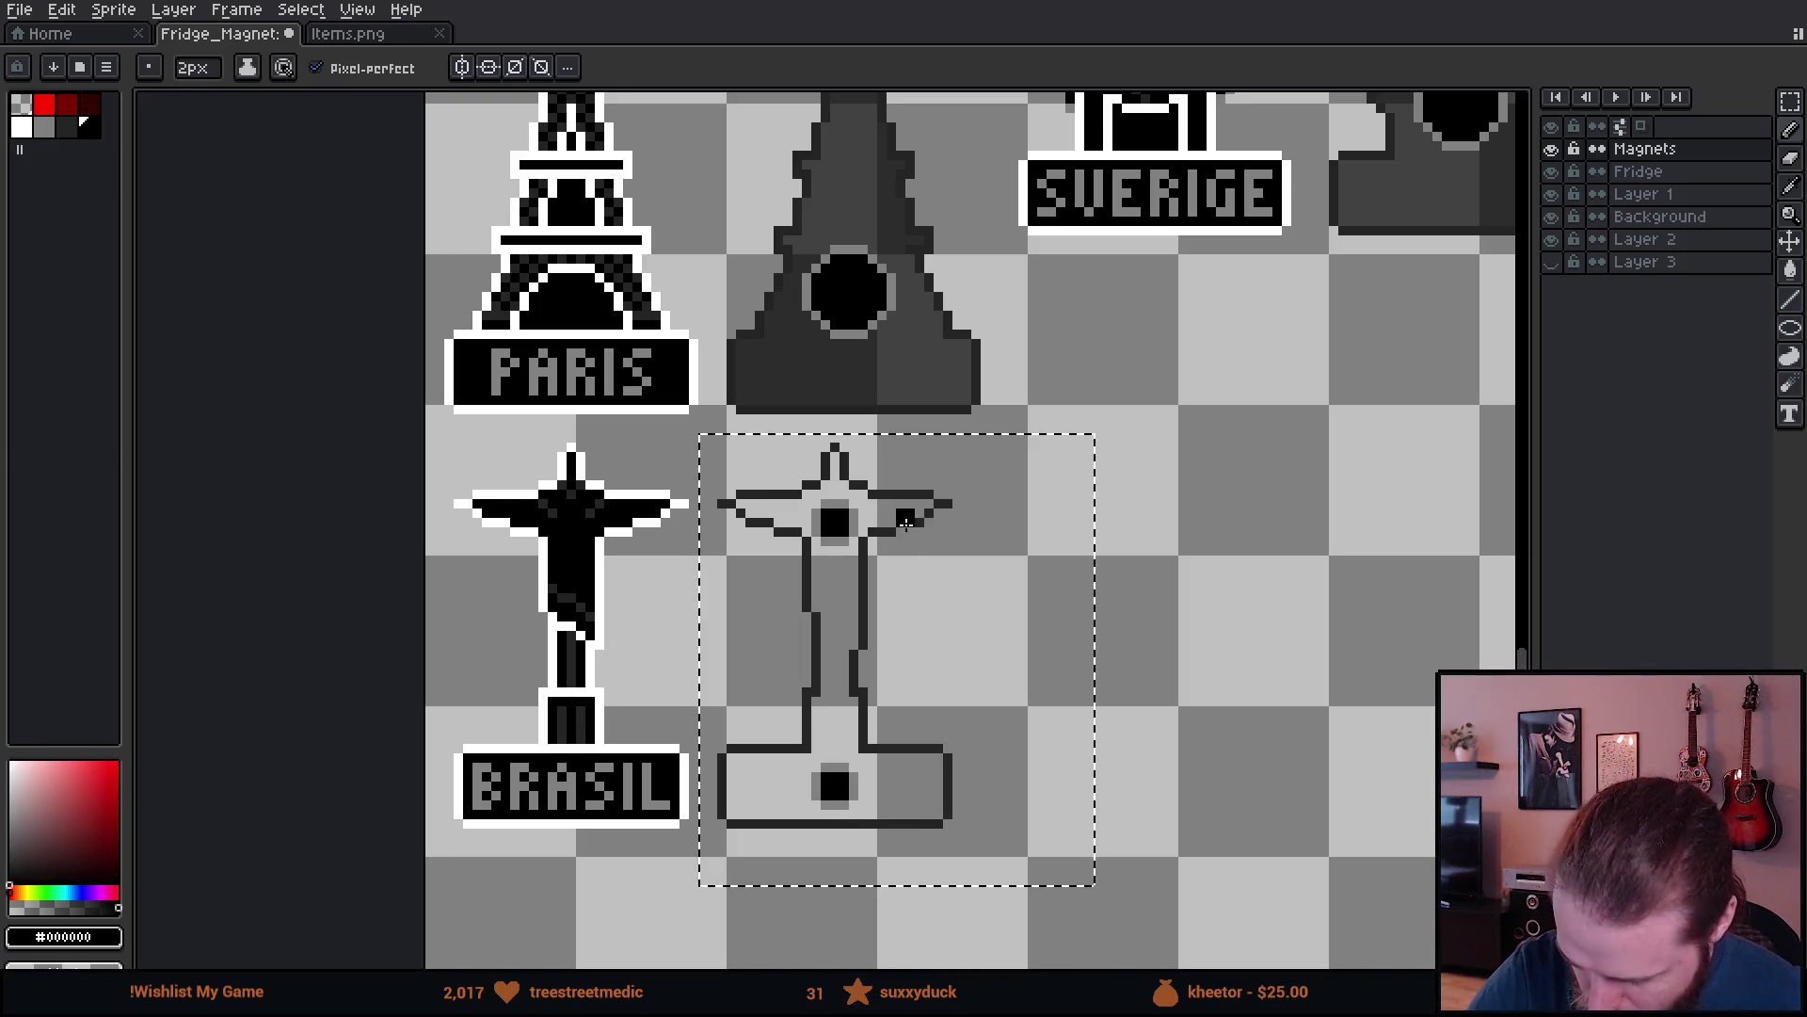
pyautogui.press('g')
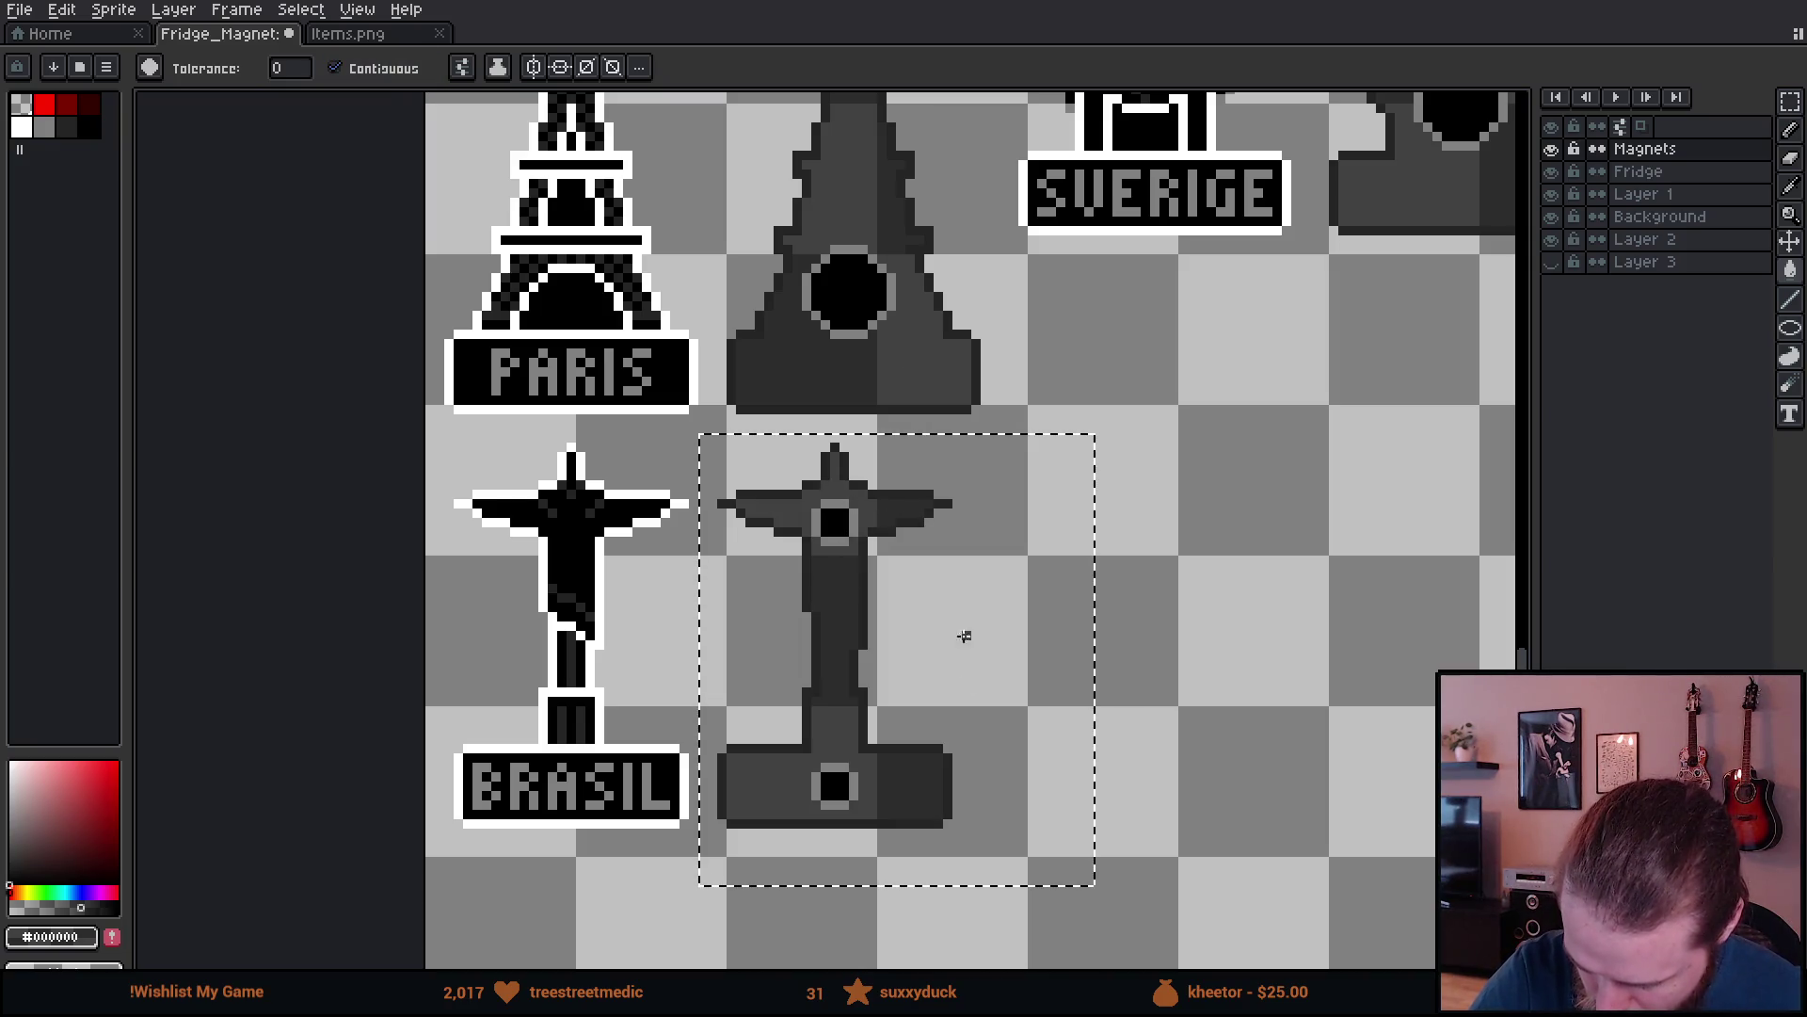
pyautogui.press('m')
pyautogui.click(1210, 706)
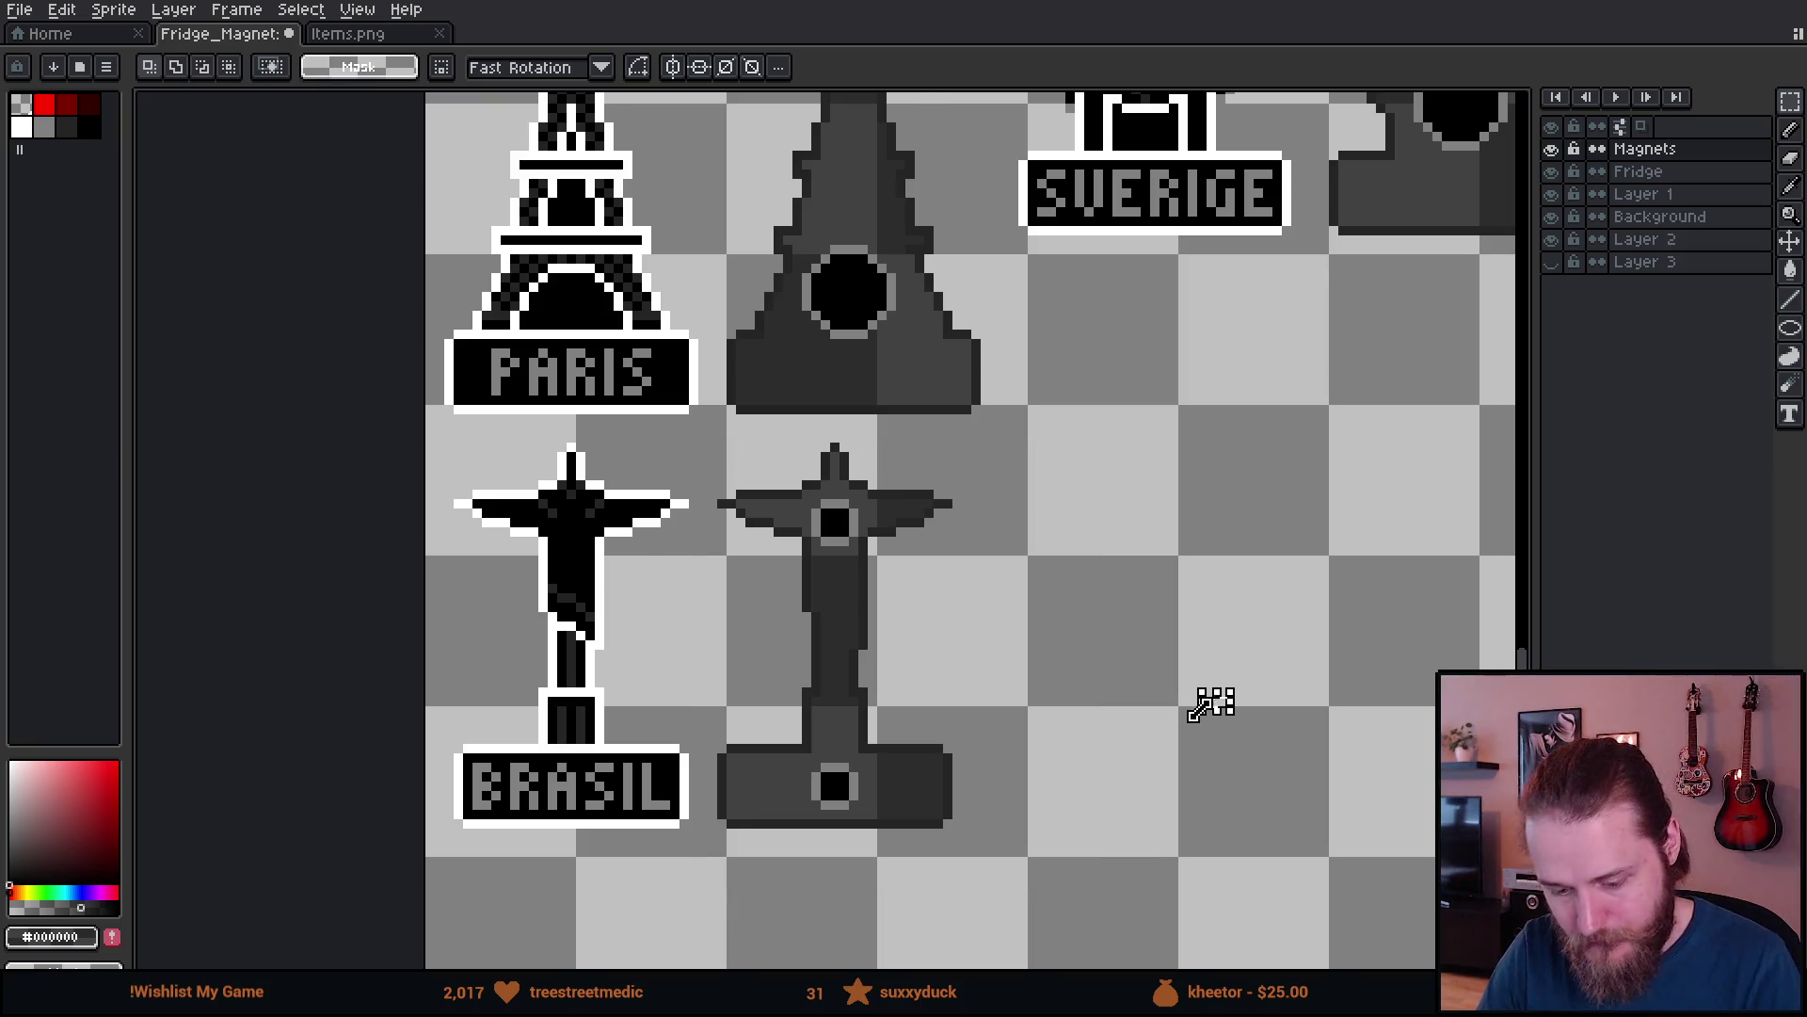
# - Zoom out and pan across the sheet to reveal the Porto, Berlin and Praha magnets
pyautogui.scroll(-3, 1210, 707)
pyautogui.scroll(-2, 1212, 710)
pyautogui.scroll(2, 1212, 714)
pyautogui.moveTo(1191, 730); pyautogui.dragTo(1090, 775)
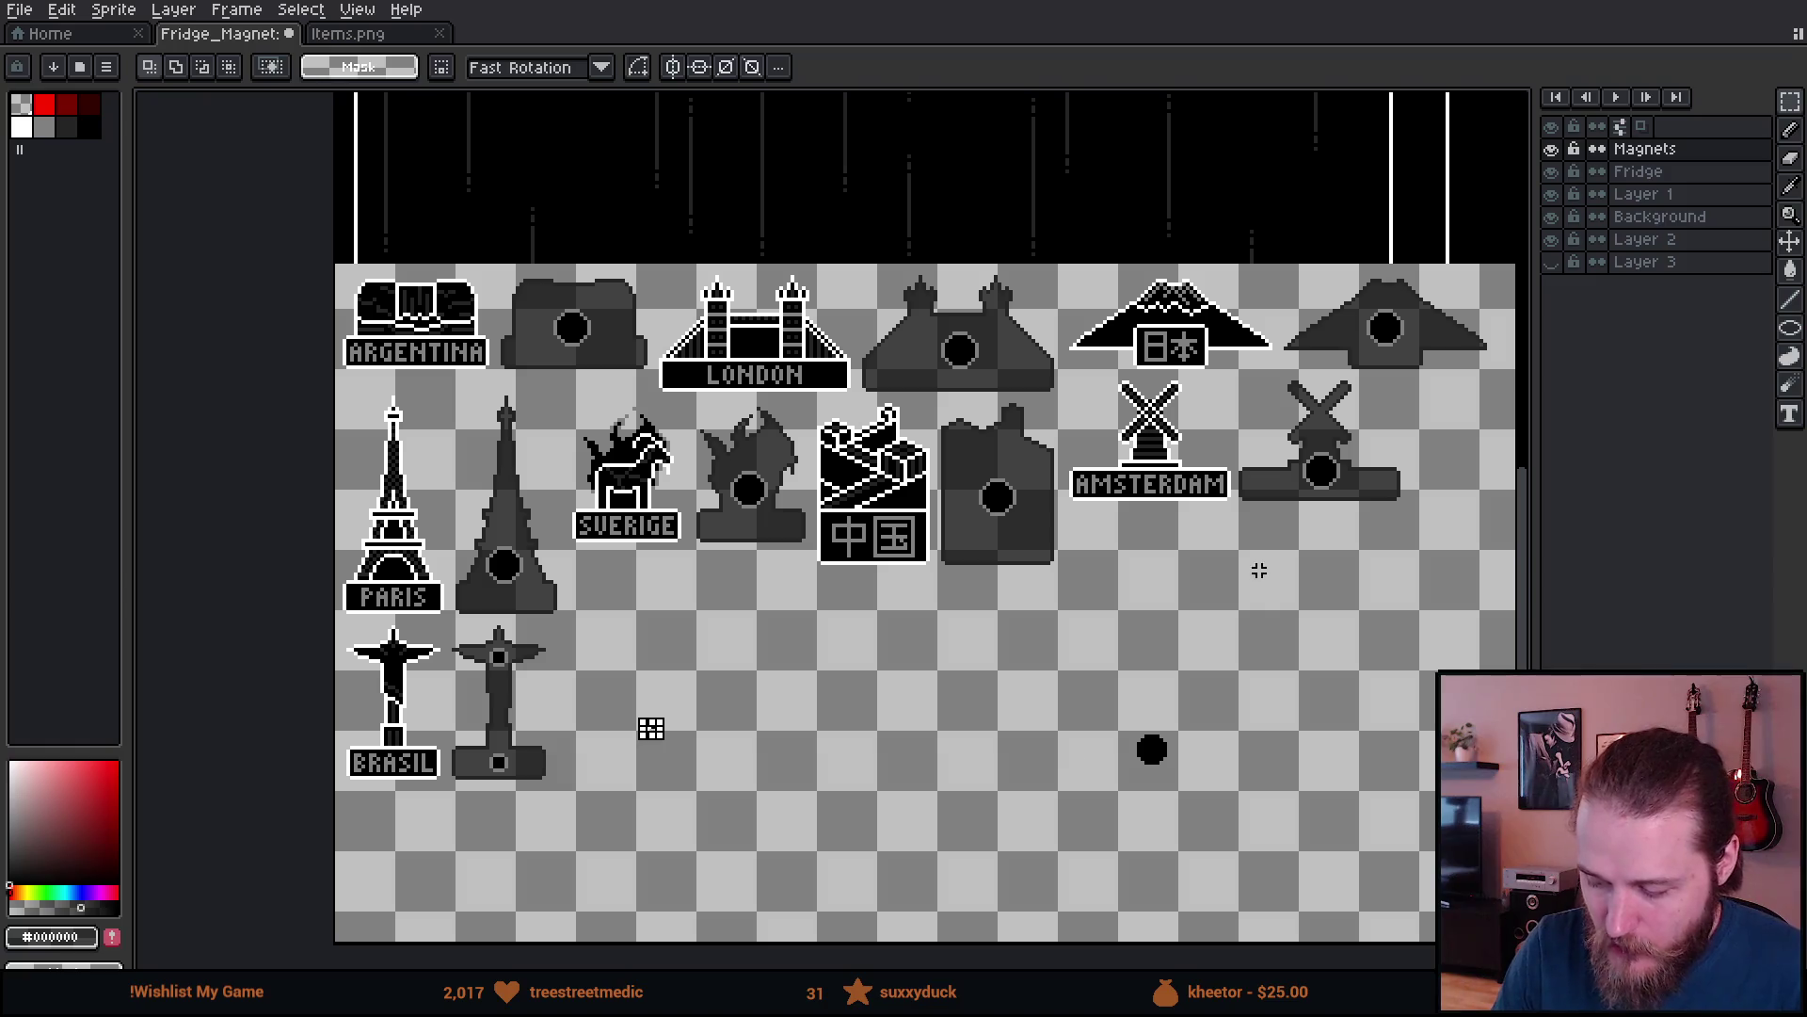
pyautogui.moveTo(1211, 633)
pyautogui.mouseDown()
pyautogui.moveTo(1115, 678)
pyautogui.moveTo(1161, 687)
pyautogui.mouseUp()
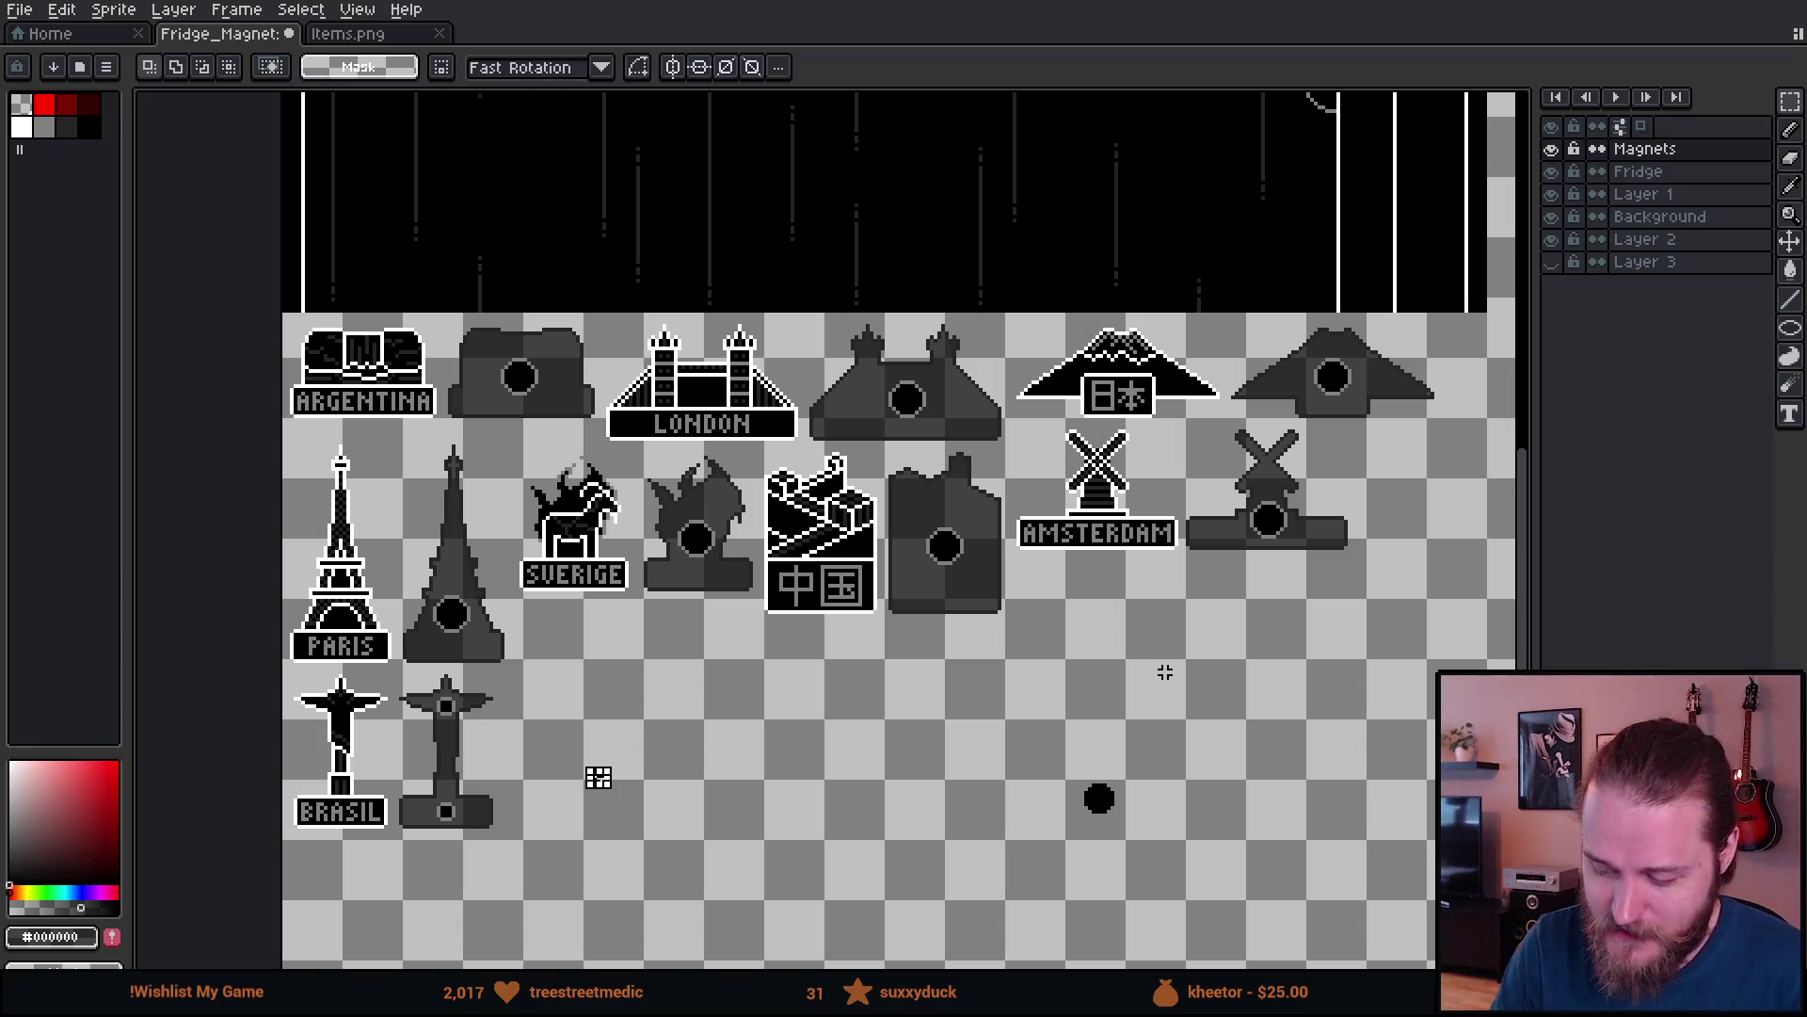
pyautogui.moveTo(1177, 694)
pyautogui.mouseDown()
pyautogui.moveTo(1174, 710)
pyautogui.moveTo(1197, 686)
pyautogui.mouseUp()
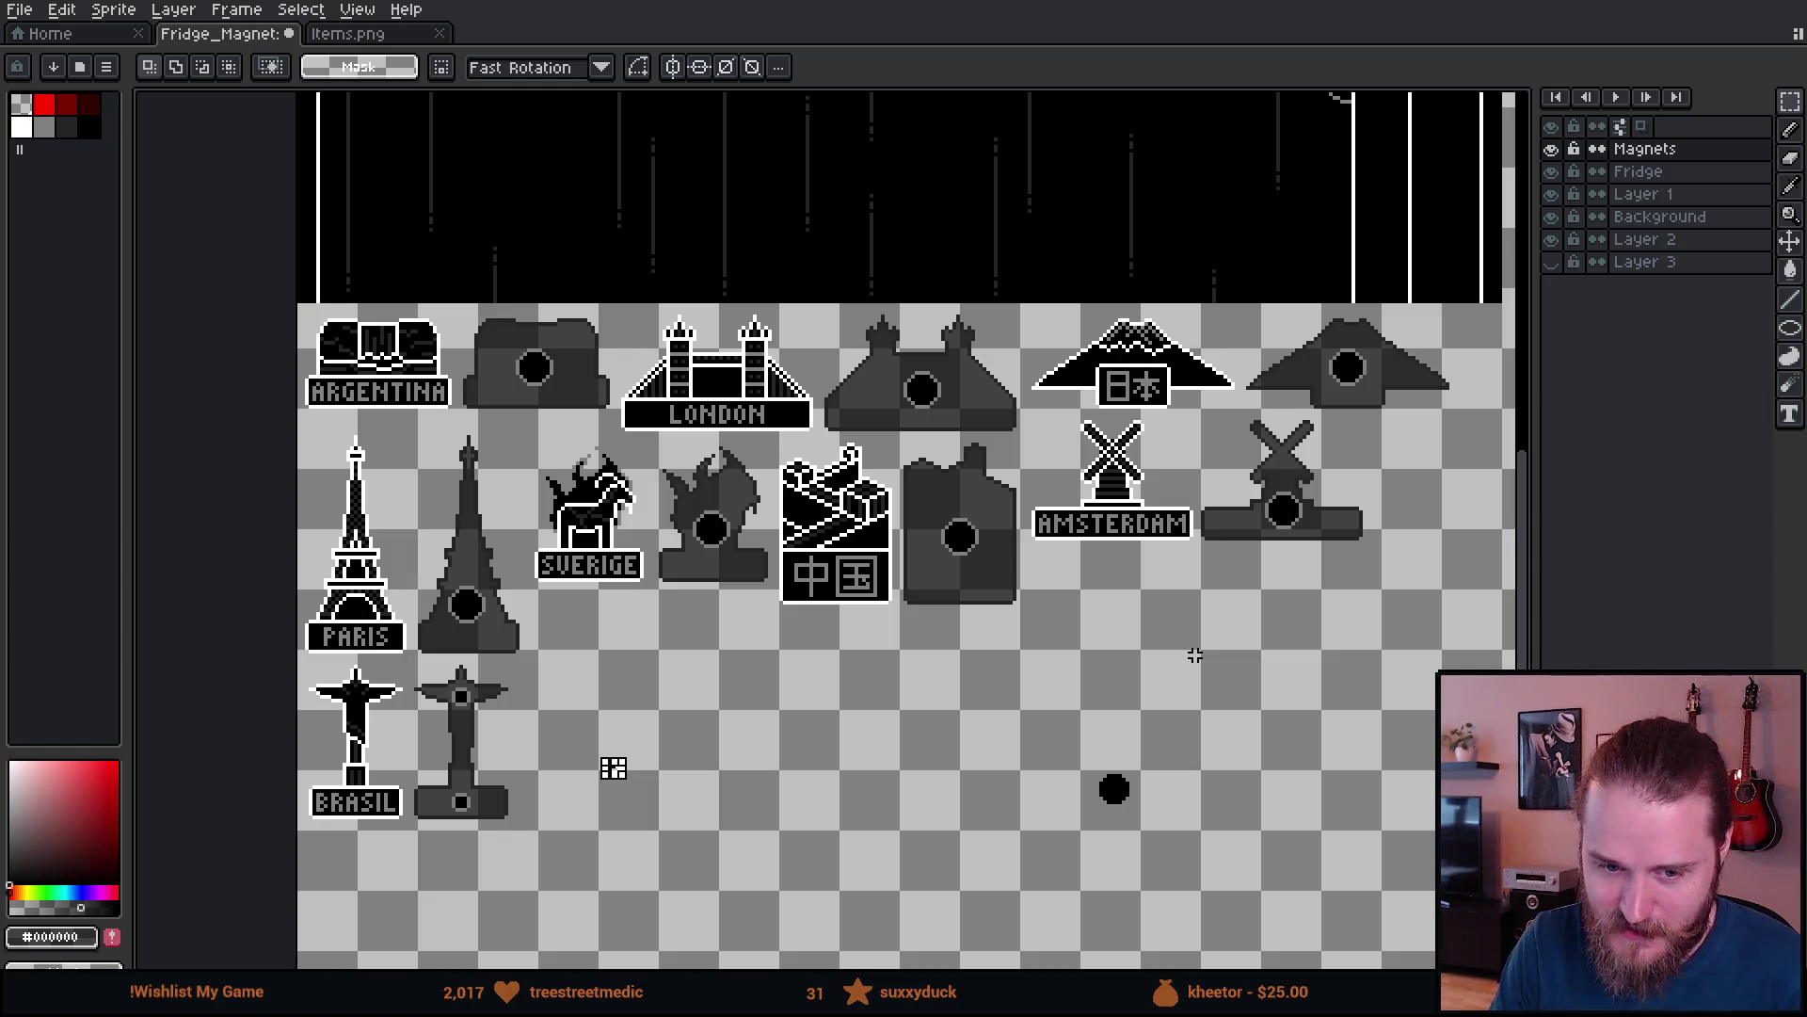
pyautogui.moveTo(1295, 646)
pyautogui.mouseDown()
pyautogui.moveTo(1202, 692)
pyautogui.moveTo(1203, 668)
pyautogui.mouseUp()
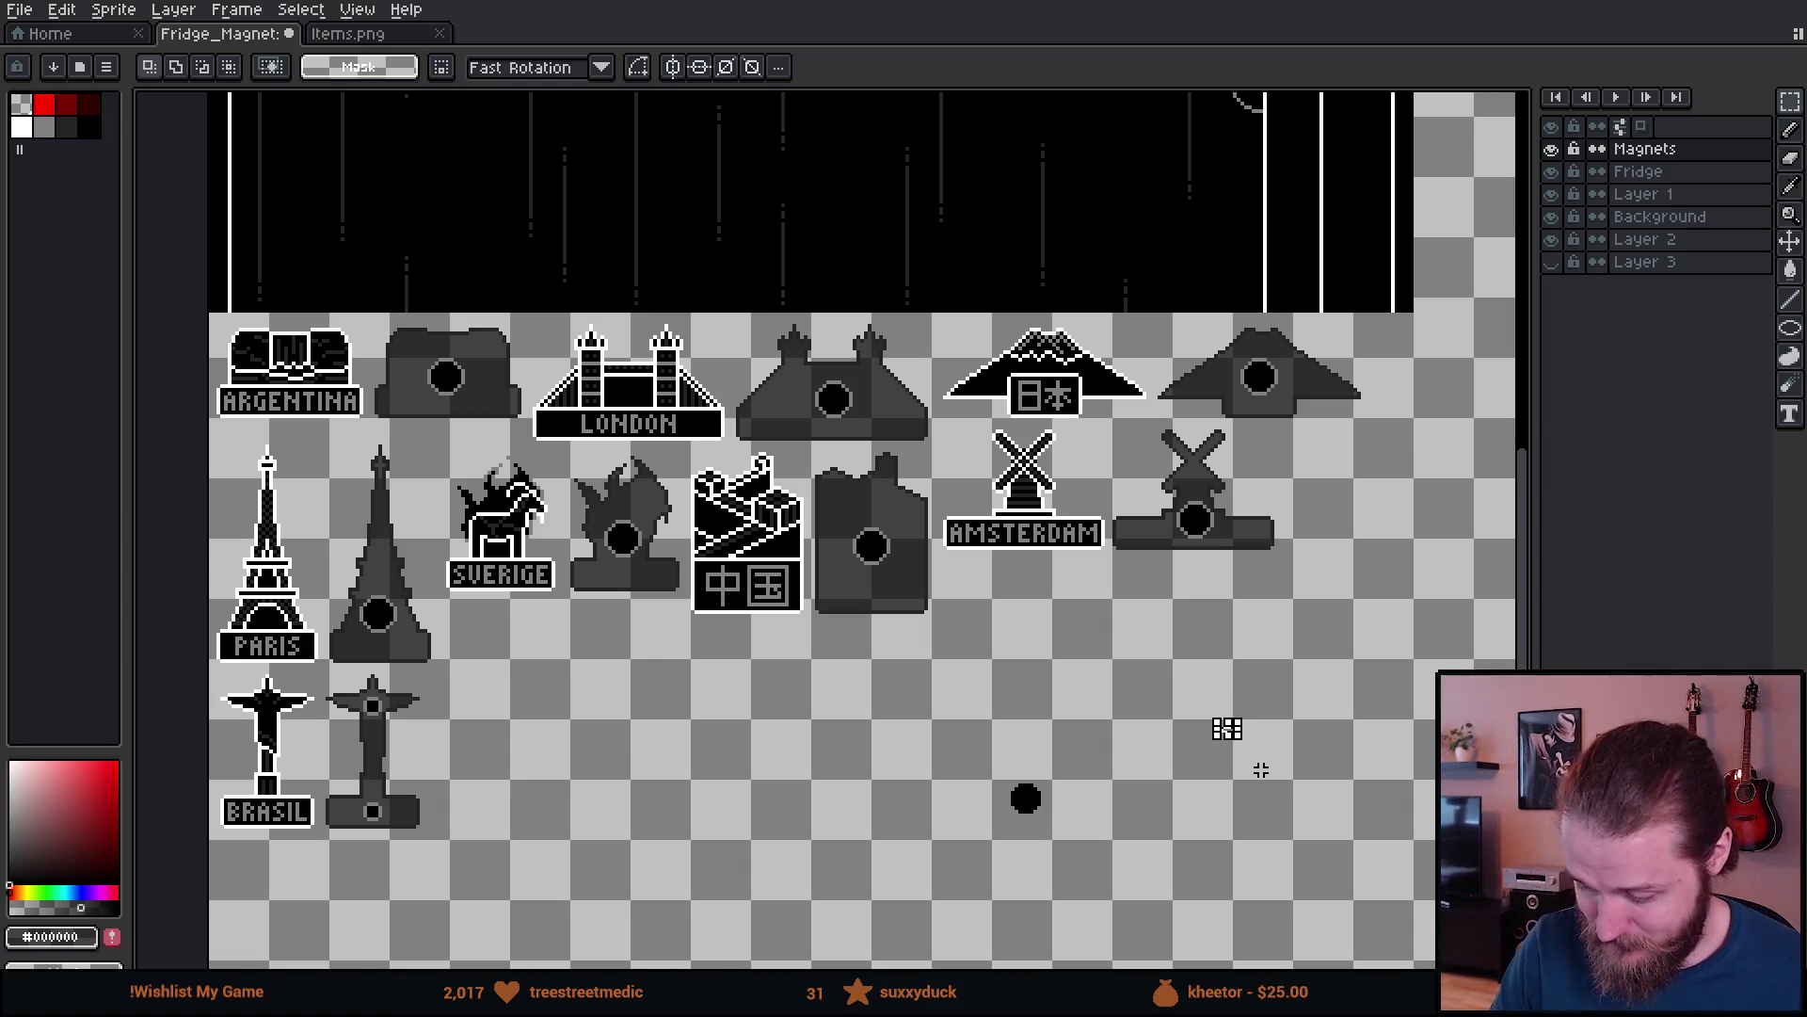
pyautogui.moveTo(1335, 819)
pyautogui.mouseDown()
pyautogui.moveTo(980, 754)
pyautogui.moveTo(577, 799)
pyautogui.moveTo(543, 847)
pyautogui.moveTo(341, 813)
pyautogui.mouseUp()
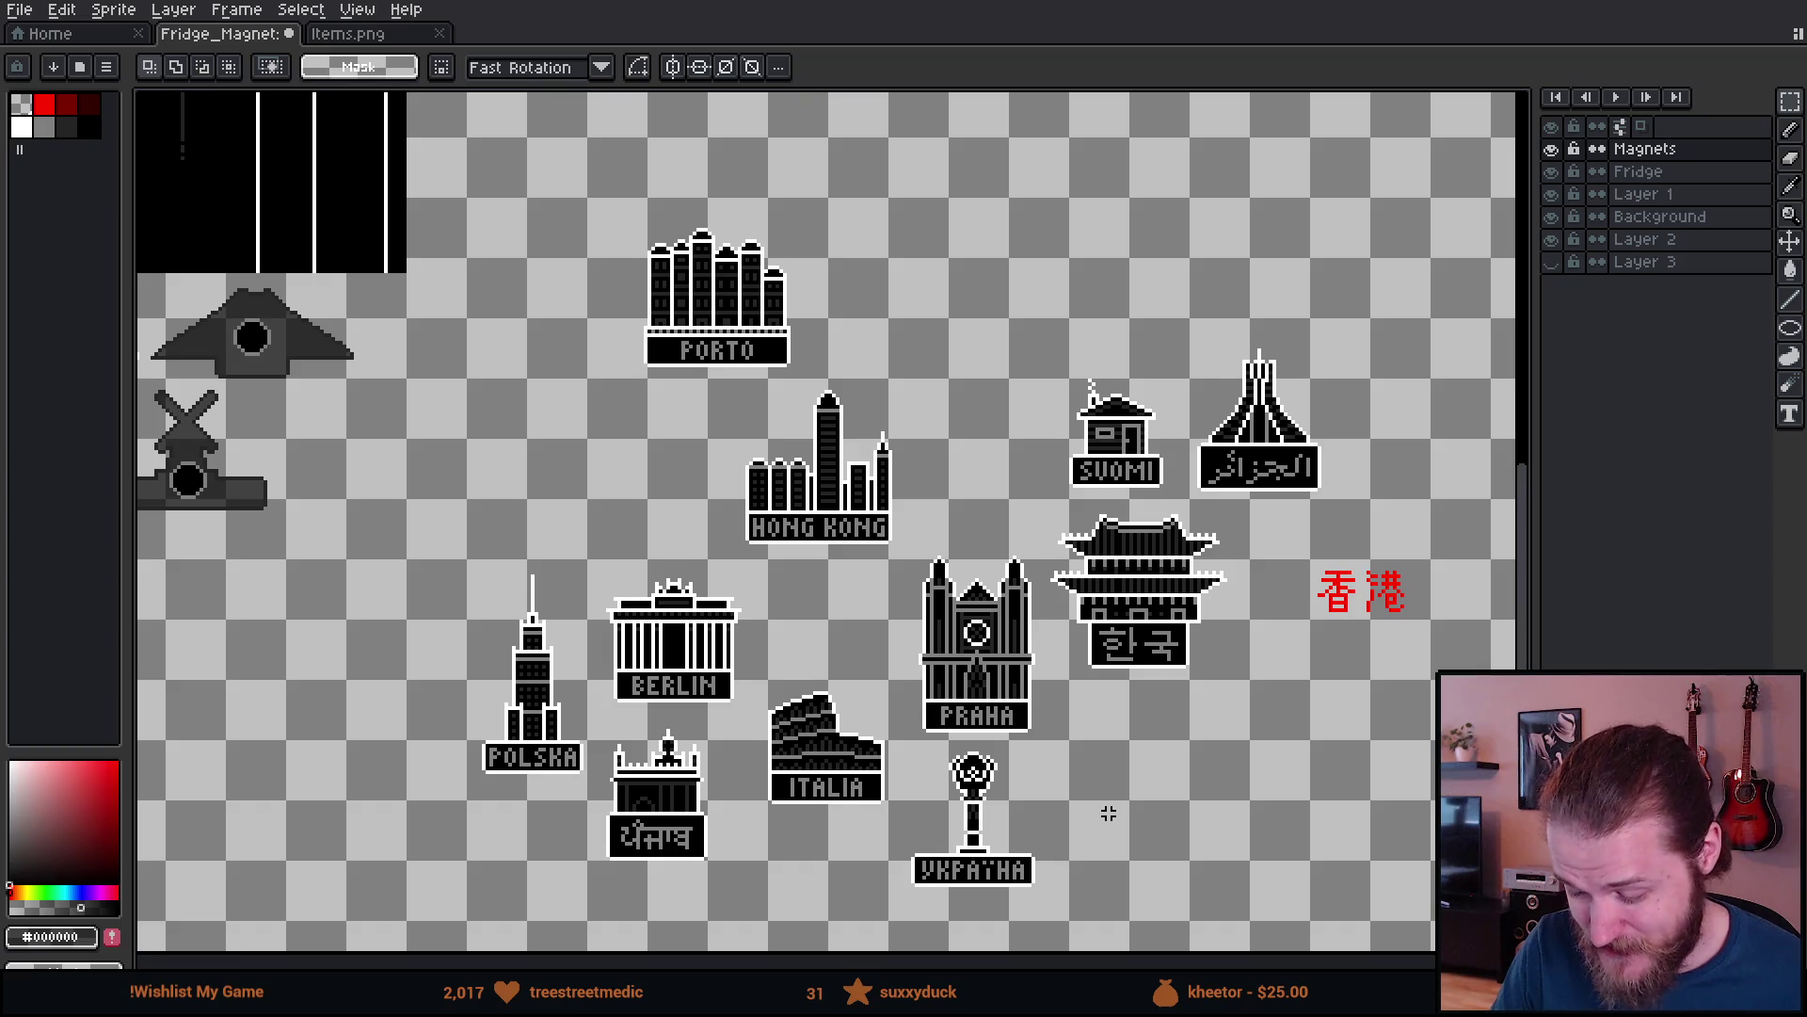
# - Pan over to the left-side magnets and marquee the ITALIA magnet
pyautogui.moveTo(1103, 810); pyautogui.dragTo(1182, 772)
pyautogui.moveTo(817, 335); pyautogui.dragTo(1035, 551)
pyautogui.click(1192, 748)
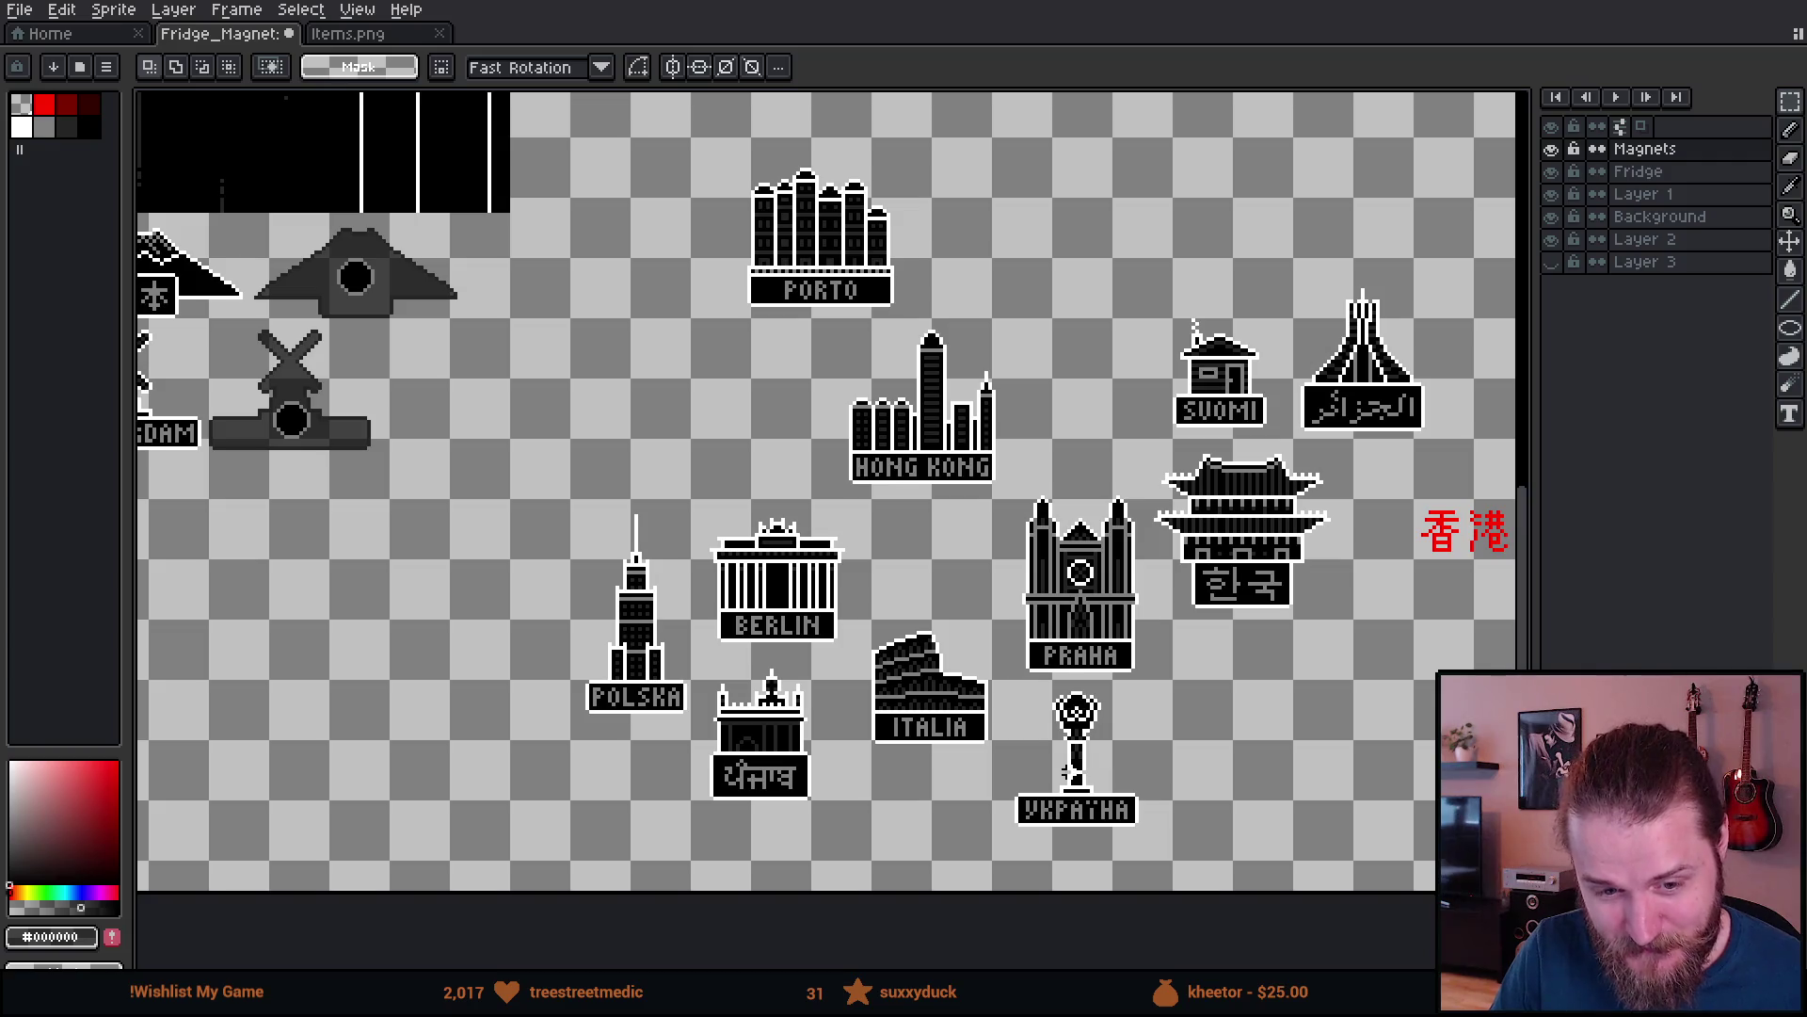
pyautogui.moveTo(879, 778); pyautogui.dragTo(957, 835)
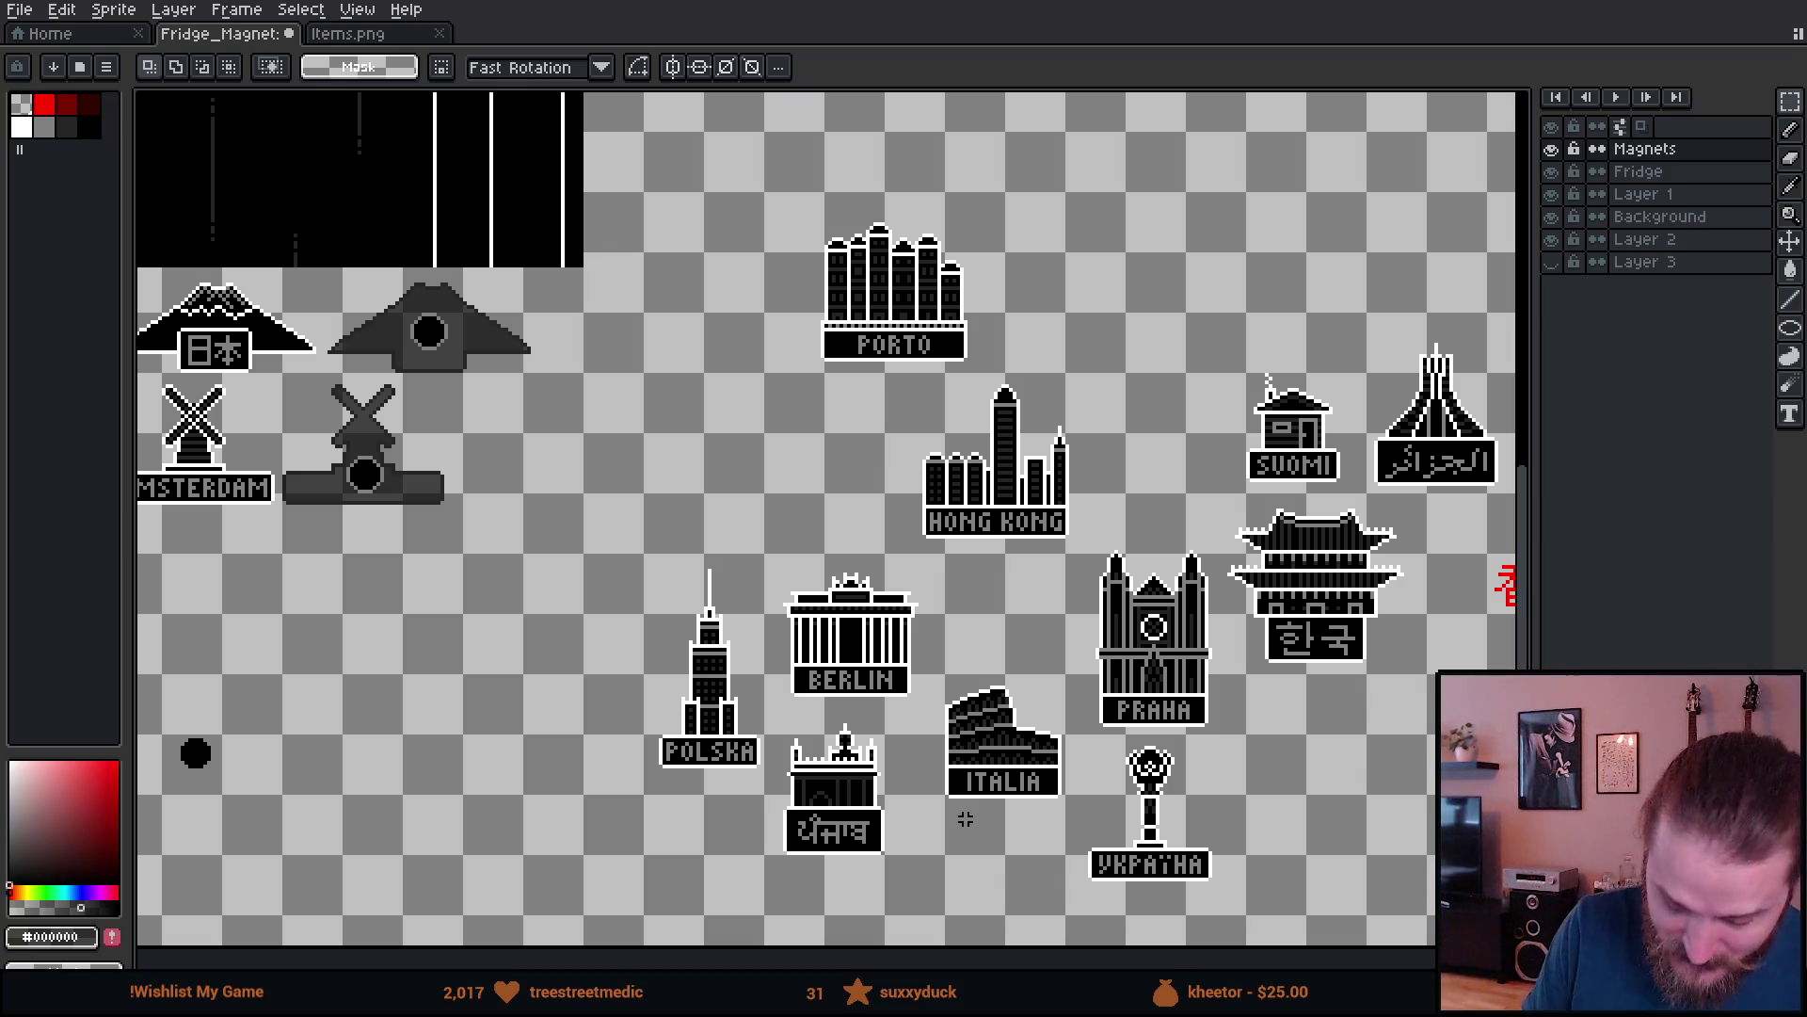
pyautogui.moveTo(1041, 615); pyautogui.dragTo(1015, 647)
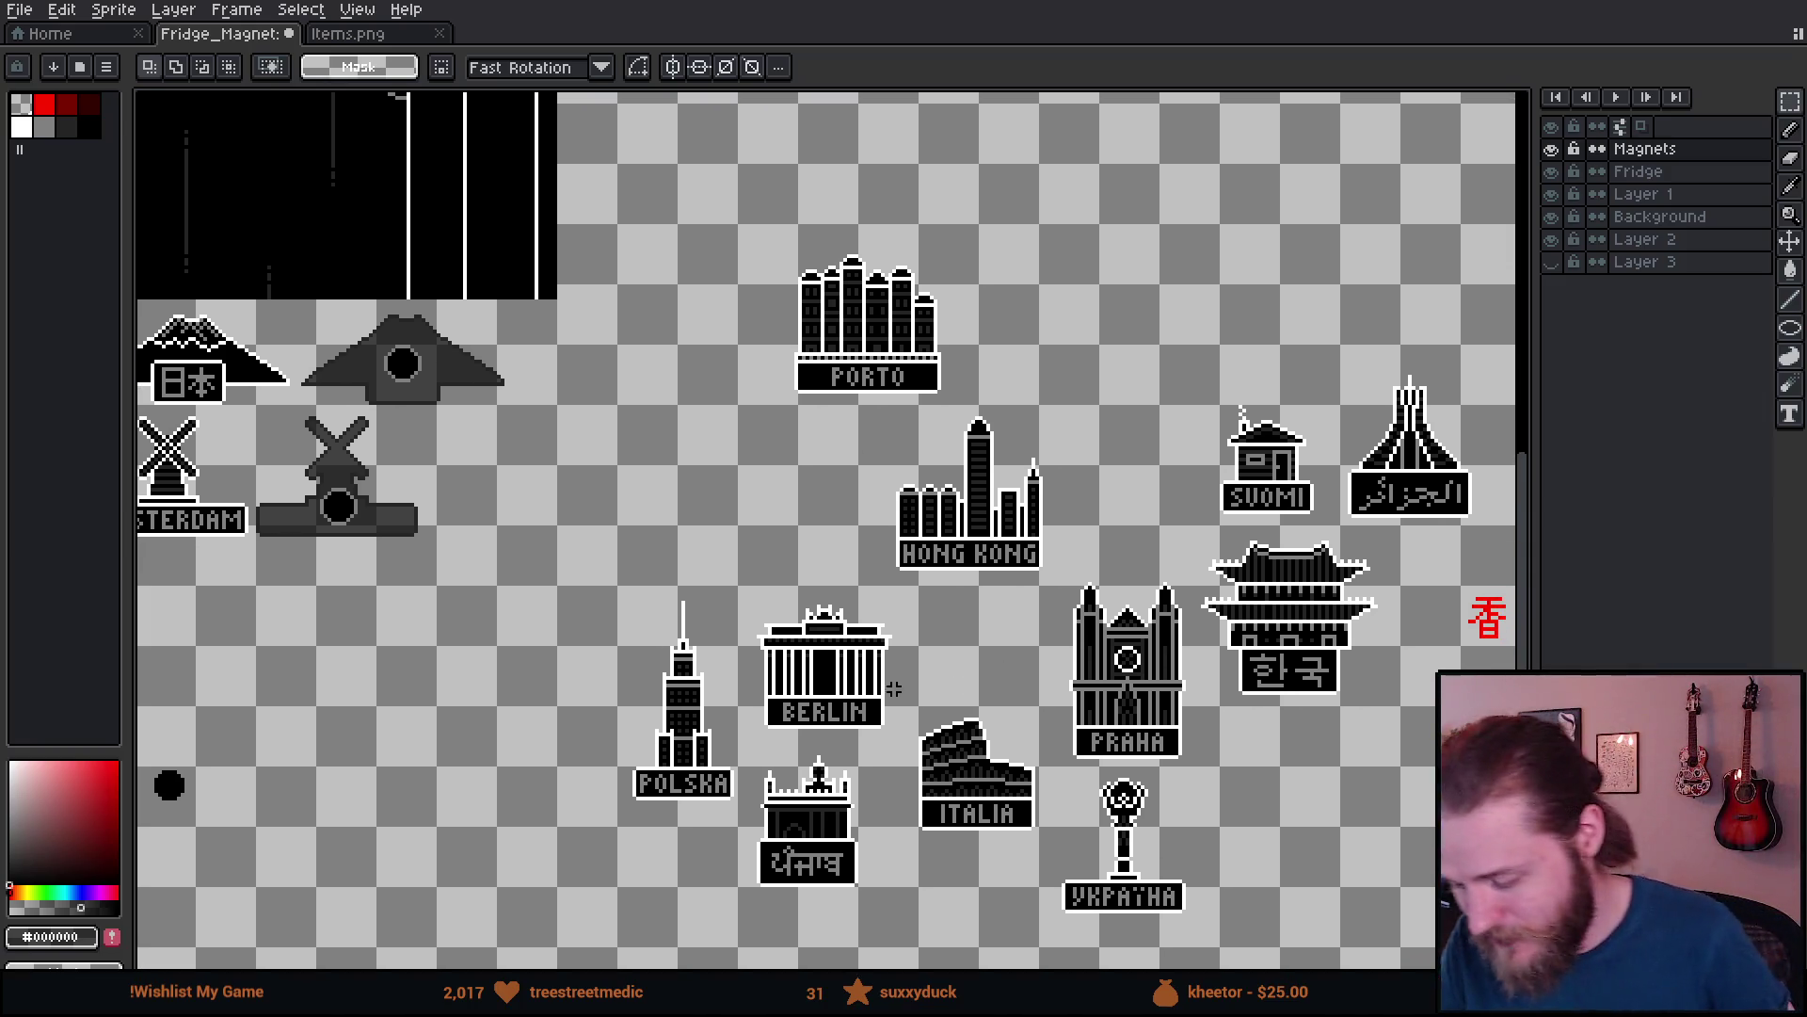
pyautogui.moveTo(1128, 697)
pyautogui.mouseDown()
pyautogui.moveTo(1079, 708)
pyautogui.moveTo(1100, 672)
pyautogui.moveTo(978, 672)
pyautogui.moveTo(1024, 656)
pyautogui.moveTo(995, 669)
pyautogui.mouseUp()
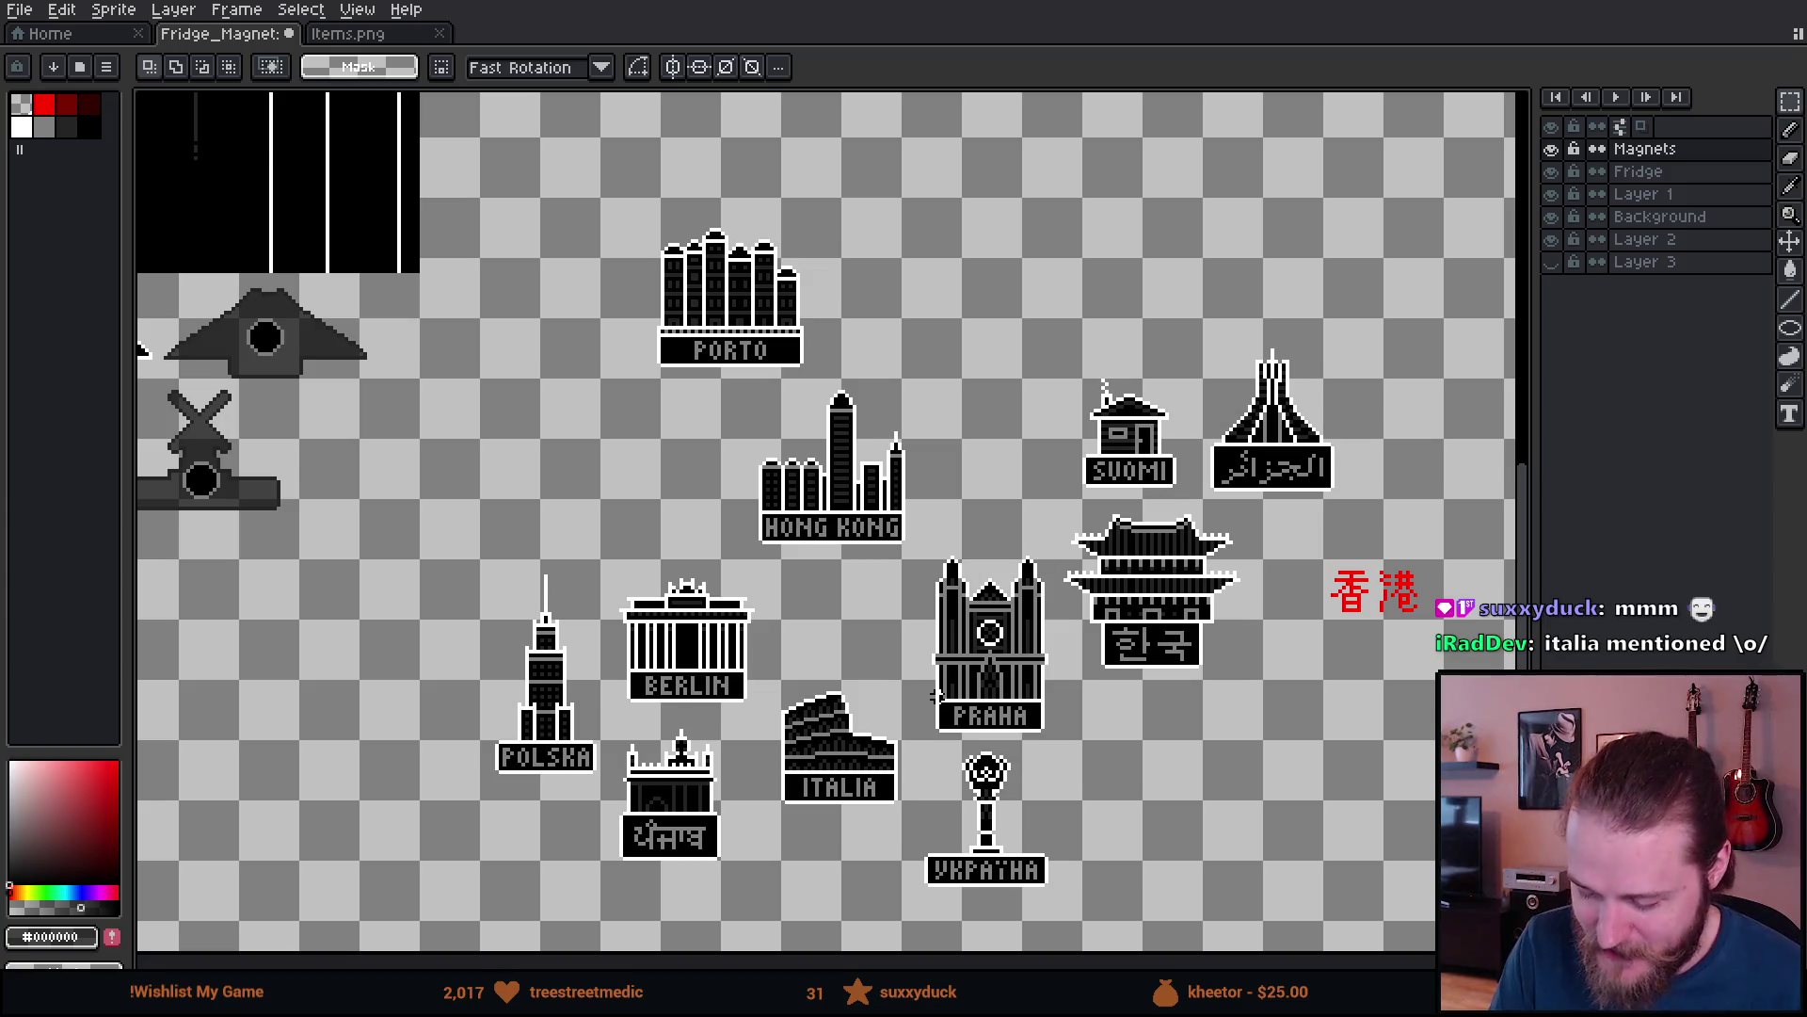
pyautogui.moveTo(1164, 768); pyautogui.dragTo(1364, 678)
pyautogui.moveTo(367, 691)
pyautogui.mouseDown()
pyautogui.moveTo(527, 719)
pyautogui.moveTo(1195, 714)
pyautogui.moveTo(902, 662)
pyautogui.moveTo(565, 693)
pyautogui.moveTo(322, 773)
pyautogui.mouseUp()
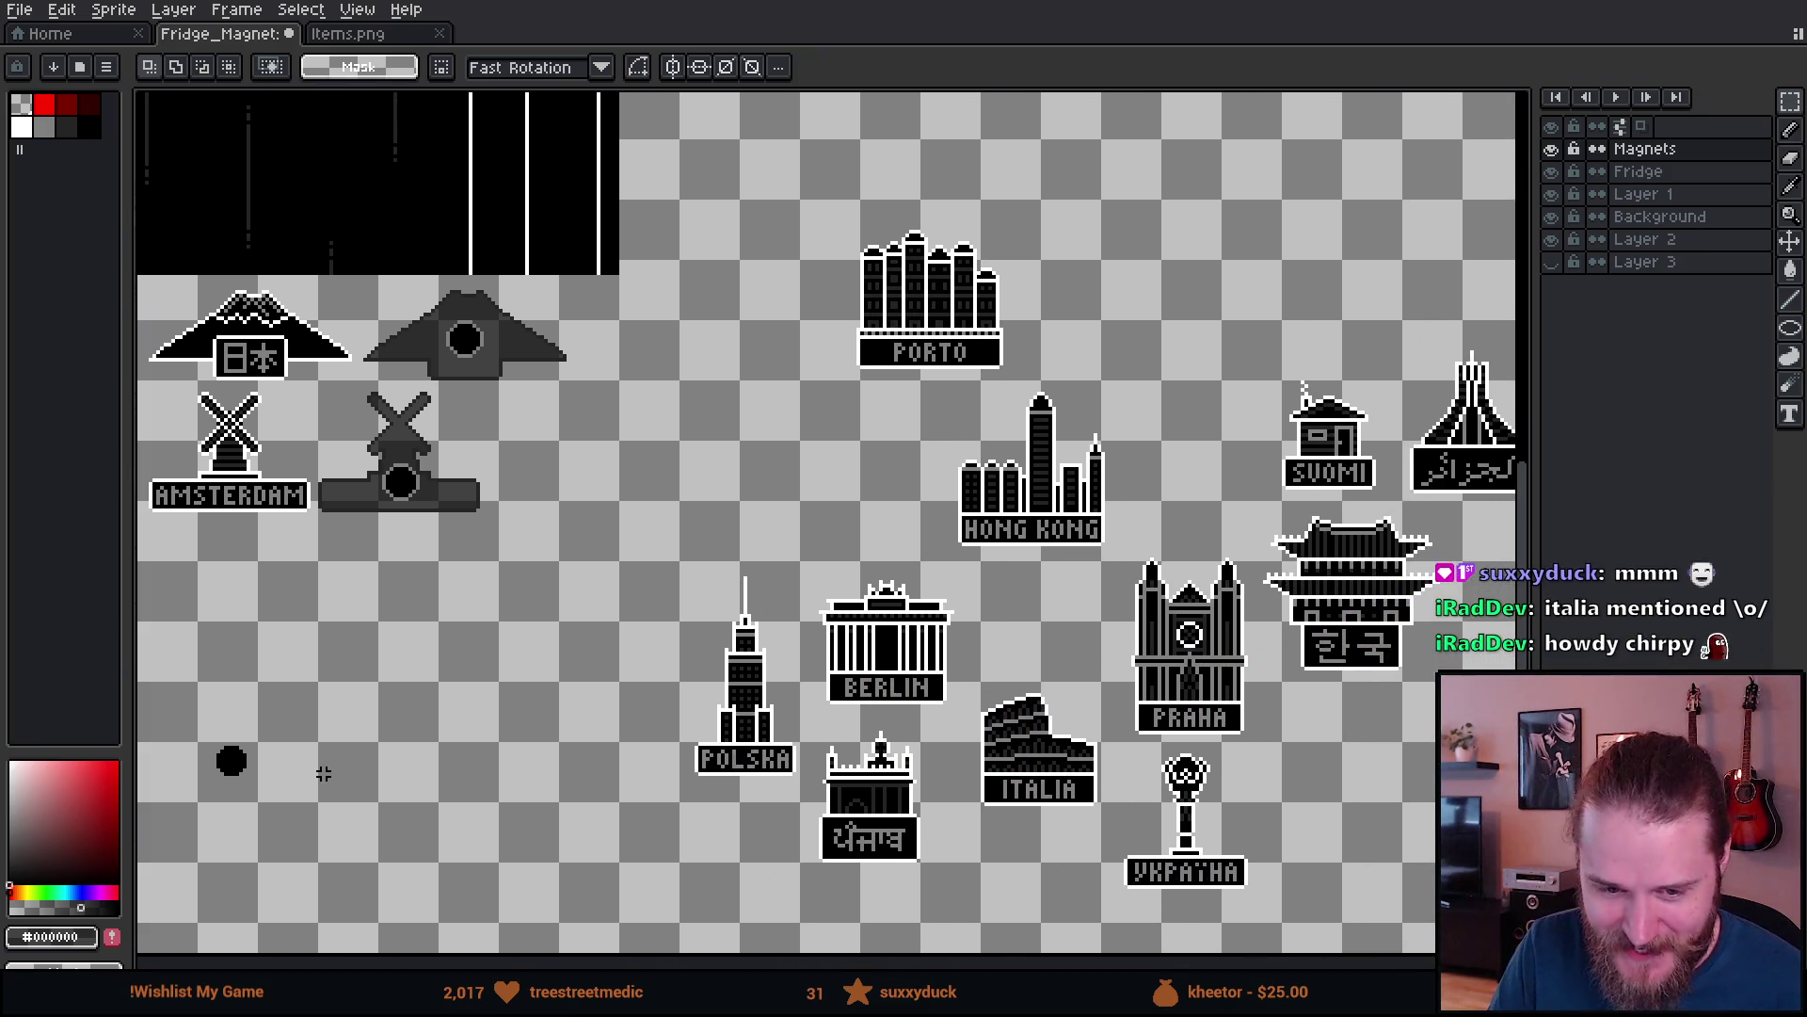
pyautogui.scroll(-2, 323, 773)
pyautogui.hscroll(2, 323, 773)
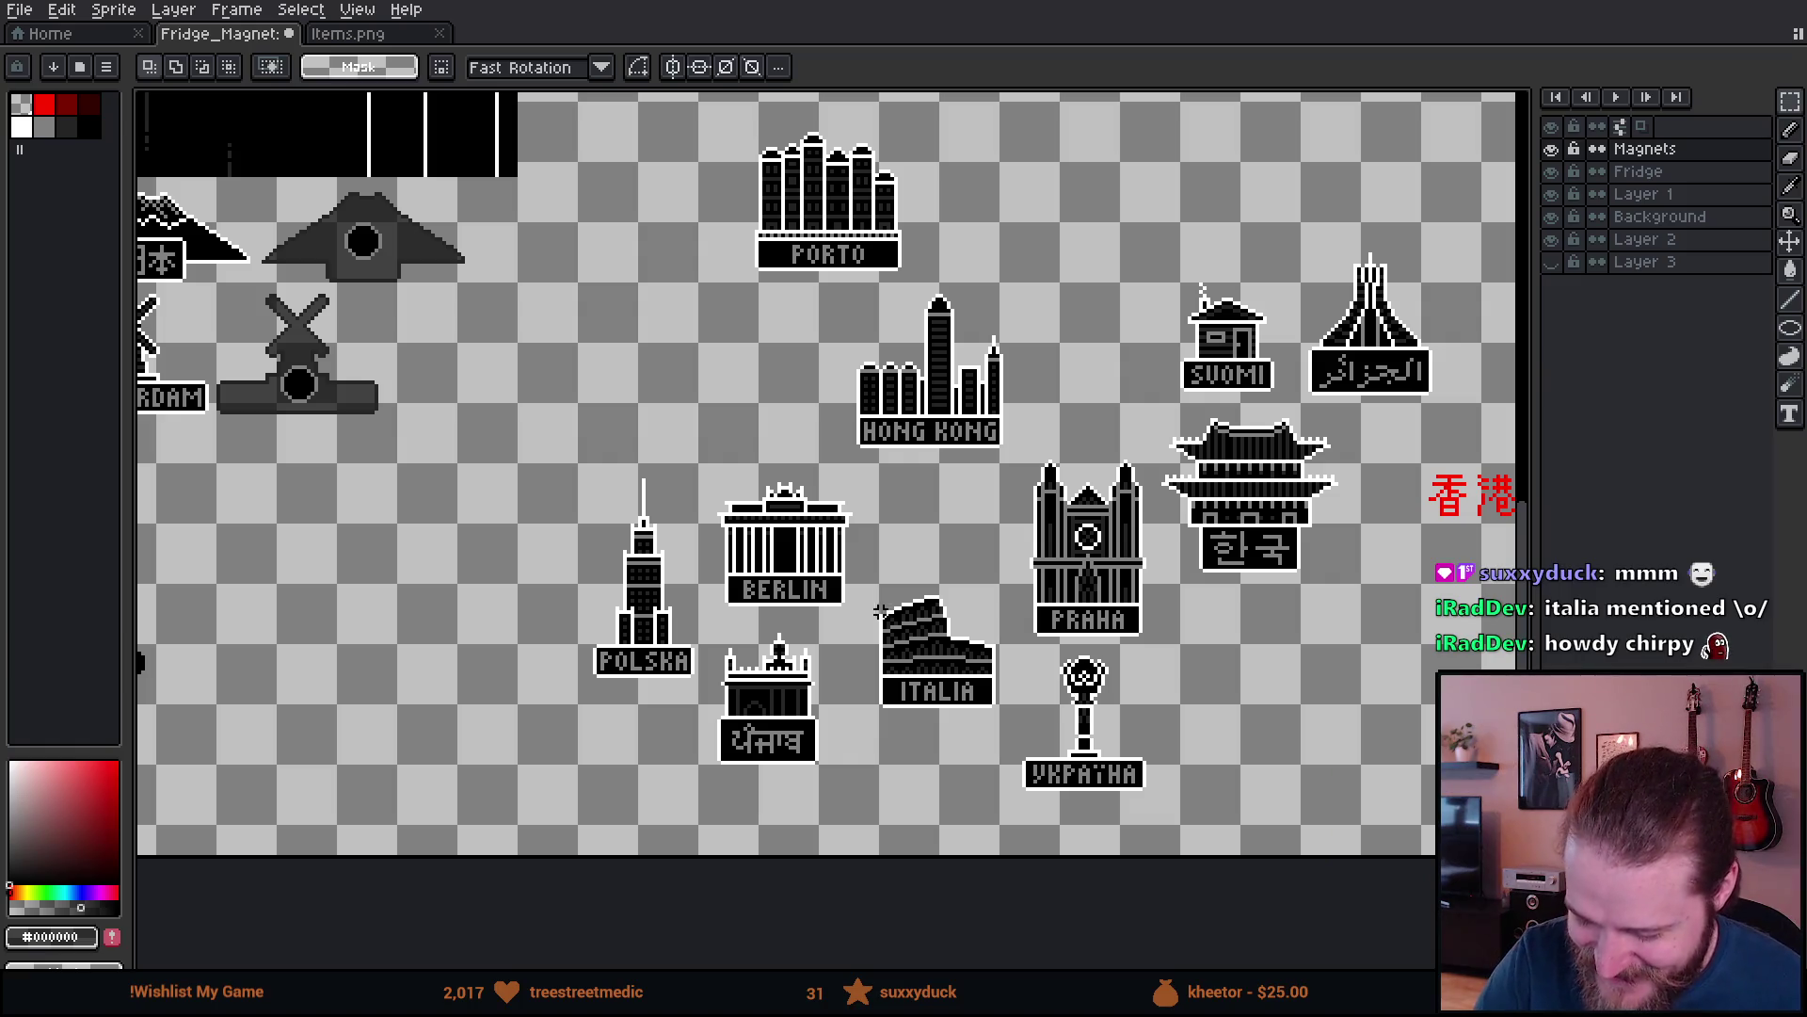
pyautogui.moveTo(863, 575); pyautogui.dragTo(1012, 743)
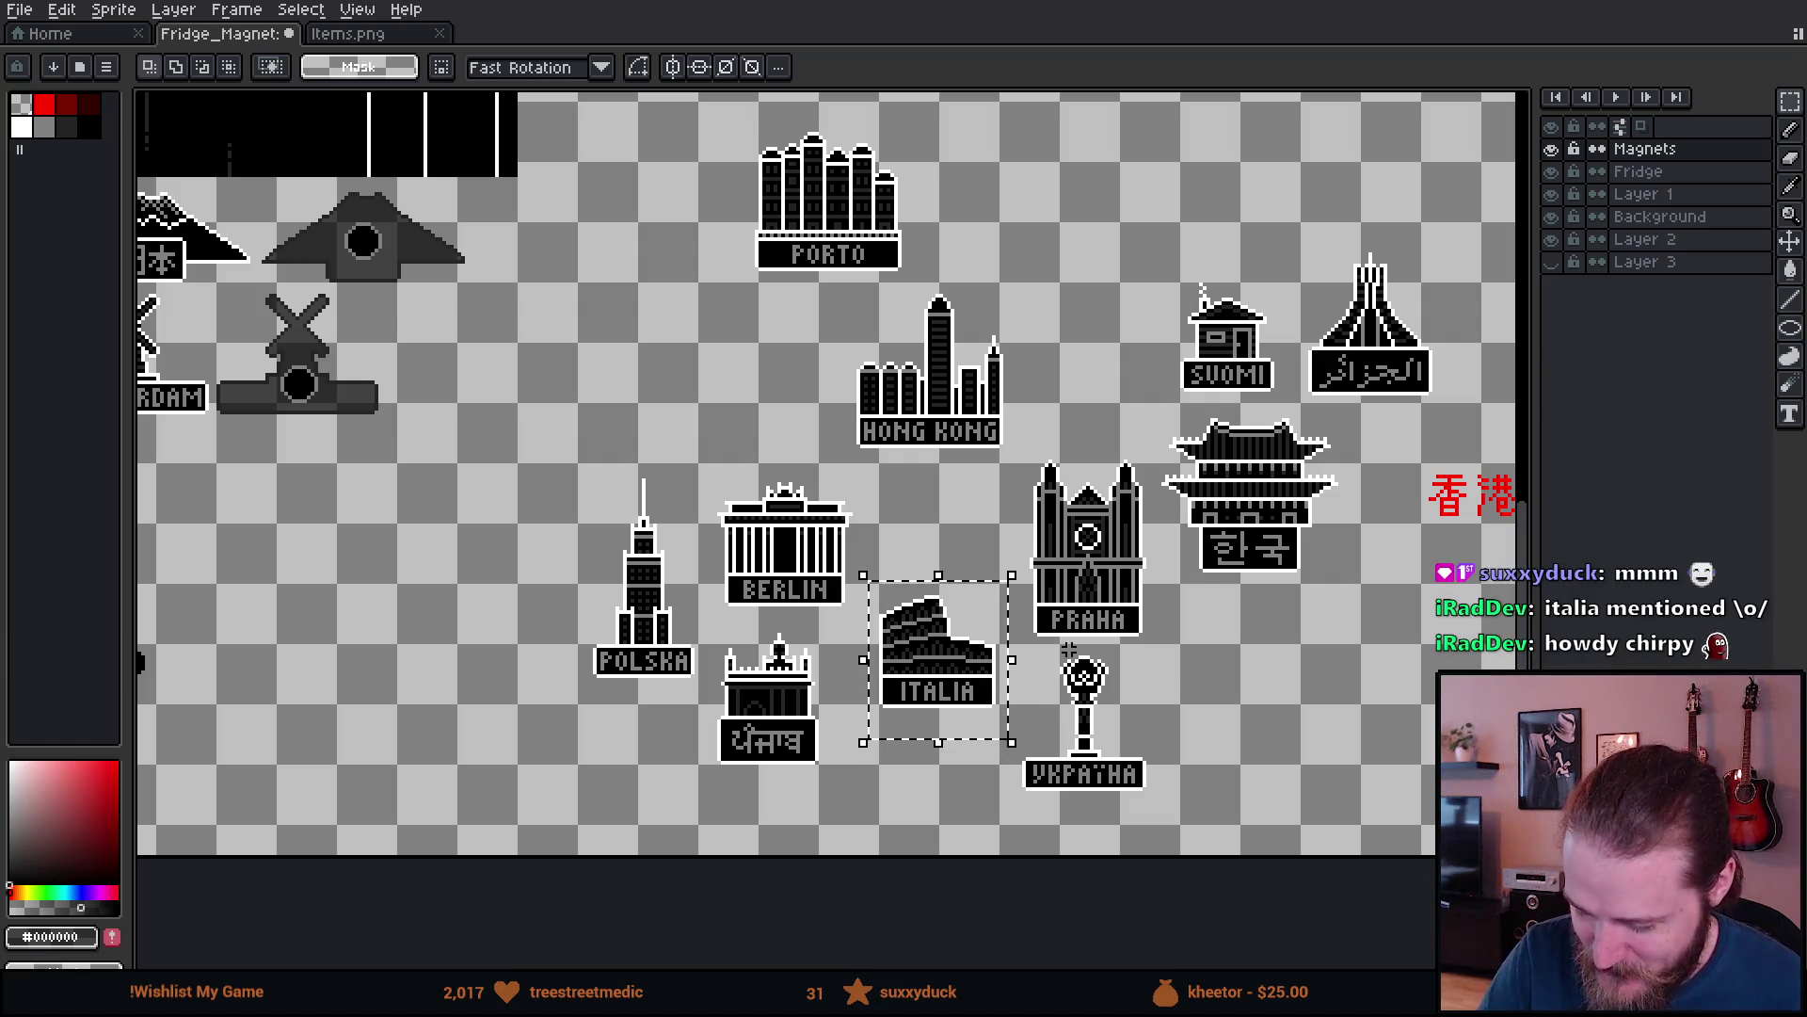
# - Cut the ITALIA magnet and paste it into the empty space below Brasil
pyautogui.press('Delete')
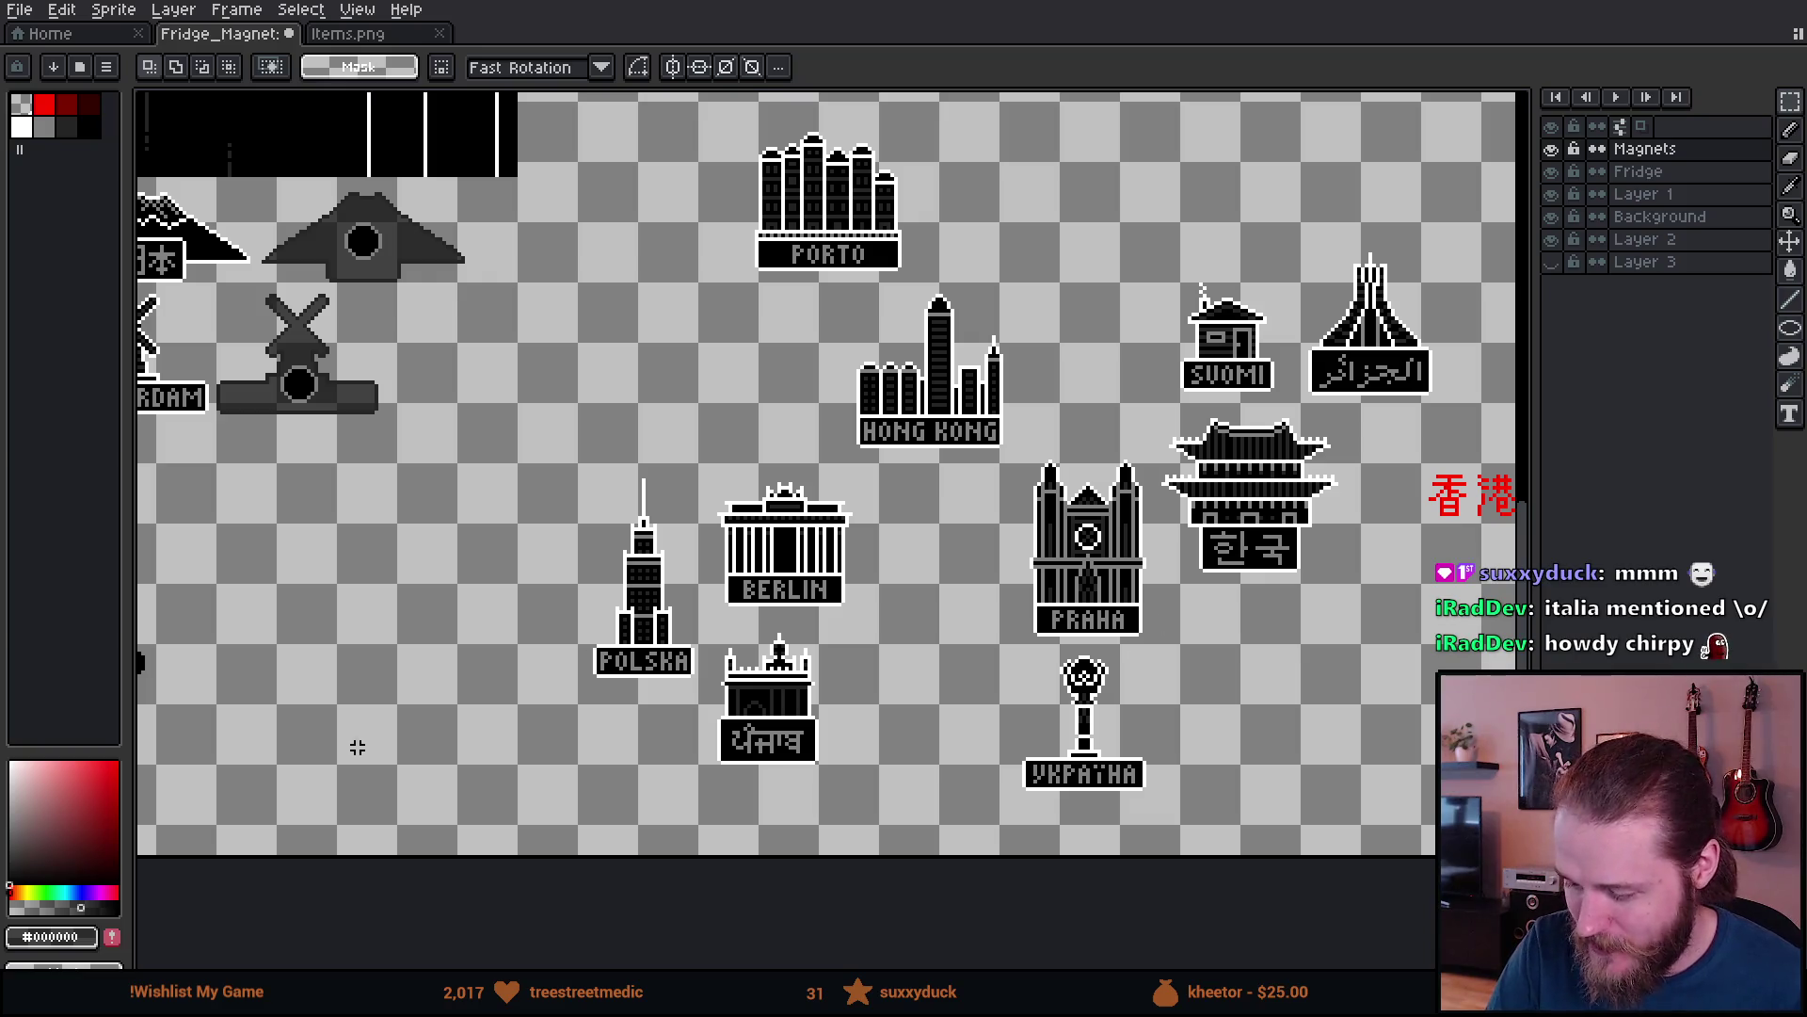
pyautogui.moveTo(292, 749)
pyautogui.mouseDown()
pyautogui.moveTo(1193, 722)
pyautogui.moveTo(895, 641)
pyautogui.moveTo(1267, 709)
pyautogui.mouseUp()
pyautogui.scroll(1, 1142, 674)
pyautogui.moveTo(1142, 674)
pyautogui.mouseDown()
pyautogui.moveTo(811, 678)
pyautogui.moveTo(1497, 534)
pyautogui.mouseUp()
pyautogui.moveTo(472, 688); pyautogui.dragTo(736, 680)
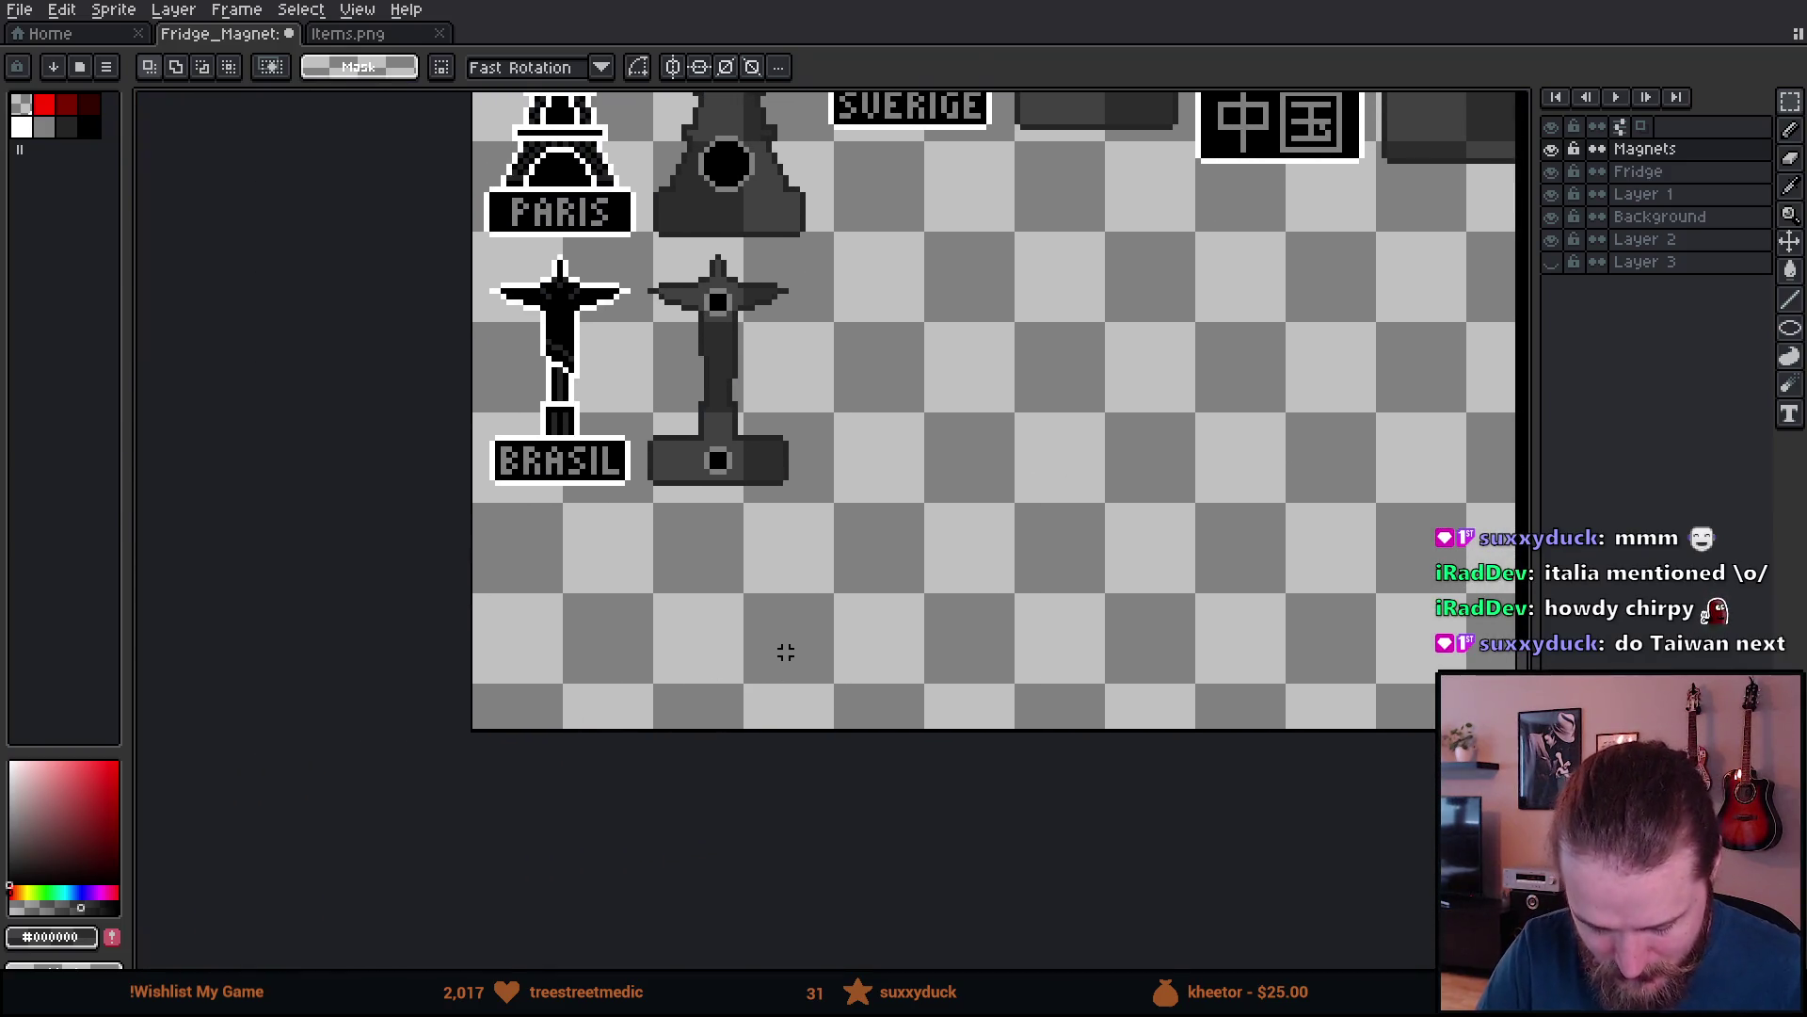
pyautogui.hotkey('ctrl', 'v')
pyautogui.moveTo(825, 514); pyautogui.dragTo(601, 650)
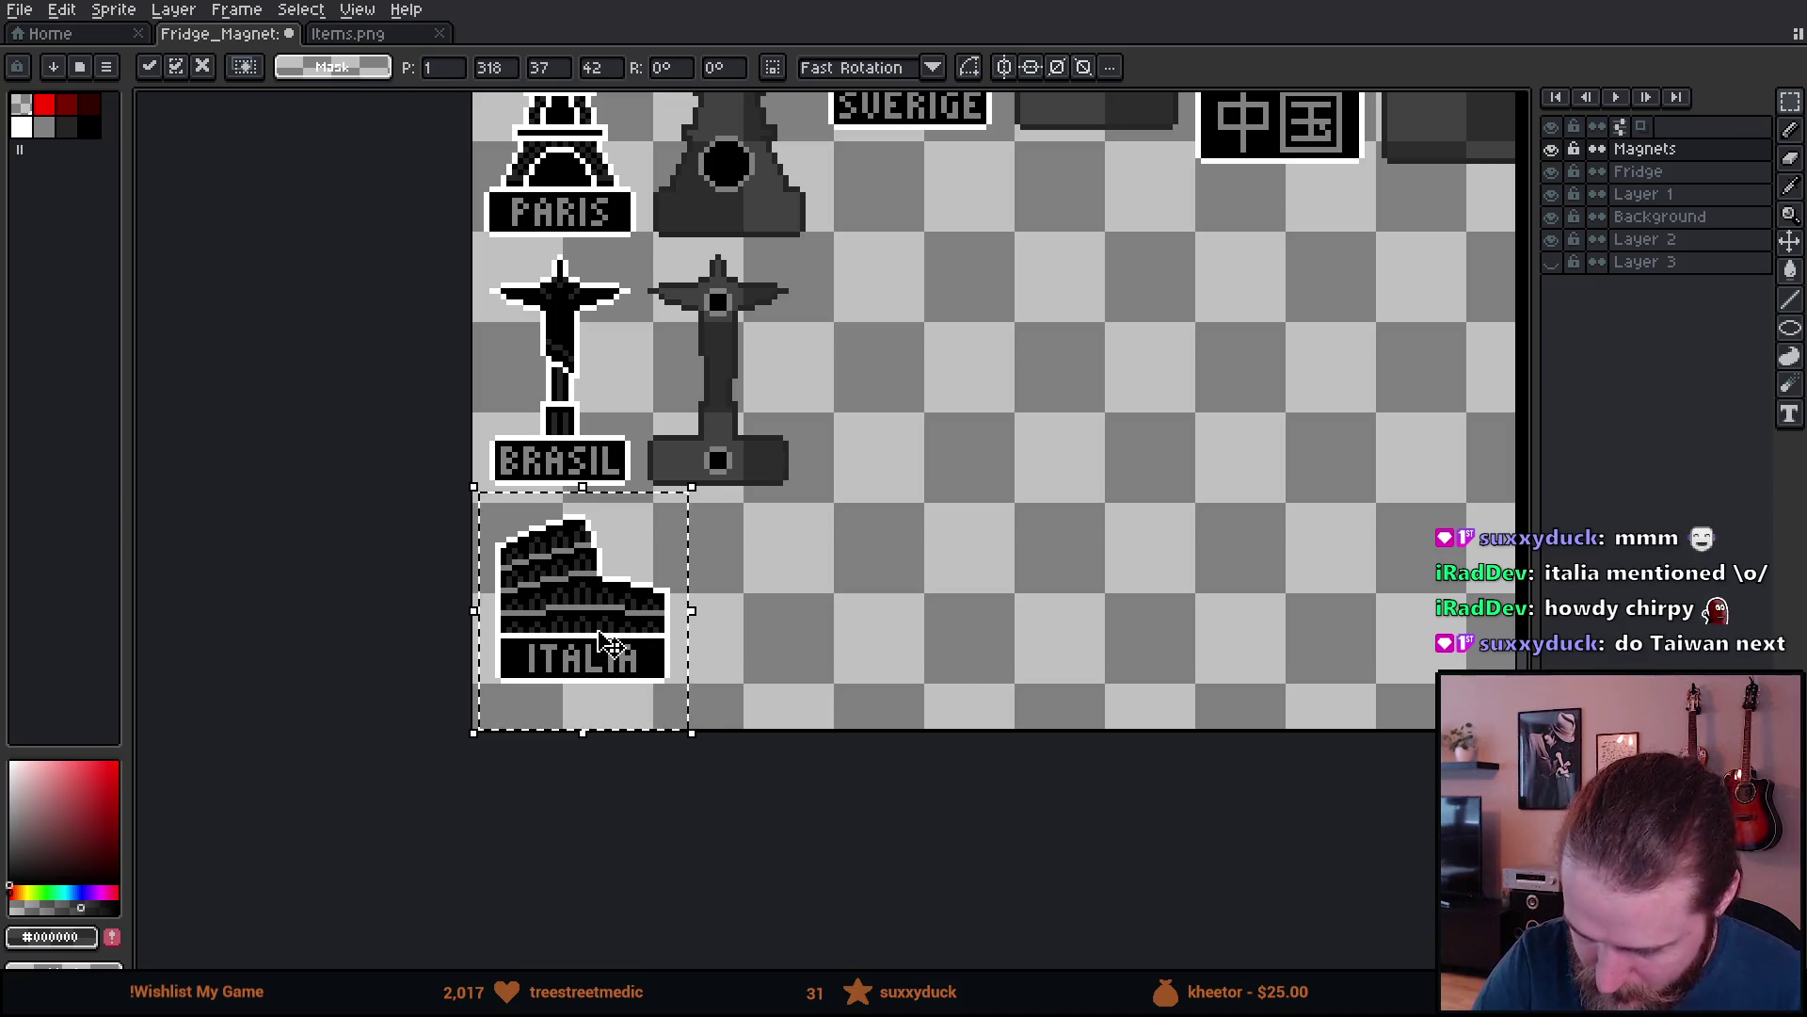
# - Move the ITALIA copy up beside the Sverige magnet and commit it
pyautogui.moveTo(968, 540); pyautogui.dragTo(735, 714)
pyautogui.moveTo(381, 802); pyautogui.dragTo(719, 436)
pyautogui.moveTo(914, 449); pyautogui.dragTo(871, 552)
pyautogui.moveTo(708, 612)
pyautogui.mouseDown()
pyautogui.moveTo(700, 591)
pyautogui.moveTo(879, 583)
pyautogui.mouseUp()
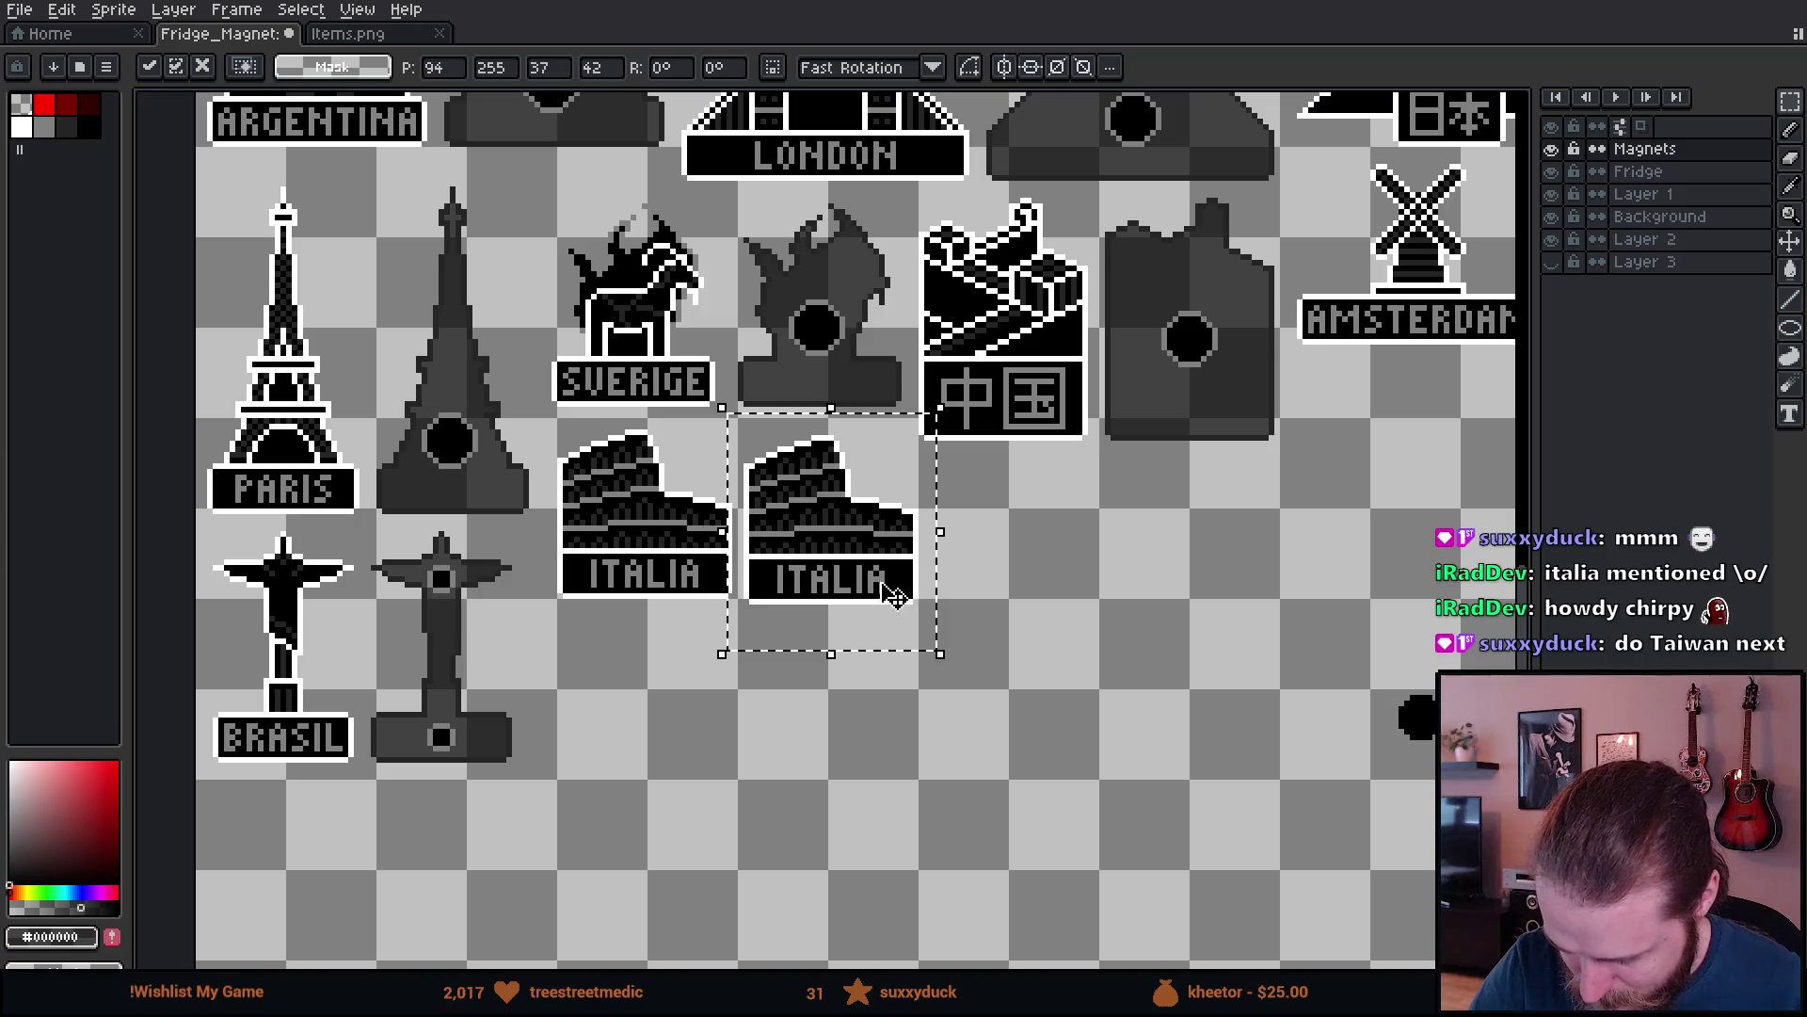
pyautogui.click(1017, 720)
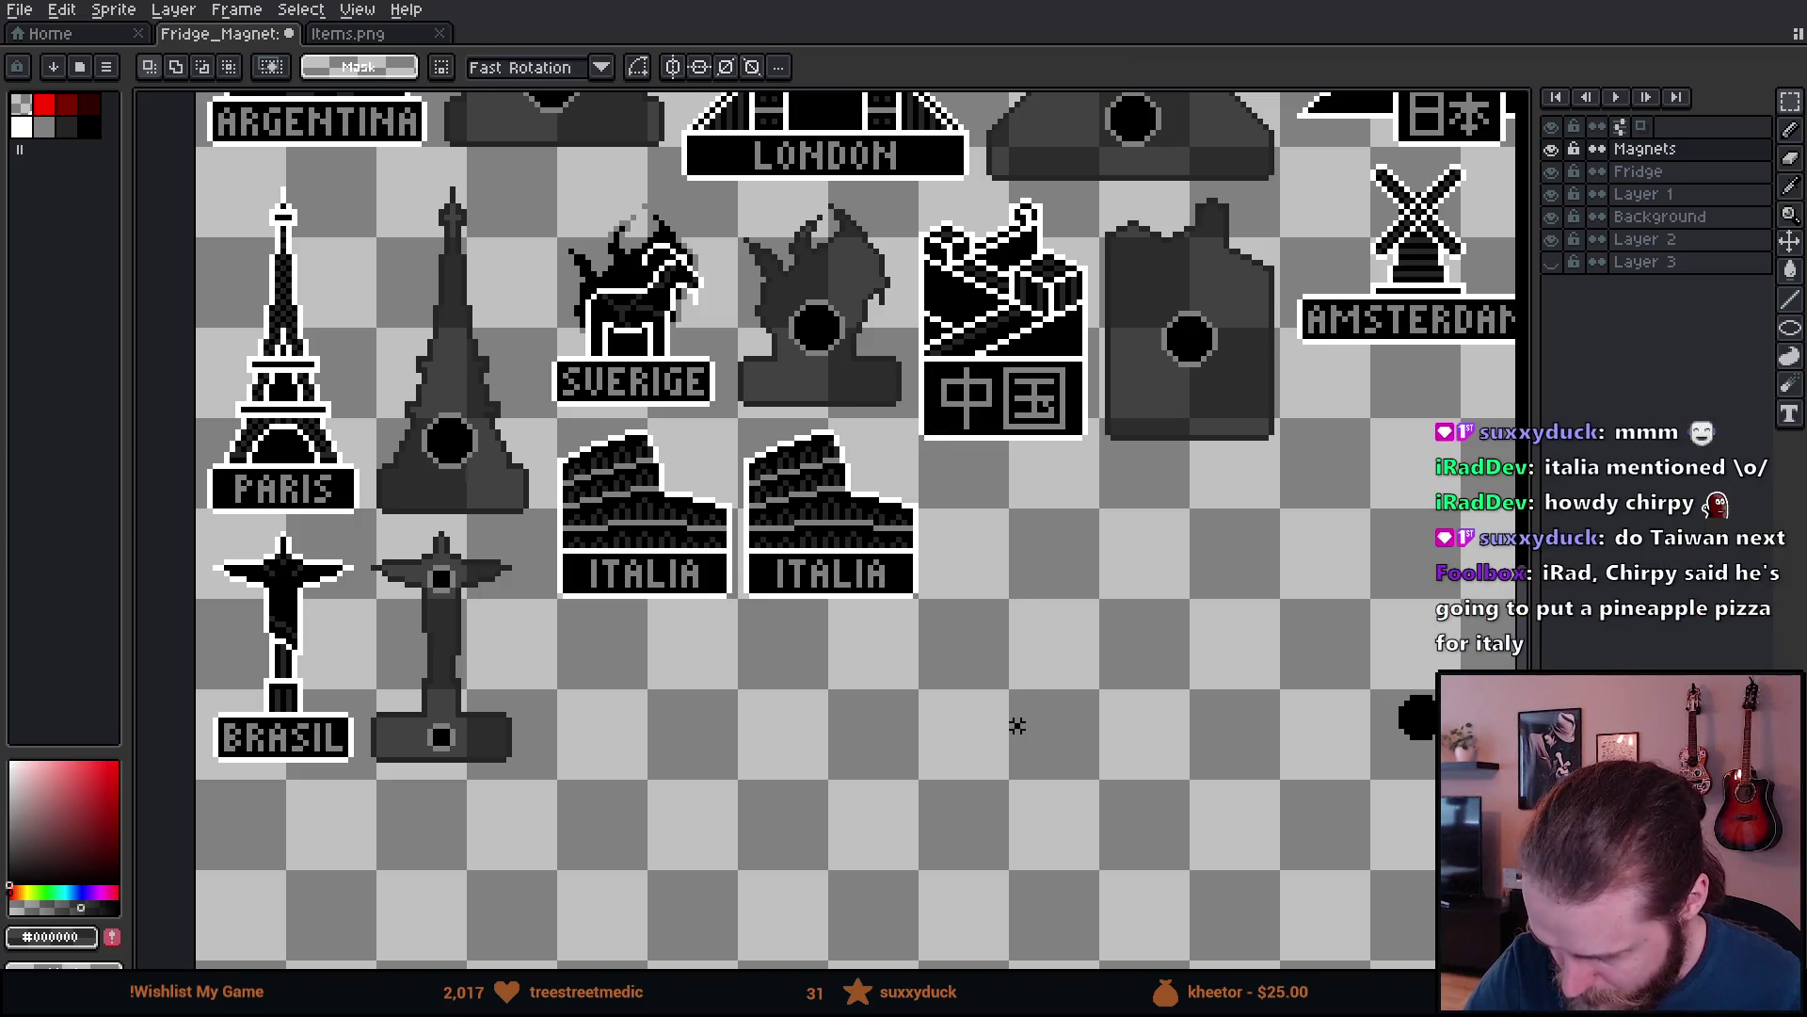
pyautogui.scroll(2, 946, 577)
pyautogui.moveTo(808, 602); pyautogui.dragTo(872, 757)
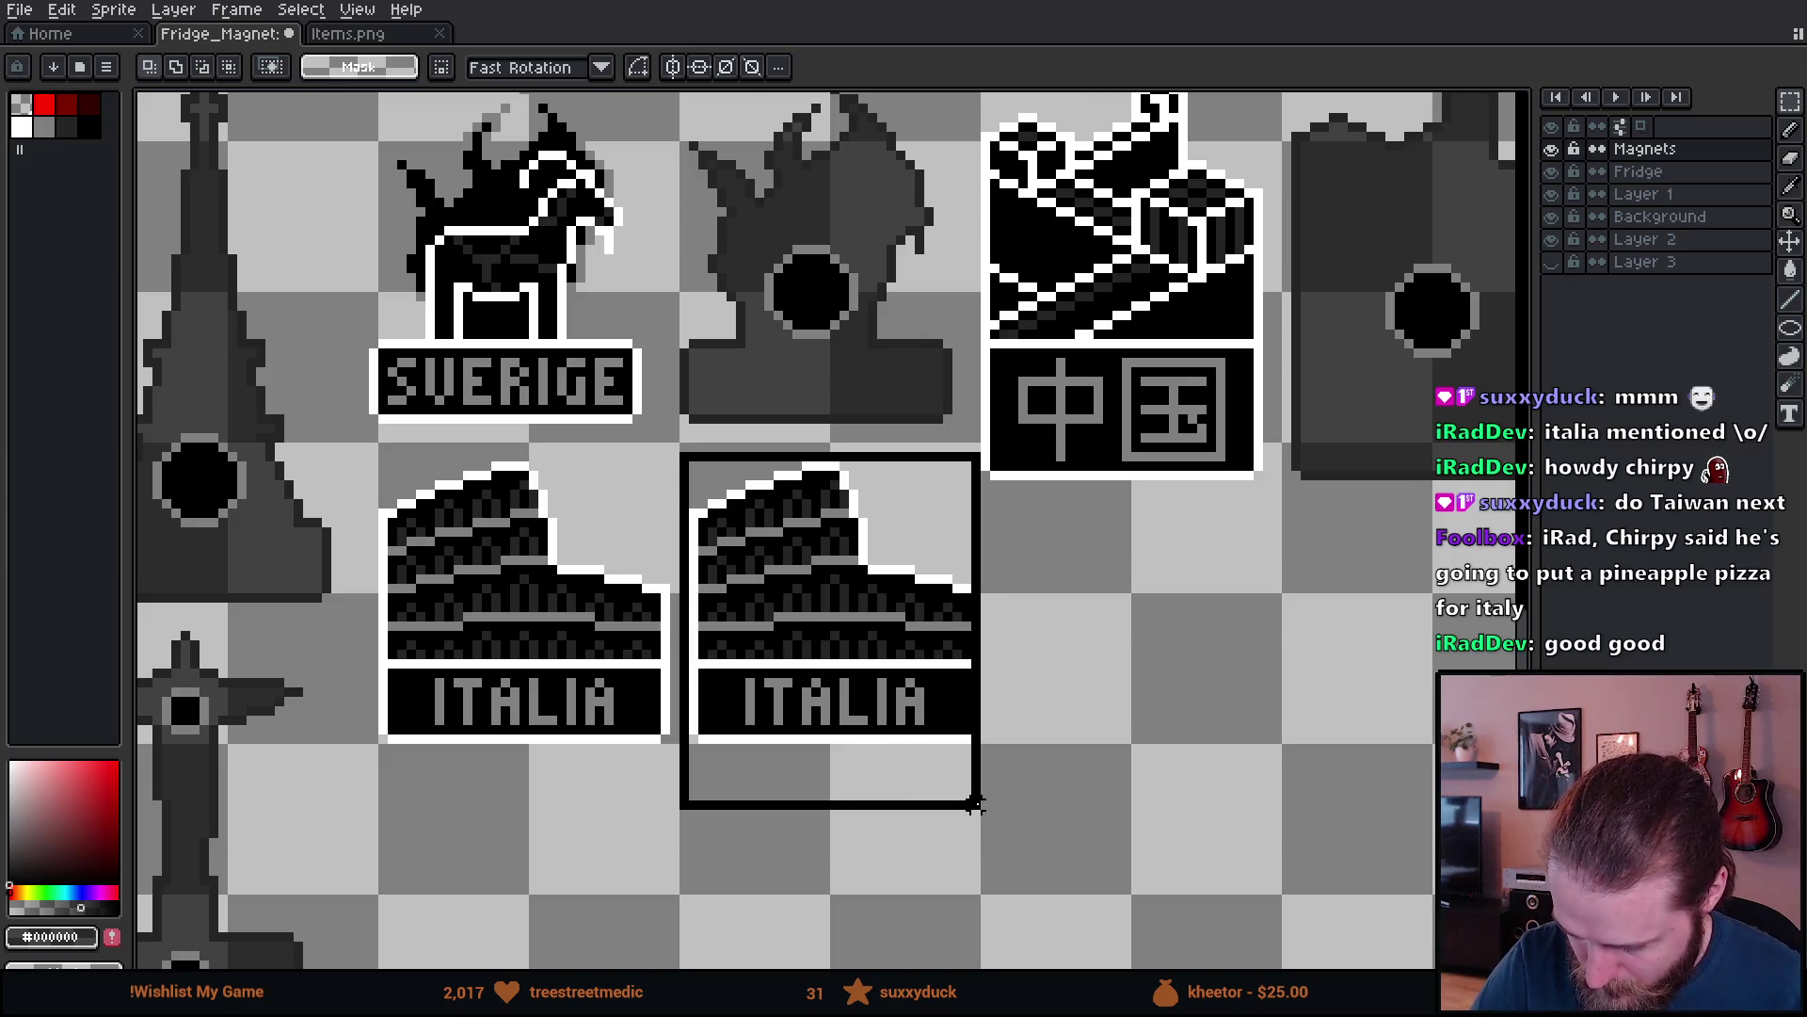
# - Clear the ITALIA copy's black pixels and bring in a black magnet hole from Sverige's silhouette
pyautogui.press('w')
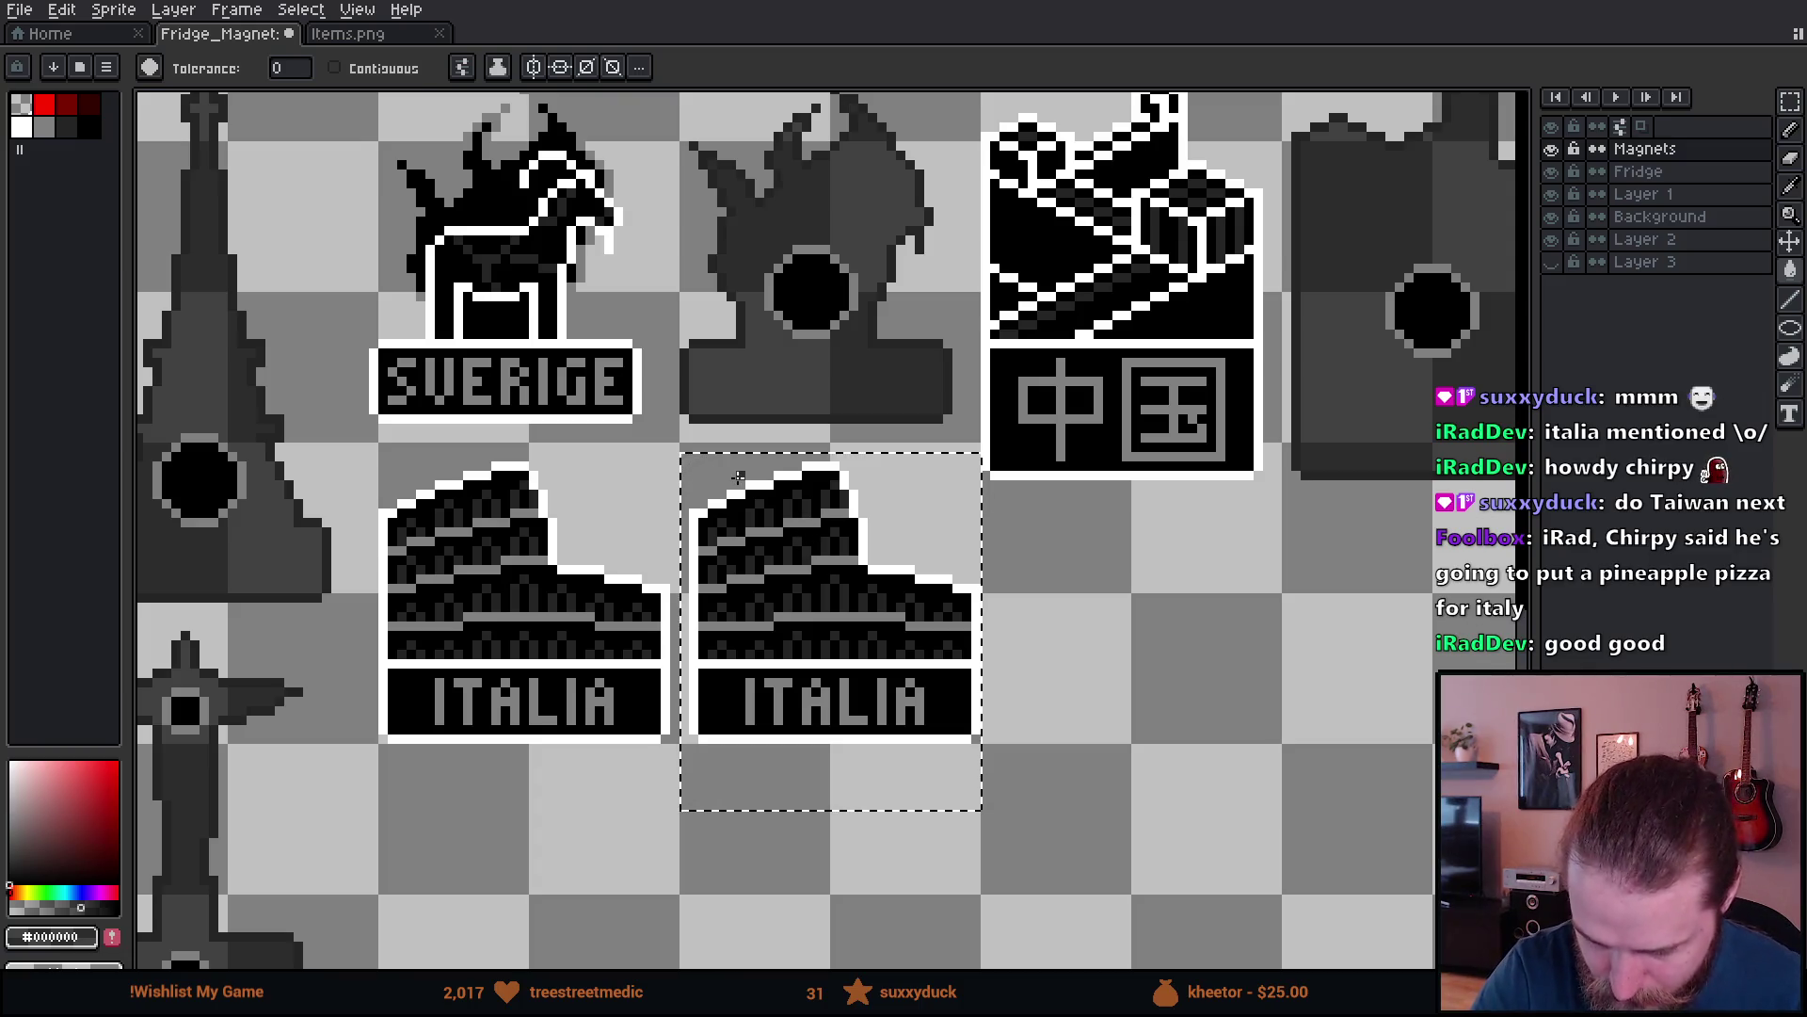
pyautogui.click(817, 542)
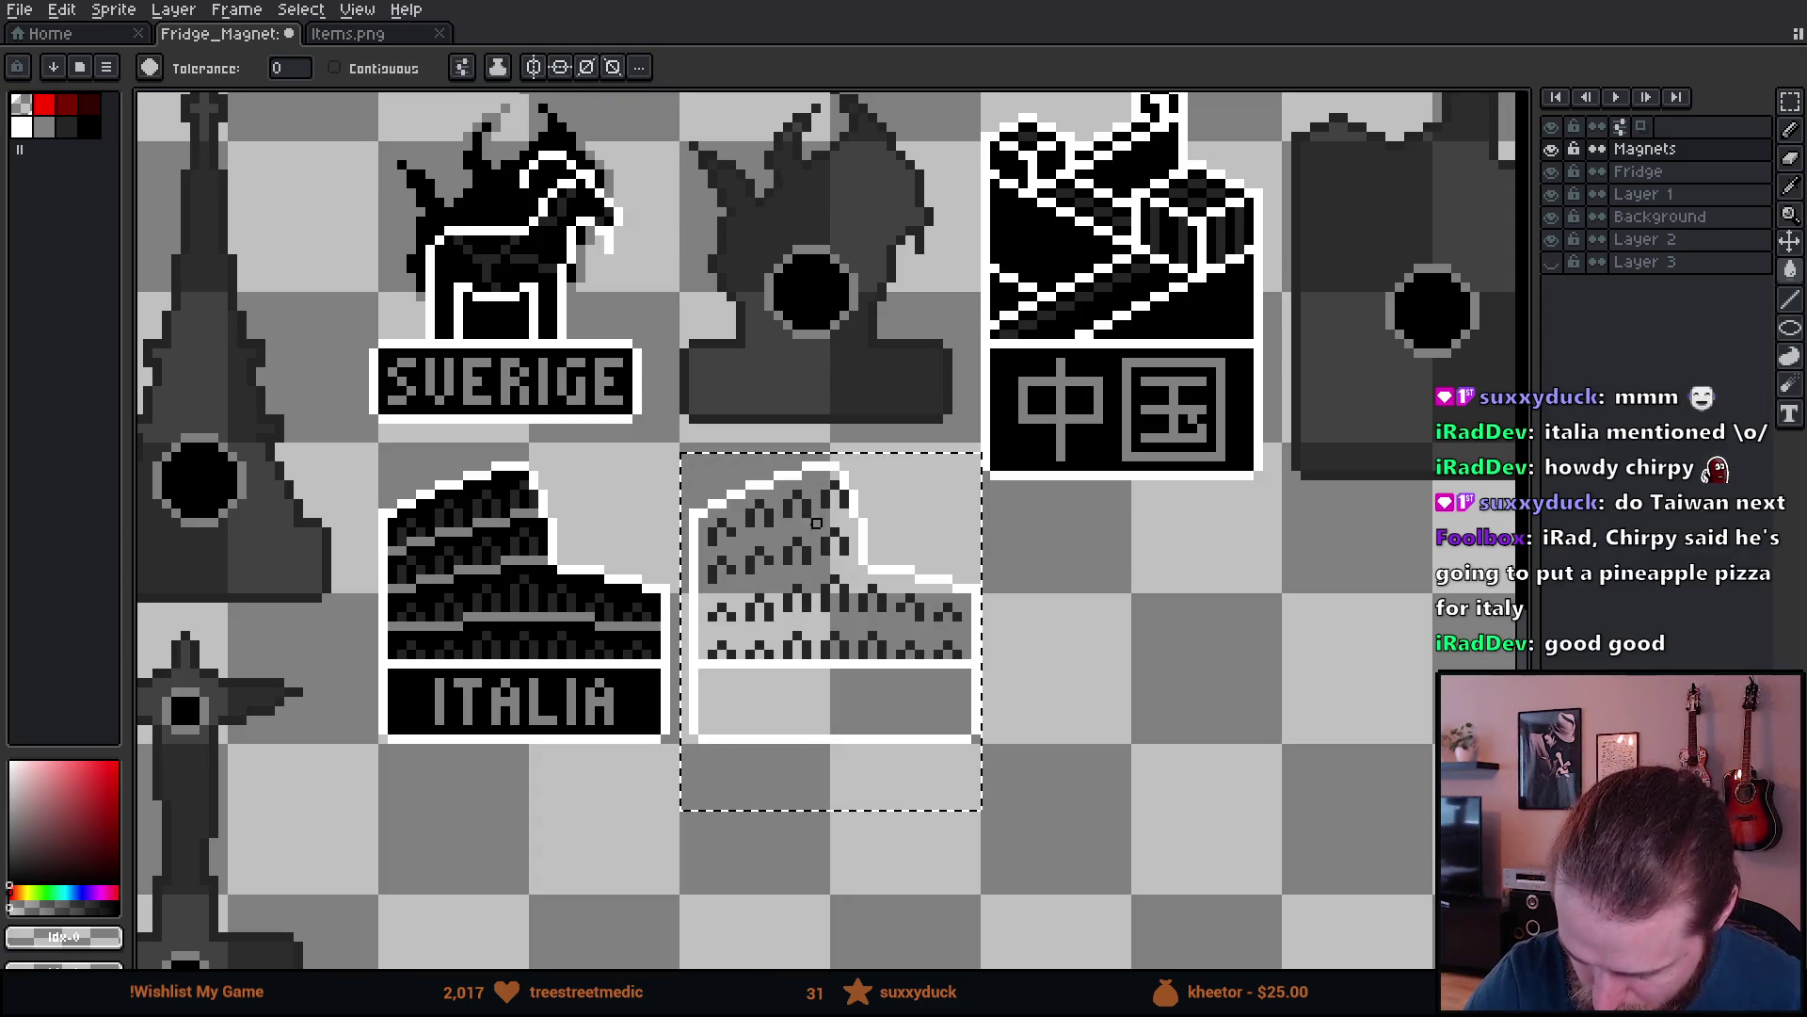
pyautogui.press('b')
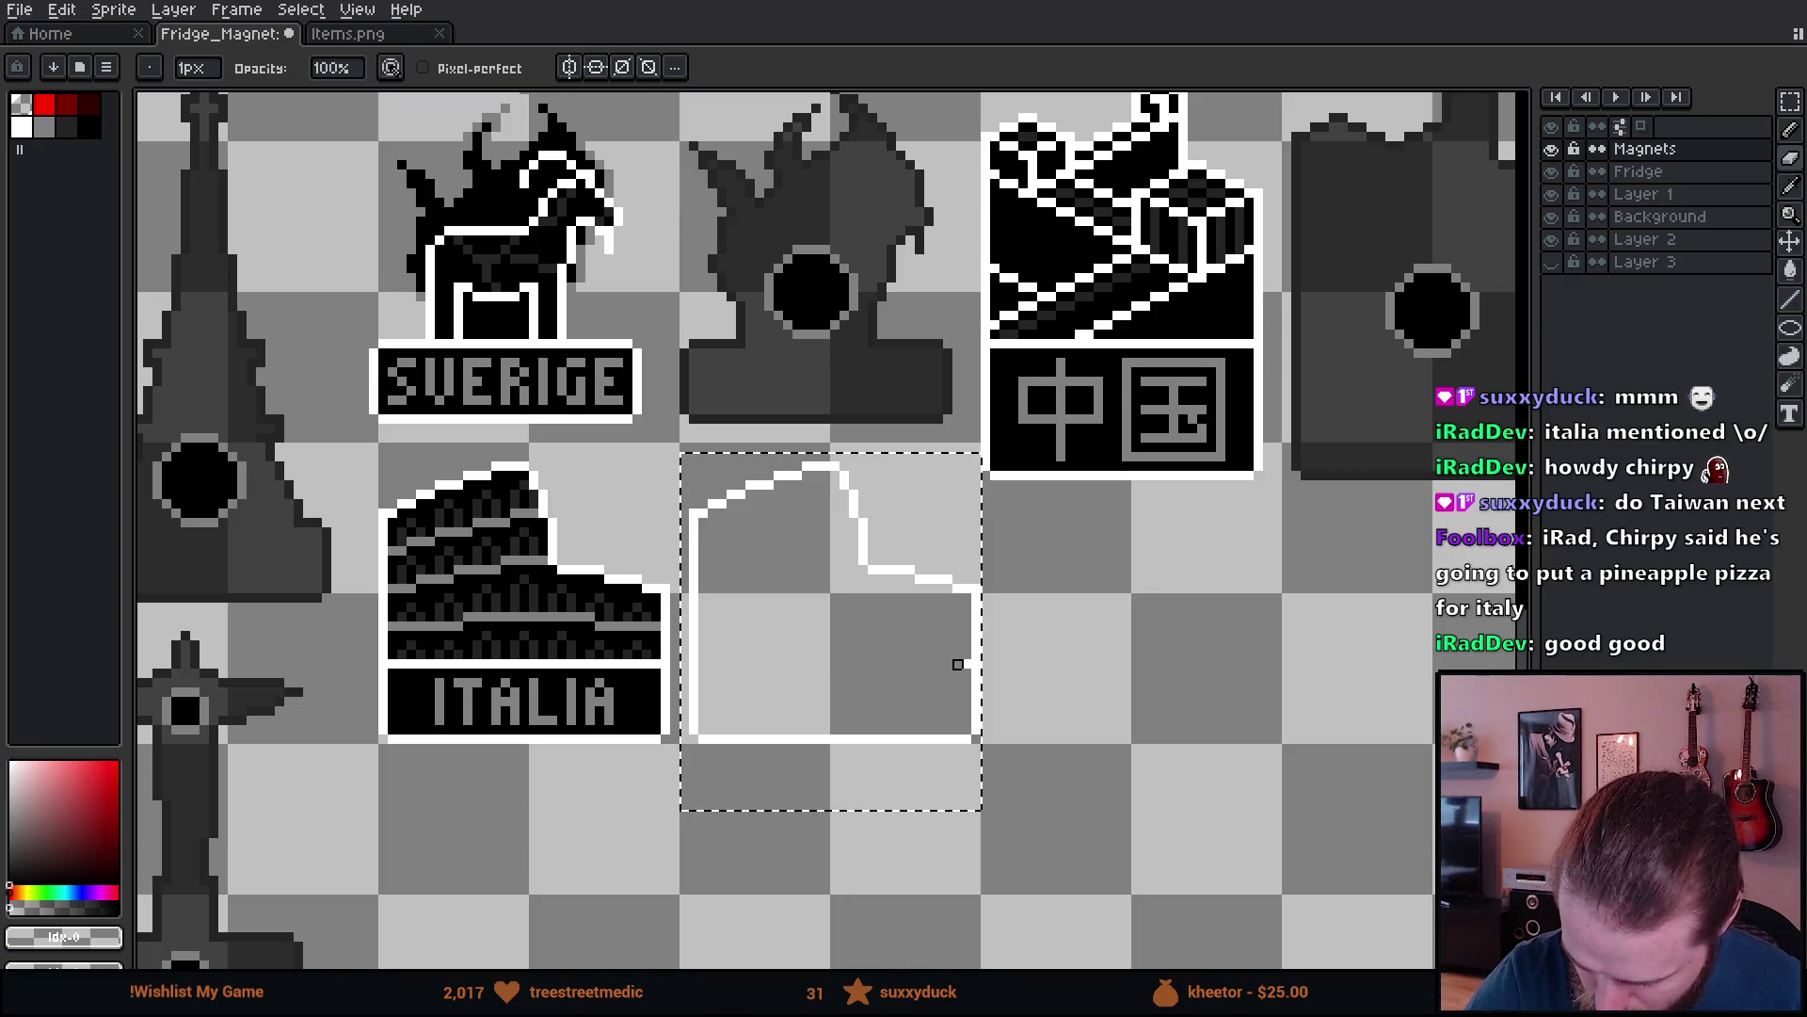
pyautogui.press('alt')
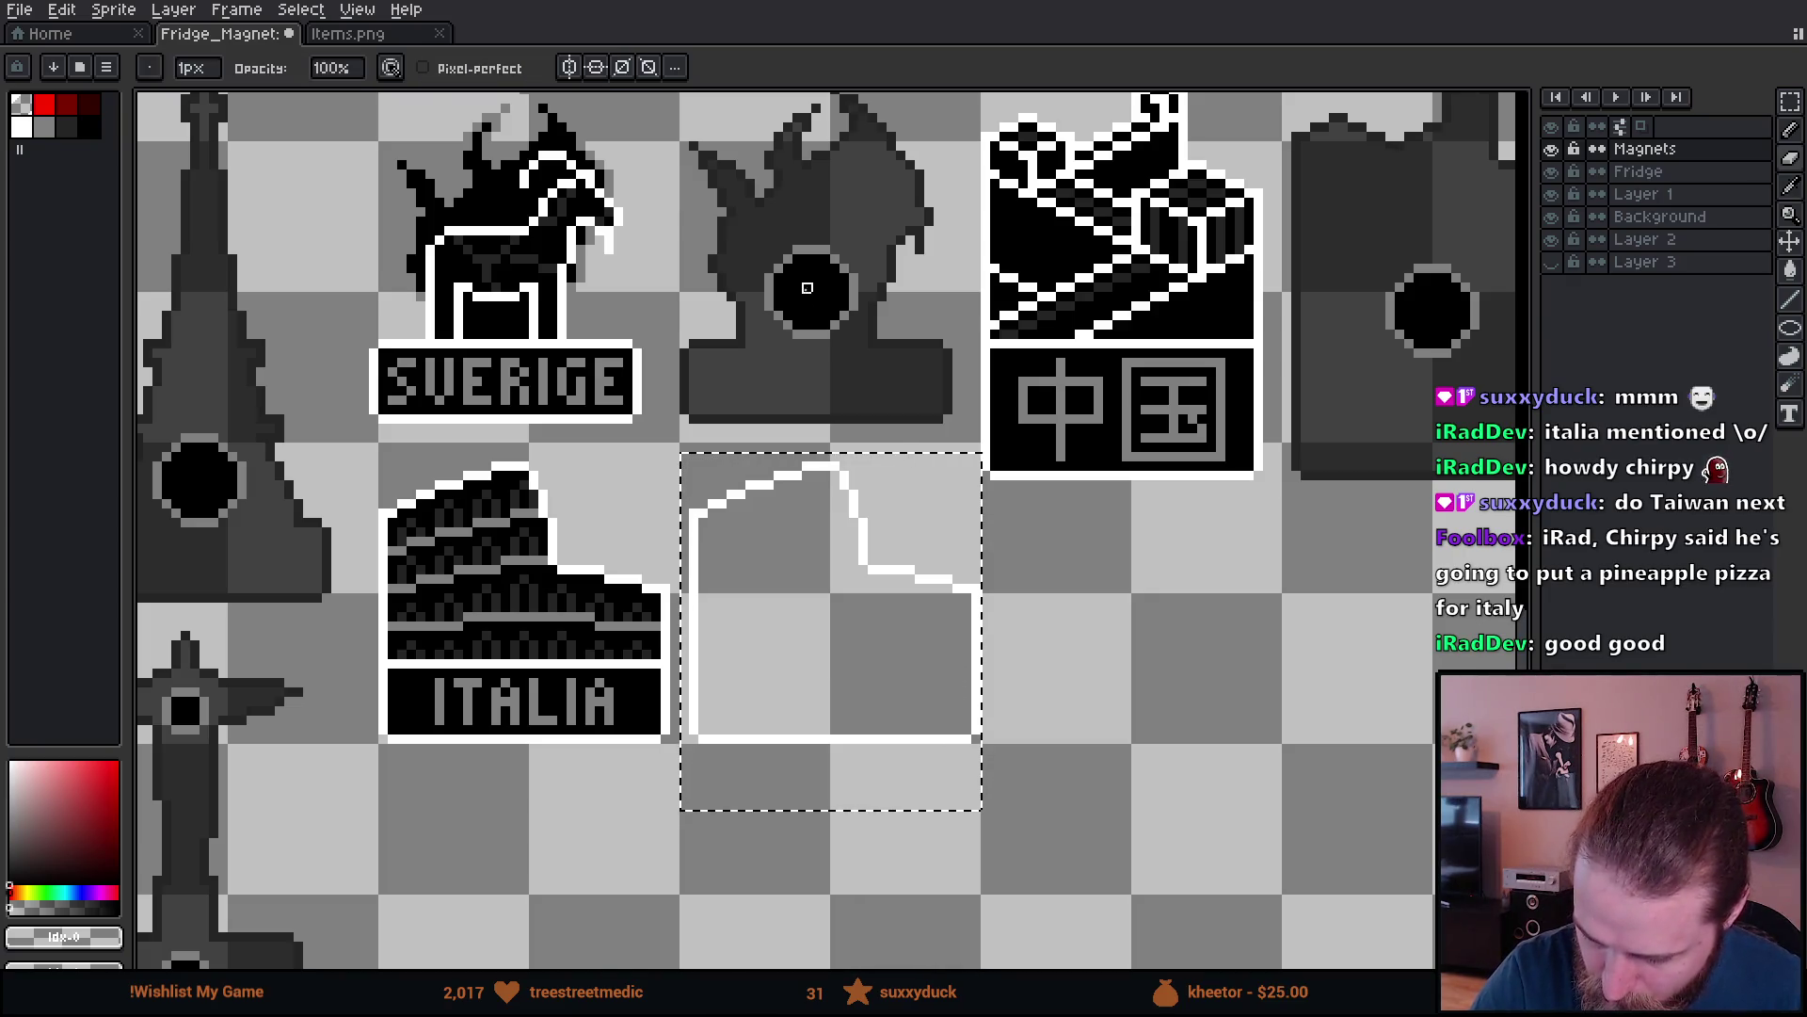
pyautogui.press('m')
pyautogui.moveTo(760, 231)
pyautogui.mouseDown()
pyautogui.moveTo(863, 351)
pyautogui.moveTo(850, 323)
pyautogui.moveTo(825, 567)
pyautogui.moveTo(860, 662)
pyautogui.mouseUp()
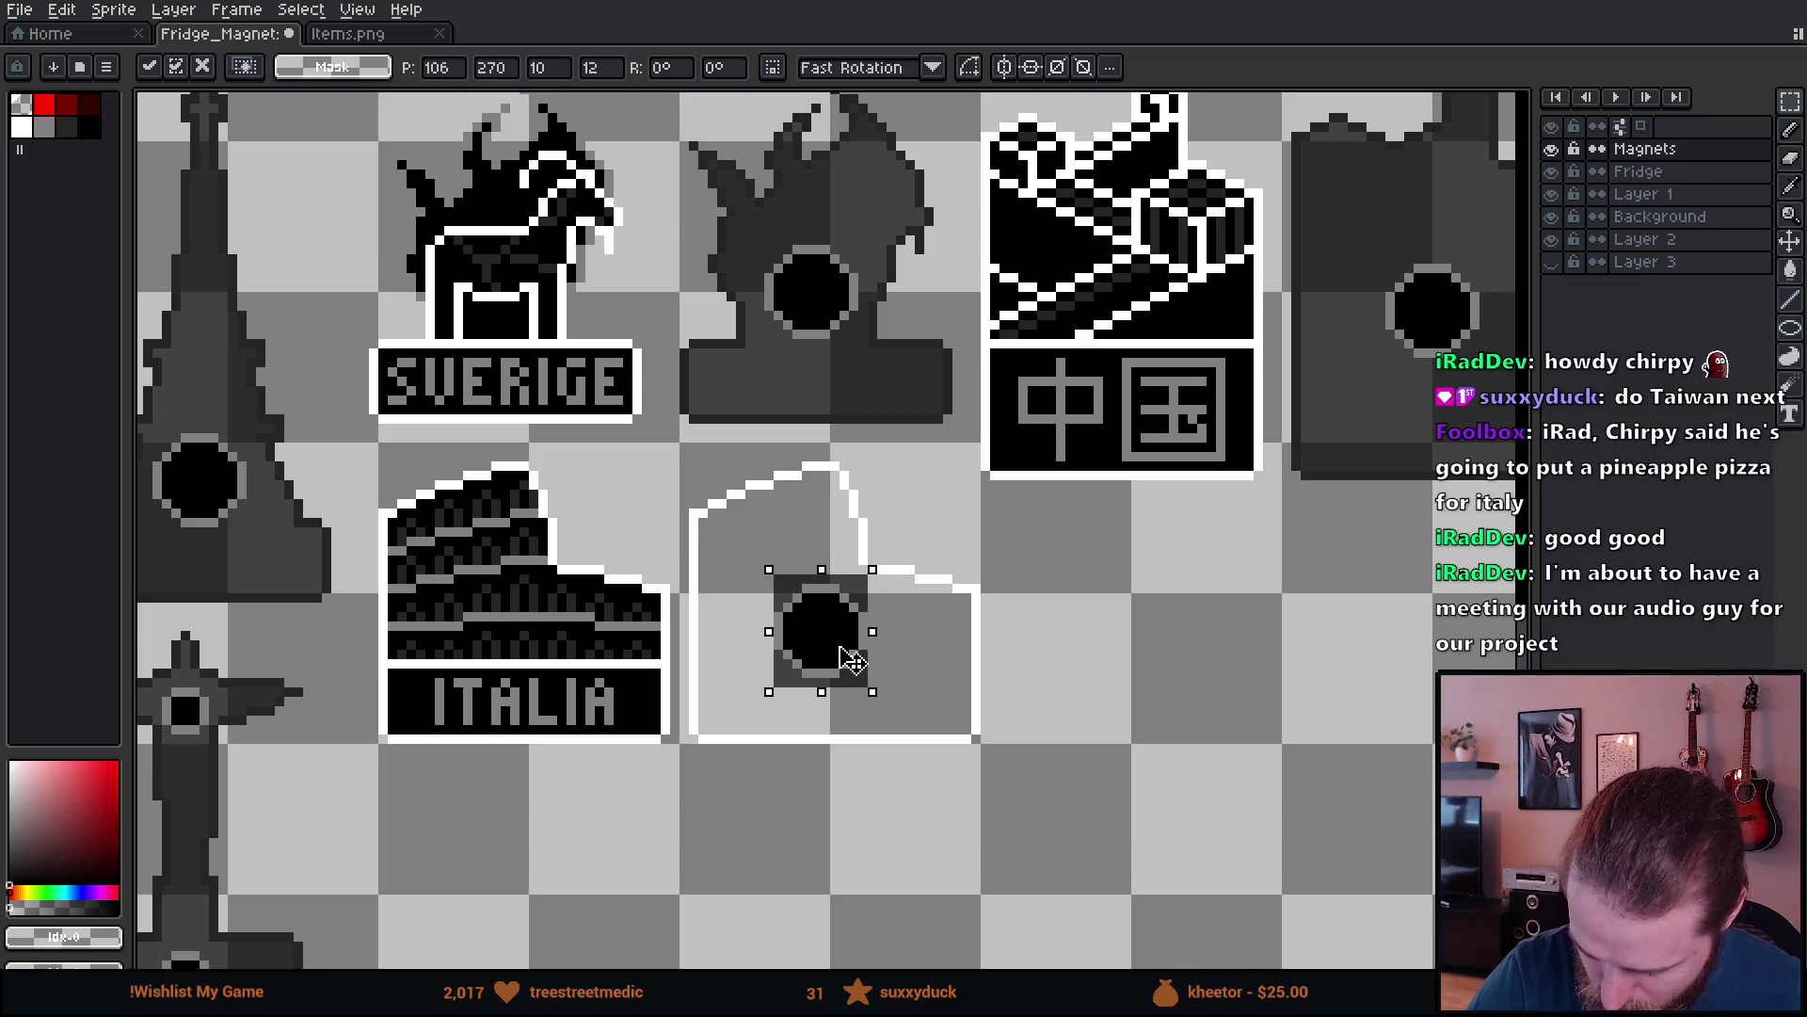
pyautogui.press('Up')
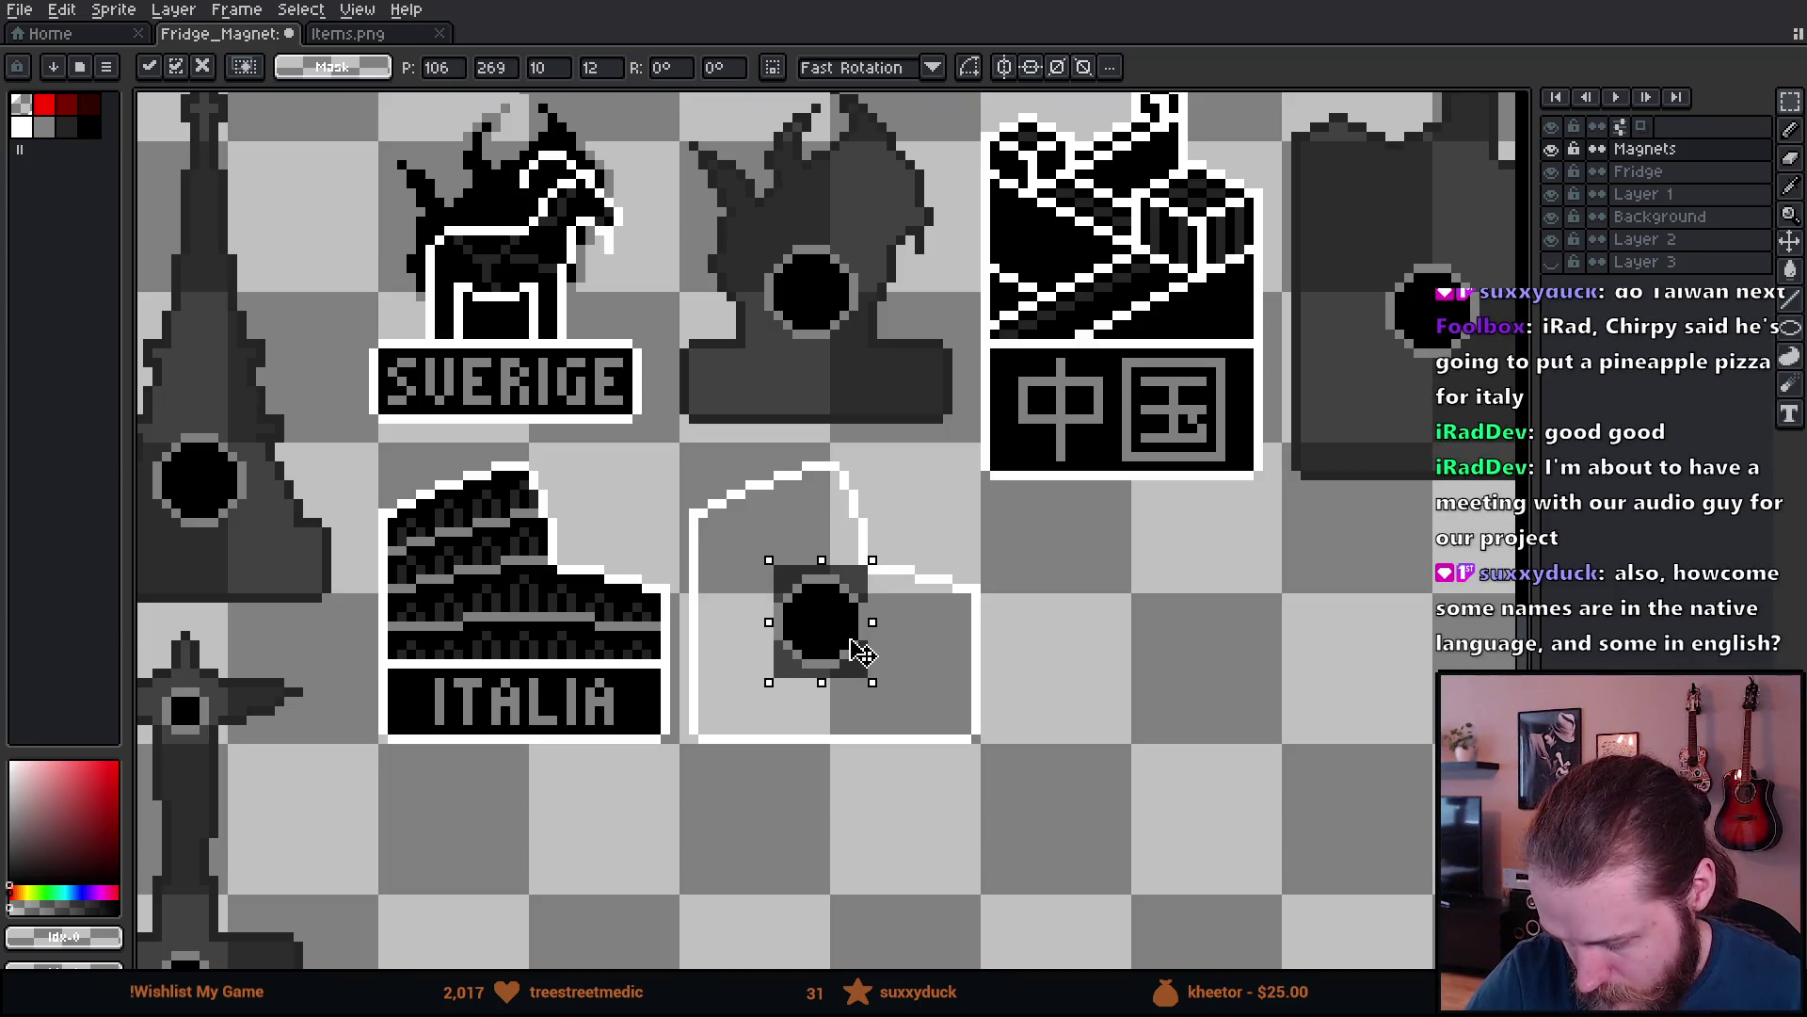
pyautogui.click(919, 681)
# - Fill the ITALIA silhouette's interior and outline with dark gray #242424, then deselect
pyautogui.press('g')
pyautogui.click(919, 681)
pyautogui.press('m')
pyautogui.moveTo(682, 461); pyautogui.dragTo(982, 836)
pyautogui.press('w')
pyautogui.keyDown('alt'); pyautogui.click(933, 381); pyautogui.keyUp('alt')
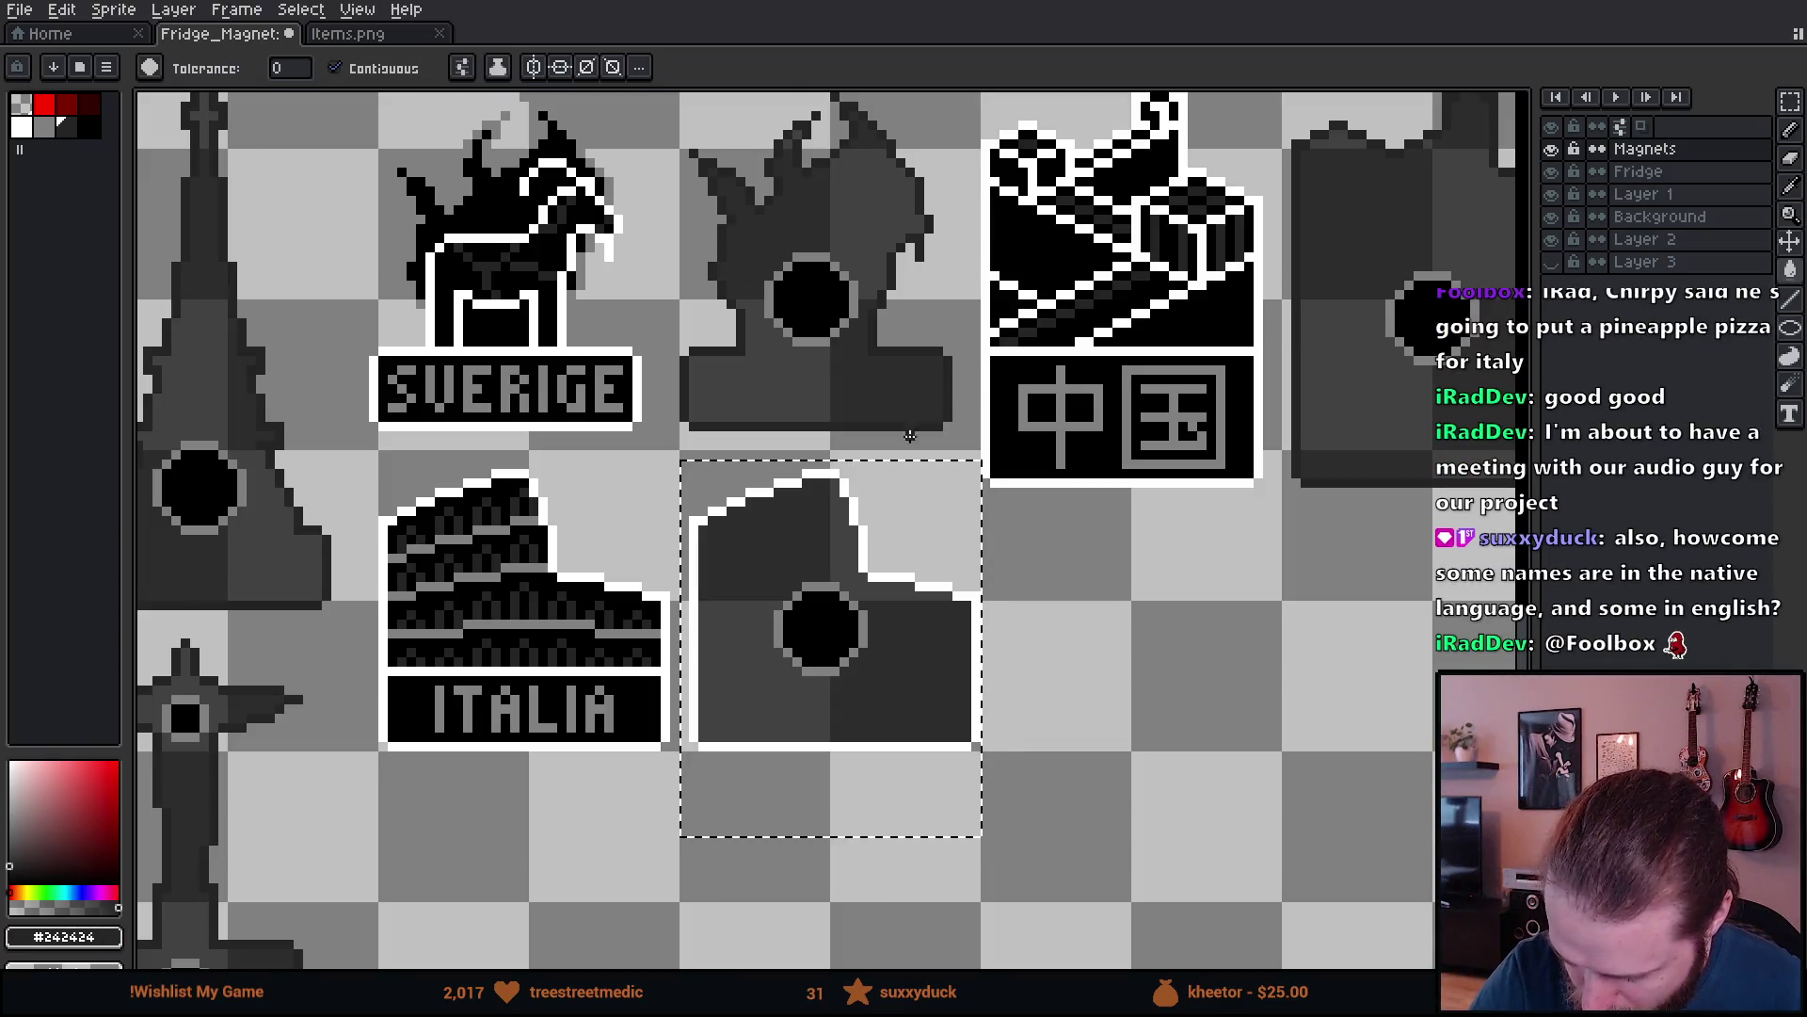
pyautogui.click(335, 68)
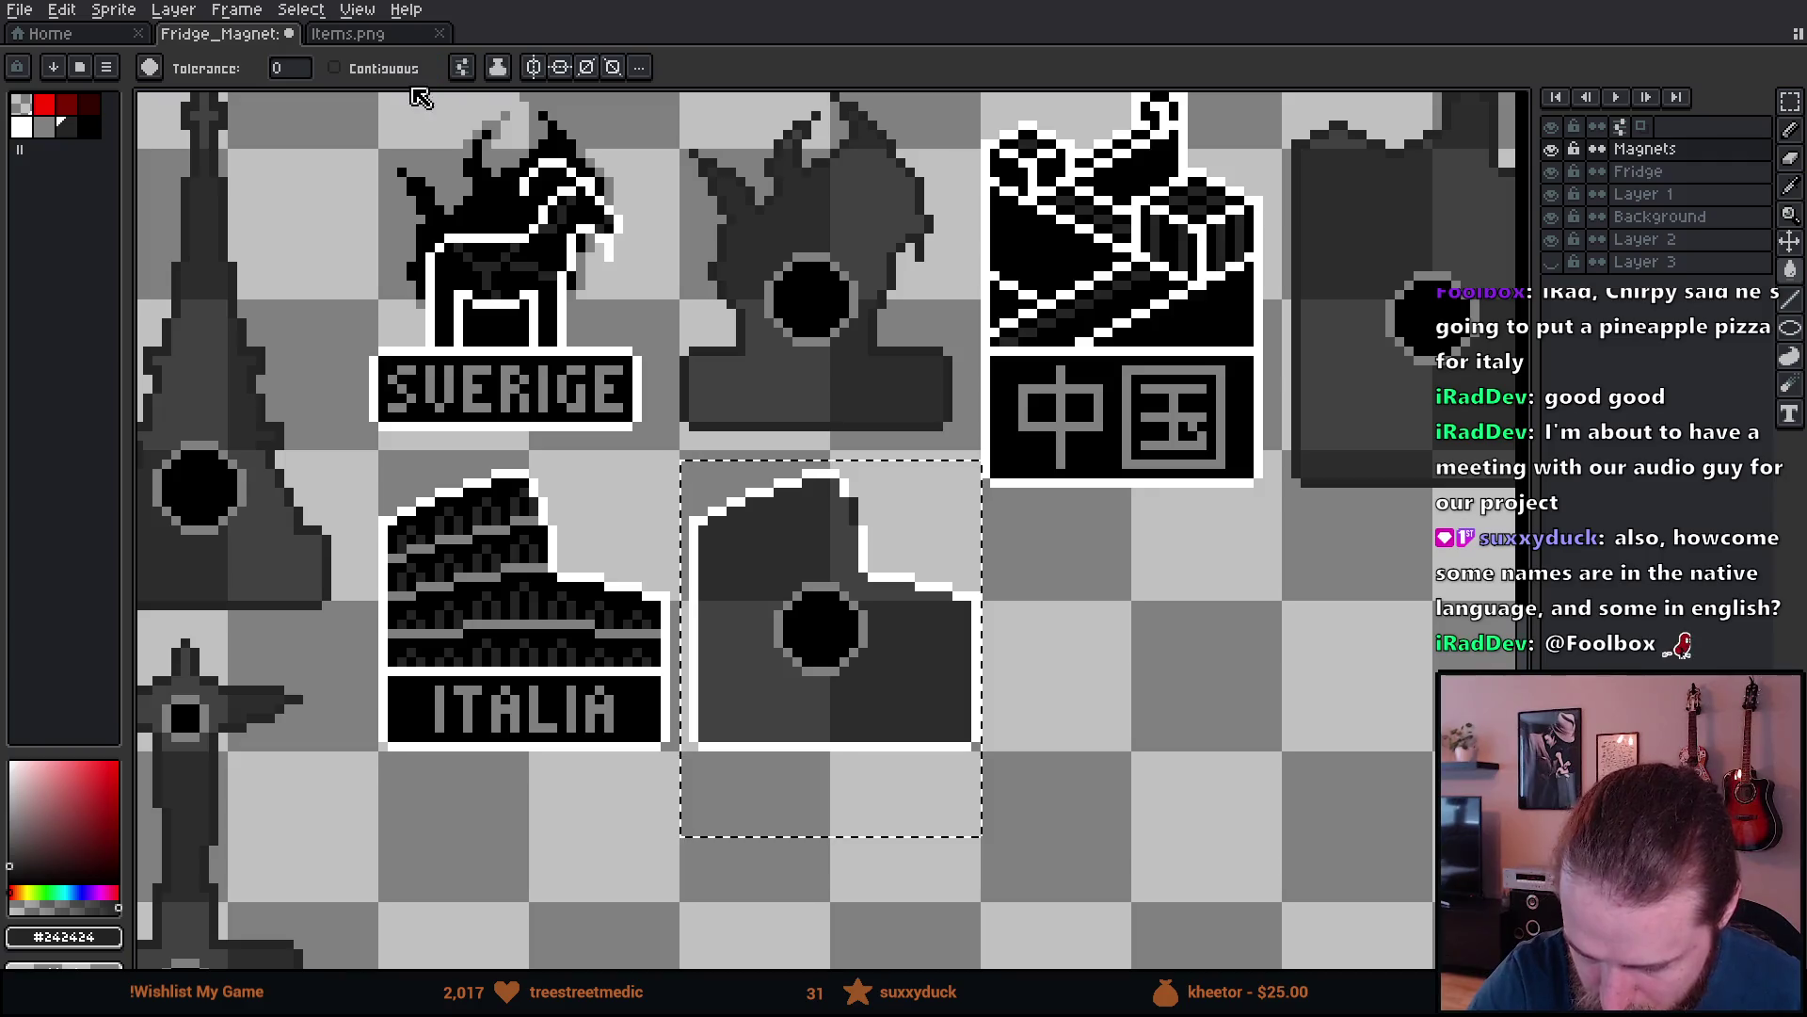
pyautogui.click(861, 528)
pyautogui.press('m')
pyautogui.hotkey('ctrl', 'd')
pyautogui.scroll(-1, 1069, 745)
pyautogui.scroll(-2, 1083, 772)
pyautogui.moveTo(1245, 808)
pyautogui.mouseDown()
pyautogui.moveTo(1025, 838)
pyautogui.moveTo(932, 812)
pyautogui.moveTo(940, 796)
pyautogui.mouseUp()
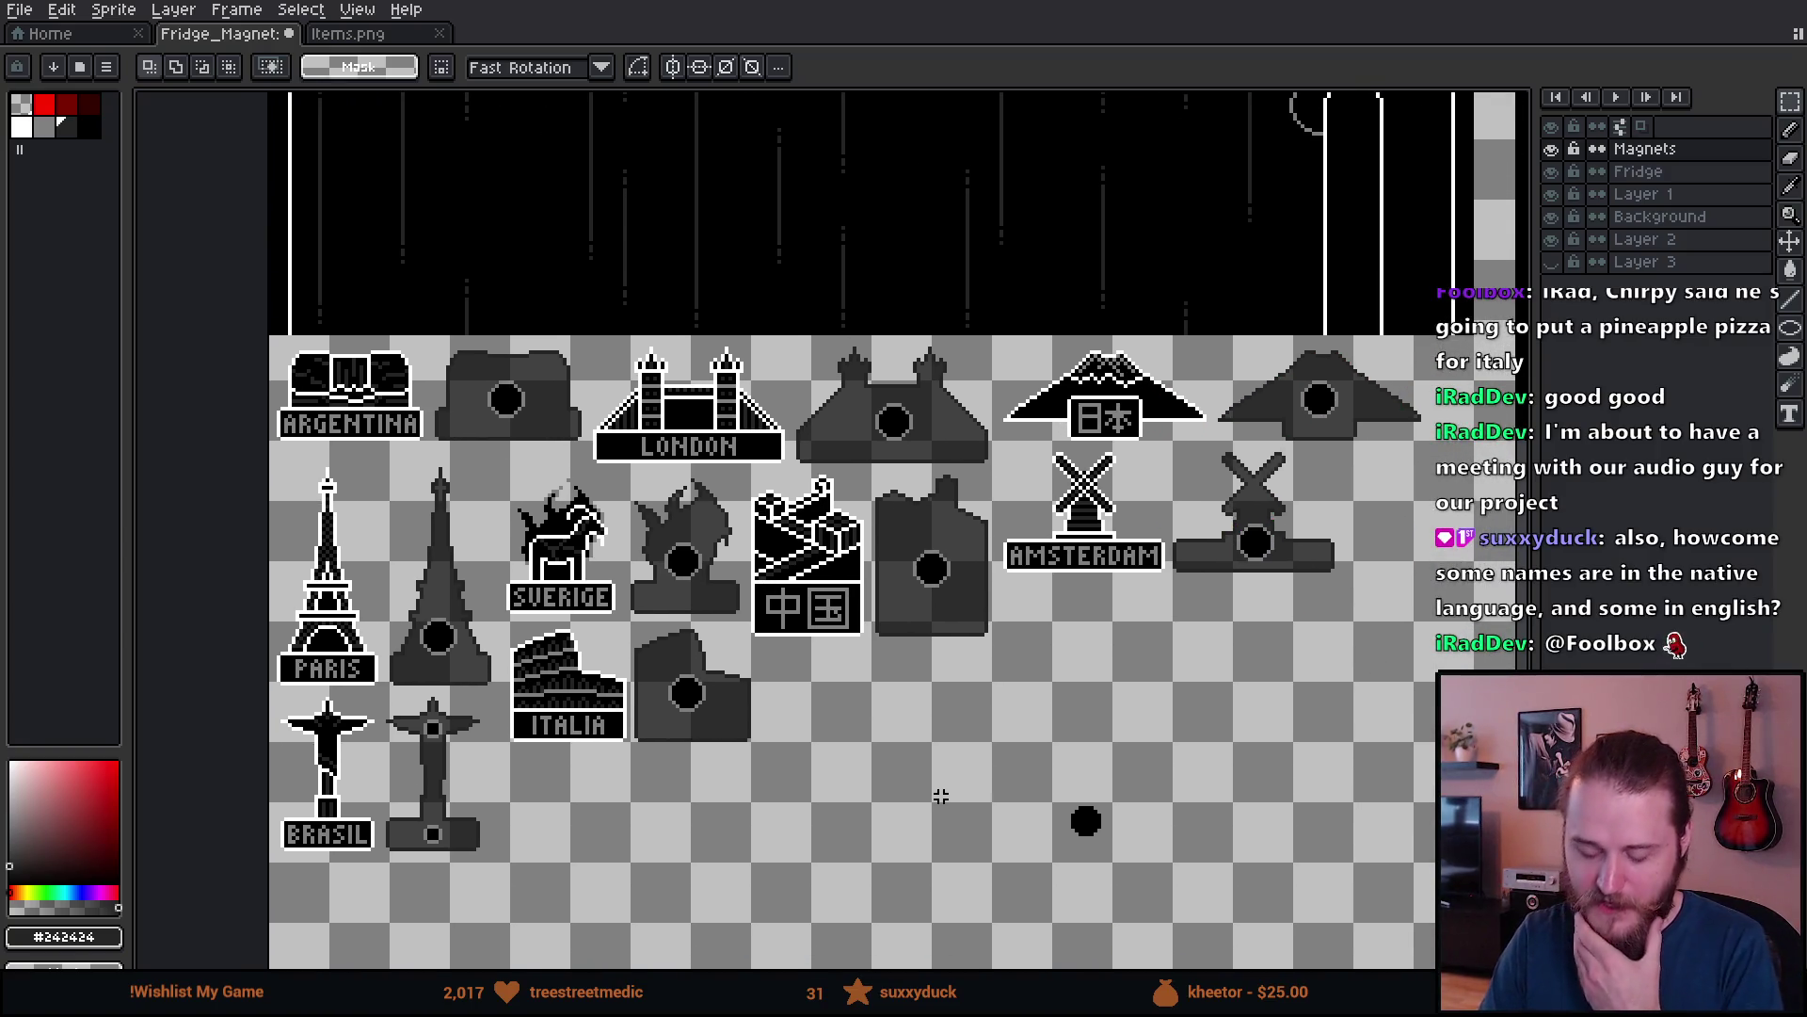
pyautogui.moveTo(1299, 759)
pyautogui.mouseDown()
pyautogui.moveTo(1145, 590)
pyautogui.moveTo(1077, 665)
pyautogui.moveTo(1201, 618)
pyautogui.moveTo(1314, 609)
pyautogui.mouseUp()
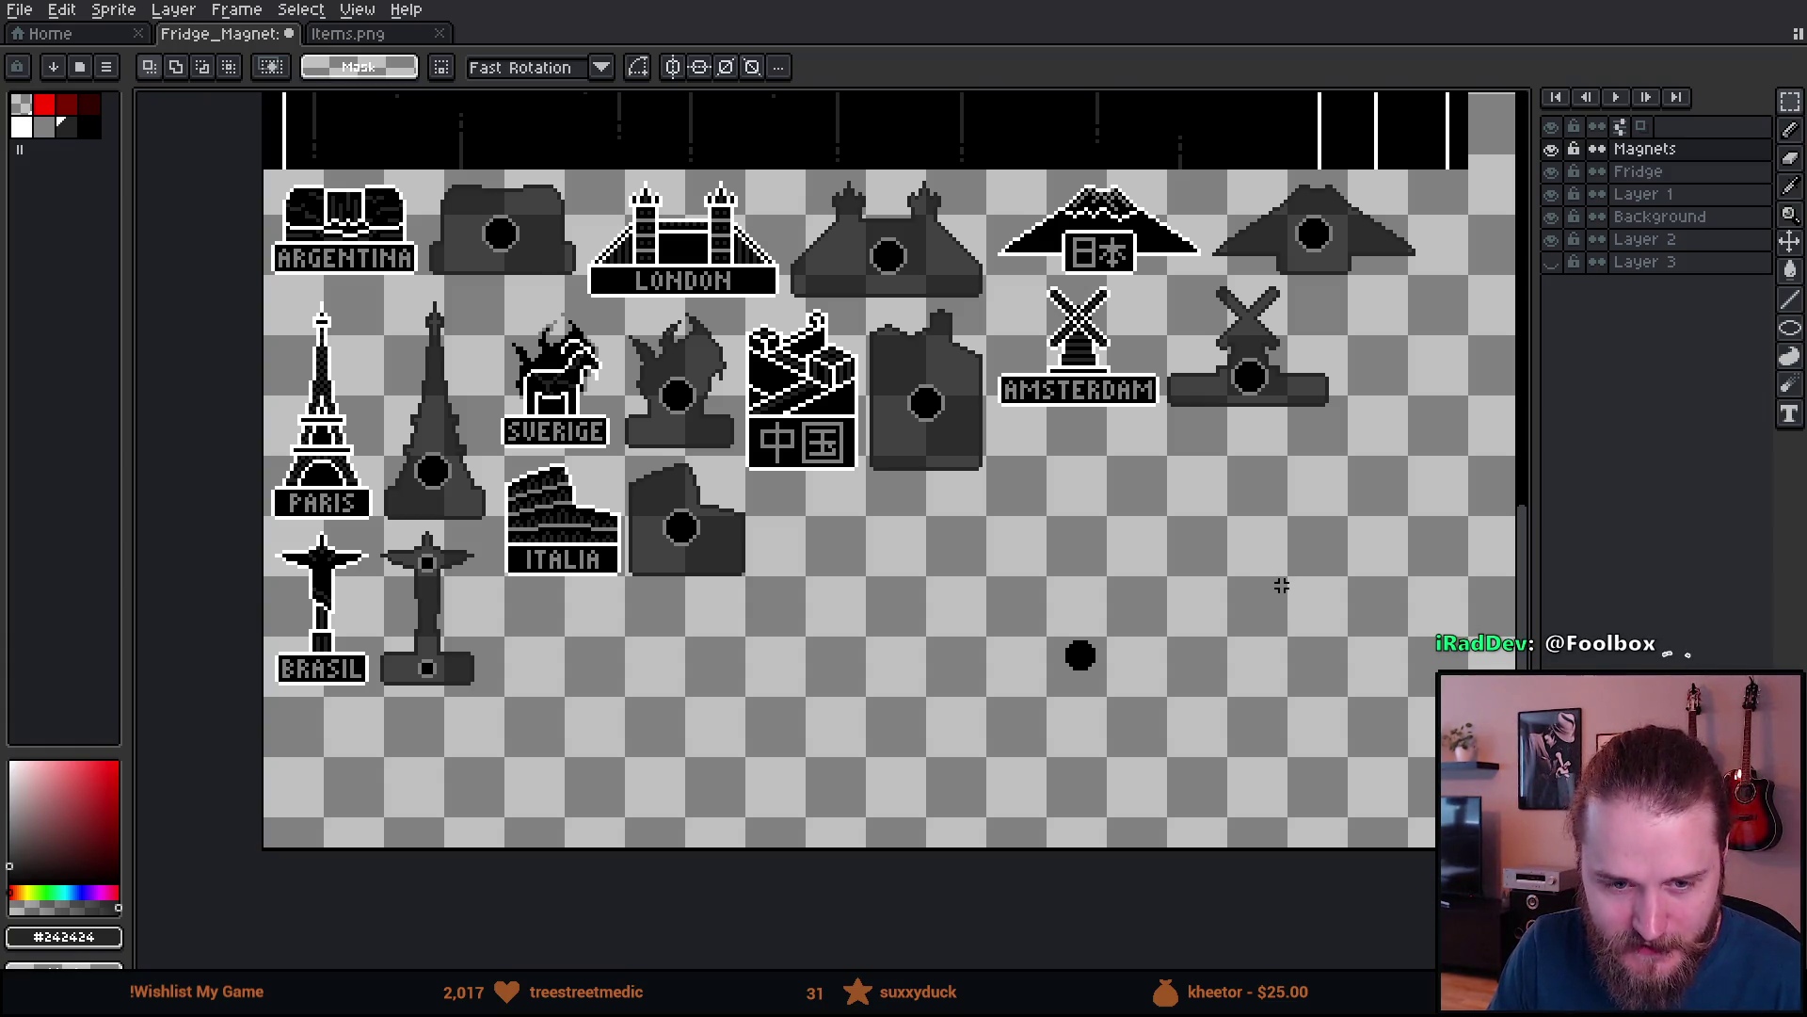
pyautogui.moveTo(1291, 569)
pyautogui.mouseDown()
pyautogui.moveTo(787, 691)
pyautogui.moveTo(456, 650)
pyautogui.mouseUp()
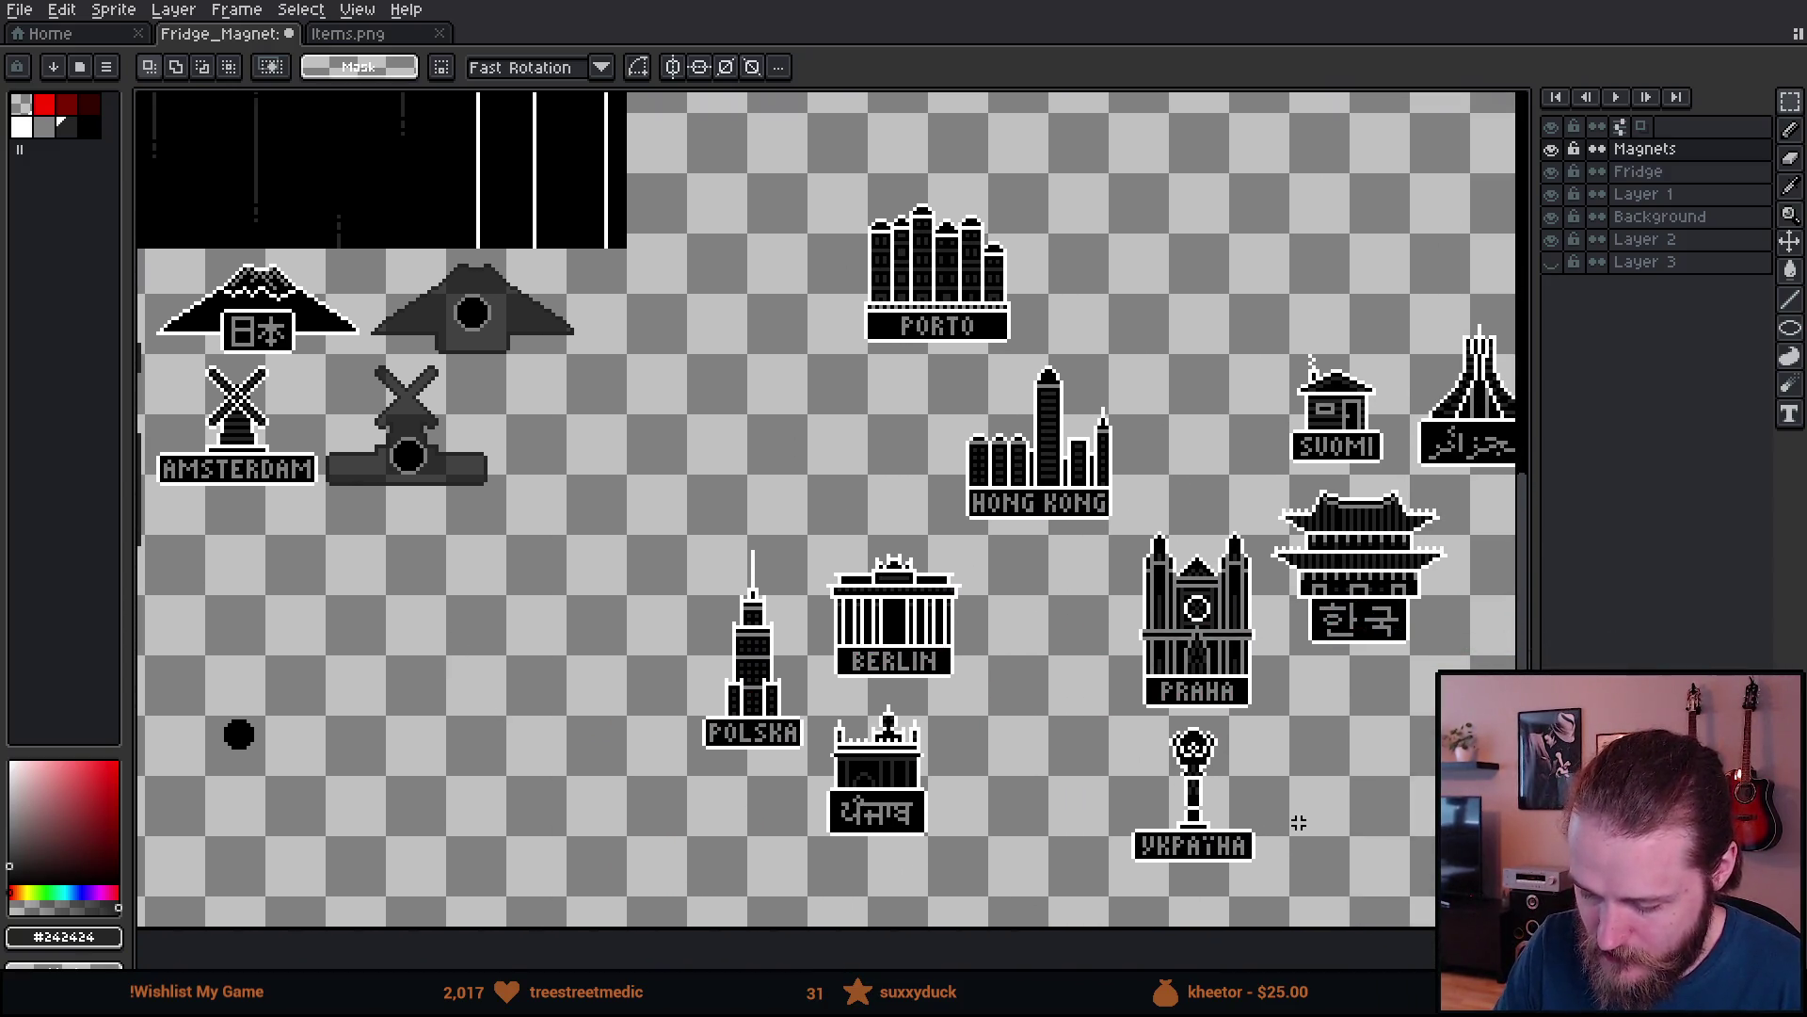
pyautogui.moveTo(1336, 838)
pyautogui.mouseDown()
pyautogui.moveTo(1171, 849)
pyautogui.moveTo(1314, 789)
pyautogui.mouseUp()
pyautogui.moveTo(513, 763)
pyautogui.mouseDown()
pyautogui.moveTo(1299, 778)
pyautogui.moveTo(1311, 805)
pyautogui.mouseUp()
pyautogui.moveTo(921, 842); pyautogui.dragTo(972, 787)
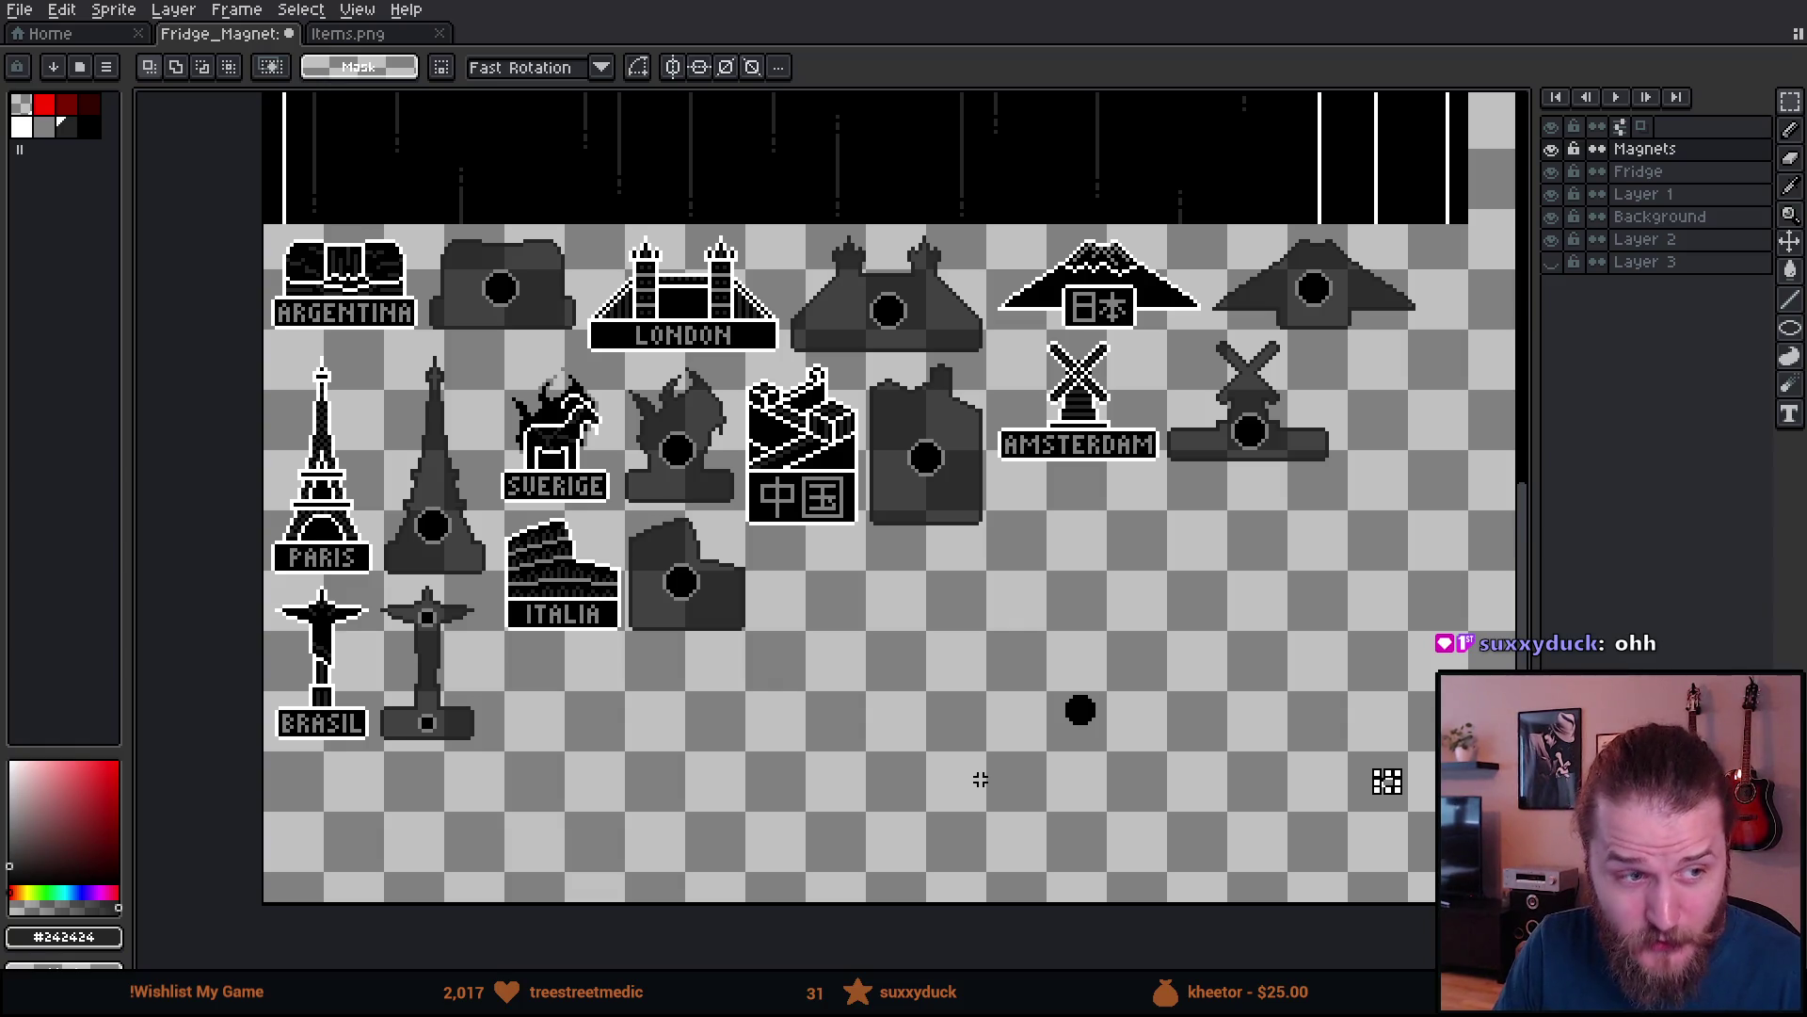
pyautogui.moveTo(1270, 598); pyautogui.dragTo(821, 712)
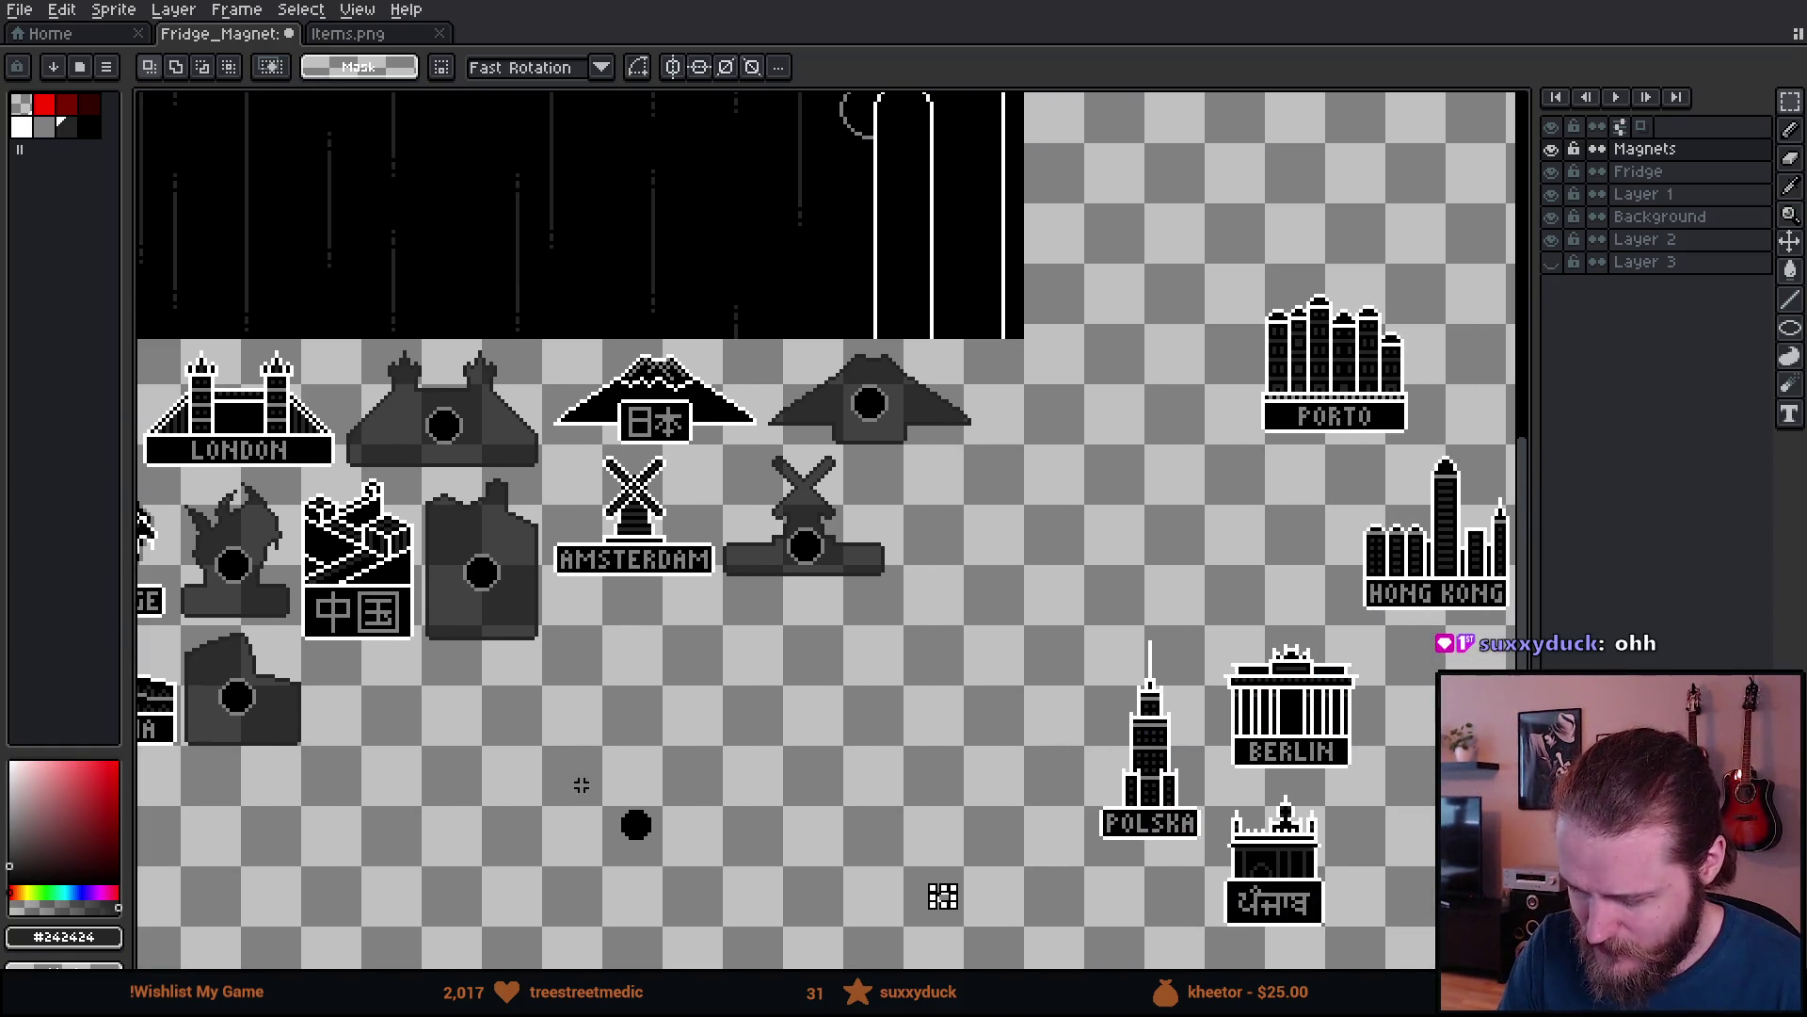
pyautogui.moveTo(1283, 683); pyautogui.dragTo(710, 635)
# - Test-select the red 香港 characters a few times, clearing each trial selection
pyautogui.scroll(3, 1082, 513)
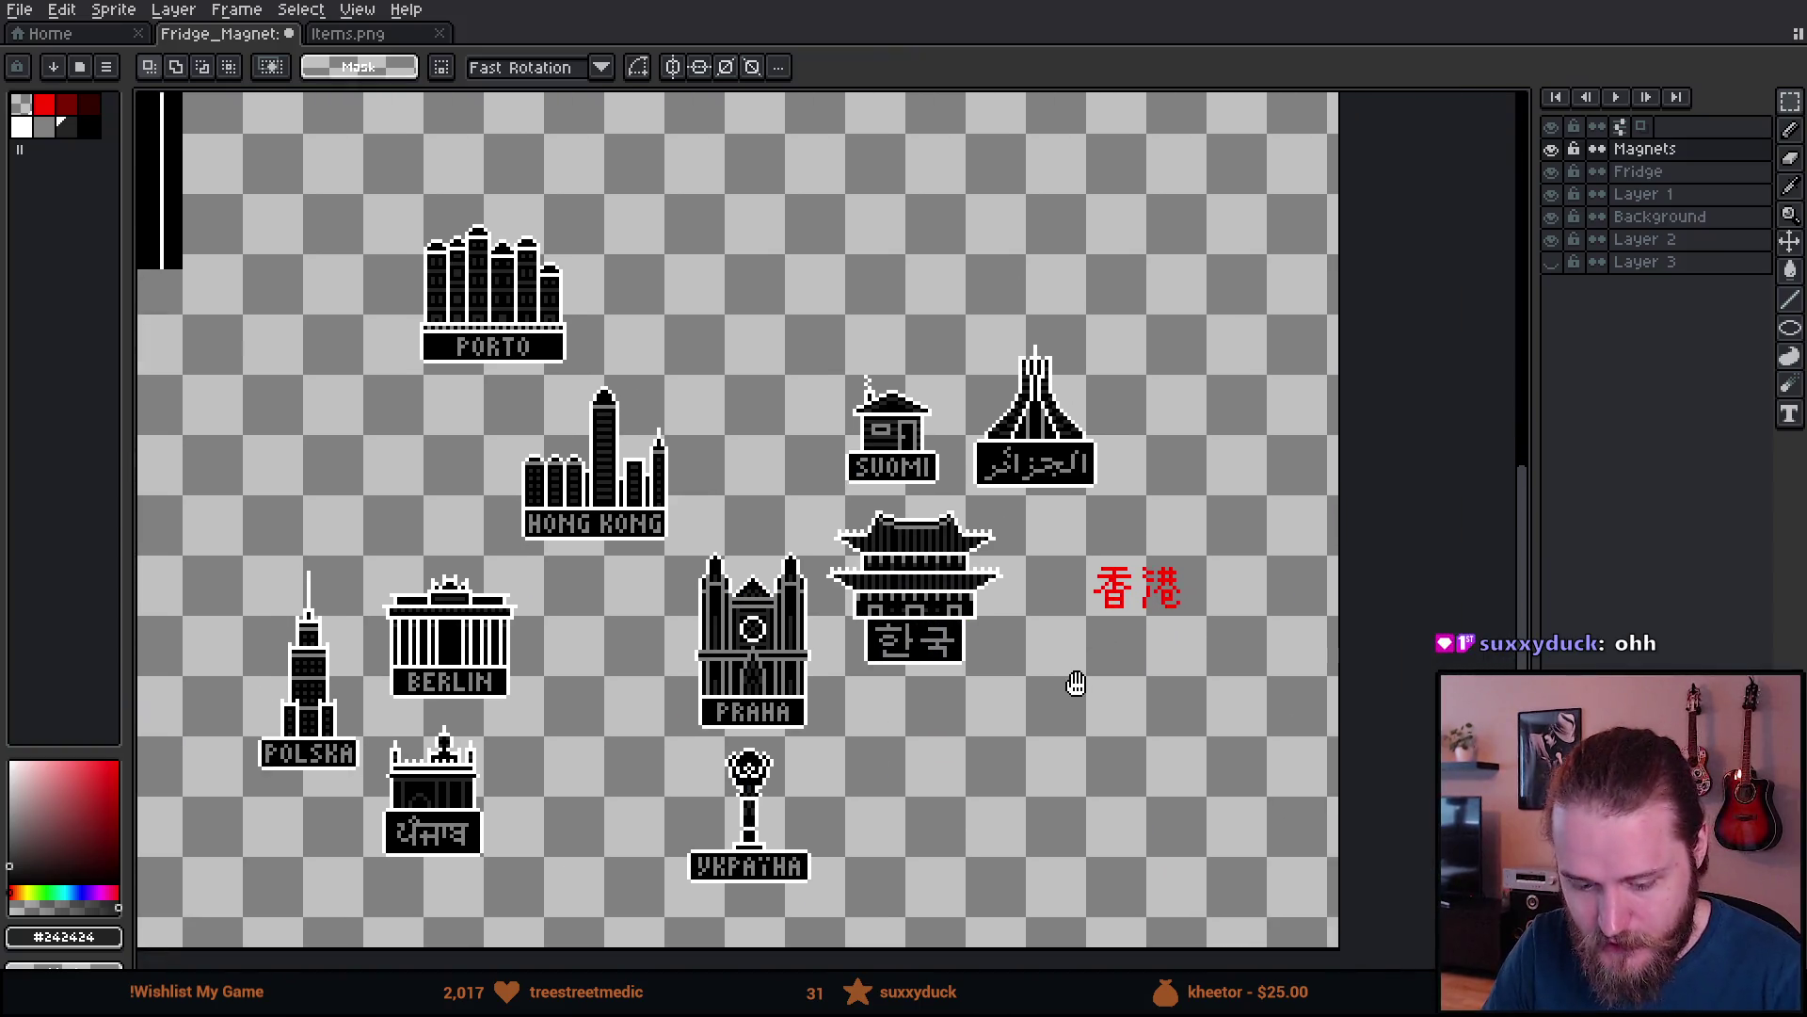
pyautogui.scroll(4, 1126, 517)
pyautogui.scroll(-3, 1106, 533)
pyautogui.scroll(-1, 1131, 524)
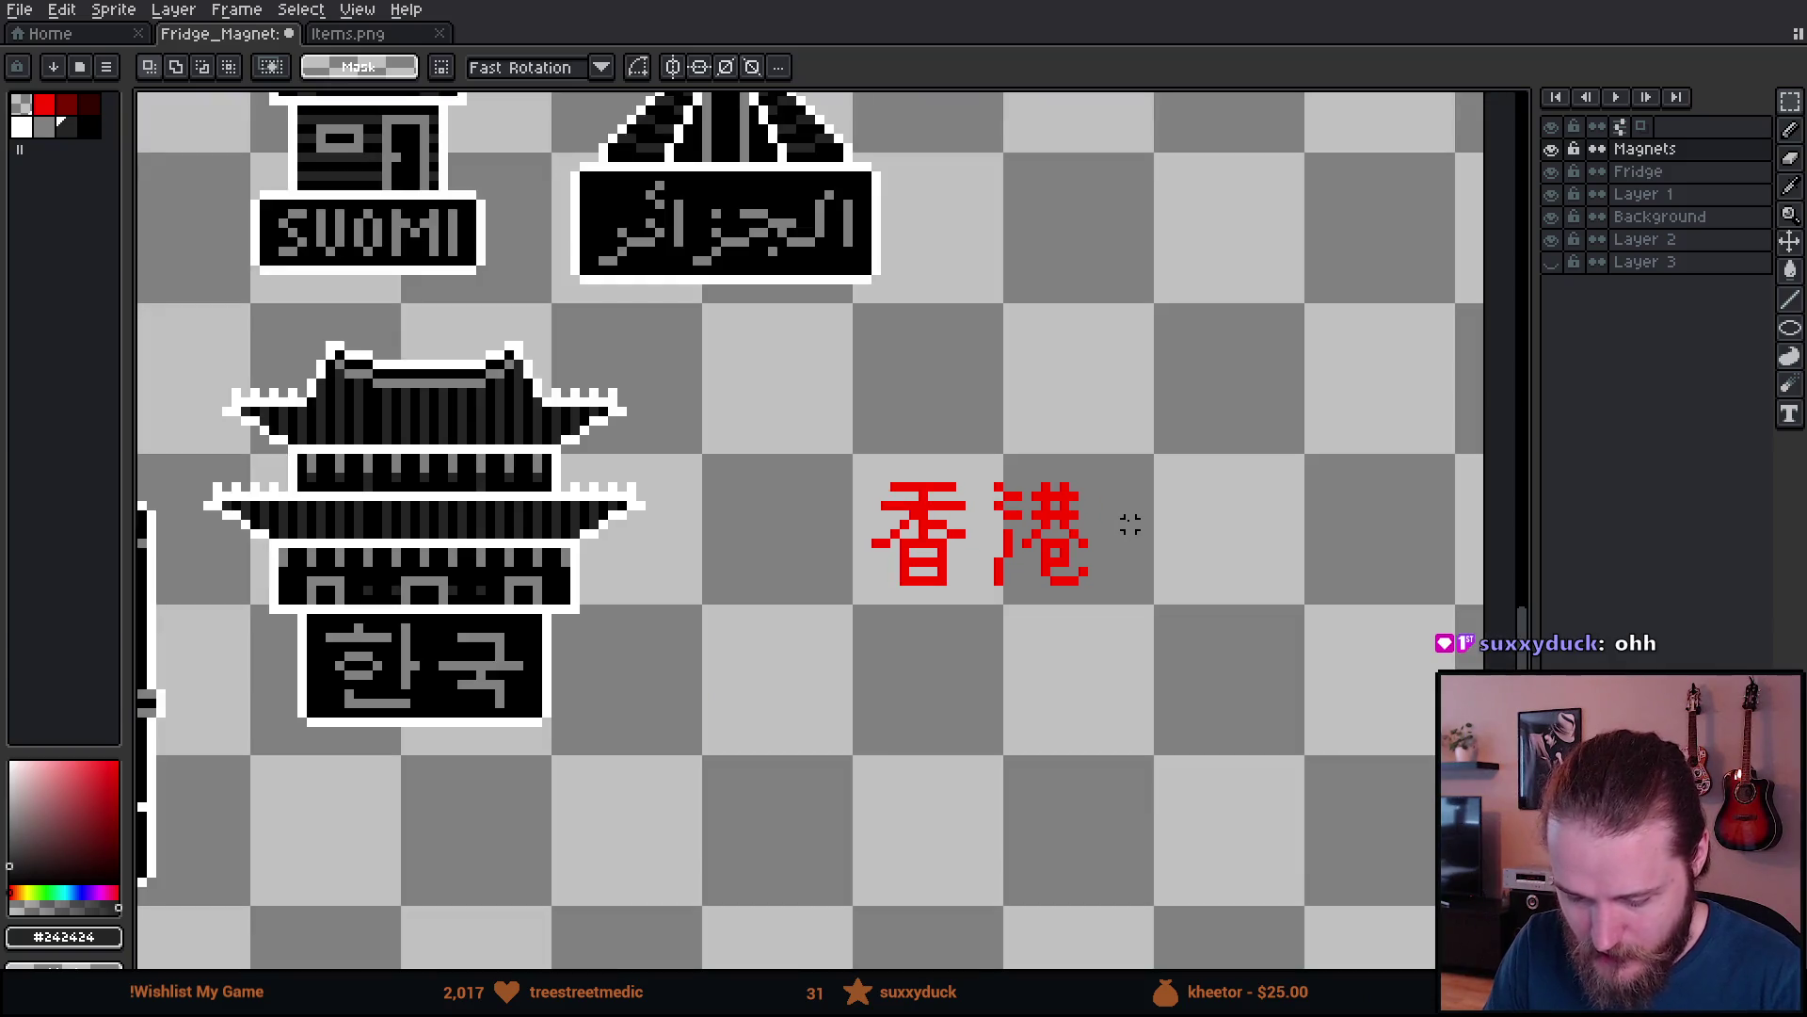
pyautogui.scroll(-3, 1131, 524)
pyautogui.hscroll(-3, 1202, 599)
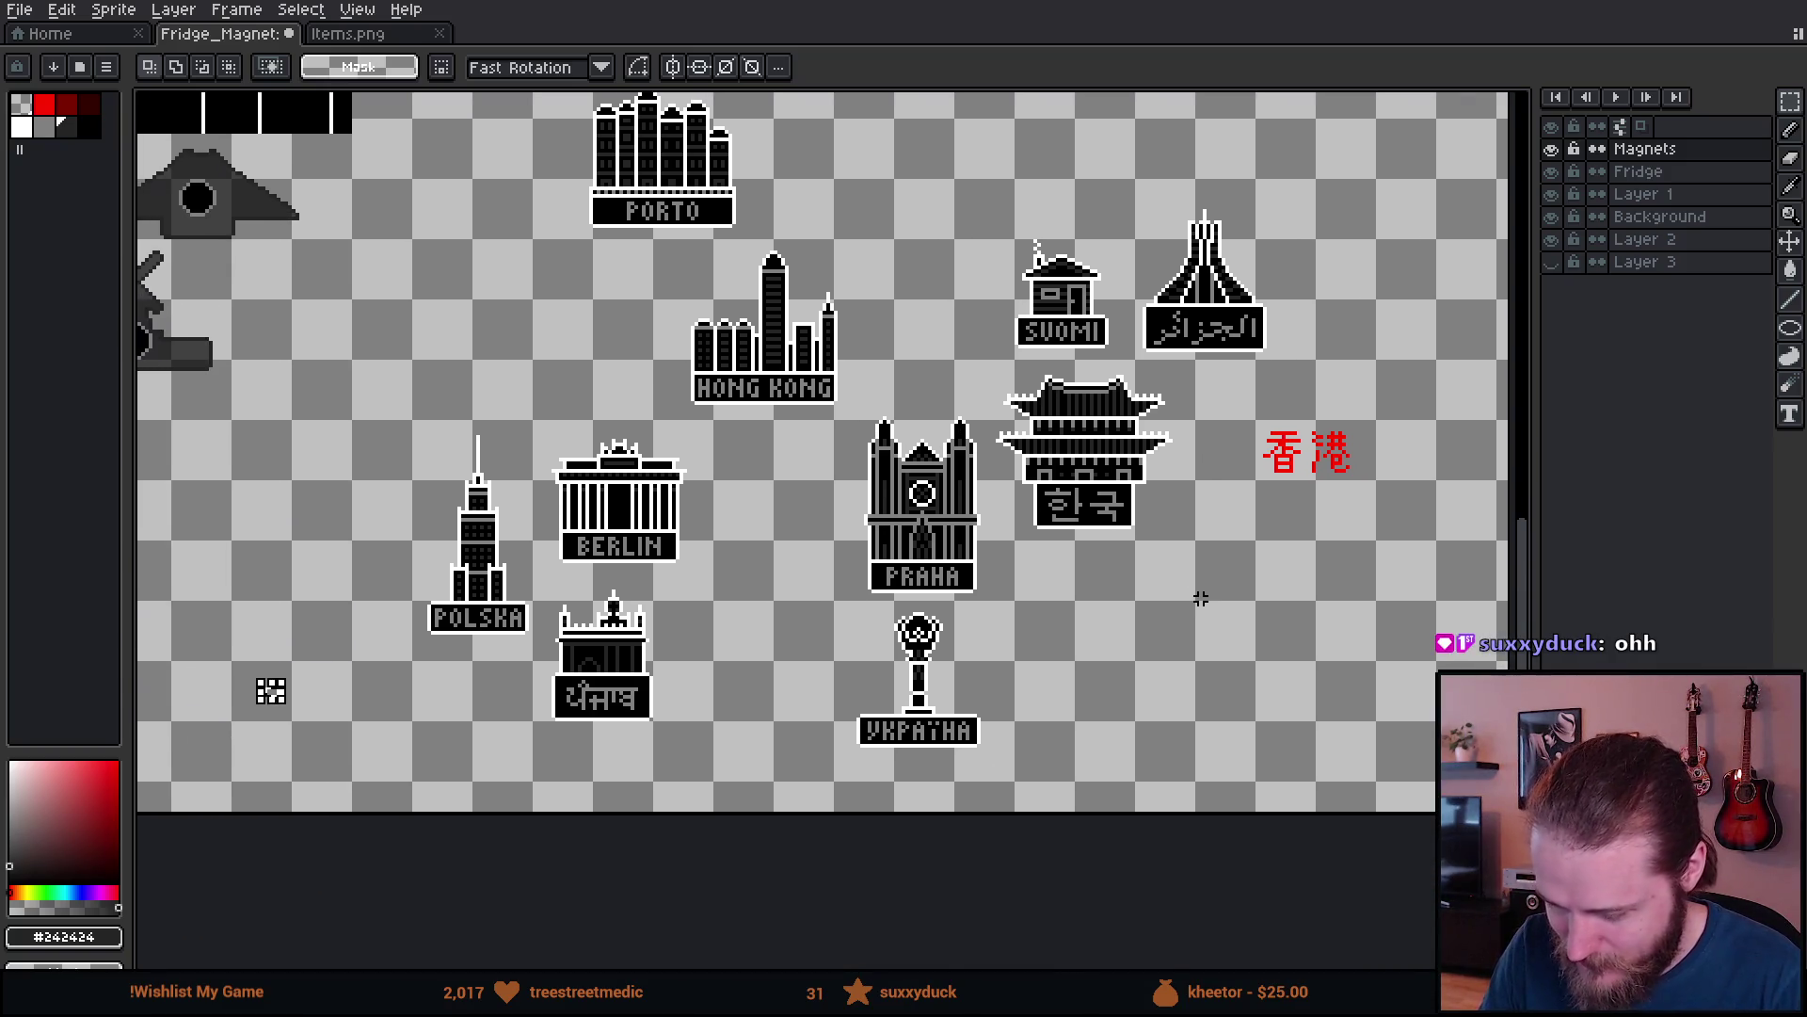
pyautogui.hscroll(-2, 1201, 599)
pyautogui.scroll(1, 1245, 638)
pyautogui.moveTo(1327, 462); pyautogui.dragTo(1497, 591)
pyautogui.moveTo(1331, 430)
pyautogui.mouseDown()
pyautogui.moveTo(1334, 483)
pyautogui.moveTo(1474, 565)
pyautogui.mouseUp()
pyautogui.click(1328, 626)
pyautogui.moveTo(1331, 429); pyautogui.dragTo(1484, 565)
pyautogui.click(1315, 656)
pyautogui.moveTo(1304, 457); pyautogui.dragTo(1487, 576)
pyautogui.click(1365, 625)
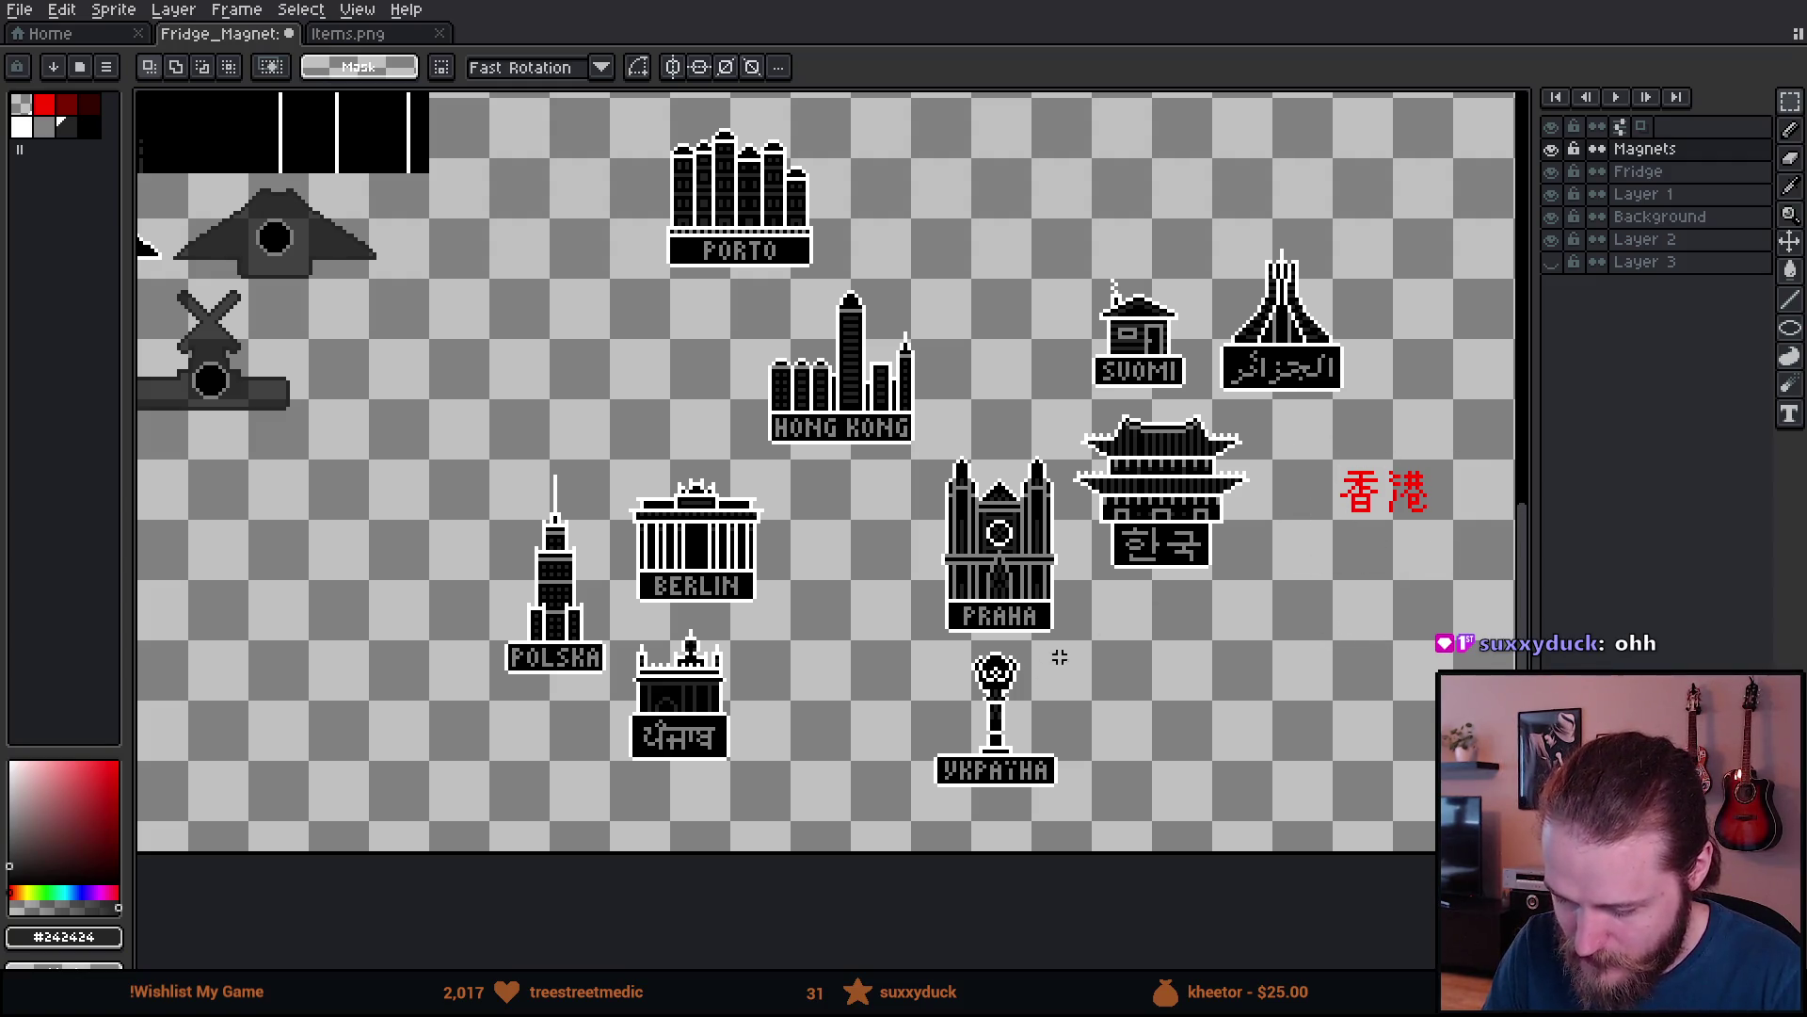
# - Trial-select the ARGENTINA, AMSTERDAM, PARIS and BRASIL magnets to compare their sizes
pyautogui.hscroll(-5, 1071, 646)
pyautogui.scroll(-2, 986, 705)
pyautogui.scroll(2, 985, 698)
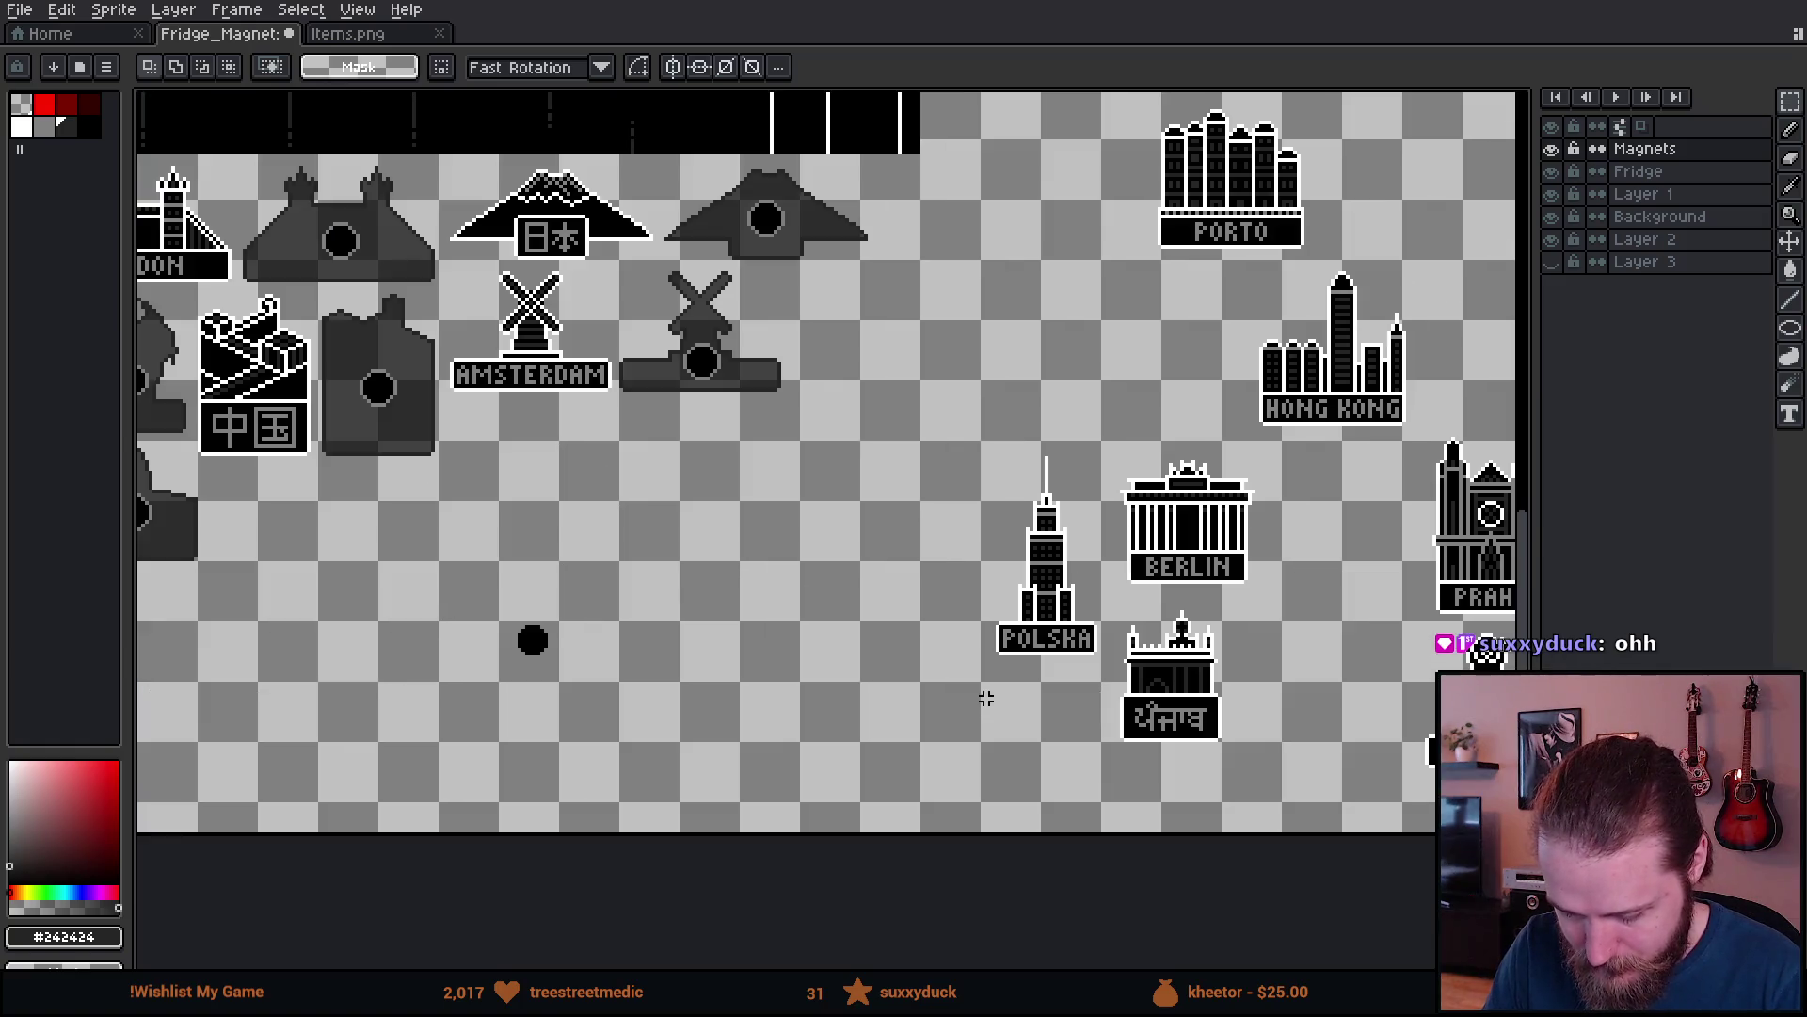
pyautogui.moveTo(986, 697); pyautogui.dragTo(765, 788)
pyautogui.moveTo(971, 770)
pyautogui.mouseDown()
pyautogui.moveTo(1367, 713)
pyautogui.moveTo(1384, 667)
pyautogui.mouseUp()
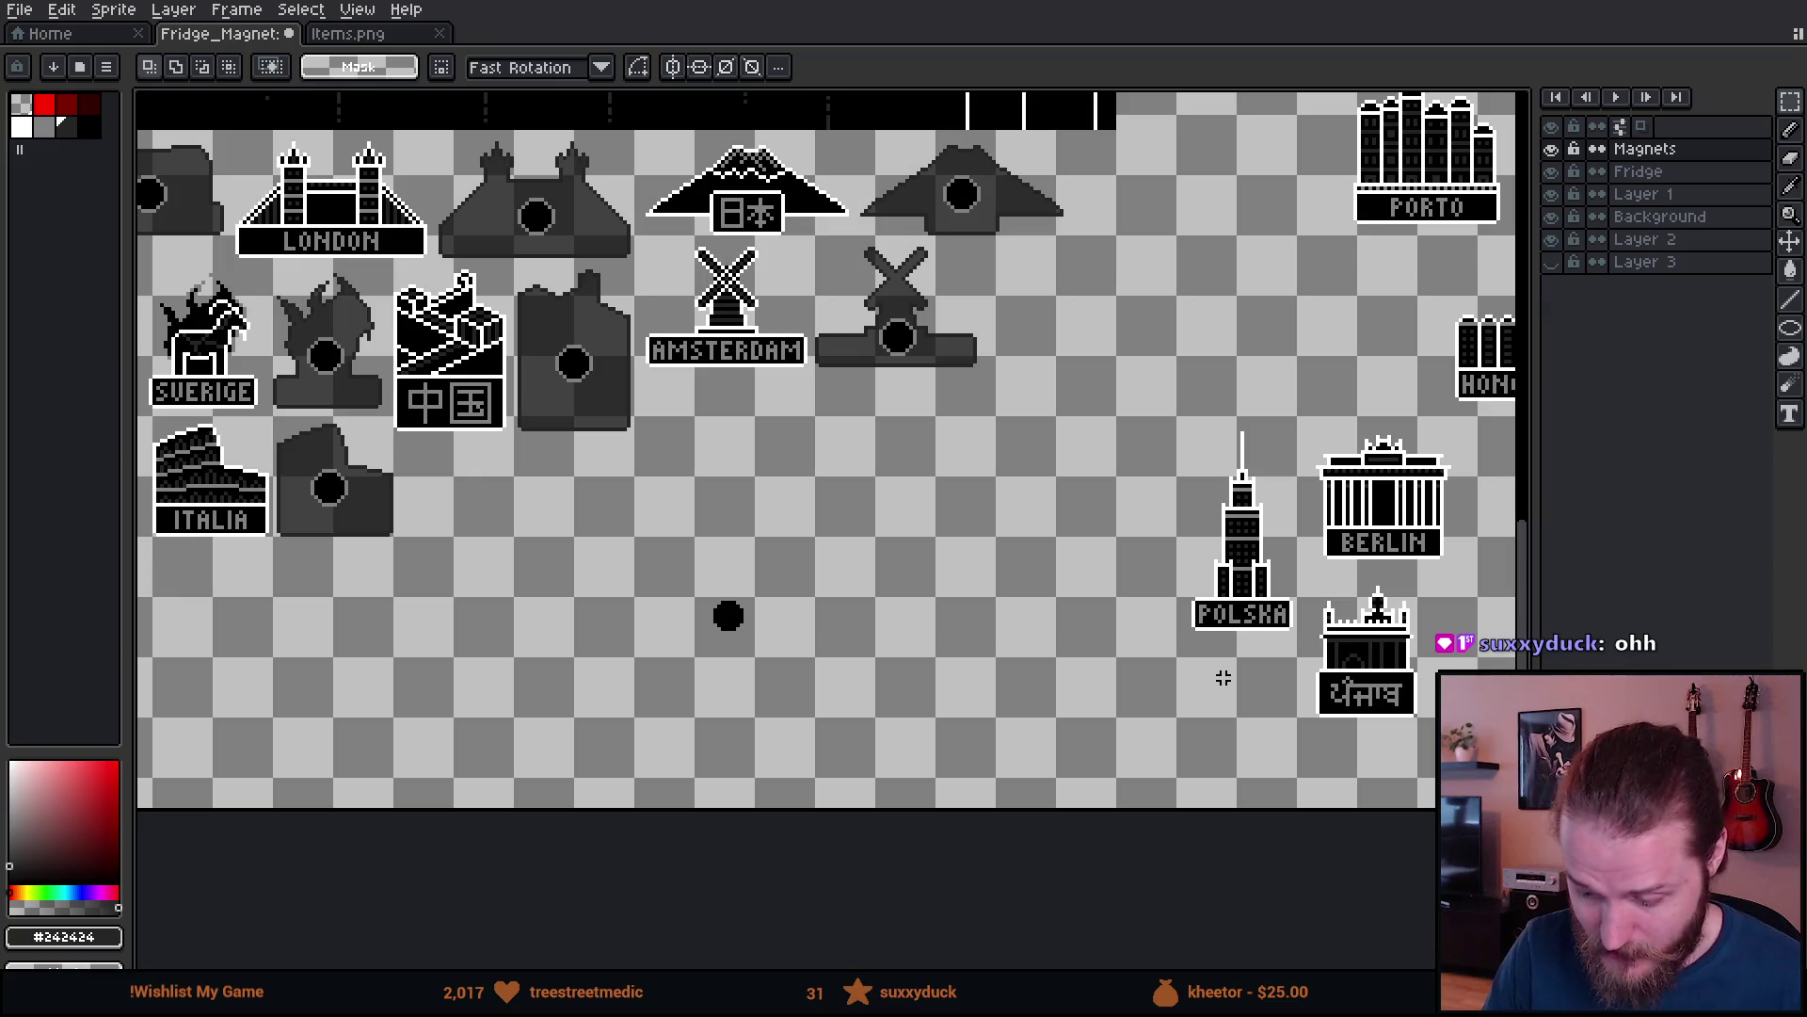
pyautogui.moveTo(1077, 637)
pyautogui.mouseDown()
pyautogui.moveTo(1315, 674)
pyautogui.moveTo(1309, 659)
pyautogui.mouseUp()
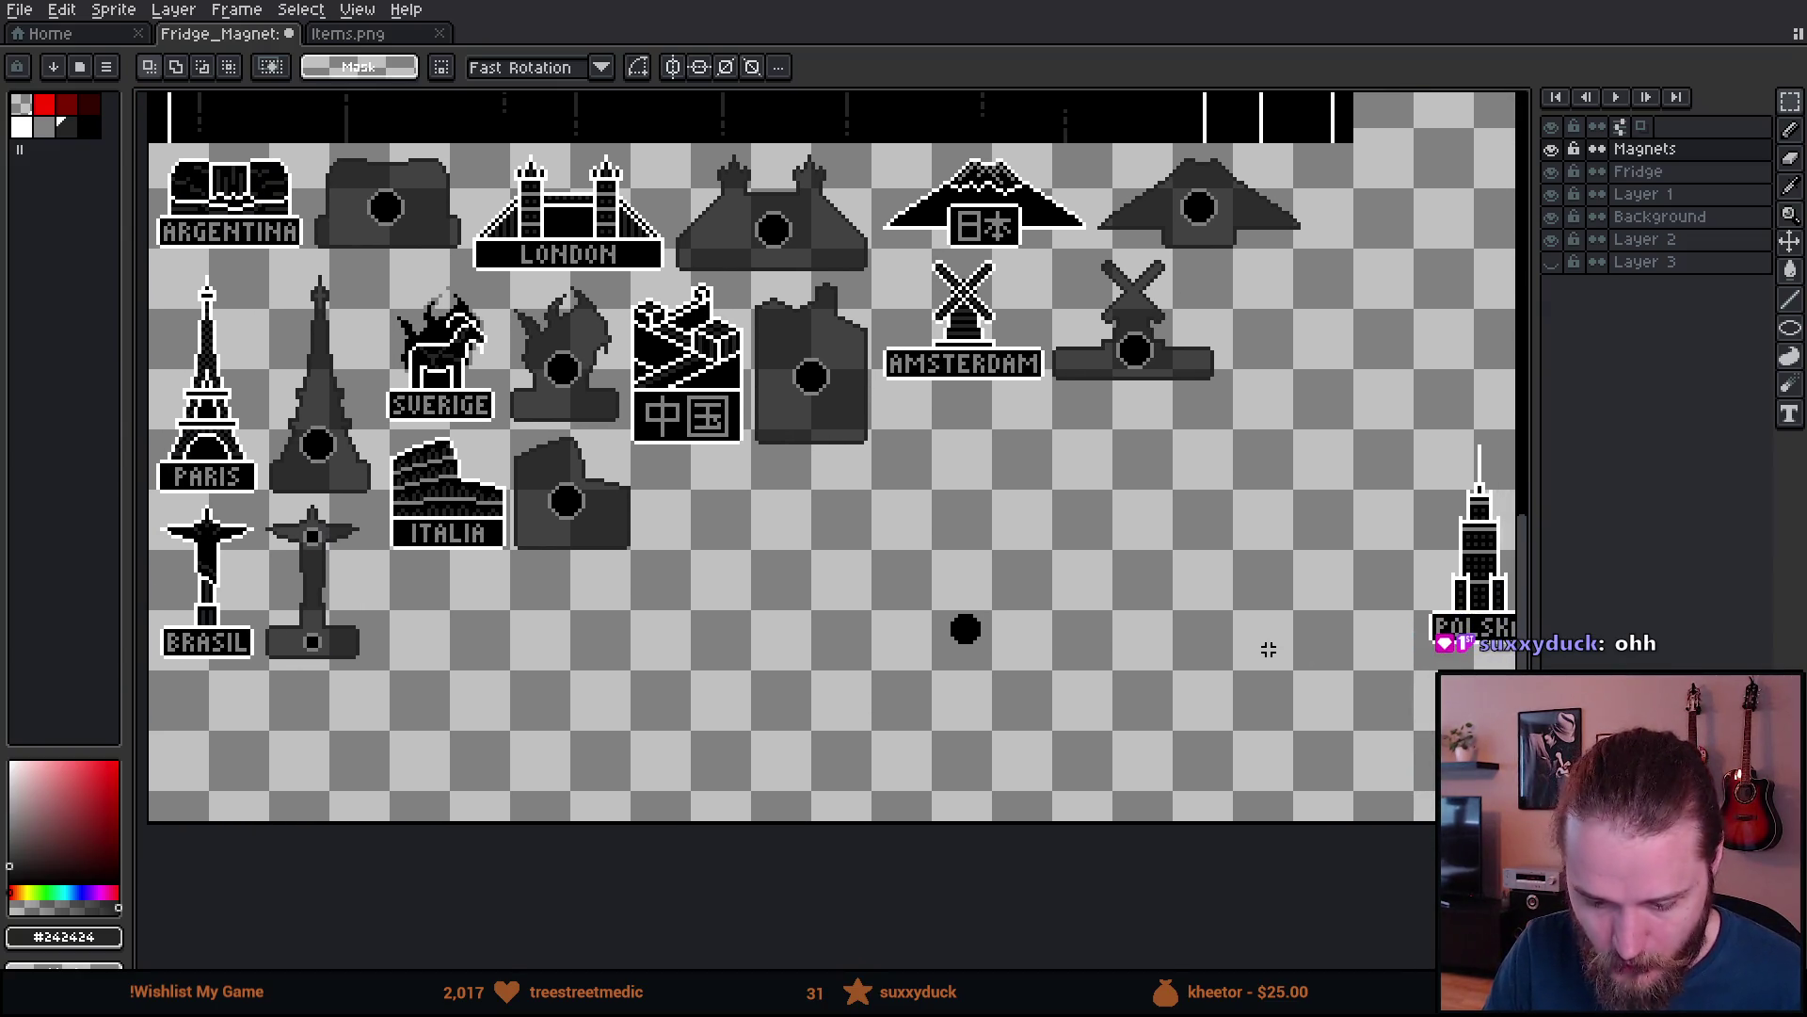
pyautogui.hscroll(-2, 1149, 693)
pyautogui.click(250, 178)
pyautogui.hotkey('ctrl', 'd')
pyautogui.moveTo(970, 254)
pyautogui.mouseDown()
pyautogui.moveTo(1092, 419)
pyautogui.moveTo(1135, 441)
pyautogui.mouseUp()
pyautogui.hotkey('ctrl', 'd')
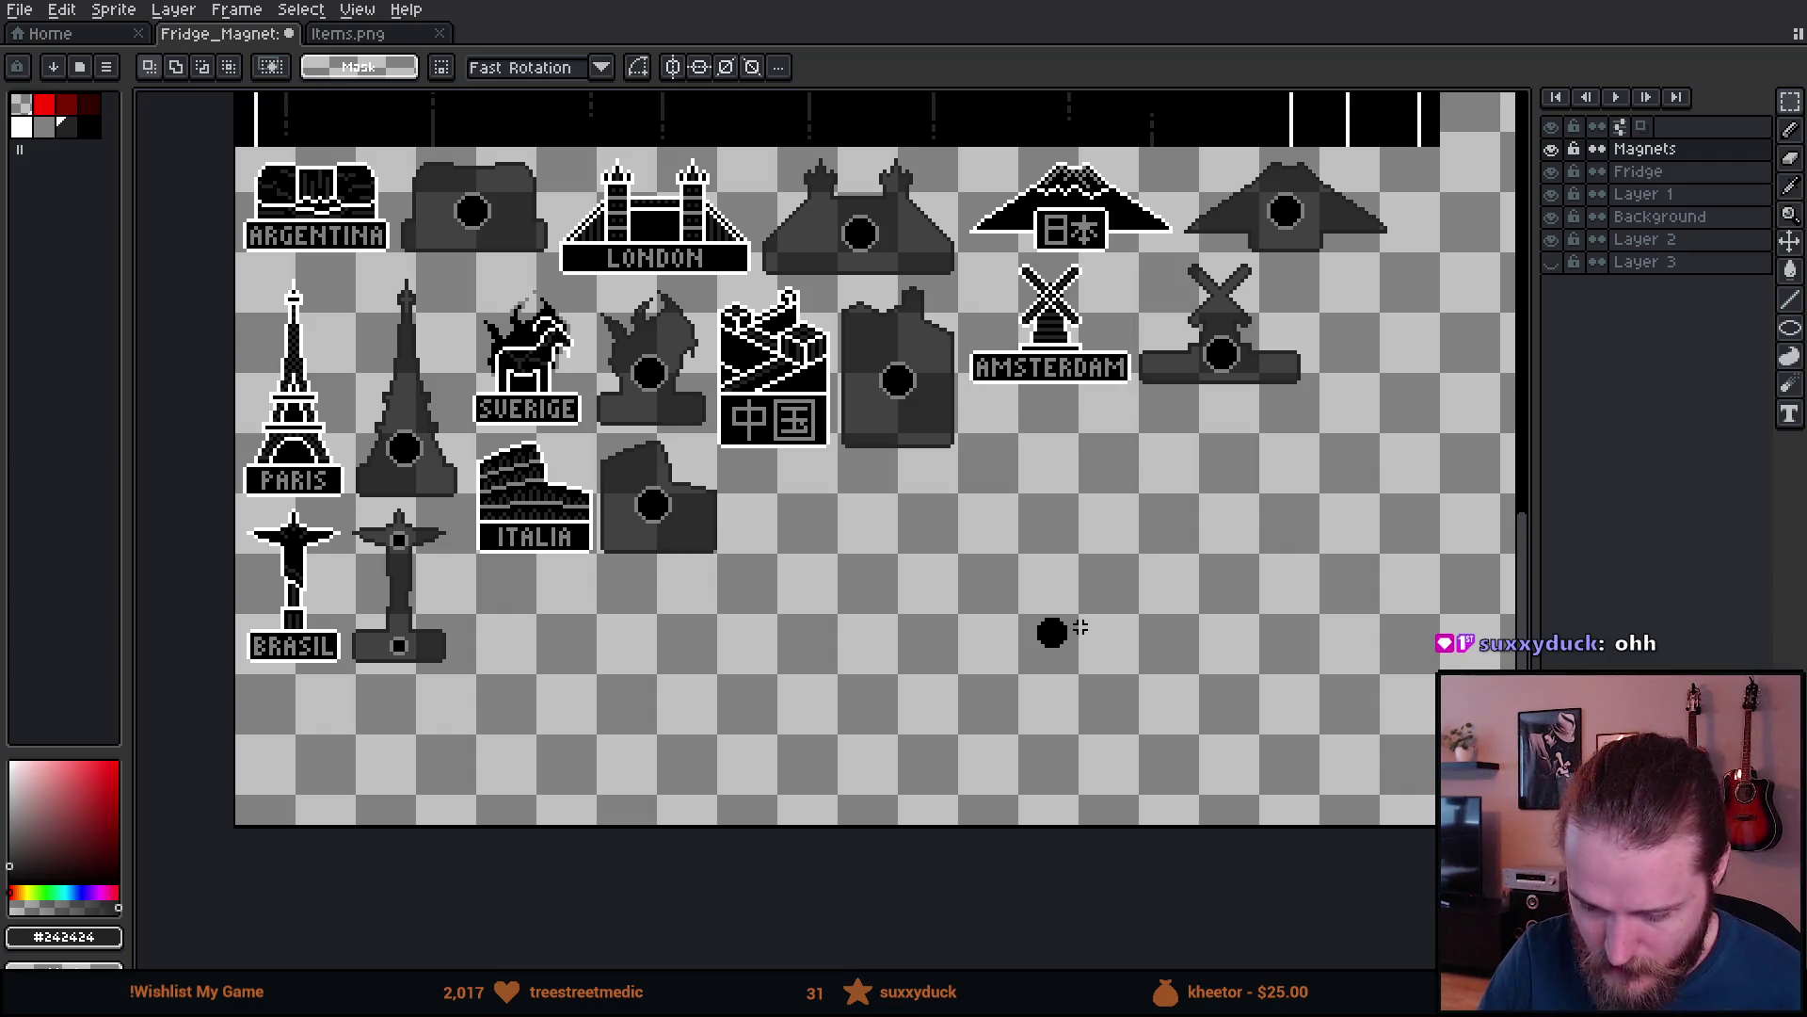
pyautogui.moveTo(237, 282); pyautogui.dragTo(341, 490)
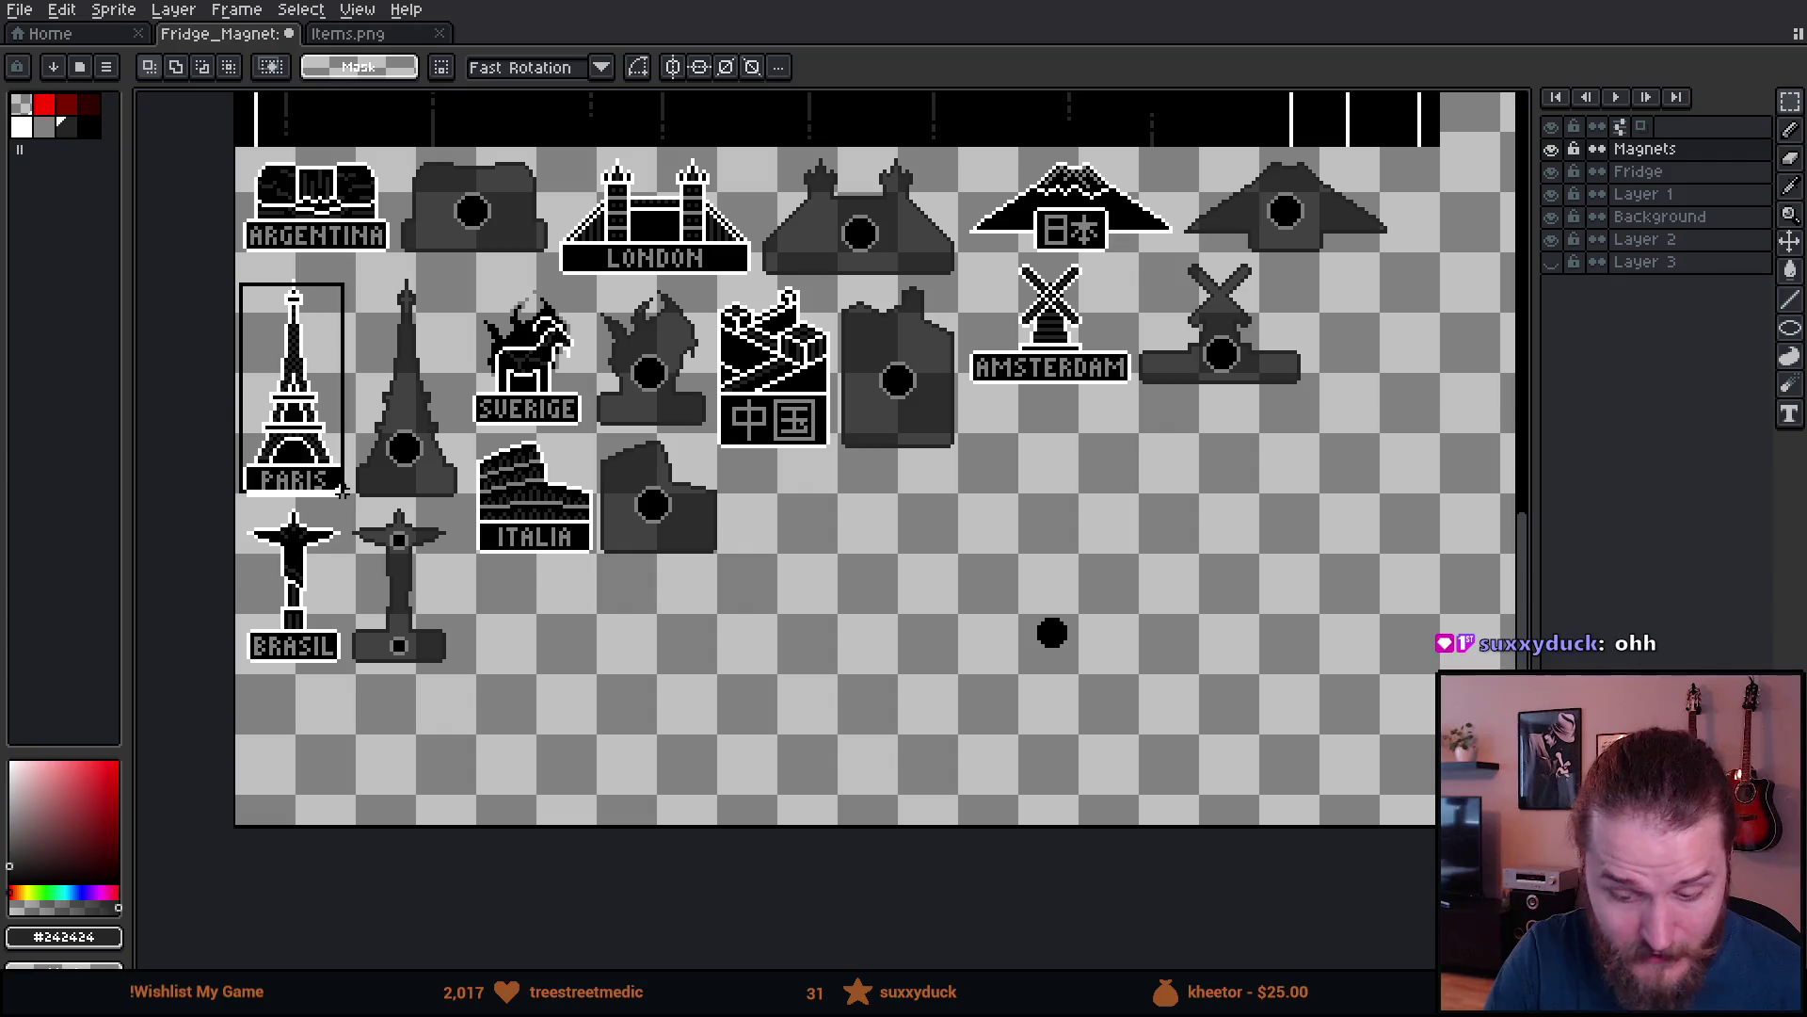
pyautogui.hotkey('ctrl', 'd')
pyautogui.moveTo(1261, 725)
pyautogui.mouseDown()
pyautogui.moveTo(1187, 710)
pyautogui.moveTo(1282, 687)
pyautogui.mouseUp()
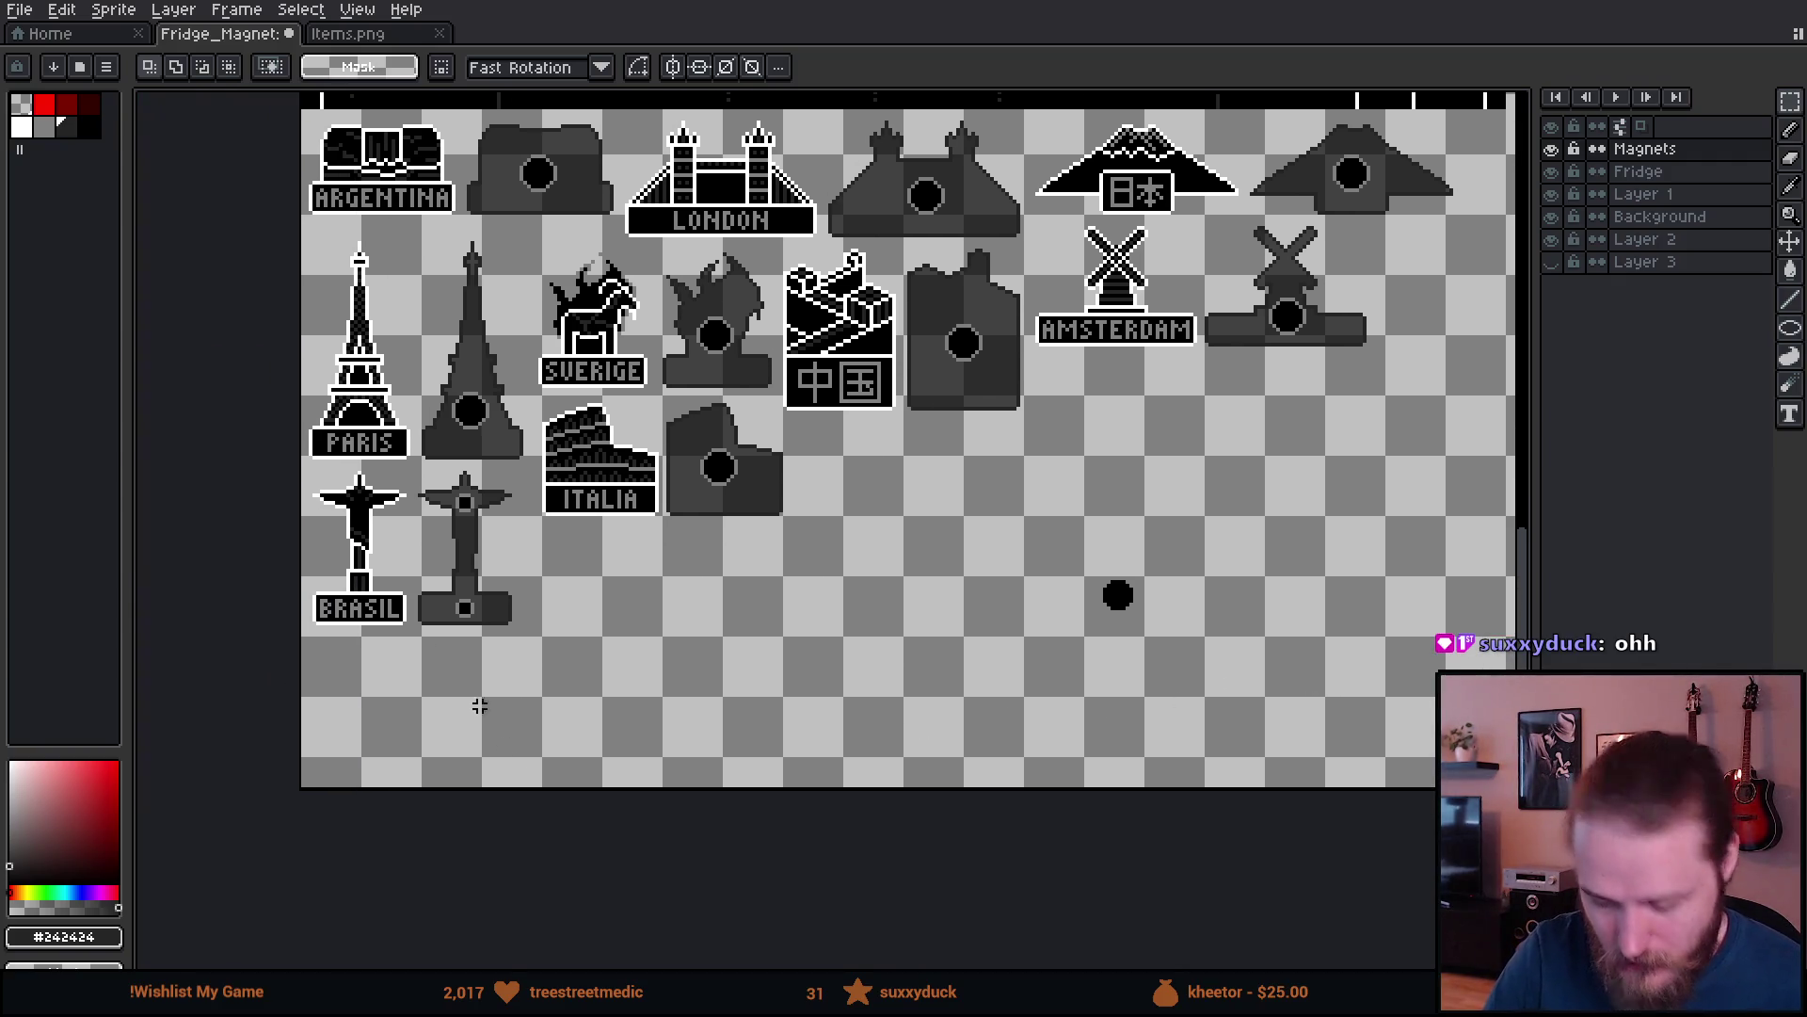
pyautogui.moveTo(321, 468); pyautogui.dragTo(385, 665)
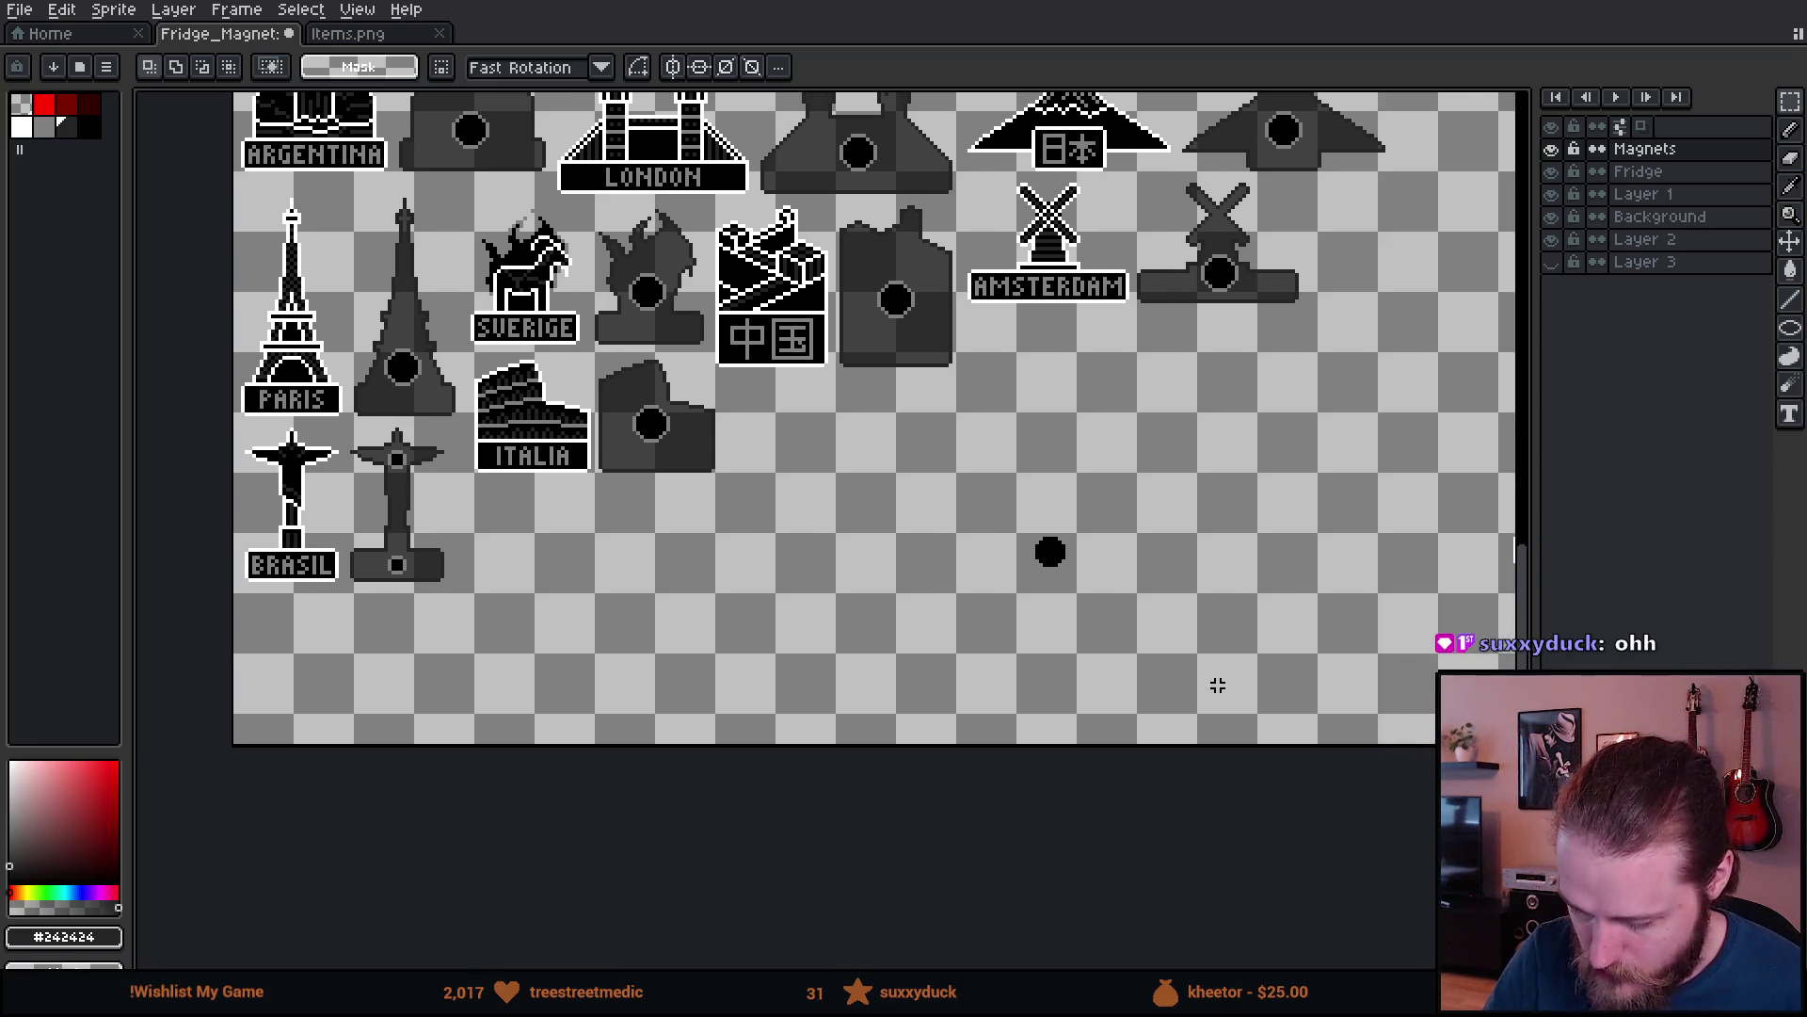
# - Pan across the unsorted city magnets and marquee the Korea (한국) magnet
pyautogui.moveTo(1218, 685)
pyautogui.mouseDown()
pyautogui.moveTo(908, 678)
pyautogui.moveTo(723, 746)
pyautogui.mouseUp()
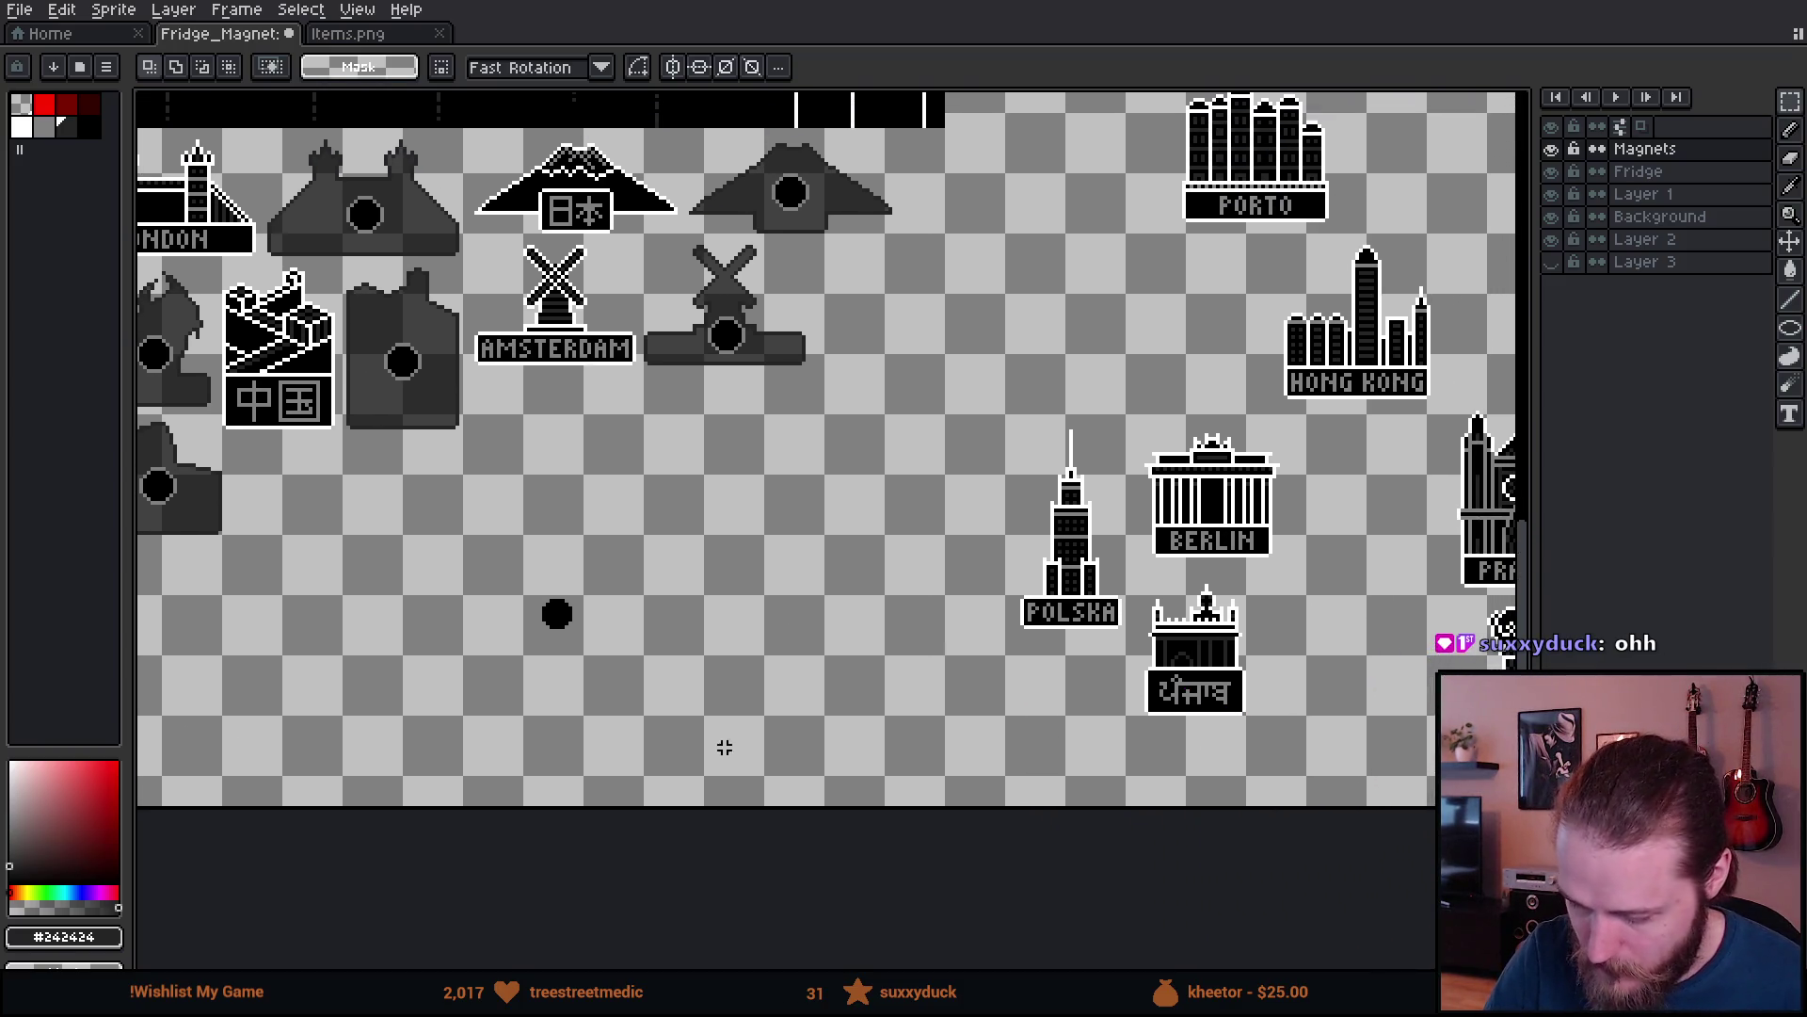
pyautogui.moveTo(1248, 631)
pyautogui.mouseDown()
pyautogui.moveTo(952, 726)
pyautogui.moveTo(944, 754)
pyautogui.moveTo(1107, 729)
pyautogui.mouseUp()
pyautogui.moveTo(419, 800)
pyautogui.mouseDown()
pyautogui.moveTo(791, 744)
pyautogui.moveTo(1218, 738)
pyautogui.moveTo(455, 726)
pyautogui.mouseUp()
pyautogui.moveTo(1139, 740)
pyautogui.mouseDown()
pyautogui.moveTo(1088, 730)
pyautogui.moveTo(912, 791)
pyautogui.mouseUp()
pyautogui.moveTo(750, 761); pyautogui.dragTo(1460, 650)
pyautogui.moveTo(624, 725)
pyautogui.mouseDown()
pyautogui.moveTo(973, 678)
pyautogui.moveTo(732, 669)
pyautogui.mouseUp()
pyautogui.moveTo(1275, 603); pyautogui.dragTo(798, 626)
pyautogui.moveTo(1209, 607); pyautogui.dragTo(1120, 669)
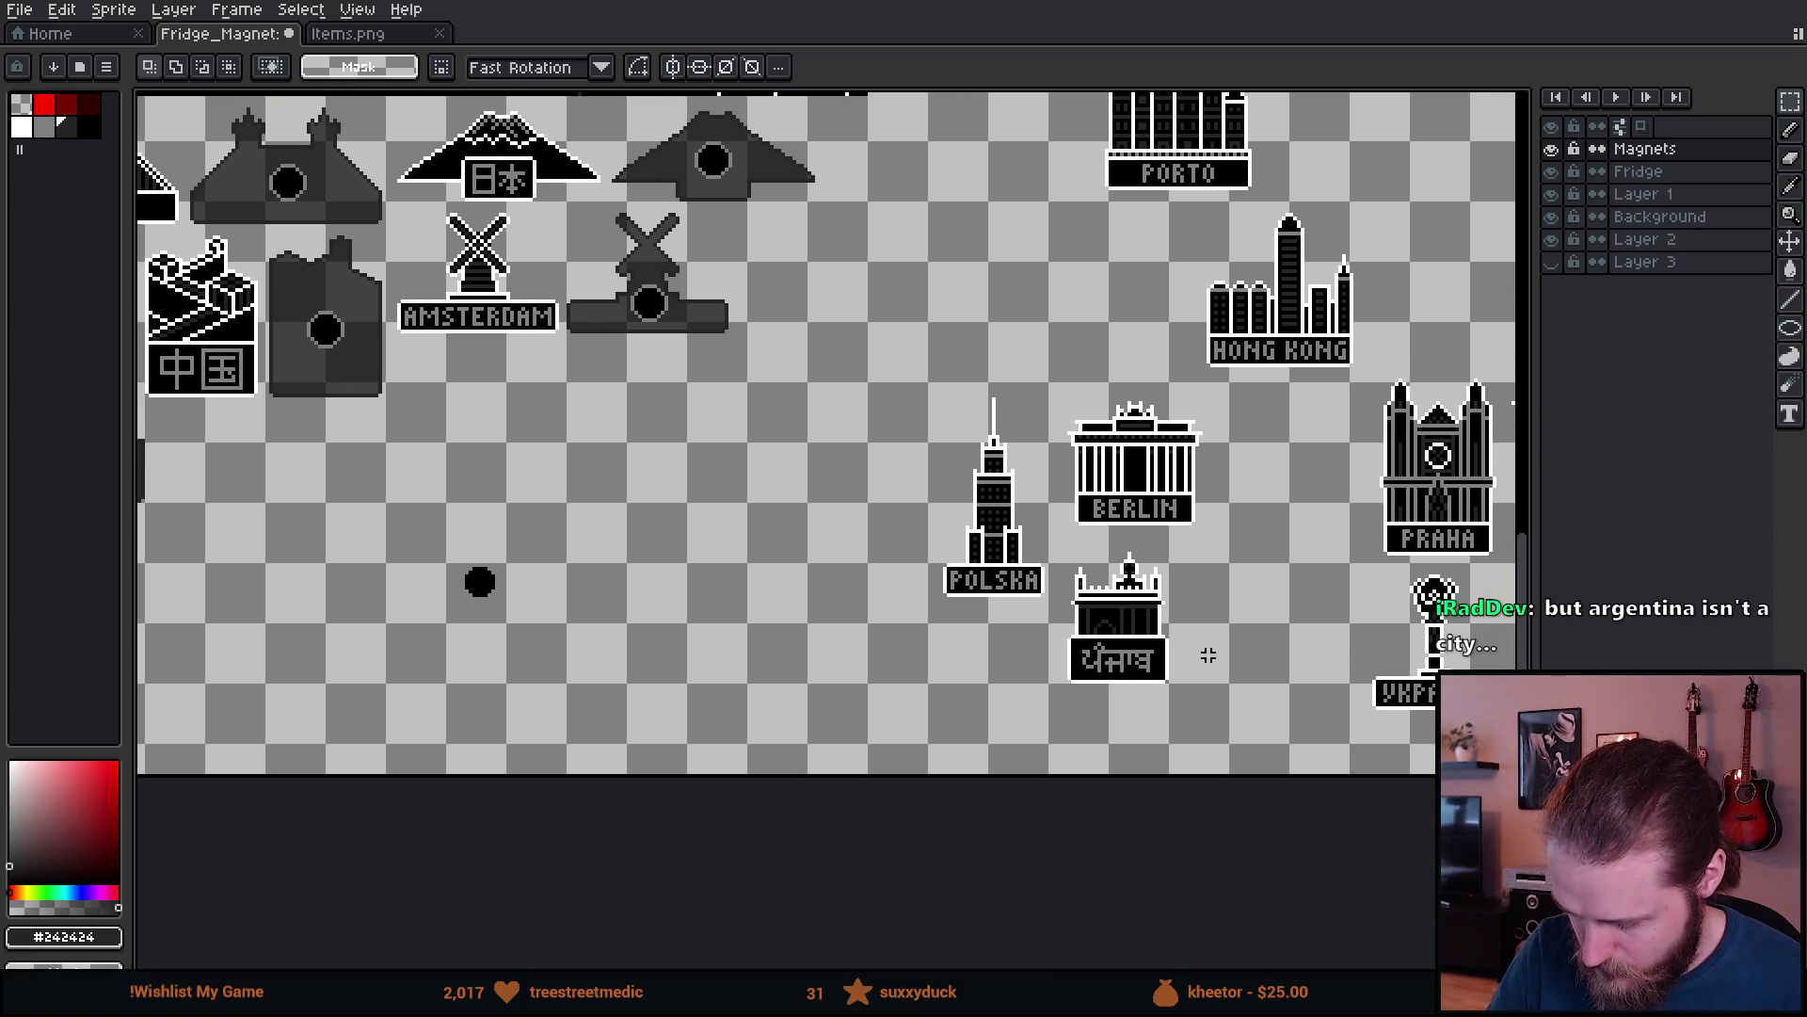
pyautogui.moveTo(1261, 690); pyautogui.dragTo(1198, 694)
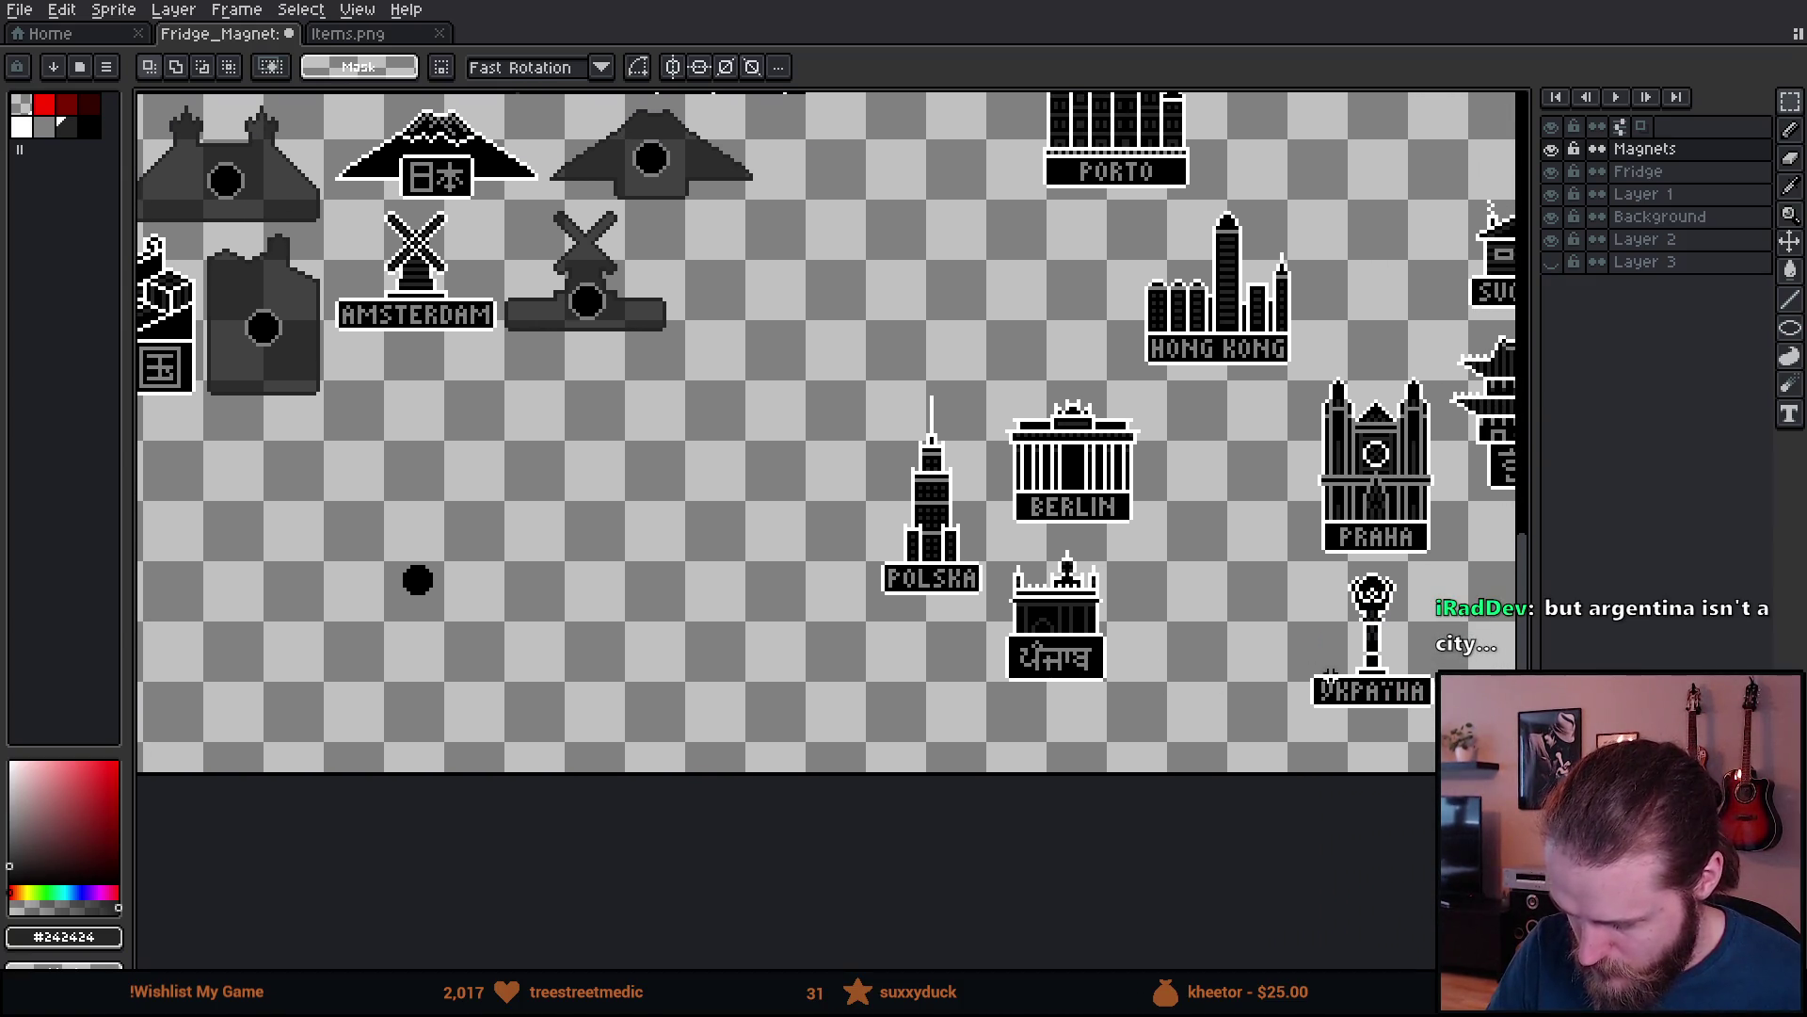
pyautogui.moveTo(1417, 615); pyautogui.dragTo(1288, 693)
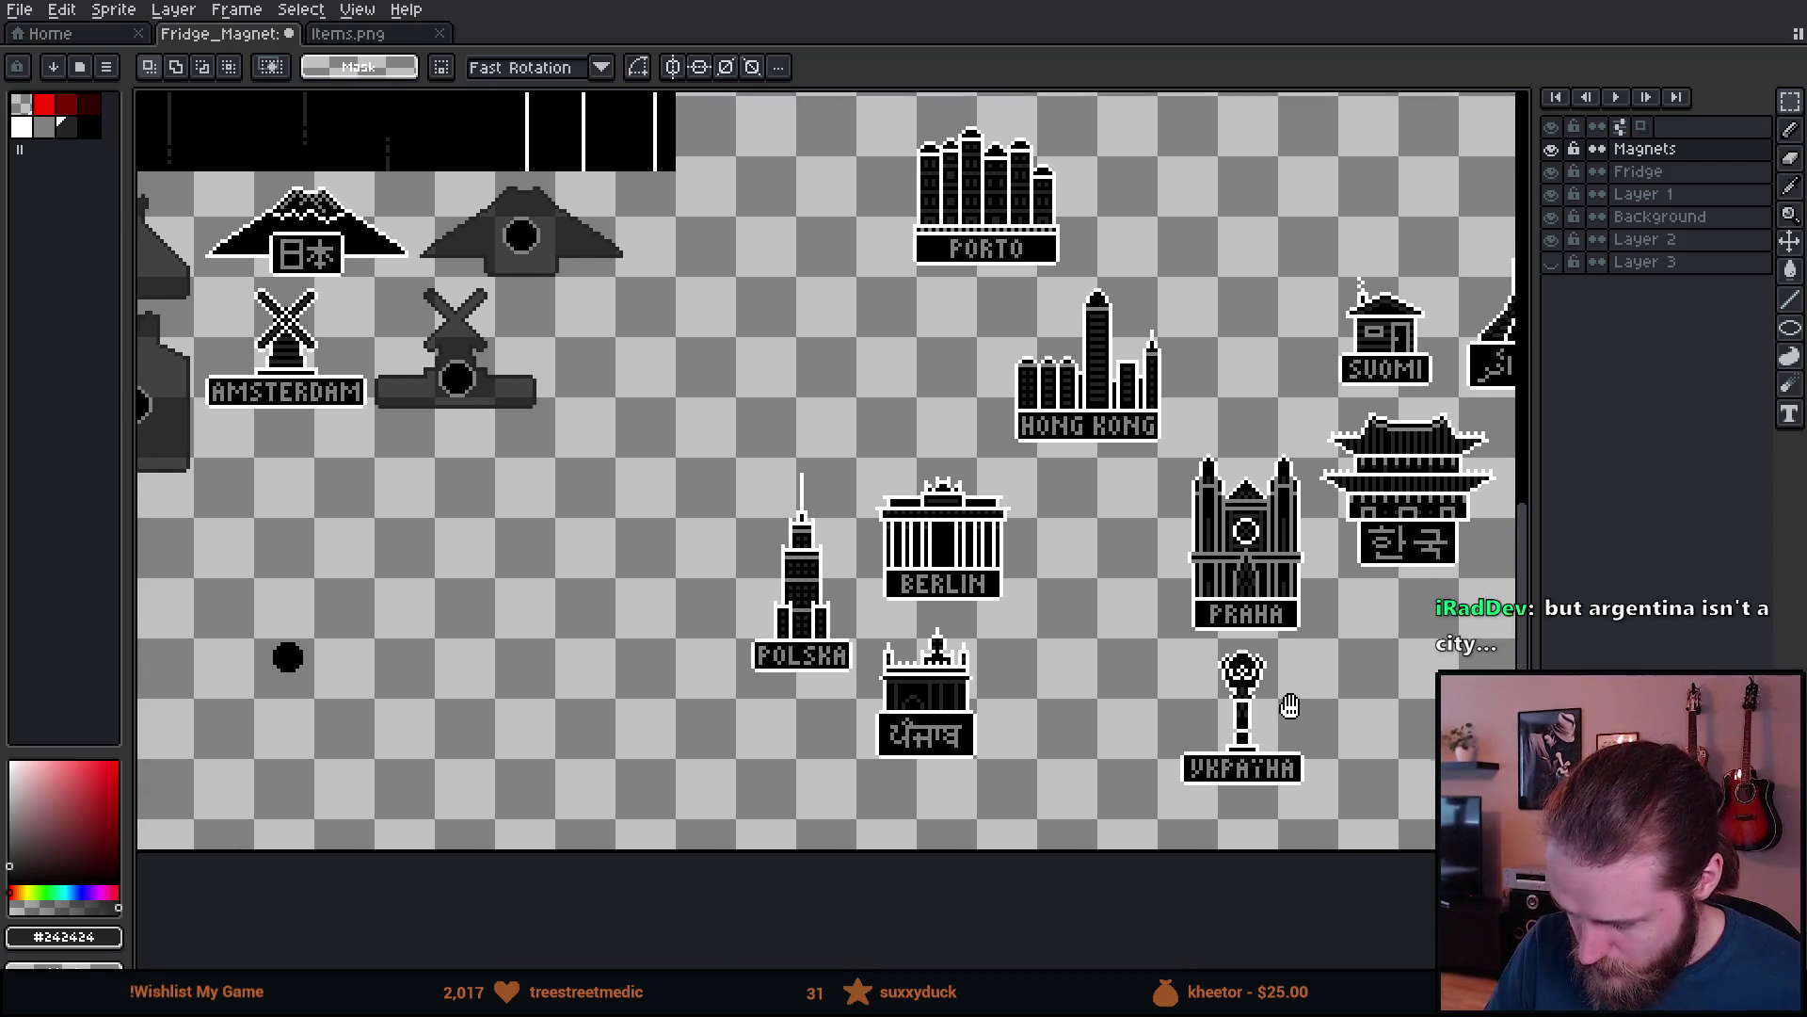
pyautogui.moveTo(1283, 702); pyautogui.dragTo(1115, 763)
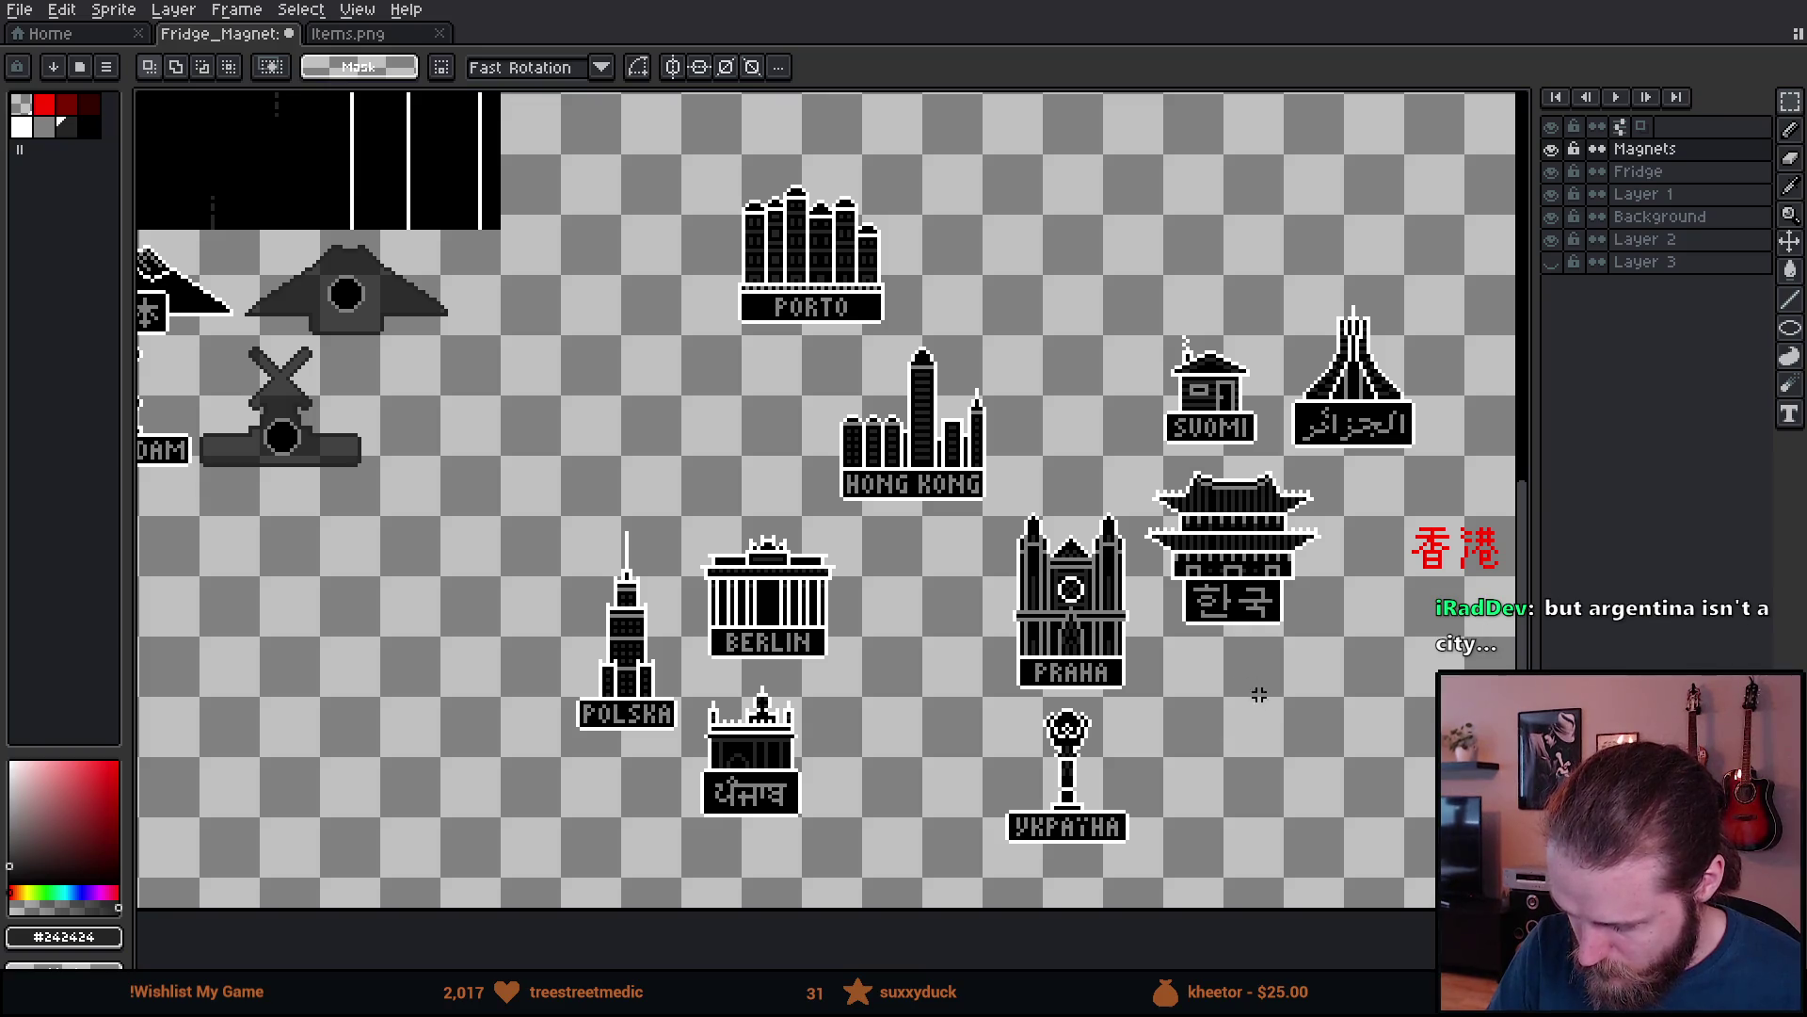
pyautogui.moveTo(1143, 465)
pyautogui.mouseDown()
pyautogui.moveTo(1297, 661)
pyautogui.moveTo(1333, 674)
pyautogui.mouseUp()
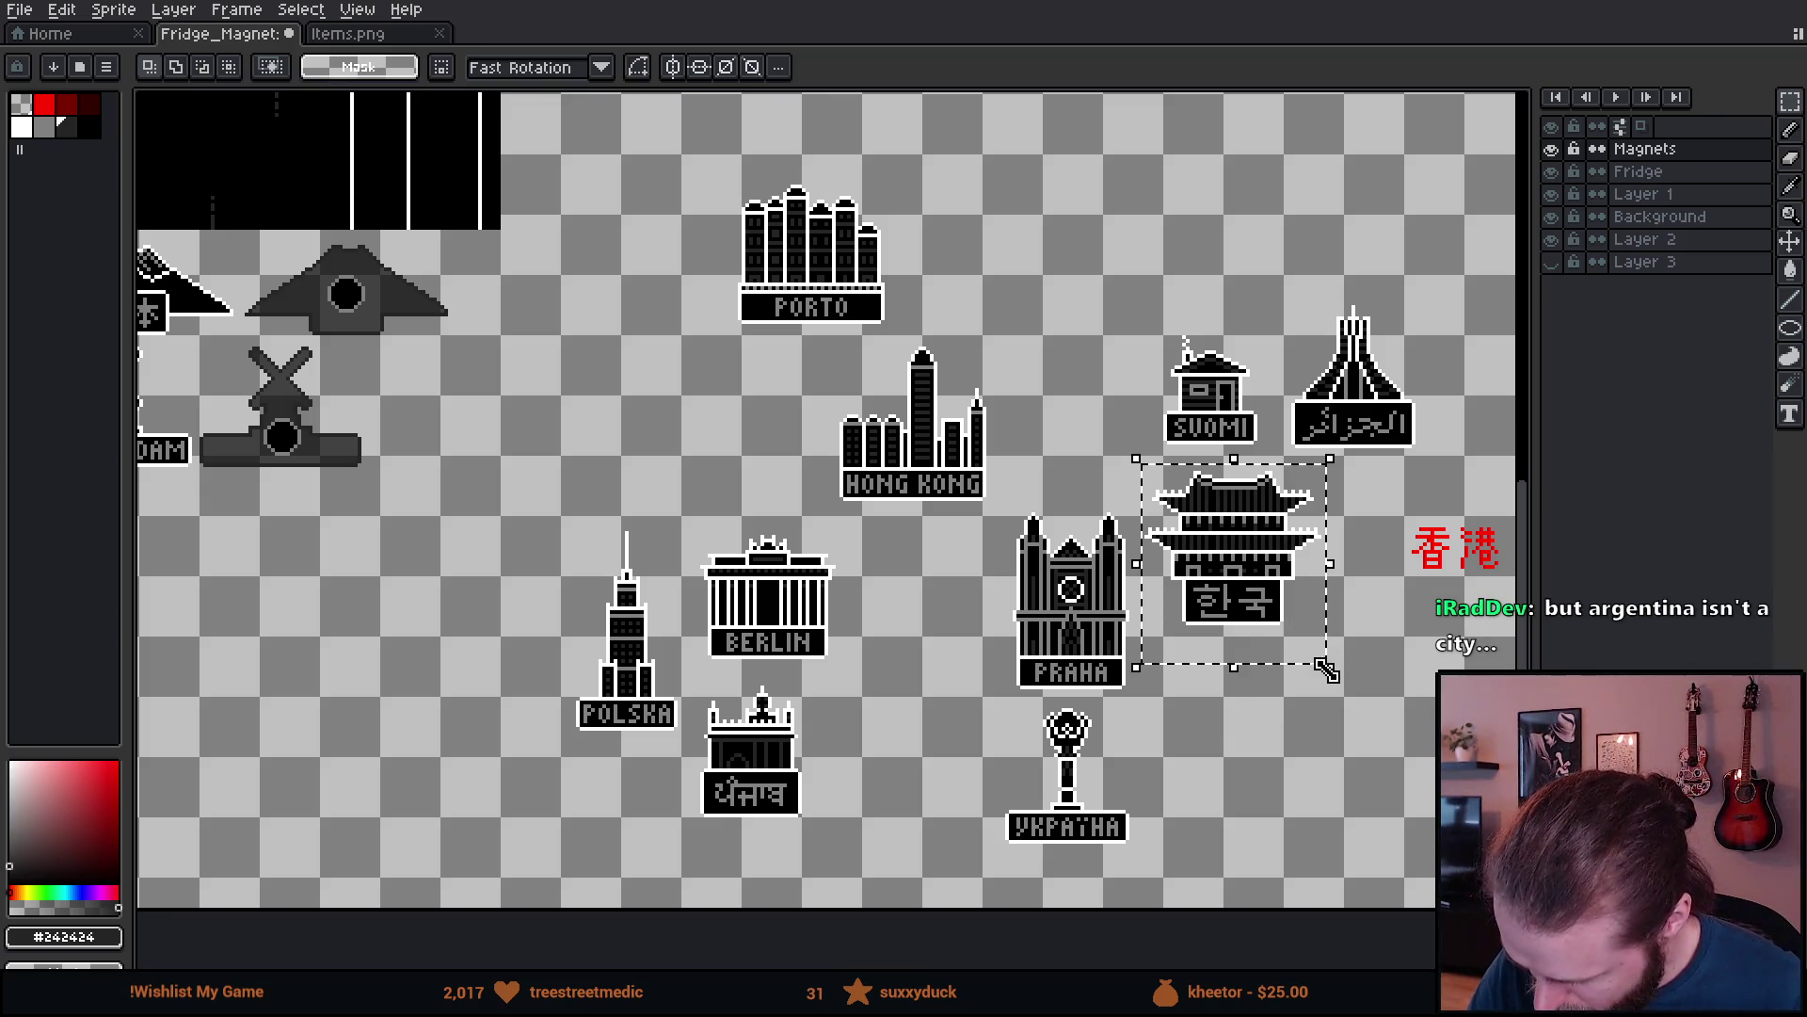
# - Cut the Korea magnet and place it just below Brasil, nudged into alignment
pyautogui.press('Delete')
pyautogui.moveTo(796, 695); pyautogui.dragTo(1238, 650)
pyautogui.moveTo(521, 725)
pyautogui.mouseDown()
pyautogui.moveTo(1037, 613)
pyautogui.moveTo(1089, 617)
pyautogui.mouseUp()
pyautogui.hotkey('ctrl', 'v')
pyautogui.moveTo(872, 443)
pyautogui.mouseDown()
pyautogui.moveTo(844, 683)
pyautogui.moveTo(788, 720)
pyautogui.mouseUp()
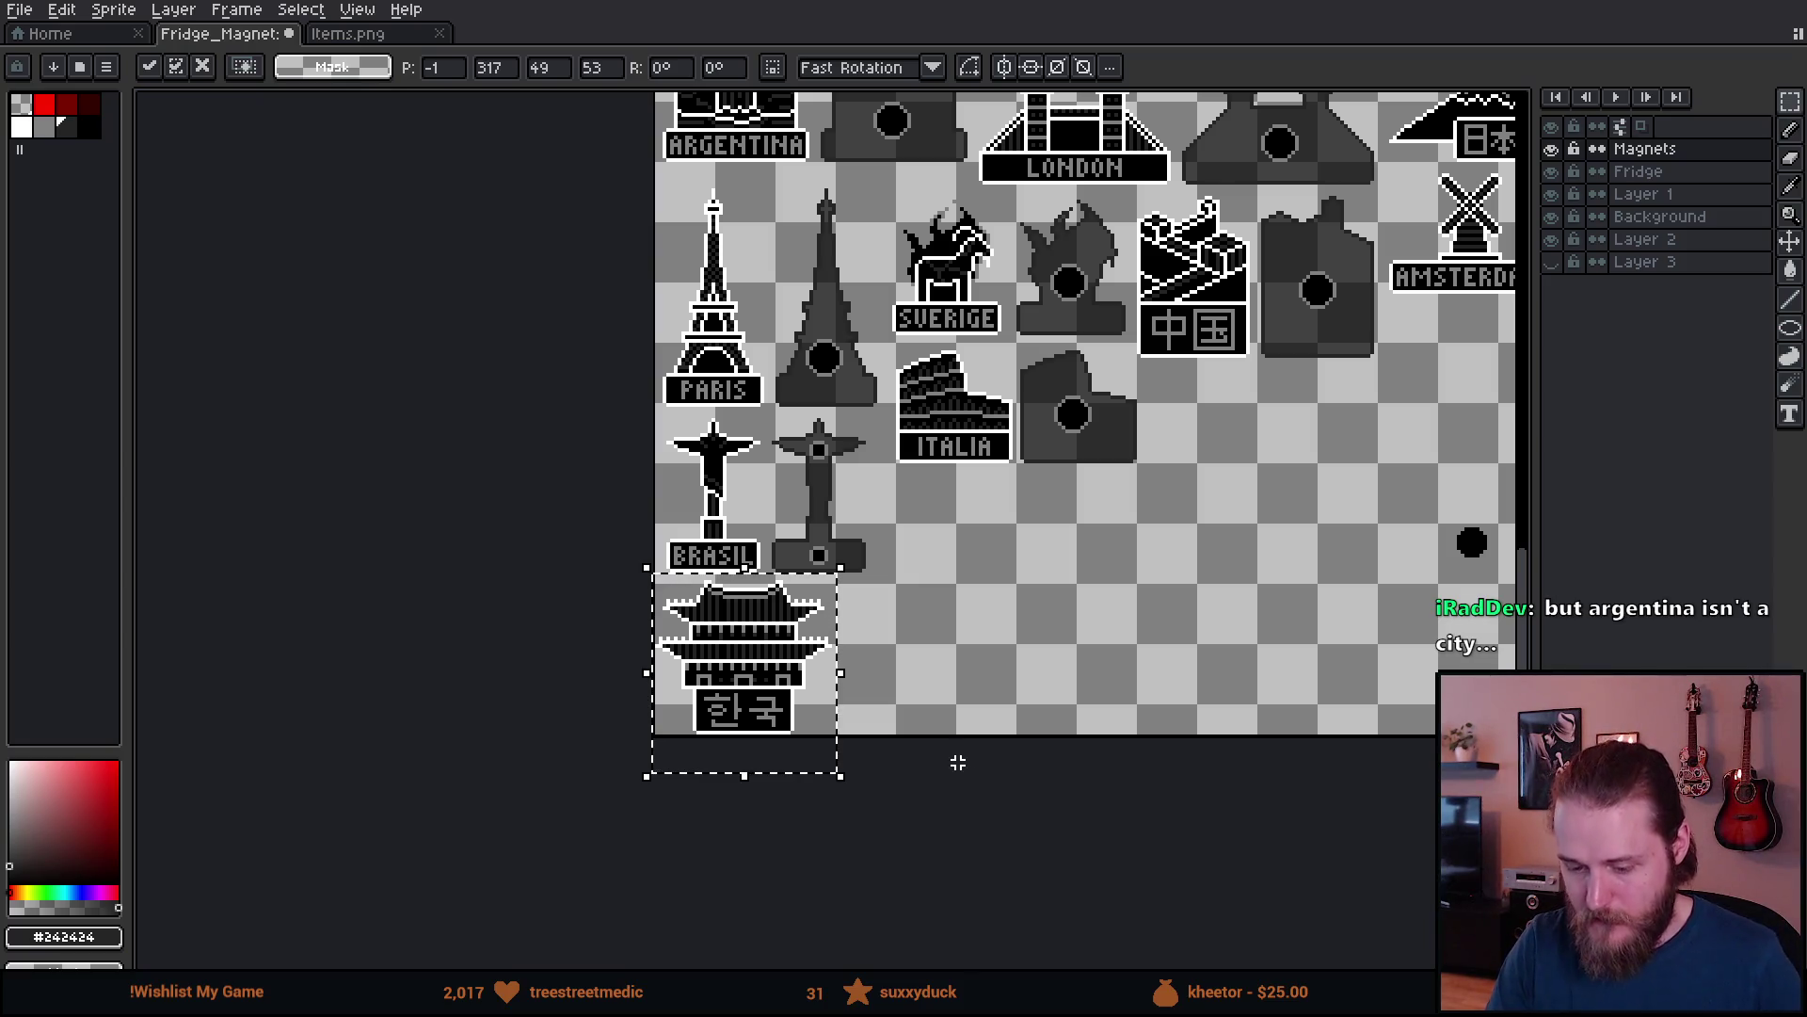
pyautogui.scroll(2, 909, 693)
pyautogui.moveTo(637, 697); pyautogui.dragTo(657, 706)
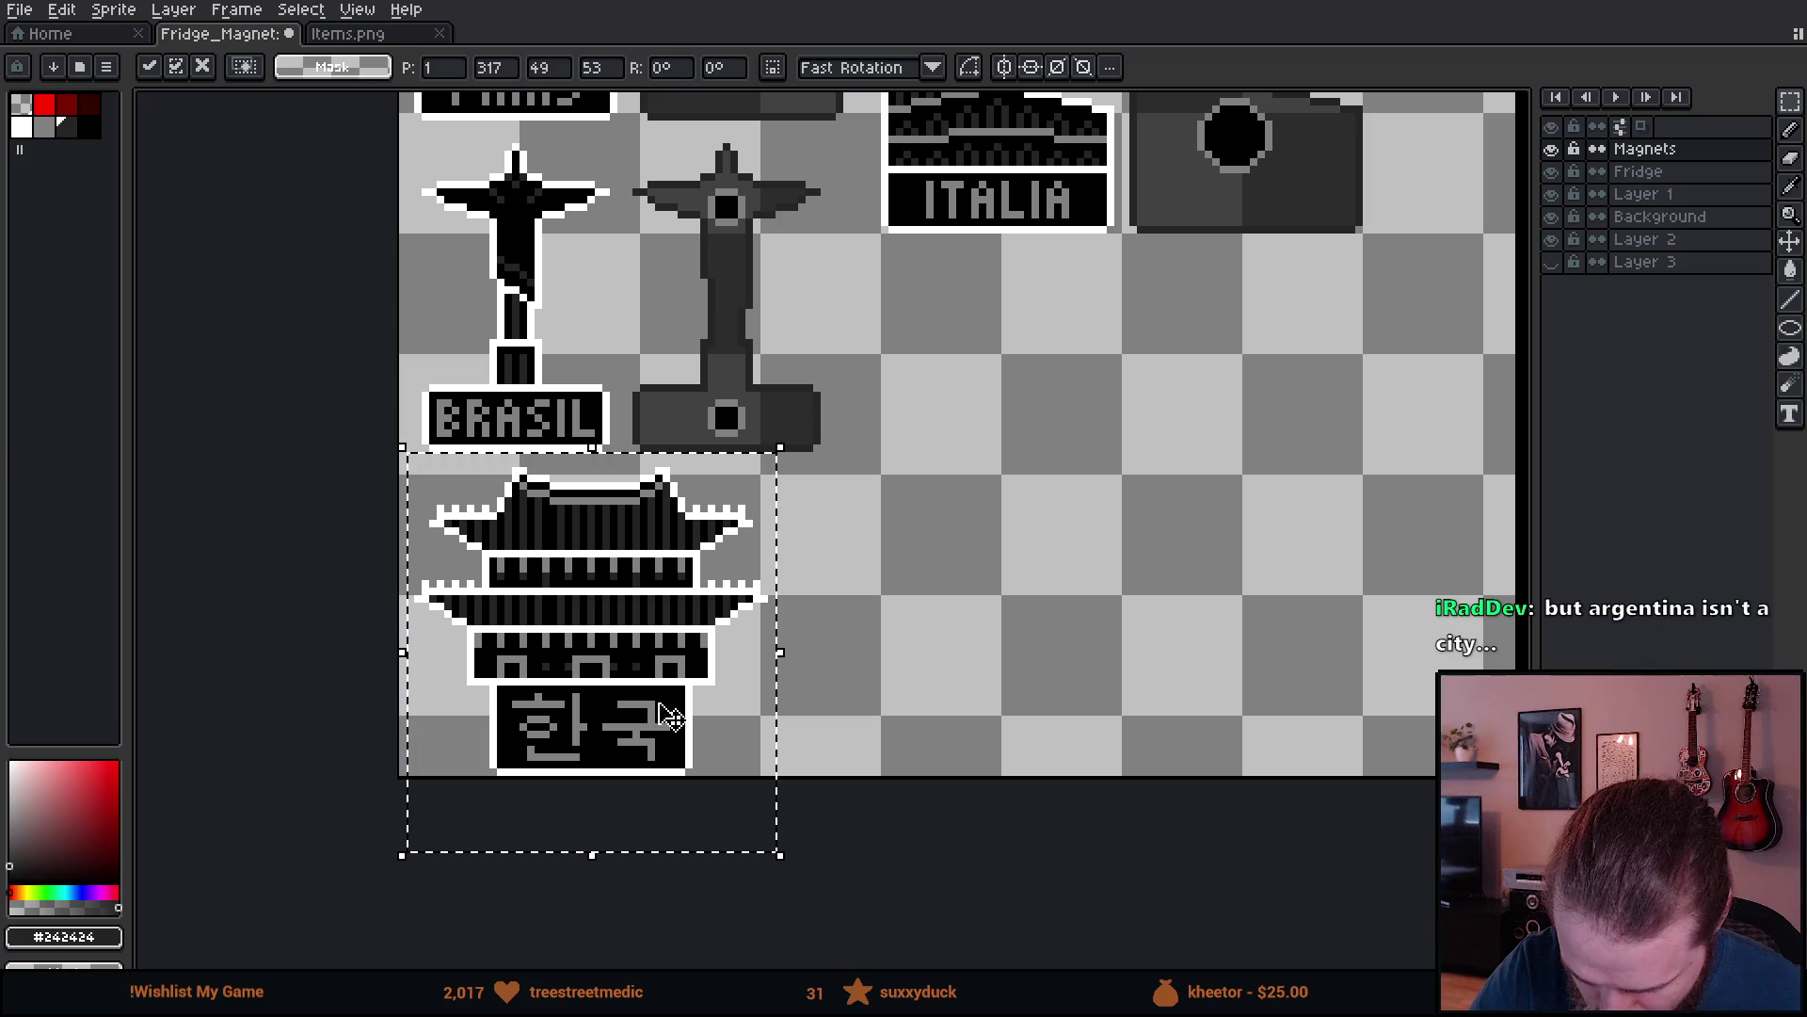
pyautogui.click(899, 652)
pyautogui.moveTo(396, 138)
pyautogui.mouseDown()
pyautogui.moveTo(700, 800)
pyautogui.moveTo(847, 818)
pyautogui.mouseUp()
pyautogui.press('Up')
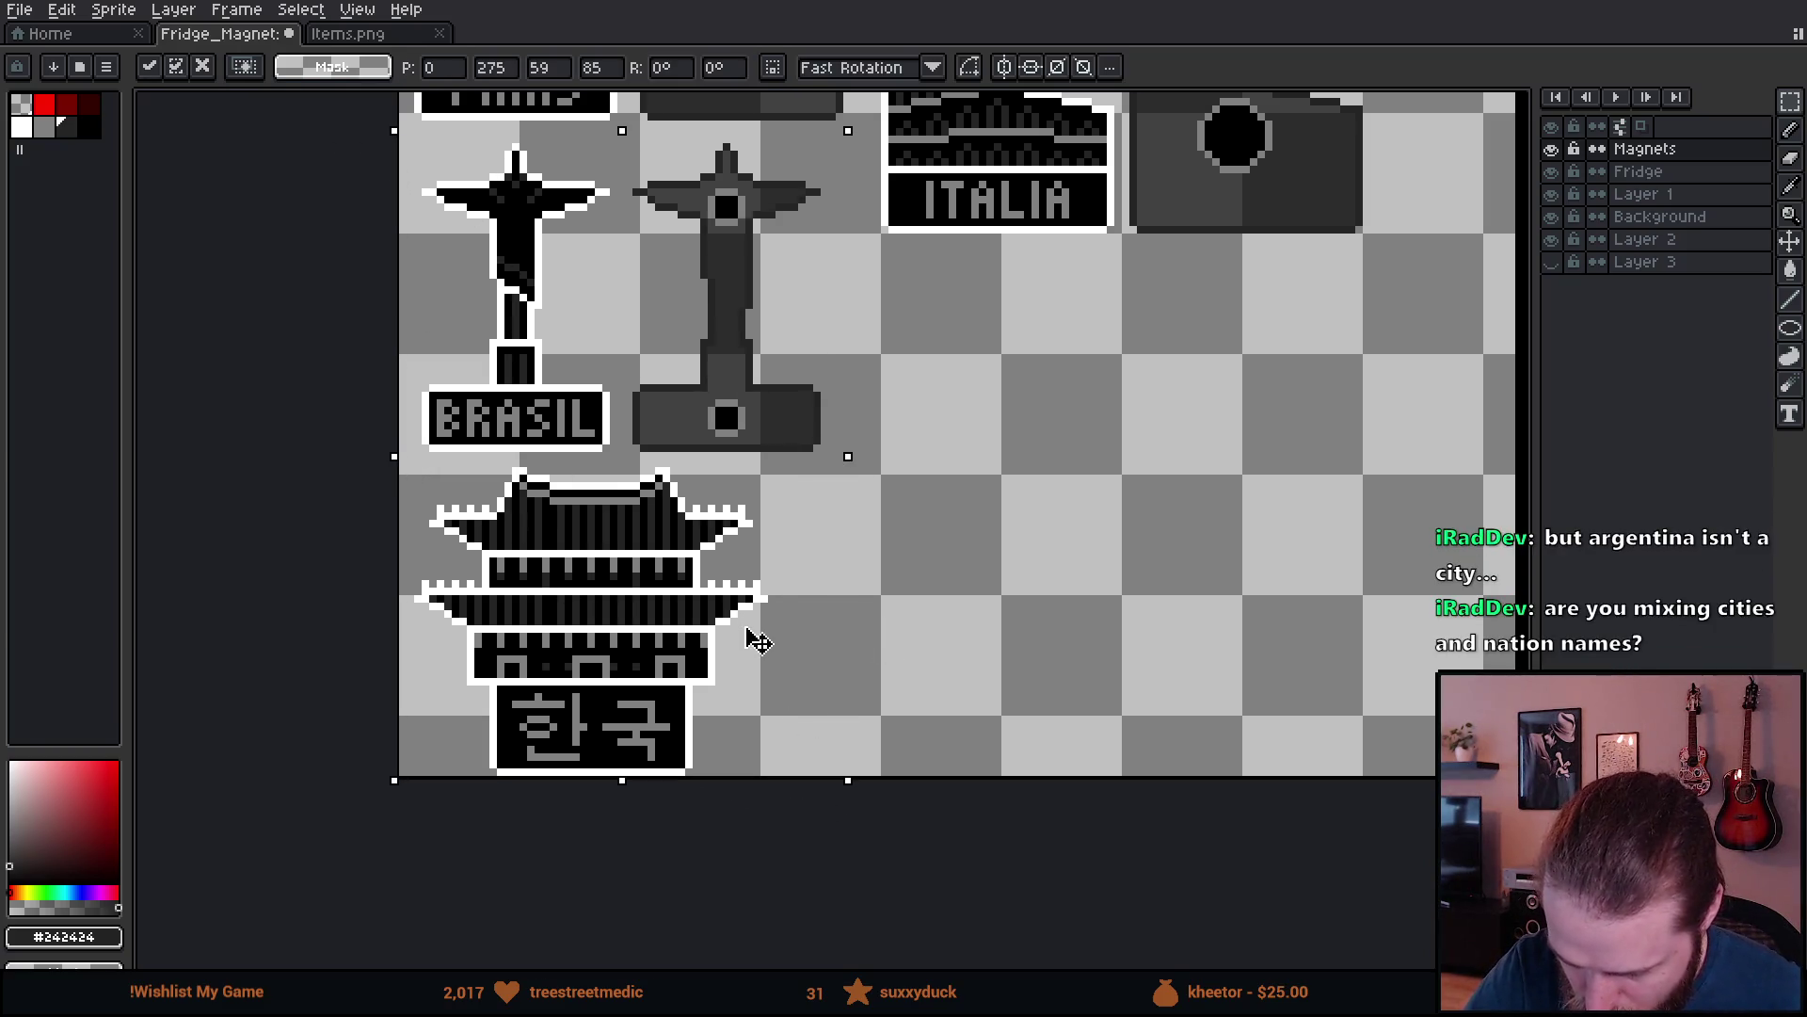
pyautogui.click(1008, 581)
# - Duplicate the Korea magnet and set the copy directly to its right
pyautogui.moveTo(400, 460)
pyautogui.mouseDown()
pyautogui.moveTo(827, 847)
pyautogui.moveTo(847, 831)
pyautogui.mouseUp()
pyautogui.hotkey('ctrl', 'c')
pyautogui.hotkey('ctrl', 'v')
pyautogui.moveTo(613, 717)
pyautogui.mouseDown()
pyautogui.moveTo(815, 745)
pyautogui.moveTo(980, 717)
pyautogui.mouseUp()
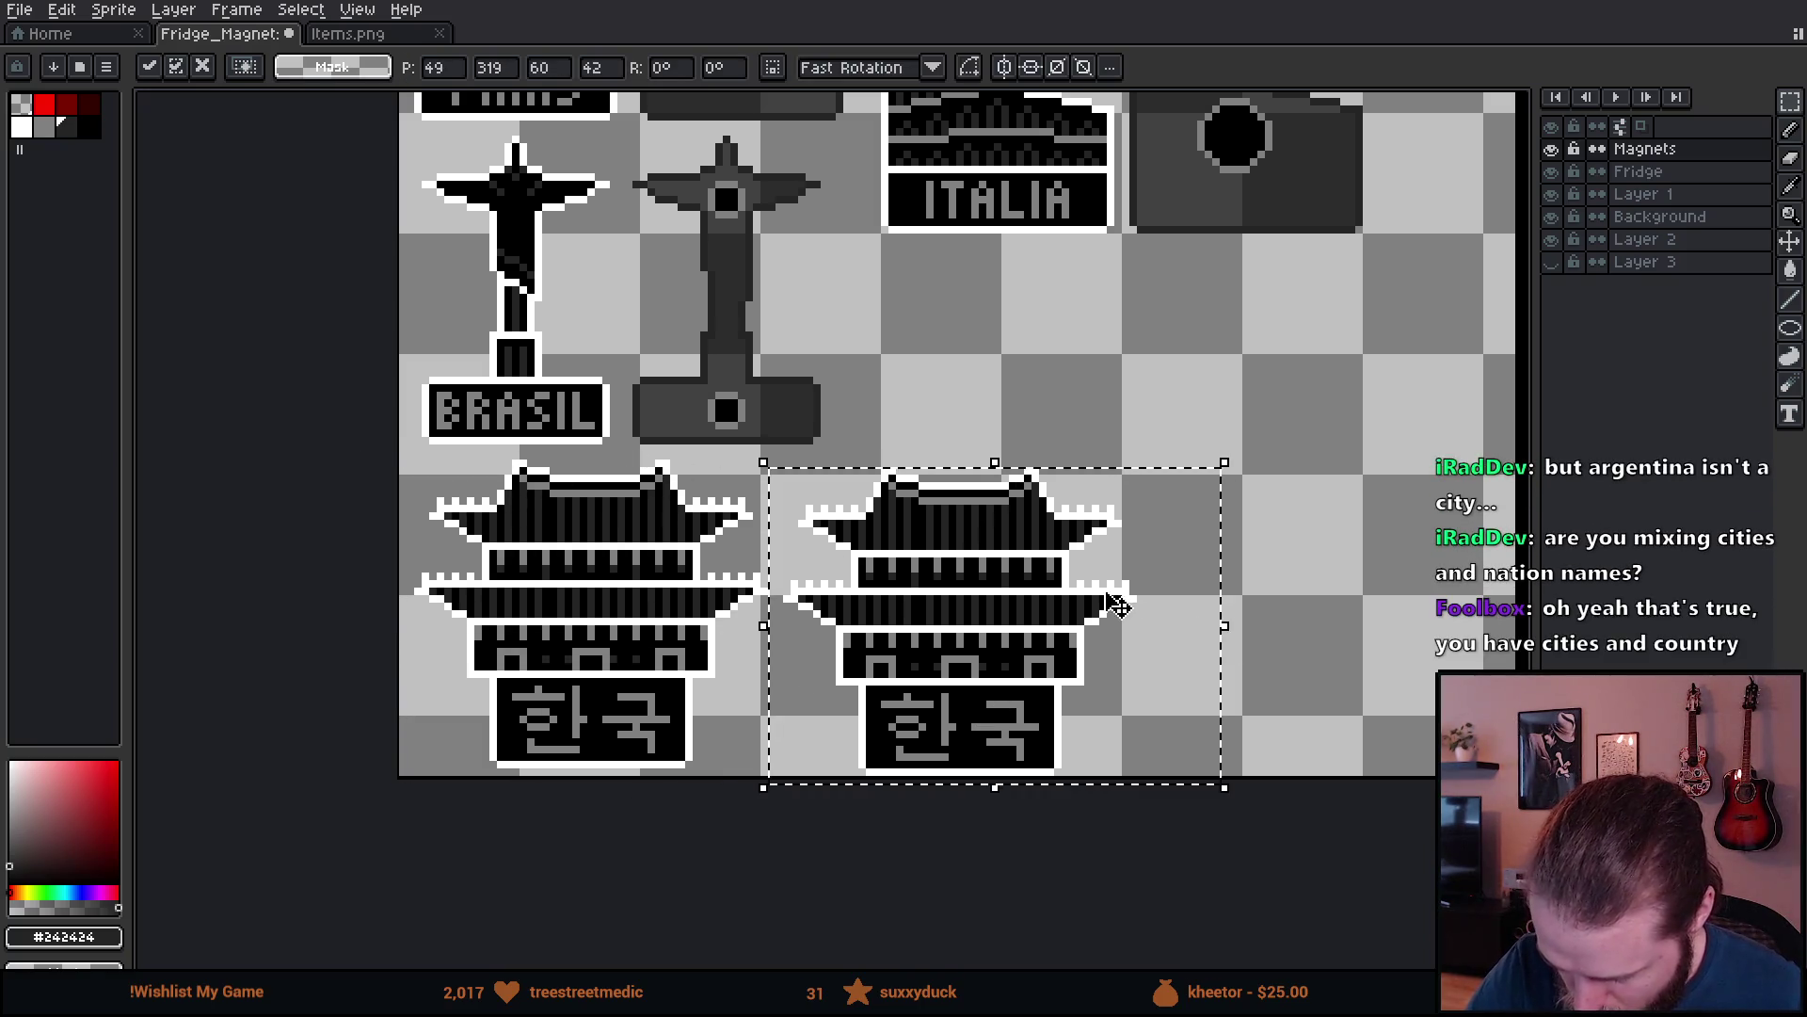
pyautogui.press('Return')
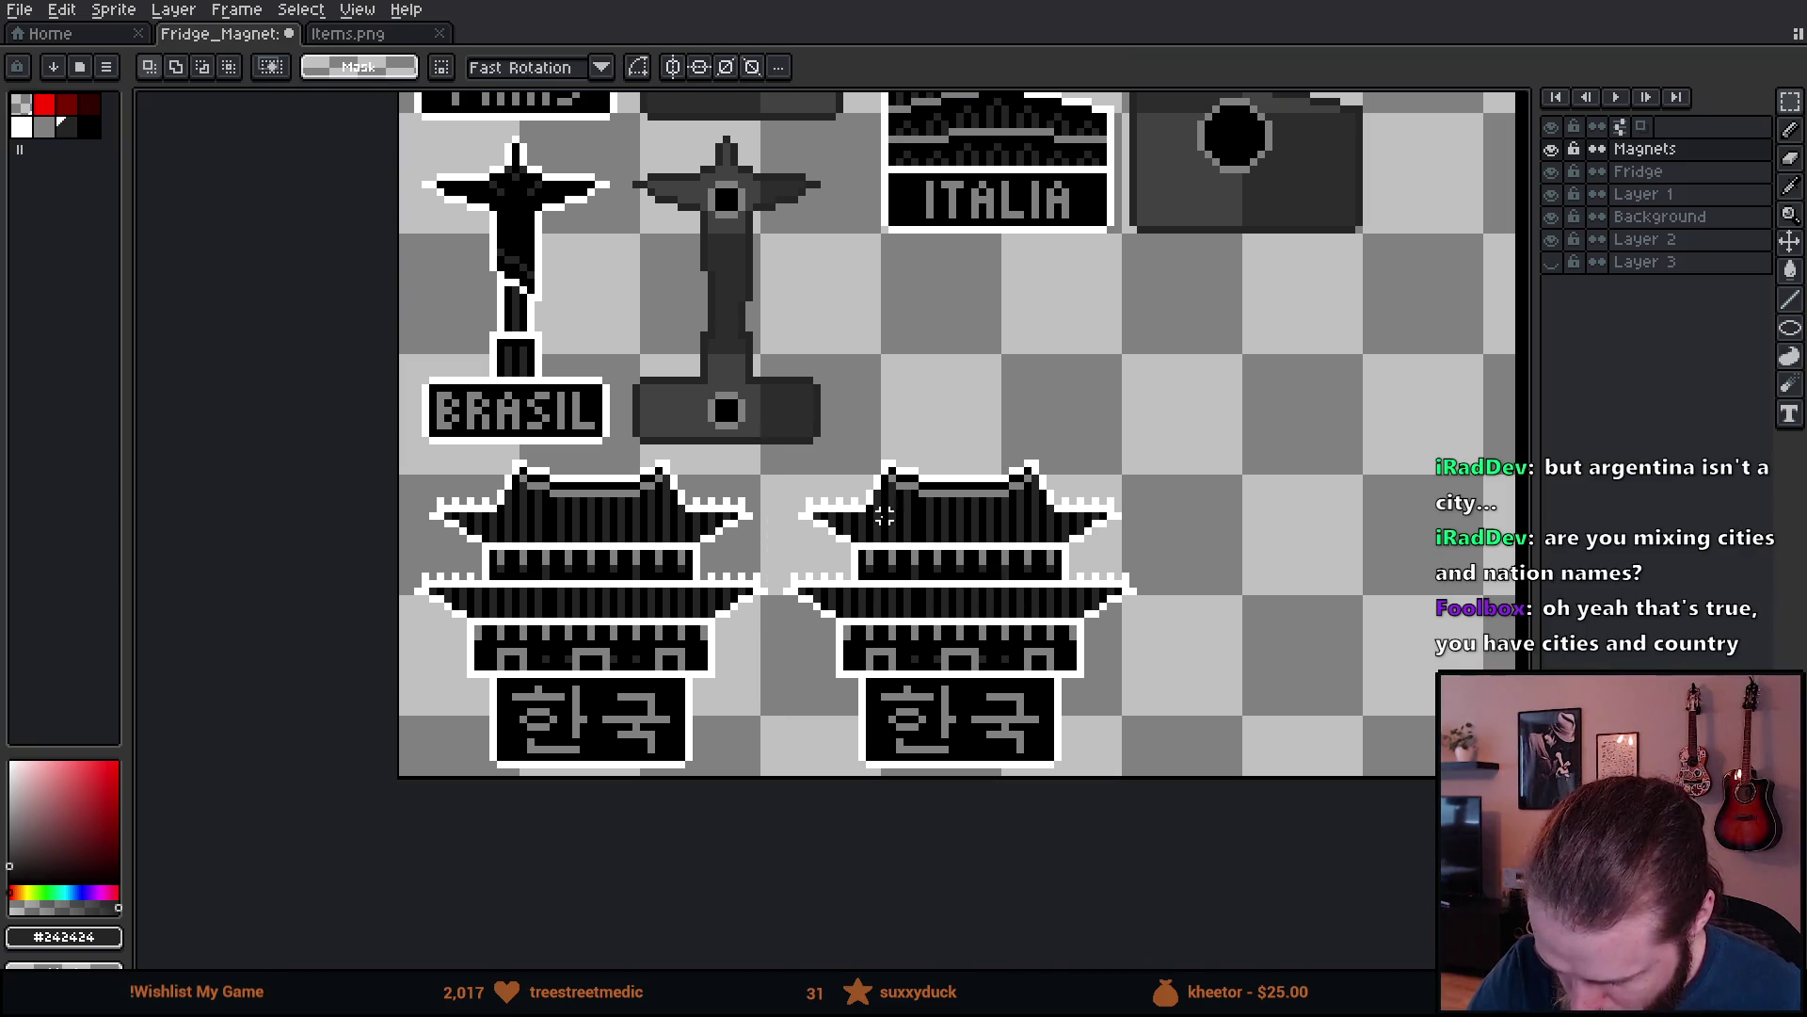
pyautogui.moveTo(779, 462); pyautogui.dragTo(1132, 749)
# - Strip the Korea copy's black and dark-grey detail, leaving only a white outline
pyautogui.press('g')
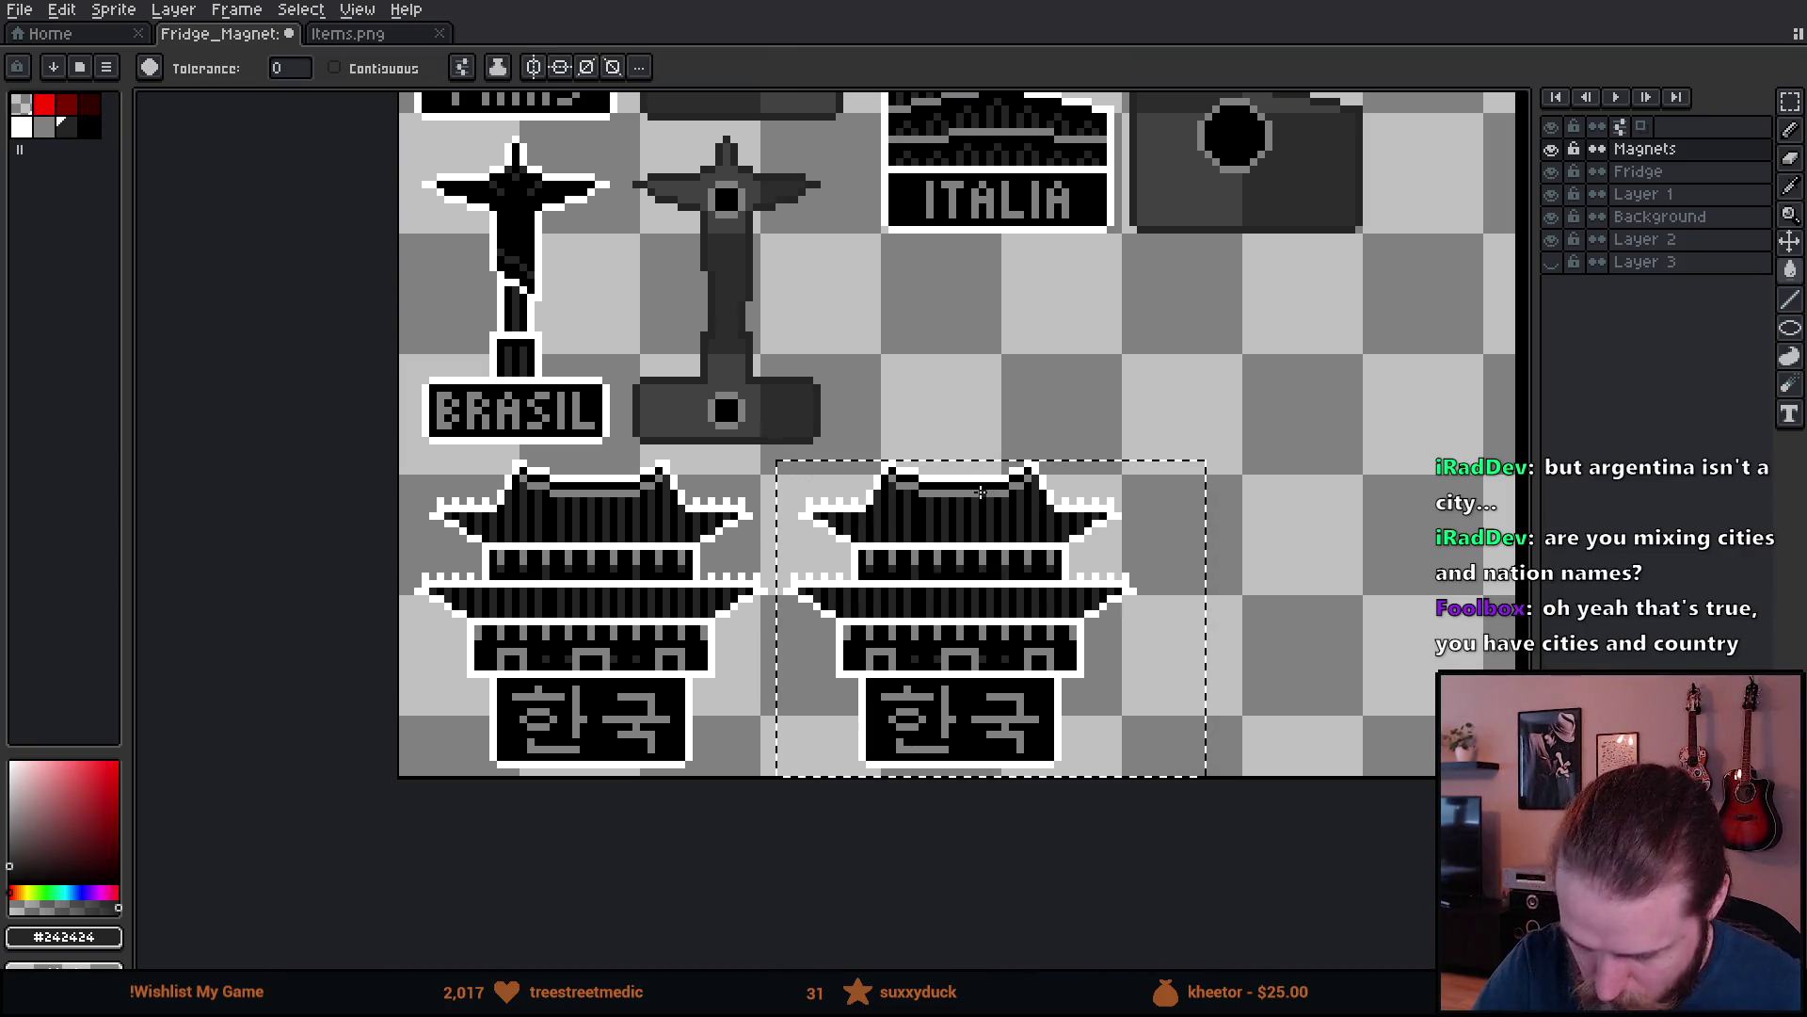
pyautogui.click(21, 103)
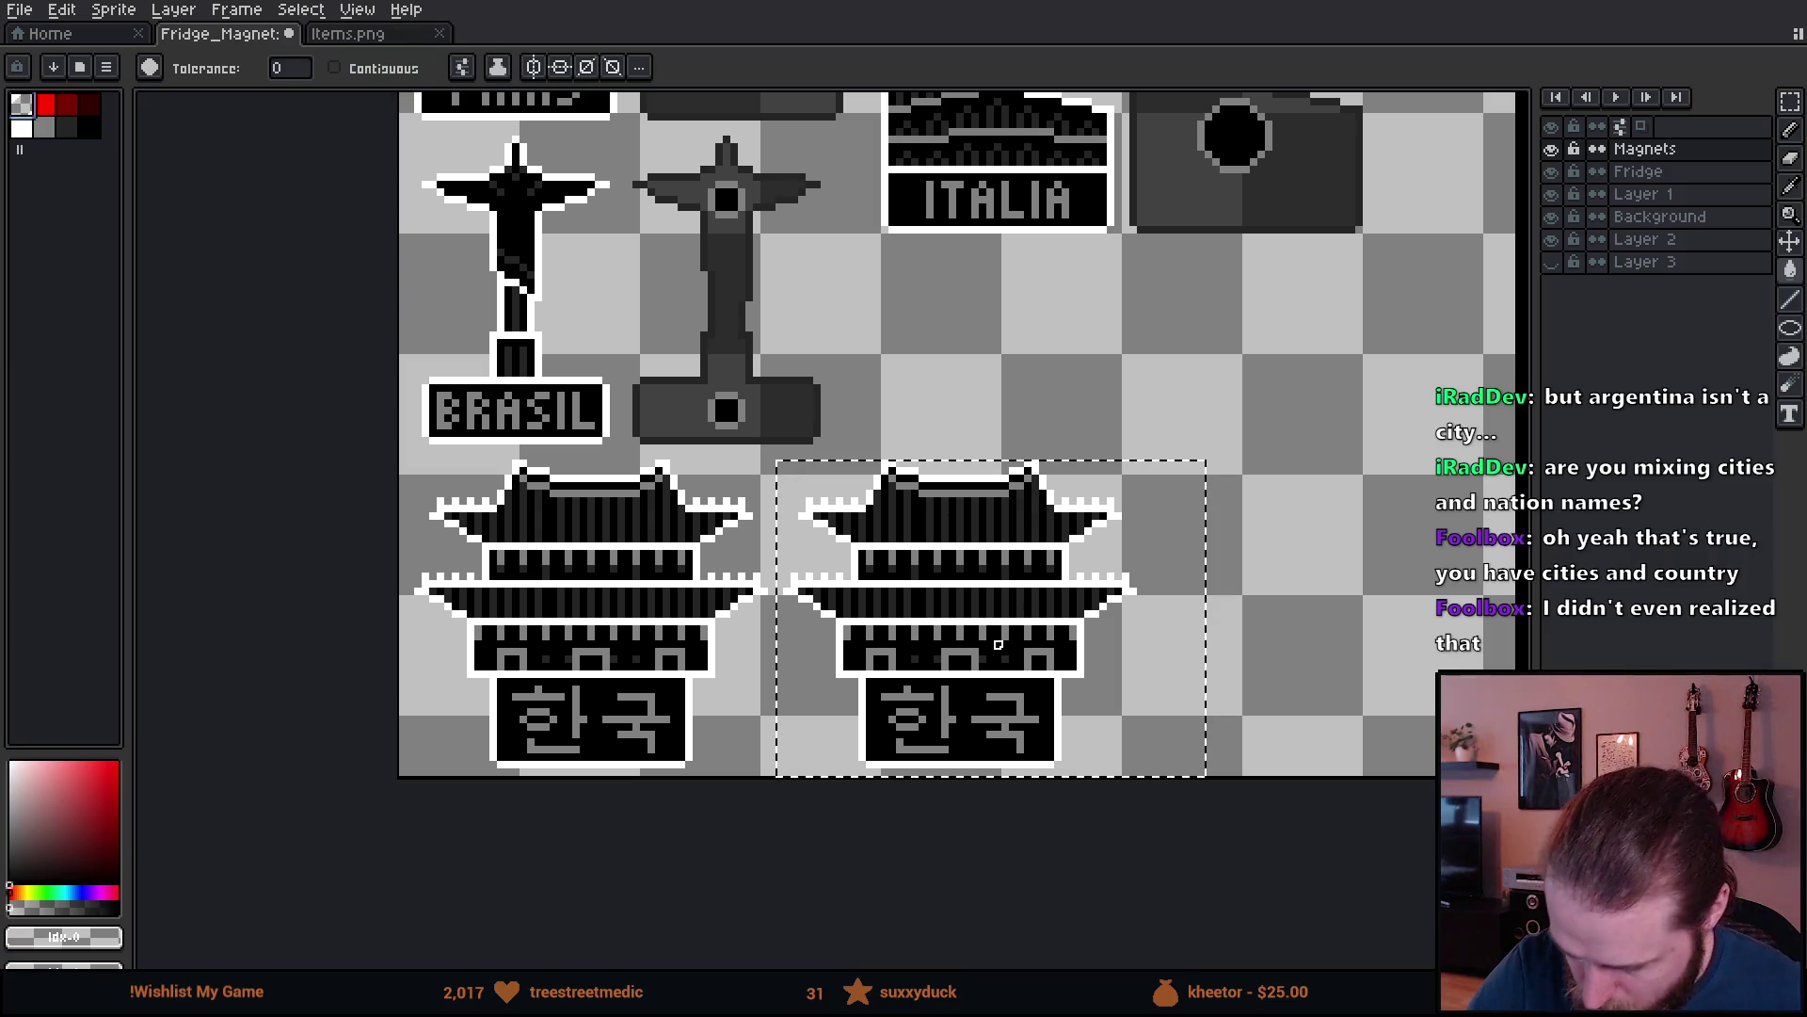
pyautogui.click(1007, 644)
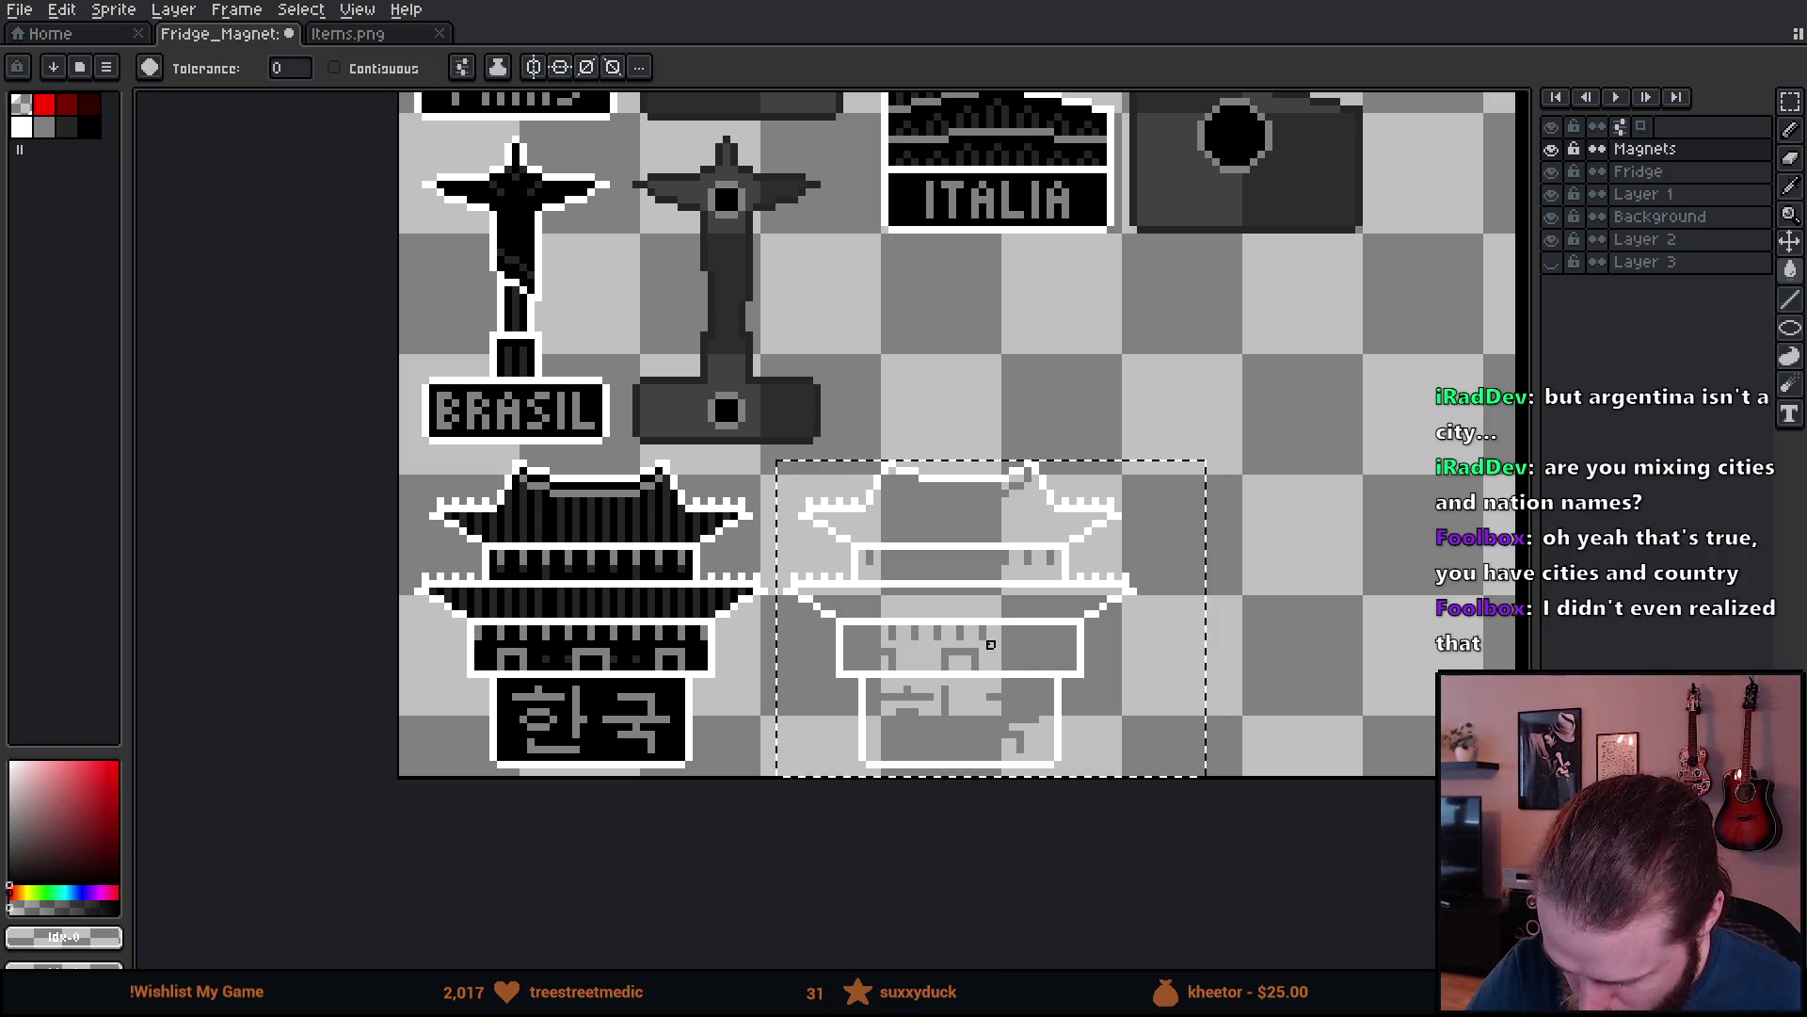
pyautogui.click(990, 644)
pyautogui.press('b')
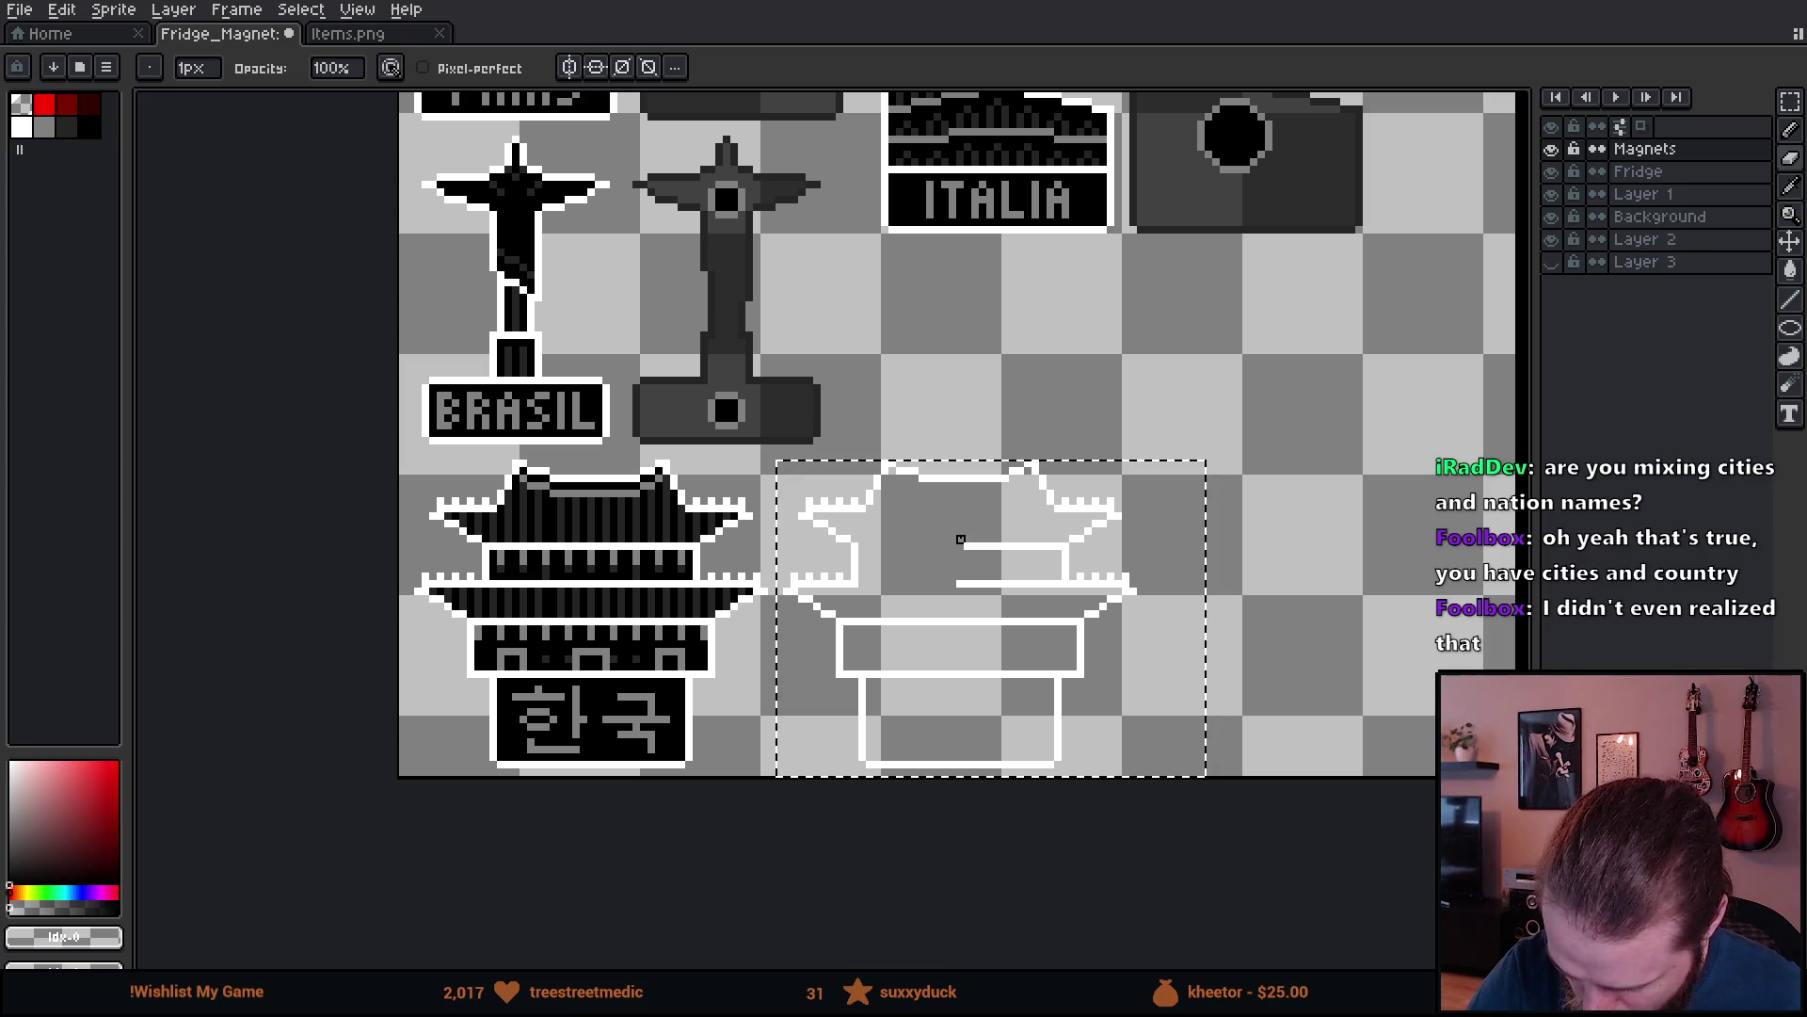
pyautogui.press('+')
pyautogui.press('+')
pyautogui.press('+')
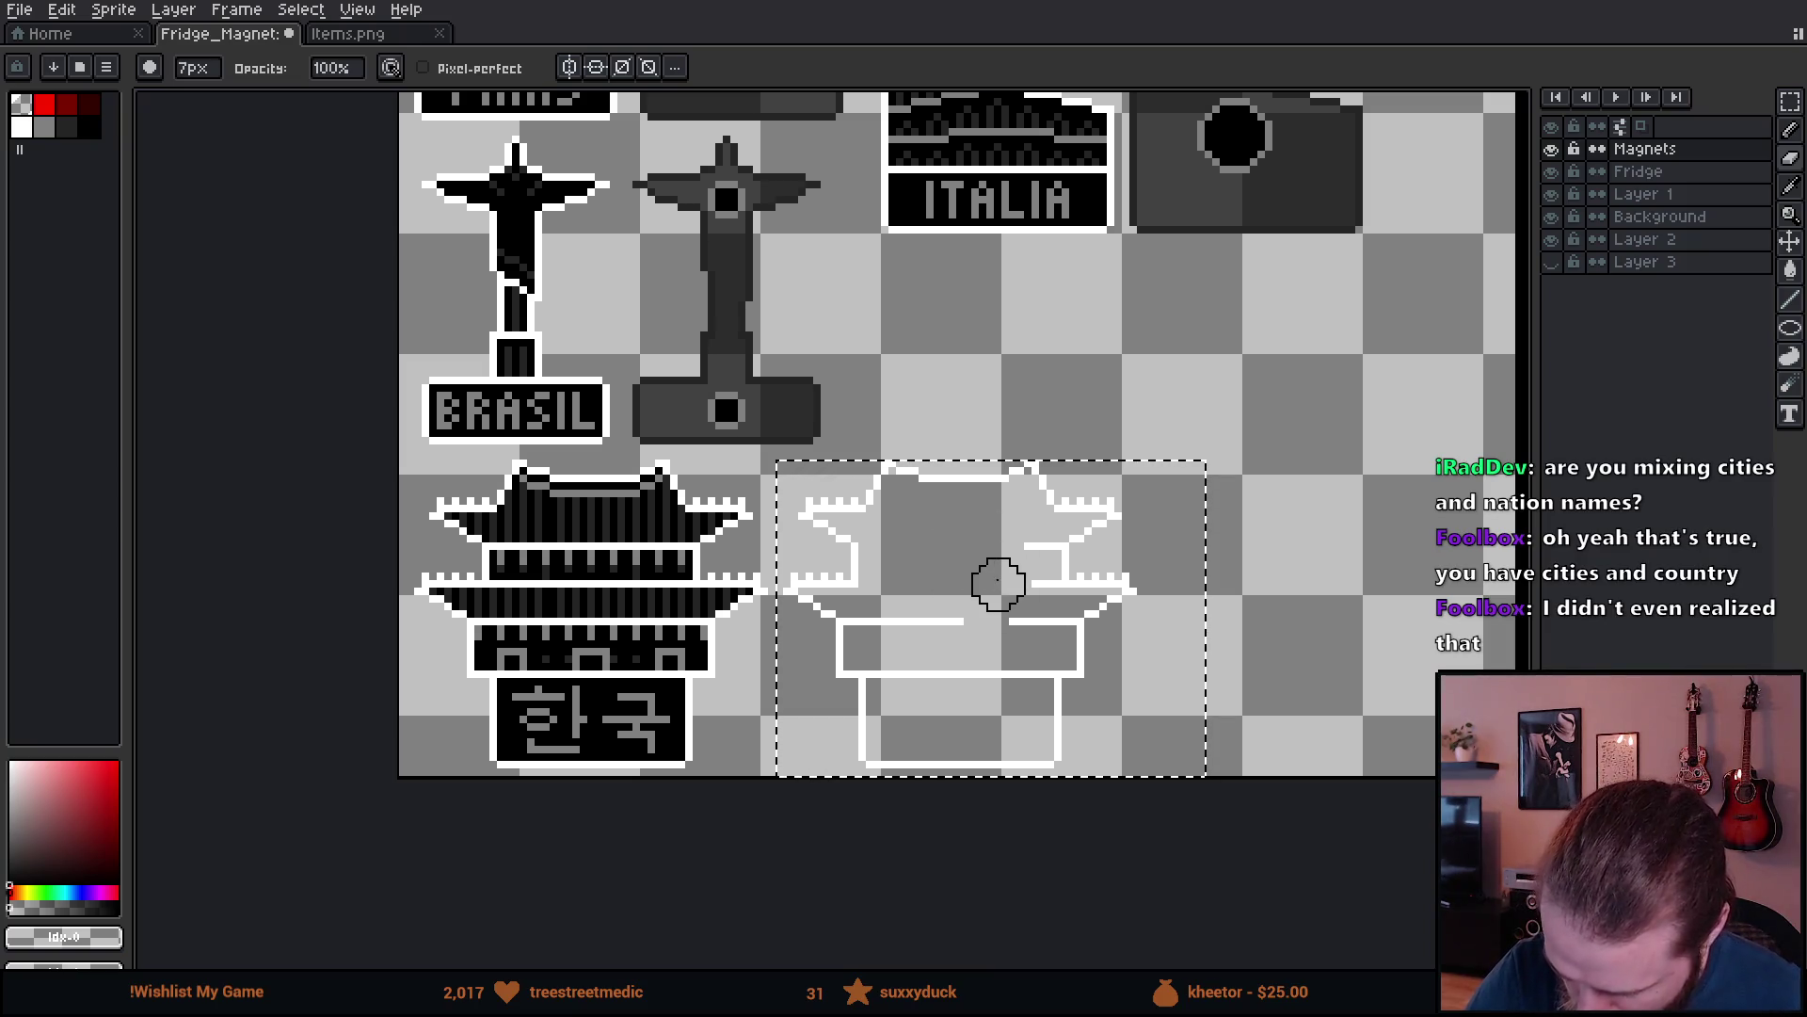
pyautogui.moveTo(1028, 581); pyautogui.dragTo(930, 674)
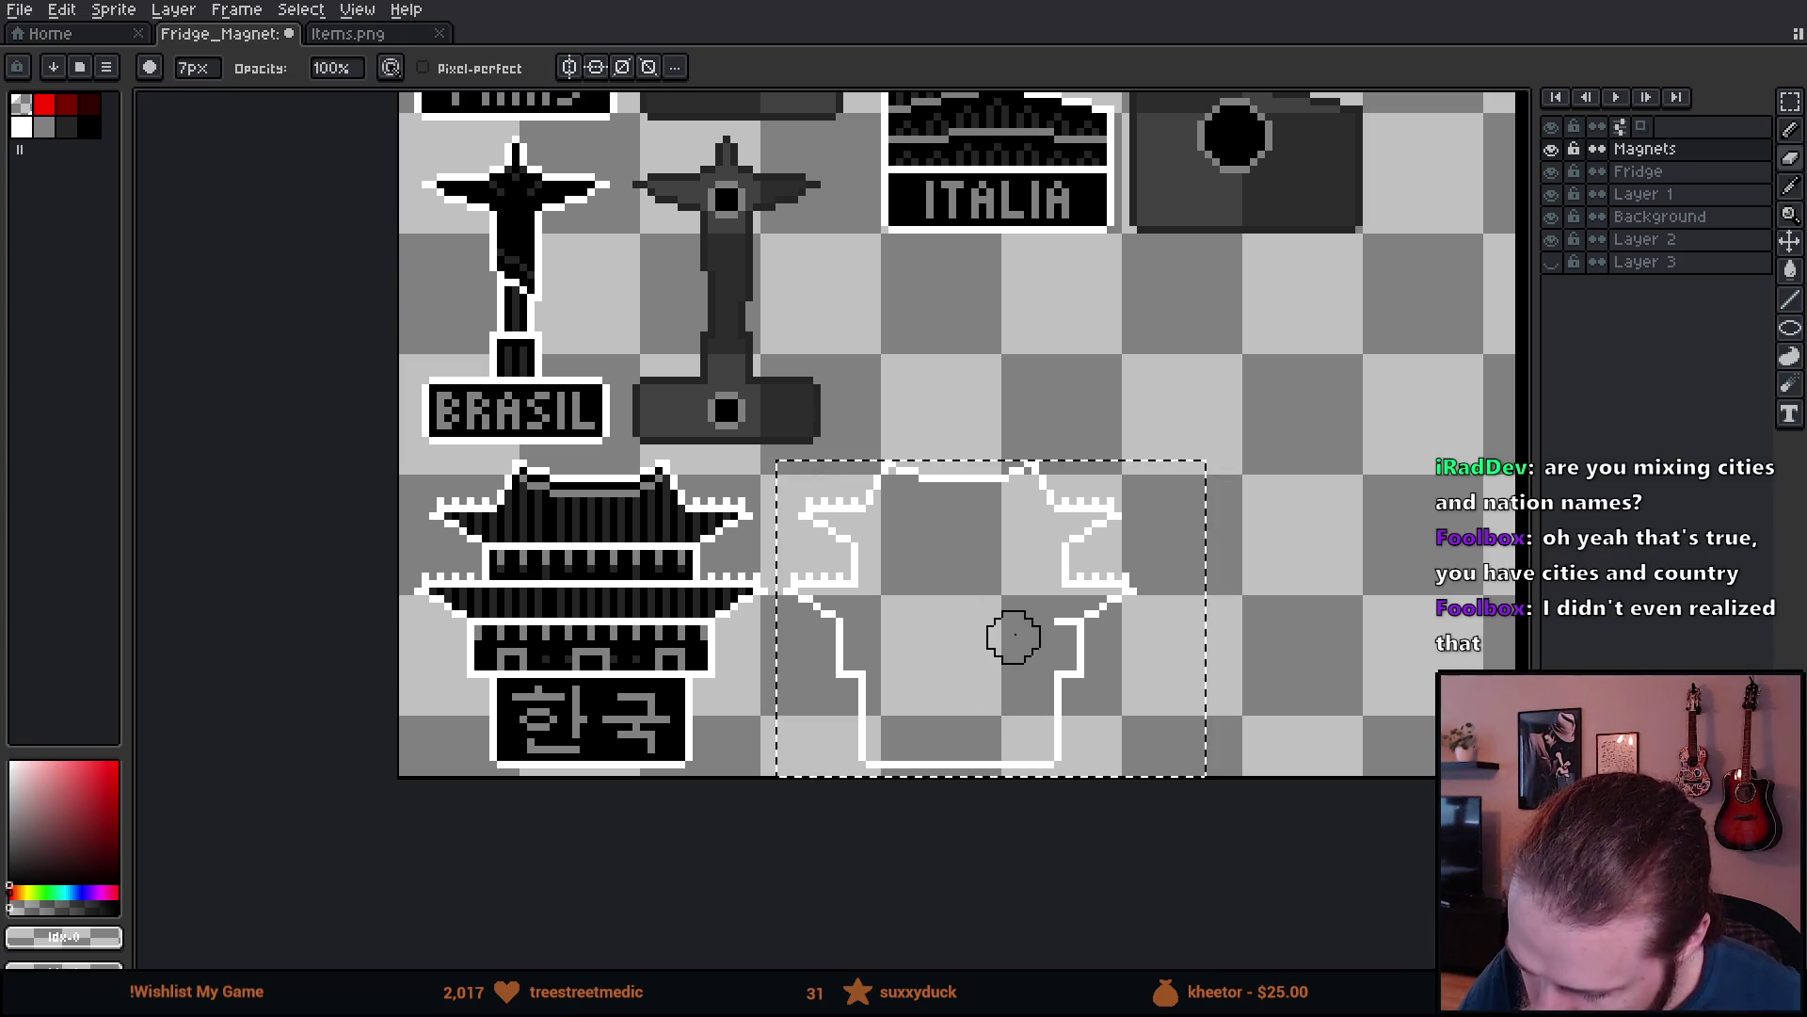
pyautogui.press('-')
pyautogui.press('-')
pyautogui.press('-')
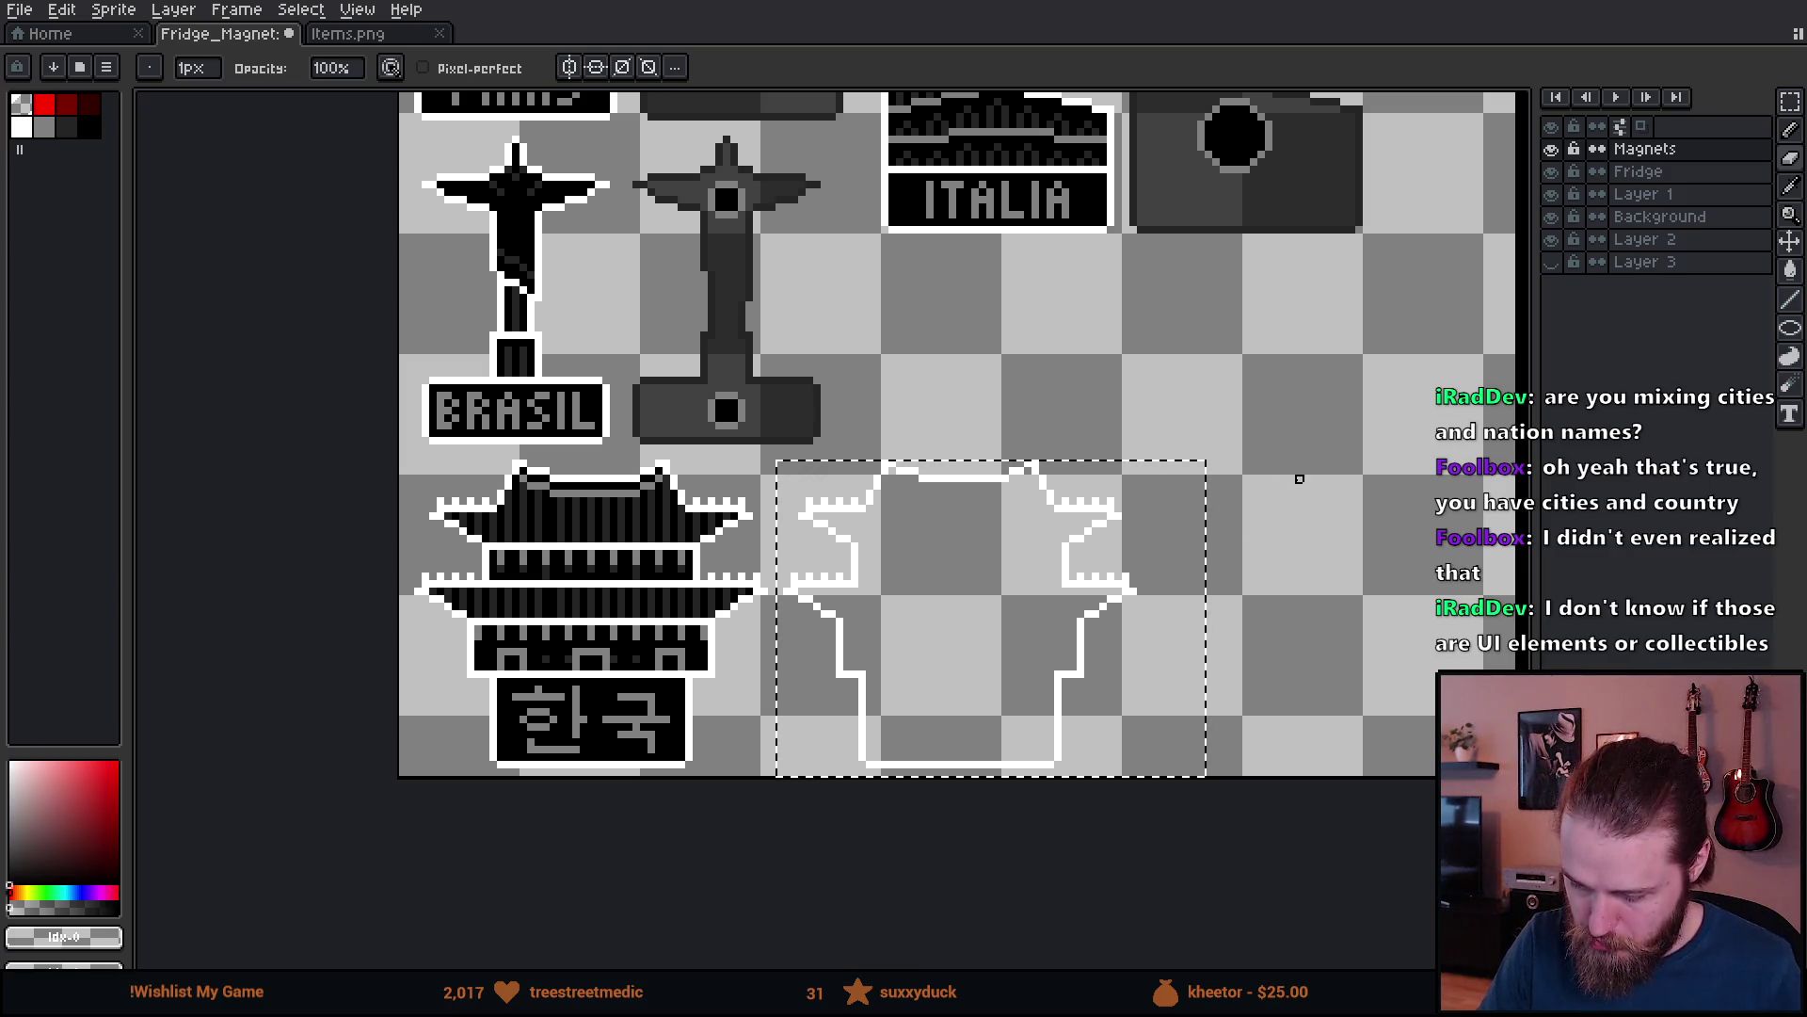
# - Sample the dark gray from a neighbouring silhouette with the Paint Bucket
pyautogui.moveTo(1291, 476); pyautogui.dragTo(1231, 602)
pyautogui.press('g')
pyautogui.keyDown('alt'); pyautogui.click(1101, 298); pyautogui.keyUp('alt')
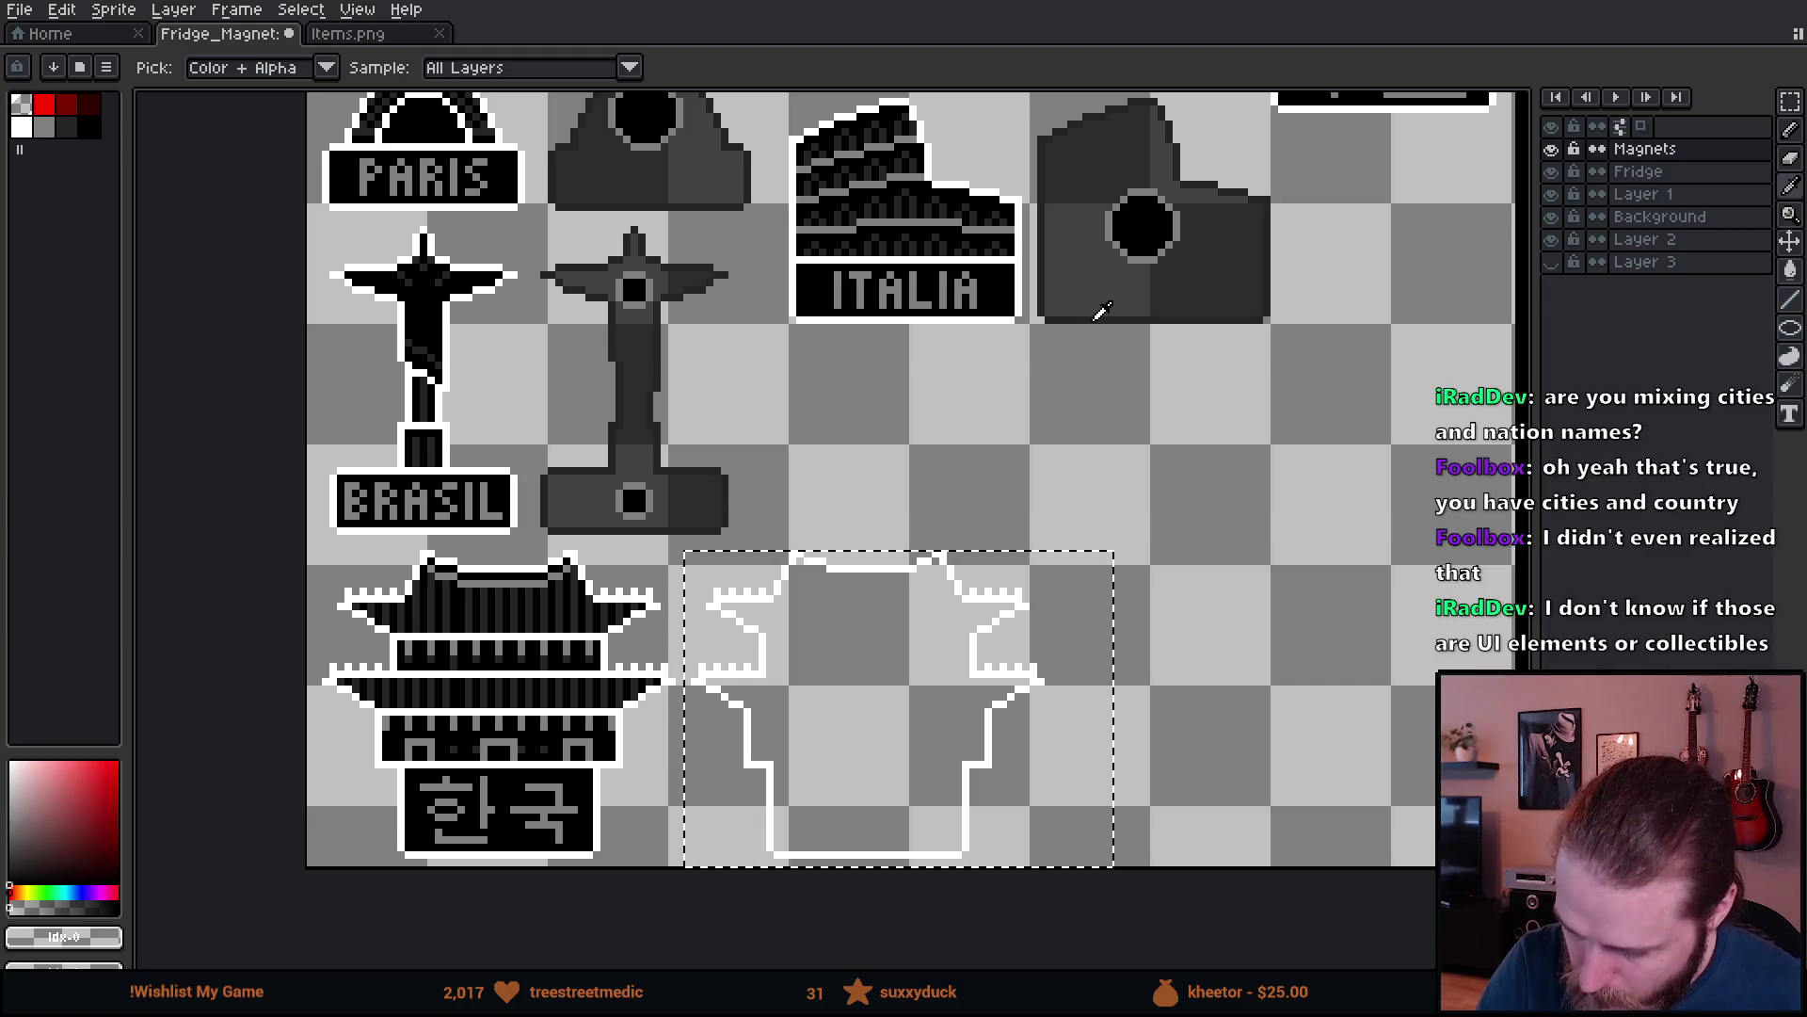
# - Fill the Korean outline dark gray, add ITALIA's black magnet hole, and fill the interior
pyautogui.click(988, 598)
pyautogui.press('m')
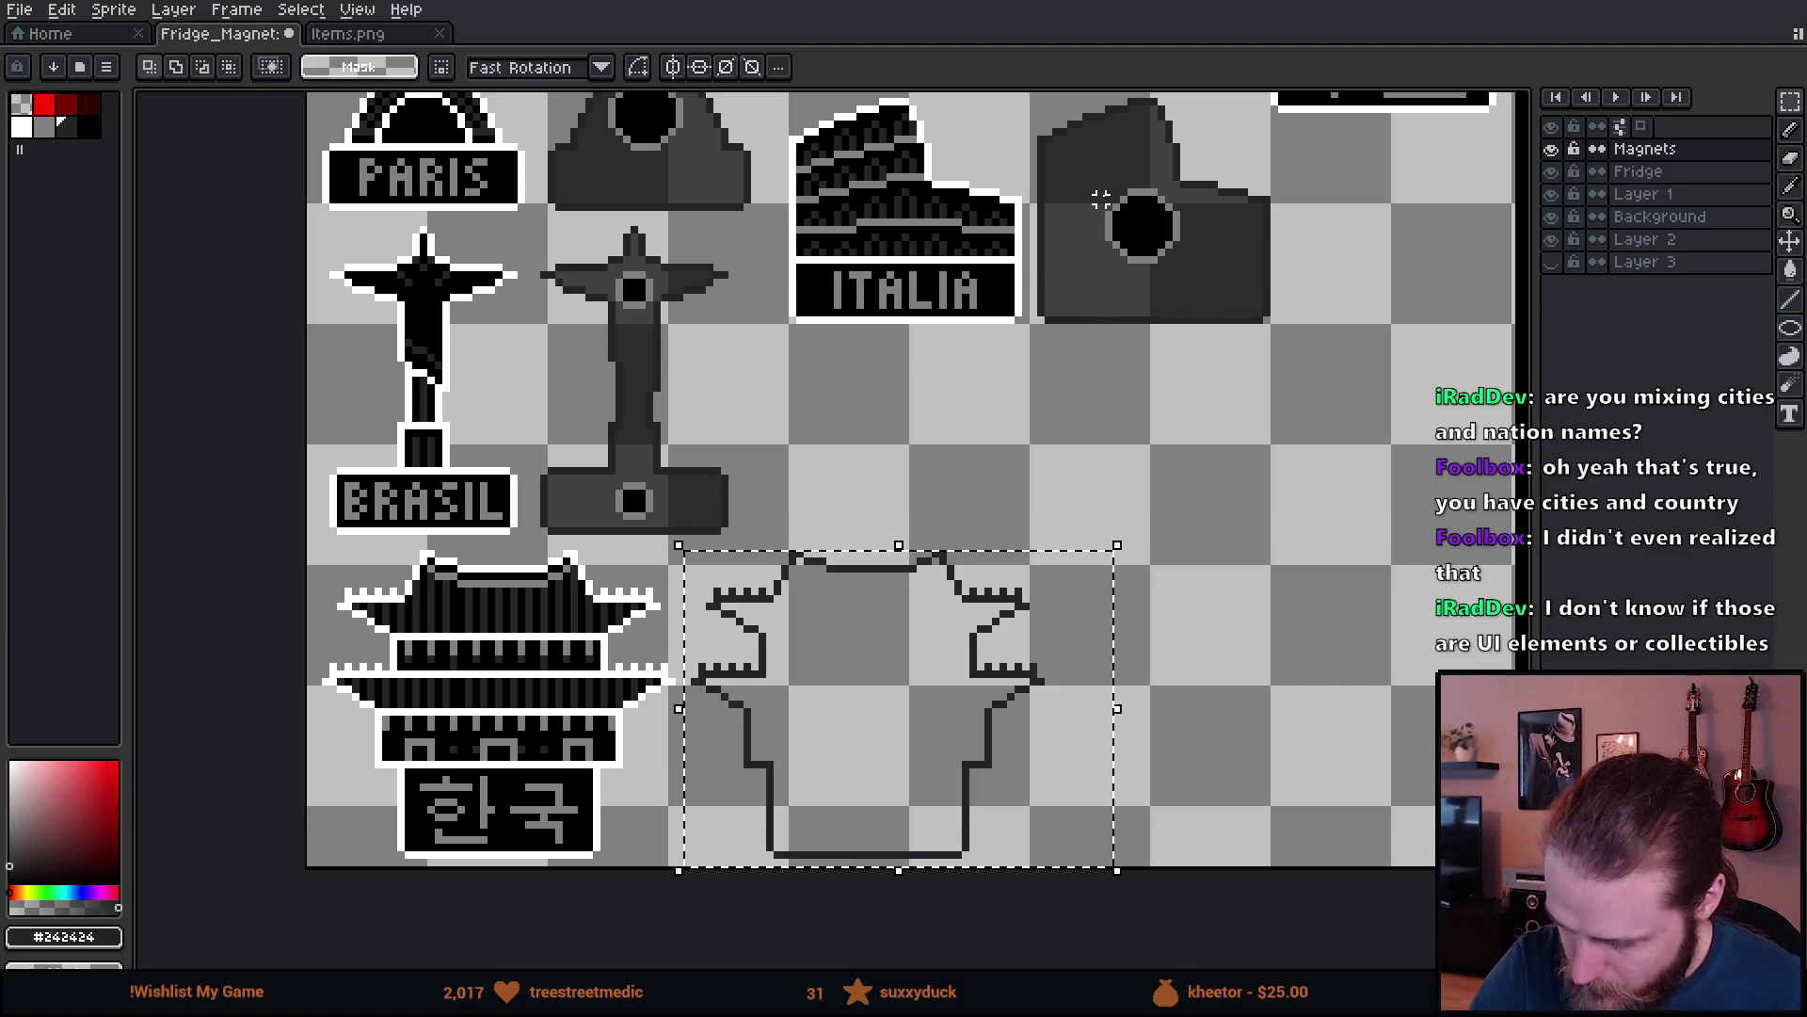
pyautogui.moveTo(1092, 177)
pyautogui.mouseDown()
pyautogui.moveTo(1186, 275)
pyautogui.moveTo(1150, 230)
pyautogui.moveTo(889, 713)
pyautogui.moveTo(871, 702)
pyautogui.mouseUp()
pyautogui.click(920, 640)
pyautogui.press('g')
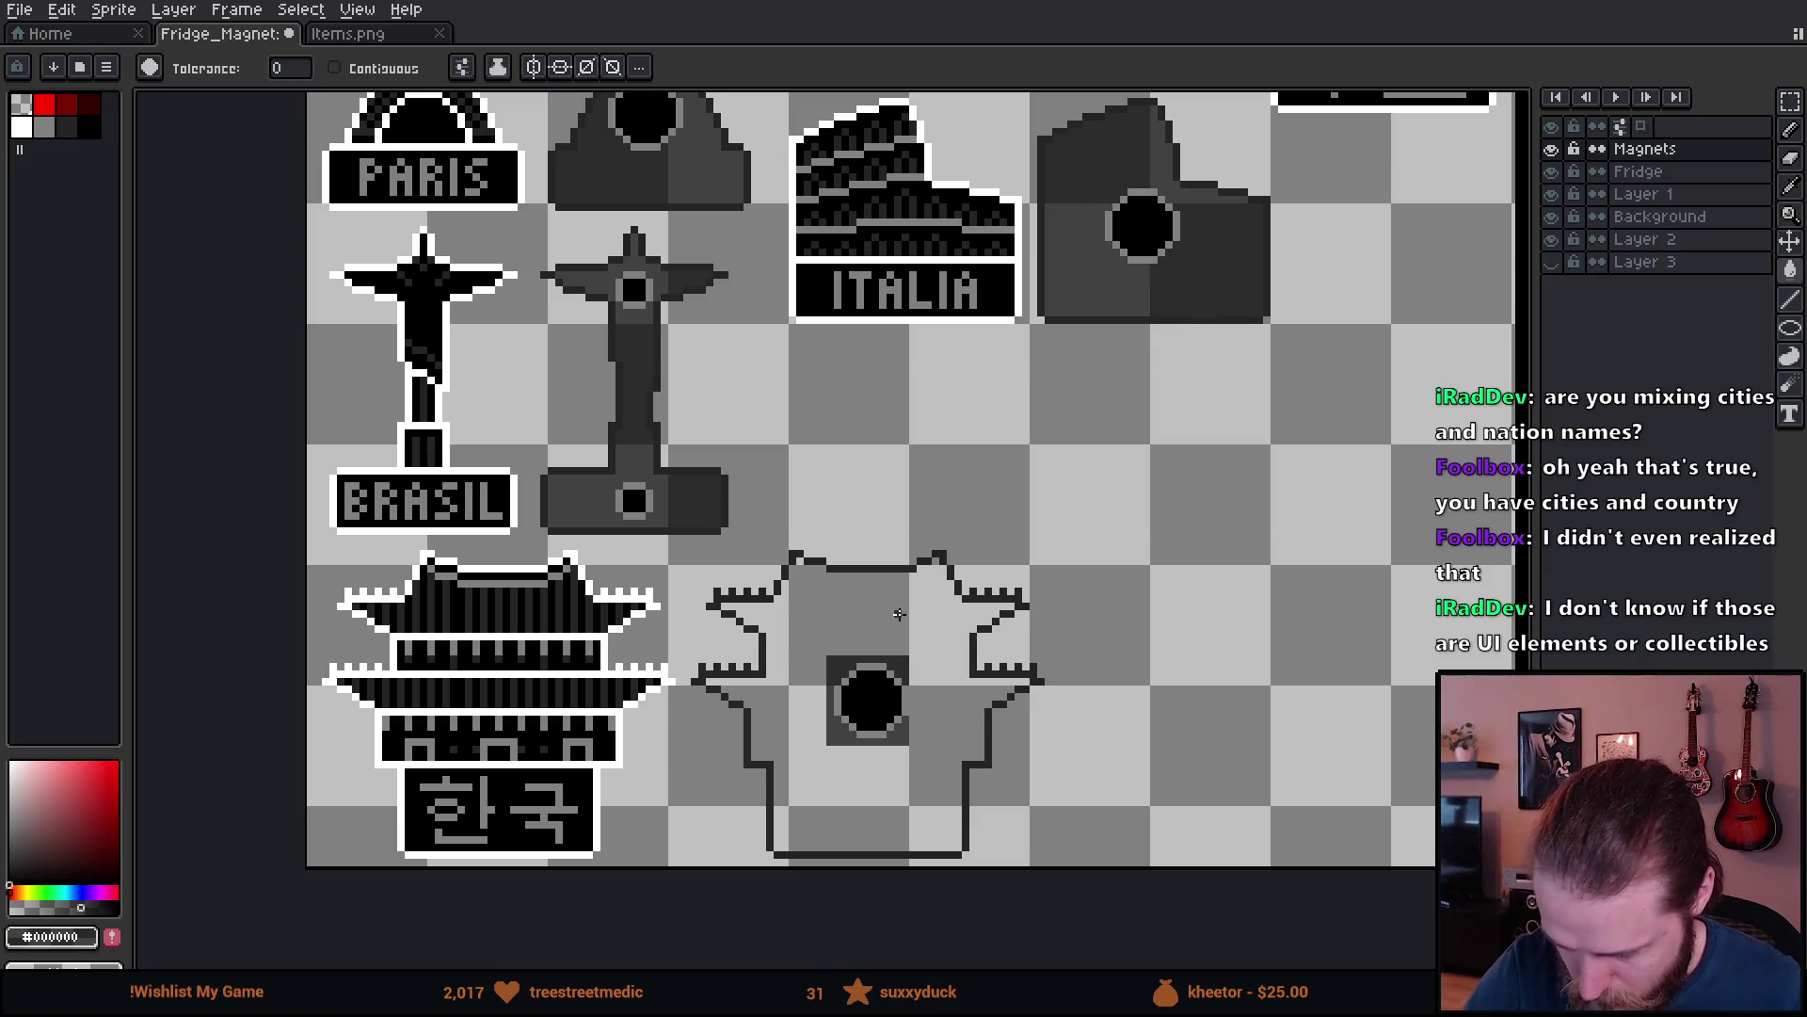
pyautogui.click(917, 628)
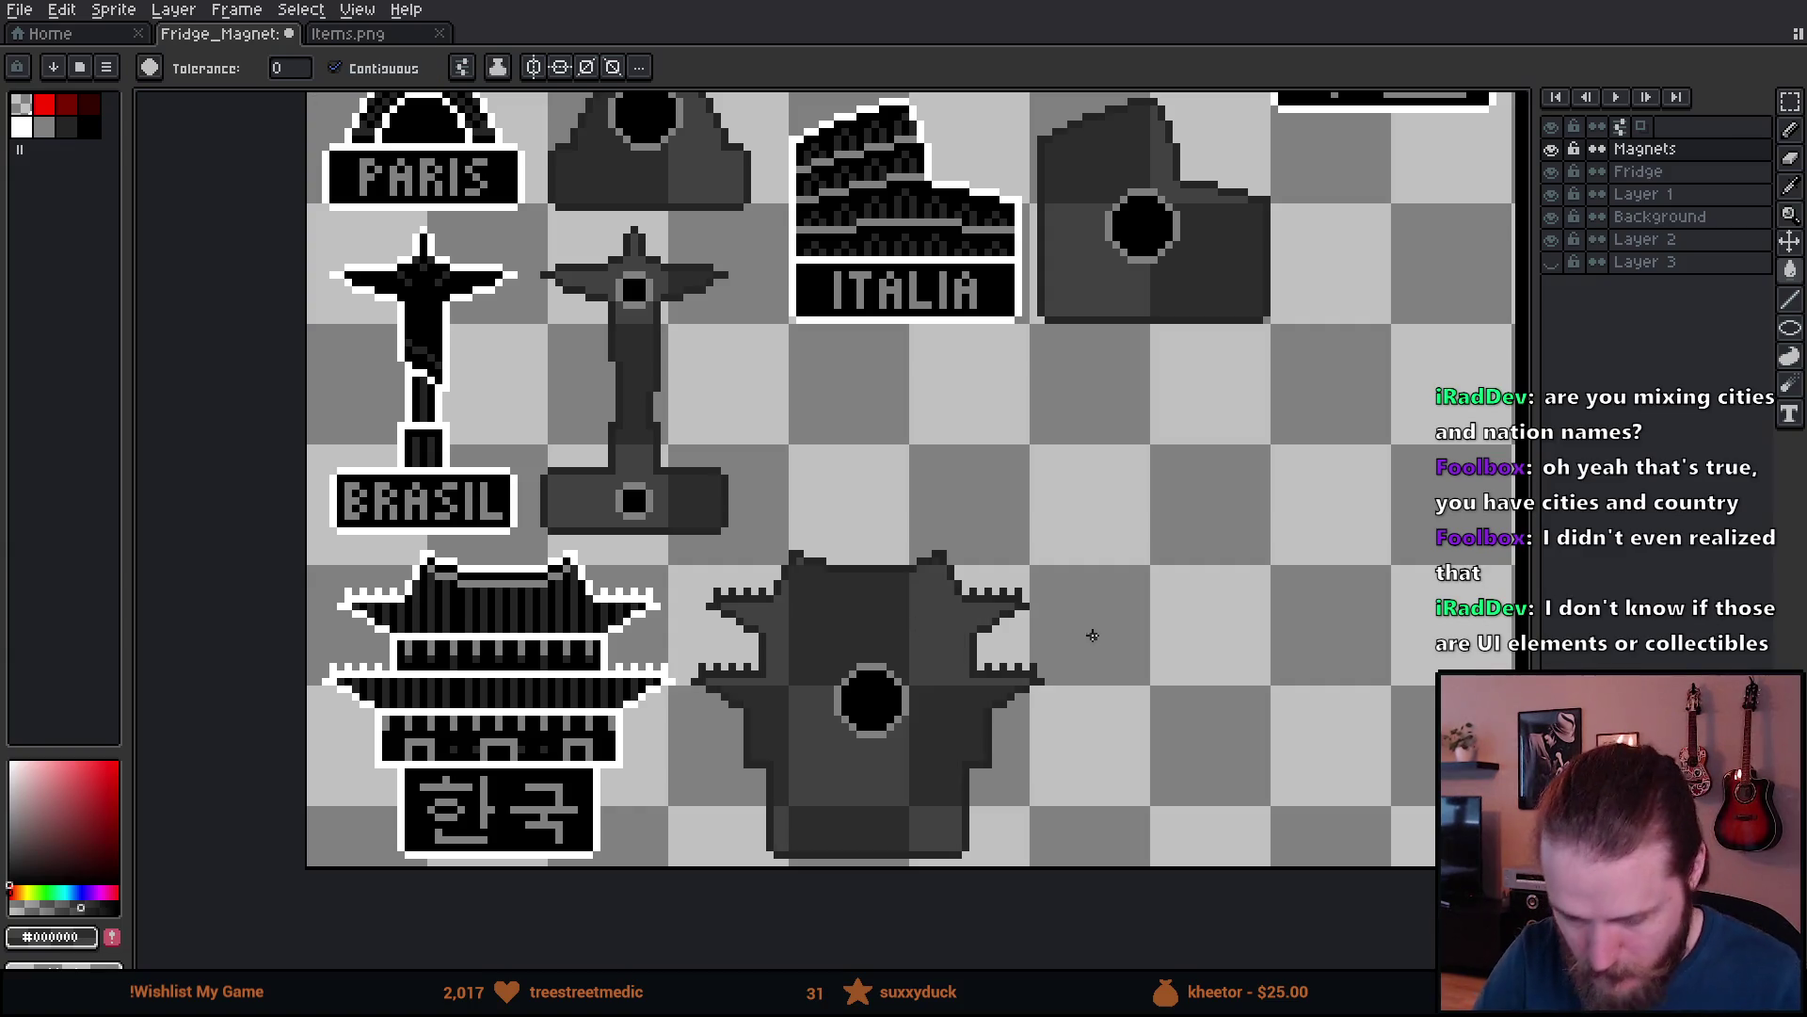
# - Hide the timeline and marquee the loose SUOMI magnet on the right
pyautogui.scroll(-2, 1150, 658)
pyautogui.scroll(1, 1249, 707)
pyautogui.moveTo(1249, 707)
pyautogui.mouseDown()
pyautogui.moveTo(1114, 687)
pyautogui.moveTo(605, 738)
pyautogui.moveTo(476, 715)
pyautogui.mouseUp()
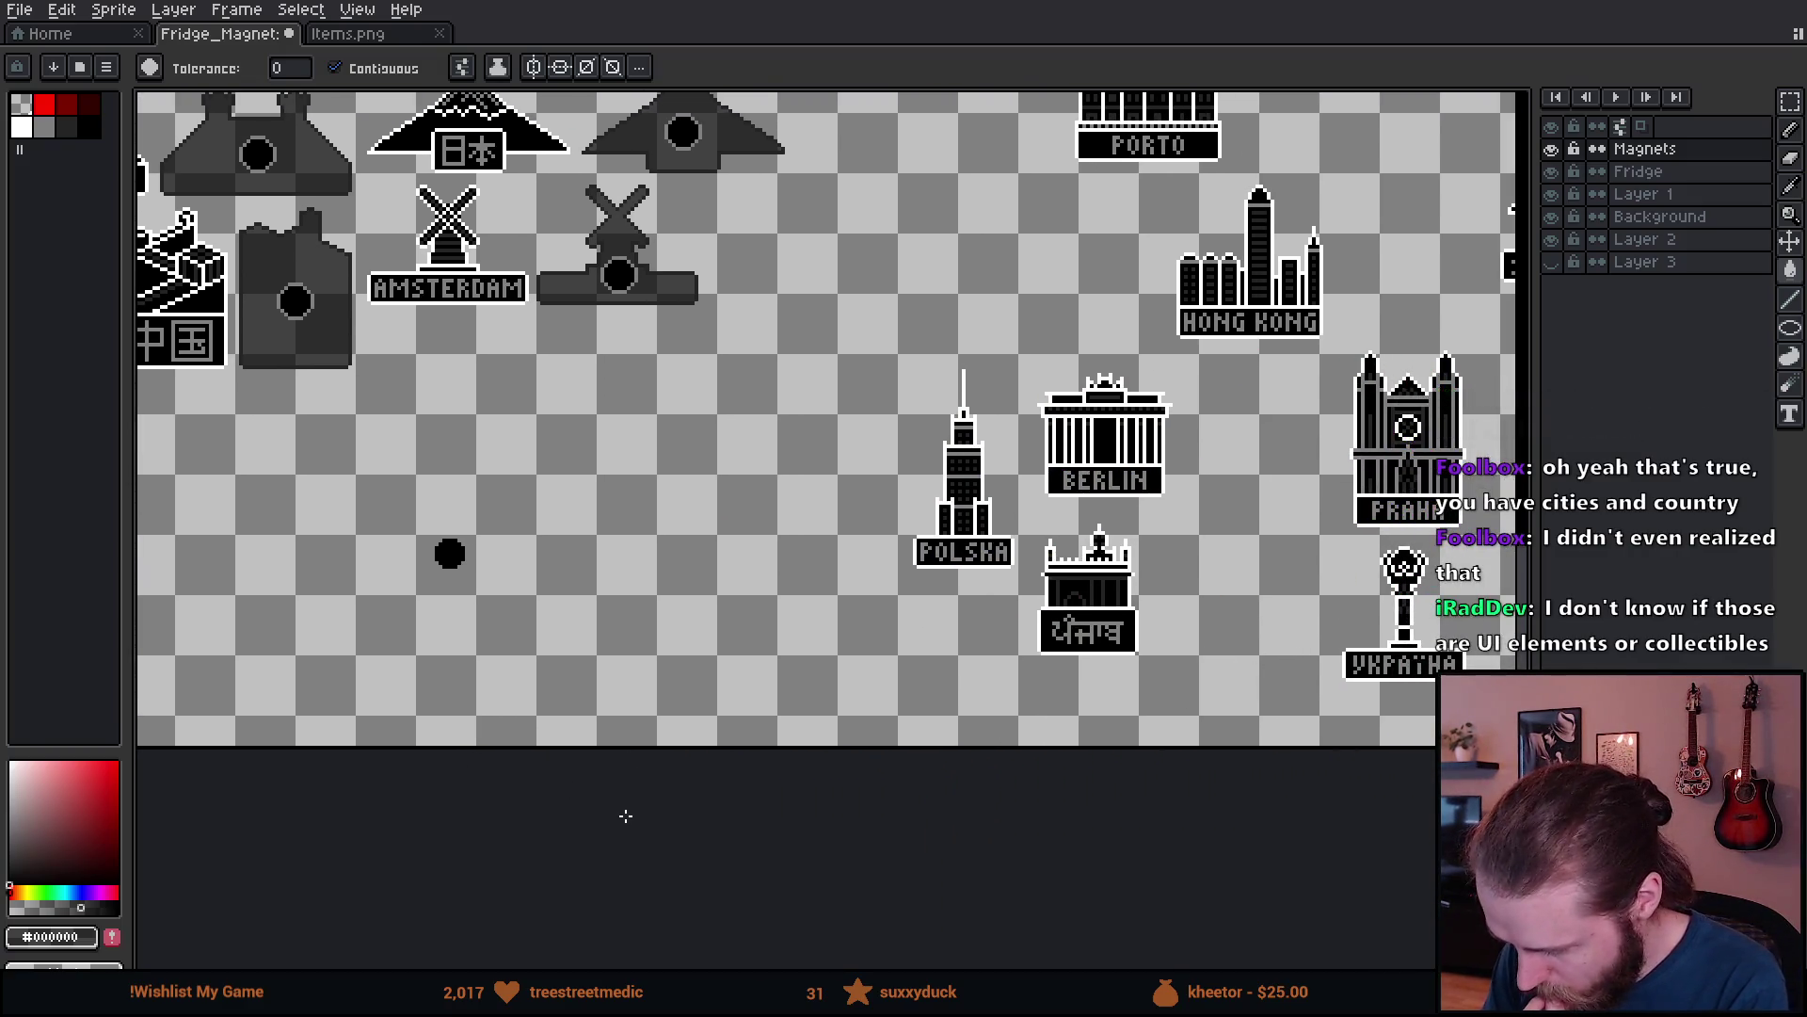
pyautogui.press('Tab')
pyautogui.moveTo(741, 806); pyautogui.dragTo(743, 808)
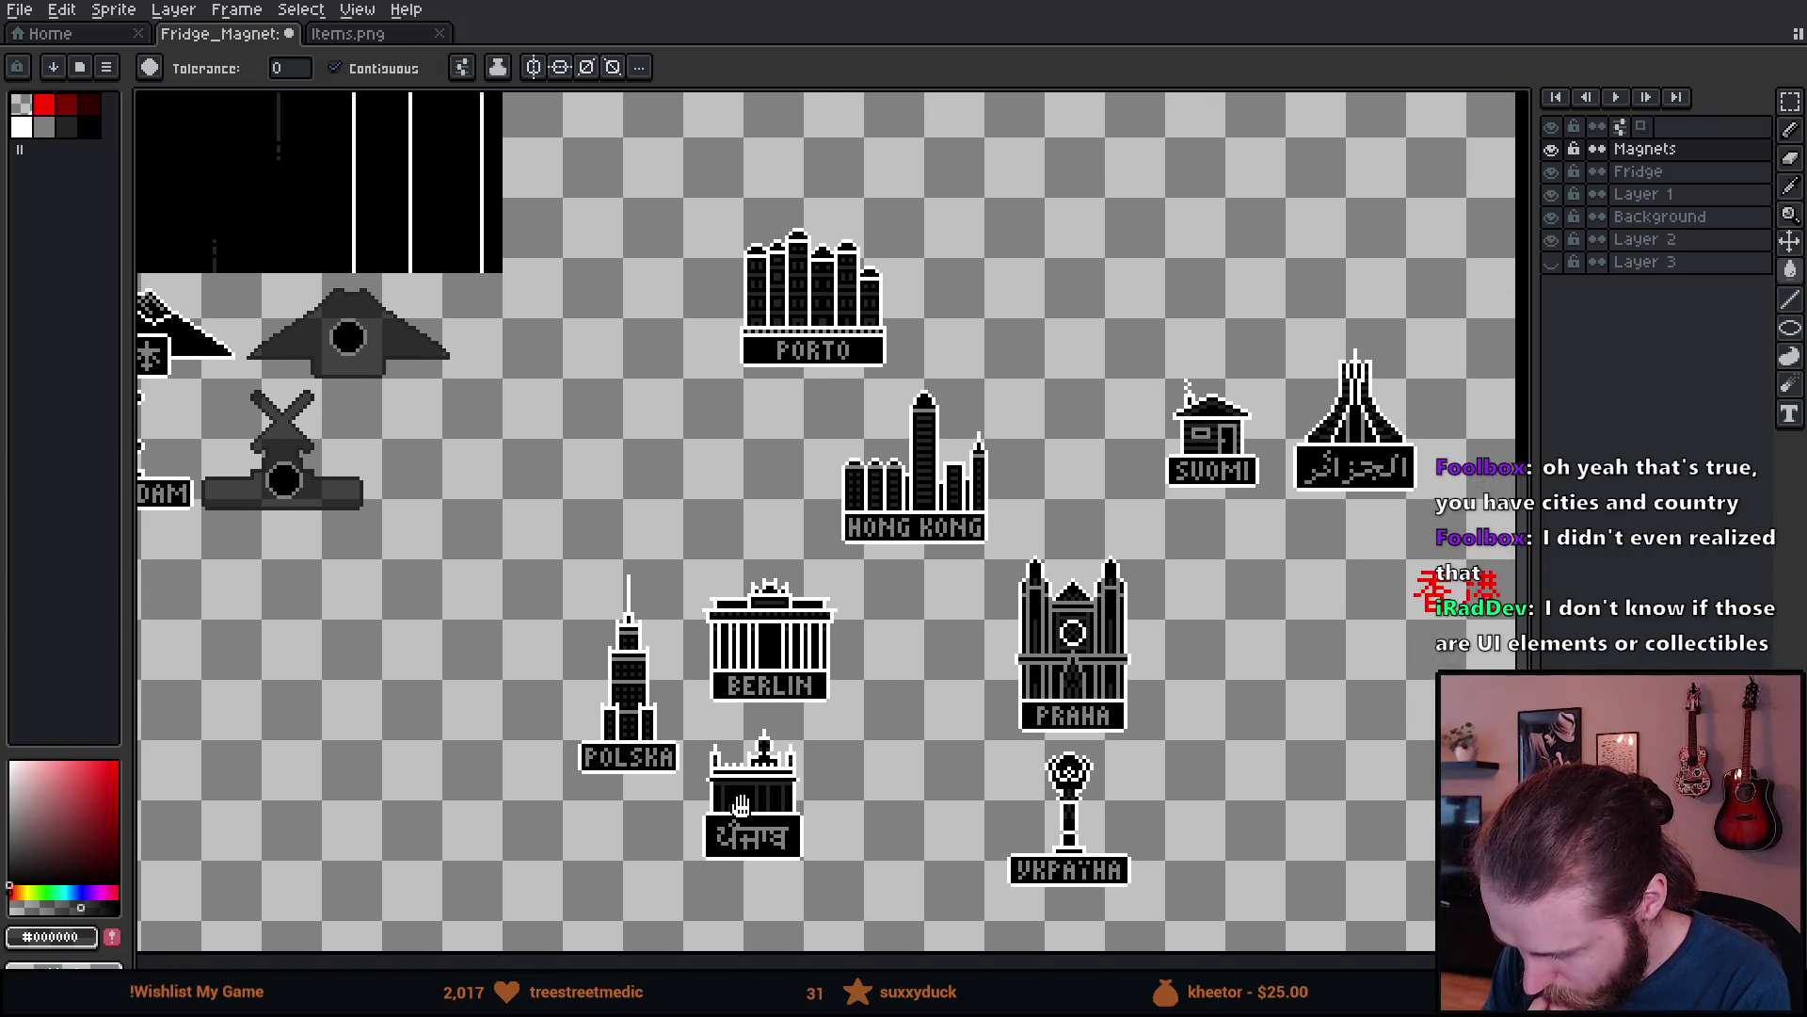
pyautogui.press('m')
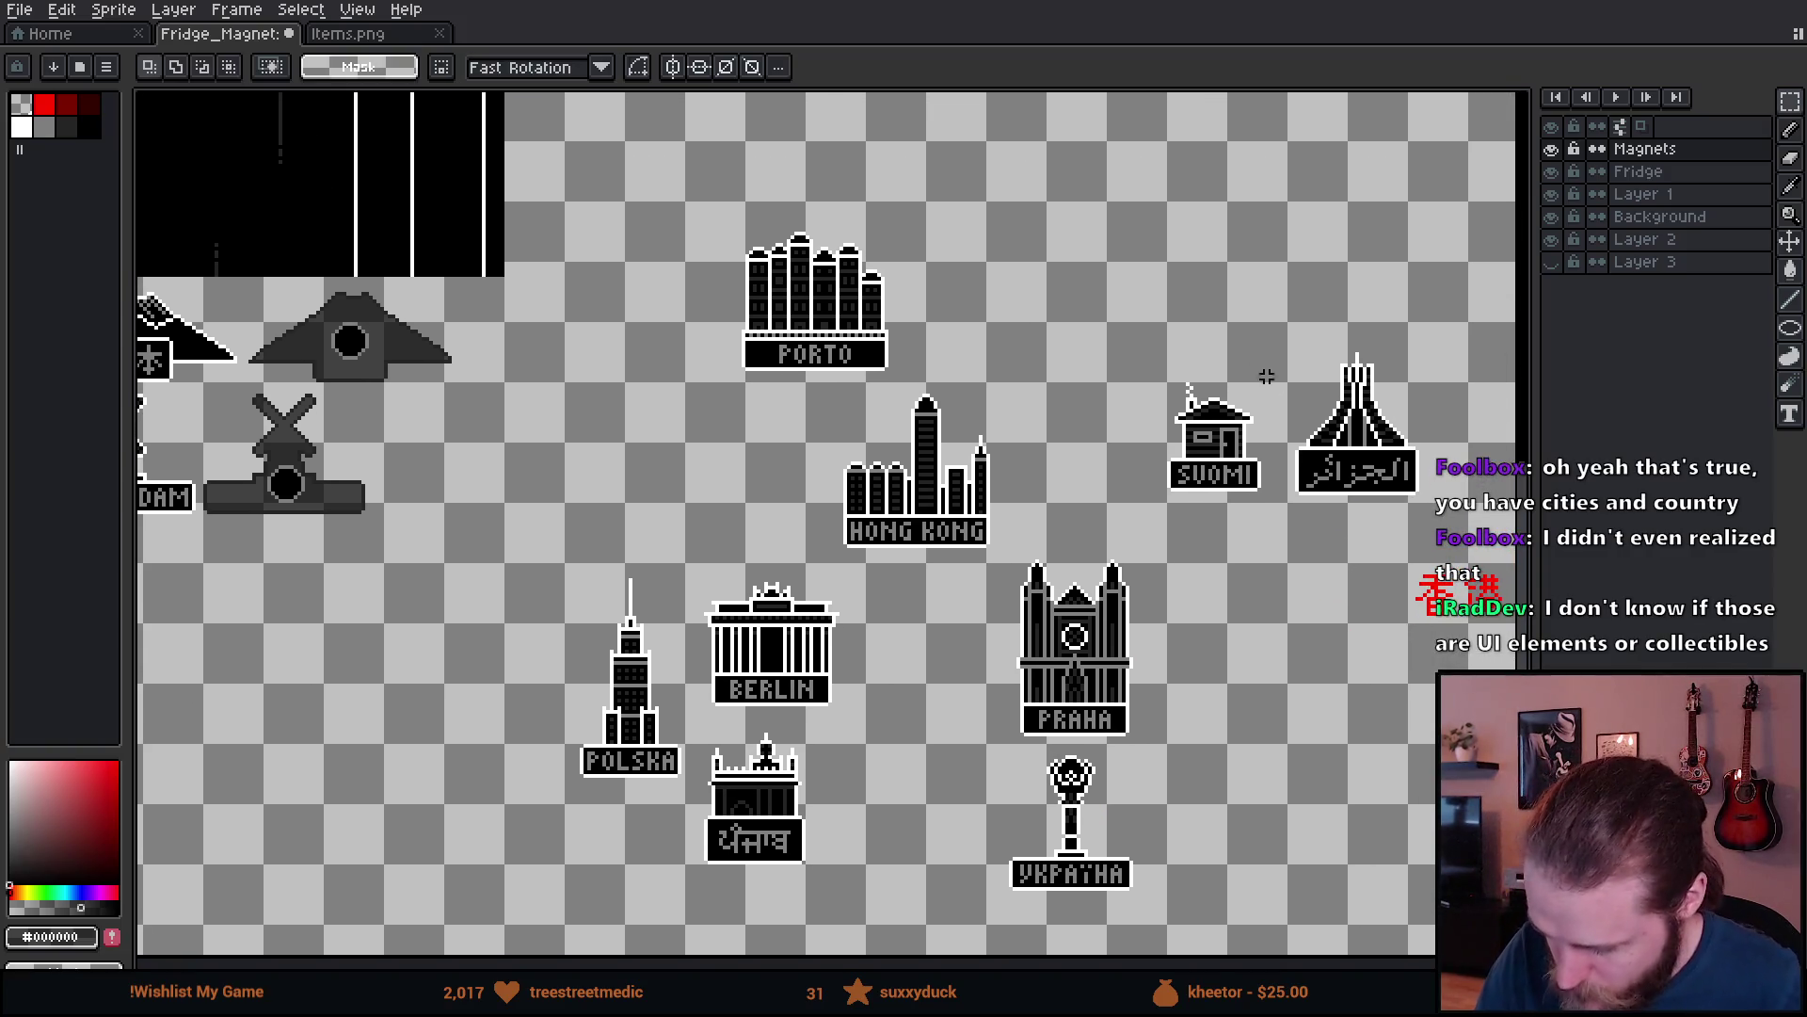
pyautogui.moveTo(1140, 344); pyautogui.dragTo(1266, 501)
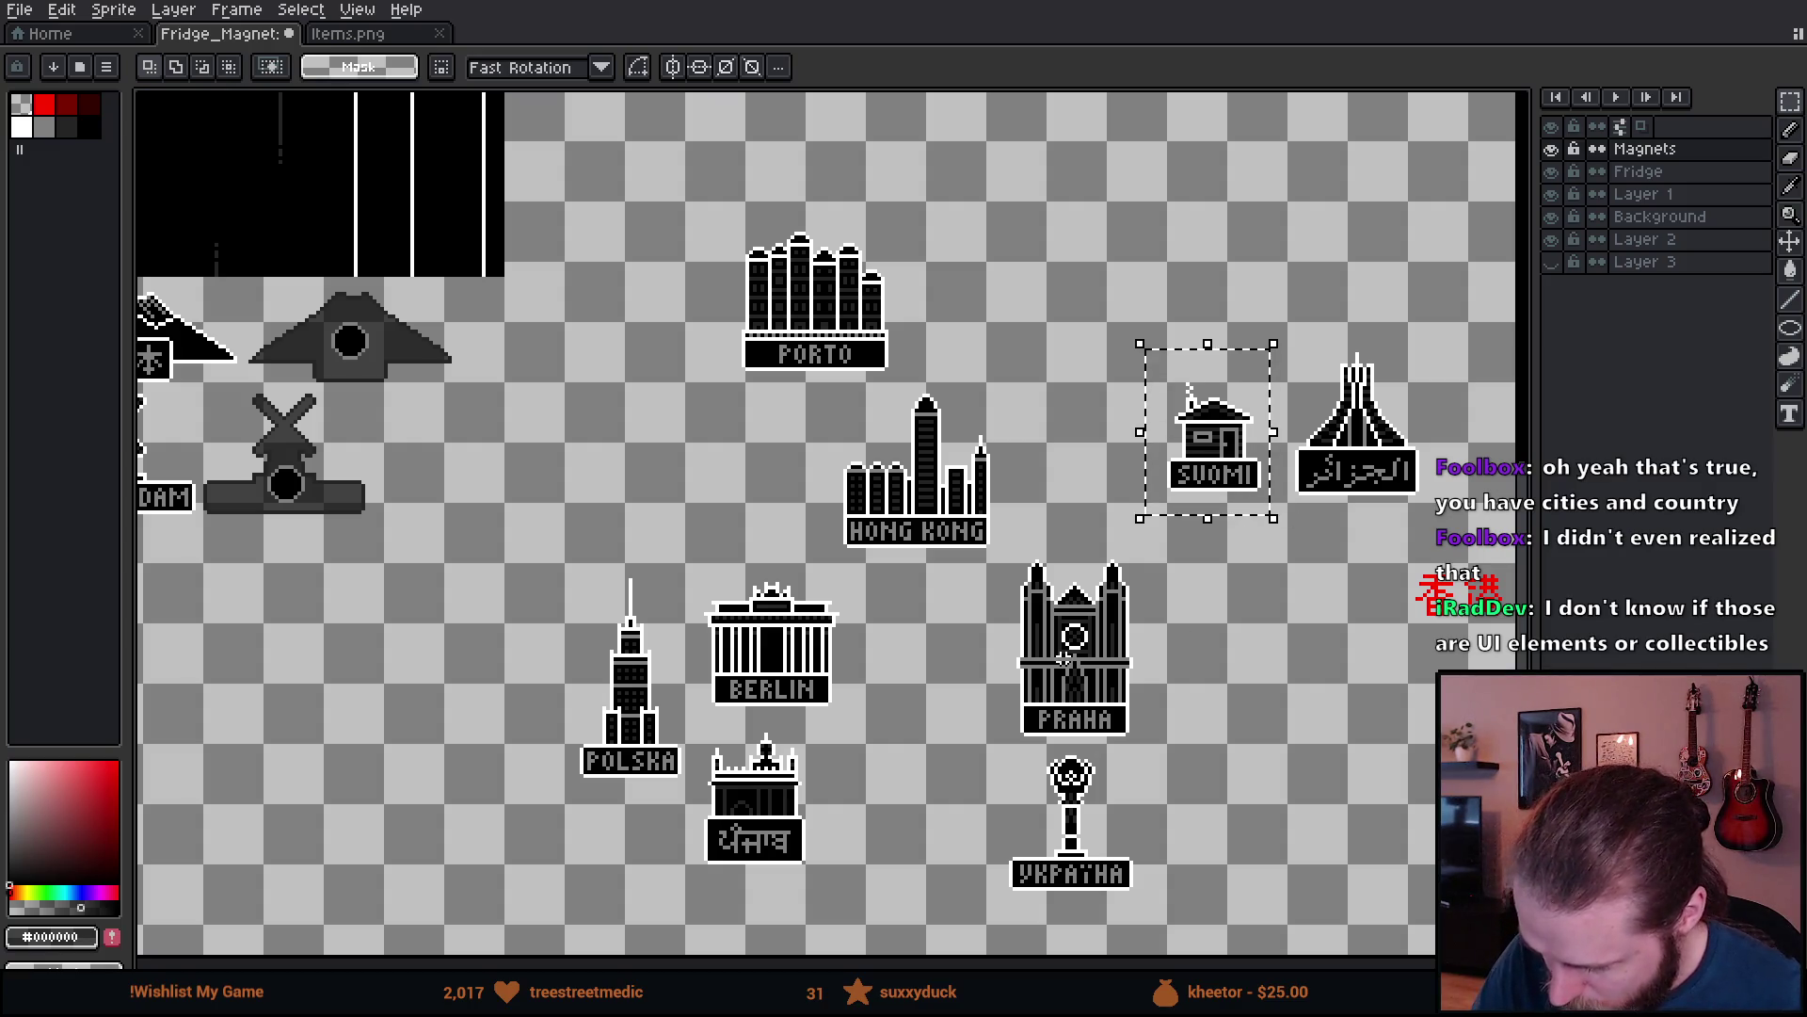
# - Paste the SUOMI magnet below the China magnet and drop it in place
pyautogui.moveTo(502, 733); pyautogui.dragTo(1153, 650)
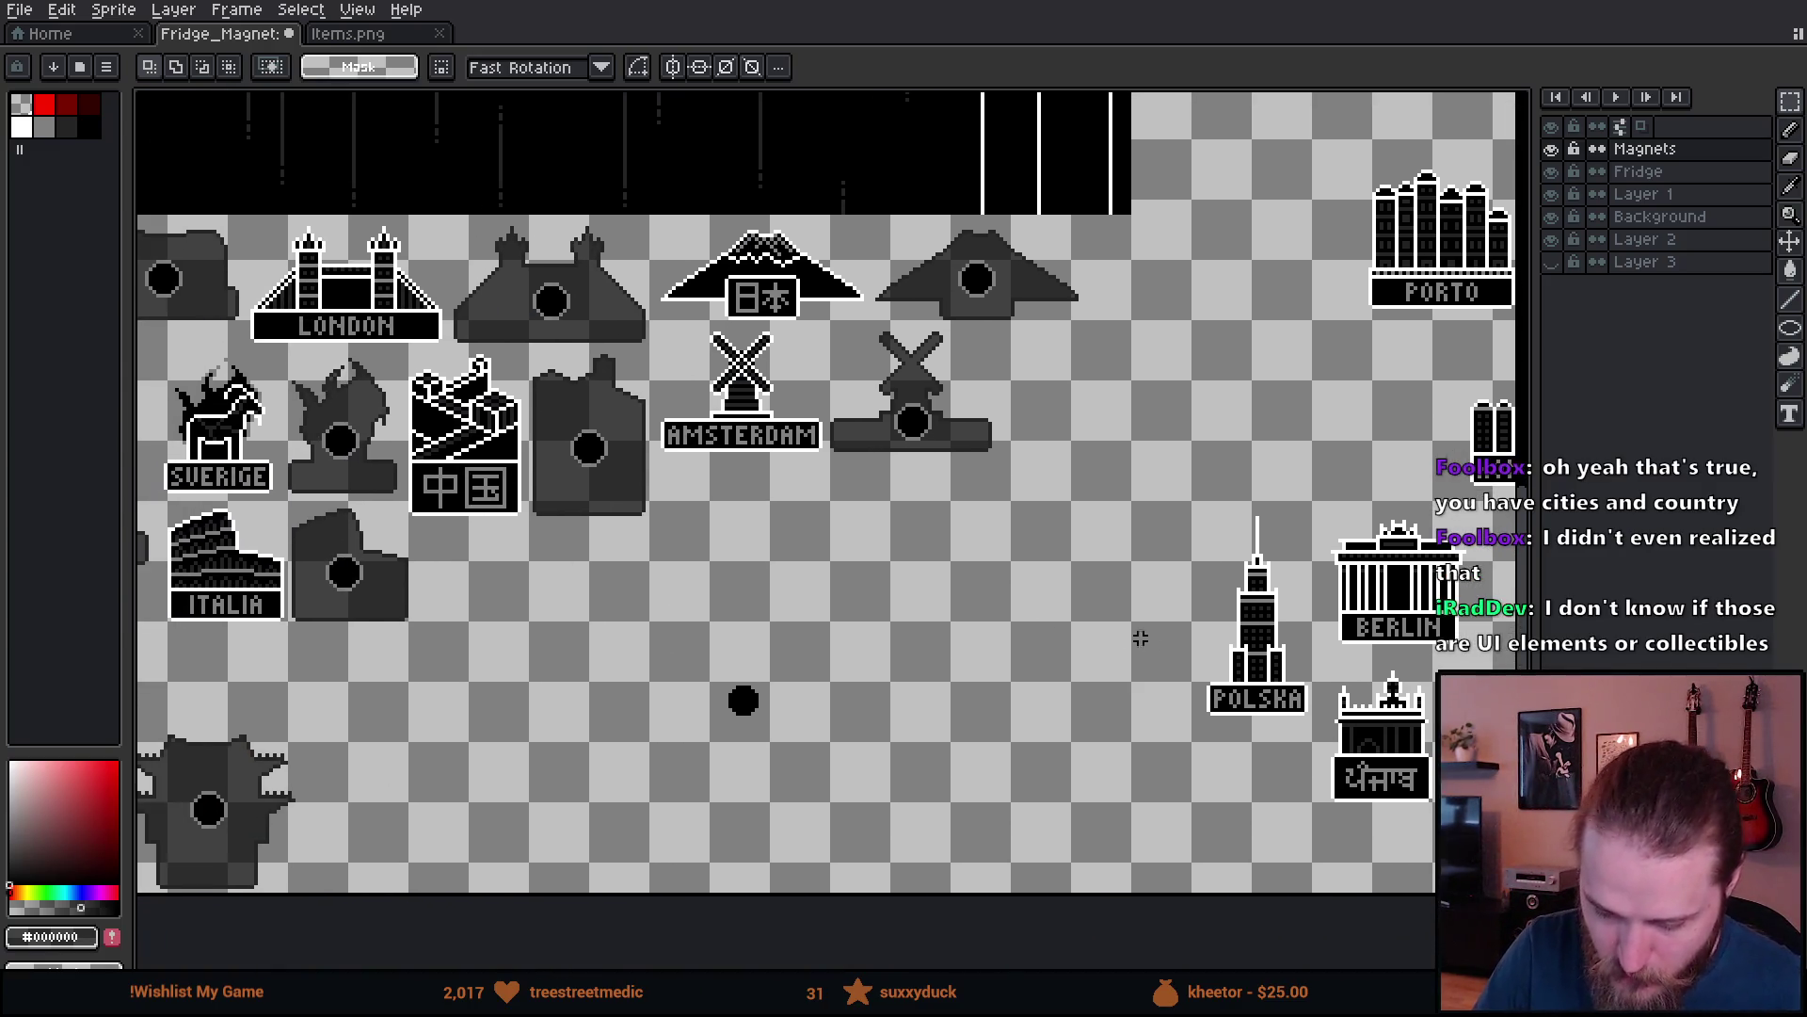
pyautogui.moveTo(406, 697); pyautogui.dragTo(895, 659)
pyautogui.scroll(4, 895, 659)
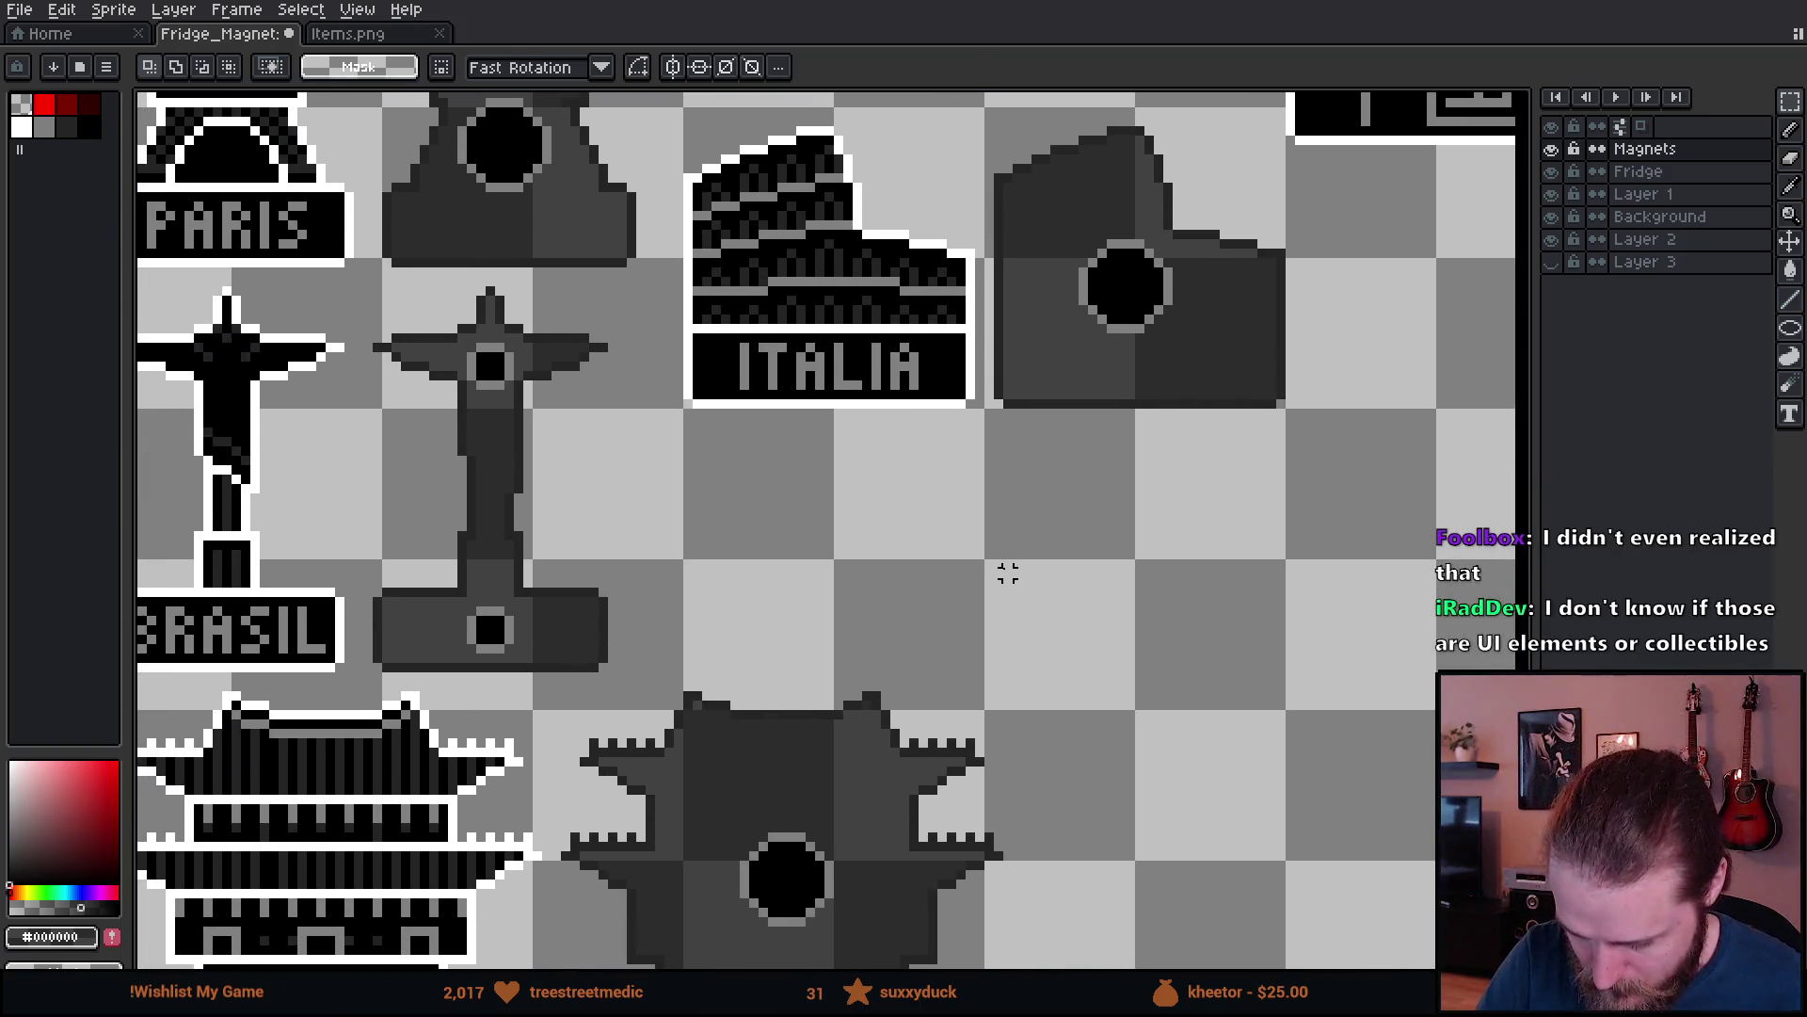
pyautogui.hotkey('ctrl', 'v')
pyautogui.moveTo(899, 617)
pyautogui.mouseDown()
pyautogui.moveTo(1266, 682)
pyautogui.moveTo(988, 715)
pyautogui.mouseUp()
pyautogui.scroll(-2, 989, 716)
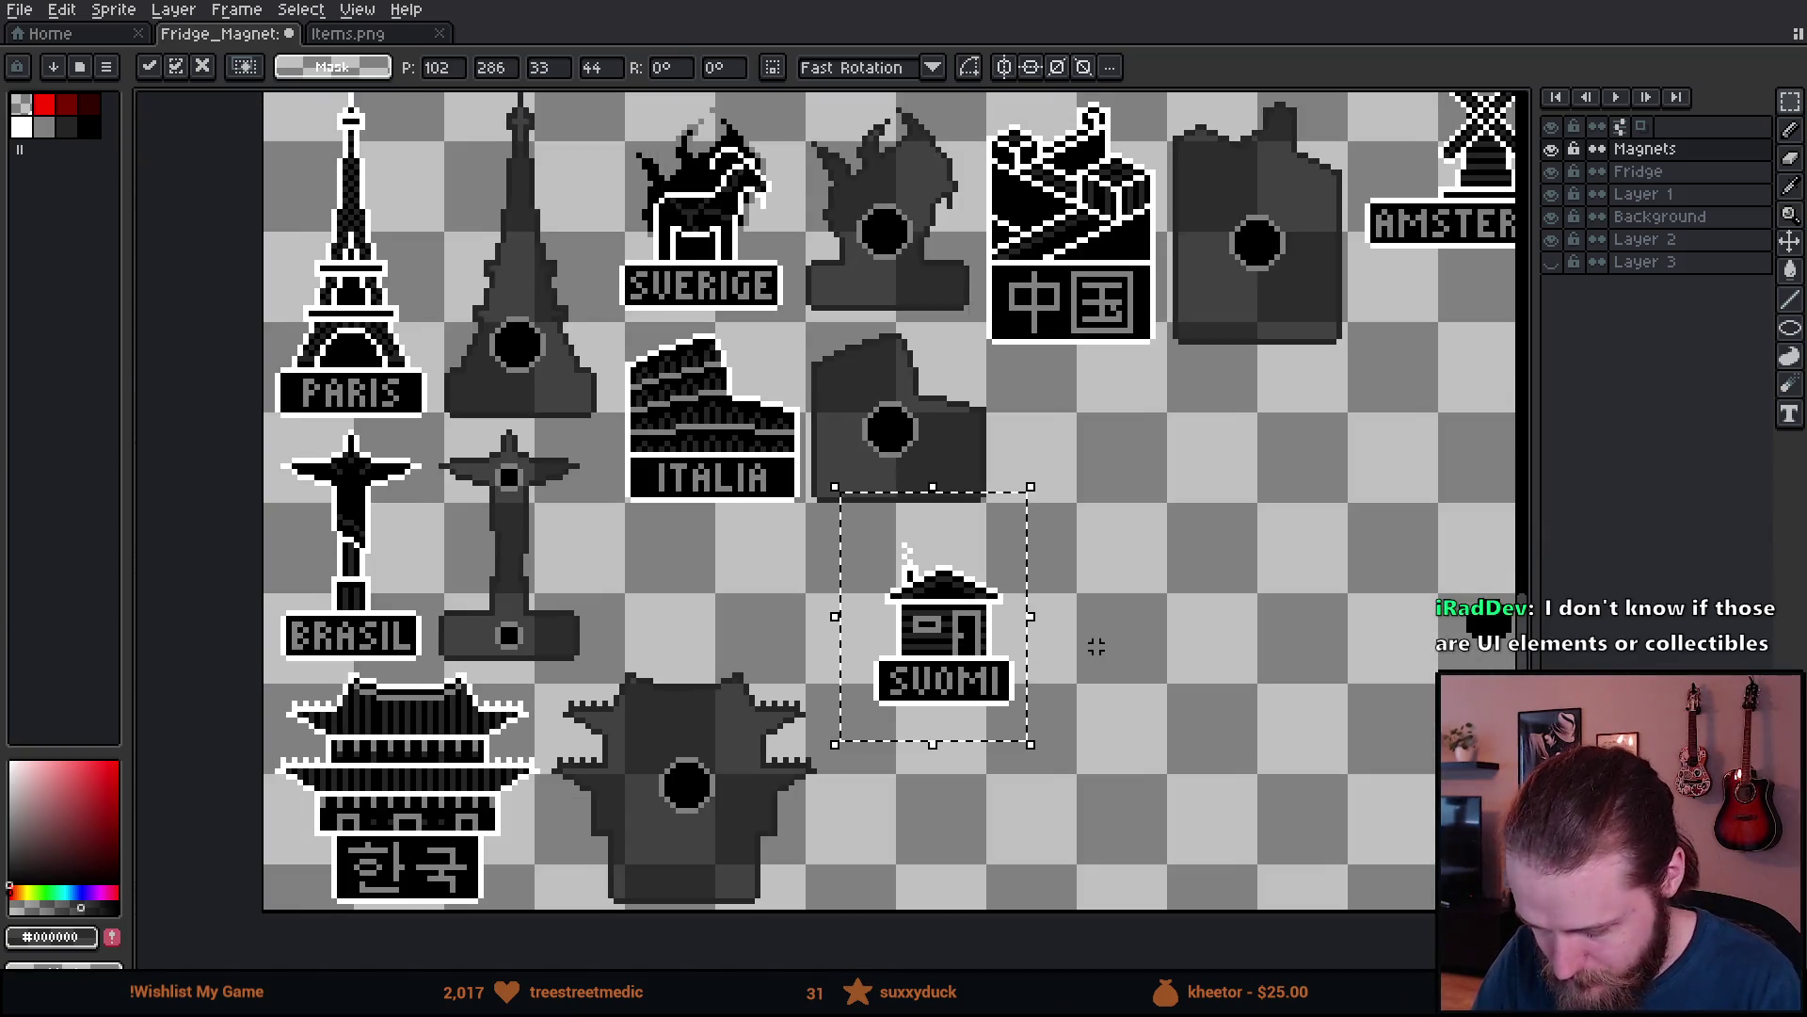
pyautogui.moveTo(1082, 638); pyautogui.dragTo(775, 787)
pyautogui.moveTo(625, 780)
pyautogui.mouseDown()
pyautogui.moveTo(715, 805)
pyautogui.moveTo(1015, 698)
pyautogui.moveTo(763, 593)
pyautogui.mouseUp()
pyautogui.press('Return')
pyautogui.hotkey('ctrl', 'd')
# - Duplicate the placed SUOMI magnet and set the copy beside the original
pyautogui.moveTo(671, 475)
pyautogui.mouseDown()
pyautogui.moveTo(692, 550)
pyautogui.moveTo(922, 708)
pyautogui.mouseUp()
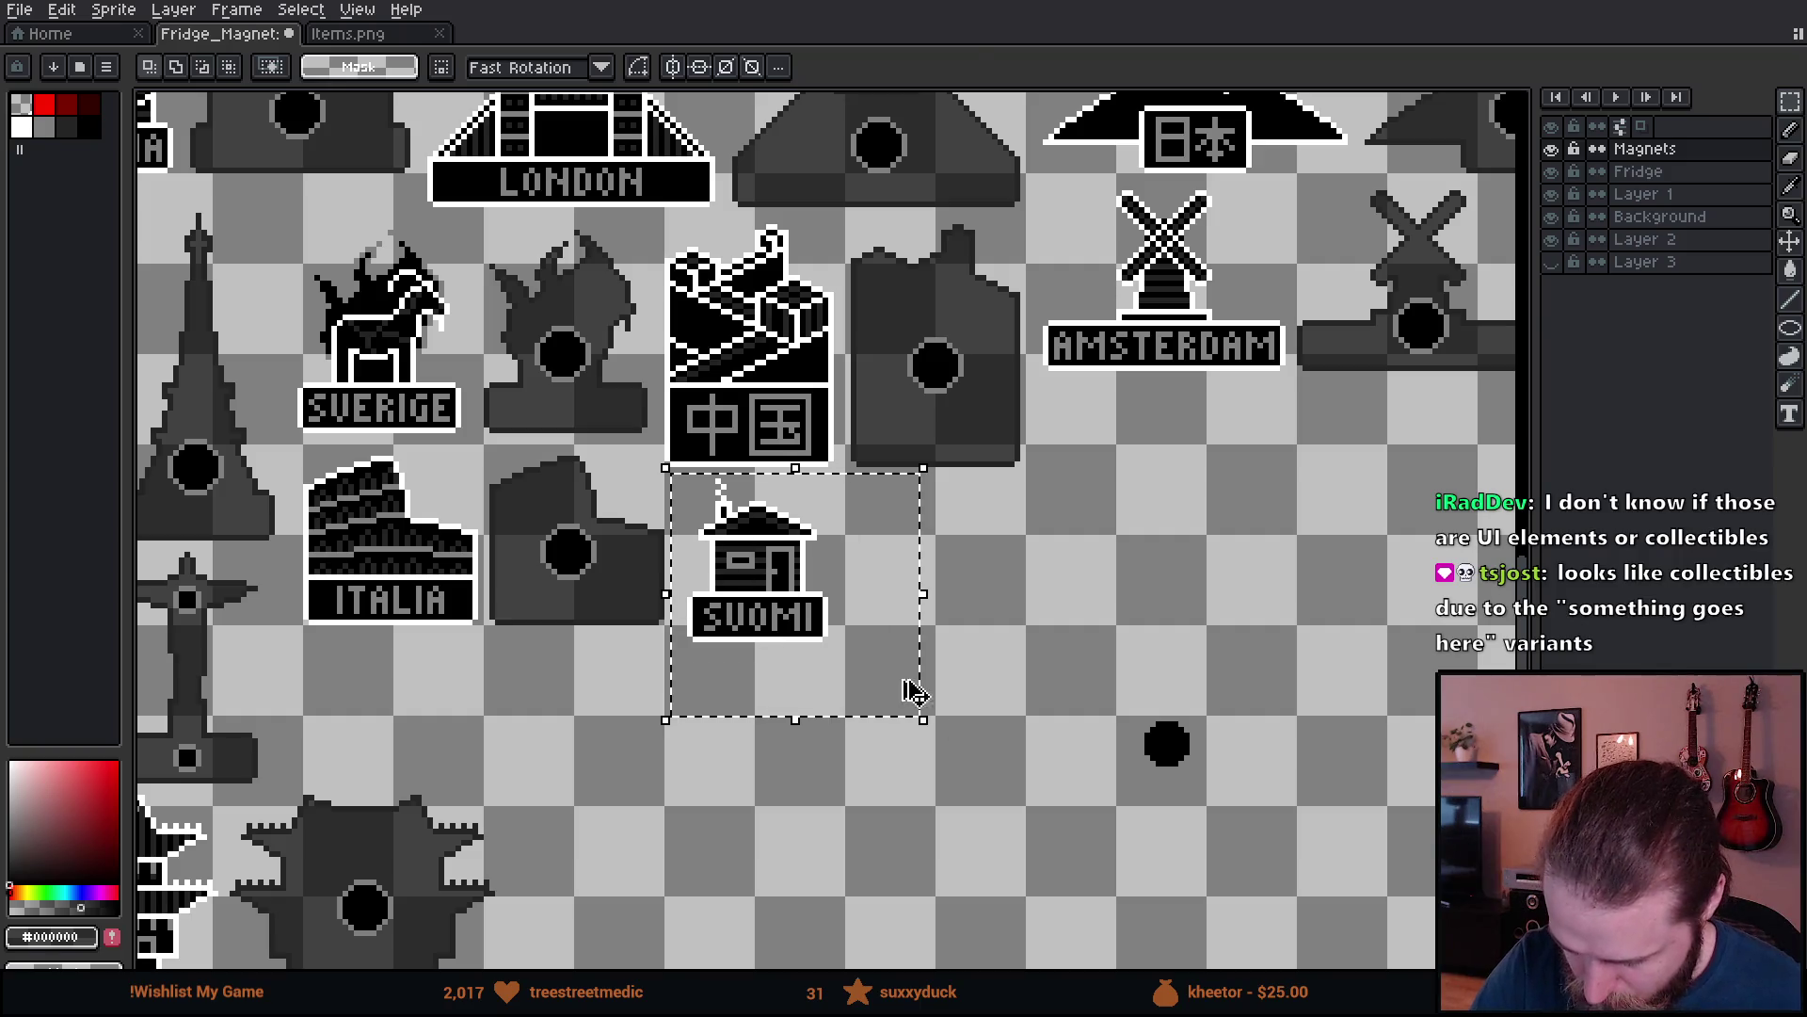
pyautogui.hotkey('ctrl', 'c')
pyautogui.hotkey('ctrl', 'v')
pyautogui.hotkey('ctrl', 'z')
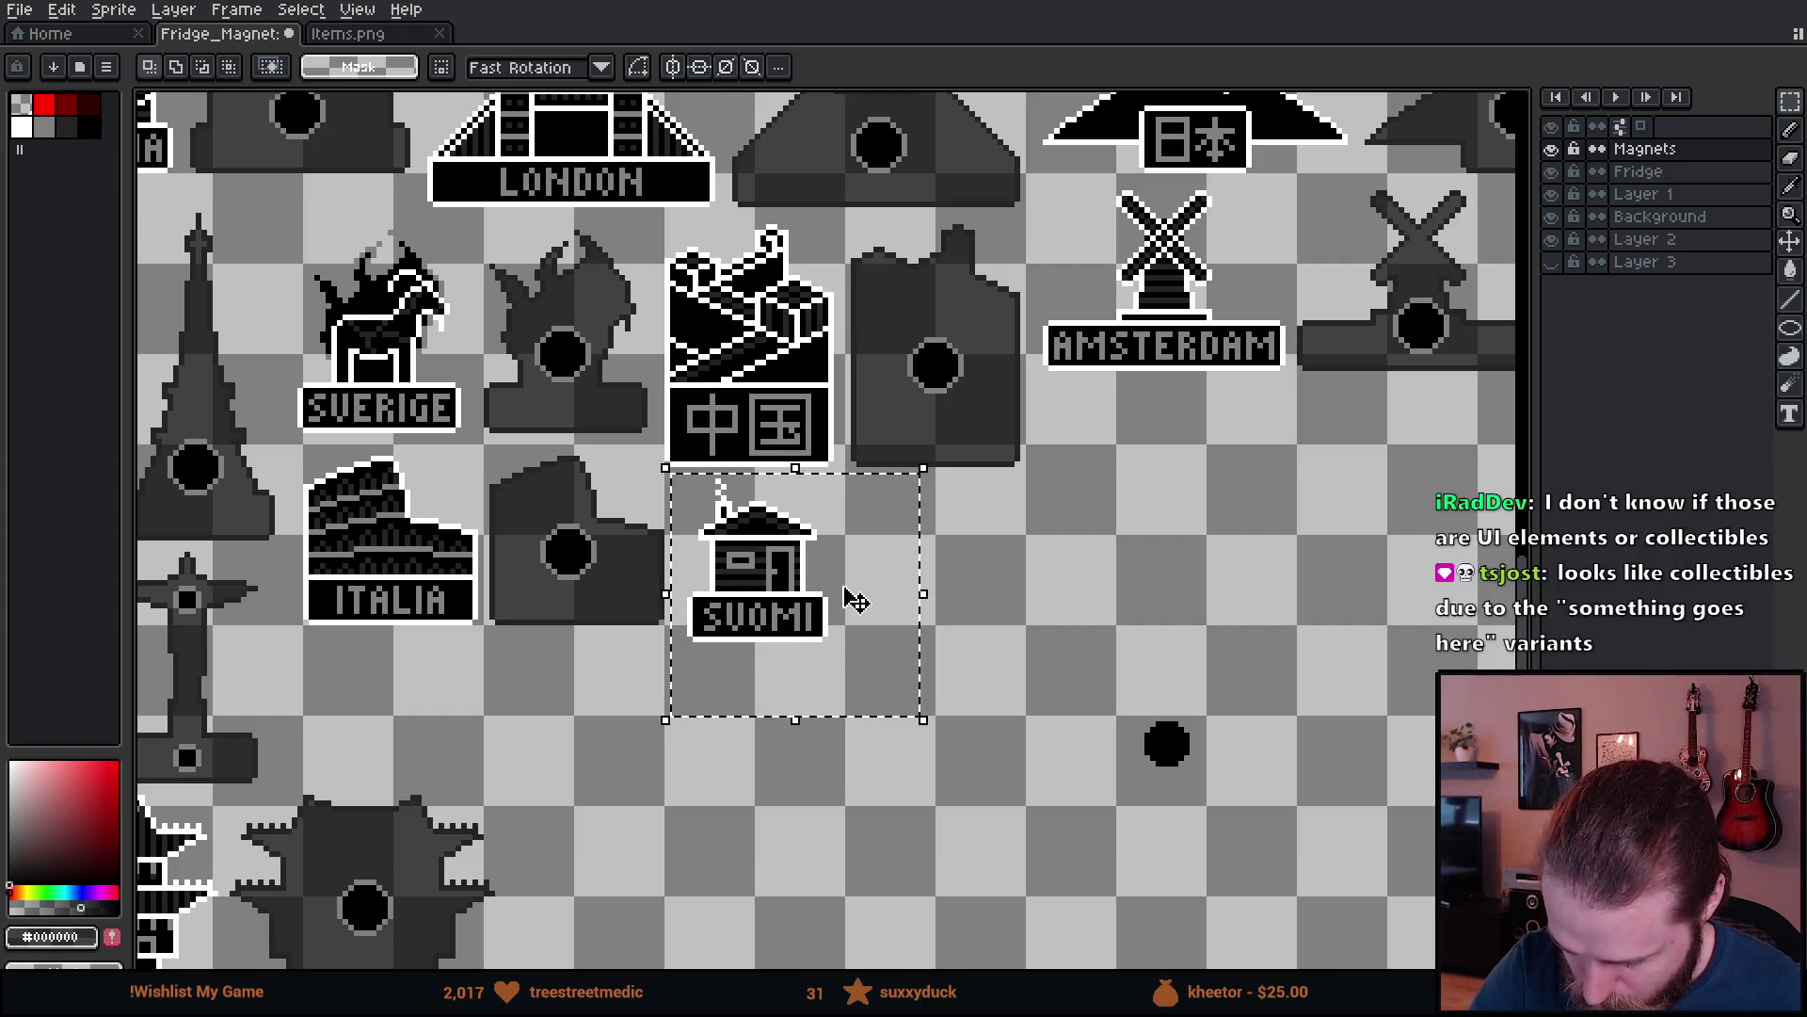
pyautogui.hotkey('ctrl', 'v')
pyautogui.moveTo(847, 283)
pyautogui.mouseDown()
pyautogui.moveTo(994, 664)
pyautogui.moveTo(932, 582)
pyautogui.mouseUp()
pyautogui.click(1090, 628)
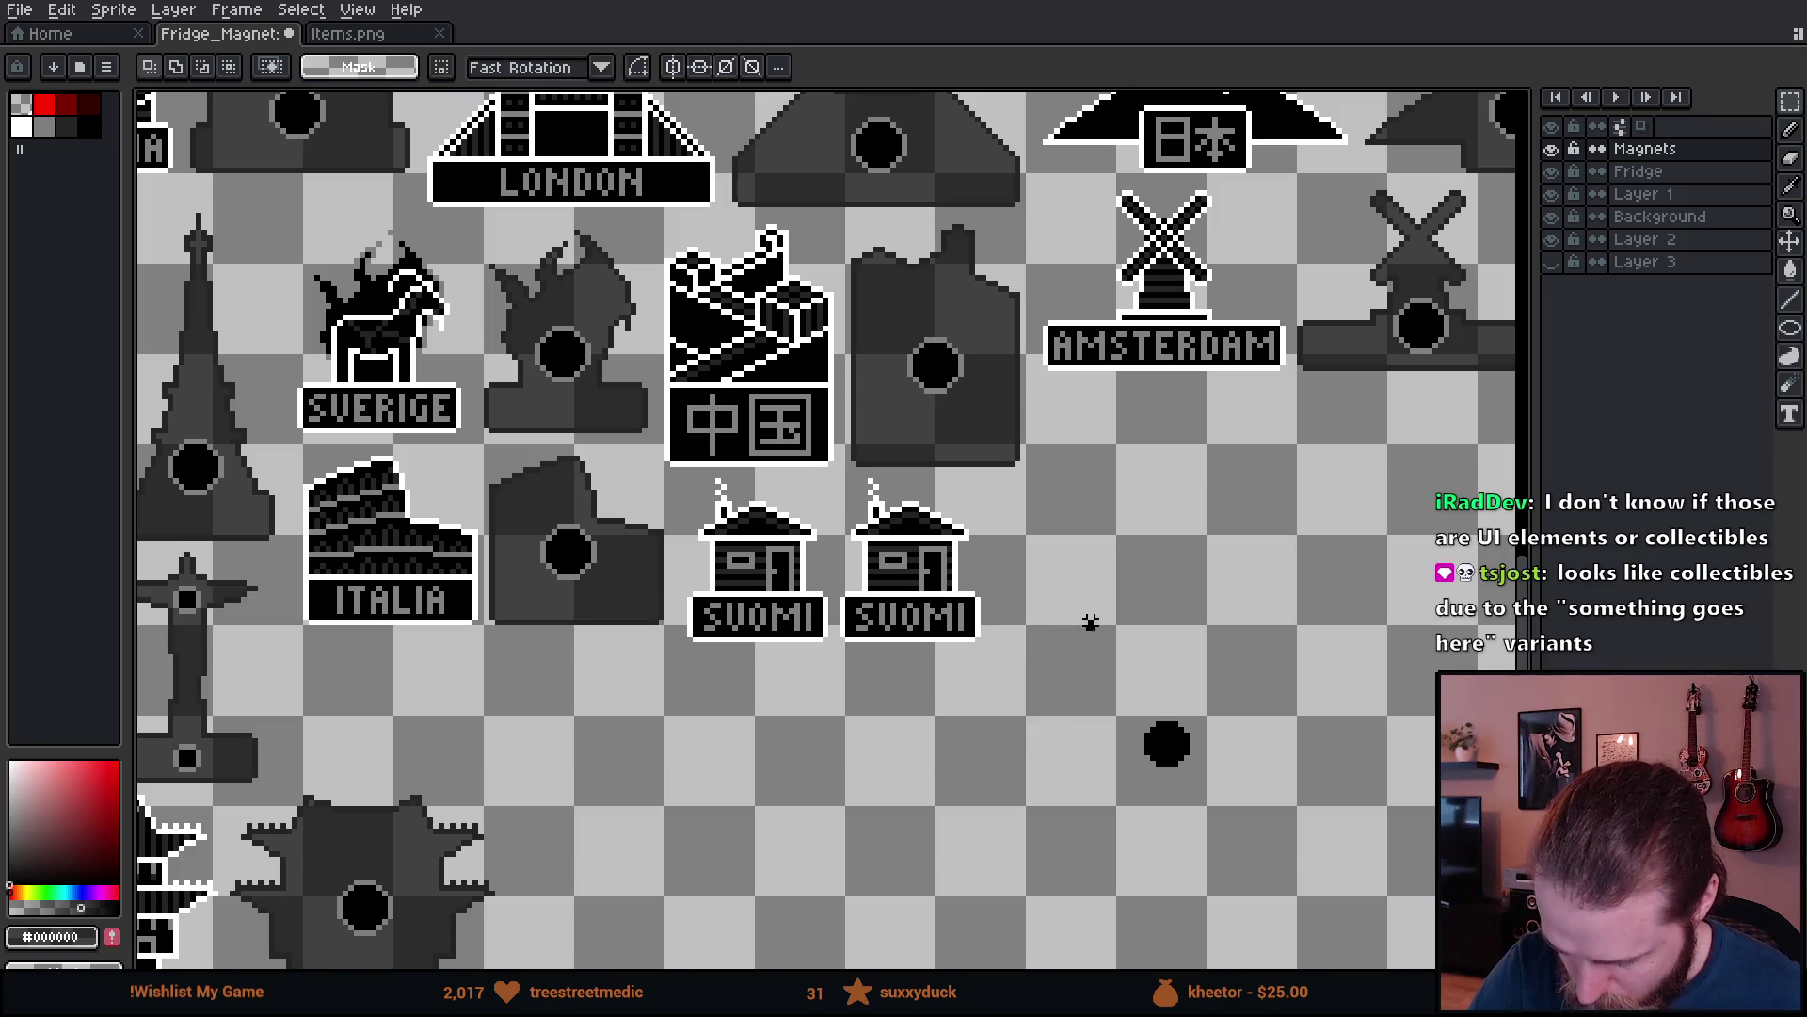
pyautogui.scroll(4, 1067, 481)
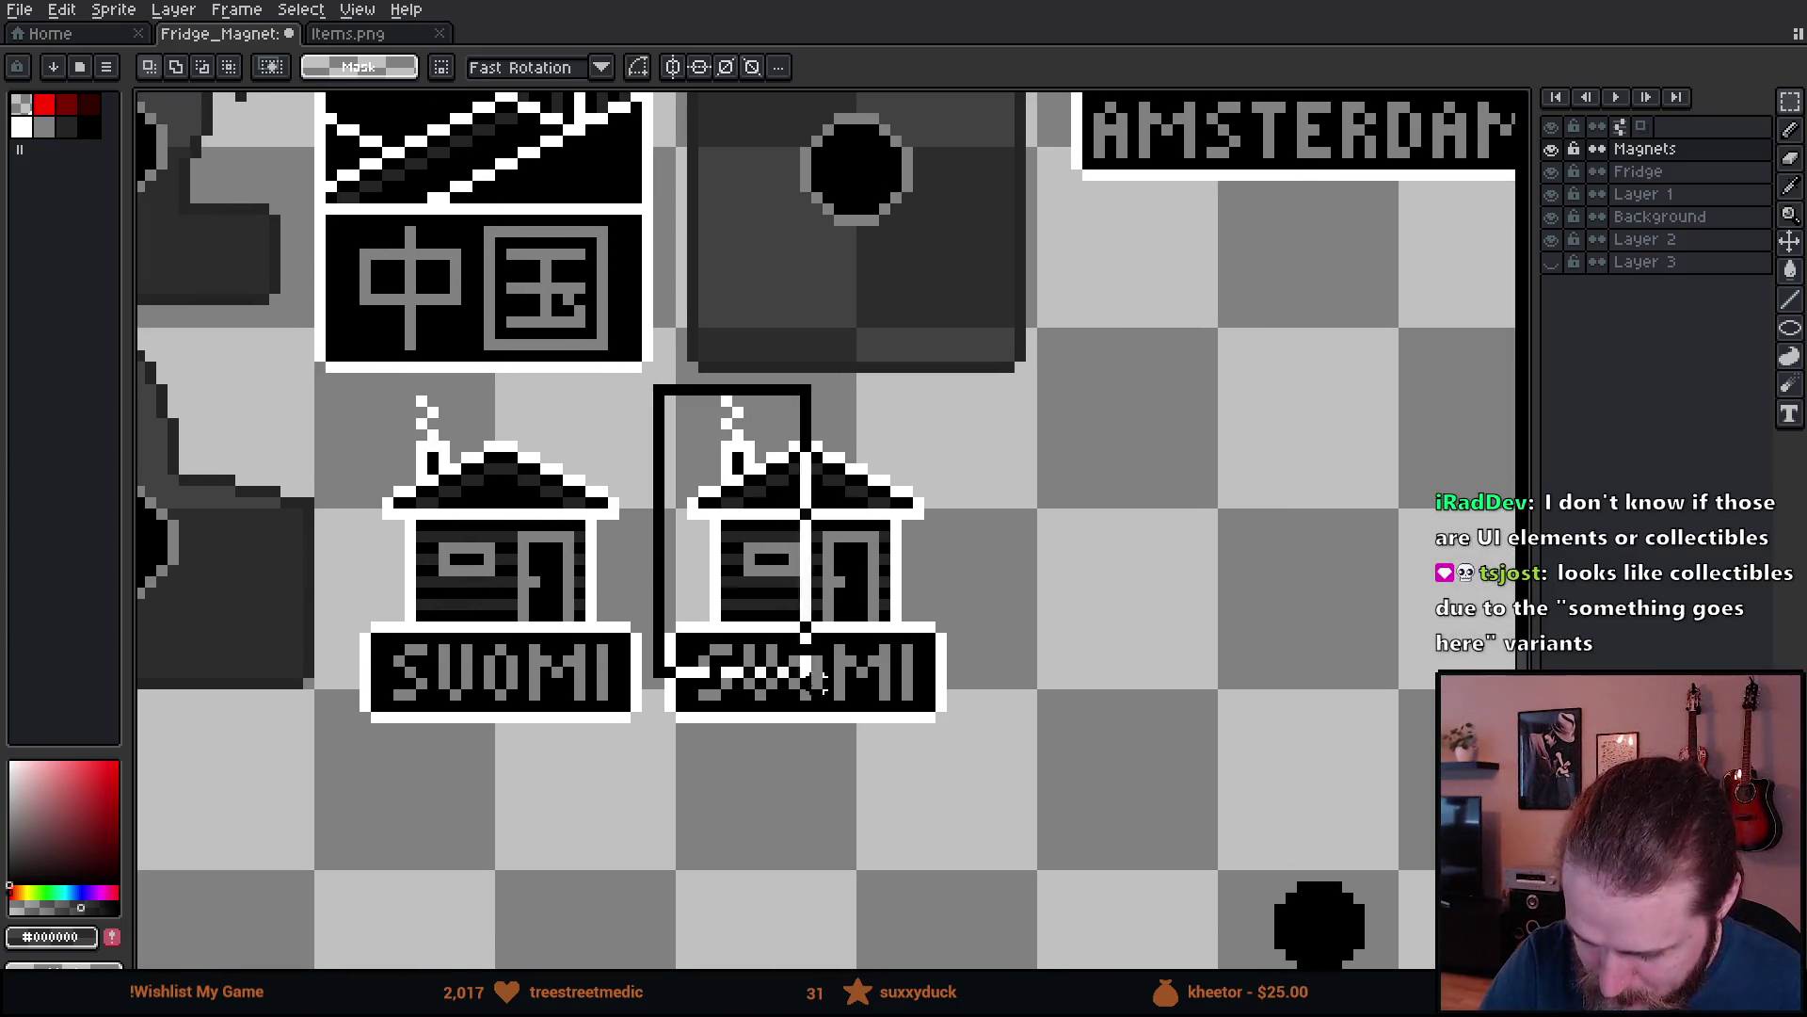
# - Strip the SUOMI copy's interior detail down to a white house outline
pyautogui.press('g')
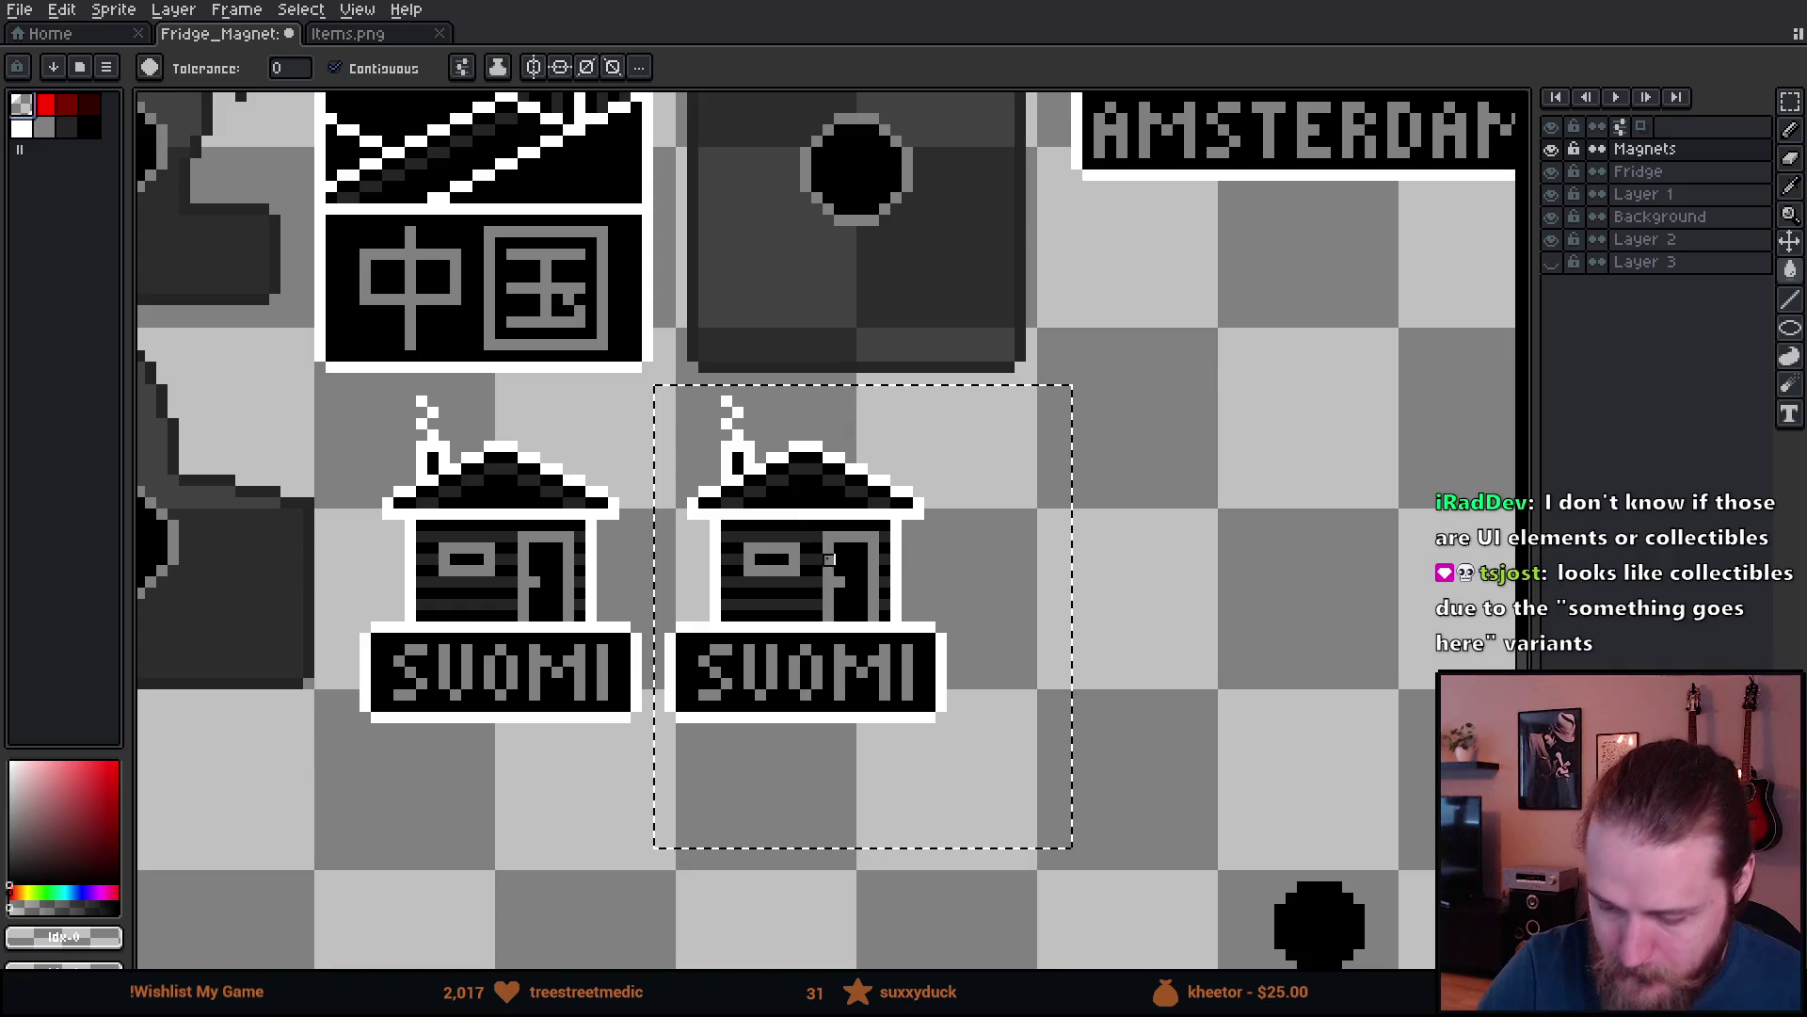
pyautogui.click(807, 593)
pyautogui.click(336, 68)
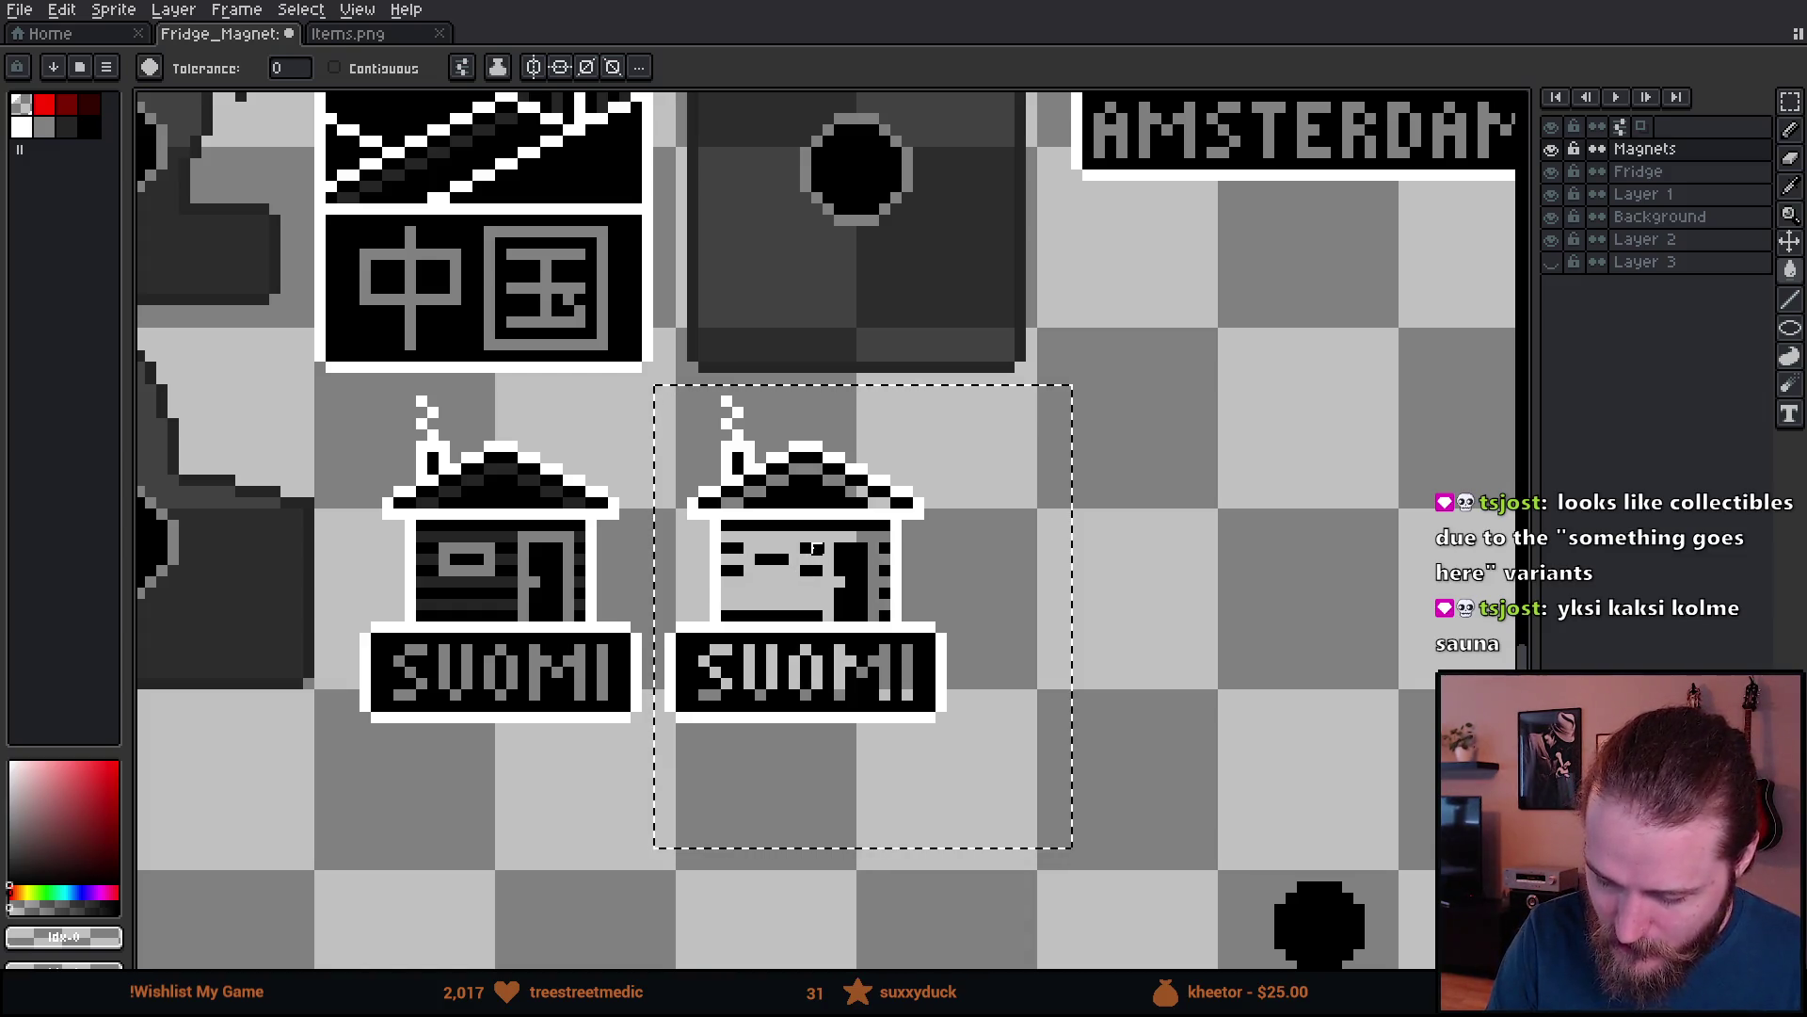
pyautogui.press('b')
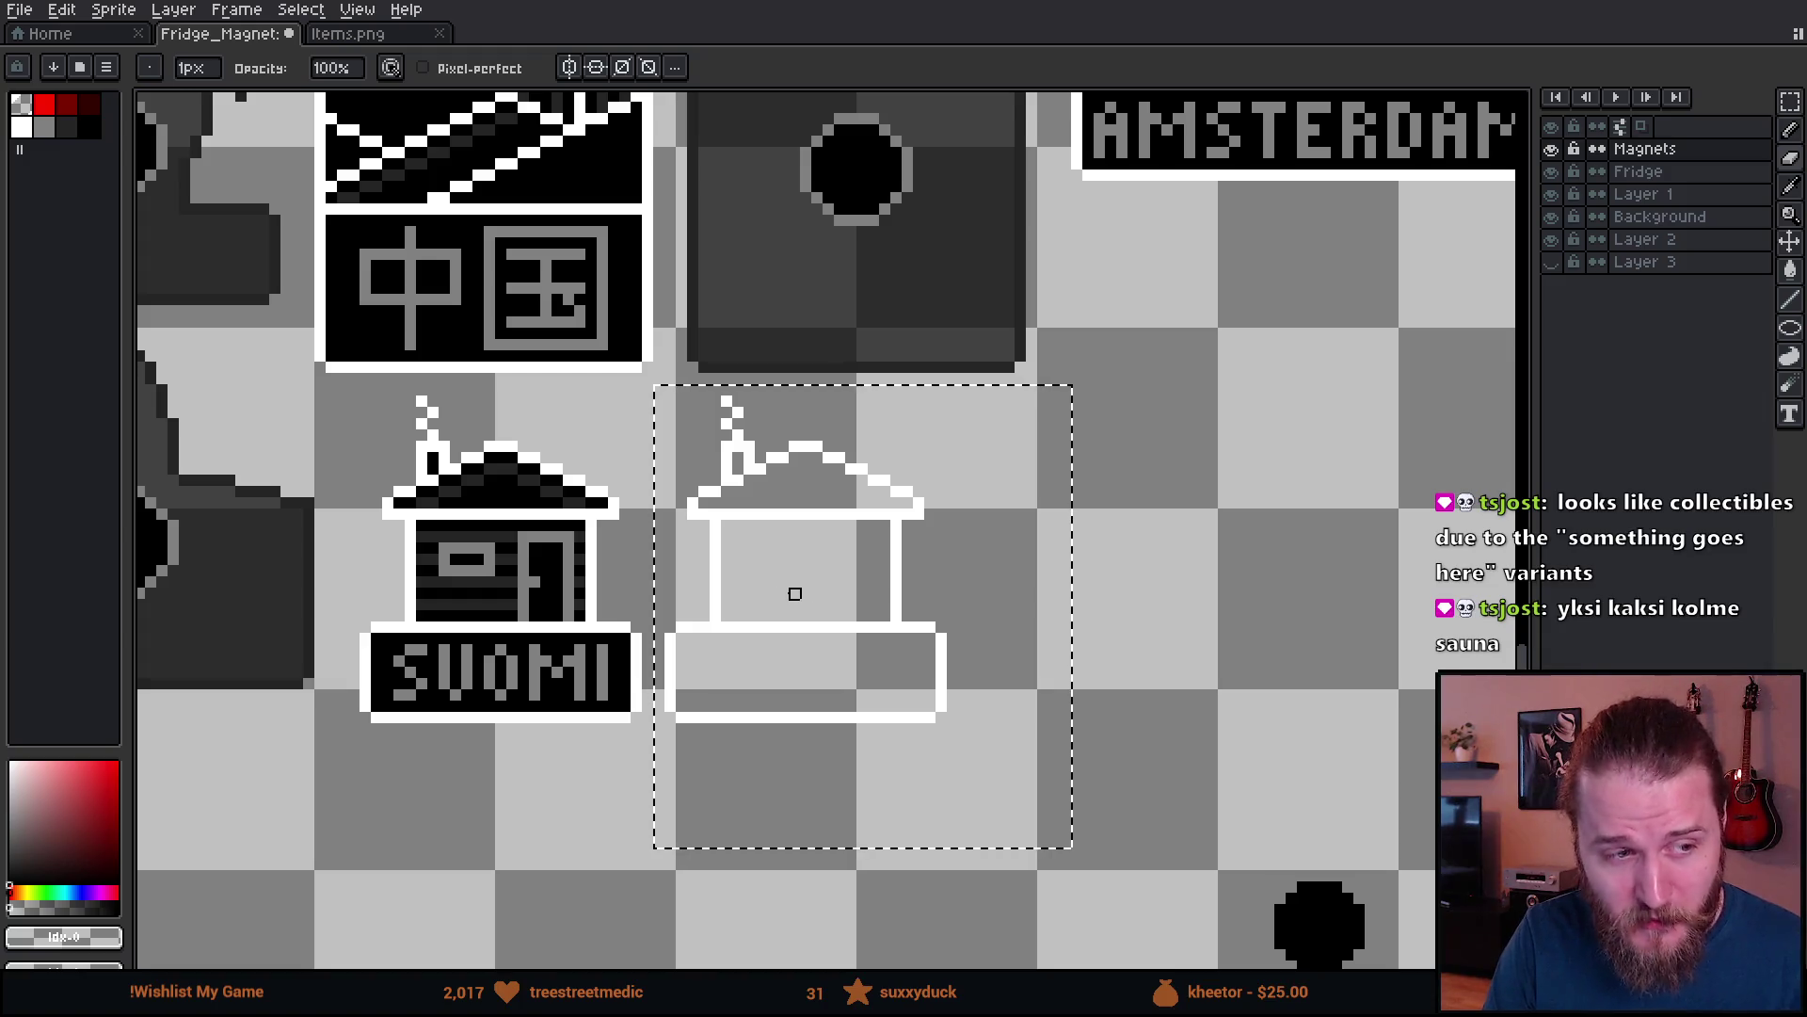
pyautogui.press('+')
pyautogui.press('+')
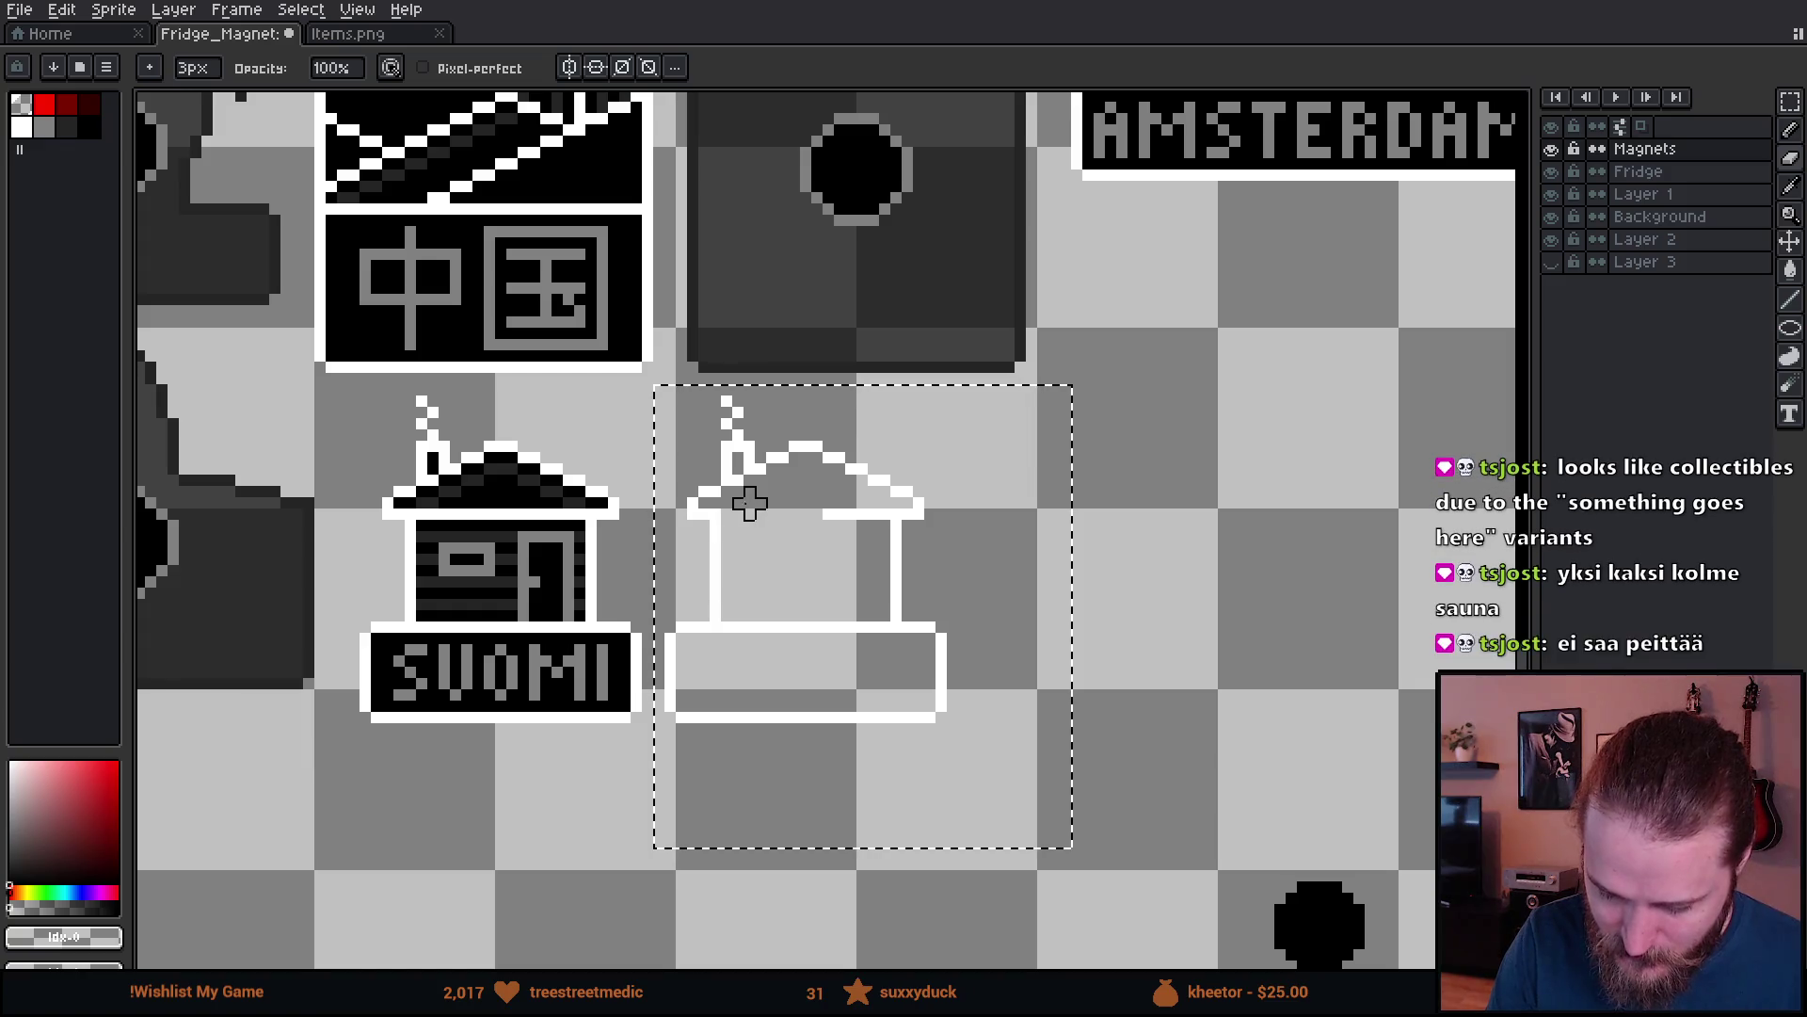
pyautogui.moveTo(817, 526); pyautogui.dragTo(734, 527)
pyautogui.press('-')
pyautogui.press('-')
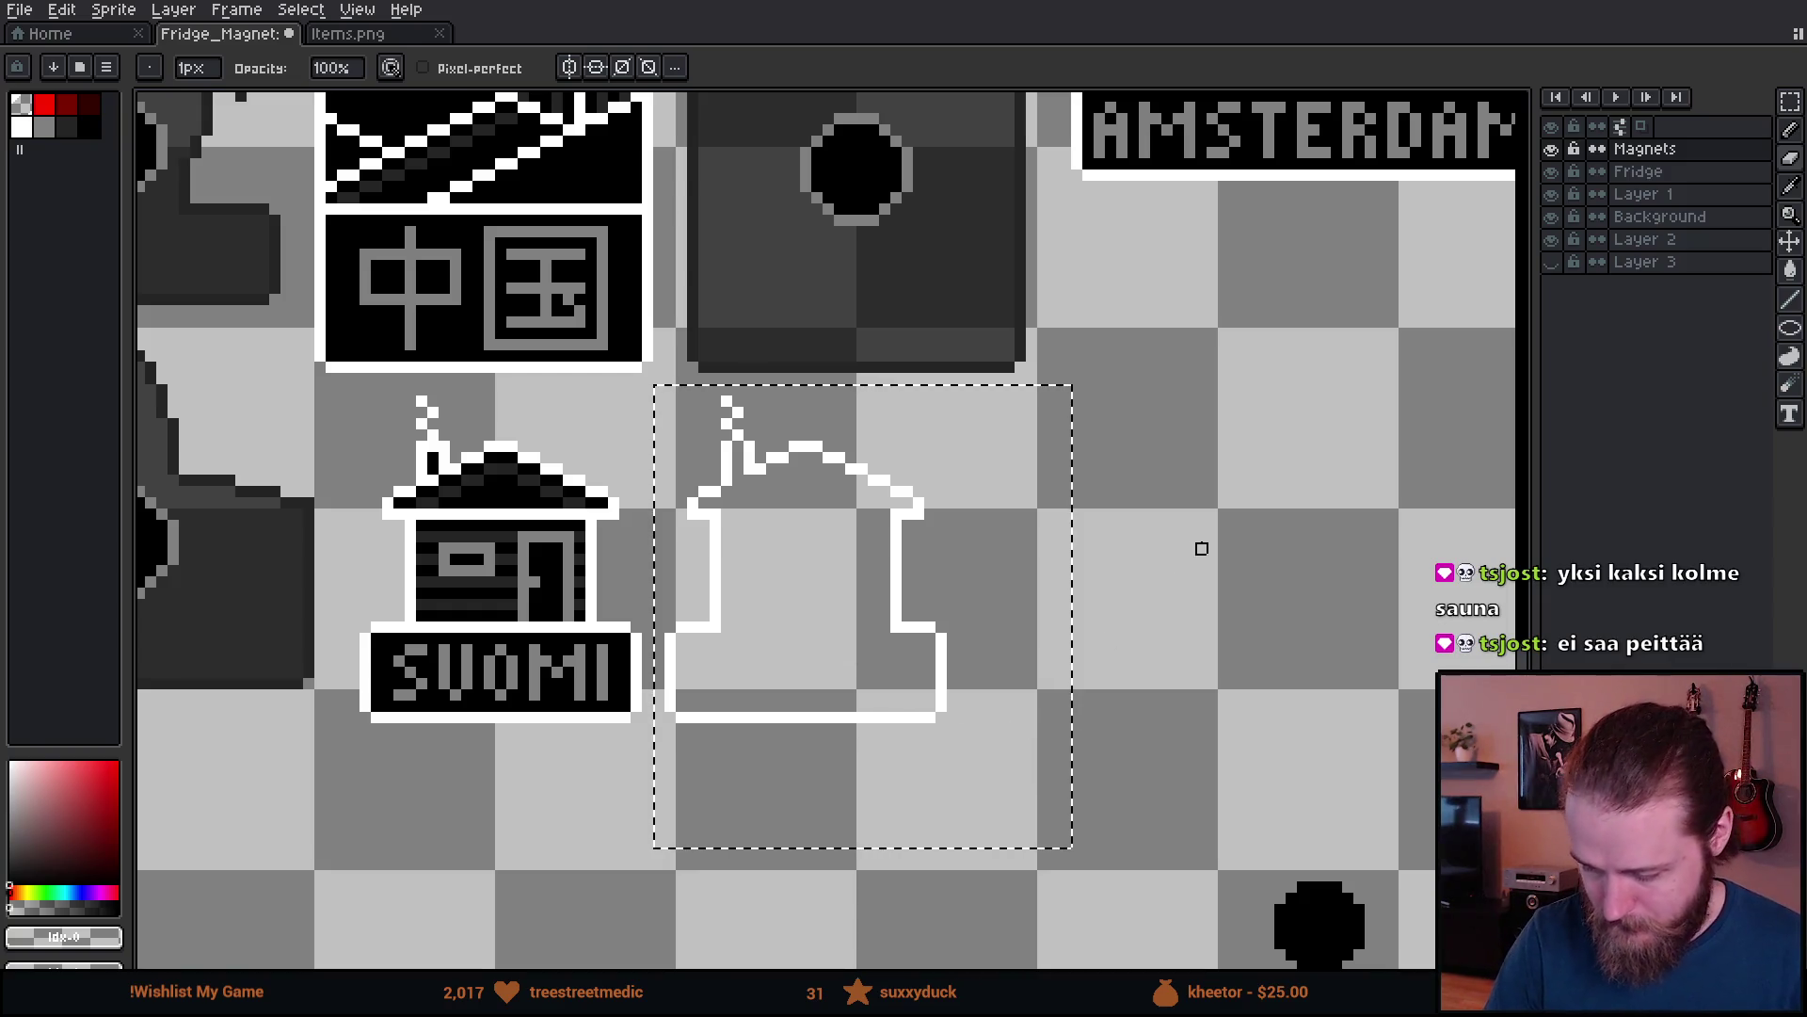
# - Fill the house dark gray, add China's black magnet hole, and fill the interior
pyautogui.press('m')
pyautogui.press('g')
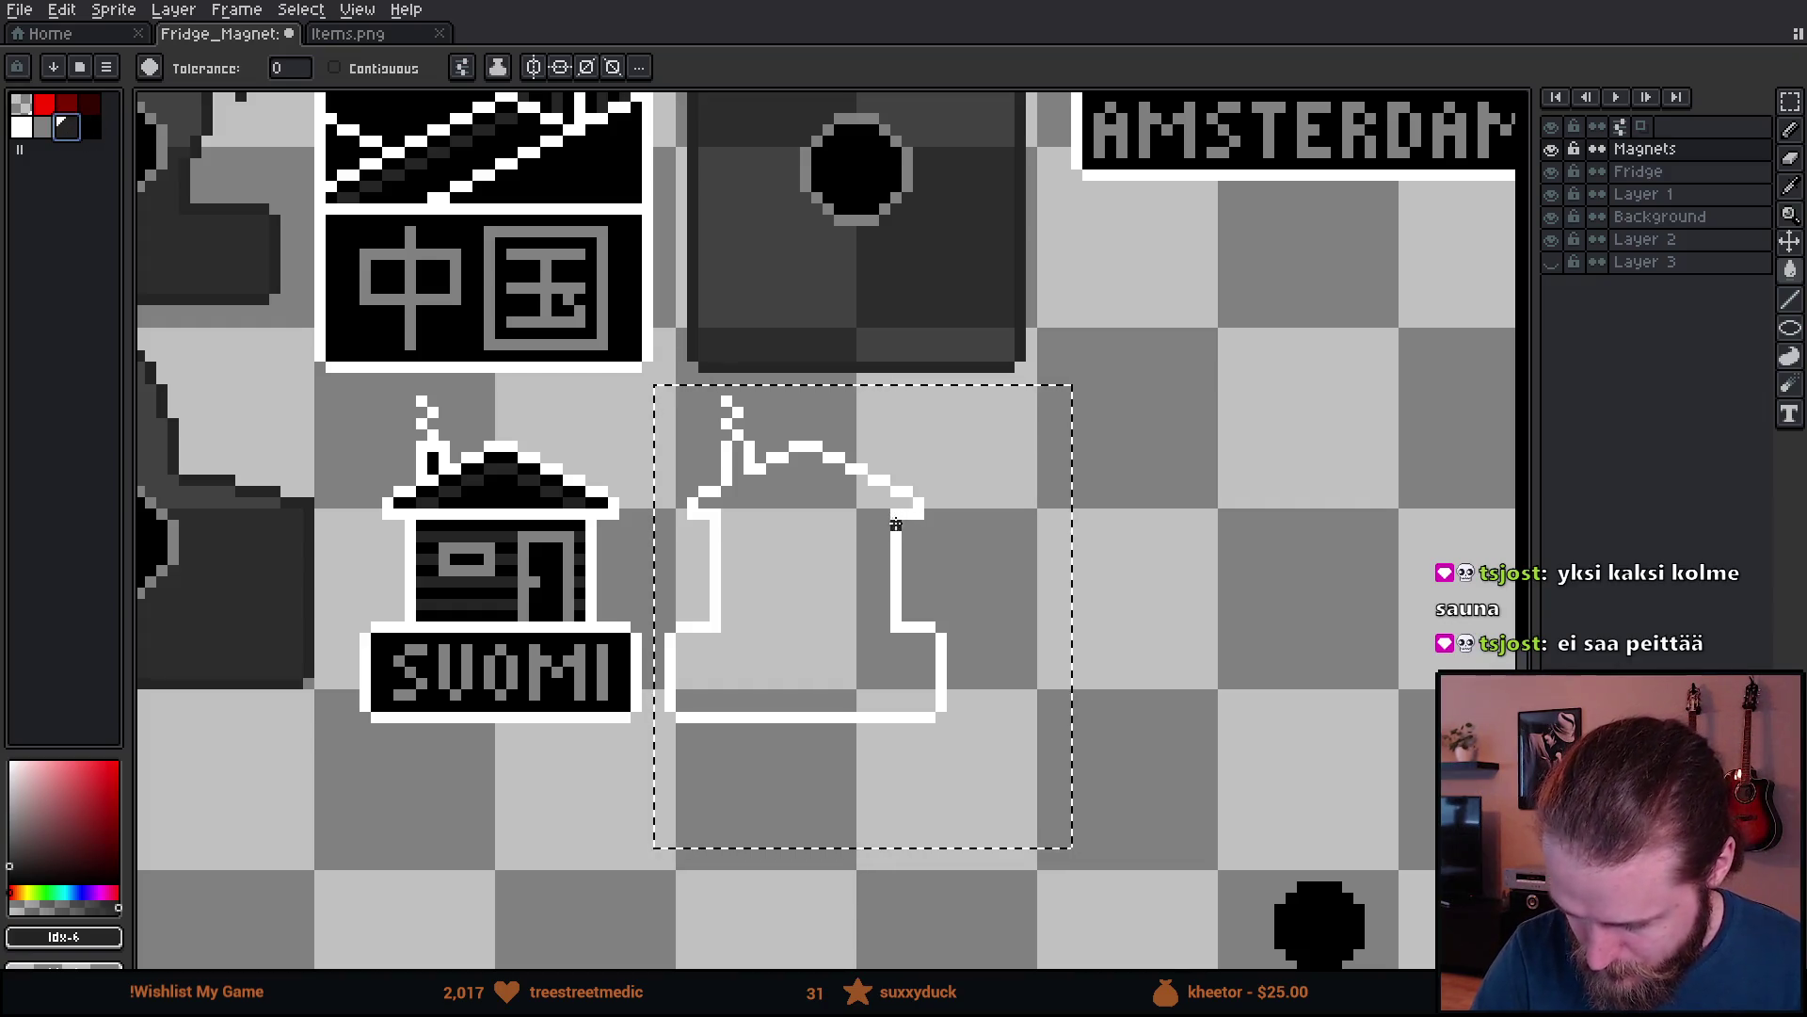
pyautogui.click(902, 516)
pyautogui.press('m')
pyautogui.hotkey('ctrl', 'd')
pyautogui.moveTo(785, 109)
pyautogui.mouseDown()
pyautogui.moveTo(919, 228)
pyautogui.moveTo(807, 607)
pyautogui.moveTo(828, 630)
pyautogui.mouseUp()
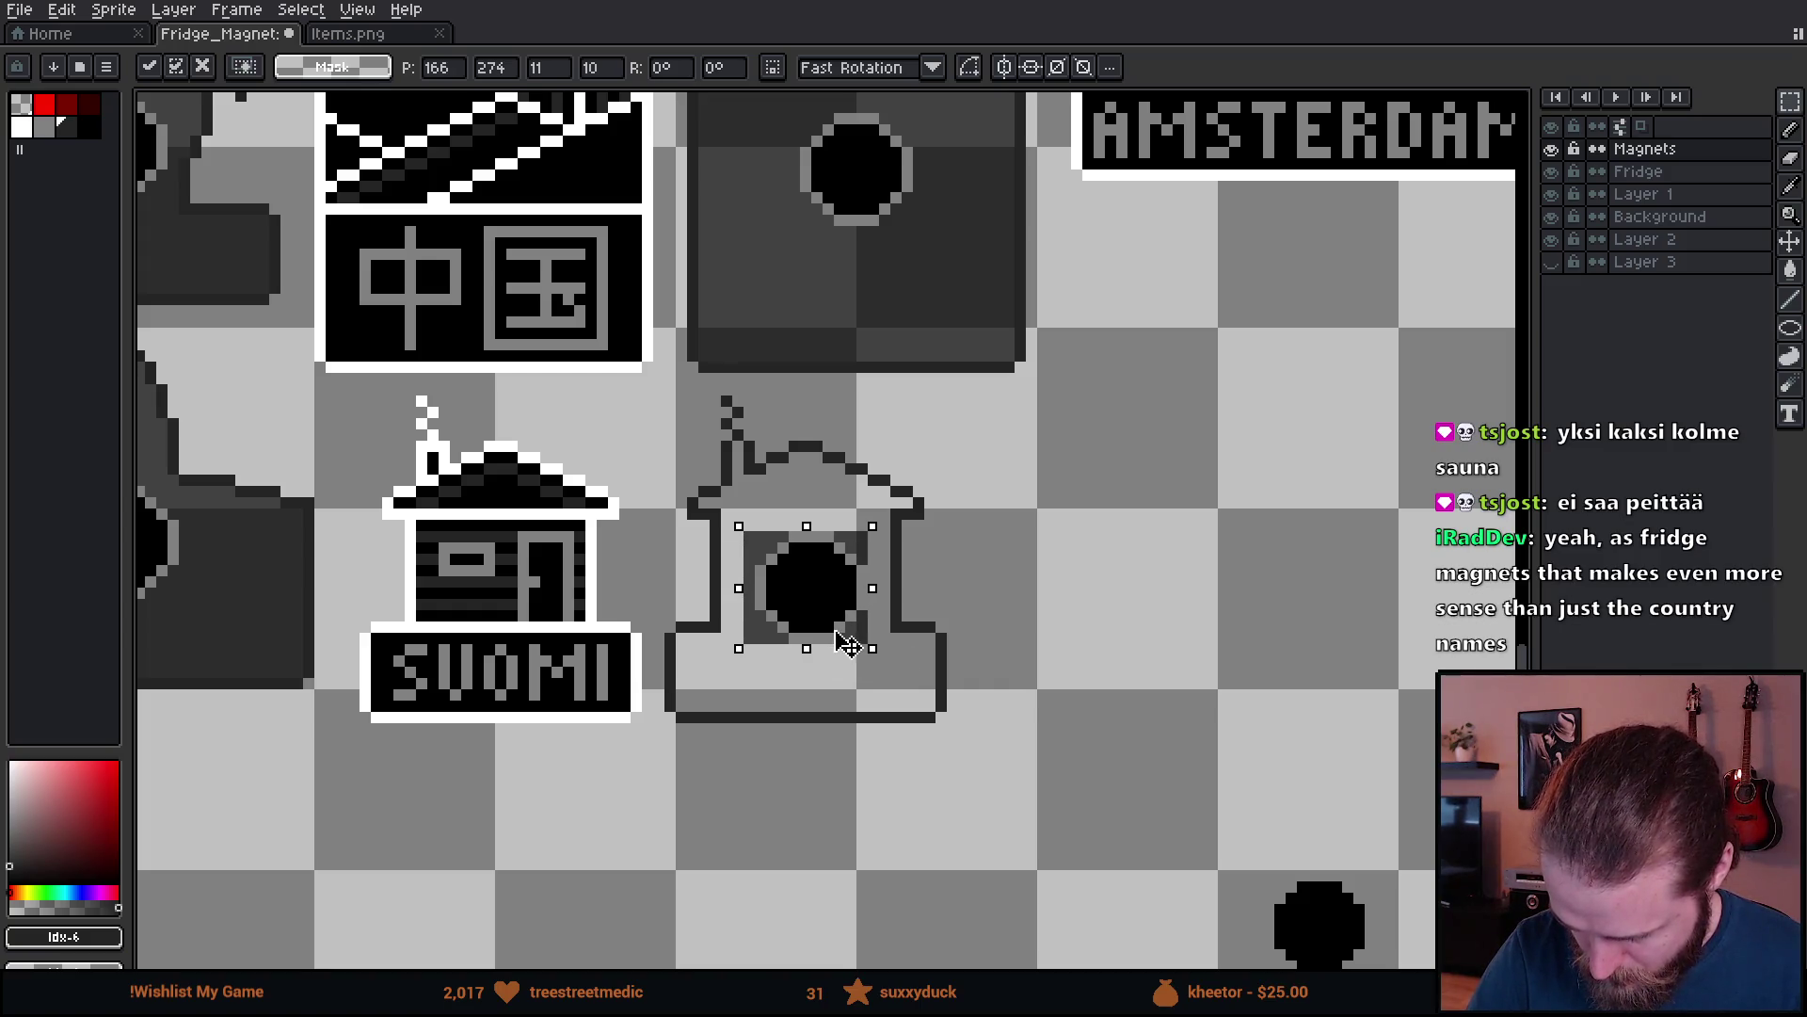
pyautogui.press('Up')
pyautogui.press('Return')
pyautogui.press('i')
pyautogui.press('g')
pyautogui.click(335, 68)
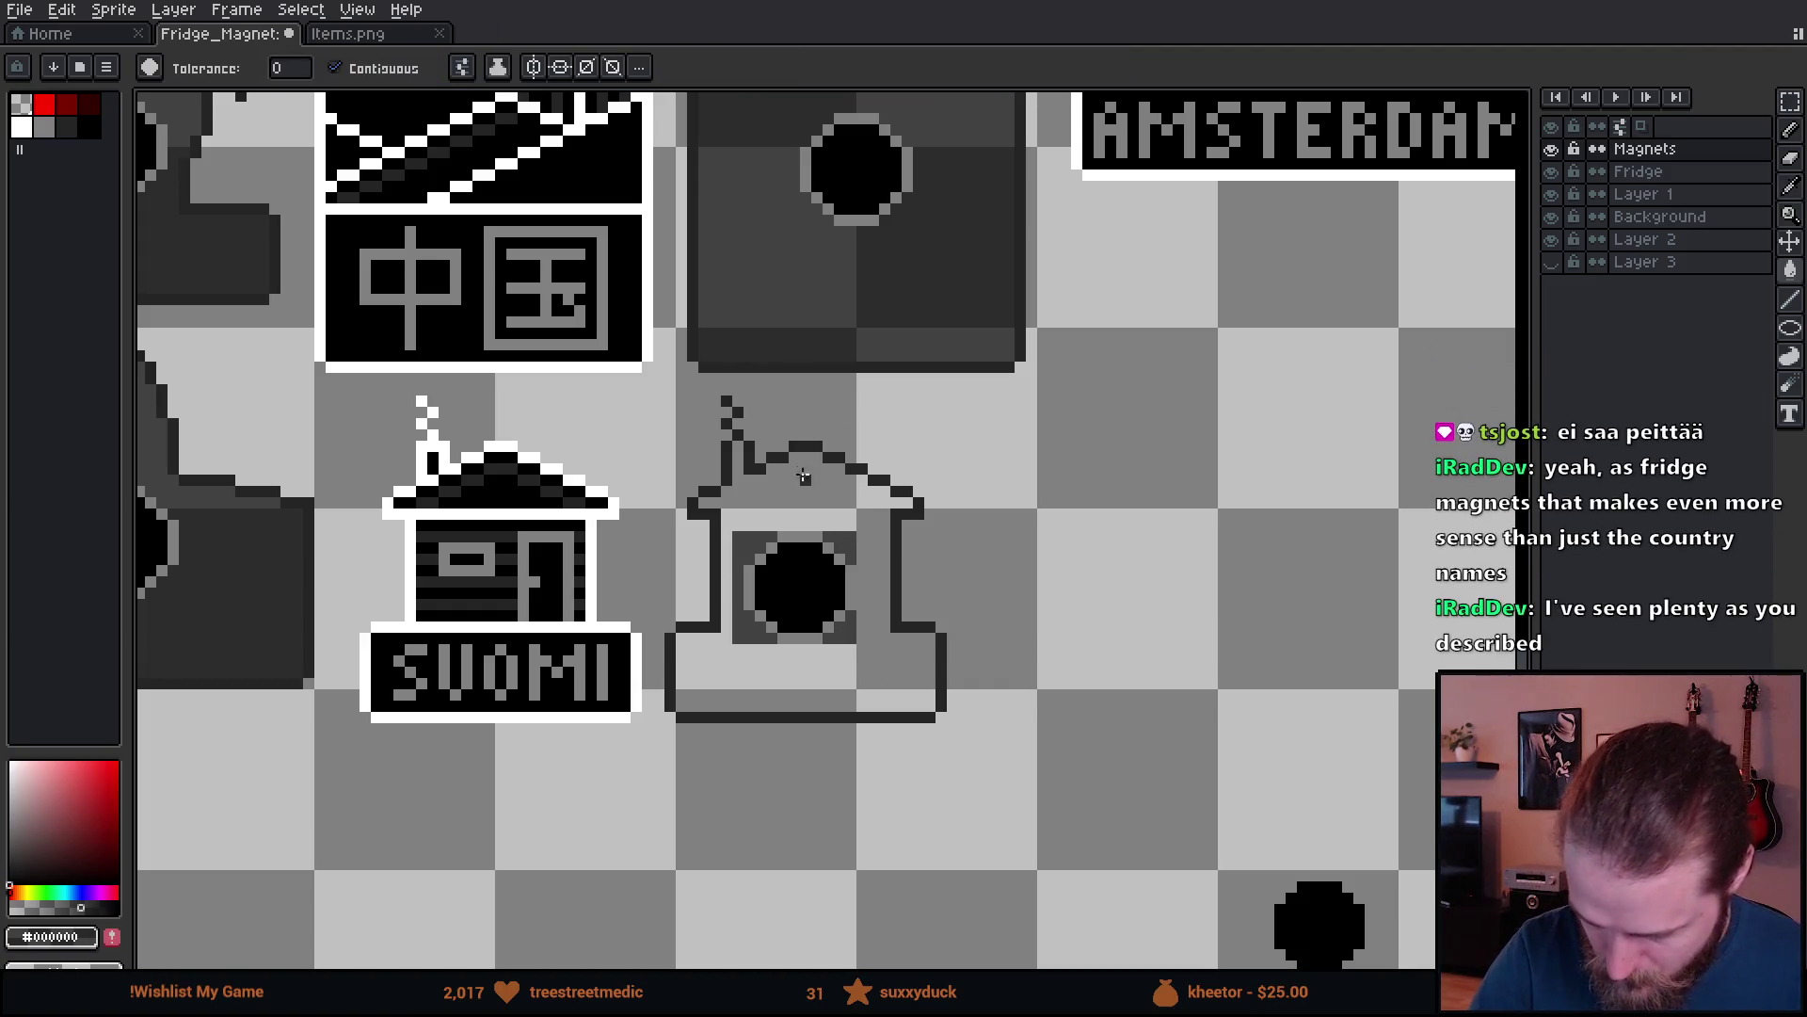
pyautogui.click(805, 468)
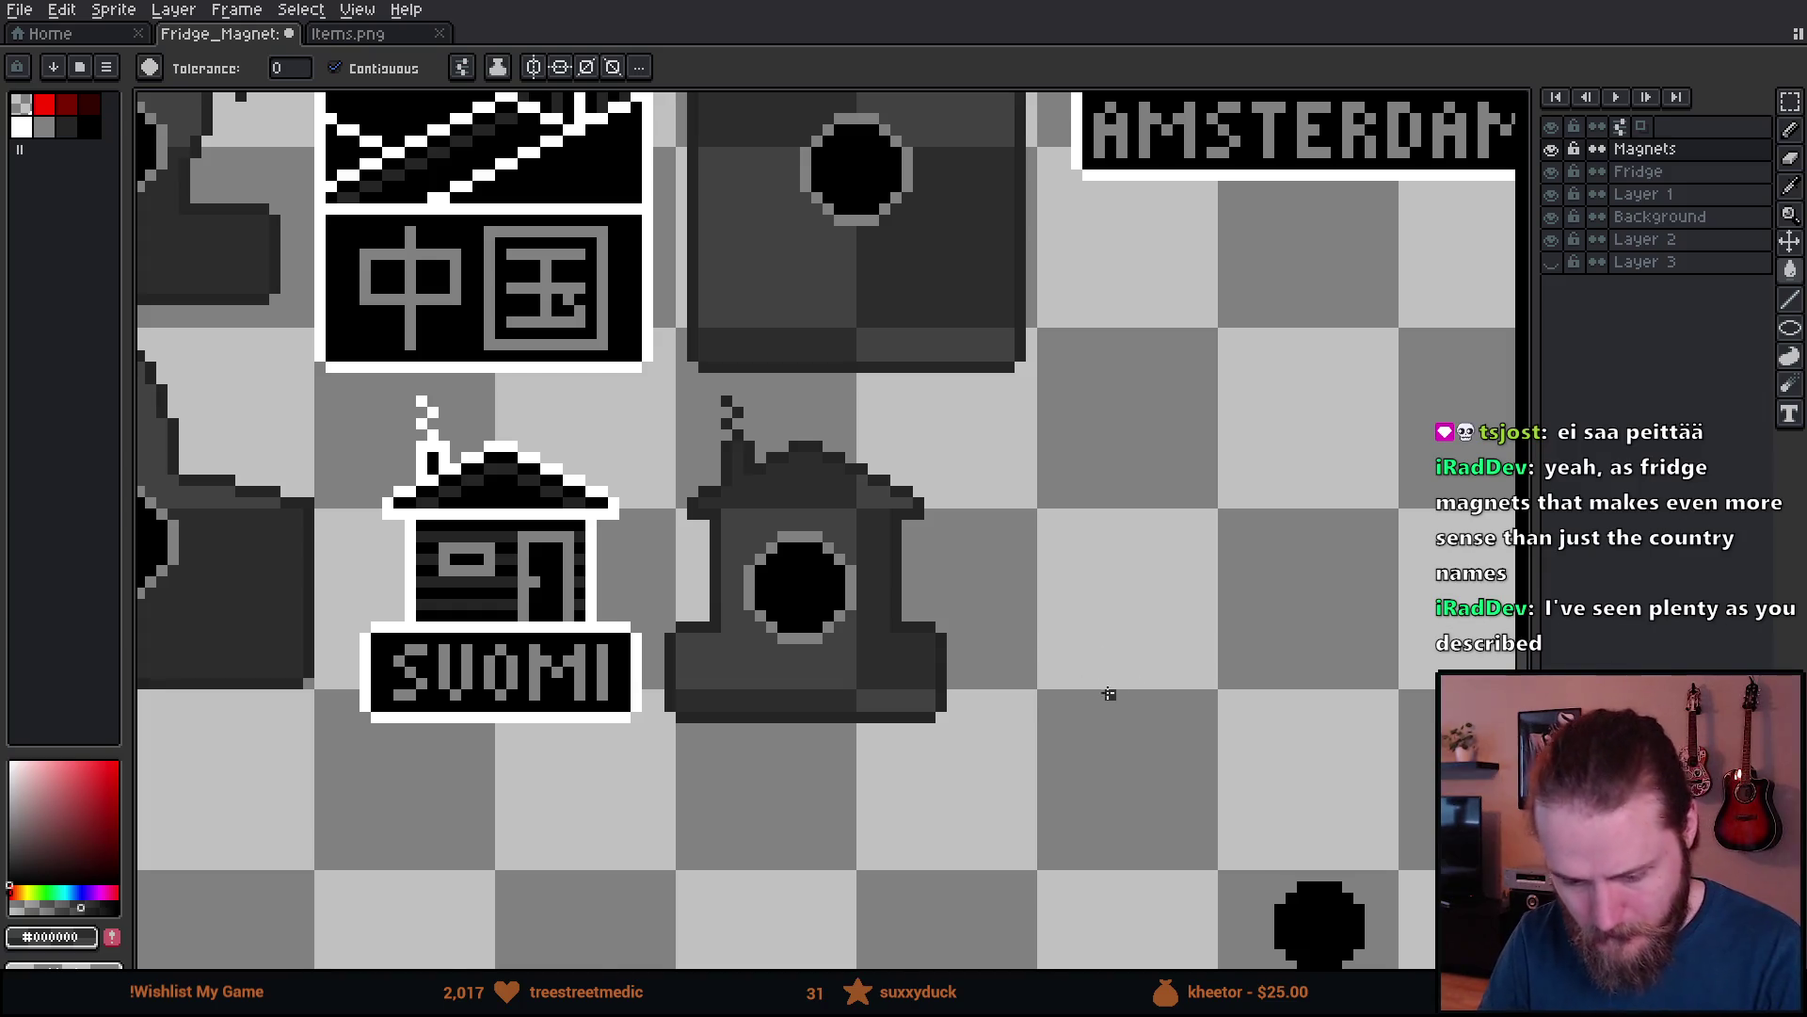
# - Locate the leftover SUOMI magnet among the unsorted magnets and delete it
pyautogui.scroll(-3, 1120, 673)
pyautogui.scroll(-2, 1231, 776)
pyautogui.scroll(2, 1214, 786)
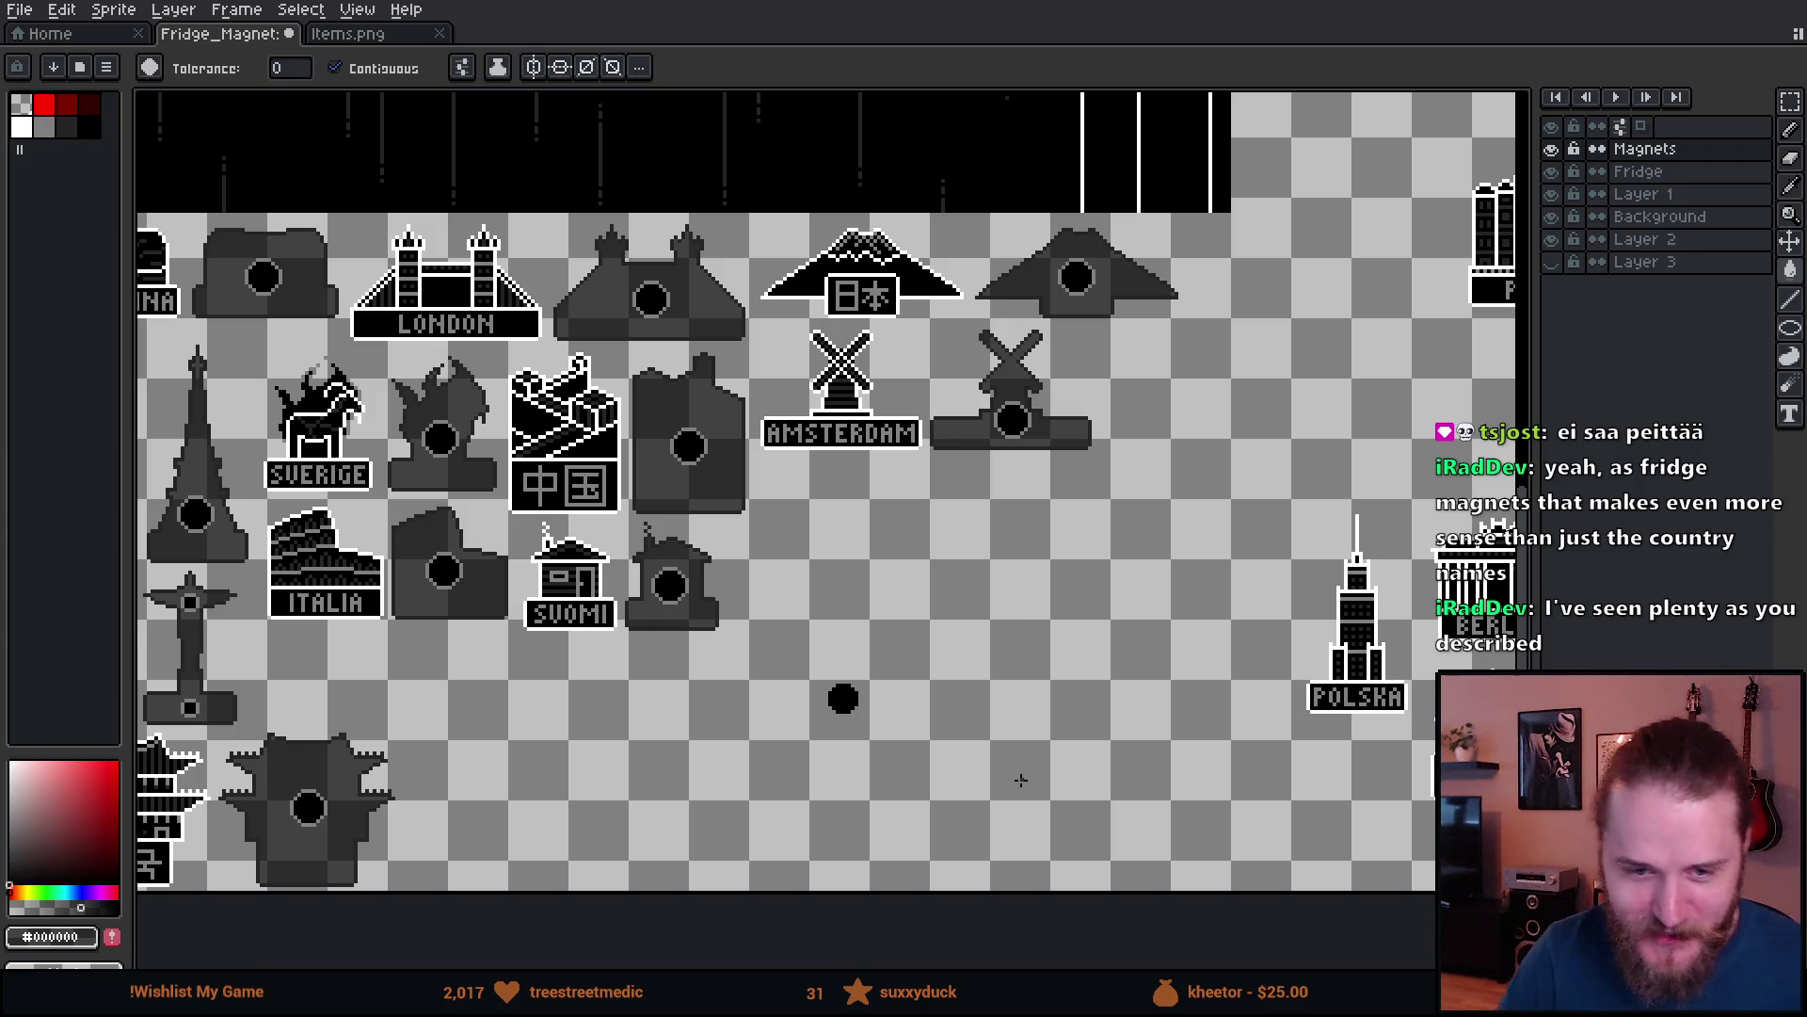
pyautogui.moveTo(1154, 749)
pyautogui.mouseDown()
pyautogui.moveTo(976, 674)
pyautogui.moveTo(975, 648)
pyautogui.mouseUp()
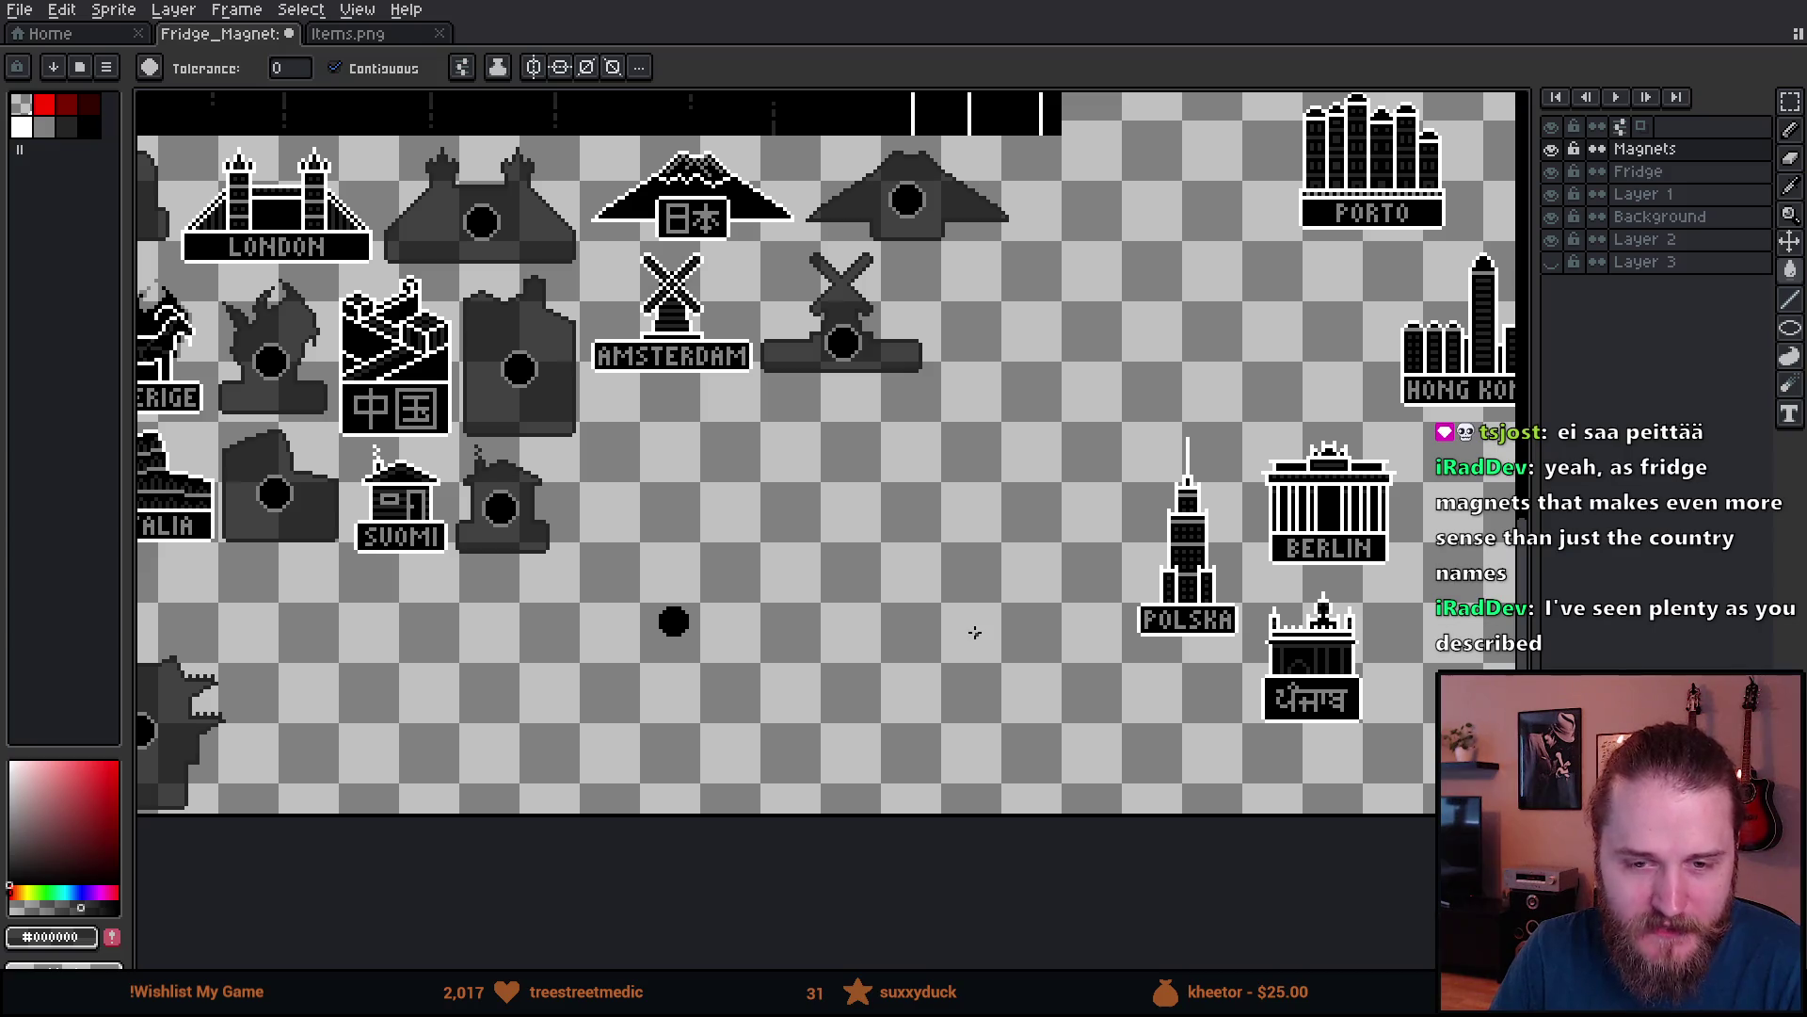
pyautogui.moveTo(572, 284)
pyautogui.mouseDown()
pyautogui.moveTo(638, 350)
pyautogui.moveTo(946, 858)
pyautogui.moveTo(910, 918)
pyautogui.moveTo(822, 861)
pyautogui.moveTo(740, 498)
pyautogui.moveTo(802, 369)
pyautogui.moveTo(647, 330)
pyautogui.mouseUp()
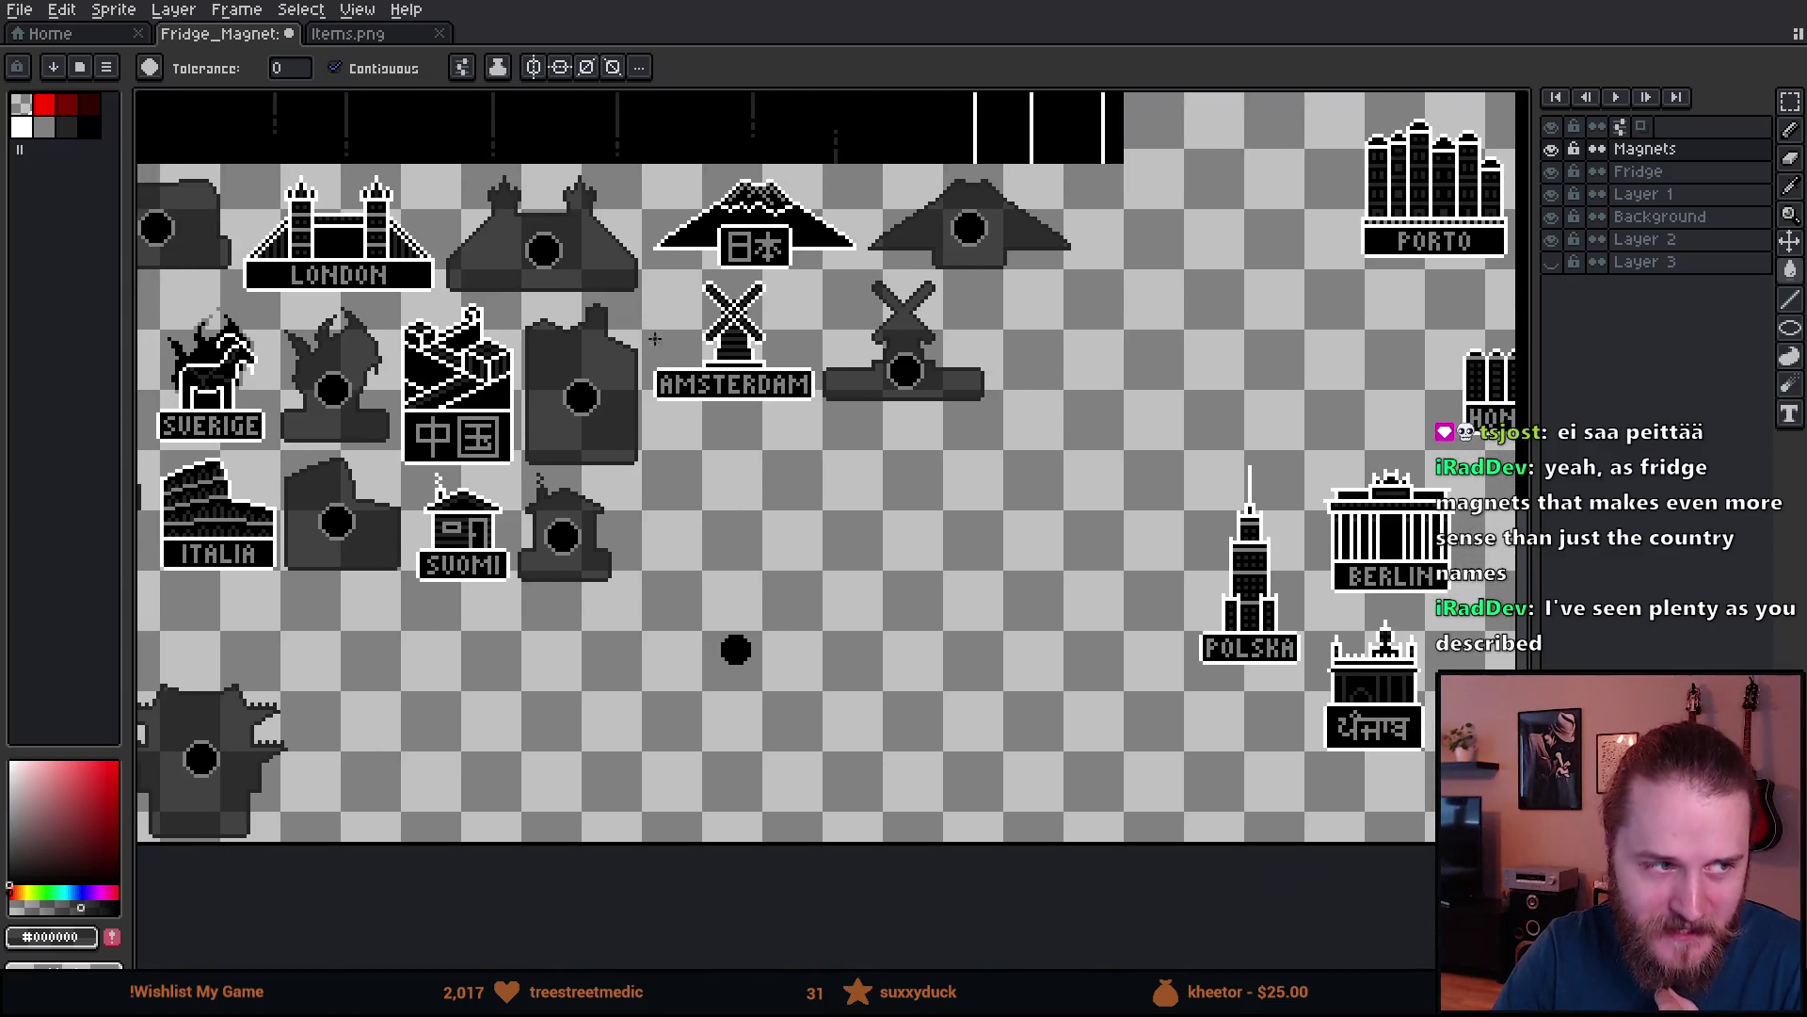
pyautogui.moveTo(1239, 695)
pyautogui.mouseDown()
pyautogui.moveTo(1026, 650)
pyautogui.moveTo(880, 674)
pyautogui.mouseUp()
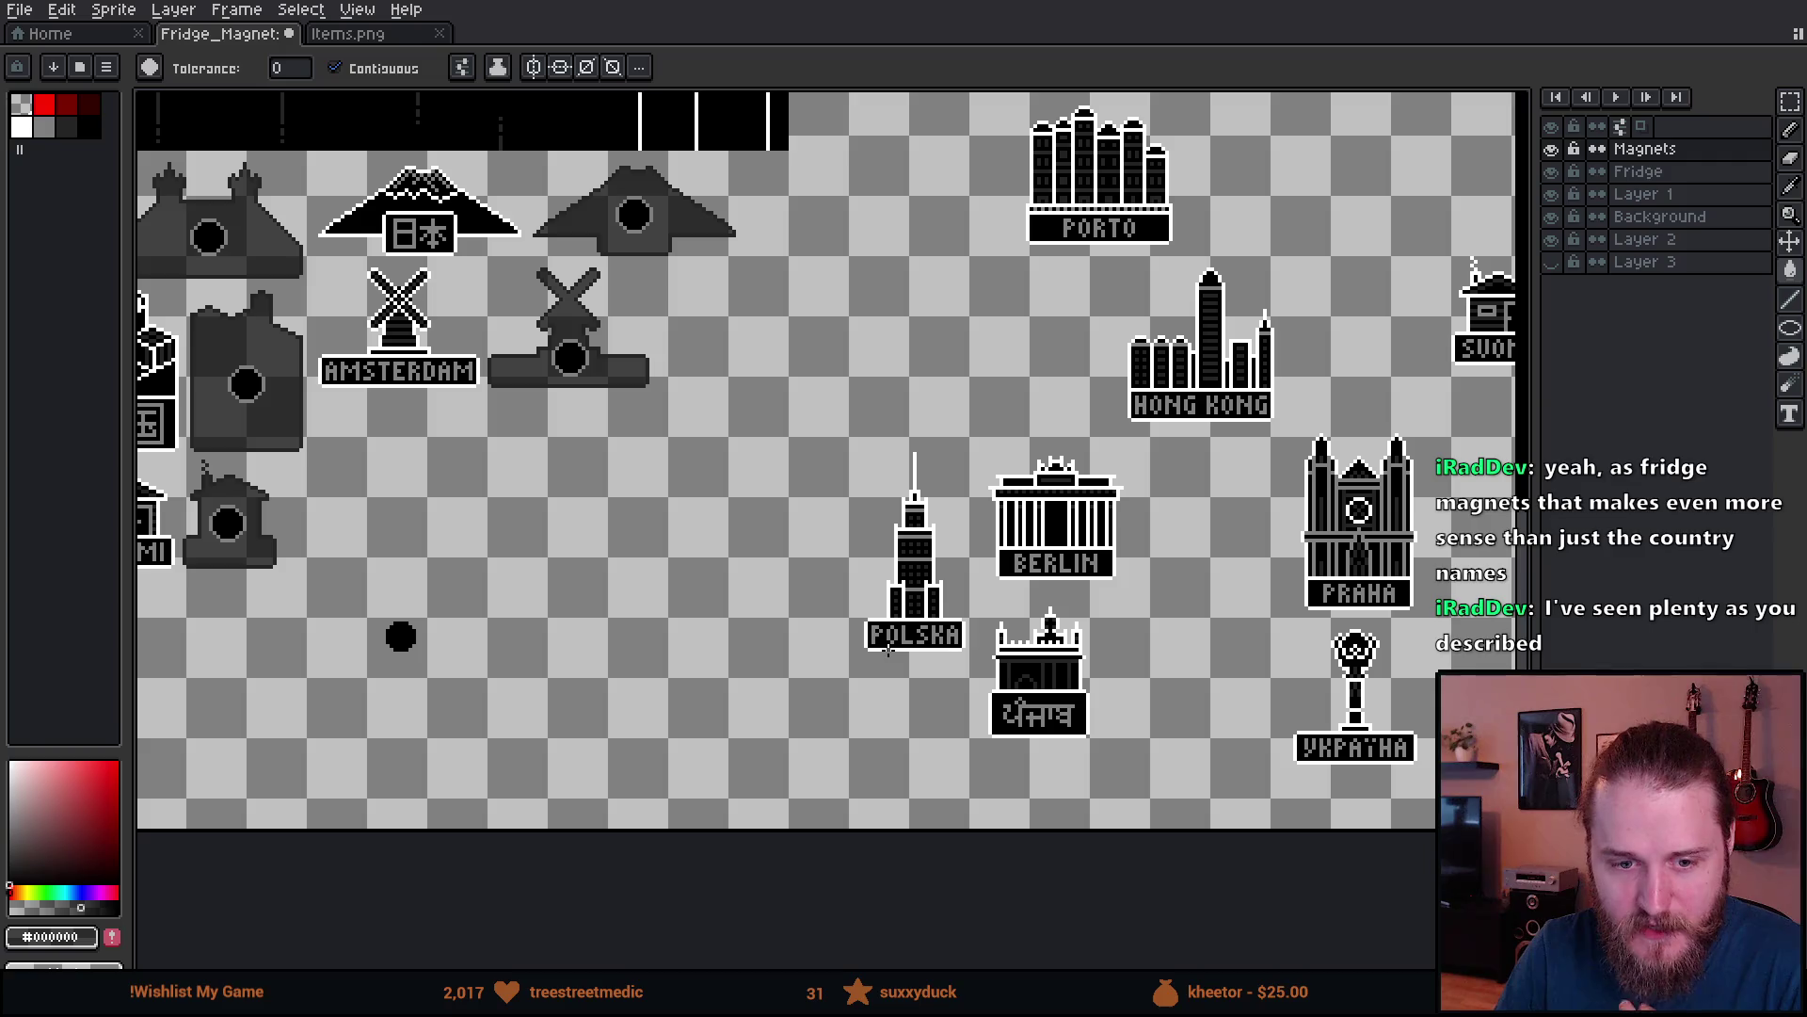
pyautogui.moveTo(1232, 607)
pyautogui.mouseDown()
pyautogui.moveTo(1058, 718)
pyautogui.moveTo(956, 747)
pyautogui.mouseUp()
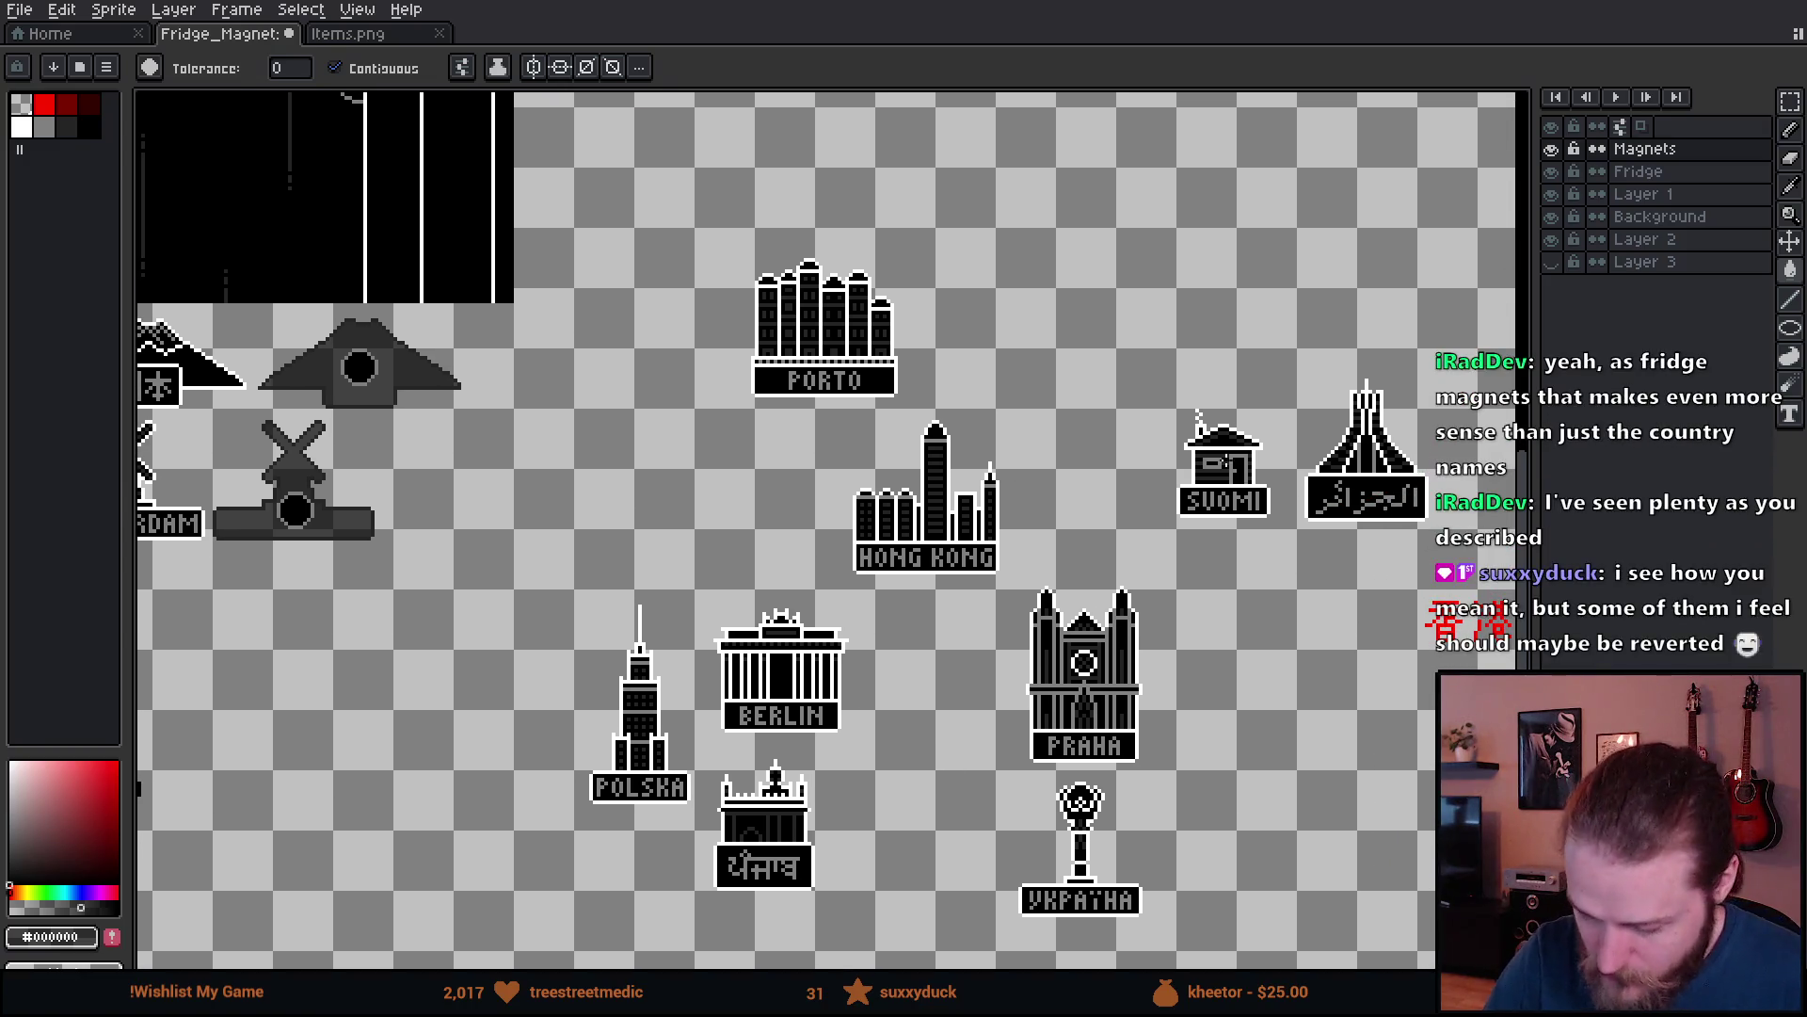
pyautogui.press('m')
pyautogui.moveTo(1124, 356); pyautogui.dragTo(1282, 544)
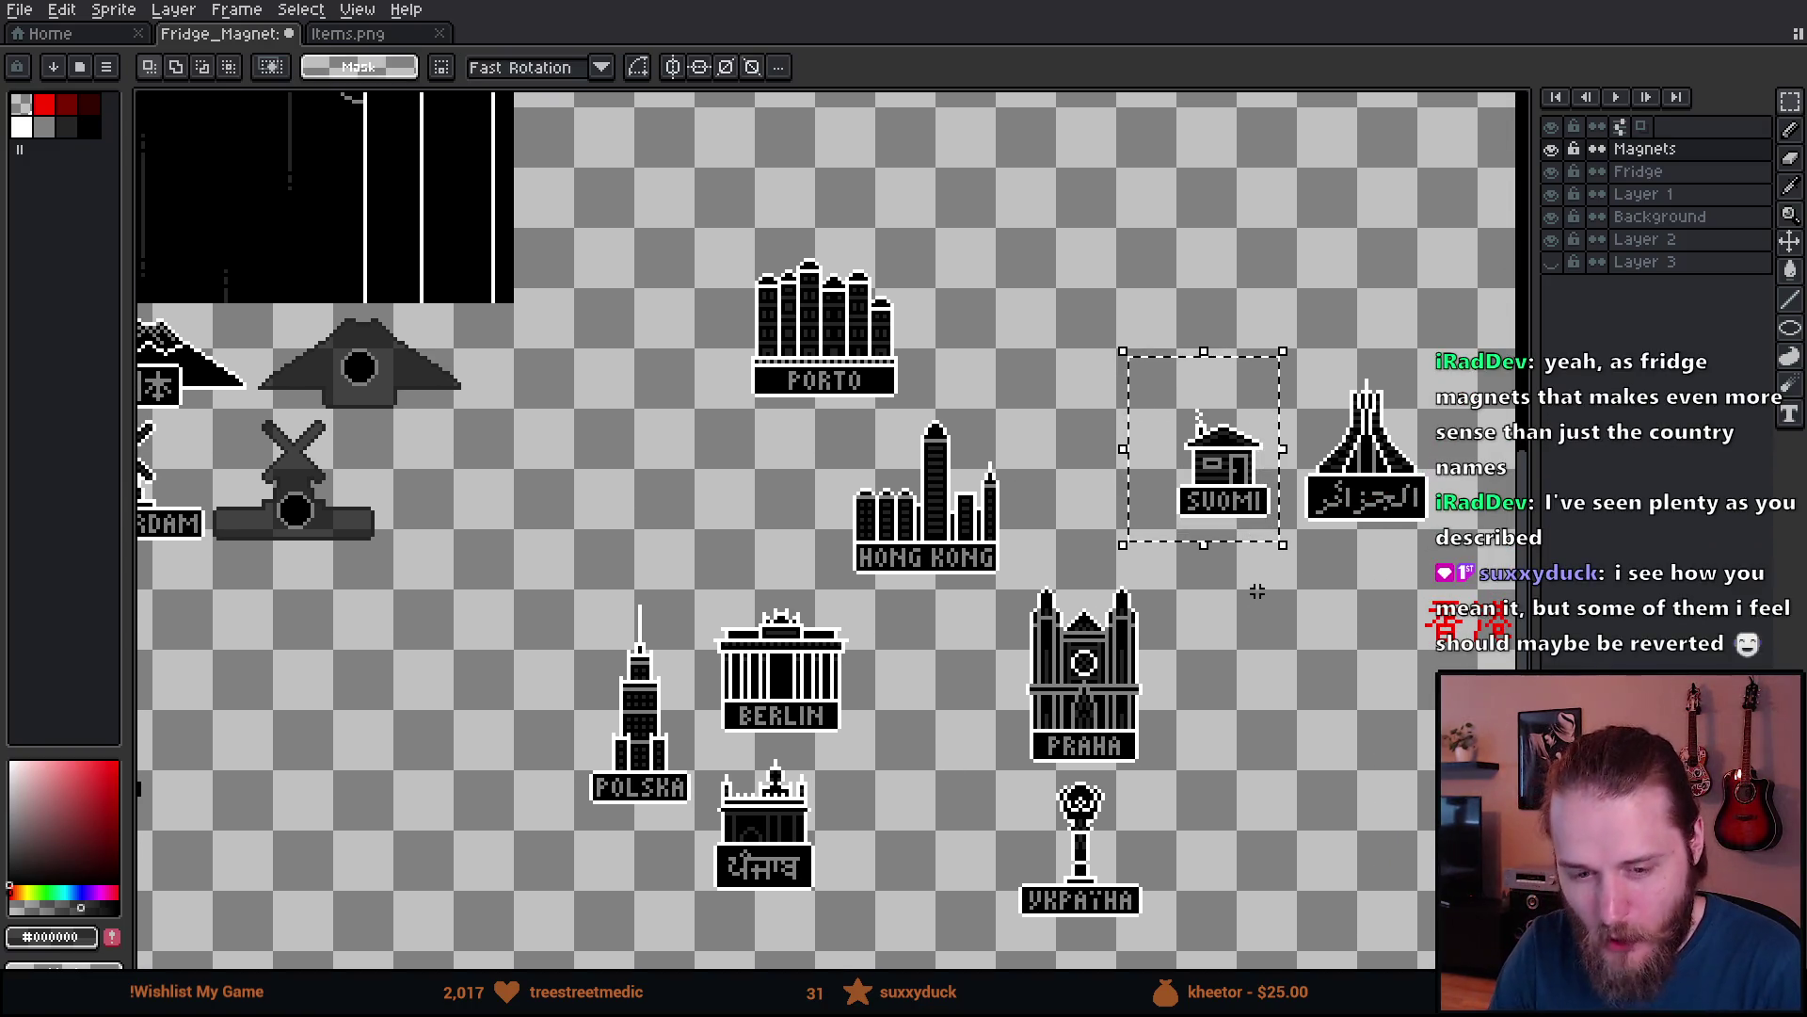
pyautogui.press('Delete')
pyautogui.moveTo(1250, 760)
pyautogui.mouseDown()
pyautogui.moveTo(1041, 698)
pyautogui.moveTo(1037, 731)
pyautogui.moveTo(1178, 715)
pyautogui.mouseUp()
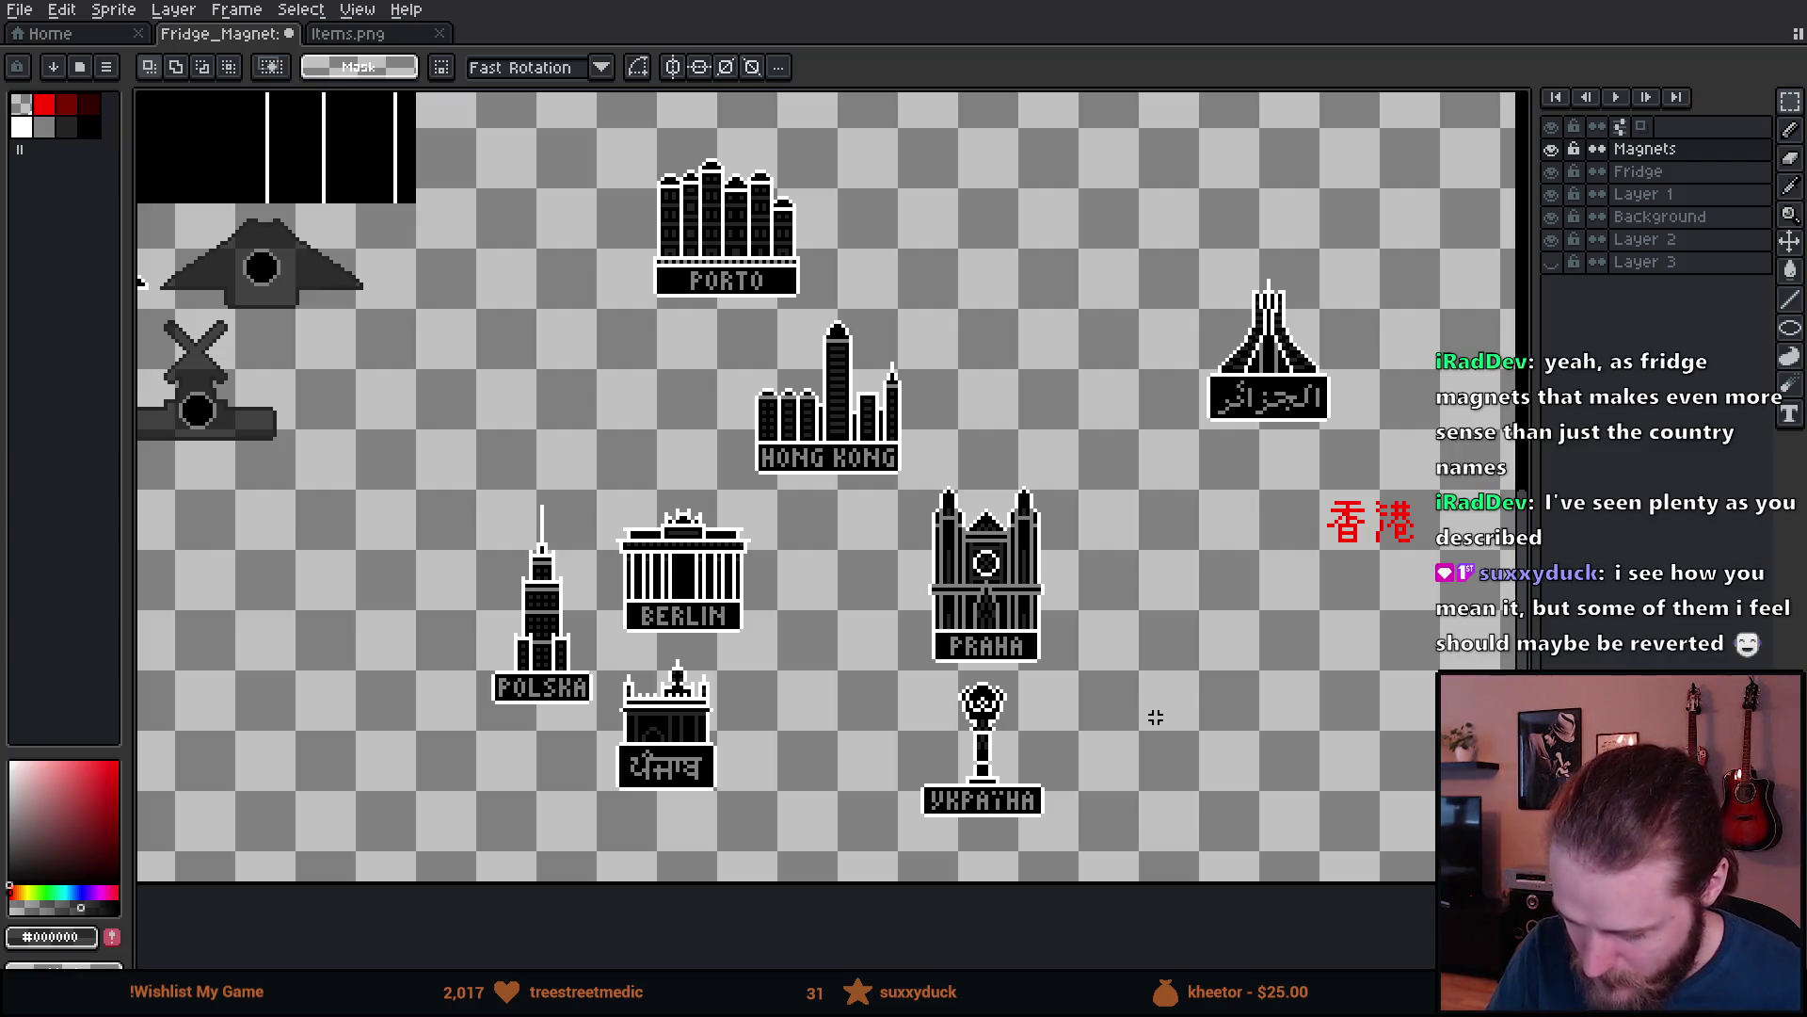
pyautogui.moveTo(941, 768)
pyautogui.mouseDown()
pyautogui.moveTo(1127, 744)
pyautogui.moveTo(1084, 765)
pyautogui.mouseUp()
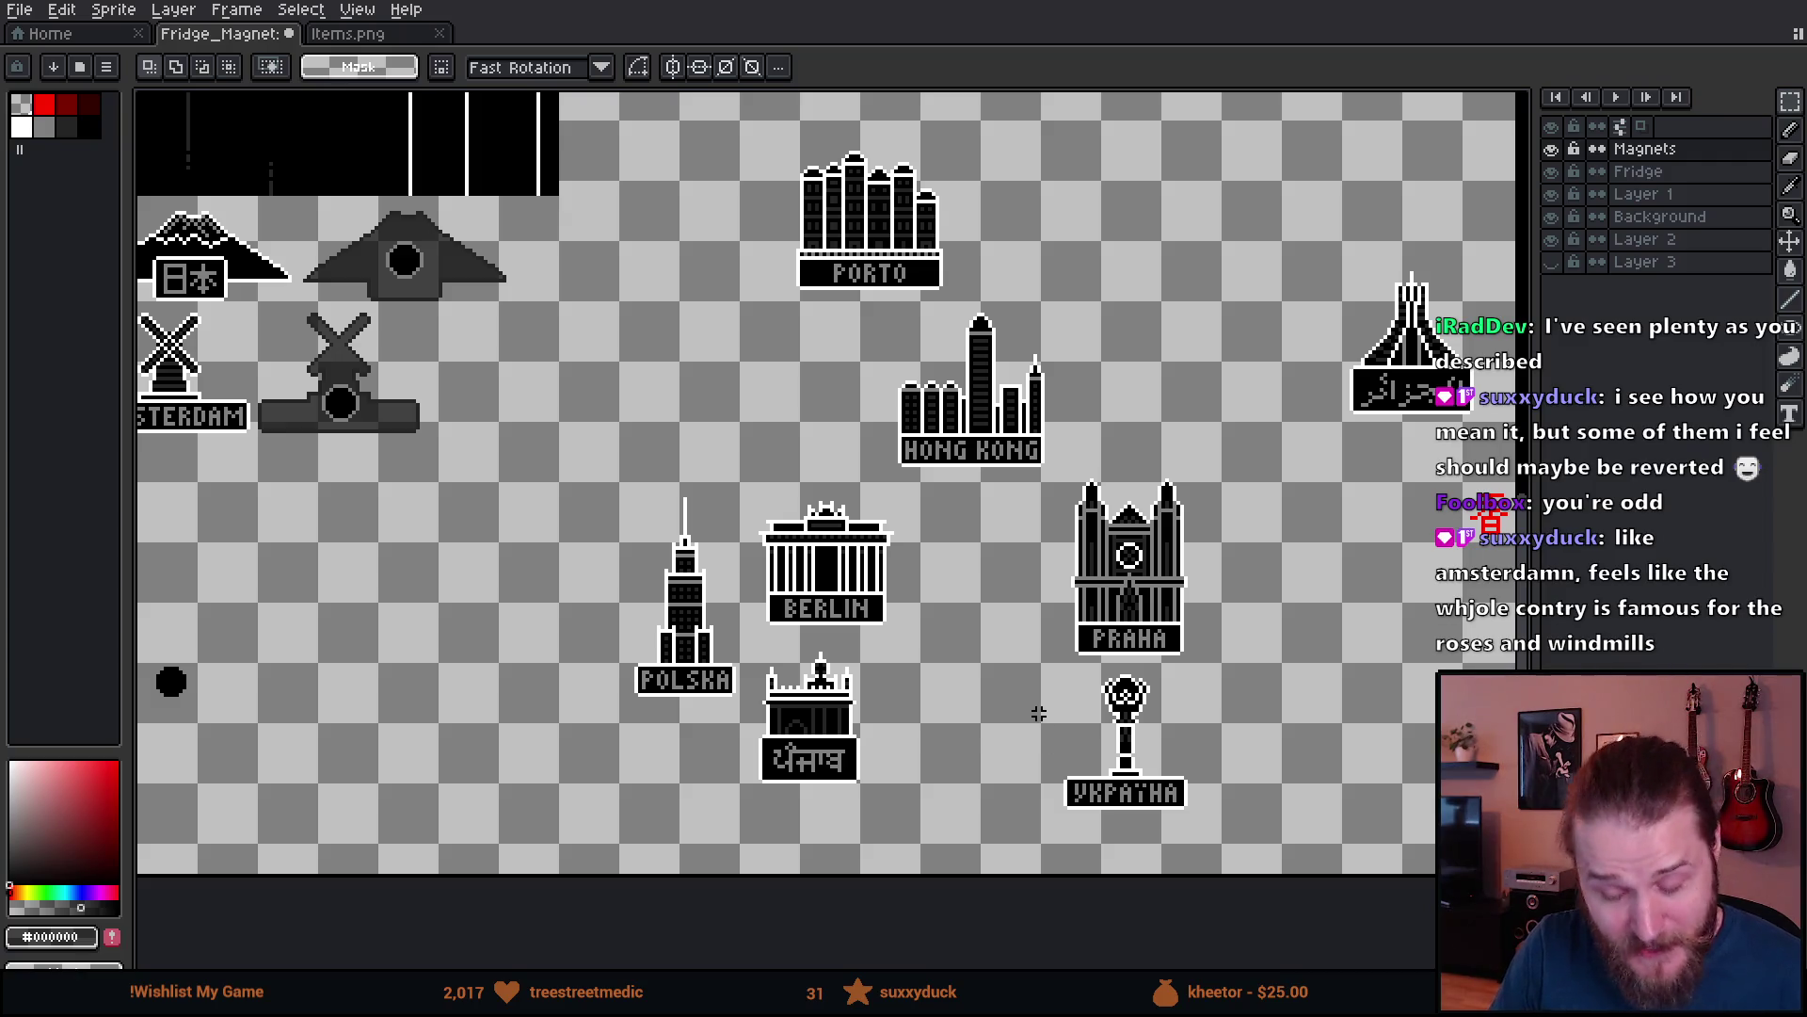
# - Pan back across the sheet to the Argentina, Paris and Brasil magnets on the left
pyautogui.moveTo(980, 731)
pyautogui.mouseDown()
pyautogui.moveTo(1230, 612)
pyautogui.moveTo(1224, 650)
pyautogui.moveTo(1316, 638)
pyautogui.moveTo(1444, 672)
pyautogui.mouseUp()
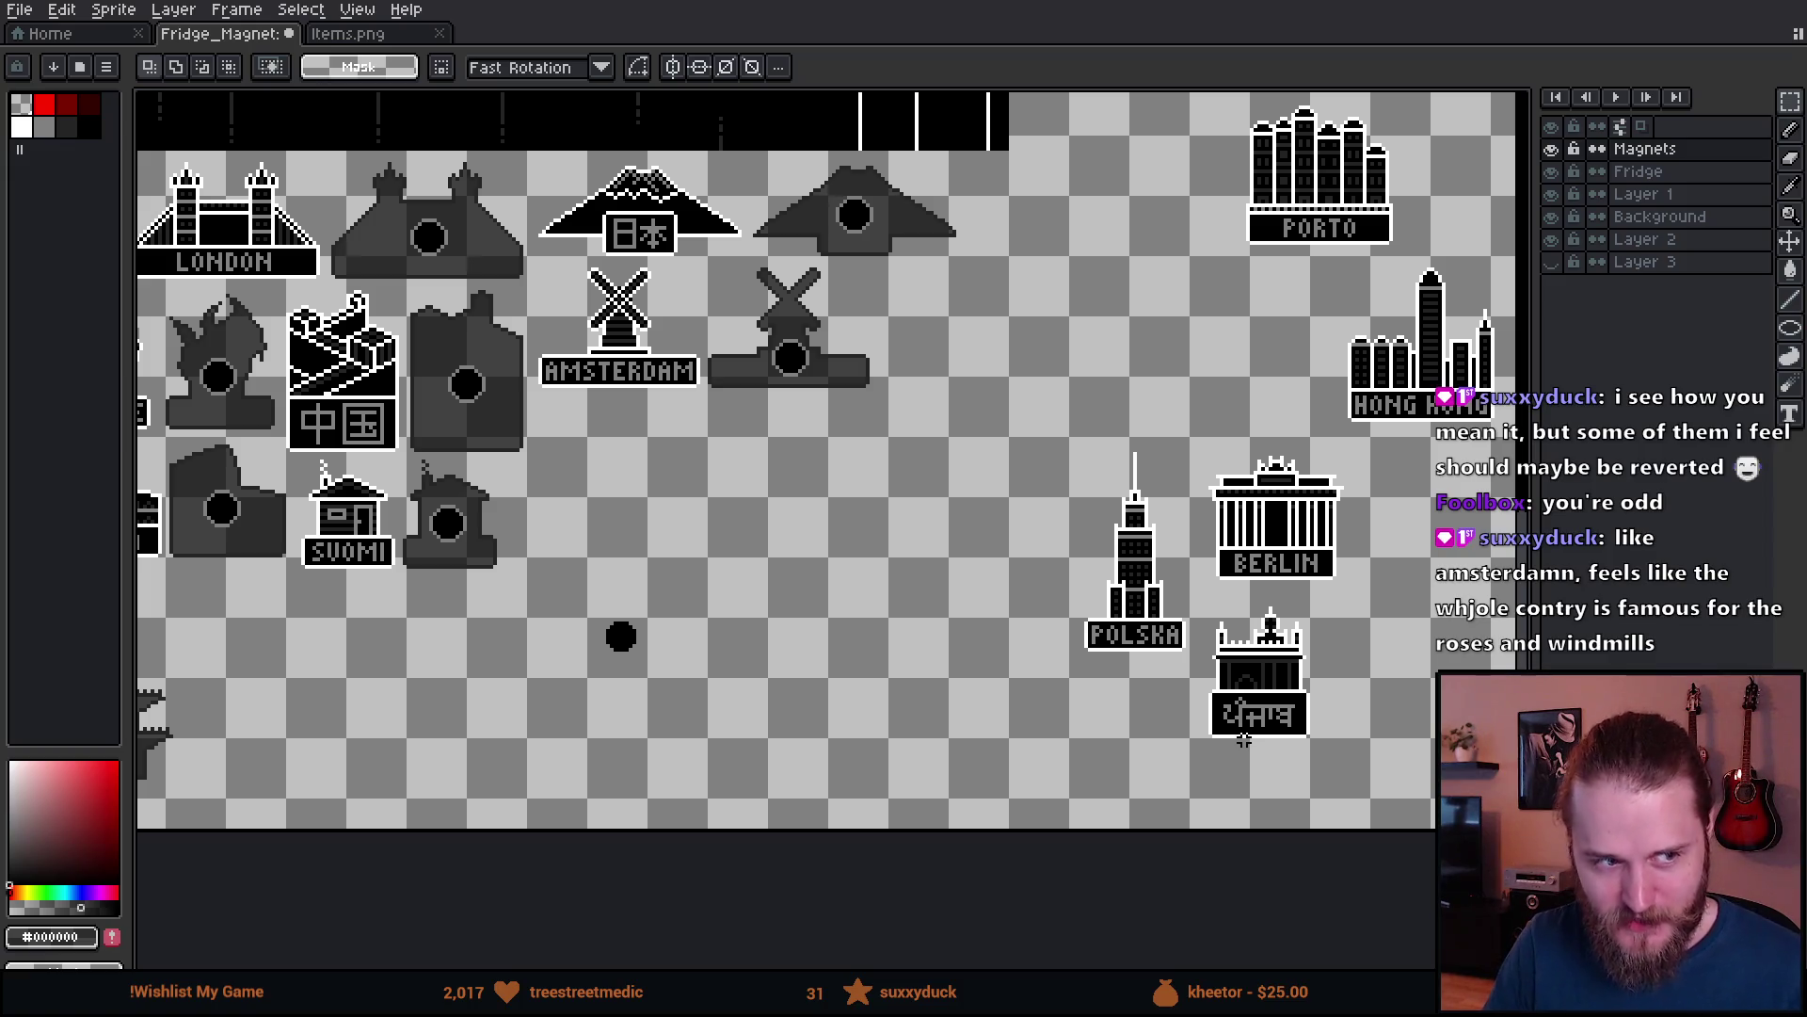
pyautogui.moveTo(1154, 656)
pyautogui.mouseDown()
pyautogui.moveTo(1231, 701)
pyautogui.moveTo(1299, 698)
pyautogui.mouseUp()
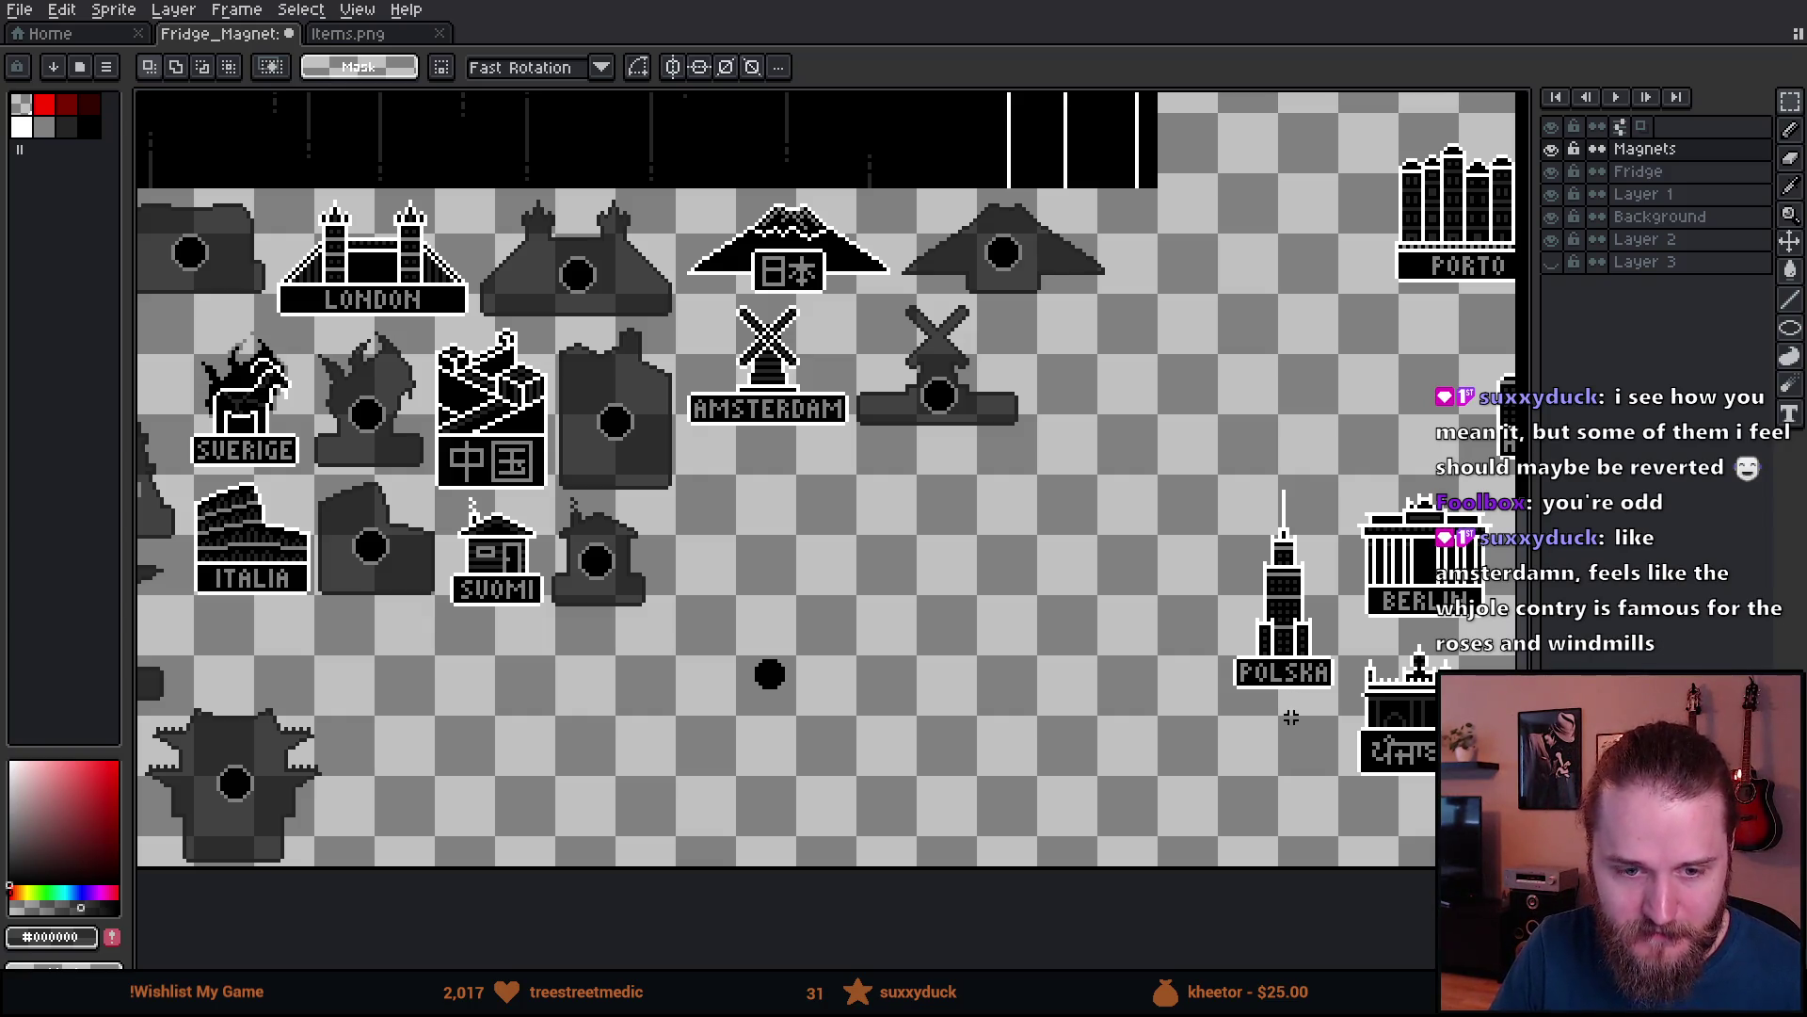
pyautogui.scroll(2, 1287, 721)
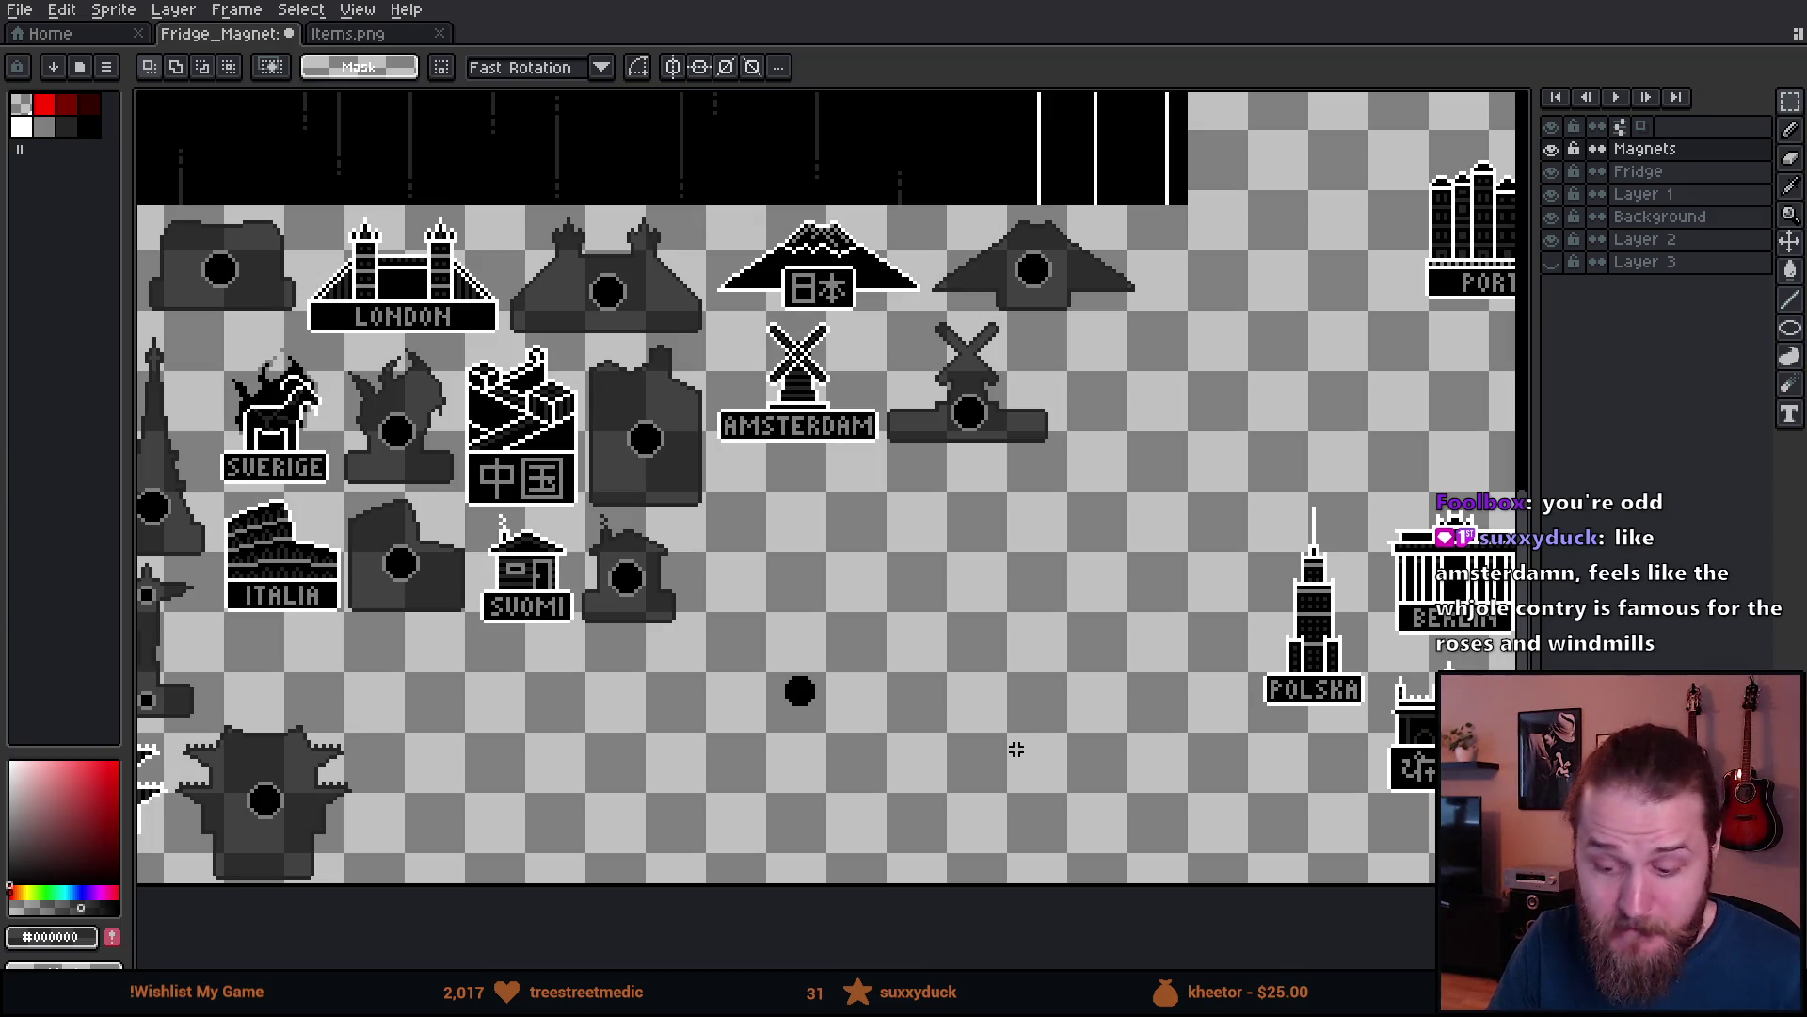
pyautogui.moveTo(1017, 743); pyautogui.dragTo(1271, 748)
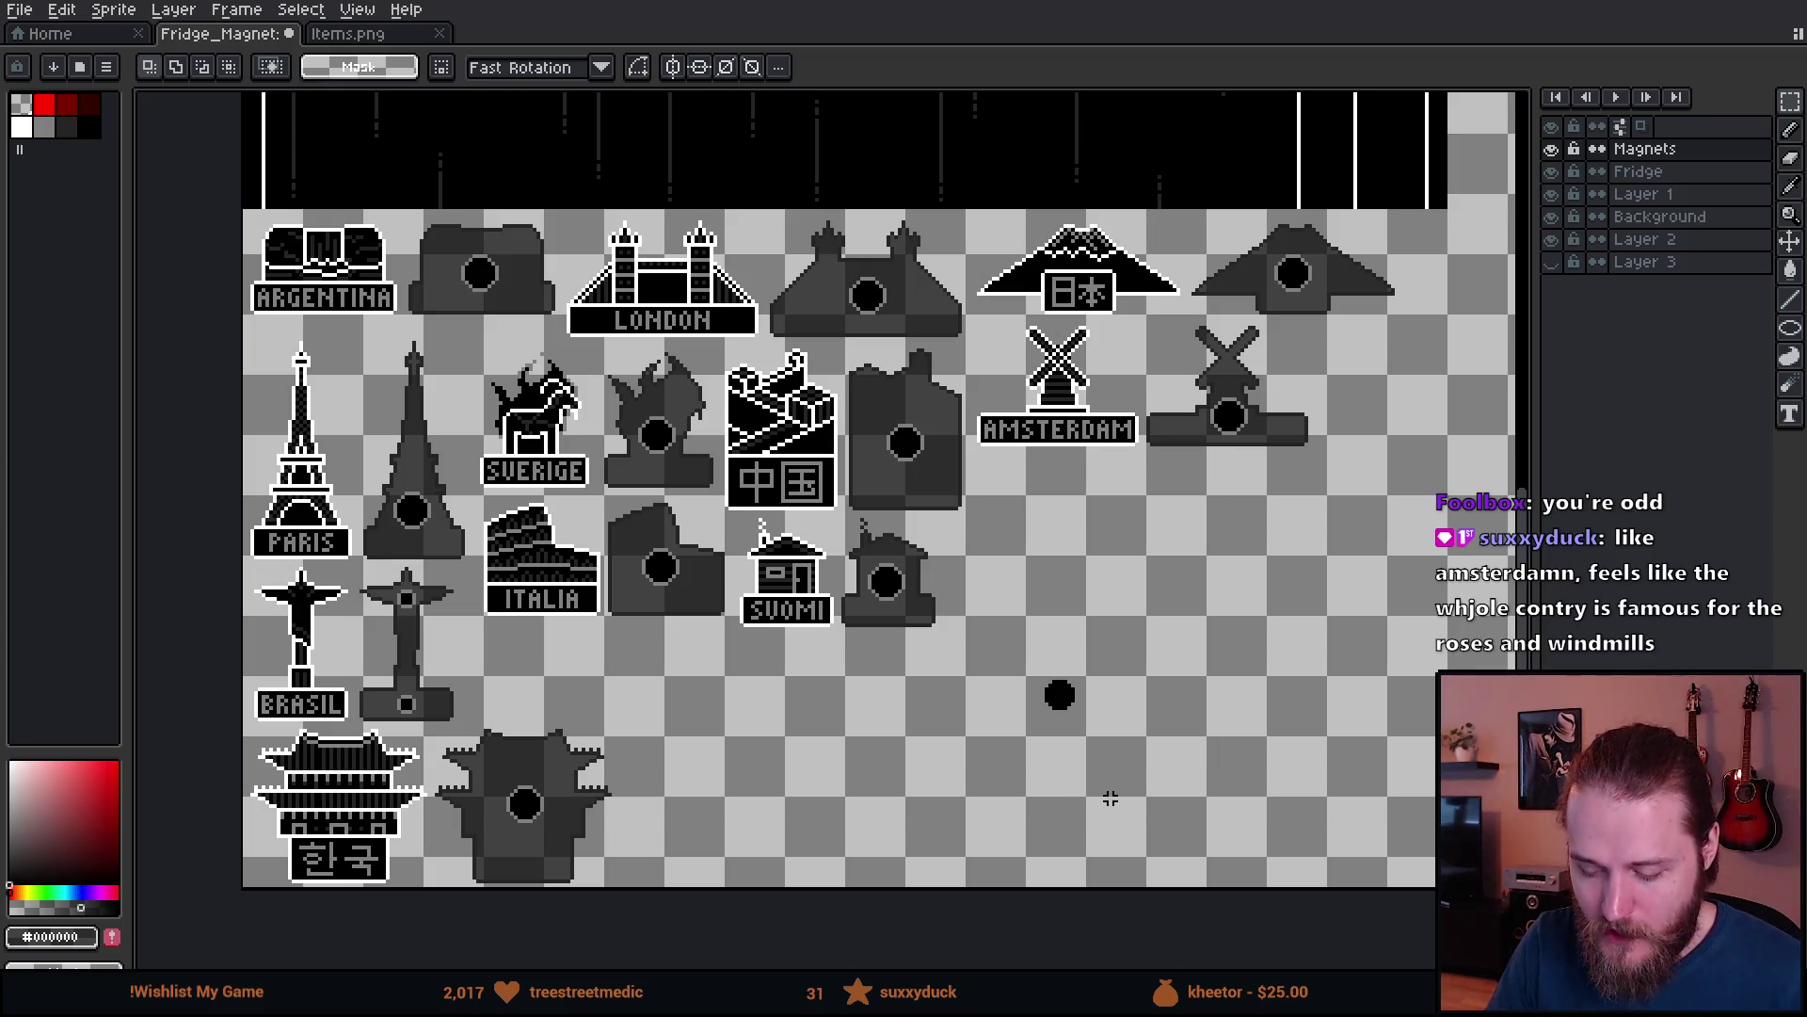
# - Select and then drop selections around the ITALIA and BRASIL magnets
pyautogui.scroll(-2, 1106, 791)
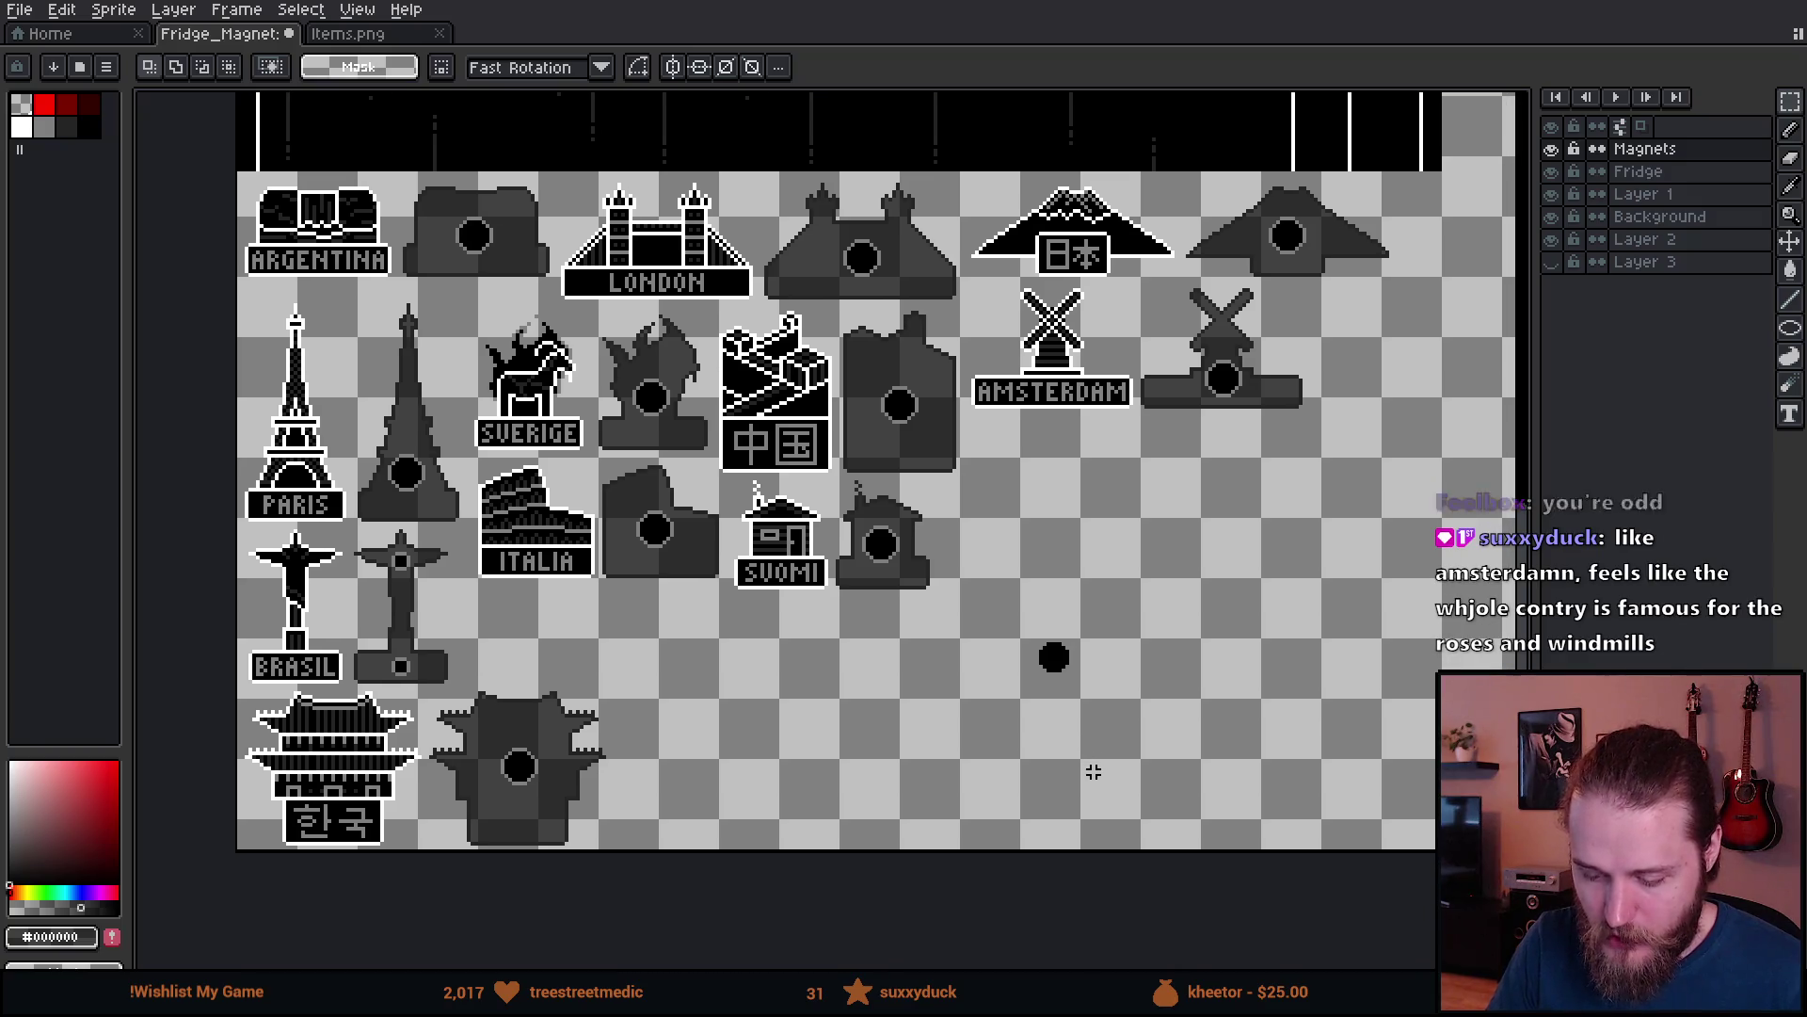
pyautogui.moveTo(466, 460)
pyautogui.mouseDown()
pyautogui.moveTo(522, 551)
pyautogui.moveTo(600, 601)
pyautogui.mouseUp()
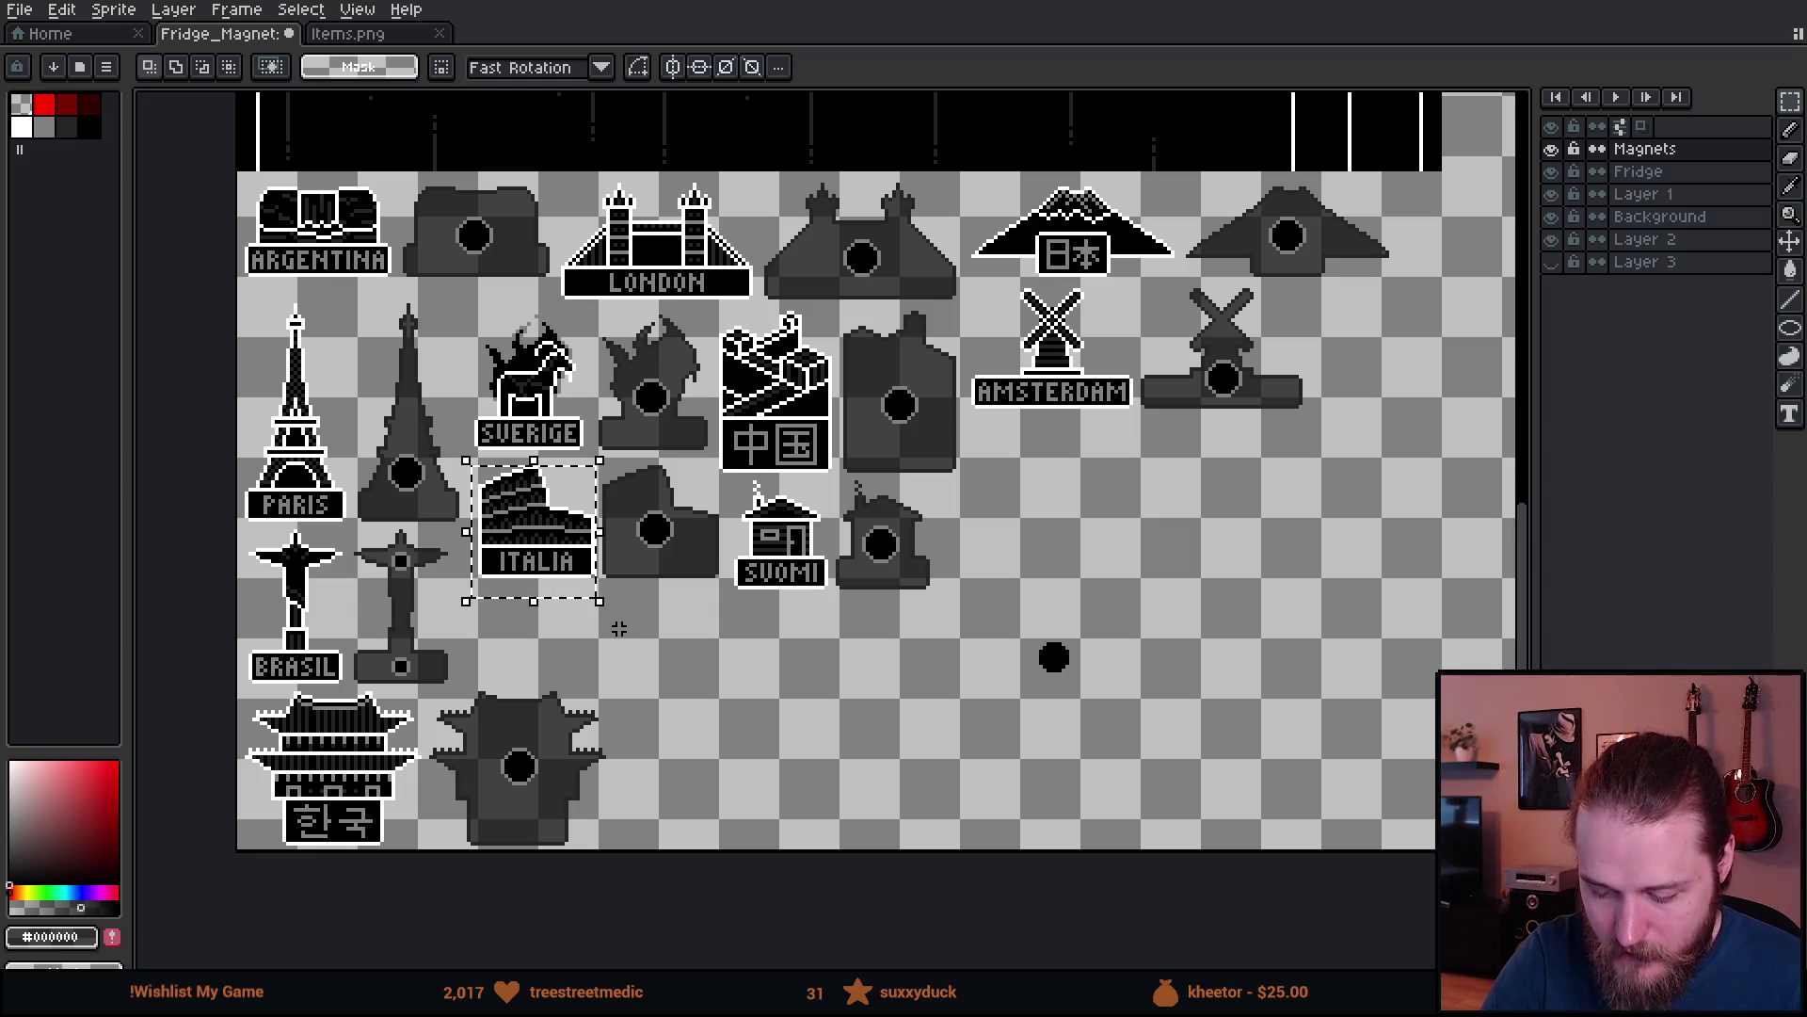
pyautogui.hotkey('ctrl', 'd')
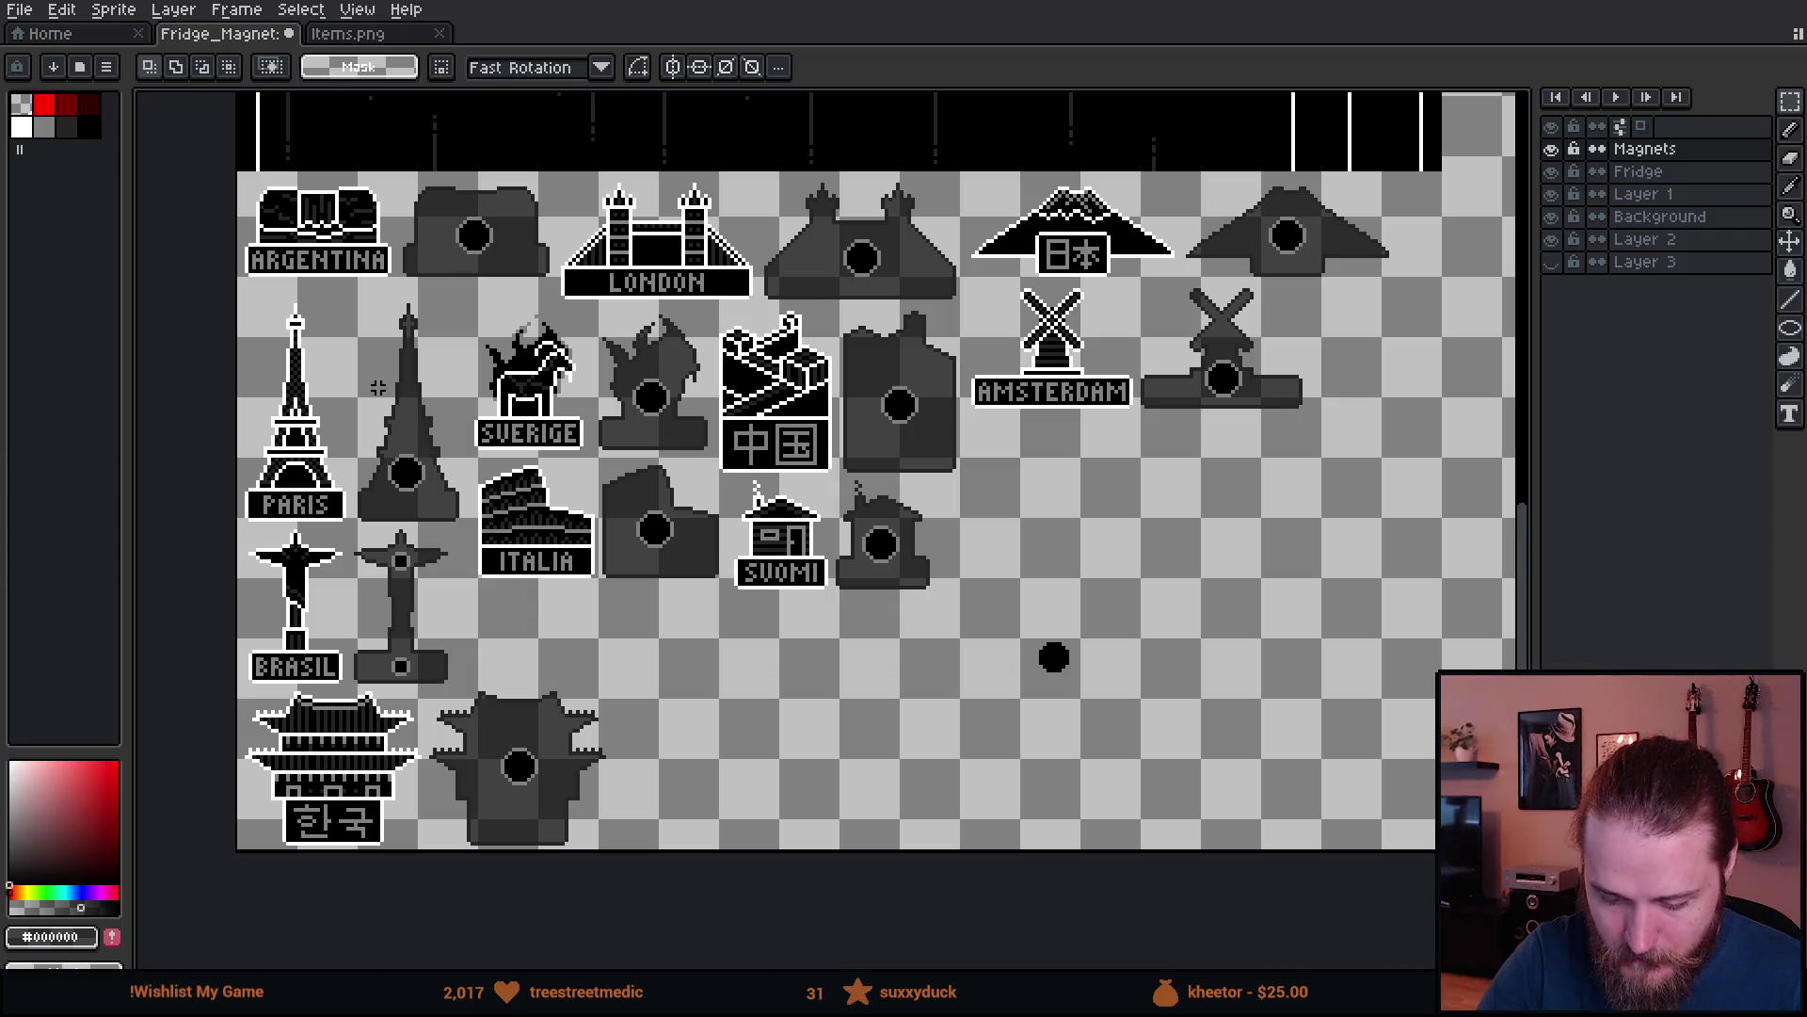
pyautogui.moveTo(246, 533); pyautogui.dragTo(345, 676)
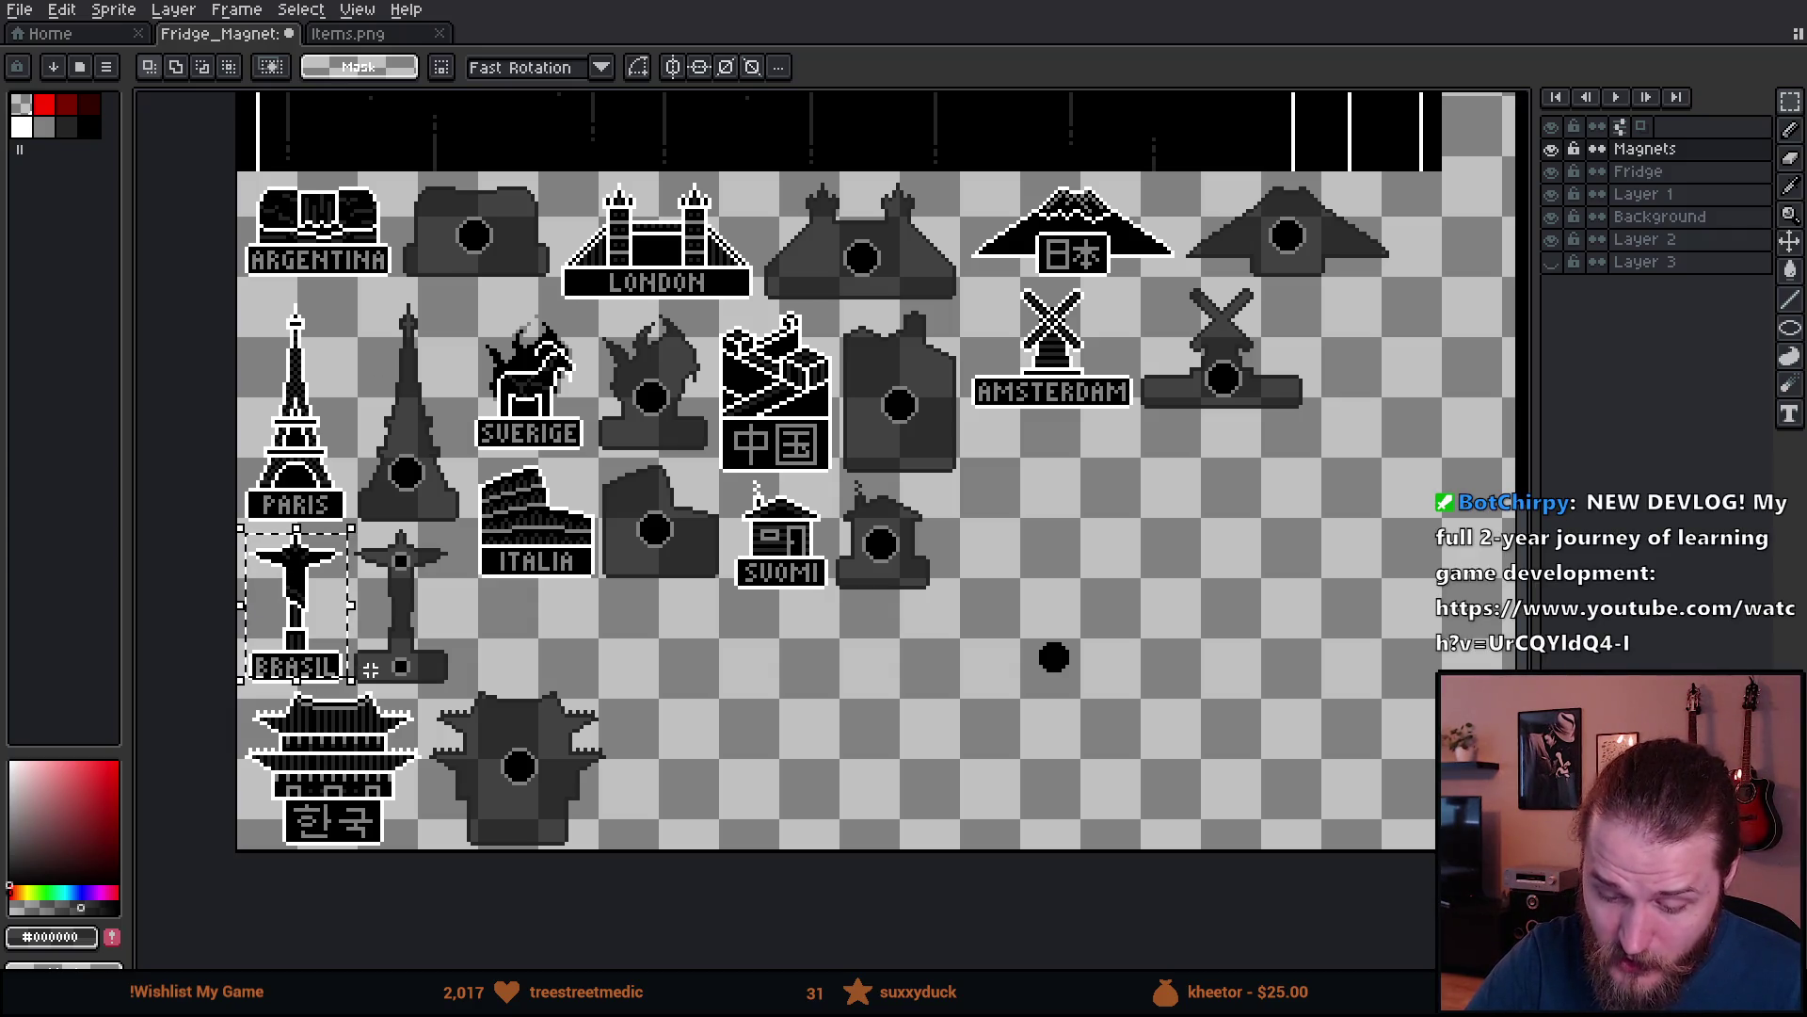
pyautogui.hotkey('ctrl', 'd')
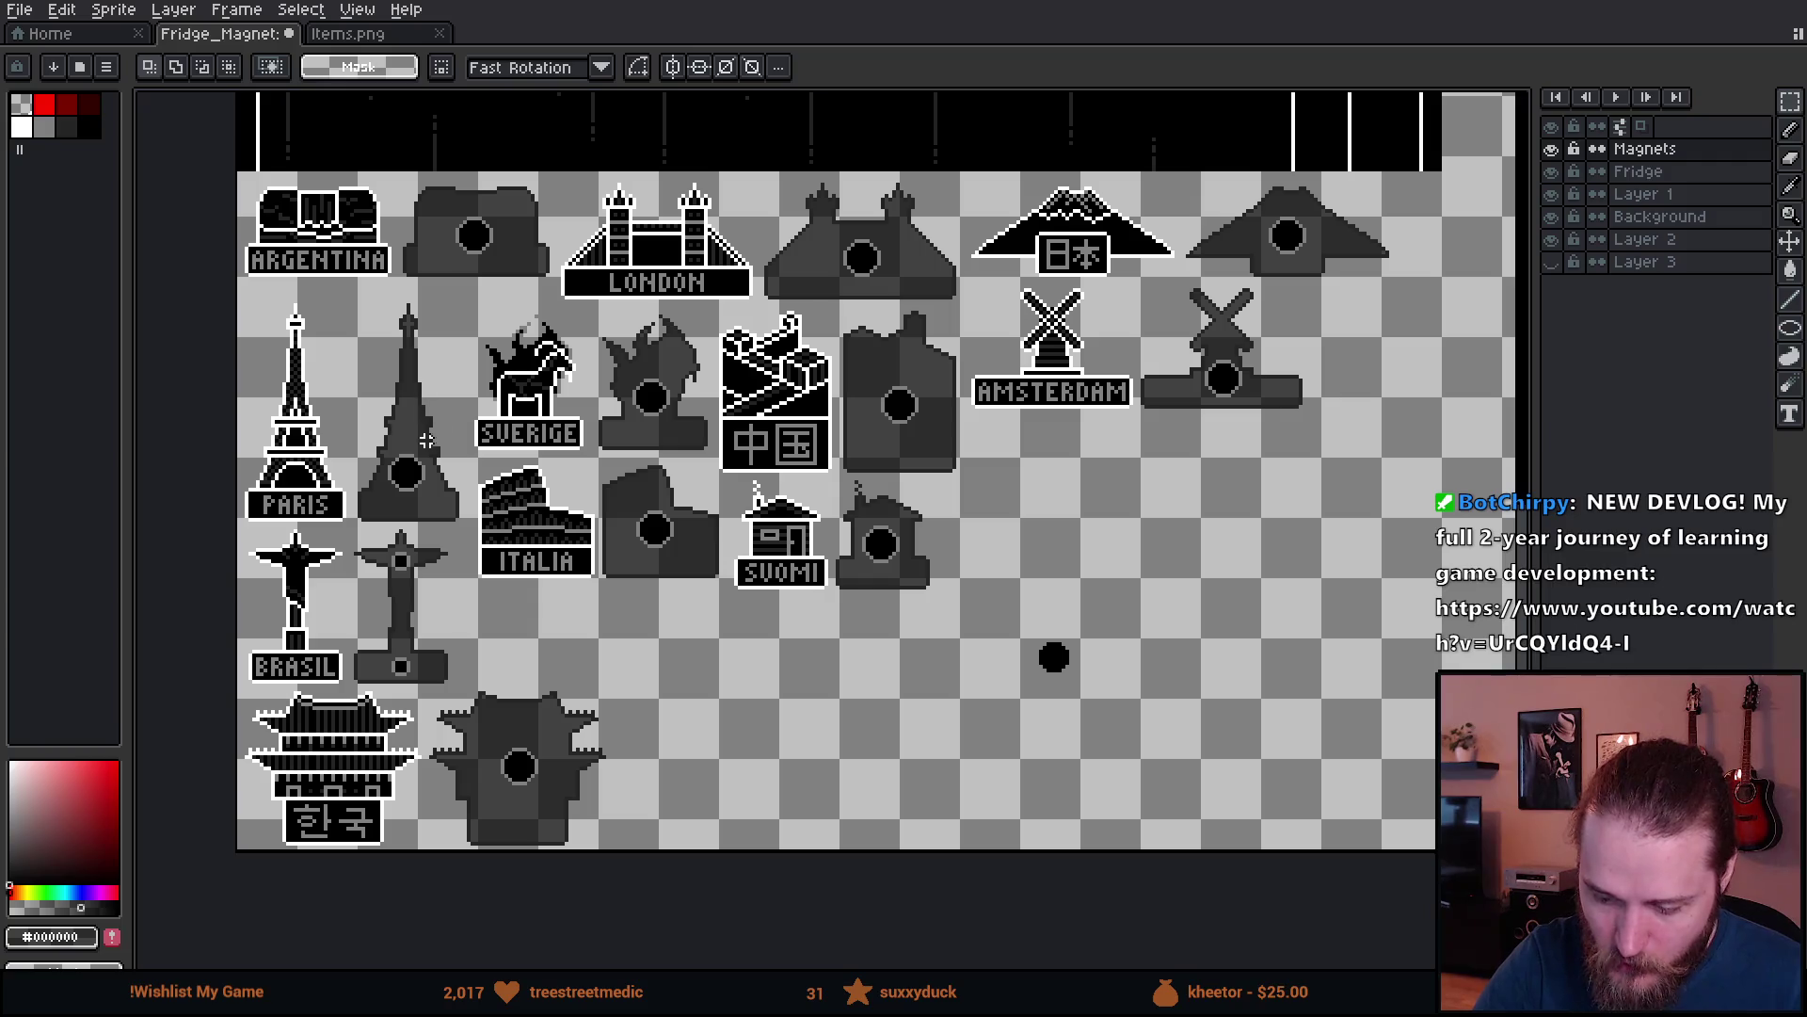
# - Pan across the sheet past PORTO, HONG KONG and BERLIN to find the POLSKA magnet
pyautogui.scroll(1, 427, 493)
pyautogui.hscroll(1, 427, 493)
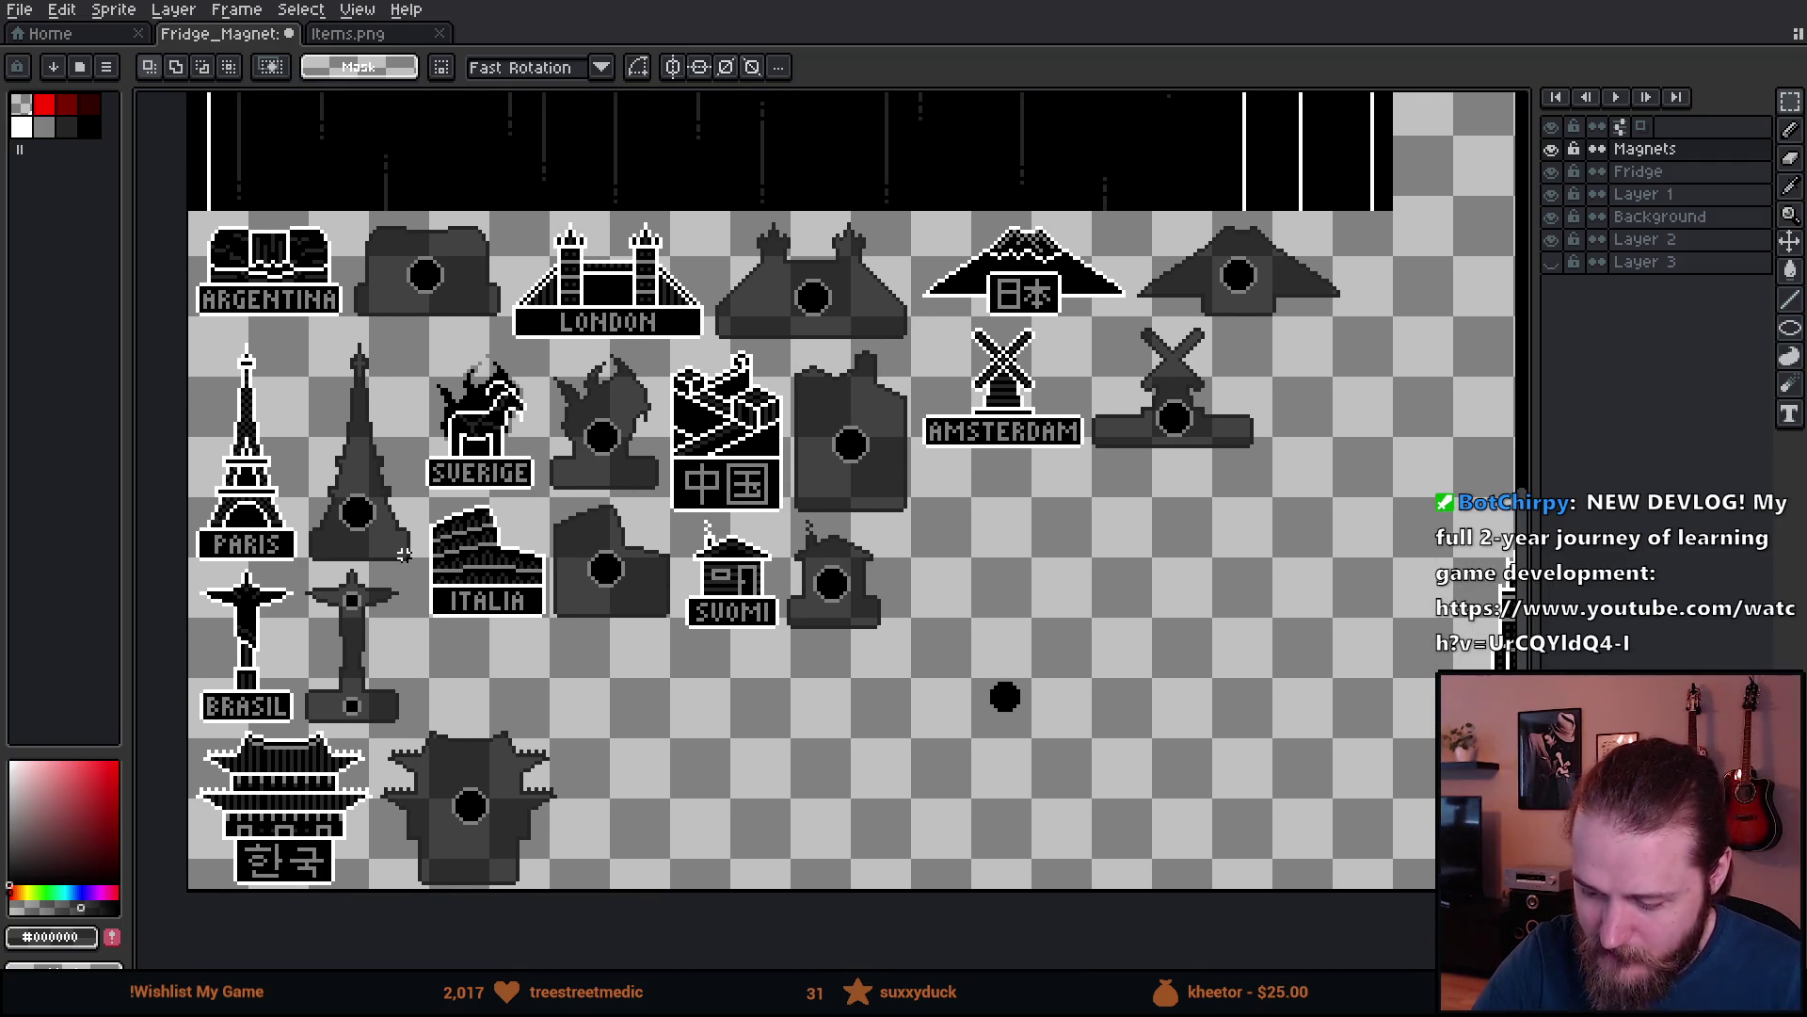
pyautogui.moveTo(1083, 749)
pyautogui.mouseDown()
pyautogui.moveTo(706, 731)
pyautogui.moveTo(576, 767)
pyautogui.mouseUp()
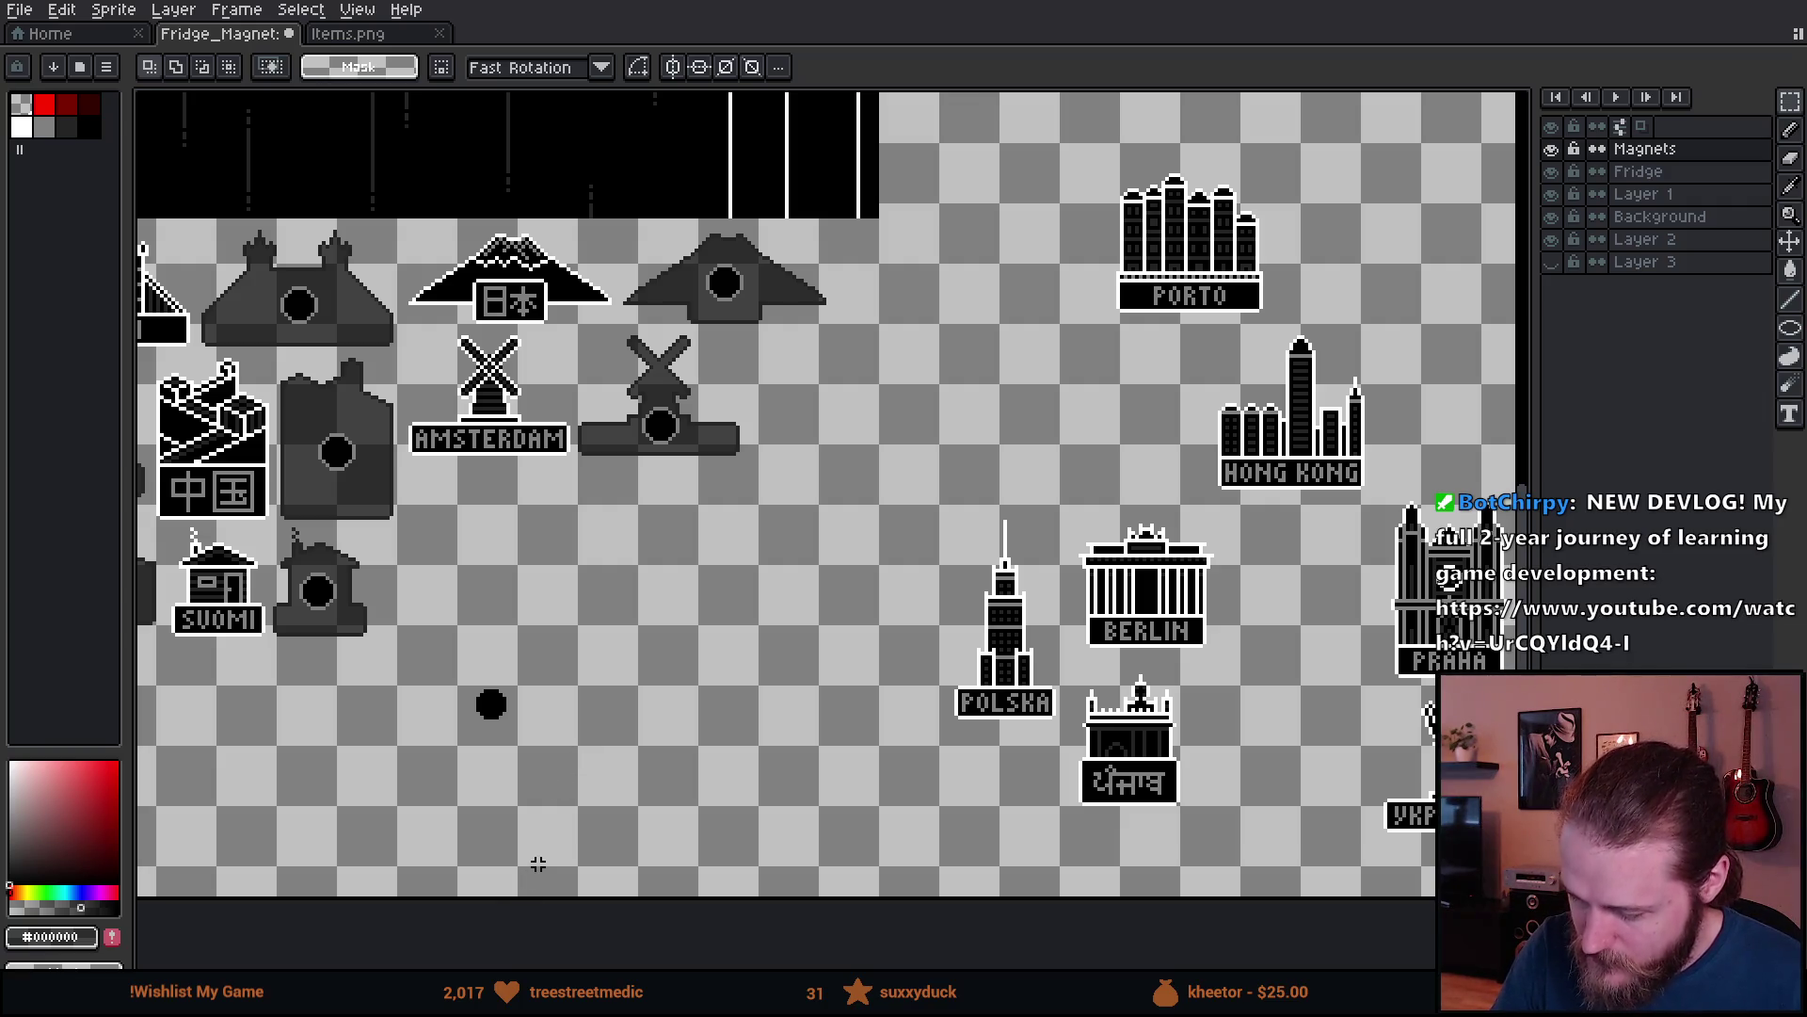
pyautogui.moveTo(557, 829)
pyautogui.mouseDown()
pyautogui.moveTo(476, 794)
pyautogui.moveTo(597, 819)
pyautogui.moveTo(1152, 811)
pyautogui.mouseUp()
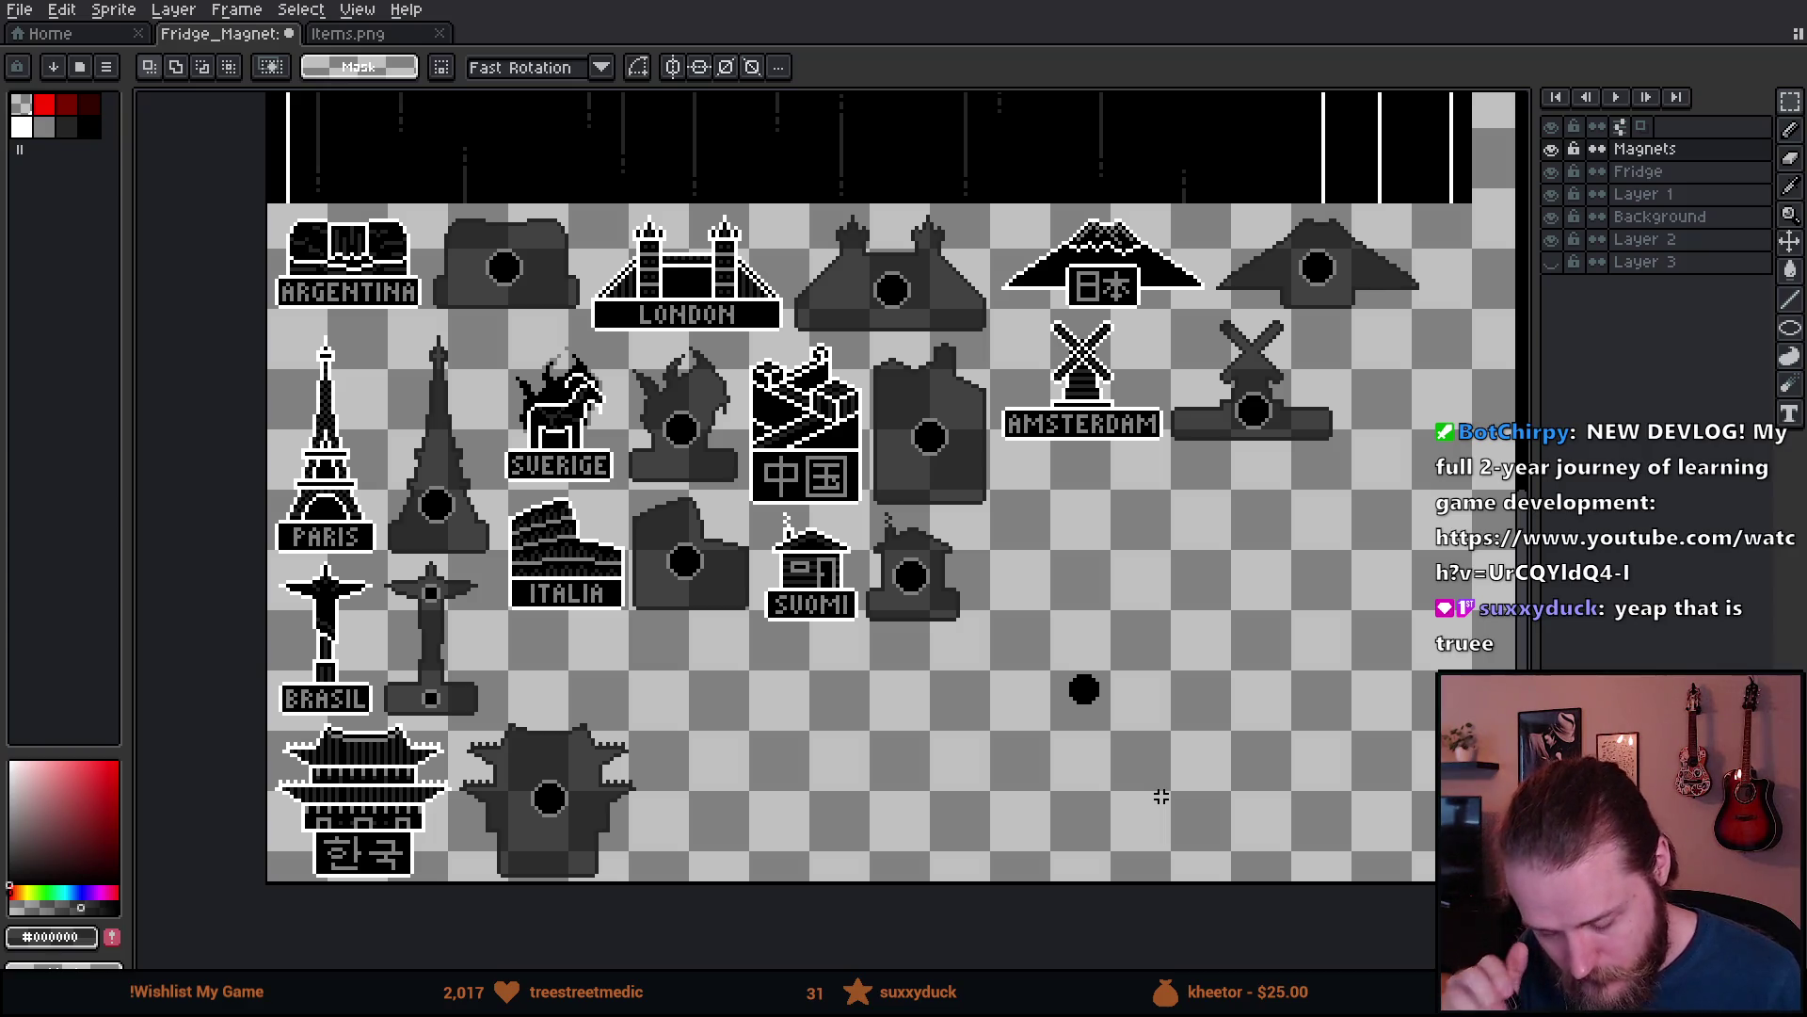
pyautogui.moveTo(1288, 604); pyautogui.dragTo(1101, 649)
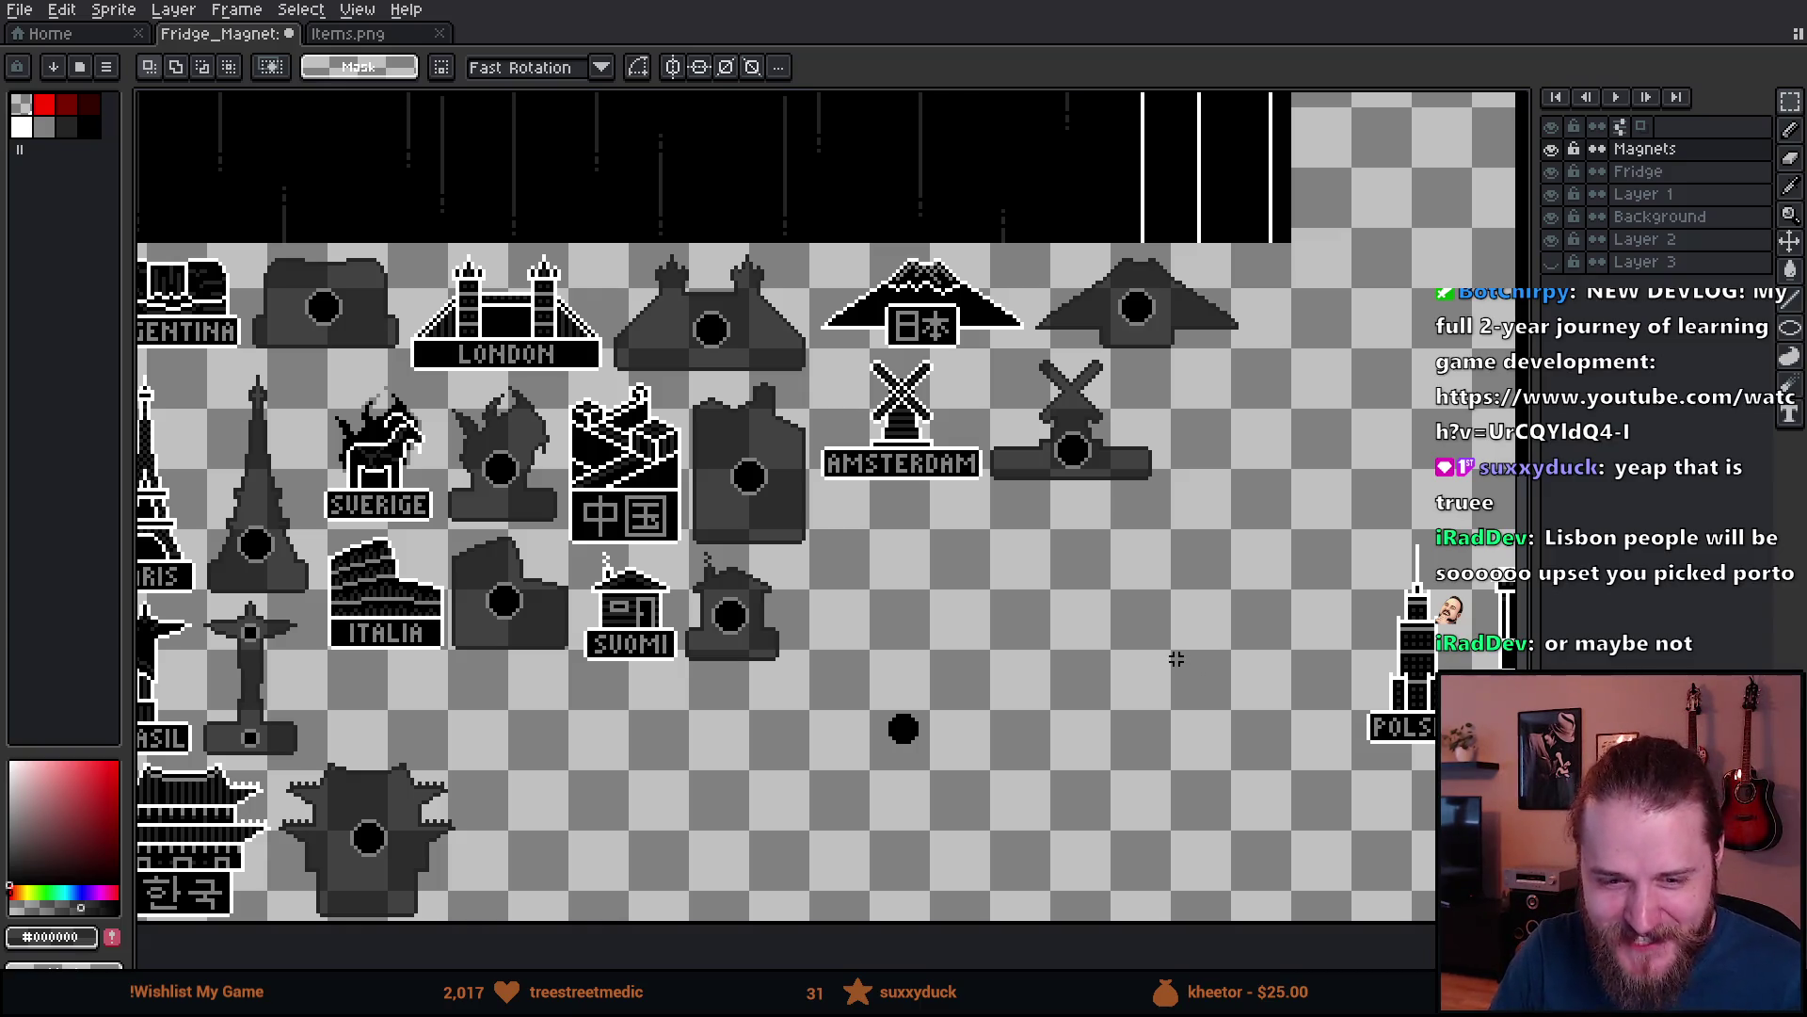
pyautogui.moveTo(1267, 696)
pyautogui.mouseDown()
pyautogui.moveTo(1111, 695)
pyautogui.moveTo(1368, 715)
pyautogui.moveTo(1049, 787)
pyautogui.moveTo(827, 778)
pyautogui.moveTo(1126, 844)
pyautogui.moveTo(880, 782)
pyautogui.mouseUp()
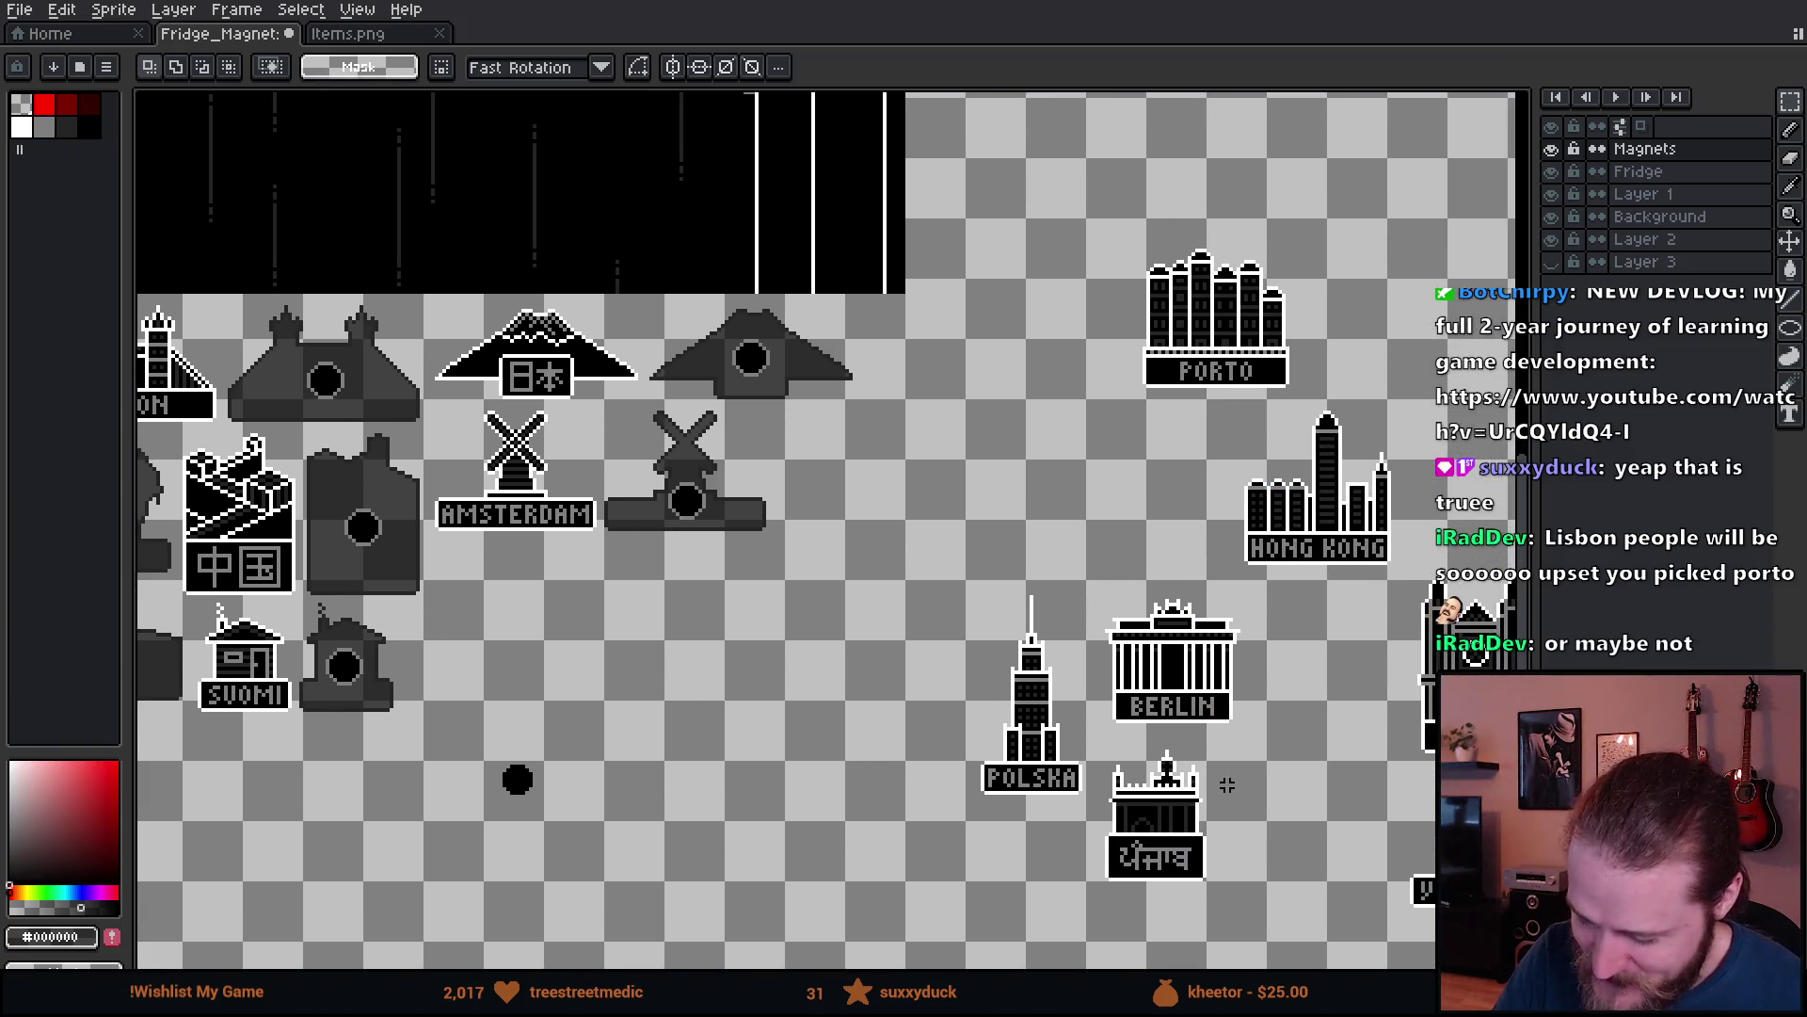
pyautogui.moveTo(1227, 785); pyautogui.dragTo(1131, 713)
pyautogui.moveTo(521, 769)
pyautogui.mouseDown()
pyautogui.moveTo(1286, 669)
pyautogui.moveTo(1113, 659)
pyautogui.moveTo(474, 692)
pyautogui.mouseUp()
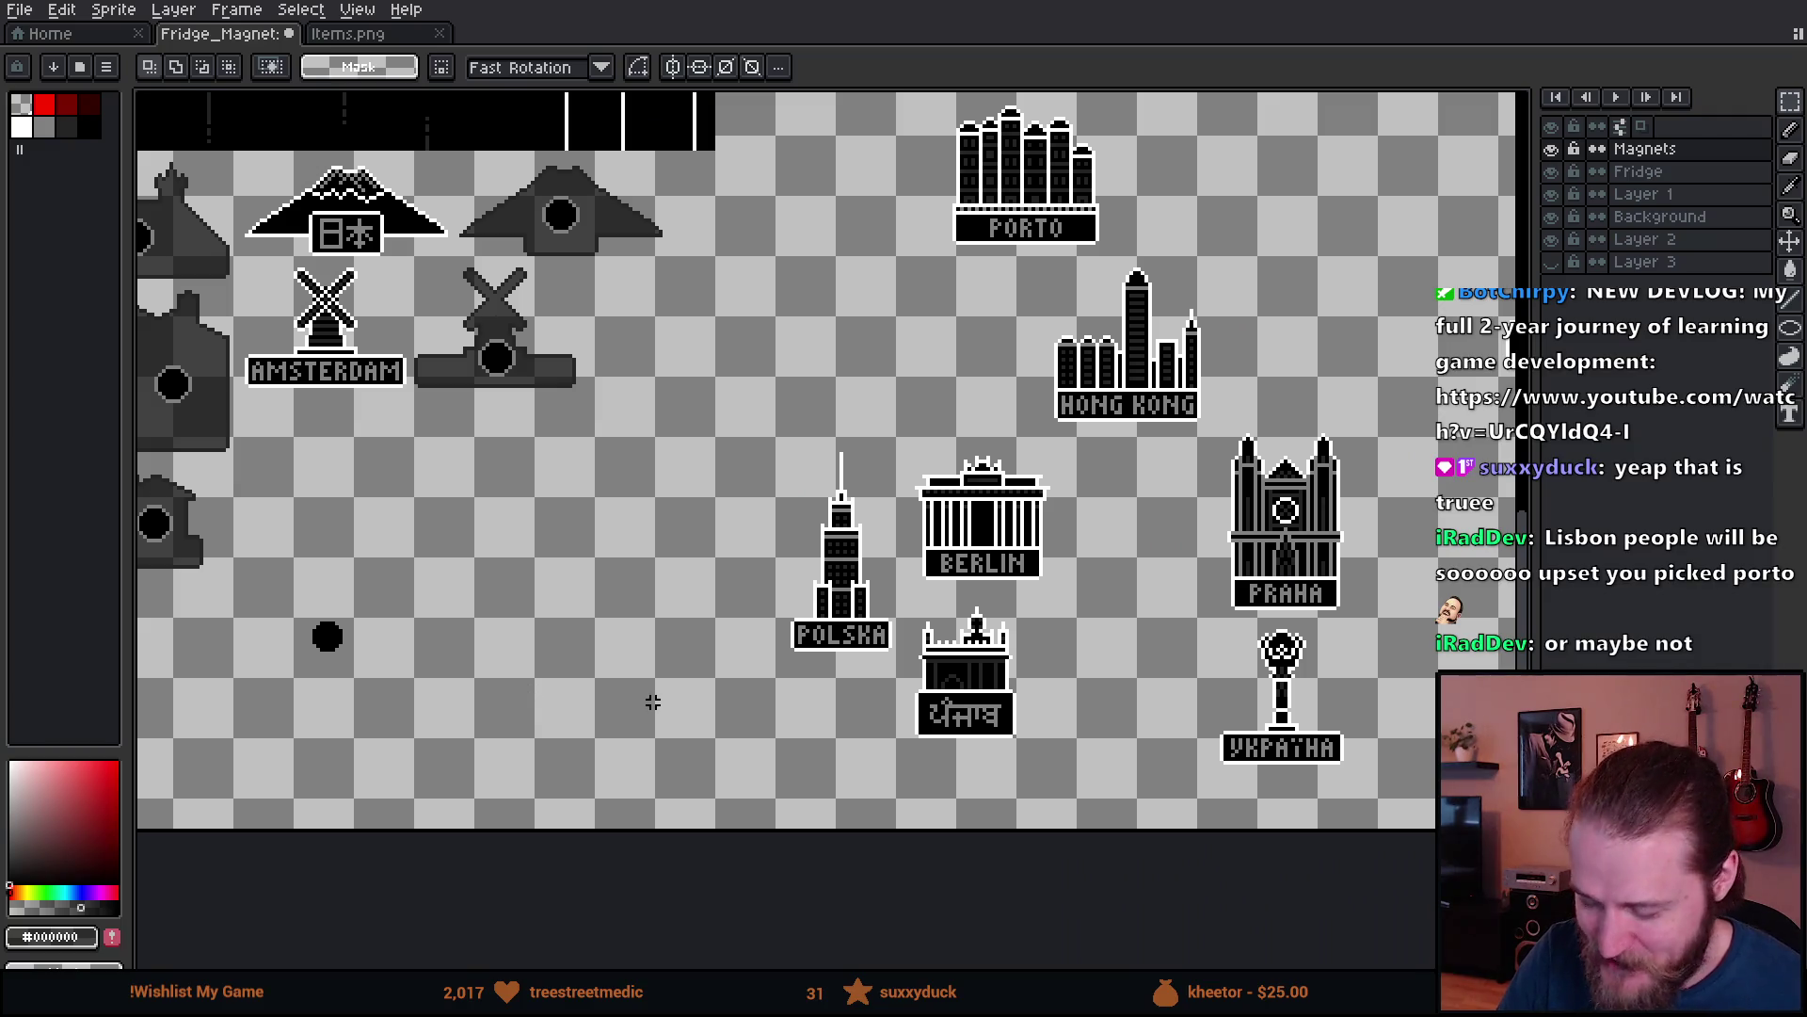
pyautogui.hscroll(-10, 767, 695)
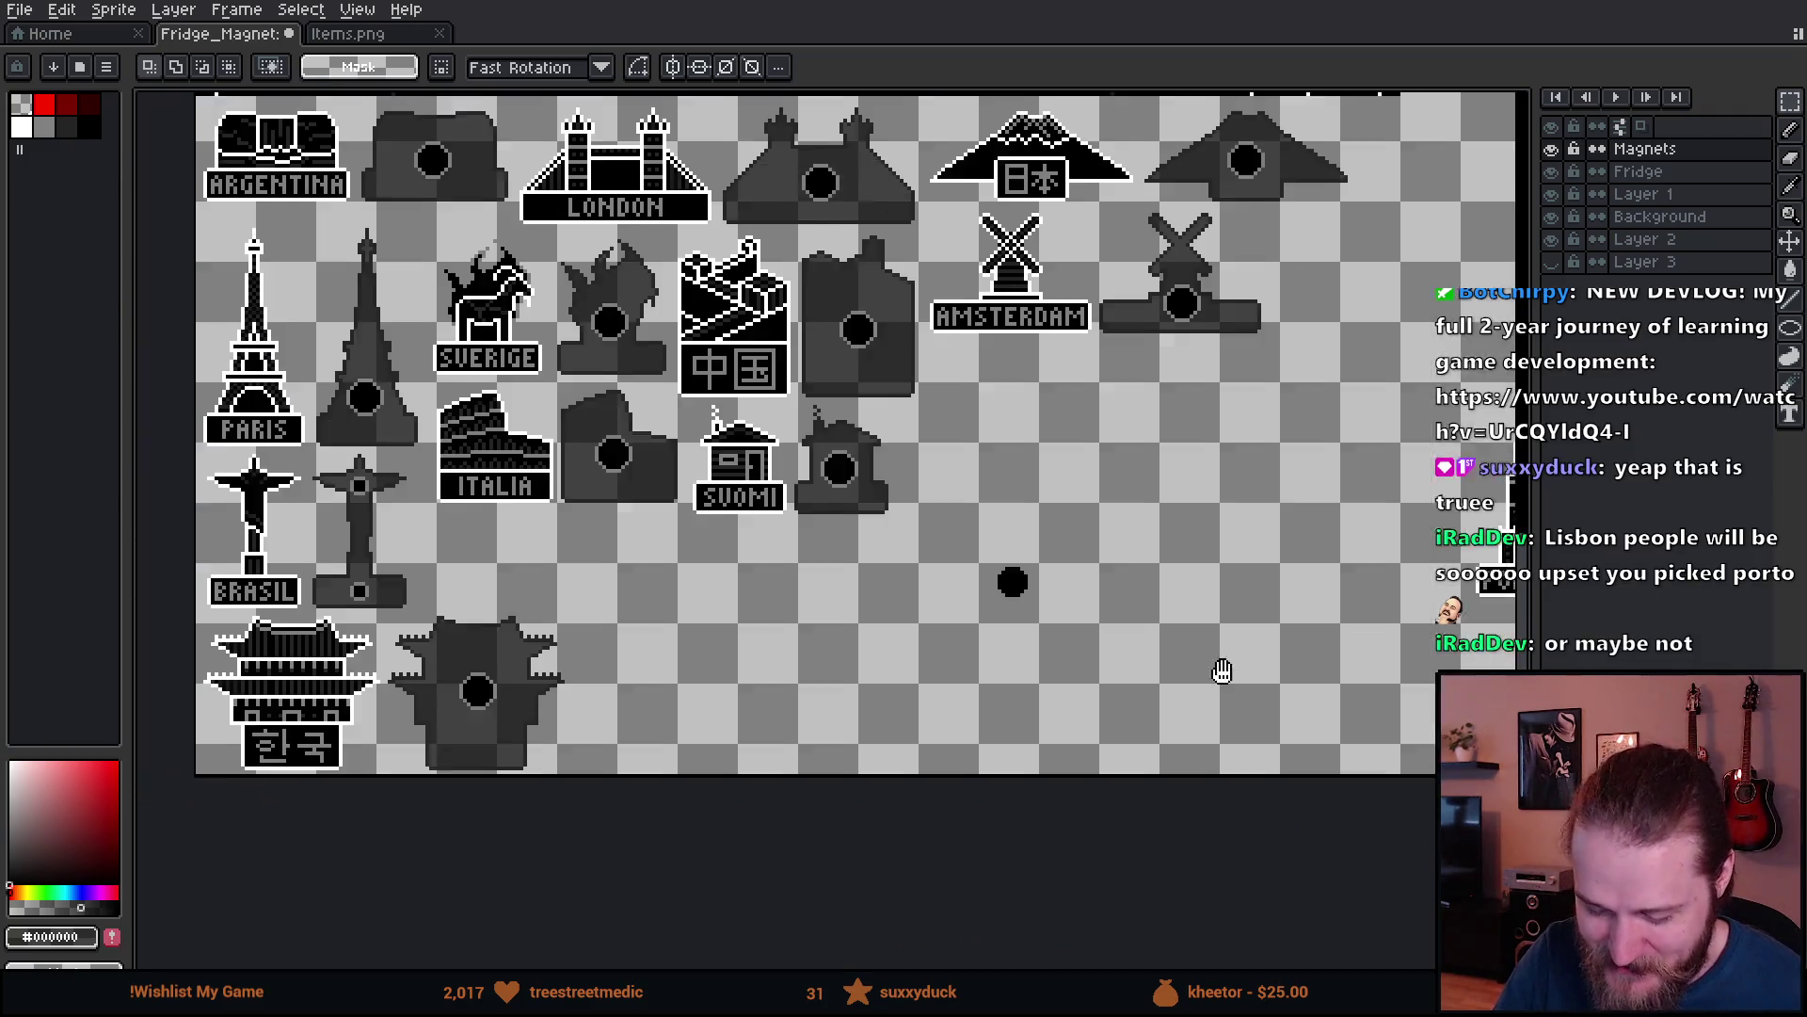
pyautogui.hscroll(7, 848, 696)
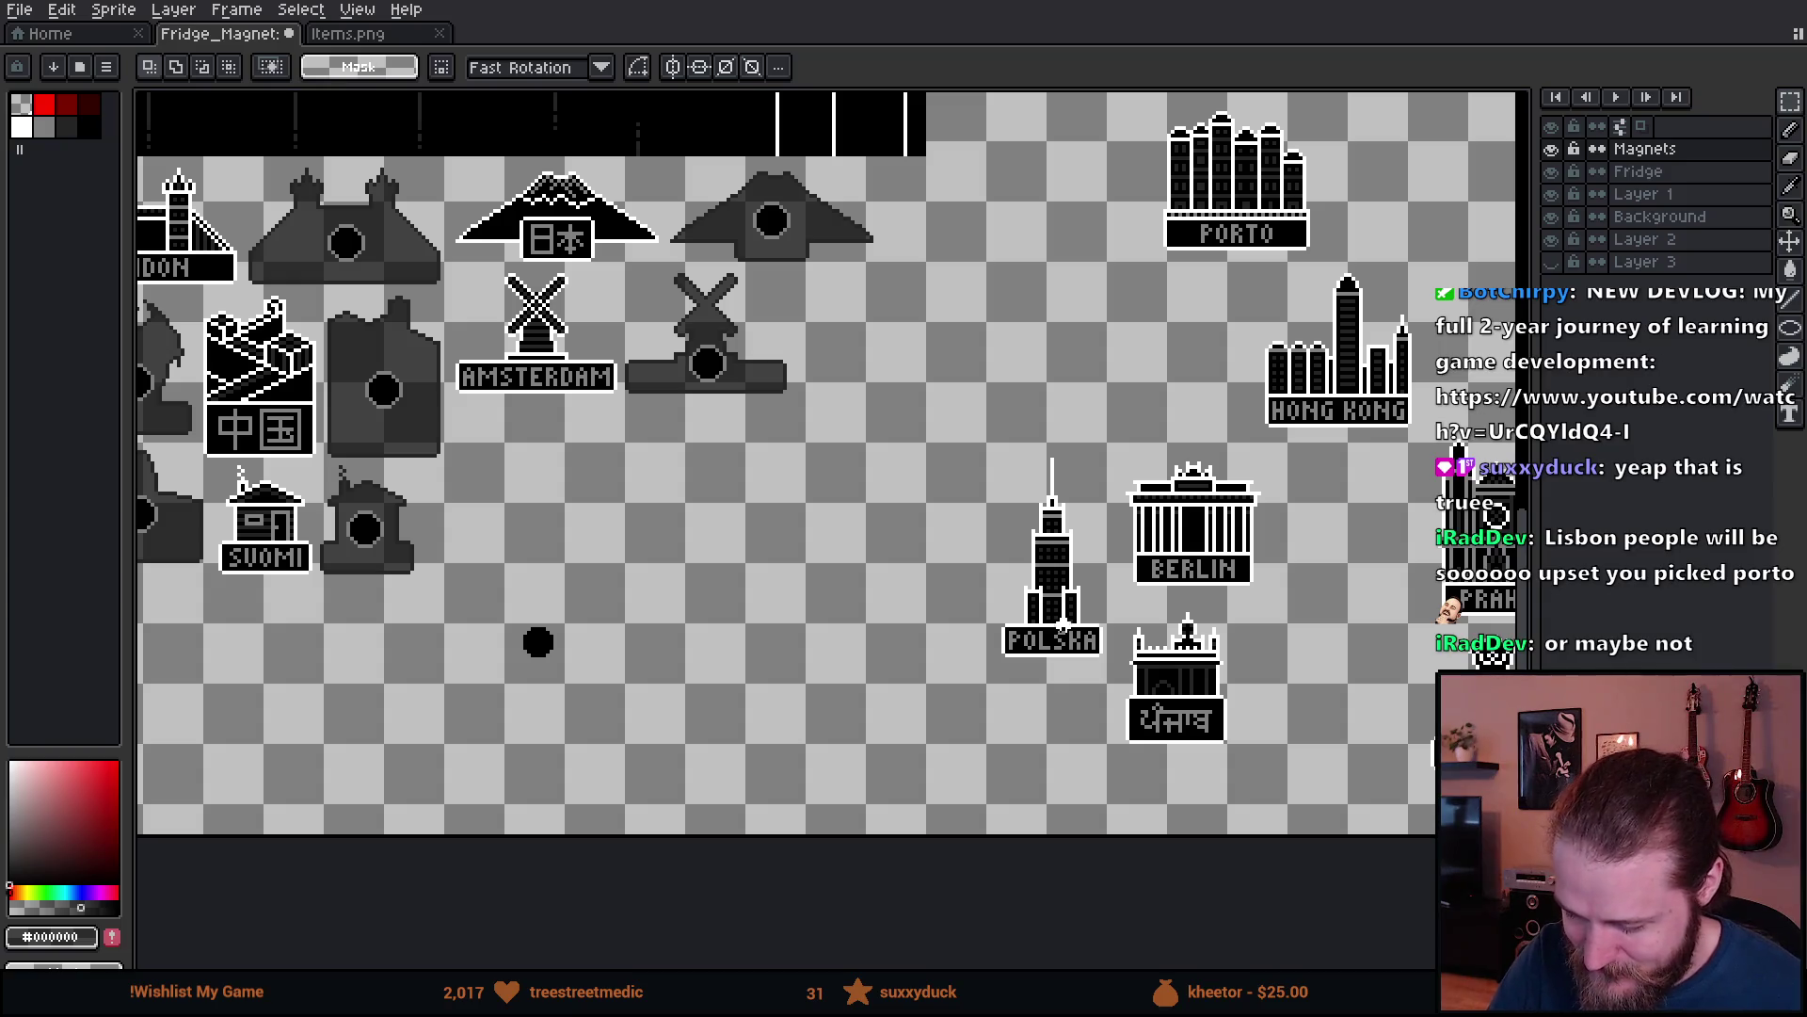
# - Cut the POLSKA magnet and paste it beside the Korean silhouette, committing it there
pyautogui.moveTo(946, 414); pyautogui.dragTo(1111, 702)
pyautogui.press('Delete')
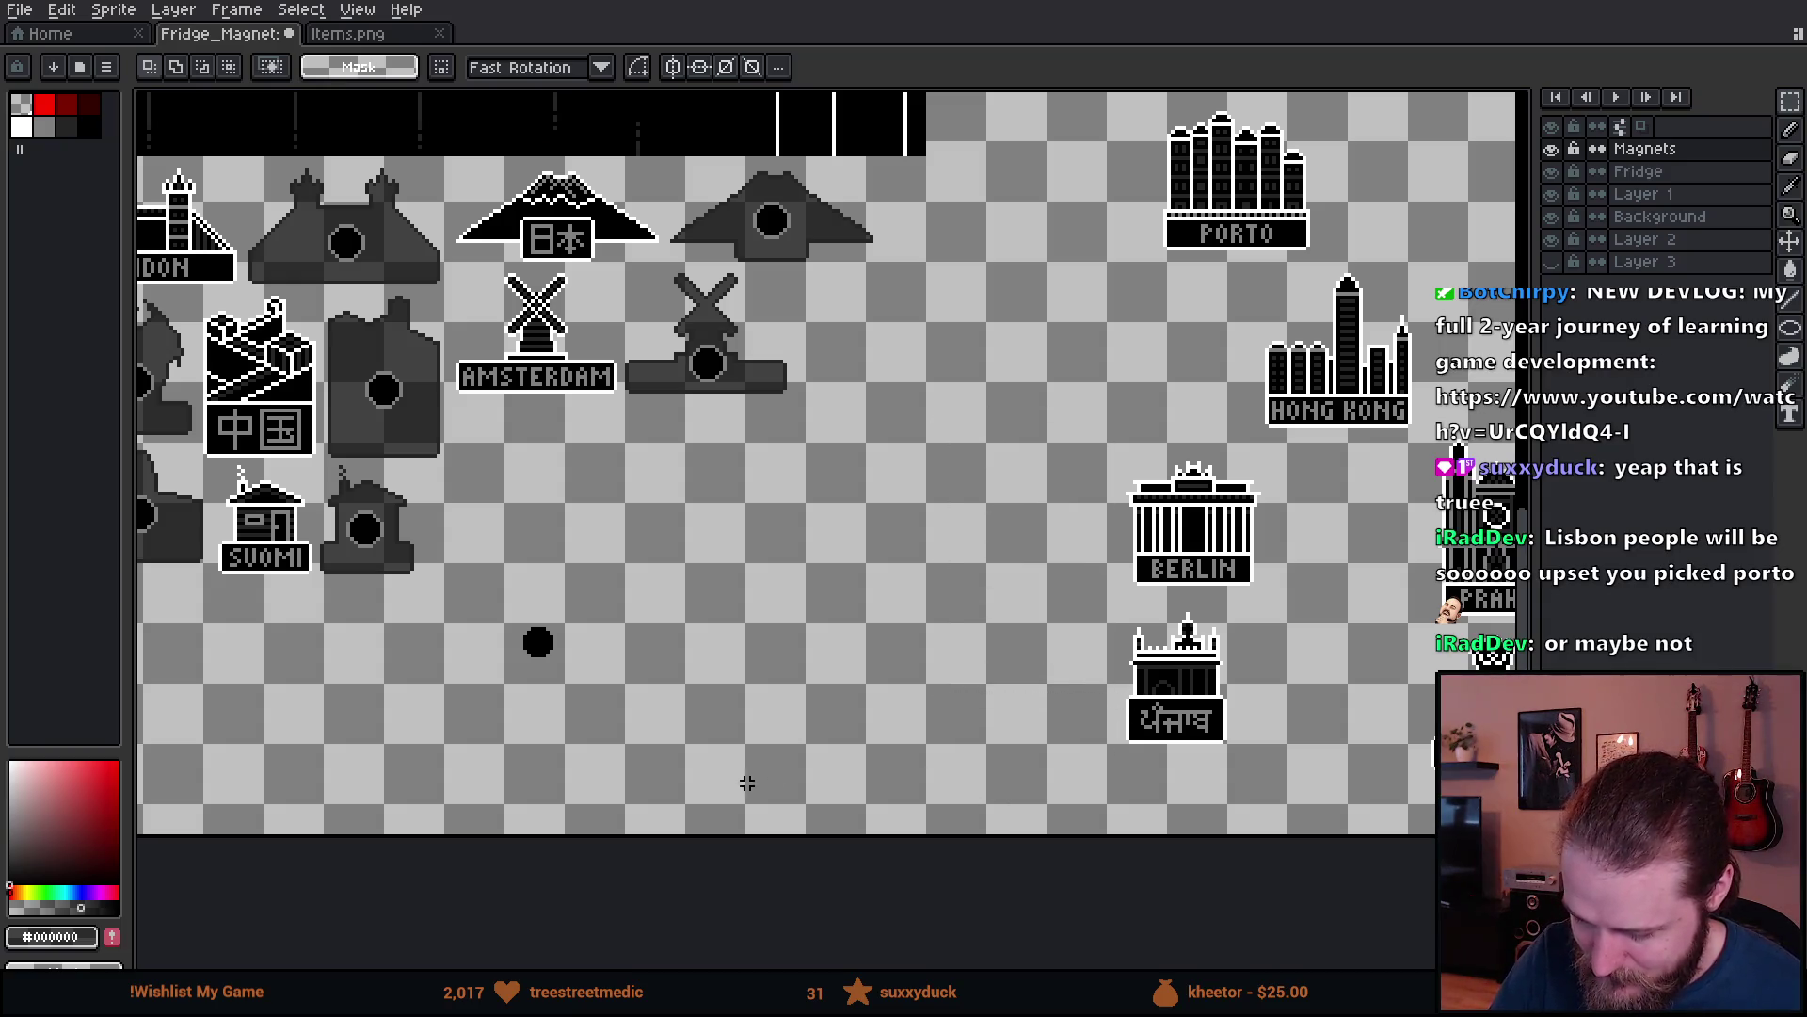
pyautogui.hscroll(-8, 976, 697)
pyautogui.hotkey('ctrl', 'v')
pyautogui.moveTo(848, 452)
pyautogui.mouseDown()
pyautogui.moveTo(860, 511)
pyautogui.moveTo(770, 662)
pyautogui.moveTo(1117, 490)
pyautogui.moveTo(836, 682)
pyautogui.moveTo(763, 674)
pyautogui.moveTo(852, 718)
pyautogui.moveTo(891, 693)
pyautogui.mouseUp()
pyautogui.hscroll(-4, 764, 674)
pyautogui.scroll(2, 830, 593)
pyautogui.click(1040, 574)
# - Duplicate the POLSKA magnet to its right and clear the copy's window pixels to transparent
pyautogui.moveTo(733, 364); pyautogui.dragTo(1021, 837)
pyautogui.moveTo(848, 736)
pyautogui.mouseDown()
pyautogui.moveTo(925, 753)
pyautogui.moveTo(1087, 743)
pyautogui.moveTo(1077, 731)
pyautogui.mouseUp()
pyautogui.click(1312, 641)
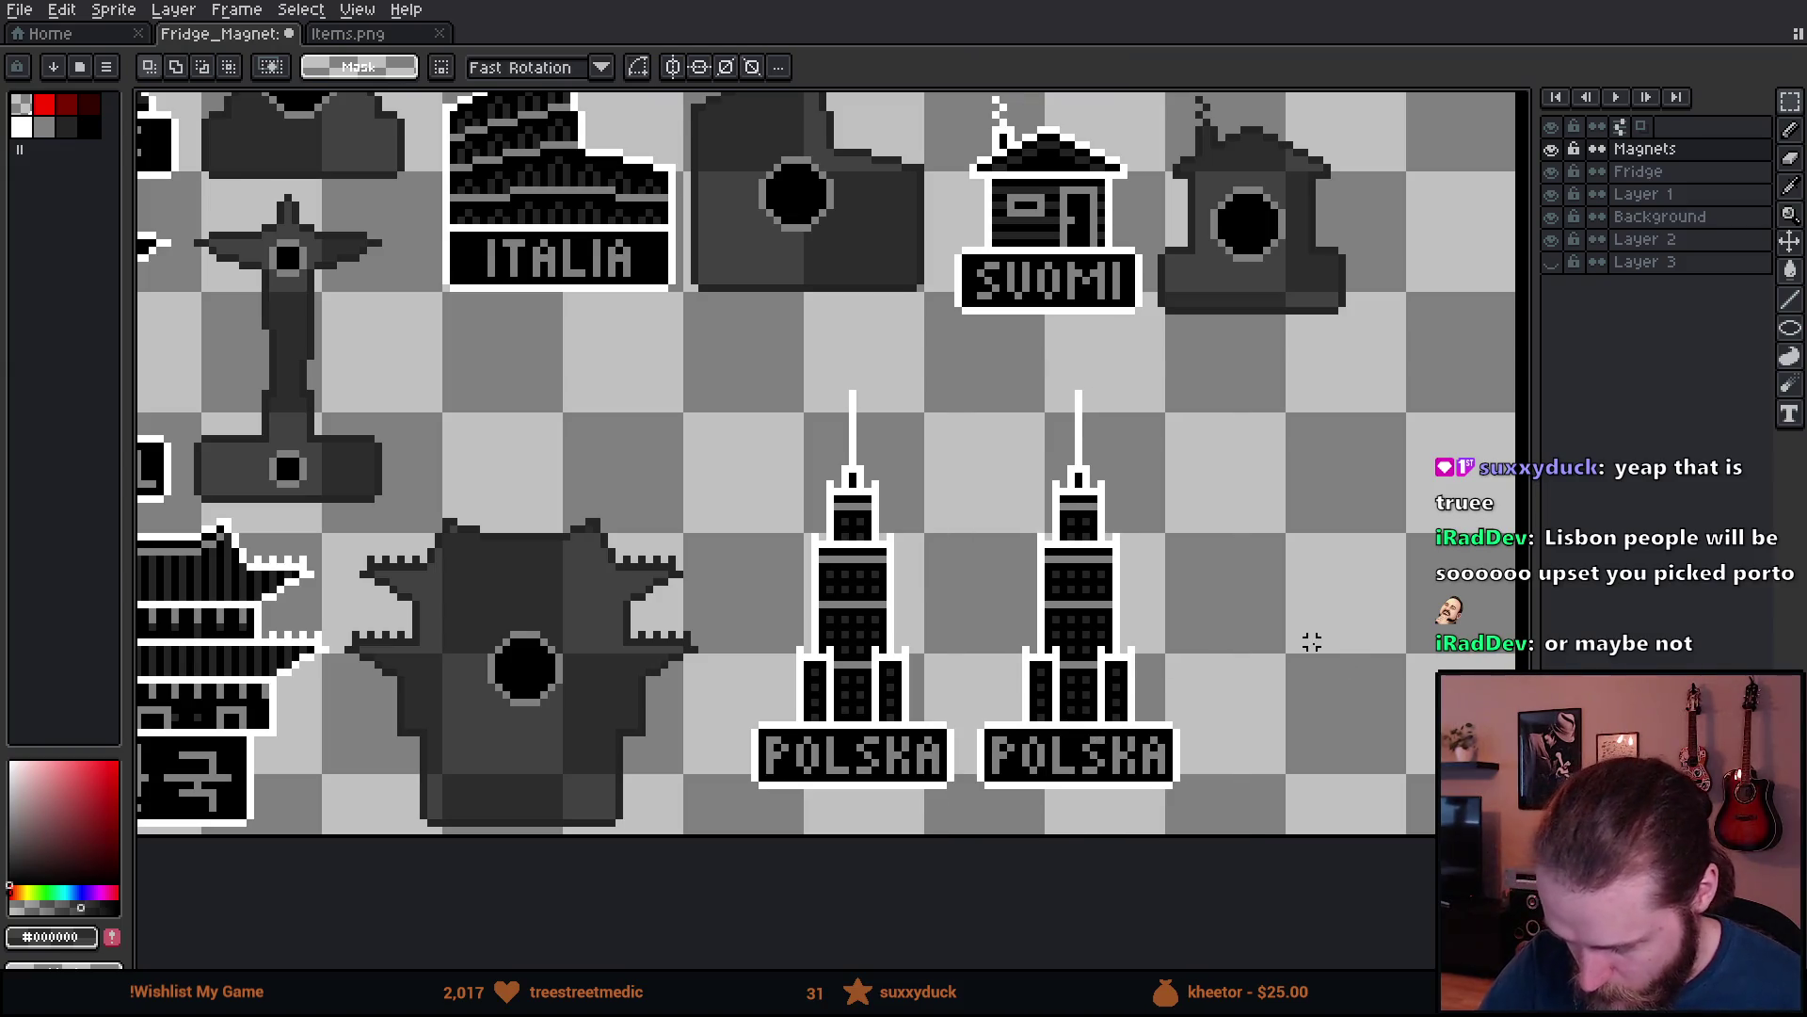
pyautogui.press('g')
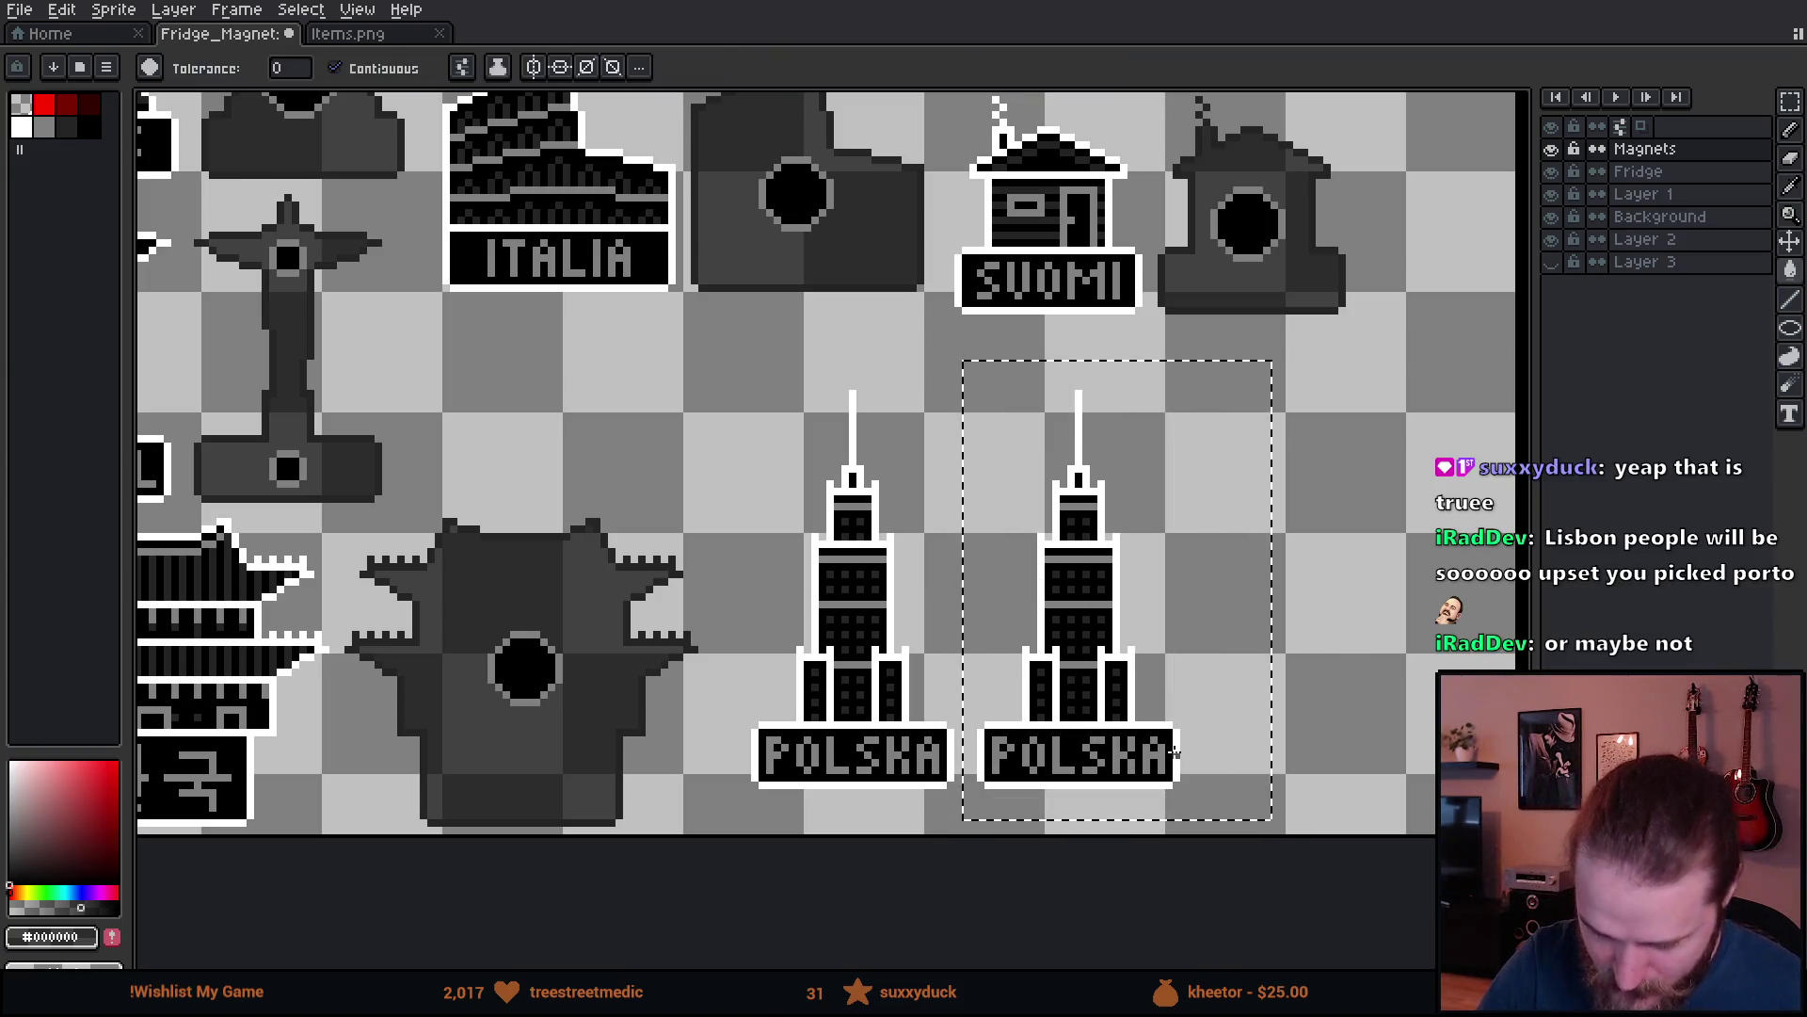
pyautogui.keyDown('alt'); pyautogui.click(1175, 750); pyautogui.keyUp('alt')
pyautogui.click(1080, 656)
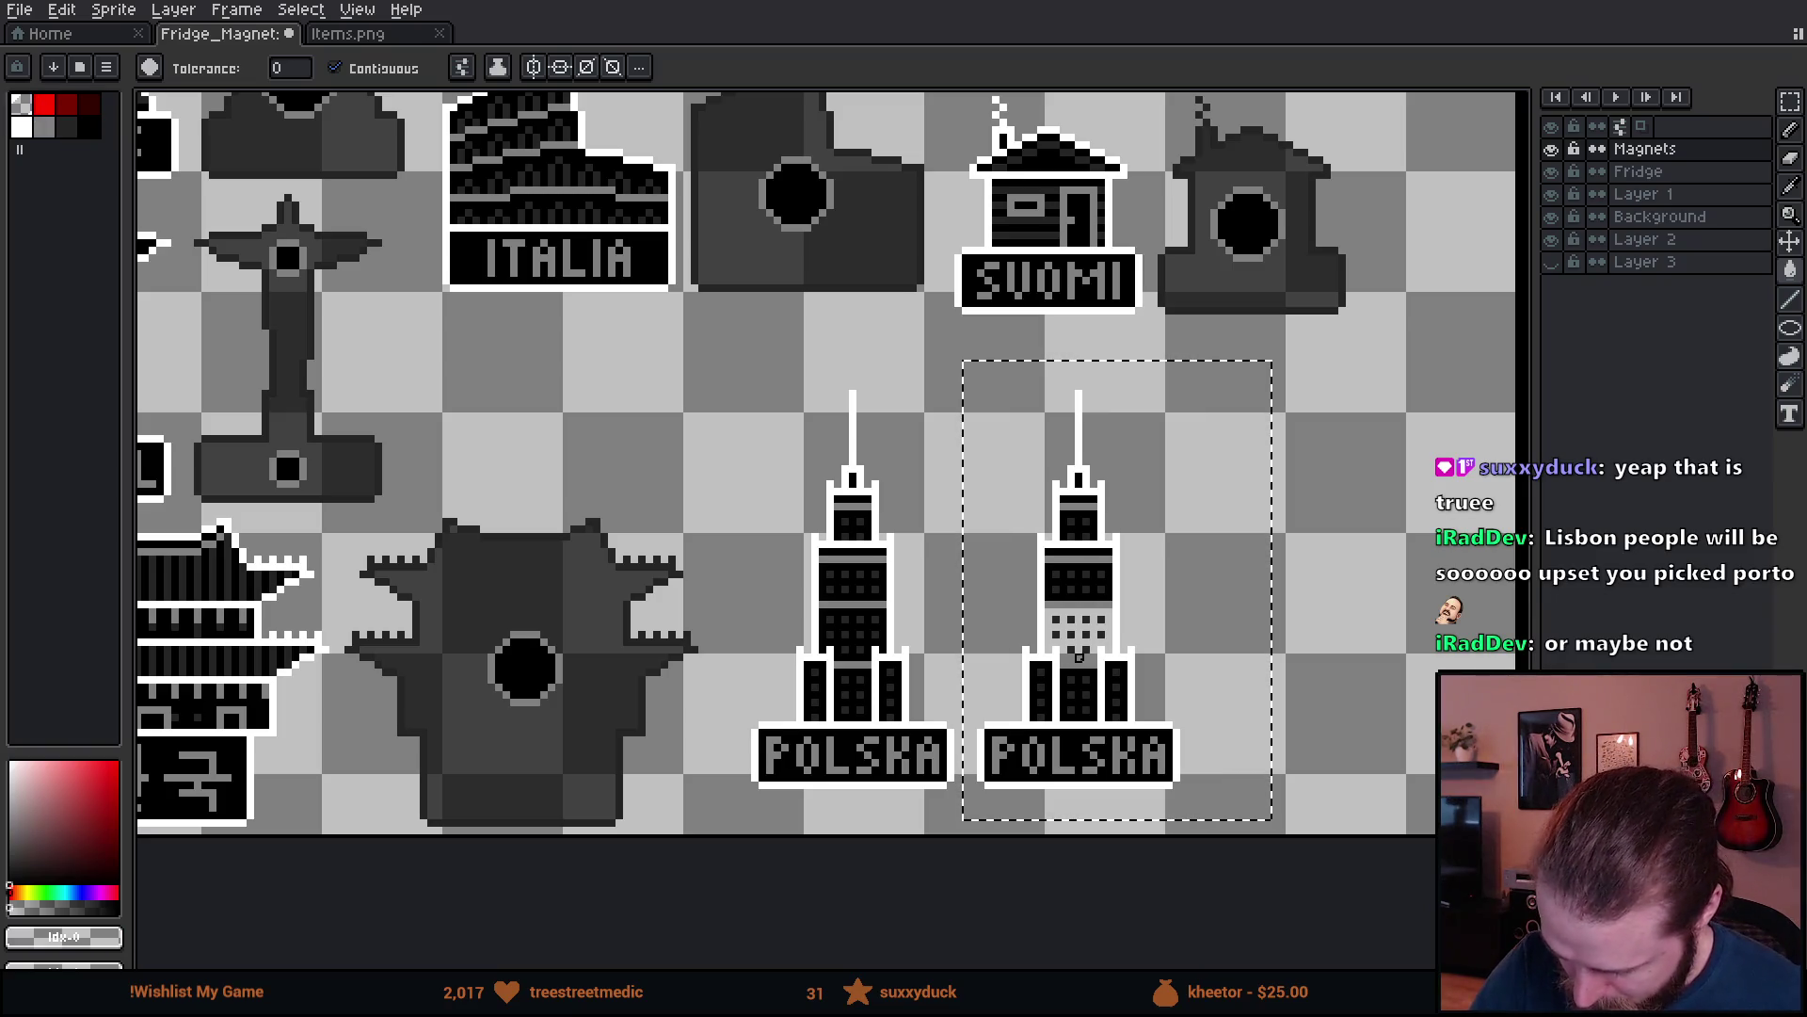
pyautogui.click(334, 68)
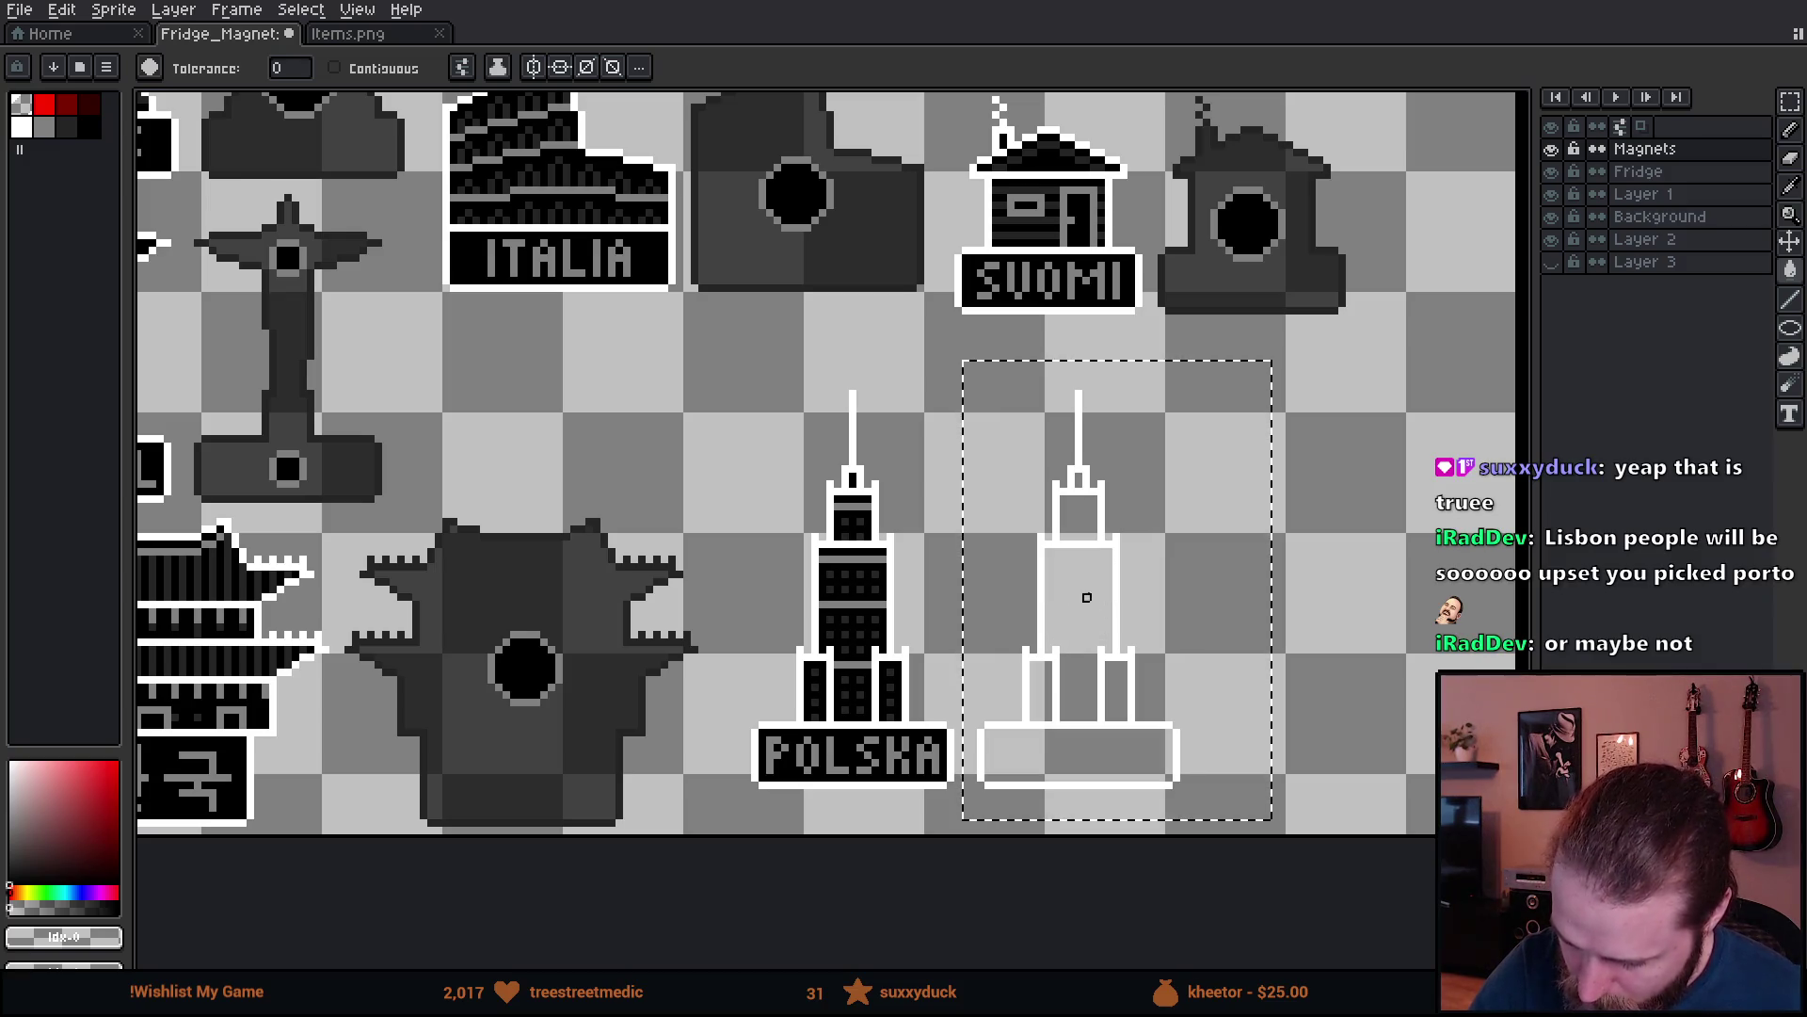
# - Redraw the copy's left leg outline with the pencil
pyautogui.press('b')
pyautogui.moveTo(1071, 741); pyautogui.dragTo(1056, 643)
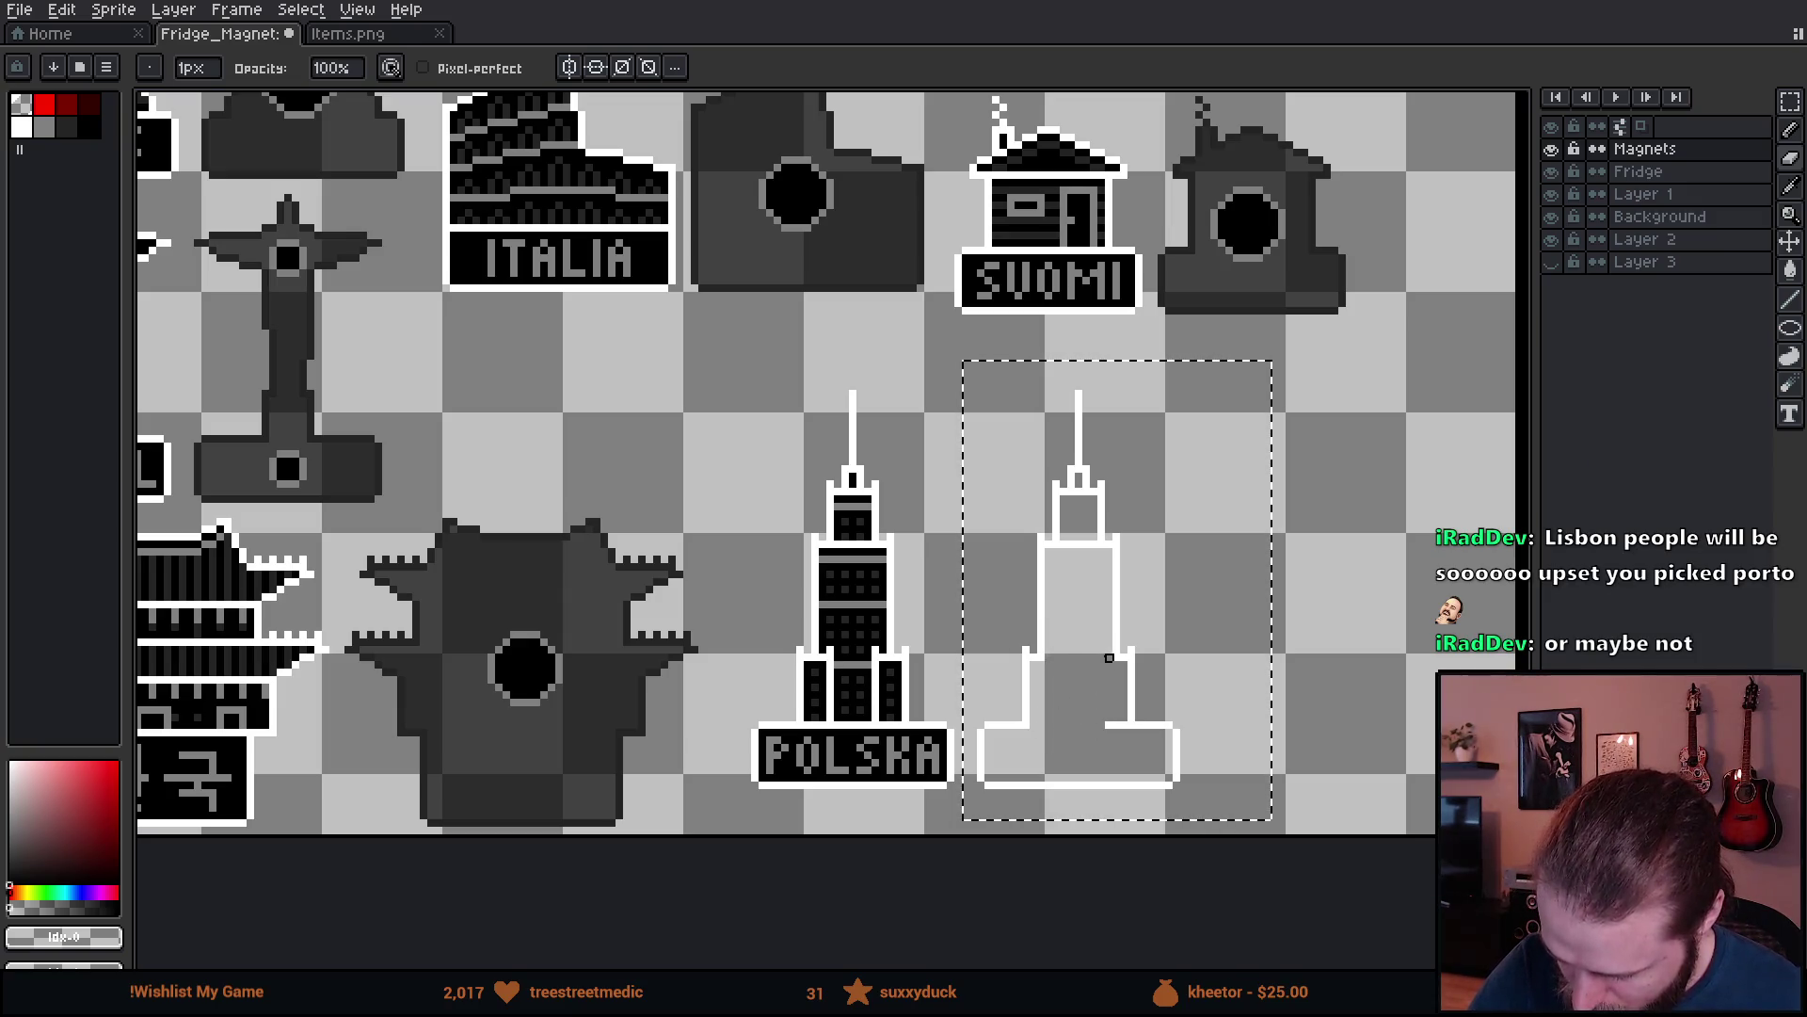
pyautogui.scroll(2, 1083, 686)
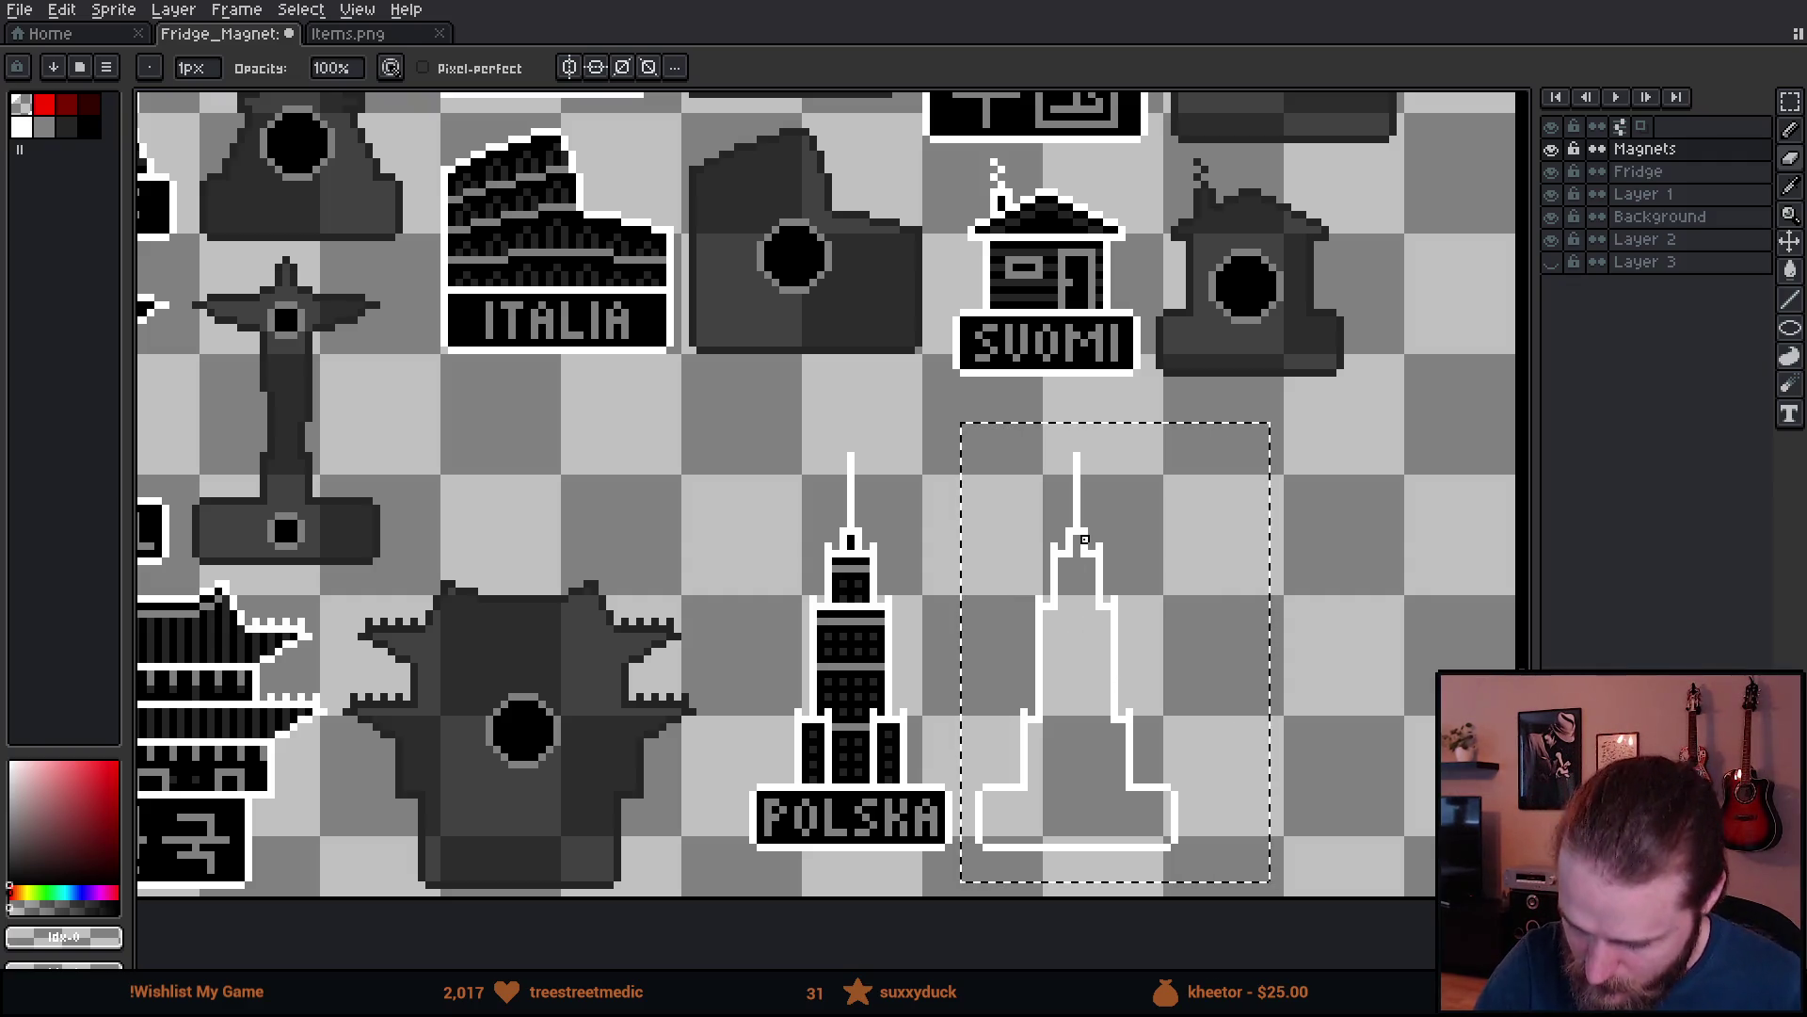
pyautogui.scroll(-2, 1130, 631)
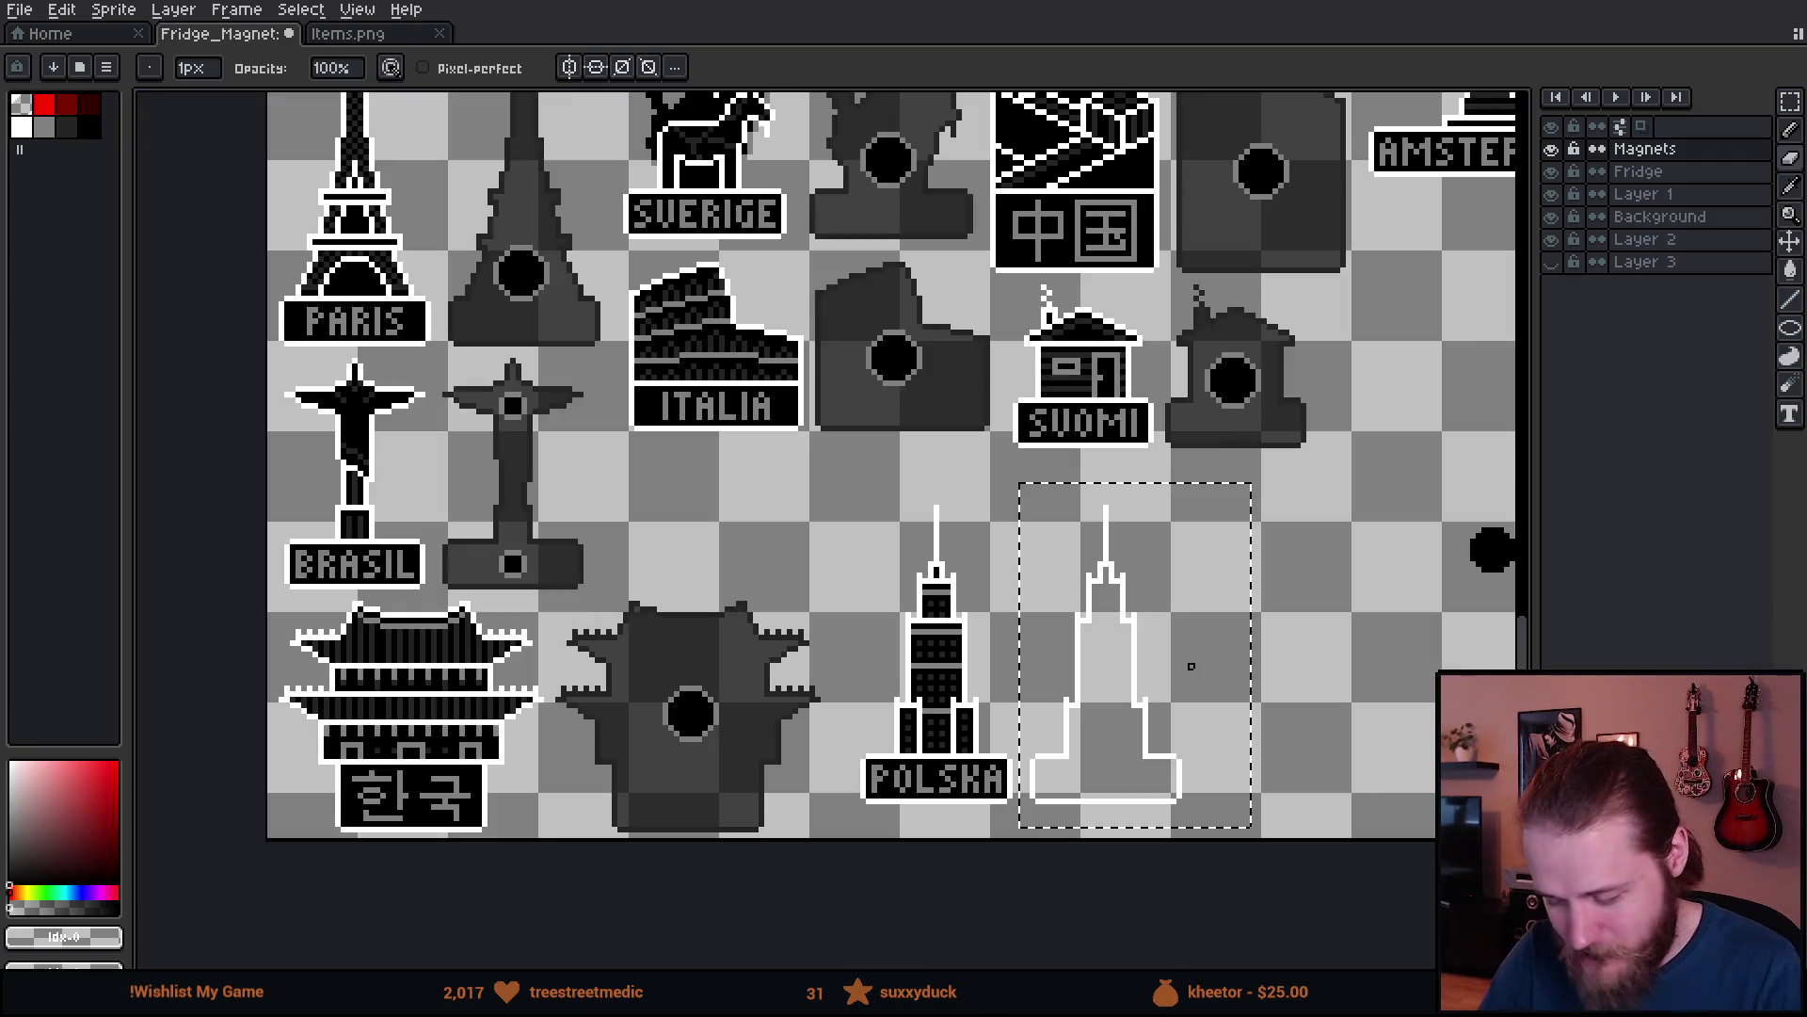
pyautogui.scroll(1, 1214, 725)
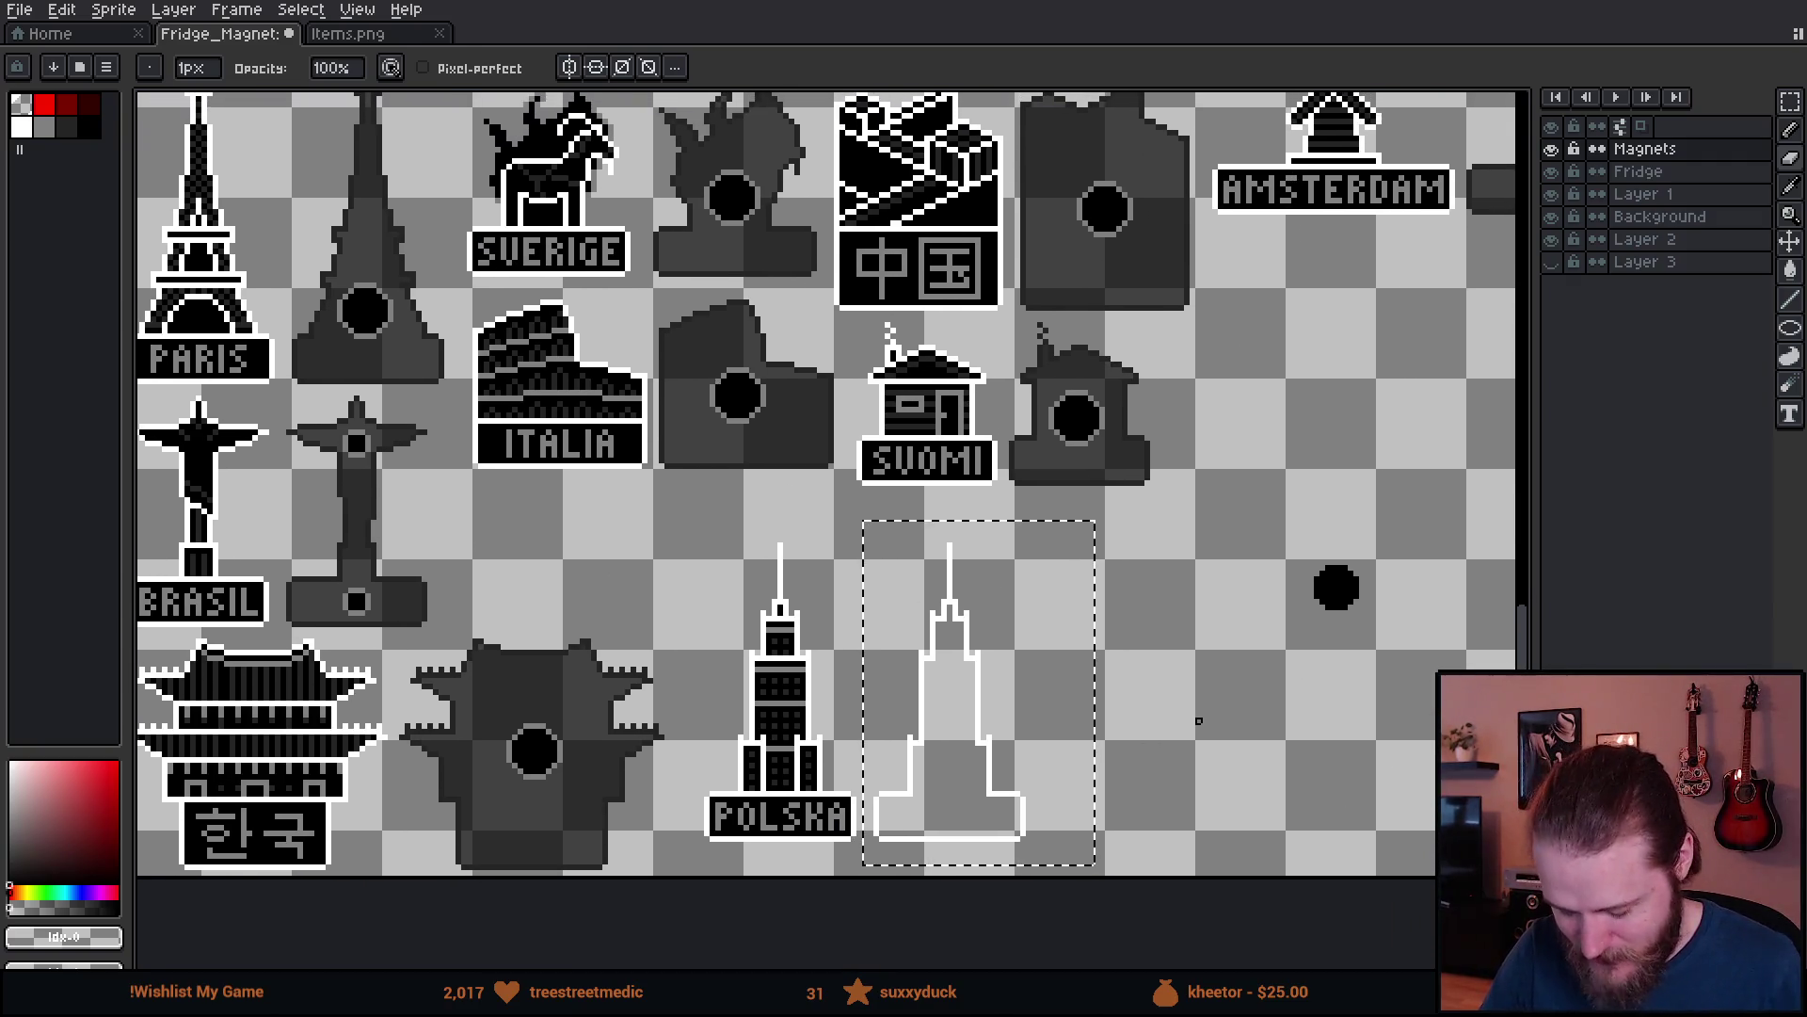
# - Select the outlined tower copy and pick dark gray #242424 from the canvas
pyautogui.press('m')
pyautogui.click(1197, 716)
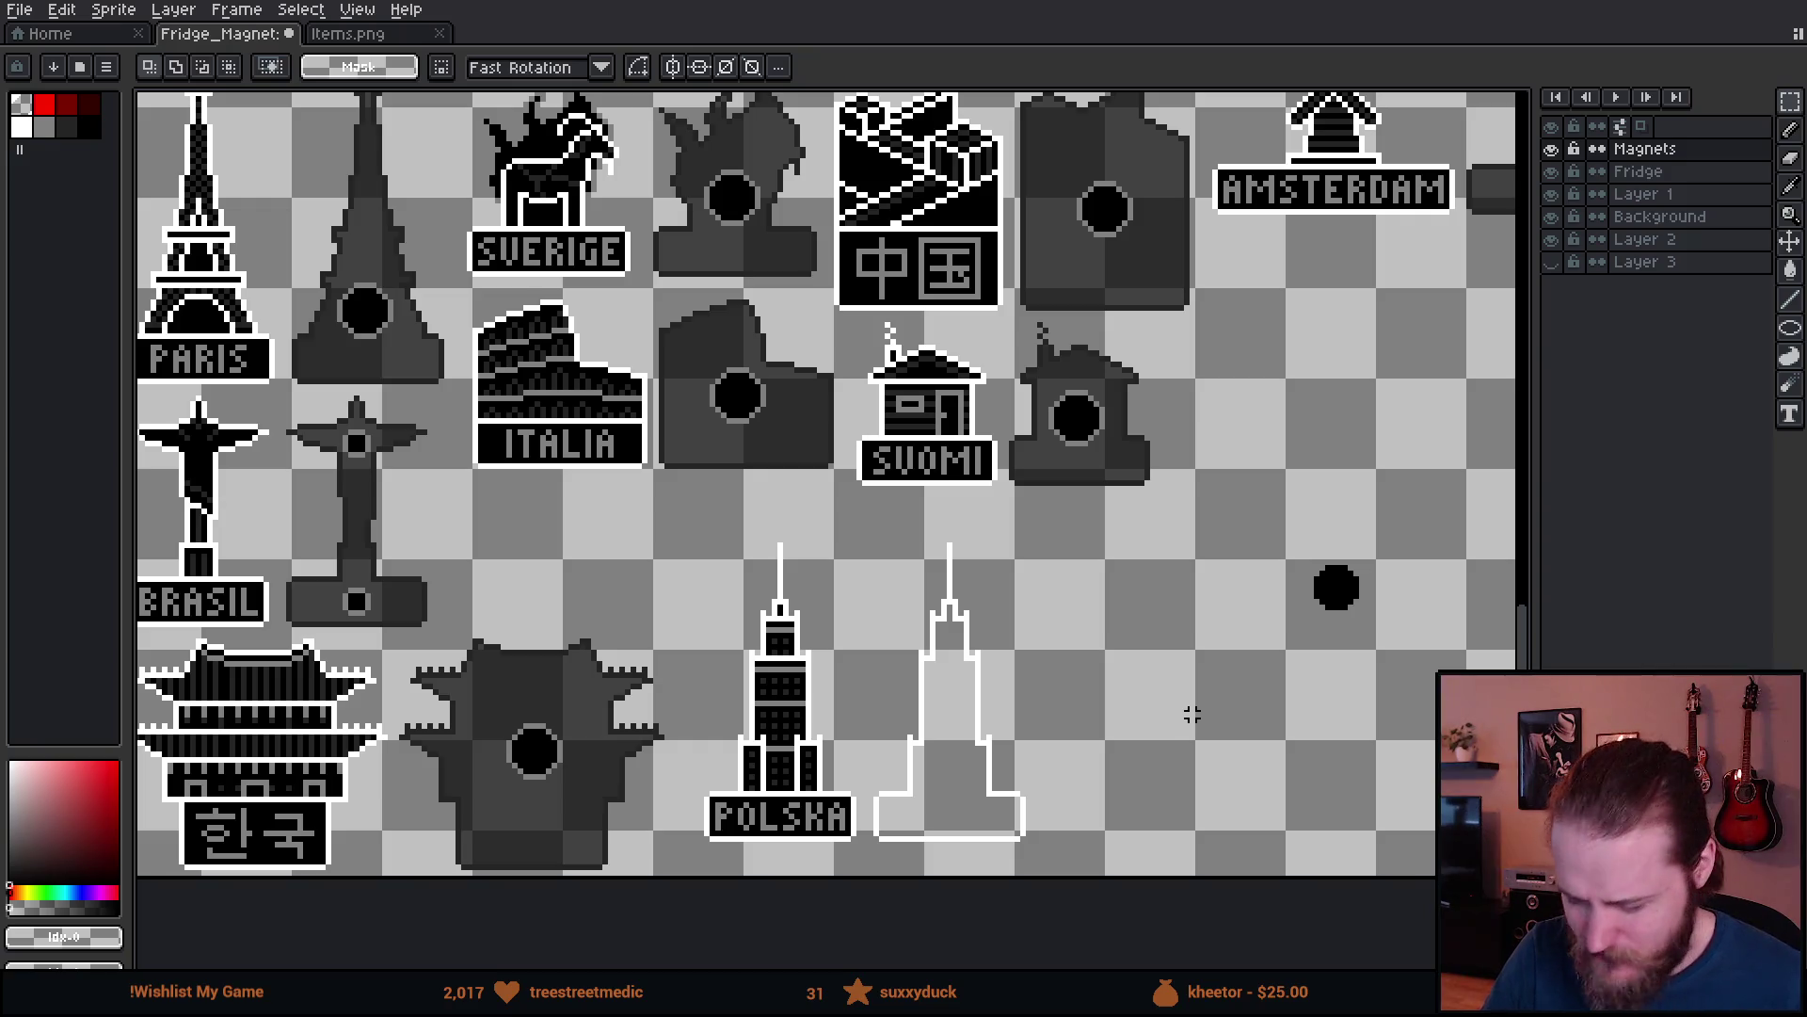
pyautogui.moveTo(868, 532)
pyautogui.mouseDown()
pyautogui.moveTo(909, 629)
pyautogui.moveTo(1130, 875)
pyautogui.mouseUp()
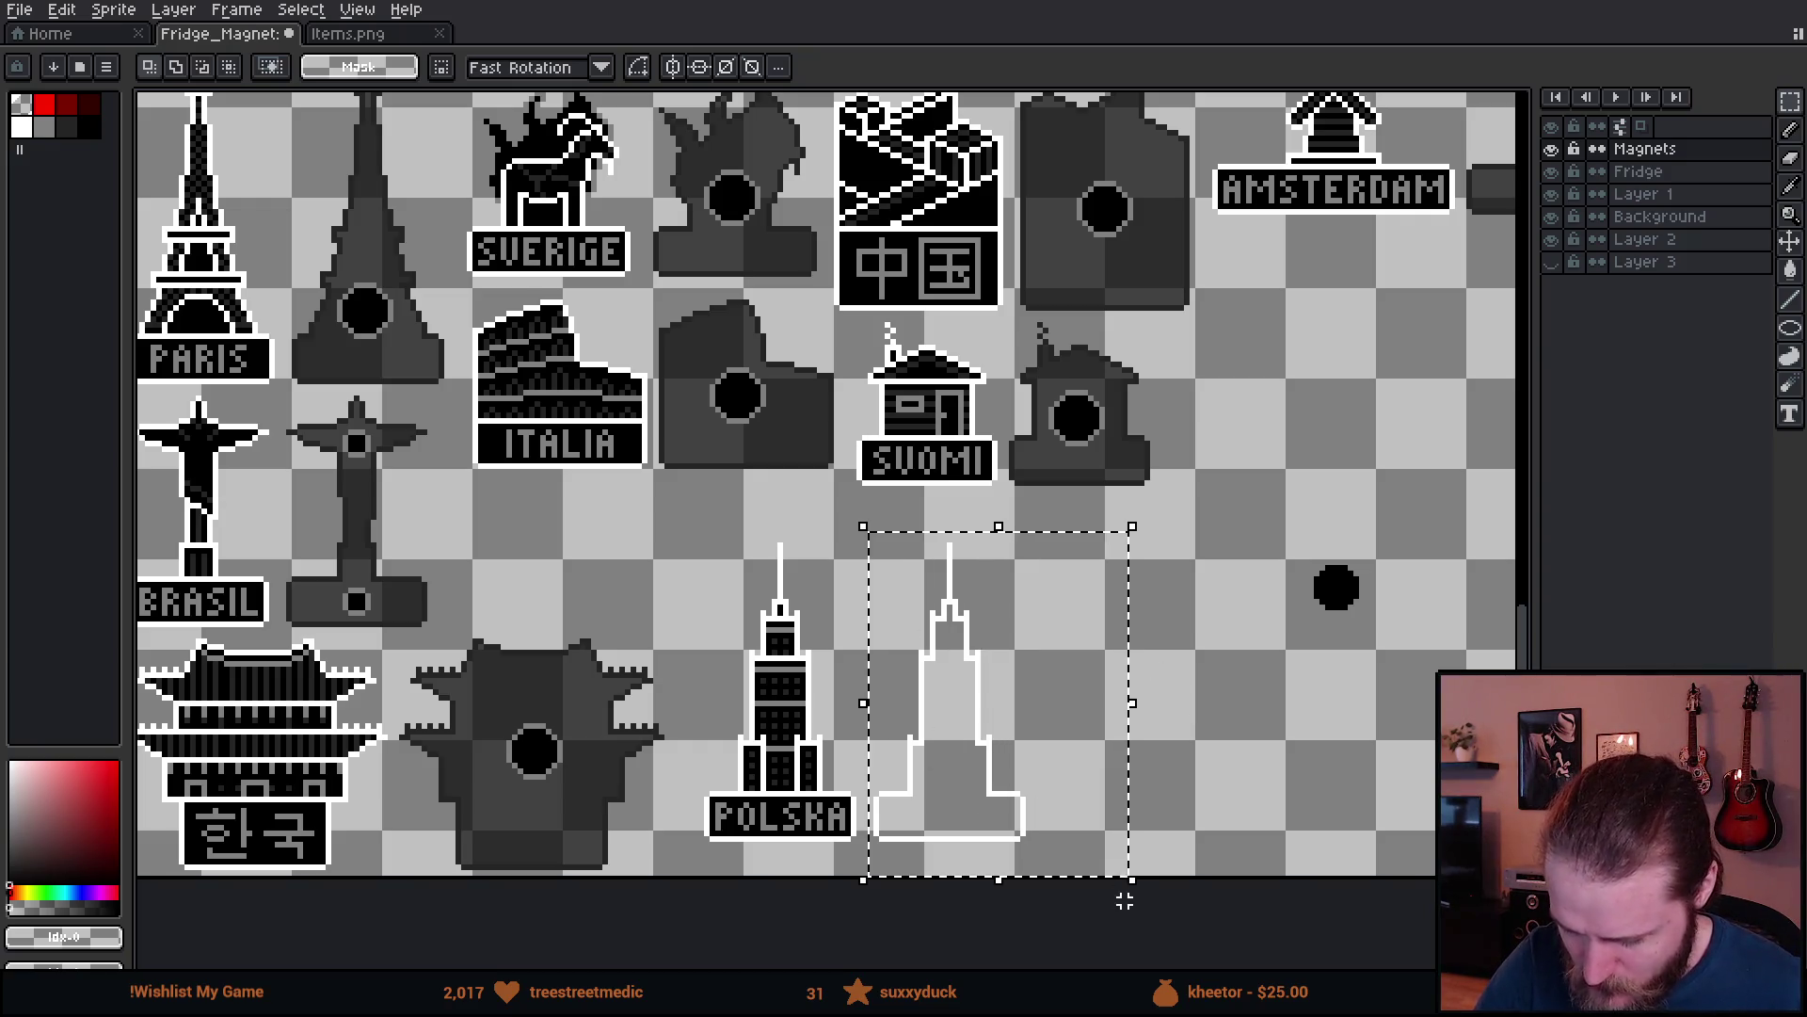
pyautogui.press('i')
pyautogui.click(1038, 405)
pyautogui.press('w')
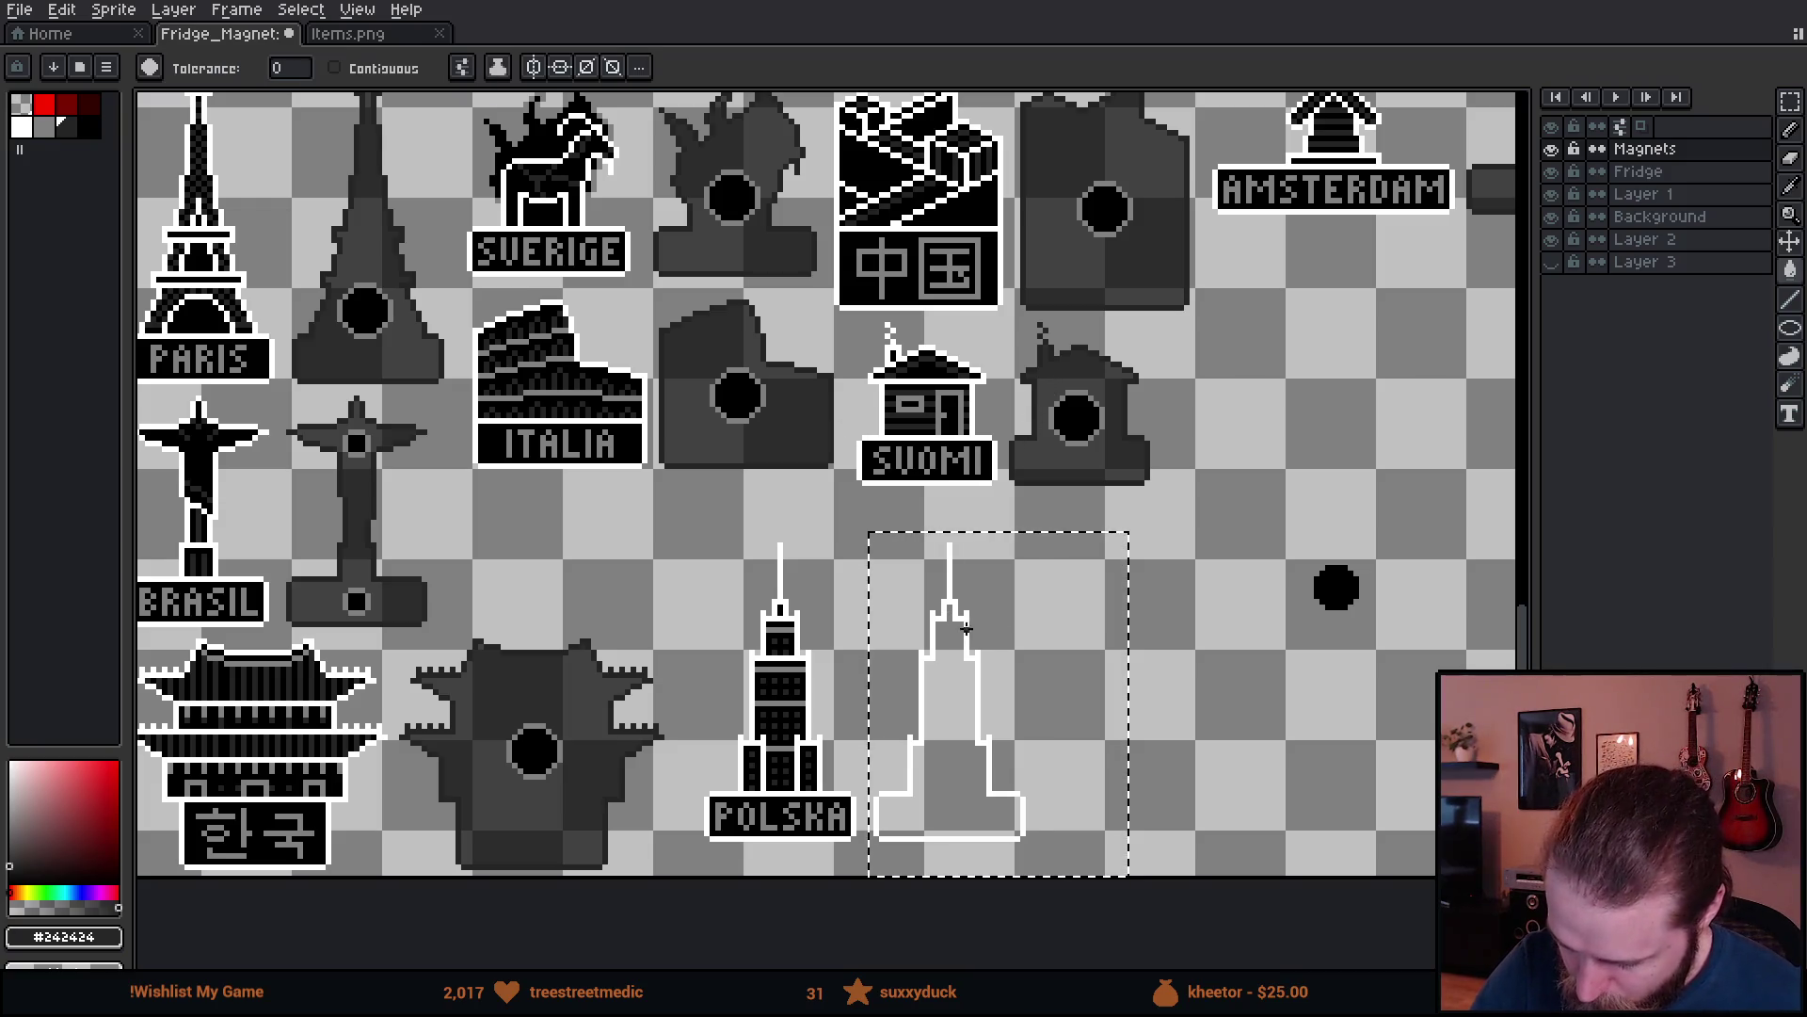
pyautogui.hotkey('ctrl', 'i')
# - Copy the loose black circle onto the tower's base as its magnet hole
pyautogui.press('v')
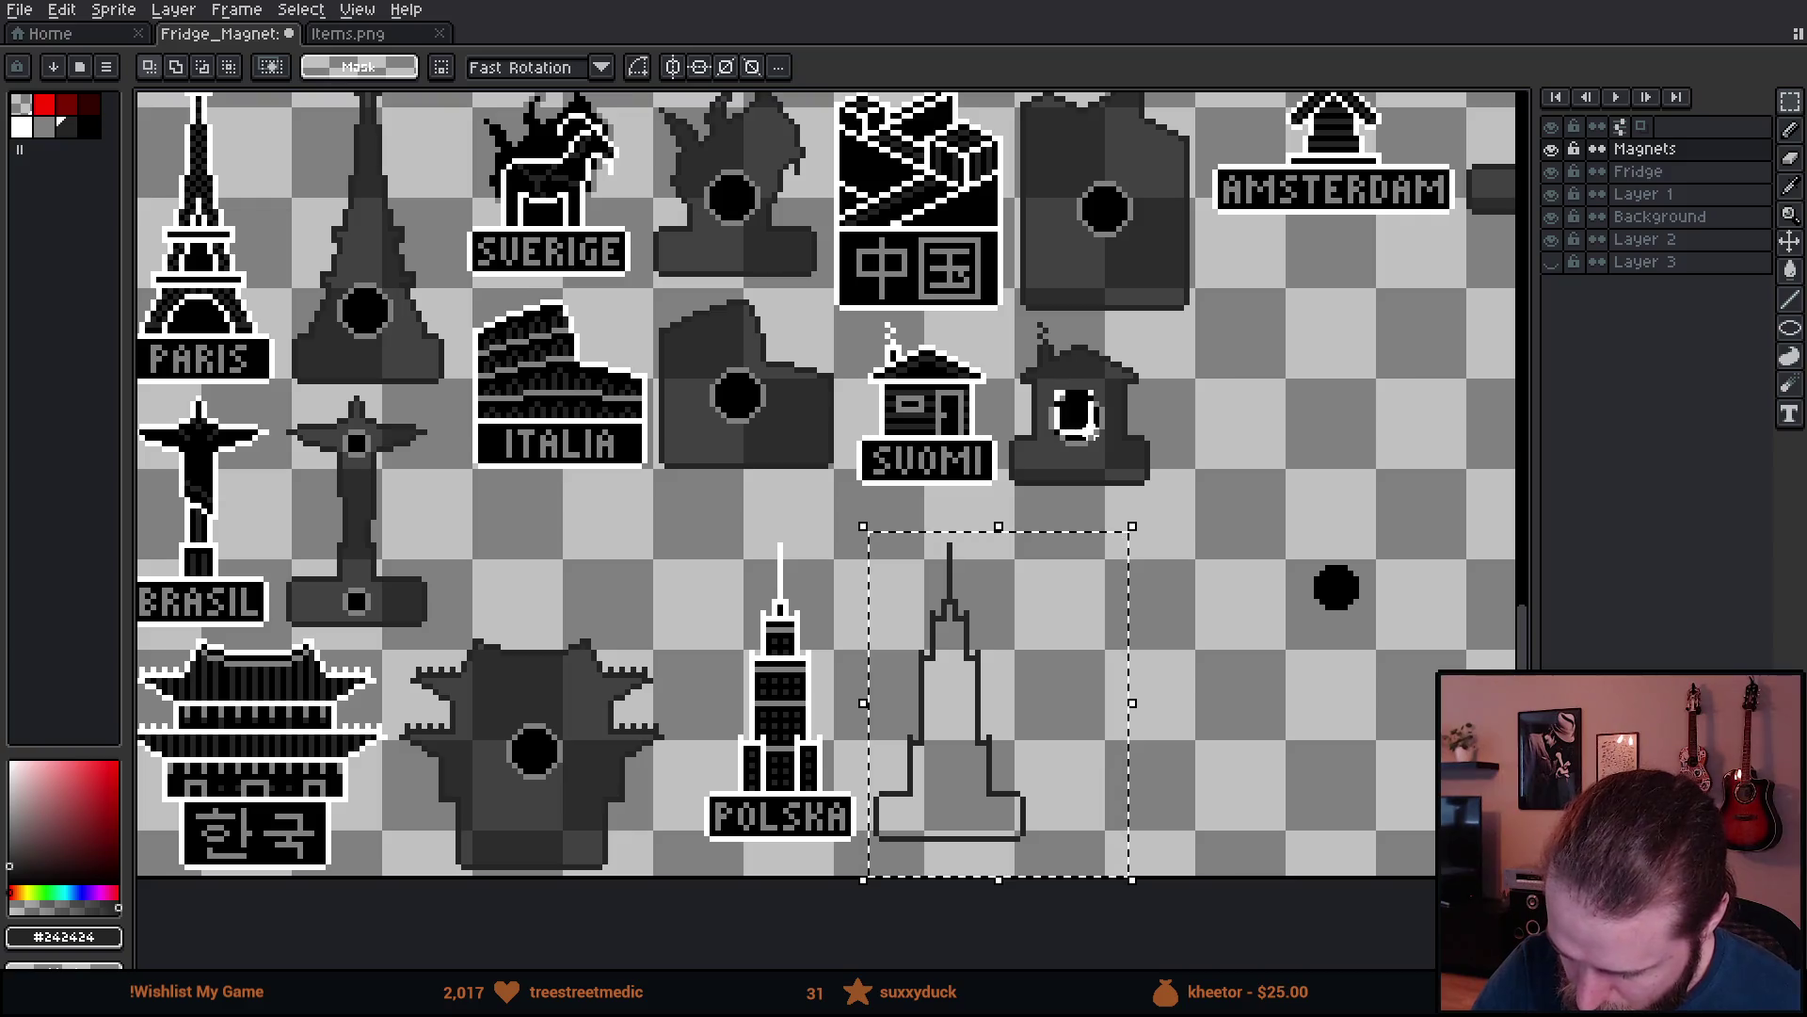
pyautogui.click(1097, 438)
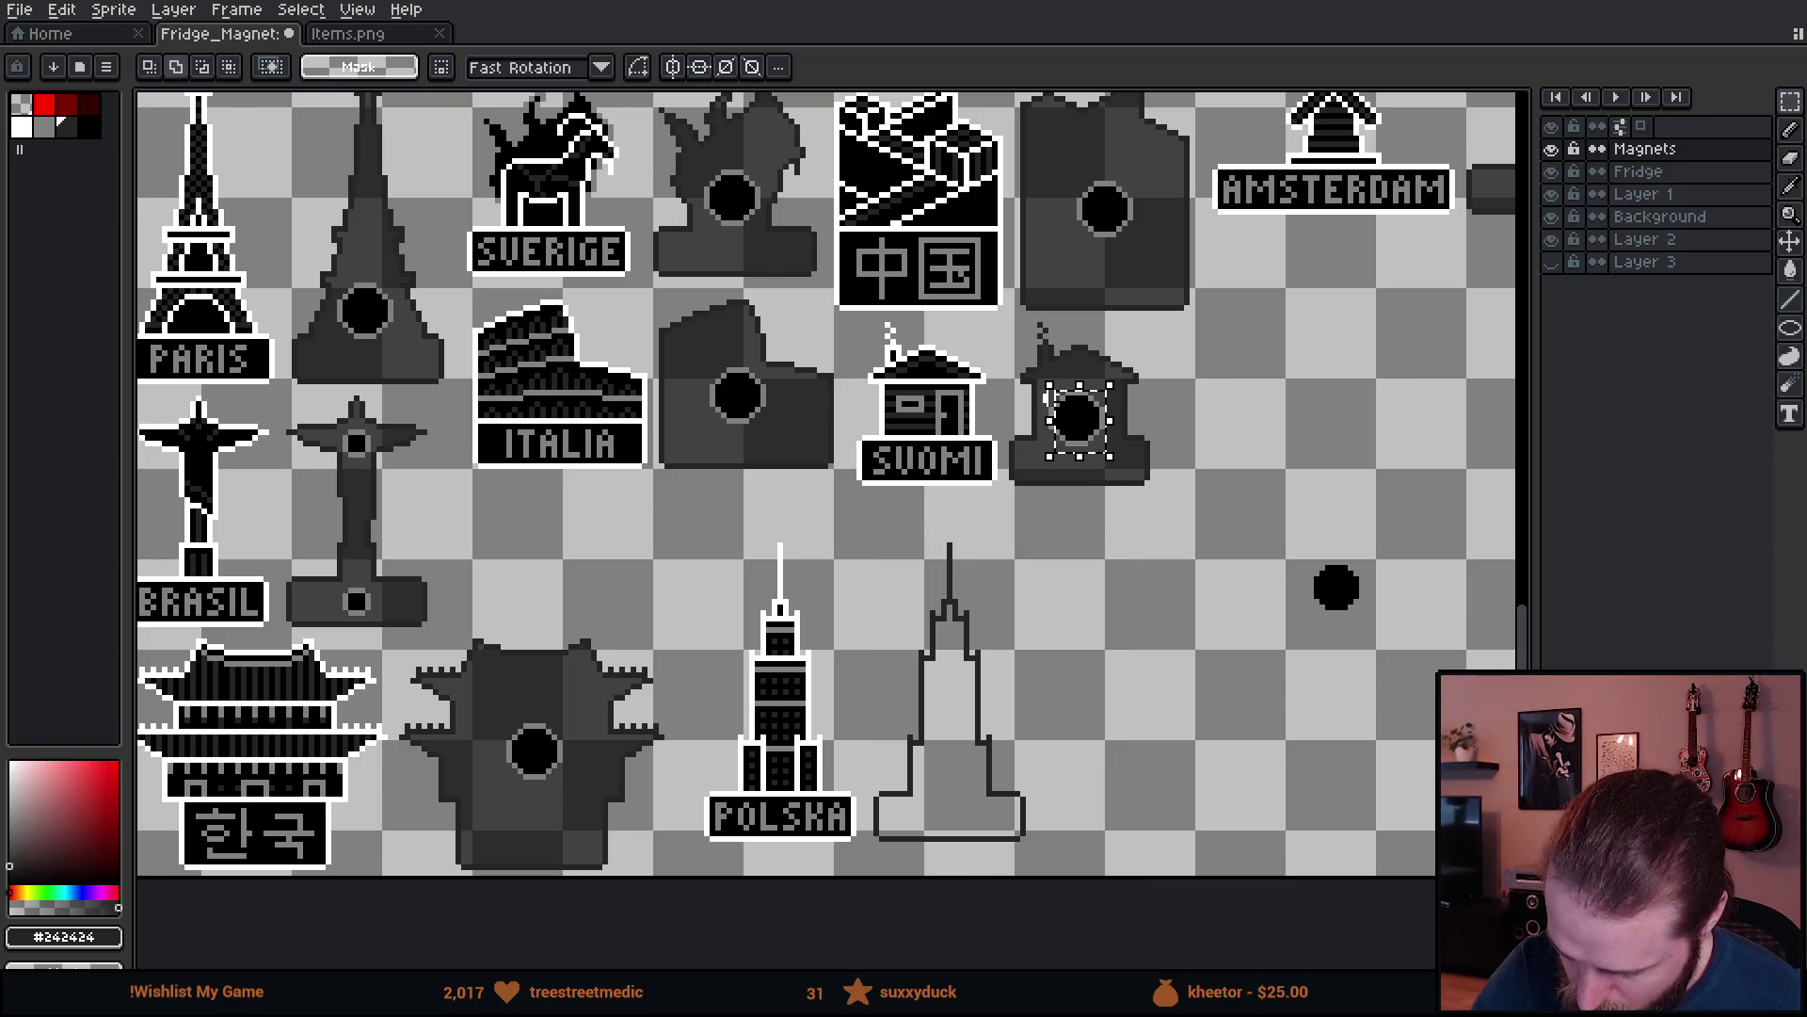
pyautogui.moveTo(1096, 433)
pyautogui.mouseDown()
pyautogui.moveTo(1041, 484)
pyautogui.moveTo(969, 780)
pyautogui.moveTo(994, 758)
pyautogui.mouseUp()
pyautogui.press('Escape')
pyautogui.hotkey('ctrl', 'd')
pyautogui.moveTo(1266, 516); pyautogui.dragTo(1452, 686)
pyautogui.moveTo(1393, 626)
pyautogui.mouseDown()
pyautogui.moveTo(1001, 817)
pyautogui.moveTo(1010, 786)
pyautogui.moveTo(1012, 814)
pyautogui.mouseUp()
pyautogui.hotkey('ctrl', 'd')
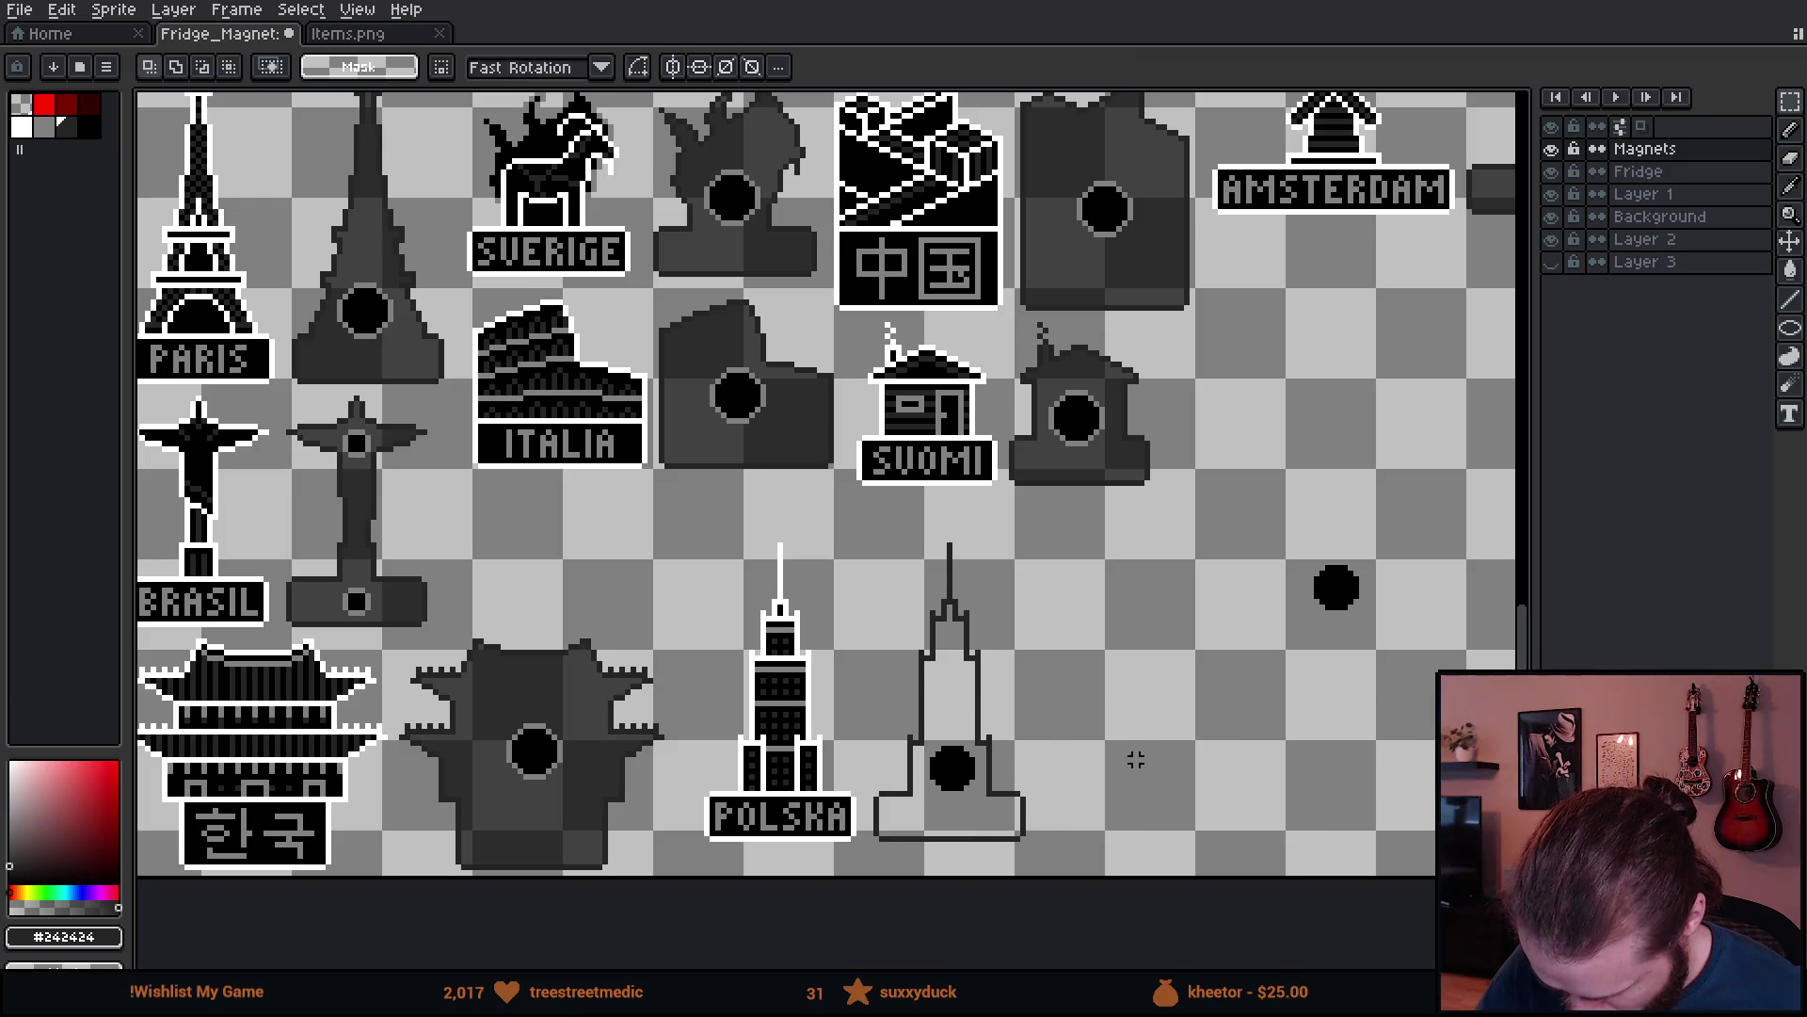
# - Fill the Polska tower outline dark gray with the contiguous Paint Bucket
pyautogui.keyDown('alt'); pyautogui.click(1078, 404); pyautogui.keyUp('alt')
pyautogui.press('g')
pyautogui.click(335, 68)
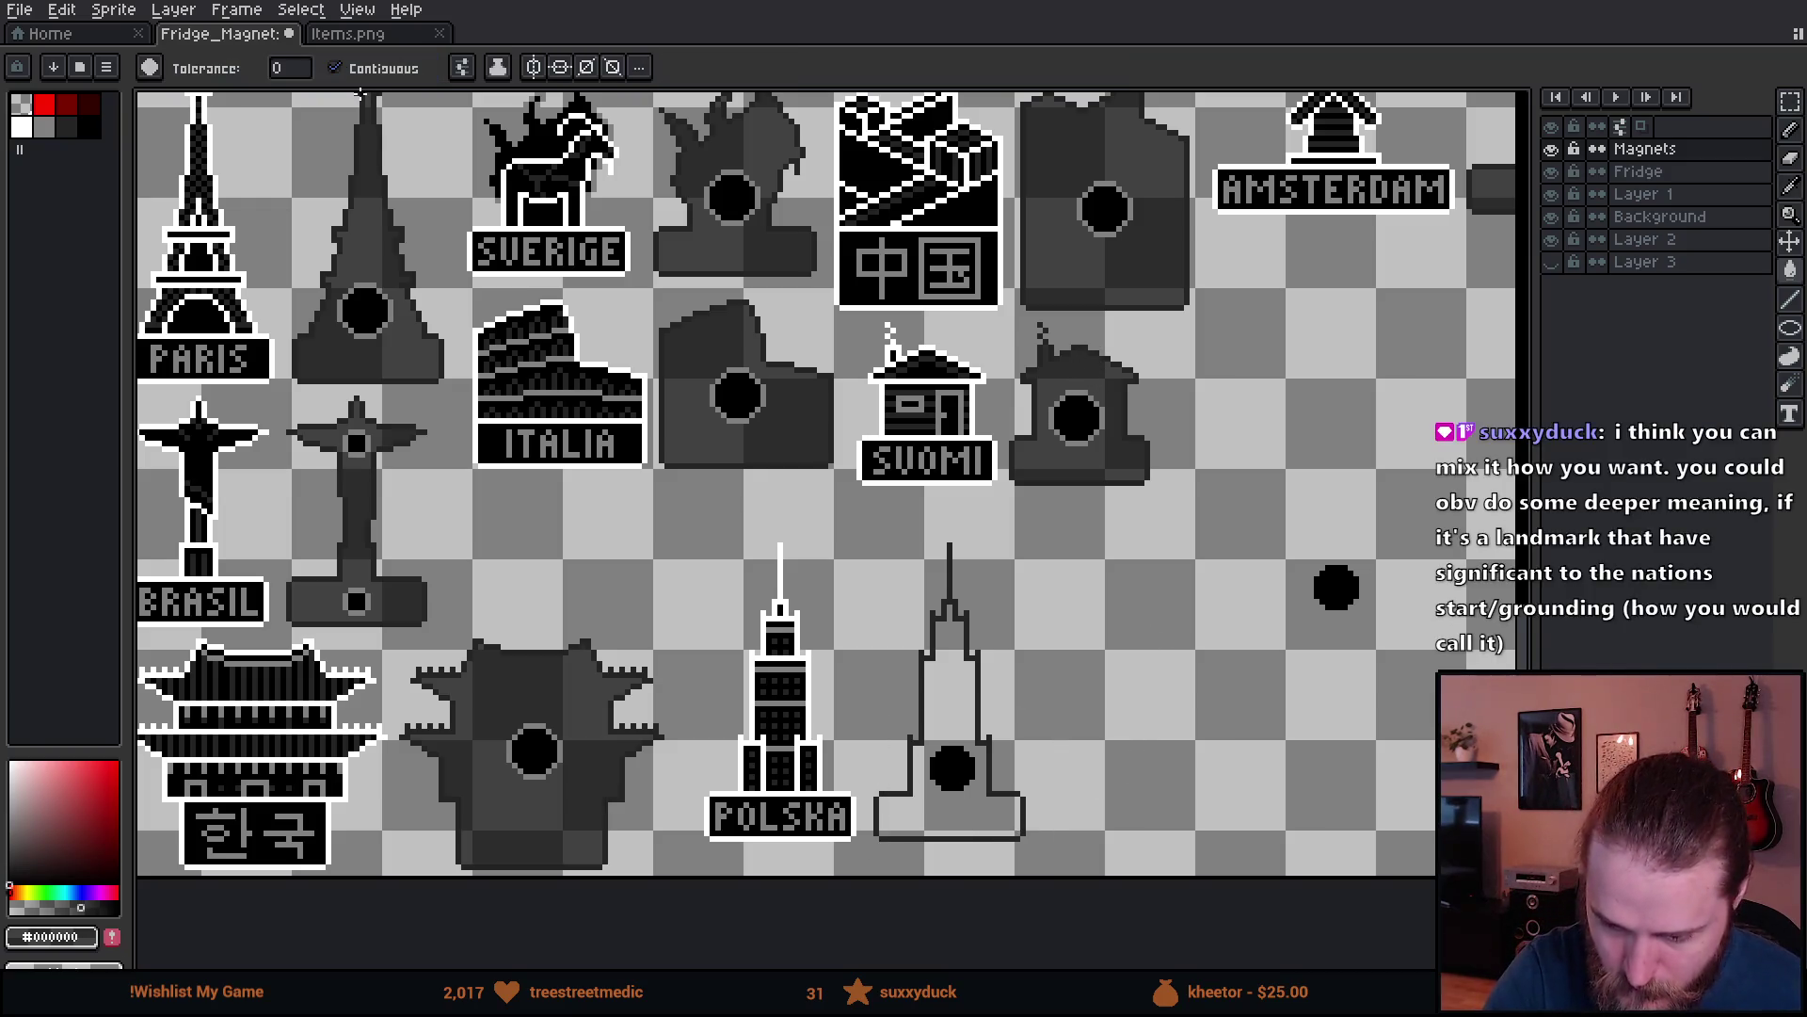
pyautogui.click(952, 662)
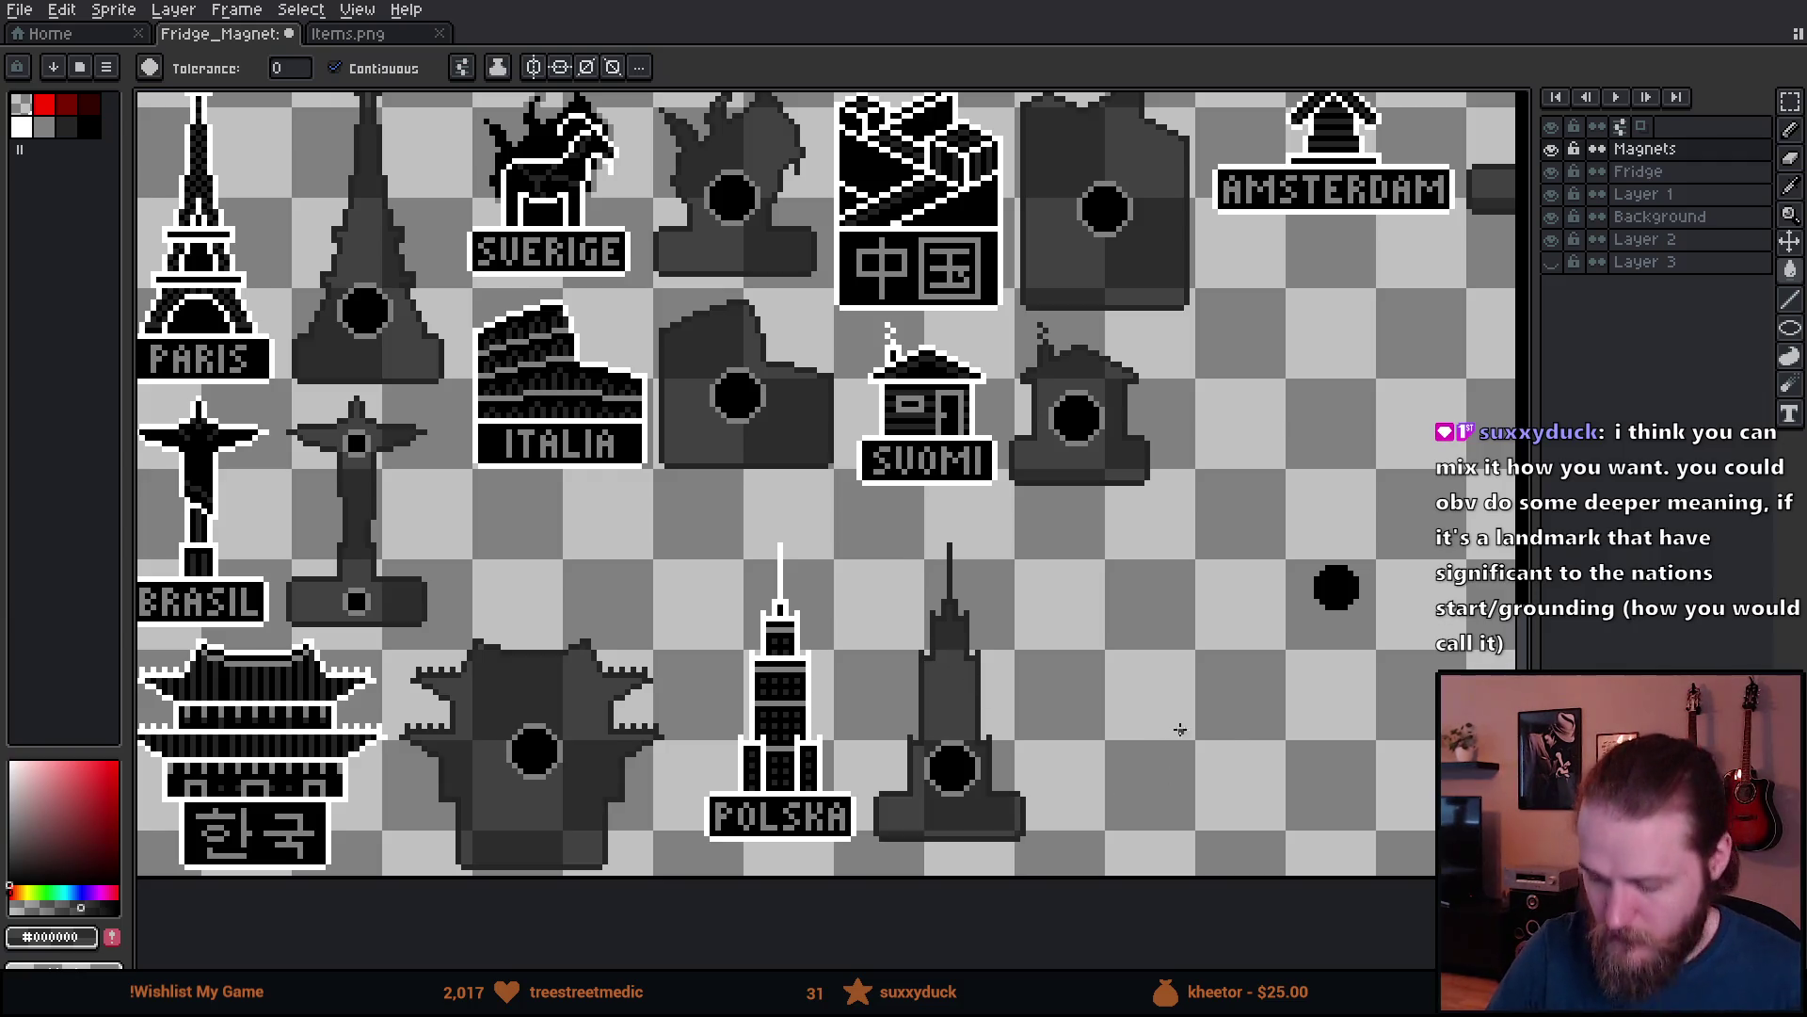
pyautogui.moveTo(1182, 743)
pyautogui.mouseDown()
pyautogui.moveTo(1126, 771)
pyautogui.moveTo(1117, 754)
pyautogui.moveTo(1162, 718)
pyautogui.moveTo(1234, 723)
pyautogui.mouseUp()
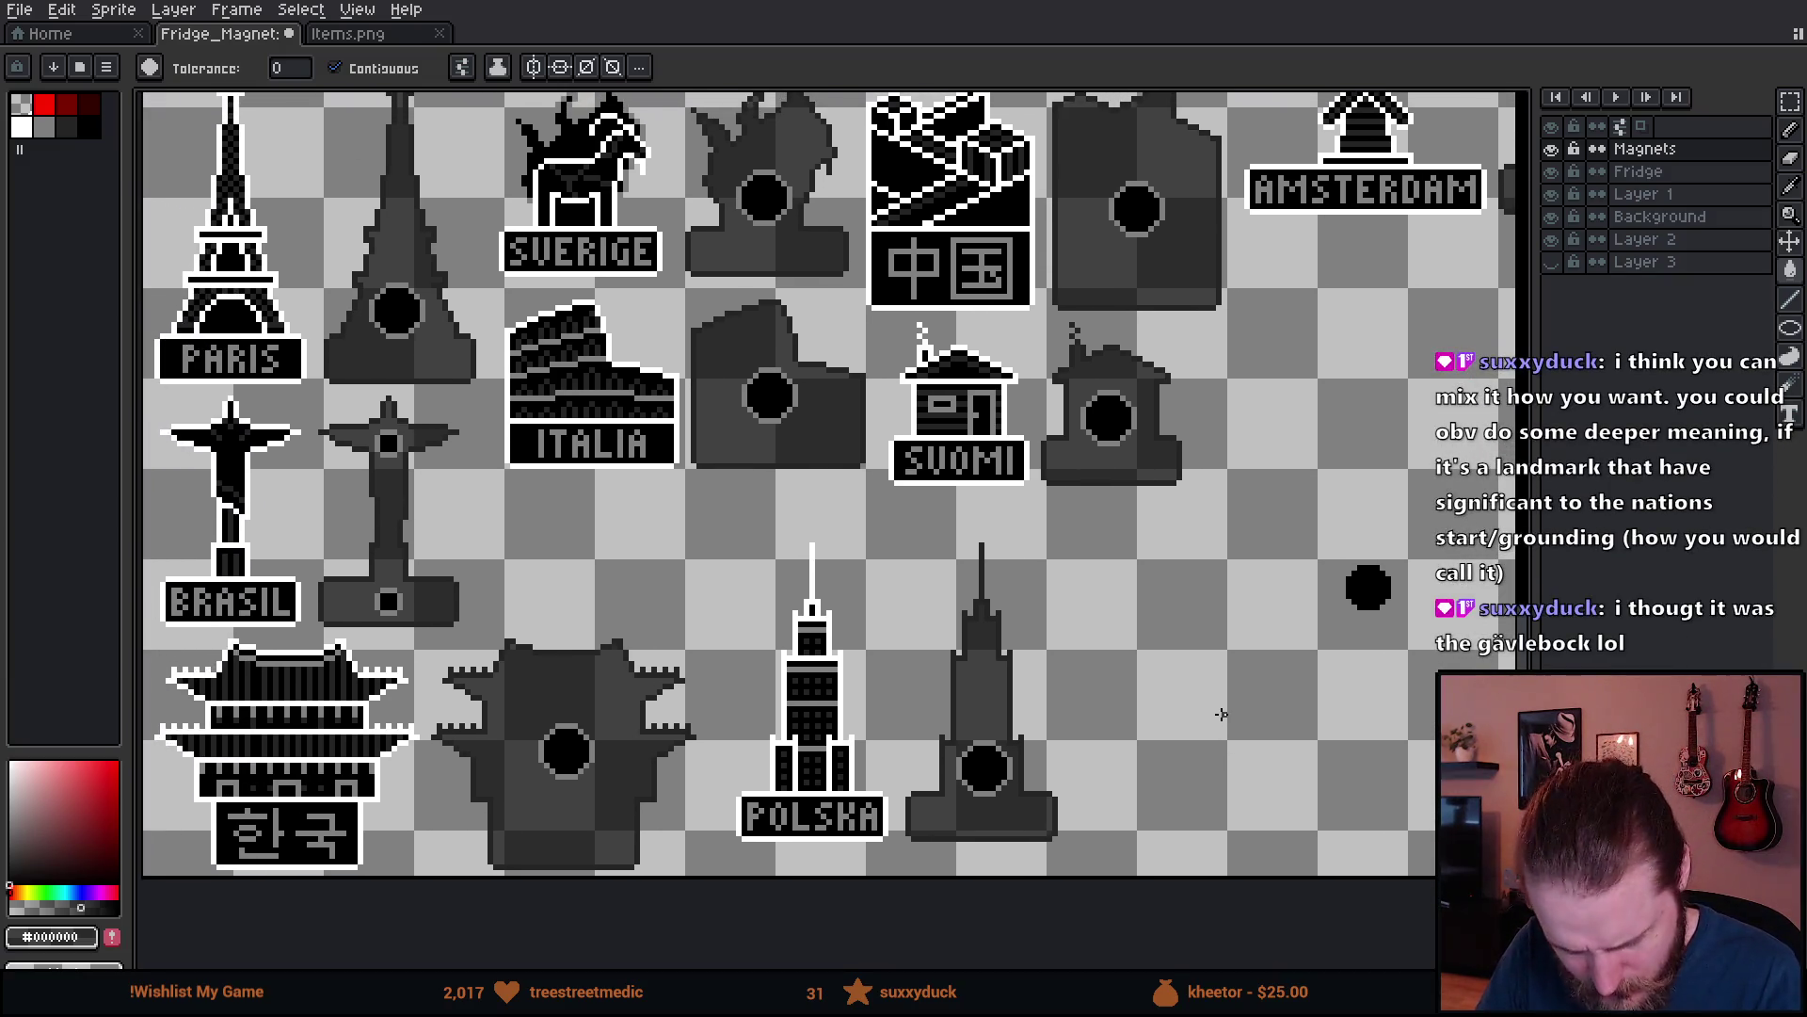
pyautogui.scroll(-1, 1222, 714)
pyautogui.moveTo(1356, 677)
pyautogui.mouseDown()
pyautogui.moveTo(1101, 694)
pyautogui.moveTo(1021, 723)
pyautogui.mouseUp()
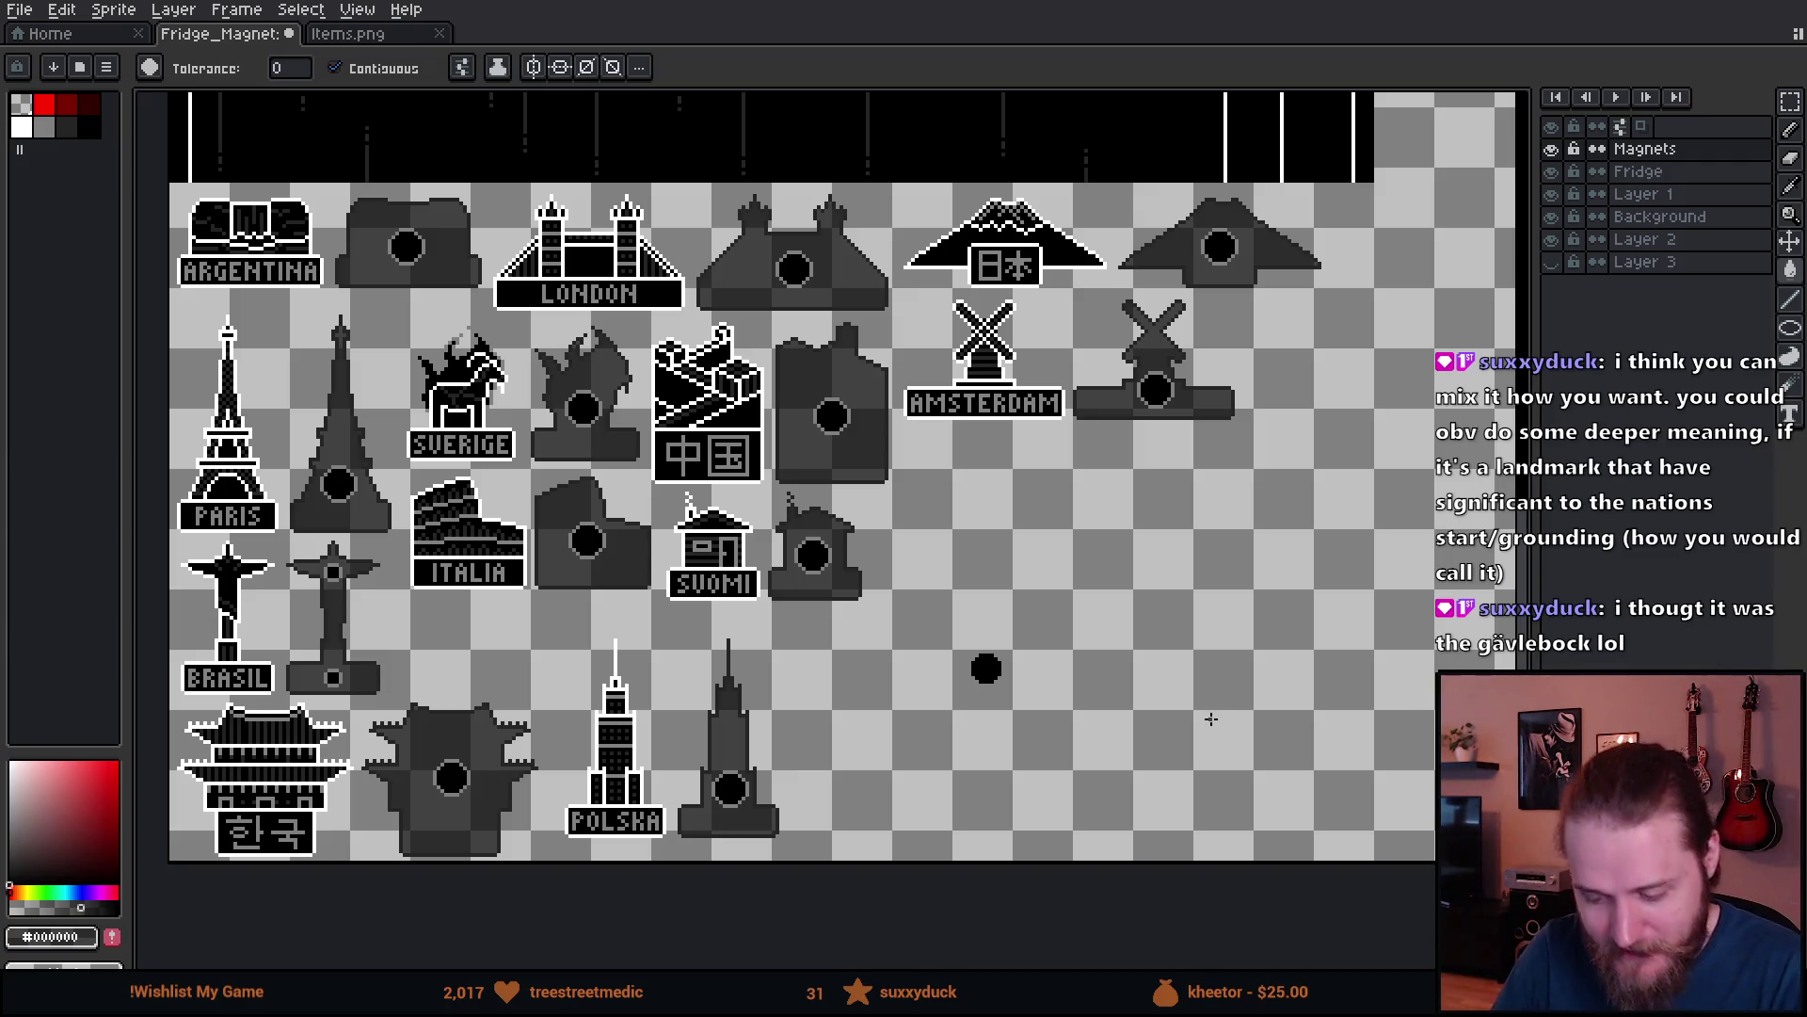
pyautogui.press('m')
pyautogui.hscroll(5, 1148, 664)
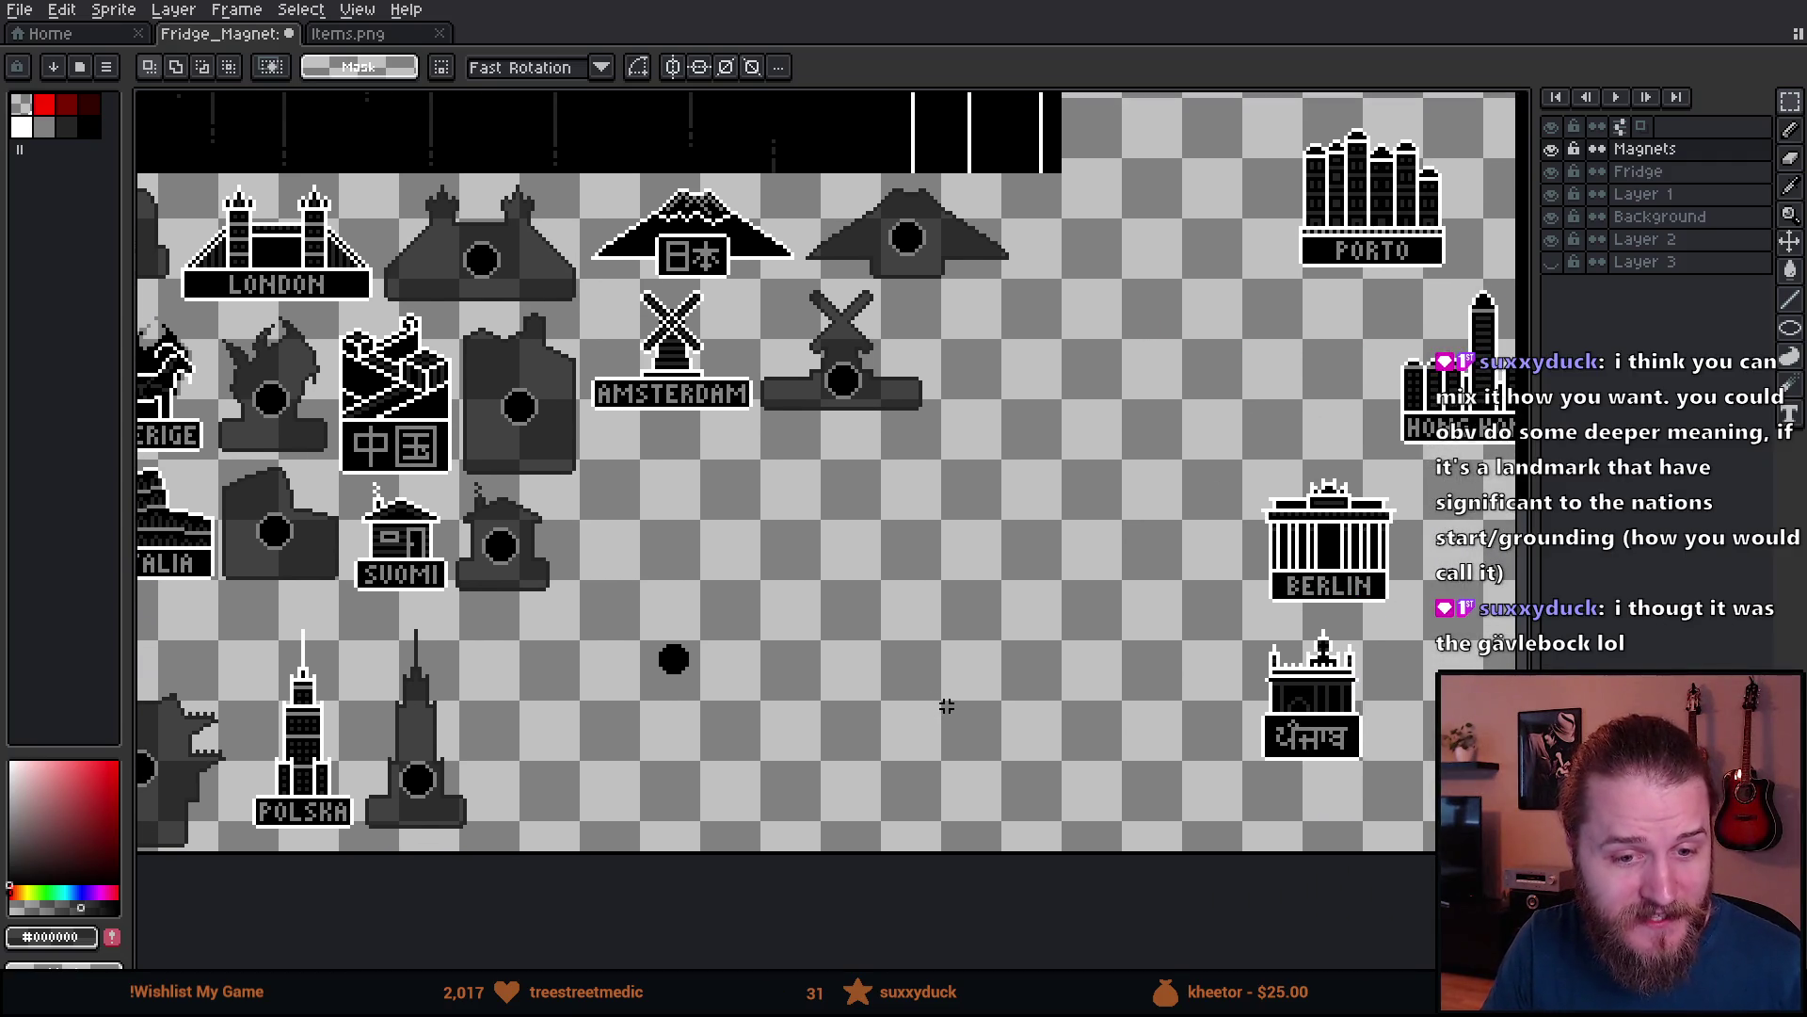
pyautogui.moveTo(946, 713); pyautogui.dragTo(1117, 698)
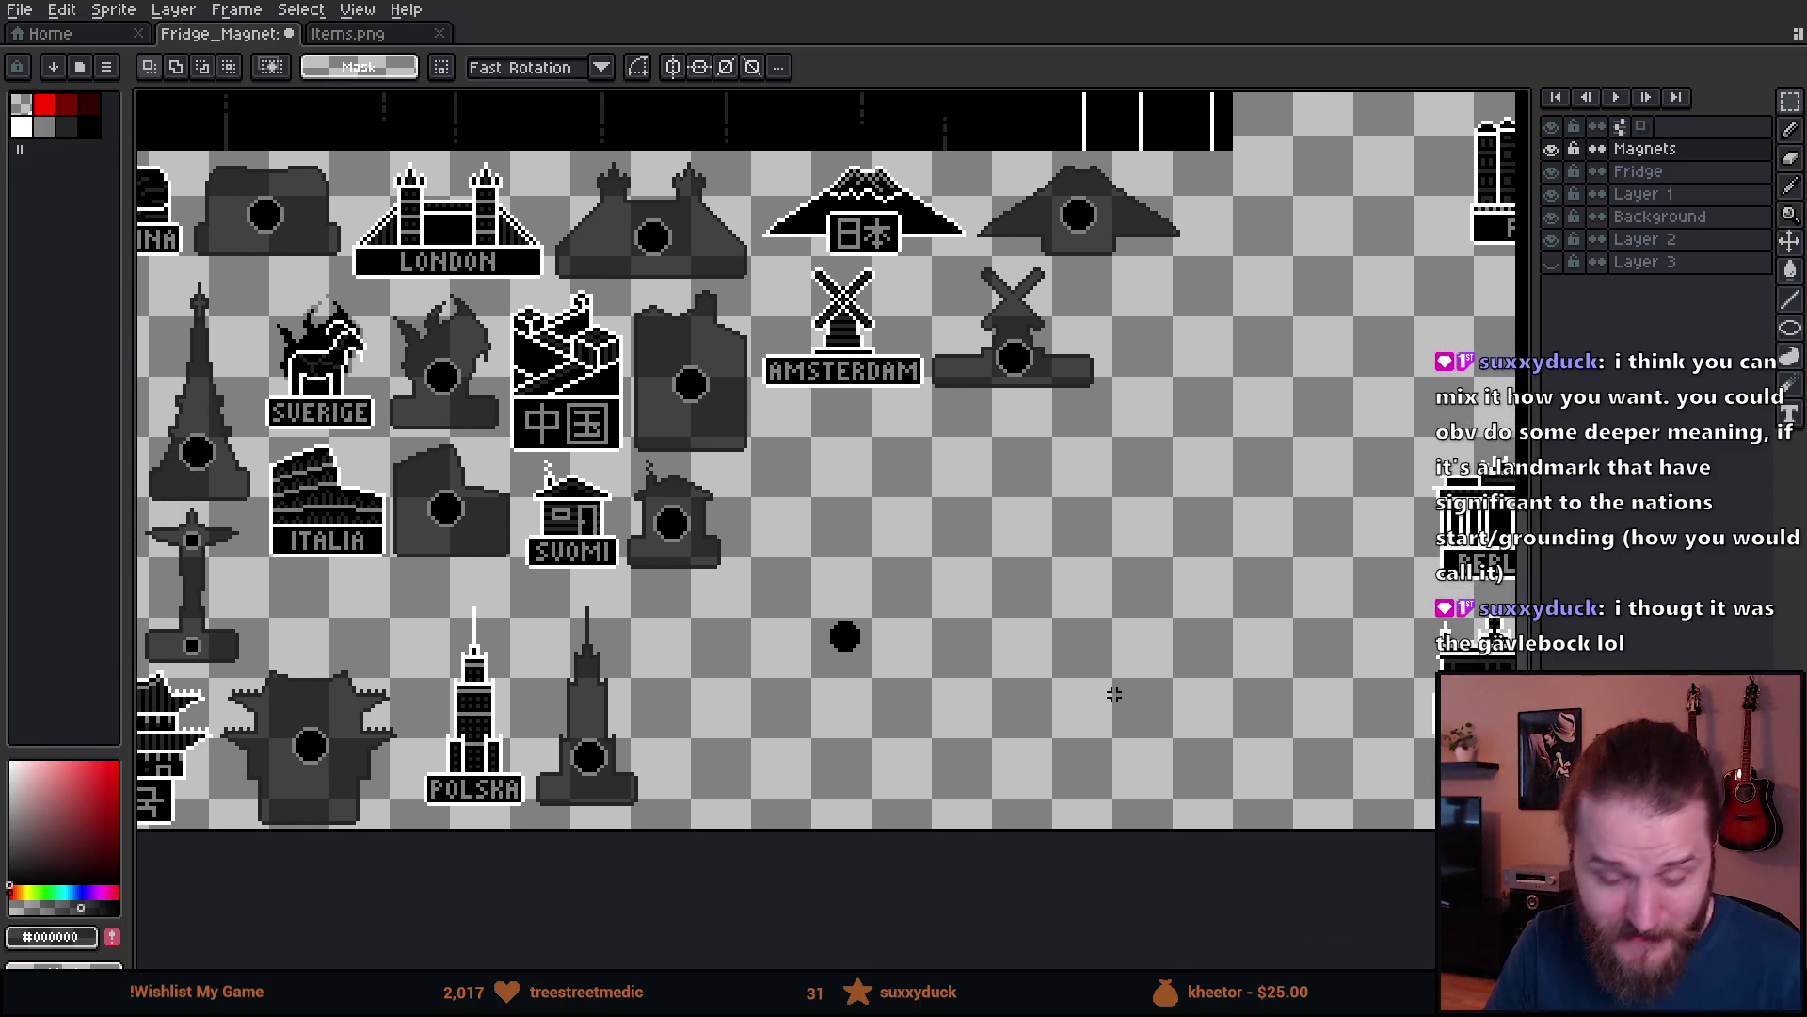
pyautogui.moveTo(1254, 686)
pyautogui.mouseDown()
pyautogui.moveTo(981, 686)
pyautogui.moveTo(638, 744)
pyautogui.mouseUp()
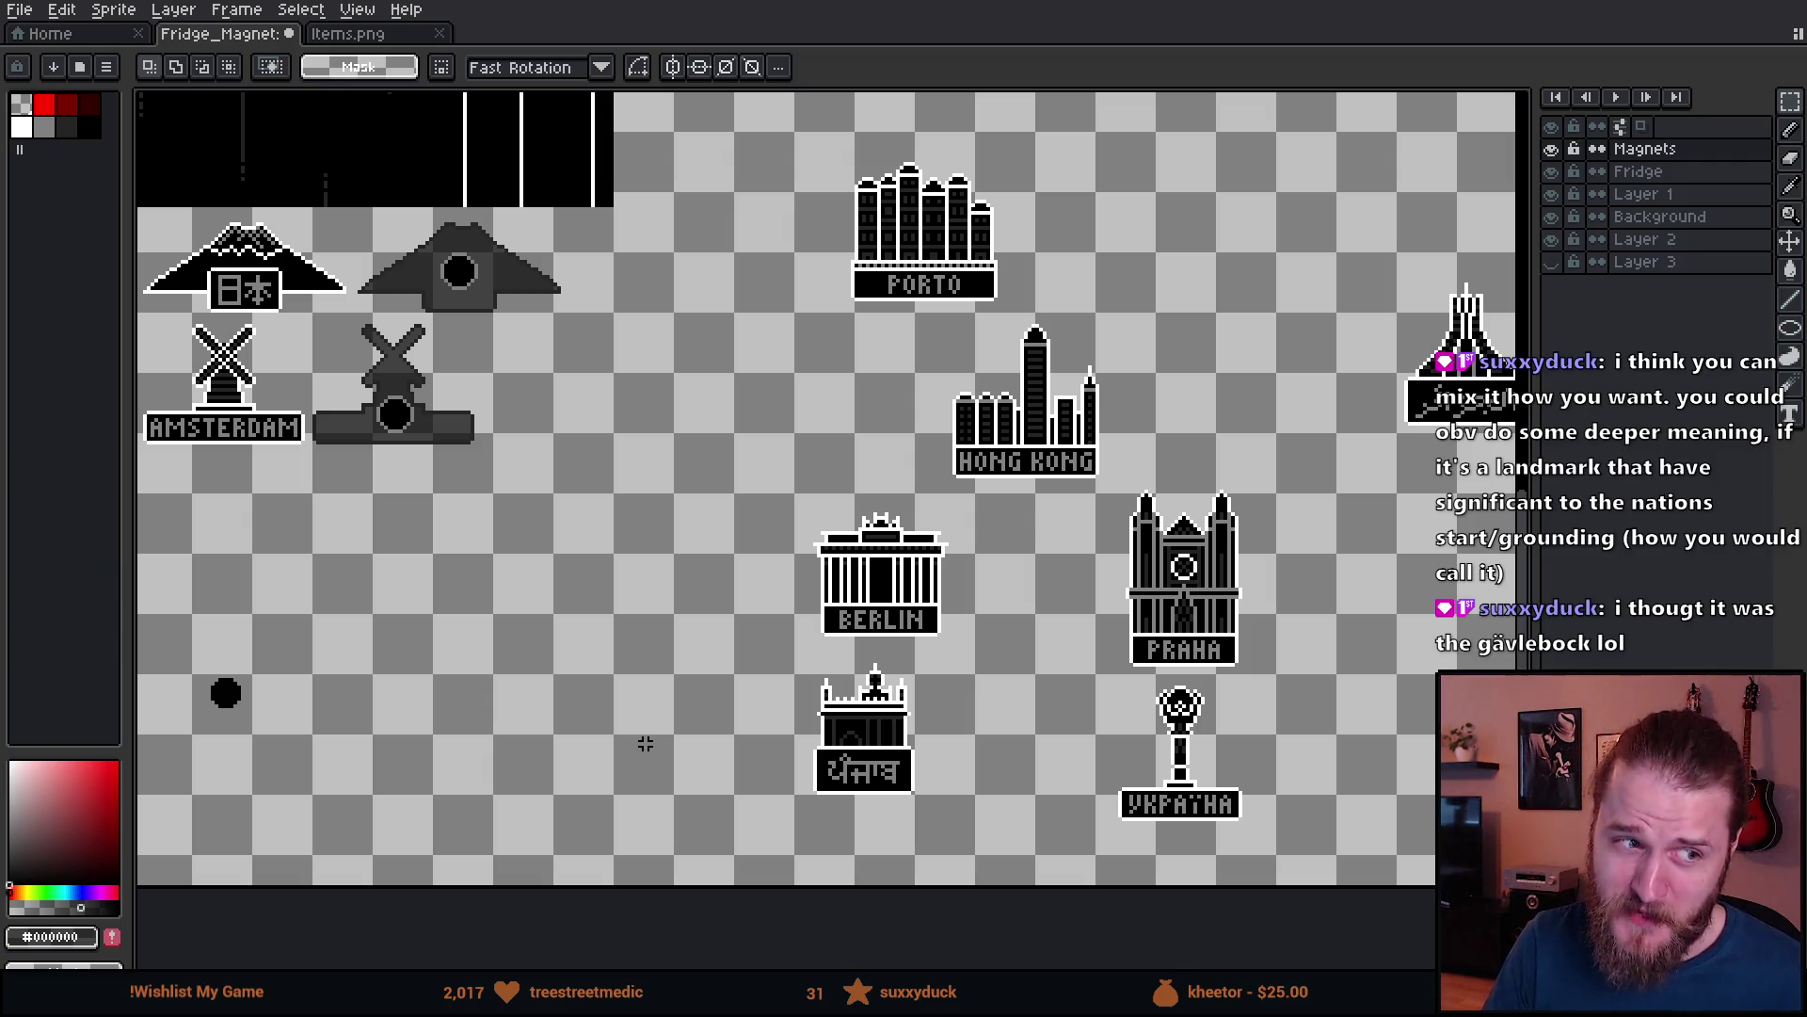
pyautogui.moveTo(646, 744)
pyautogui.mouseDown()
pyautogui.moveTo(587, 766)
pyautogui.moveTo(729, 697)
pyautogui.mouseUp()
pyautogui.moveTo(970, 778)
pyautogui.mouseDown()
pyautogui.moveTo(1089, 710)
pyautogui.moveTo(1239, 718)
pyautogui.moveTo(1296, 793)
pyautogui.mouseUp()
pyautogui.moveTo(1023, 812); pyautogui.dragTo(1328, 794)
pyautogui.moveTo(1260, 717)
pyautogui.mouseDown()
pyautogui.moveTo(1001, 807)
pyautogui.moveTo(955, 803)
pyautogui.mouseUp()
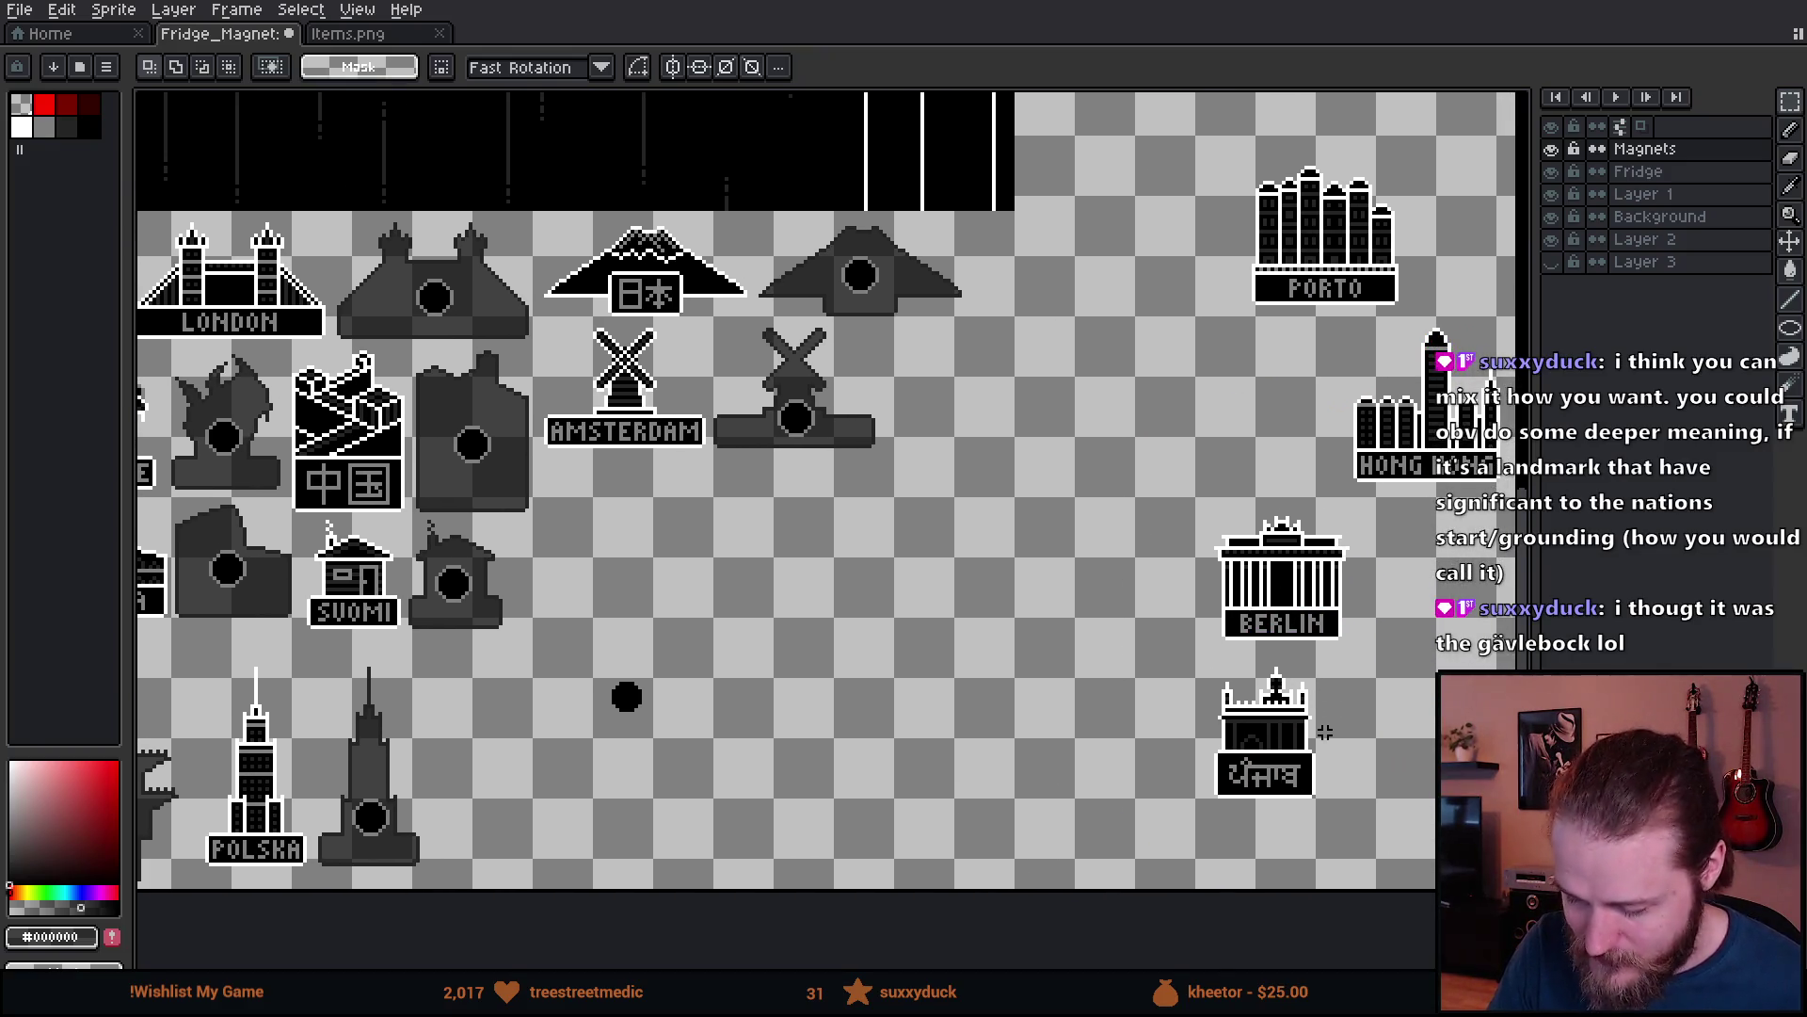
# - Move the spare black hole dot up and to the right
pyautogui.moveTo(579, 671); pyautogui.dragTo(766, 787)
pyautogui.moveTo(661, 762)
pyautogui.mouseDown()
pyautogui.moveTo(1032, 512)
pyautogui.moveTo(1098, 416)
pyautogui.mouseUp()
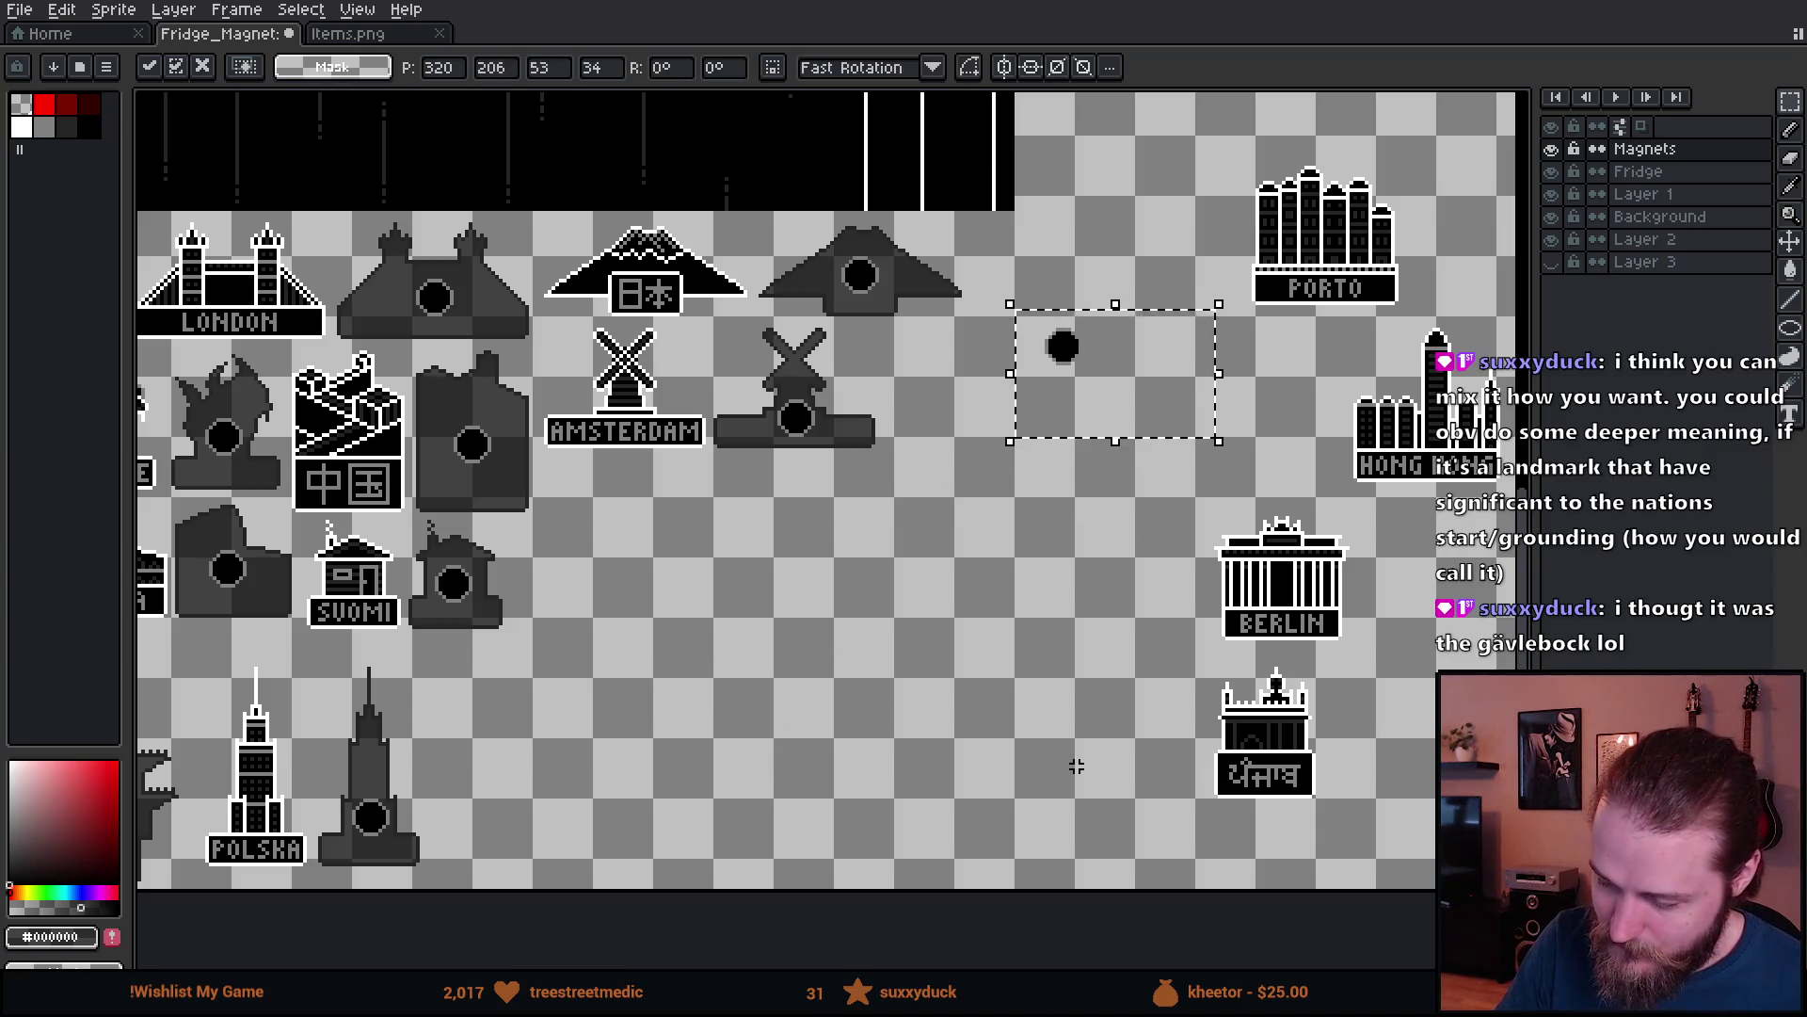
pyautogui.click(1076, 766)
pyautogui.moveTo(1158, 822); pyautogui.dragTo(964, 851)
pyautogui.moveTo(1013, 726); pyautogui.dragTo(839, 839)
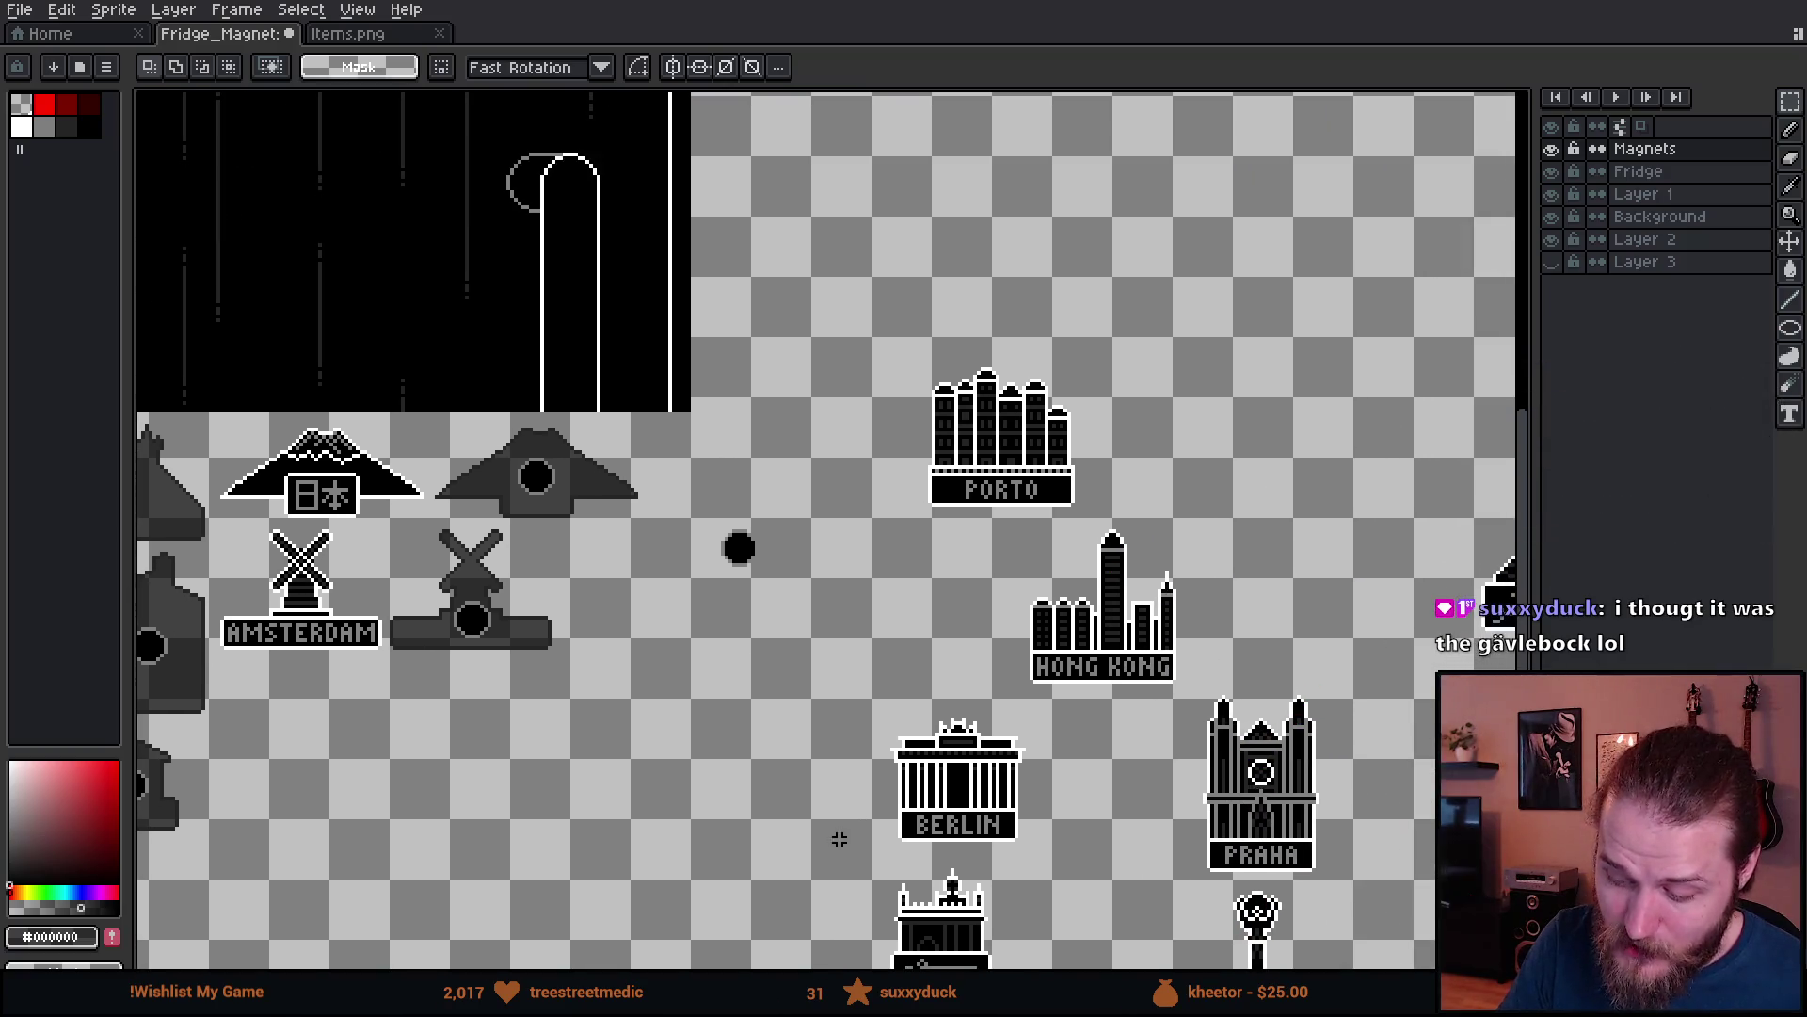
# - Pan past London and Amsterdam, trying selections on the Porto, Praha and Berlin magnets
pyautogui.moveTo(873, 323); pyautogui.dragTo(1139, 527)
pyautogui.moveTo(1152, 825)
pyautogui.mouseDown()
pyautogui.moveTo(613, 694)
pyautogui.moveTo(877, 482)
pyautogui.moveTo(1026, 494)
pyautogui.mouseUp()
pyautogui.moveTo(410, 573)
pyautogui.mouseDown()
pyautogui.moveTo(1091, 609)
pyautogui.moveTo(1248, 638)
pyautogui.mouseUp()
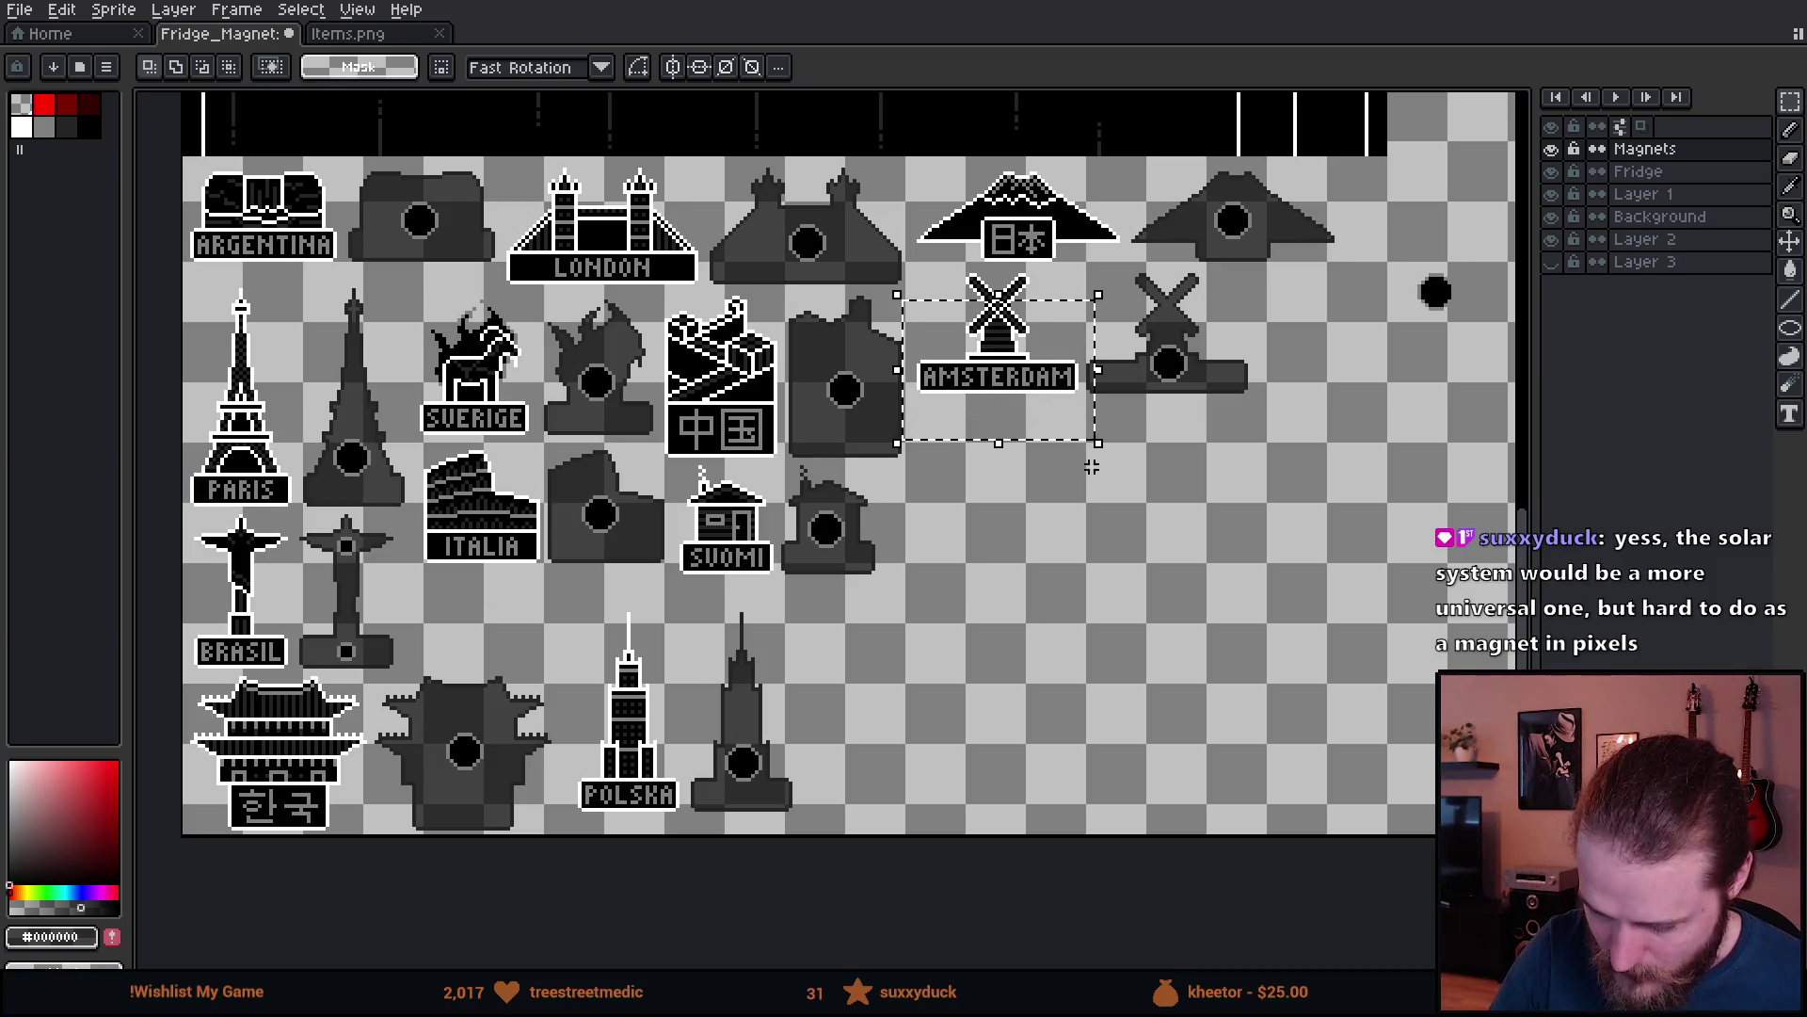
pyautogui.moveTo(1230, 647); pyautogui.dragTo(404, 718)
pyautogui.moveTo(944, 537); pyautogui.dragTo(1161, 605)
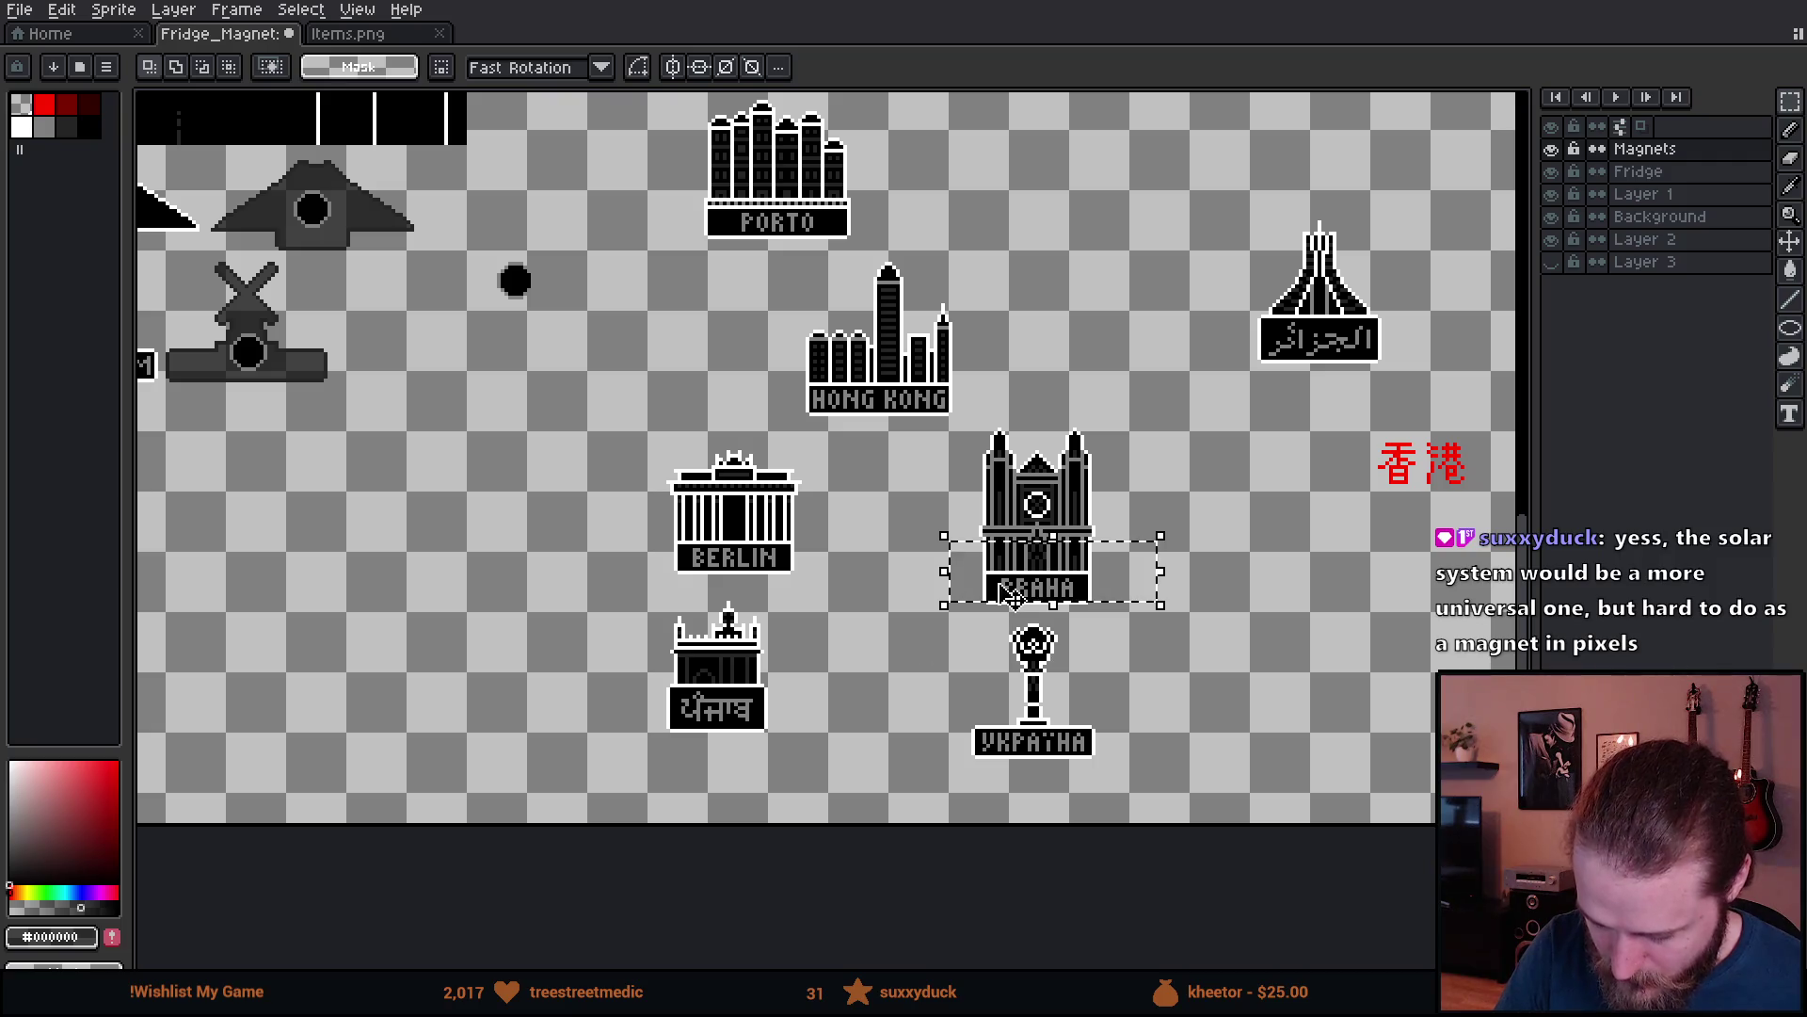
pyautogui.moveTo(639, 509); pyautogui.dragTo(840, 585)
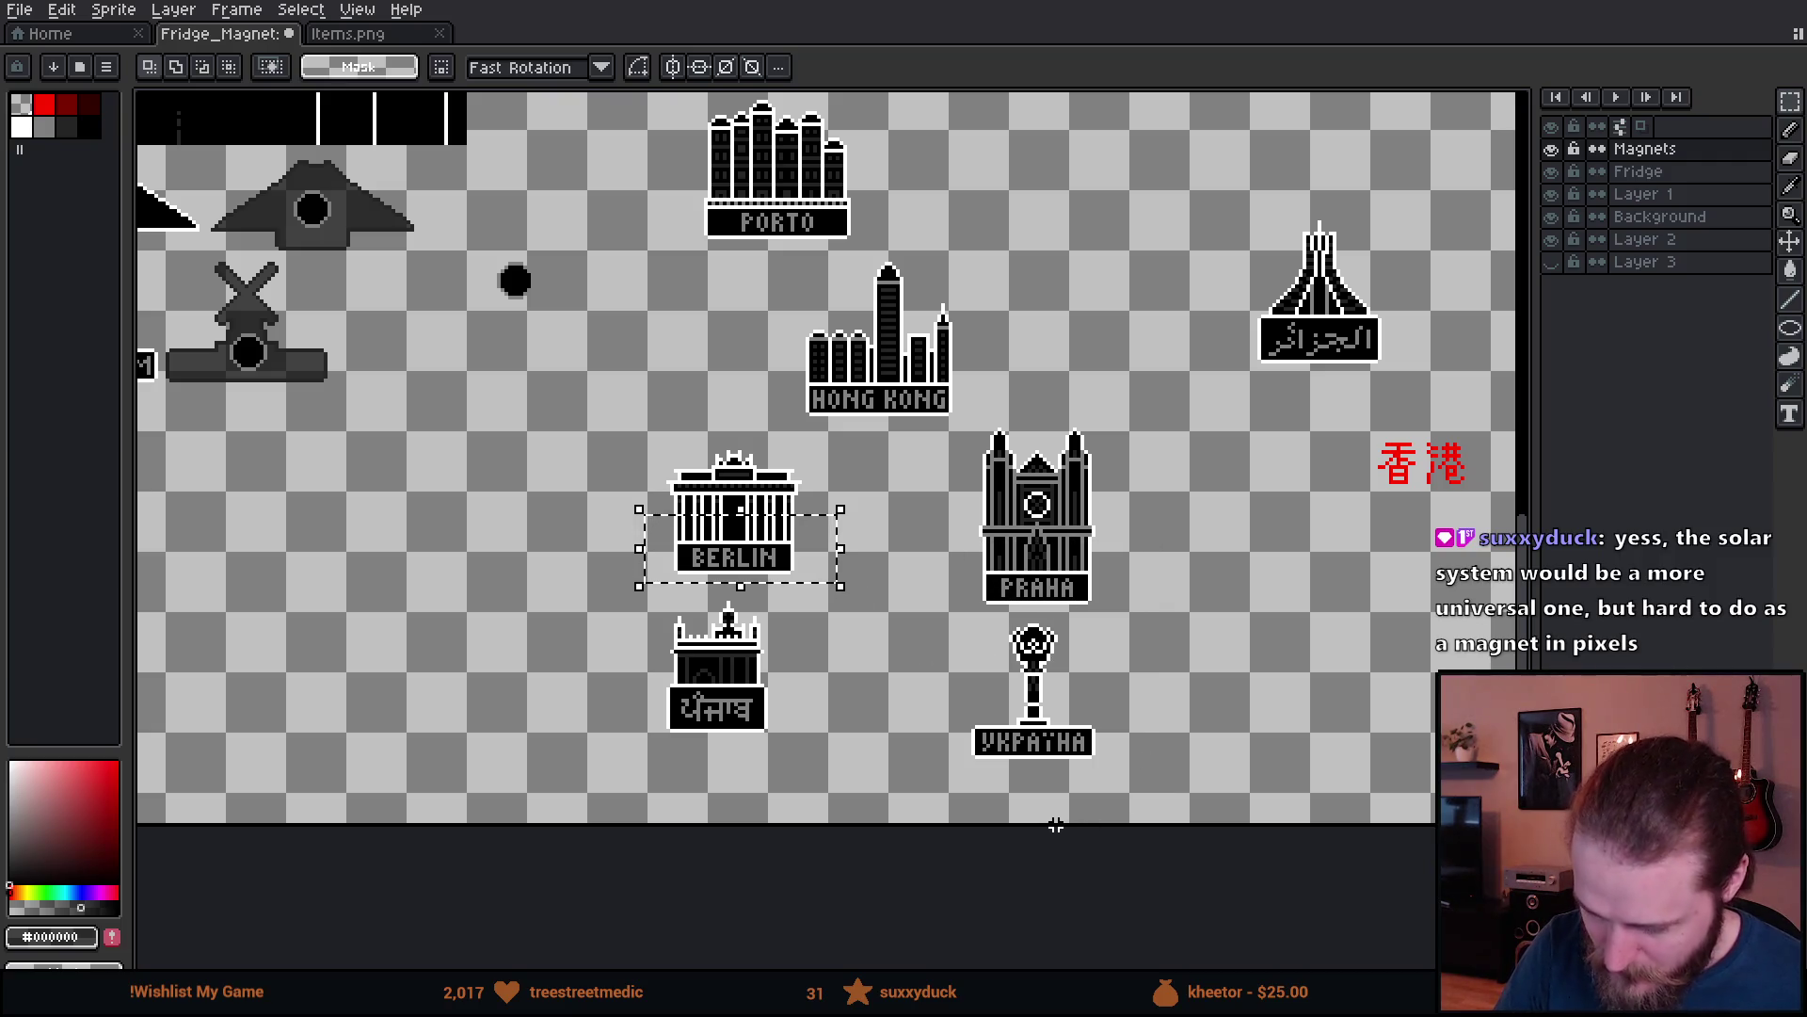
pyautogui.hotkey('ctrl', 'd')
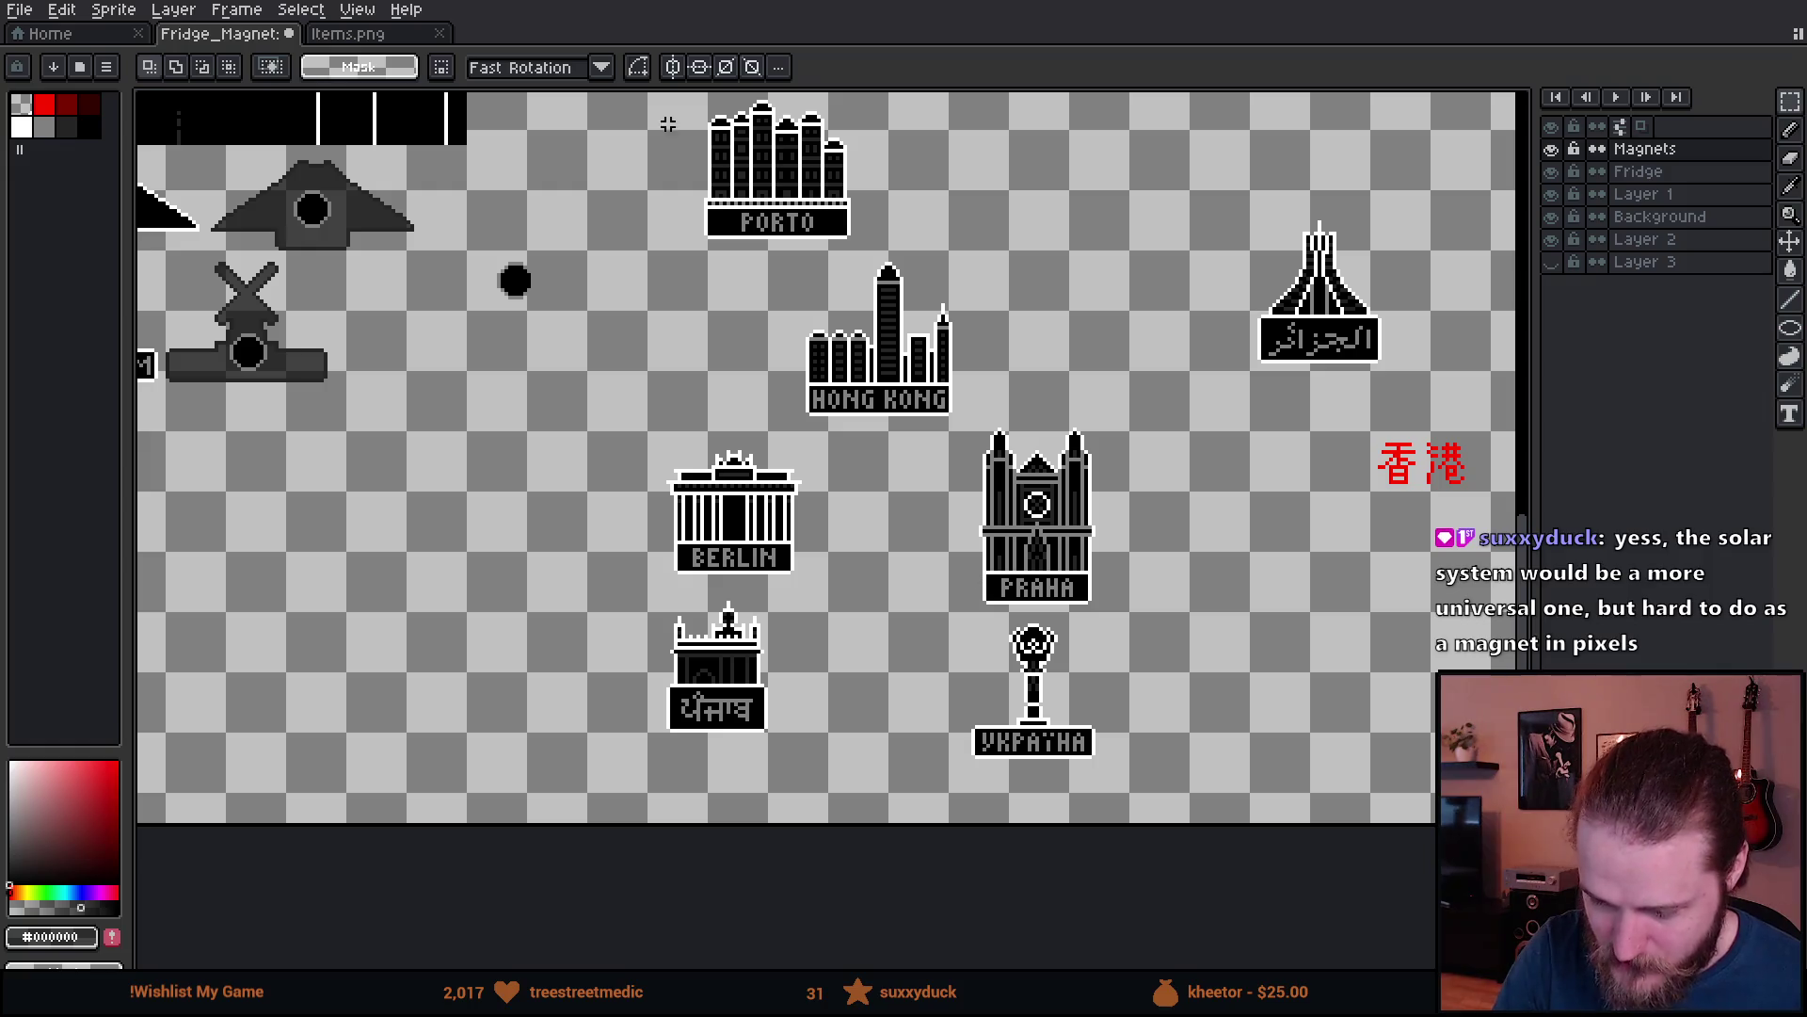
pyautogui.moveTo(664, 125); pyautogui.dragTo(885, 303)
pyautogui.hotkey('ctrl', 'd')
# - Select the Berlin magnet and reframe the view around the magnets
pyautogui.hscroll(-3, 1108, 625)
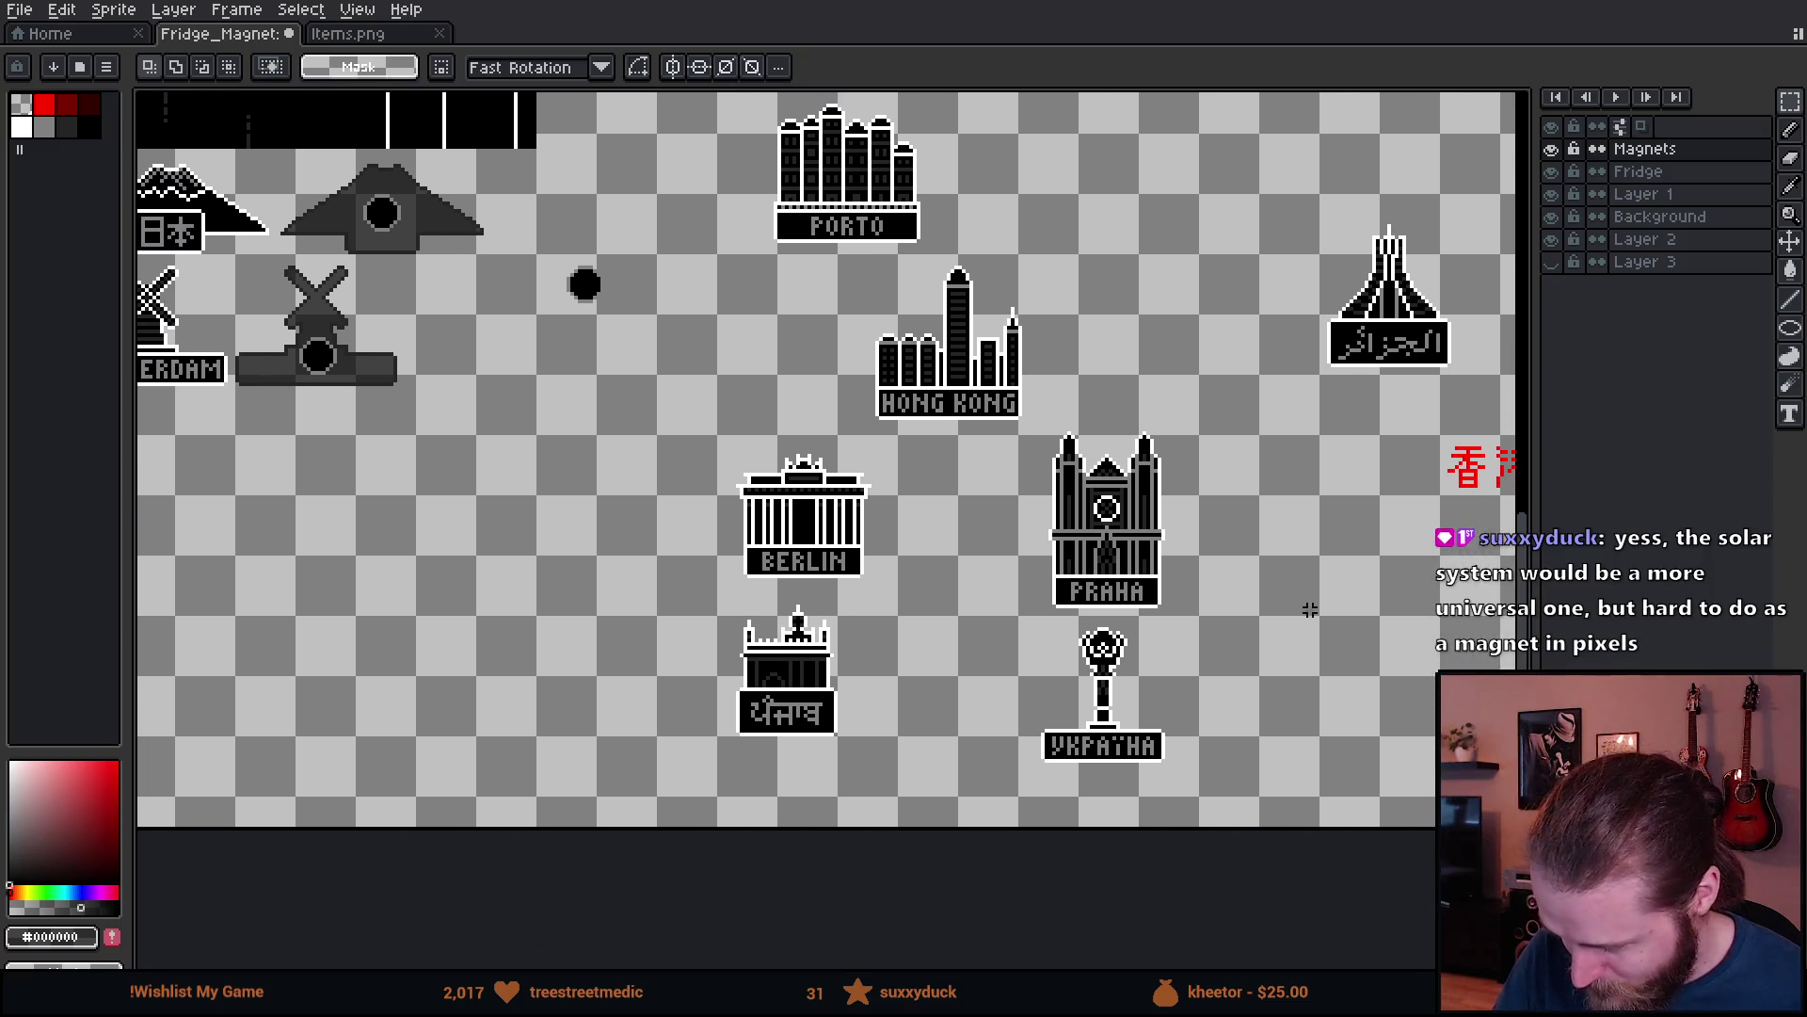
pyautogui.moveTo(1310, 610)
pyautogui.mouseDown()
pyautogui.moveTo(1182, 674)
pyautogui.moveTo(1337, 592)
pyautogui.mouseUp()
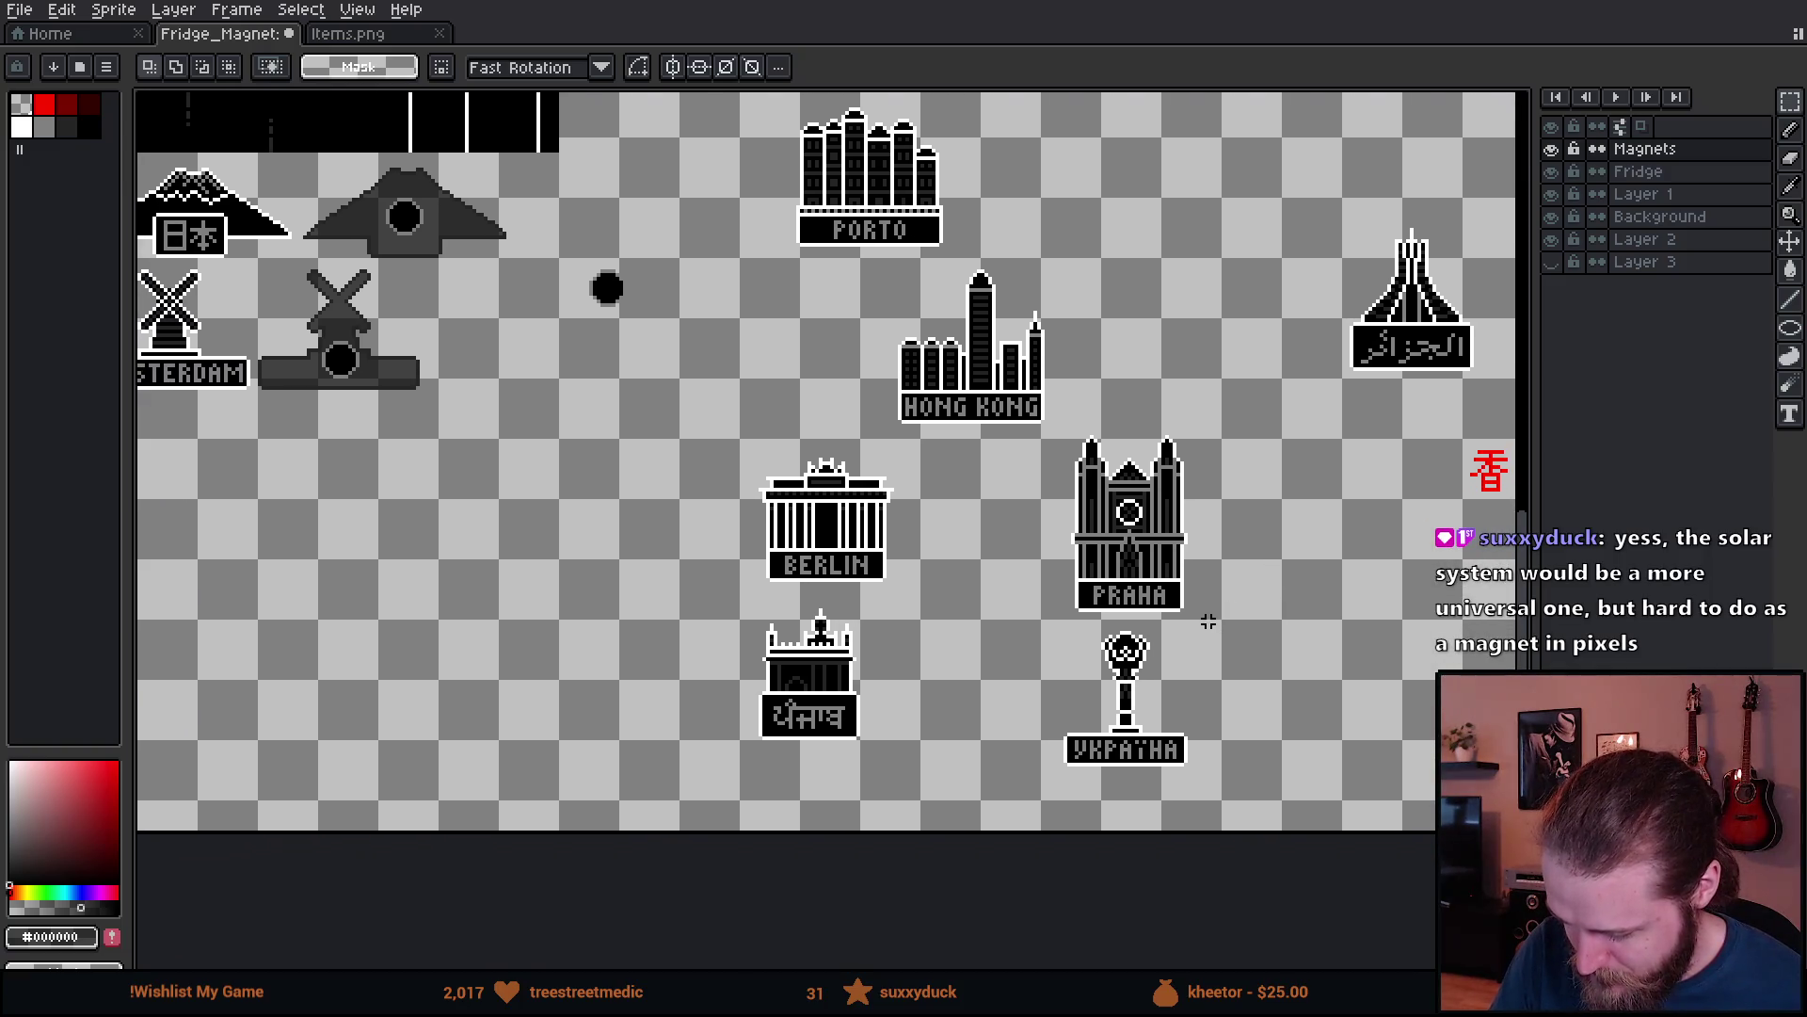
pyautogui.hscroll(-9, 1054, 700)
pyautogui.moveTo(890, 438); pyautogui.dragTo(1154, 580)
pyautogui.moveTo(993, 753)
pyautogui.mouseDown()
pyautogui.moveTo(1251, 690)
pyautogui.moveTo(1162, 714)
pyautogui.mouseUp()
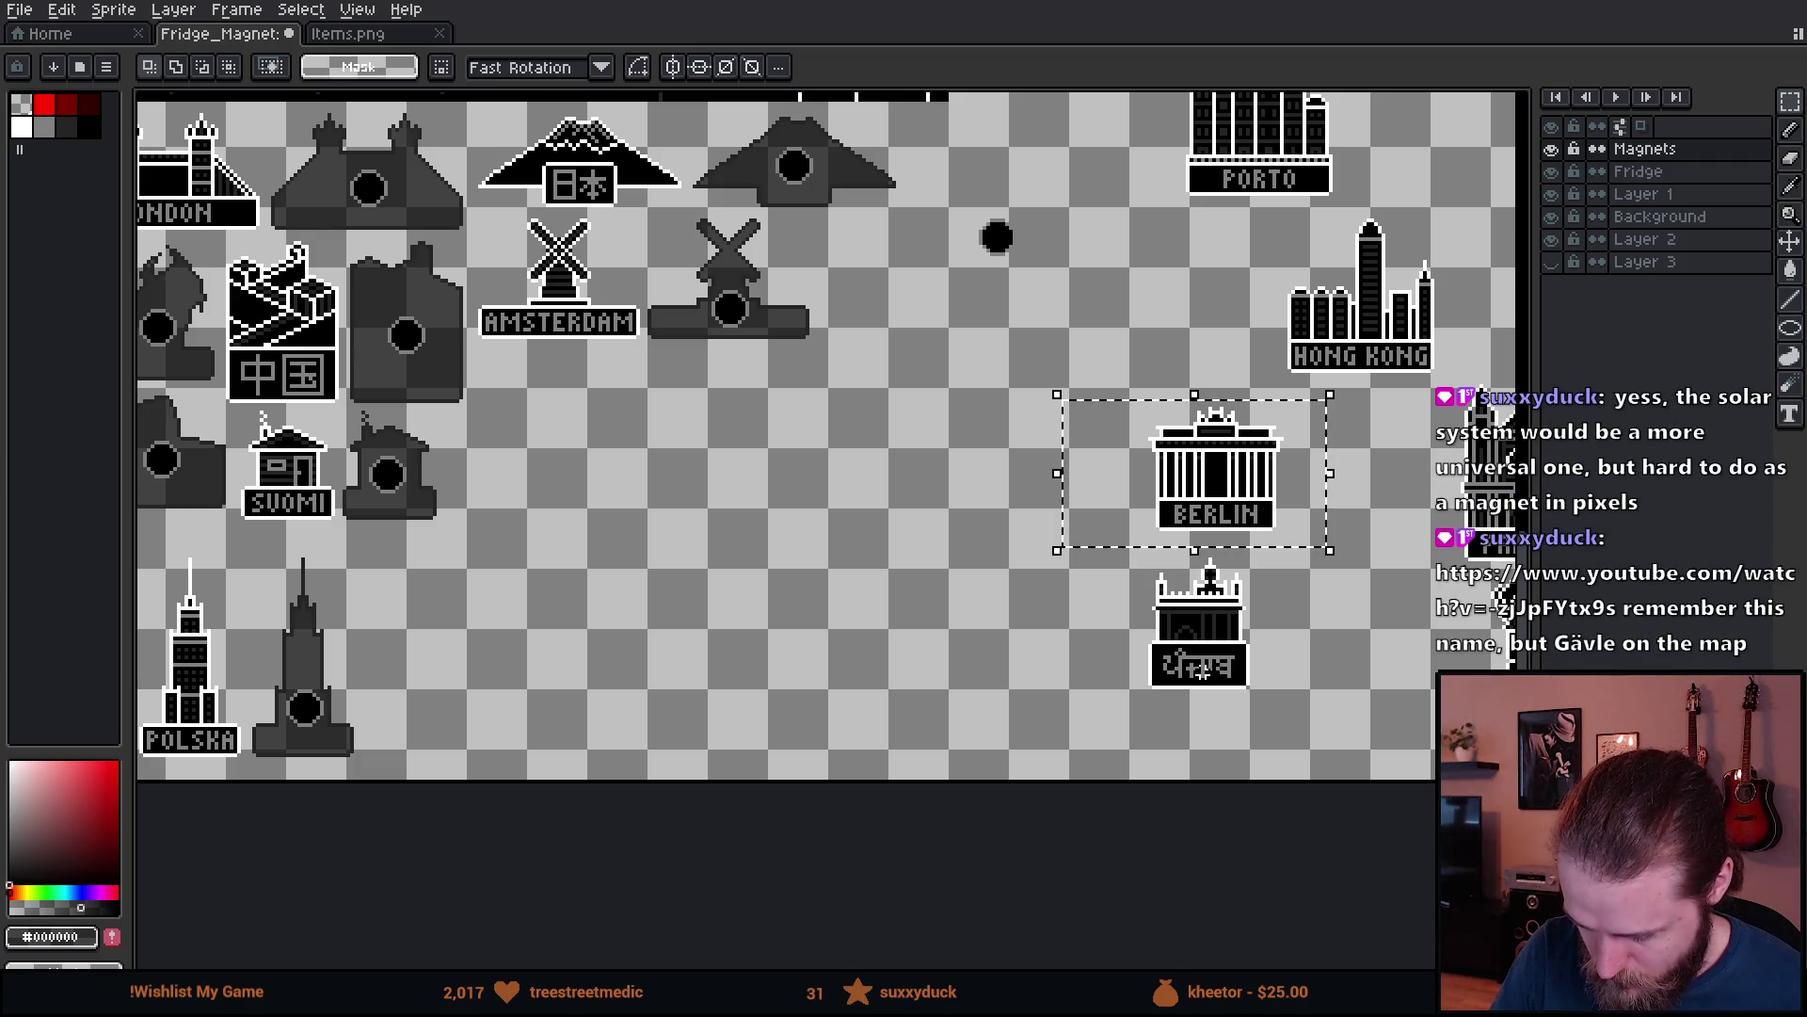
pyautogui.hotkey('ctrl', 'd')
pyautogui.moveTo(1290, 666)
pyautogui.mouseDown()
pyautogui.moveTo(1008, 690)
pyautogui.moveTo(1234, 634)
pyautogui.moveTo(1296, 637)
pyautogui.moveTo(1150, 666)
pyautogui.moveTo(1148, 698)
pyautogui.mouseUp()
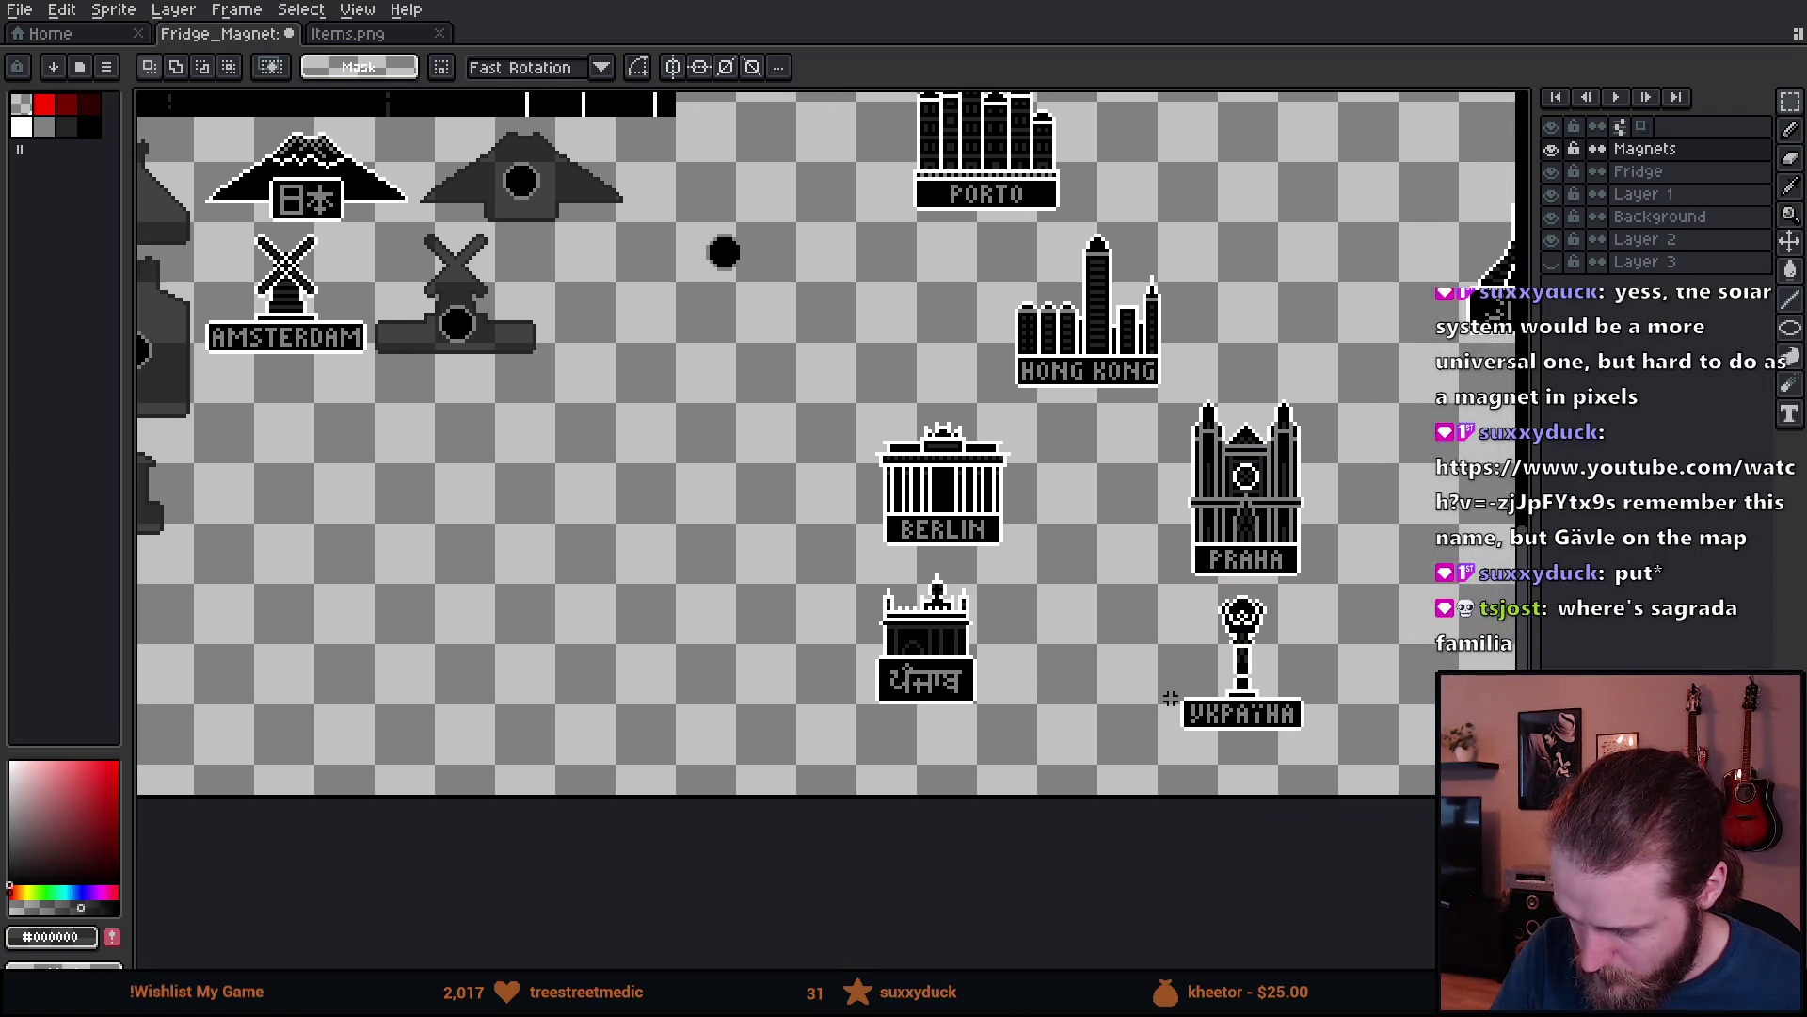
pyautogui.moveTo(1314, 690)
pyautogui.mouseDown()
pyautogui.moveTo(1224, 692)
pyautogui.moveTo(1441, 617)
pyautogui.moveTo(1035, 730)
pyautogui.moveTo(1262, 708)
pyautogui.moveTo(1378, 670)
pyautogui.mouseUp()
pyautogui.moveTo(1165, 654)
pyautogui.mouseDown()
pyautogui.moveTo(1230, 766)
pyautogui.moveTo(1264, 770)
pyautogui.moveTo(1328, 666)
pyautogui.mouseUp()
# - Drag Berlin below the Amsterdam magnet, fine-tune its position and commit it
pyautogui.moveTo(1264, 548)
pyautogui.mouseDown()
pyautogui.moveTo(1263, 527)
pyautogui.moveTo(828, 547)
pyautogui.moveTo(648, 665)
pyautogui.mouseUp()
pyautogui.moveTo(725, 723); pyautogui.dragTo(926, 753)
pyautogui.scroll(2, 793, 717)
pyautogui.moveTo(787, 754)
pyautogui.mouseDown()
pyautogui.moveTo(903, 754)
pyautogui.moveTo(1077, 658)
pyautogui.moveTo(793, 733)
pyautogui.moveTo(764, 790)
pyautogui.moveTo(956, 437)
pyautogui.mouseUp()
pyautogui.moveTo(1001, 376); pyautogui.dragTo(1001, 315)
pyautogui.moveTo(909, 401)
pyautogui.mouseDown()
pyautogui.moveTo(795, 660)
pyautogui.moveTo(819, 666)
pyautogui.moveTo(903, 393)
pyautogui.mouseUp()
pyautogui.moveTo(1003, 254)
pyautogui.mouseDown()
pyautogui.moveTo(962, 395)
pyautogui.moveTo(861, 596)
pyautogui.moveTo(1195, 251)
pyautogui.mouseUp()
pyautogui.moveTo(1141, 513)
pyautogui.mouseDown()
pyautogui.moveTo(1170, 533)
pyautogui.moveTo(992, 606)
pyautogui.mouseUp()
pyautogui.moveTo(1053, 323); pyautogui.dragTo(1165, 263)
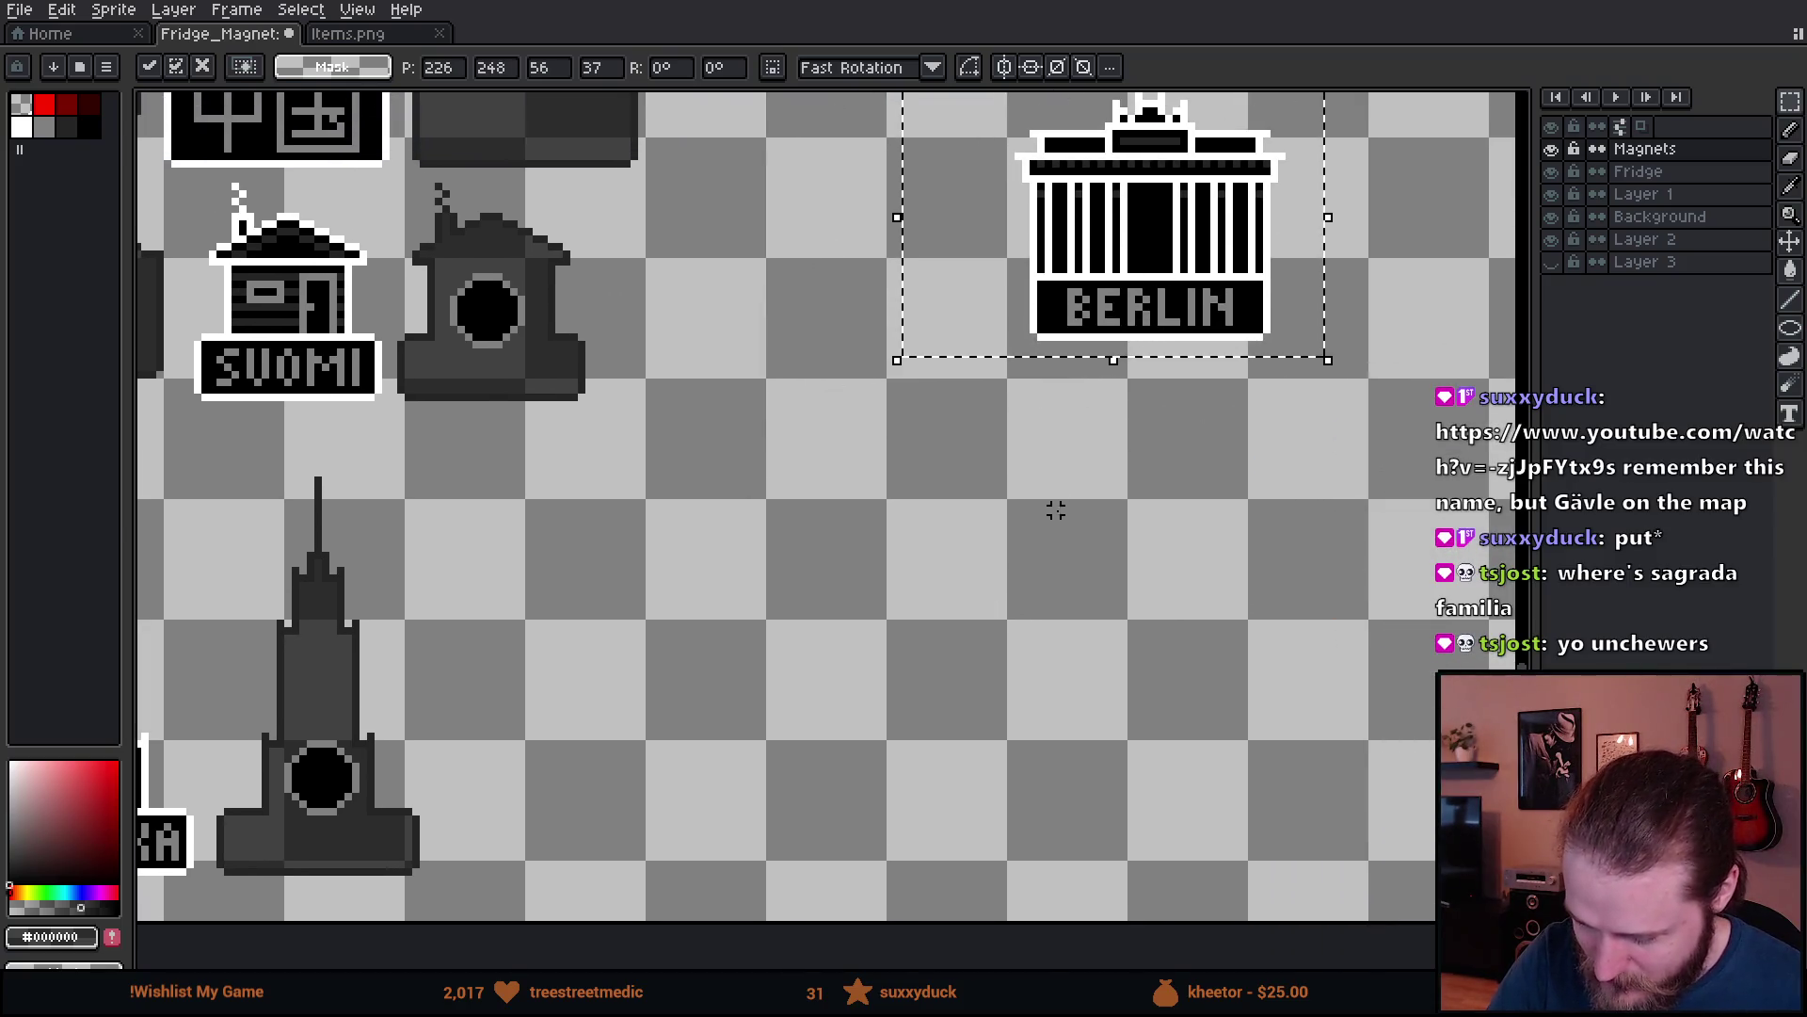
pyautogui.click(1082, 518)
# - Pan to bring the Hong Kong, Punjab and right-edge magnets into view
pyautogui.scroll(-1, 1168, 571)
pyautogui.moveTo(1292, 663)
pyautogui.mouseDown()
pyautogui.moveTo(997, 766)
pyautogui.moveTo(626, 759)
pyautogui.moveTo(569, 740)
pyautogui.mouseUp()
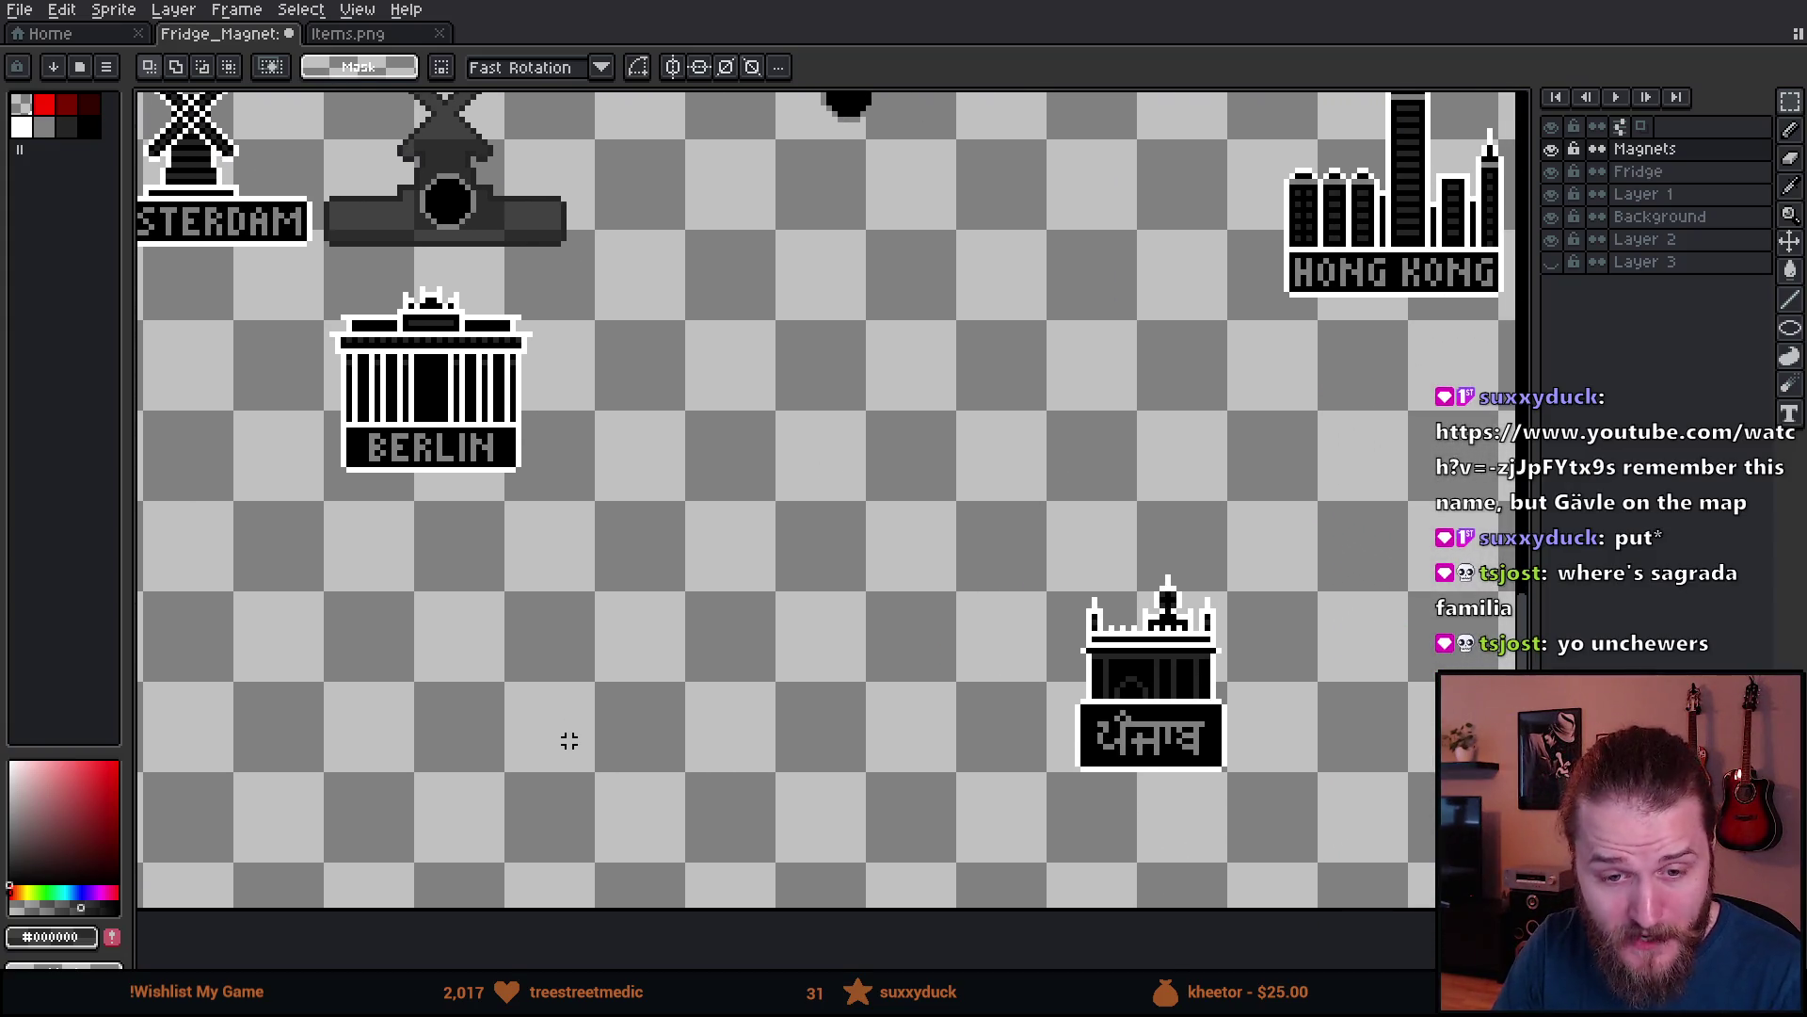
pyautogui.moveTo(1139, 632); pyautogui.dragTo(1059, 666)
pyautogui.scroll(-2, 941, 755)
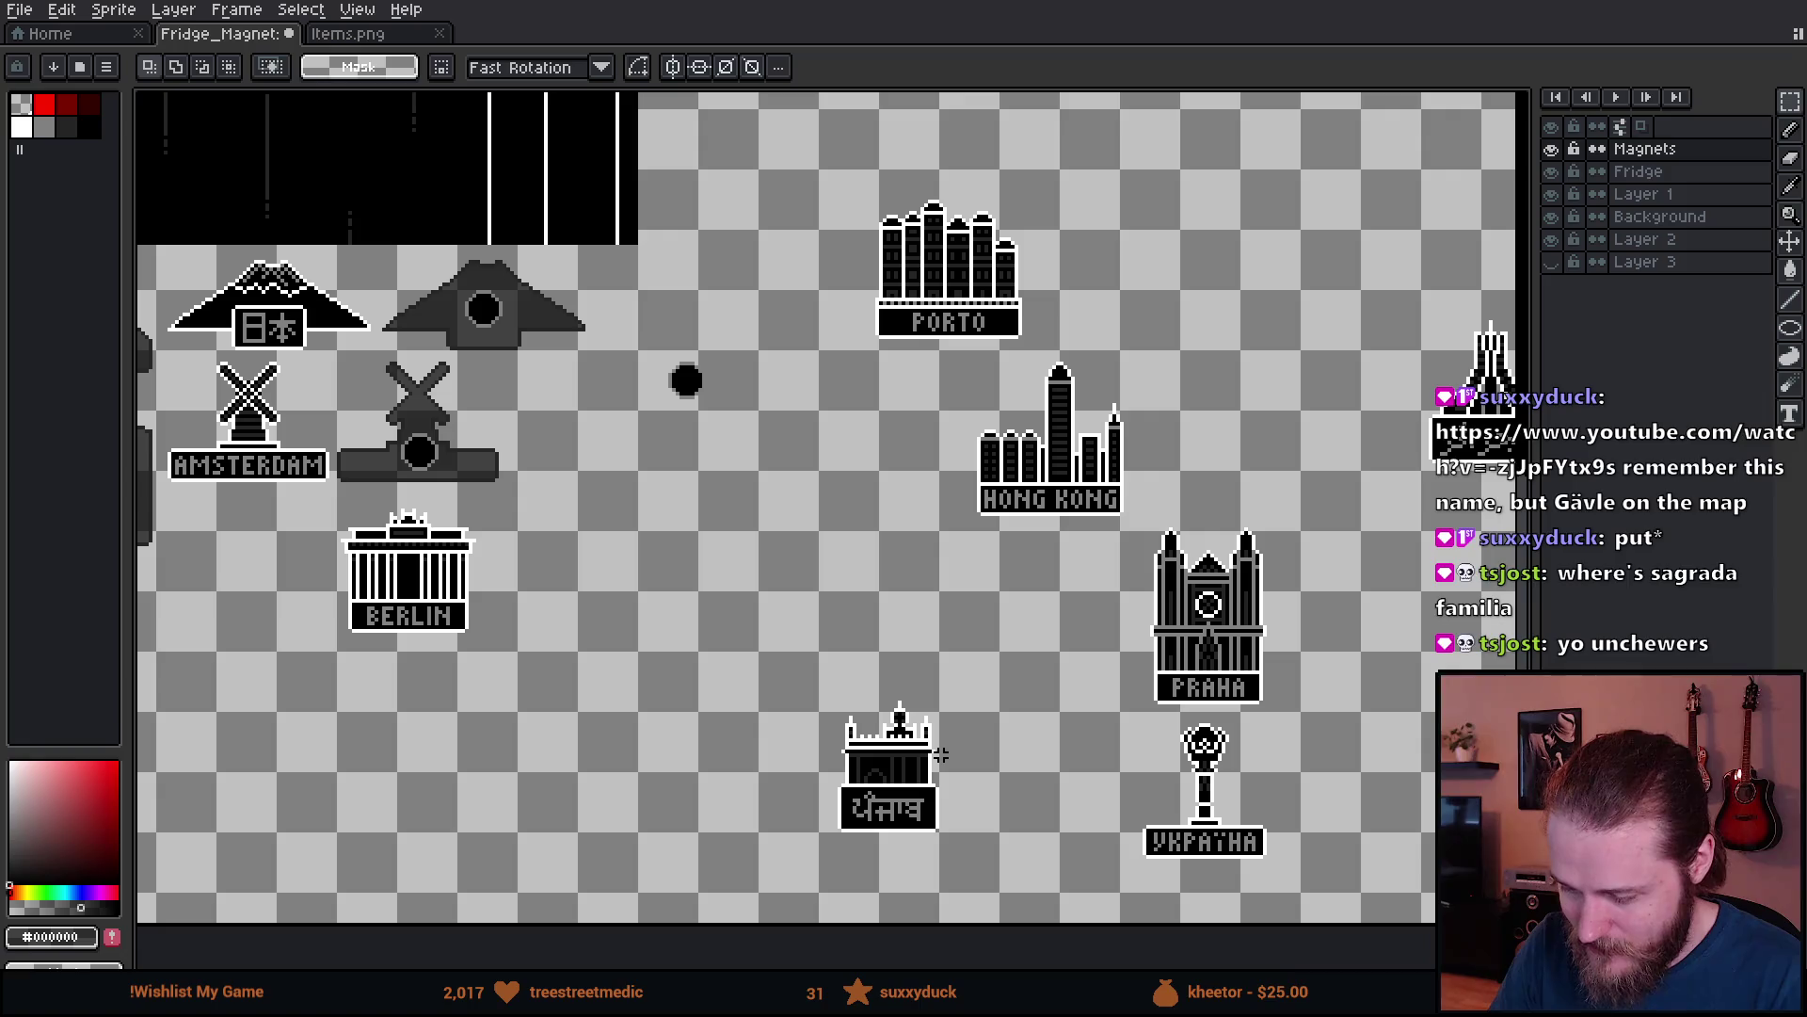
pyautogui.moveTo(1290, 734)
pyautogui.mouseDown()
pyautogui.moveTo(1182, 726)
pyautogui.moveTo(1211, 723)
pyautogui.mouseUp()
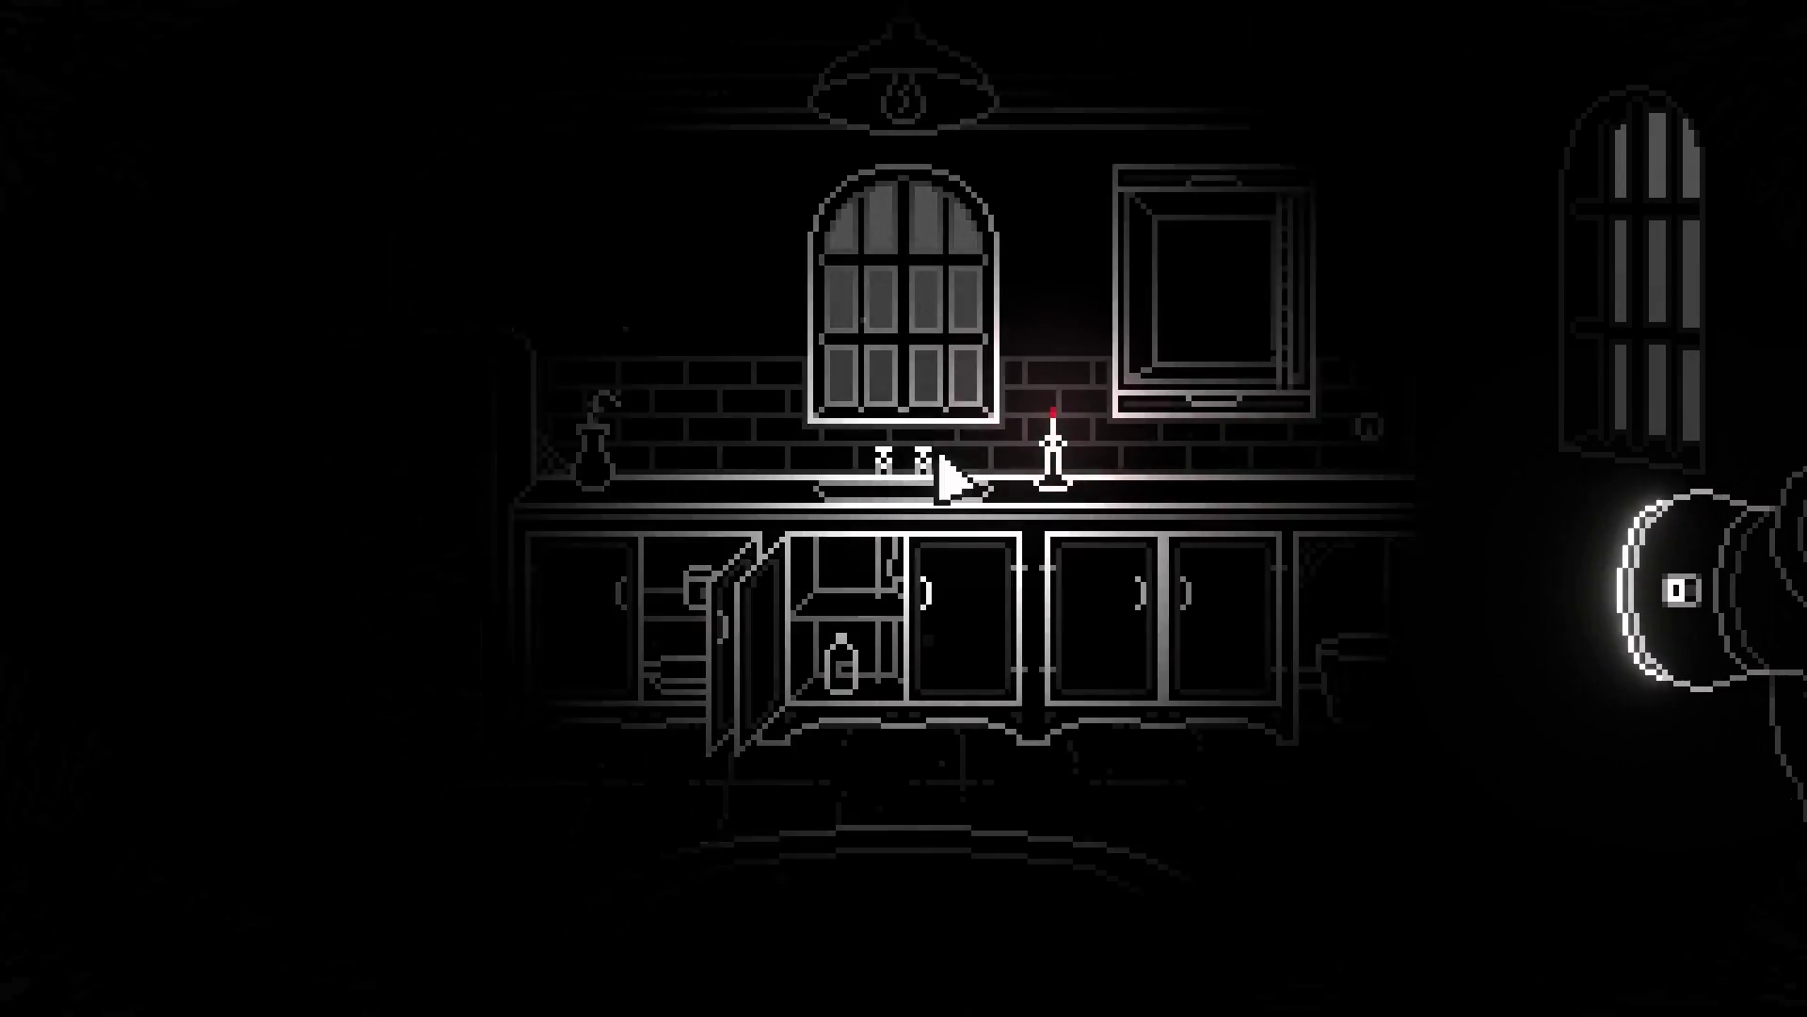
# - Open the kitchen cabinet, check the manor map, visit the well, enter a keypad digit, reach the chained door
pyautogui.click(1247, 629)
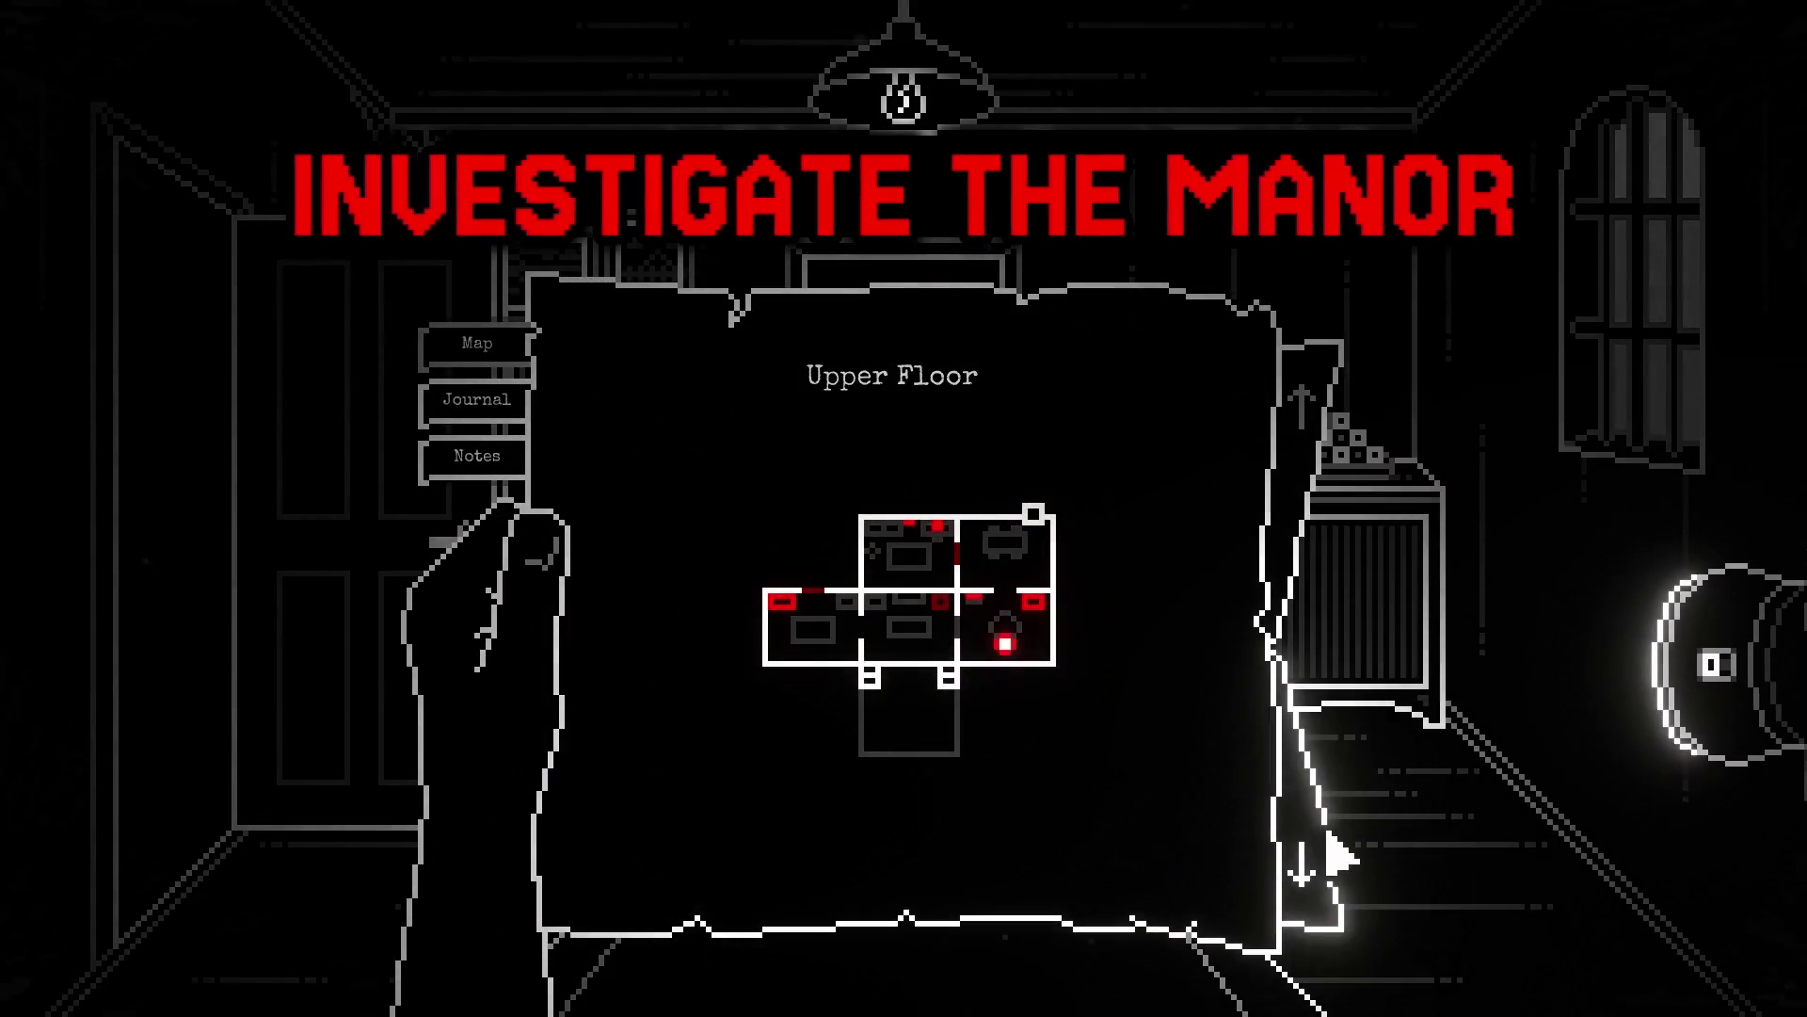
pyautogui.click(1302, 862)
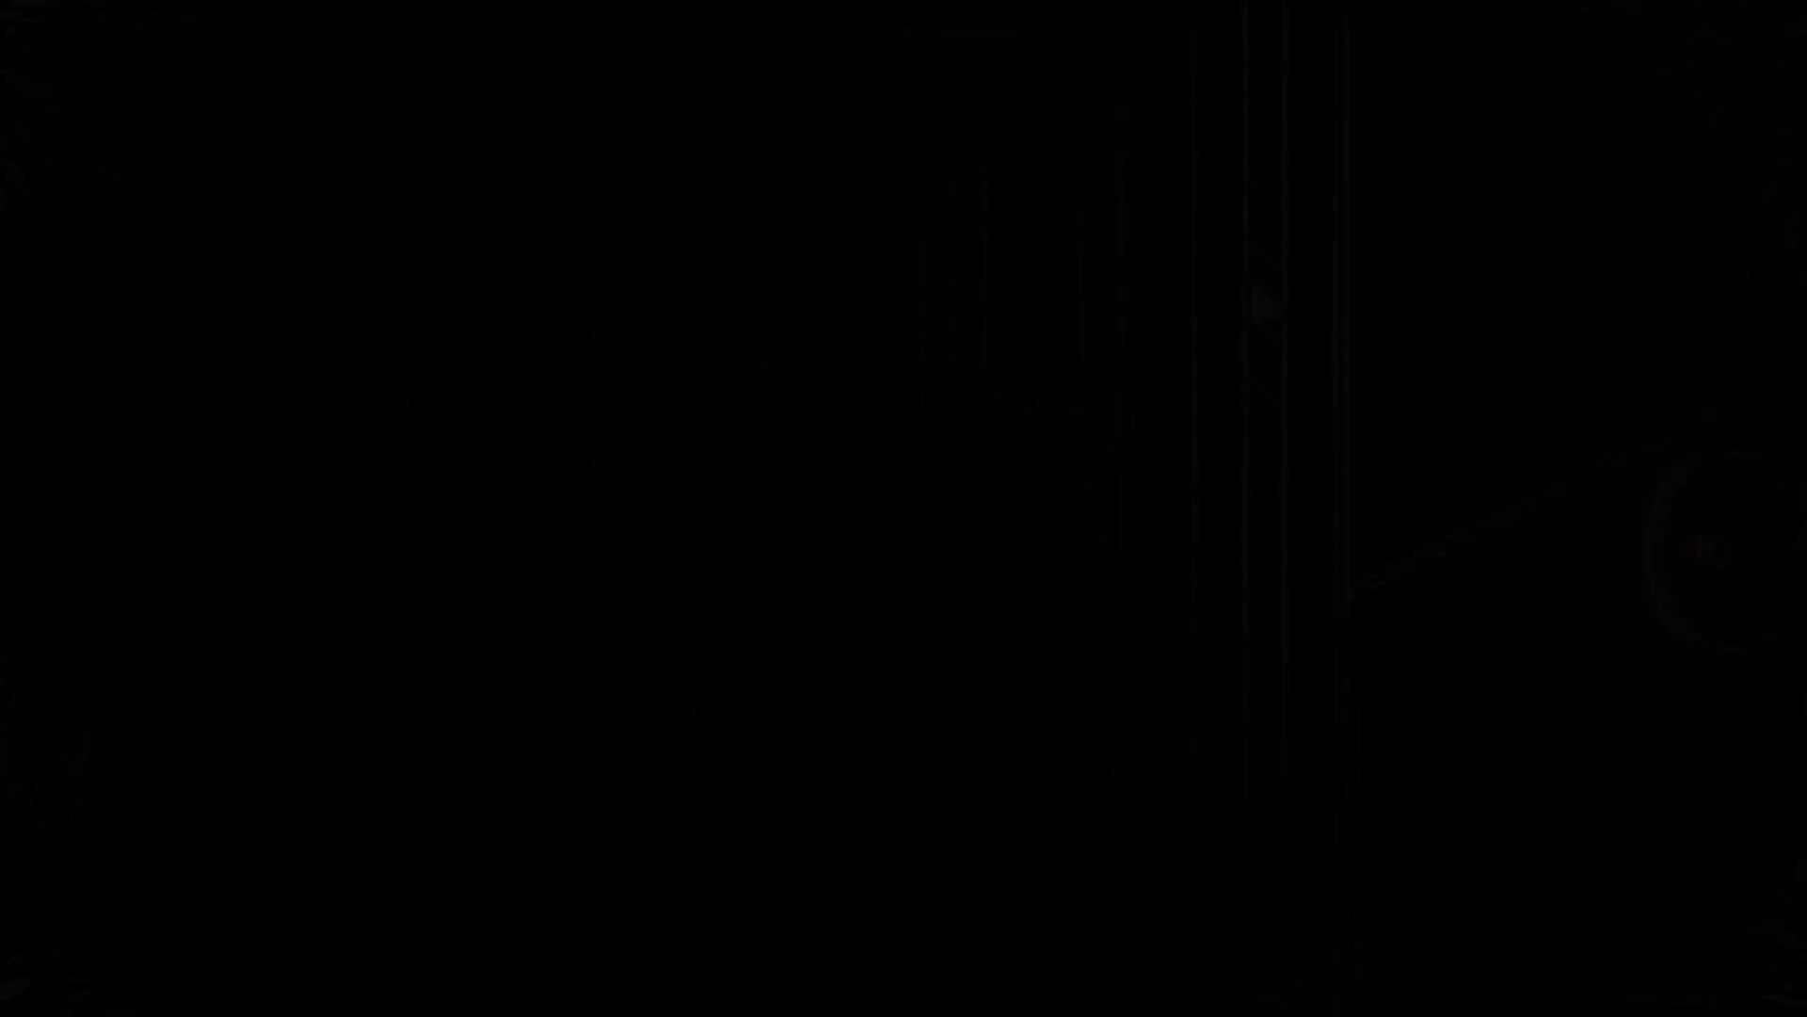
pyautogui.click(1586, 392)
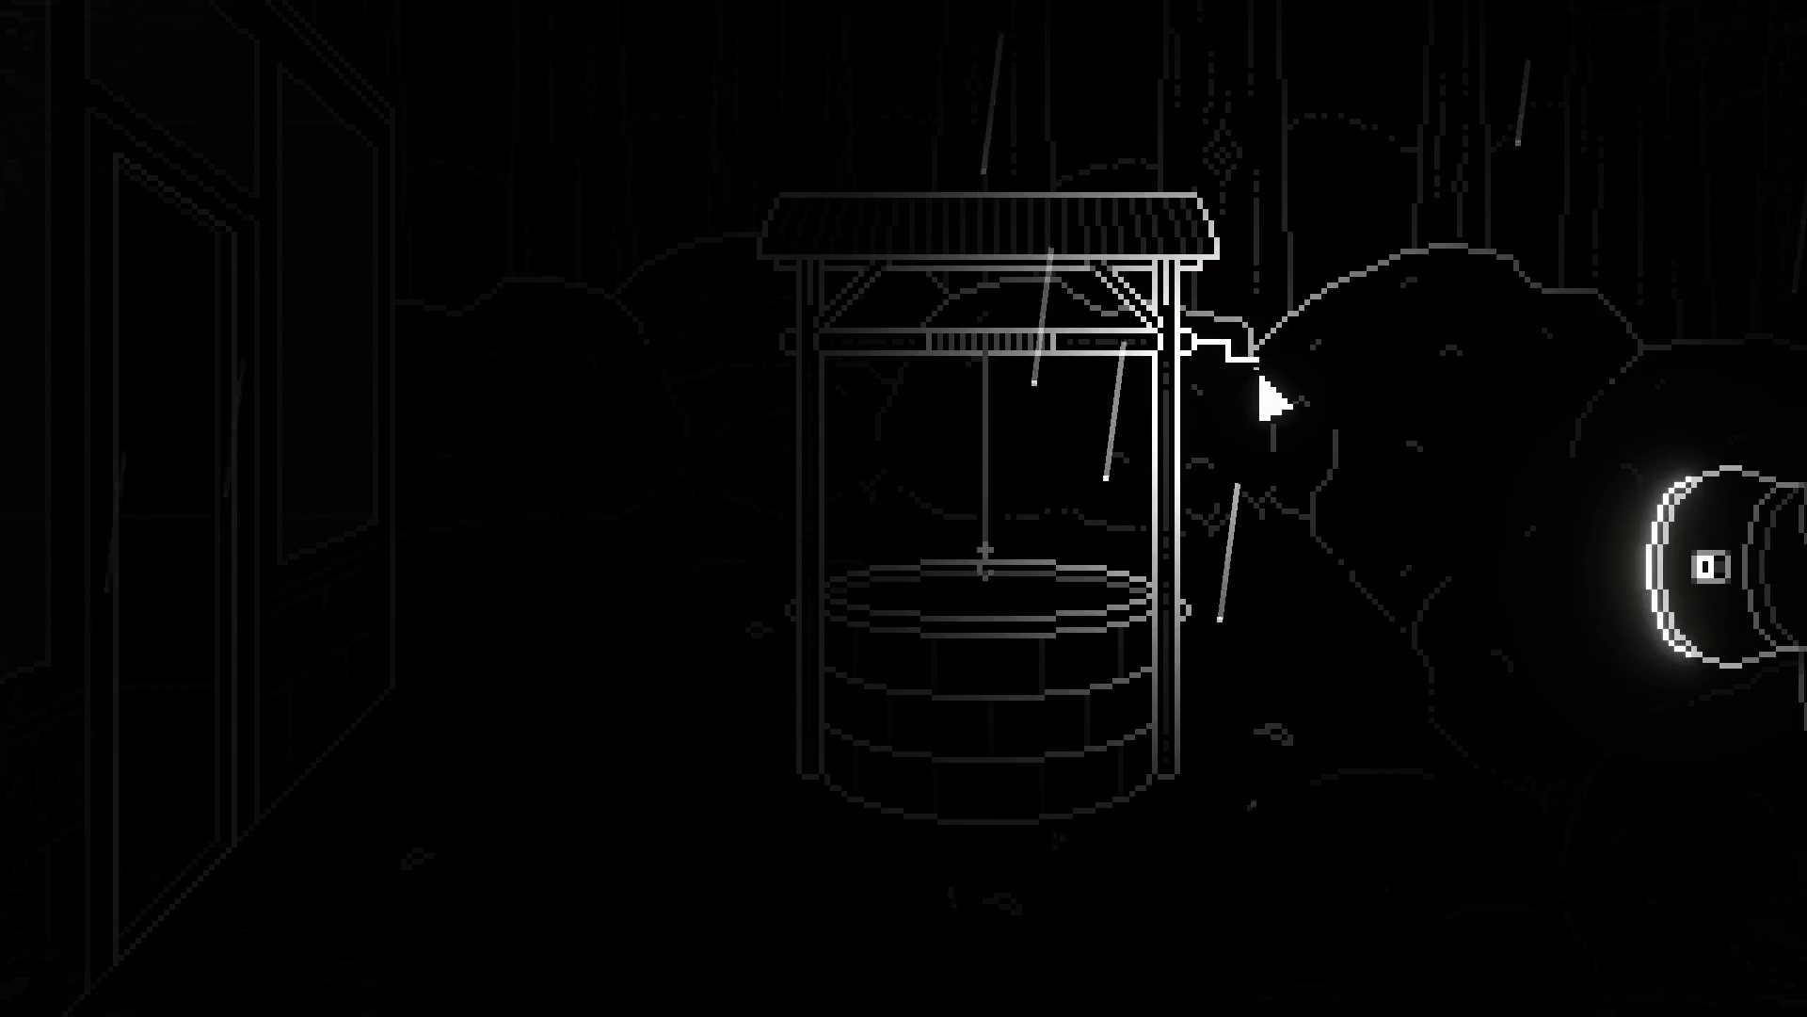
pyautogui.click(1224, 429)
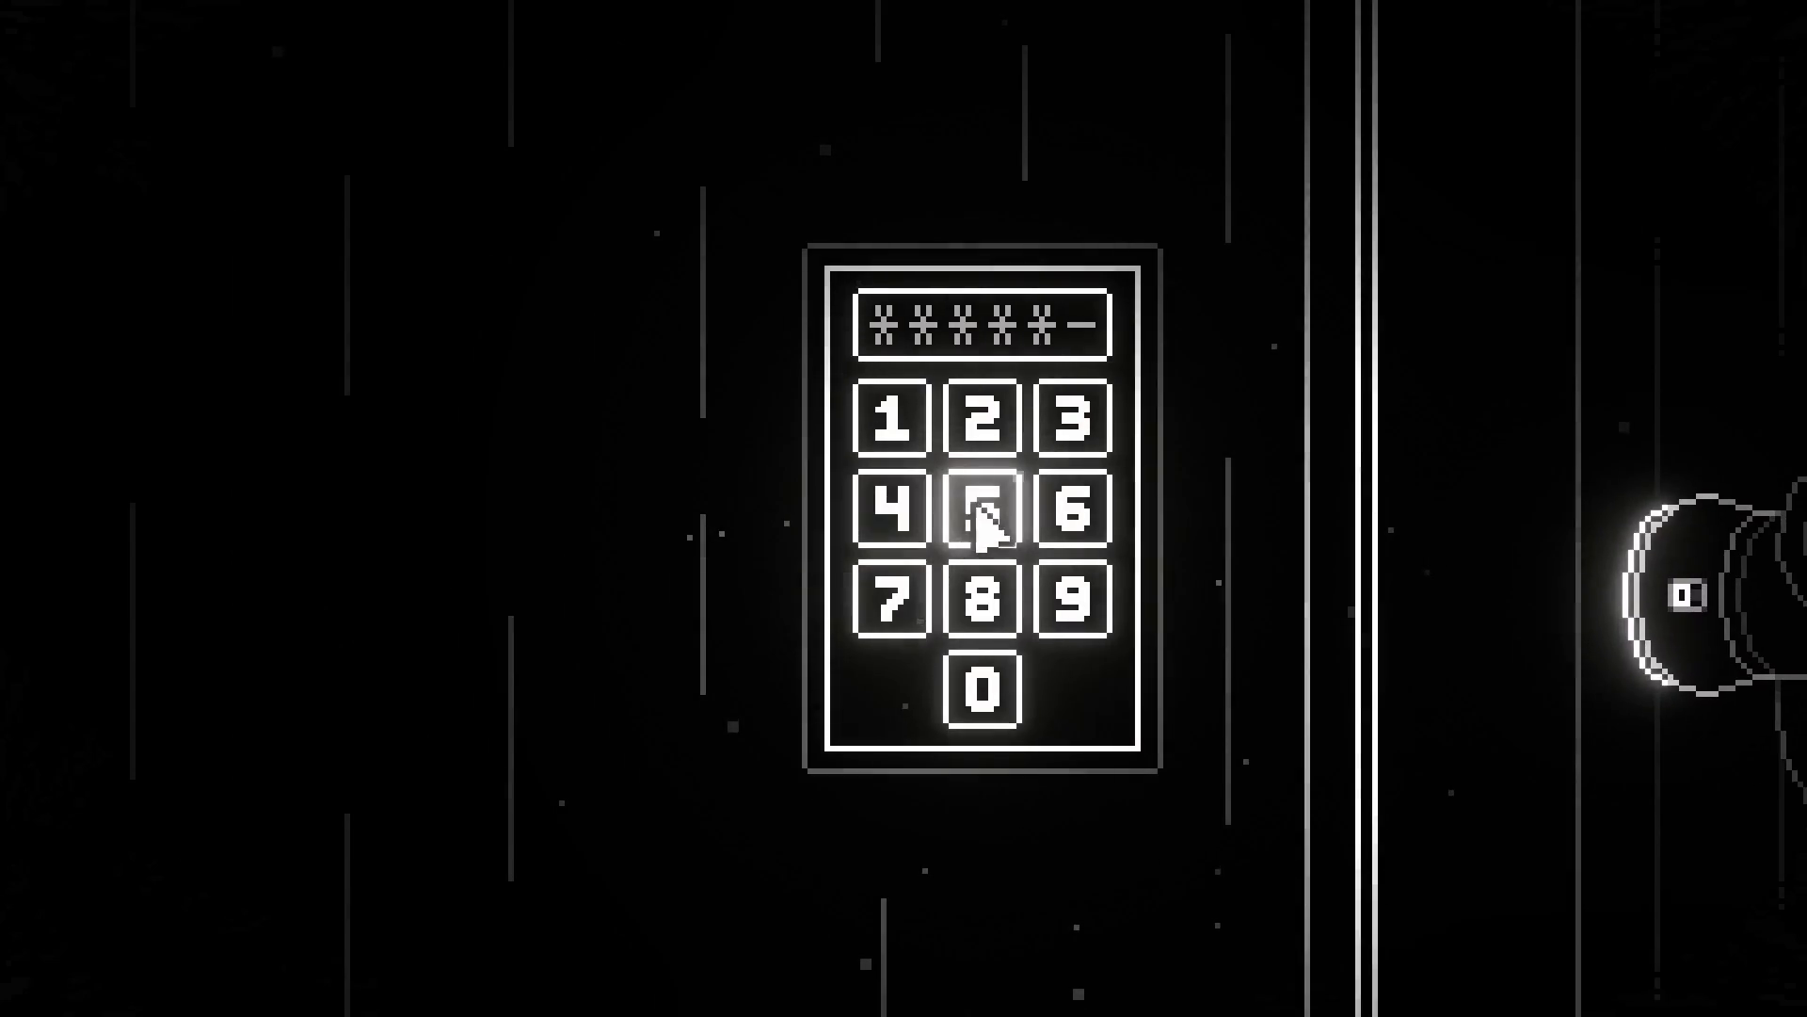
pyautogui.click(694, 517)
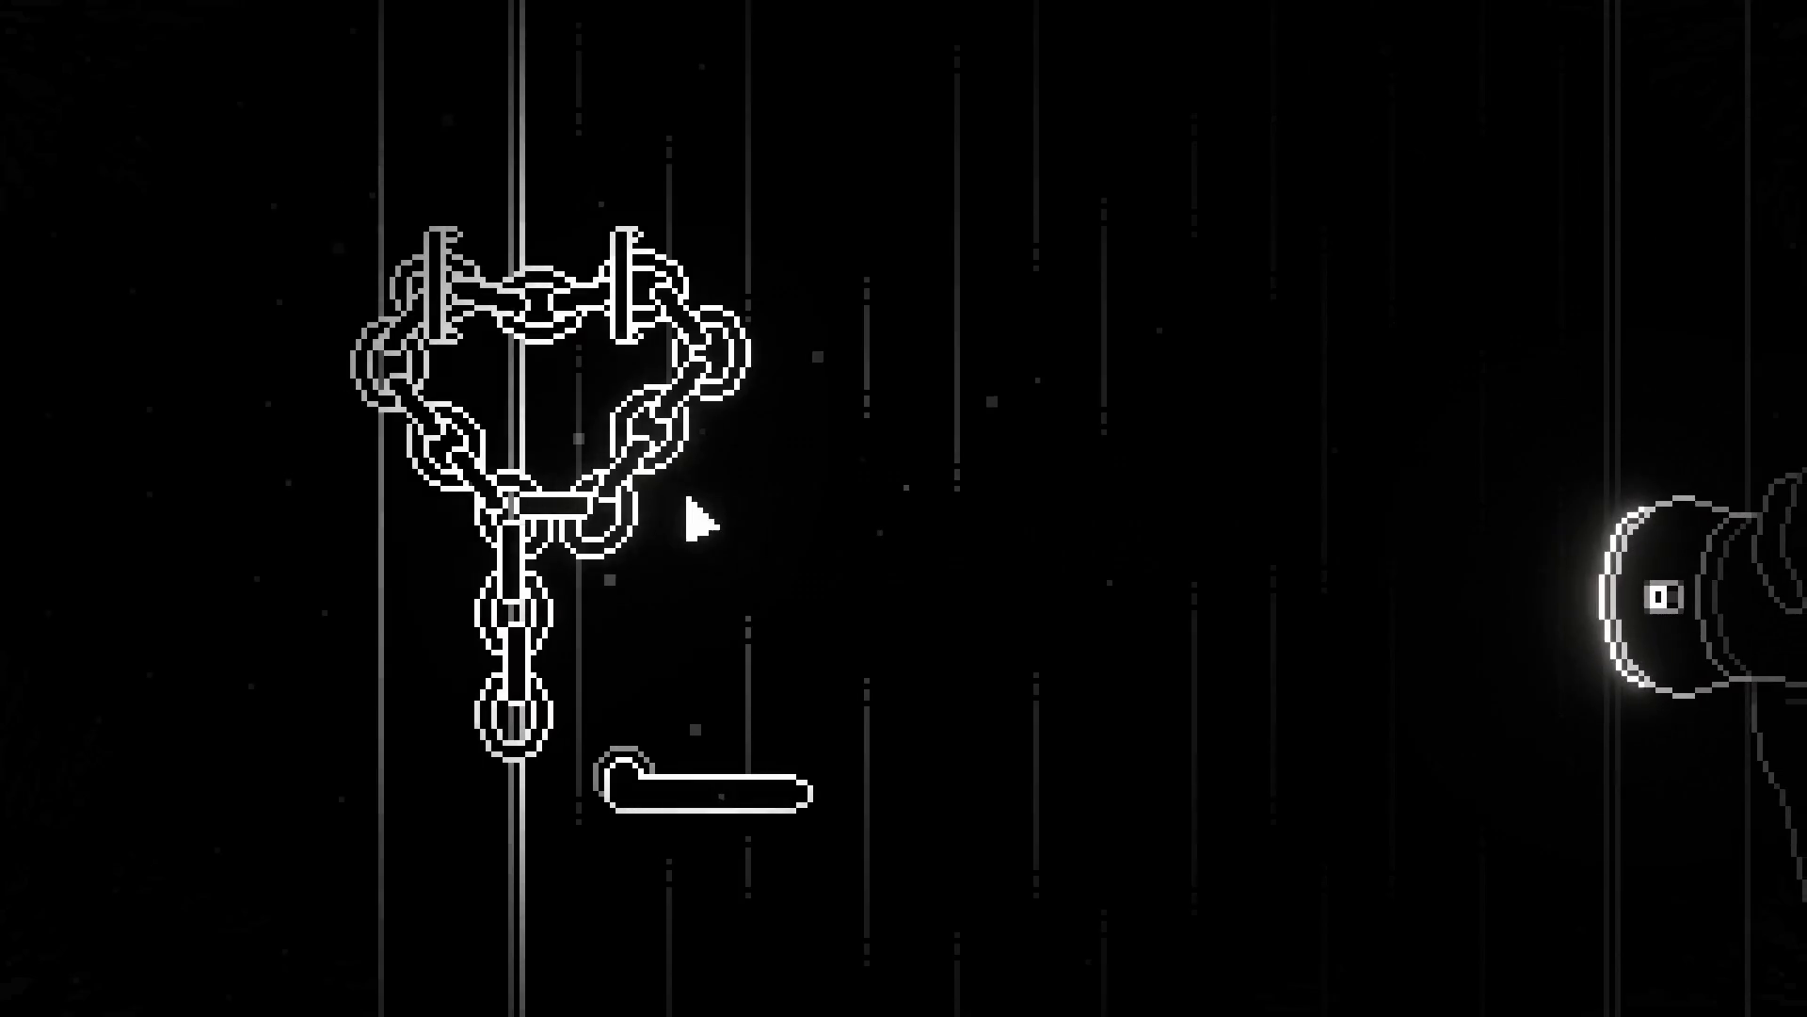